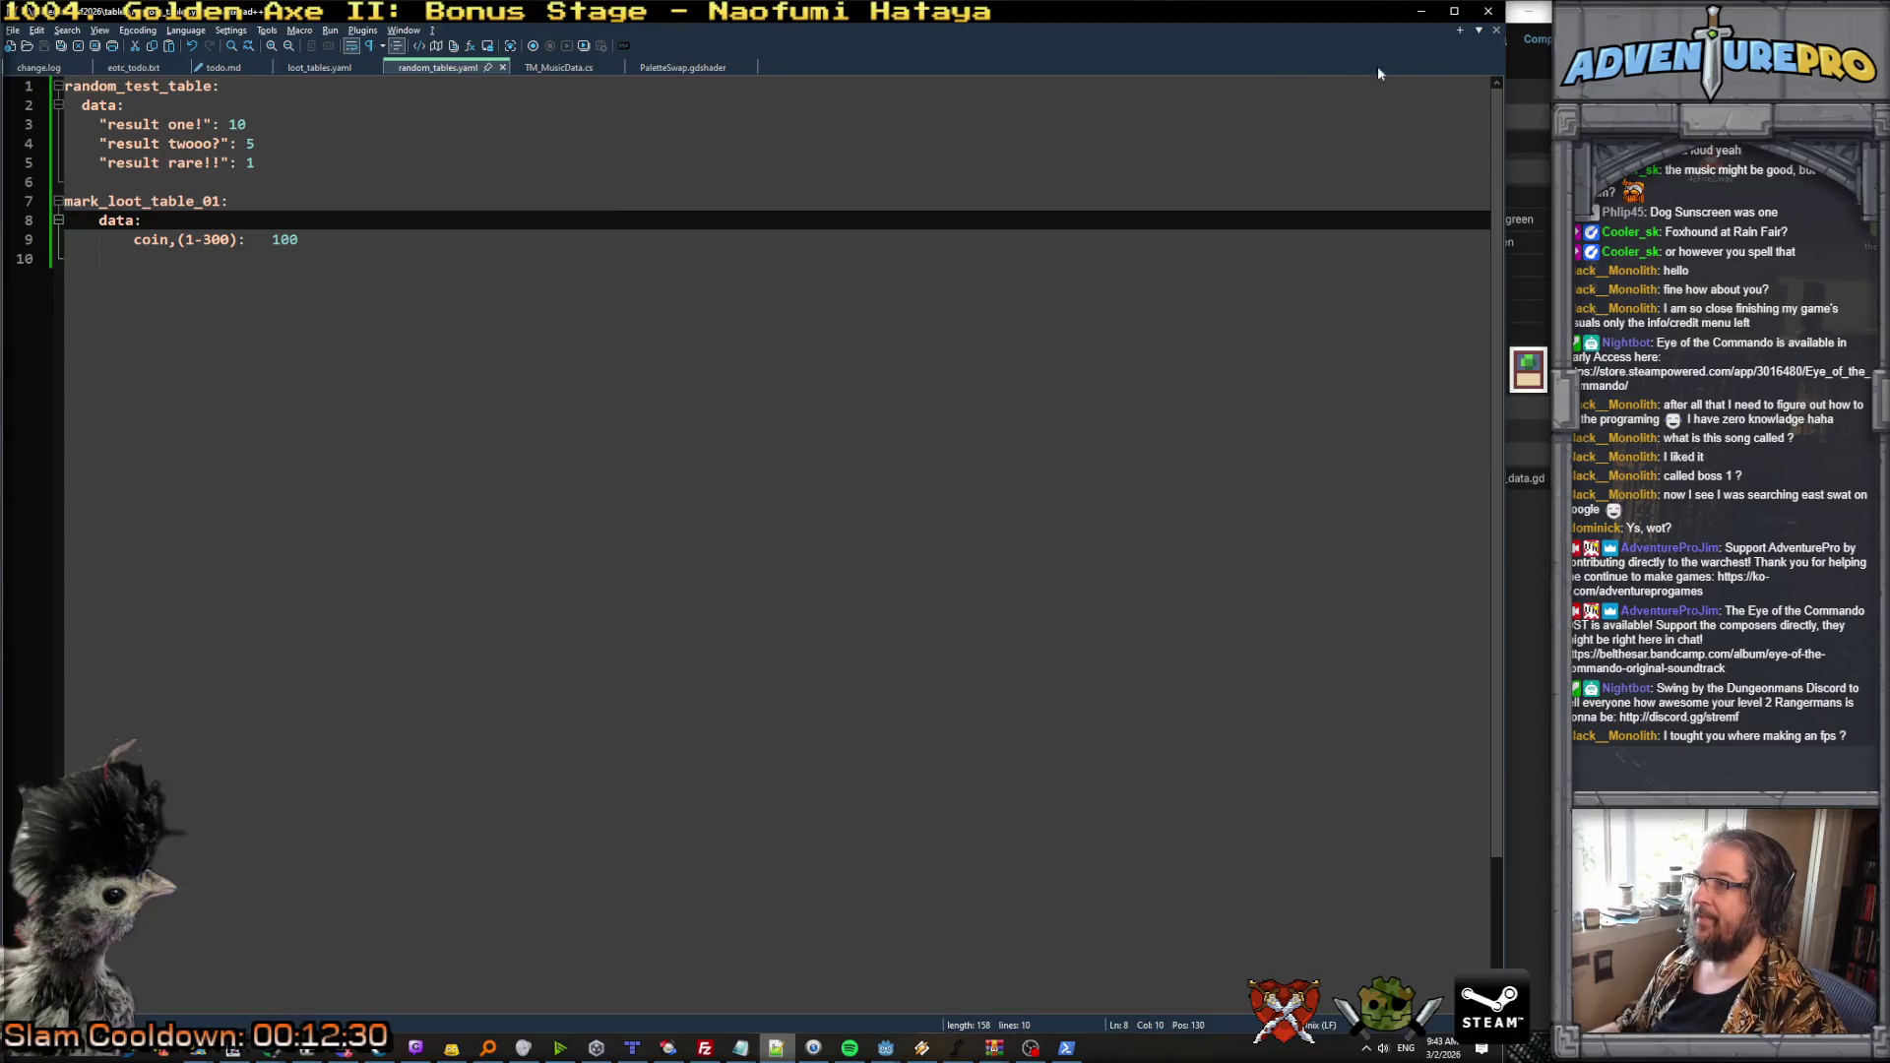
# Step: Return to Godot and stop the running game
pyautogui.click(1421, 15)
pyautogui.click(1408, 43)
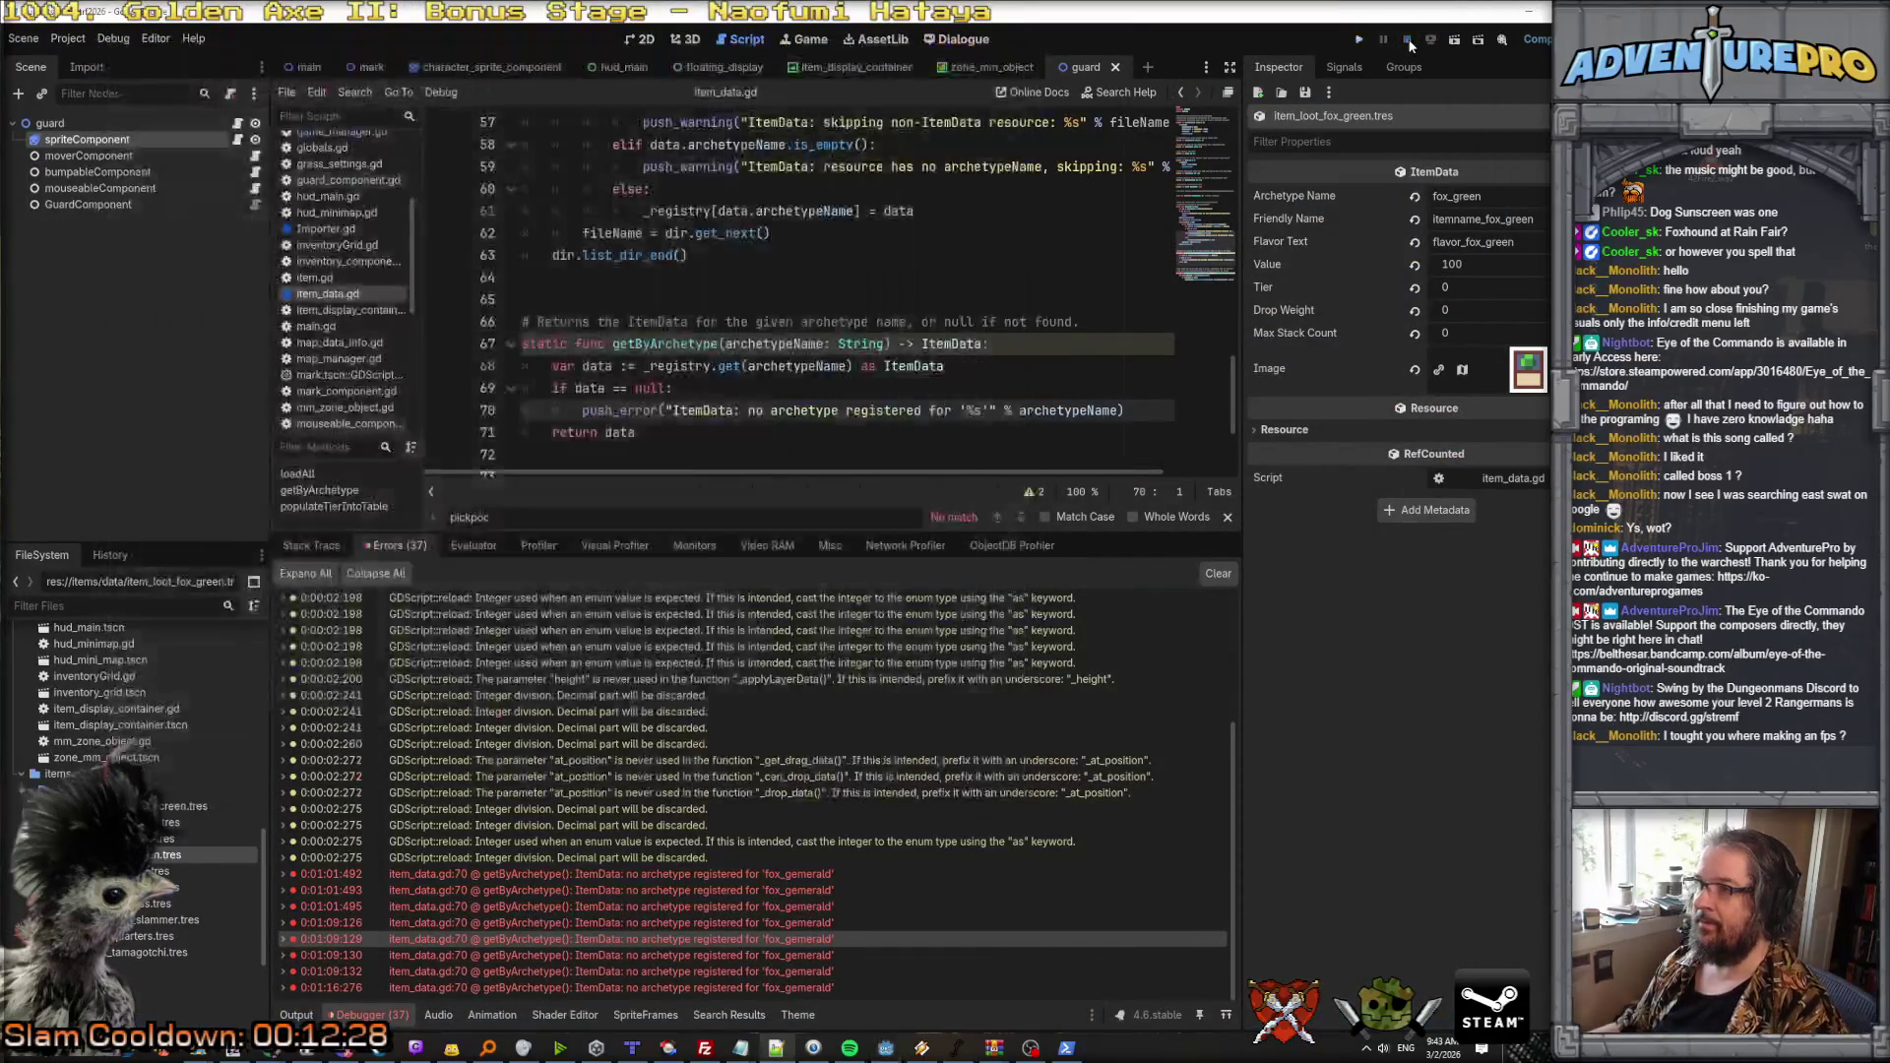
pyautogui.click(967, 228)
# Step: Search all project files for 'gem'
pyautogui.hotkey('ctrl', 'shift', 'f')
pyautogui.write('gem')
pyautogui.press('Return')
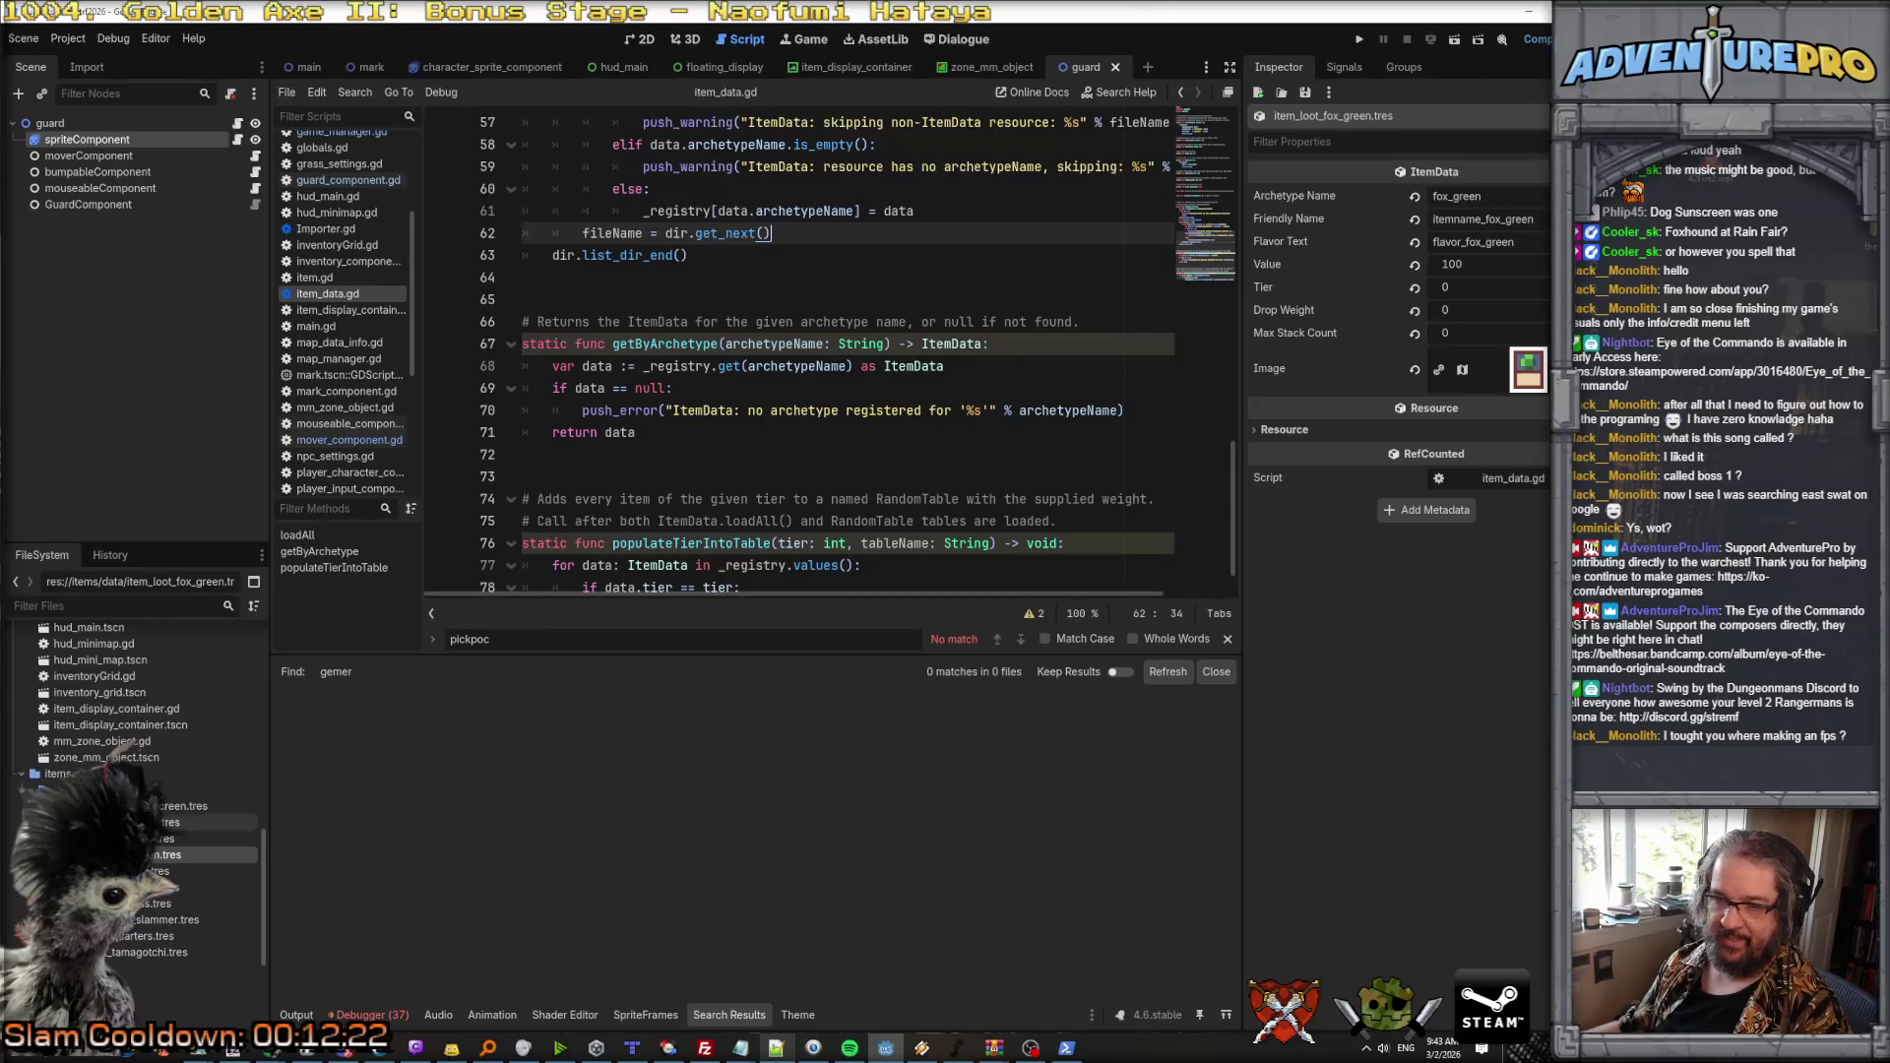
# Step: In the Errors list, expand the fox_gemerald 'no archetype registered' error to show its stack trace
pyautogui.click(367, 1015)
pyautogui.click(586, 876)
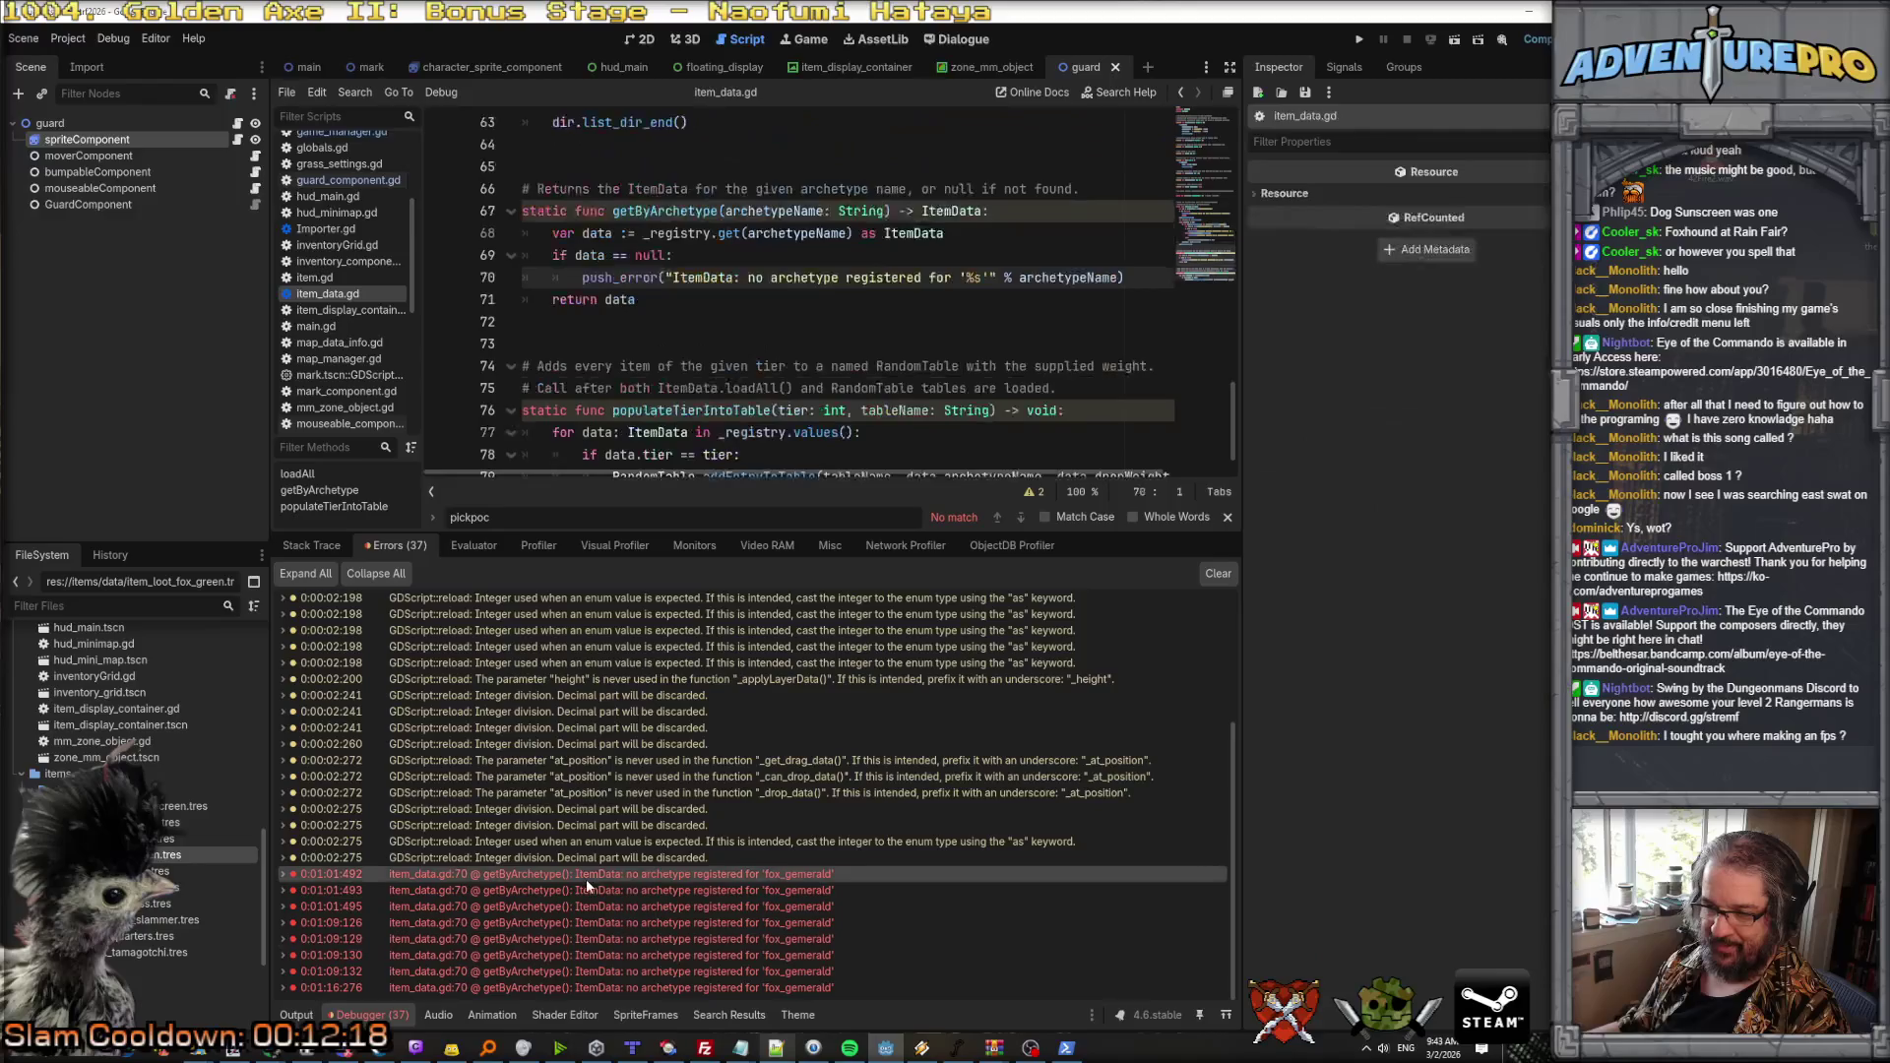
pyautogui.moveTo(280, 876)
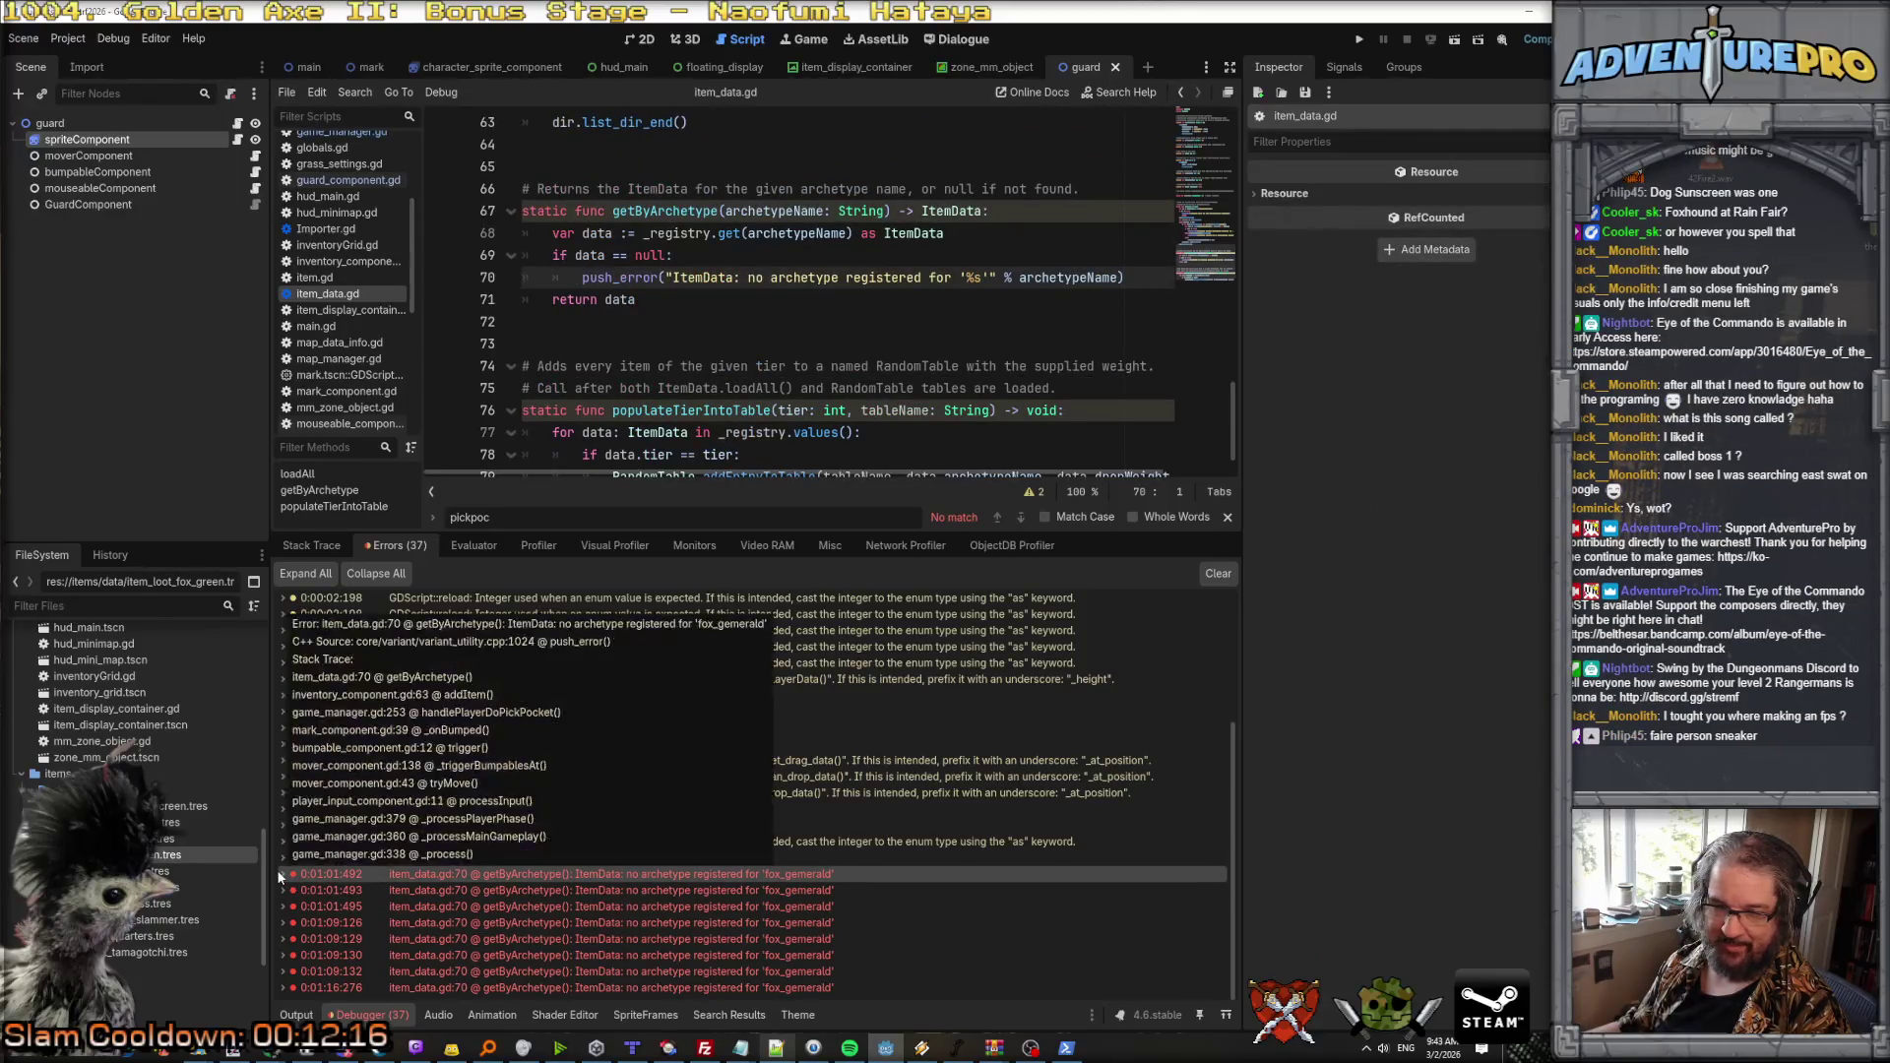
pyautogui.click(281, 875)
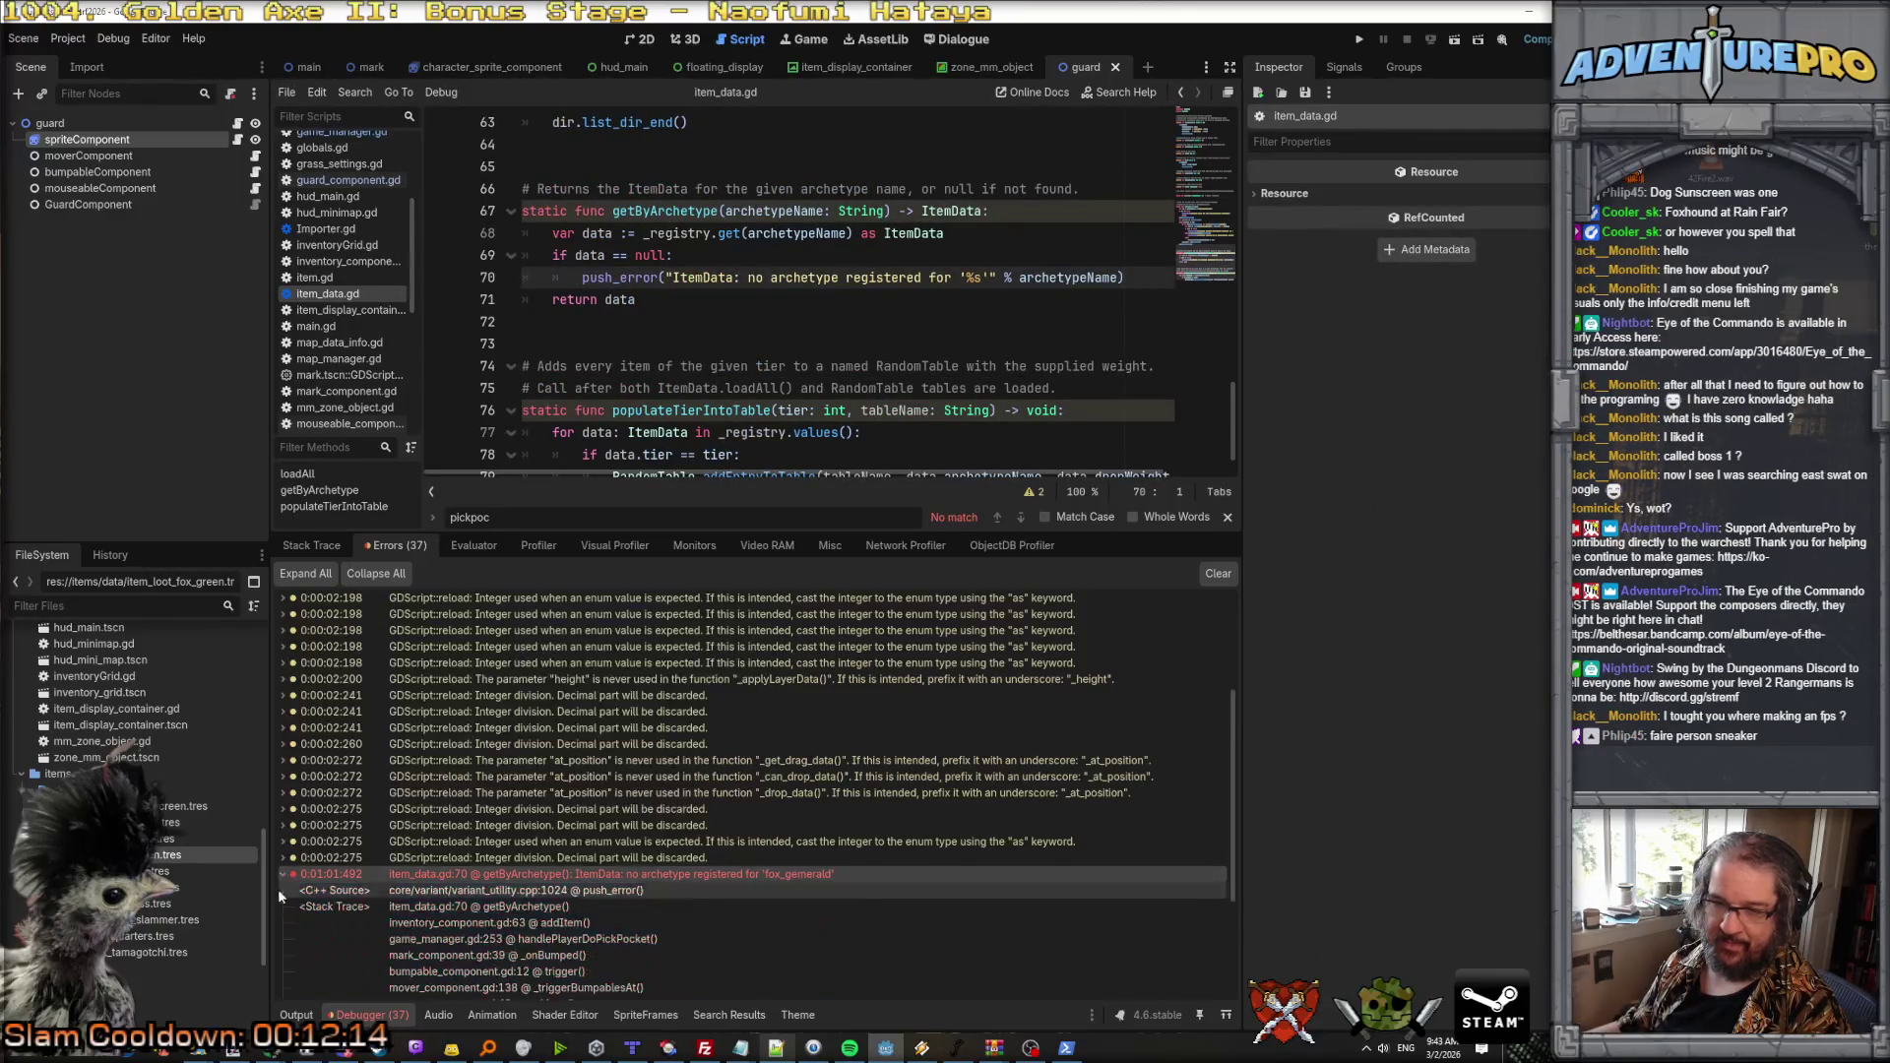
pyautogui.click(450, 1048)
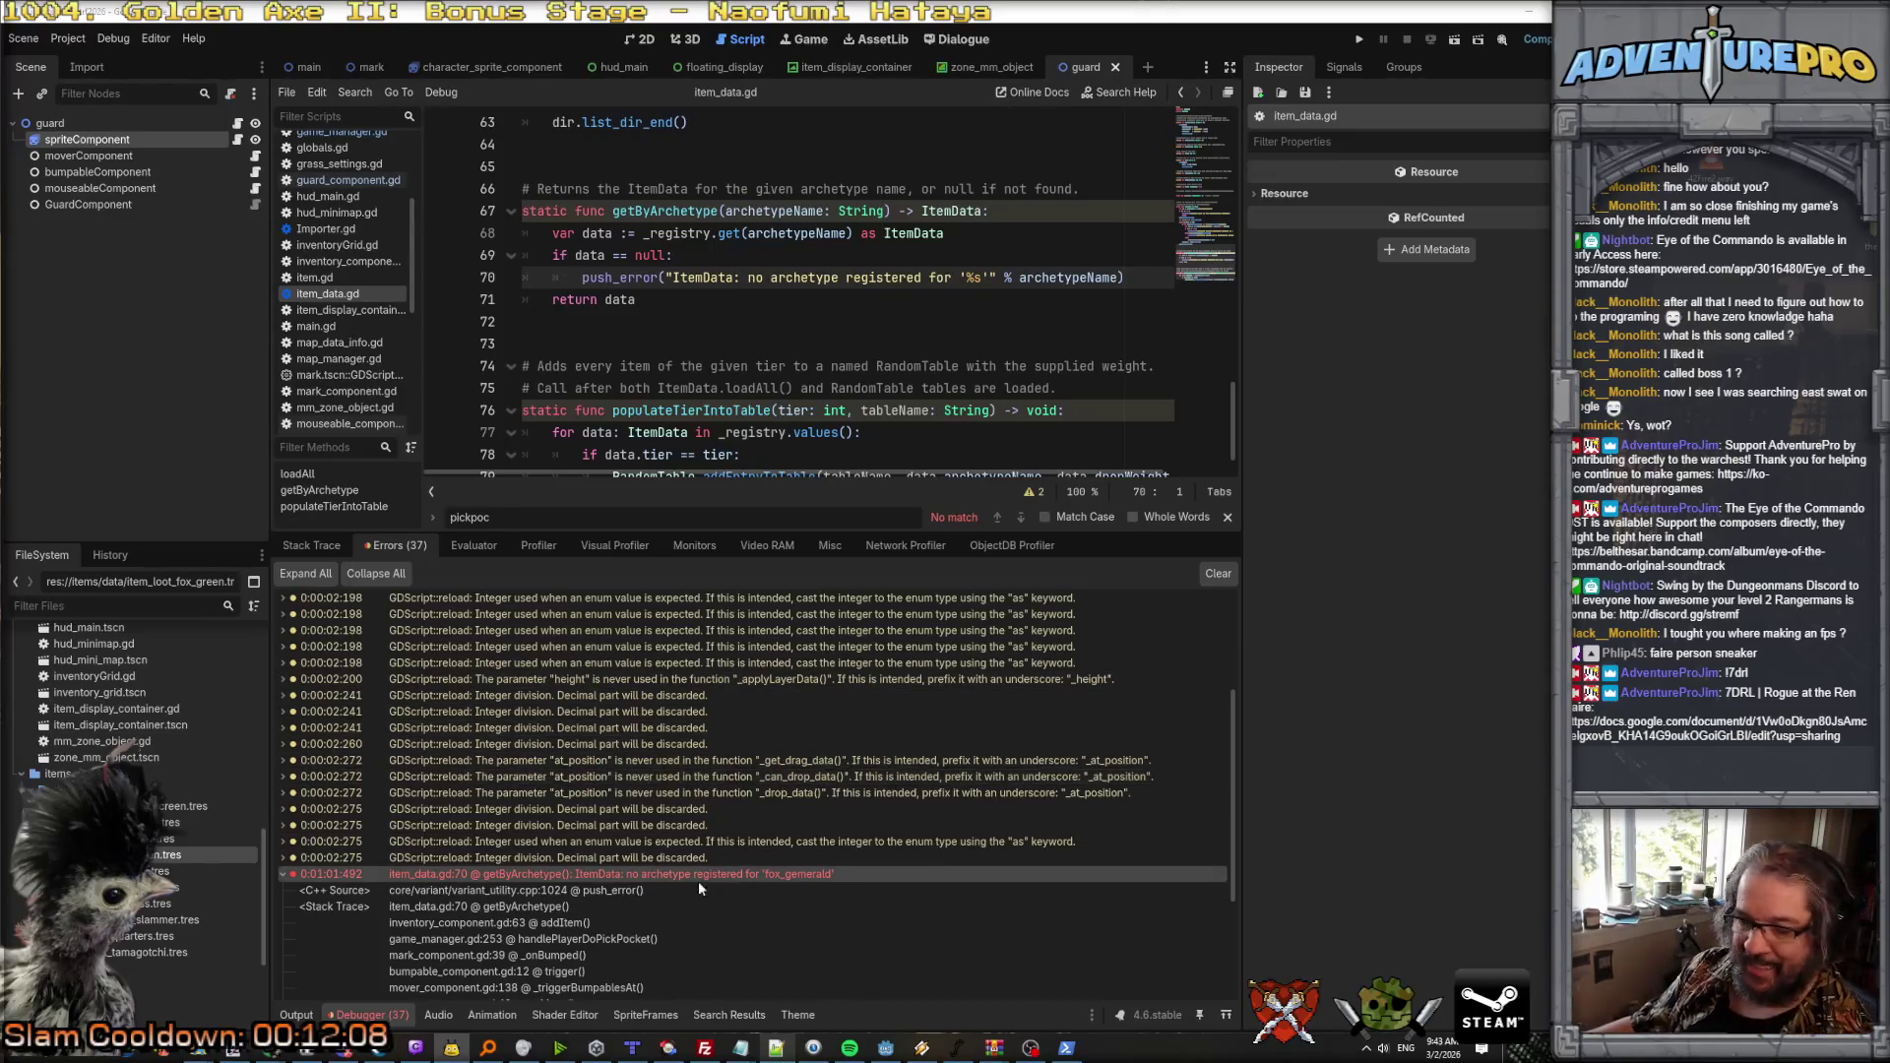
pyautogui.moveTo(762, 710)
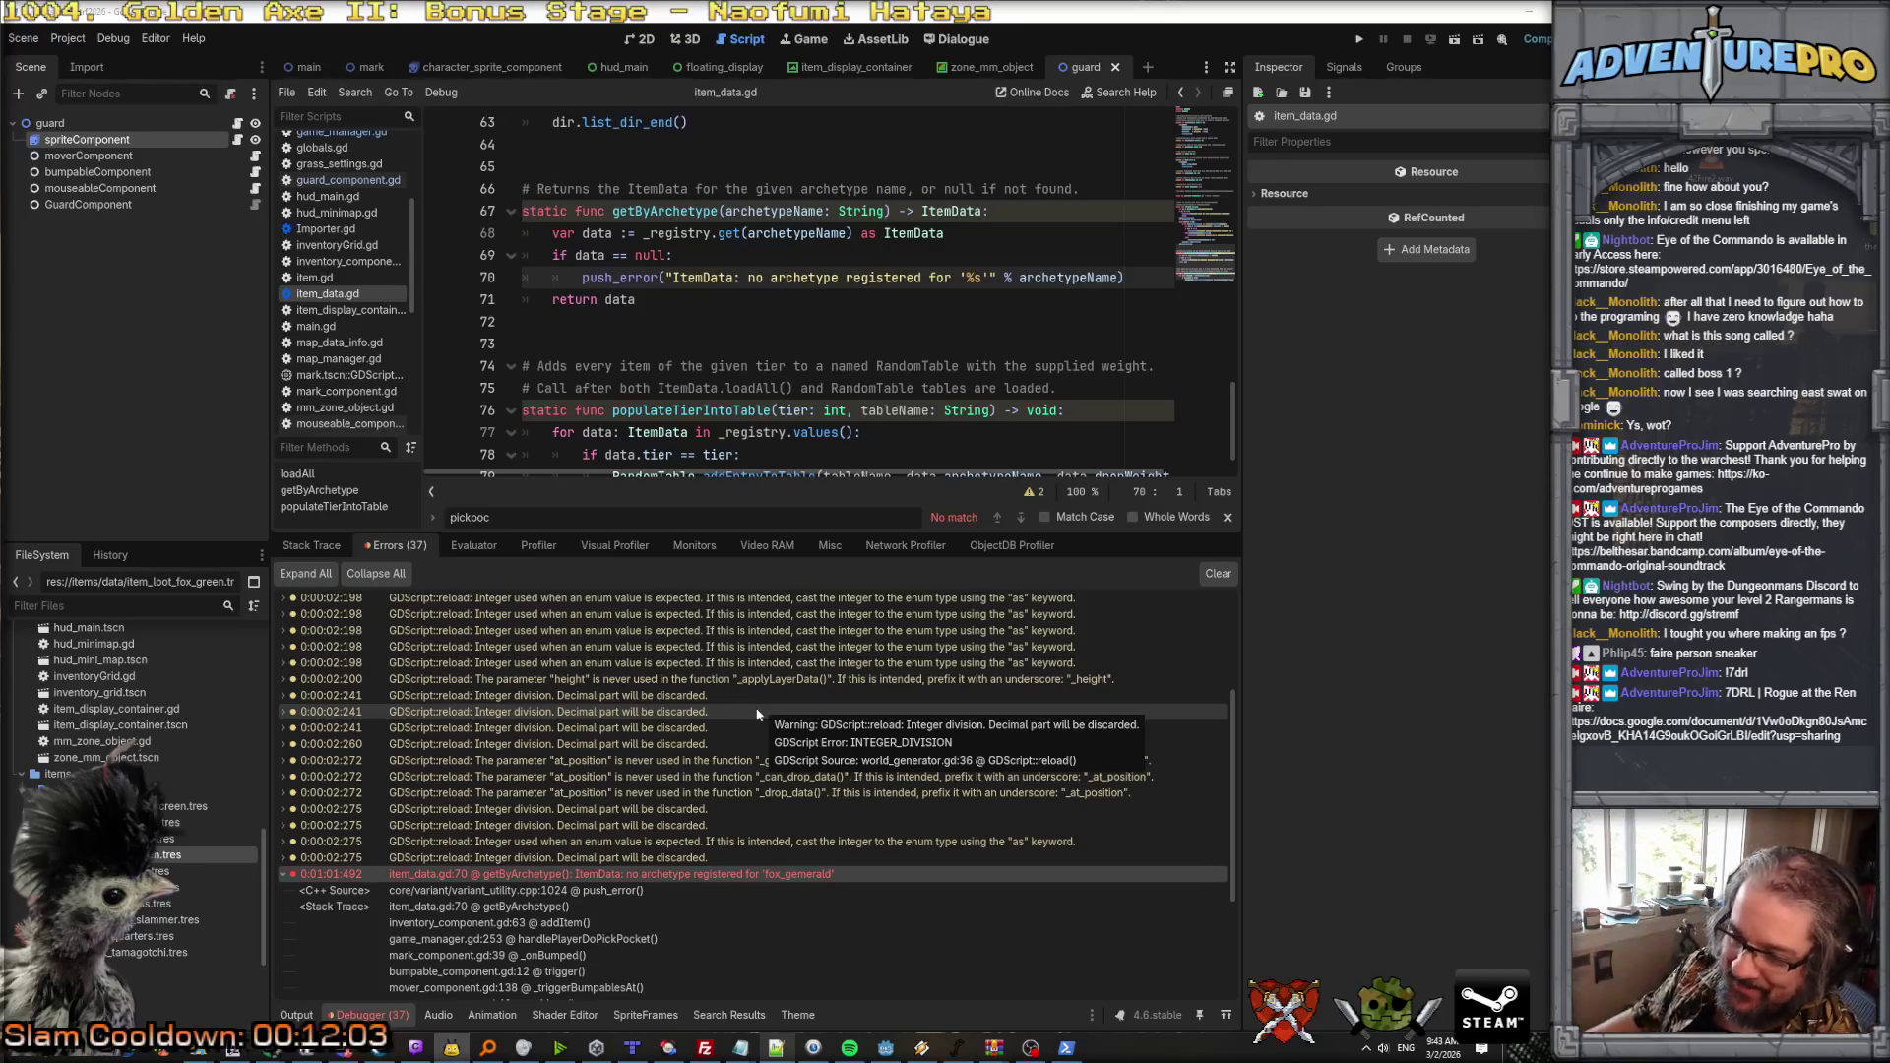
pyautogui.scroll(-2, 724, 852)
pyautogui.scroll(-2, 724, 853)
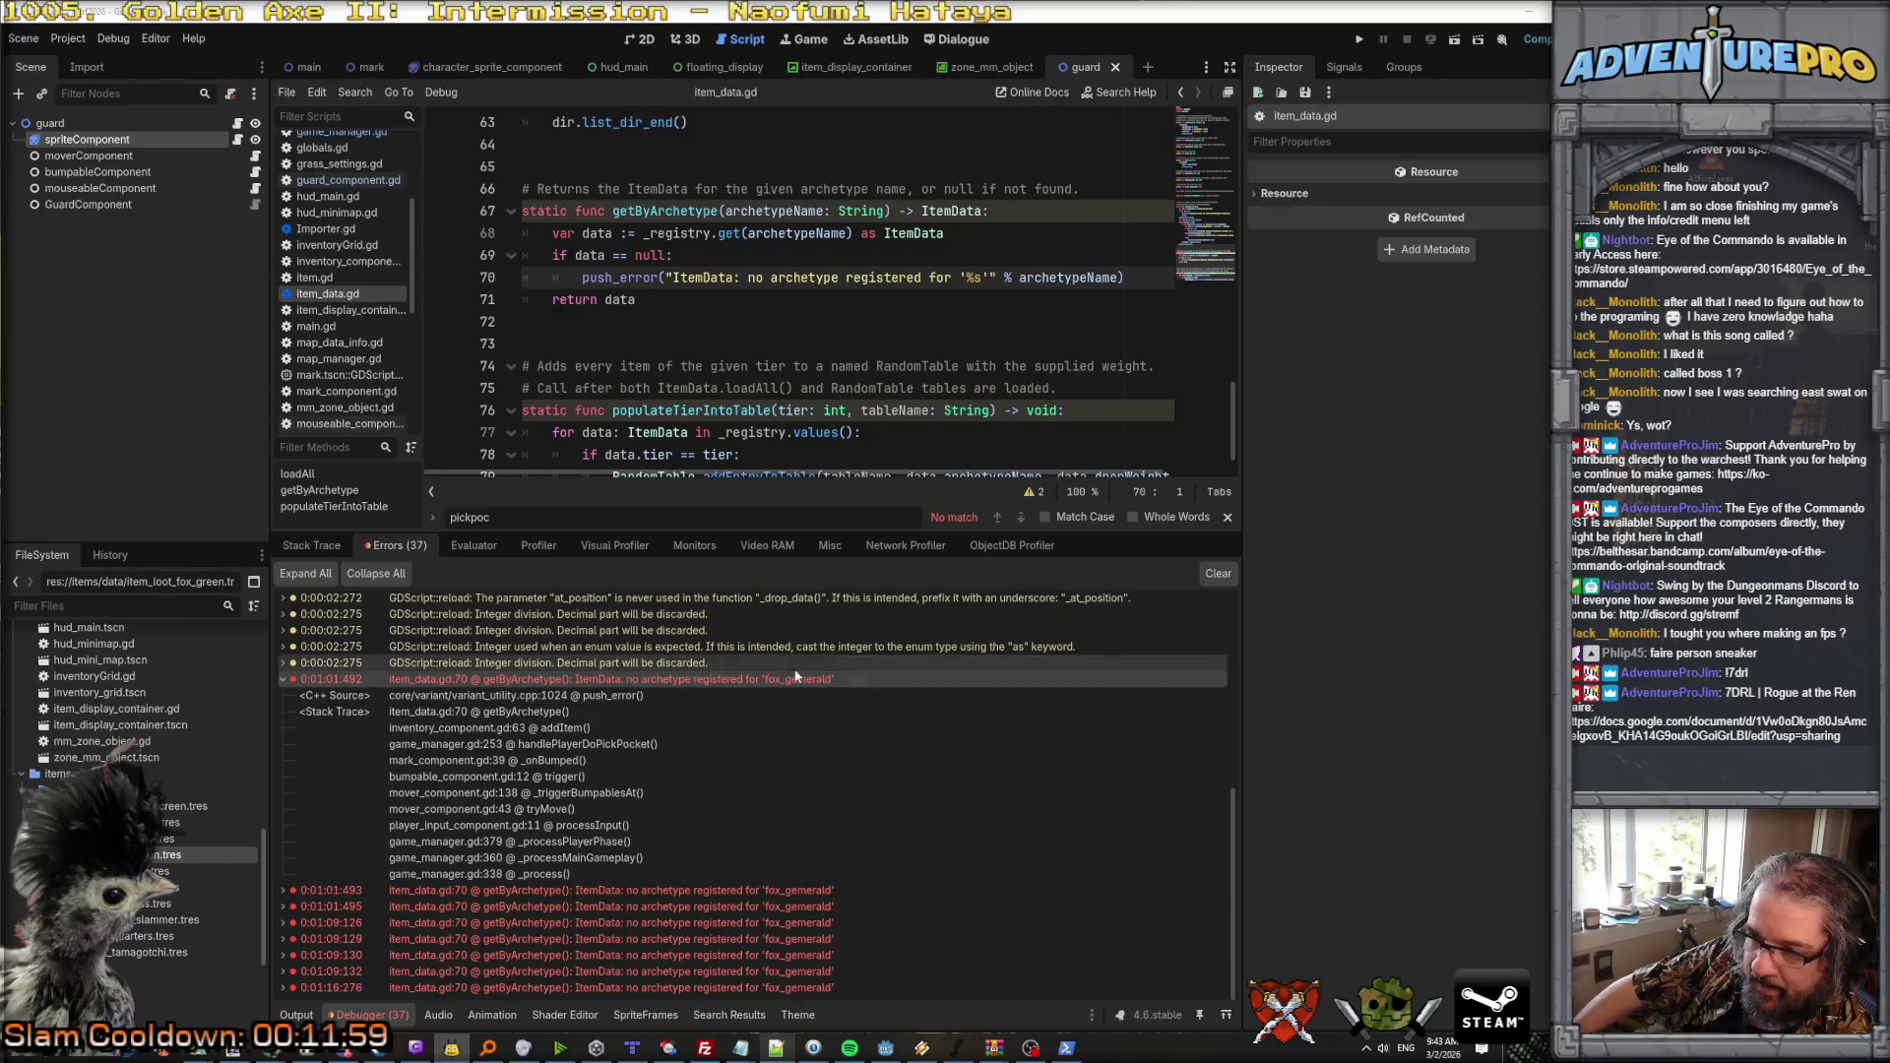
# Step: Step through the trace frames in mark_component, game_manager, inventory_component and item_data
pyautogui.click(593, 762)
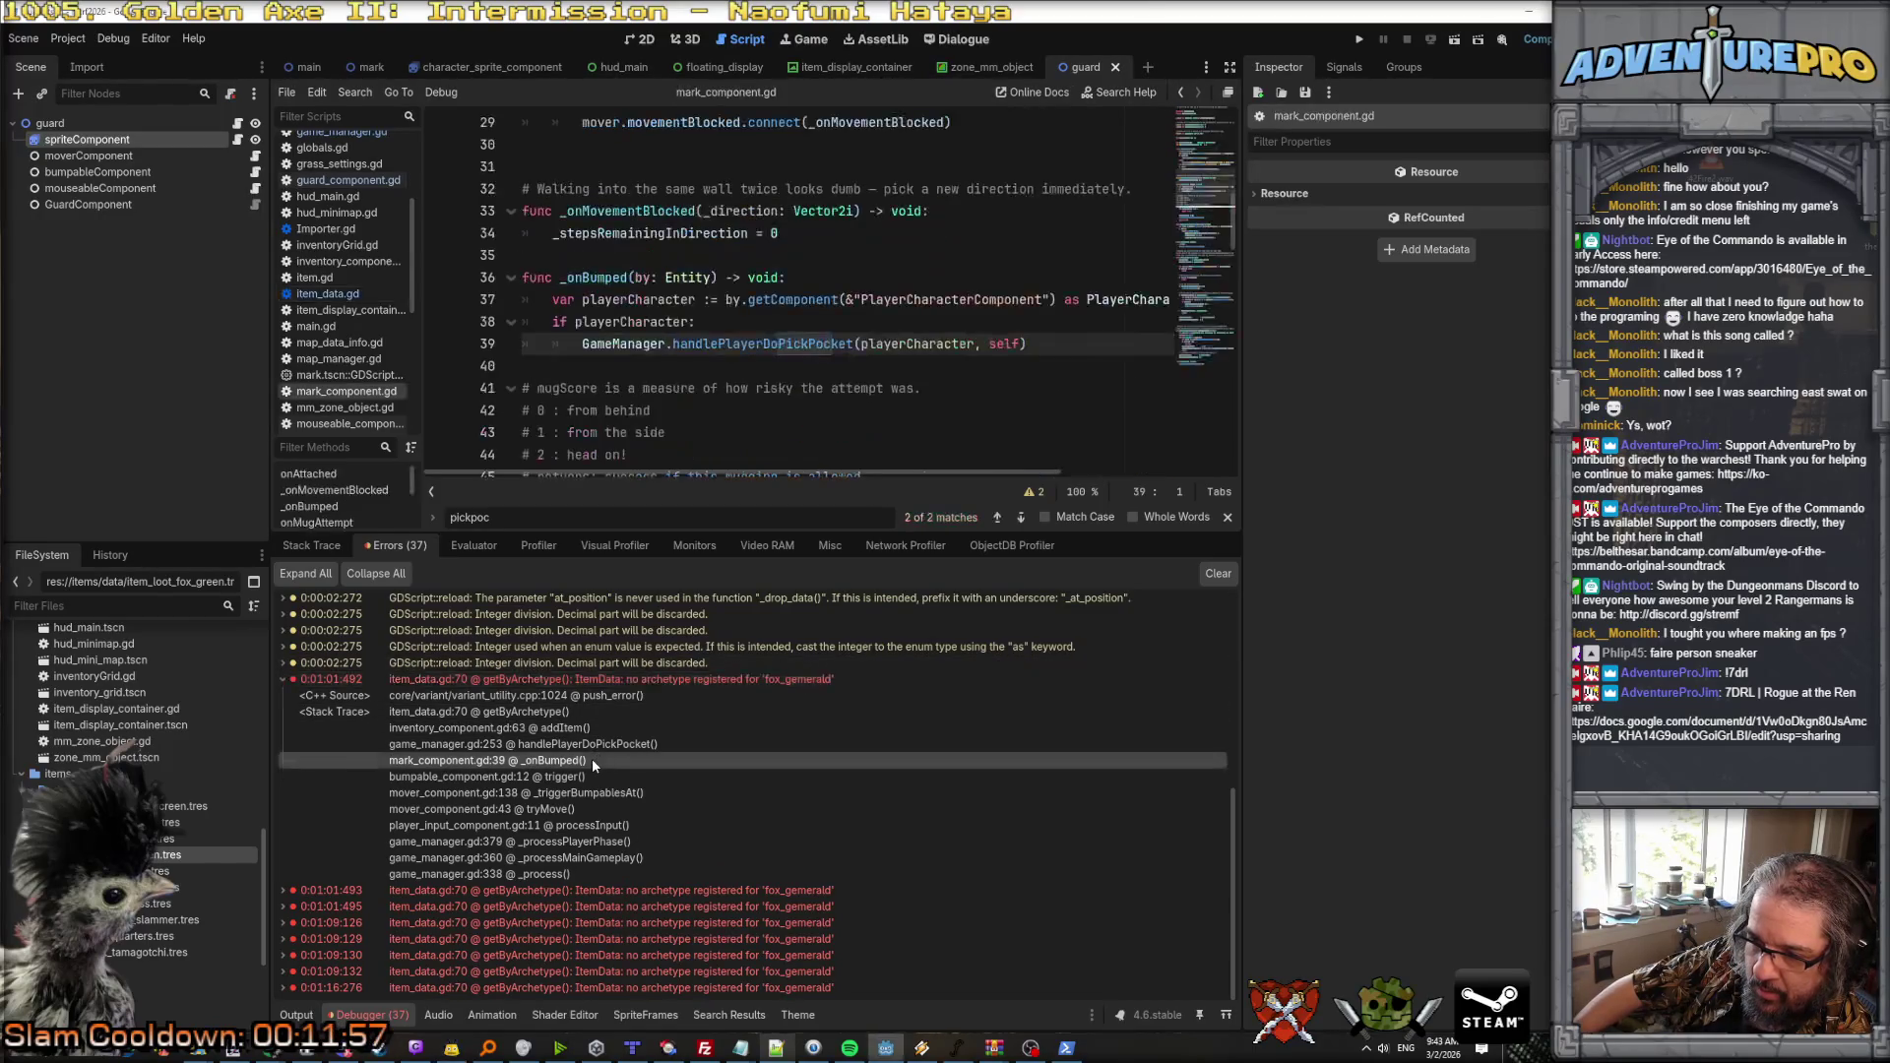
pyautogui.click(613, 745)
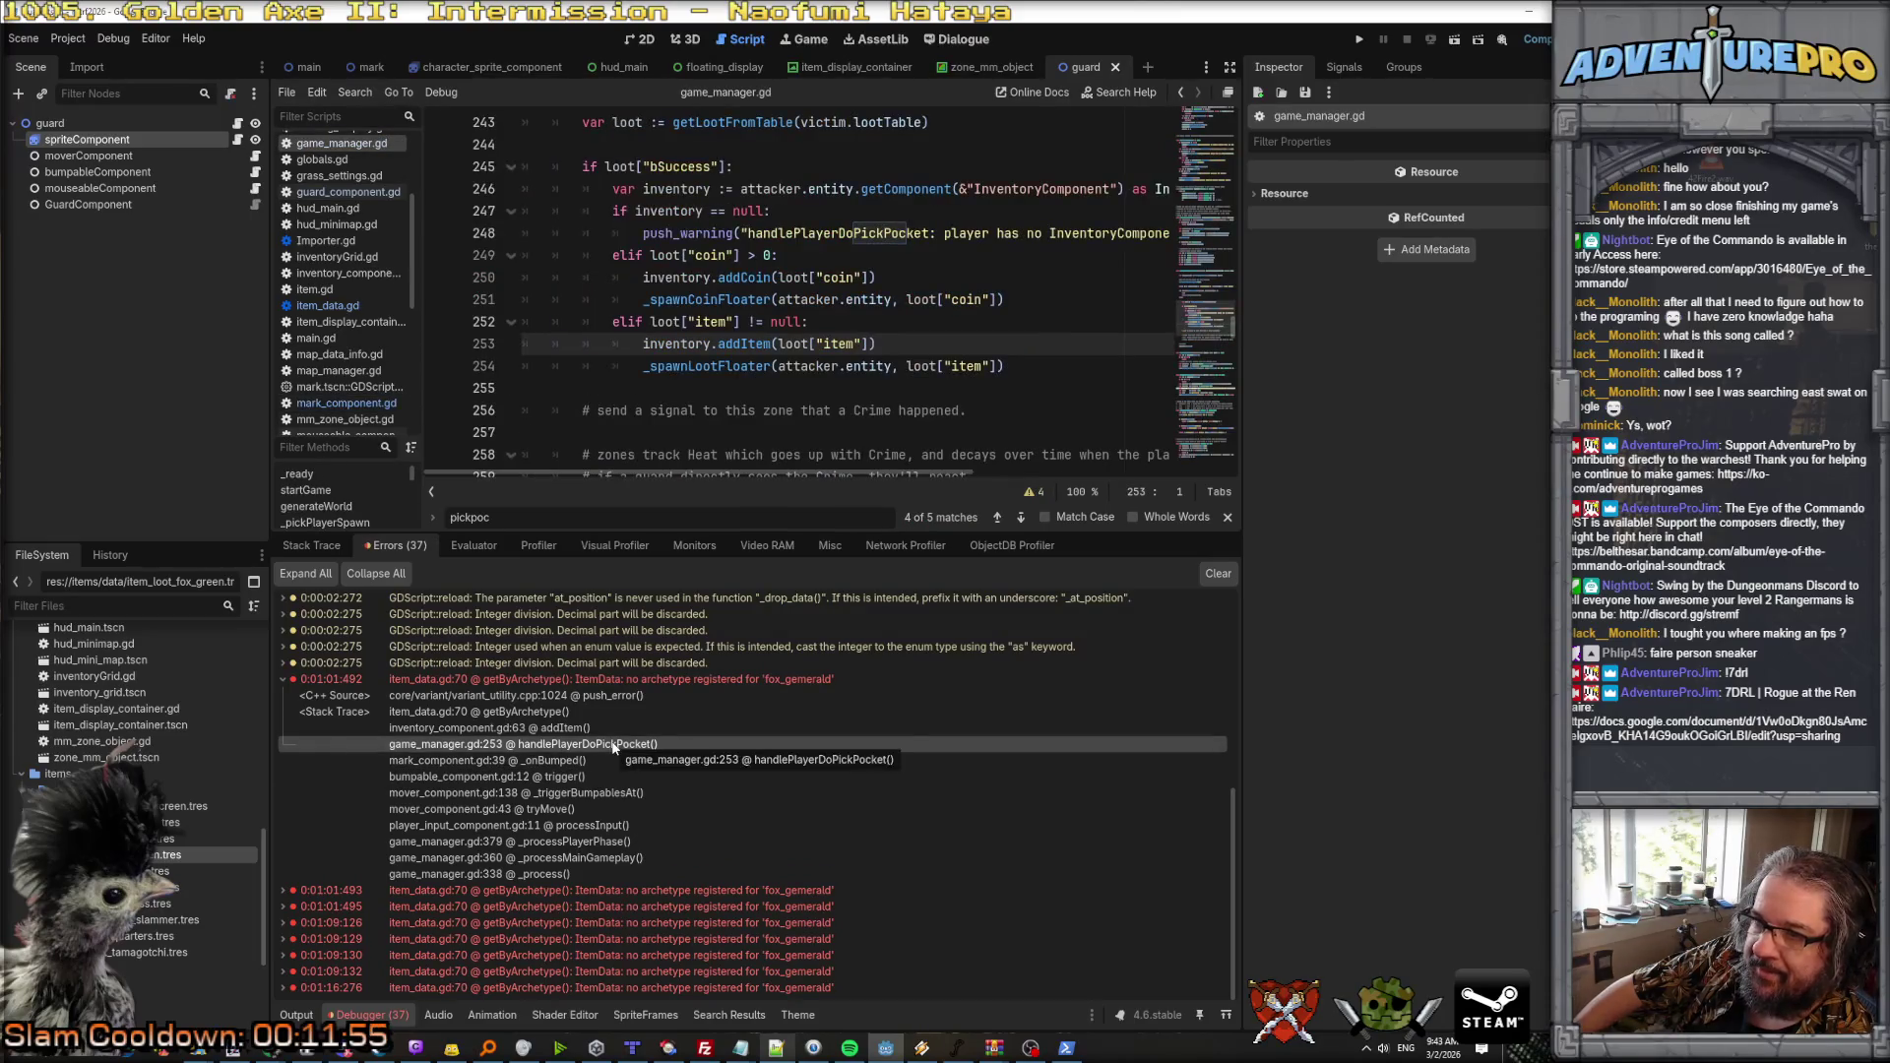
pyautogui.click(596, 727)
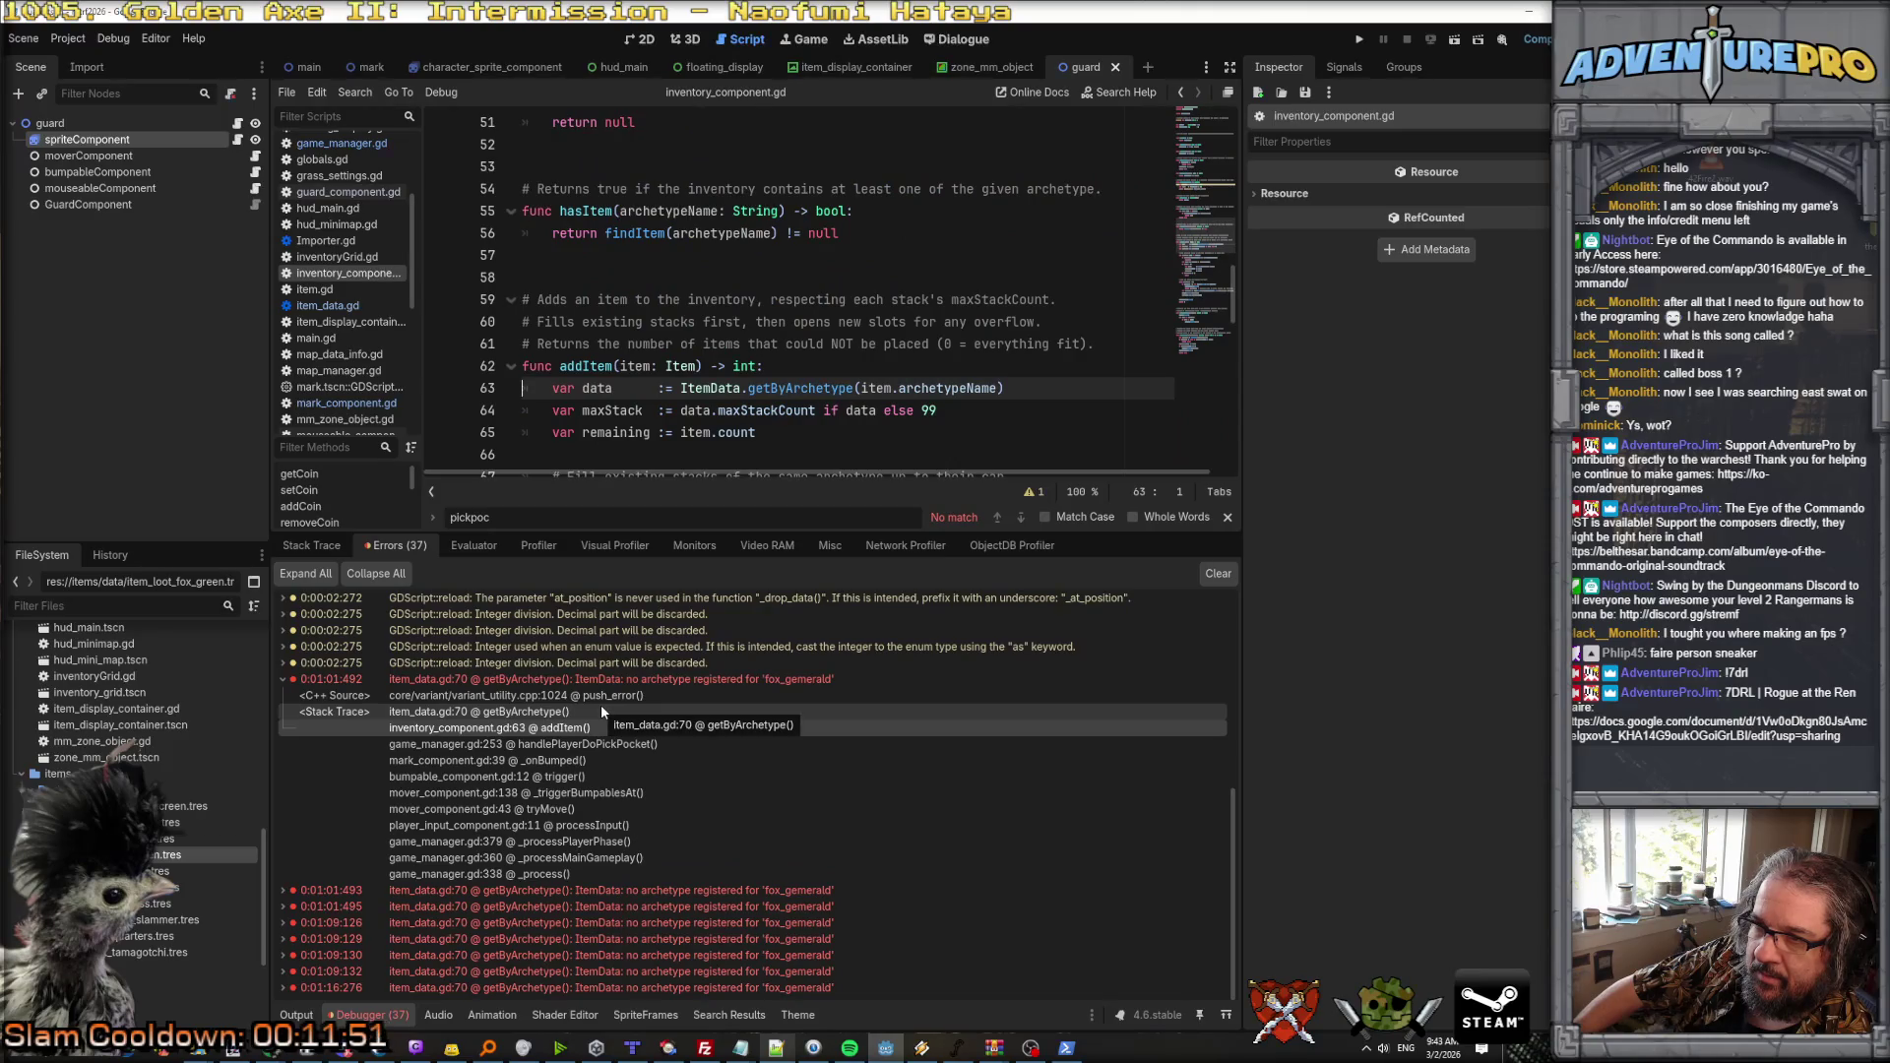
pyautogui.click(601, 710)
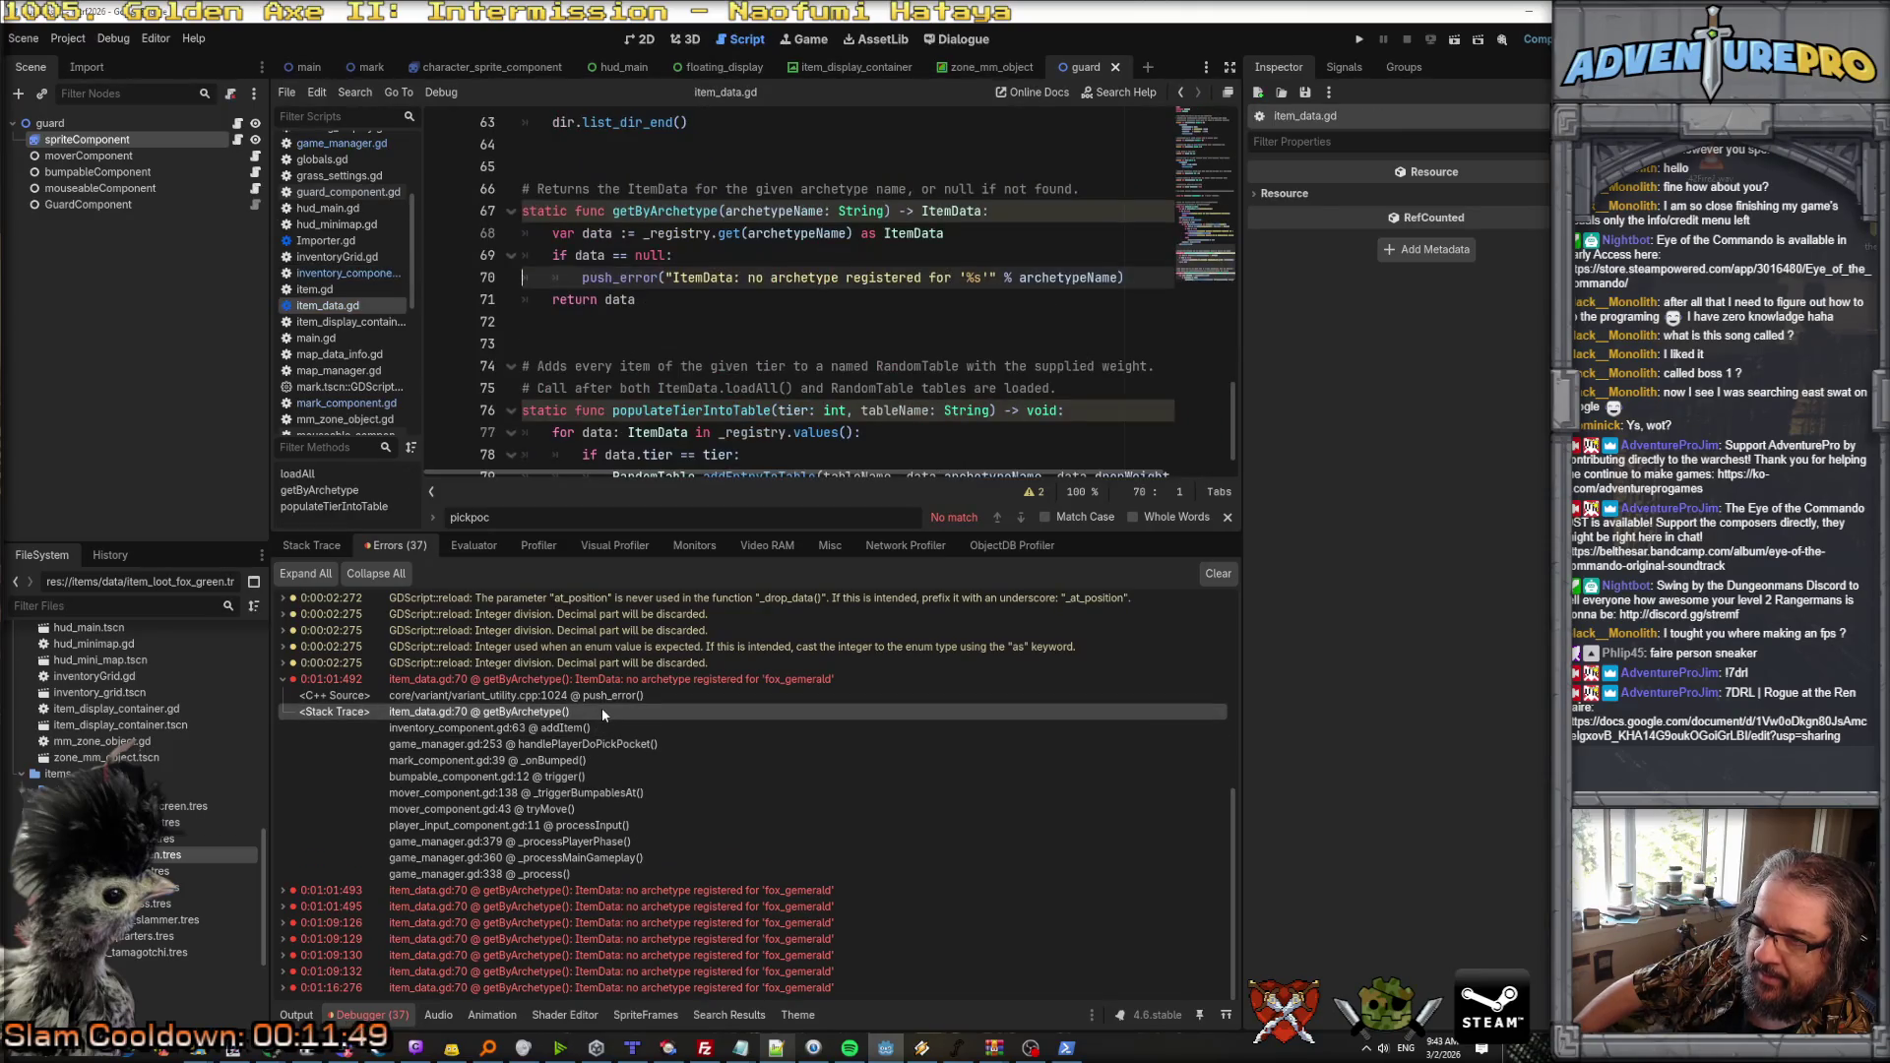
# Step: Open game_manager.gd at line 253, where the pickpocket loot goes to inventory.addItem
pyautogui.scroll(3, 648, 651)
pyautogui.scroll(-3, 648, 652)
pyautogui.scroll(5, 648, 651)
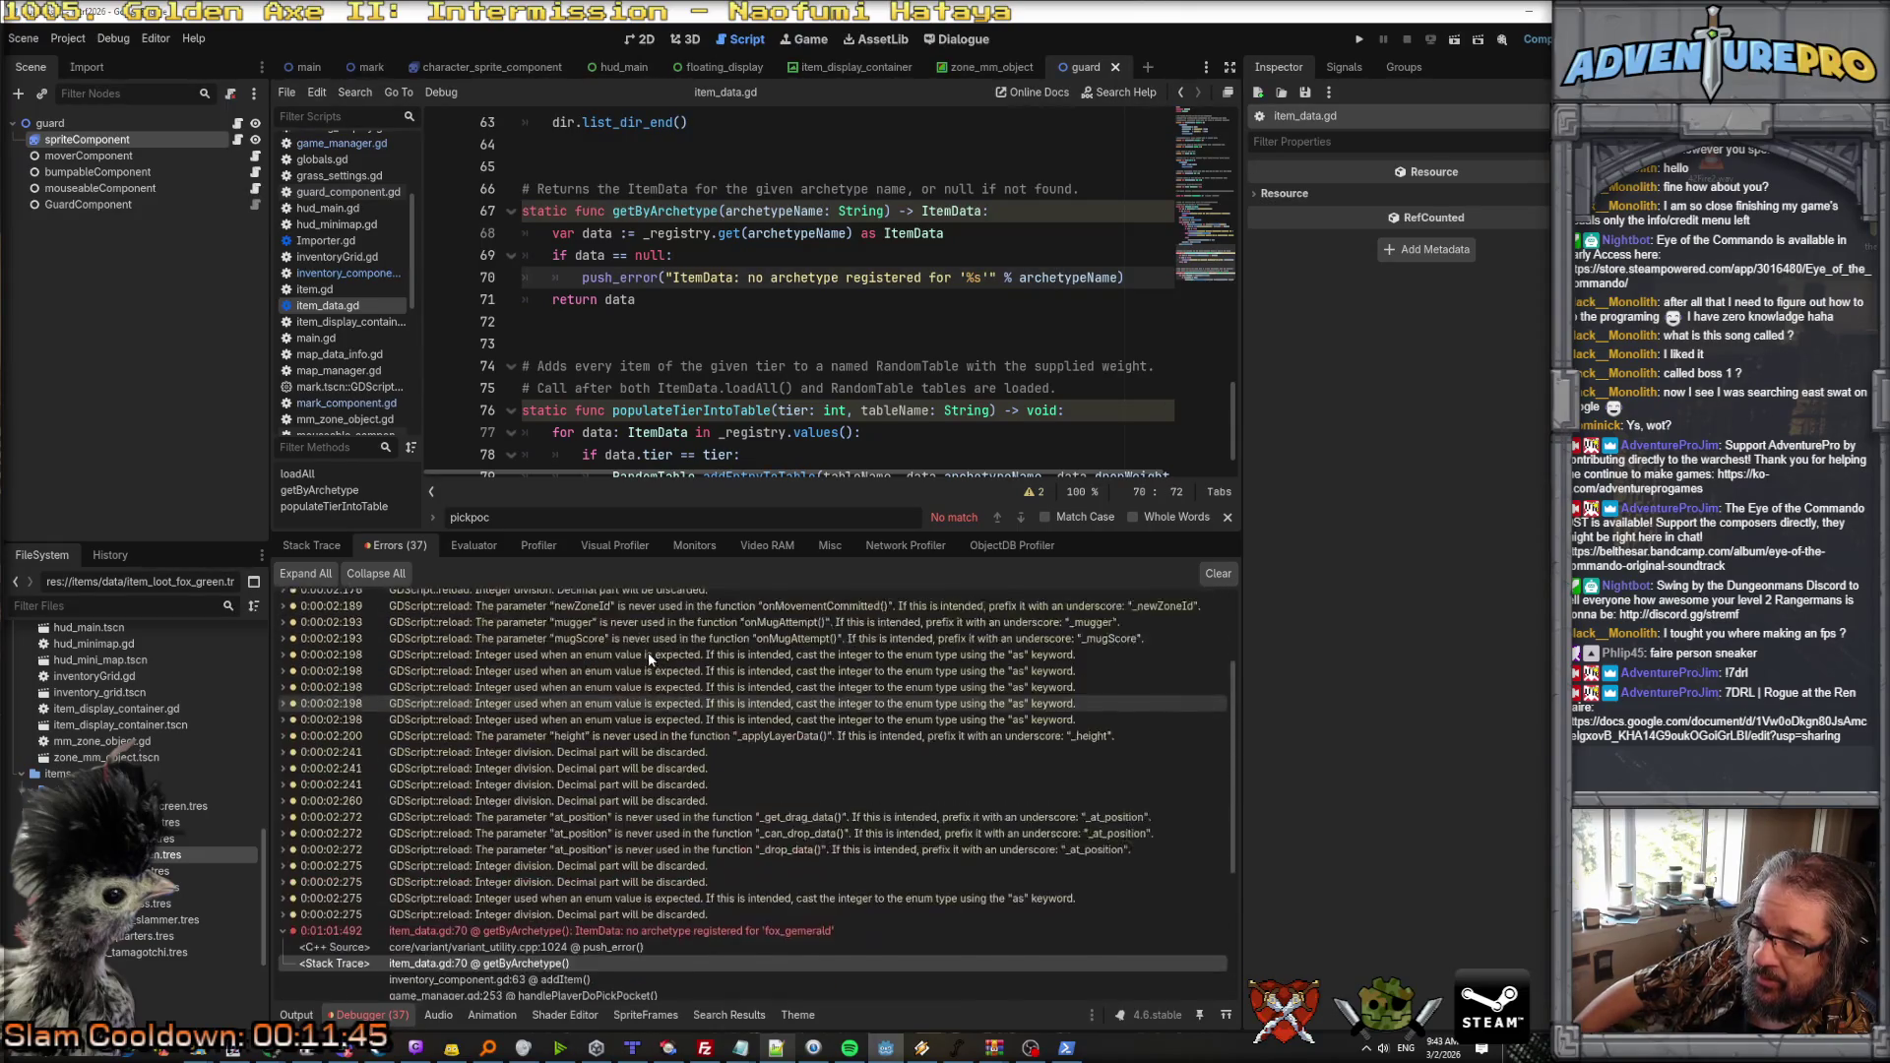
pyautogui.scroll(-4, 648, 652)
pyautogui.scroll(3, 994, 289)
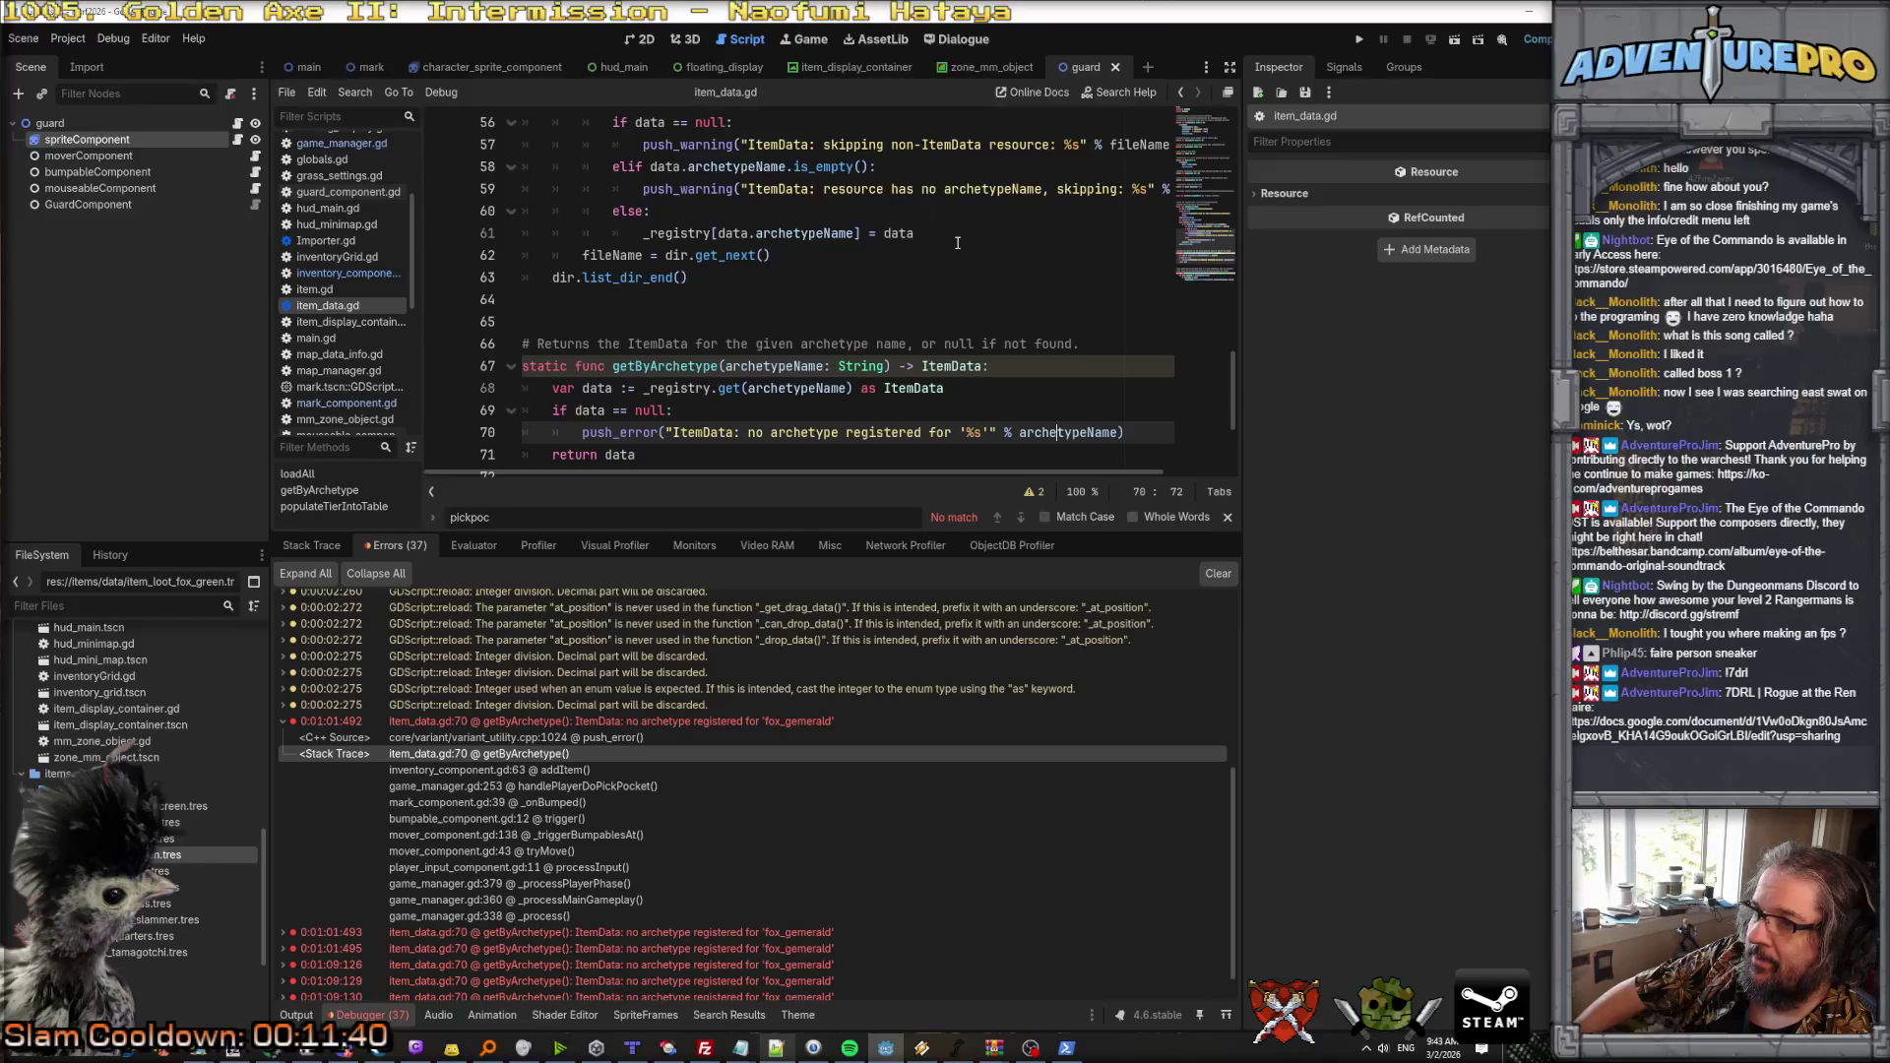
pyautogui.scroll(4, 957, 242)
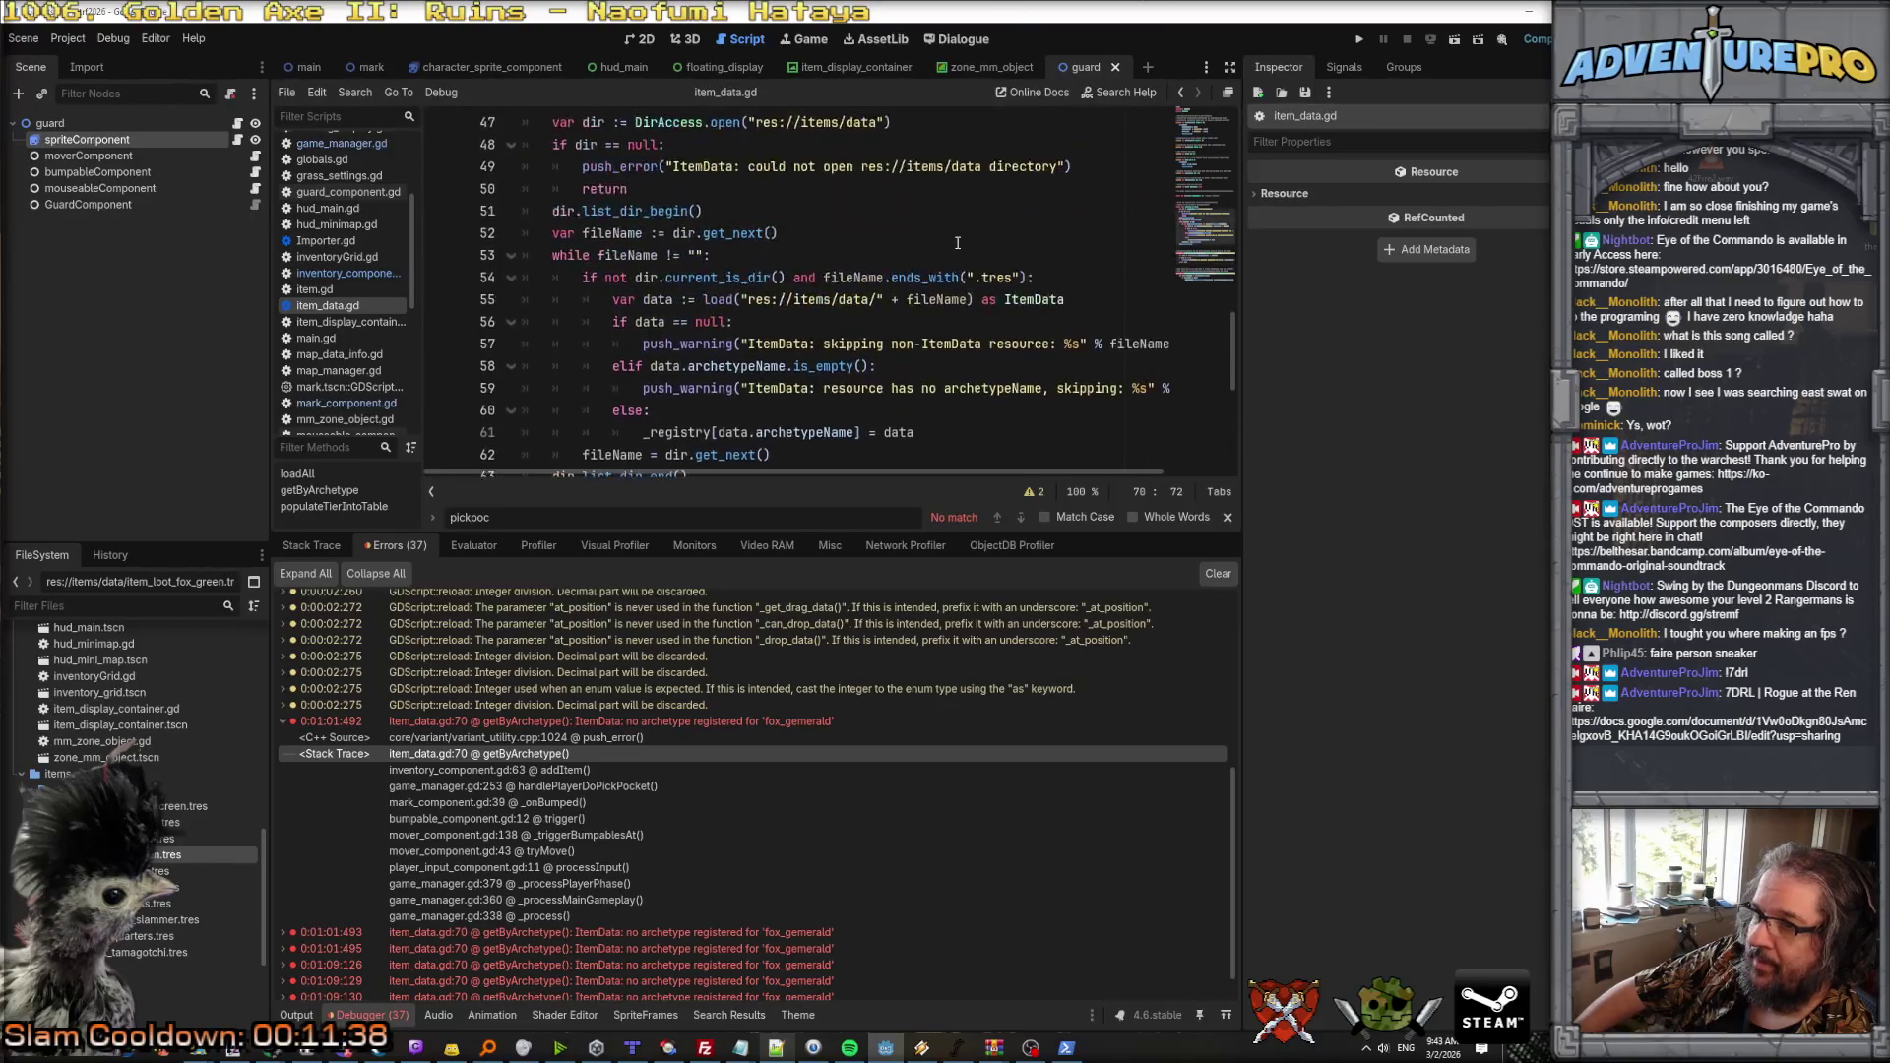
pyautogui.scroll(-6, 957, 242)
pyautogui.scroll(3, 364, 346)
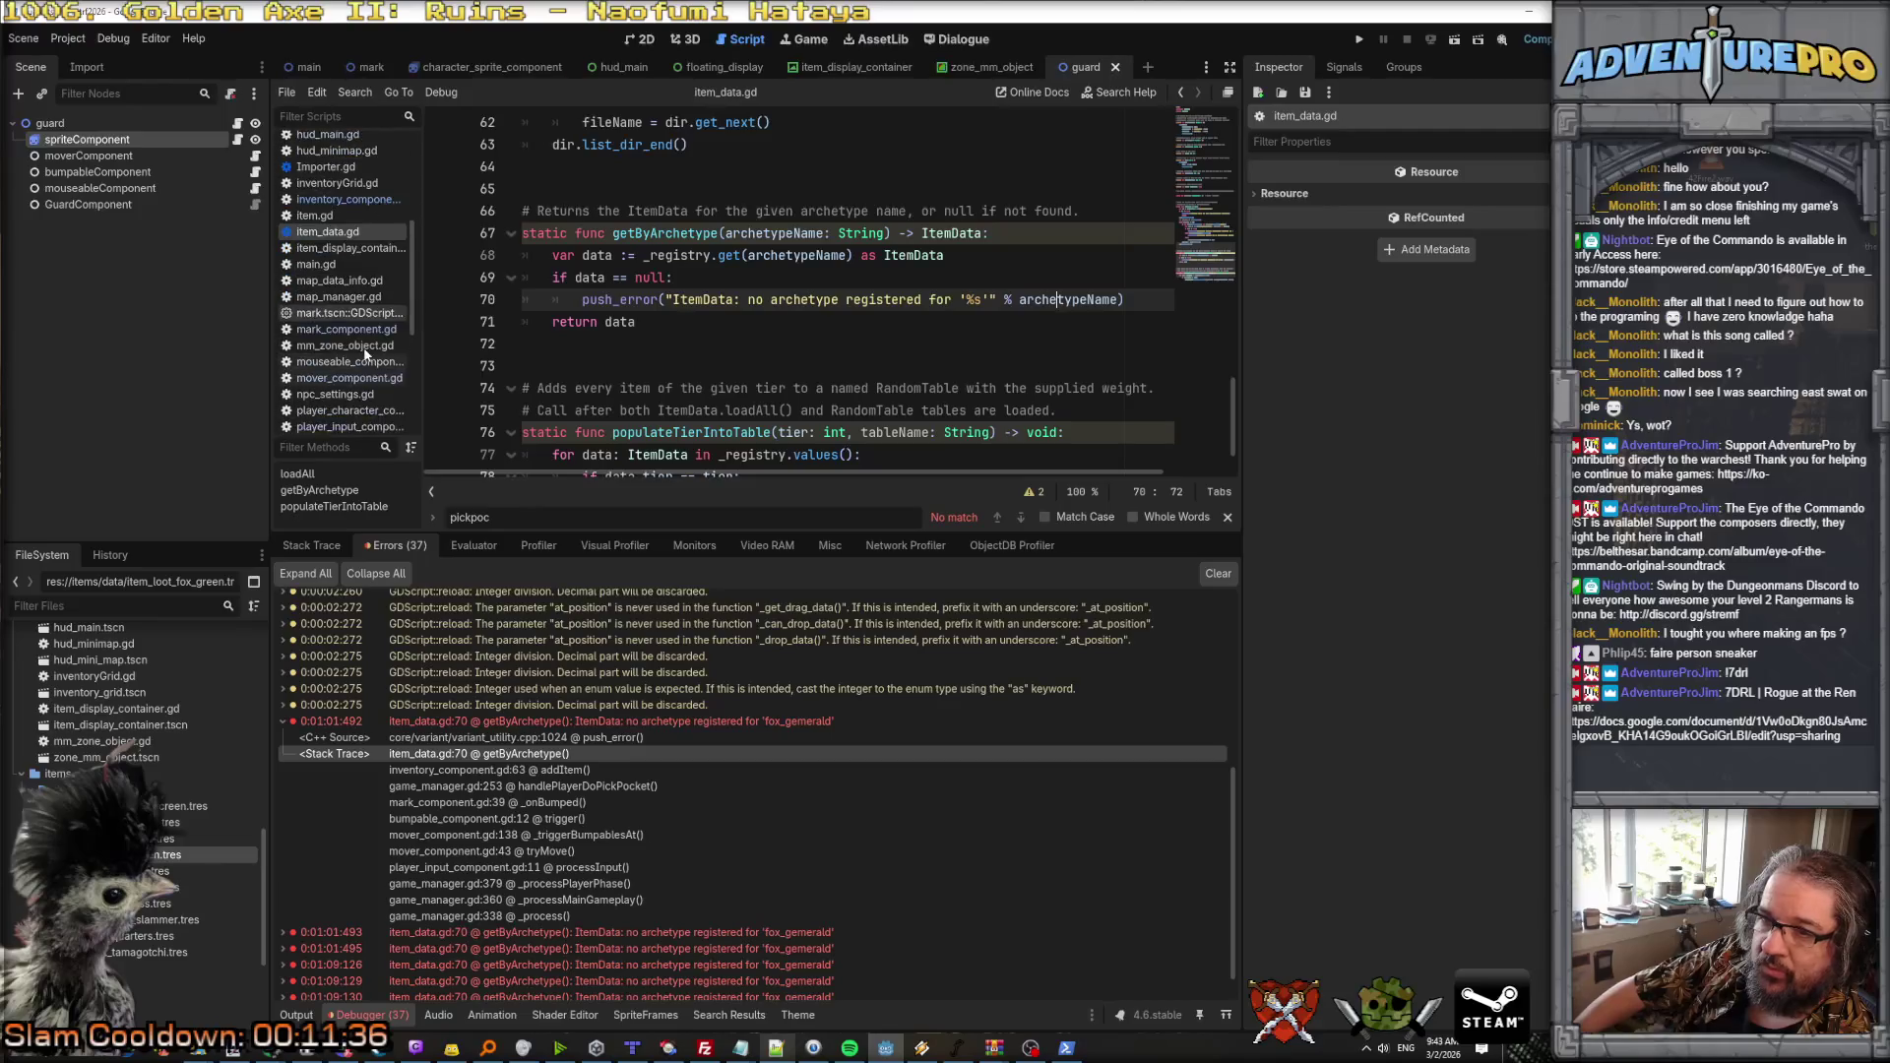
pyautogui.click(340, 217)
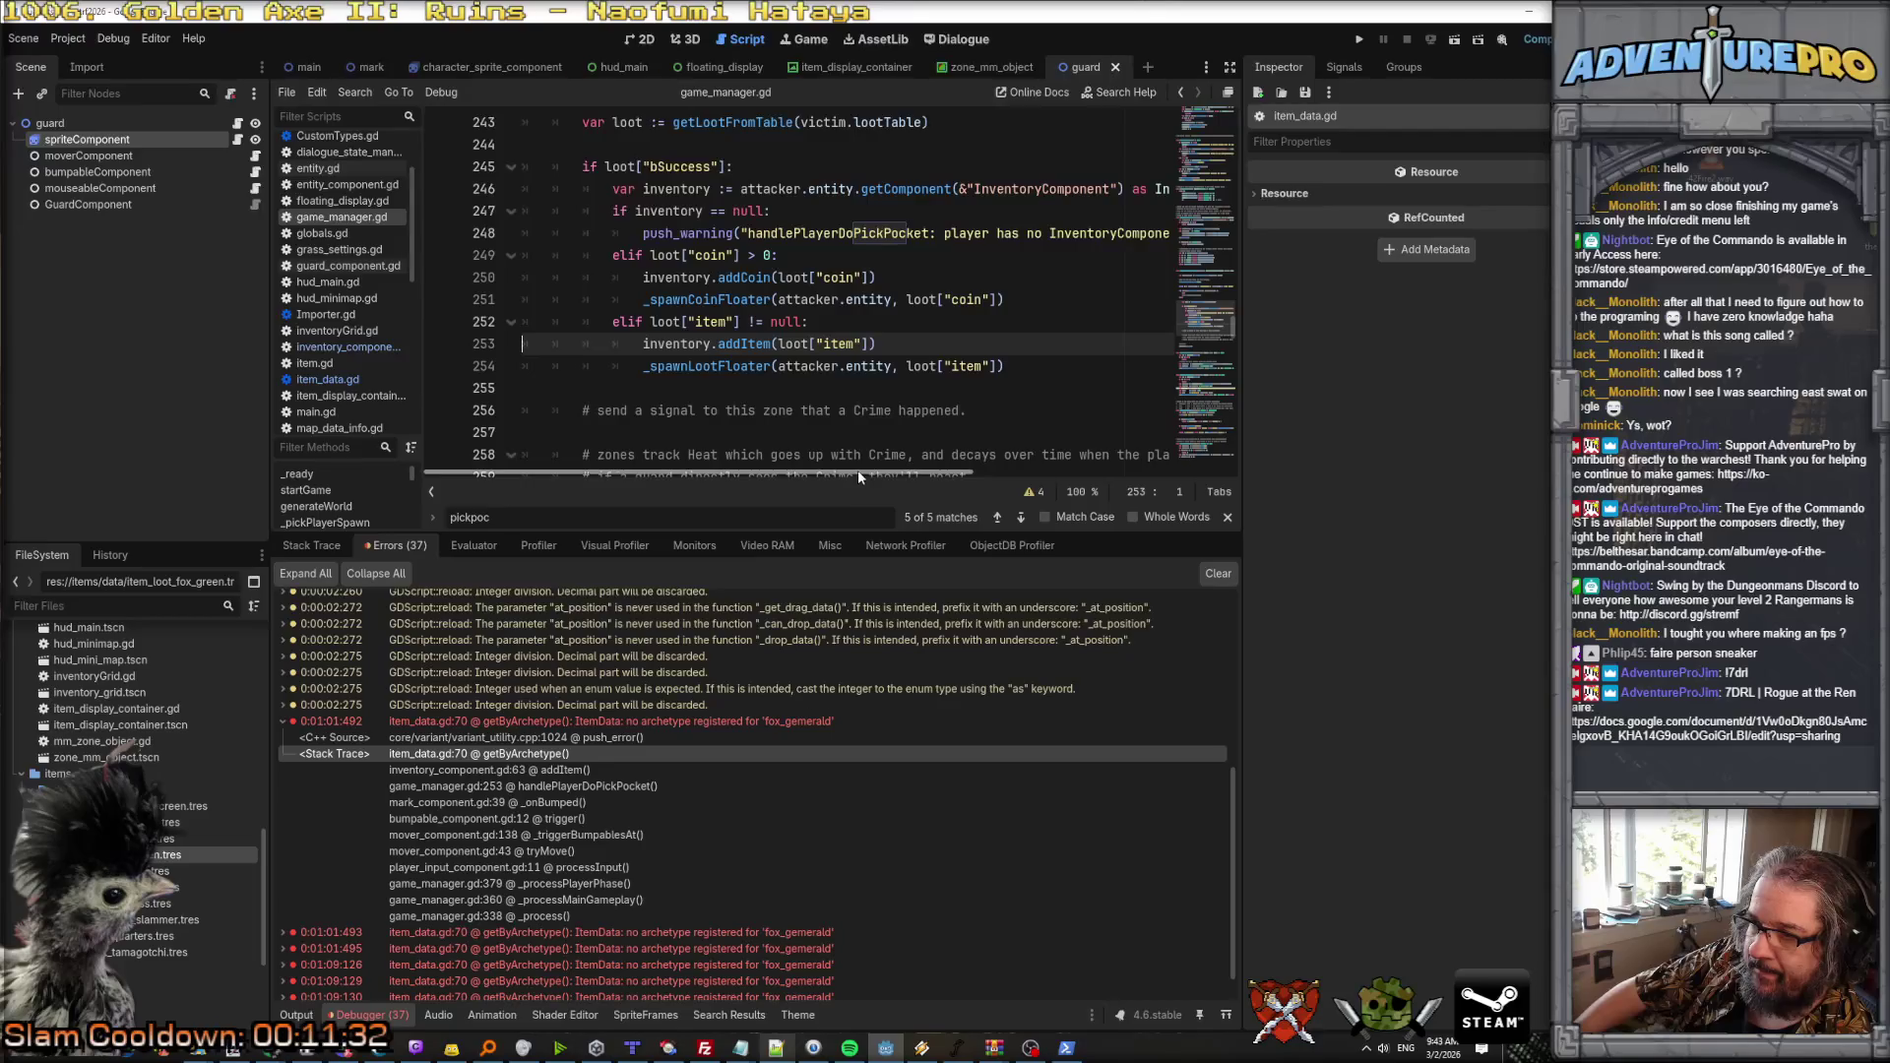
# Step: Search game_manager.gd for 'mark_', finding the mark_loot matches at lines 49 and 179
pyautogui.hotkey('ctrl', 'a')
pyautogui.write('mar')
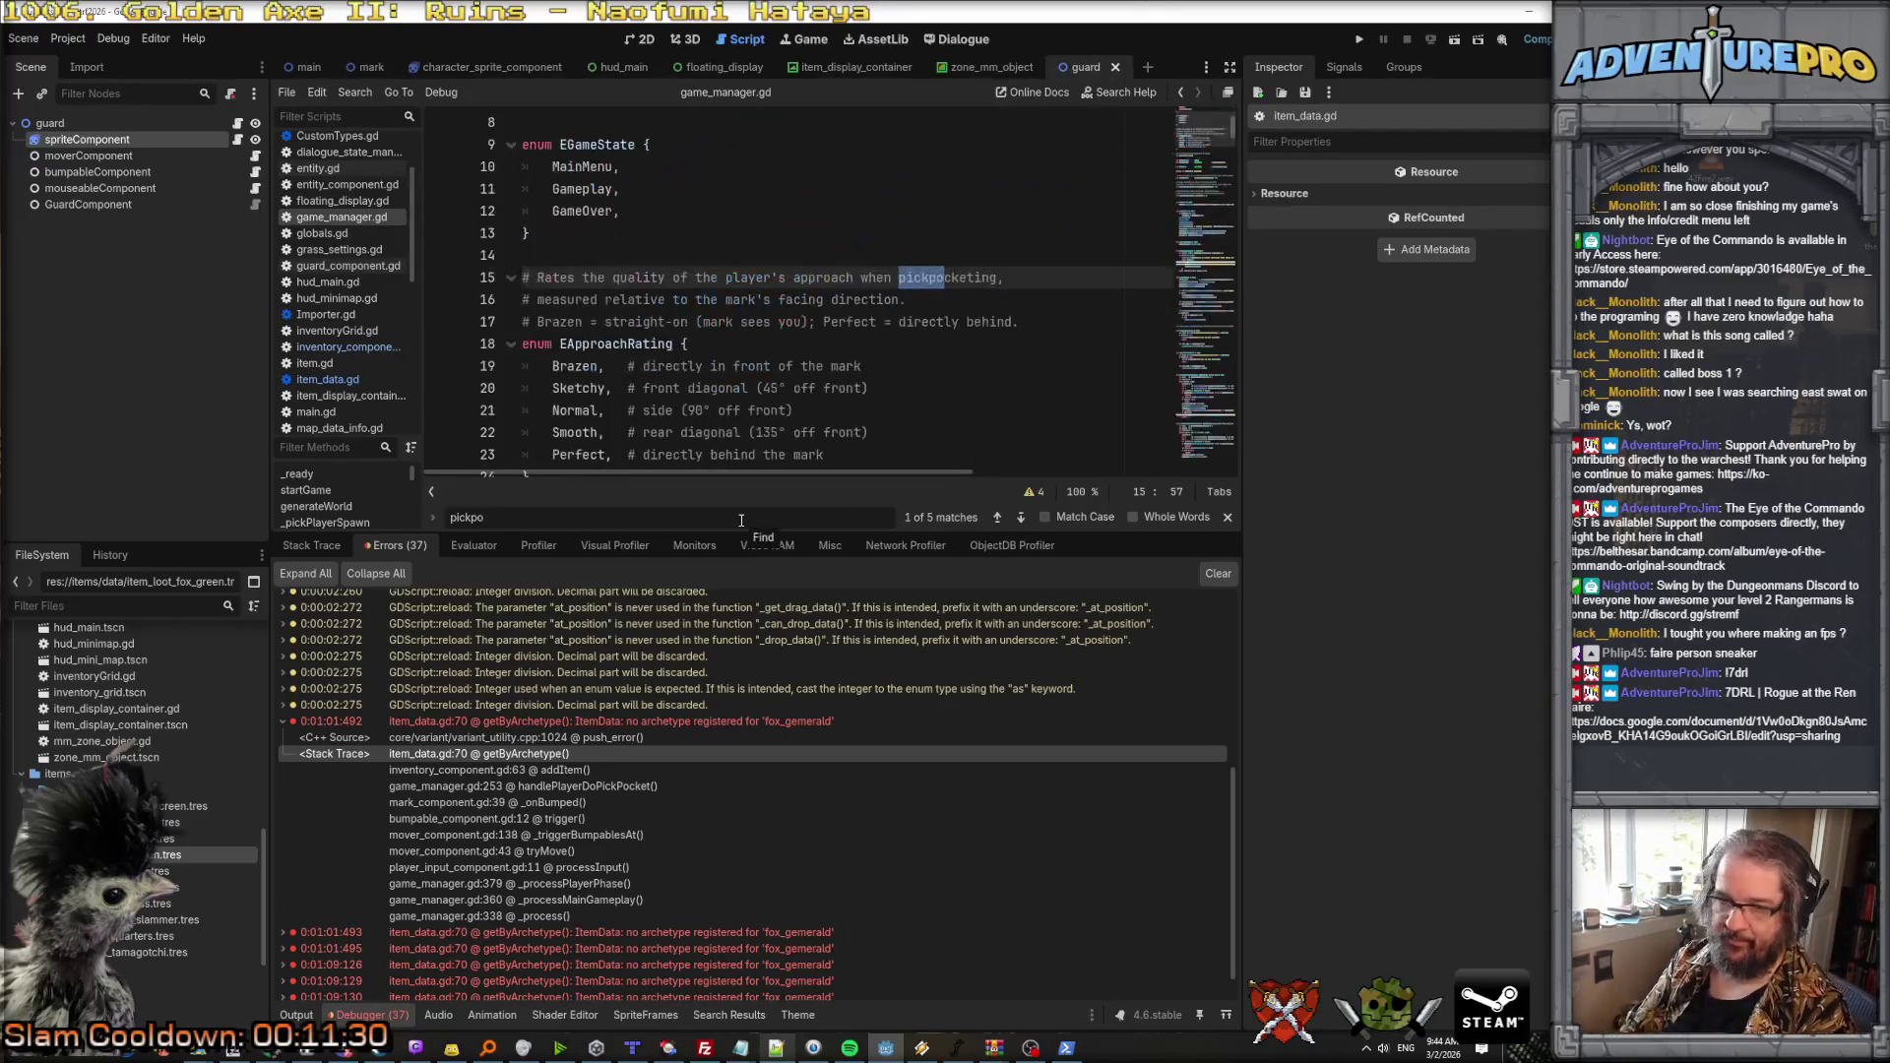
pyautogui.write('k)lk')
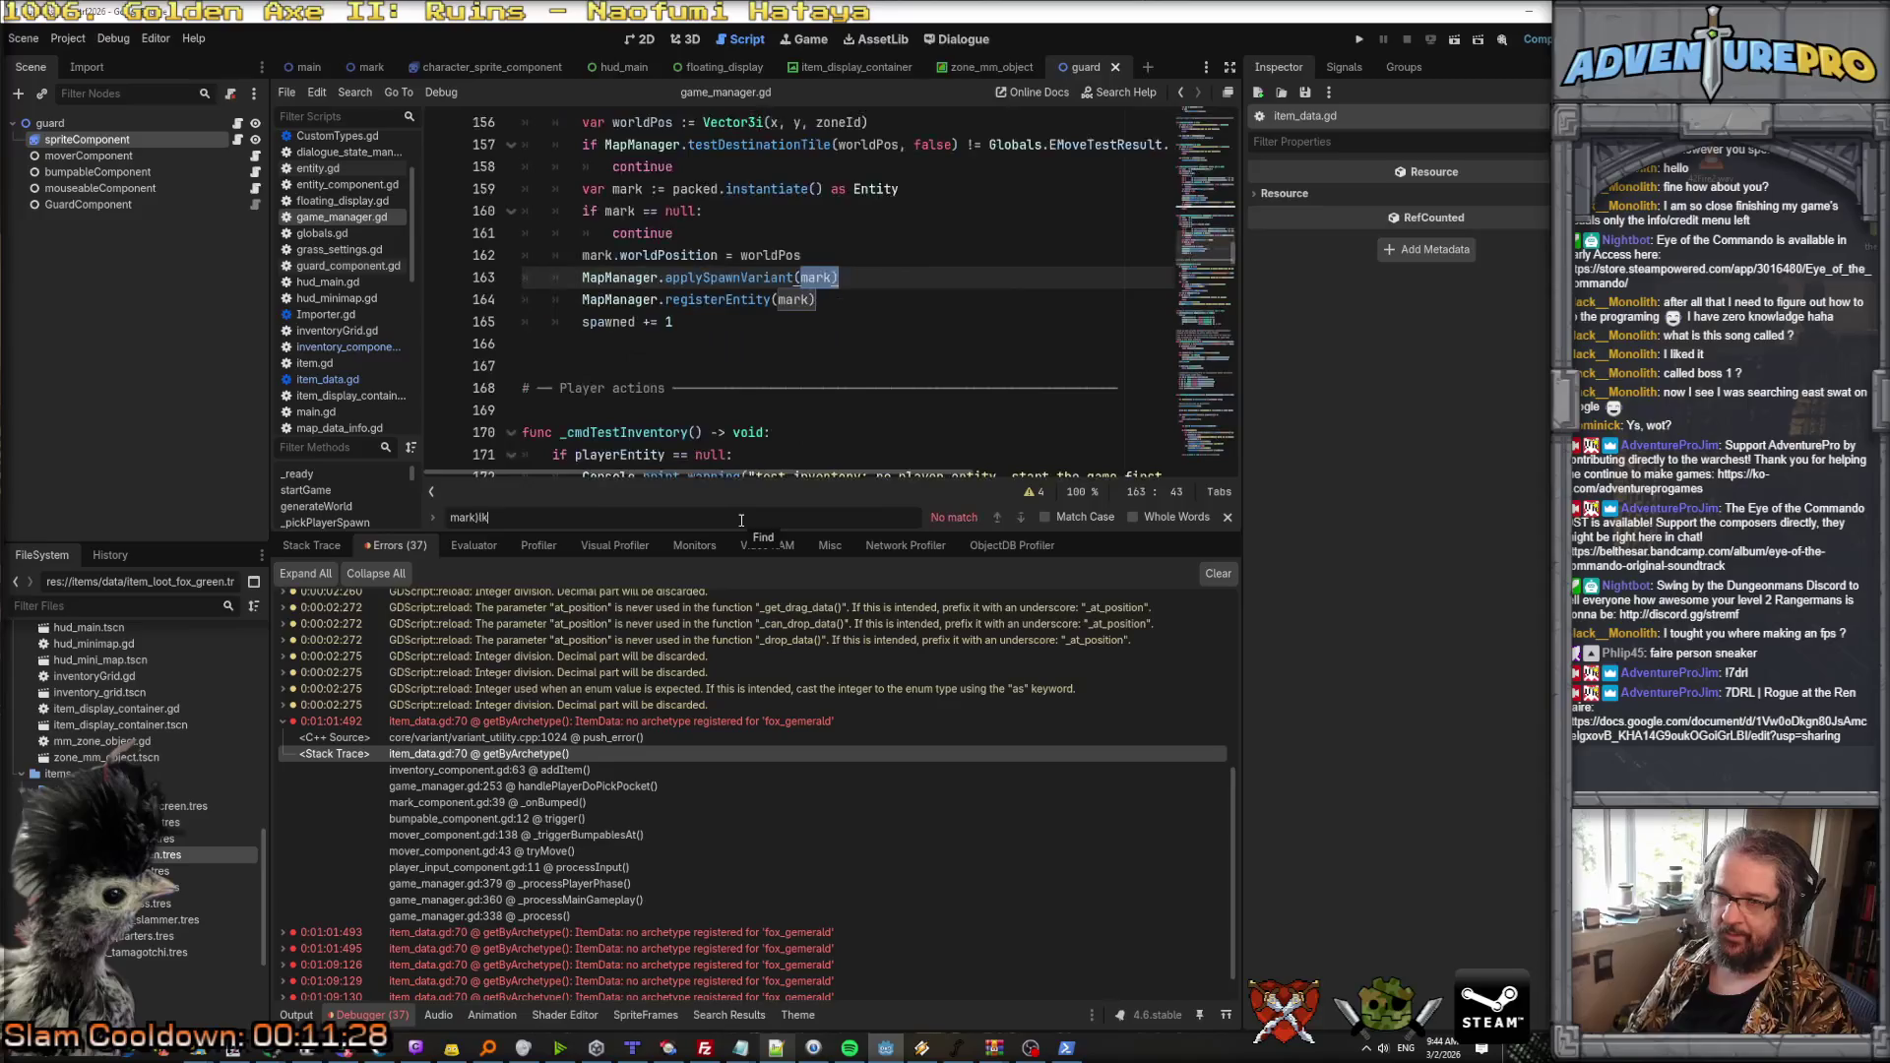
pyautogui.press('BackSpace')
pyautogui.press('BackSpace')
pyautogui.press('BackSpace')
pyautogui.write('_loot')
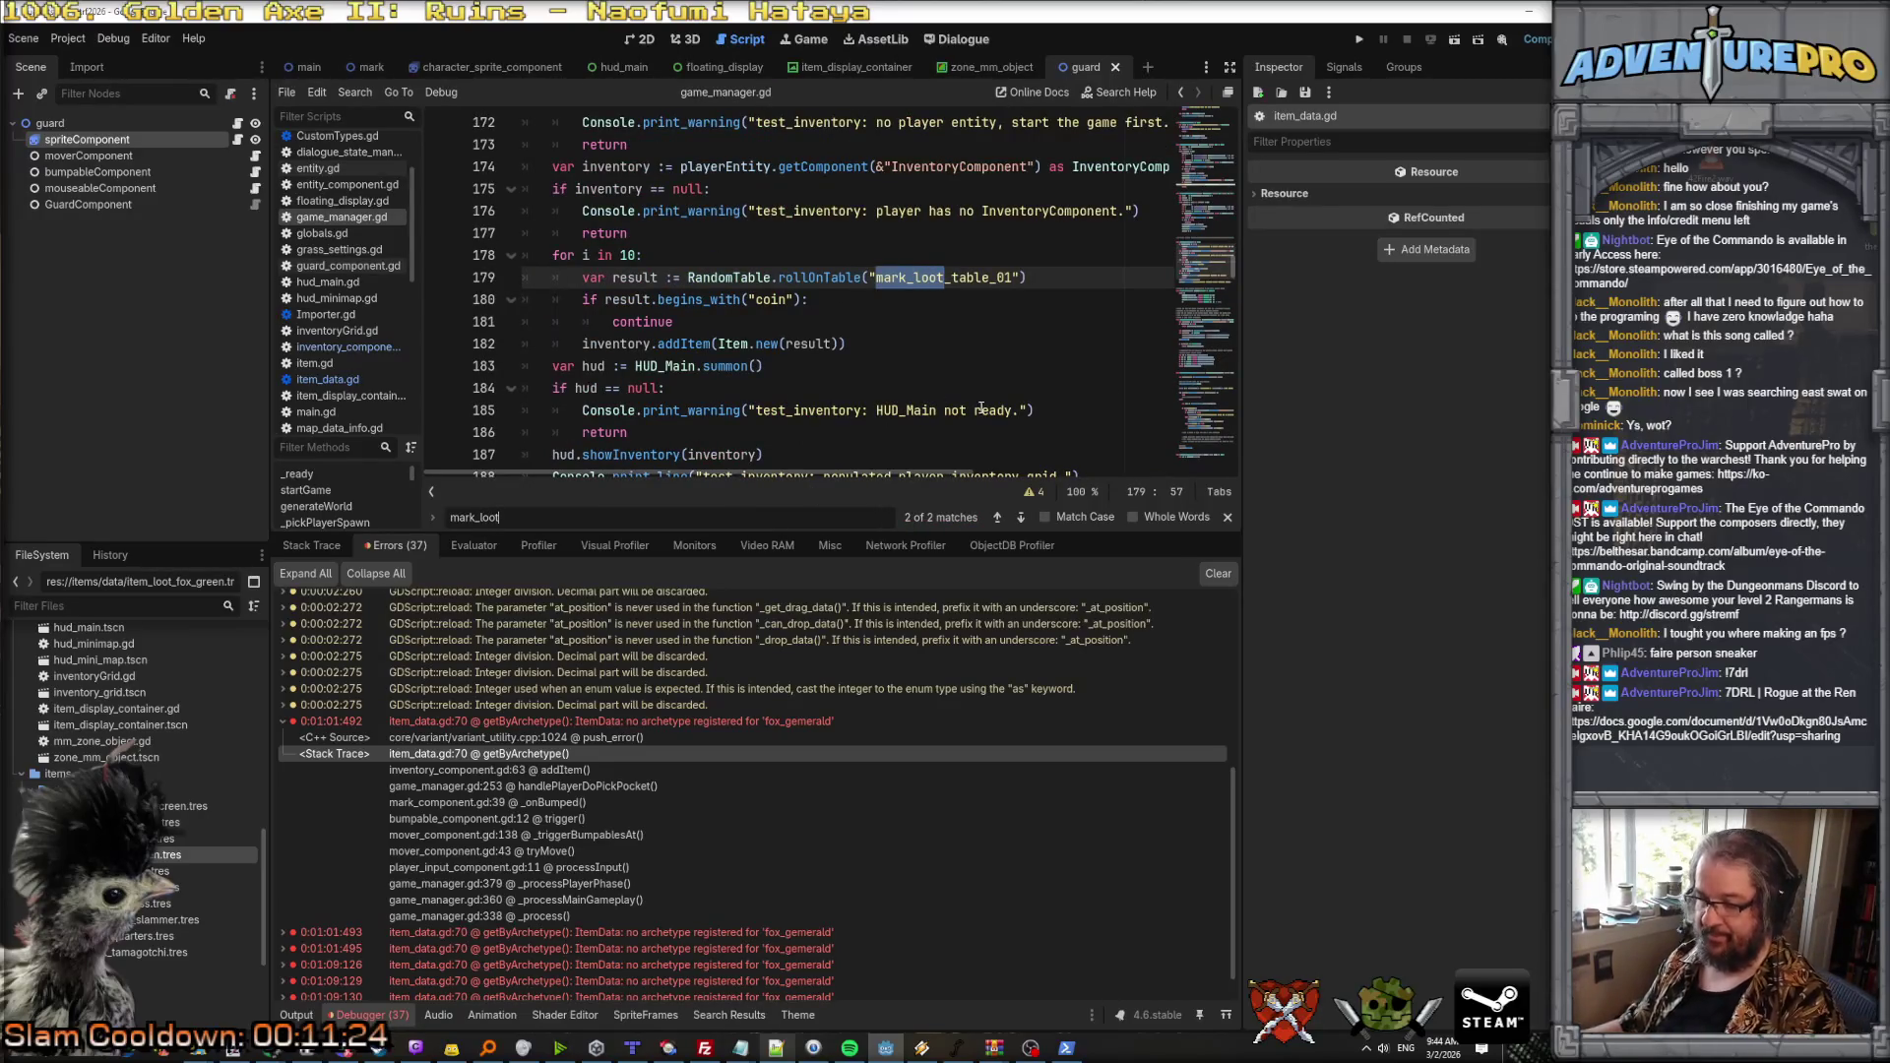
pyautogui.press('Return')
pyautogui.press('Return')
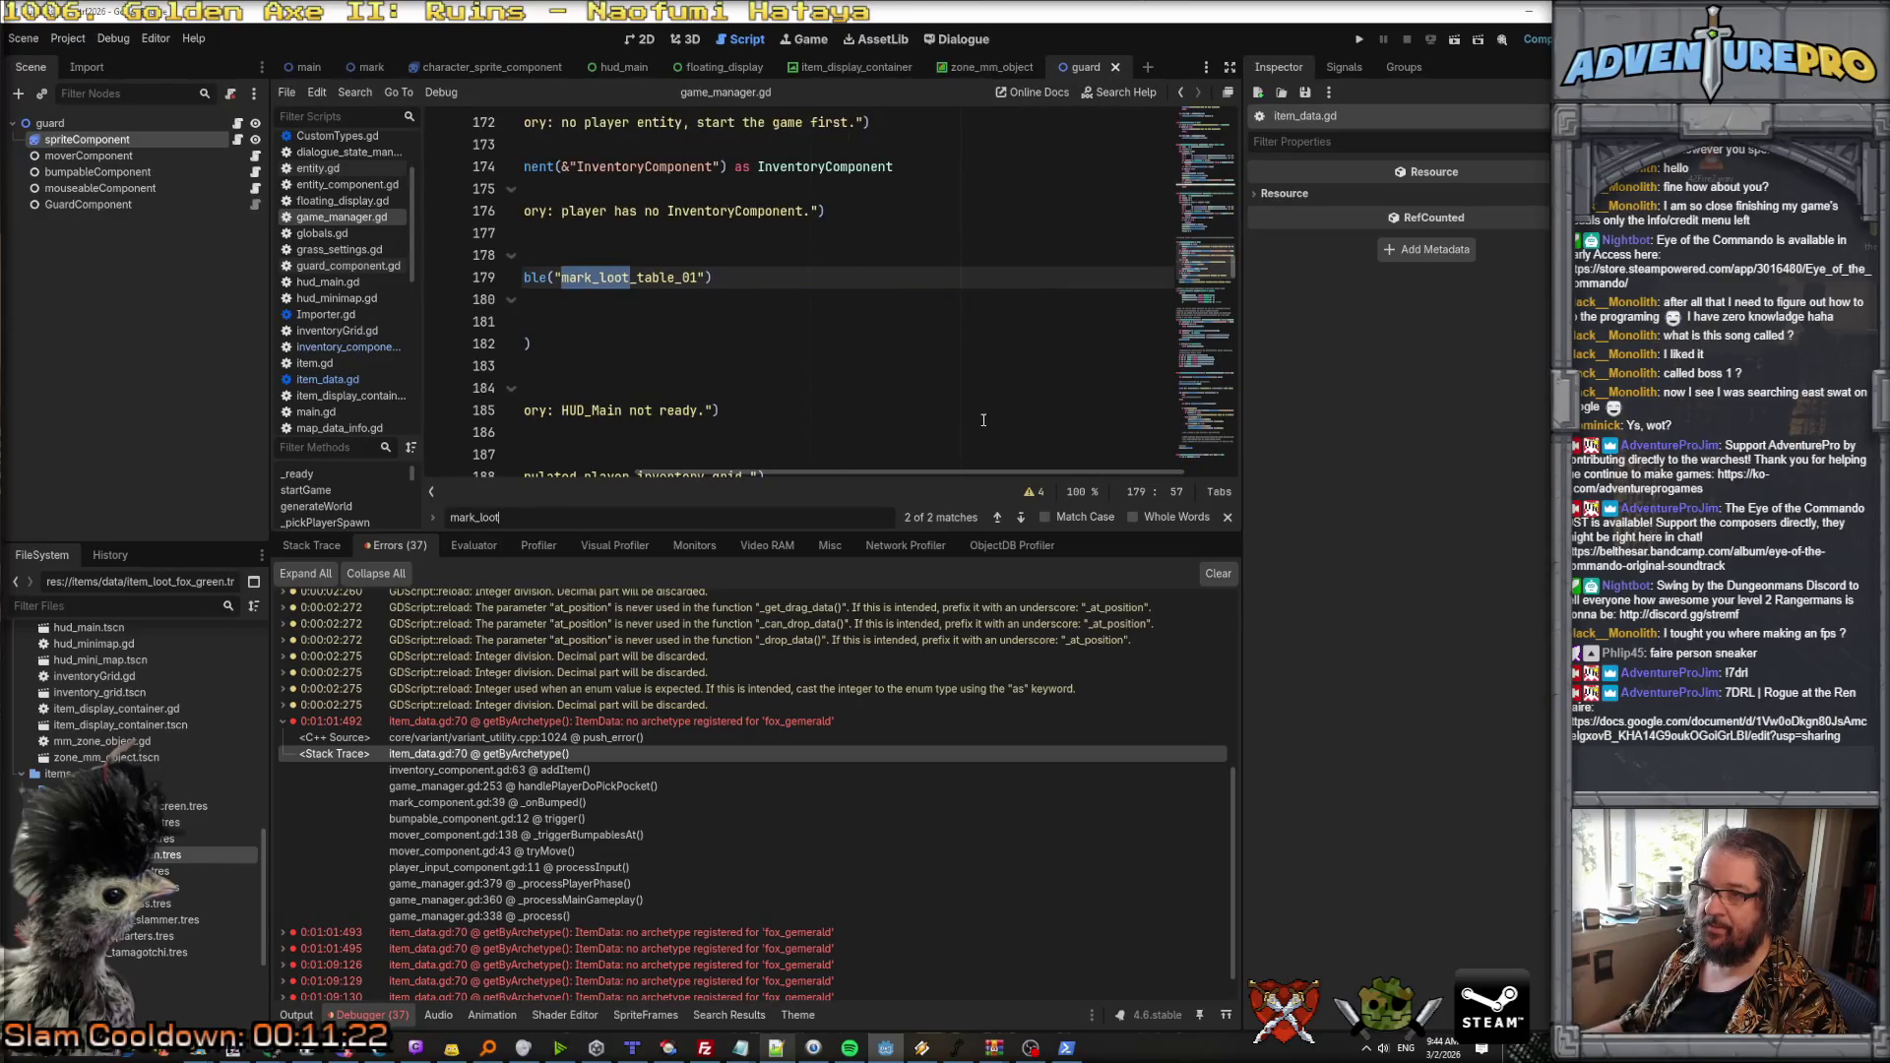
pyautogui.press('Return')
pyautogui.press('Return')
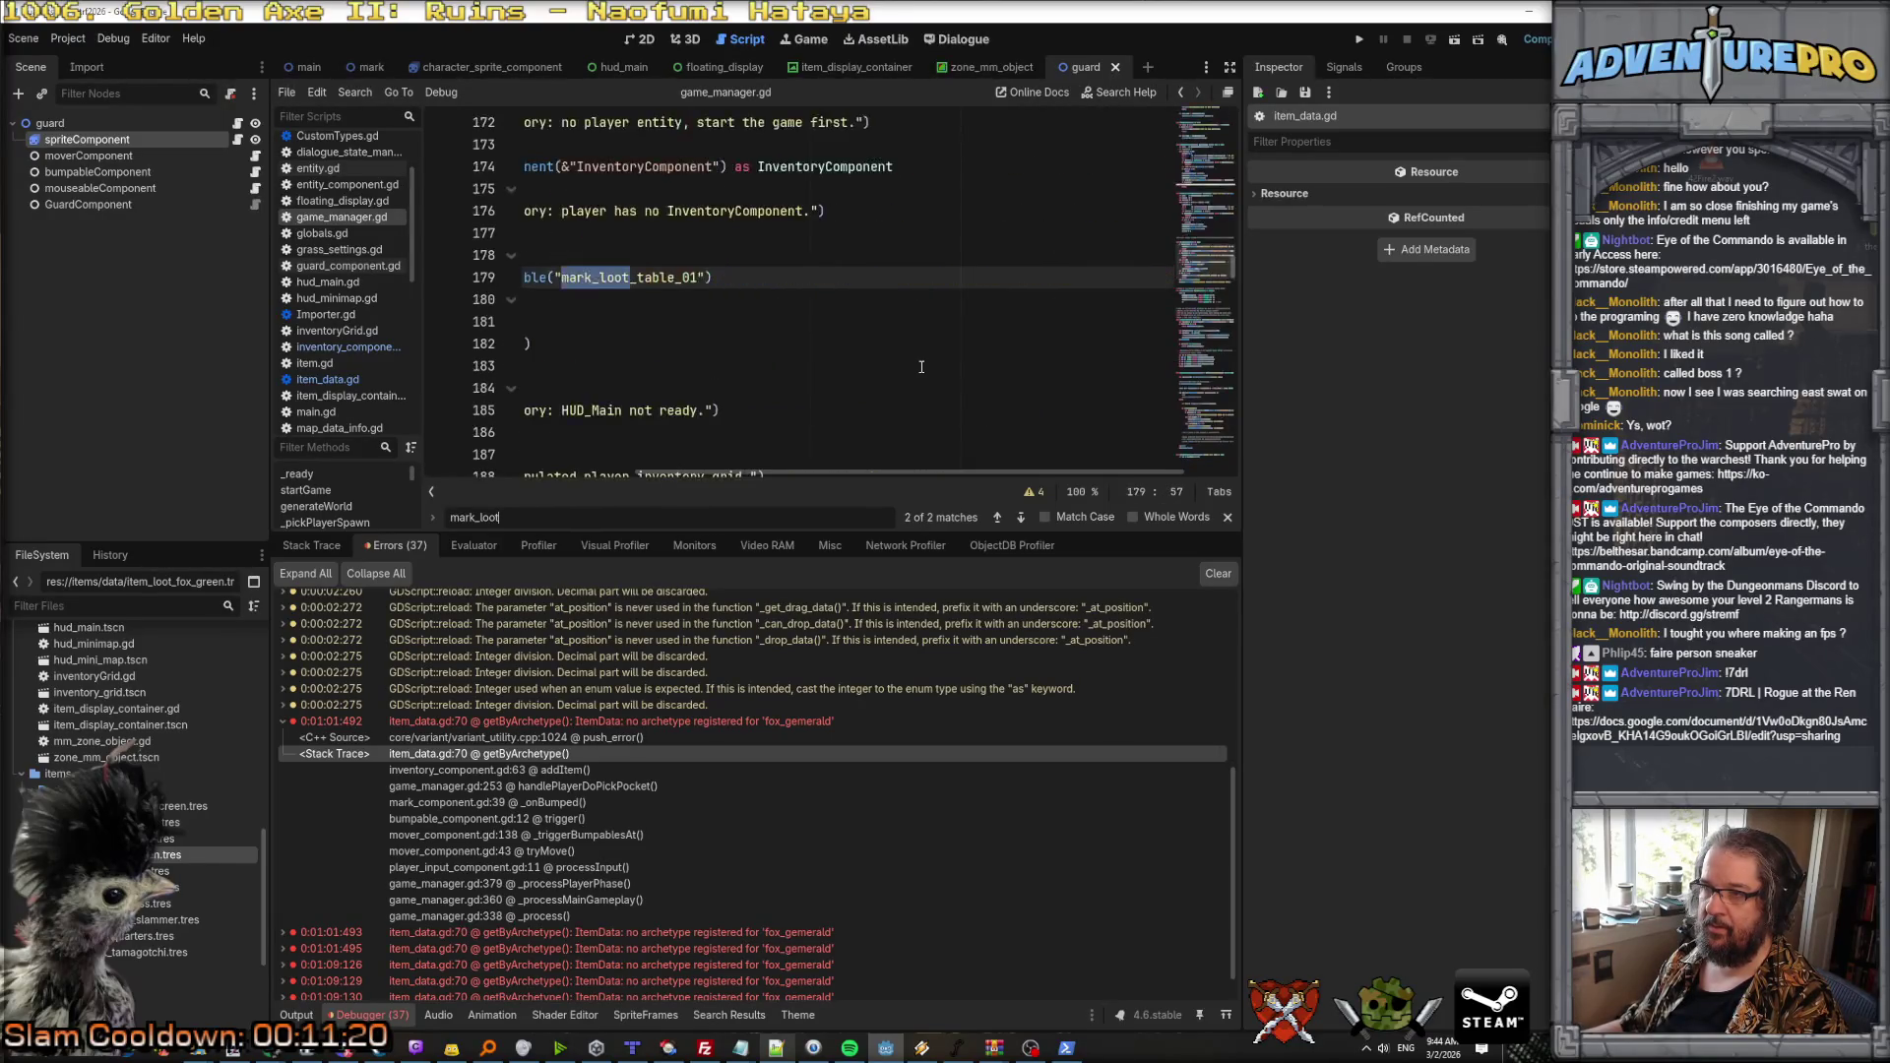
# Step: Revisit the line 49 match and find mark_loot project-wide: 4 matches in 3 files
pyautogui.press('Return')
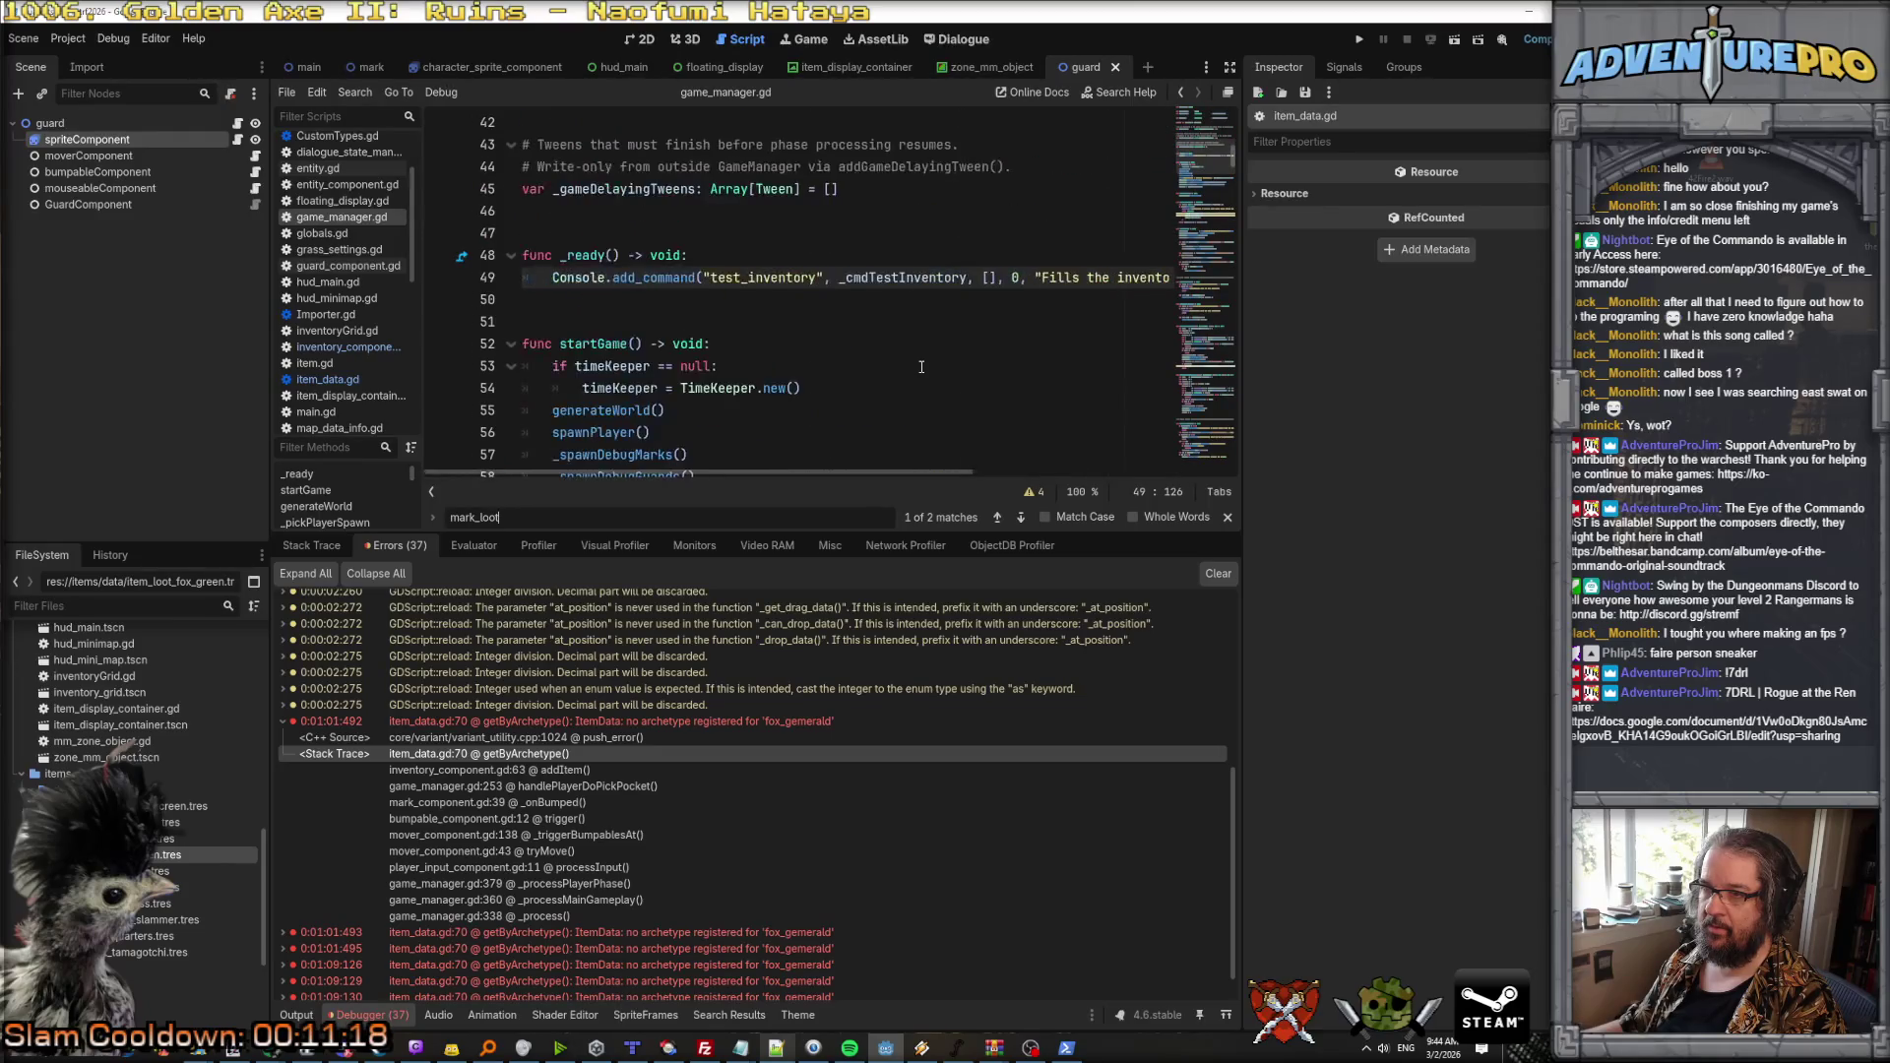
pyautogui.press('Return')
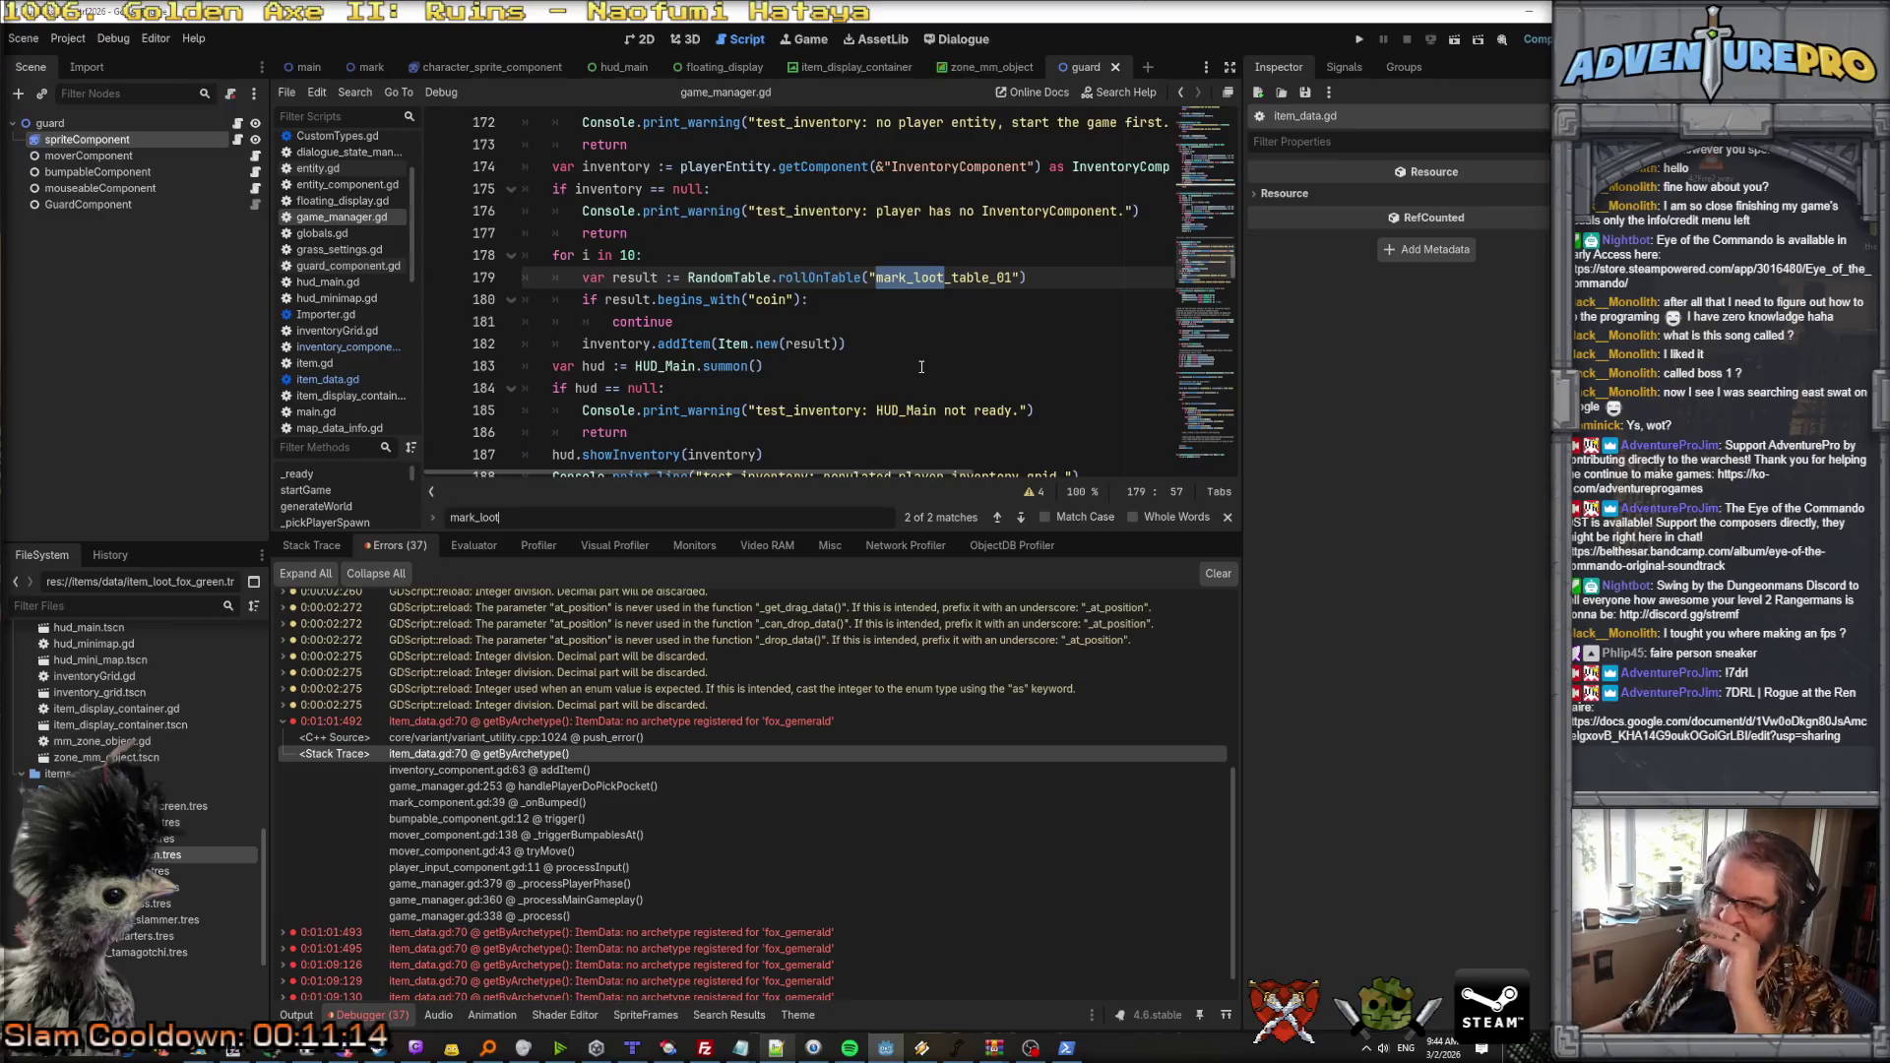
pyautogui.press('Return')
pyautogui.press('Return')
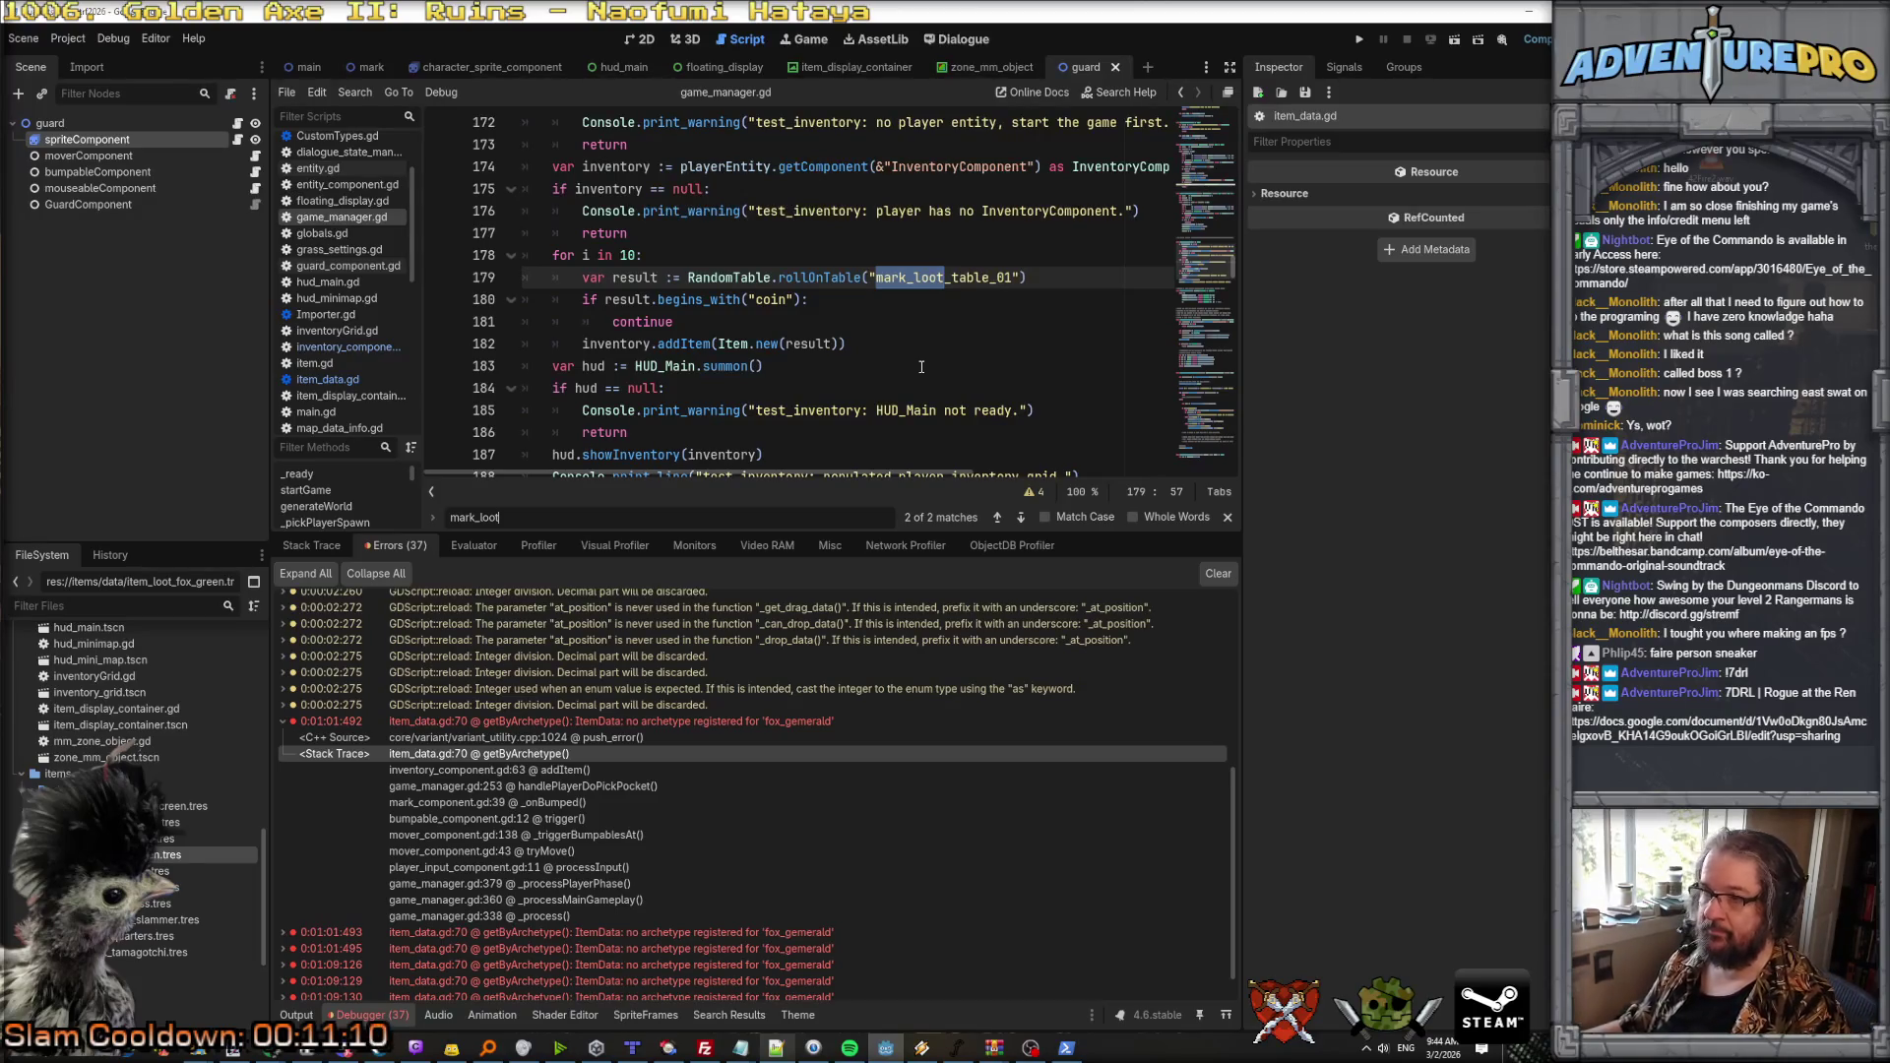
pyautogui.press('Return')
pyautogui.press('Return')
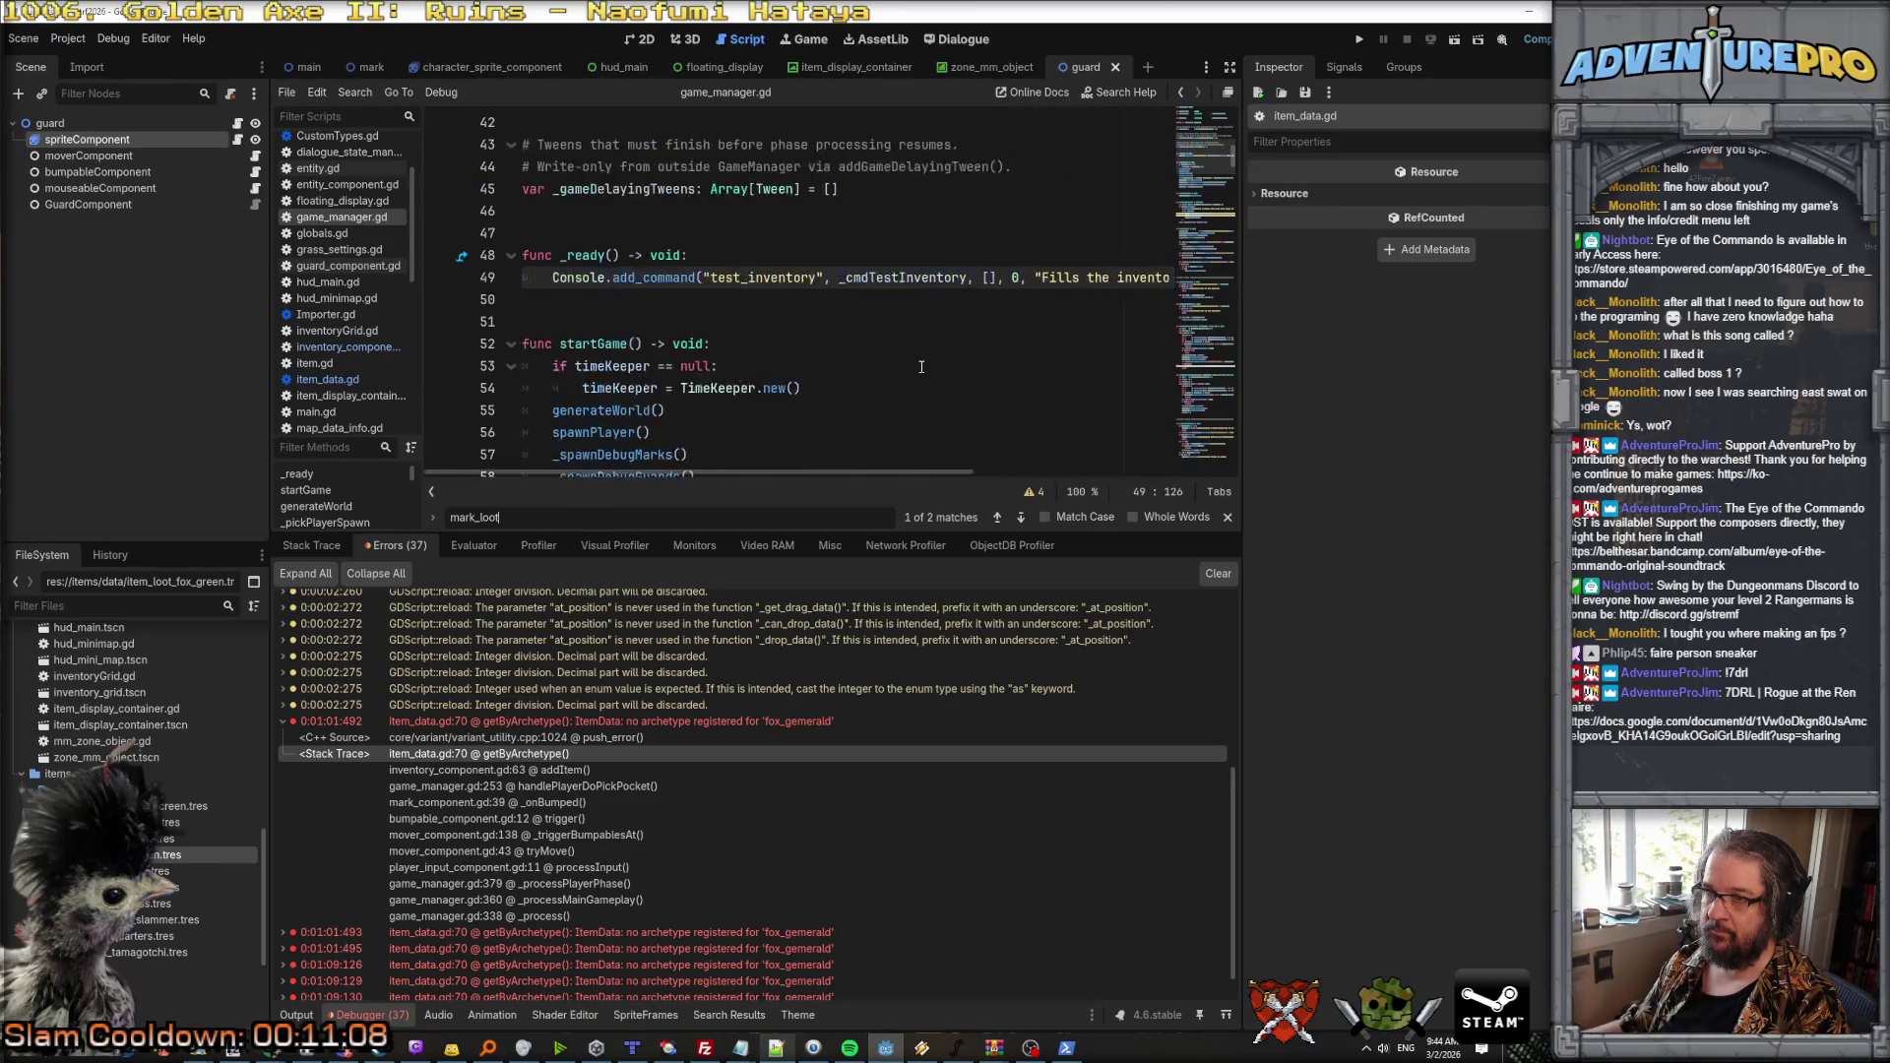
pyautogui.press('Return')
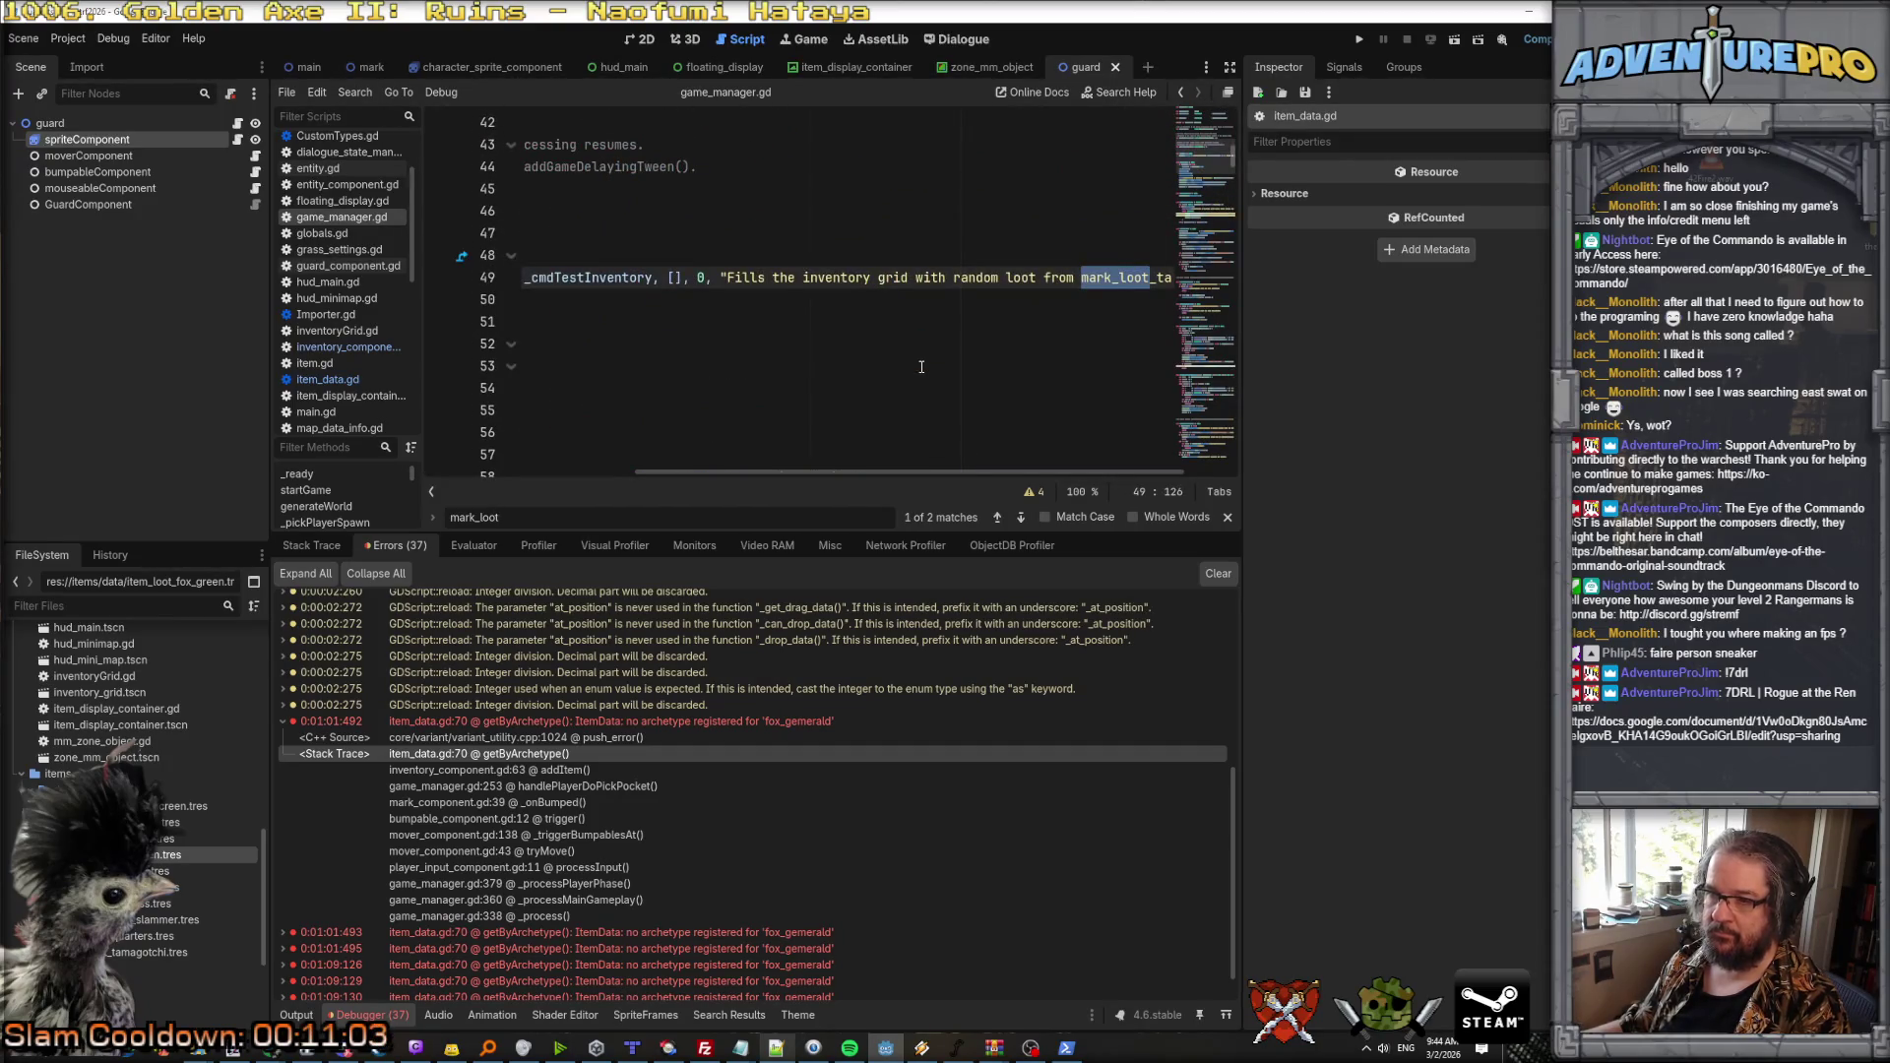
pyautogui.hotkey('ctrl', 'shift', 'f')
pyautogui.press('Return')
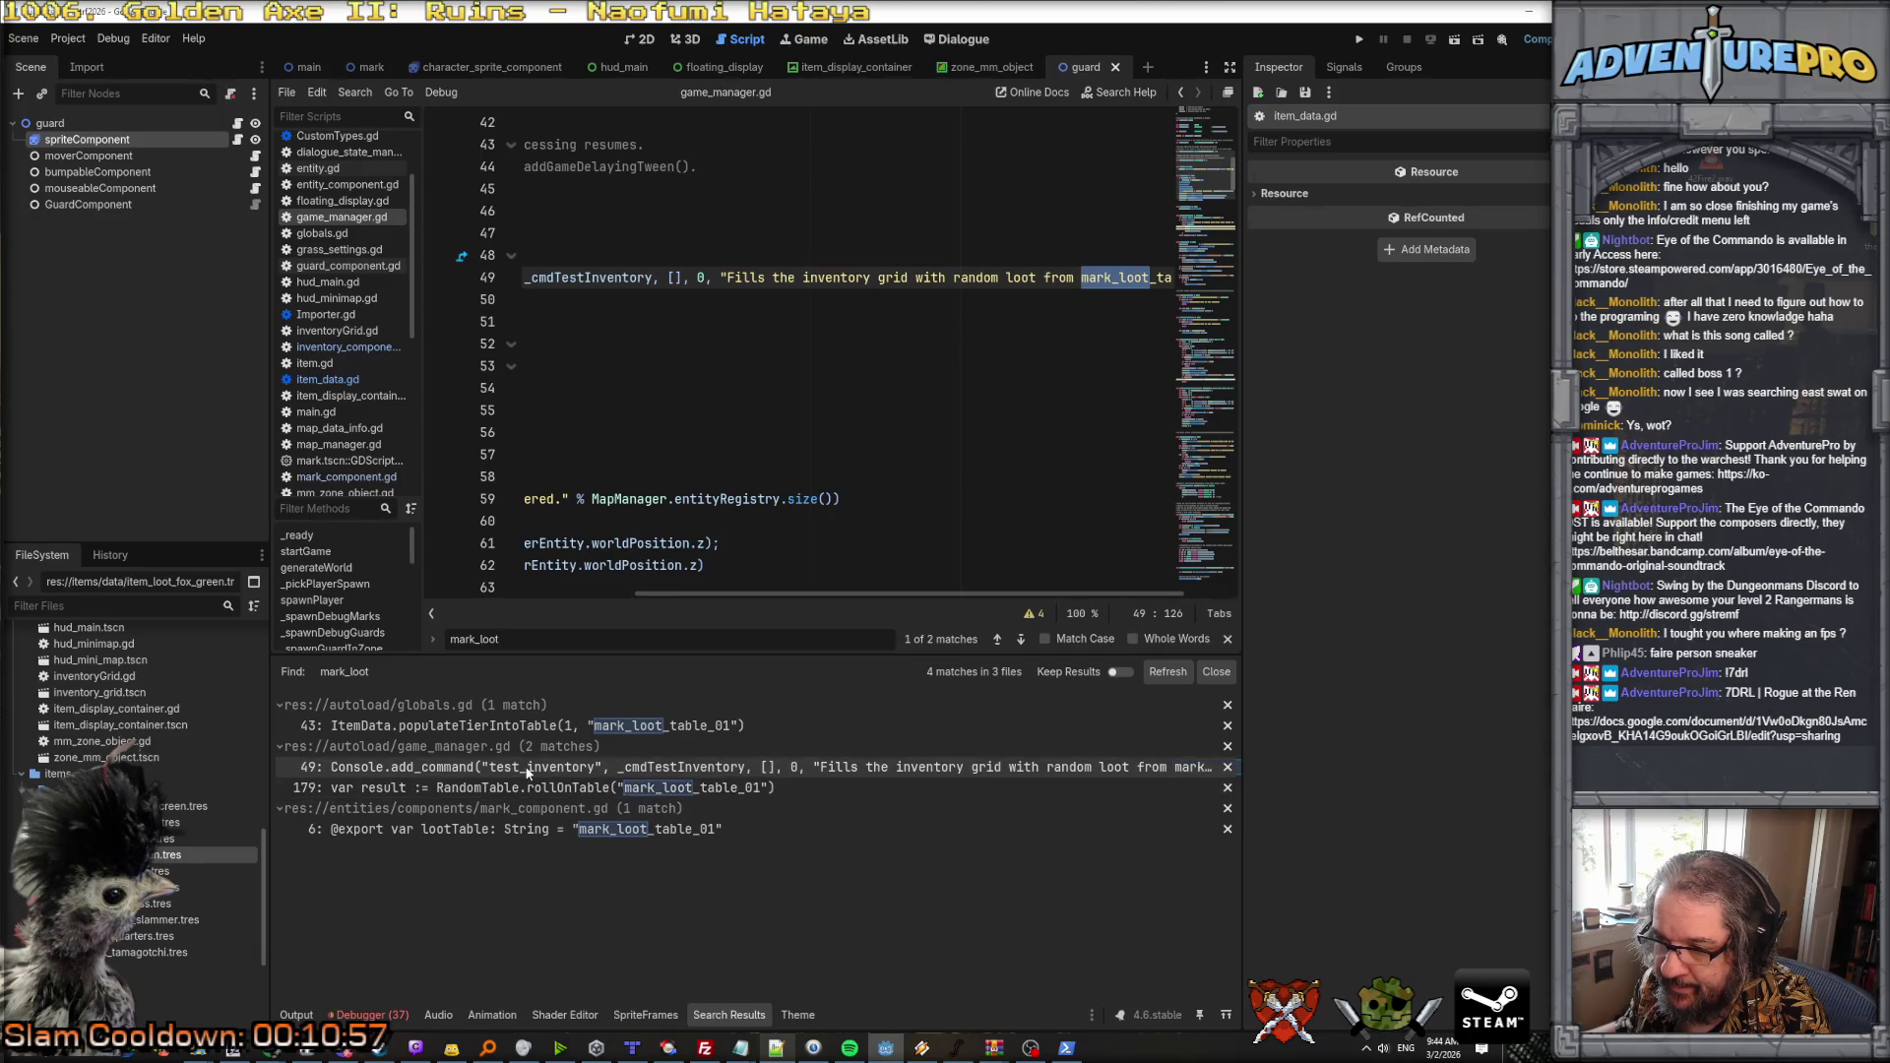
# Step: Follow mark_loot_table_01 from globals.gd through populateTierIntoTable to addEntryToTable in random_table.gd
pyautogui.click(524, 732)
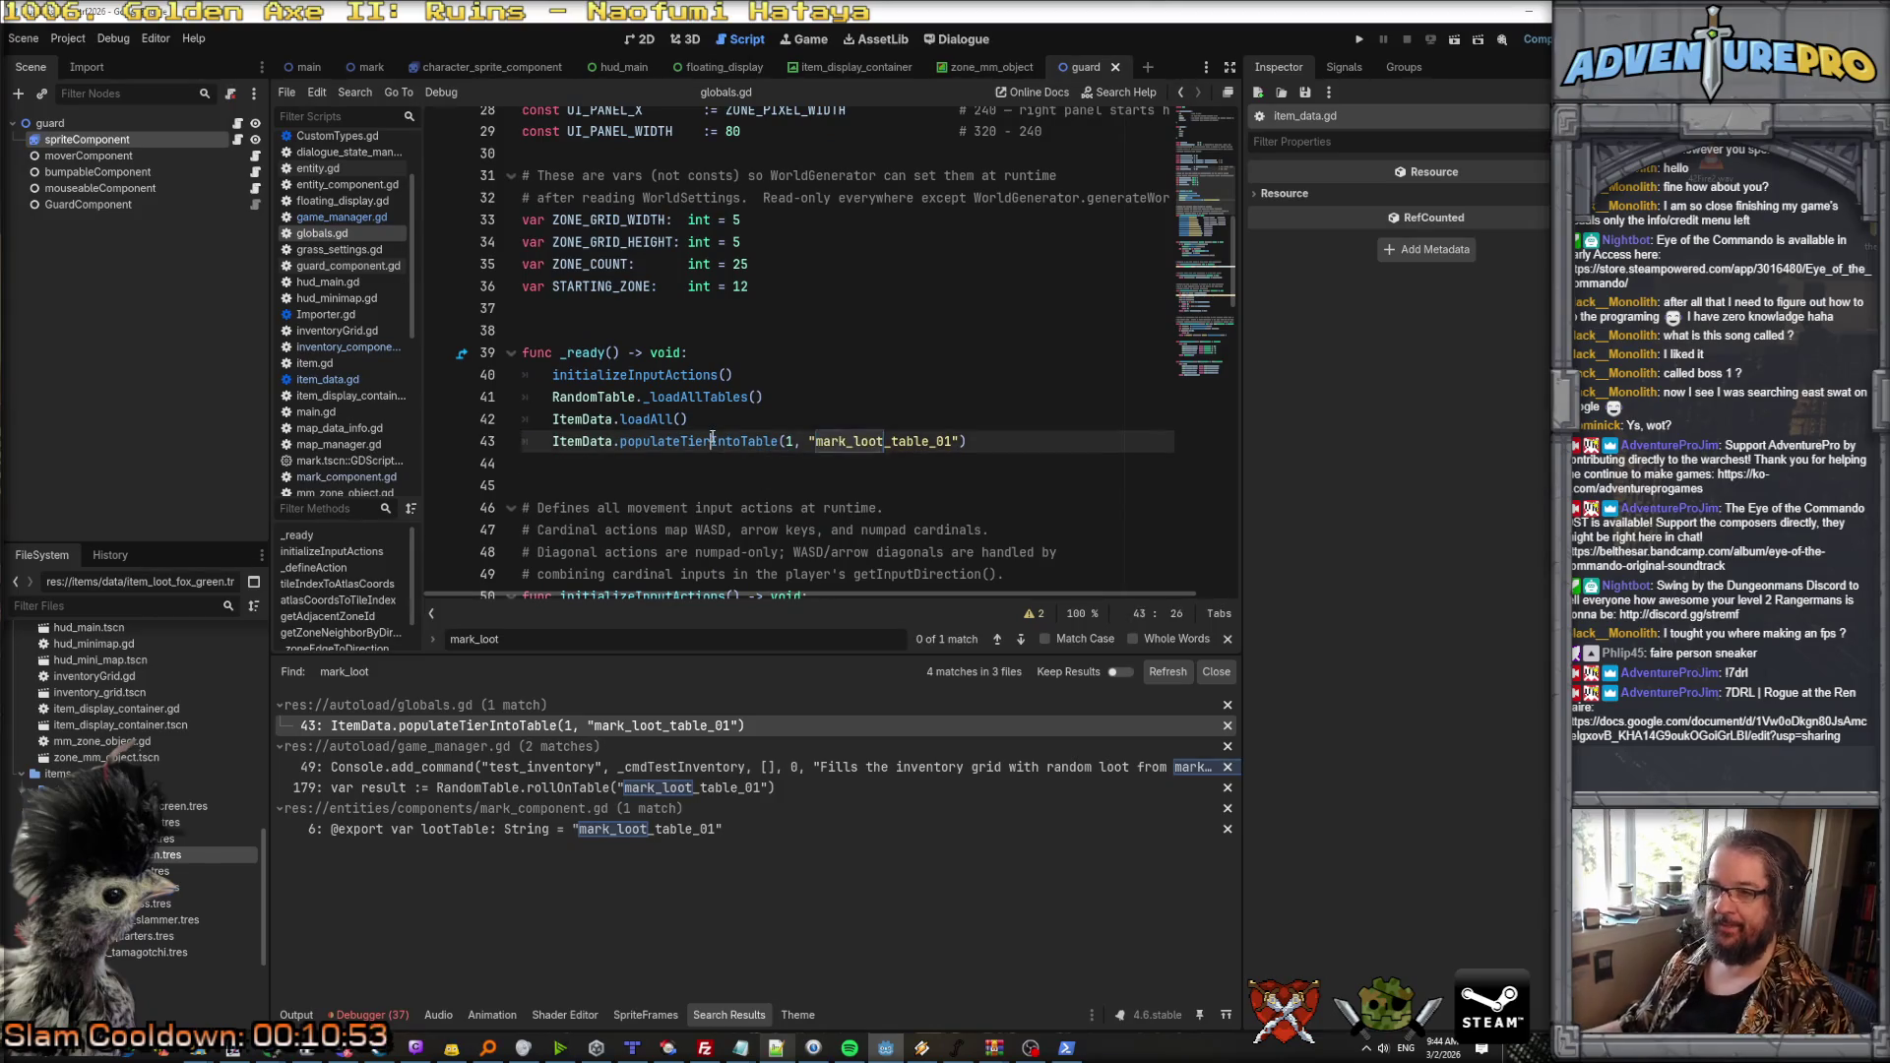
pyautogui.click(707, 423)
pyautogui.keyDown('ctrl'); pyautogui.click(704, 443); pyautogui.keyUp('ctrl')
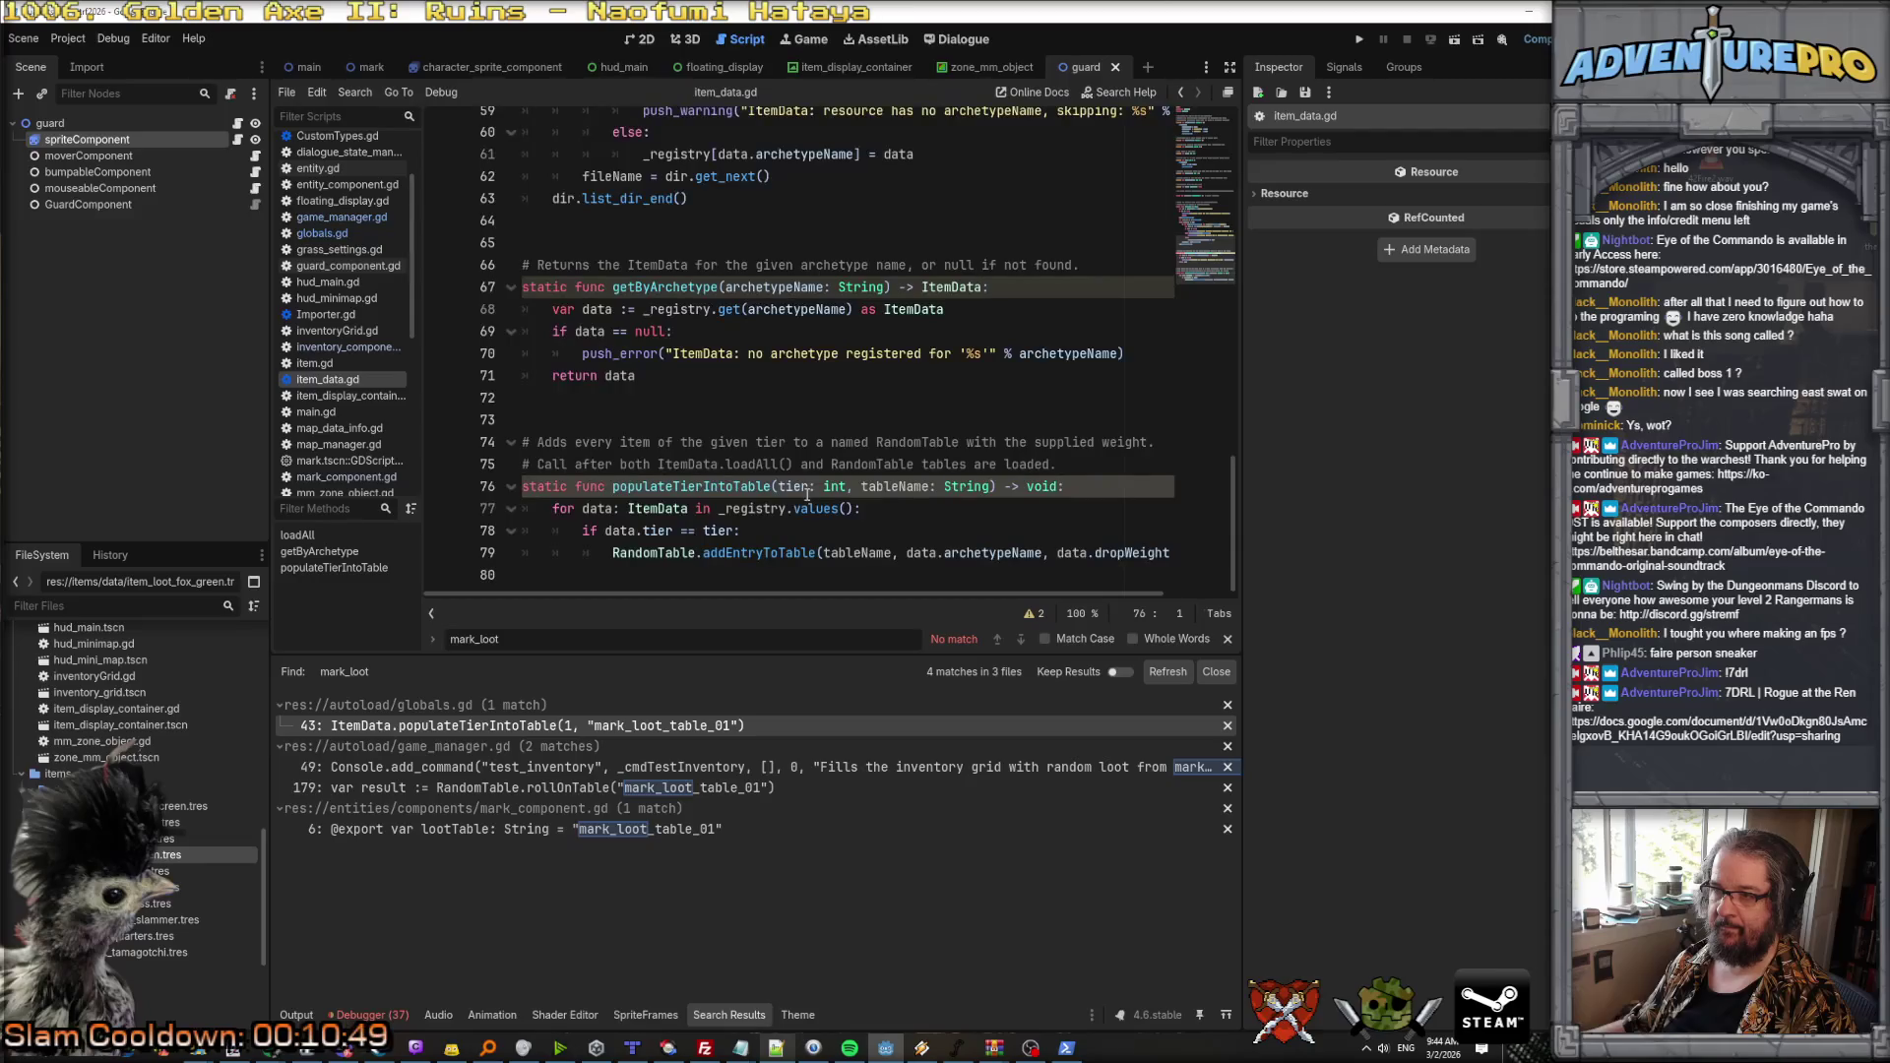
pyautogui.click(743, 553)
pyautogui.click(769, 508)
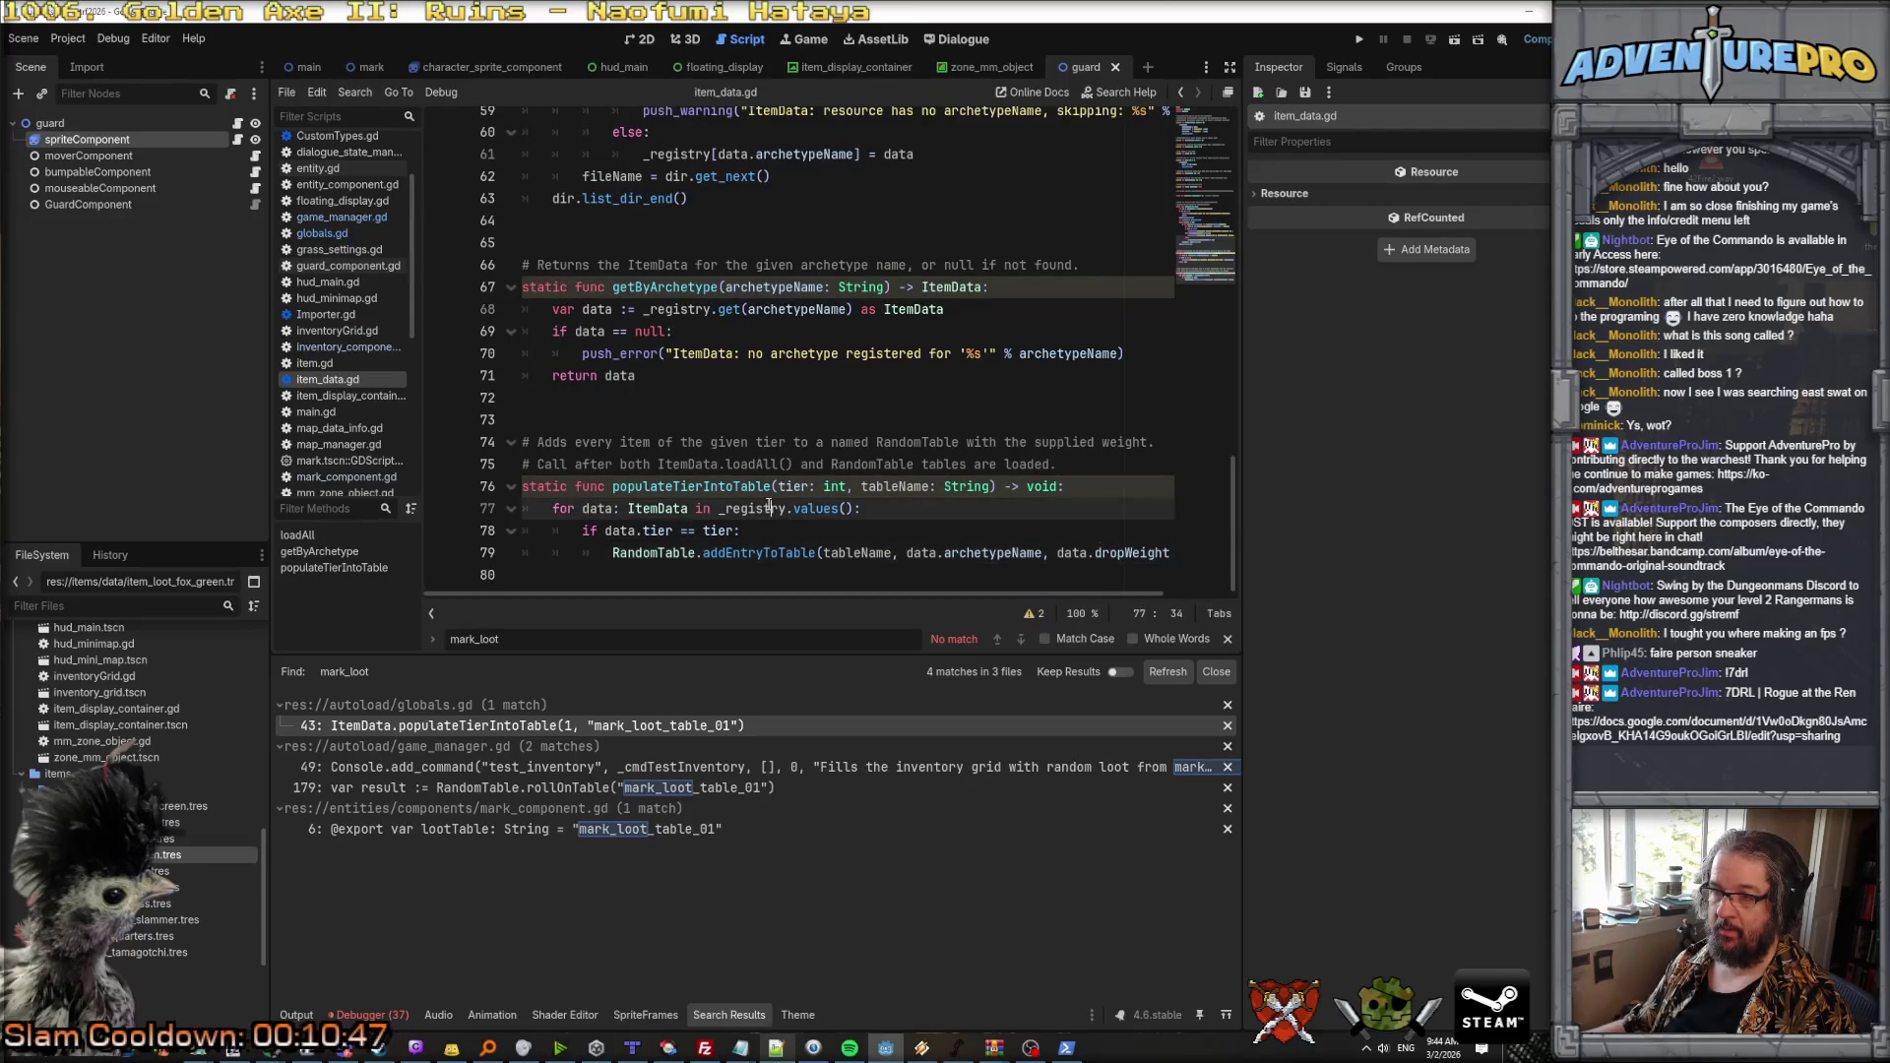
pyautogui.click(791, 553)
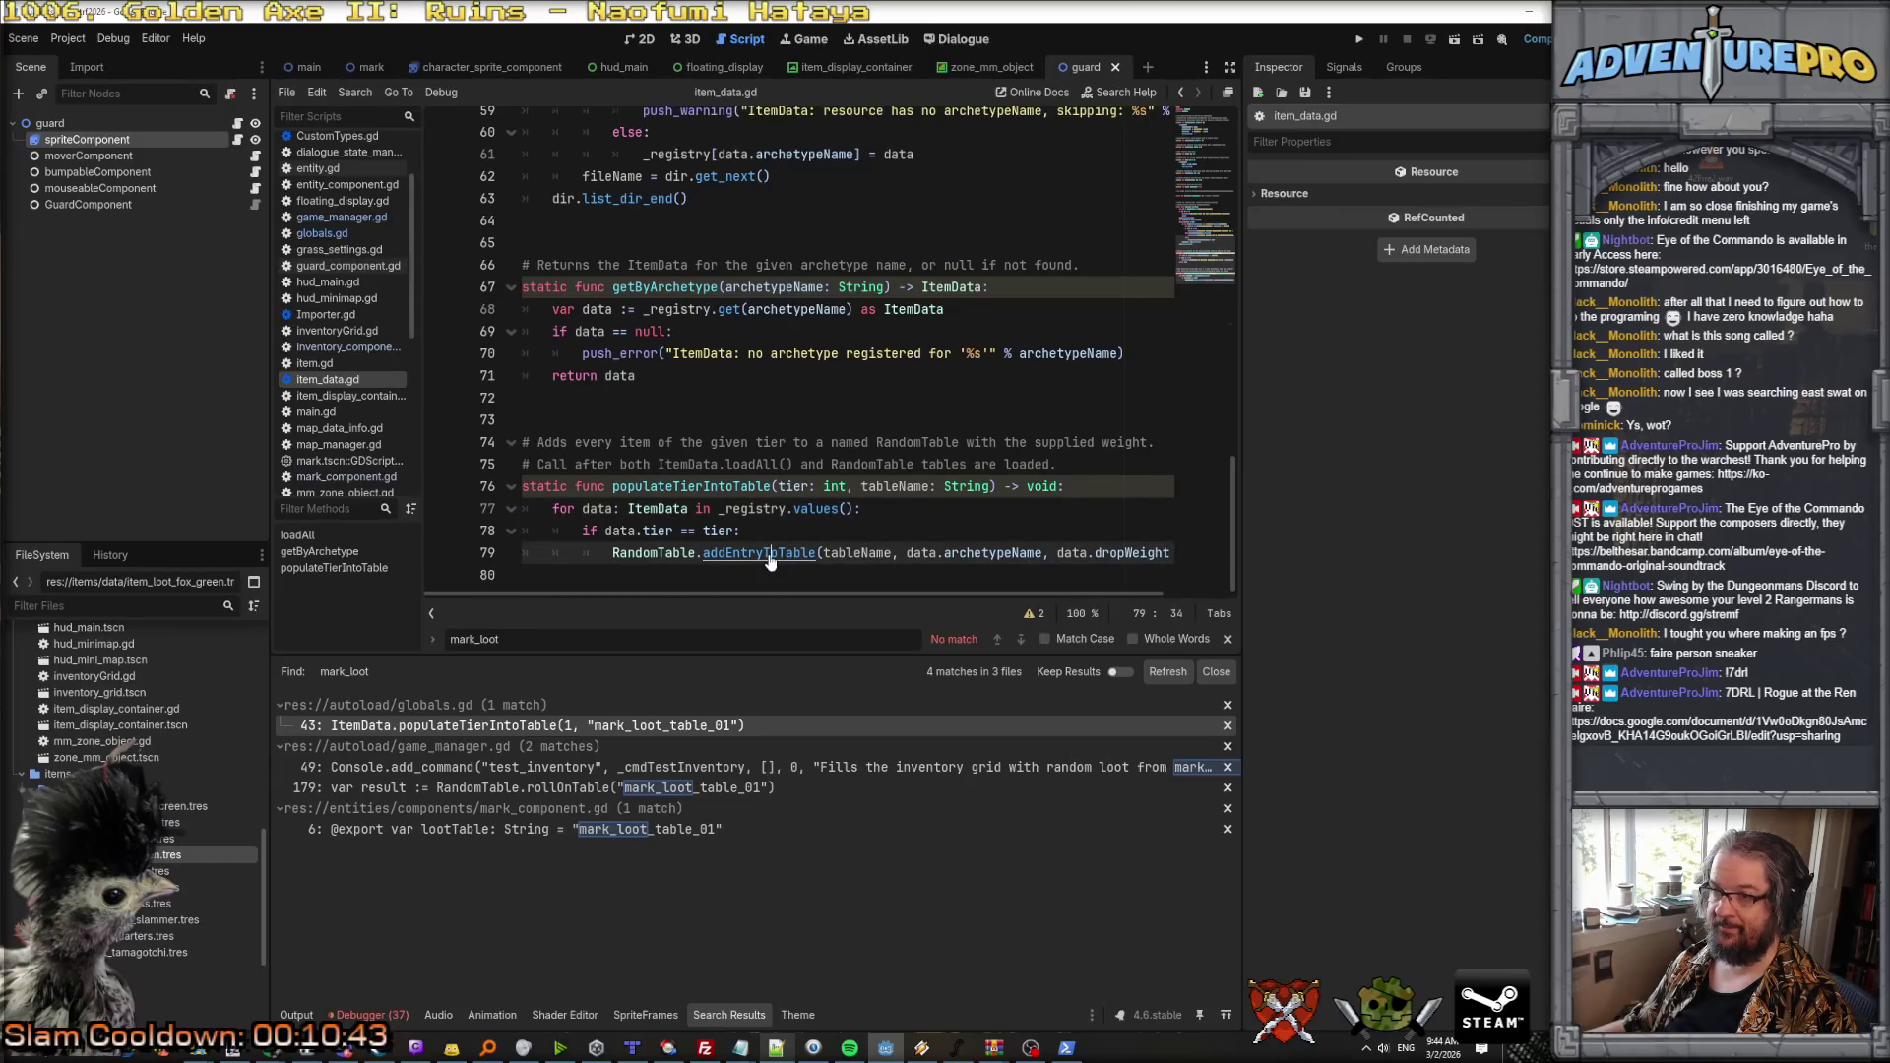
pyautogui.keyDown('ctrl'); pyautogui.click(769, 556); pyautogui.keyUp('ctrl')
# Step: Check the blank-line skipping code and delete the empty final line 10 of random_tables.yaml
pyautogui.scroll(-20, 836, 522)
pyautogui.click(844, 420)
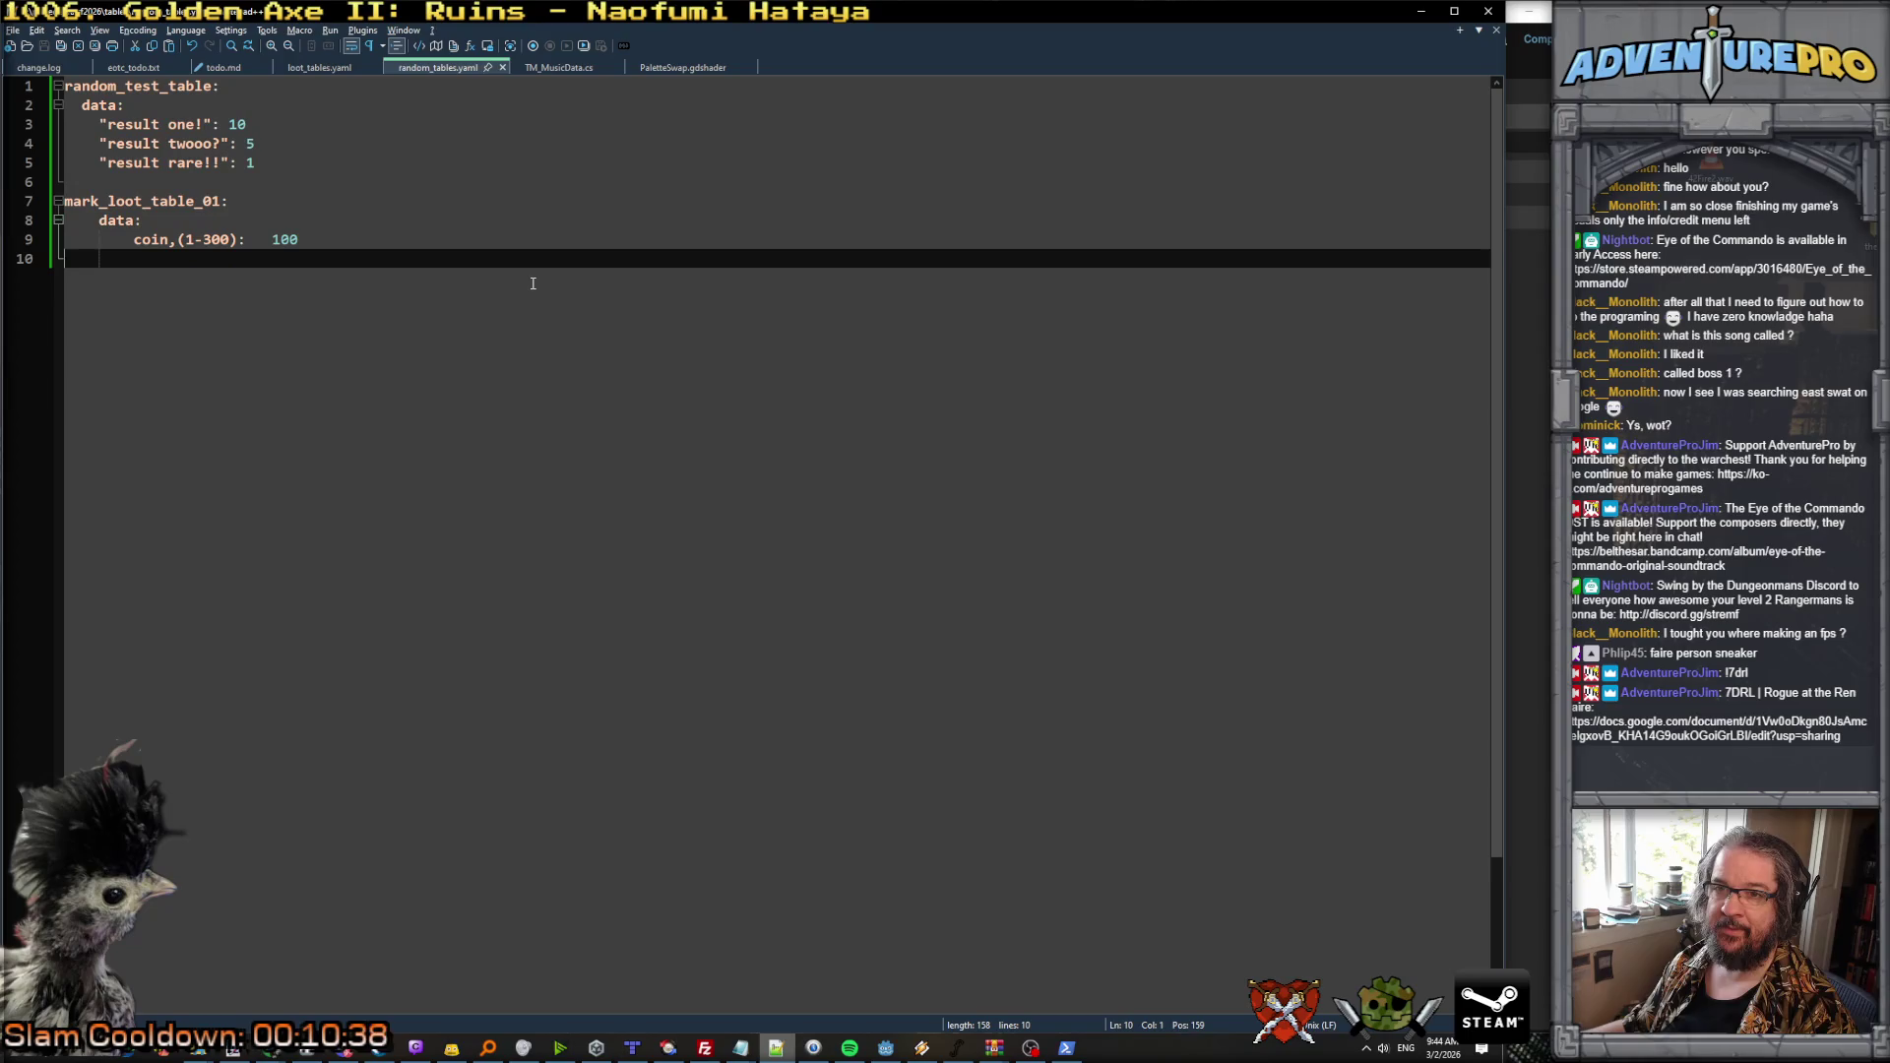
pyautogui.press('BackSpace')
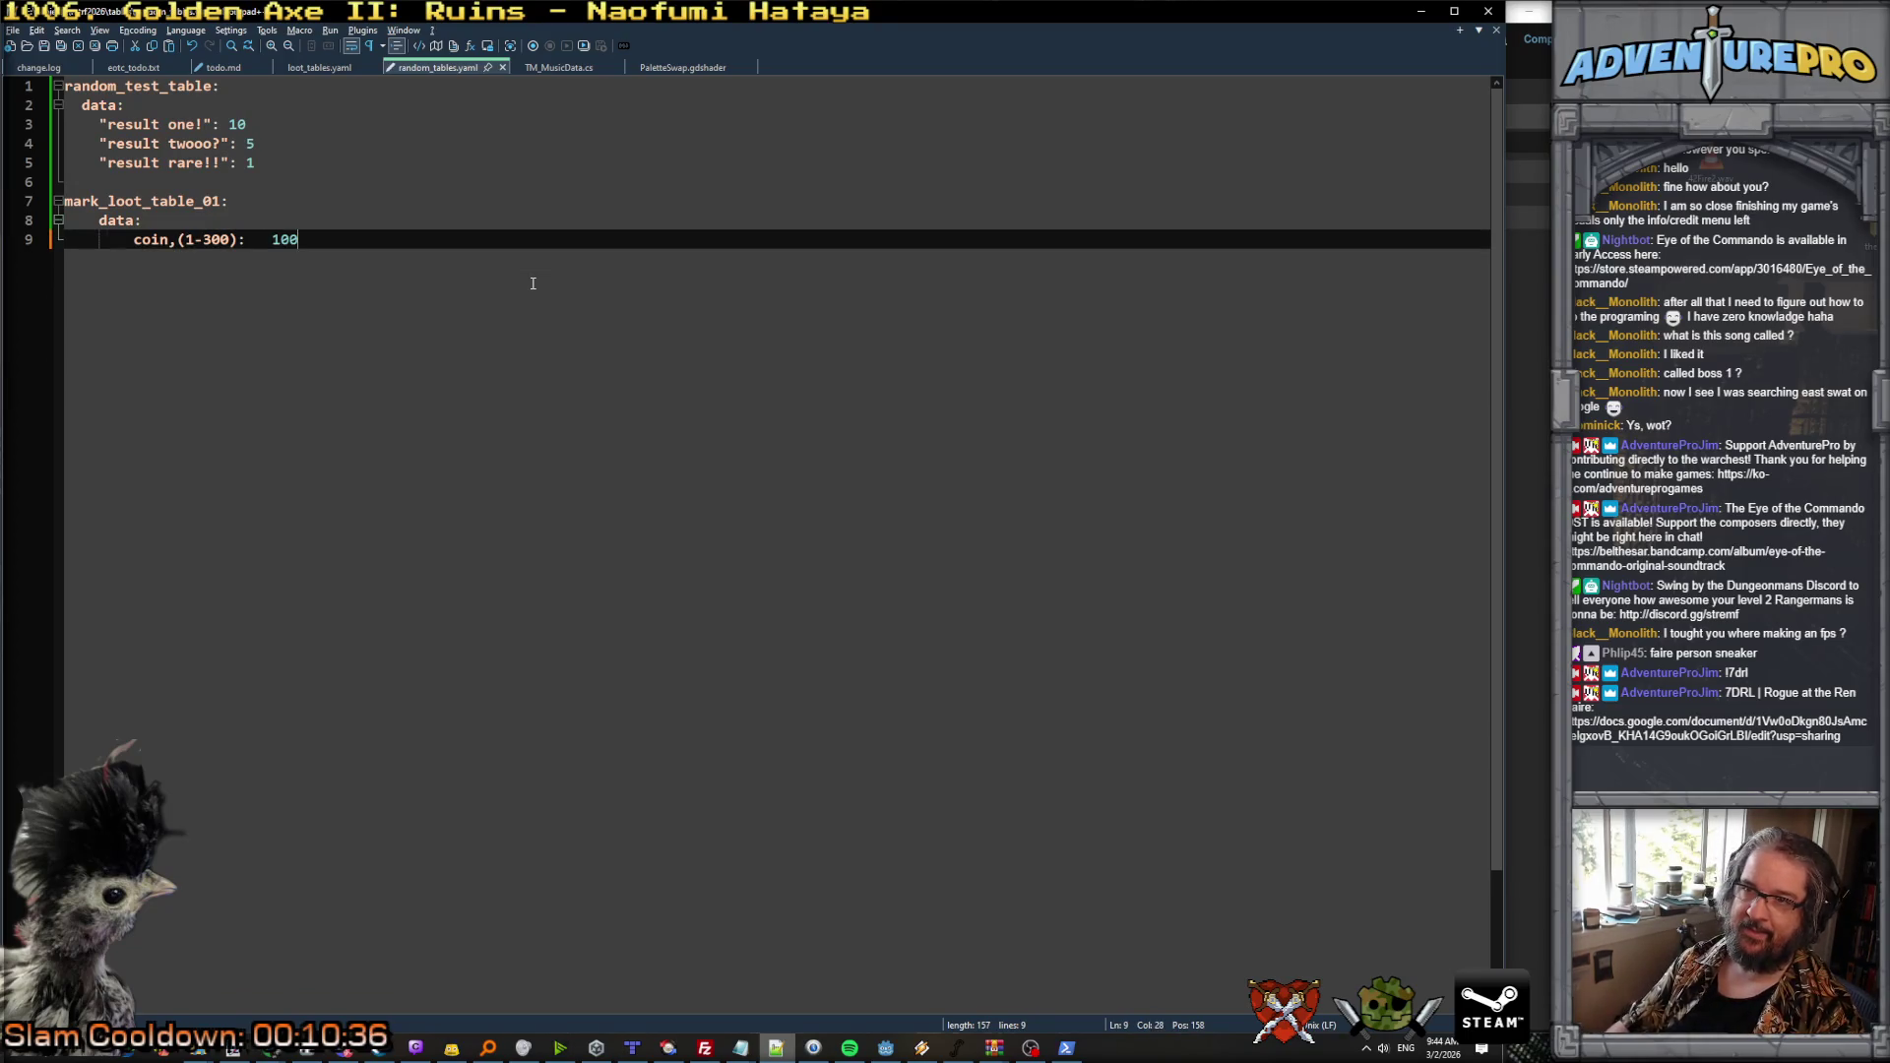
pyautogui.click(1418, 9)
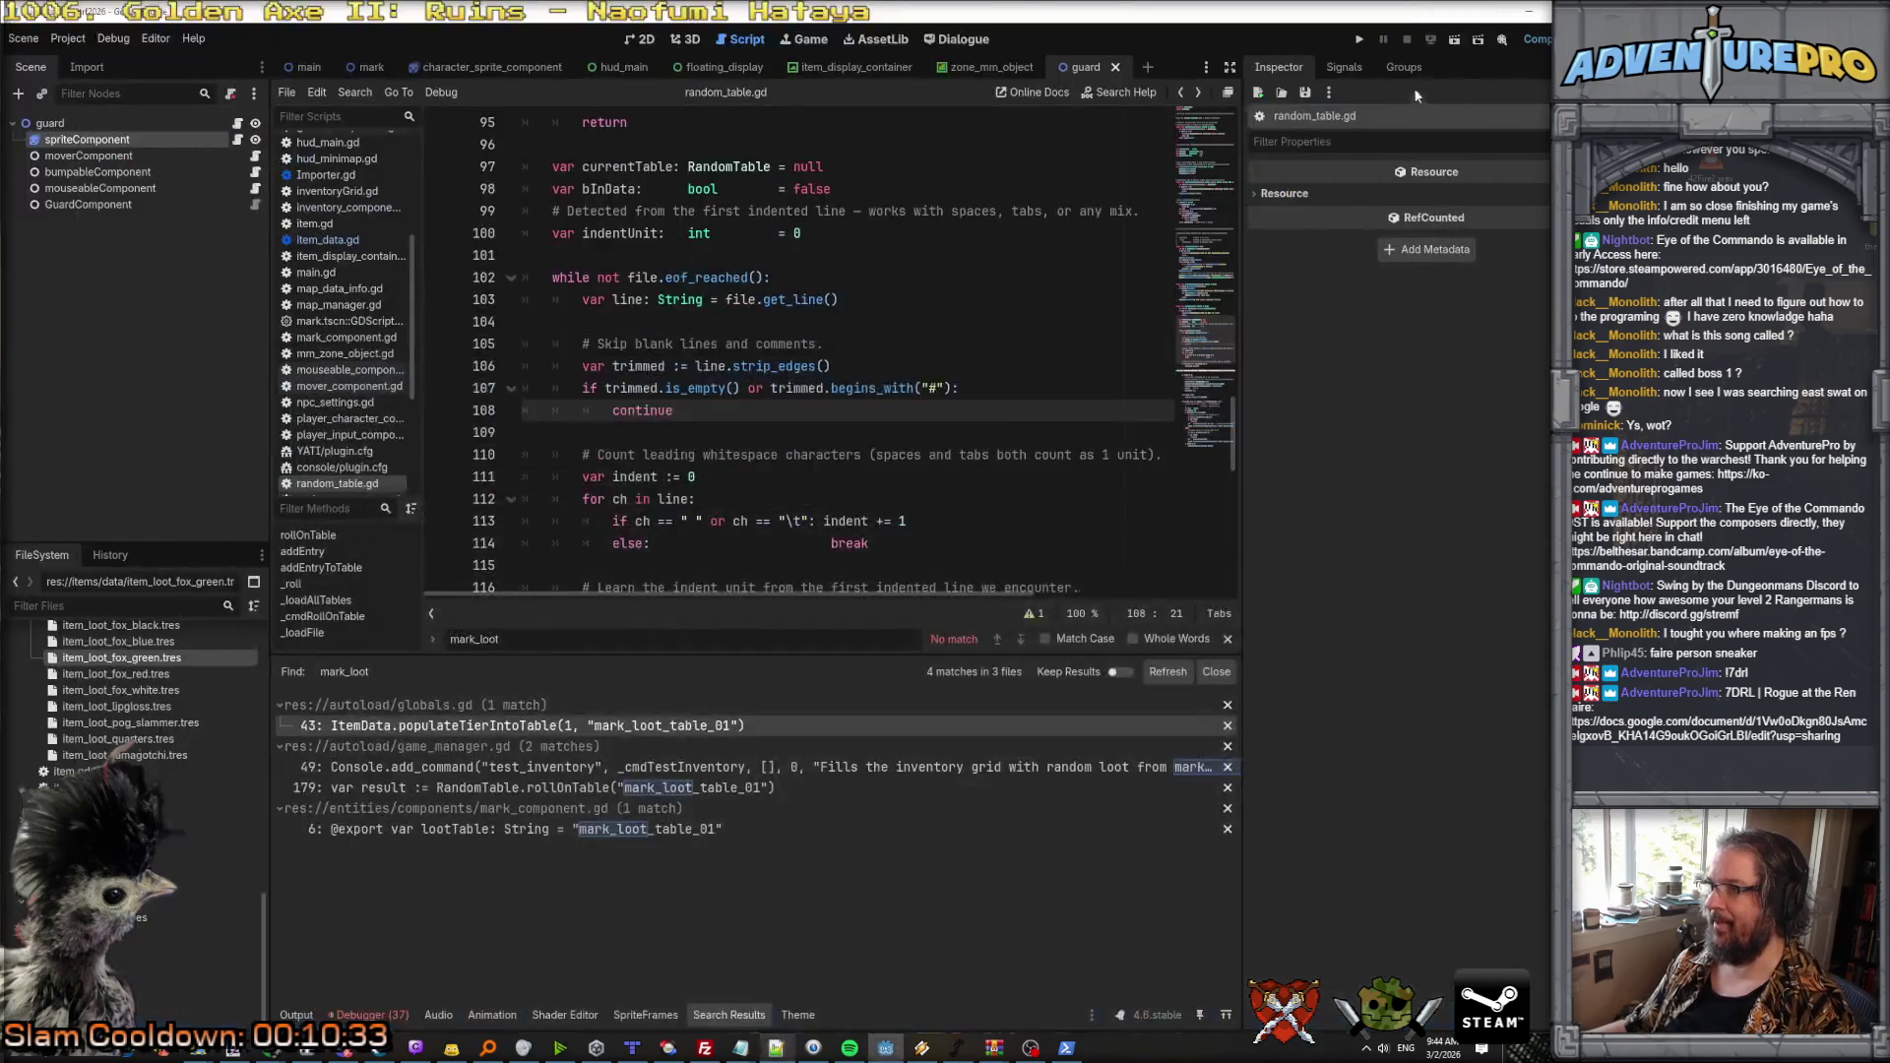
# Step: Run the project and press START on the game's title screen
pyautogui.click(1360, 41)
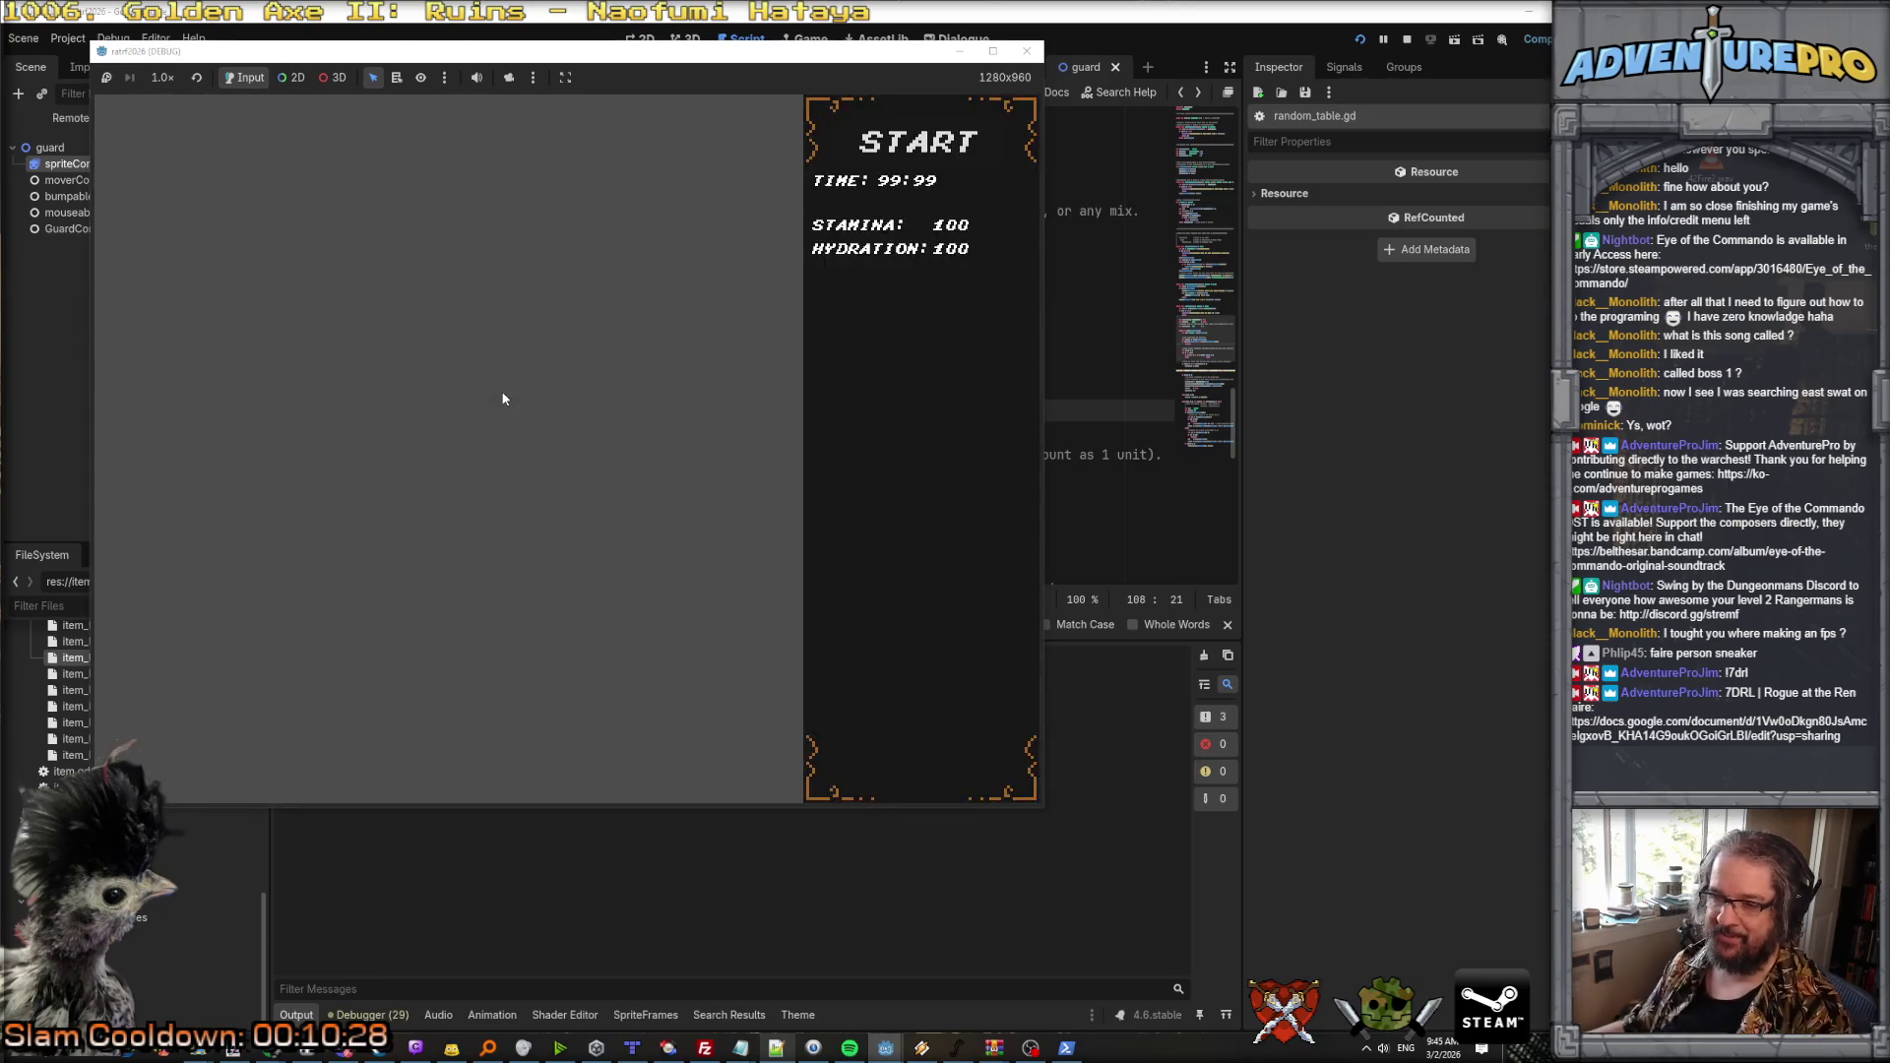
pyautogui.click(529, 301)
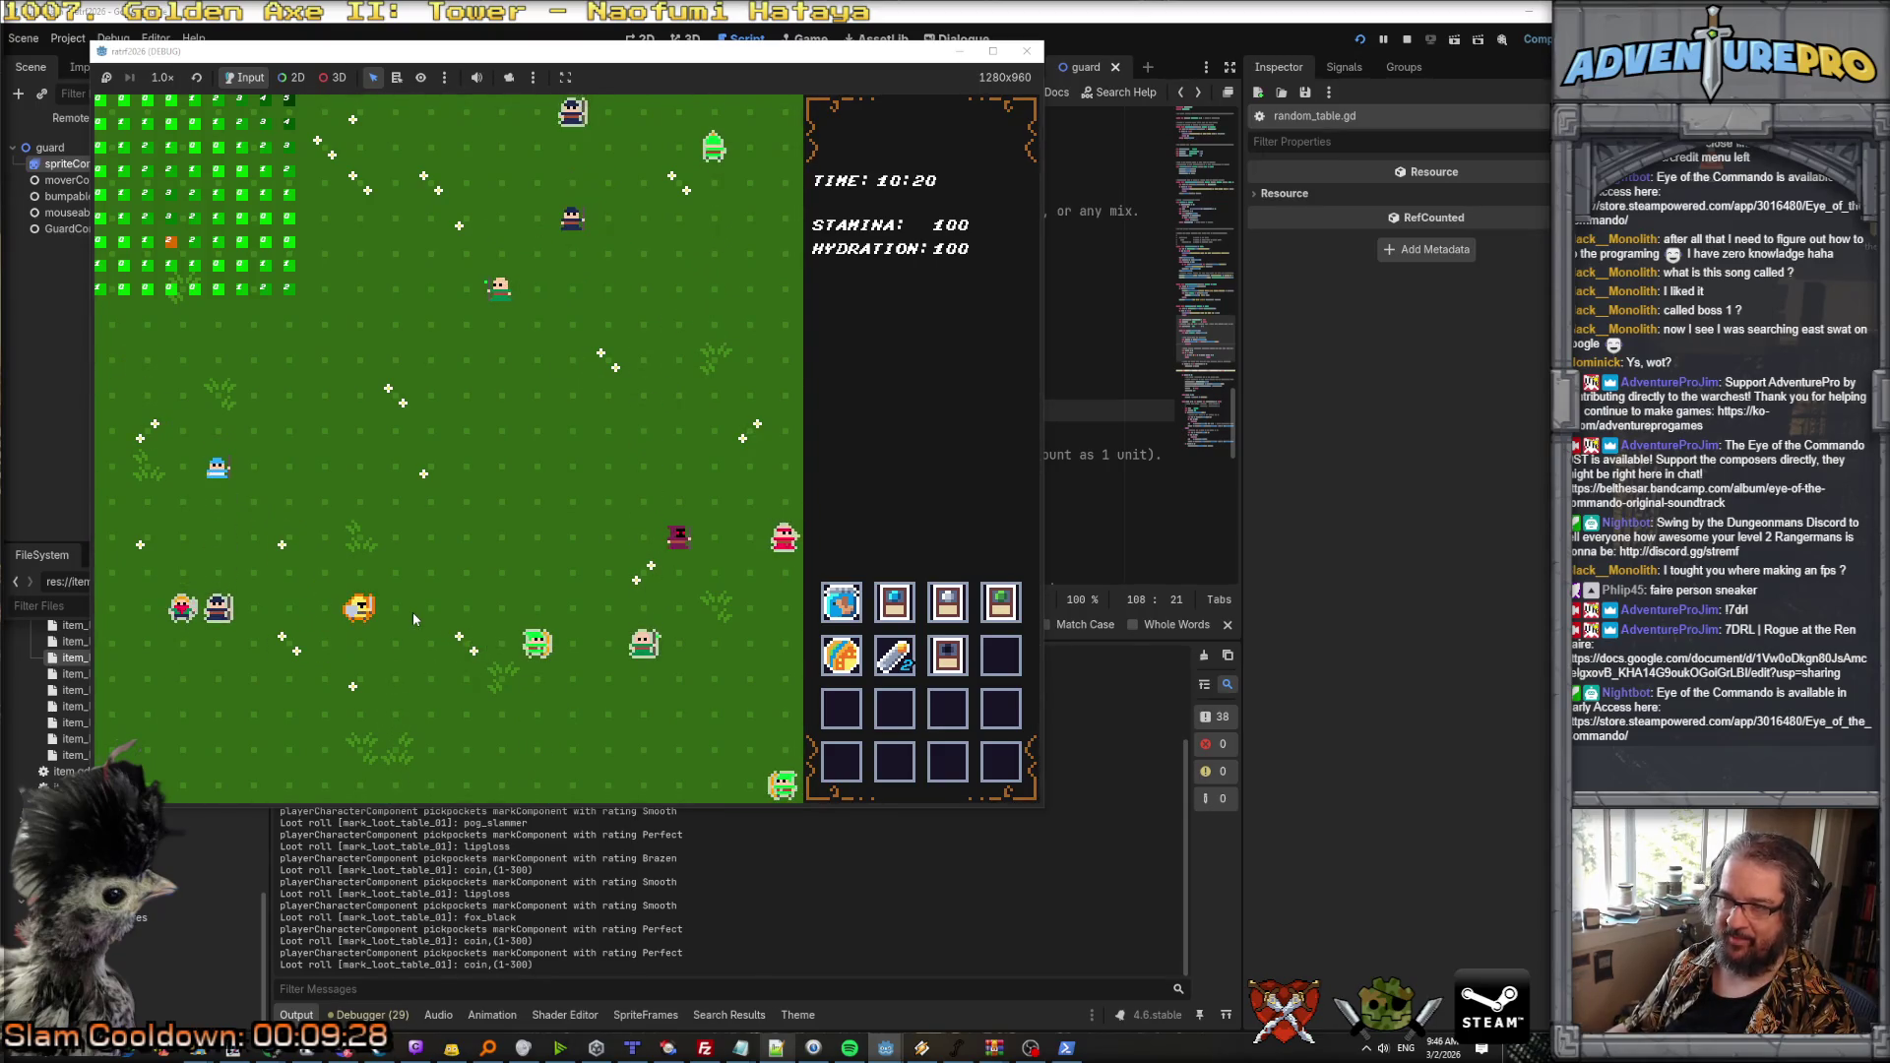
# Step: Drag five inventory items into new slots, ending with the tamagotchi bottom-right
pyautogui.moveTo(1000, 601)
pyautogui.mouseDown()
pyautogui.moveTo(947, 708)
pyautogui.moveTo(1000, 711)
pyautogui.mouseUp()
pyautogui.moveTo(894, 656)
pyautogui.mouseDown()
pyautogui.moveTo(871, 723)
pyautogui.moveTo(841, 708)
pyautogui.mouseUp()
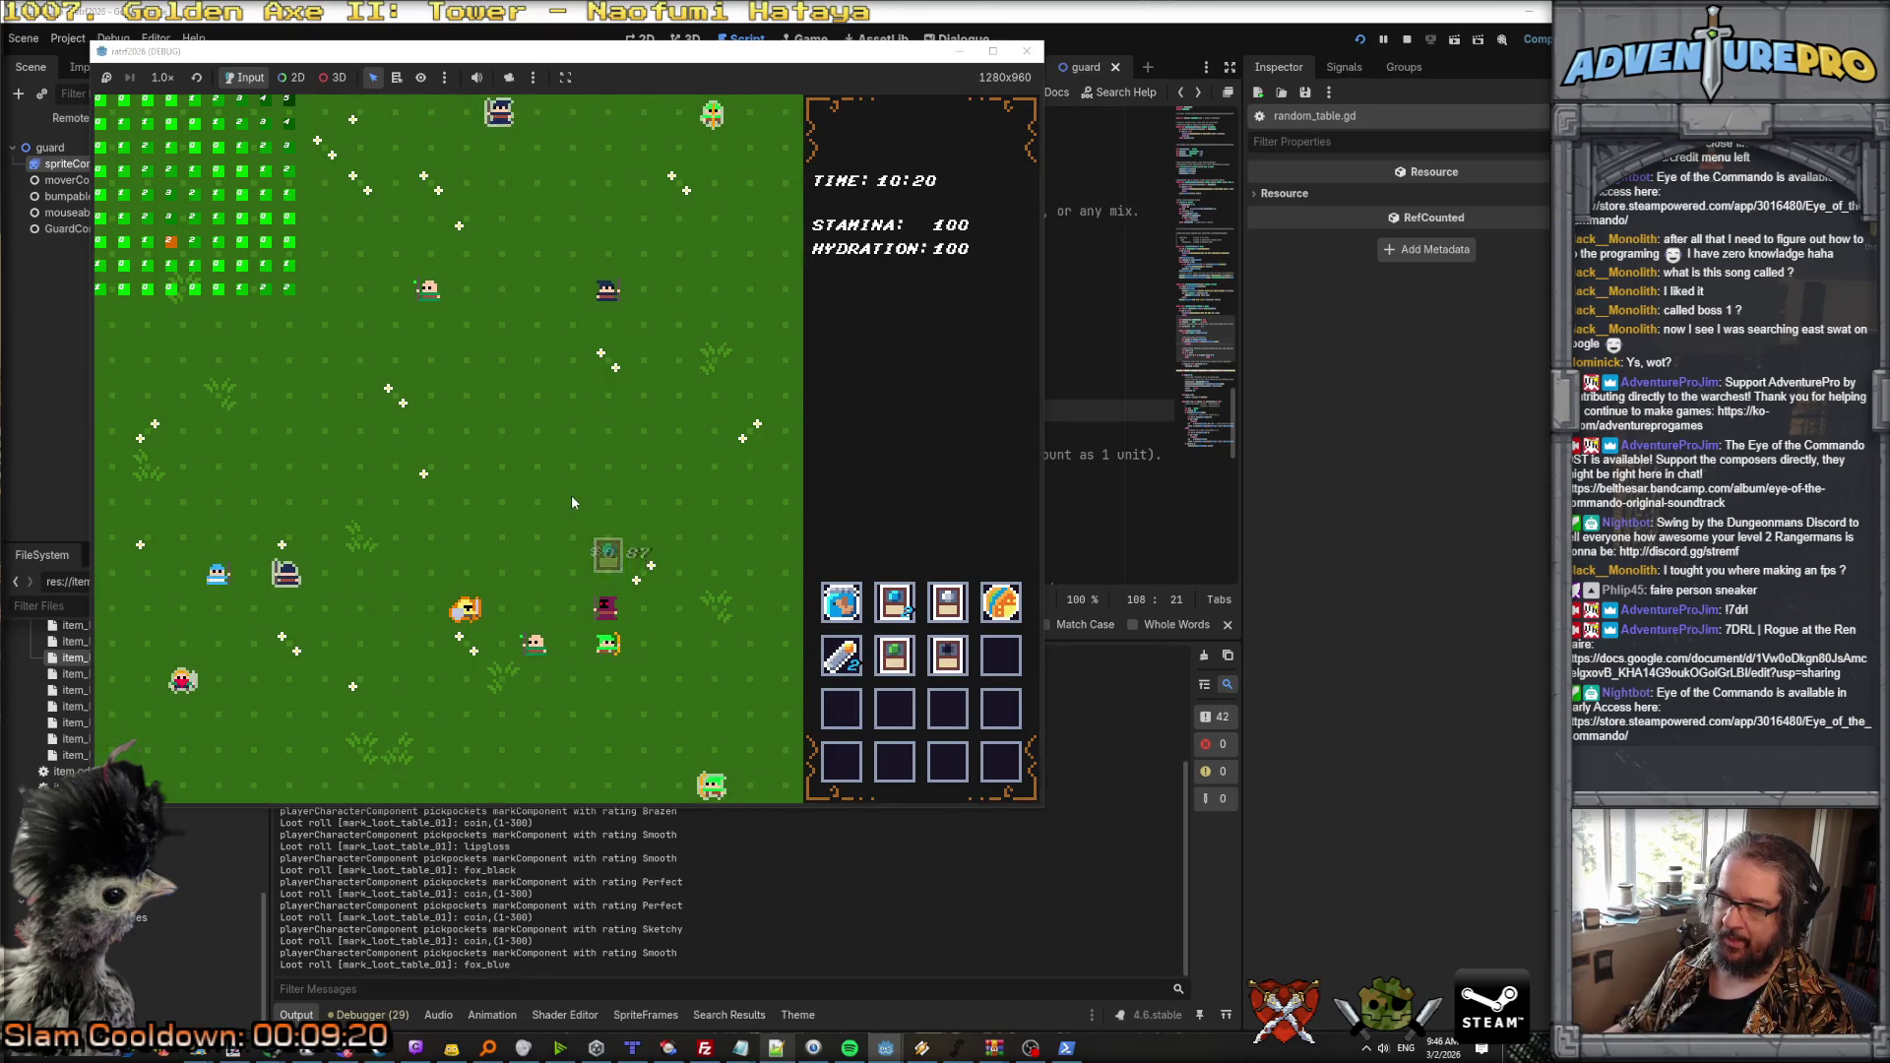
pyautogui.moveTo(842, 656)
pyautogui.mouseDown()
pyautogui.moveTo(911, 728)
pyautogui.moveTo(947, 708)
pyautogui.mouseUp()
pyautogui.moveTo(895, 602)
pyautogui.mouseDown()
pyautogui.moveTo(901, 719)
pyautogui.moveTo(1002, 669)
pyautogui.moveTo(858, 773)
pyautogui.moveTo(842, 761)
pyautogui.mouseUp()
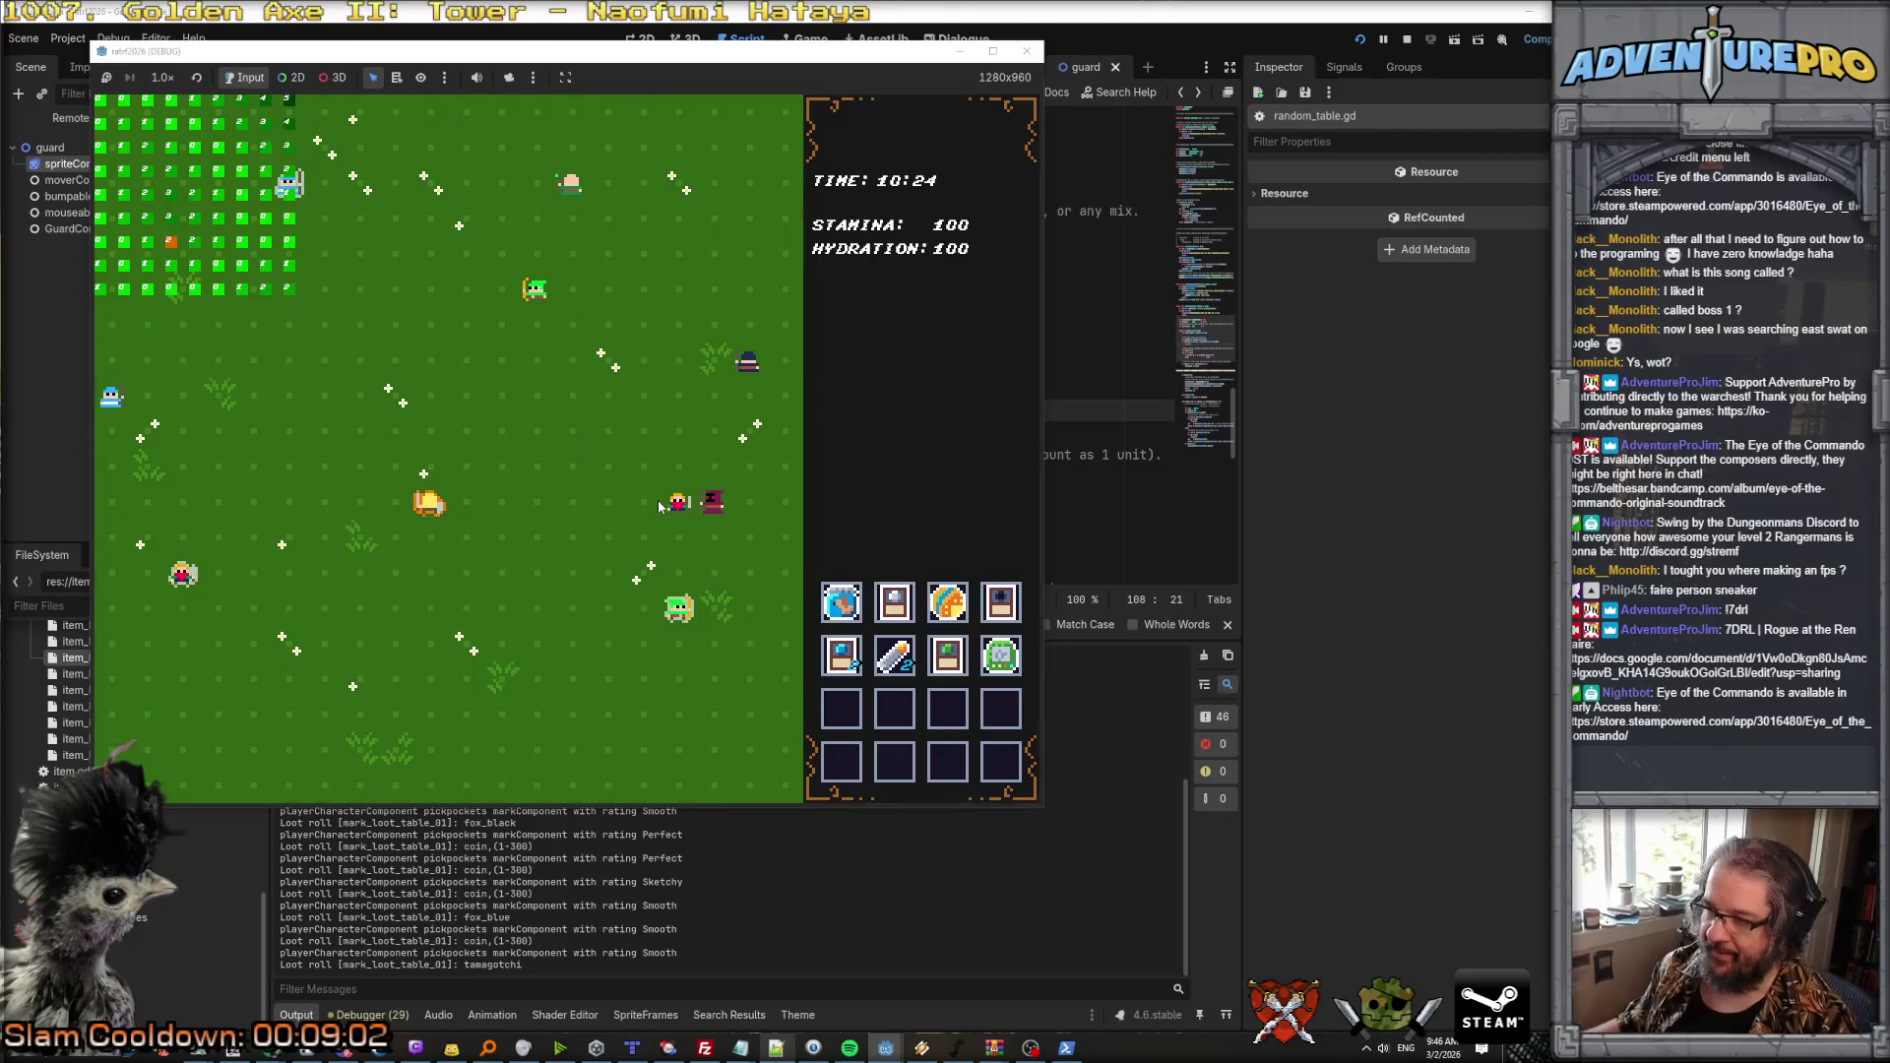
pyautogui.moveTo(1000, 655)
pyautogui.mouseDown()
pyautogui.moveTo(1000, 763)
pyautogui.moveTo(947, 763)
pyautogui.mouseUp()
# Step: Move items between rows two and three, leaving the green item in the bottom-right slot
pyautogui.moveTo(894, 654)
pyautogui.mouseDown()
pyautogui.moveTo(915, 758)
pyautogui.moveTo(894, 763)
pyautogui.mouseUp()
pyautogui.moveTo(842, 655)
pyautogui.mouseDown()
pyautogui.moveTo(876, 689)
pyautogui.moveTo(848, 763)
pyautogui.mouseUp()
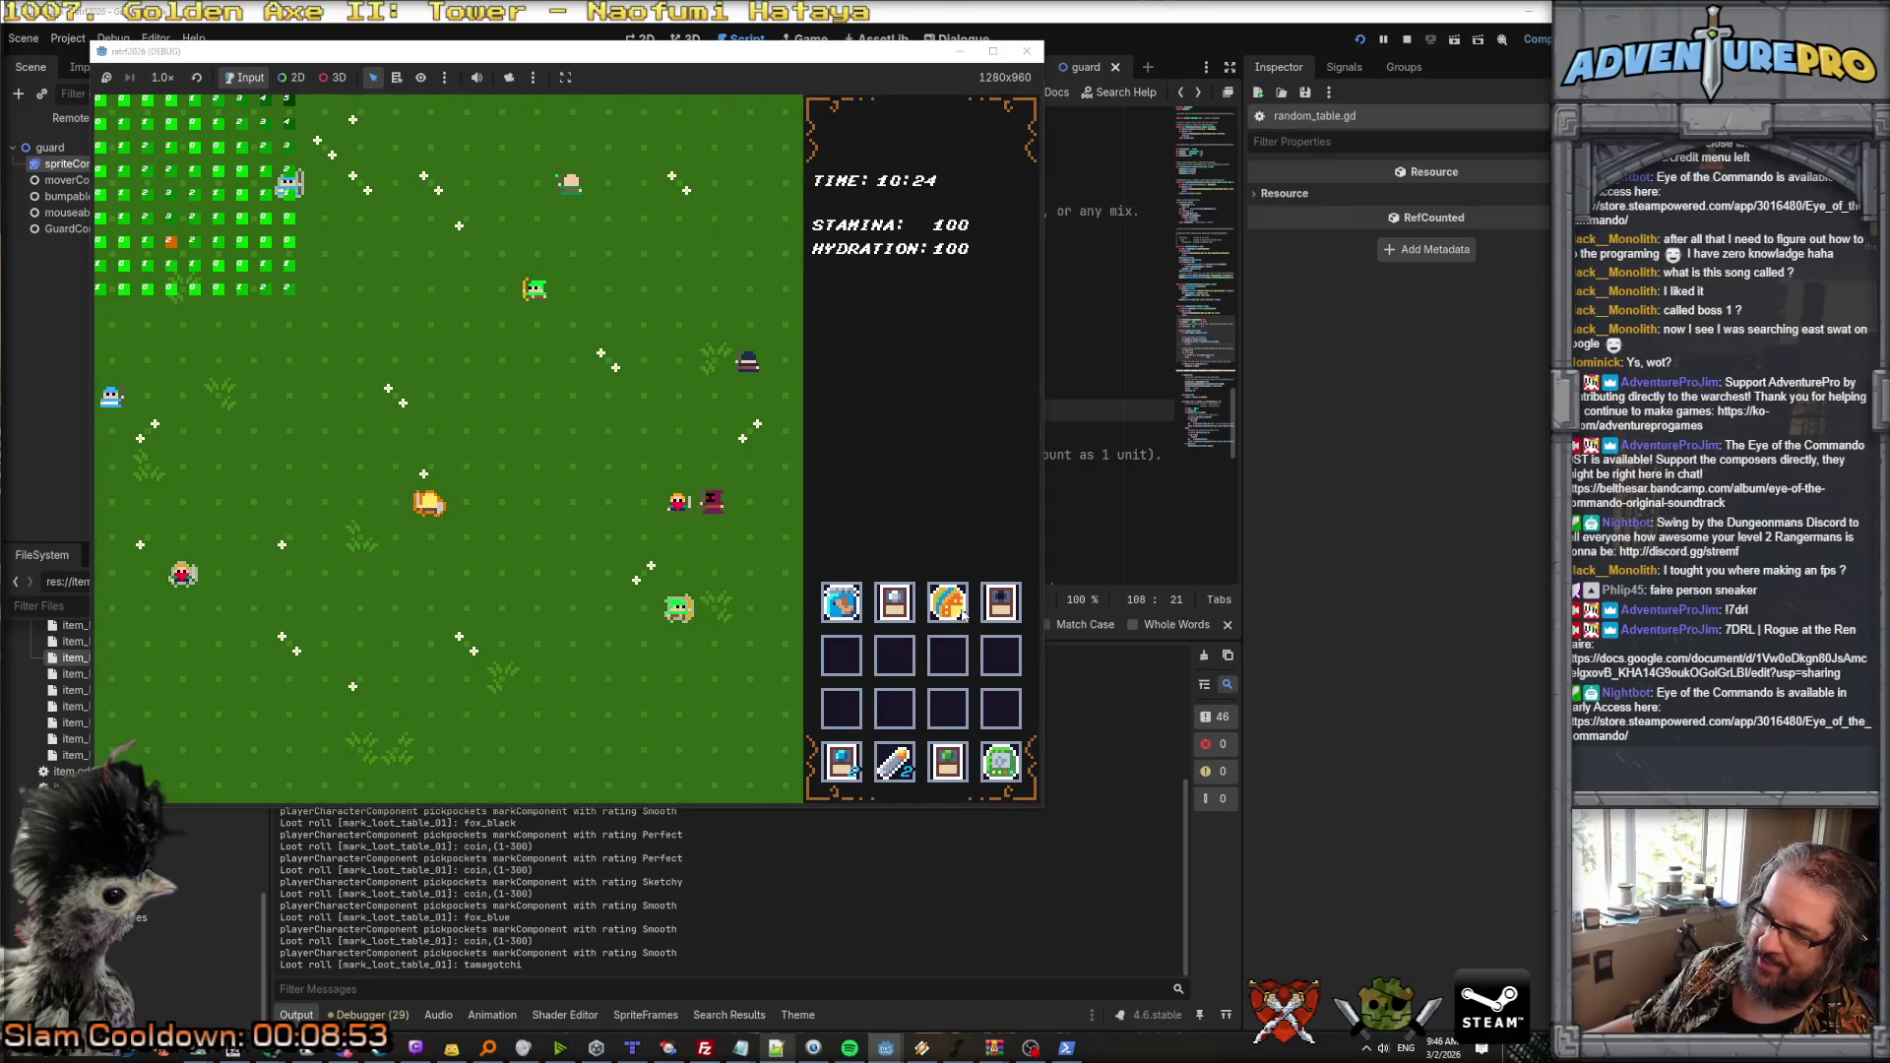
pyautogui.moveTo(832, 770)
pyautogui.mouseDown()
pyautogui.moveTo(859, 704)
pyautogui.moveTo(845, 657)
pyautogui.mouseUp()
pyautogui.moveTo(910, 763)
pyautogui.mouseDown()
pyautogui.moveTo(913, 679)
pyautogui.moveTo(894, 657)
pyautogui.moveTo(953, 684)
pyautogui.moveTo(945, 659)
pyautogui.mouseUp()
pyautogui.moveTo(1000, 761); pyautogui.dragTo(1000, 657)
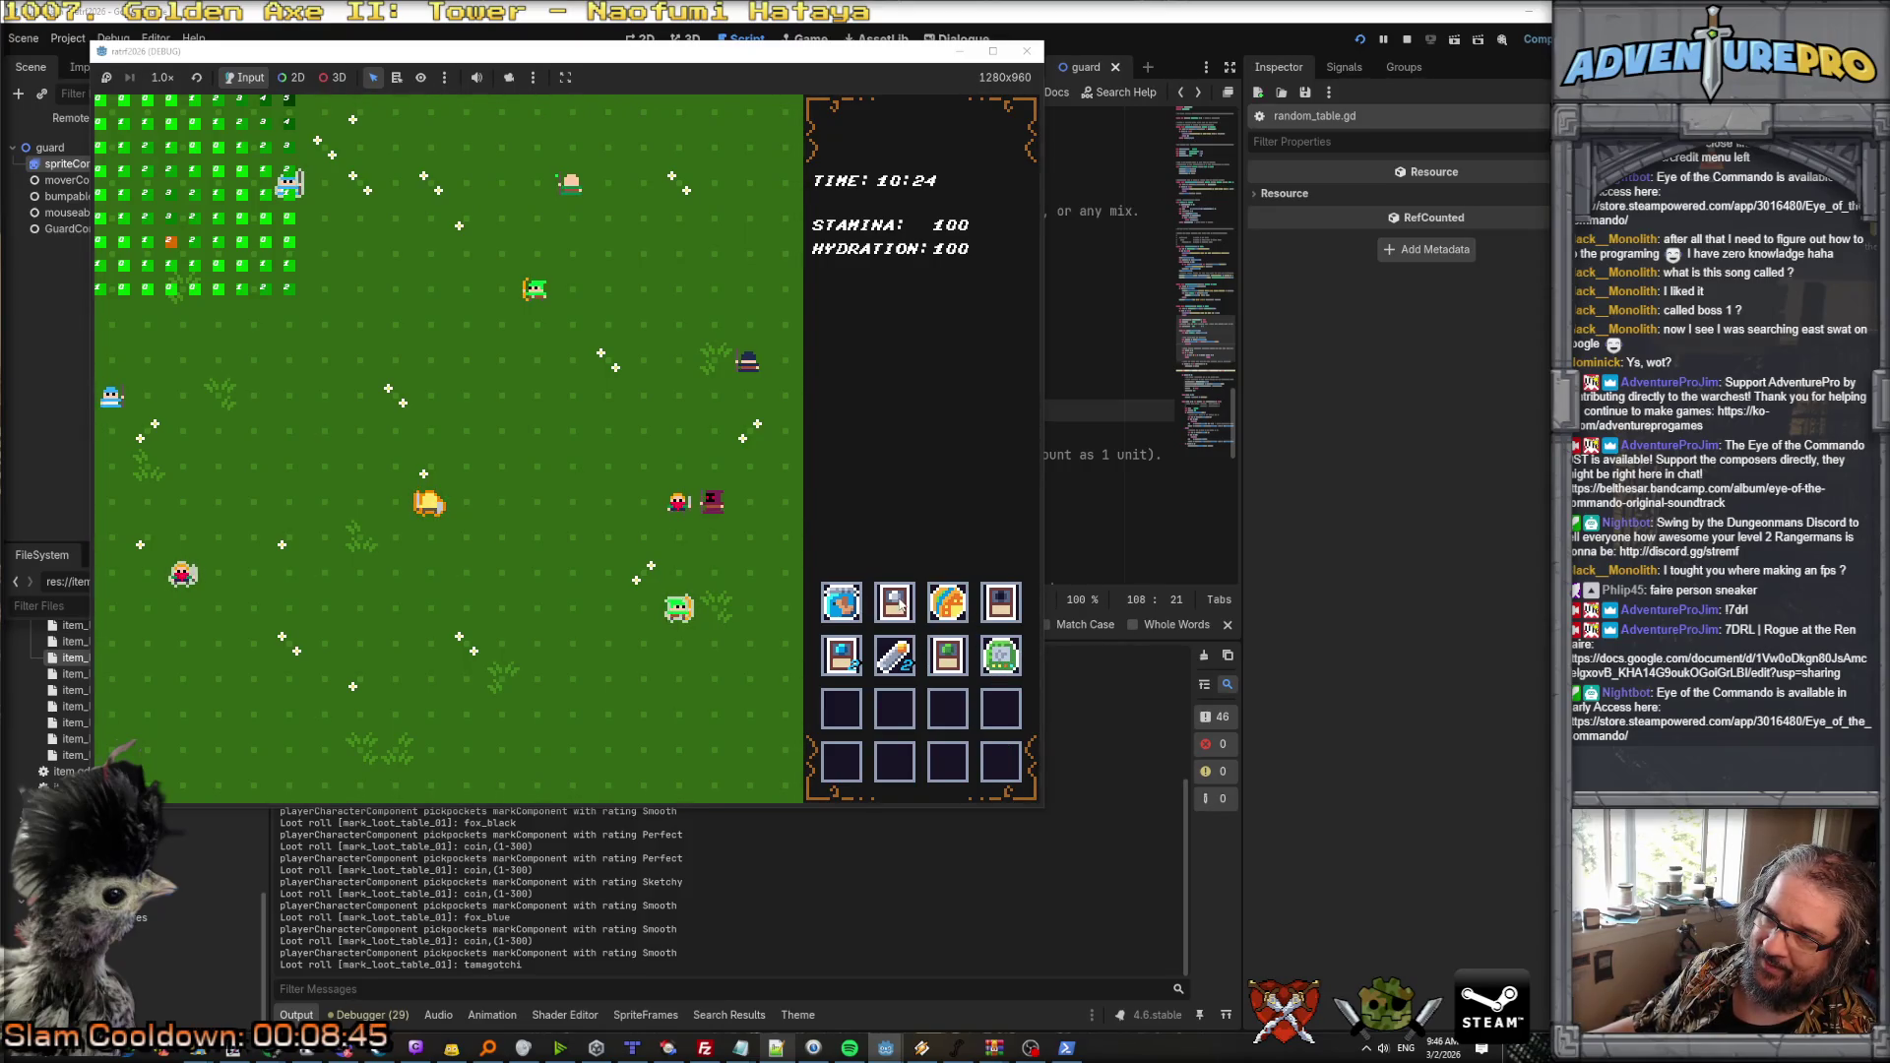
pyautogui.moveTo(856, 668)
pyautogui.mouseDown()
pyautogui.moveTo(865, 738)
pyautogui.moveTo(844, 766)
pyautogui.moveTo(896, 766)
pyautogui.mouseUp()
pyautogui.moveTo(943, 669)
pyautogui.mouseDown()
pyautogui.moveTo(964, 780)
pyautogui.moveTo(949, 771)
pyautogui.mouseUp()
pyautogui.moveTo(1000, 658); pyautogui.dragTo(1002, 775)
pyautogui.moveTo(1001, 618); pyautogui.dragTo(1000, 657)
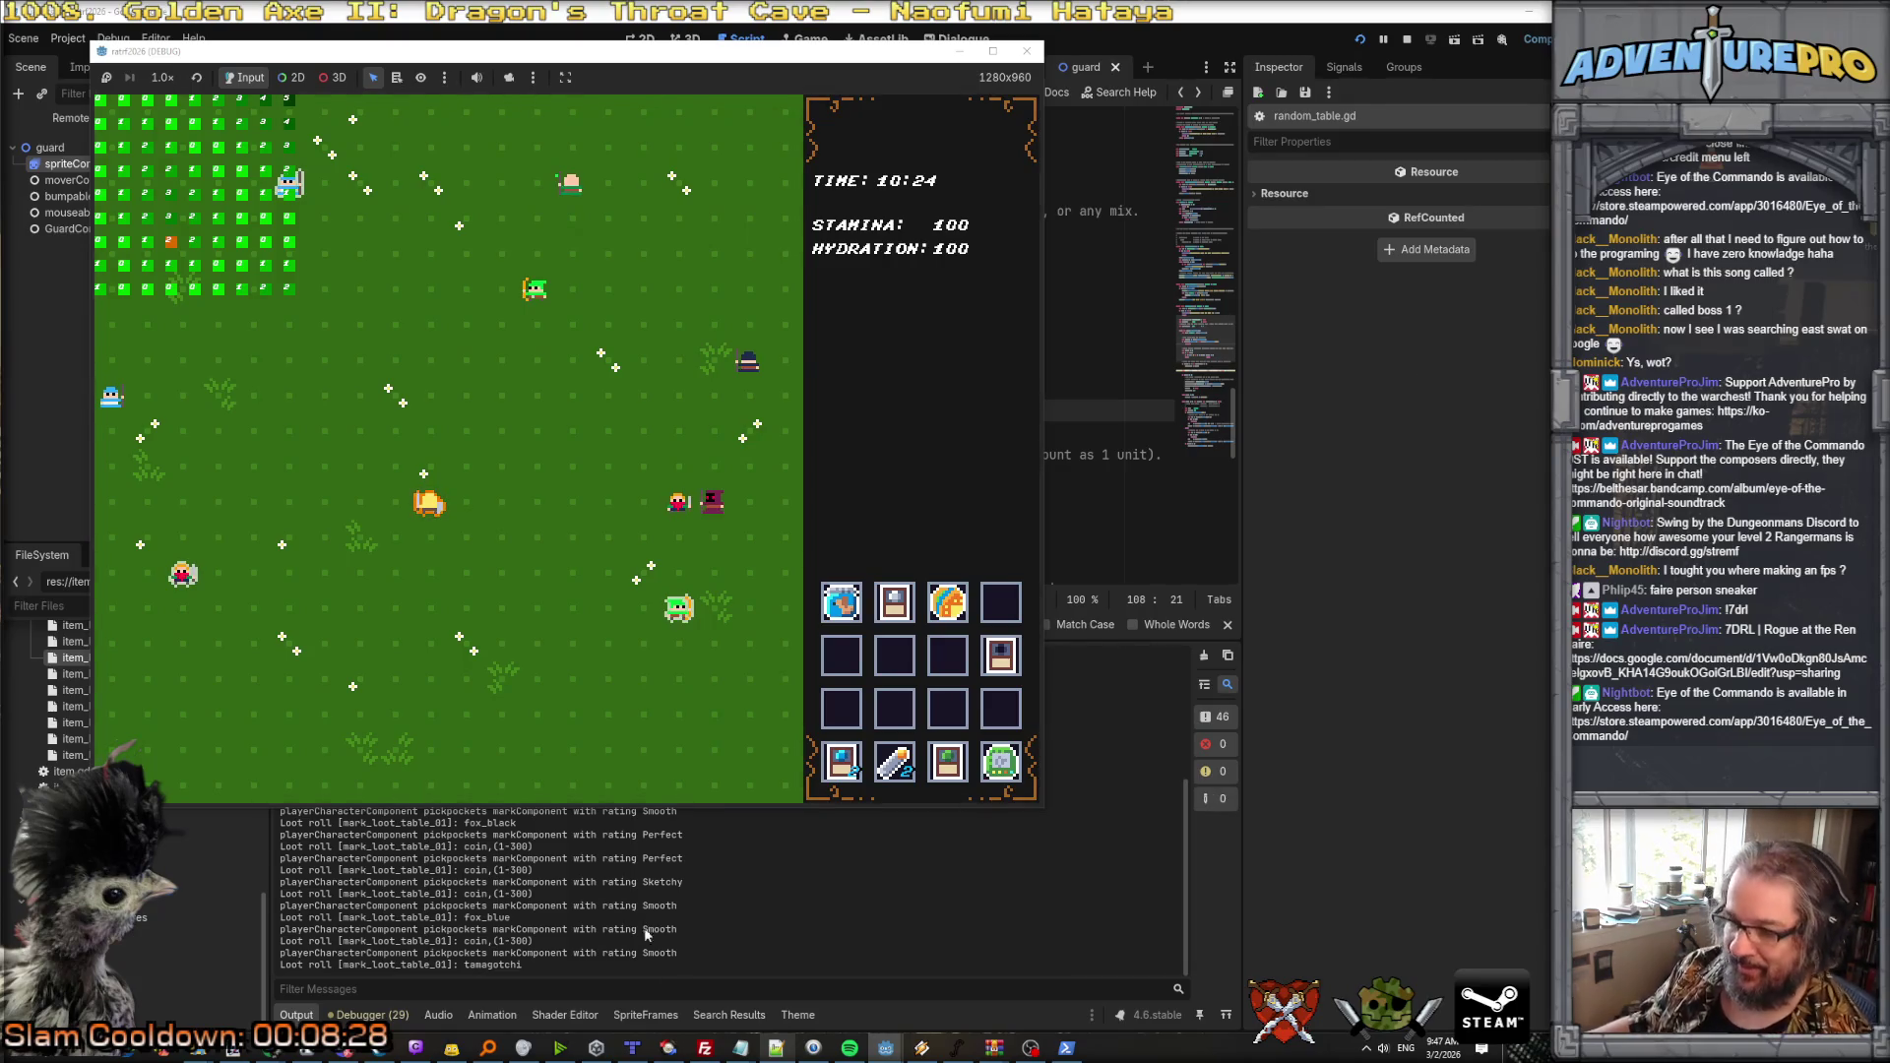
# Step: Prompt Claude Code to store each item's last occupied inventory_grid slot so drag-and-drop layouts persist
pyautogui.click(1066, 1049)
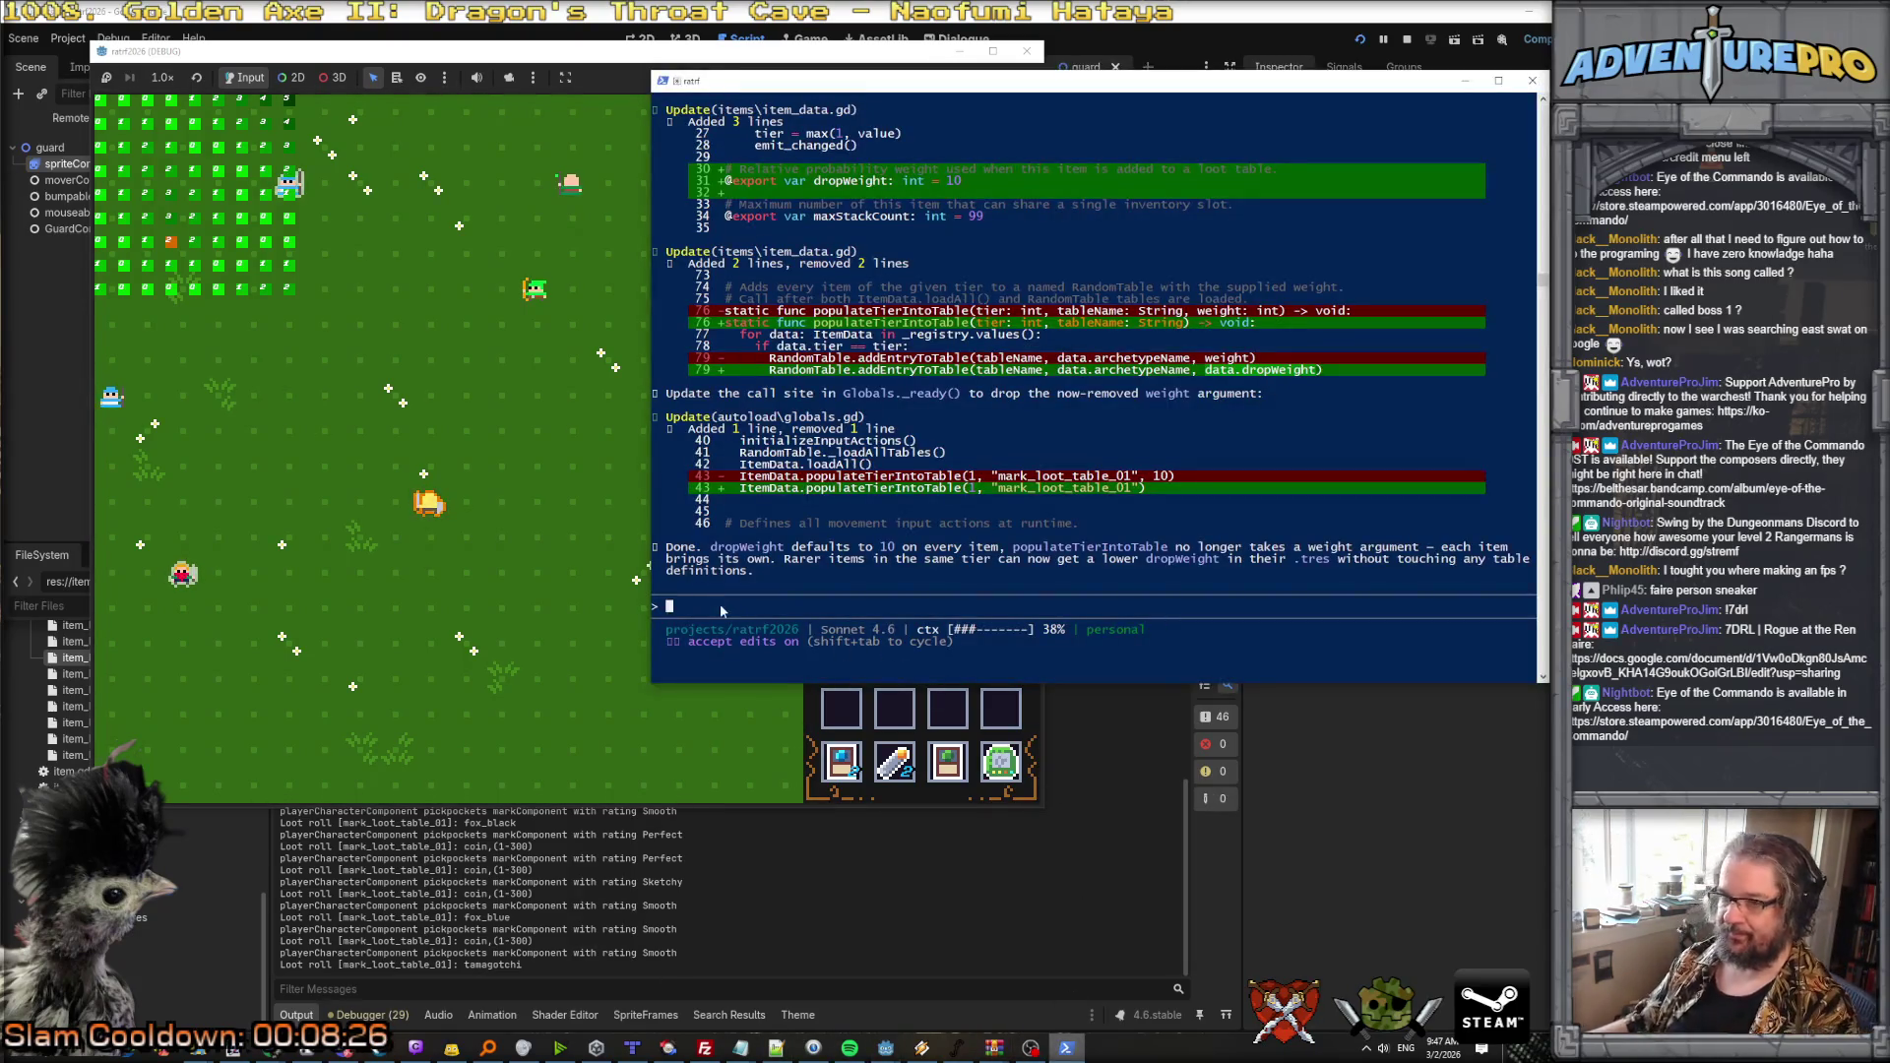
pyautogui.write('take a loo')
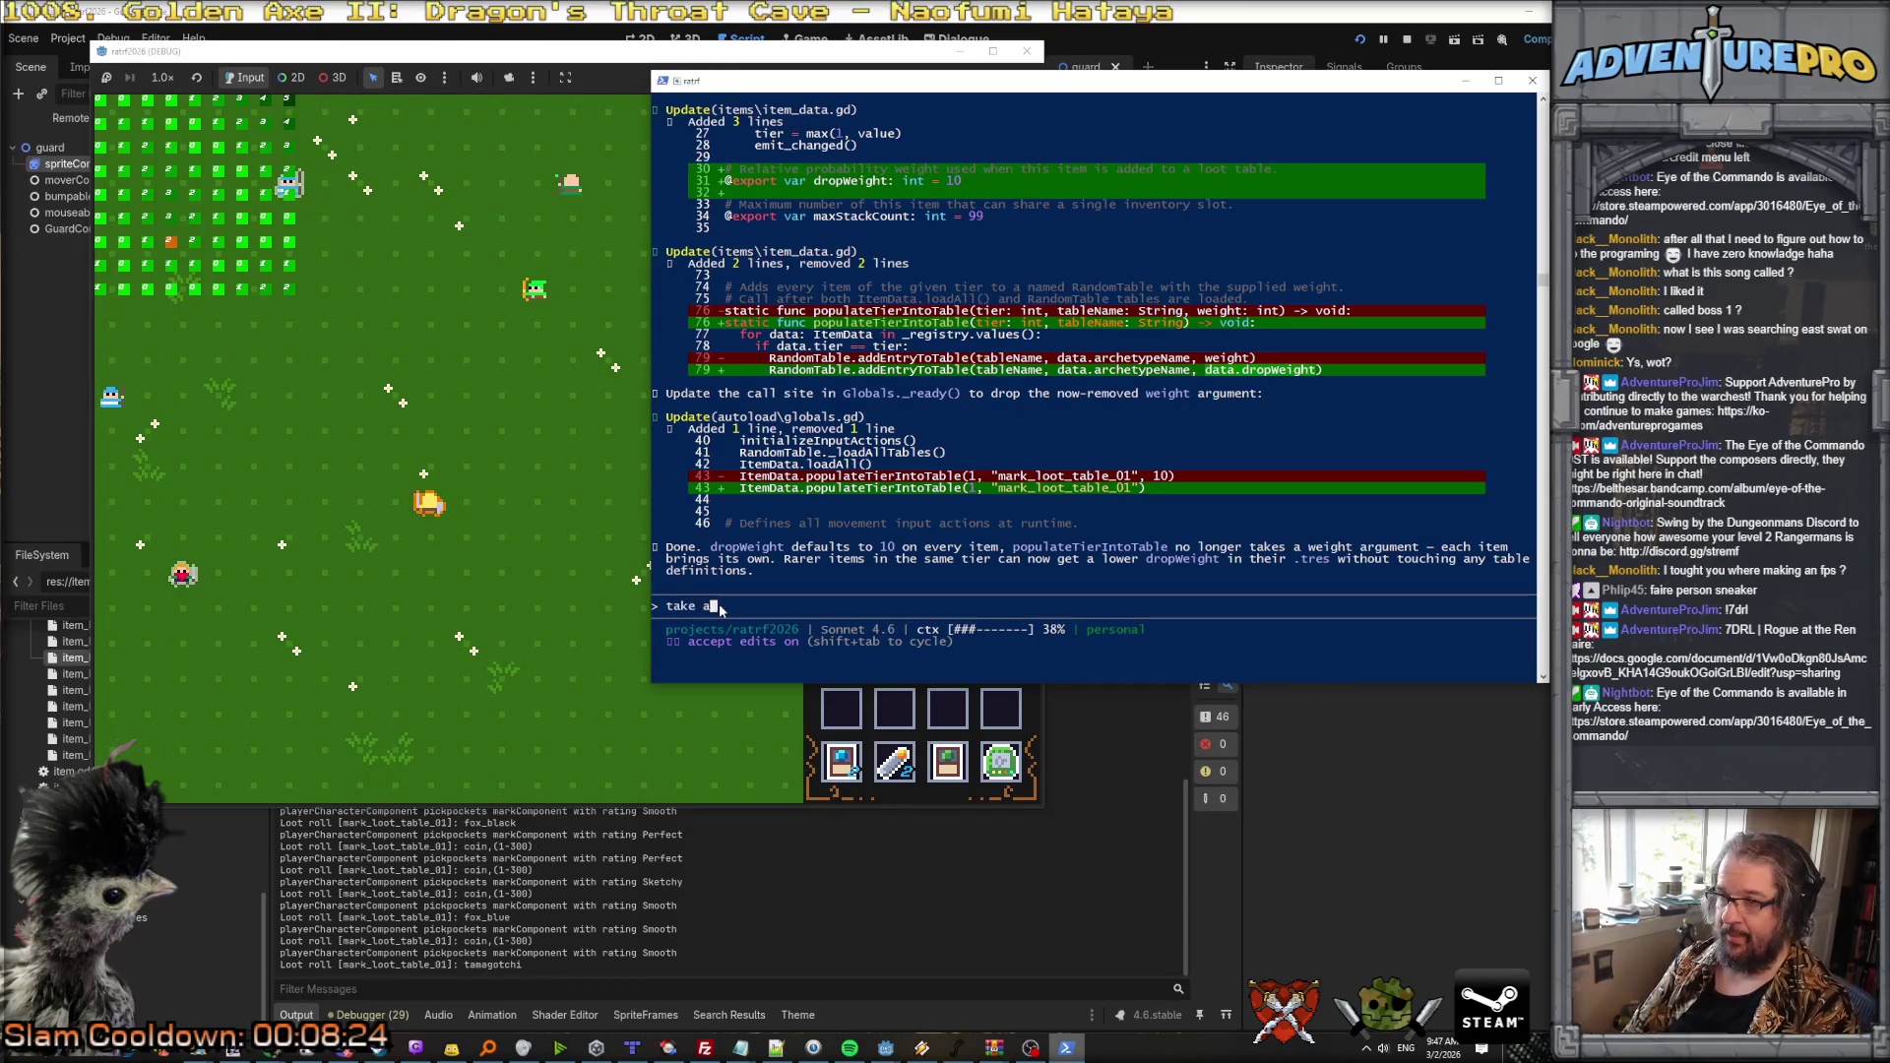
pyautogui.press('BackSpace')
pyautogui.press('BackSpace')
pyautogui.press('BackSpace')
pyautogui.write('ghrid and inventoryCompon')
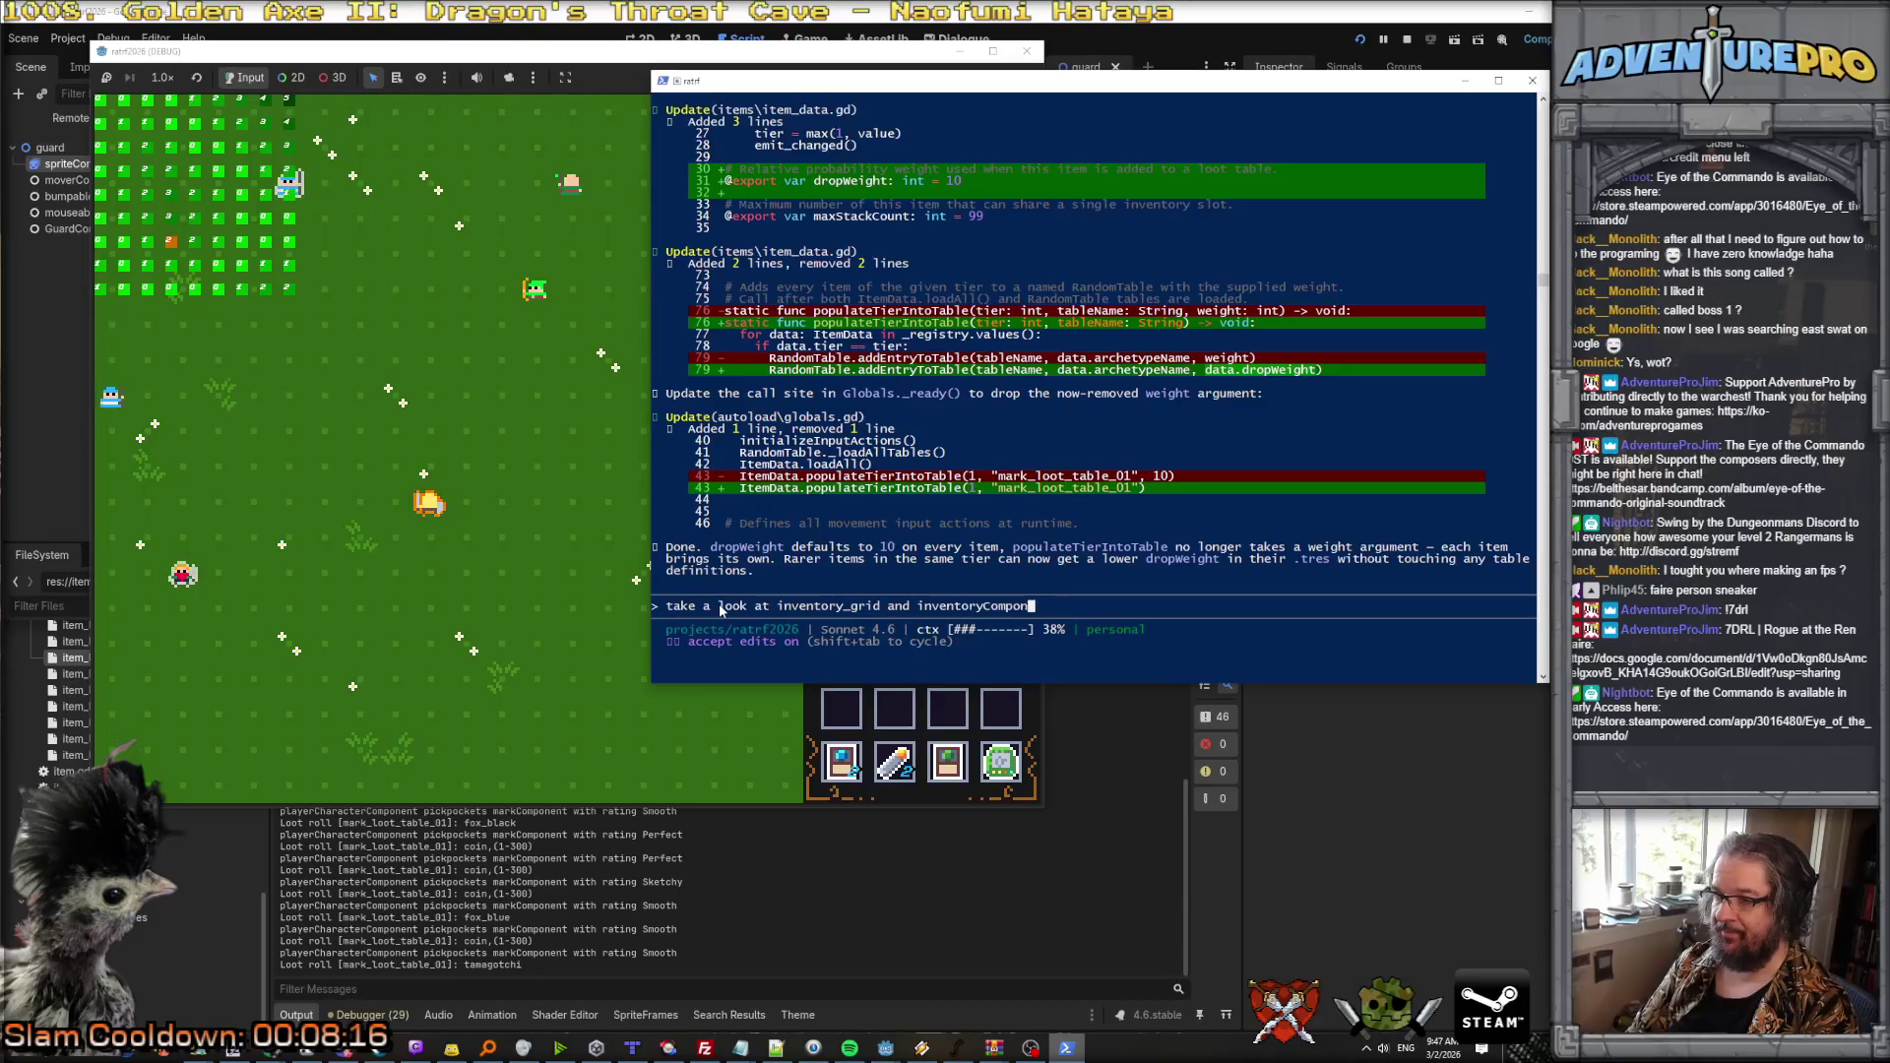
pyautogui.write('hen I drag and drop to rearrange my inventory, I want that')
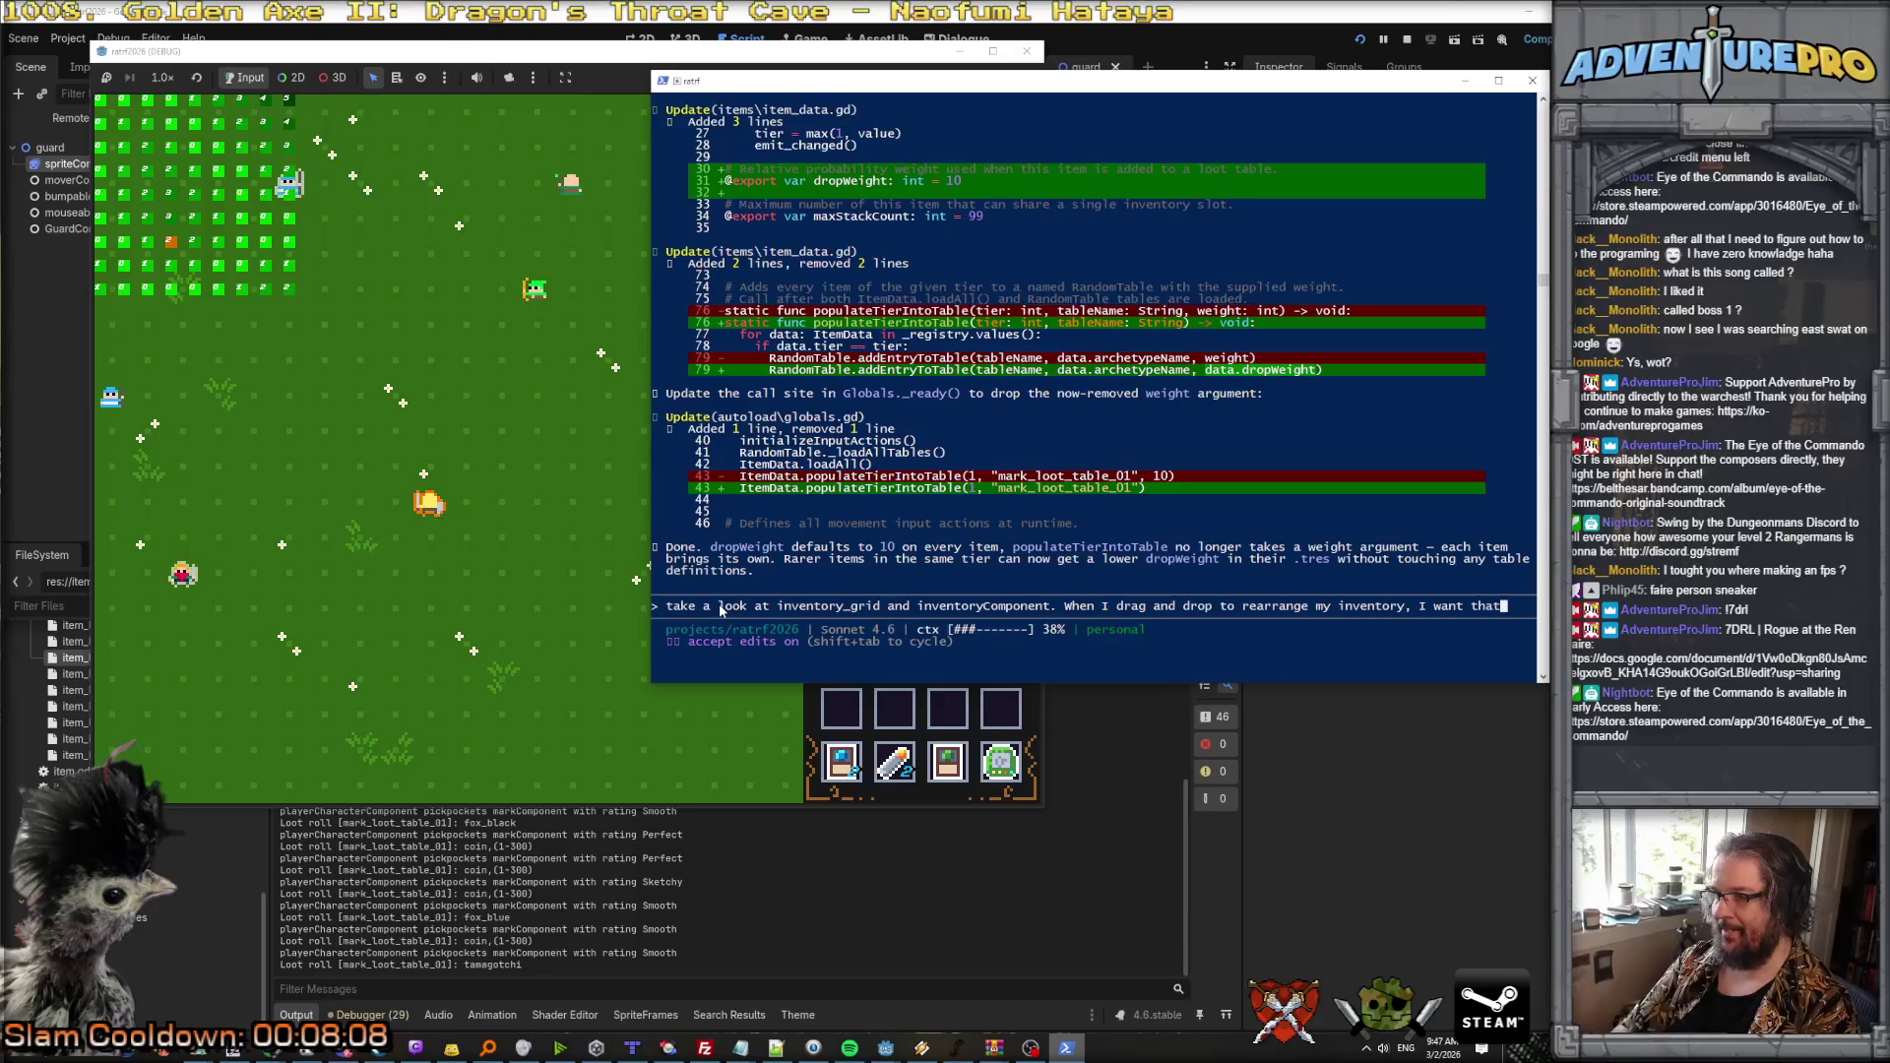
pyautogui.write(' information to stay even ')
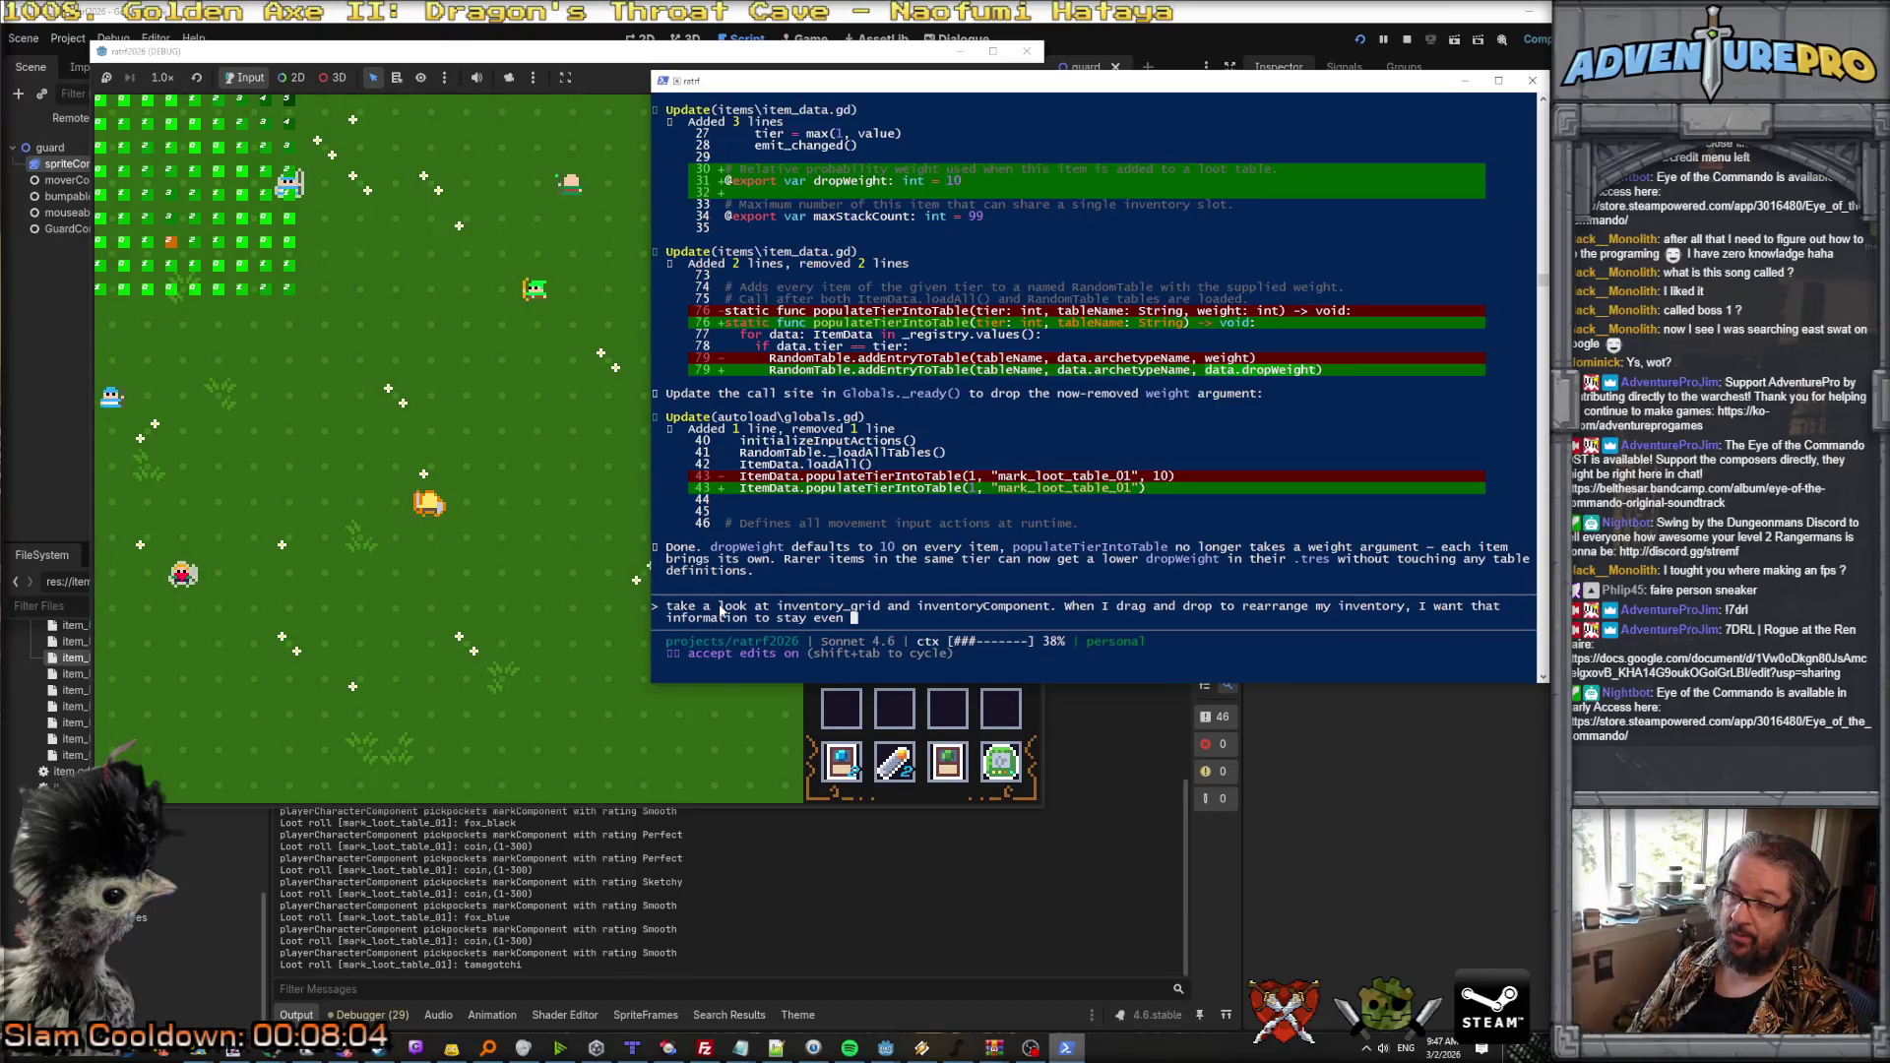
pyautogui.write('when the grid refr')
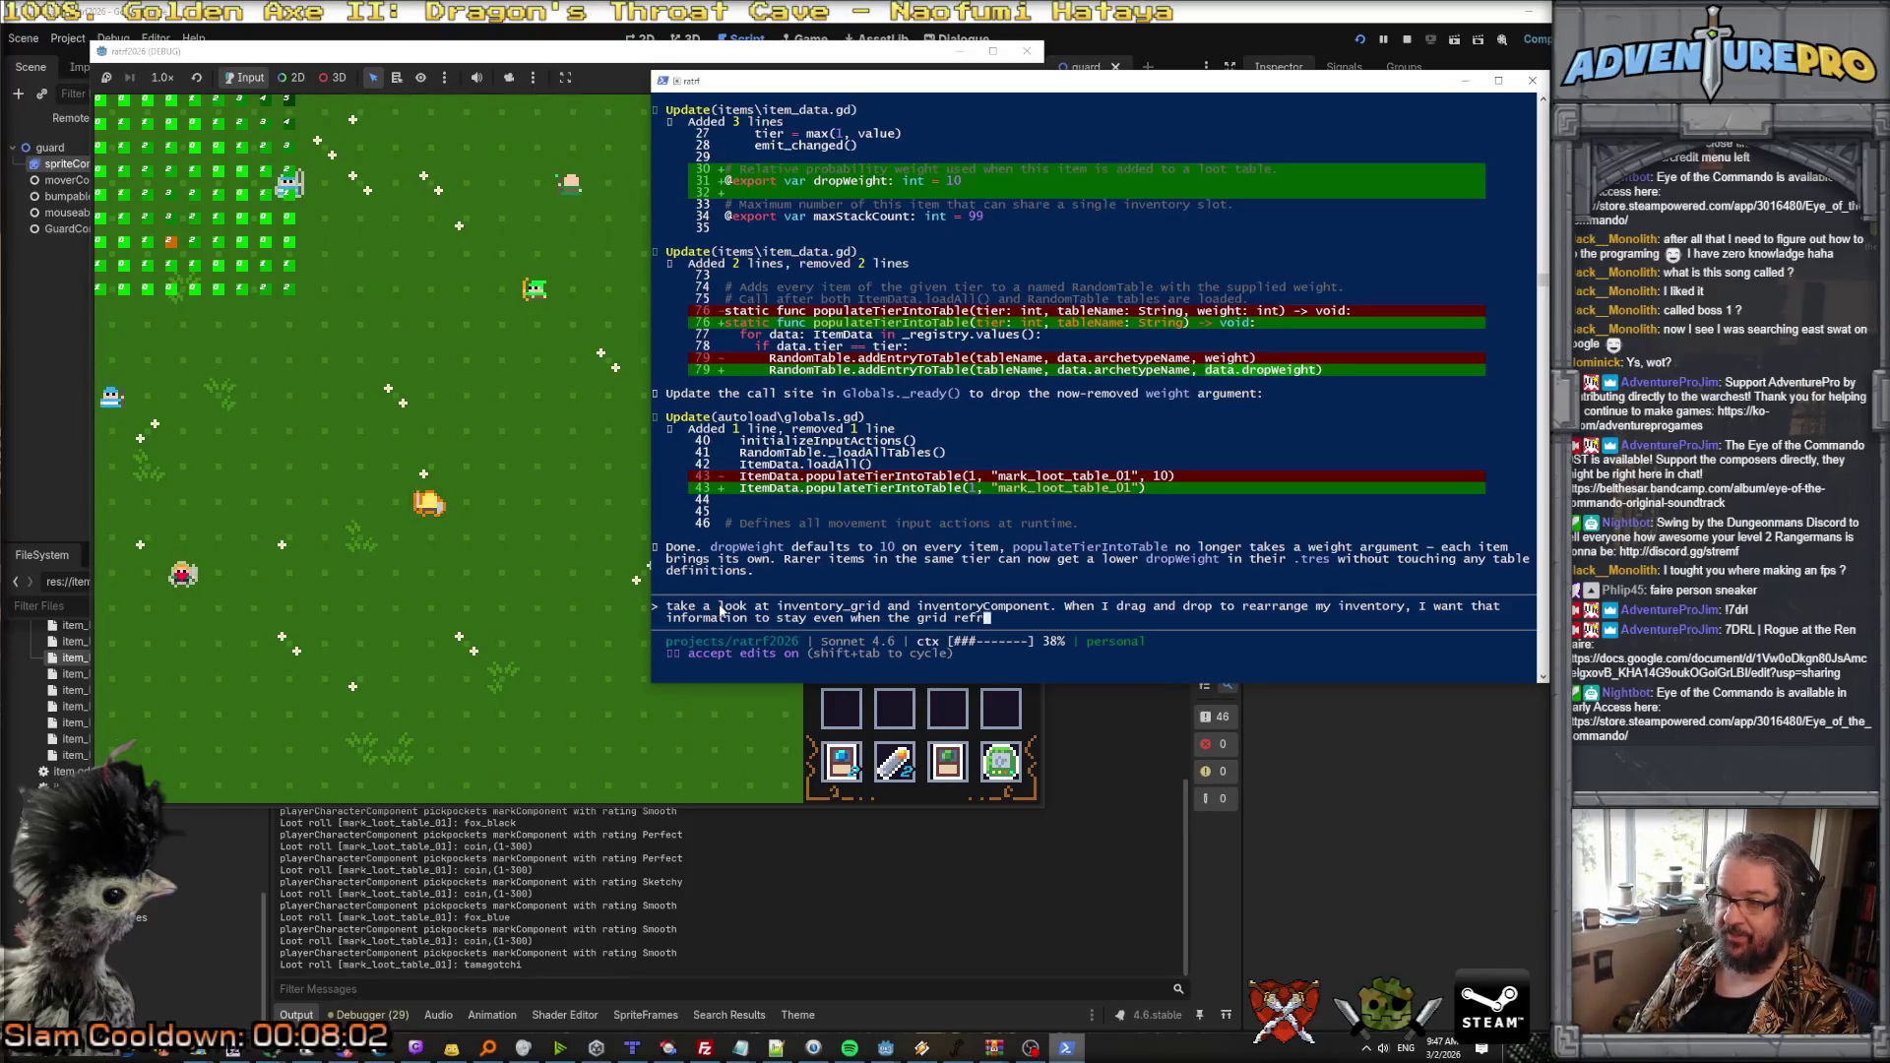
pyautogui.write('eshes. M')
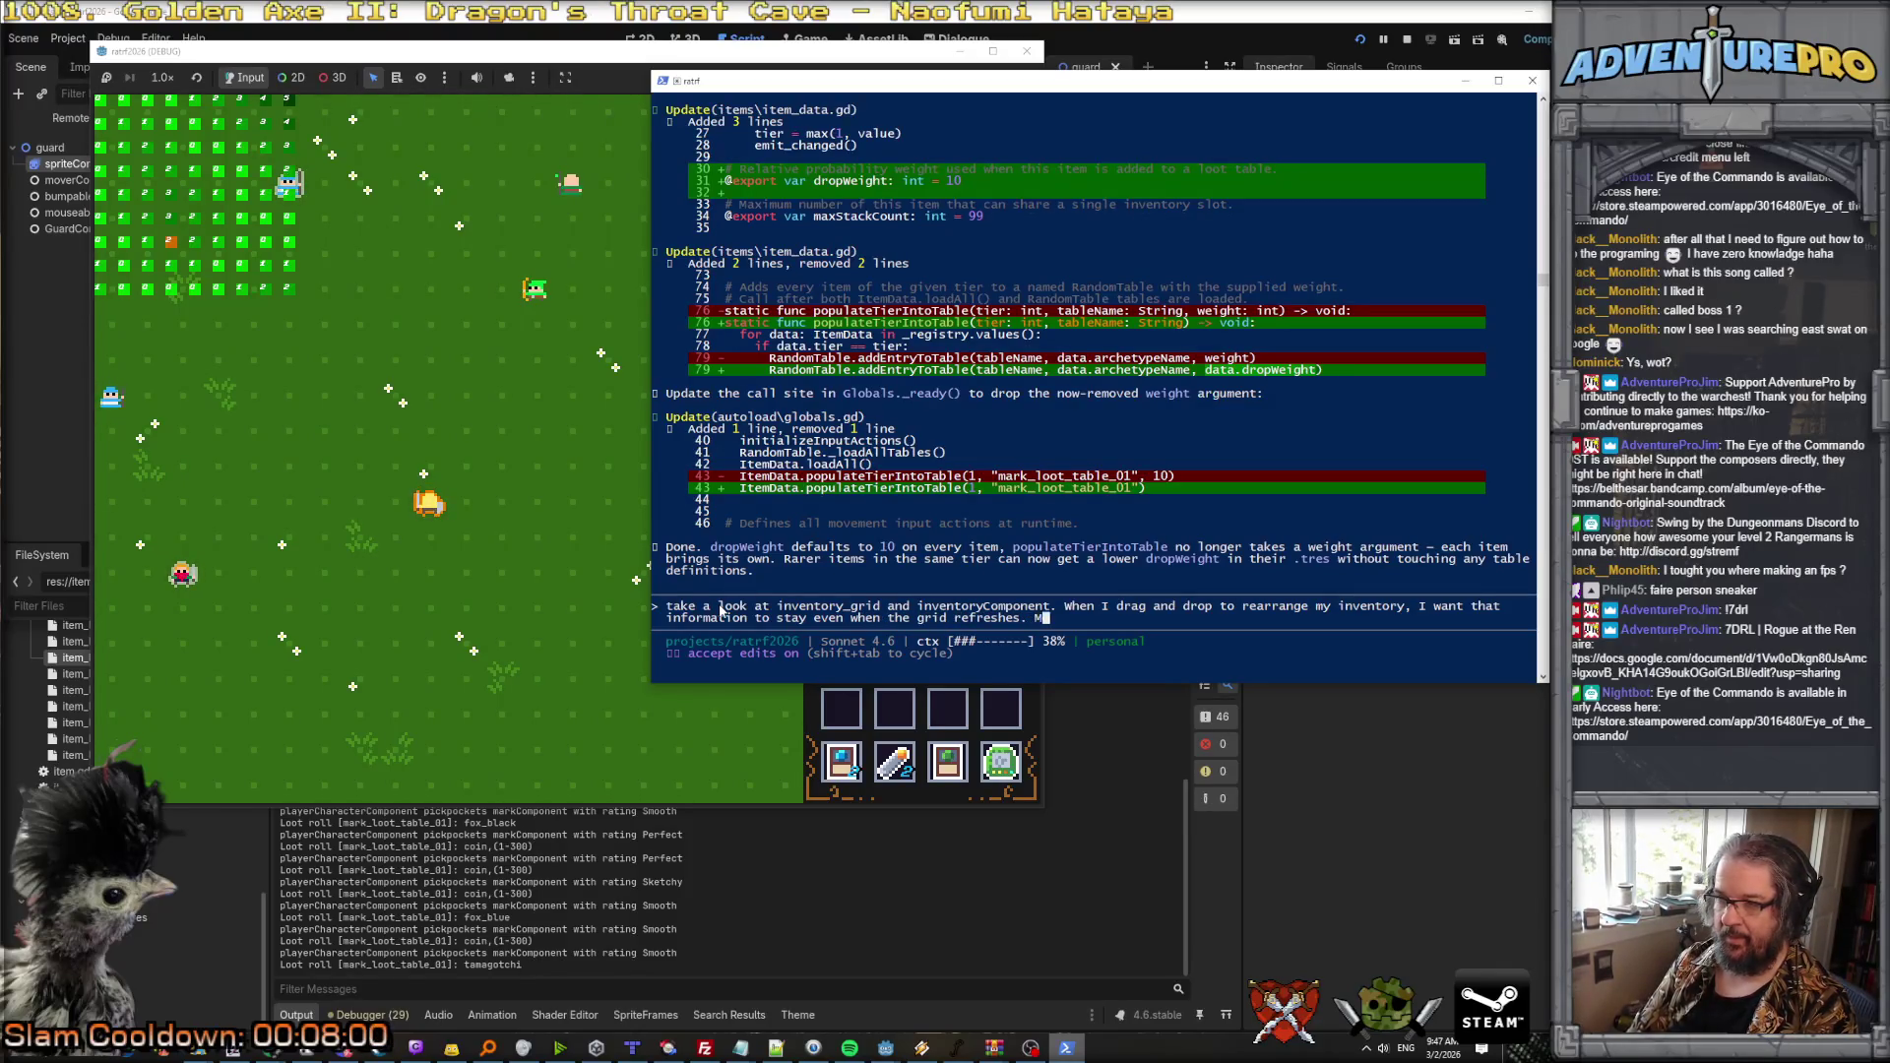
pyautogui.write('eaning that the items')
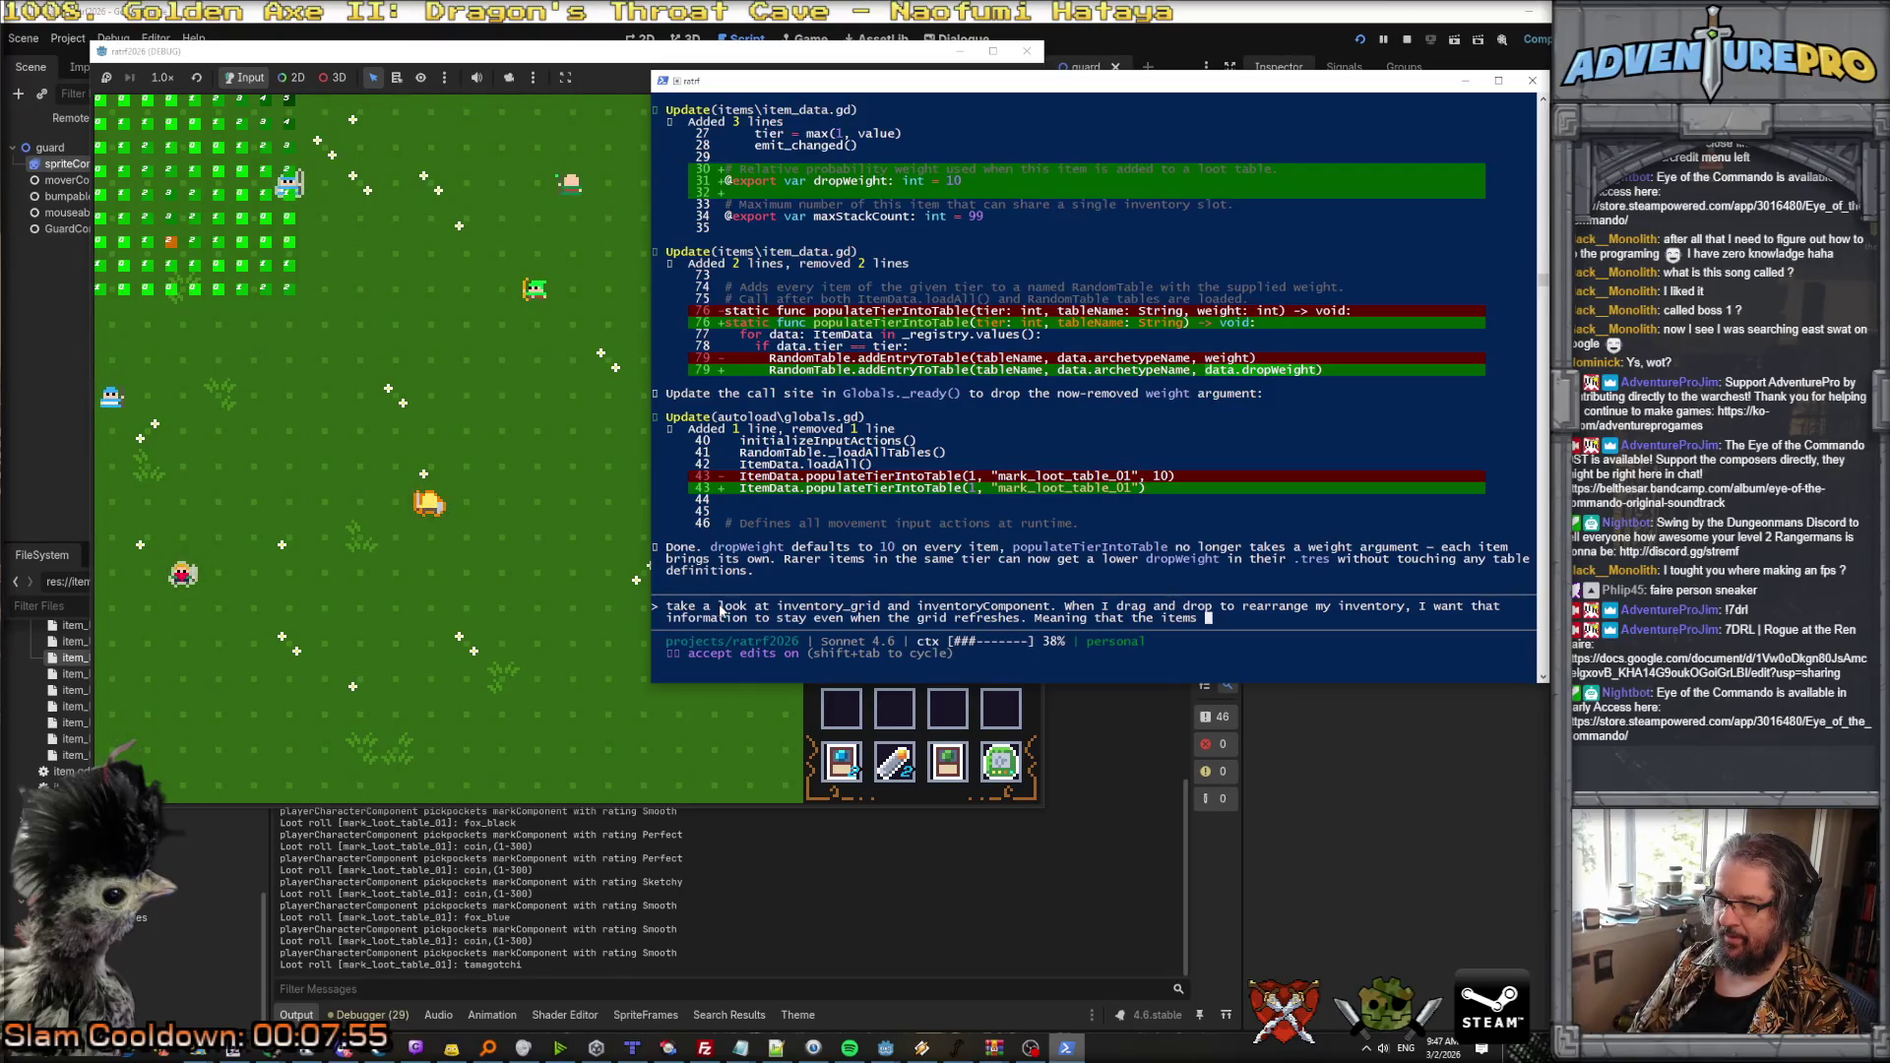
pyautogui.write(', notthe i')
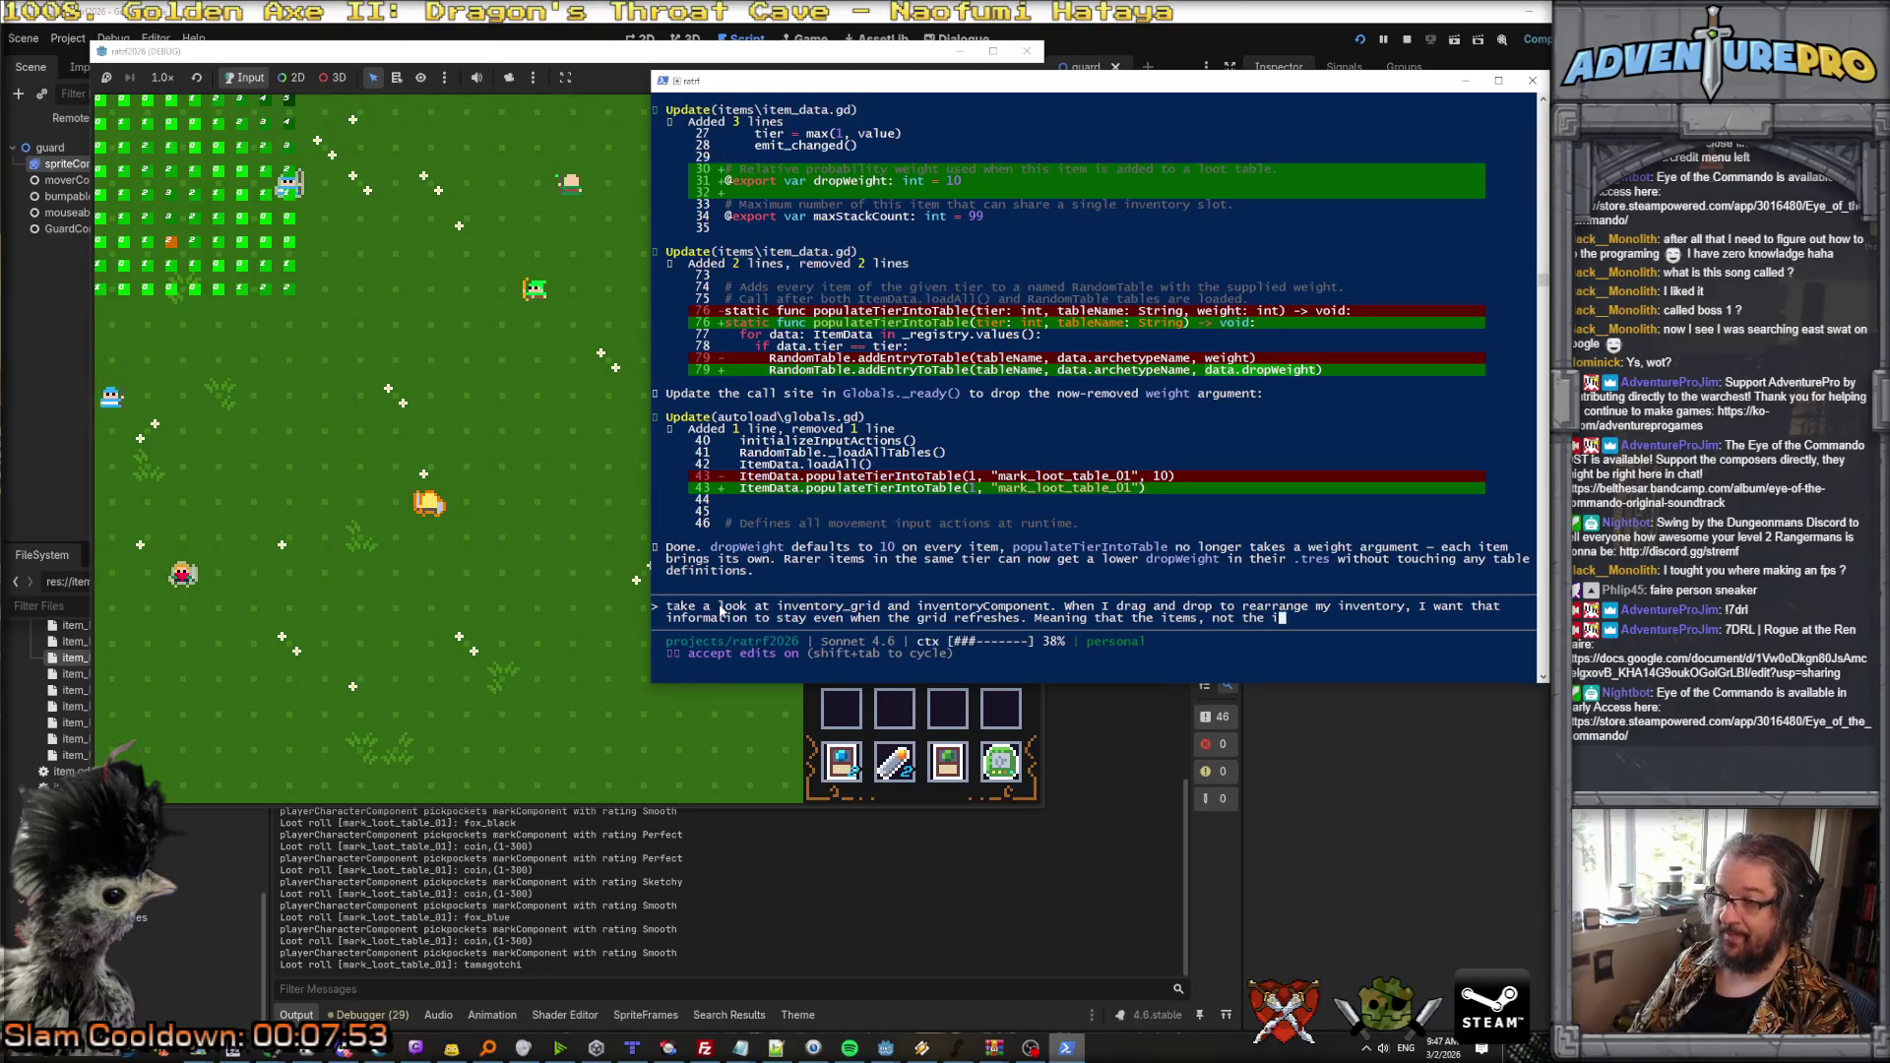
pyautogui.write('mea, b')
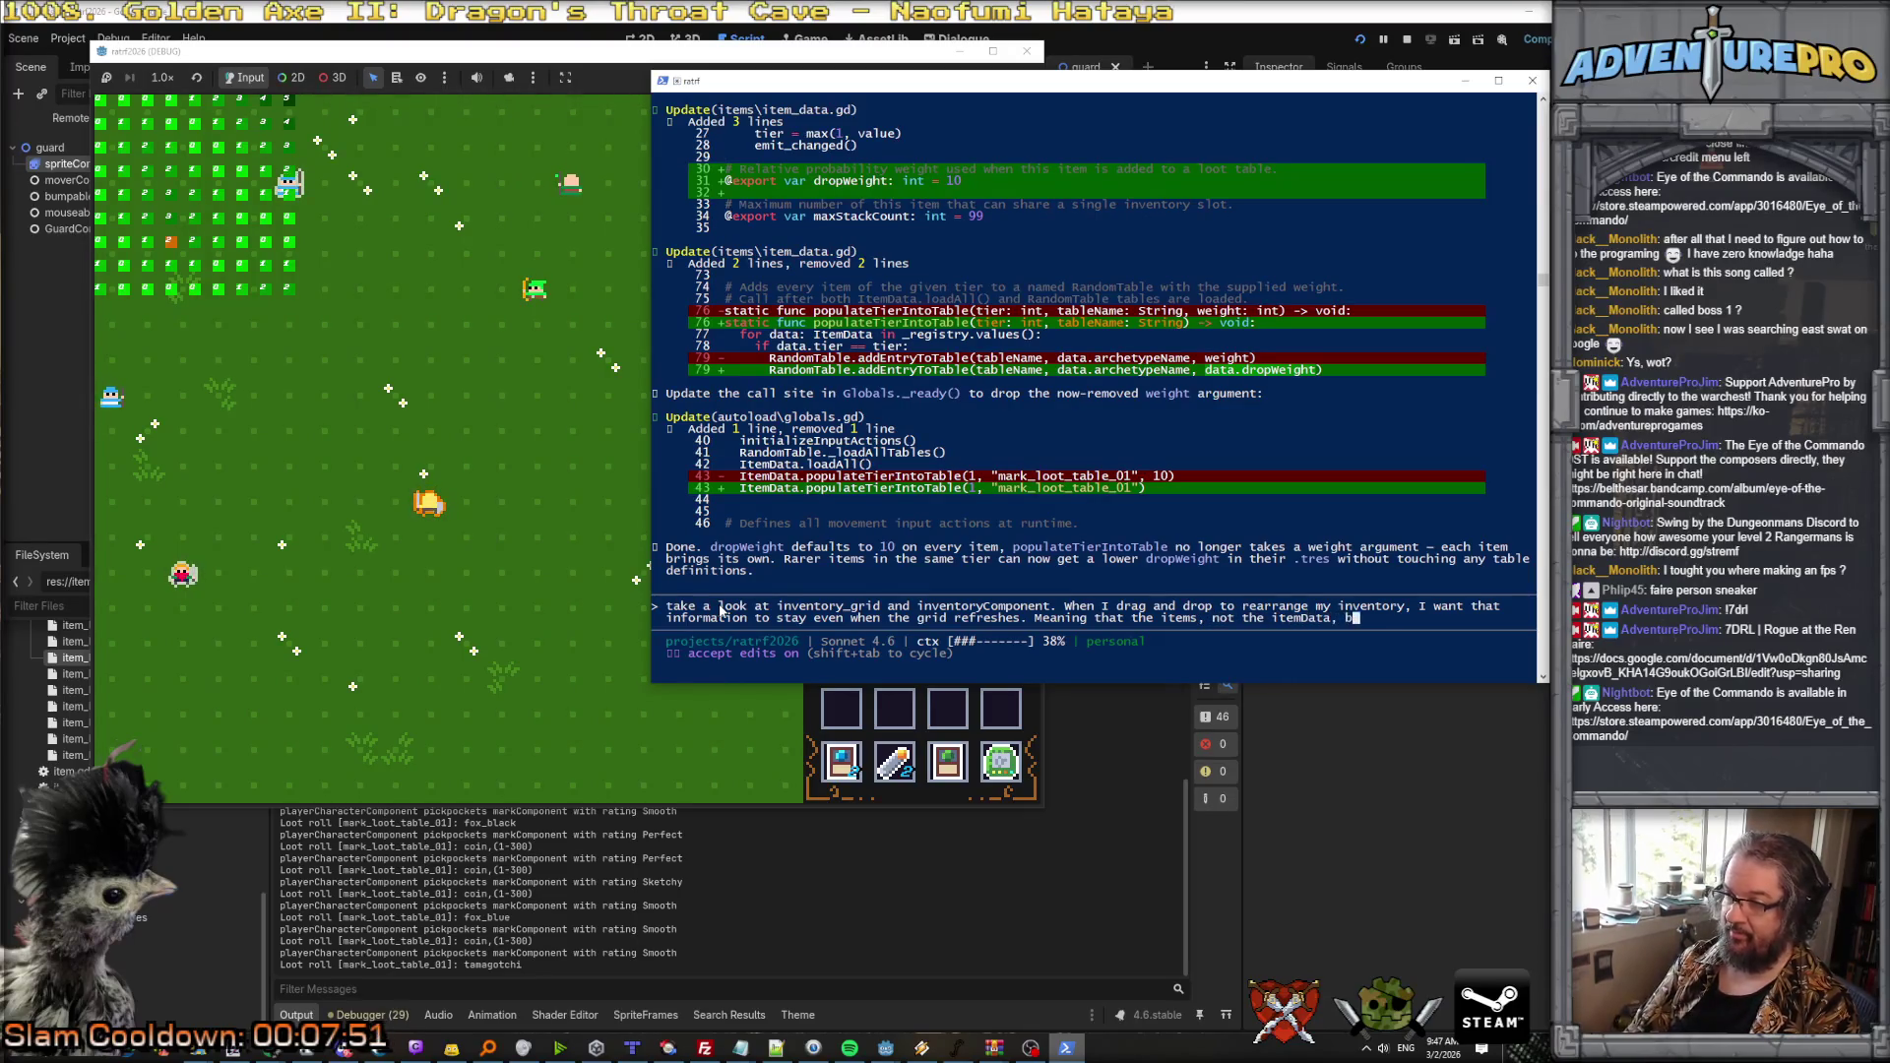
pyautogui.write(' Item instance, probablk')
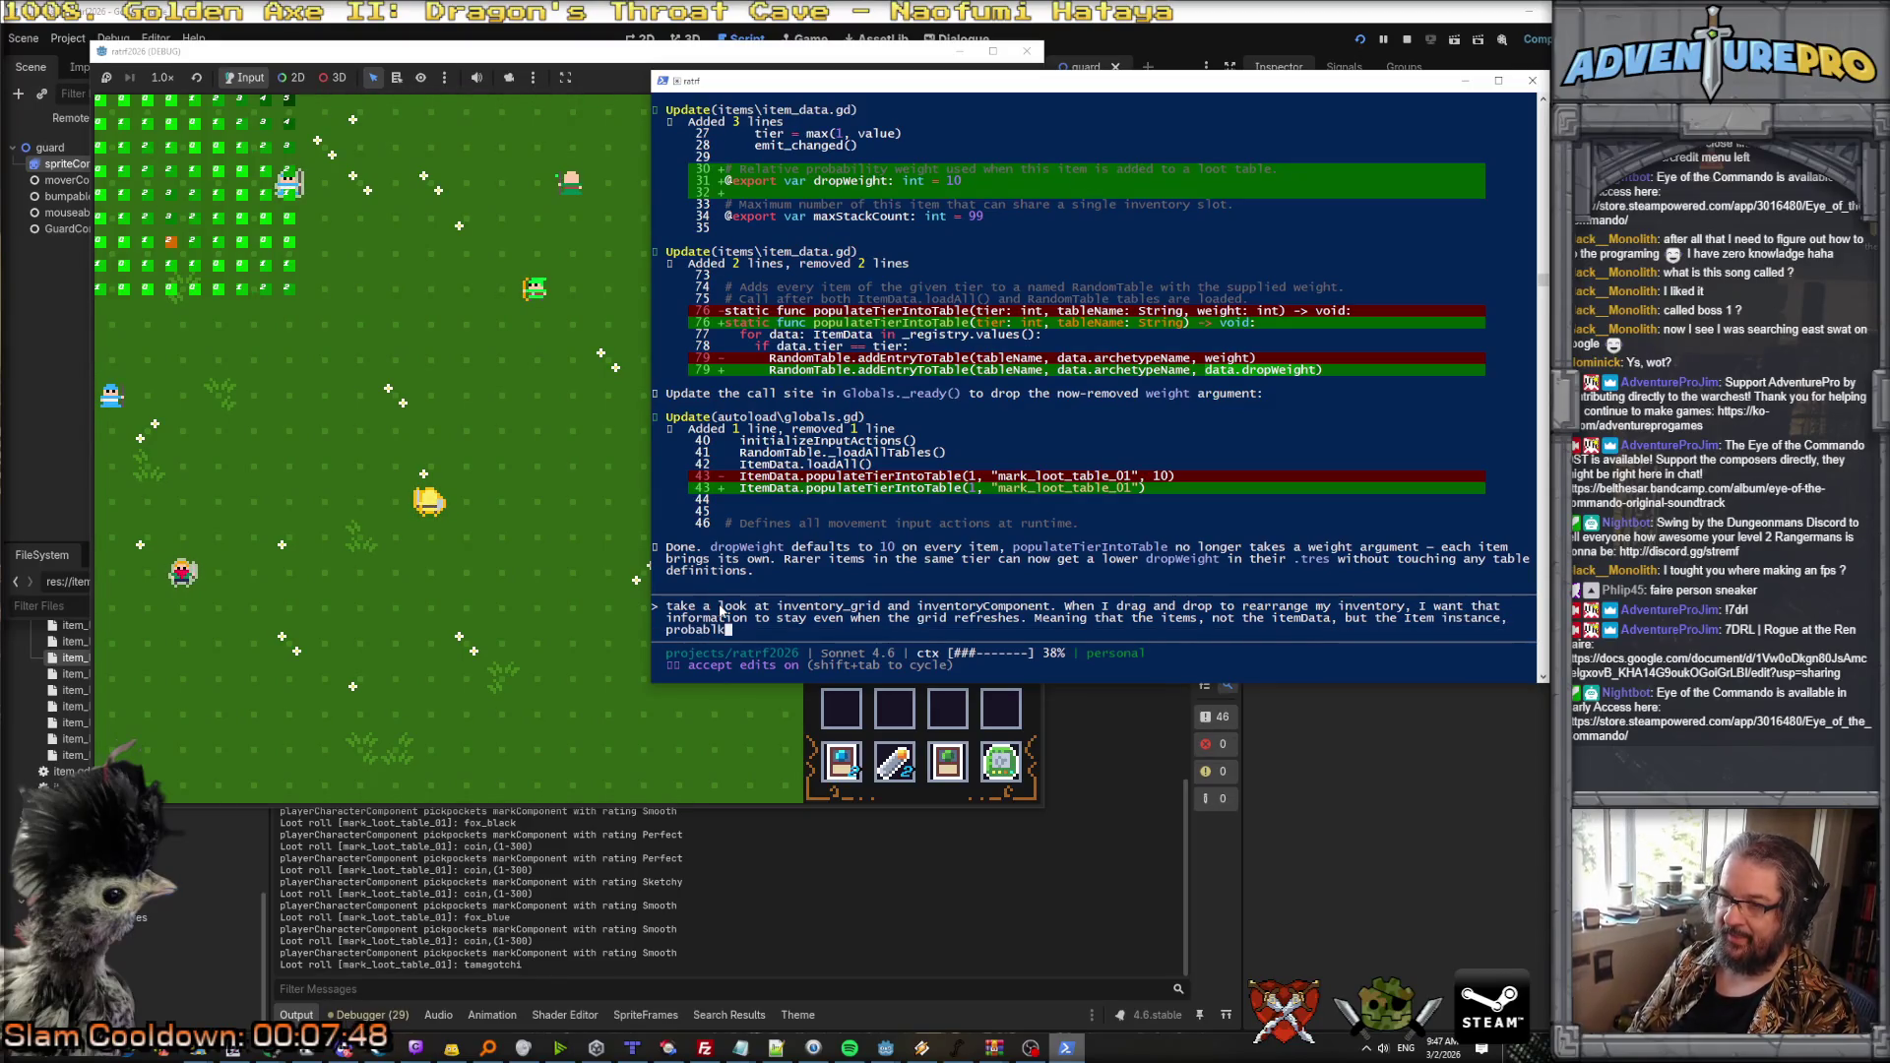
pyautogui.press('BackSpace')
pyautogui.write('y ')
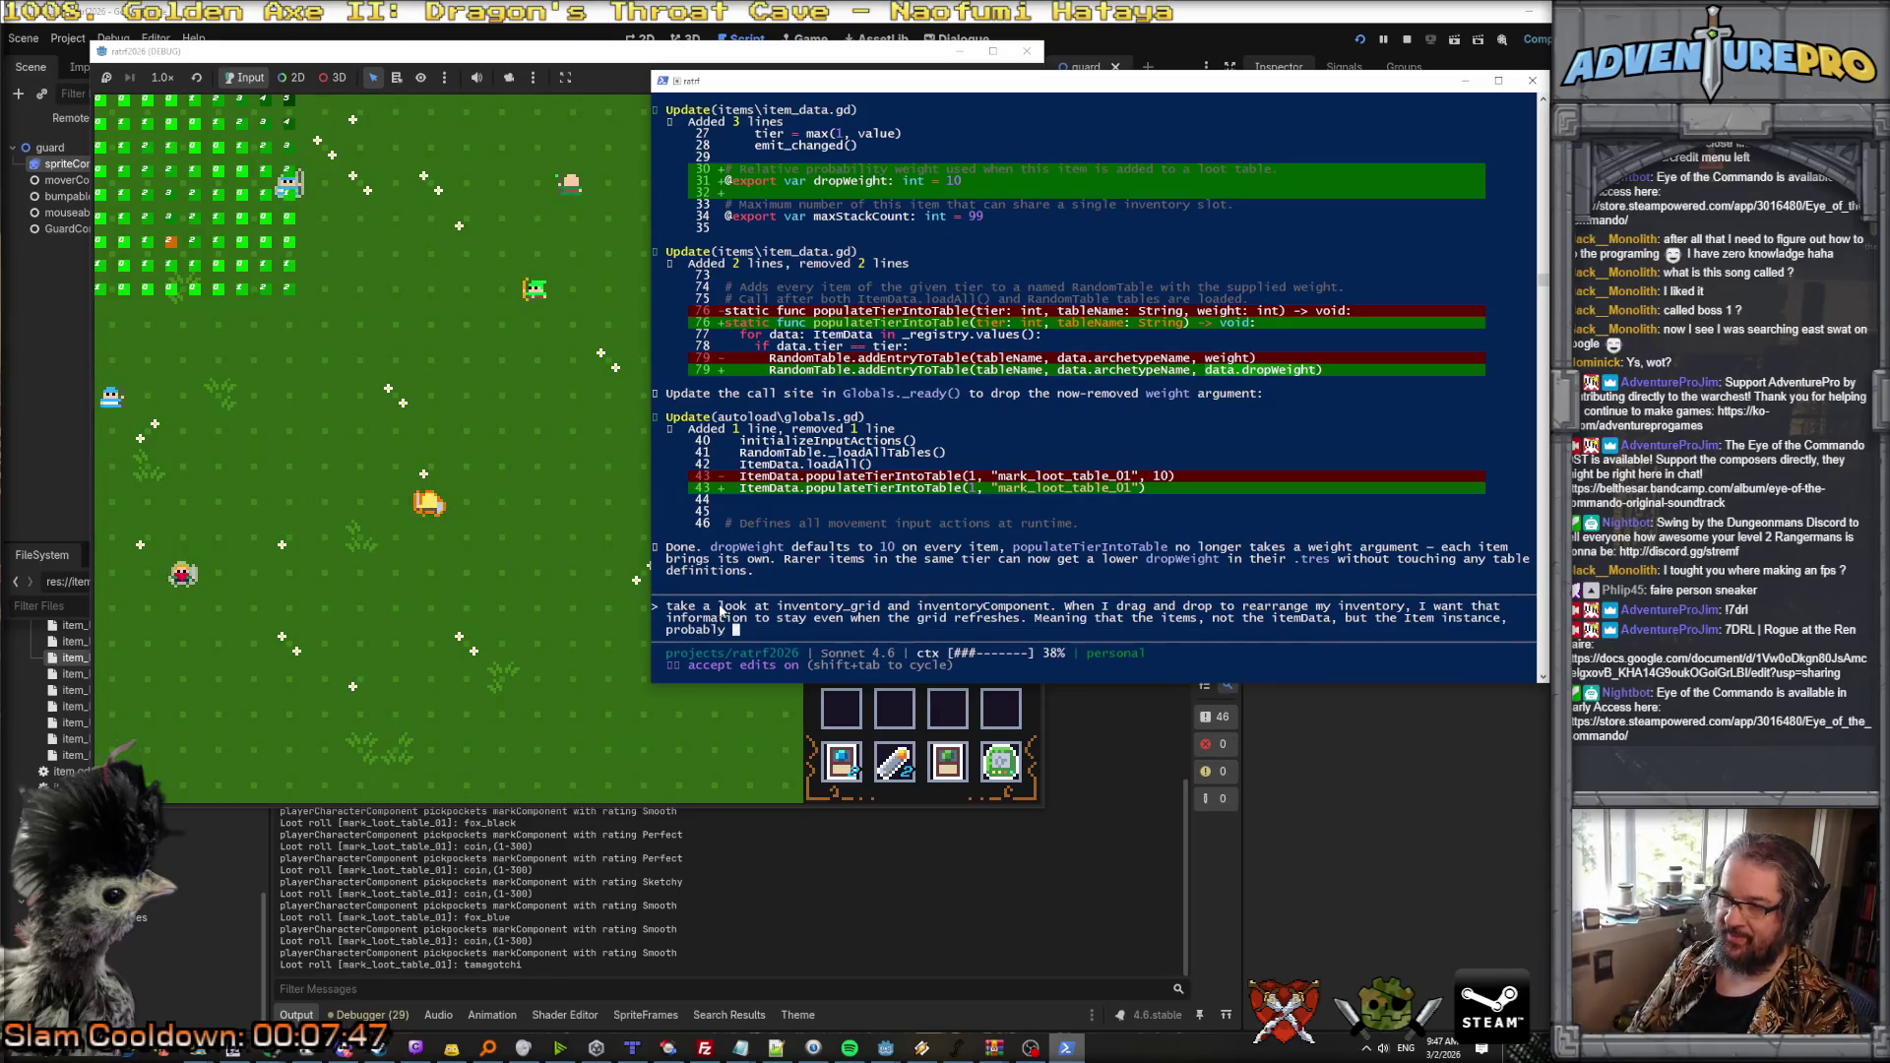
pyautogui.write('needs to recor')
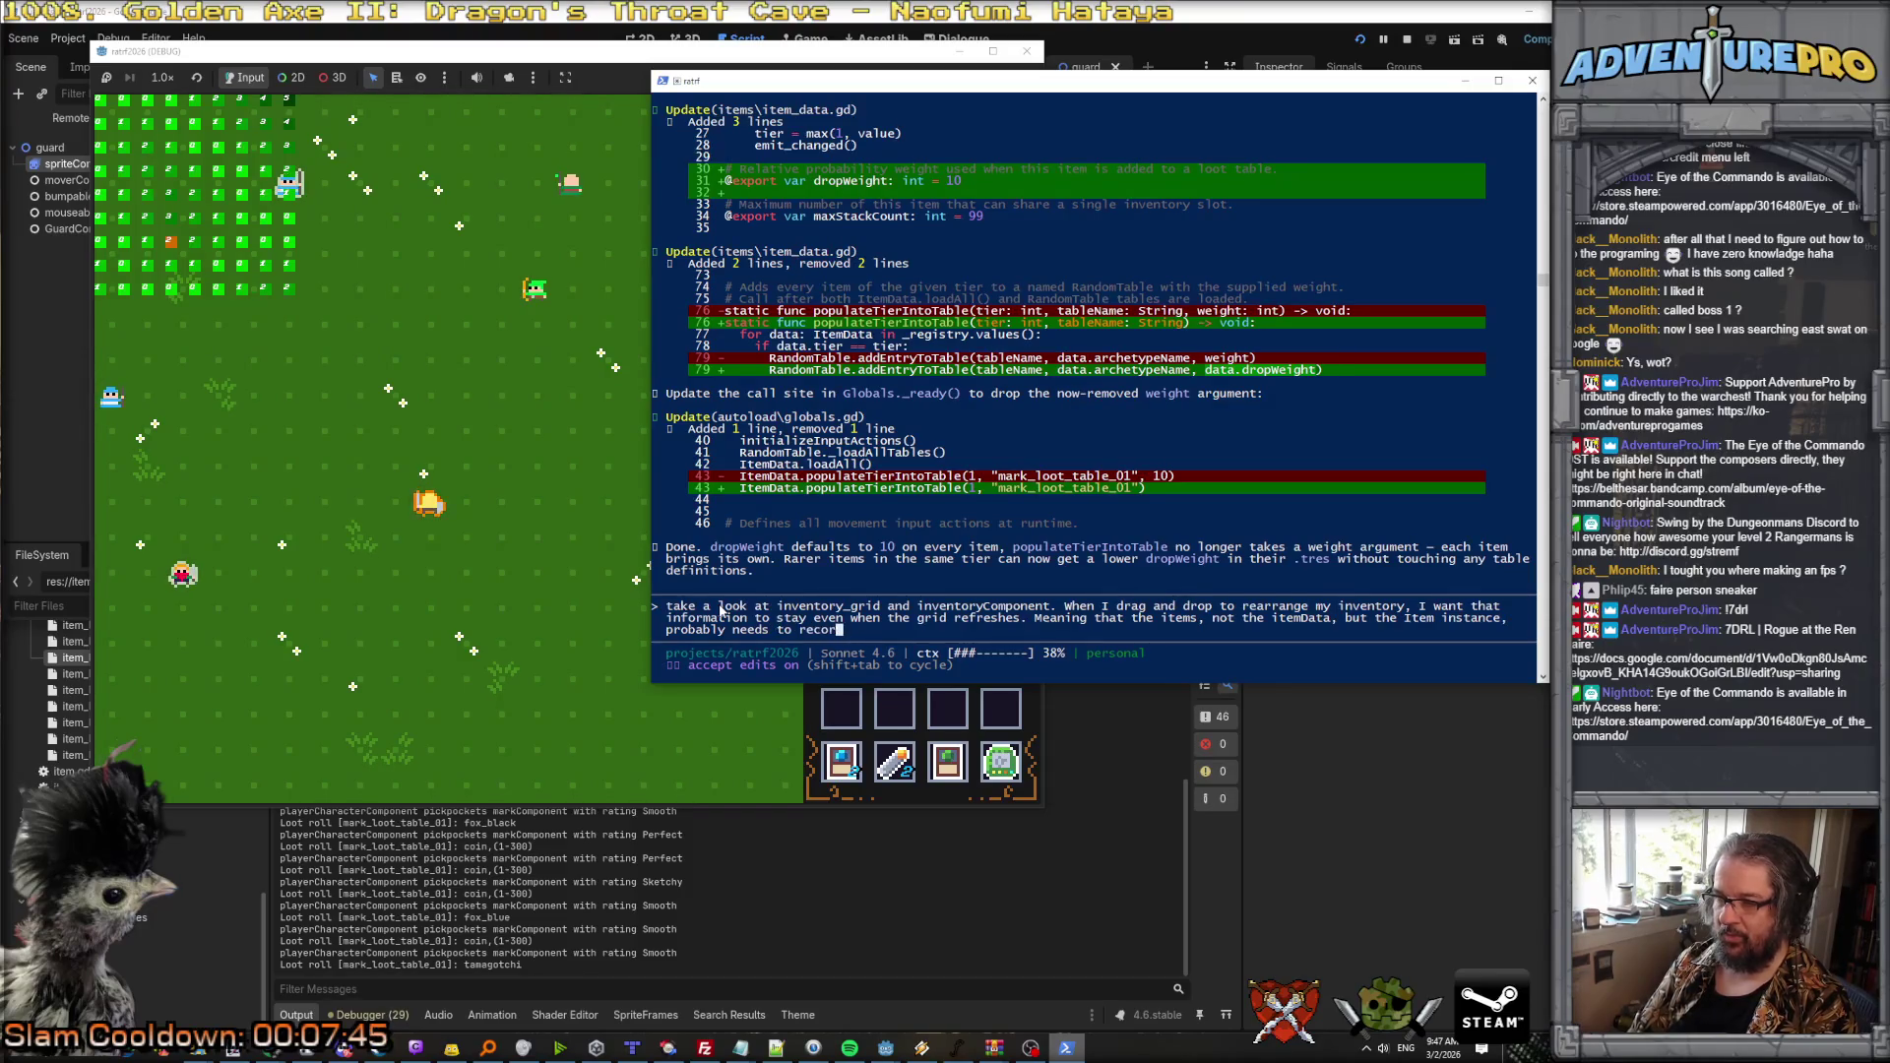
pyautogui.write('d the idx o')
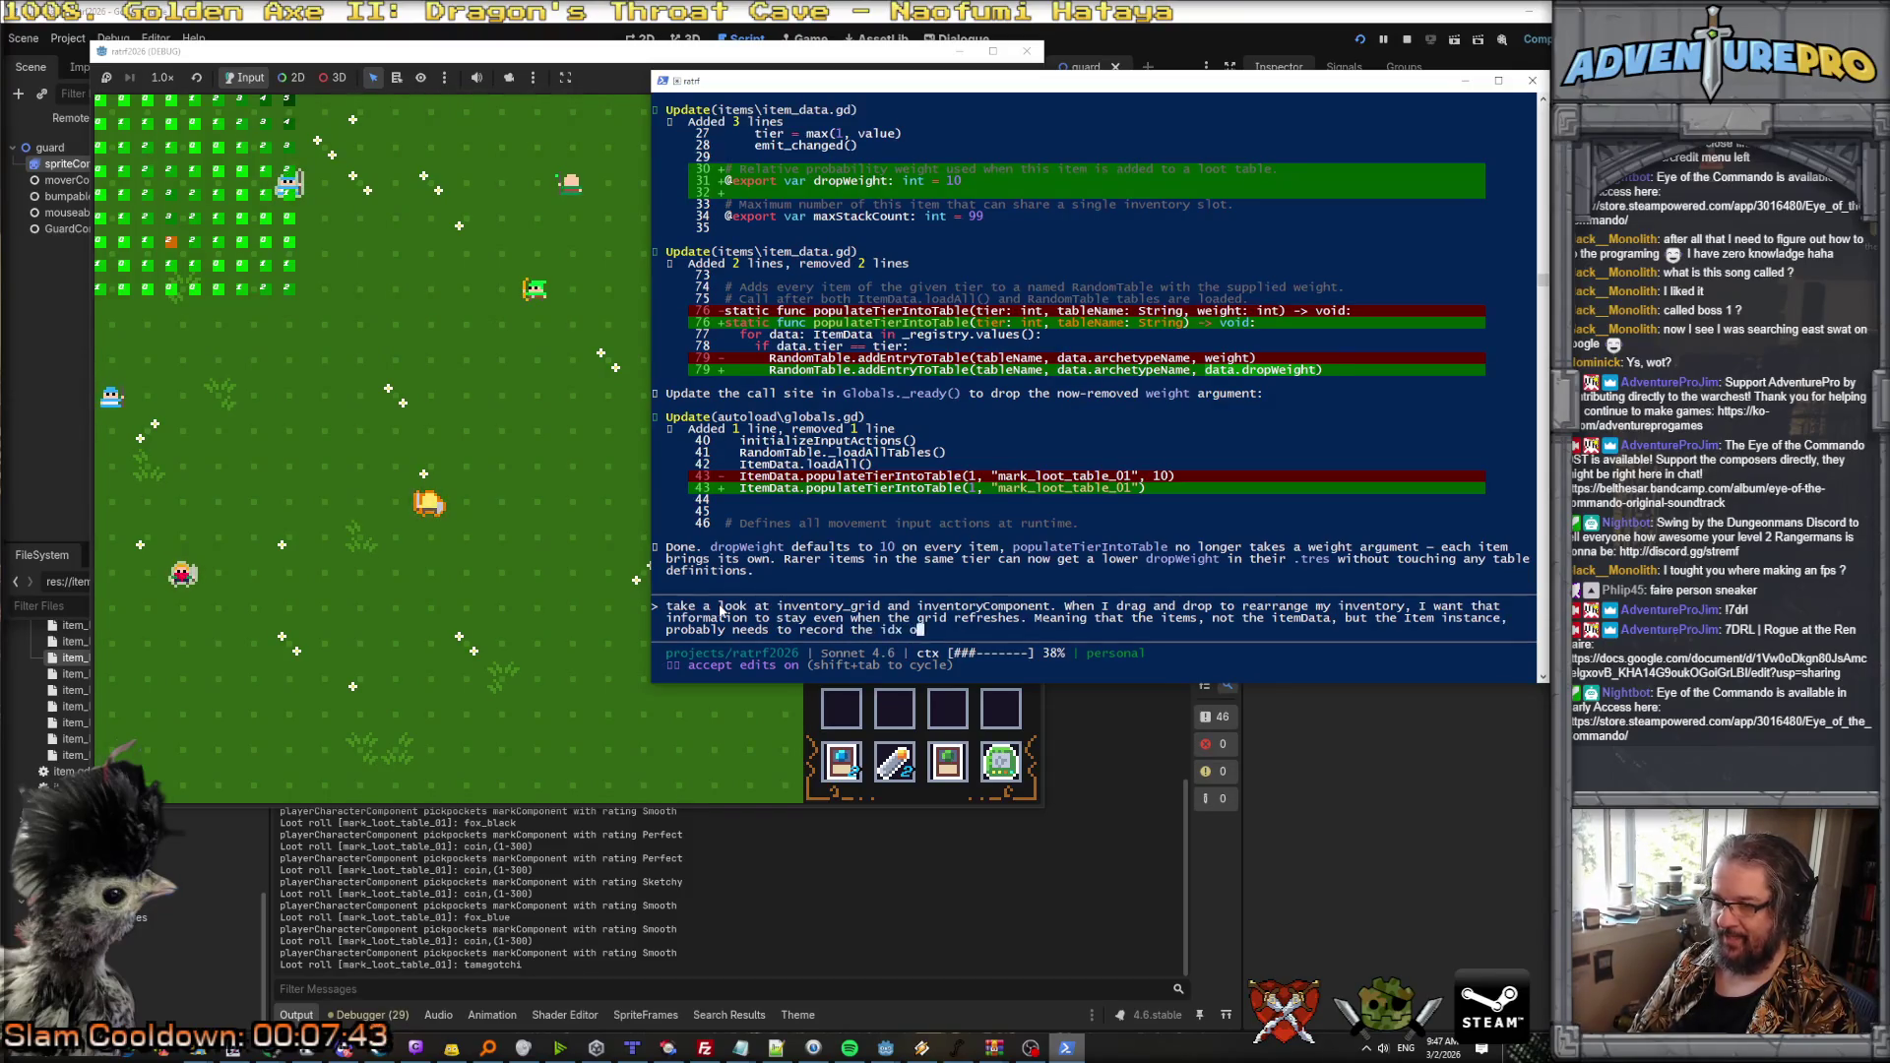
pyautogui.write('f the last s')
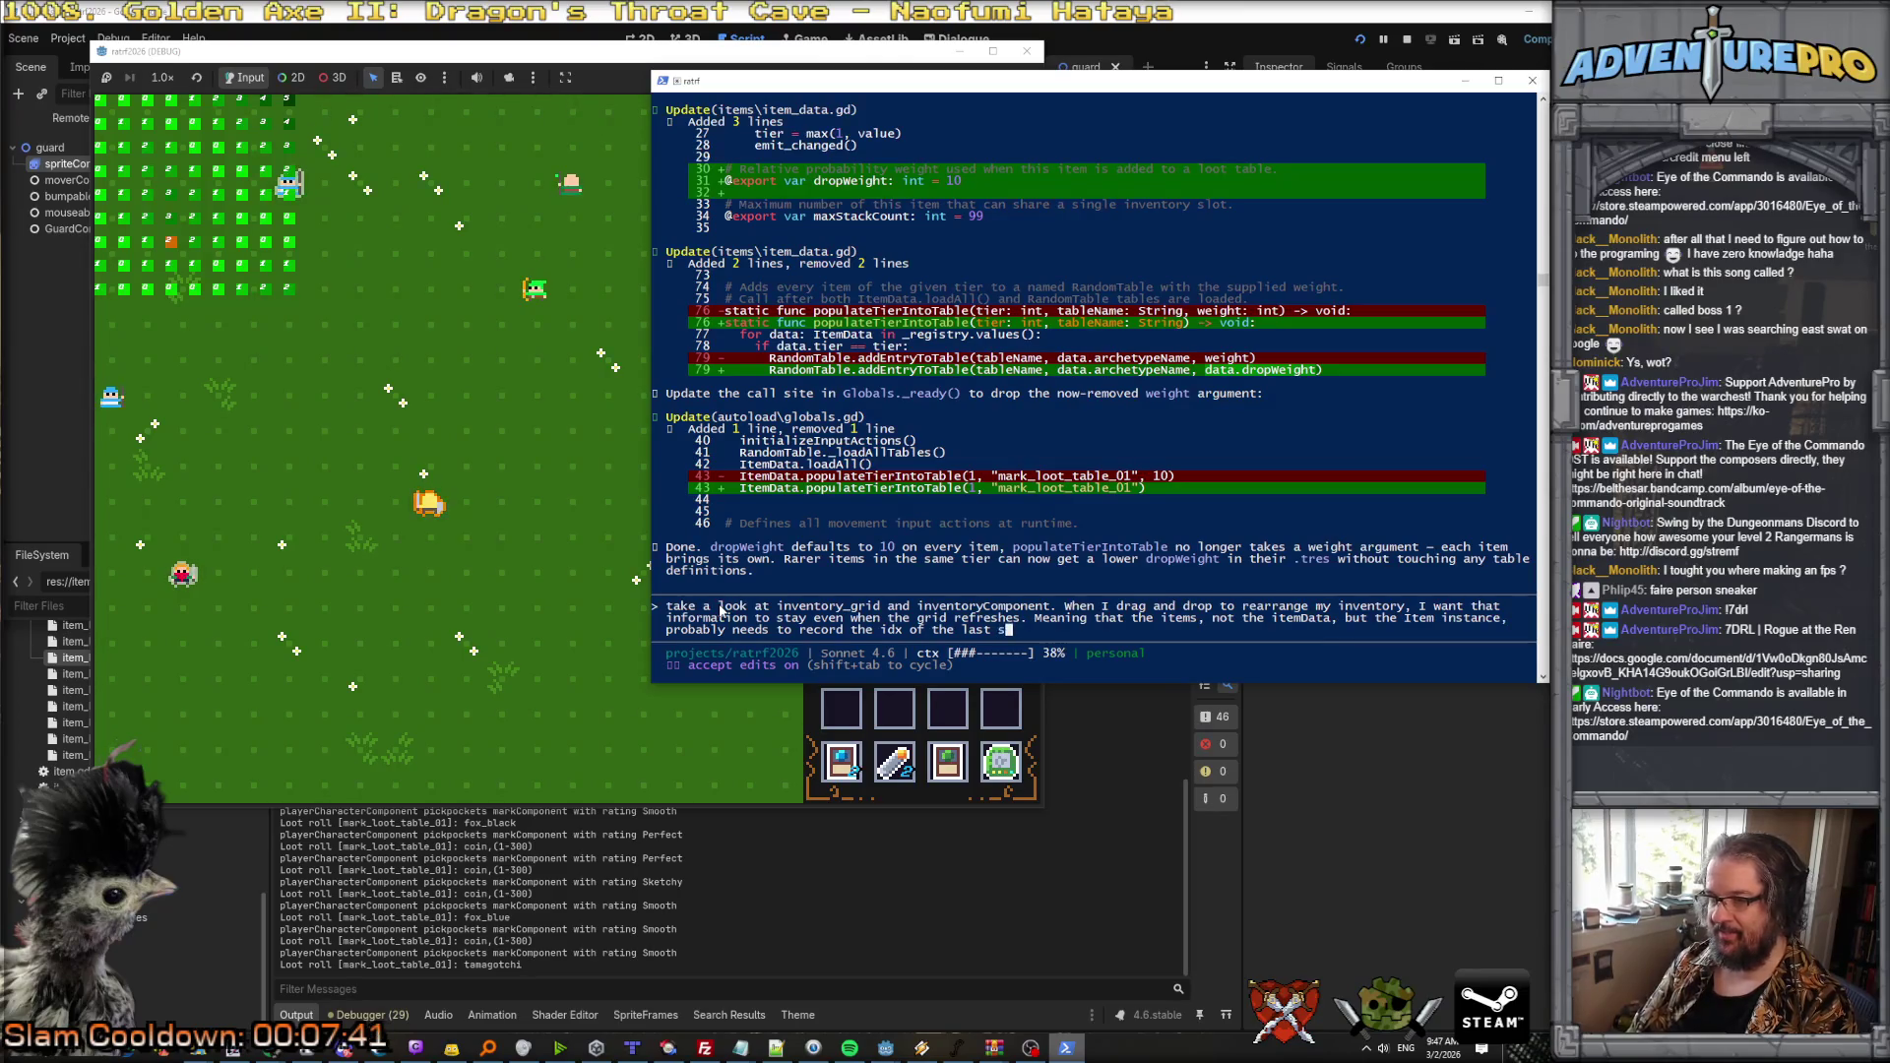
pyautogui.press('BackSpace')
pyautogui.press('BackSpace')
pyautogui.press('BackSpace')
pyautogui.write('slot')
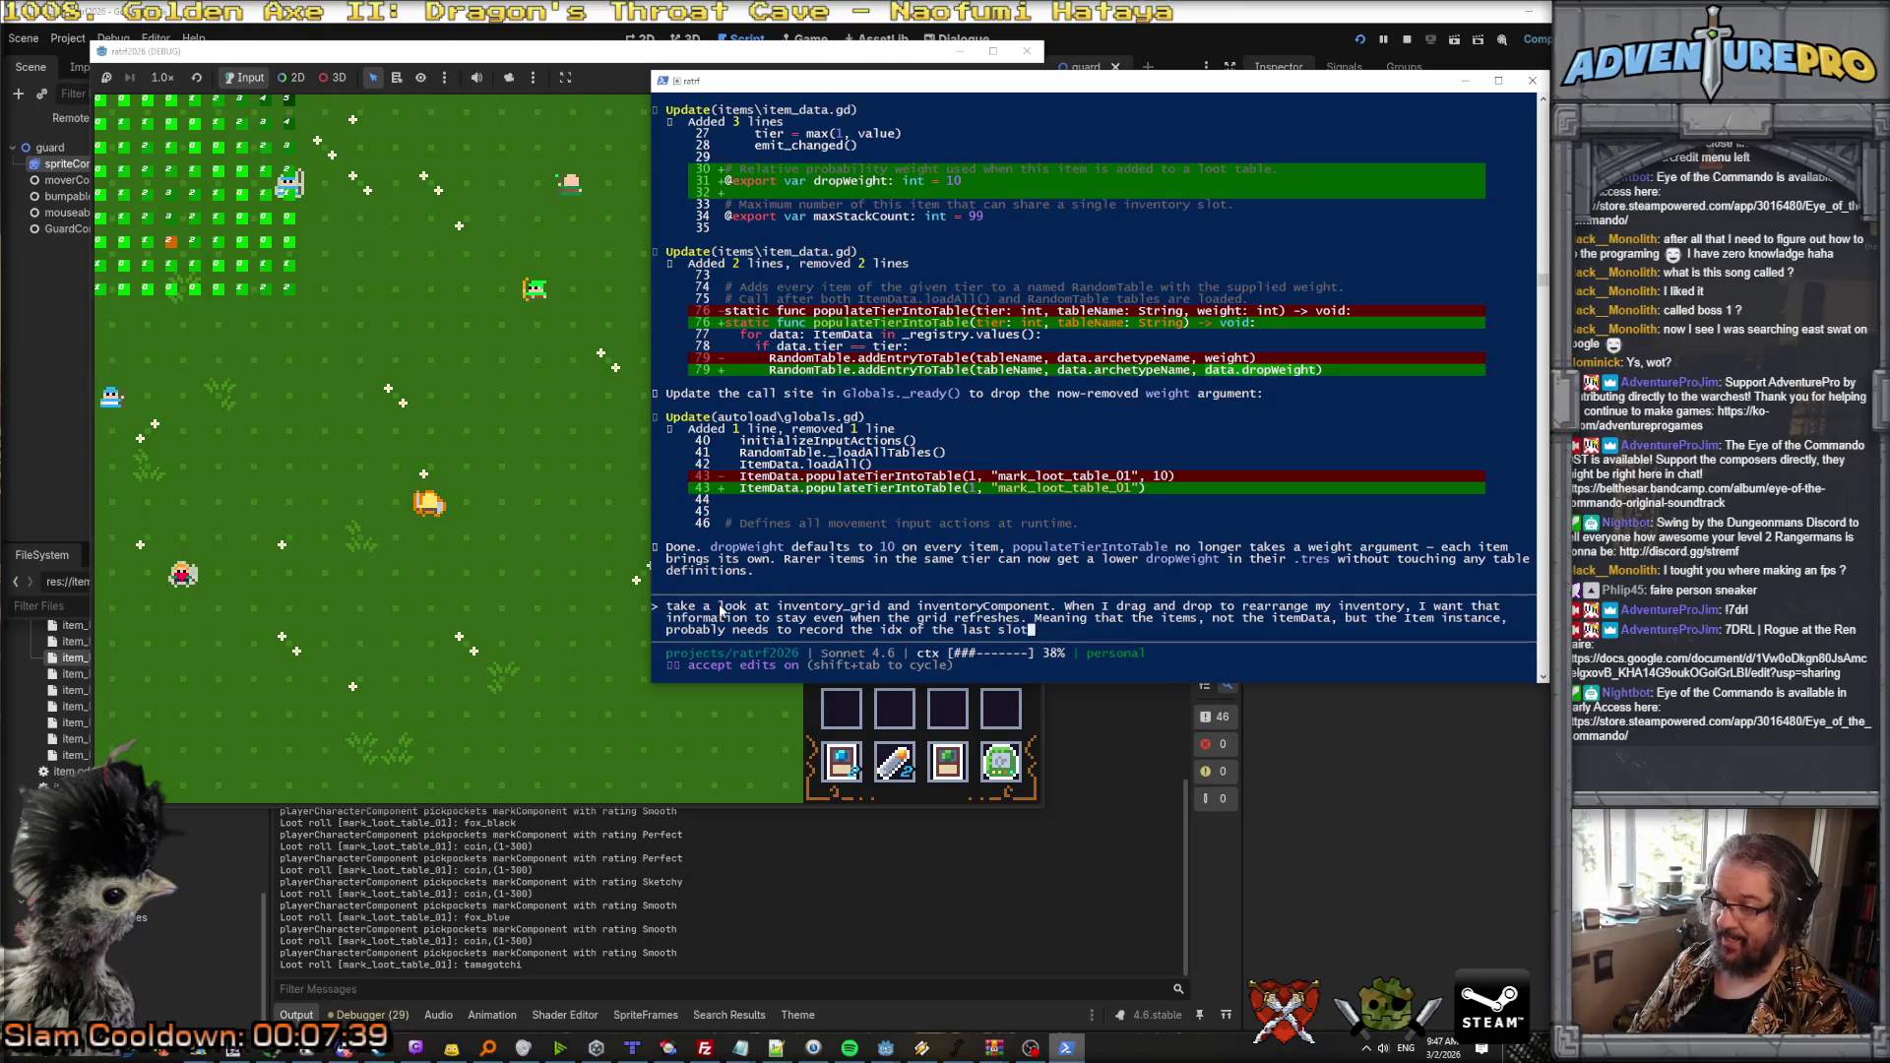
pyautogui.write(' it occupied in a')
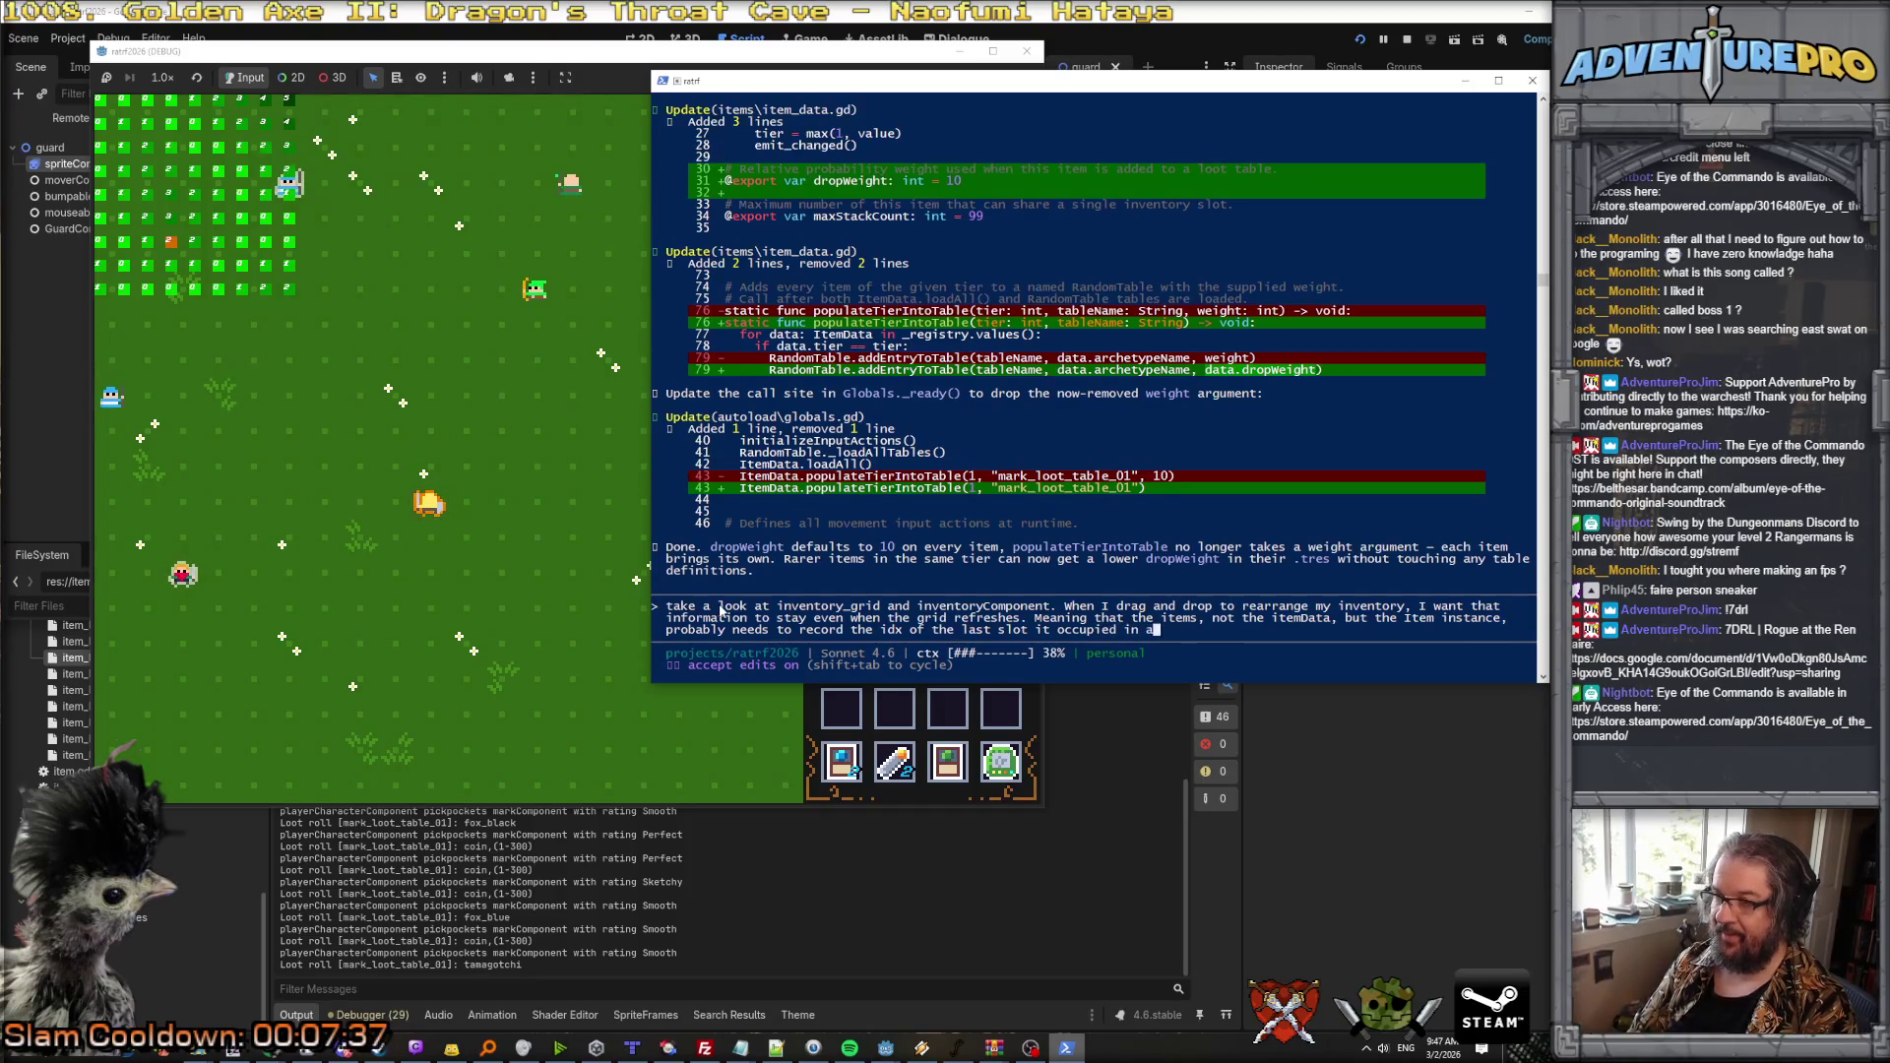
pyautogui.write('n inventoryGri')
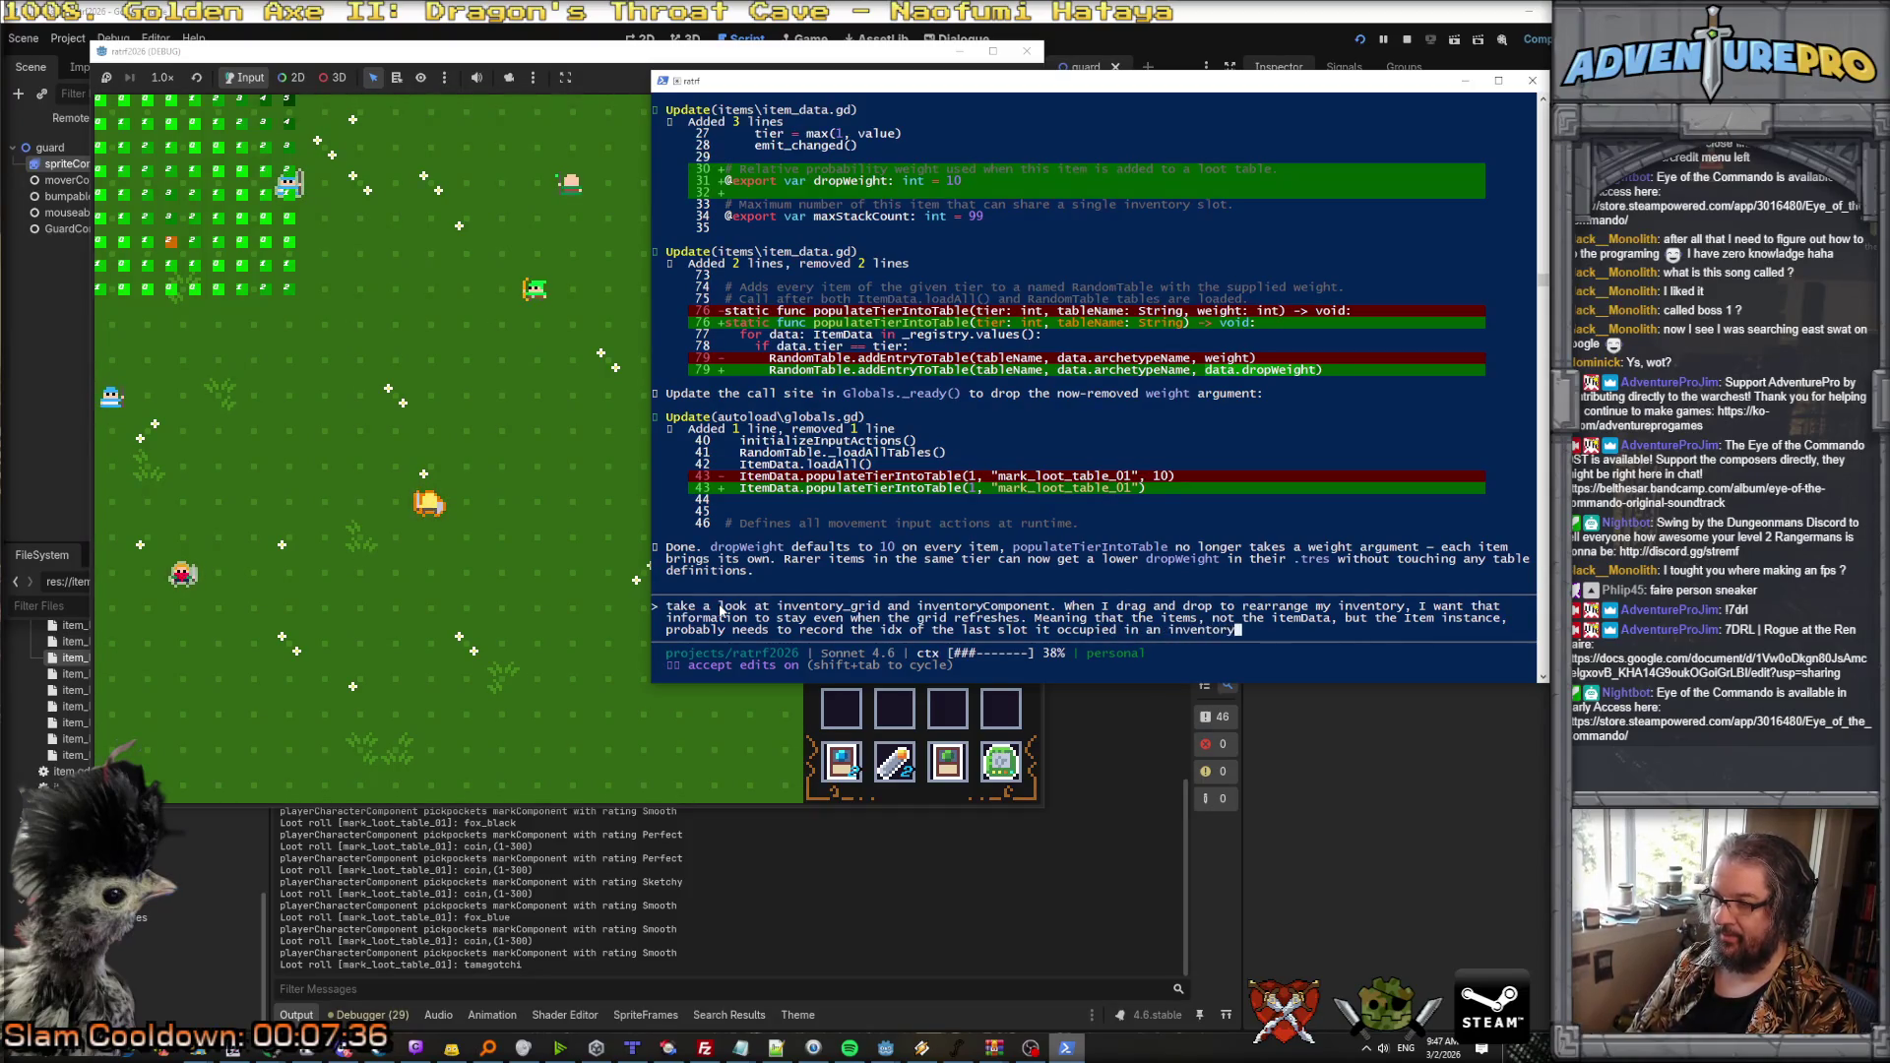
pyautogui.press('BackSpace')
pyautogui.press('BackSpace')
pyautogui.press('BackSpace')
pyautogui.press('BackSpace')
pyautogui.write('_grid.')
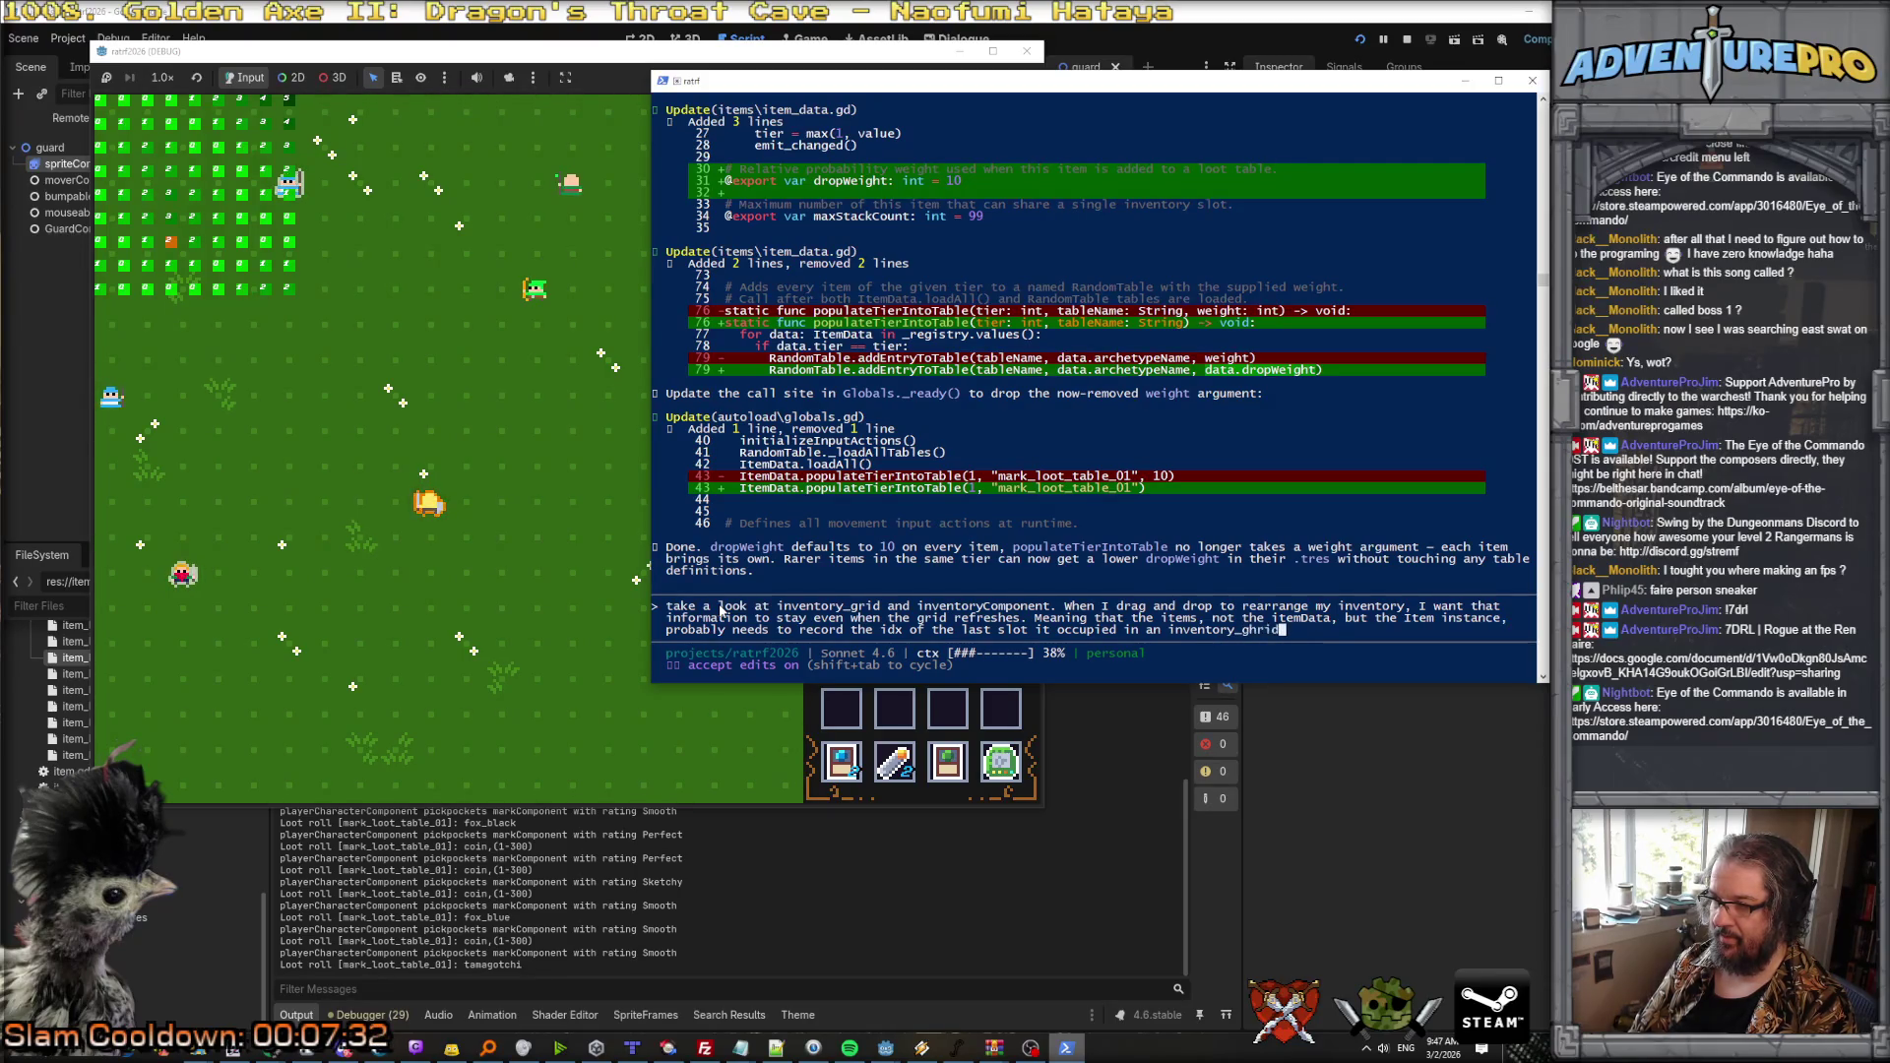
pyautogui.press('Return')
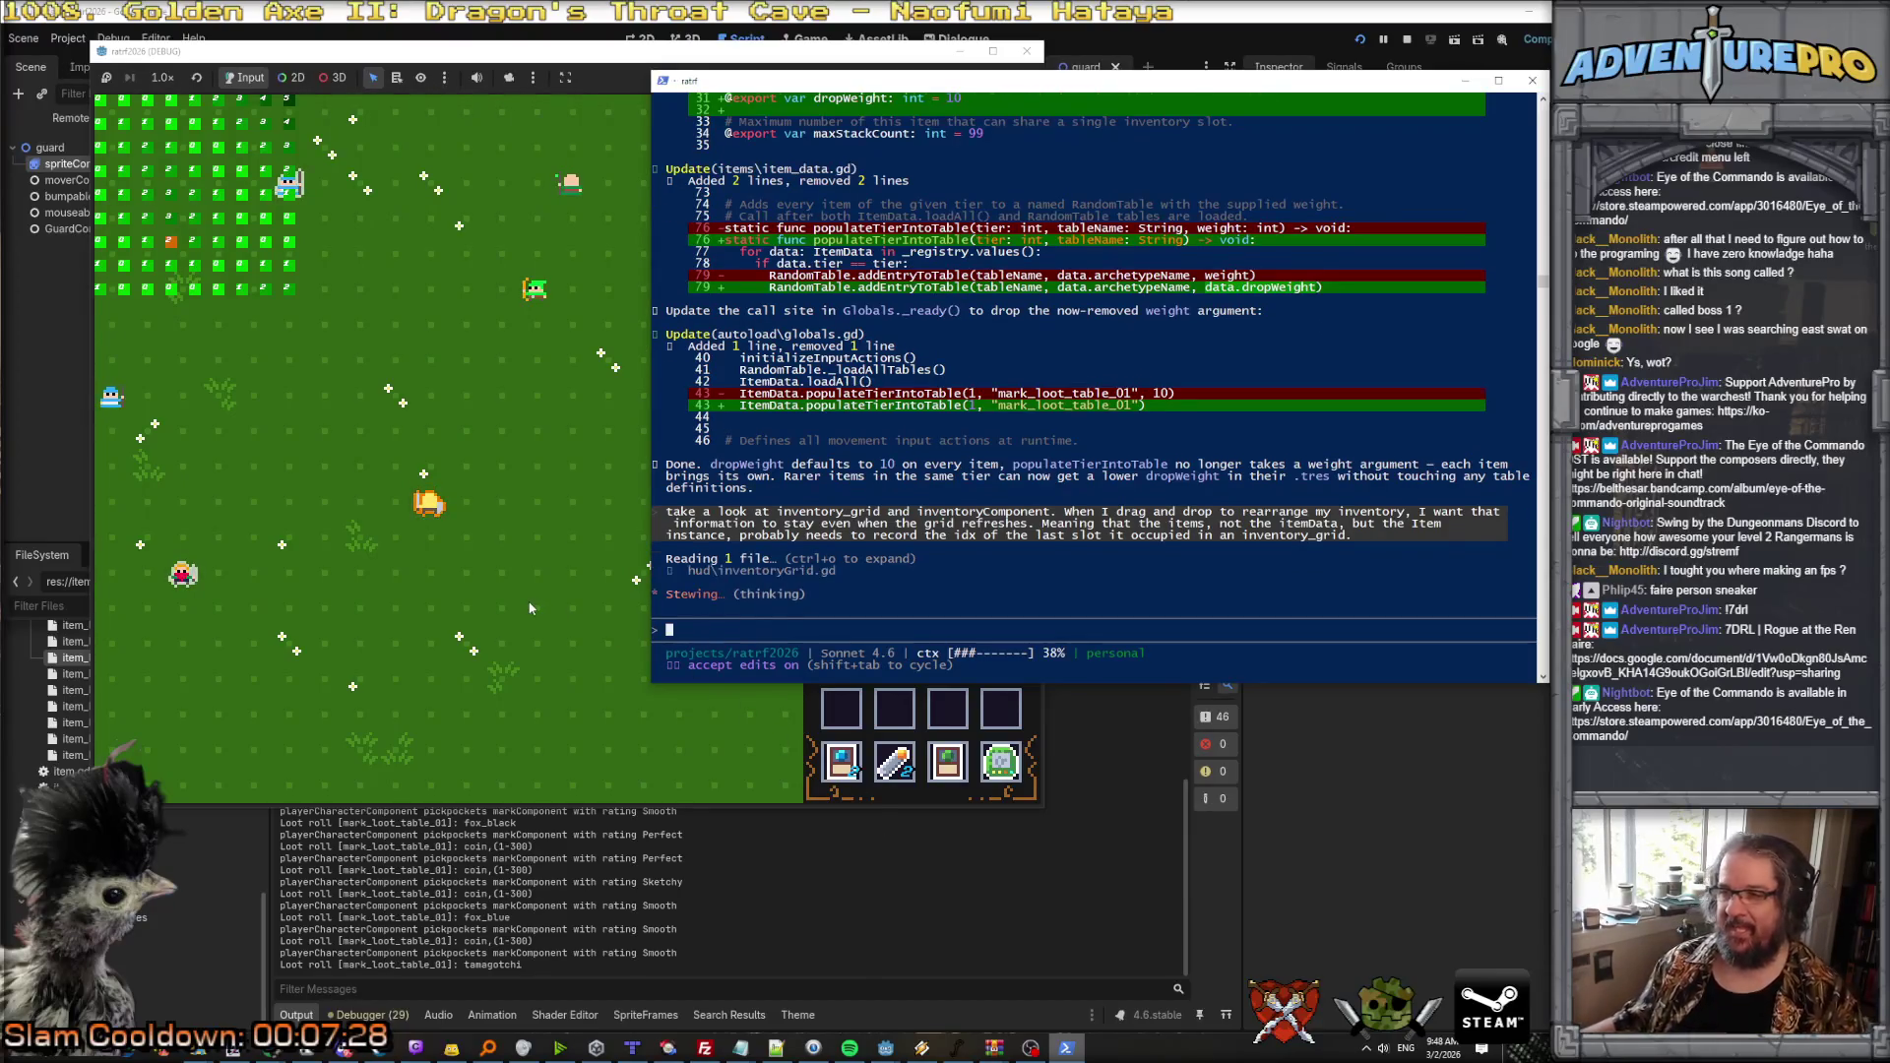
pyautogui.click(529, 608)
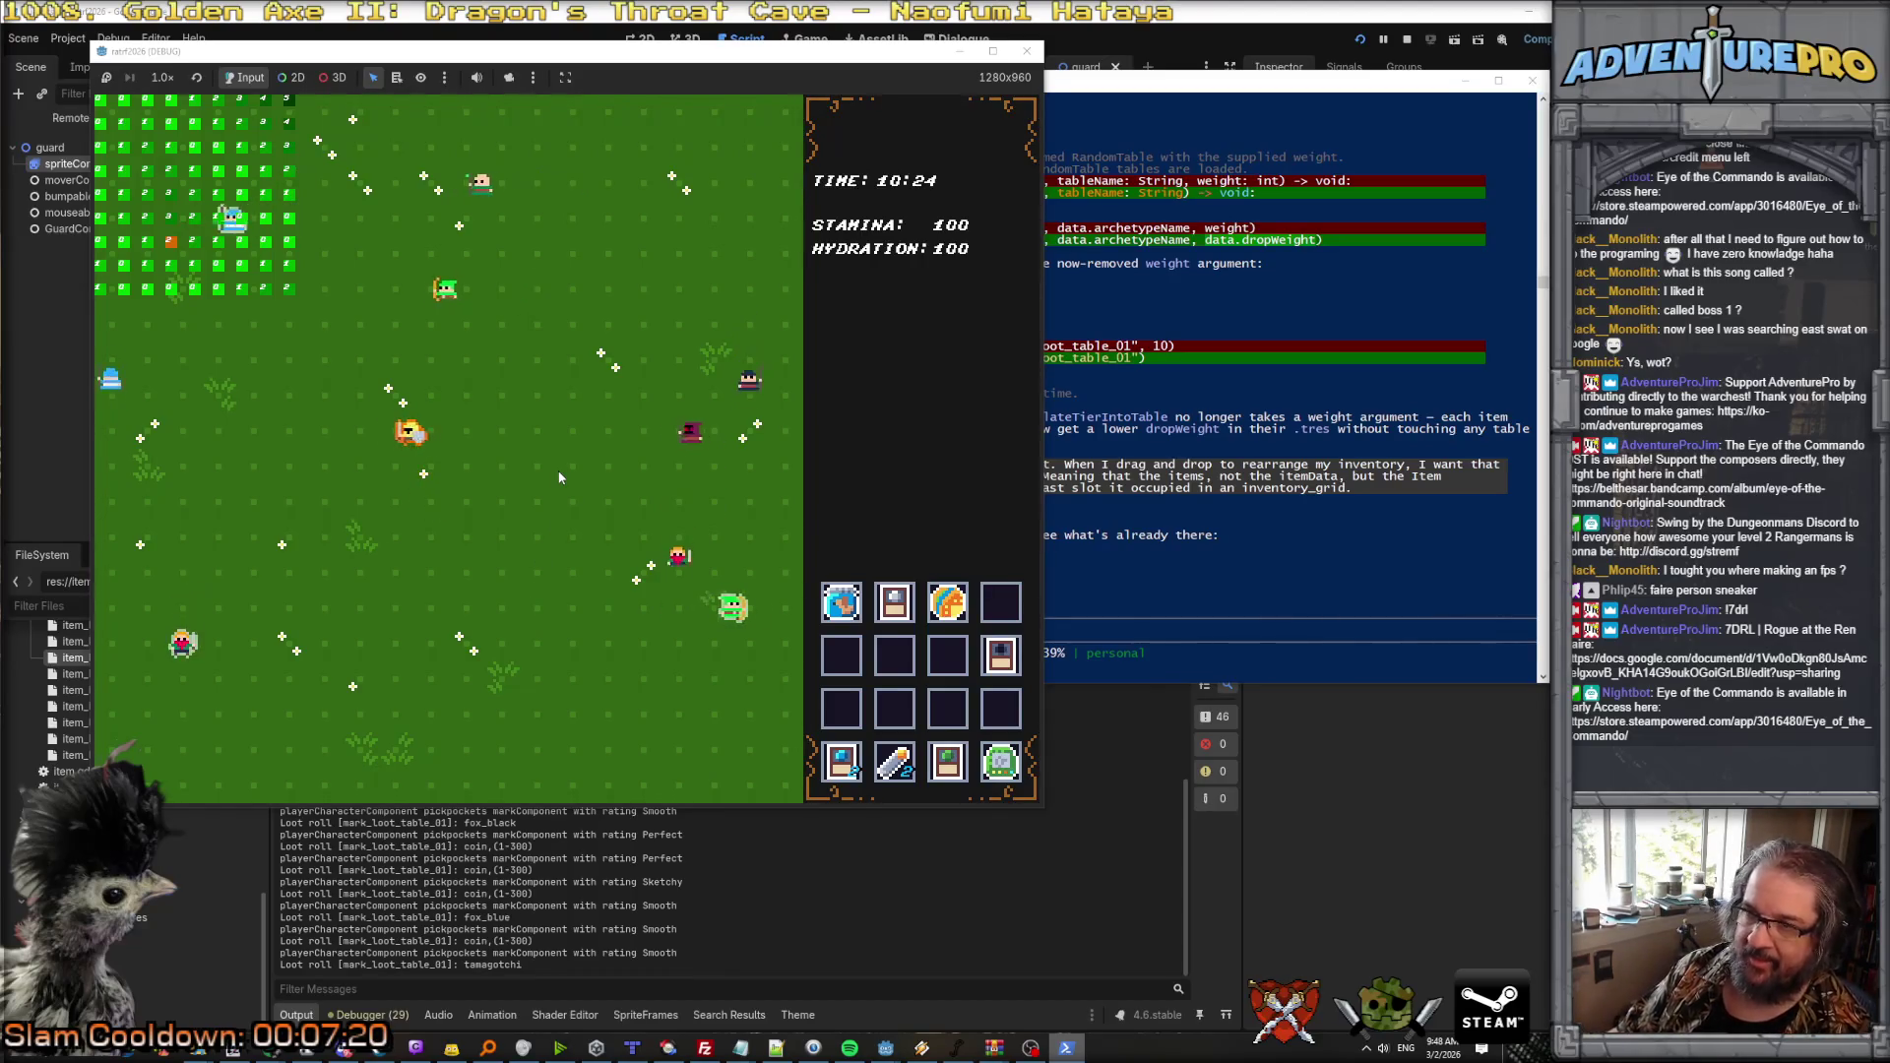
# Step: Drag an inventory item down into the third row and walk the player across the field
pyautogui.moveTo(894, 601)
pyautogui.mouseDown()
pyautogui.moveTo(911, 743)
pyautogui.moveTo(894, 708)
pyautogui.mouseUp()
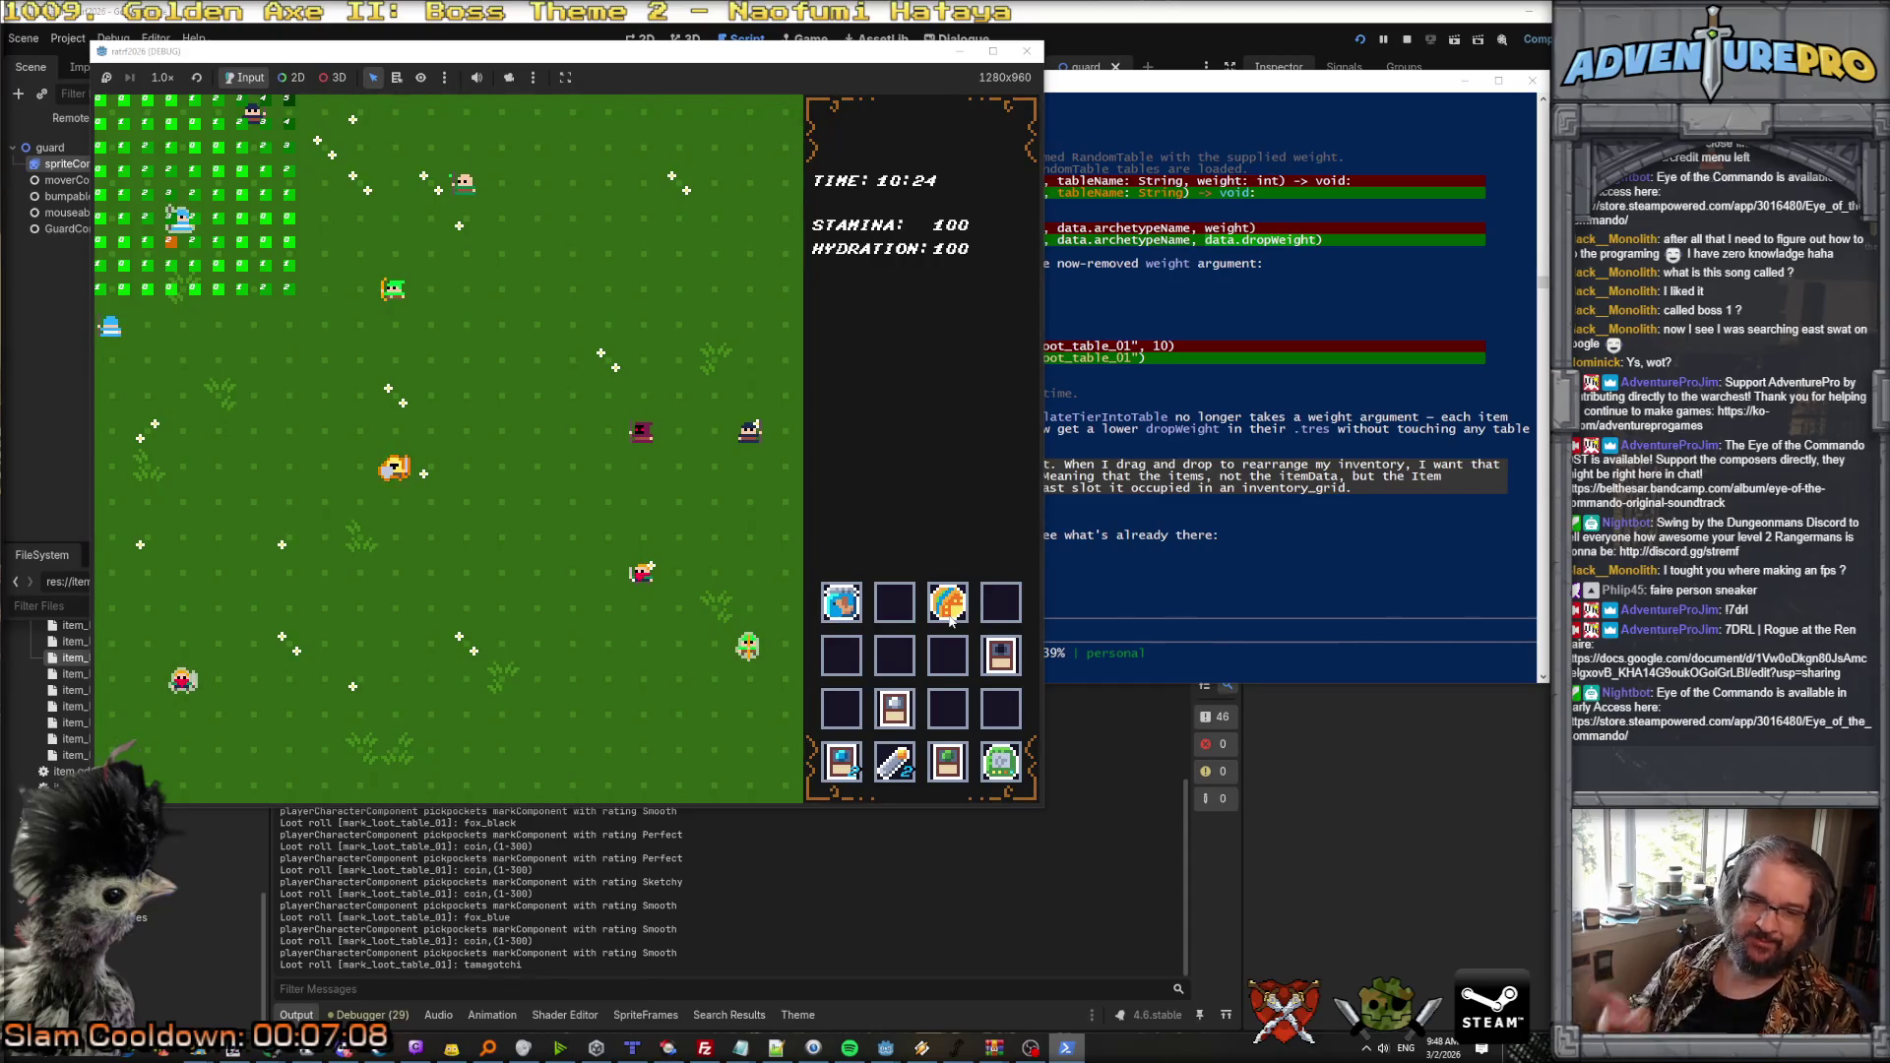
pyautogui.click(497, 524)
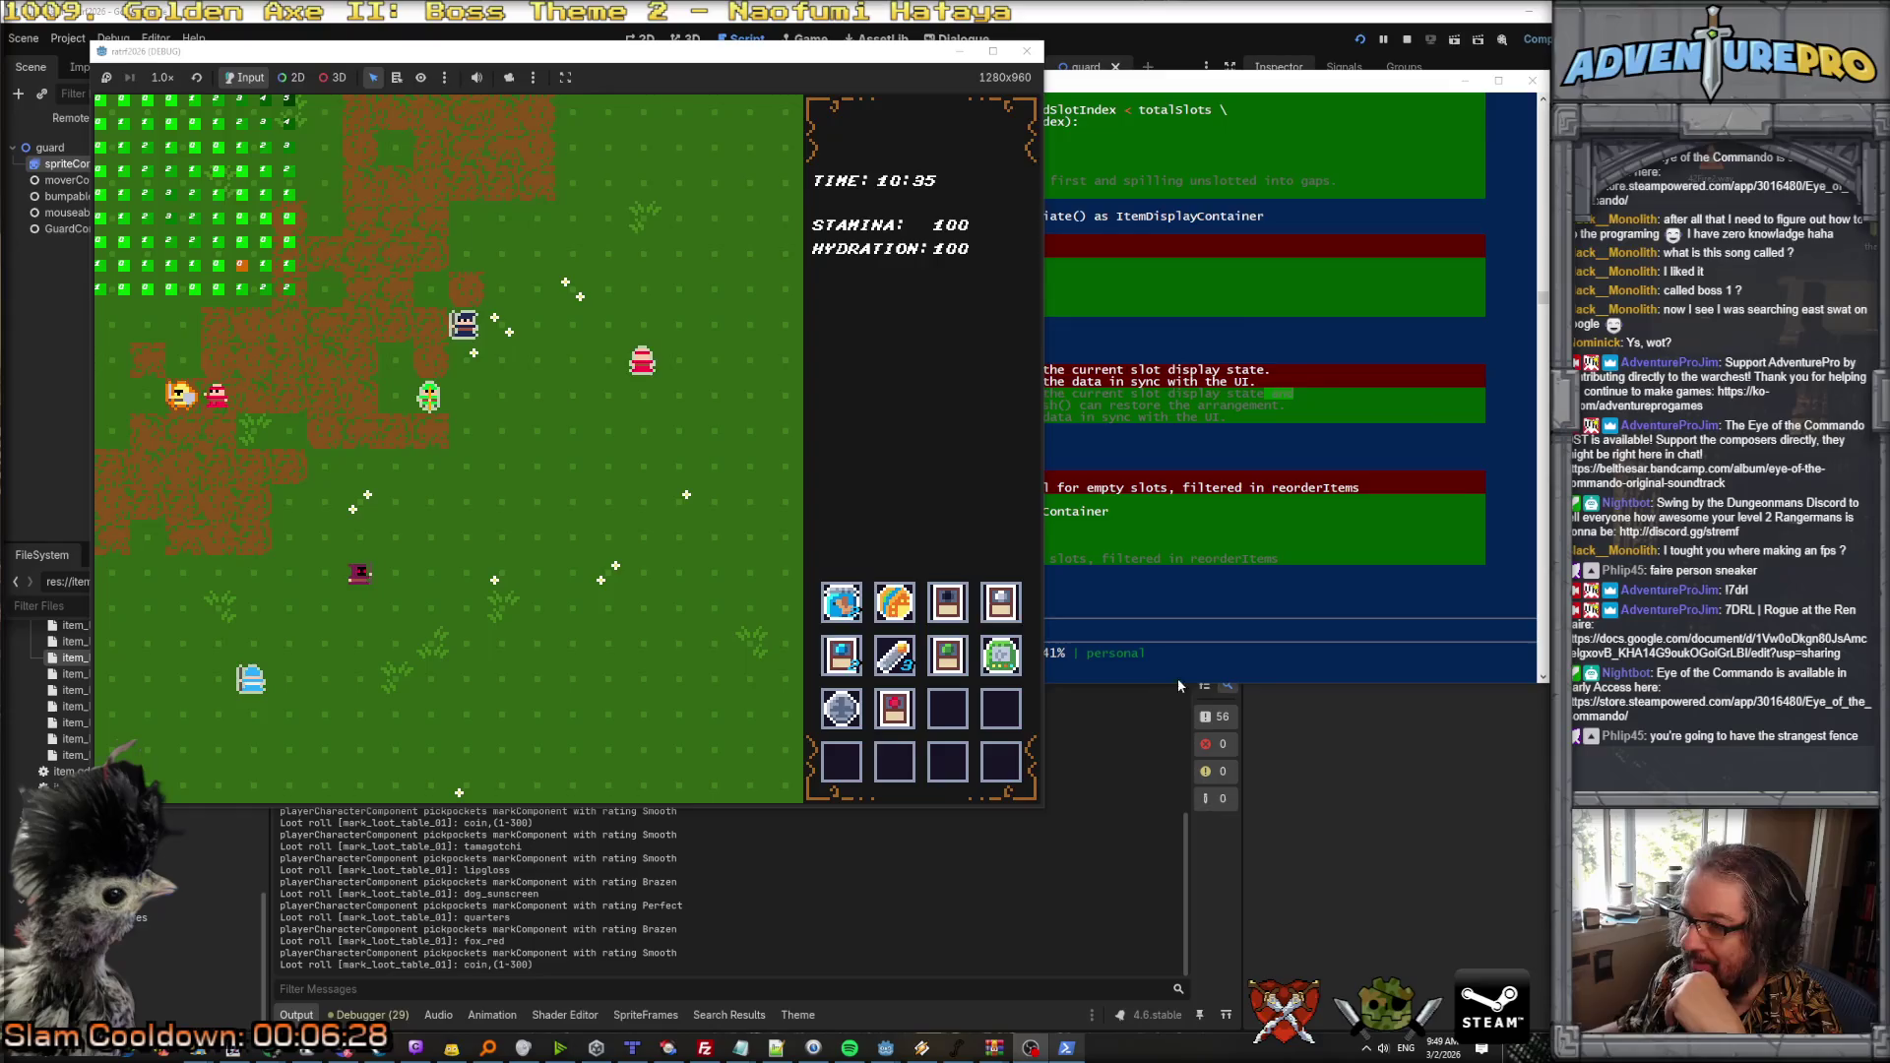
# Step: Raise the terminal to read Claude's inventory-slot diff and summary
pyautogui.click(1150, 652)
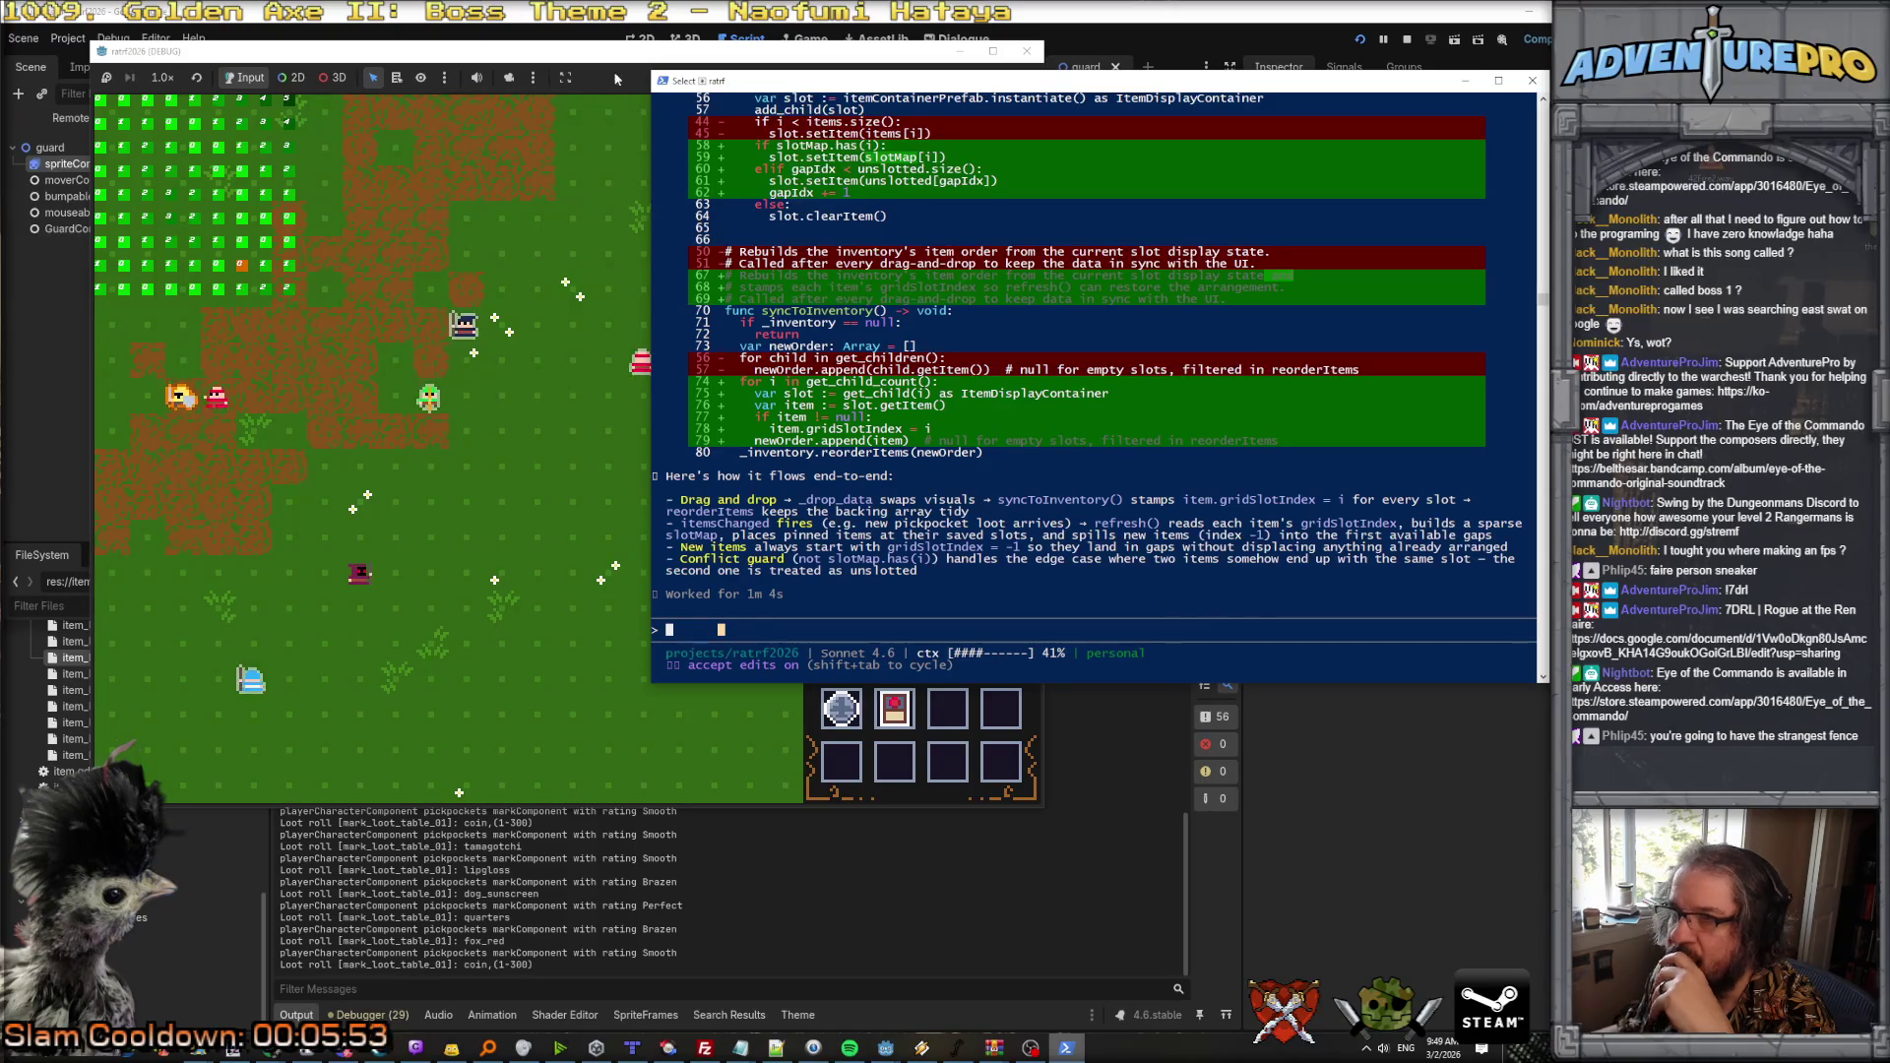
# Step: Close the old debug run, shift the terminal right, and relaunch the game past its start screen
pyautogui.click(994, 50)
pyautogui.click(1026, 50)
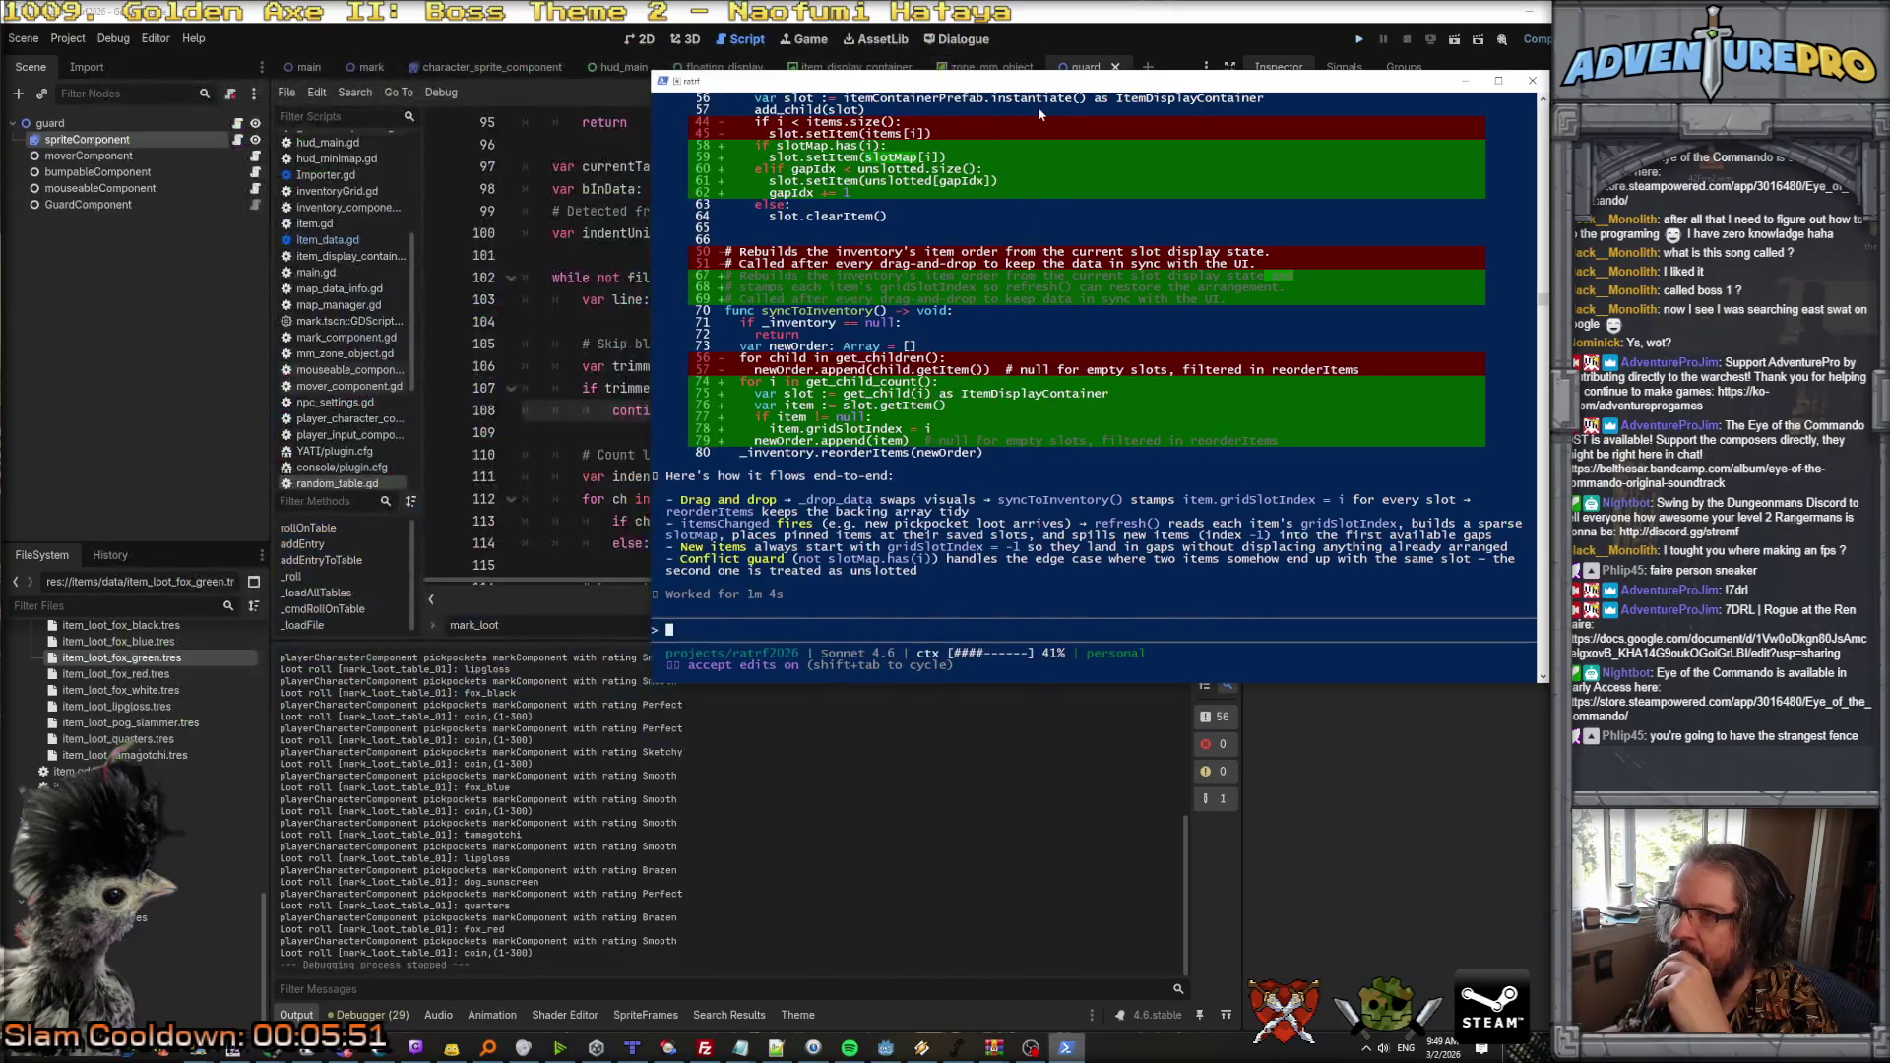
pyautogui.moveTo(1041, 87); pyautogui.dragTo(1256, 106)
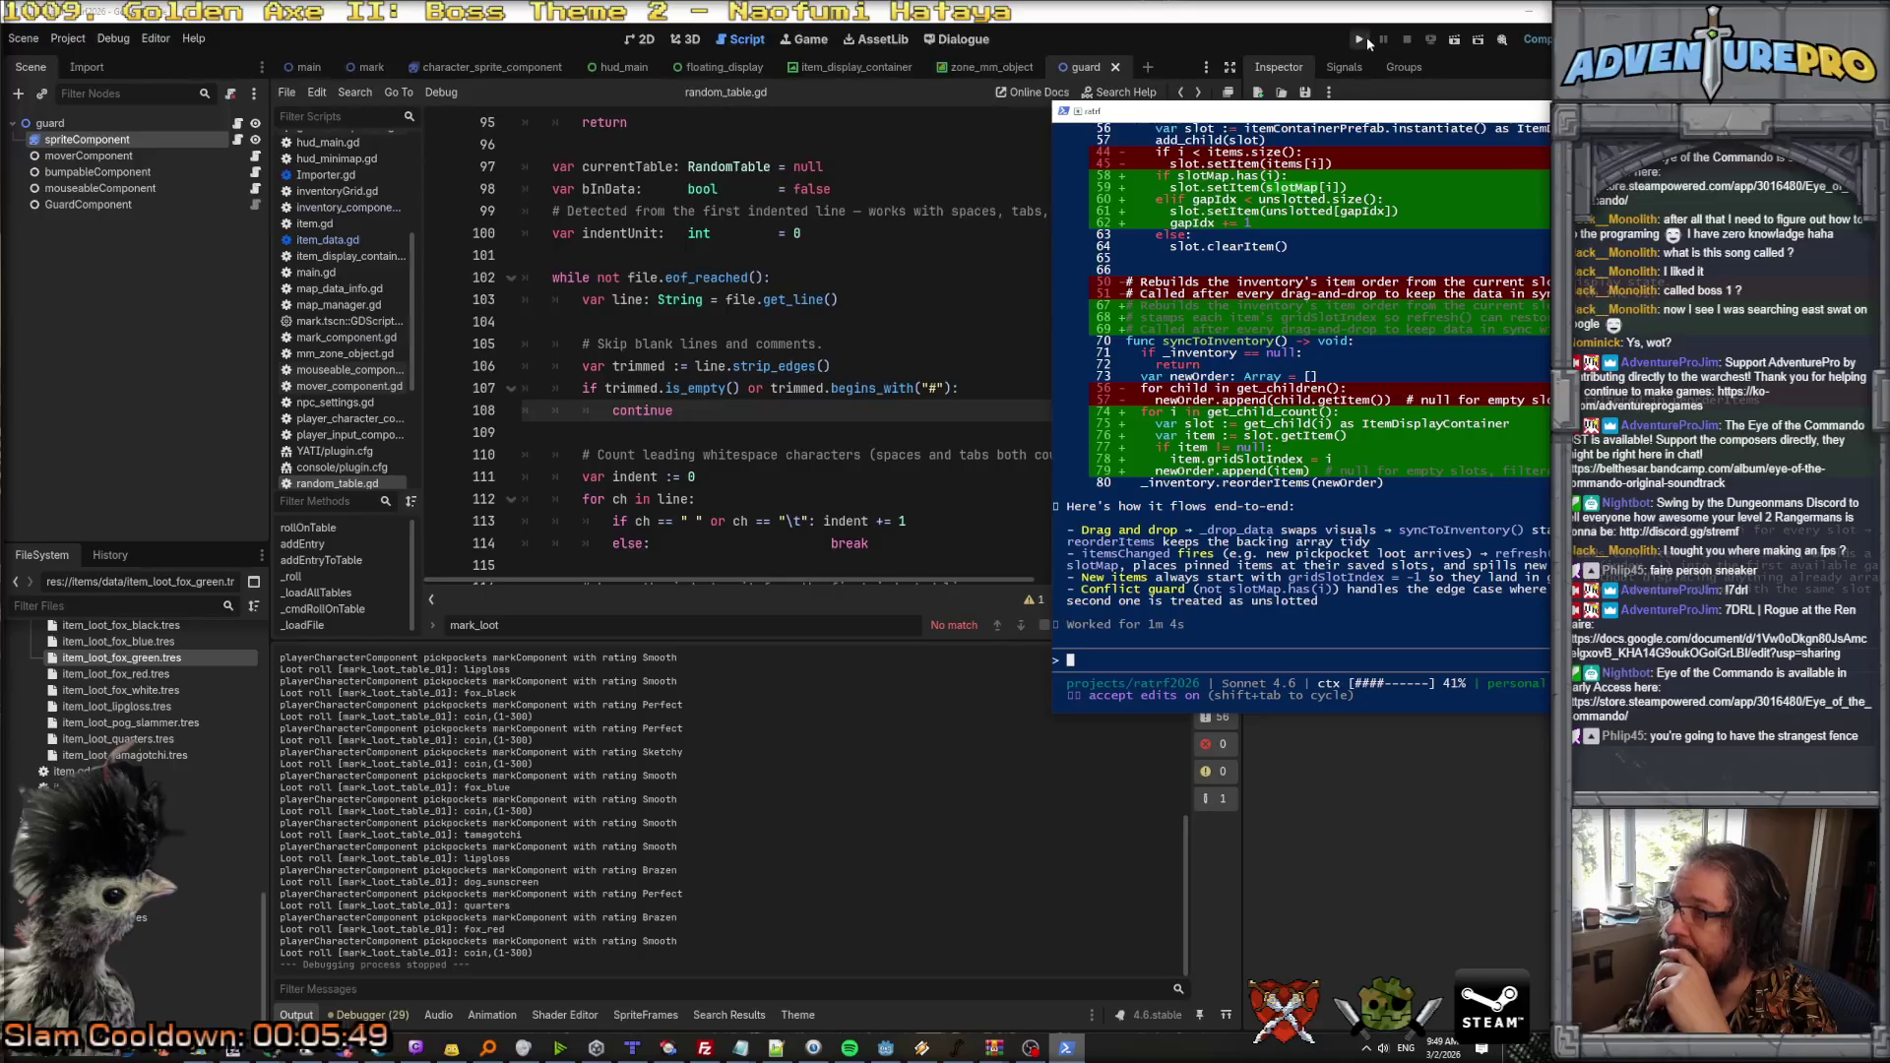
pyautogui.click(1360, 40)
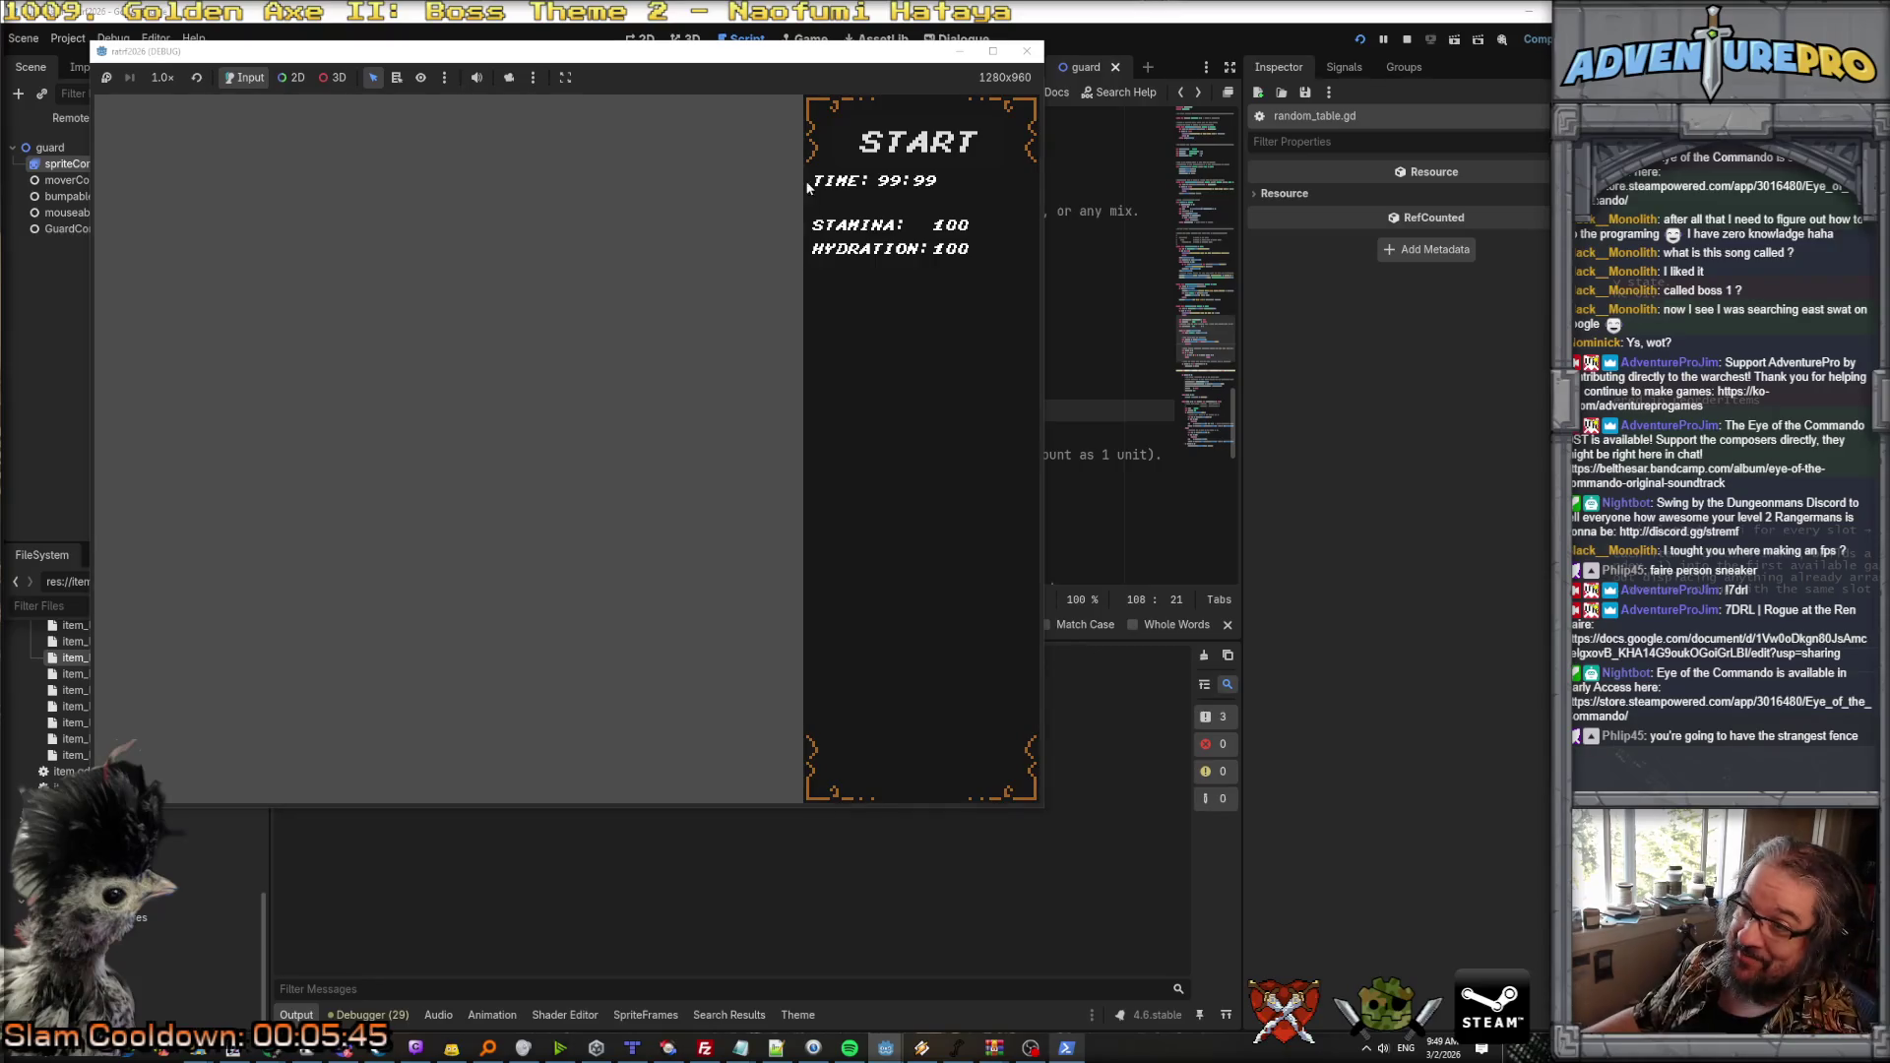
pyautogui.click(533, 451)
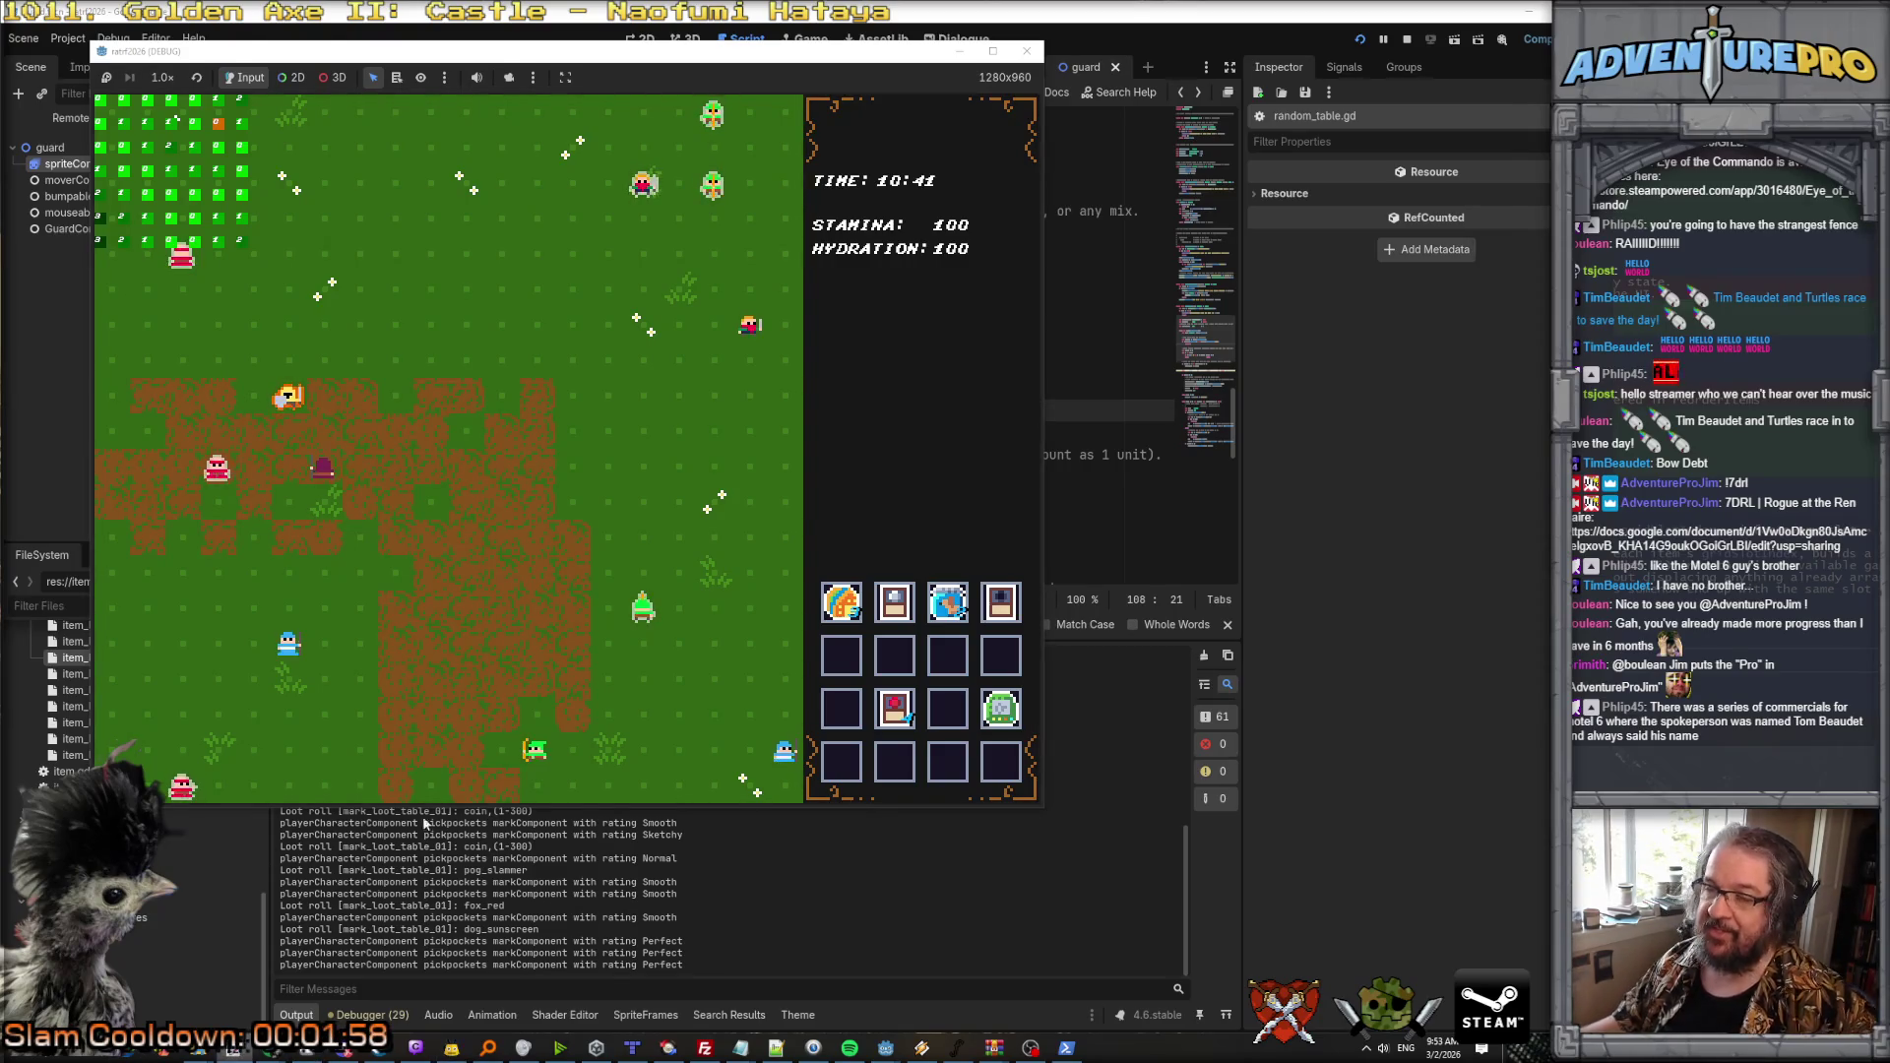
# Step: Play the relaunched game, looting six items into the inventory grid
pyautogui.click(234, 1050)
# Step: Browse the character sprite sheet down to the goblin and skeleton rows
pyautogui.click(579, 57)
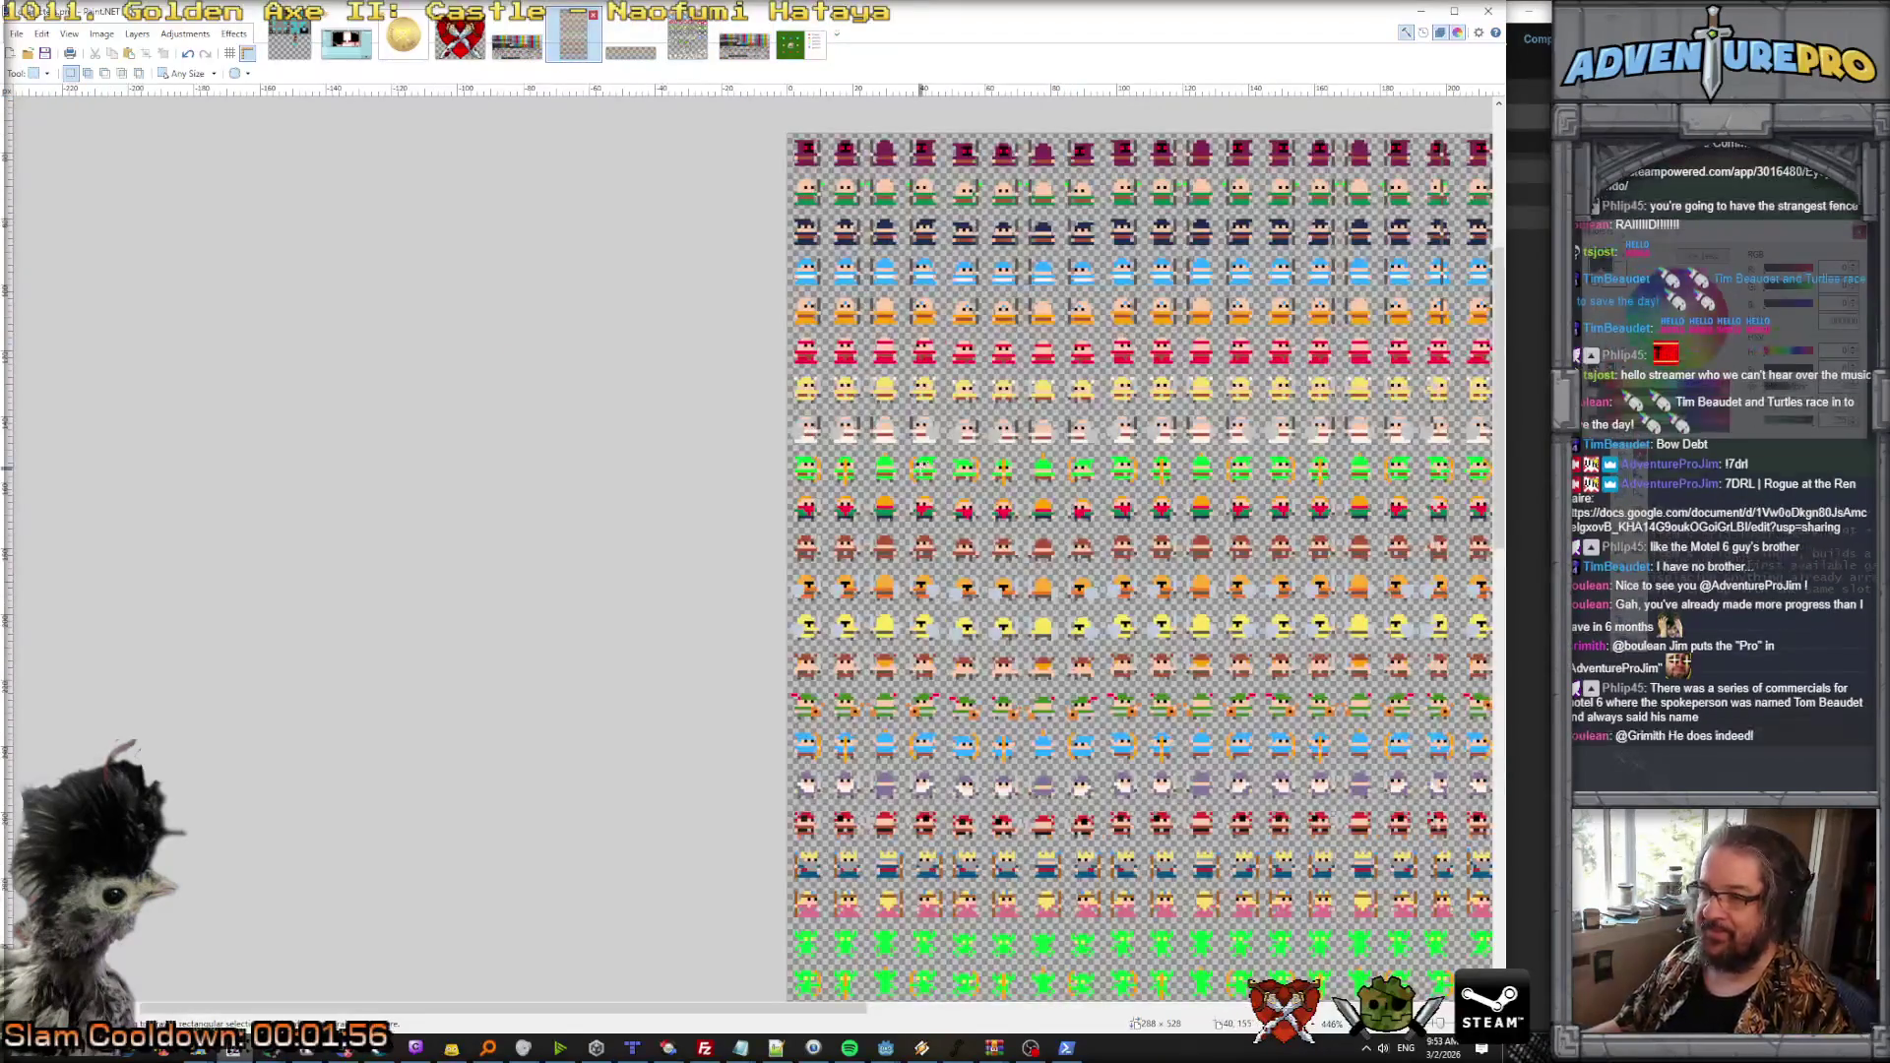
pyautogui.scroll(-3, 1083, 479)
pyautogui.hscroll(10, 1083, 479)
pyautogui.scroll(3, 995, 479)
pyautogui.scroll(2, 835, 461)
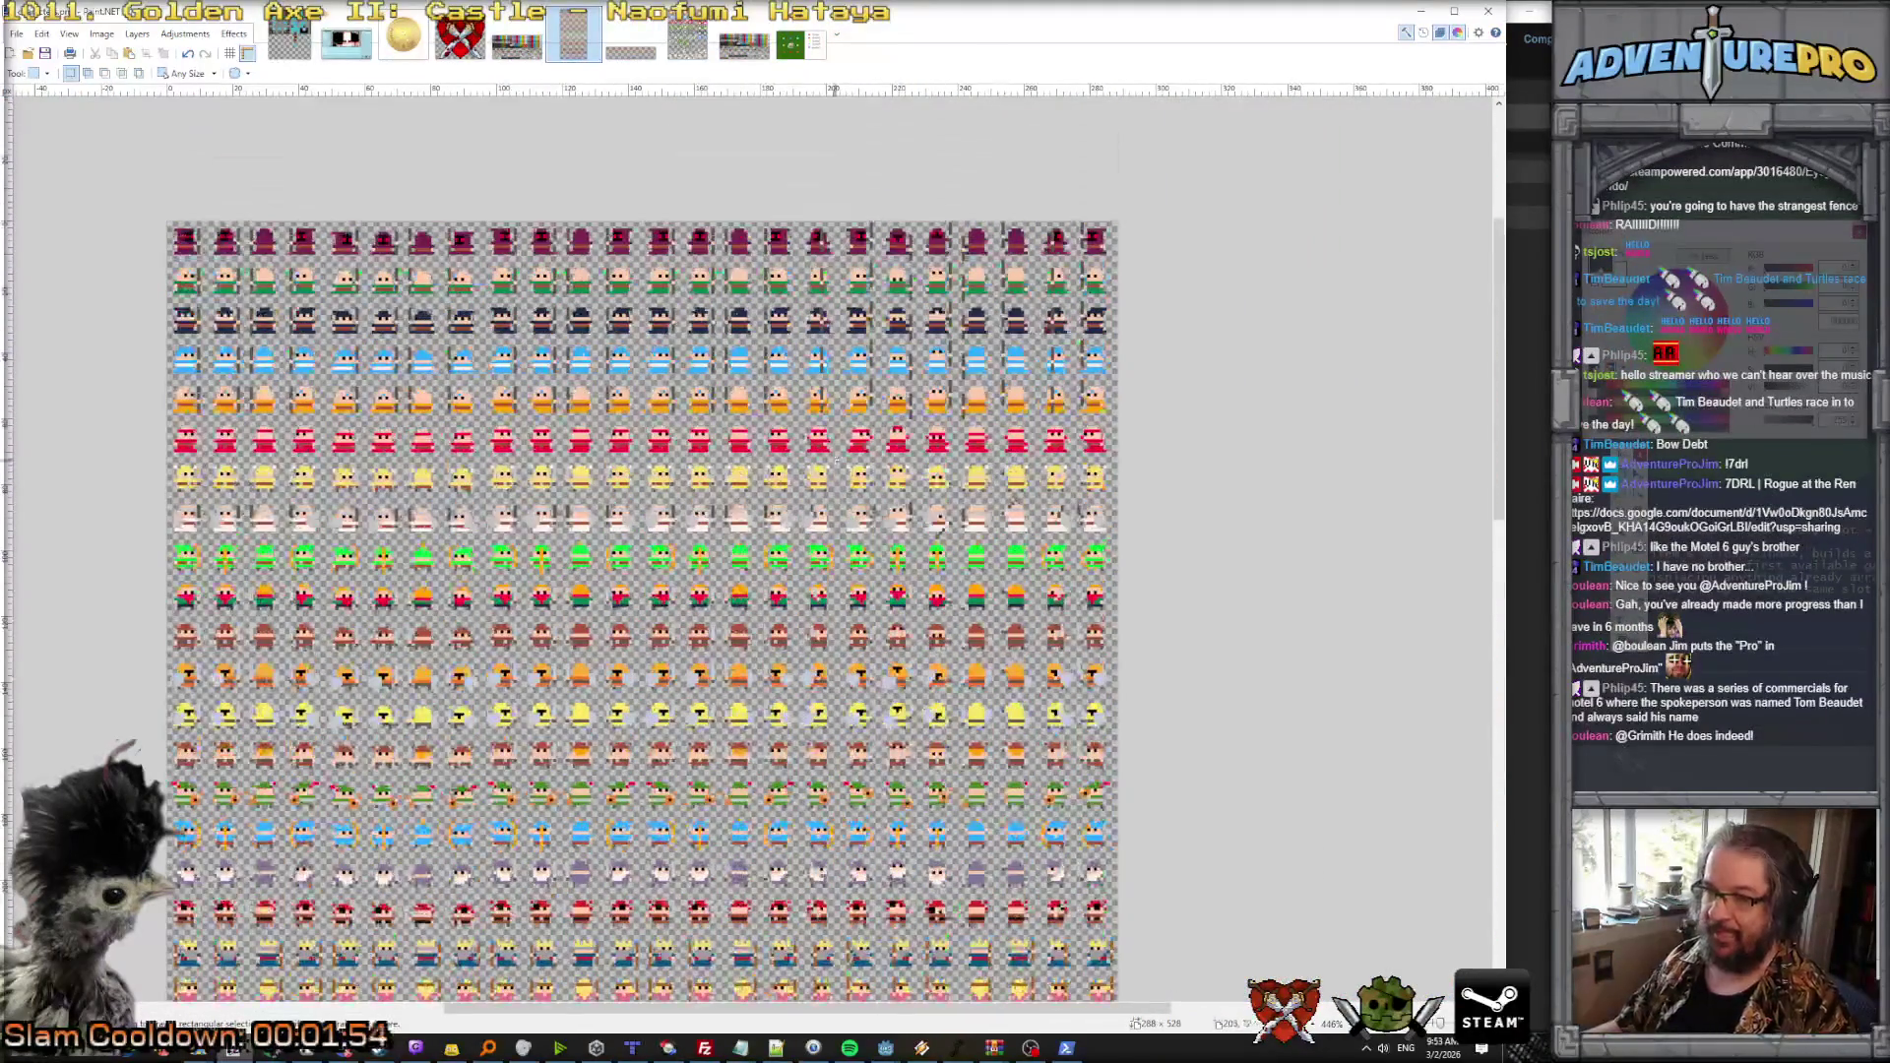
pyautogui.scroll(1, 622, 420)
pyautogui.scroll(3, 622, 420)
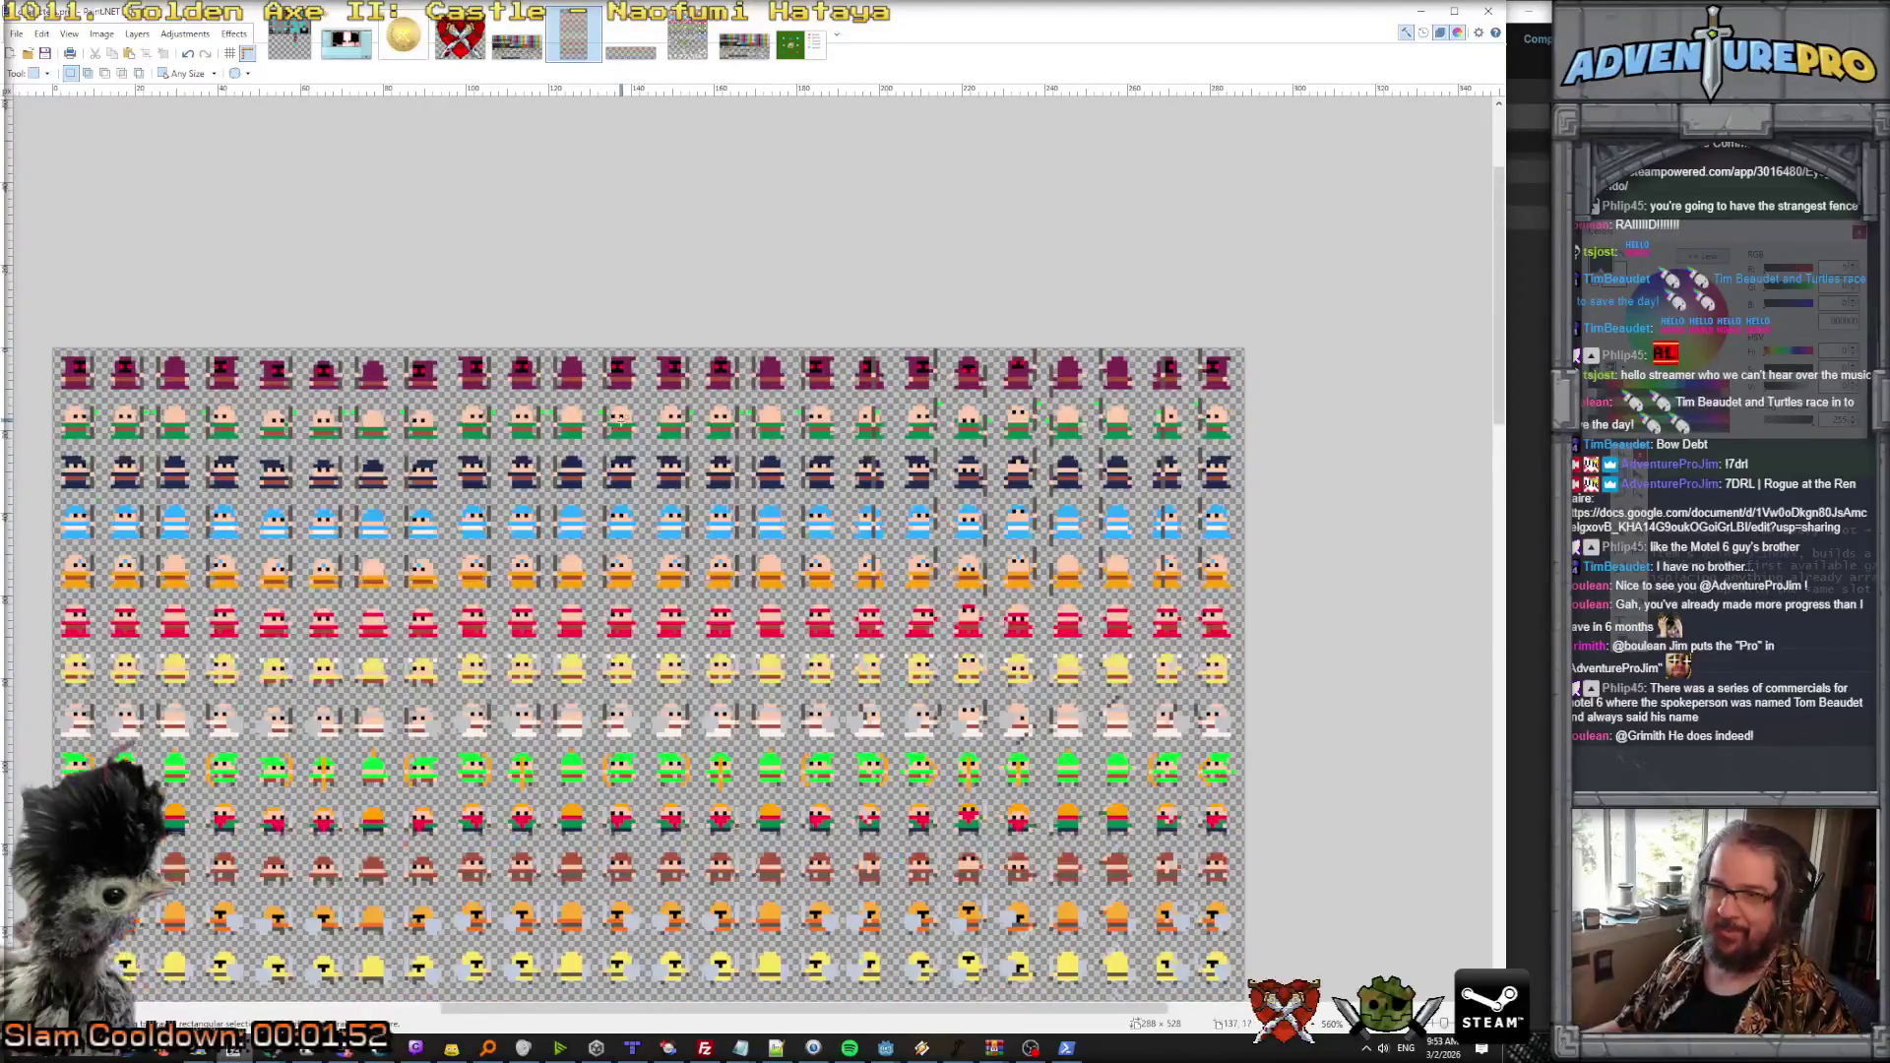
pyautogui.scroll(-4, 623, 420)
pyautogui.scroll(5, 622, 420)
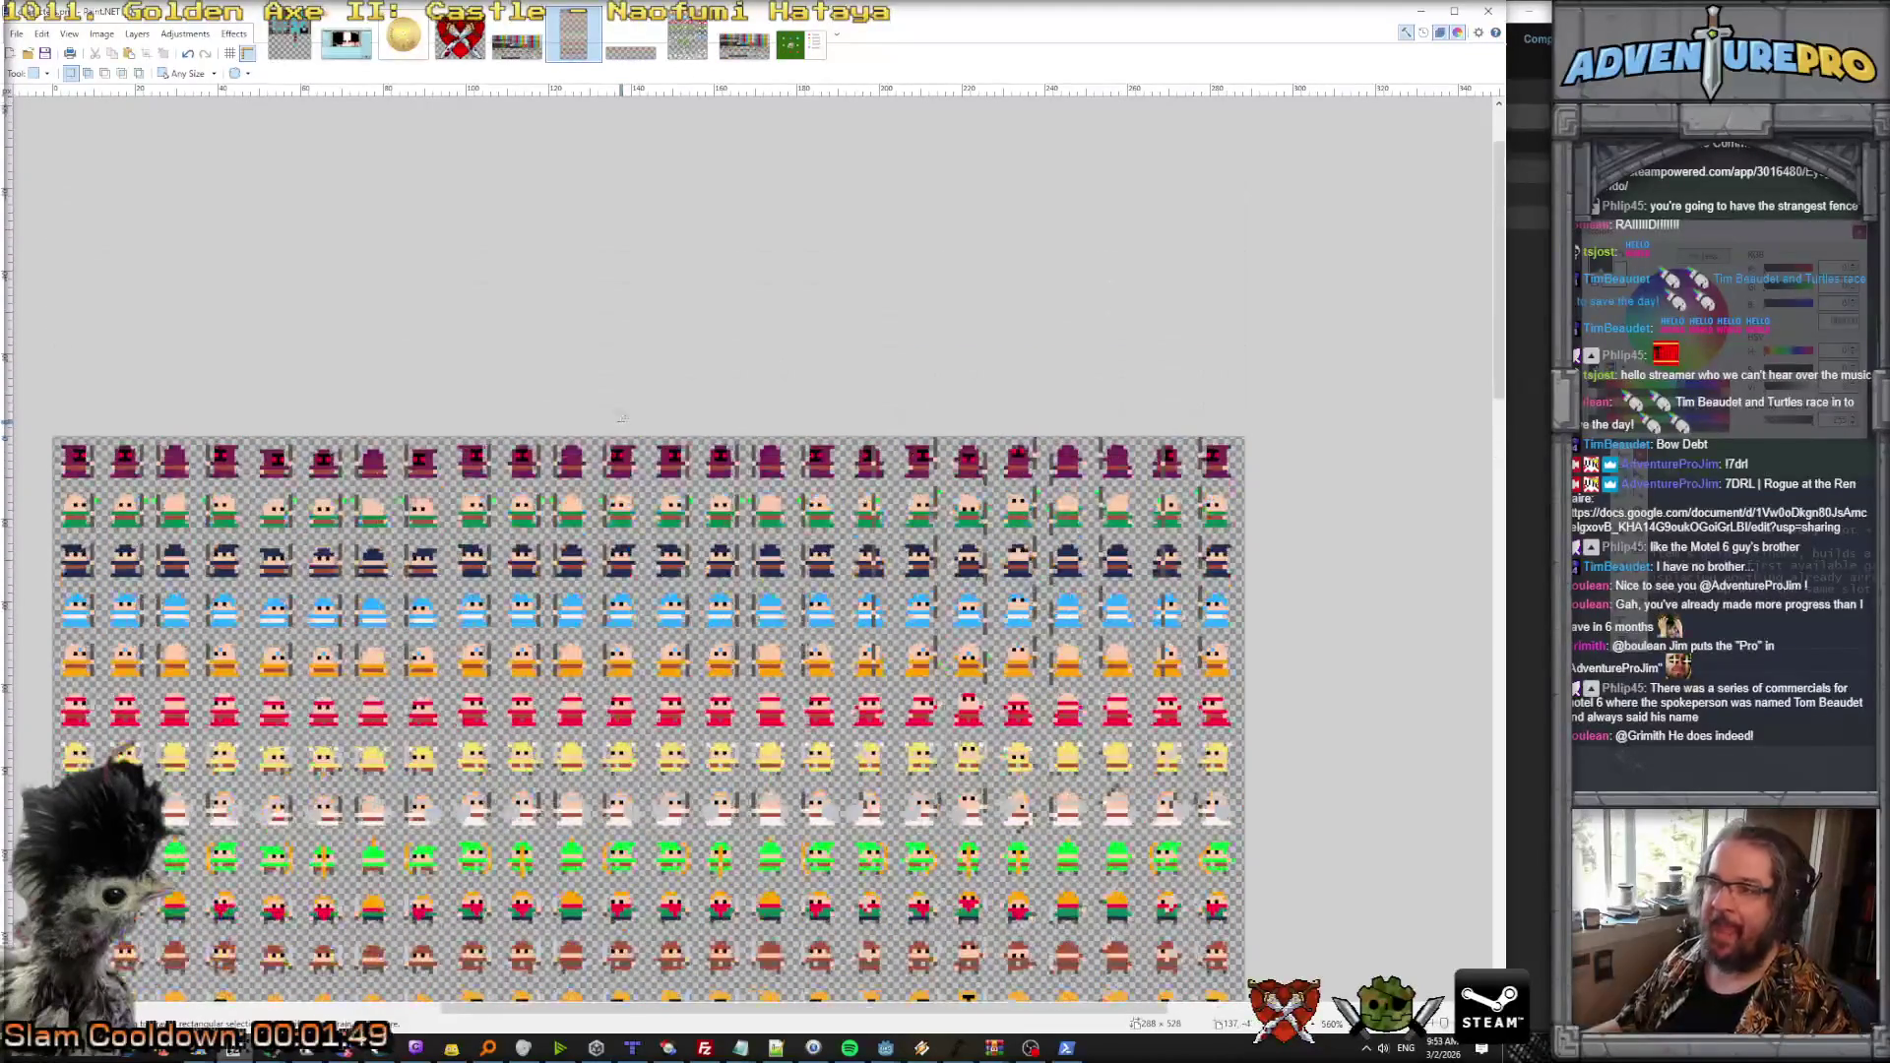
pyautogui.scroll(-6, 622, 420)
pyautogui.scroll(-5, 620, 423)
pyautogui.scroll(-4, 620, 423)
pyautogui.scroll(4, 620, 424)
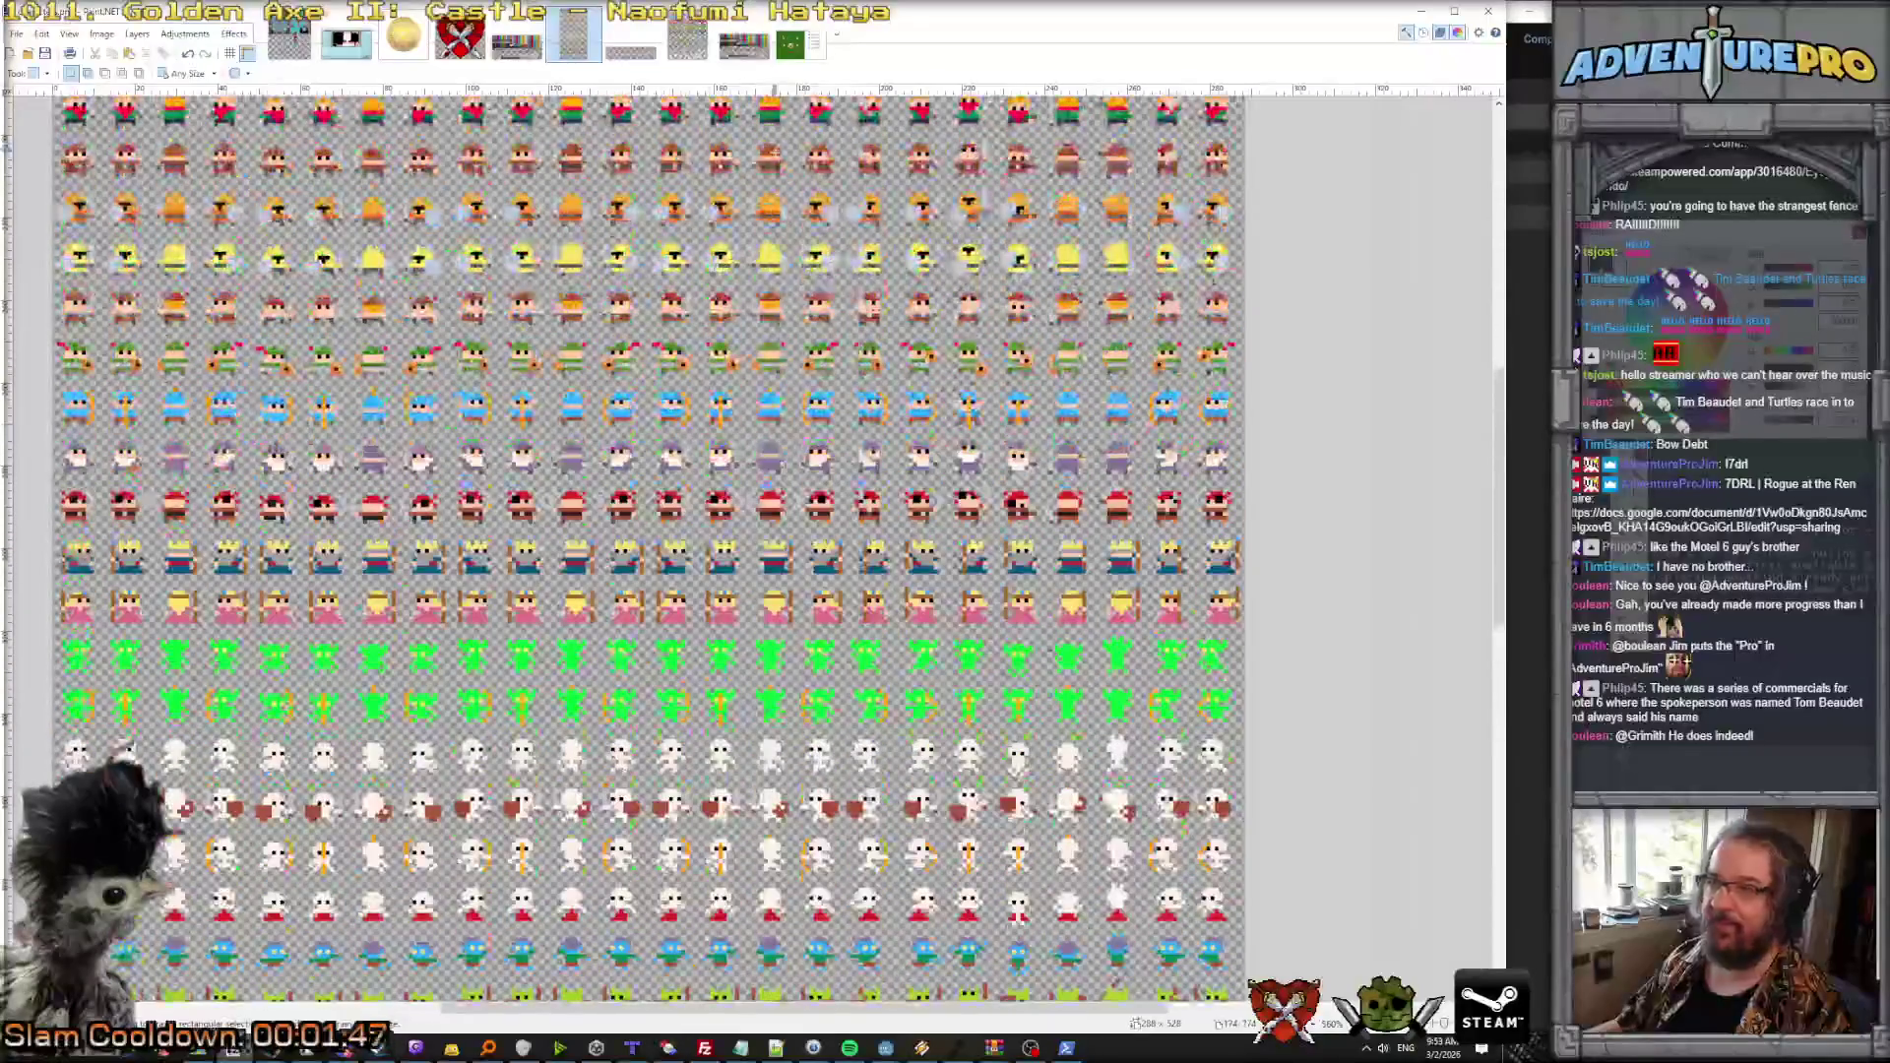
pyautogui.click(317, 1053)
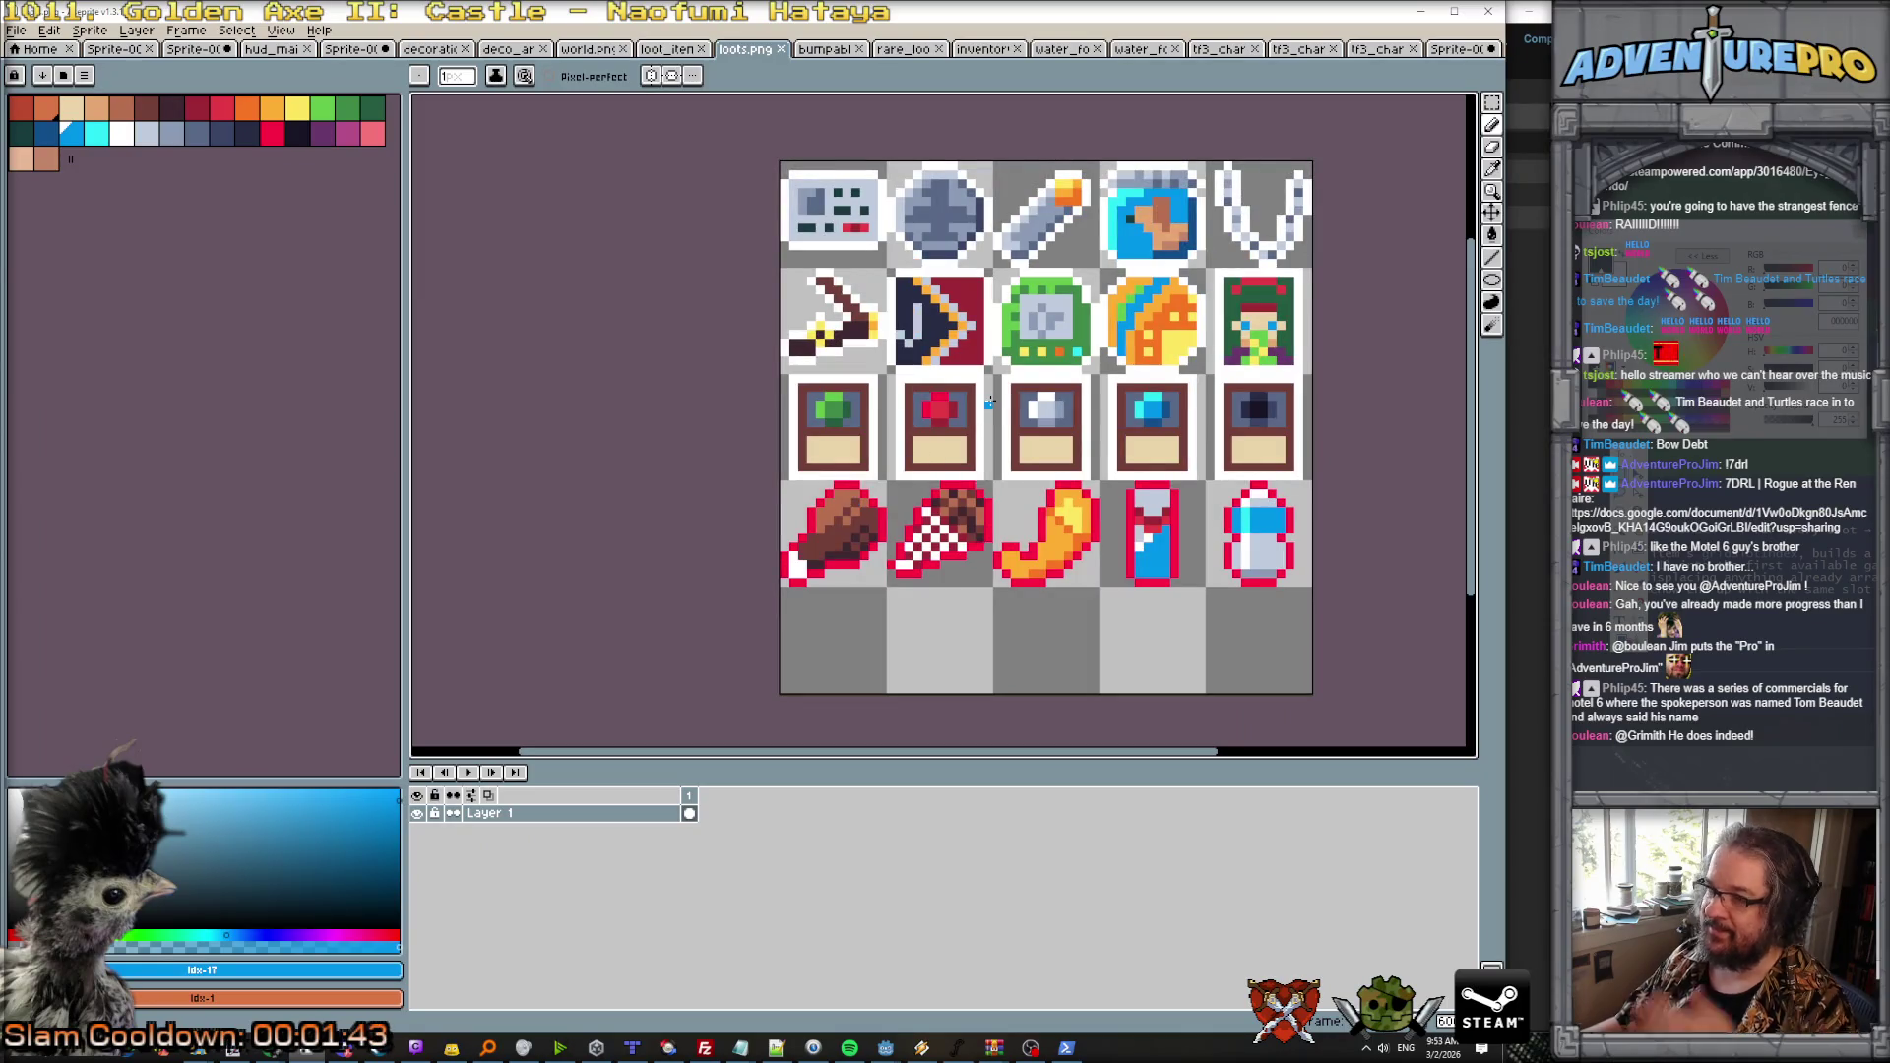
# Step: Look over the bumpable furniture and water-splash sprites
pyautogui.click(835, 55)
pyautogui.hotkey('ctrl', 'Tab')
pyautogui.hotkey('ctrl', 'Tab')
pyautogui.hotkey('ctrl', 'Tab')
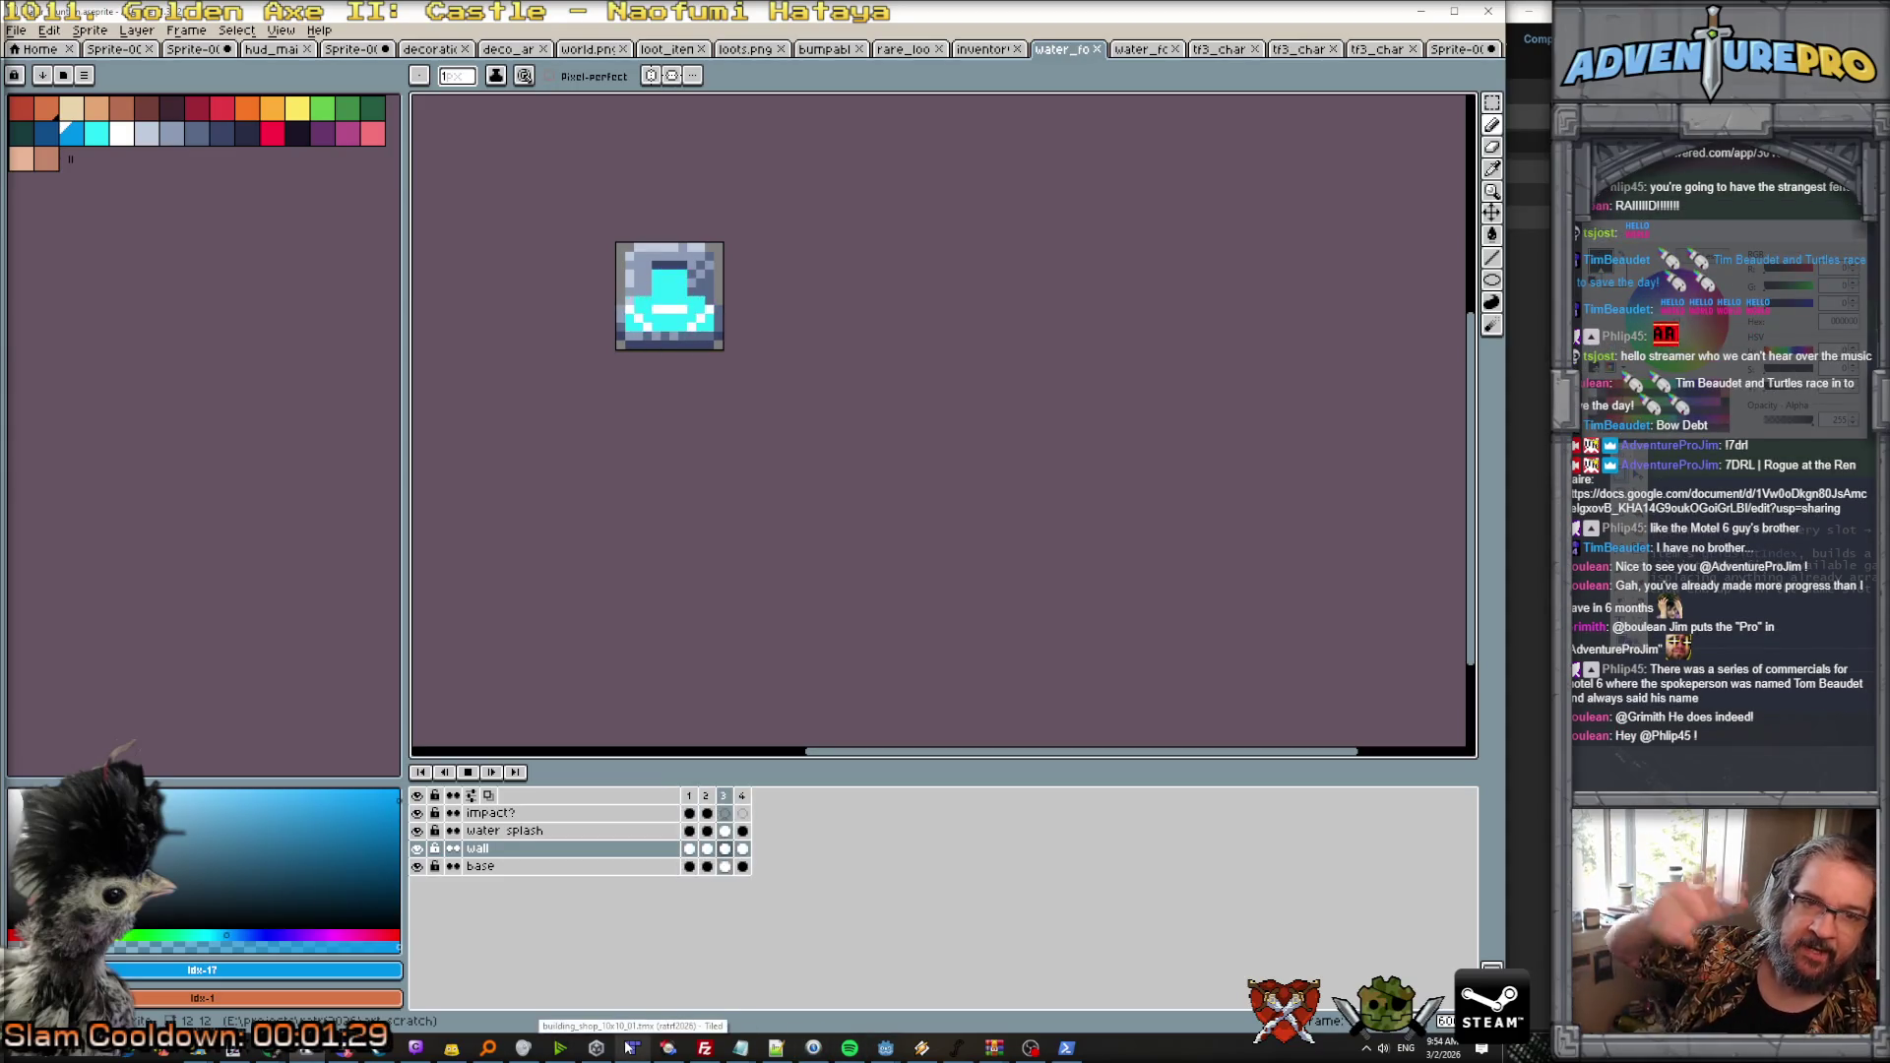
pyautogui.click(628, 1048)
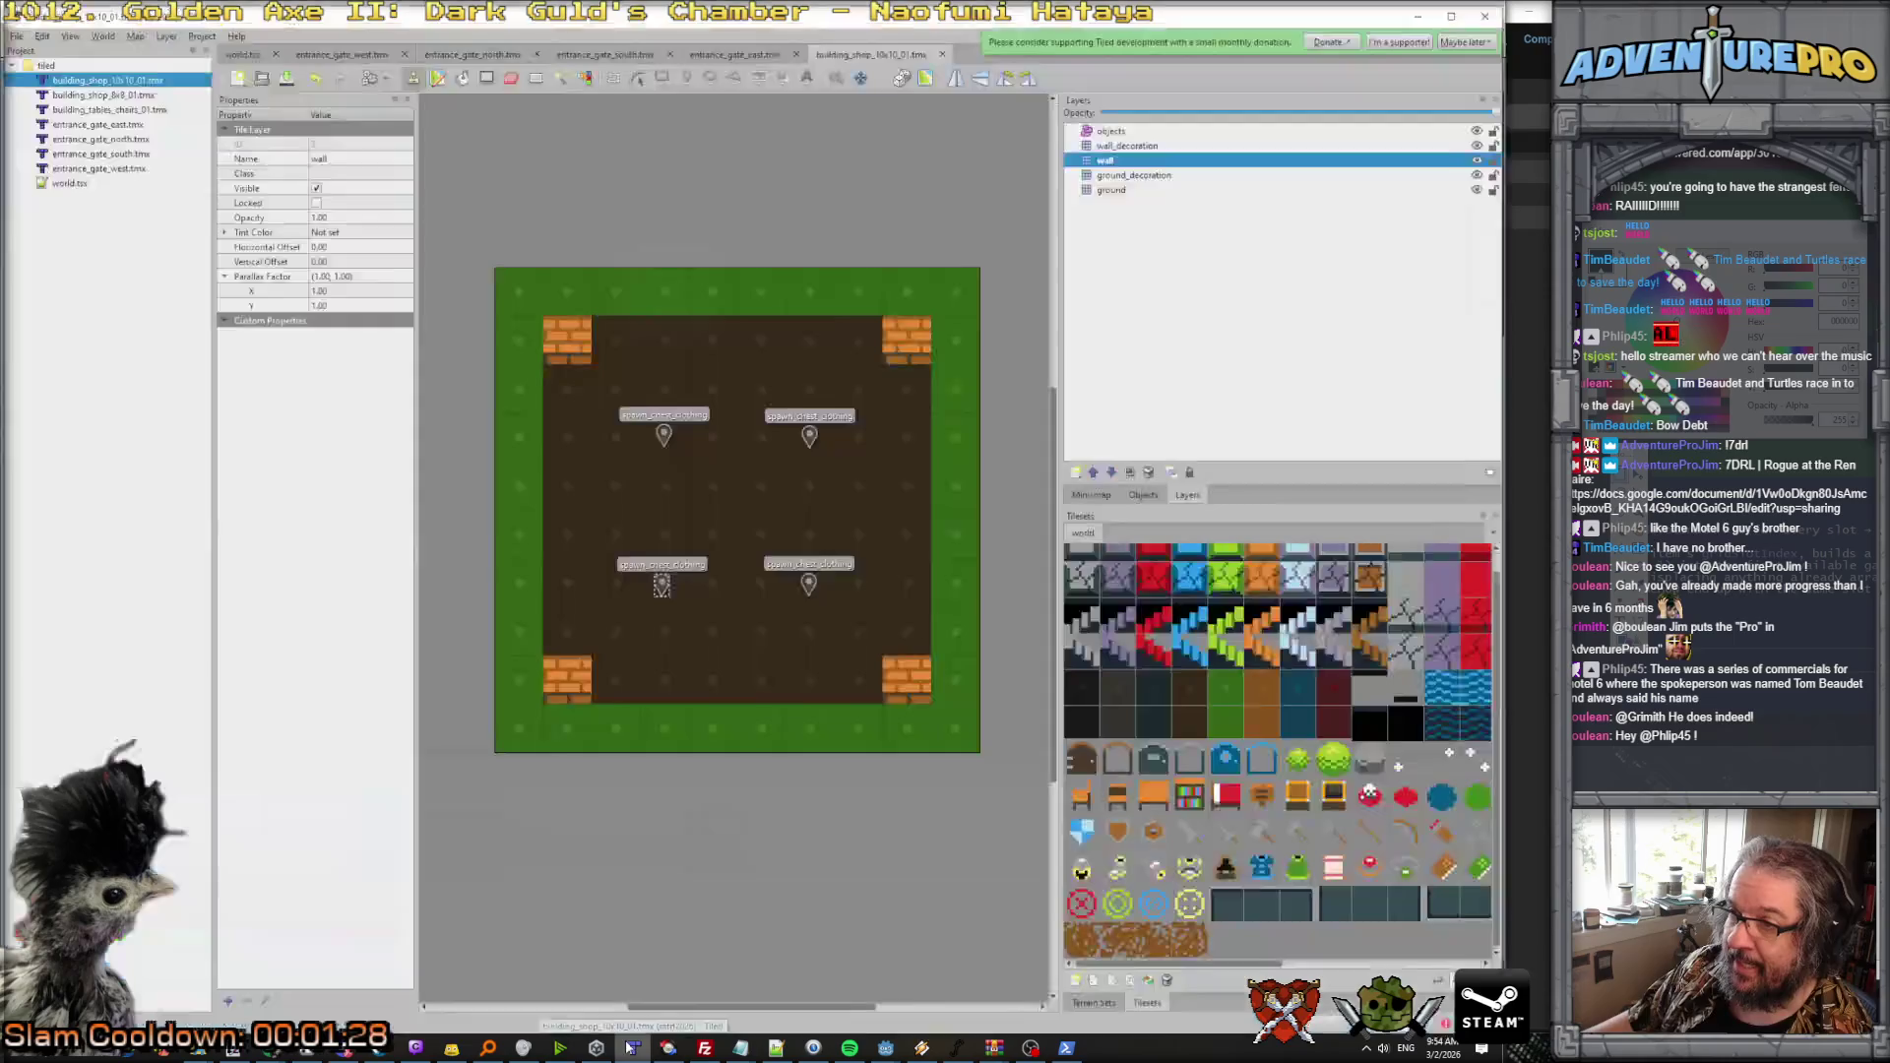
# Step: Review the entrance_gate_south and entrance_gate_east maps, then return to building_shop_10x10_01
pyautogui.click(130, 120)
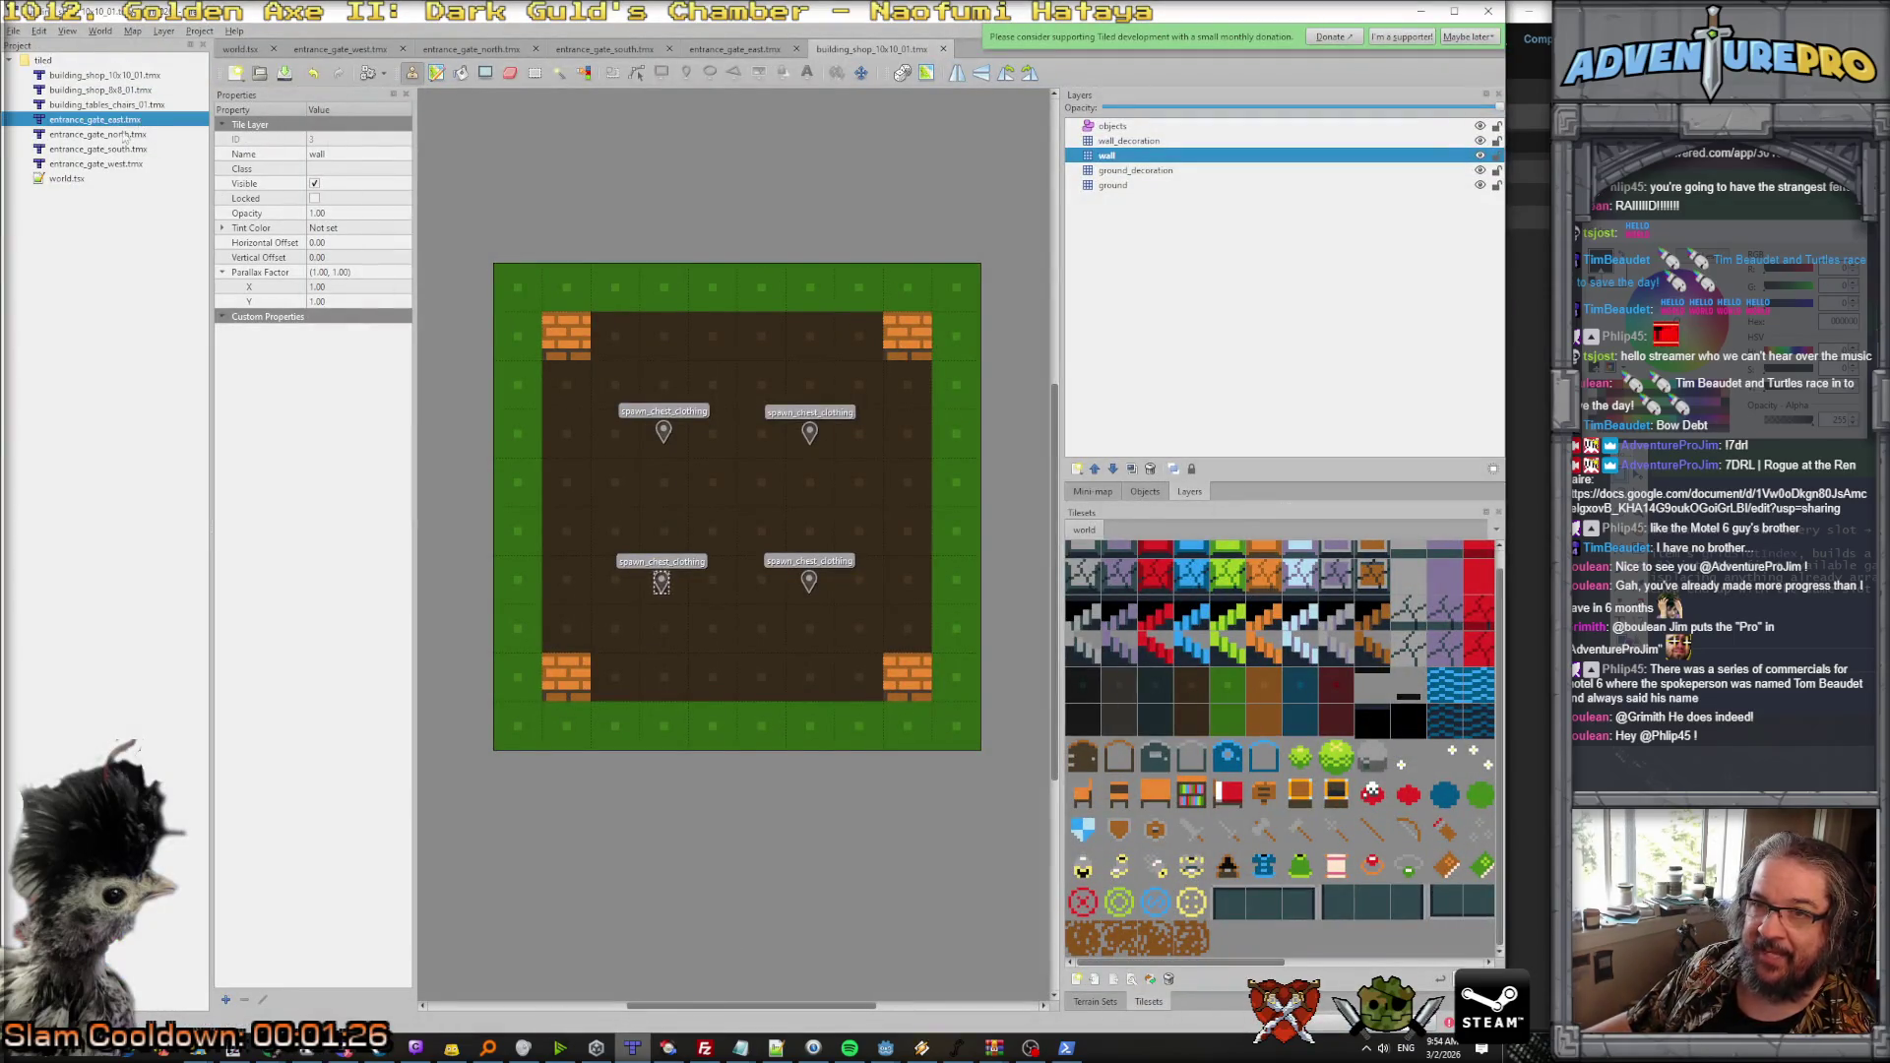
pyautogui.click(595, 51)
pyautogui.scroll(-3, 883, 425)
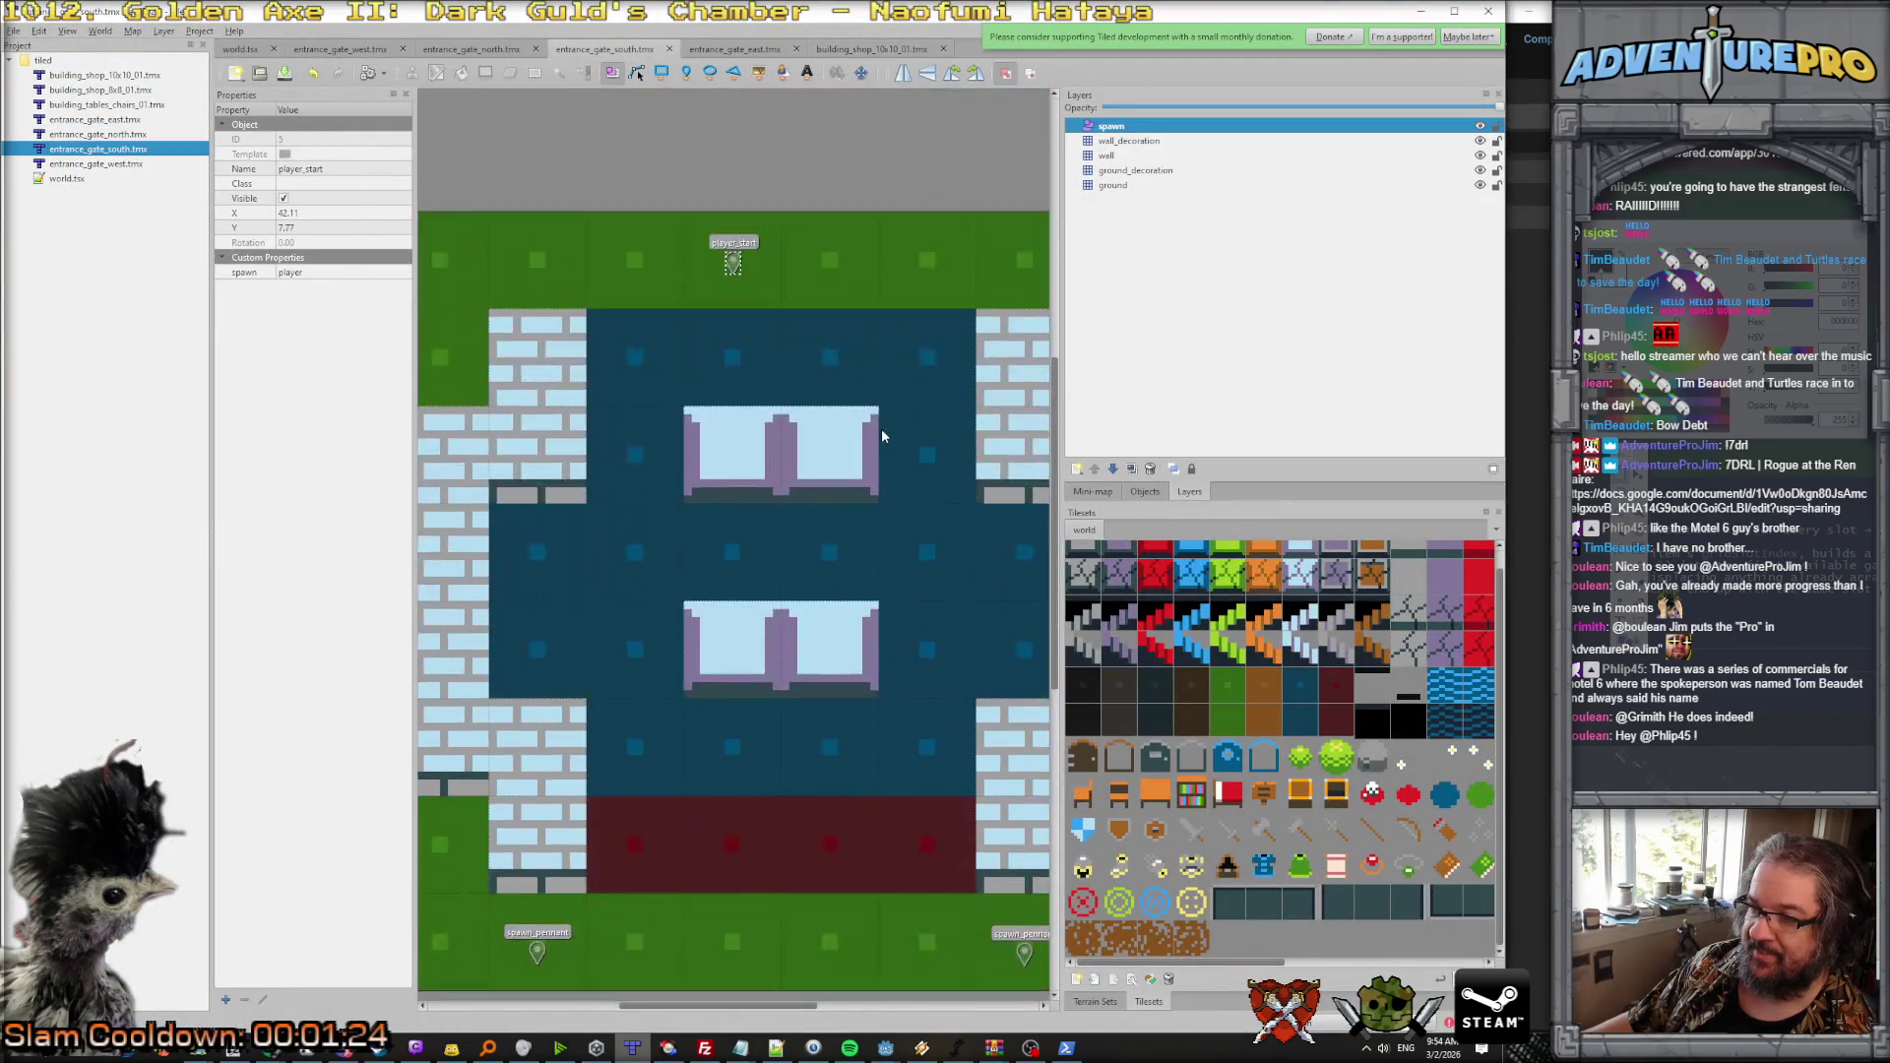
pyautogui.scroll(-2, 882, 433)
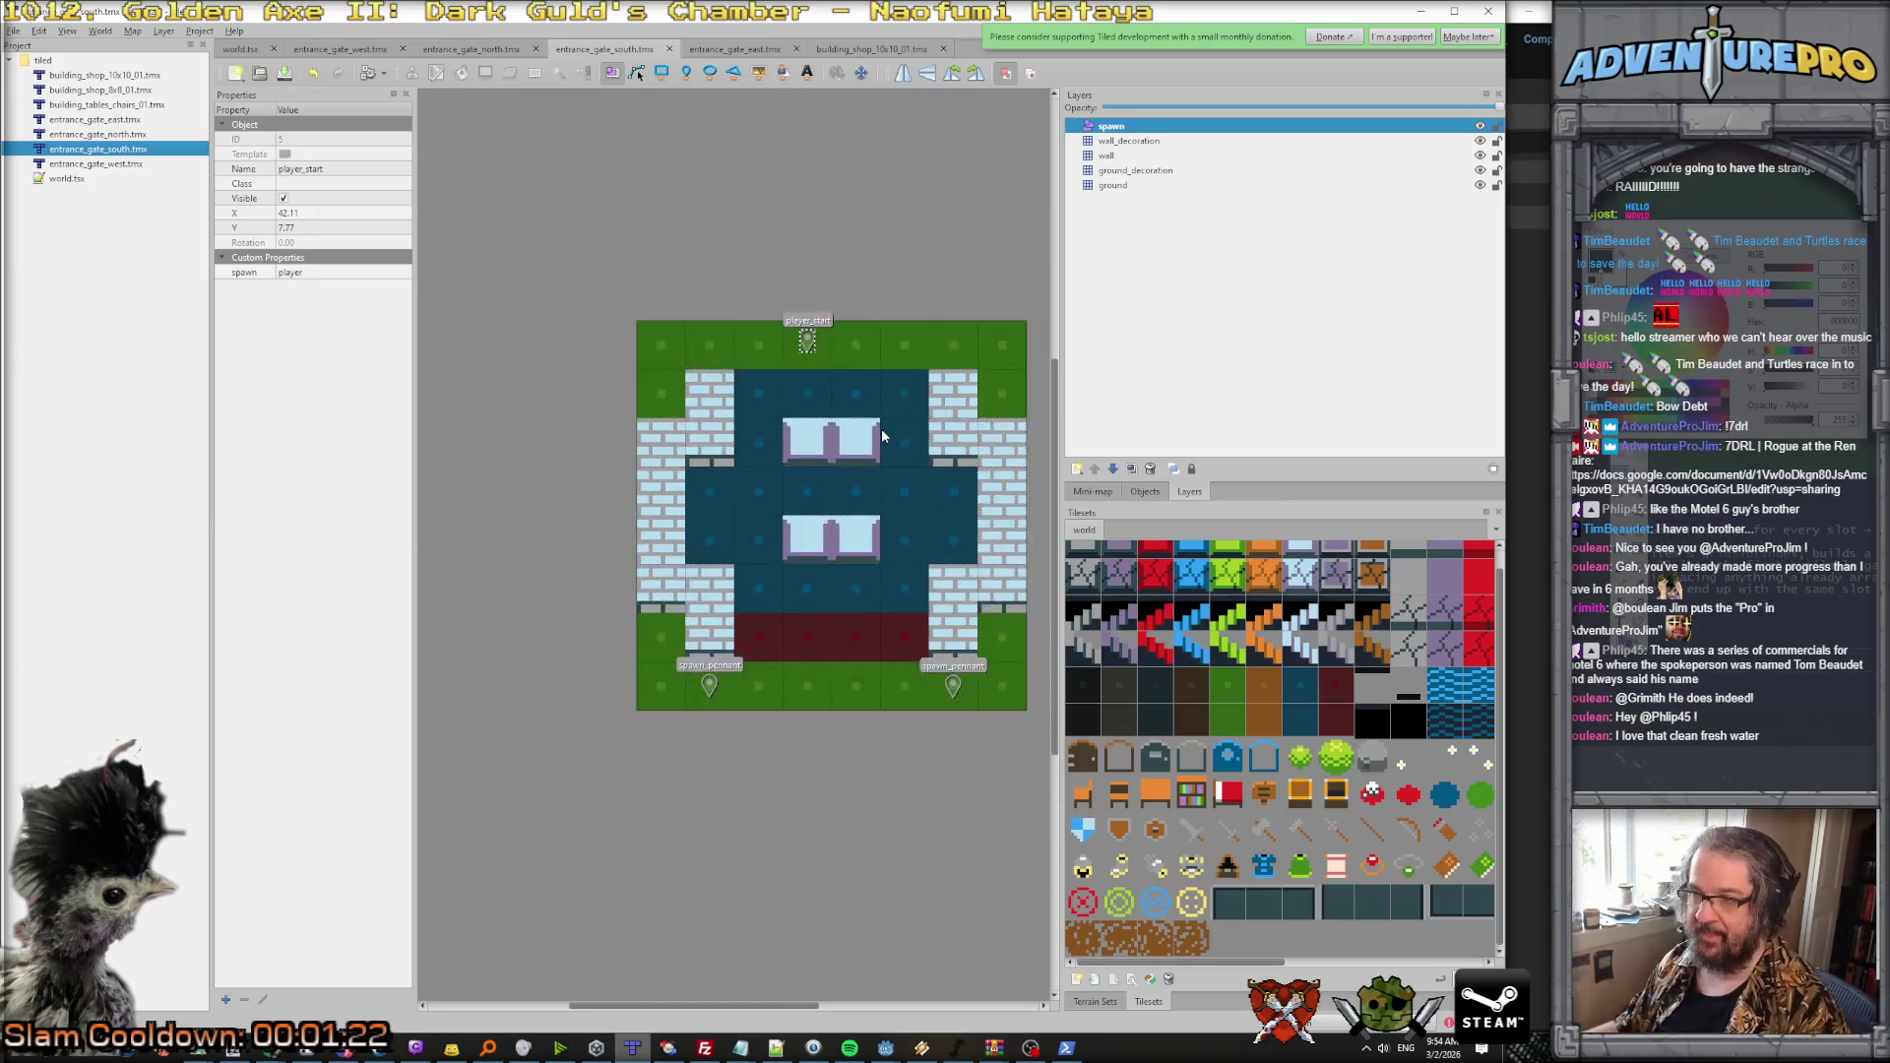
pyautogui.click(747, 51)
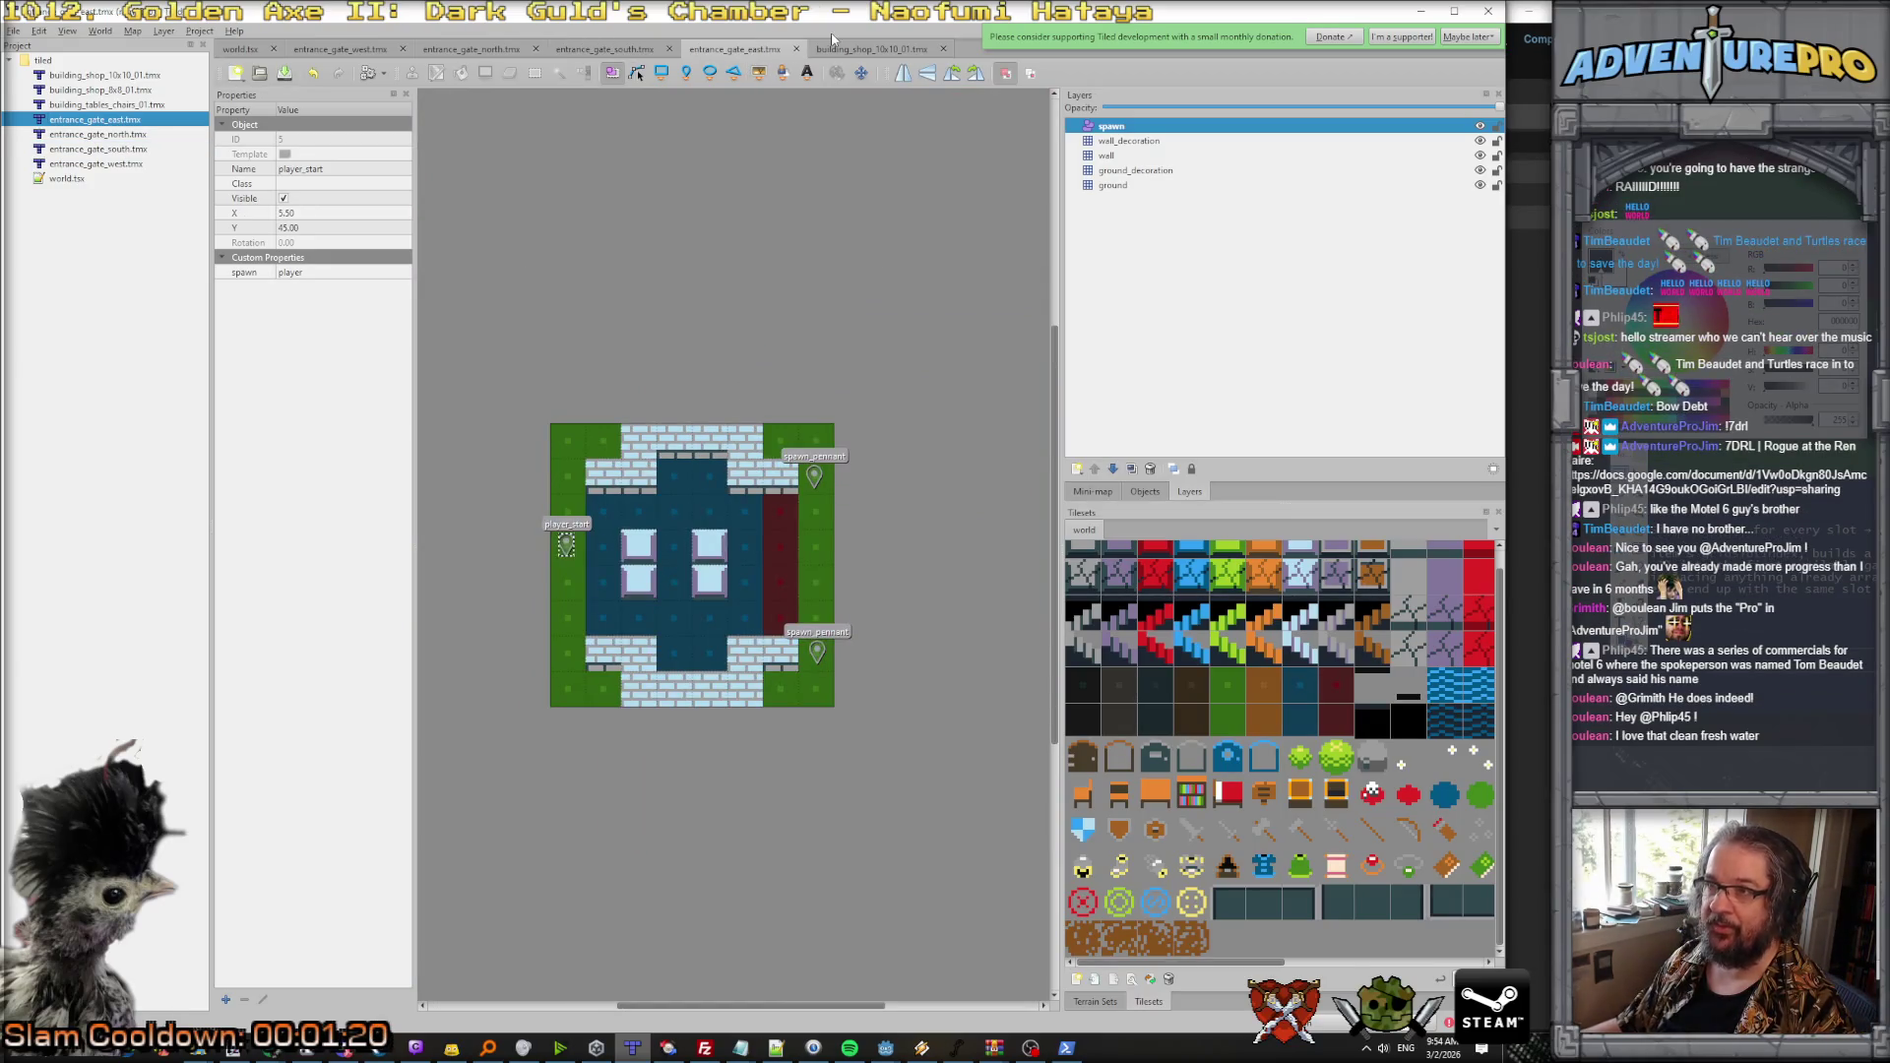
pyautogui.click(856, 50)
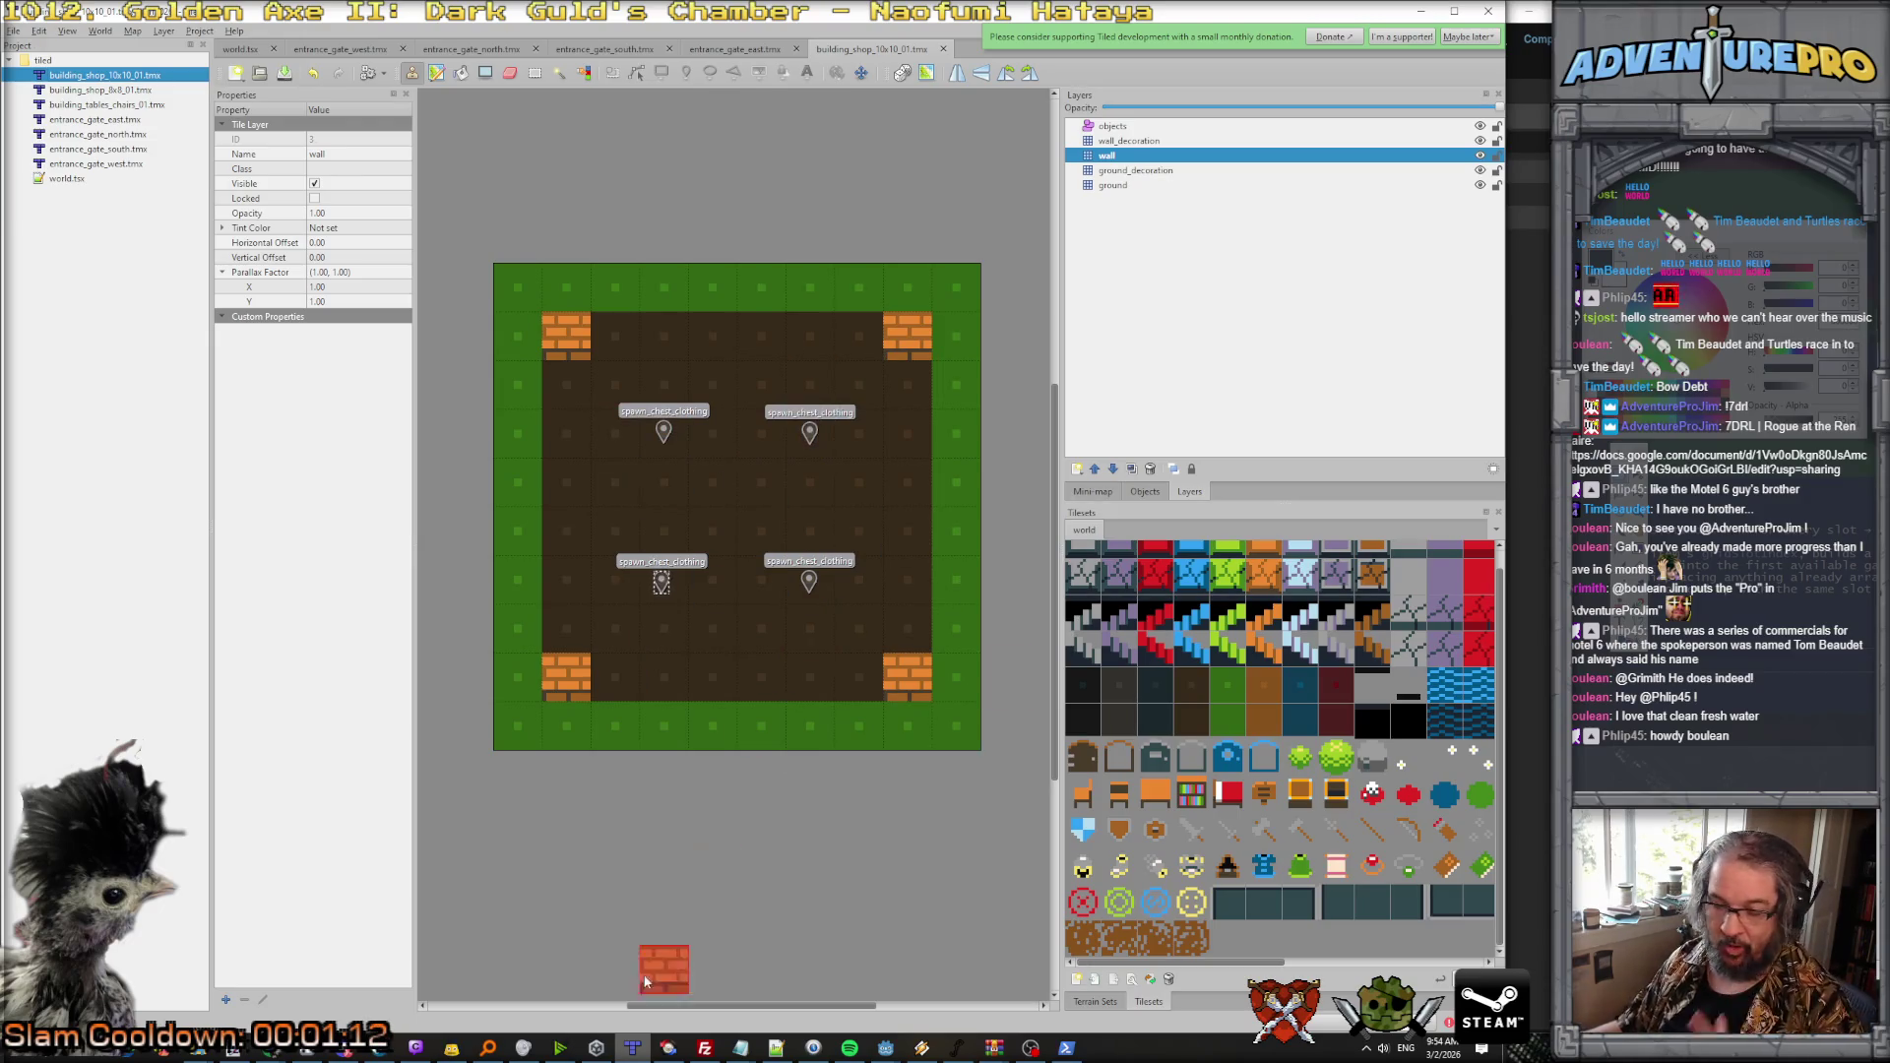
pyautogui.click(317, 1053)
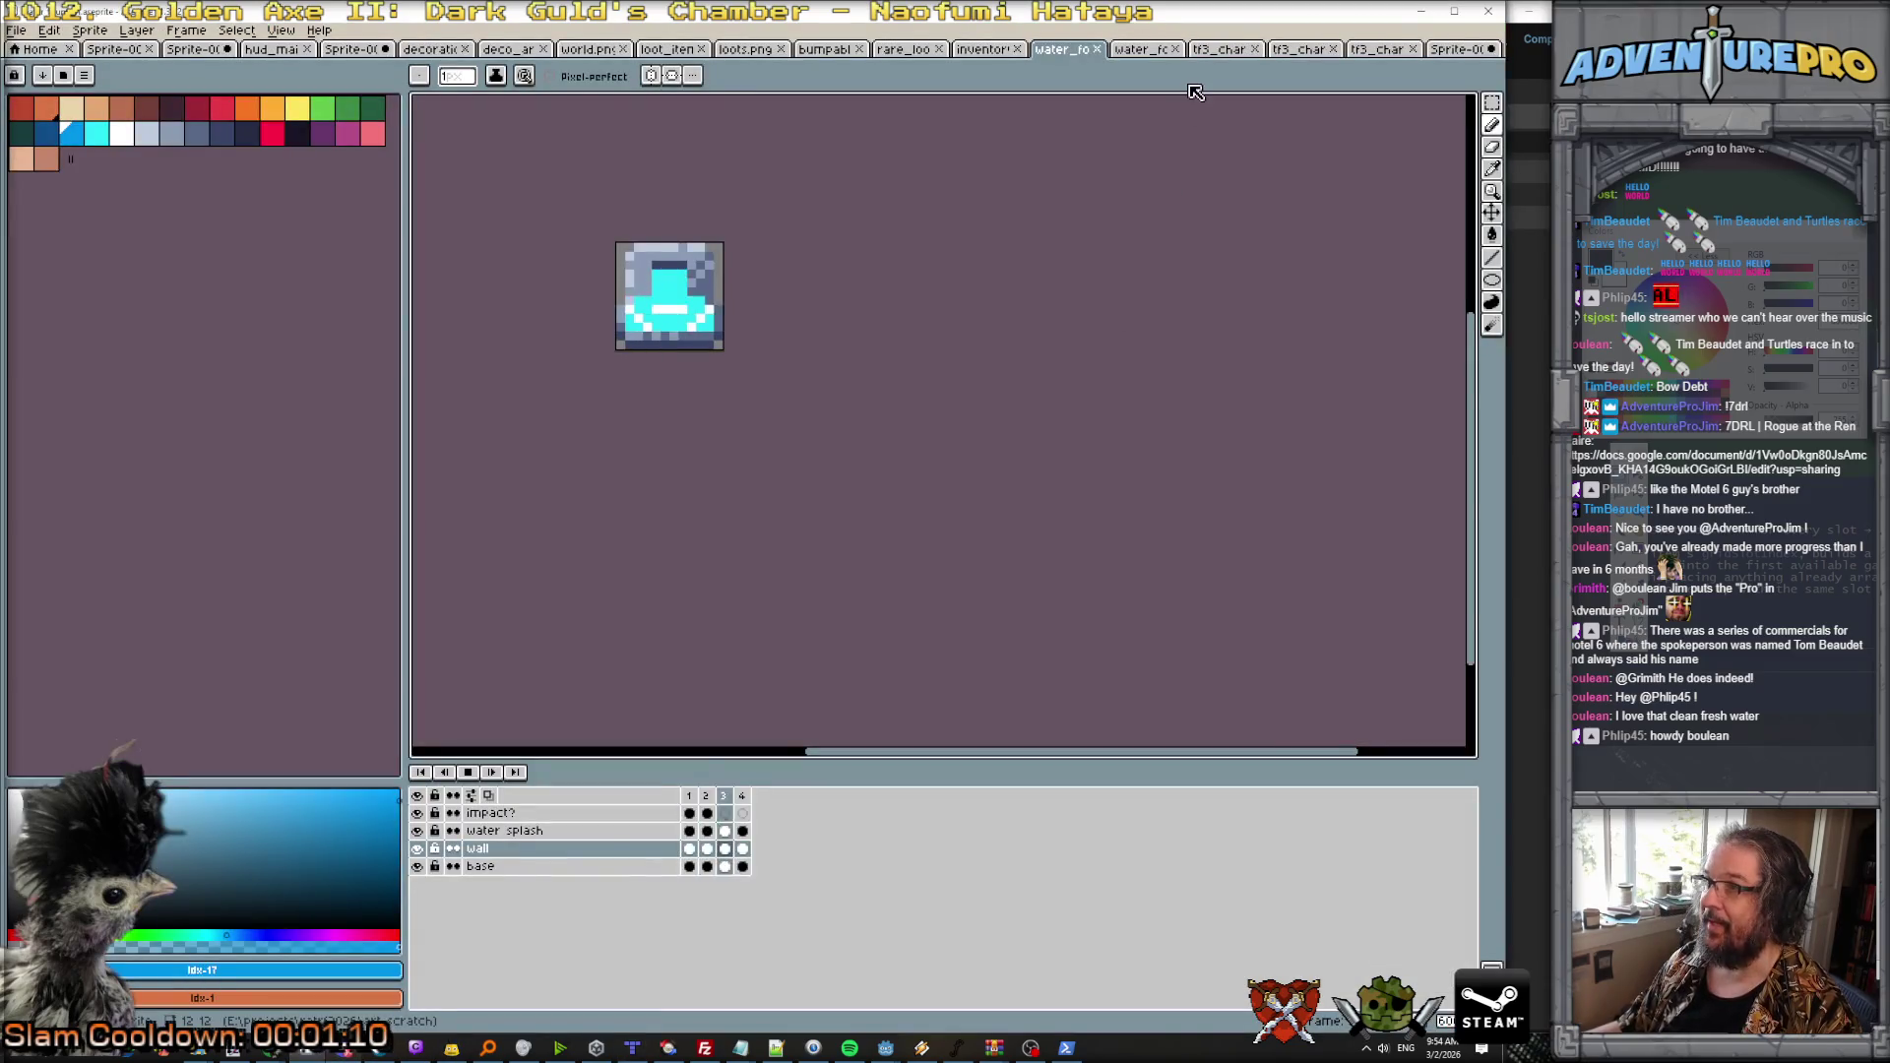
# Step: Flip through the open sprite files to the cross-shaped clothing rack sprite
pyautogui.click(913, 54)
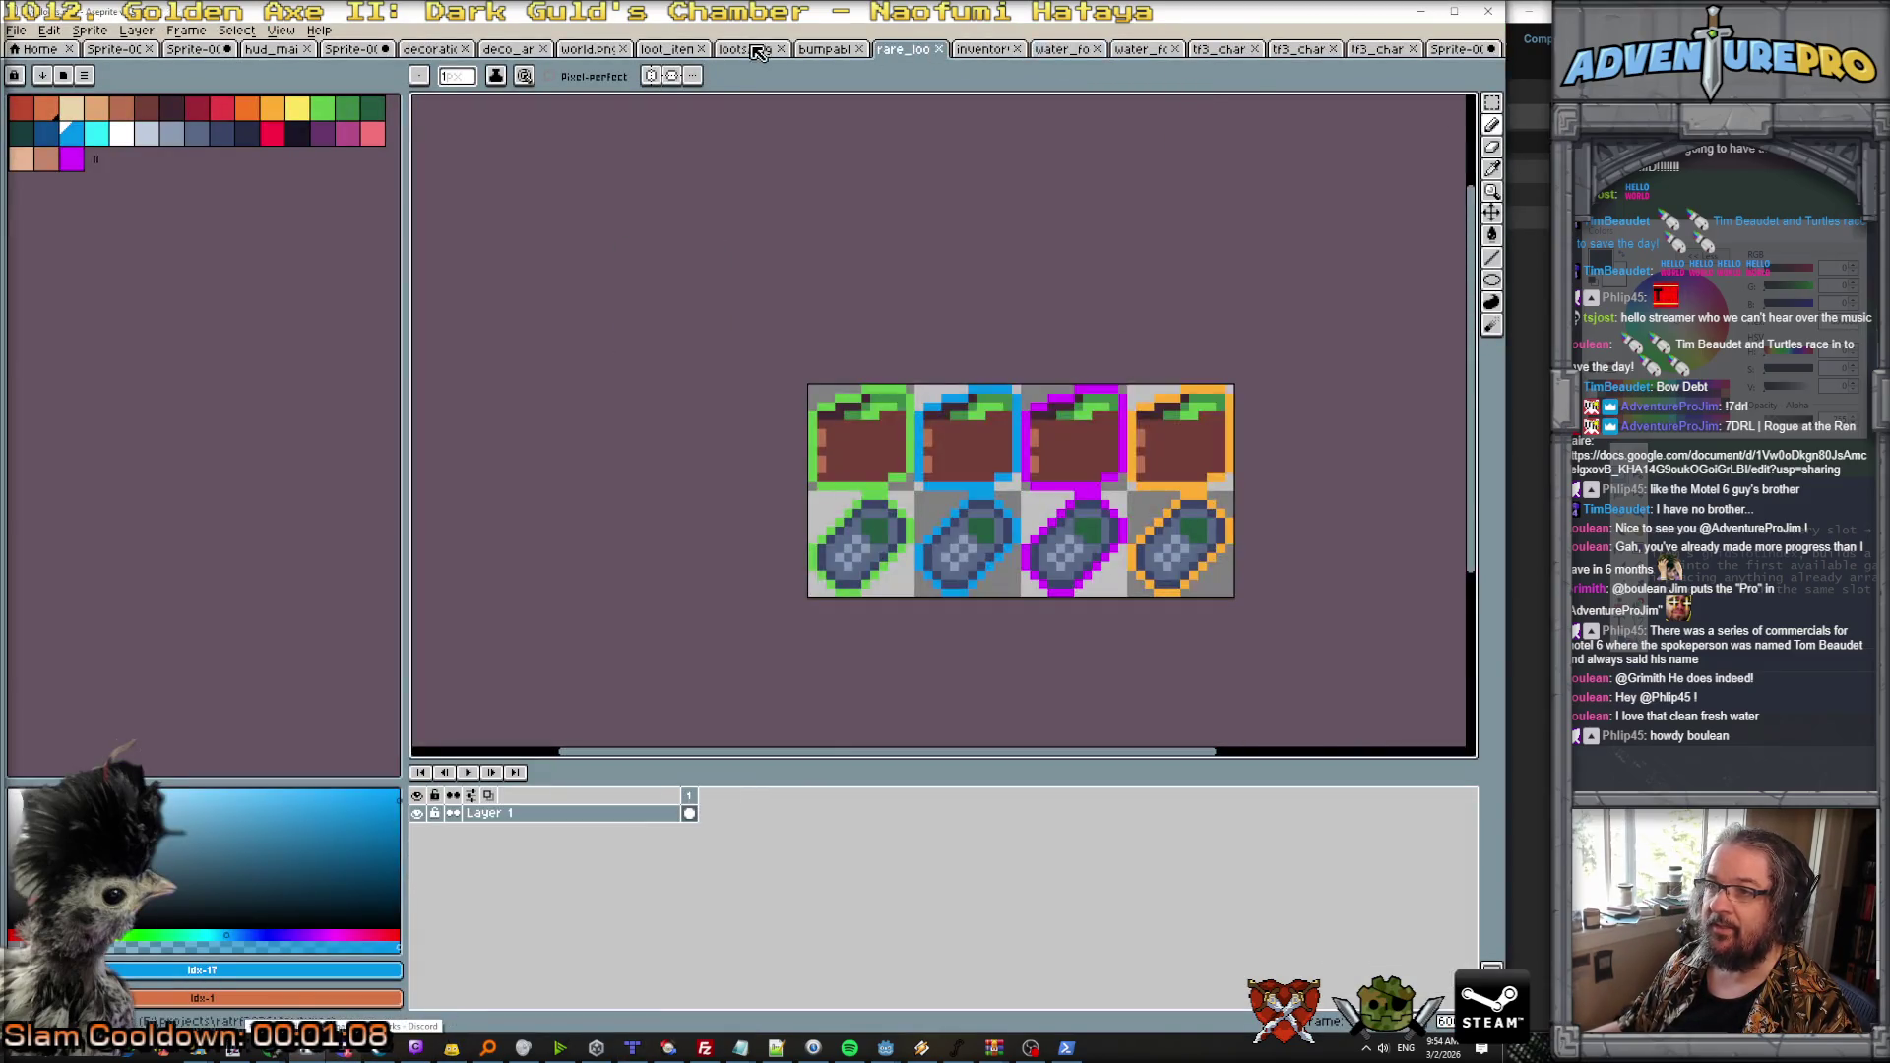
pyautogui.click(758, 51)
pyautogui.click(670, 51)
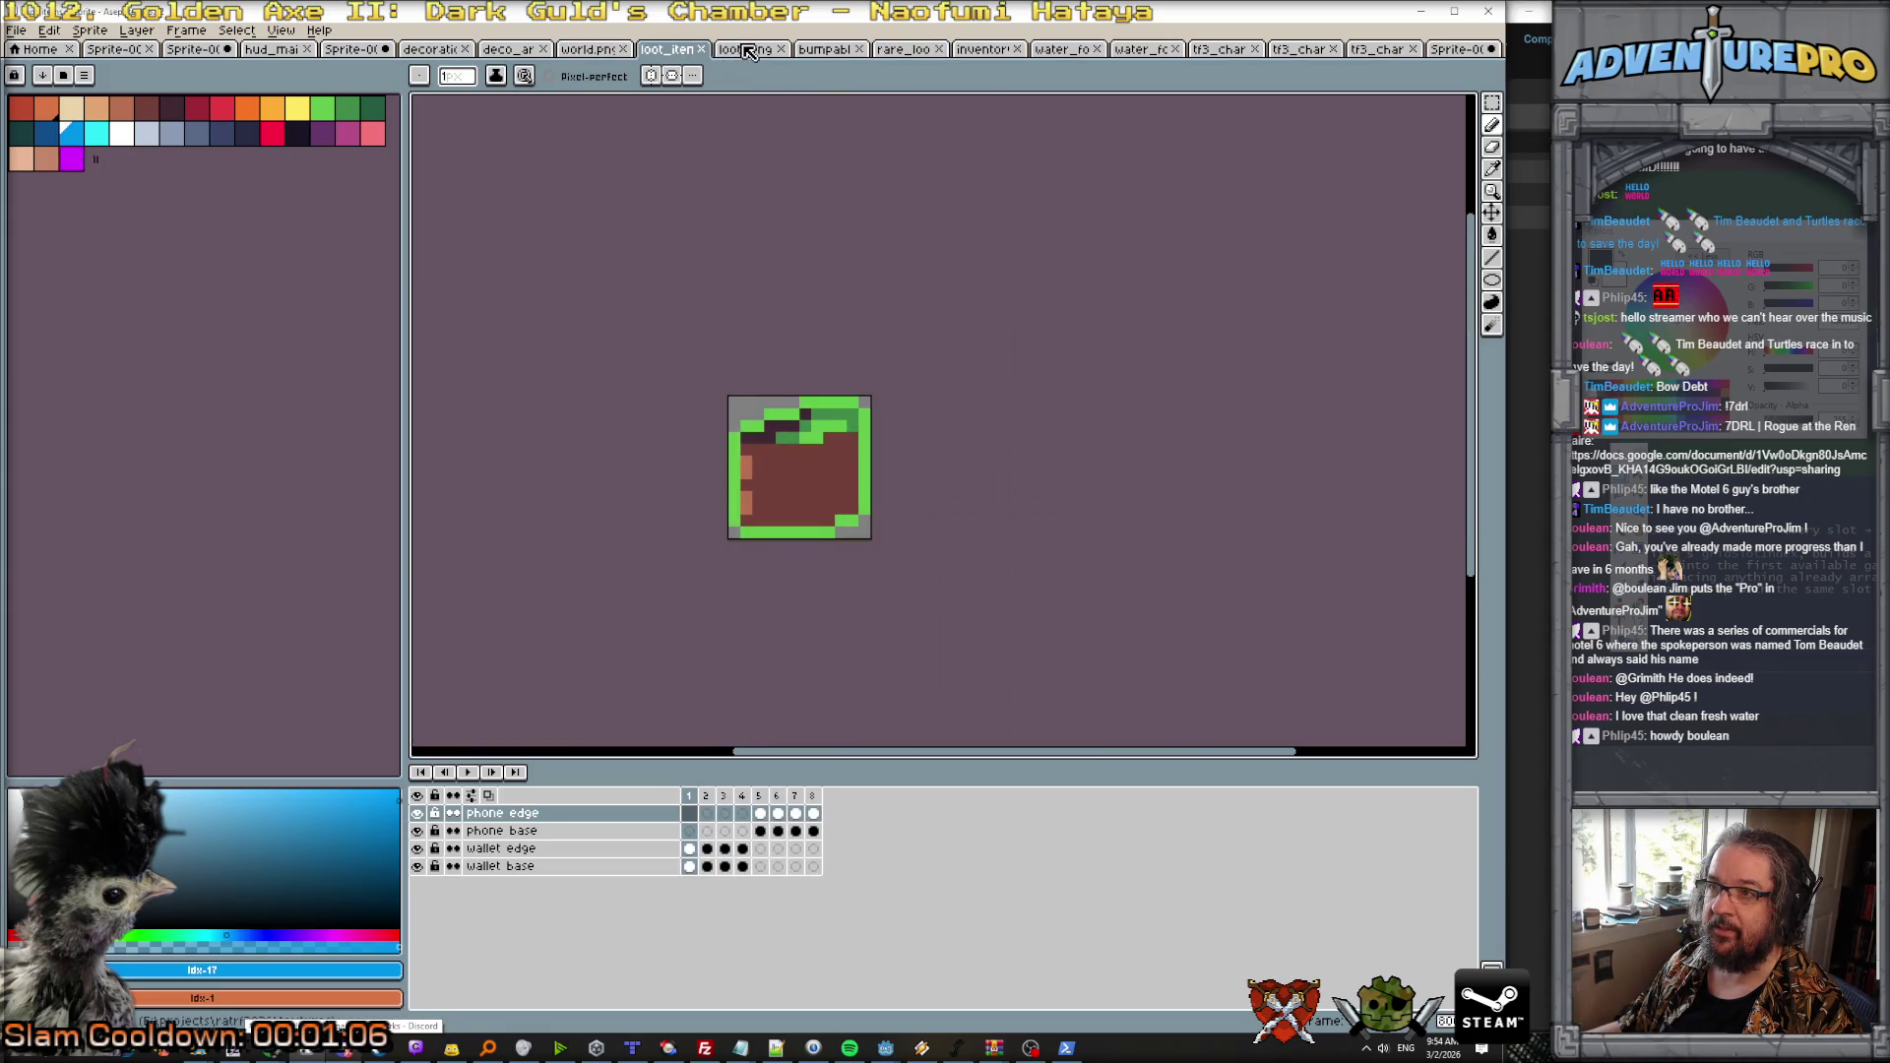
pyautogui.click(748, 51)
pyautogui.click(837, 54)
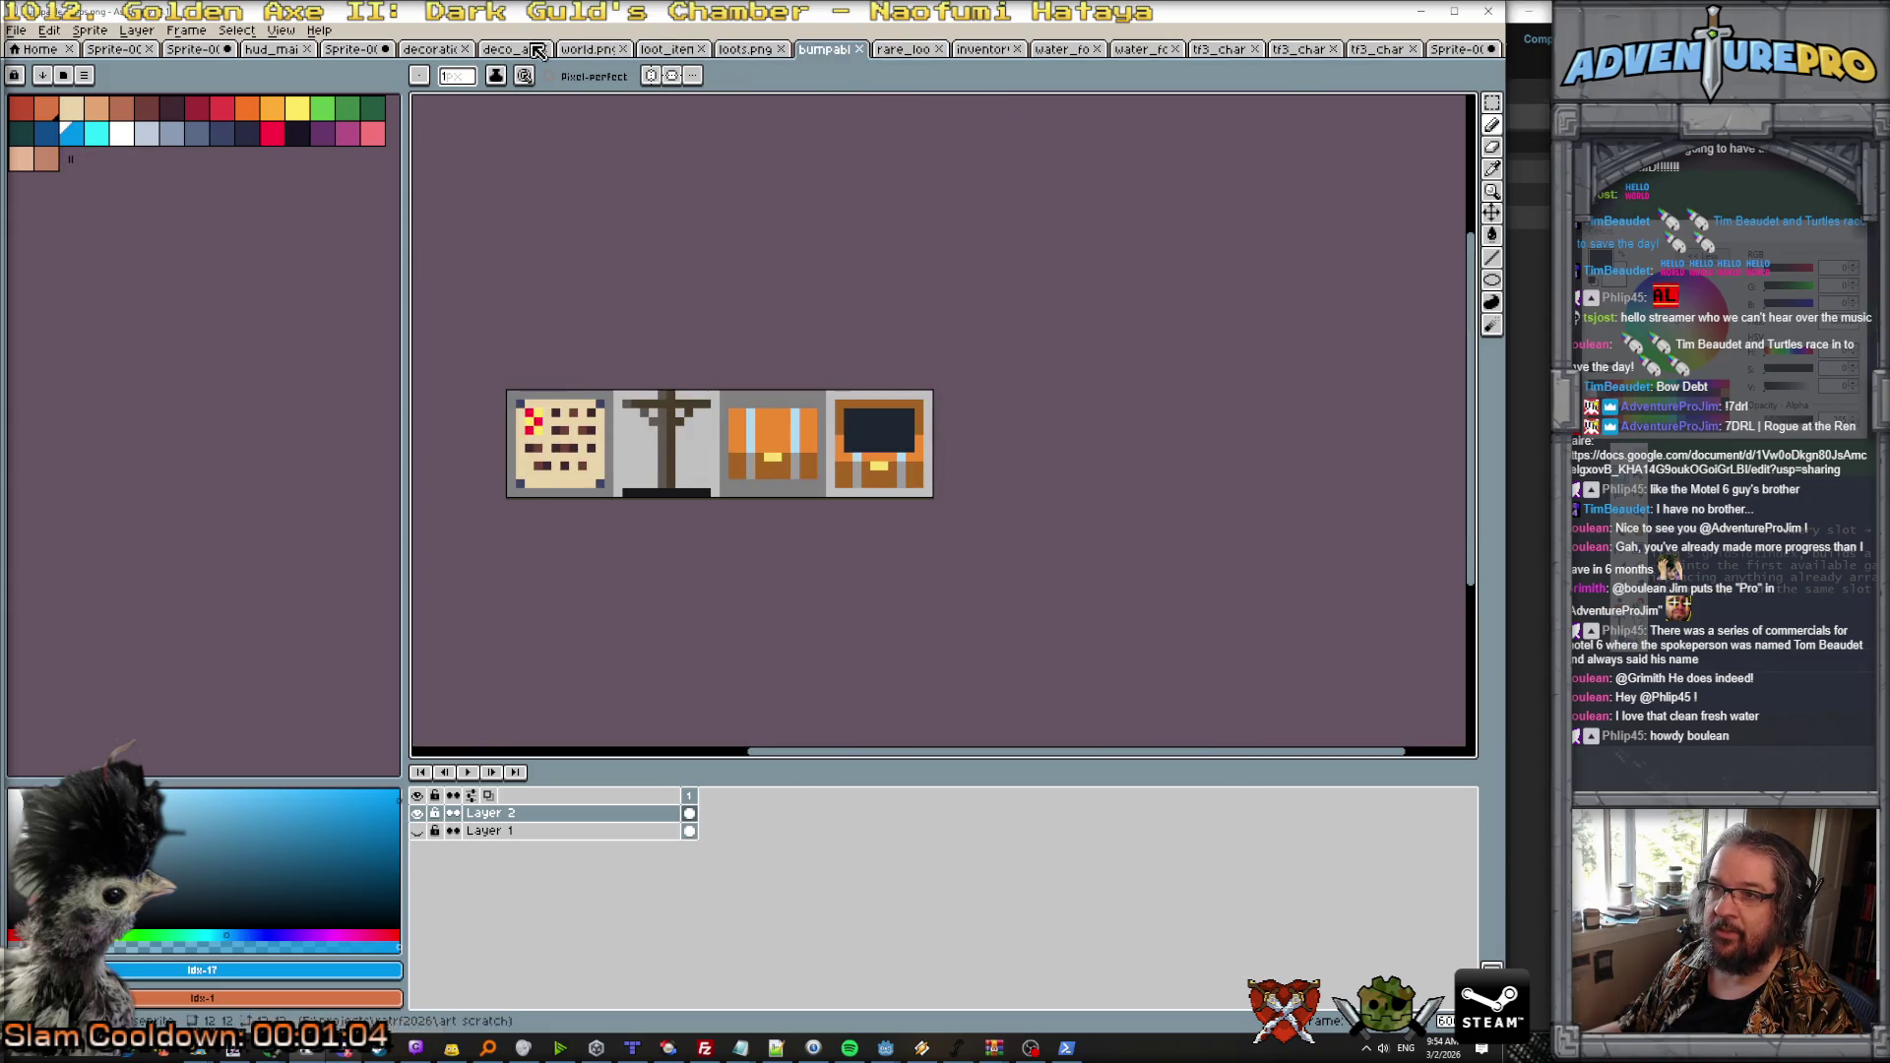
pyautogui.click(532, 51)
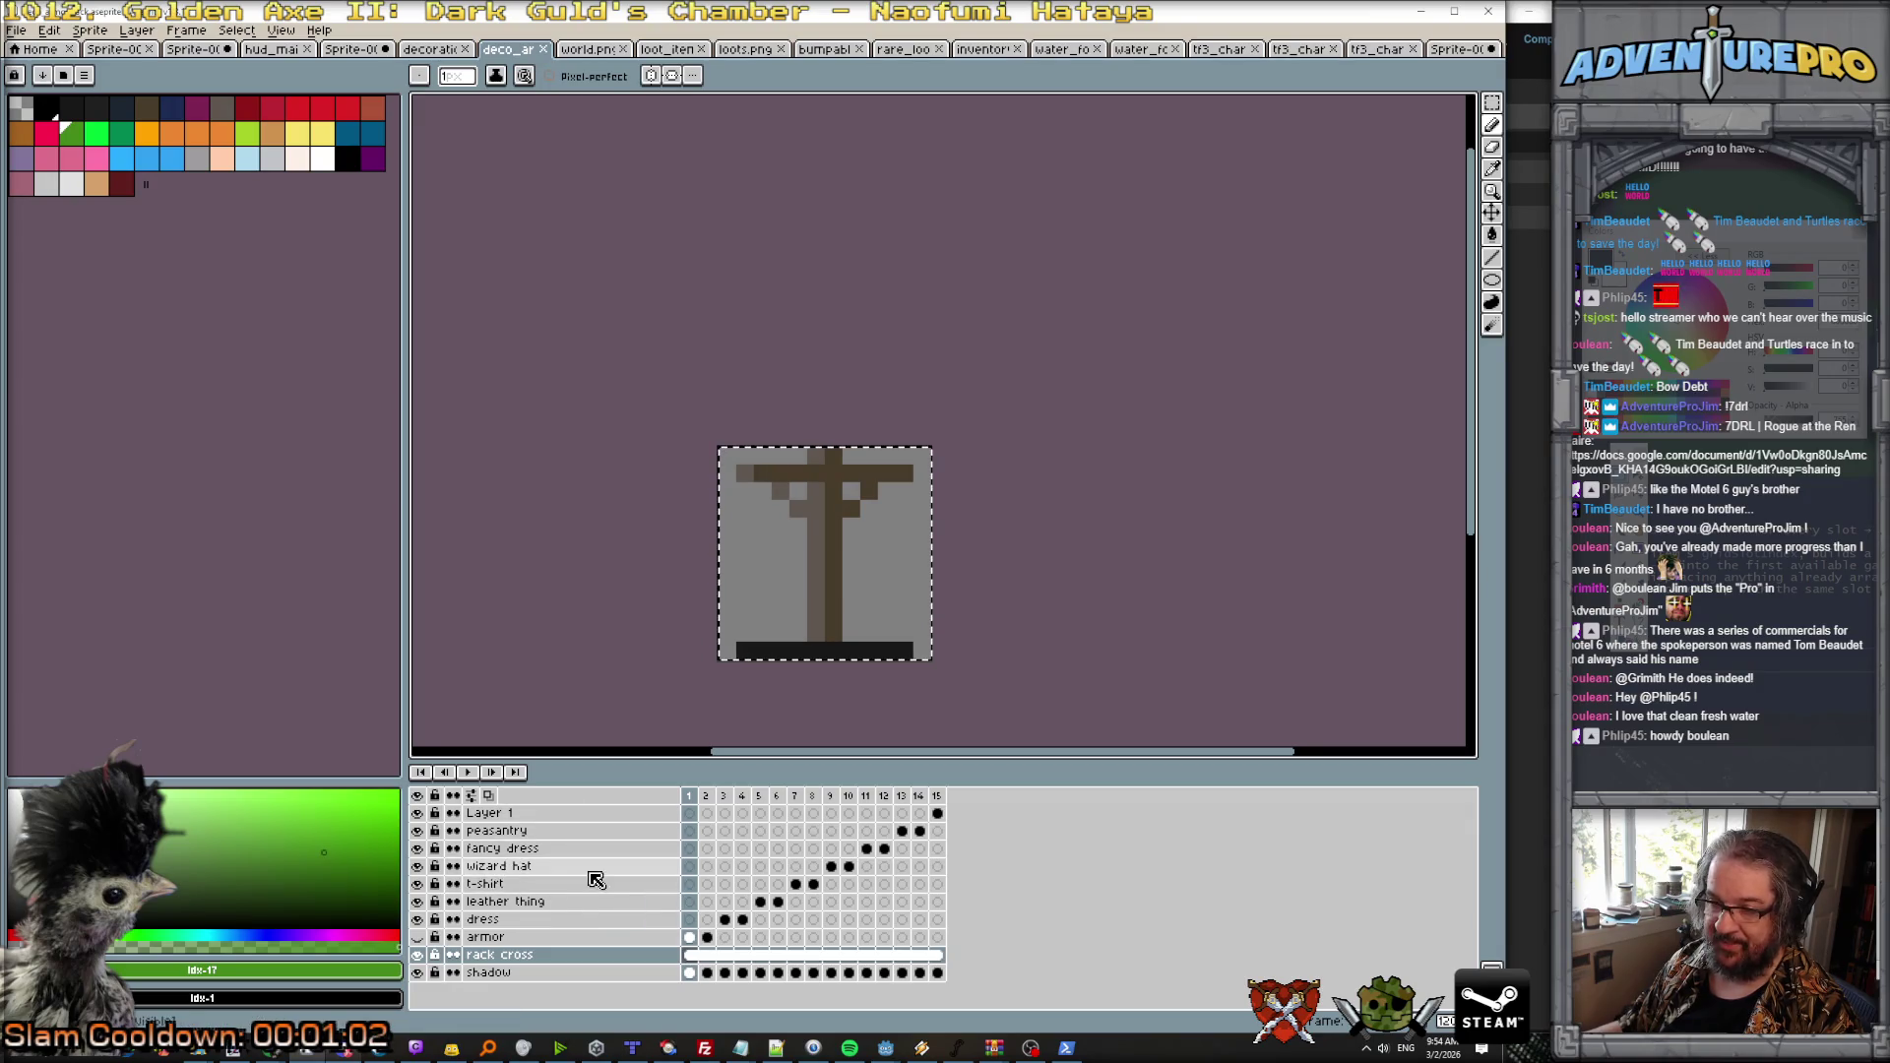
# Step: Show the armor layer and step through the outfit frames, from dresses to peasantry
pyautogui.click(419, 936)
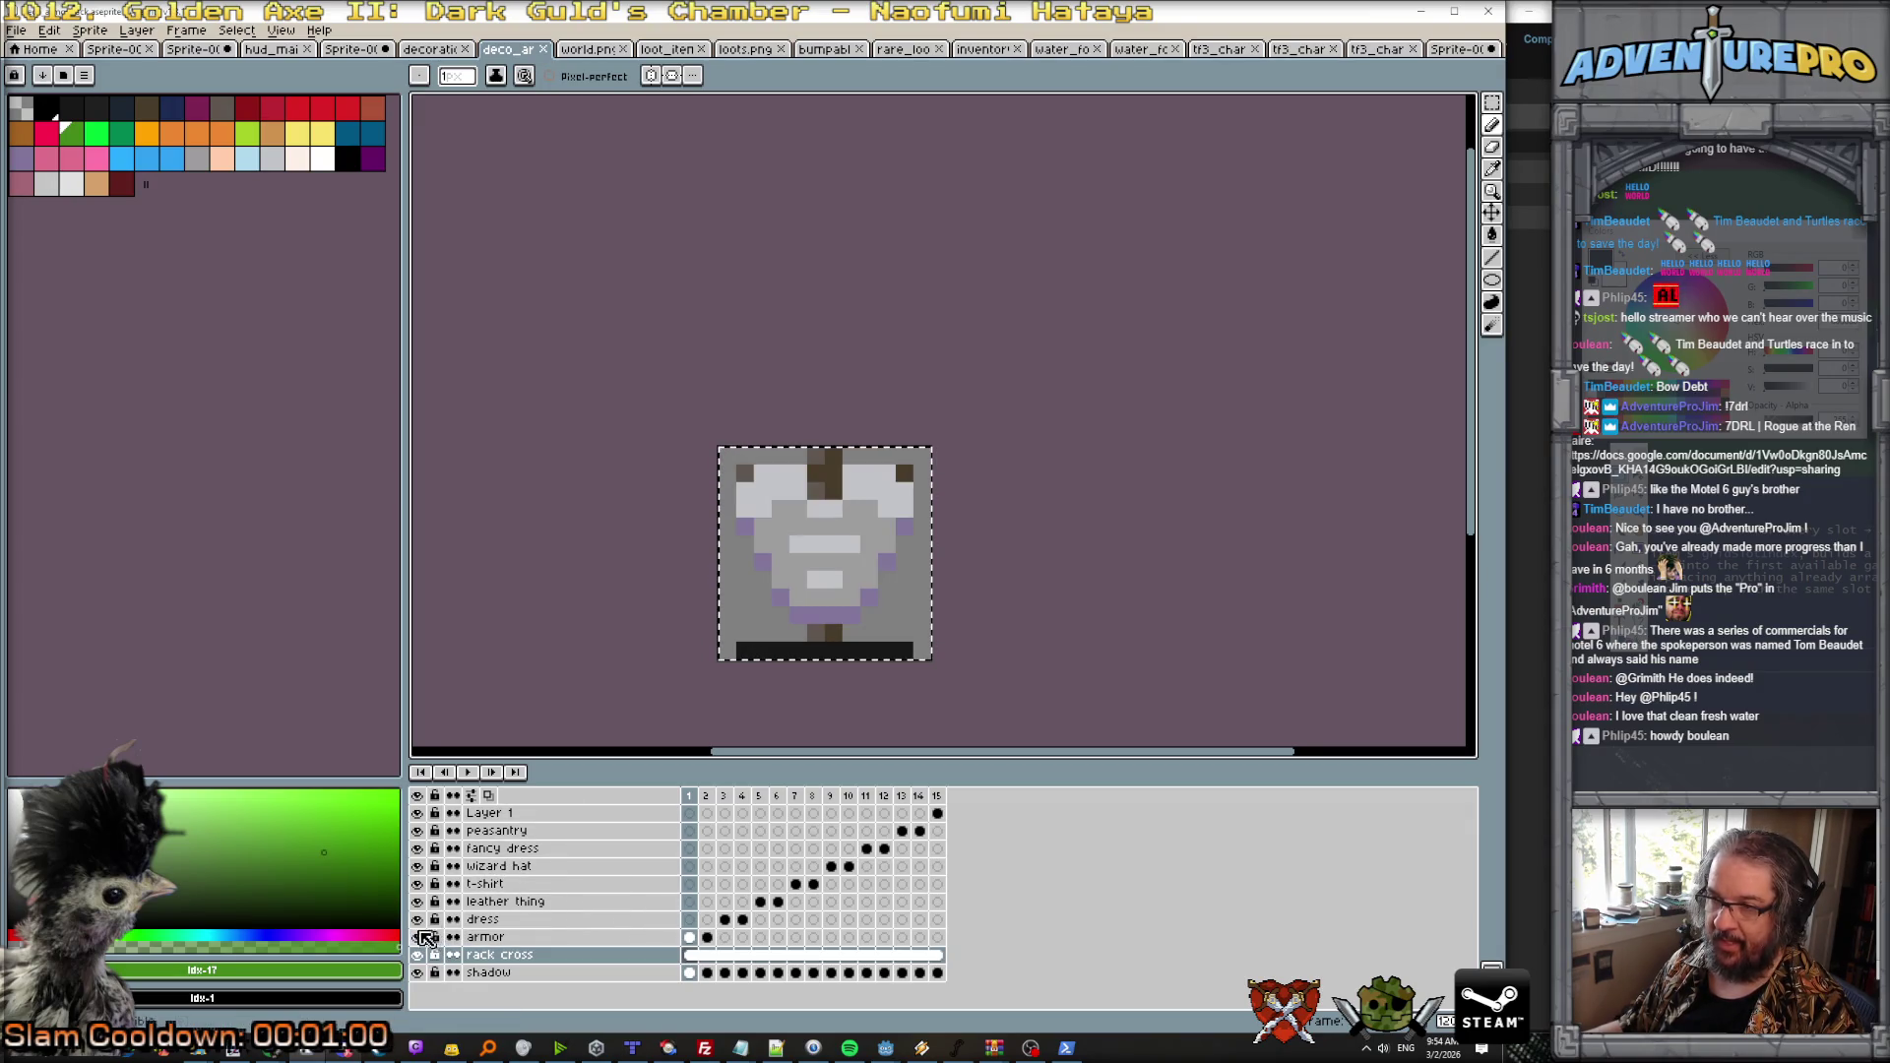
pyautogui.click(688, 796)
pyautogui.press('Right')
pyautogui.press('Right')
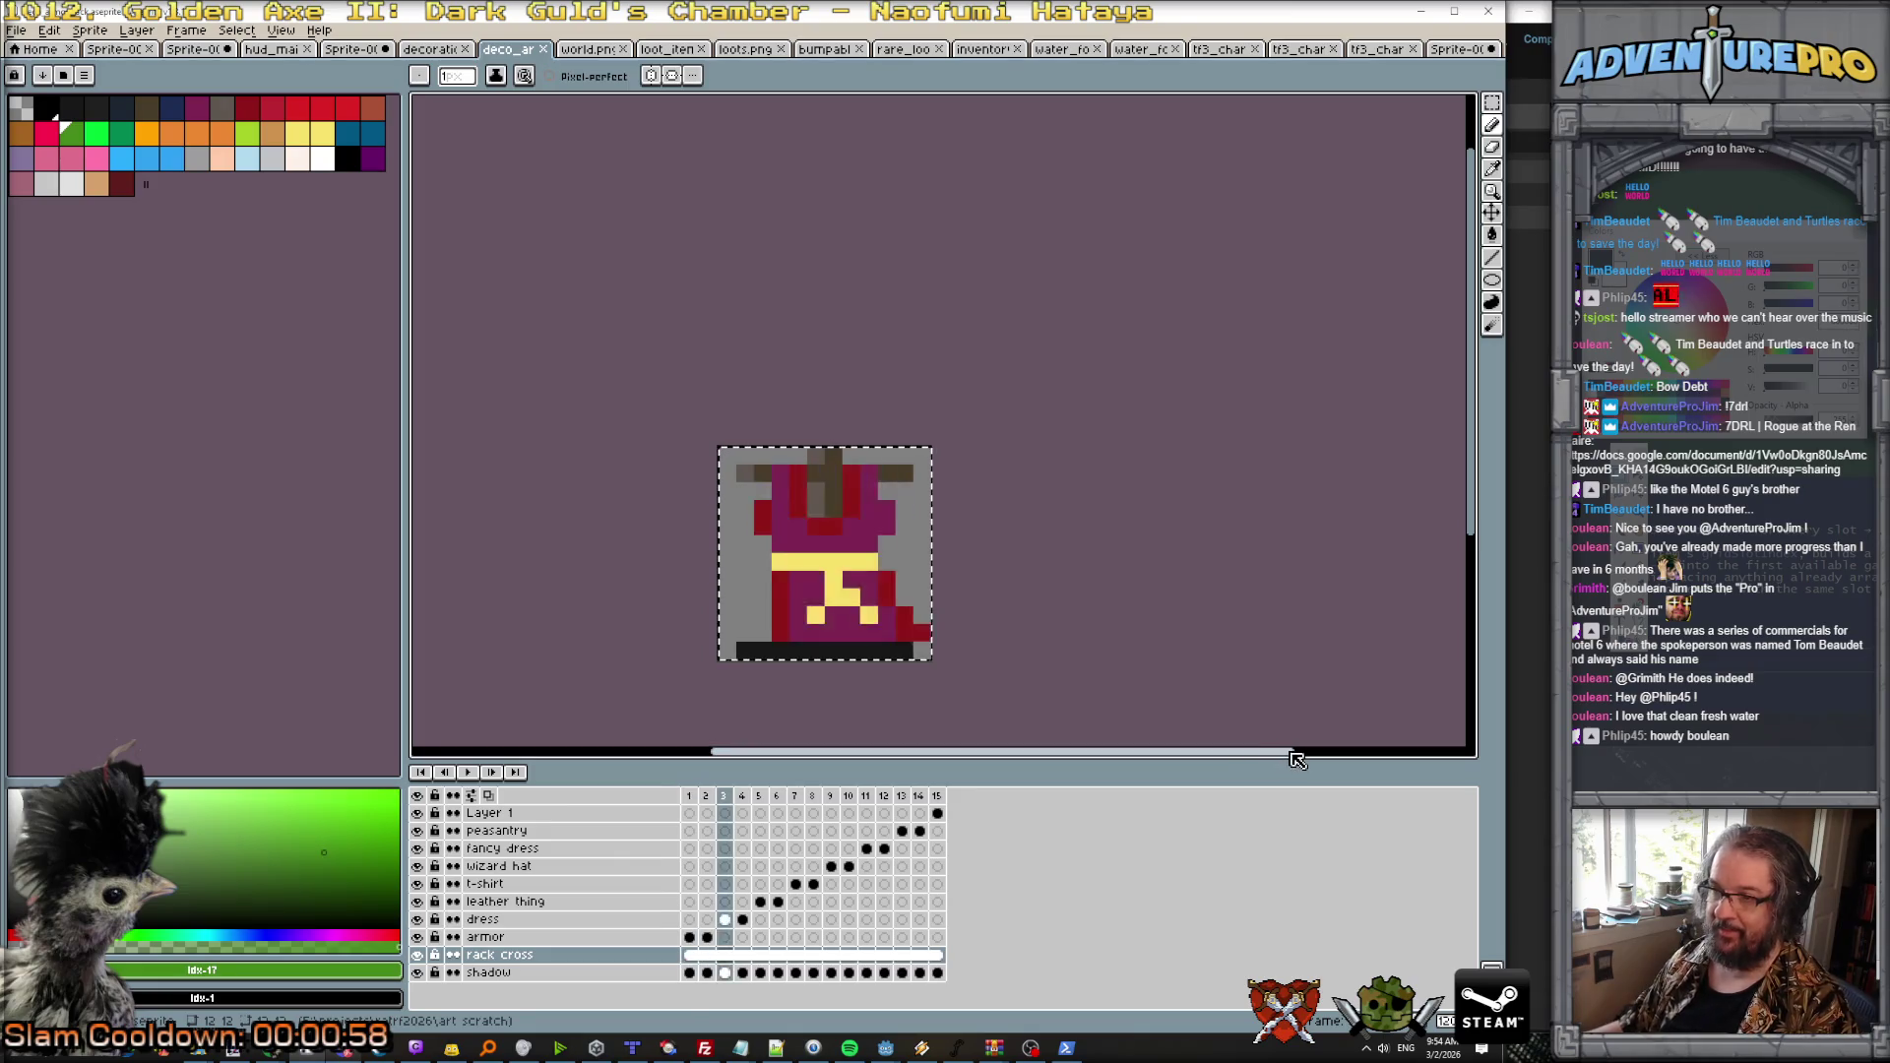
pyautogui.press('Right')
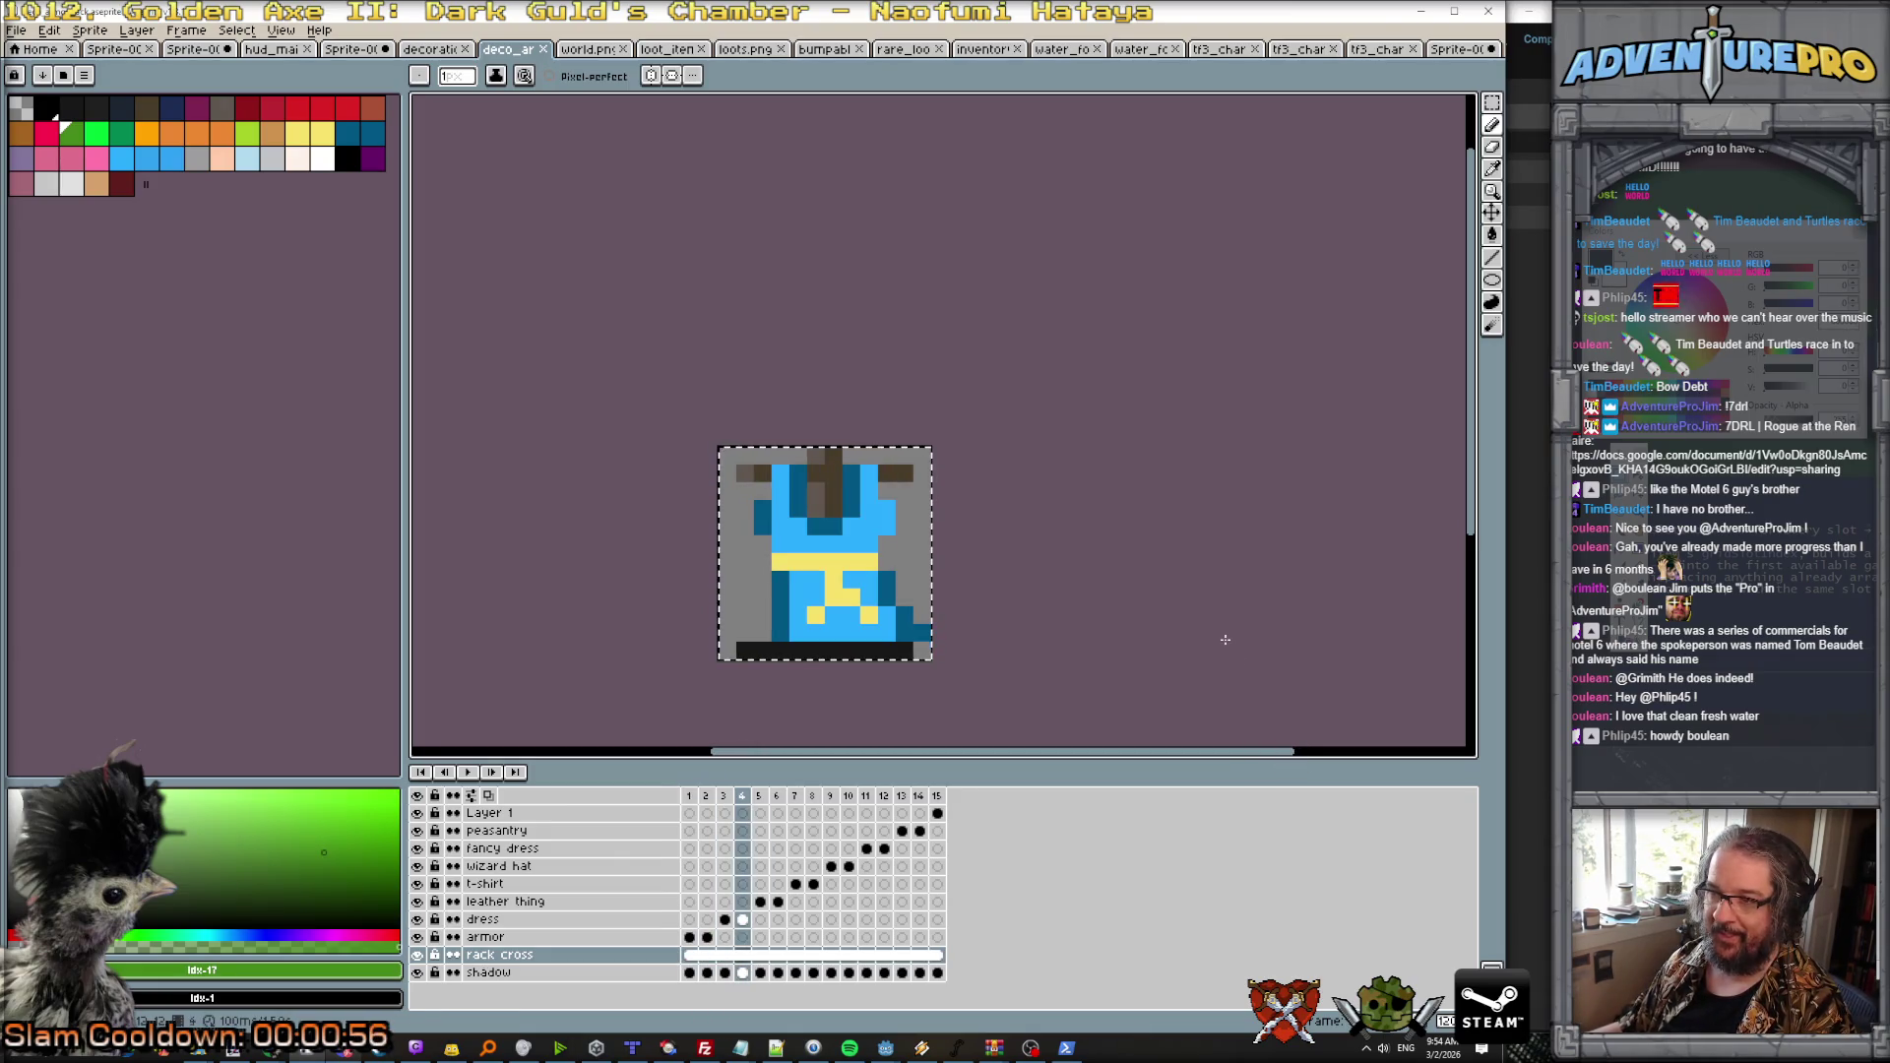
pyautogui.press('Right')
pyautogui.press('Left')
pyautogui.press('Left')
pyautogui.press('Right')
pyautogui.press('Left')
pyautogui.press('Right')
pyautogui.press('Left')
pyautogui.press('Right')
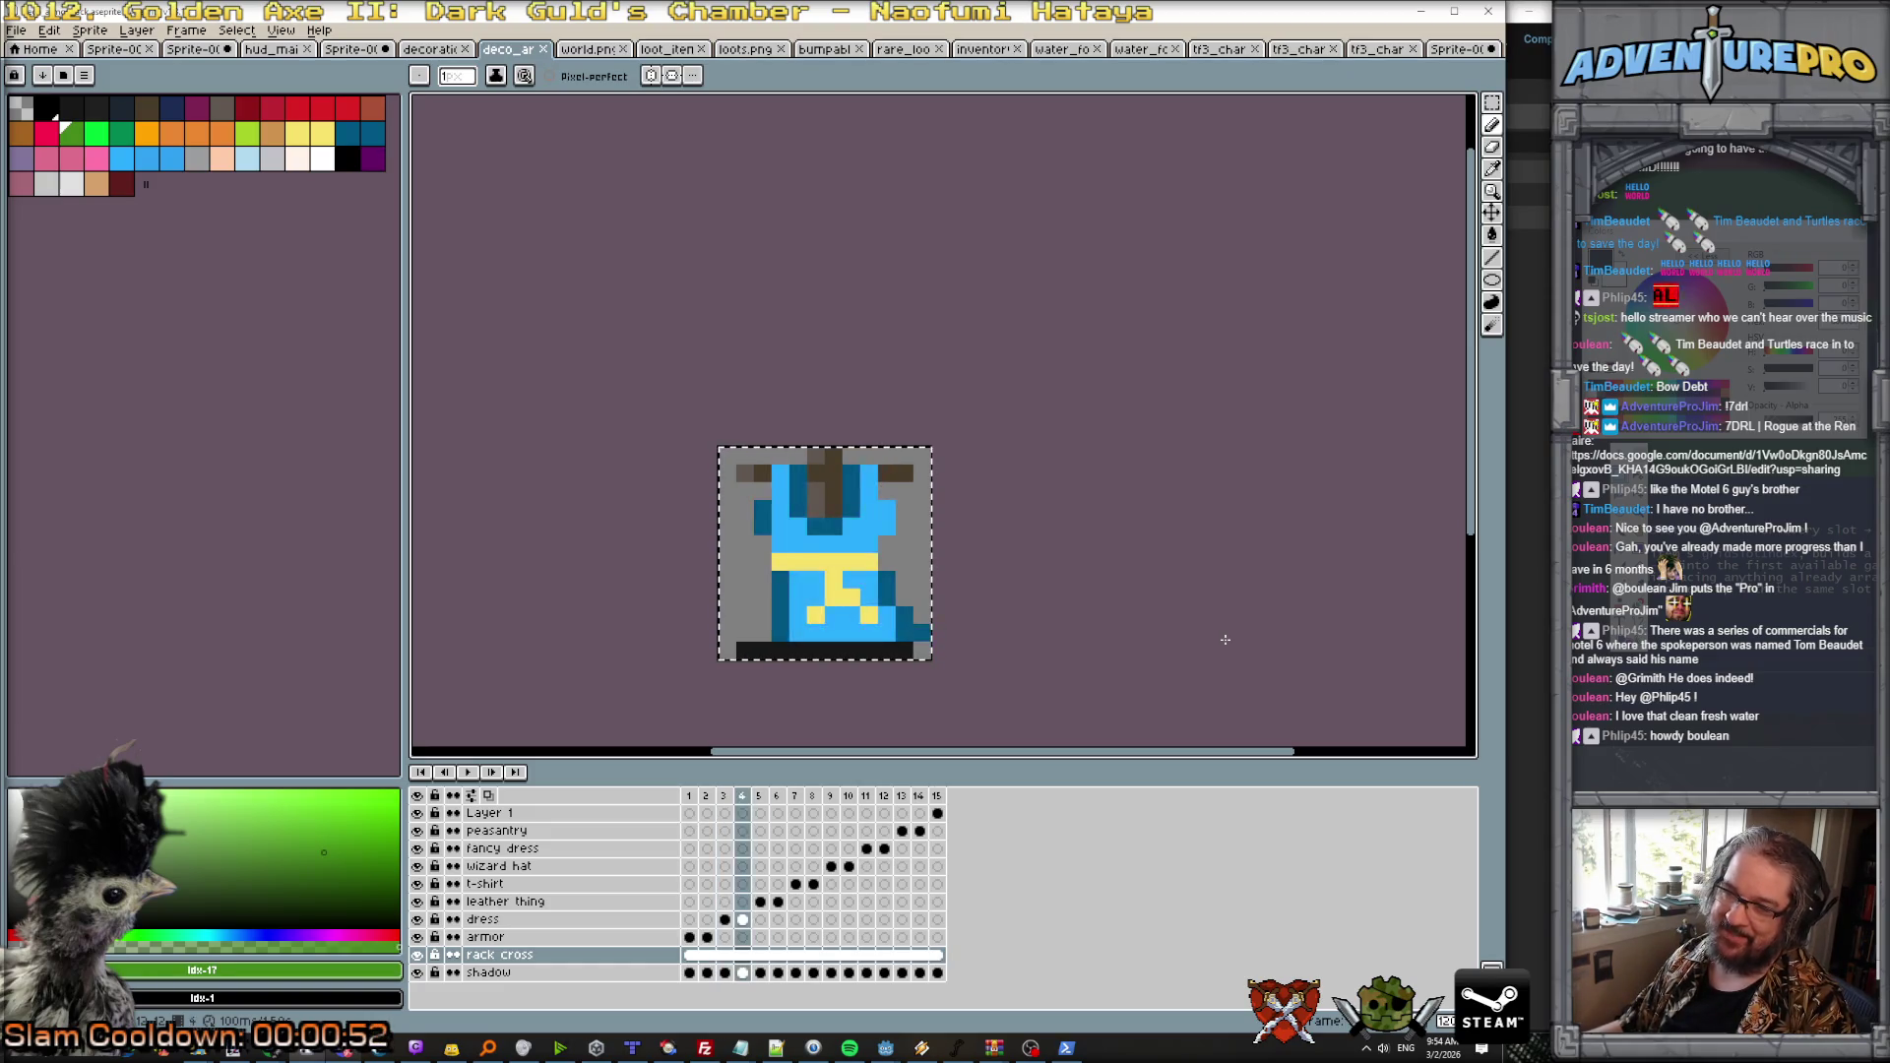
pyautogui.press('Right')
pyautogui.press('Right')
pyautogui.press('Left')
pyautogui.press('Right')
pyautogui.press('Left')
pyautogui.press('Right')
pyautogui.press('Right')
pyautogui.press('Right')
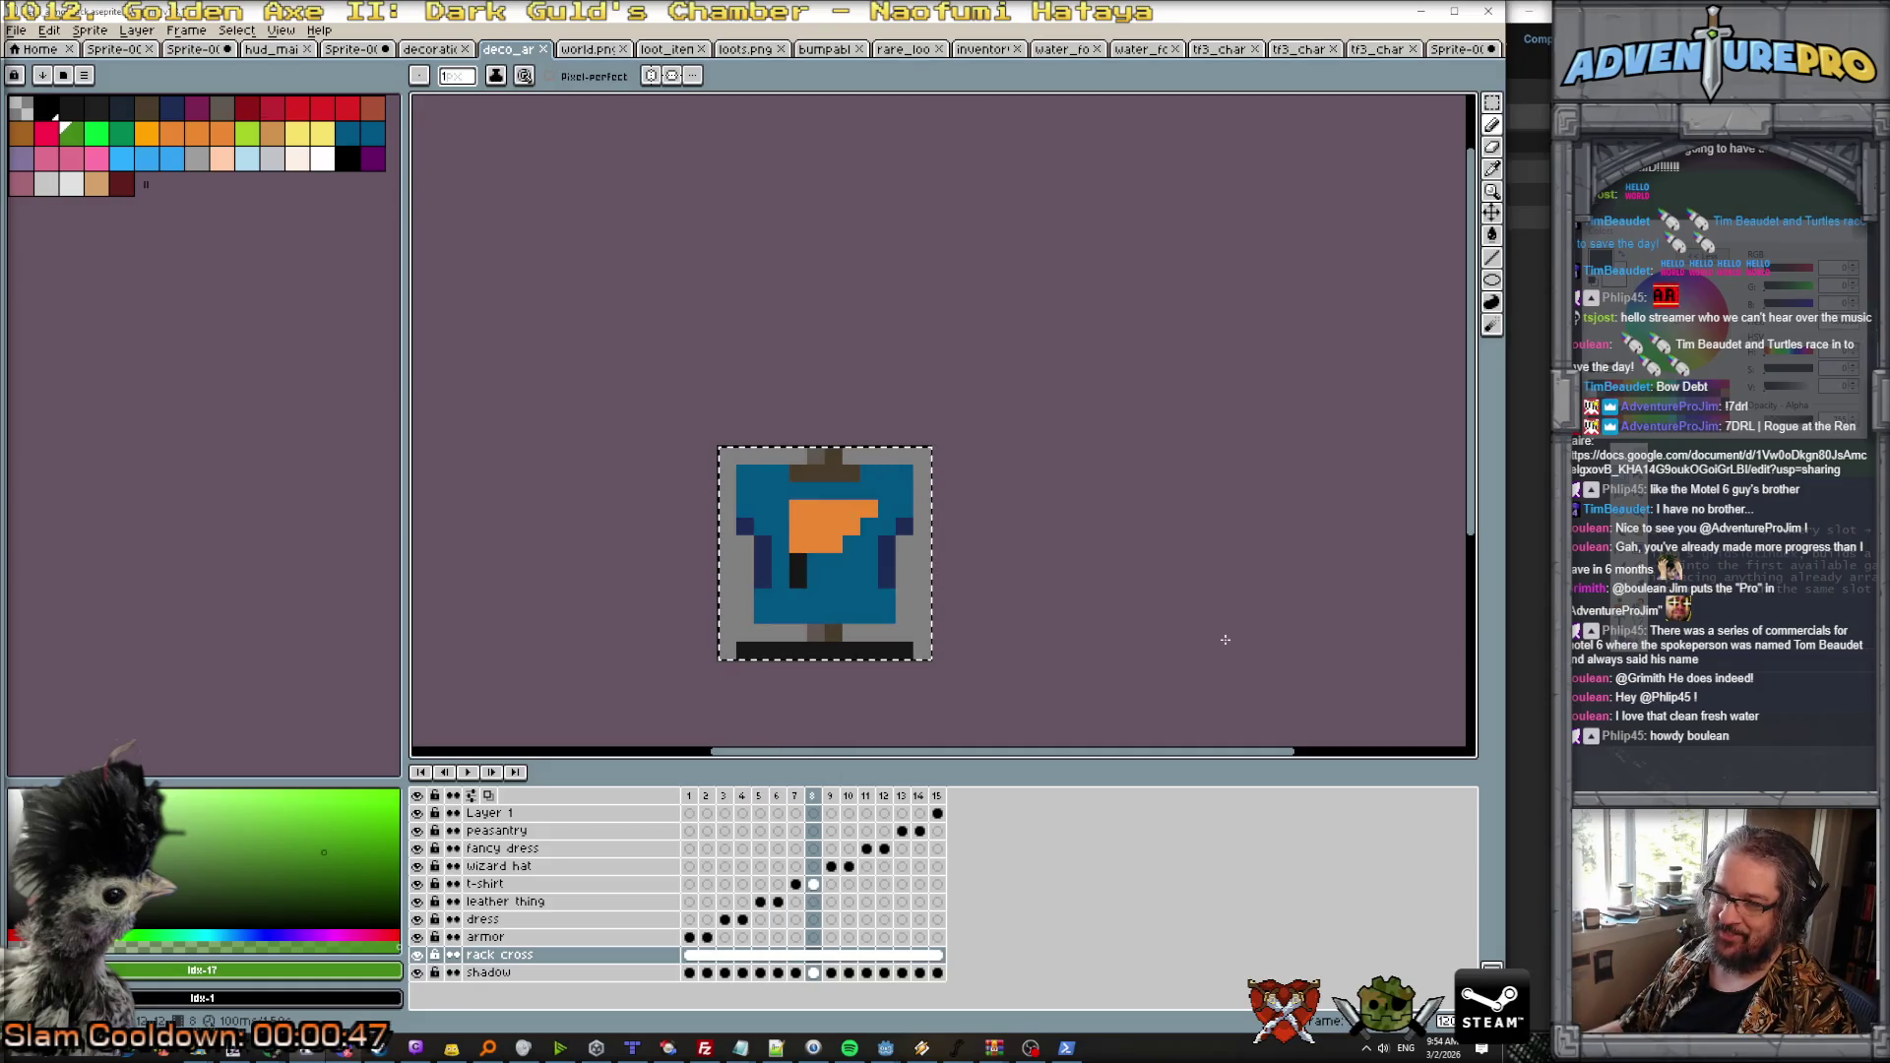
pyautogui.press('Right')
pyautogui.press('Right')
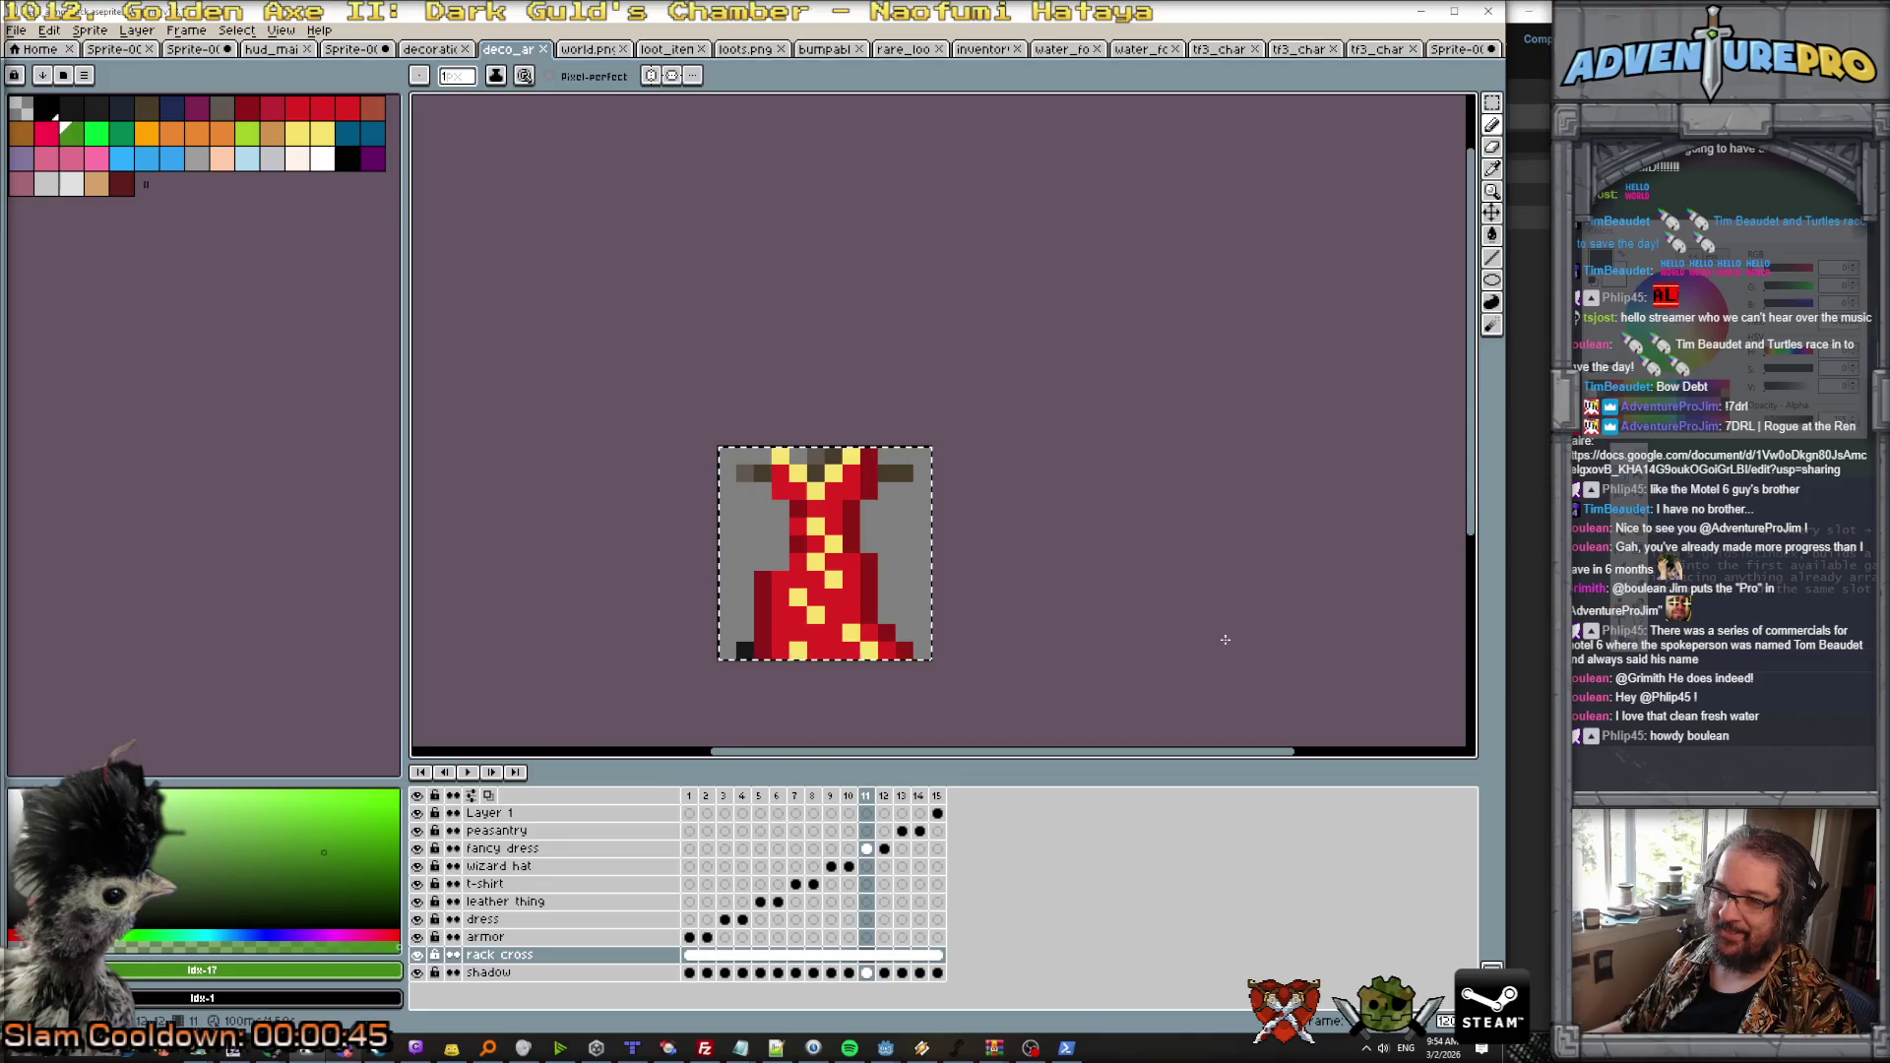
pyautogui.press('Right')
pyautogui.press('Left')
pyautogui.press('Right')
pyautogui.press('Right')
pyautogui.press('Right')
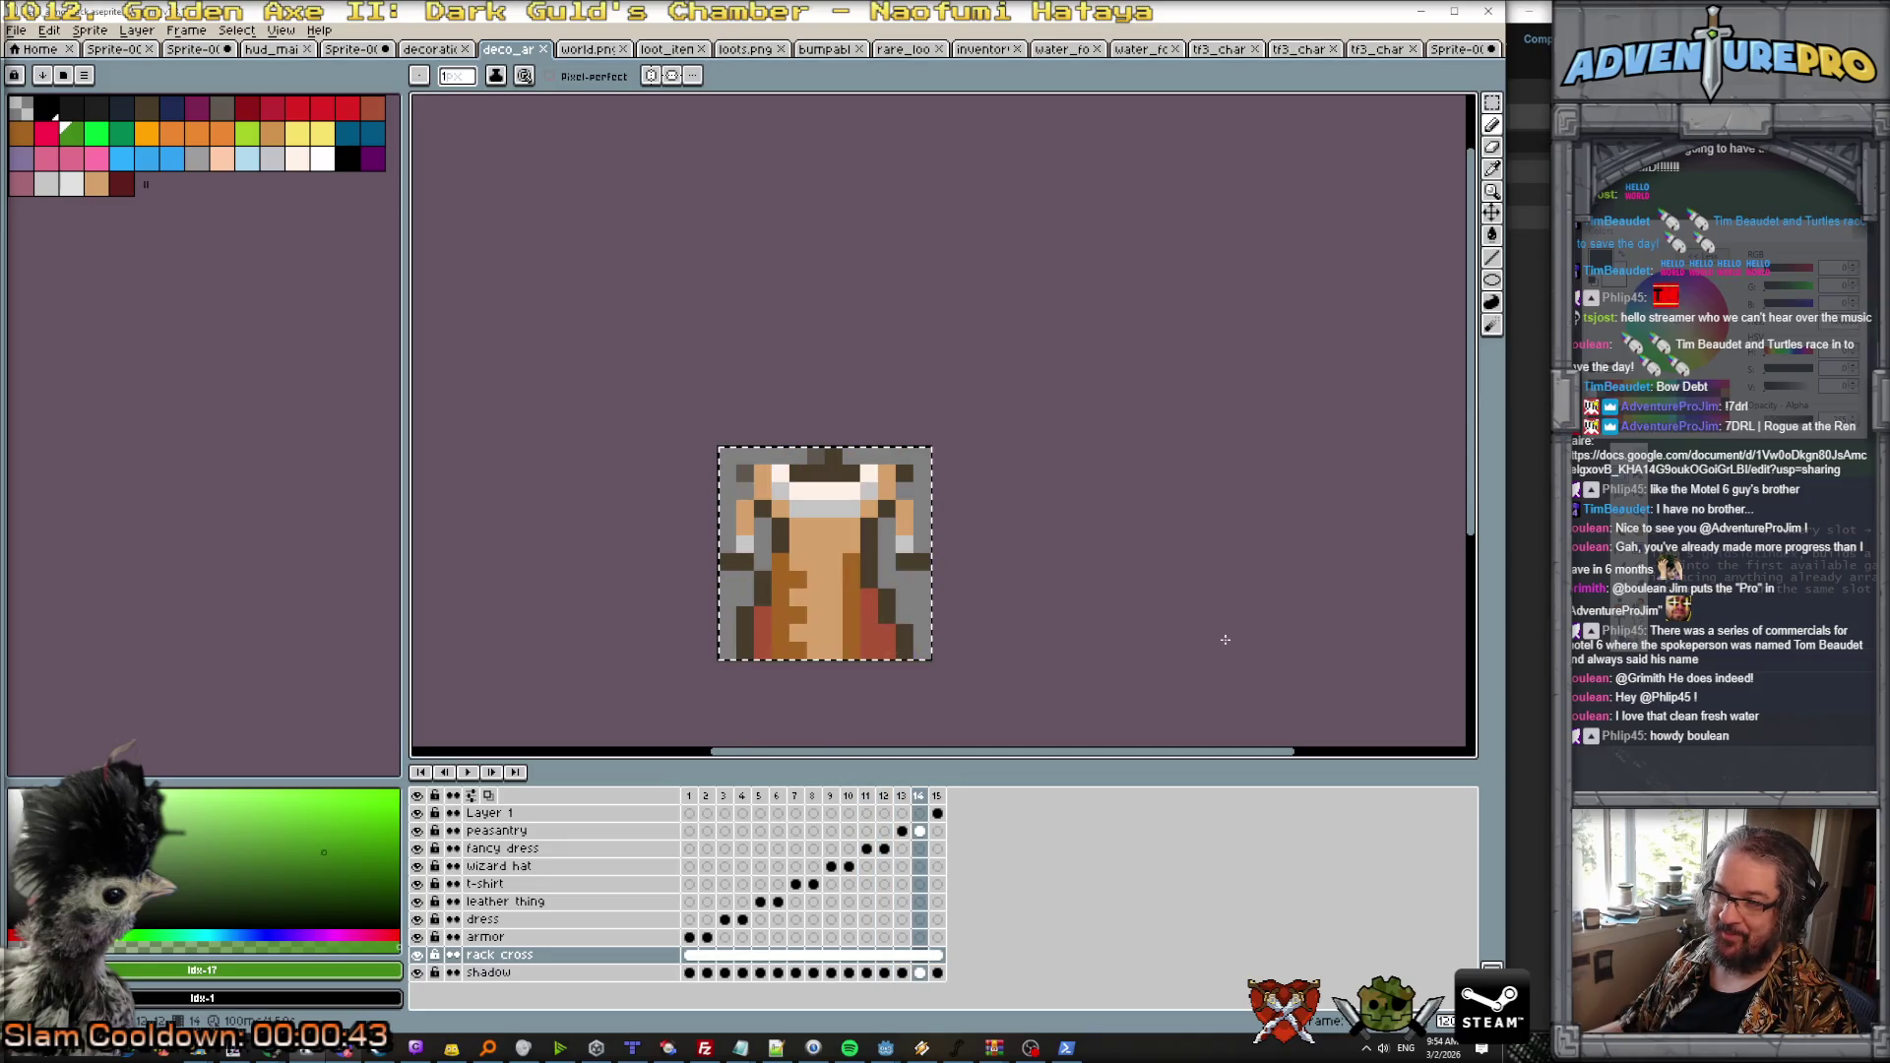
pyautogui.press('Right')
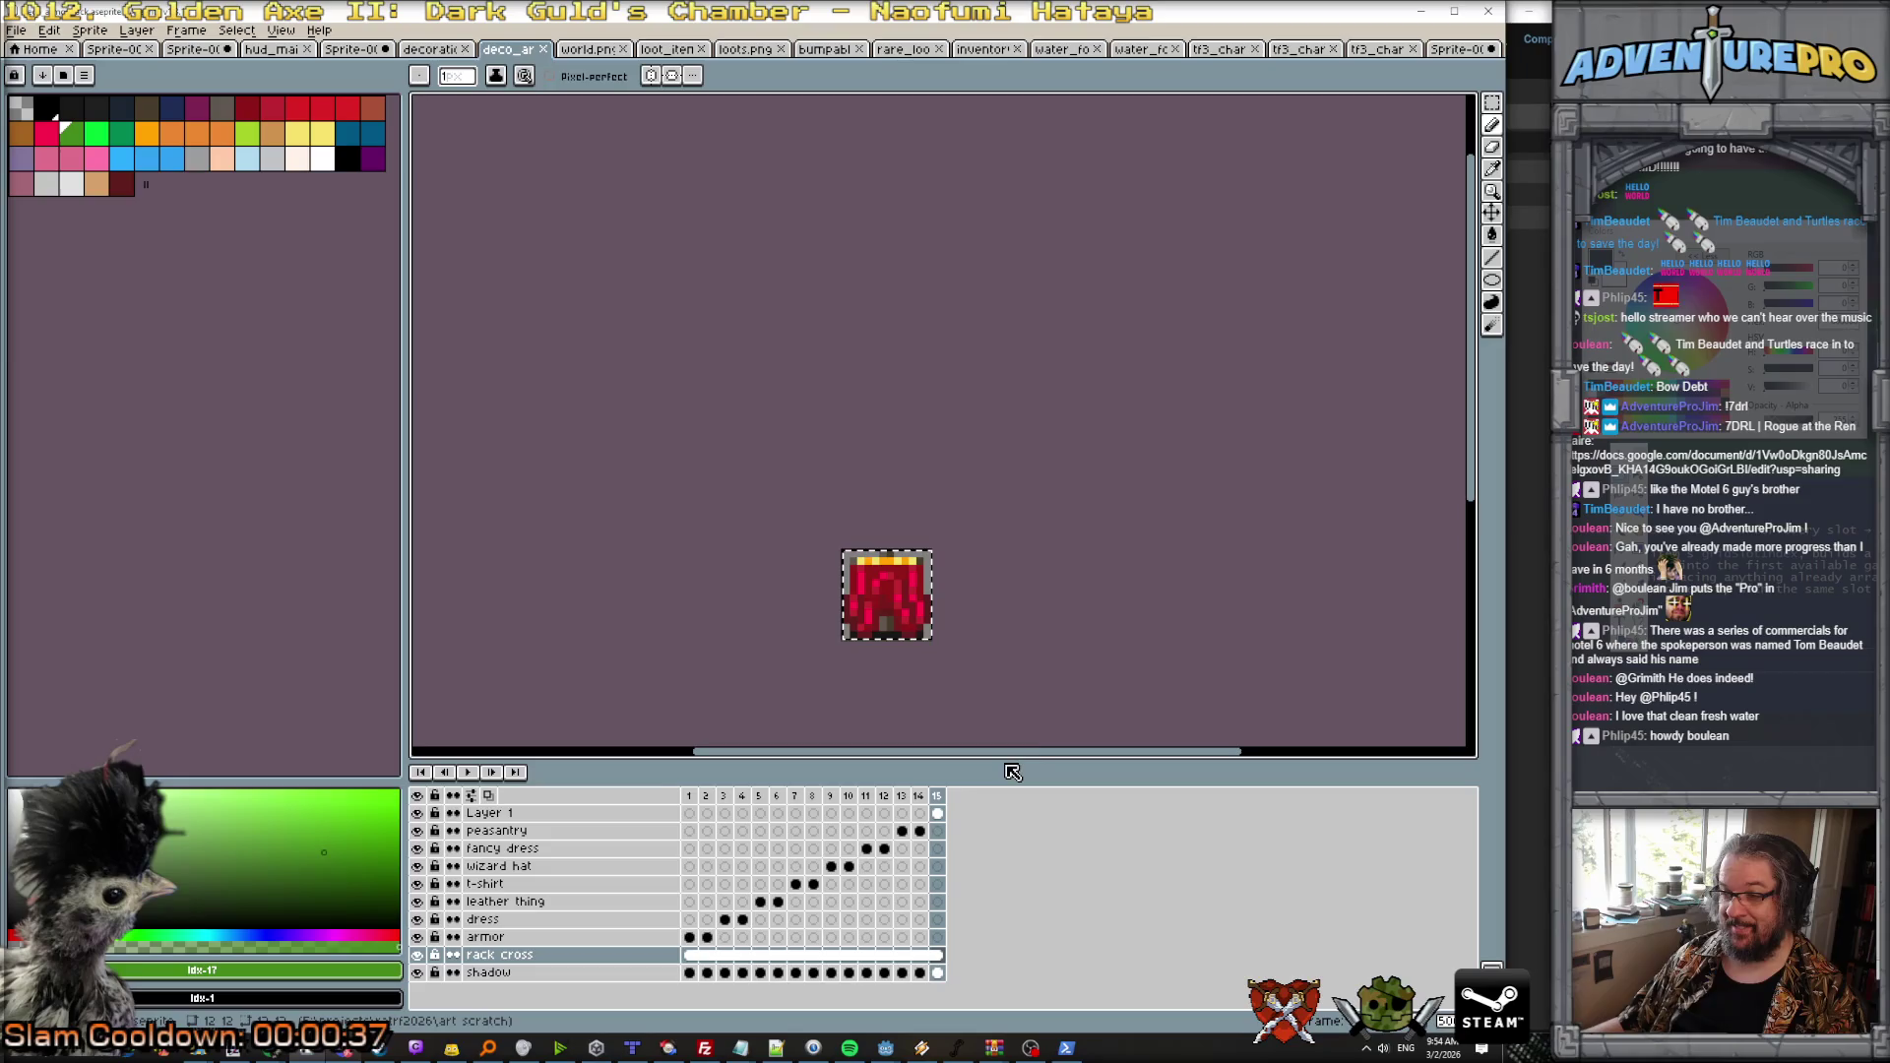
# Step: Enlarge the frame timeline panel and step back to frame 4
pyautogui.moveTo(1003, 760); pyautogui.dragTo(1004, 692)
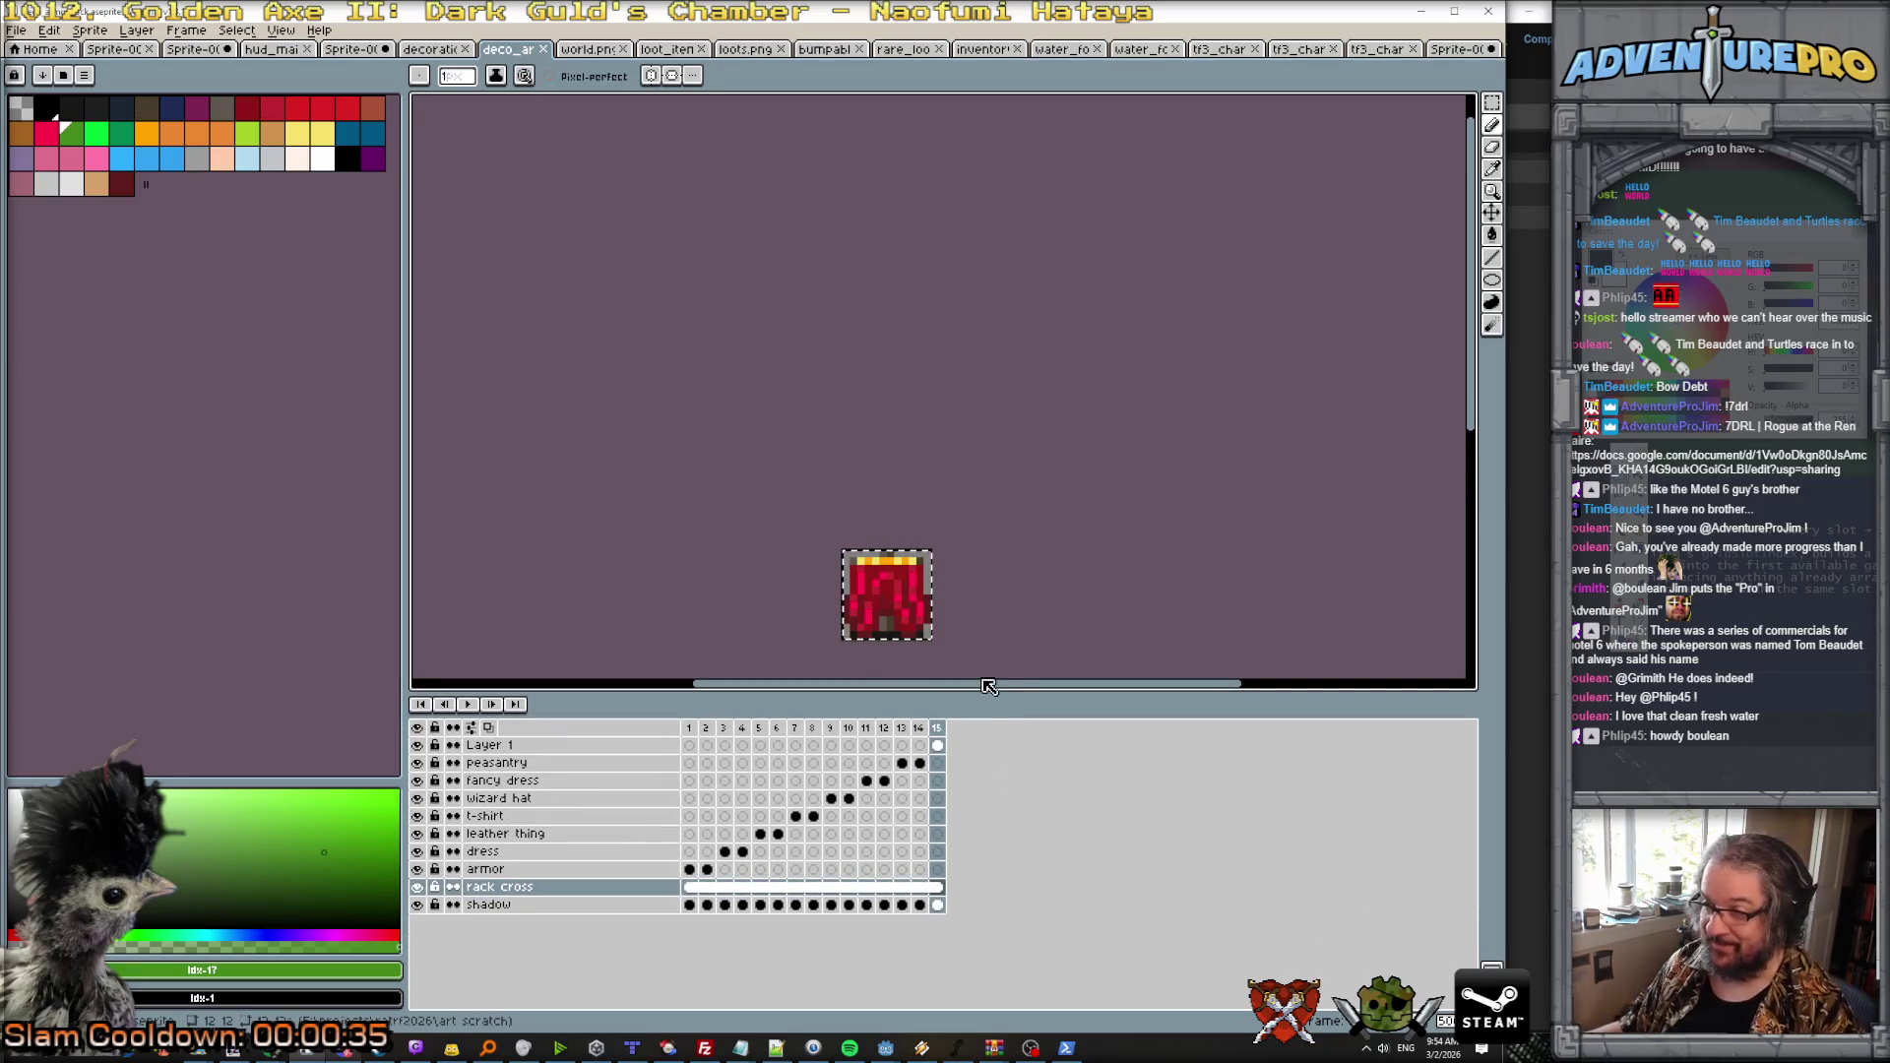
pyautogui.press('Left')
pyautogui.press('Left')
pyautogui.press('Left')
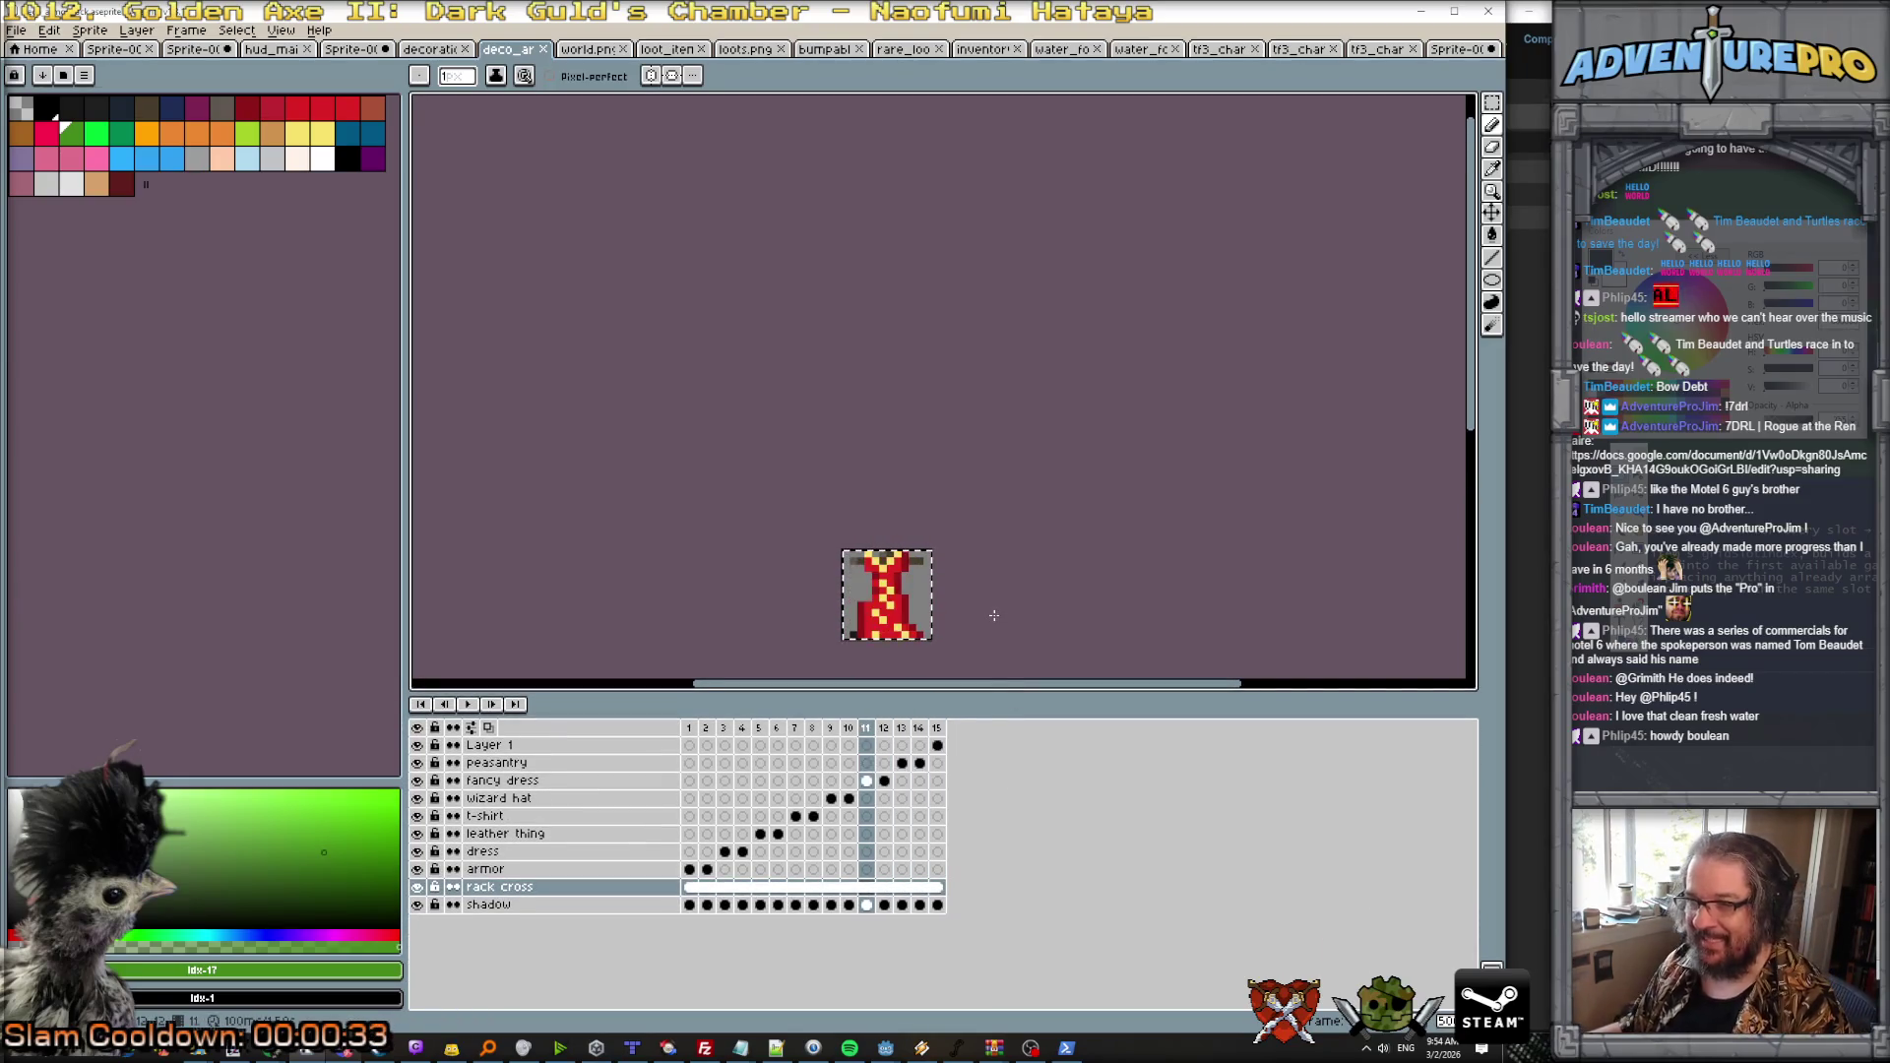
pyautogui.press('Left')
pyautogui.press('Left')
pyautogui.press('Left')
pyautogui.press('Right')
pyautogui.press('Right')
pyautogui.press('Right')
pyautogui.press('Right')
pyautogui.press('Right')
pyautogui.press('Right')
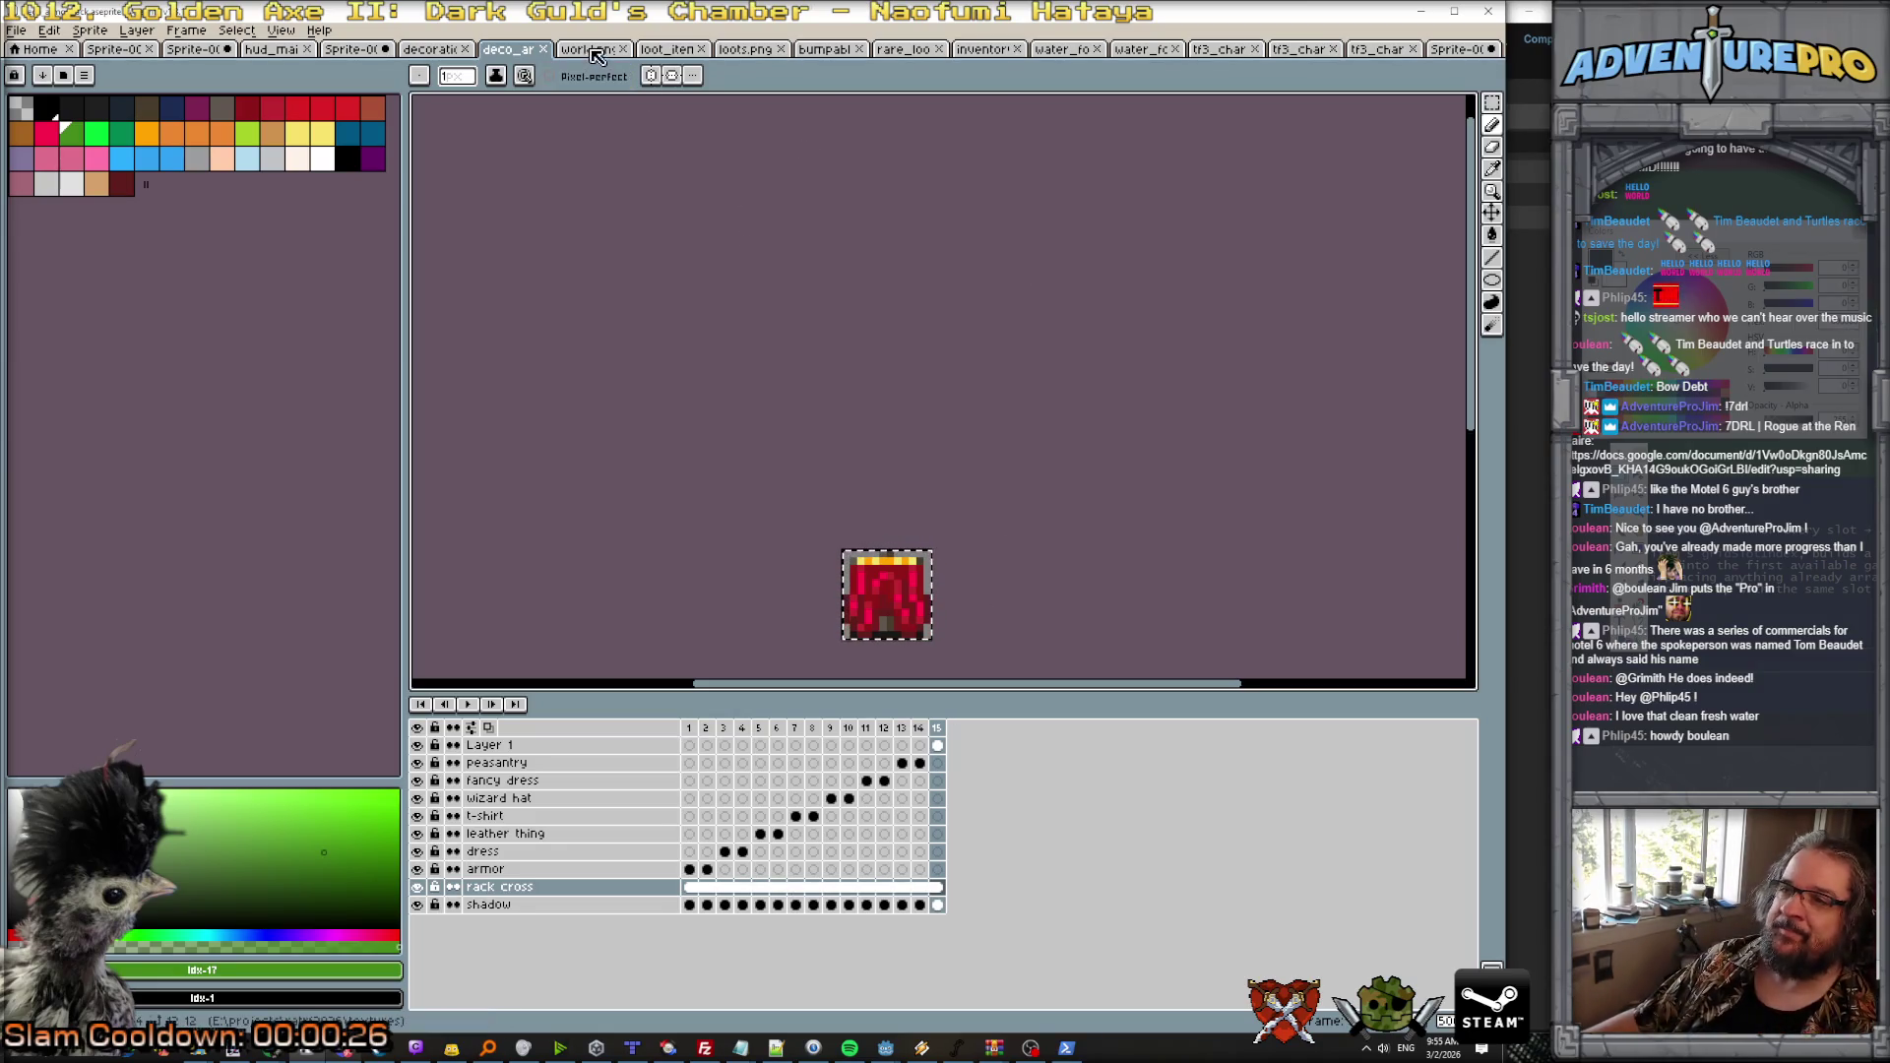
# Step: Open the wallet and phone loot sprite and view its coloured-outline frames 2–8
pyautogui.click(757, 54)
pyautogui.hotkey('ctrl', 'Tab')
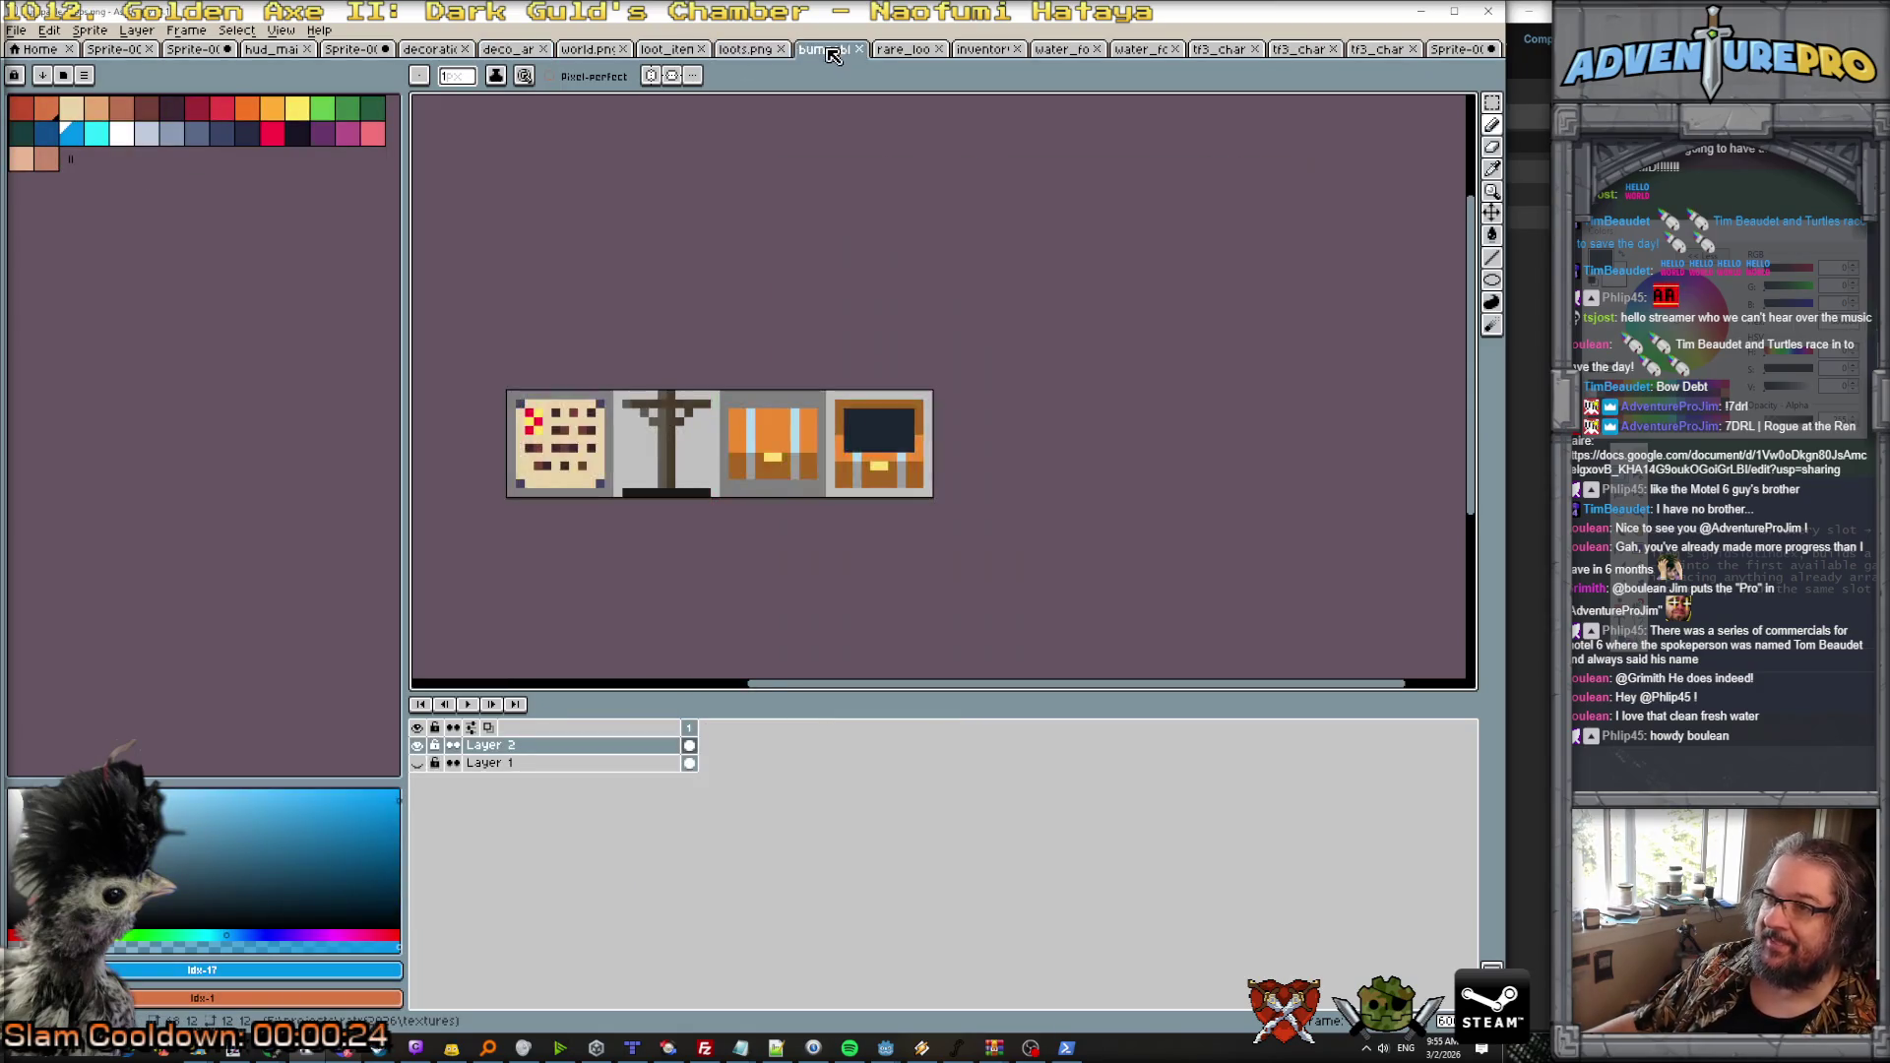
pyautogui.click(680, 53)
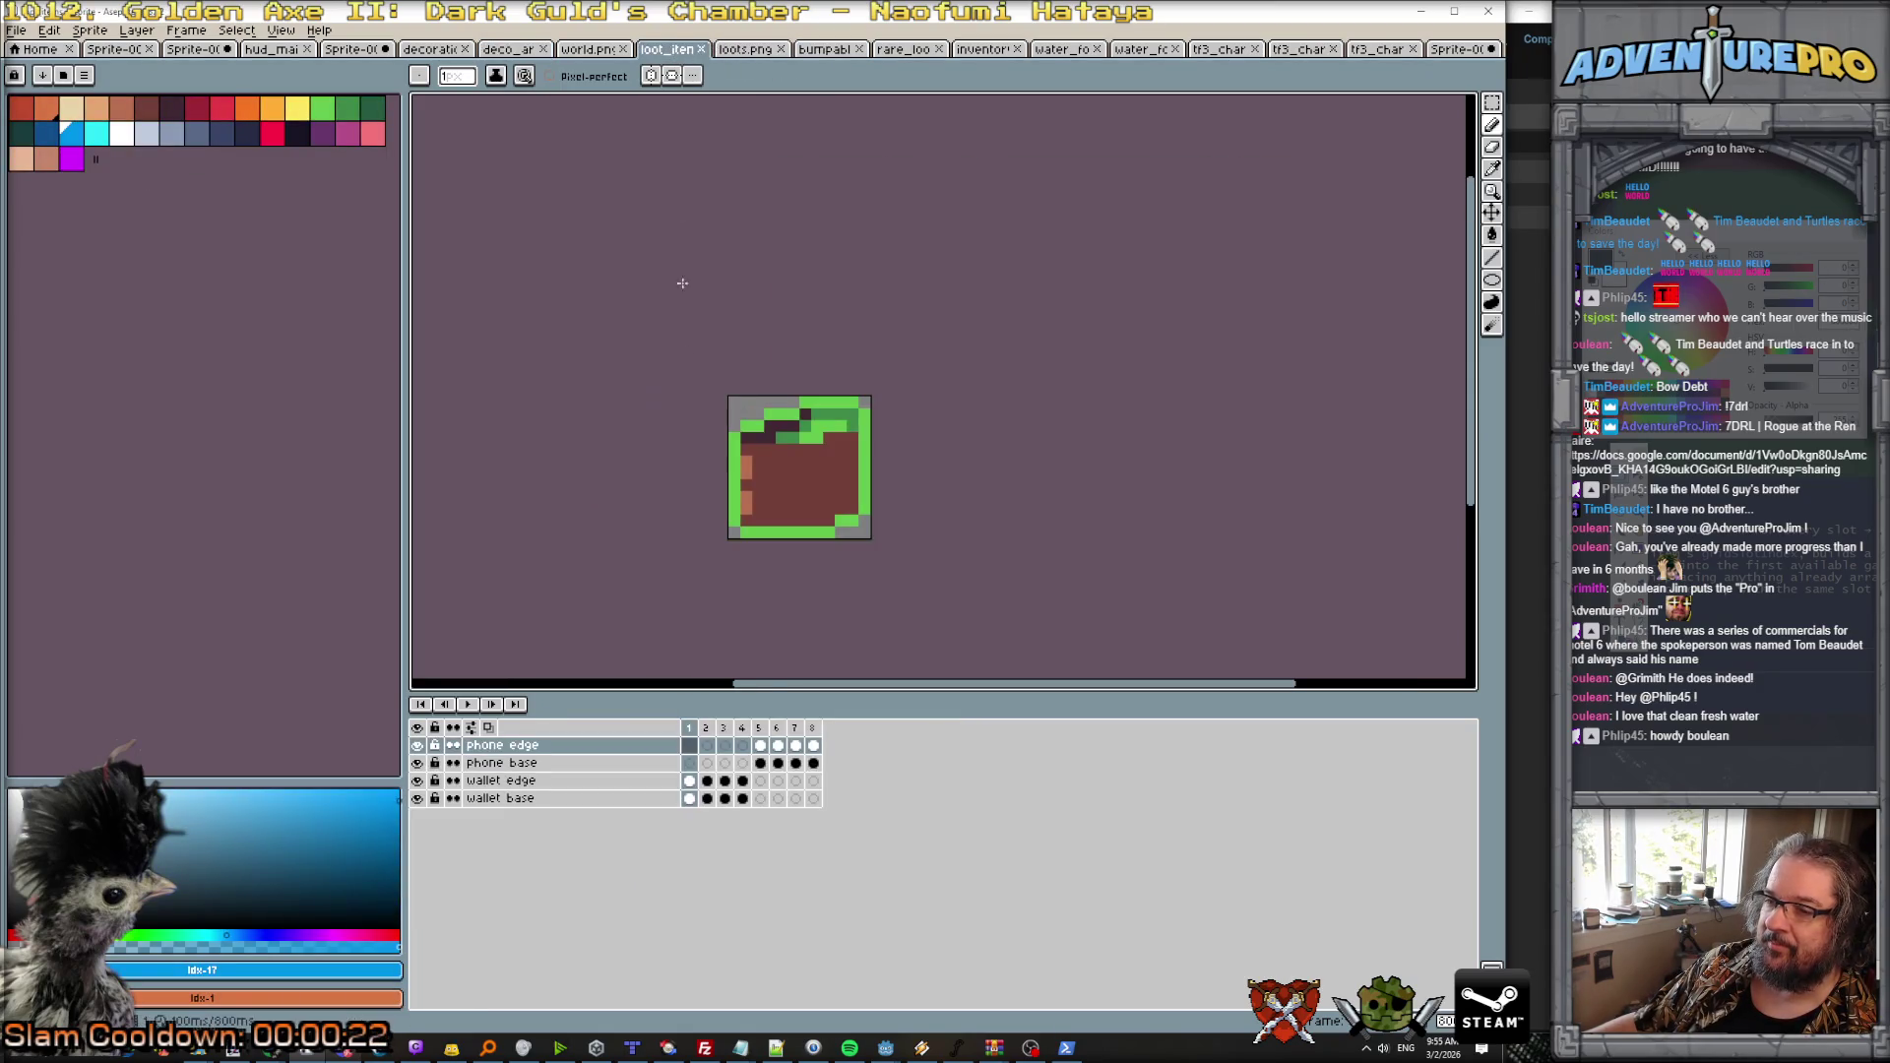
pyautogui.click(710, 730)
pyautogui.click(728, 733)
pyautogui.click(743, 733)
pyautogui.click(760, 733)
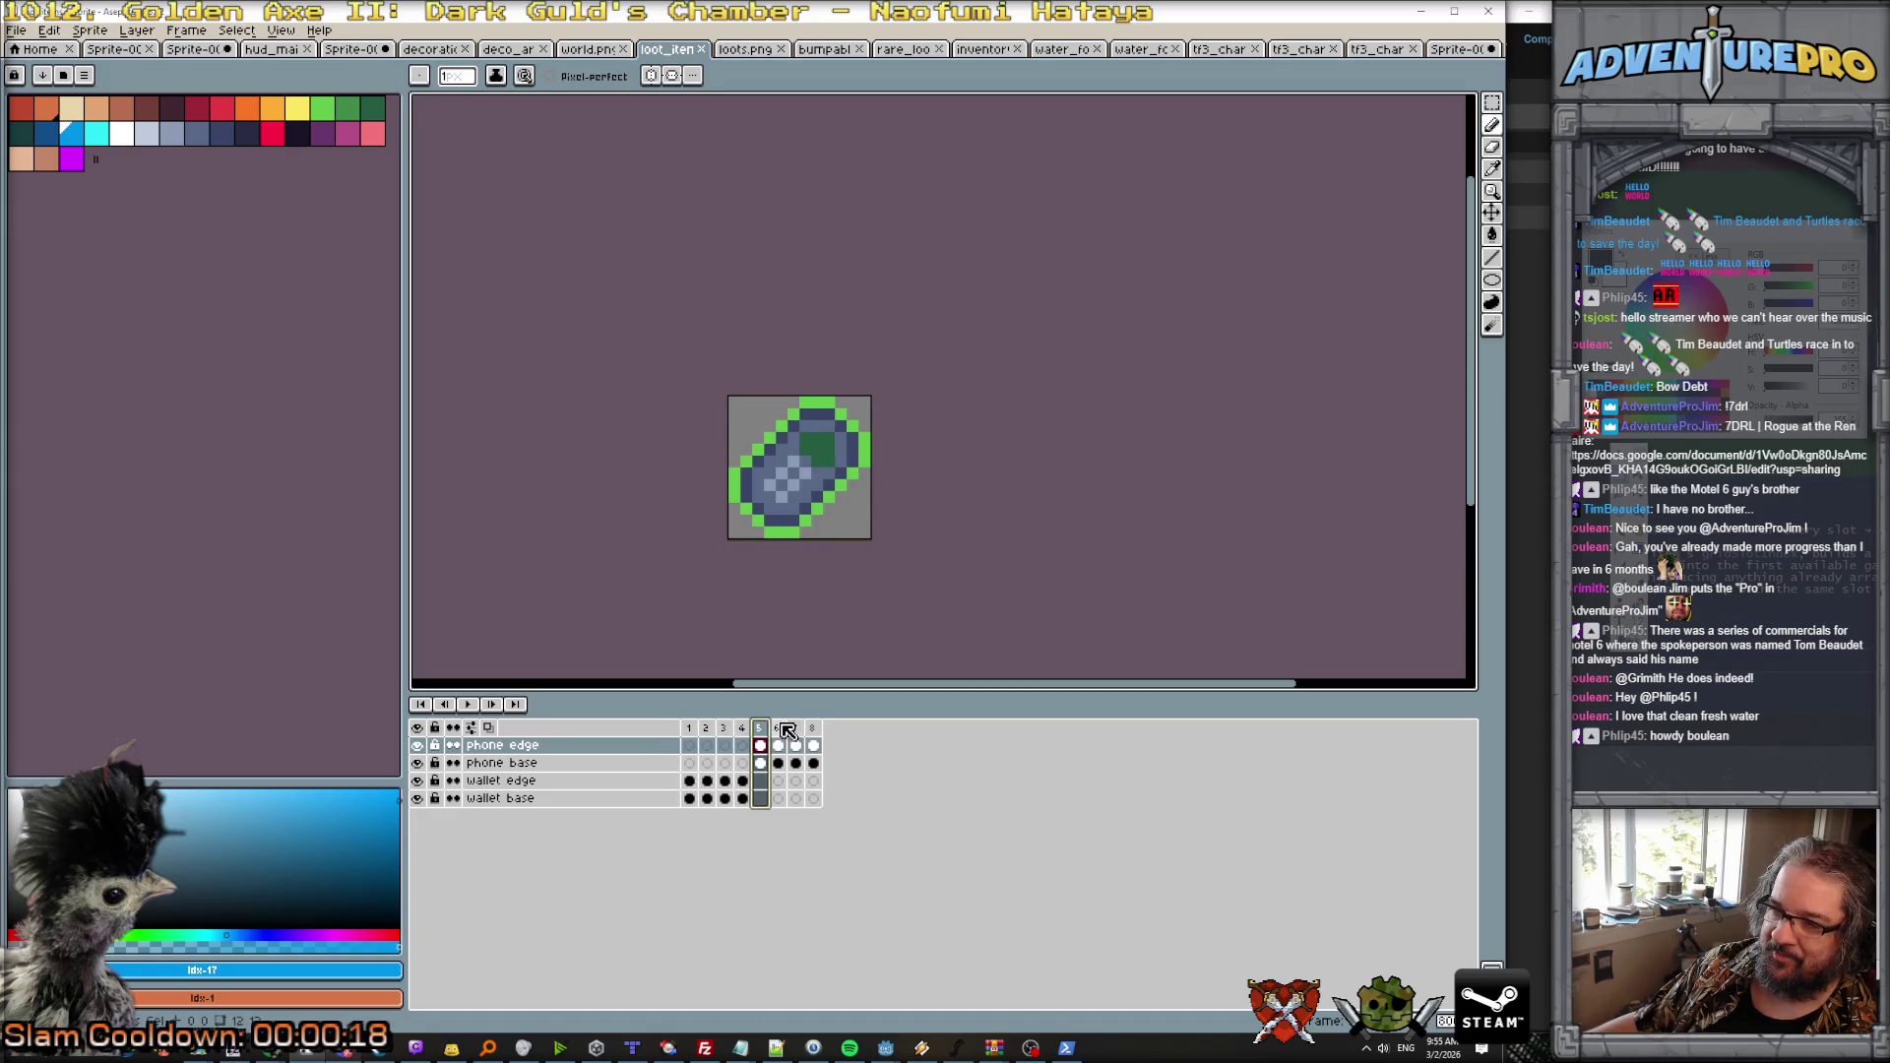
pyautogui.click(777, 730)
pyautogui.click(795, 730)
pyautogui.click(813, 734)
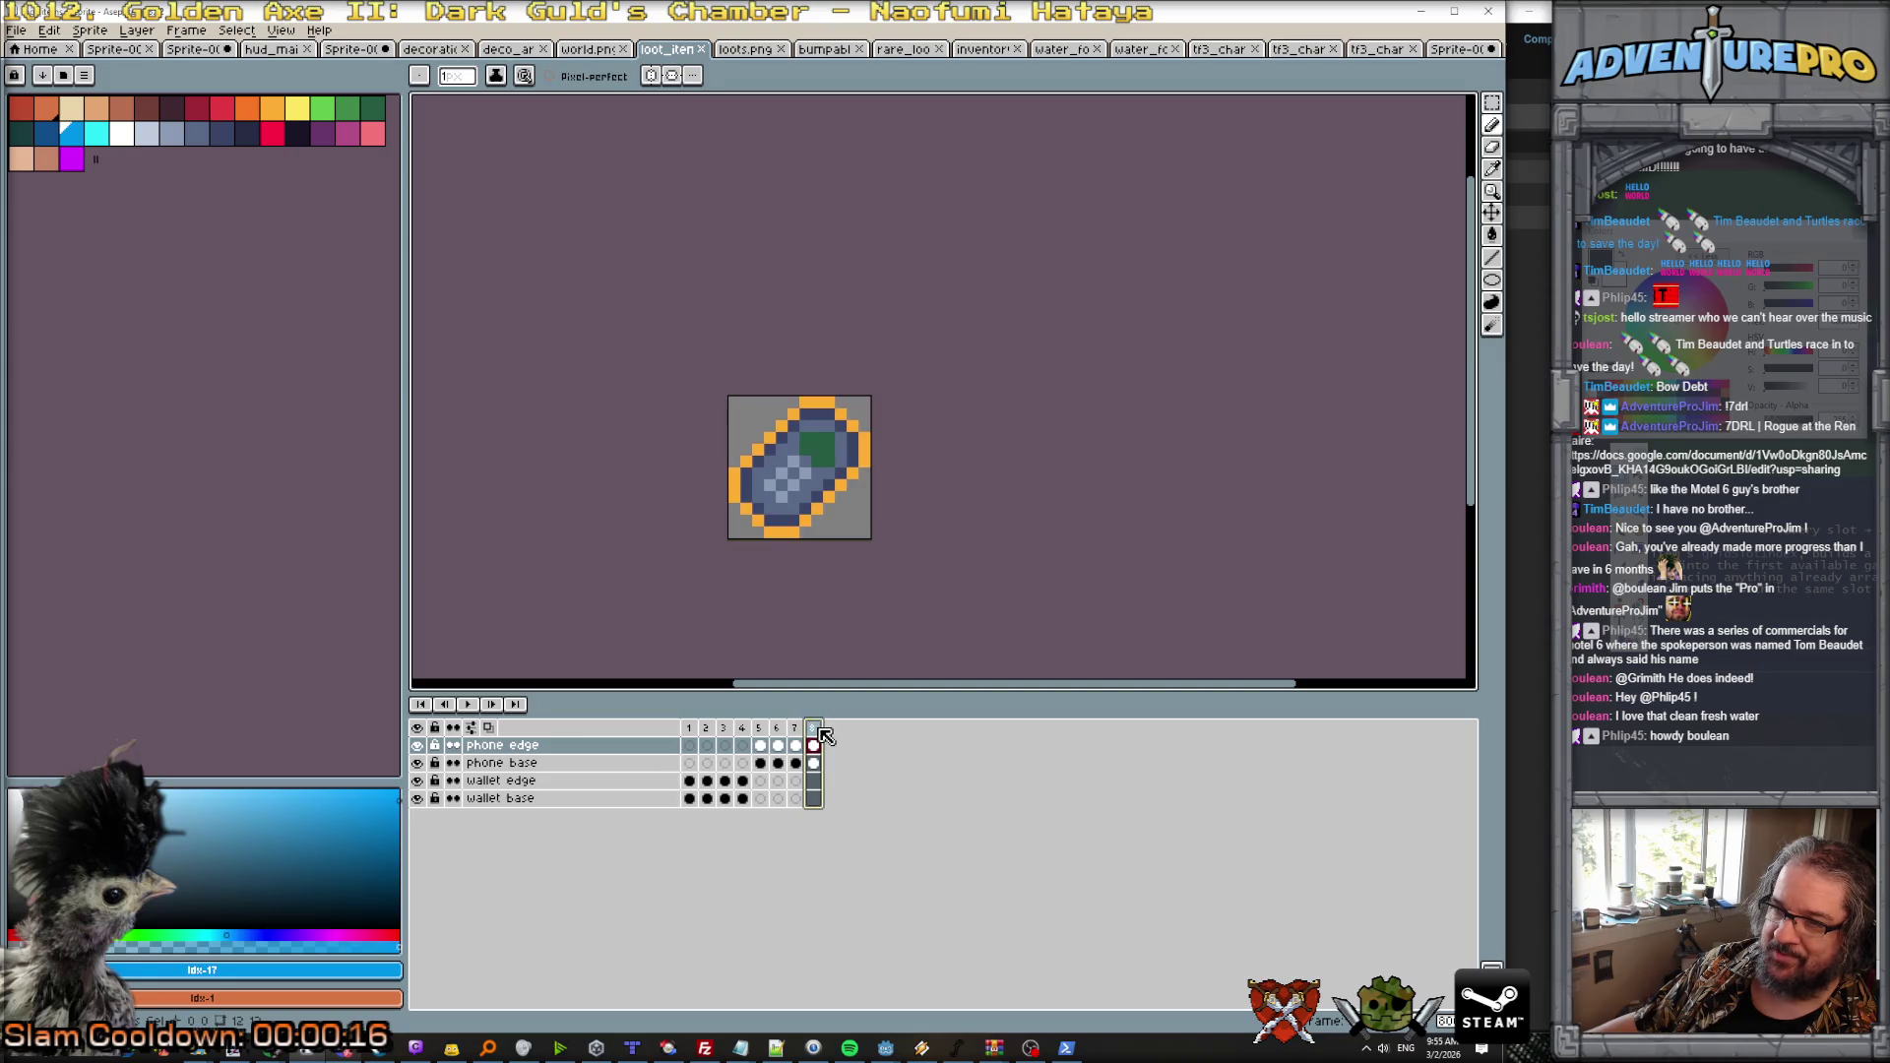
# Step: Cycle again through phone frames 5–8, then return to the bumpable item sprites
pyautogui.click(760, 734)
pyautogui.click(777, 734)
pyautogui.click(795, 733)
pyautogui.click(813, 734)
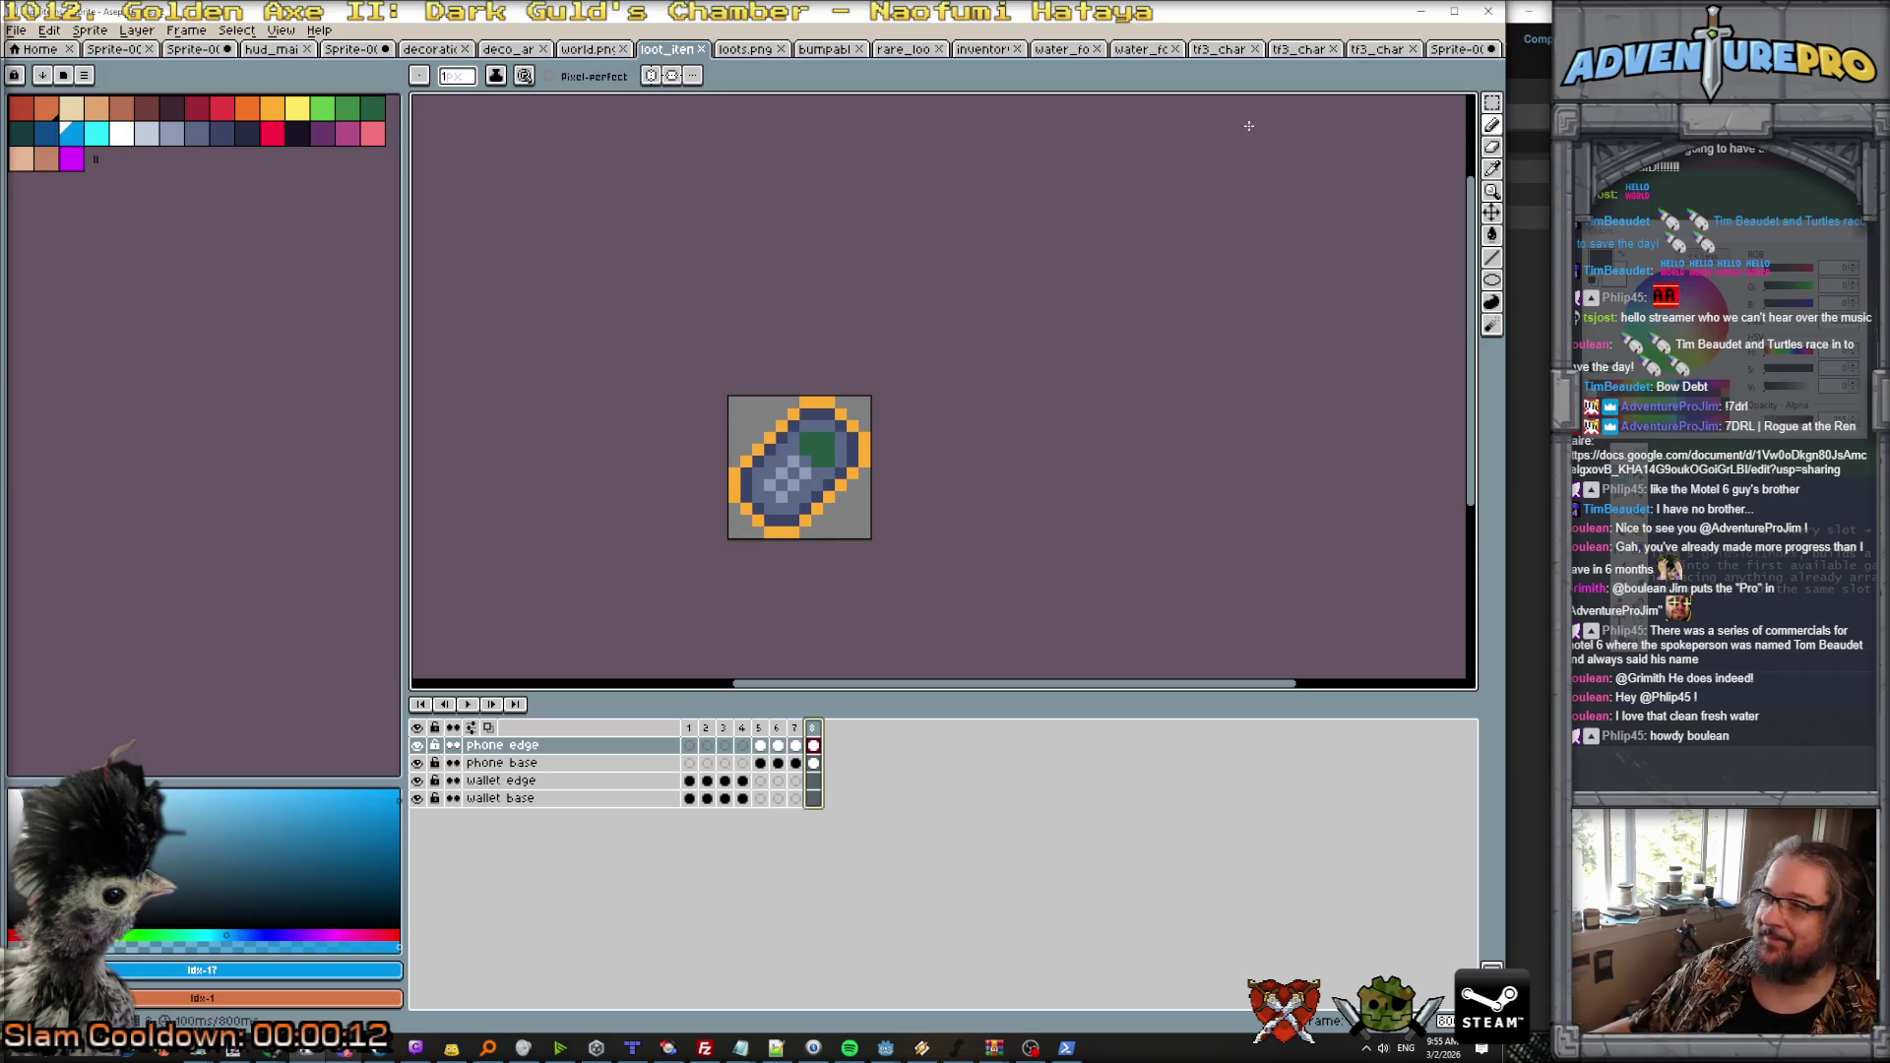
pyautogui.click(825, 54)
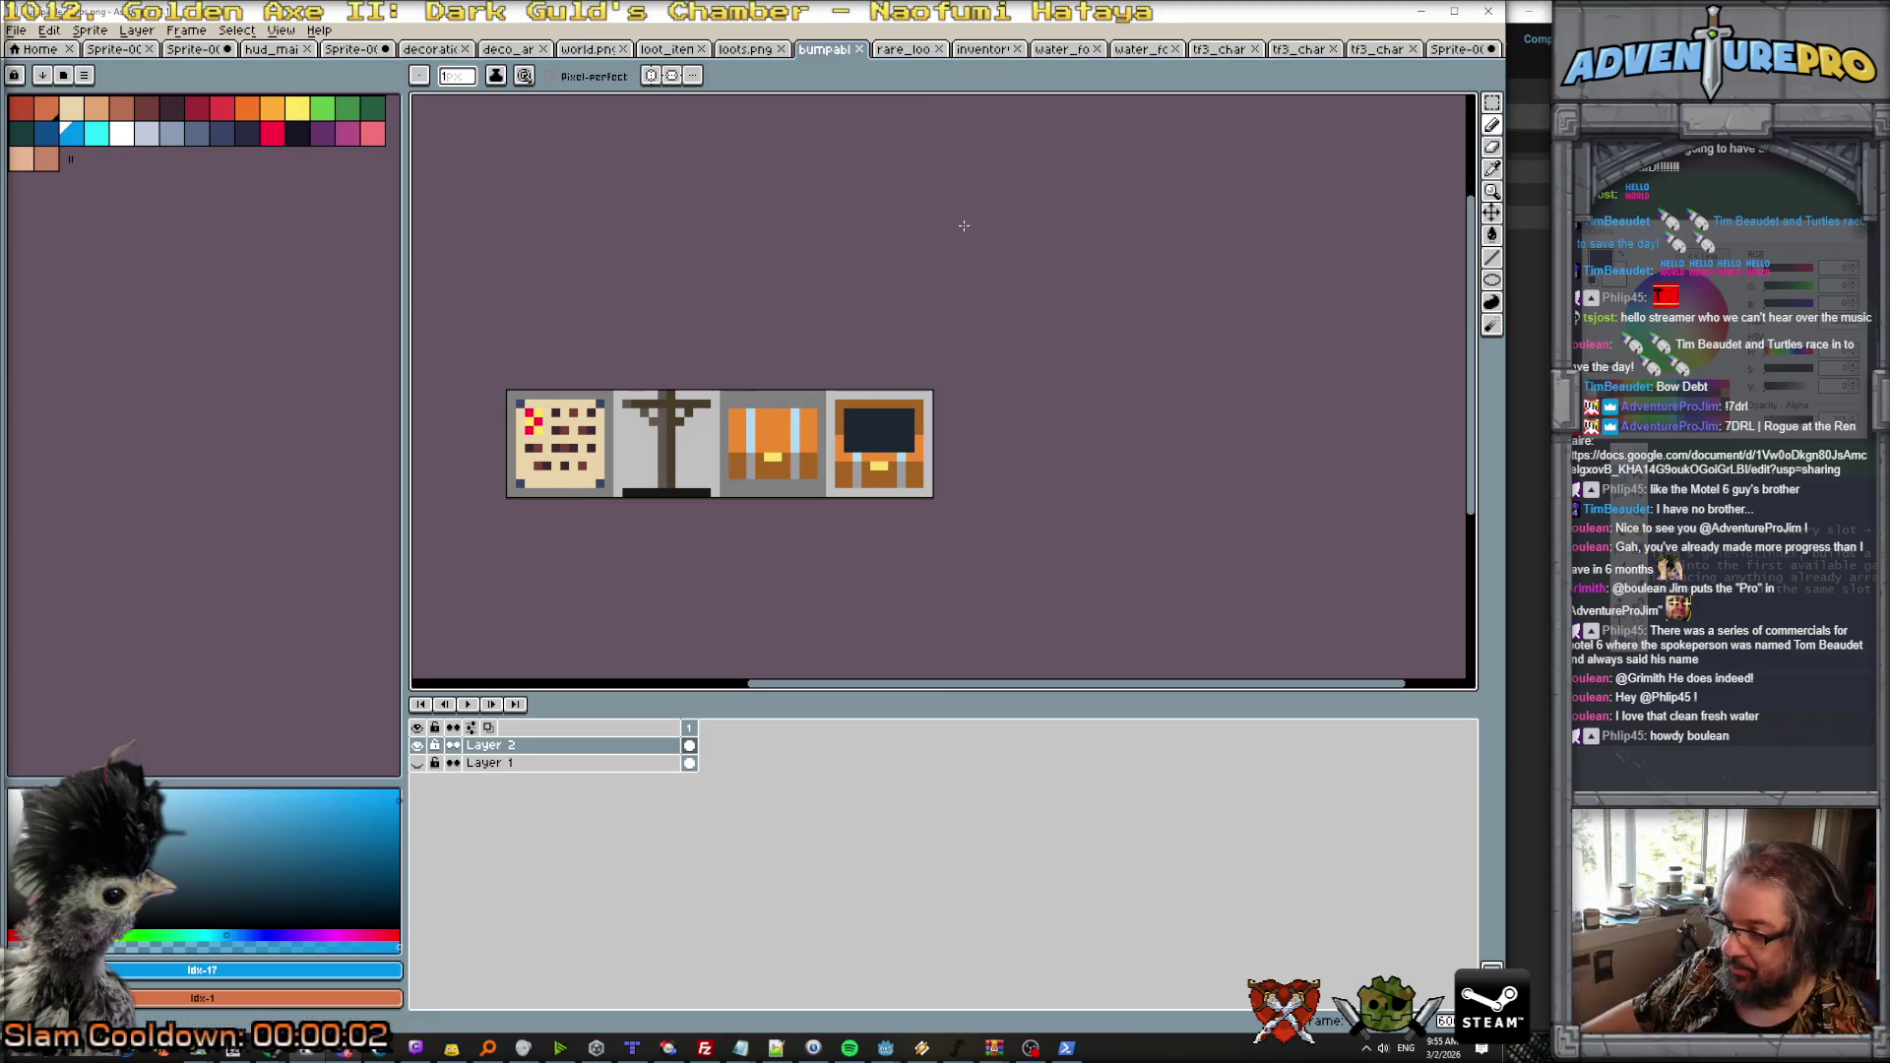
# Step: Watch the running debug game, then bring back the Claude Code terminal
pyautogui.moveTo(885, 1046)
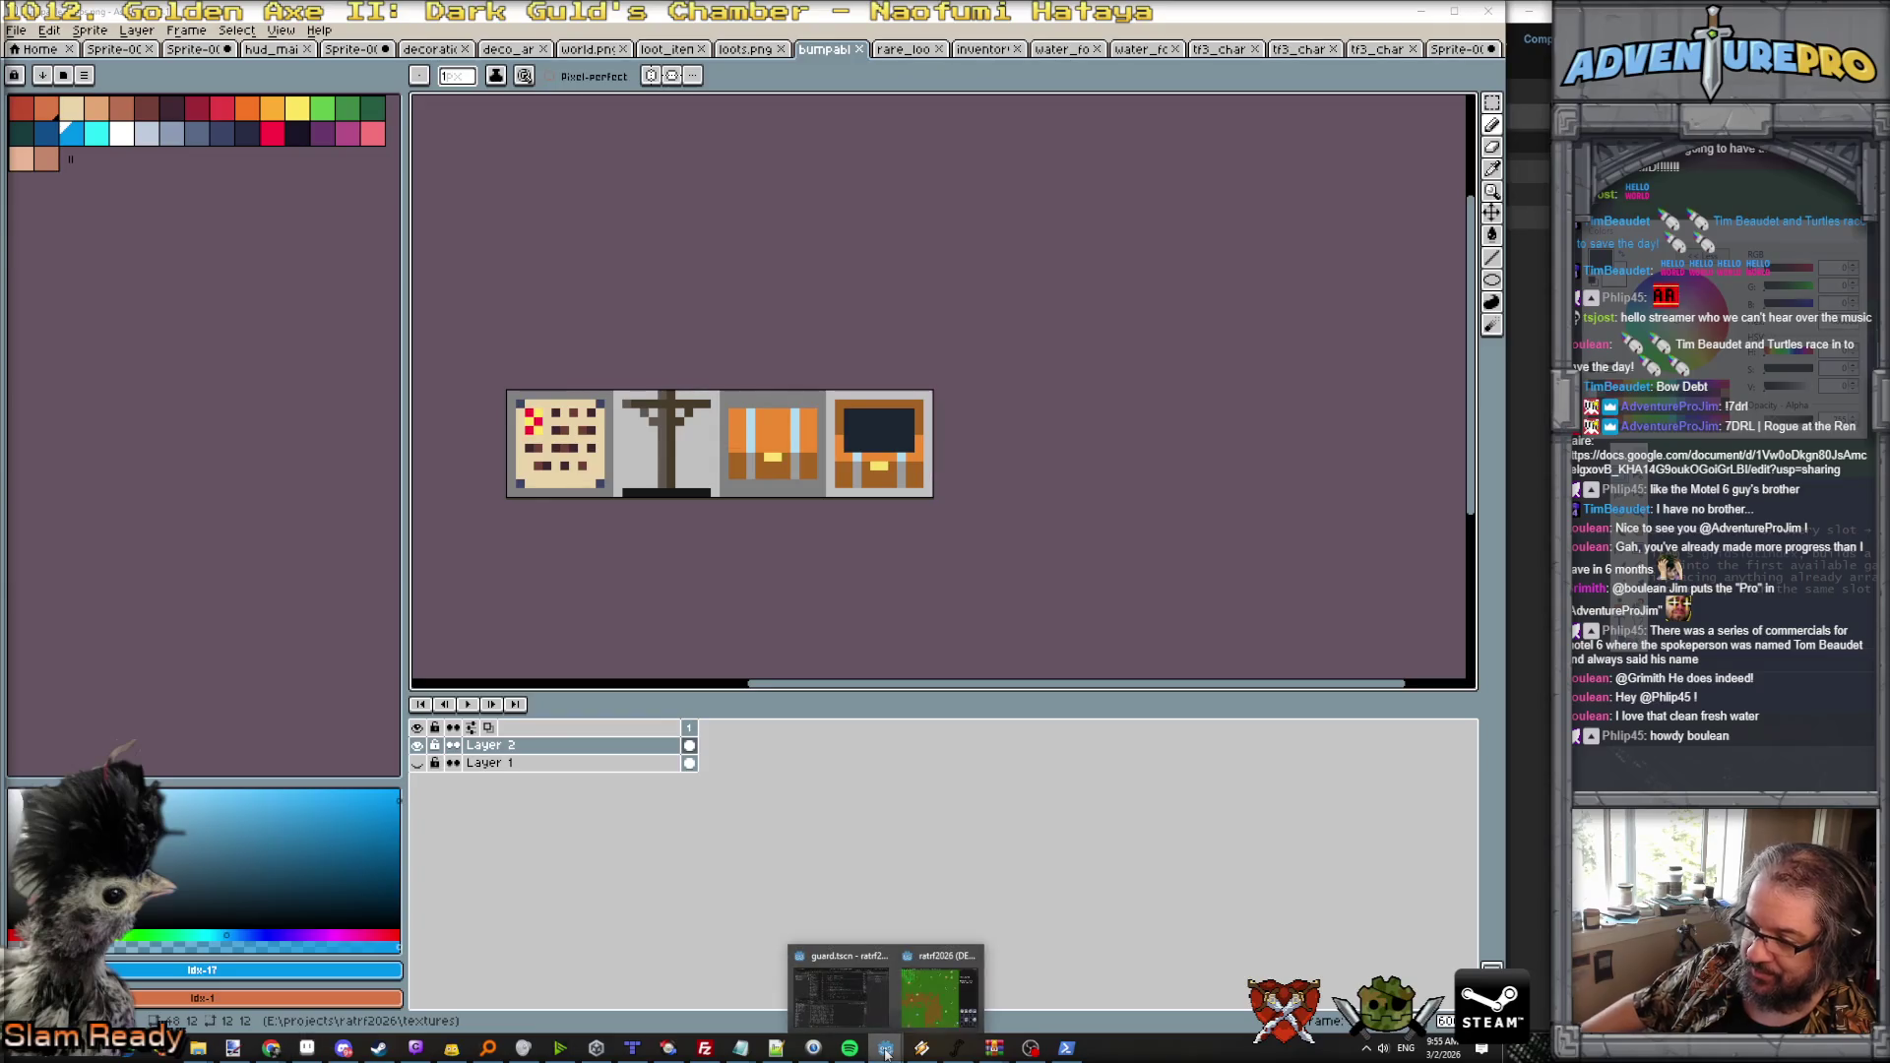
pyautogui.click(935, 993)
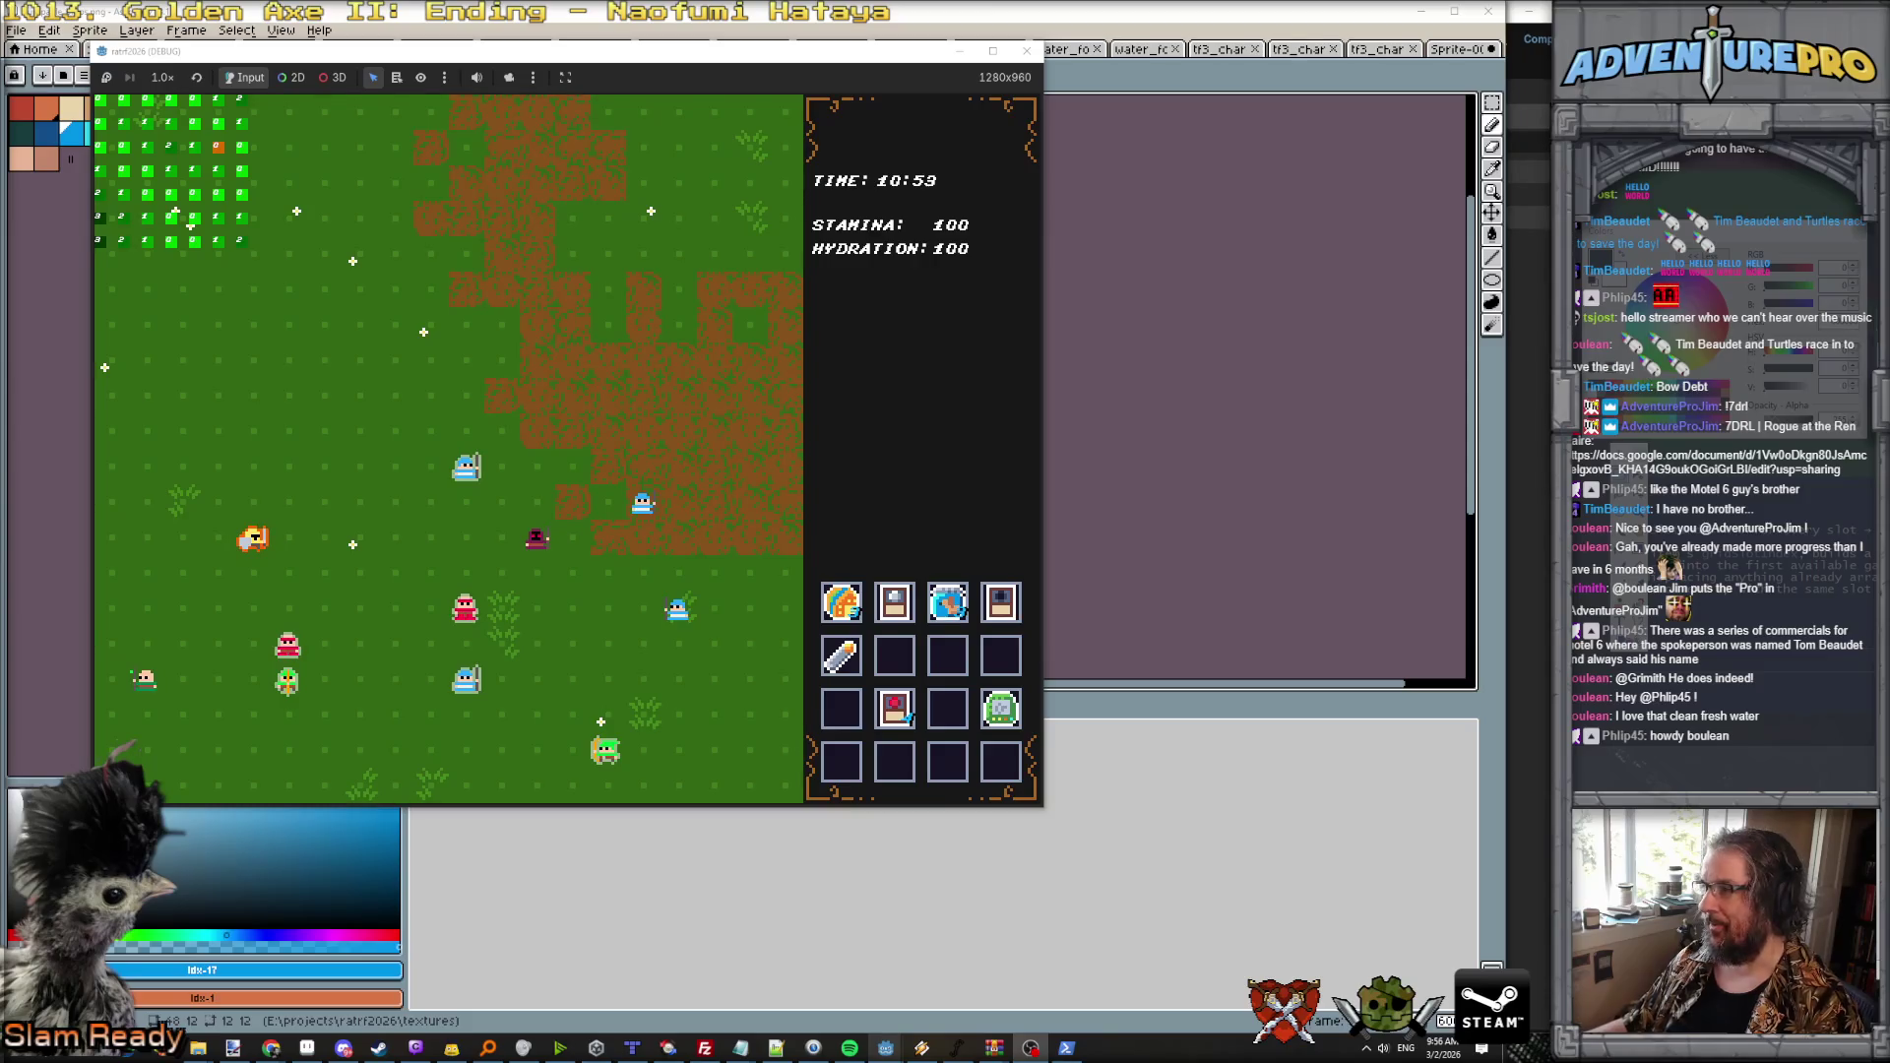
pyautogui.hotkey('alt', 'Tab')
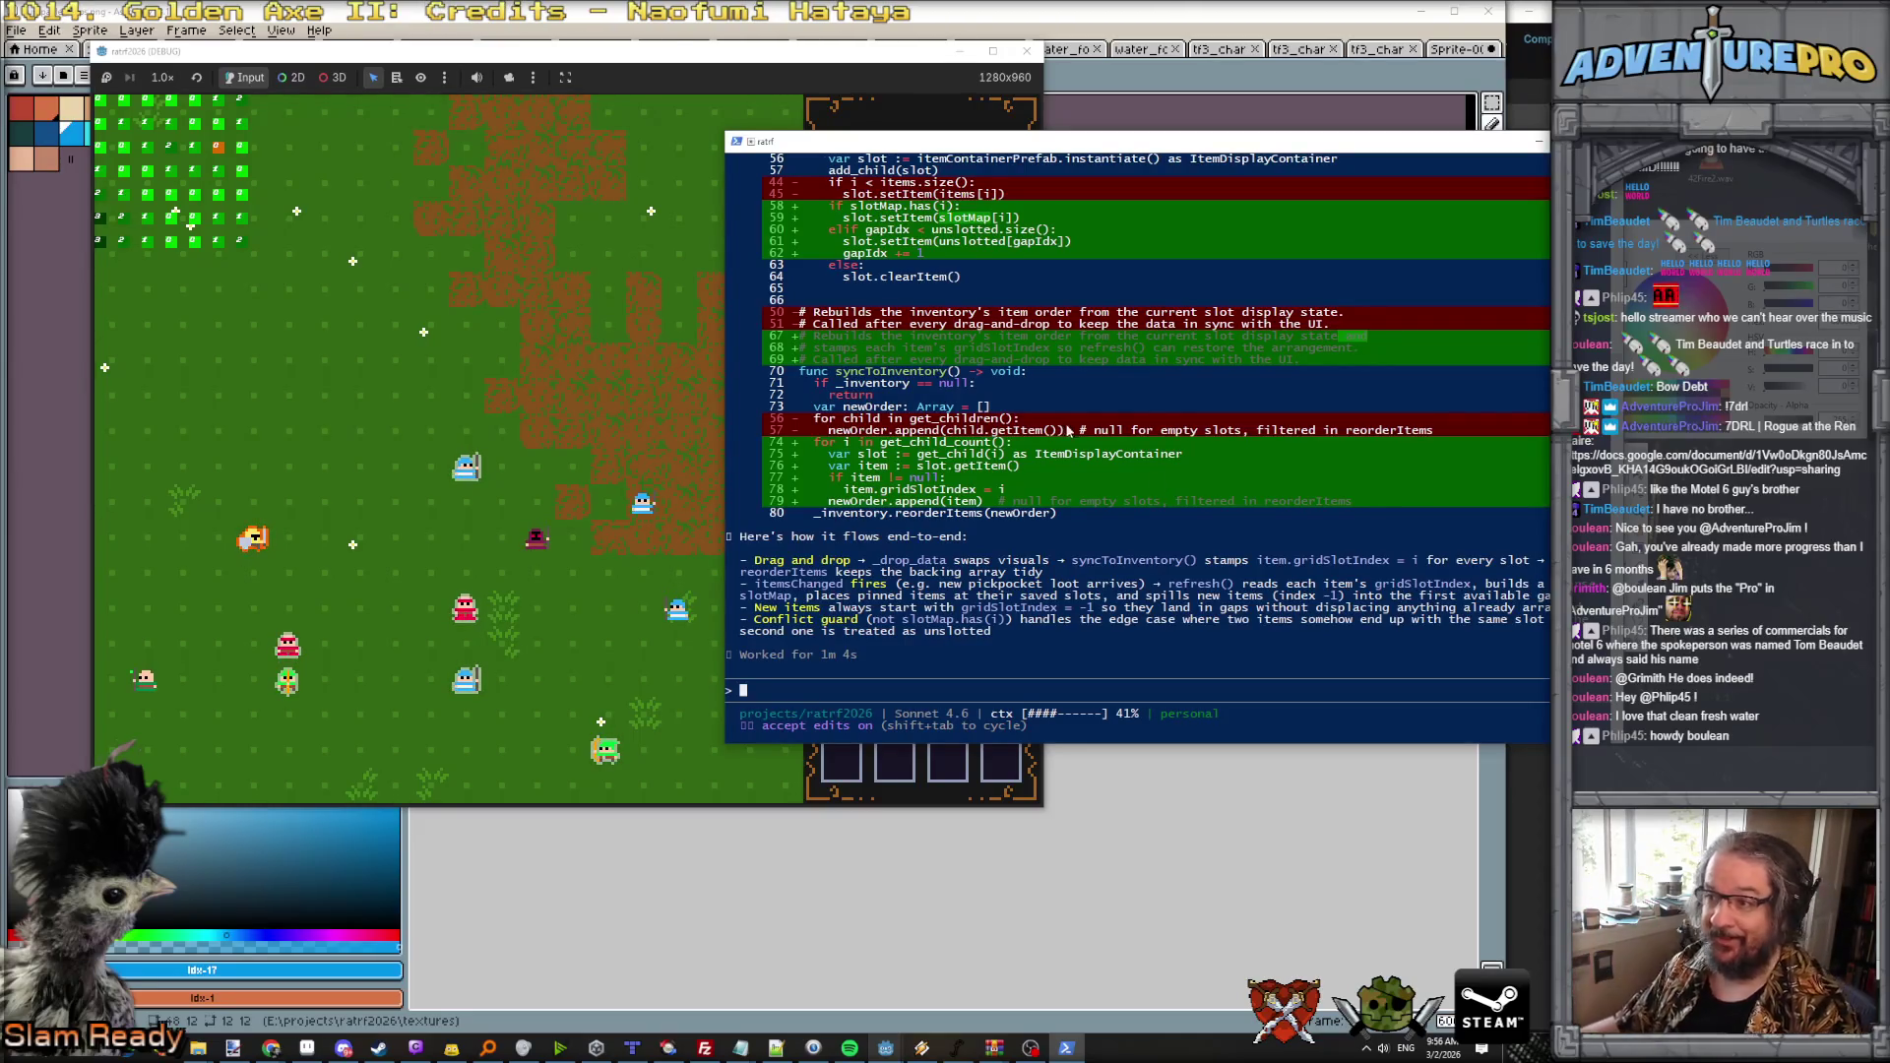
# Step: Read back through the slot-ordering diff, check the running game, then return to the terminal
pyautogui.scroll(5, 1089, 394)
pyautogui.scroll(-10, 1089, 394)
pyautogui.scroll(4, 1088, 394)
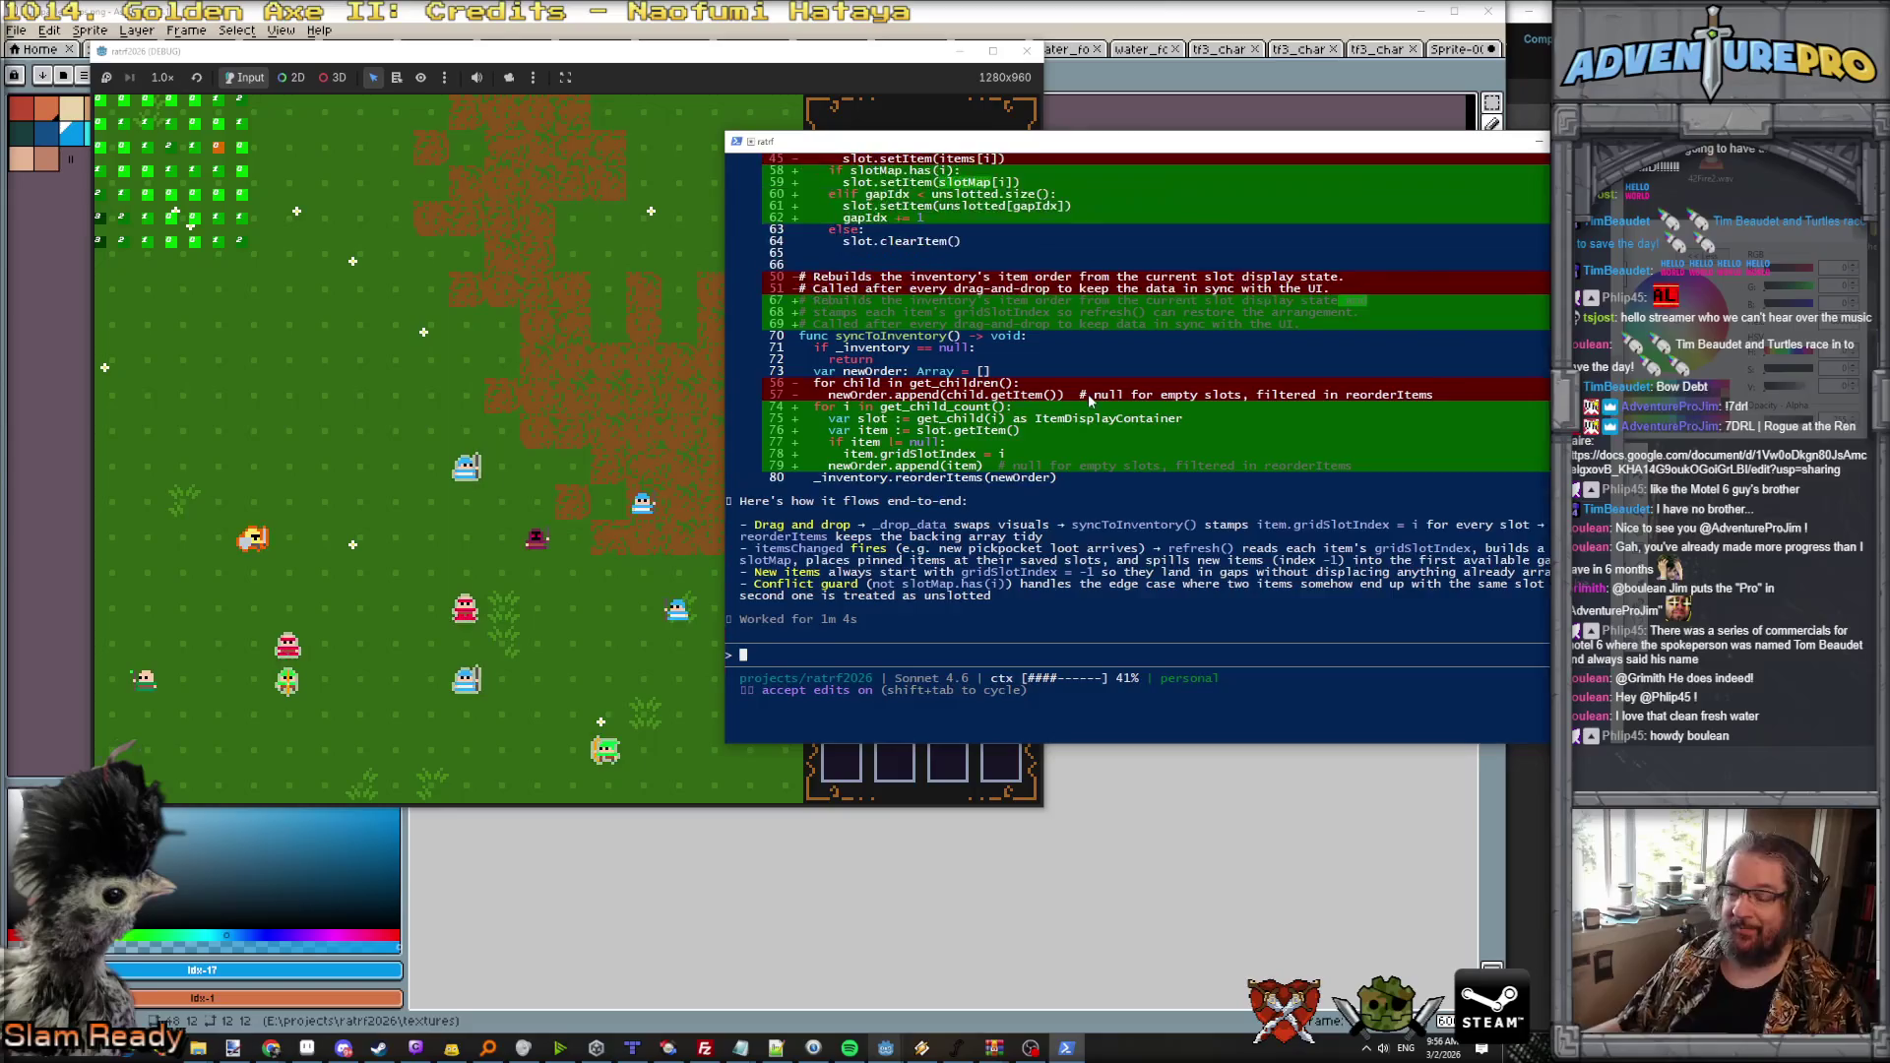
pyautogui.scroll(1, 1089, 394)
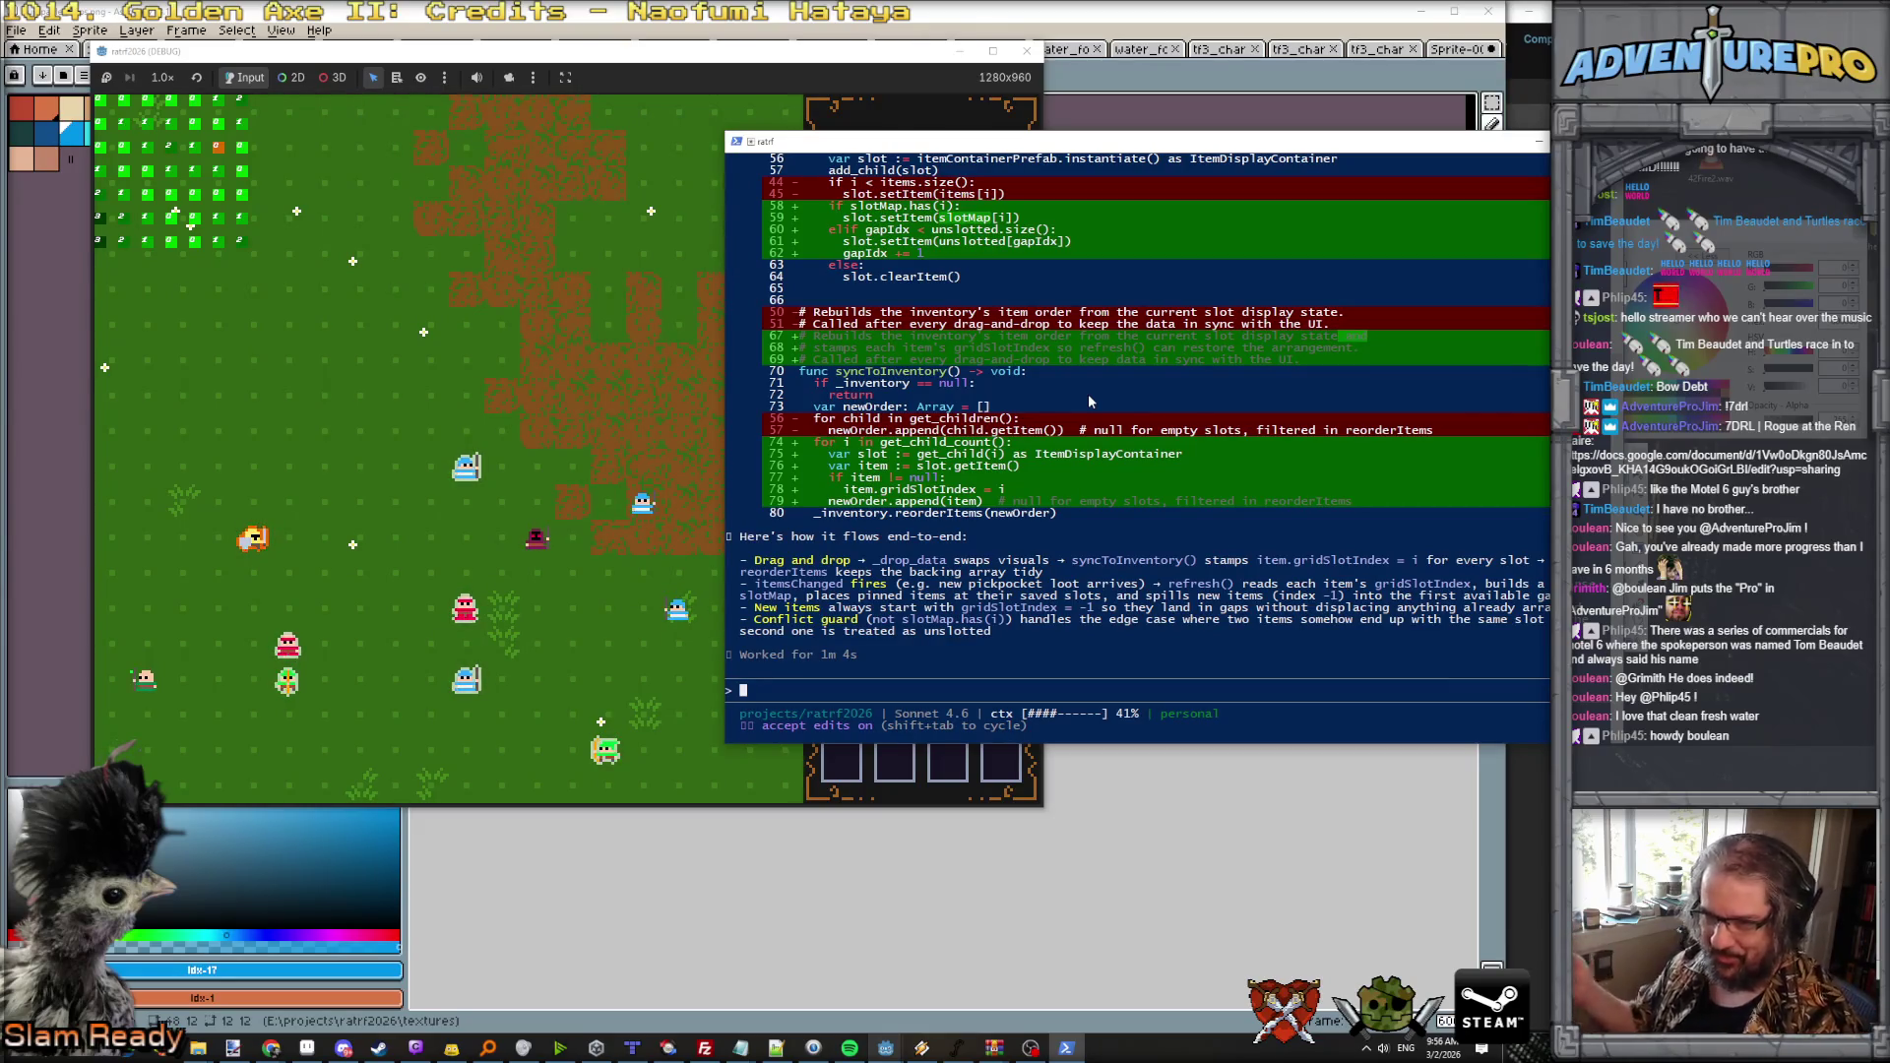
pyautogui.click(568, 529)
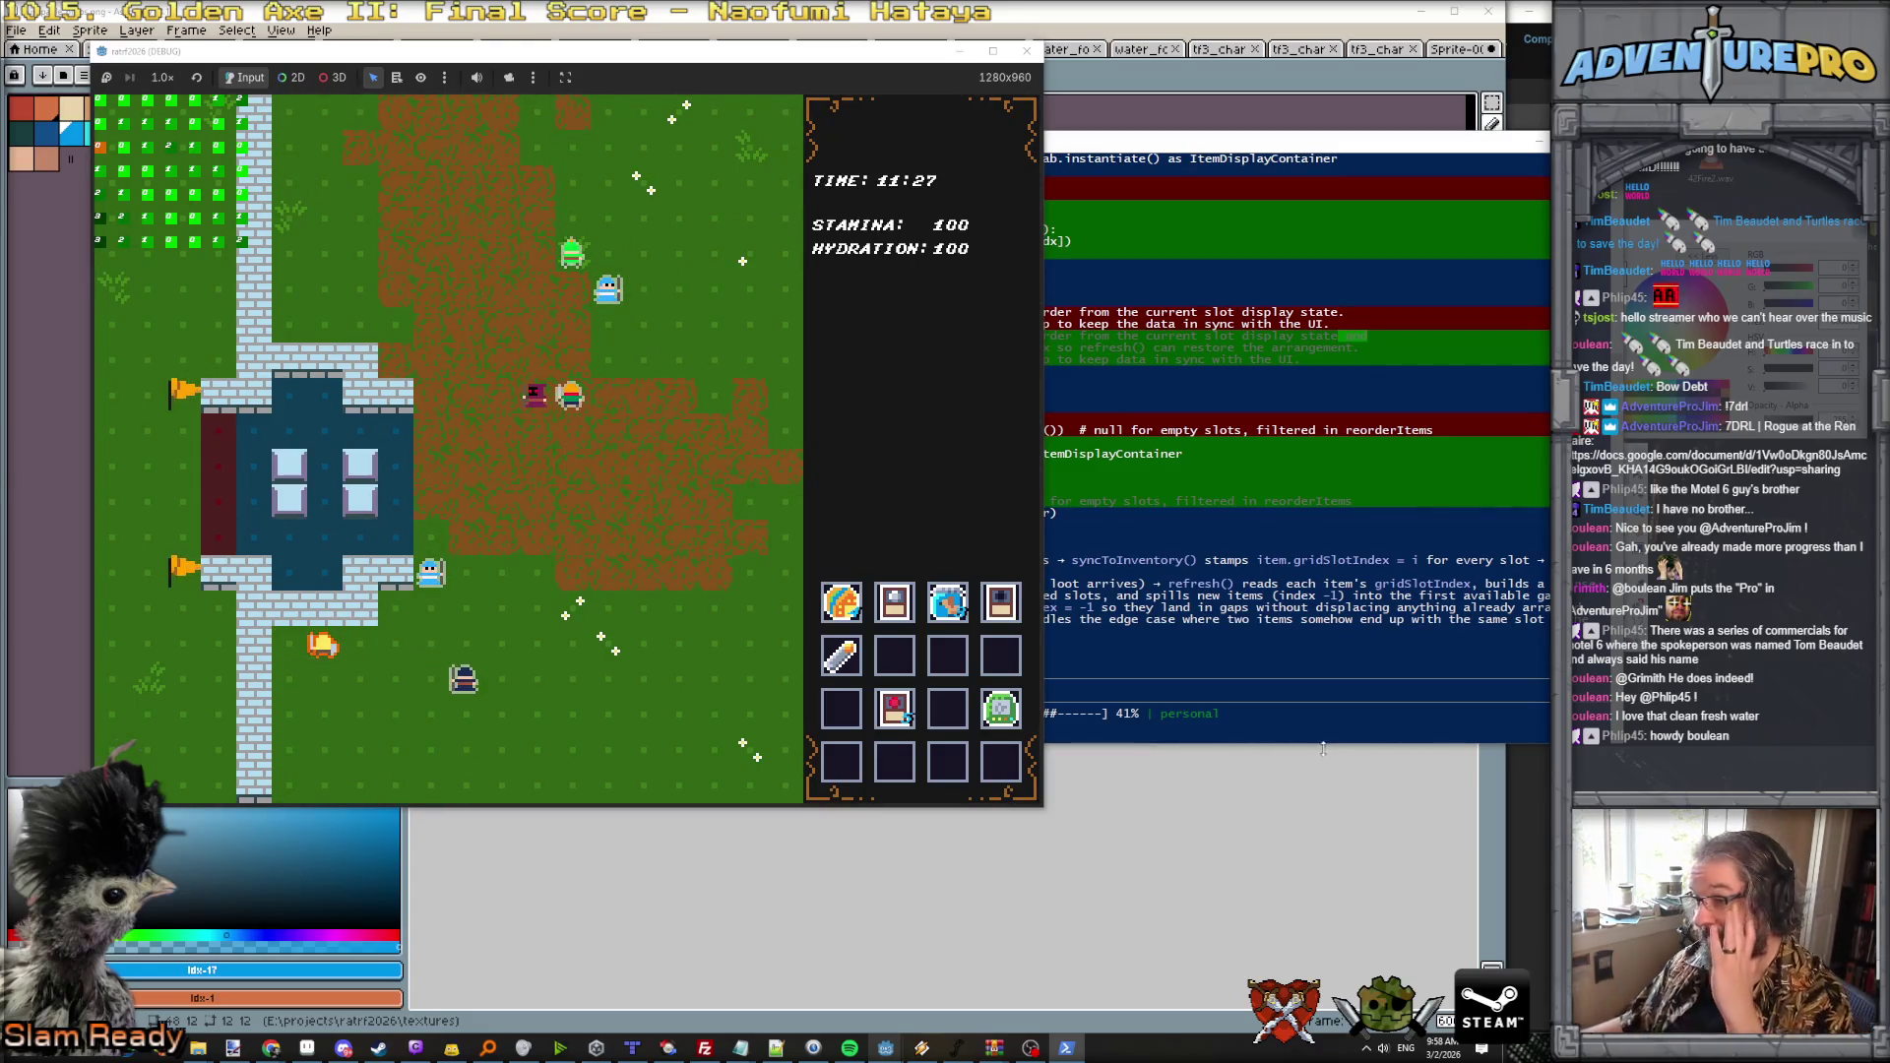
pyautogui.click(1261, 692)
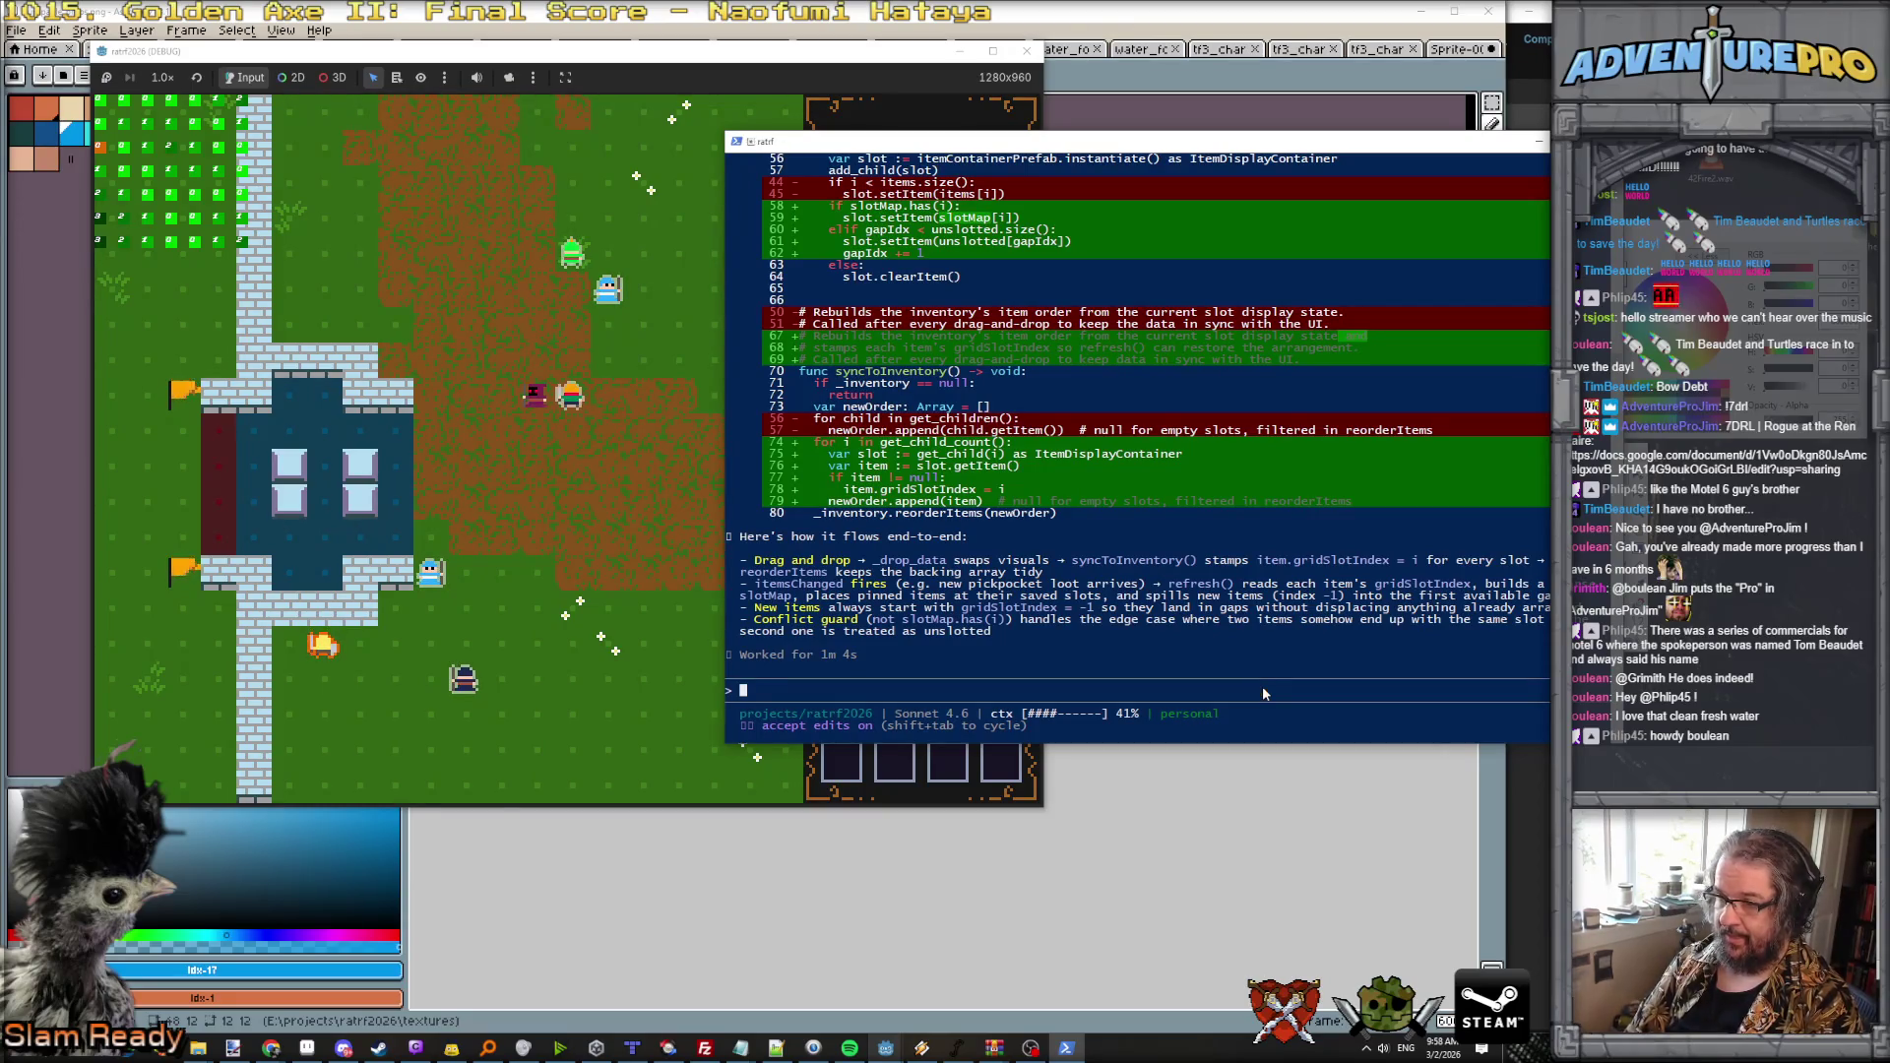
# Step: Prompt Claude Code to build a per-Zone AStar2D that updates on tile changes and TMX stamps
pyautogui.write('each Zone needs its own personal A')
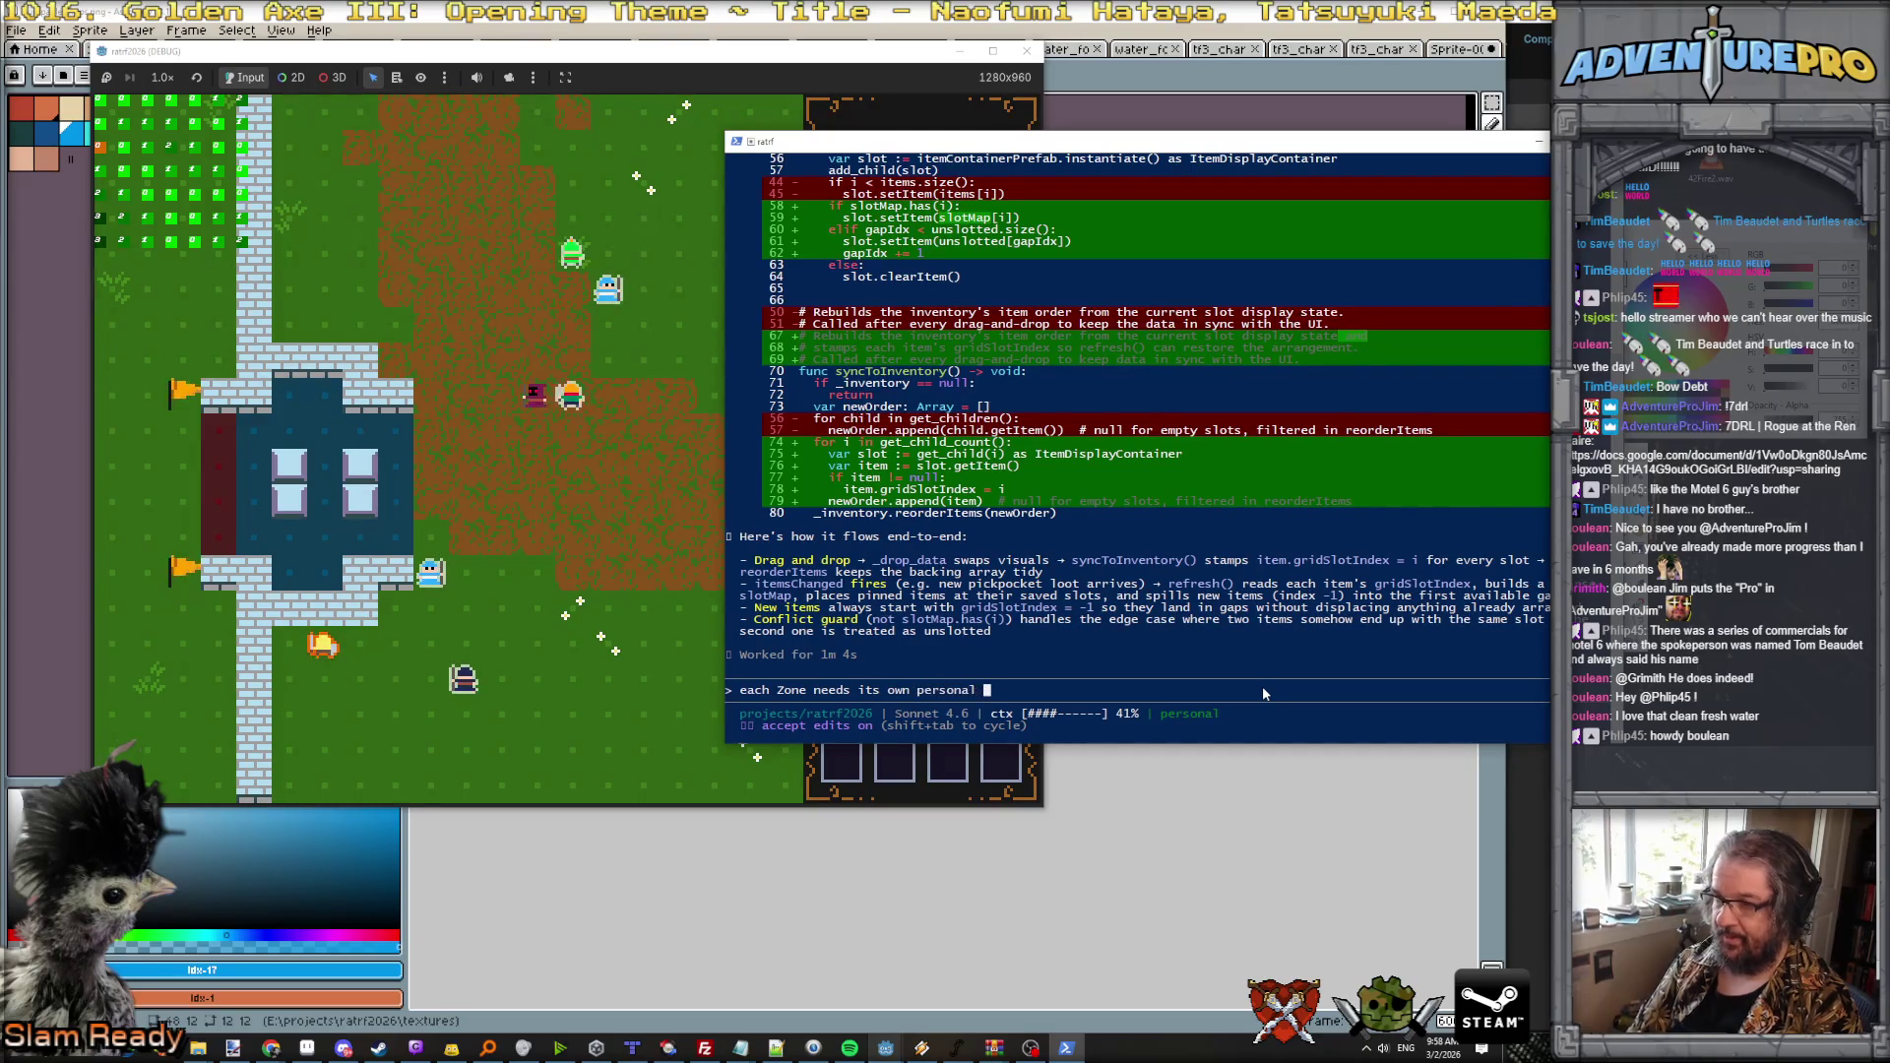
pyautogui.write('Star2D. ')
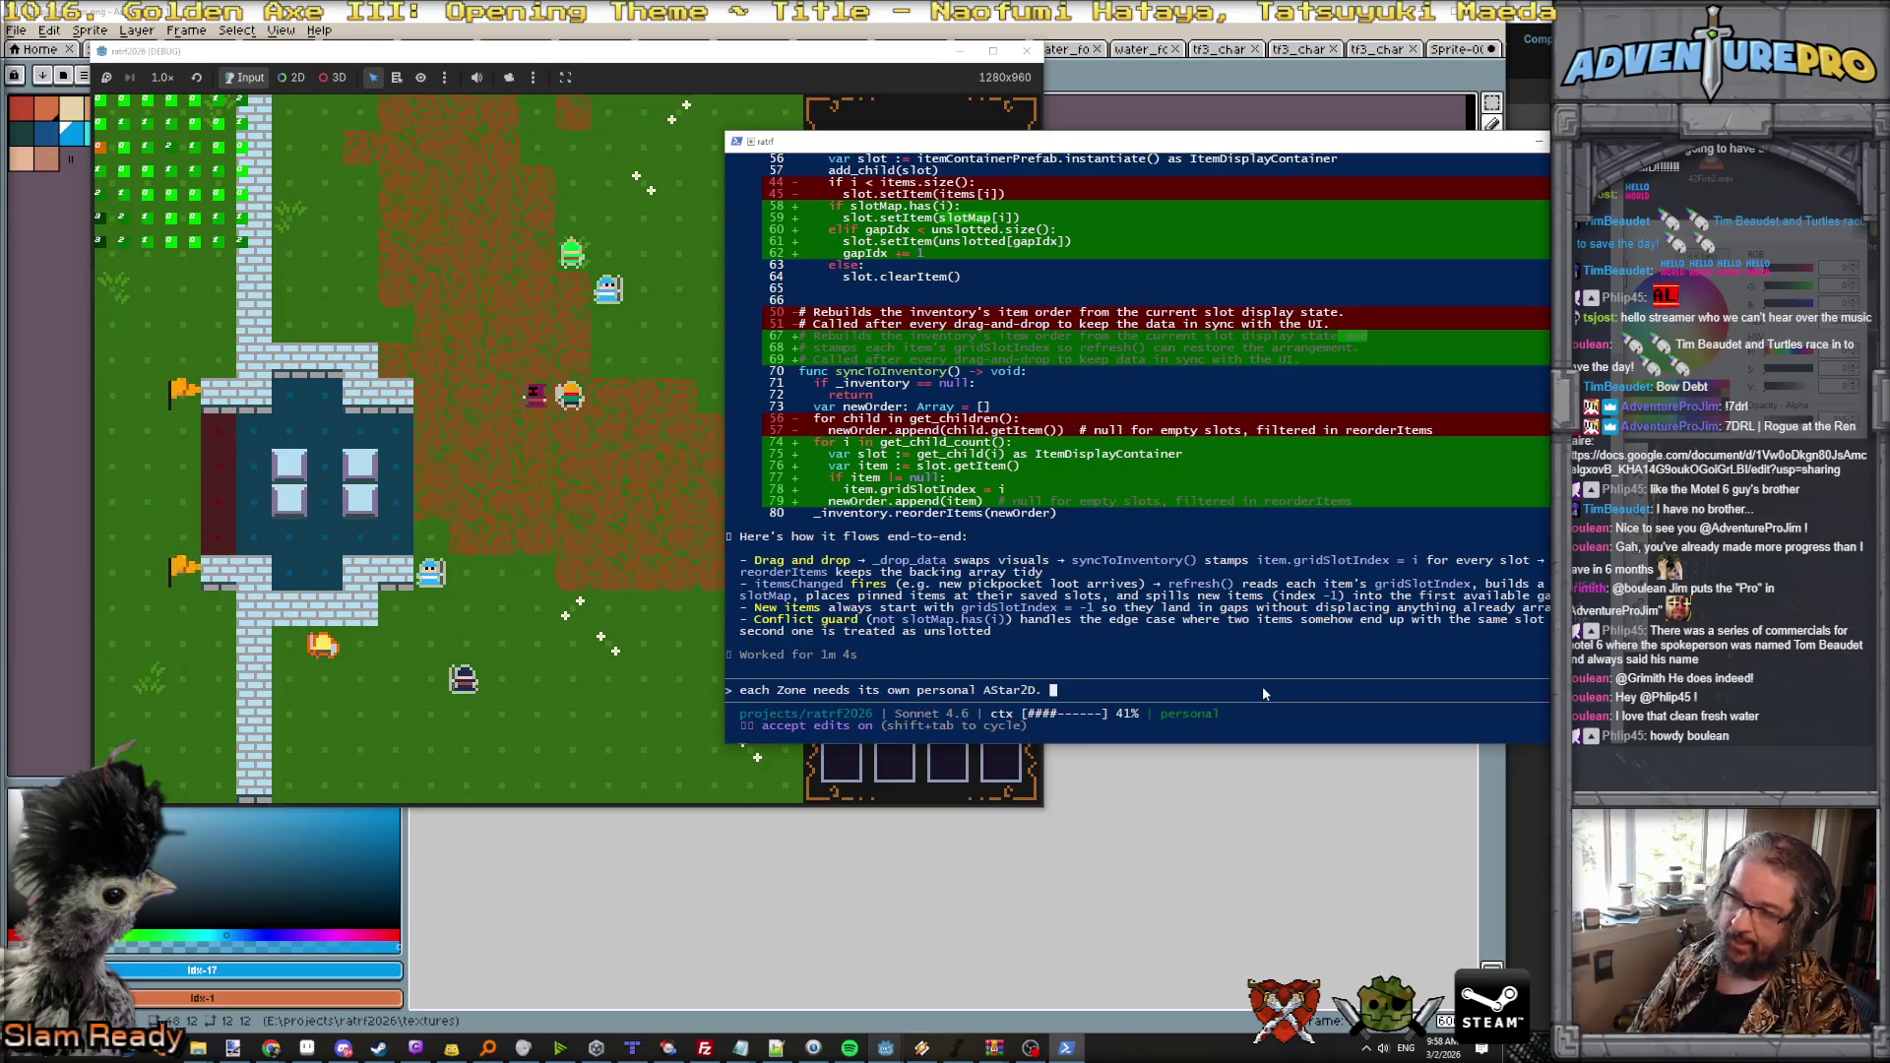
pyautogui.write('Right now our AIBehaviors are moving randomly, which is mostly fine')
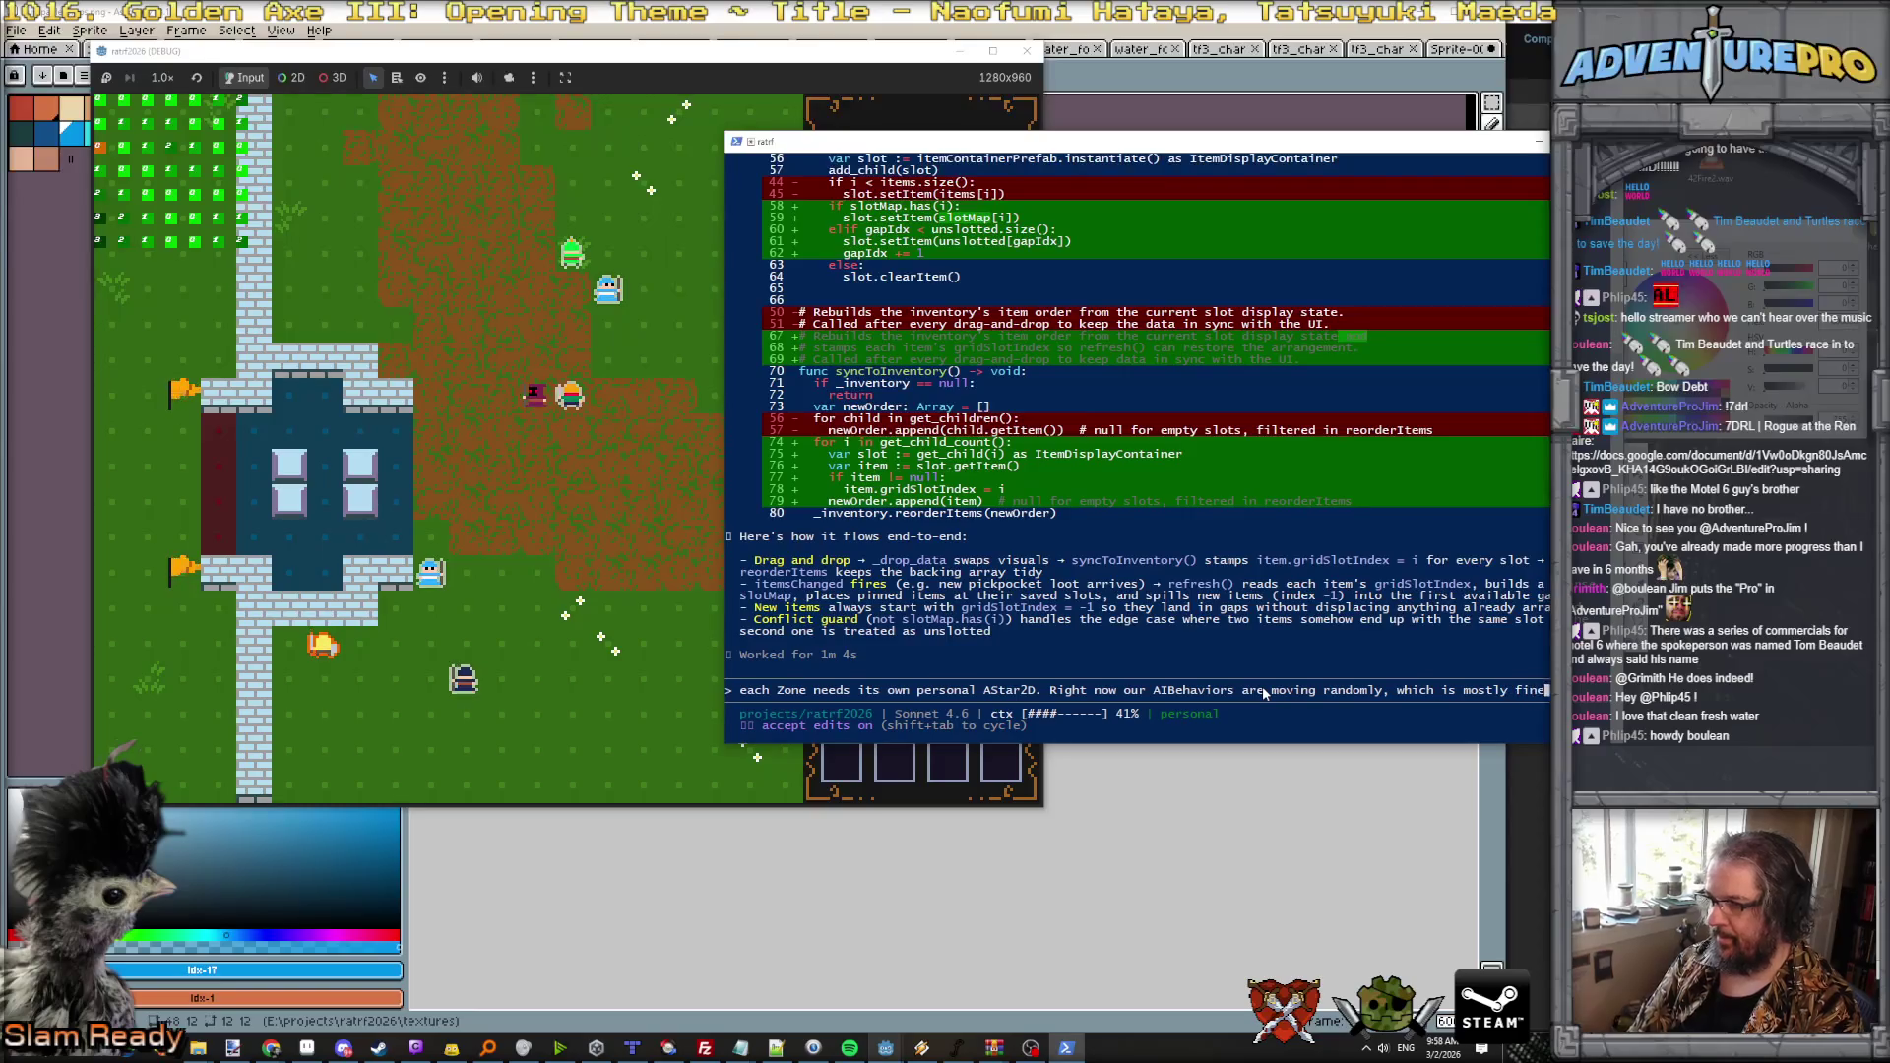
pyautogui.write(', sometimes a Guard c')
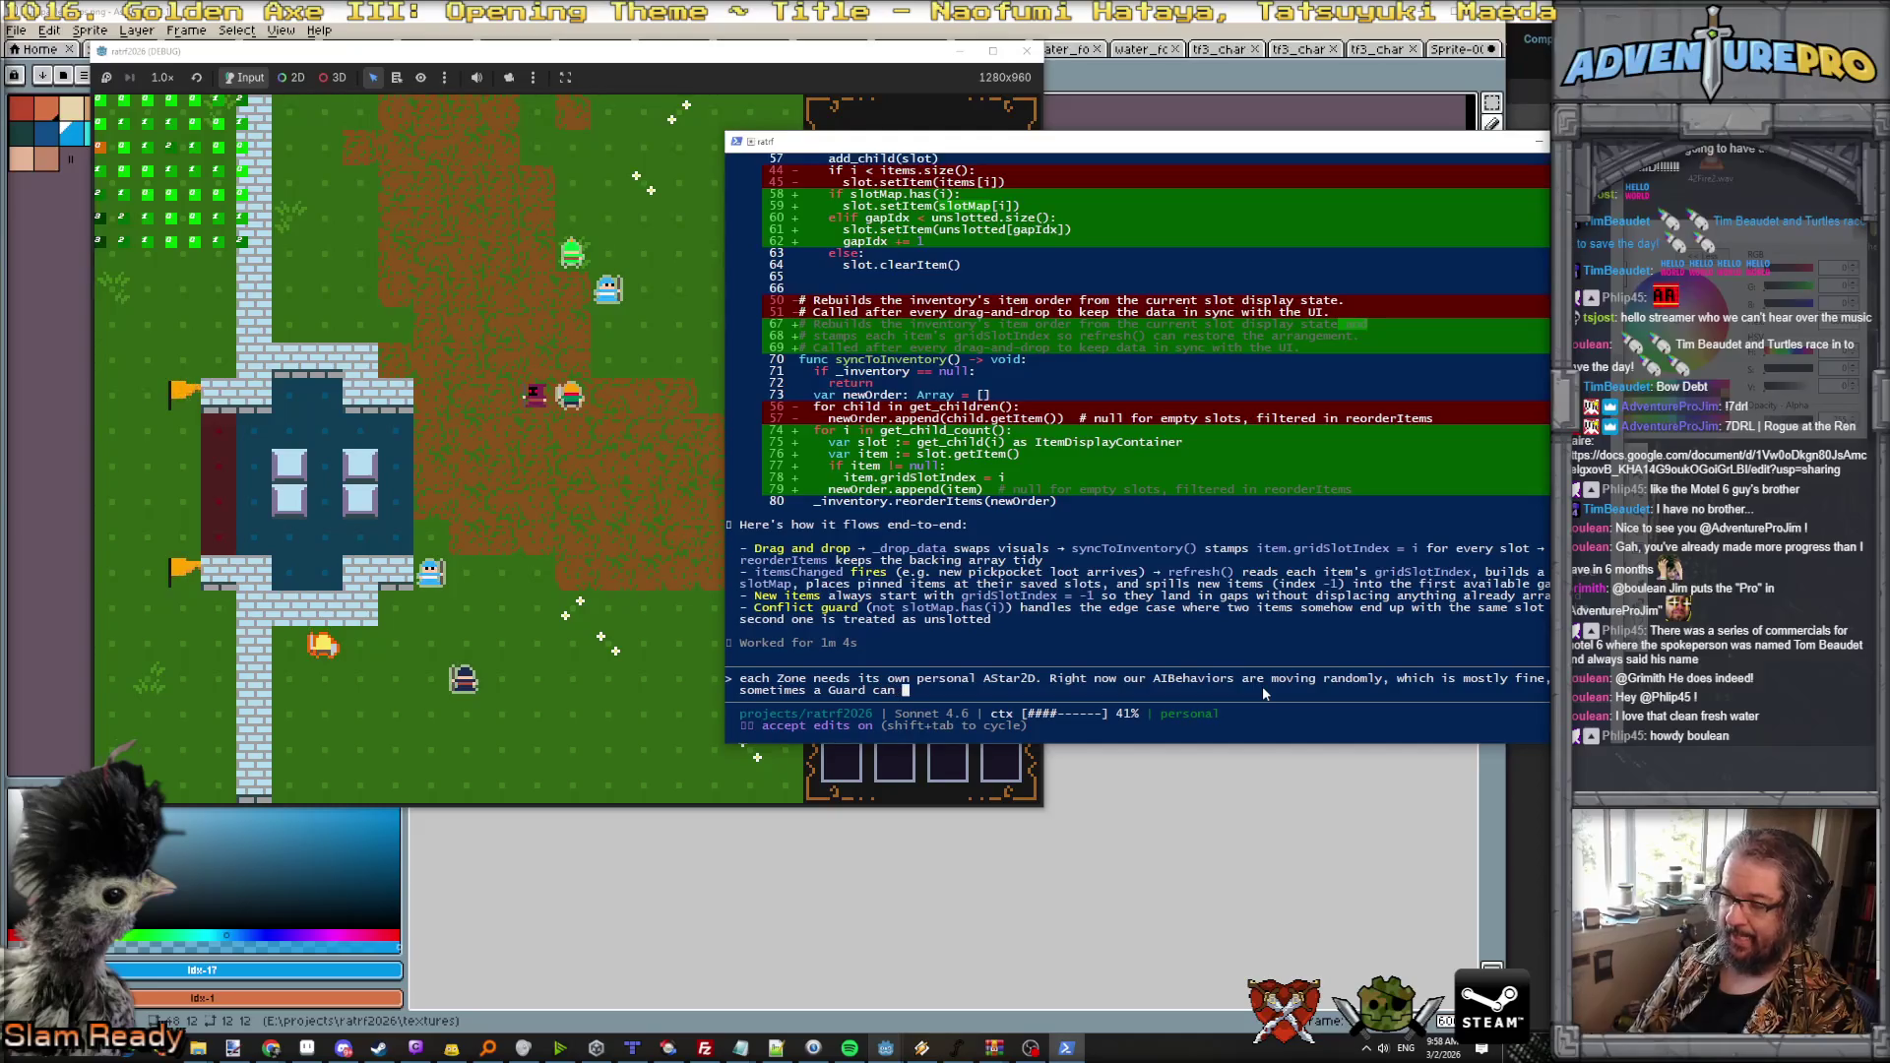
pyautogui.write('ant to wander')
pyautogui.press('BackSpace')
pyautogui.press('BackSpace')
pyautogui.press('BackSpace')
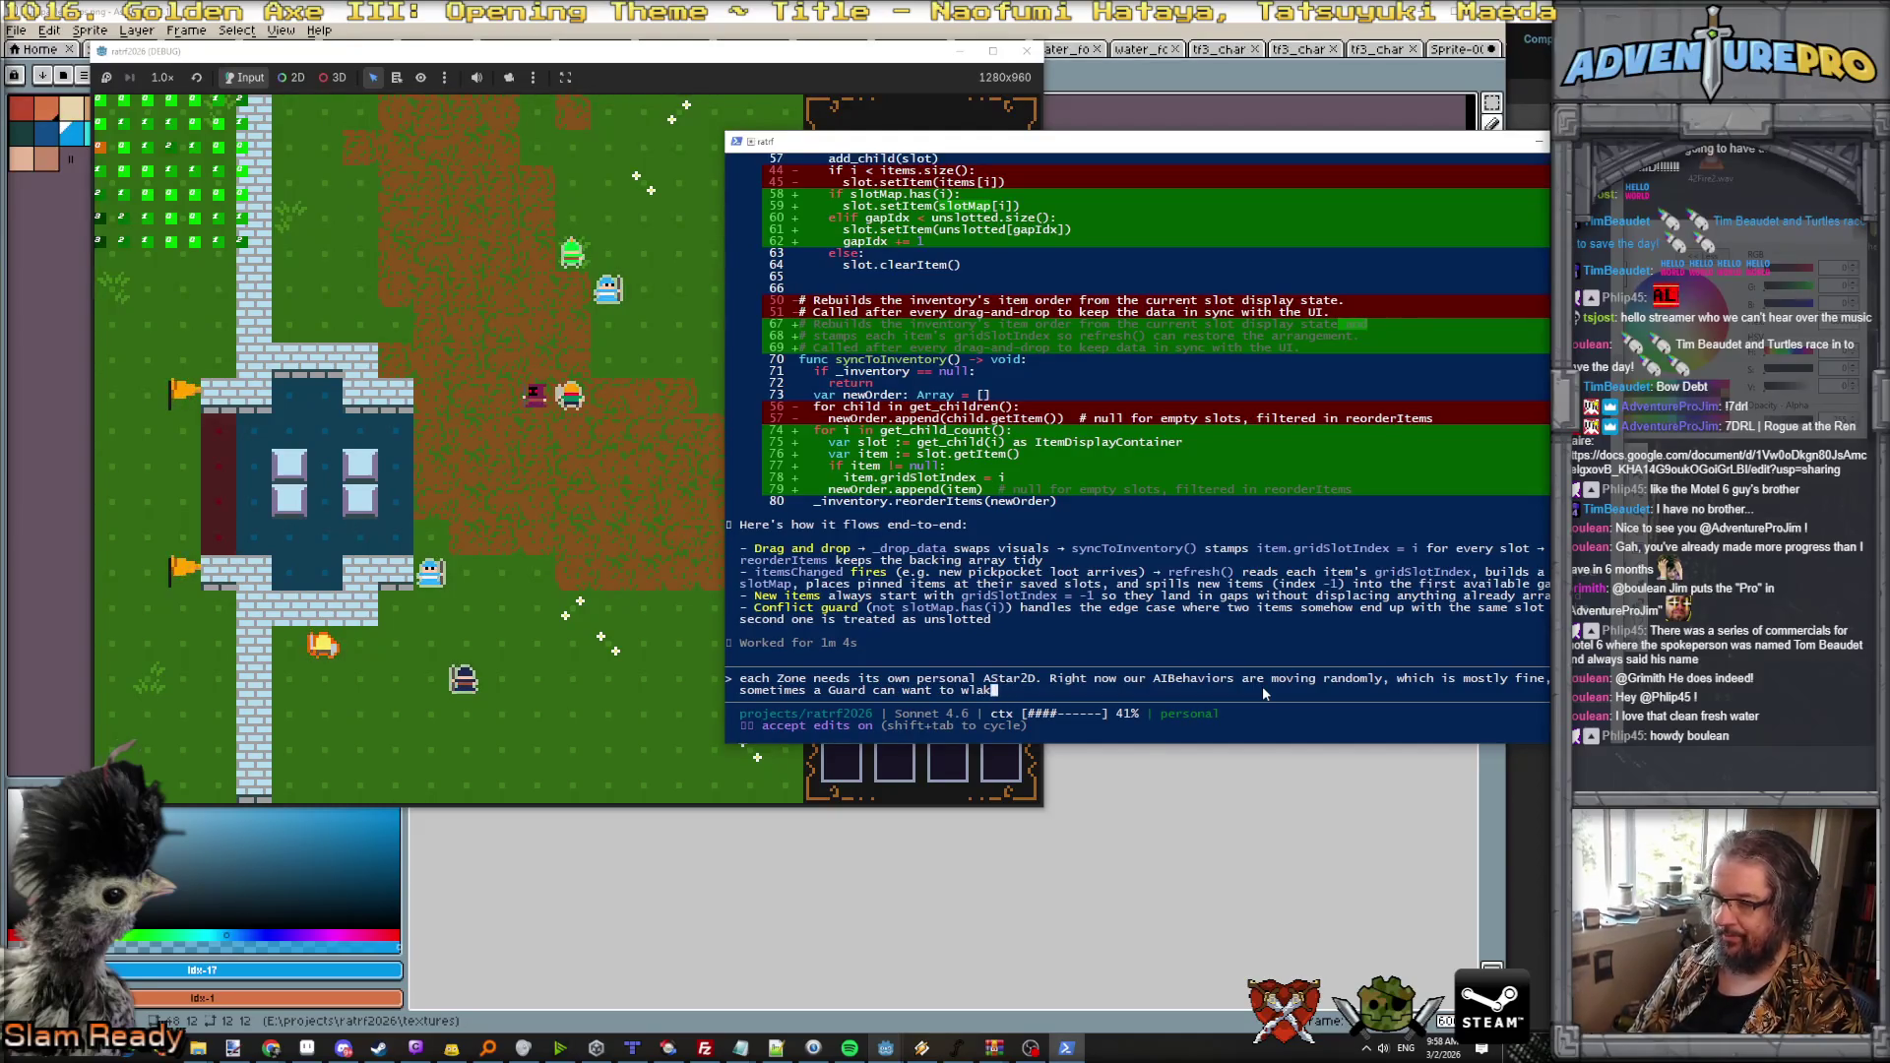
pyautogui.write('lk through a w')
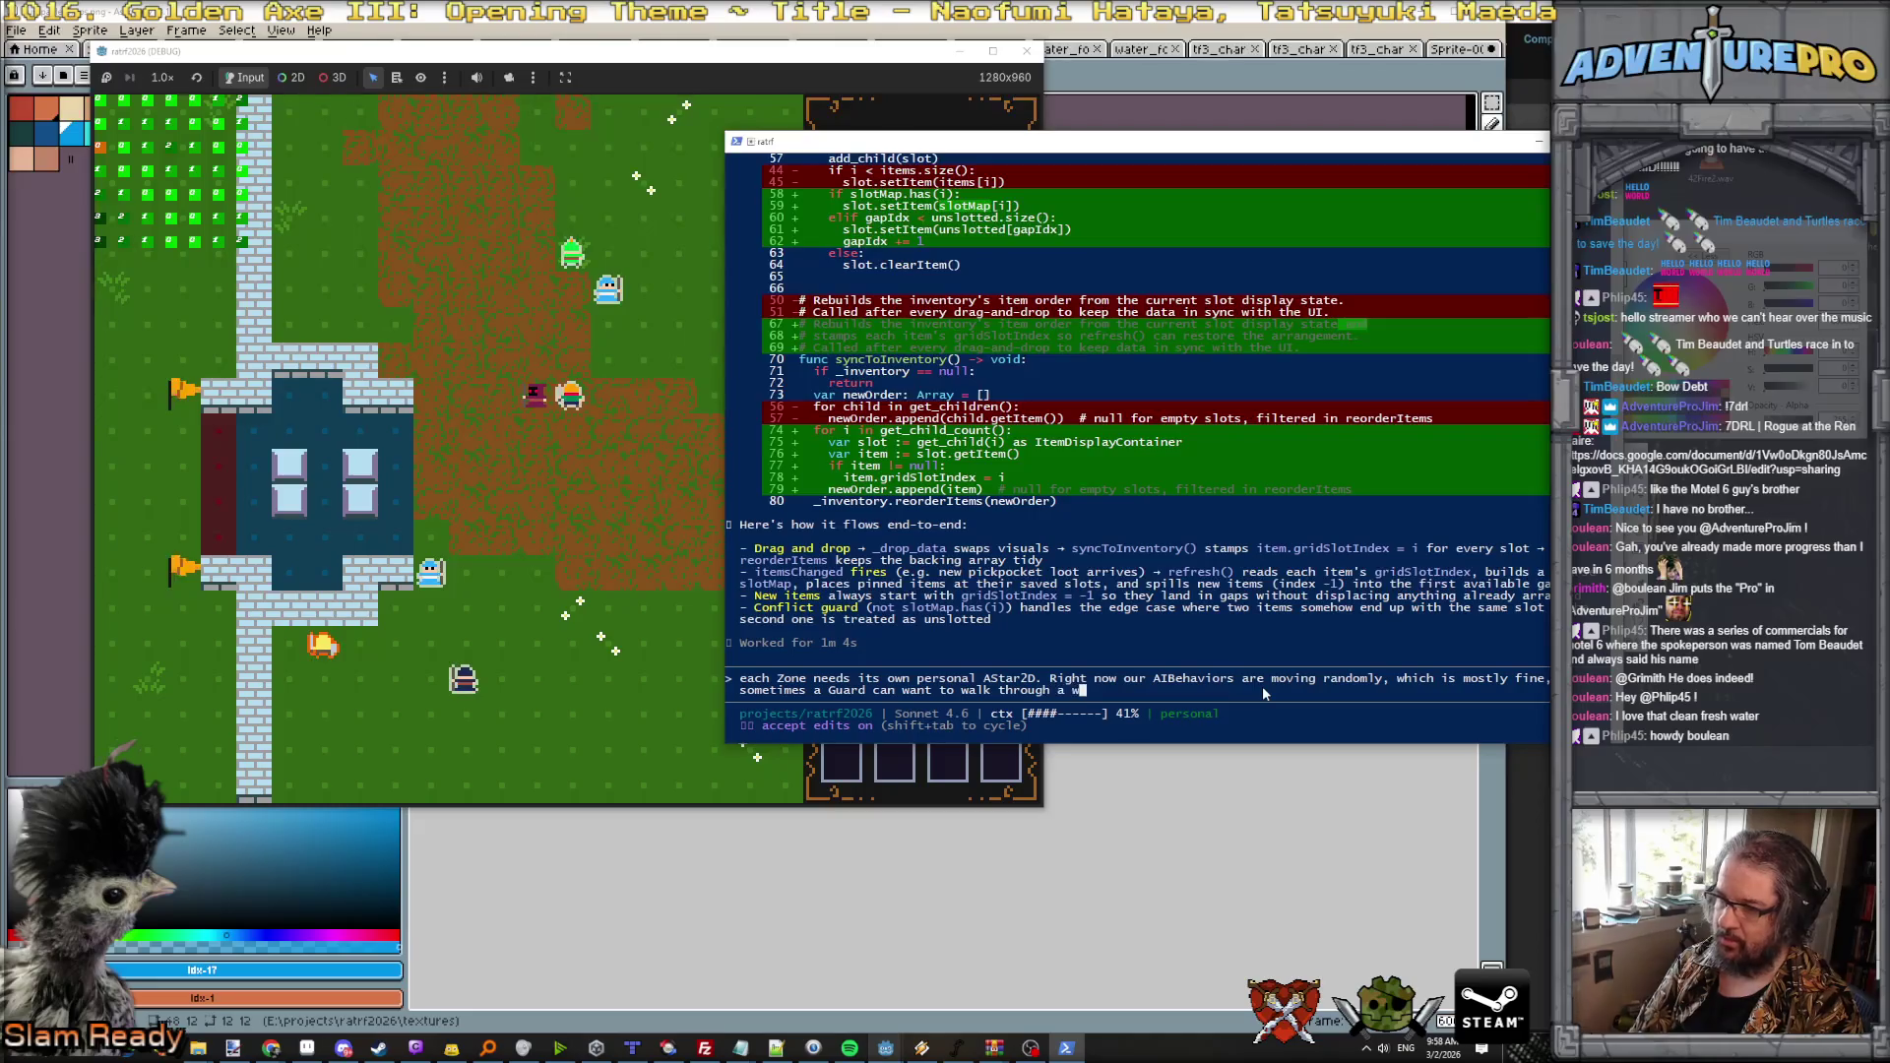
pyautogui.write("all forever because we're not really pathing correctl")
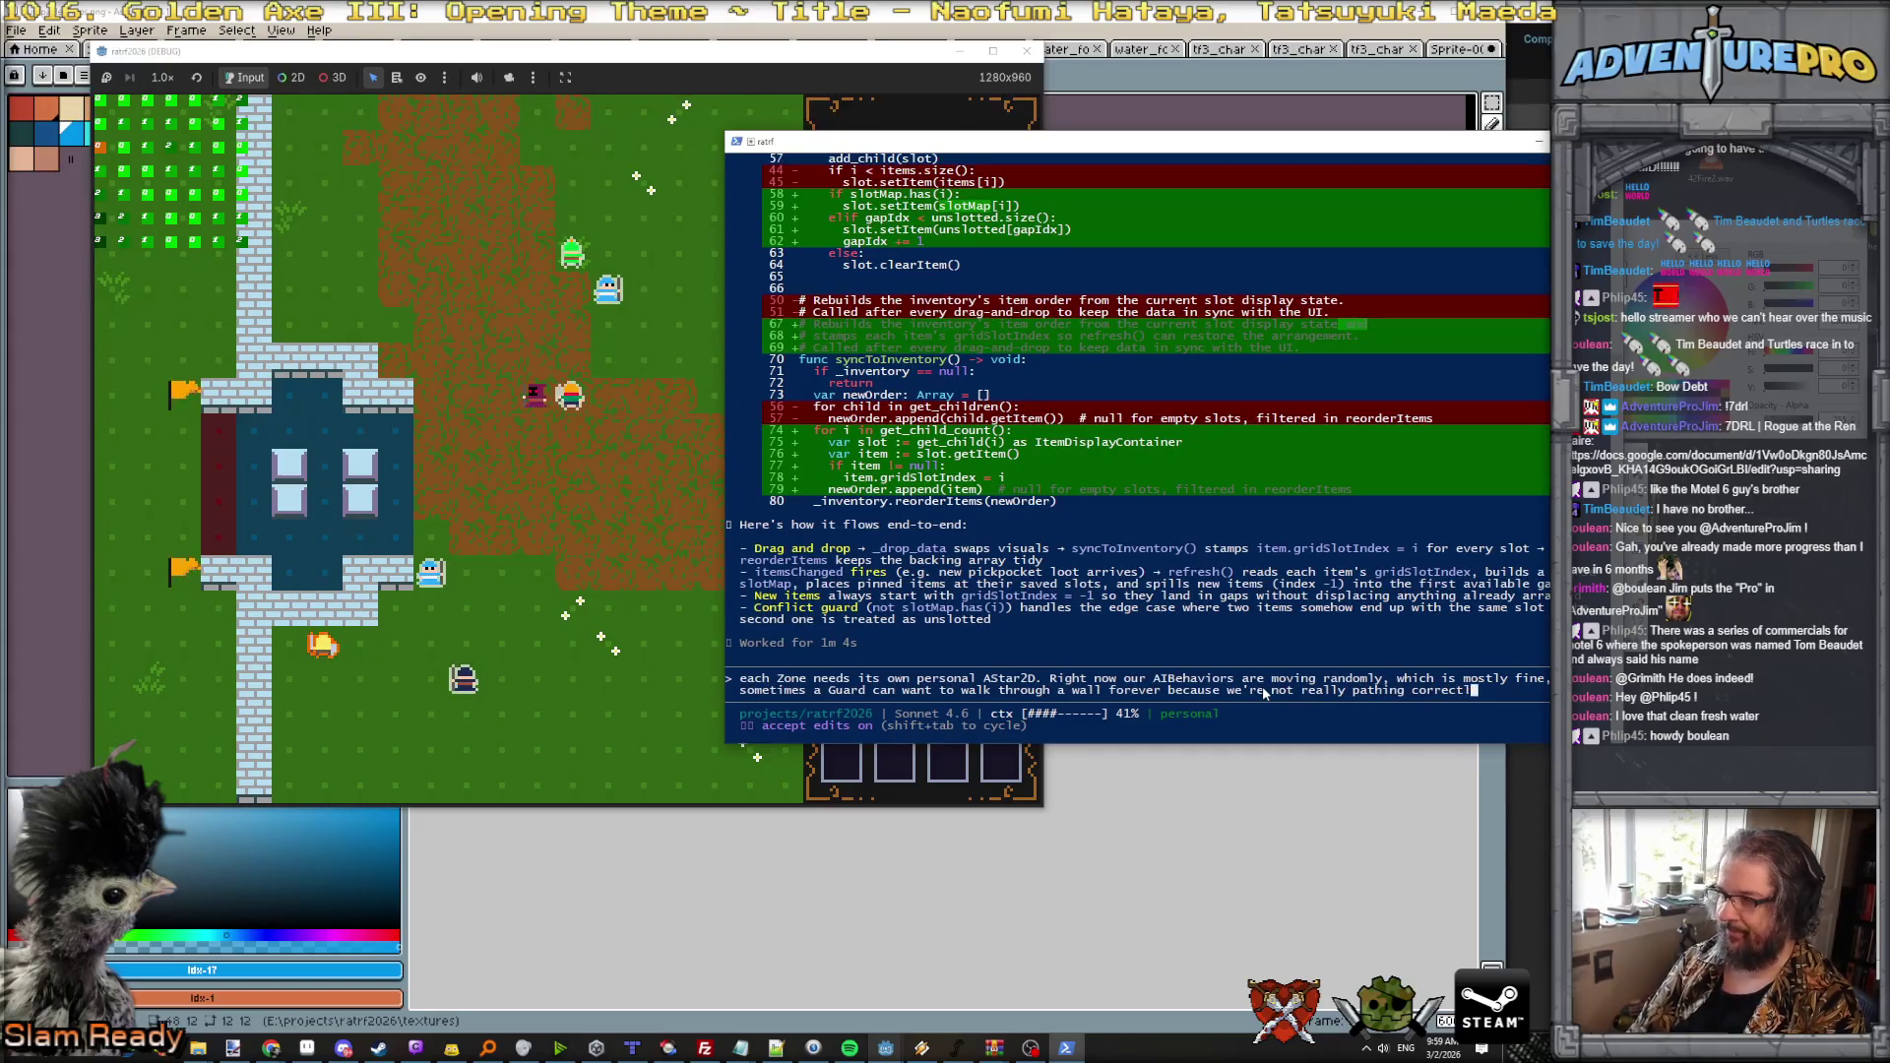
pyautogui.write('by bu')
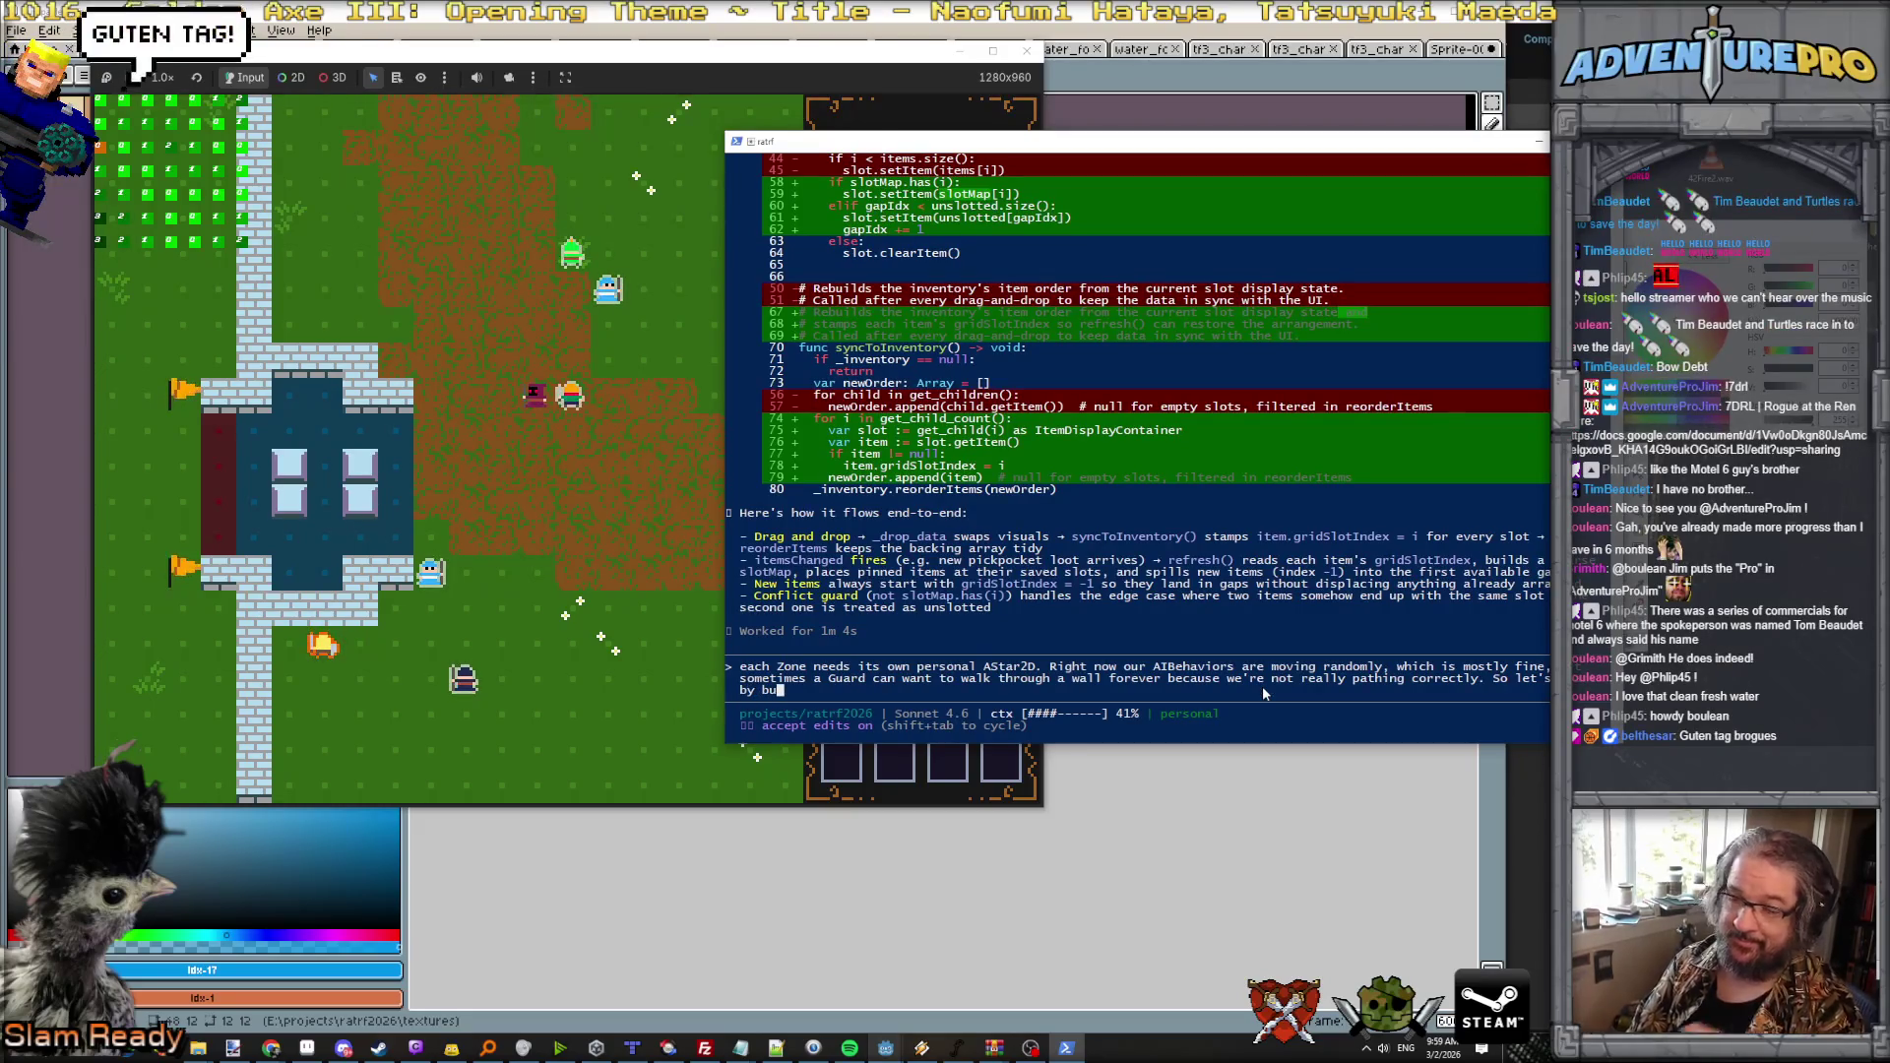
pyautogui.write('ilding up AStar')
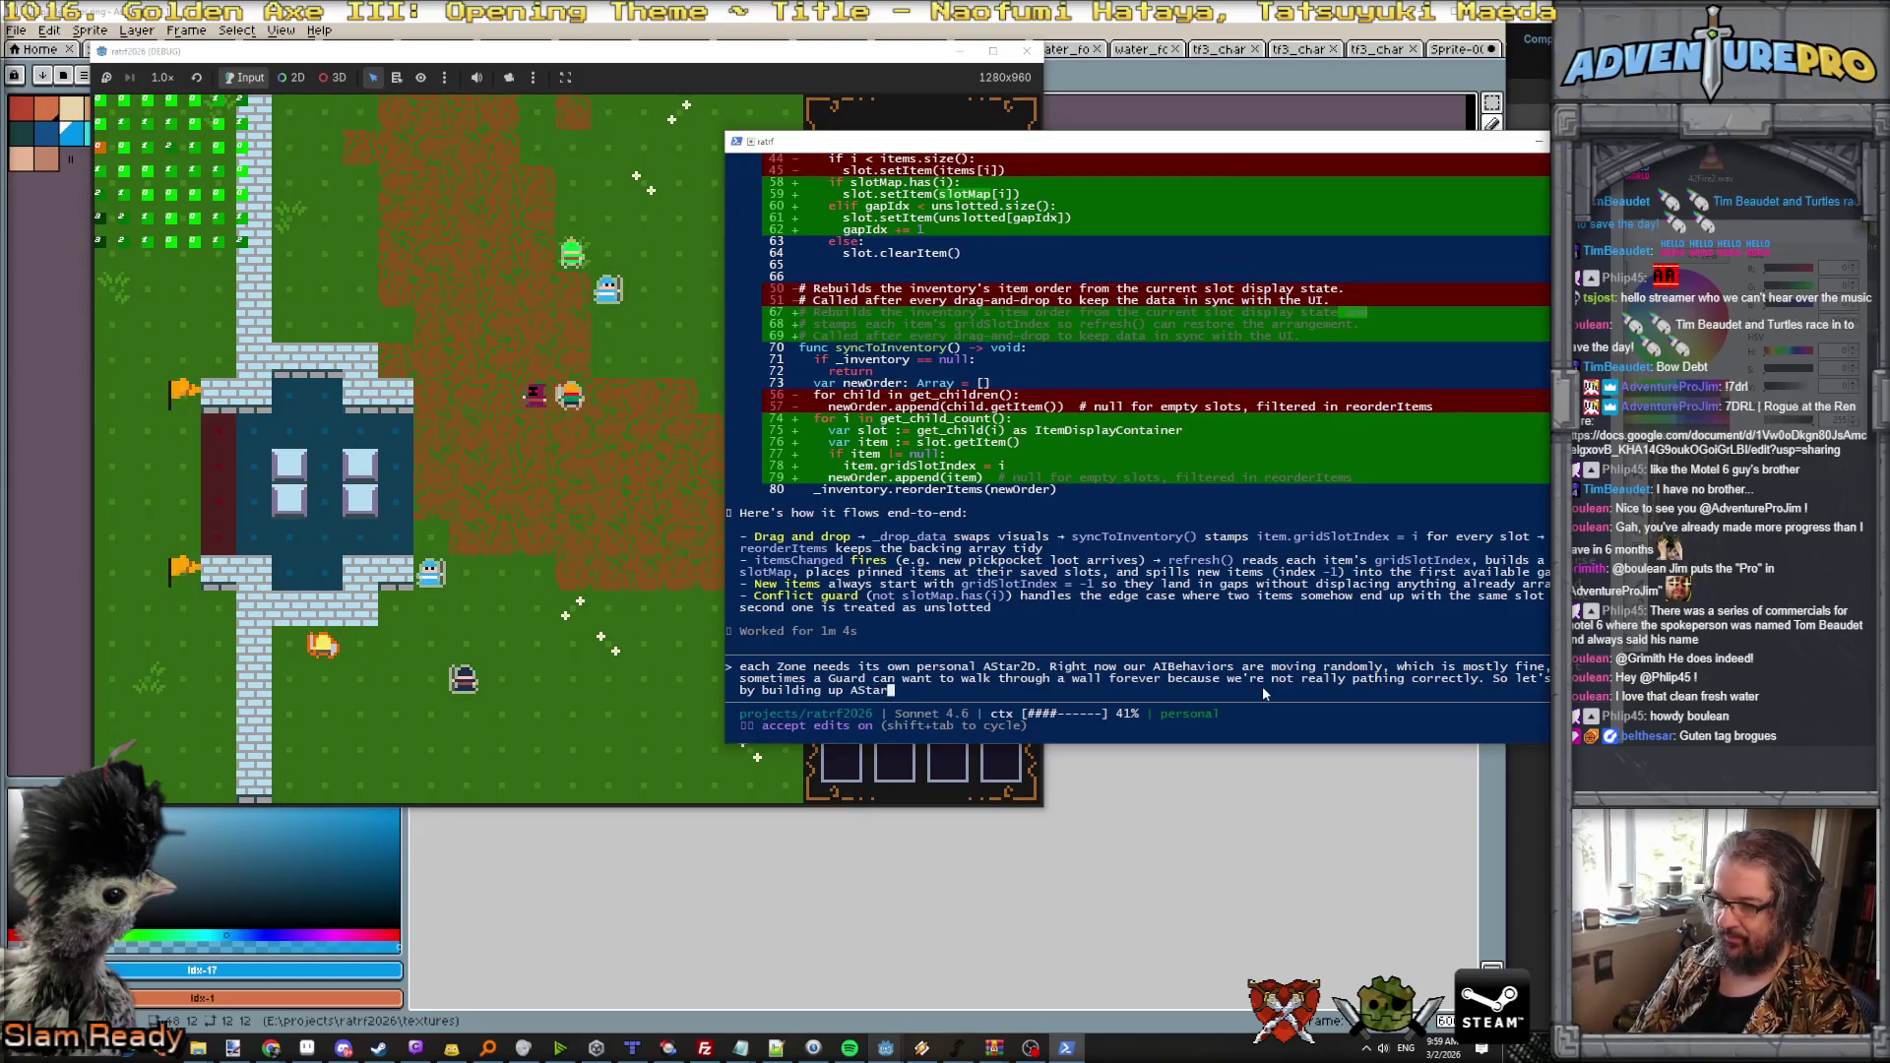
pyautogui.write('2Ds for every Zone, and then ')
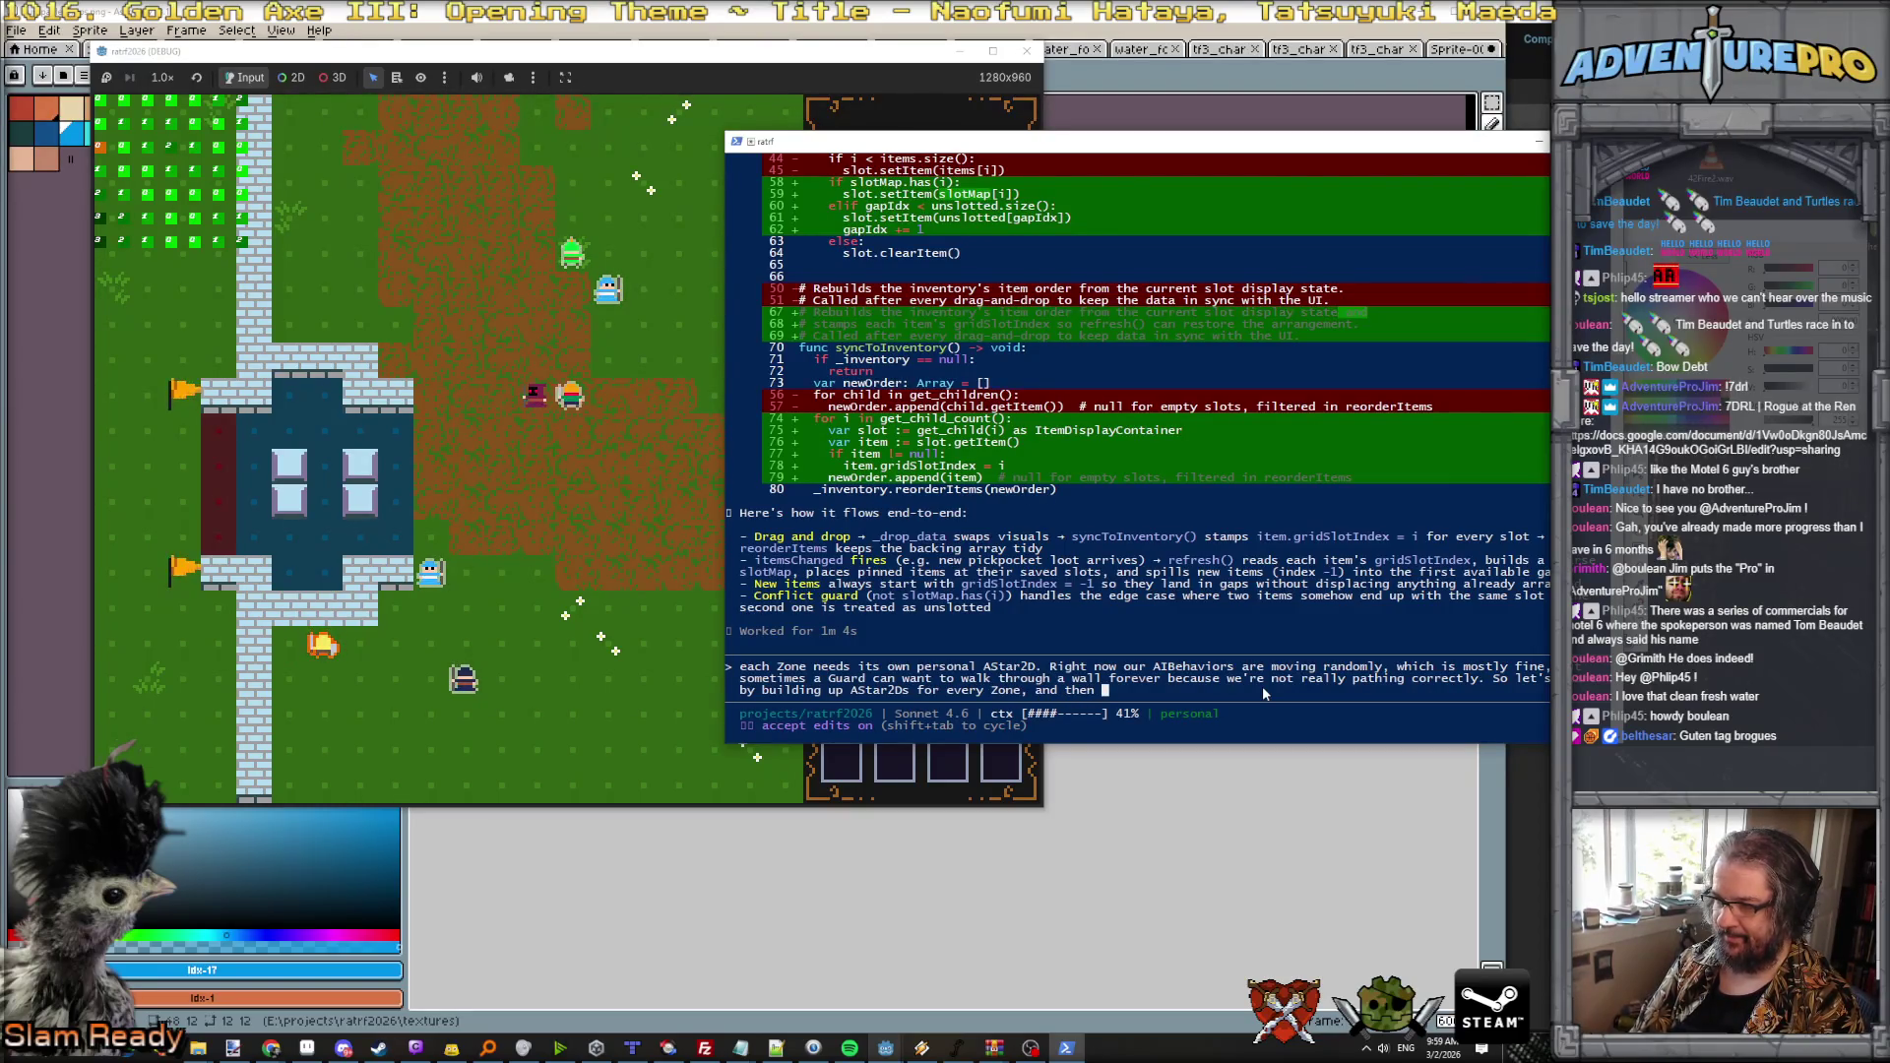
pyautogui.write("modifying them when tiles change or tmx's get stamped.")
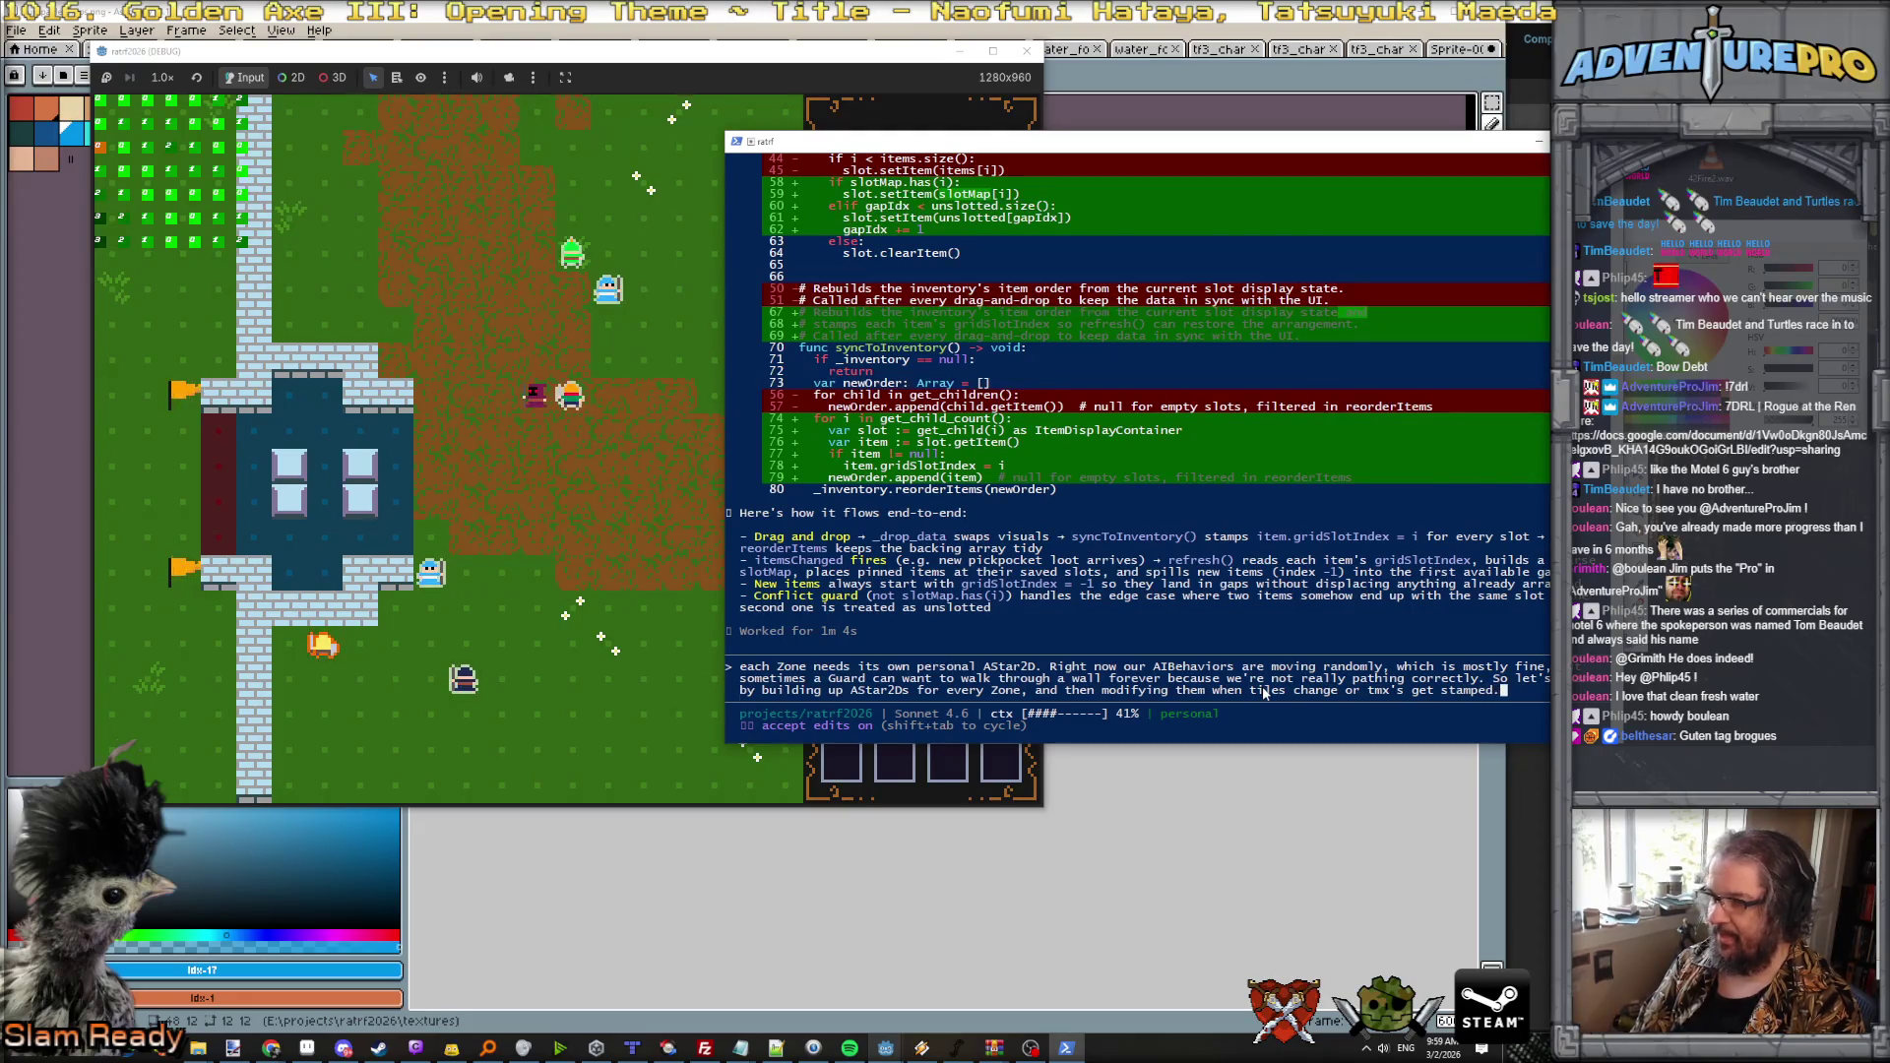
pyautogui.press('Return')
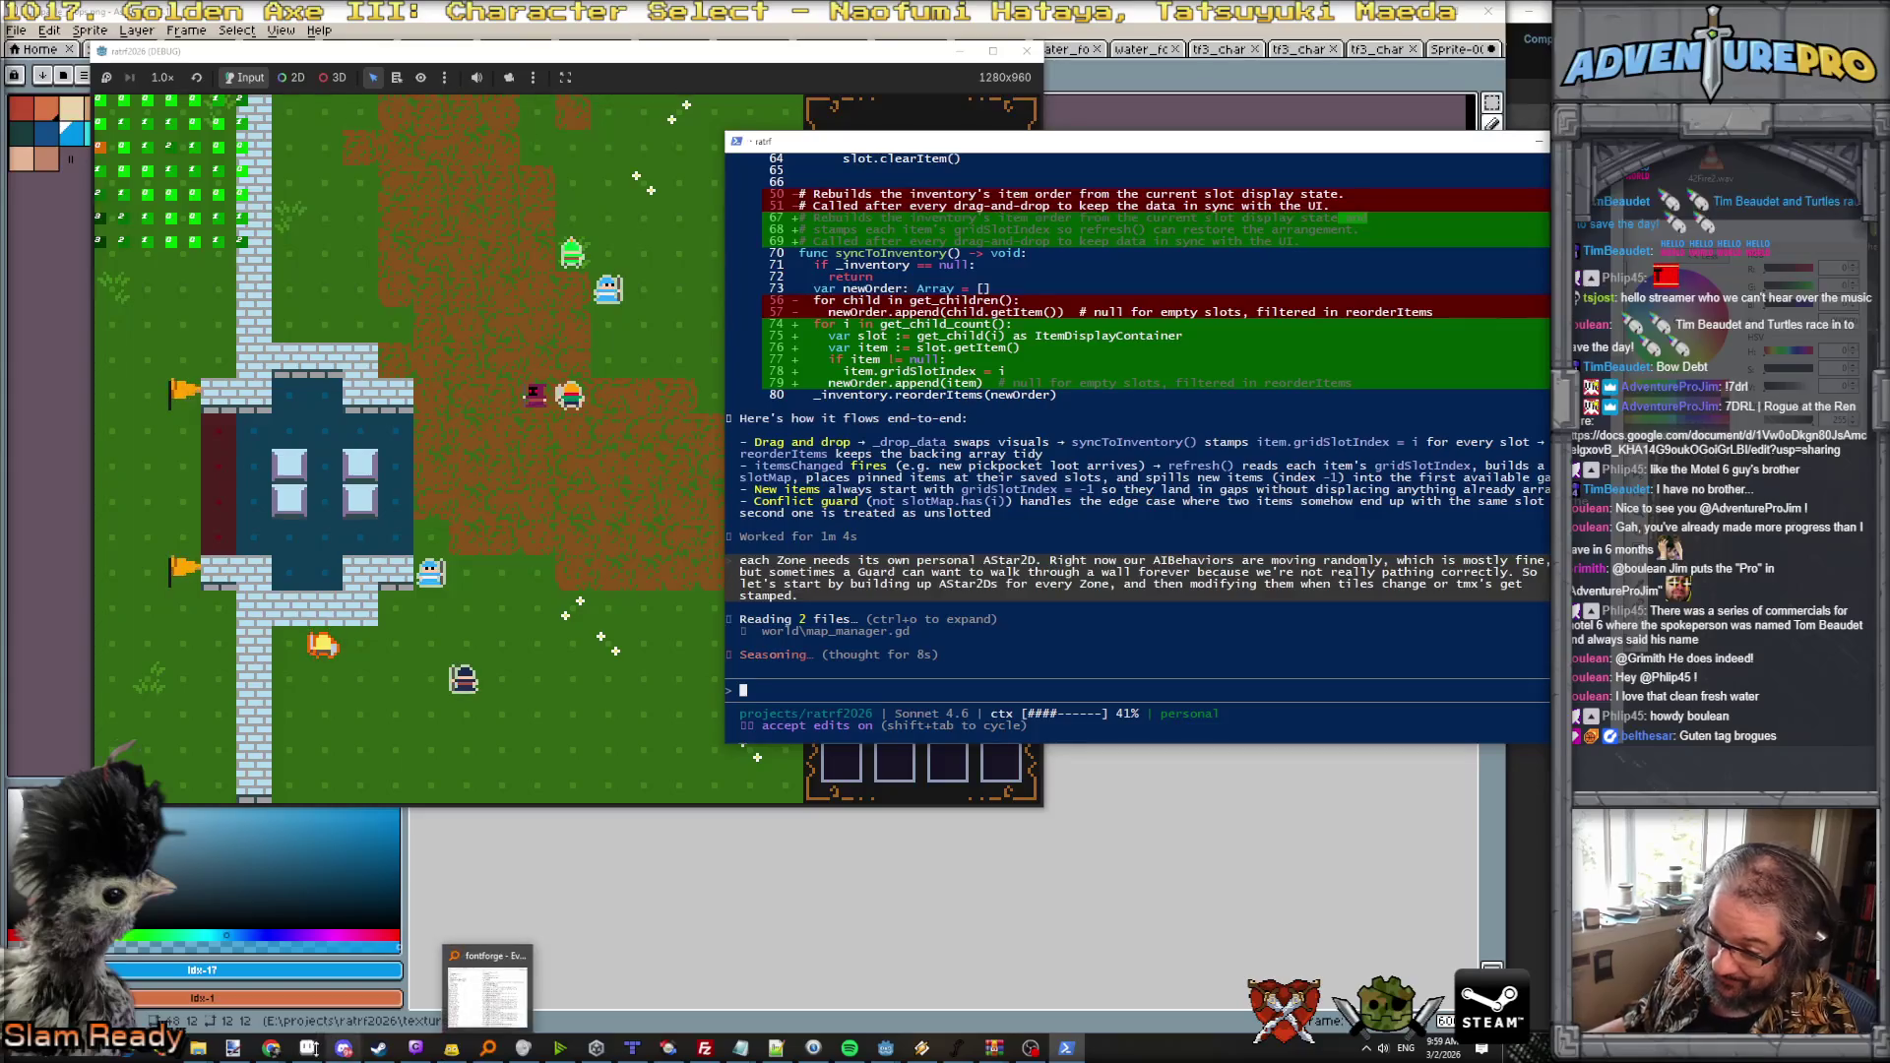
pyautogui.click(307, 1048)
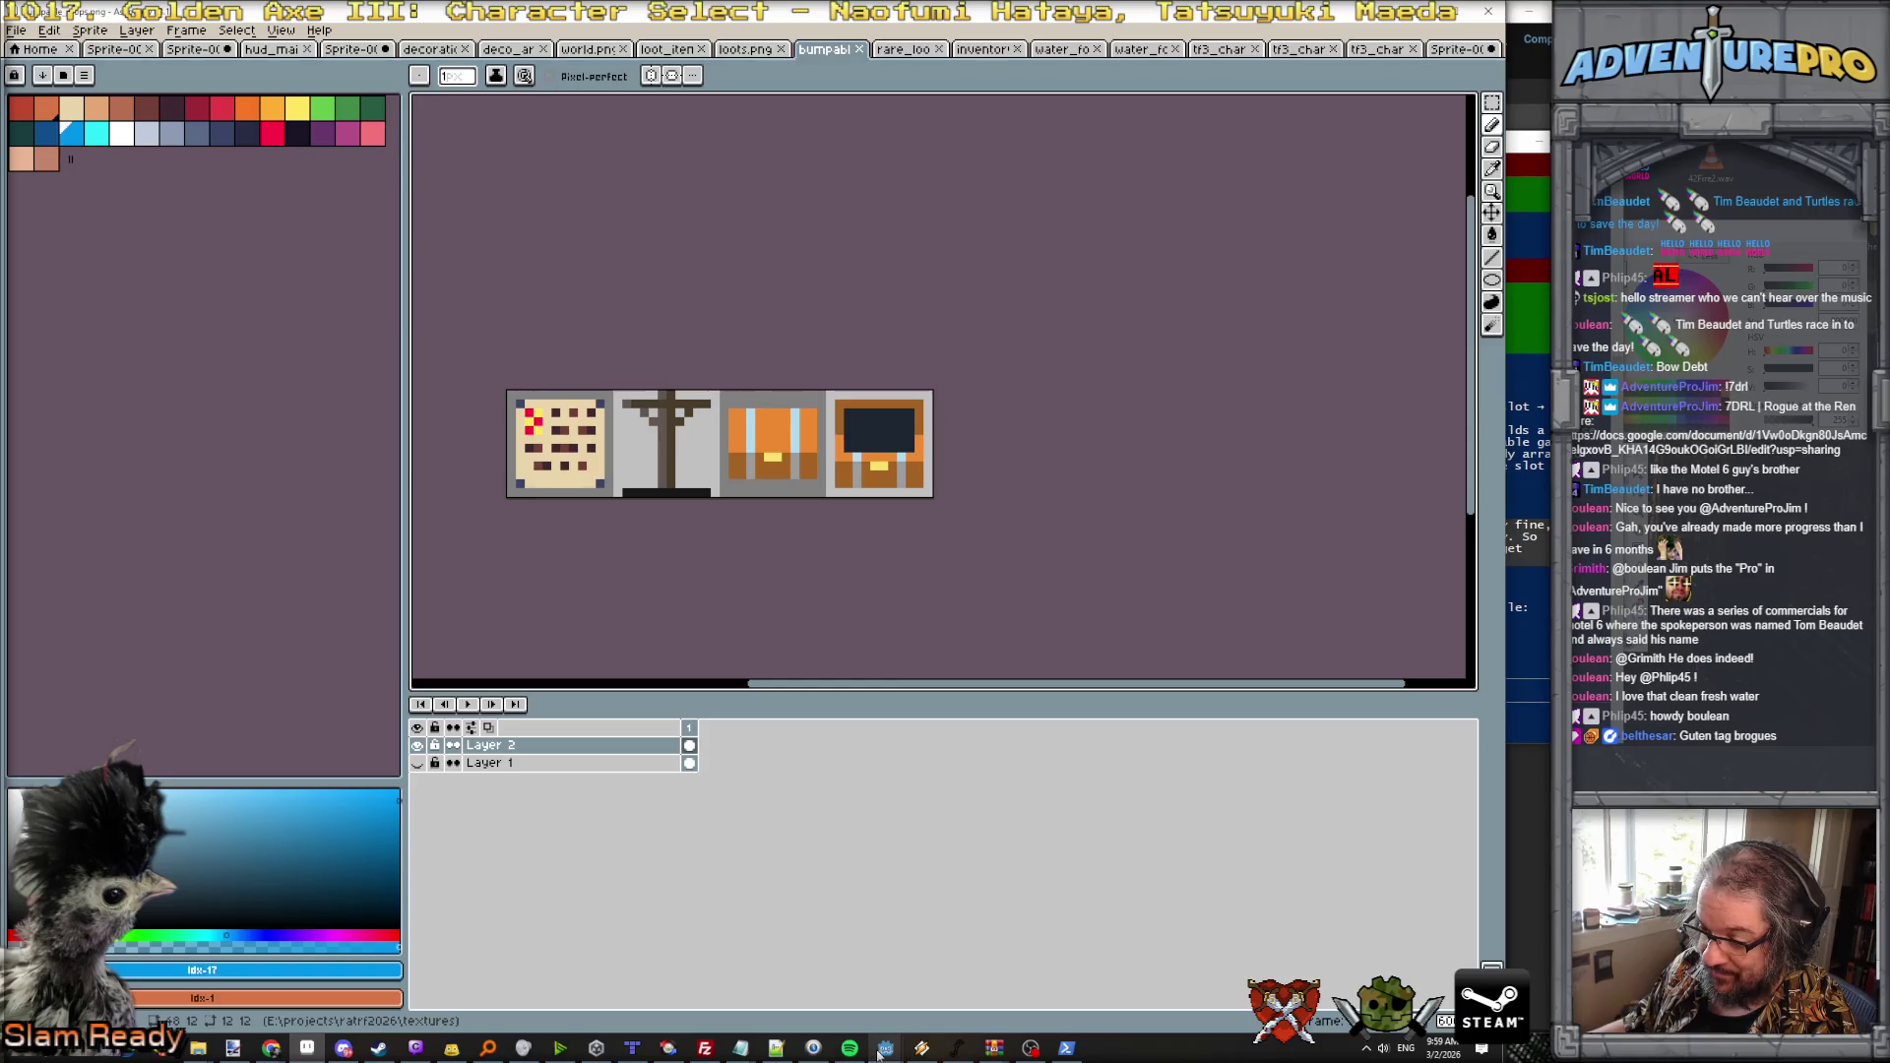
# Step: Bring the Godot editor forward and stop the running game
pyautogui.moveTo(883, 1048)
pyautogui.click(856, 1011)
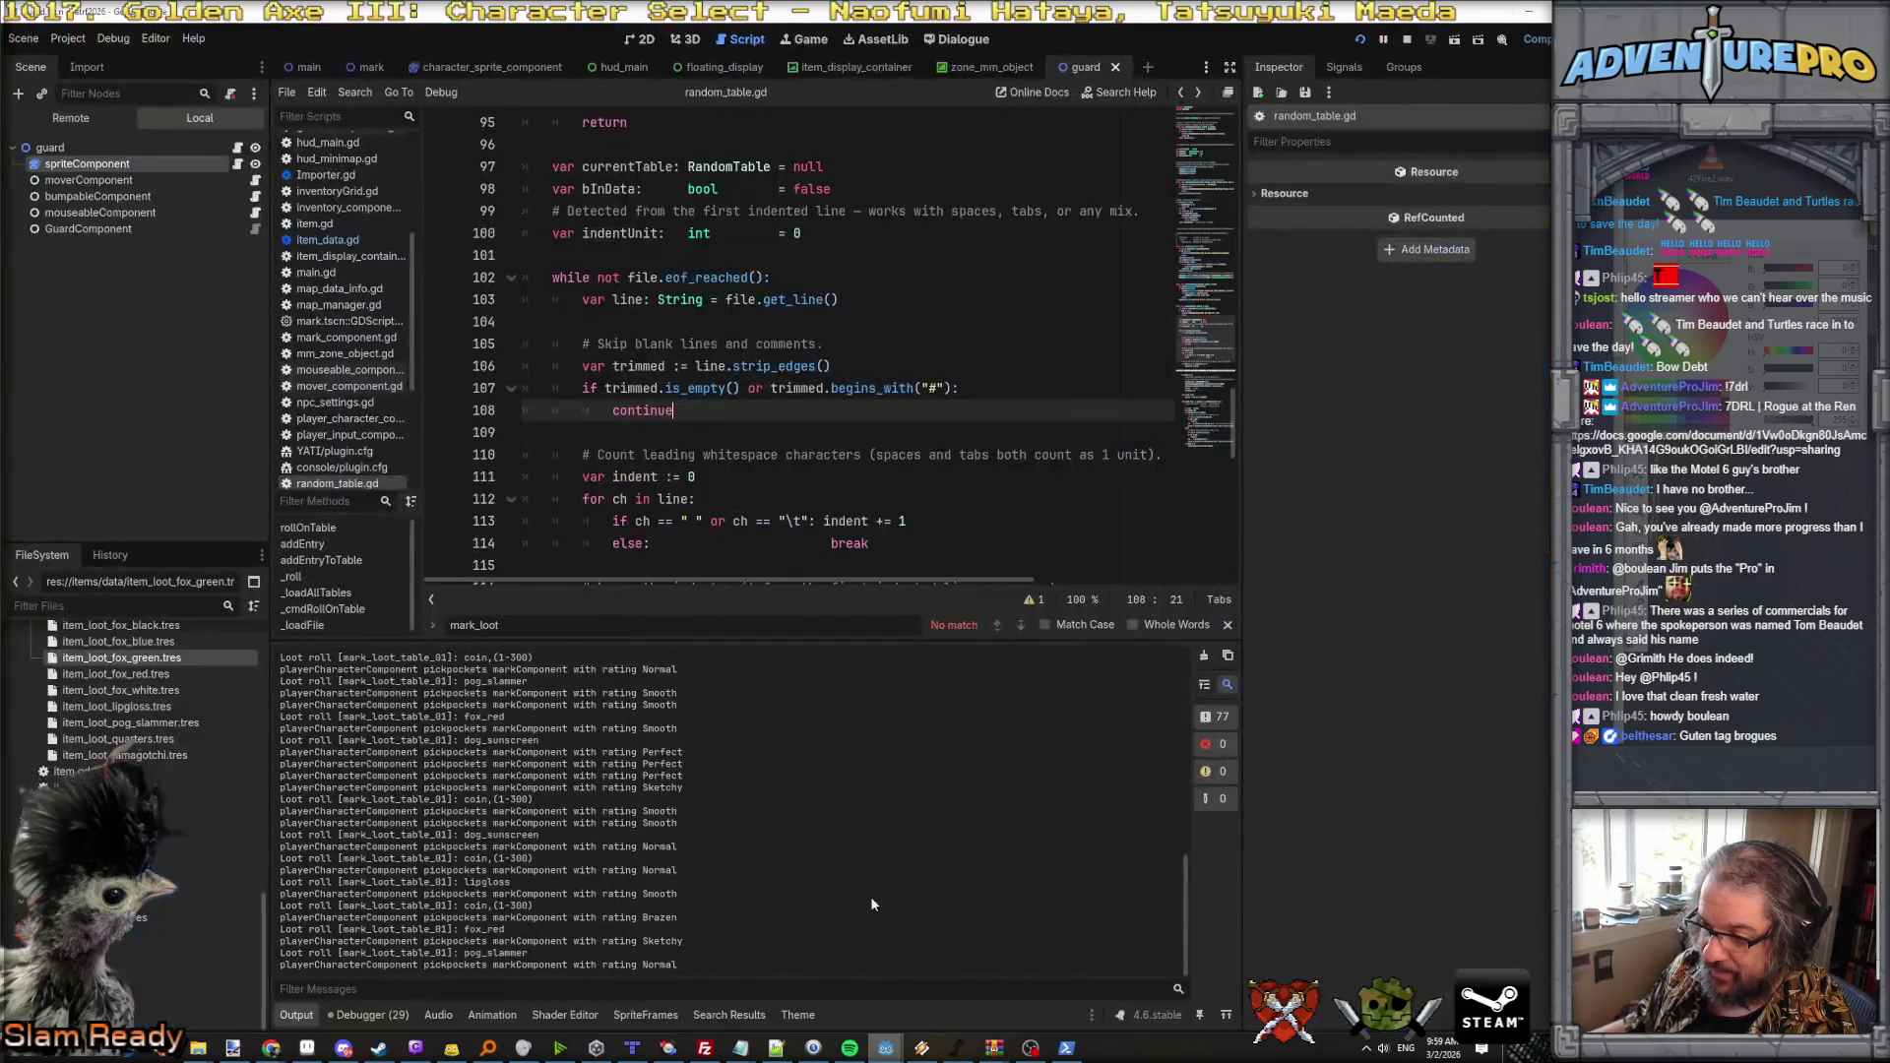
pyautogui.press('F5')
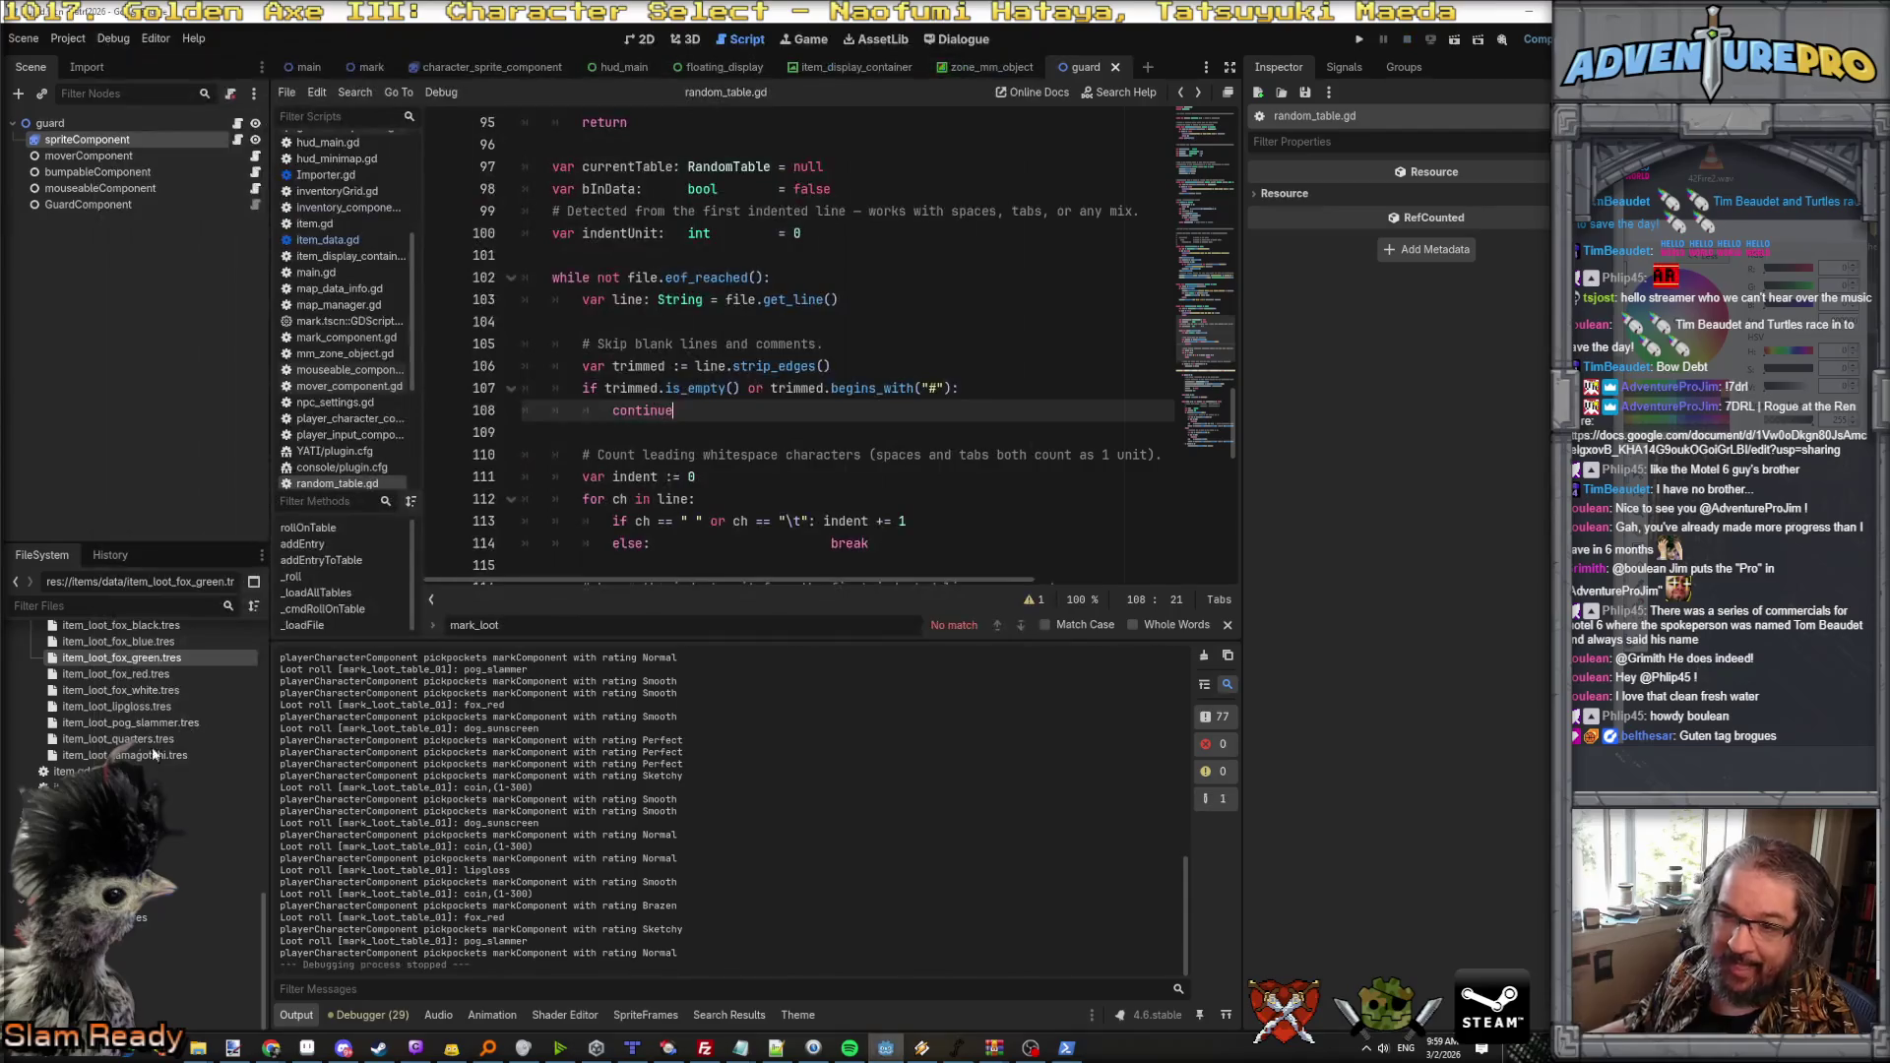
# Step: In res://items/data, start duplicating item_loot_dog_sunscreen.tres
pyautogui.scroll(5, 146, 756)
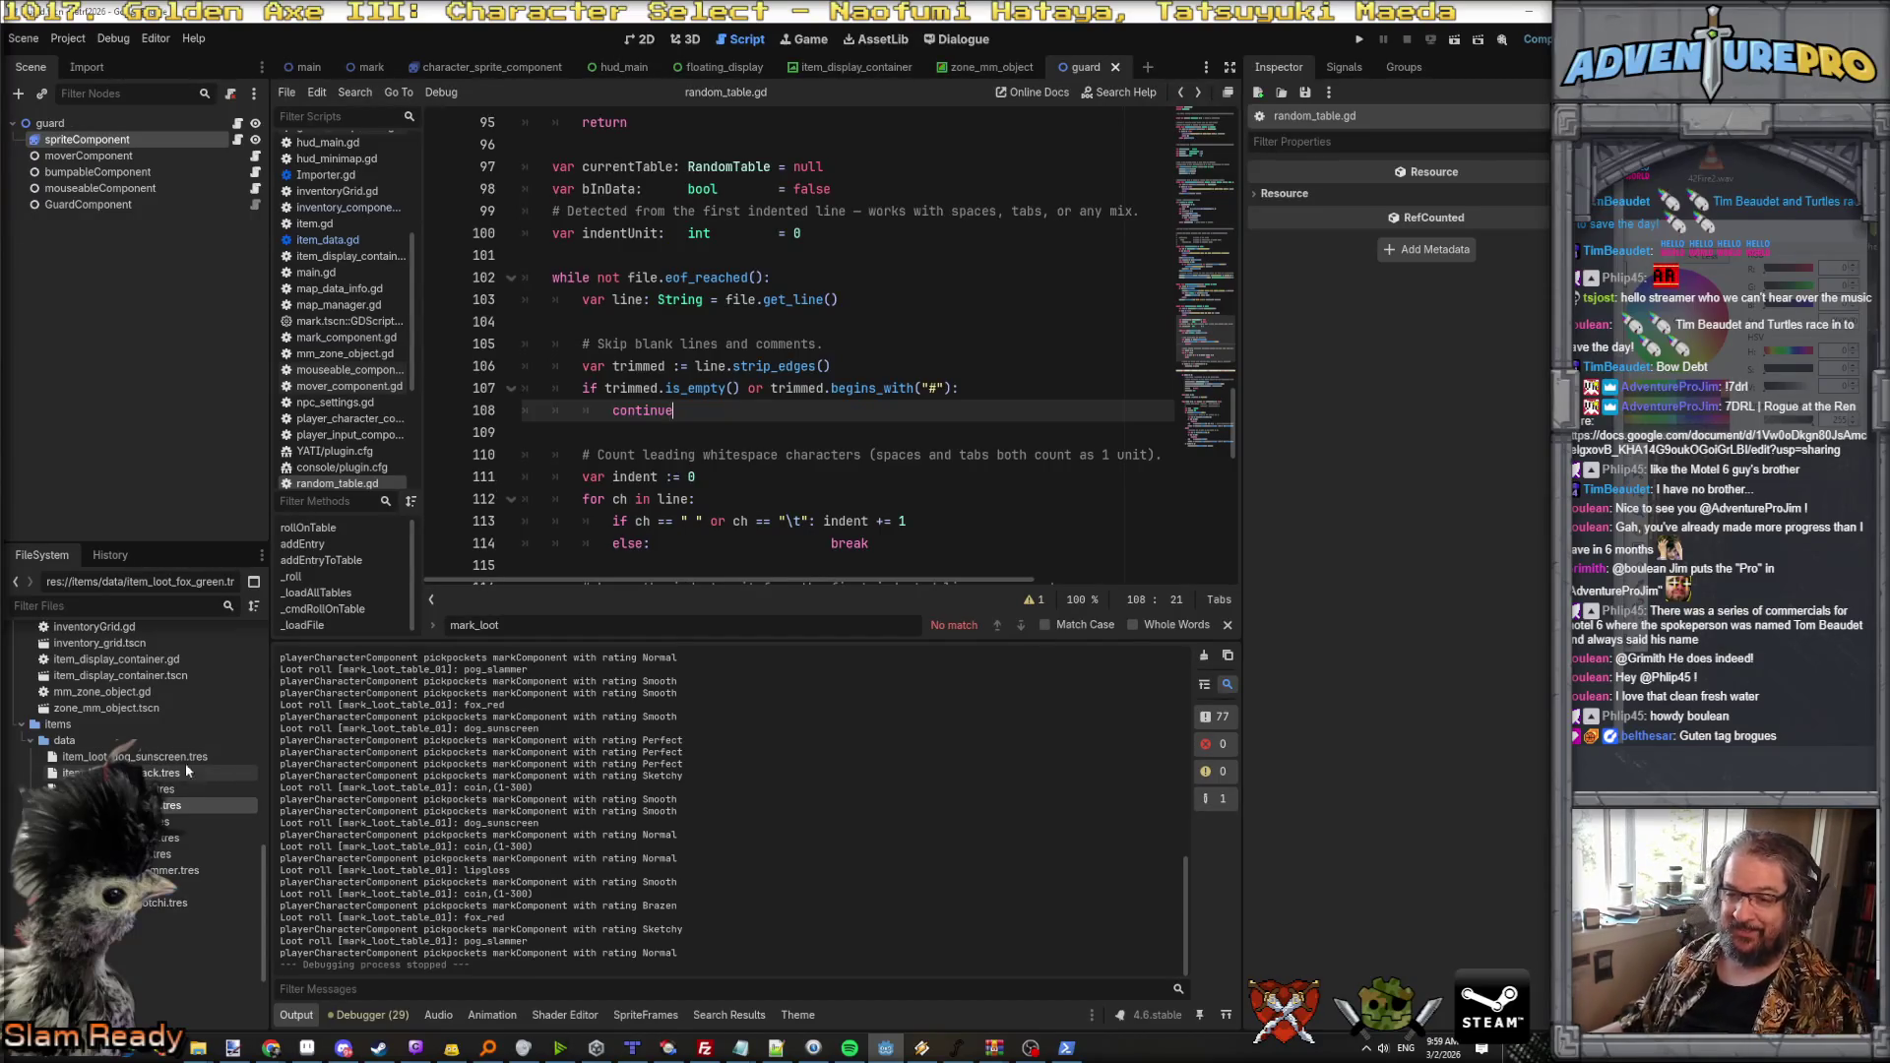
pyautogui.click(69, 742)
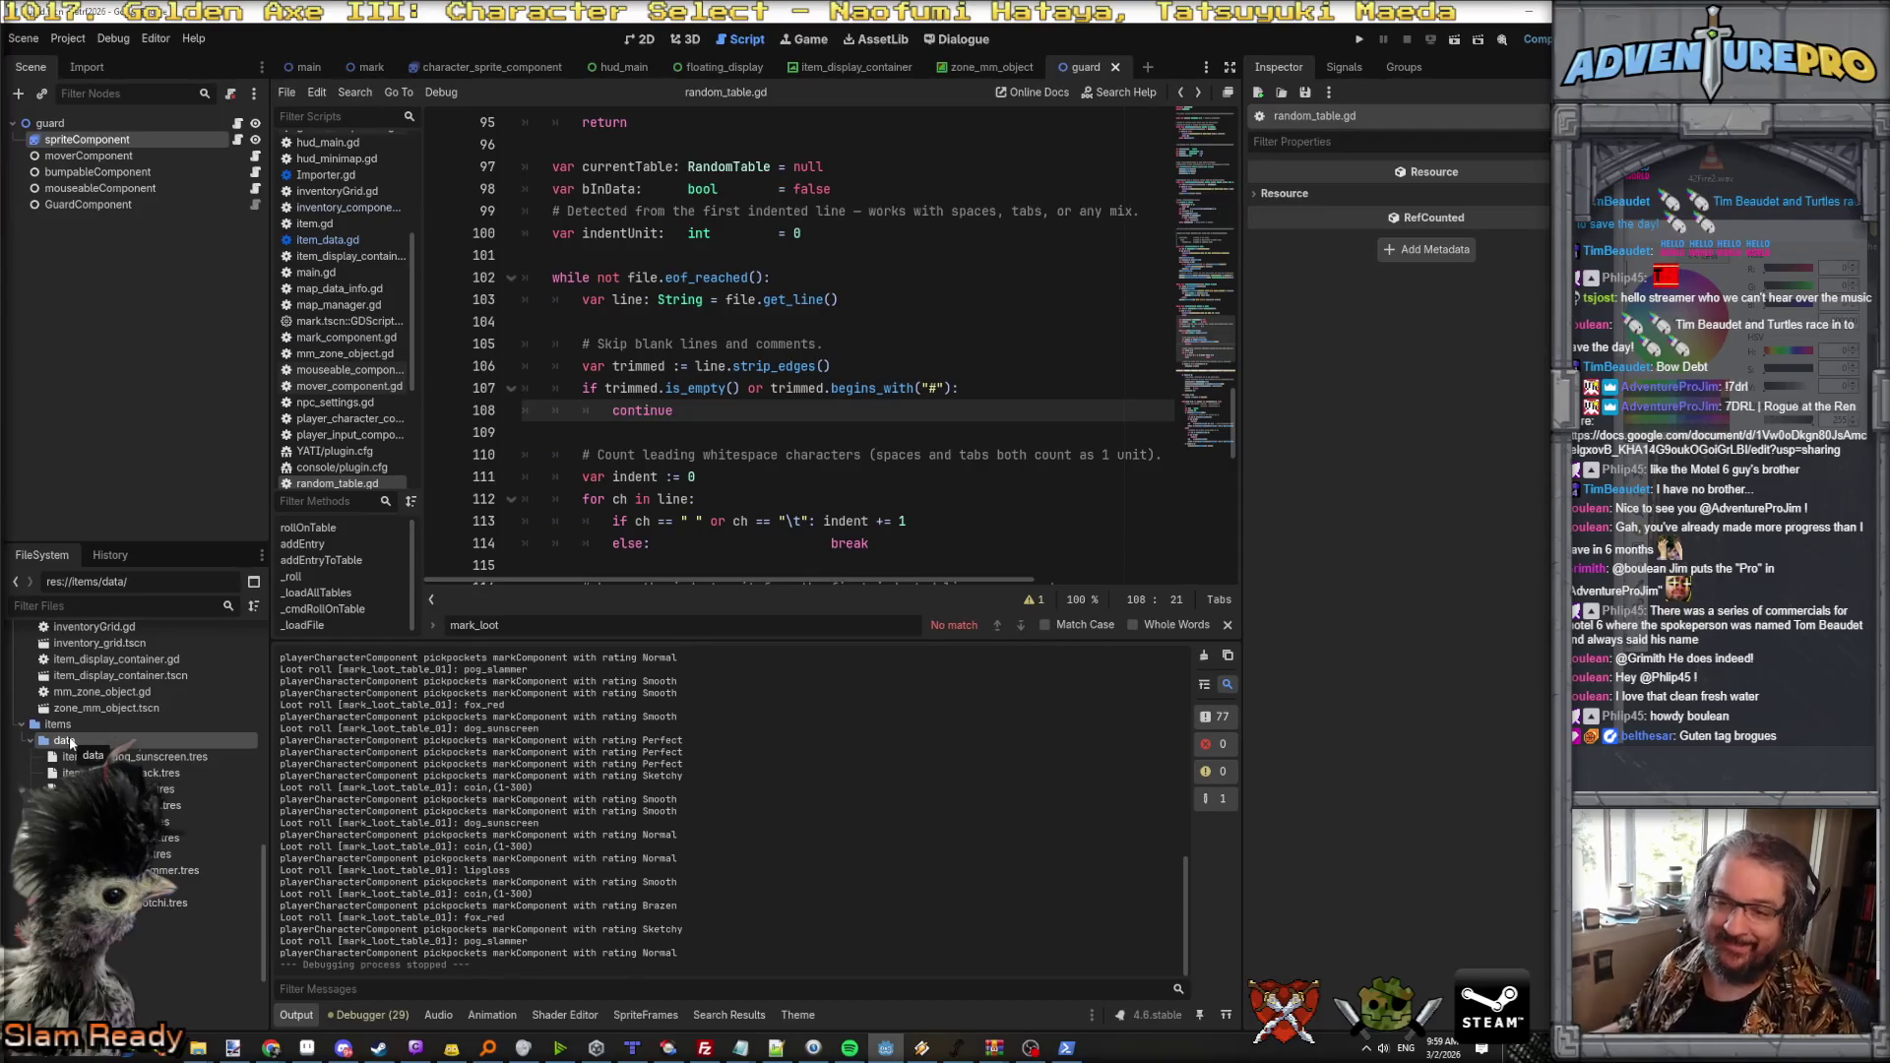
pyautogui.rightClick(70, 743)
pyautogui.moveTo(246, 752)
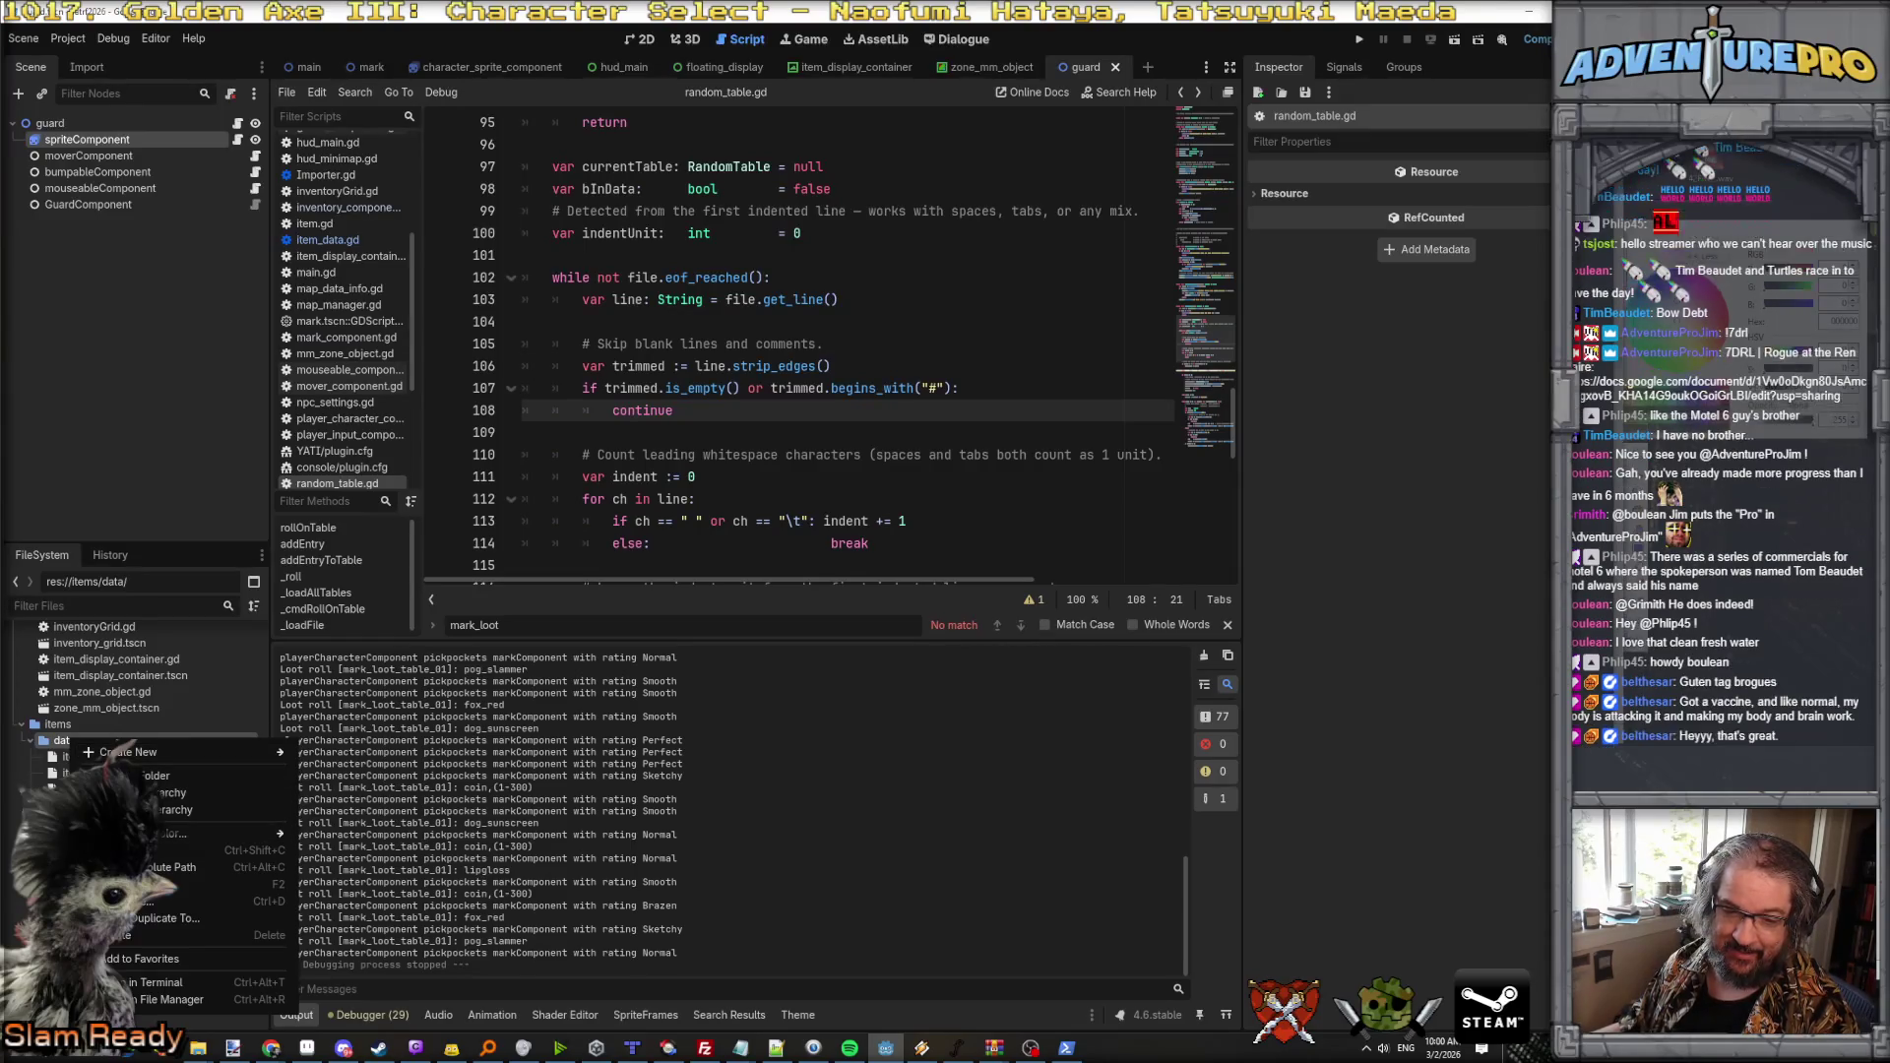
pyautogui.press('Escape')
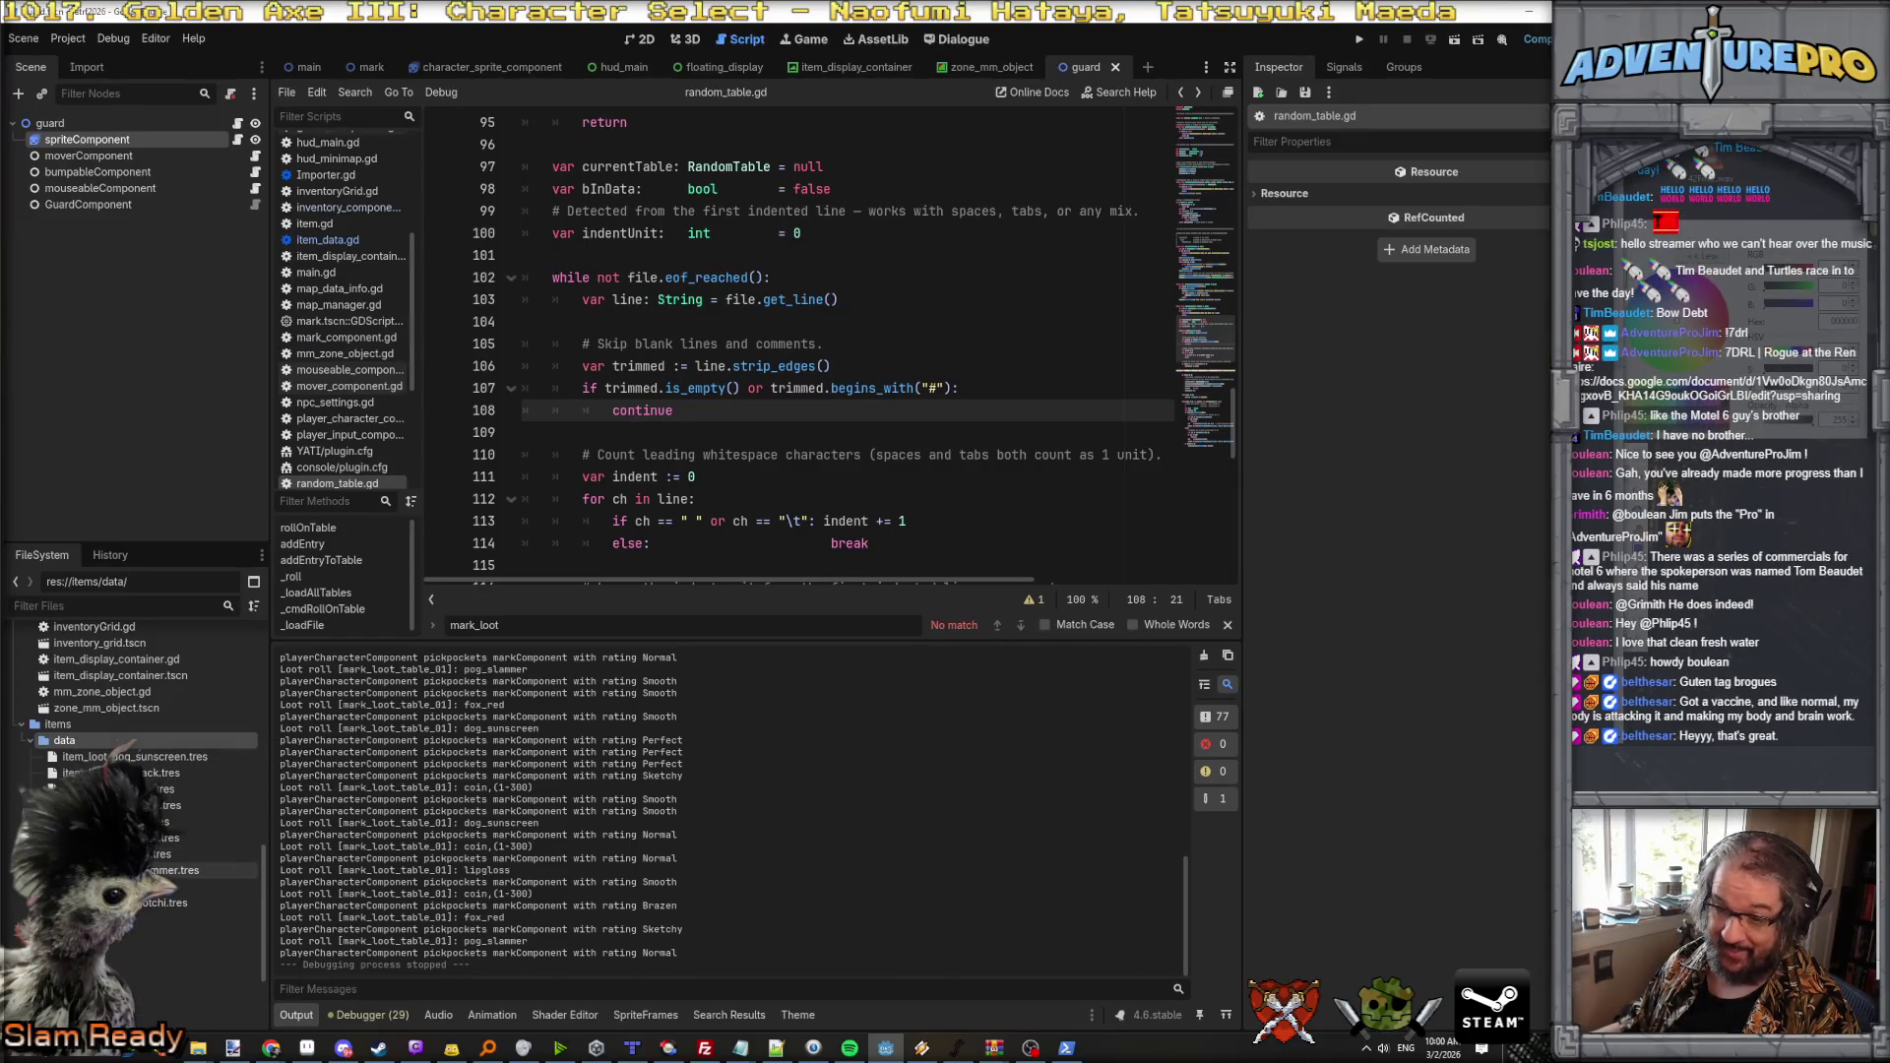
pyautogui.click(99, 756)
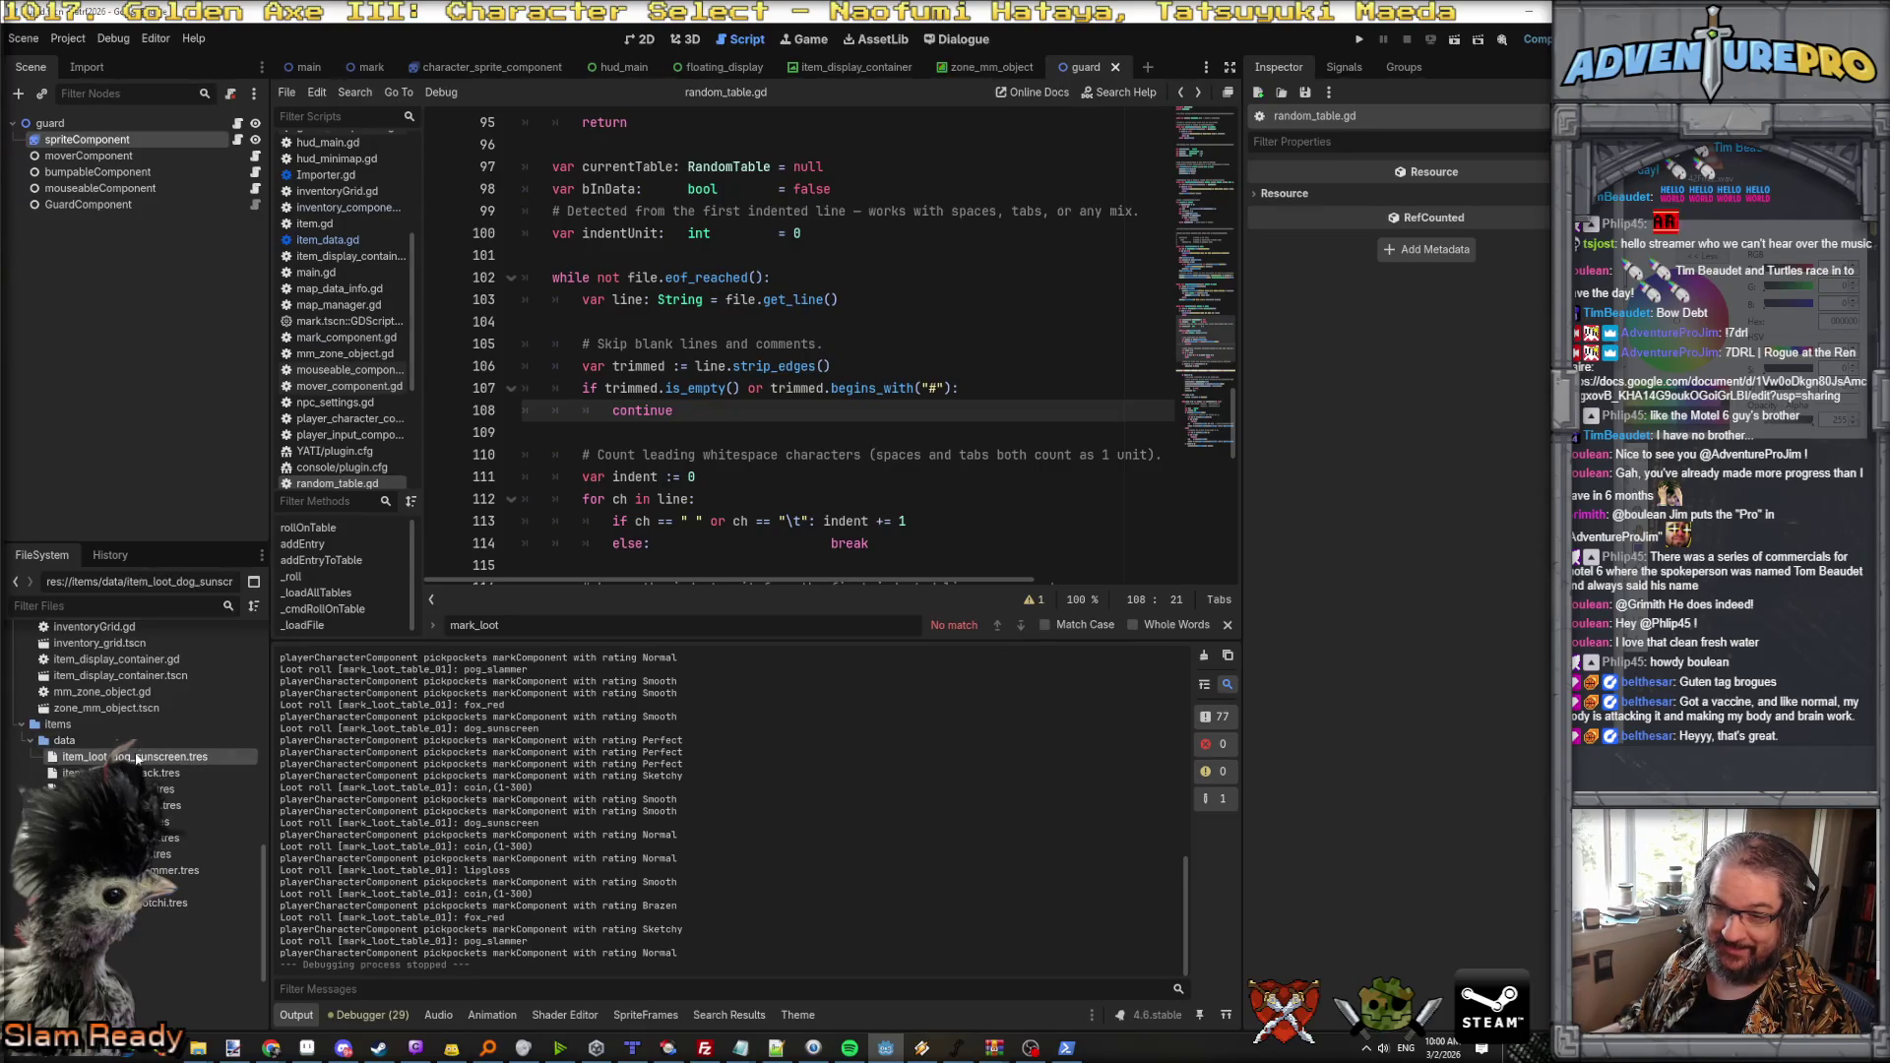
pyautogui.rightClick(139, 756)
pyautogui.click(193, 902)
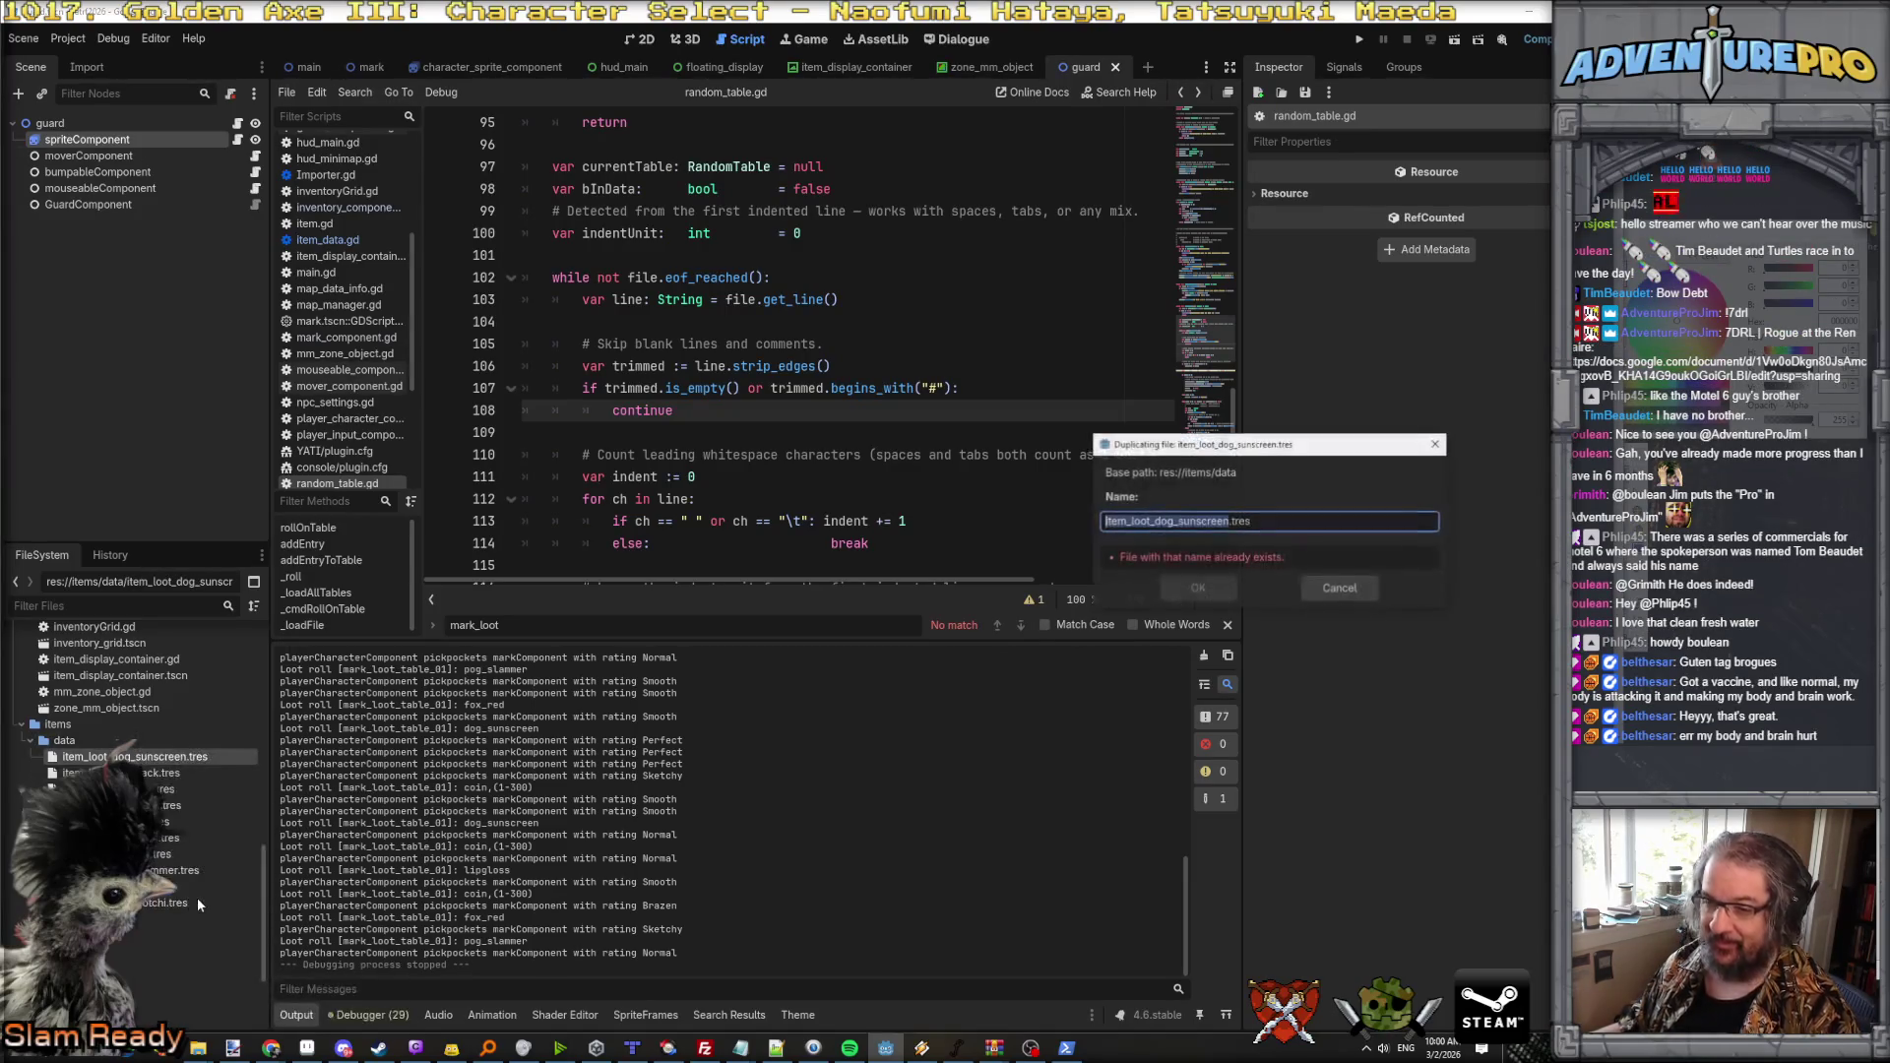
# Step: Name the duplicated item file item_loot_wallet_chain.tres and confirm
pyautogui.moveTo(1149, 521); pyautogui.dragTo(1215, 520)
pyautogui.write('wallet')
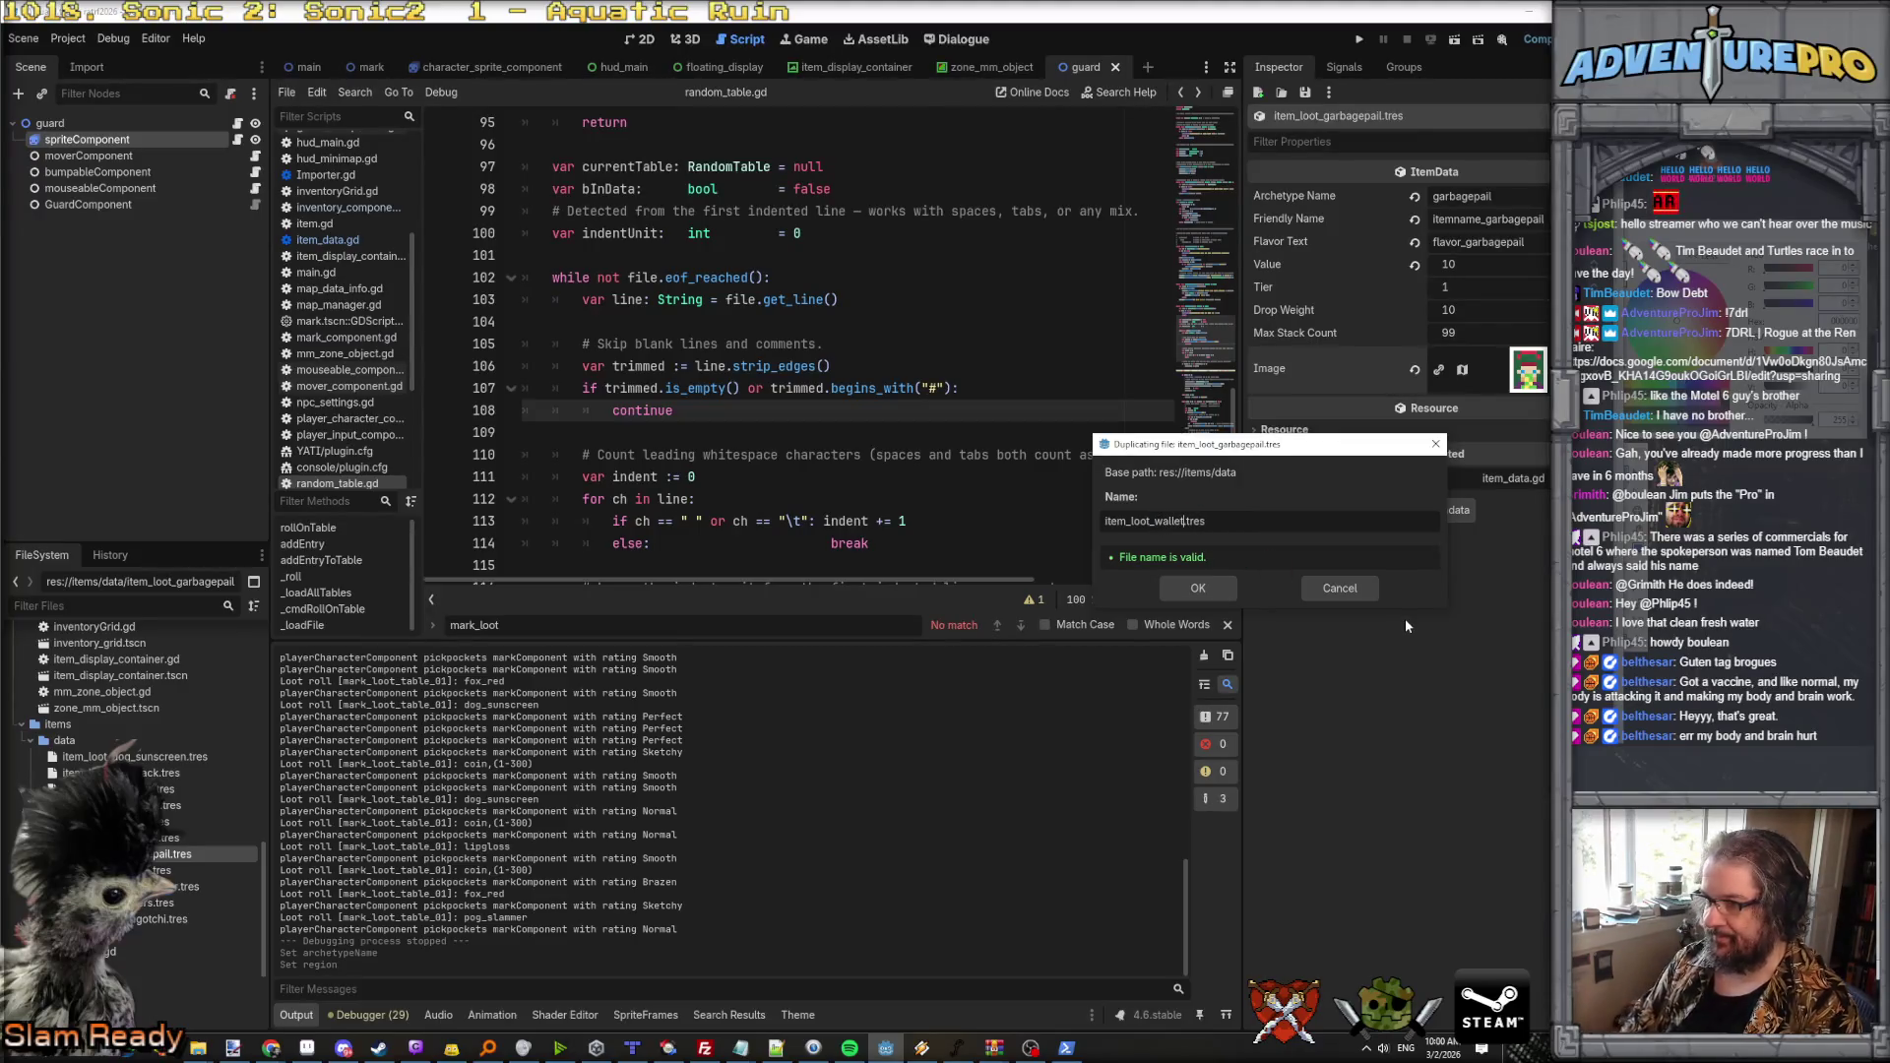
pyautogui.write('_chain')
pyautogui.press('Return')
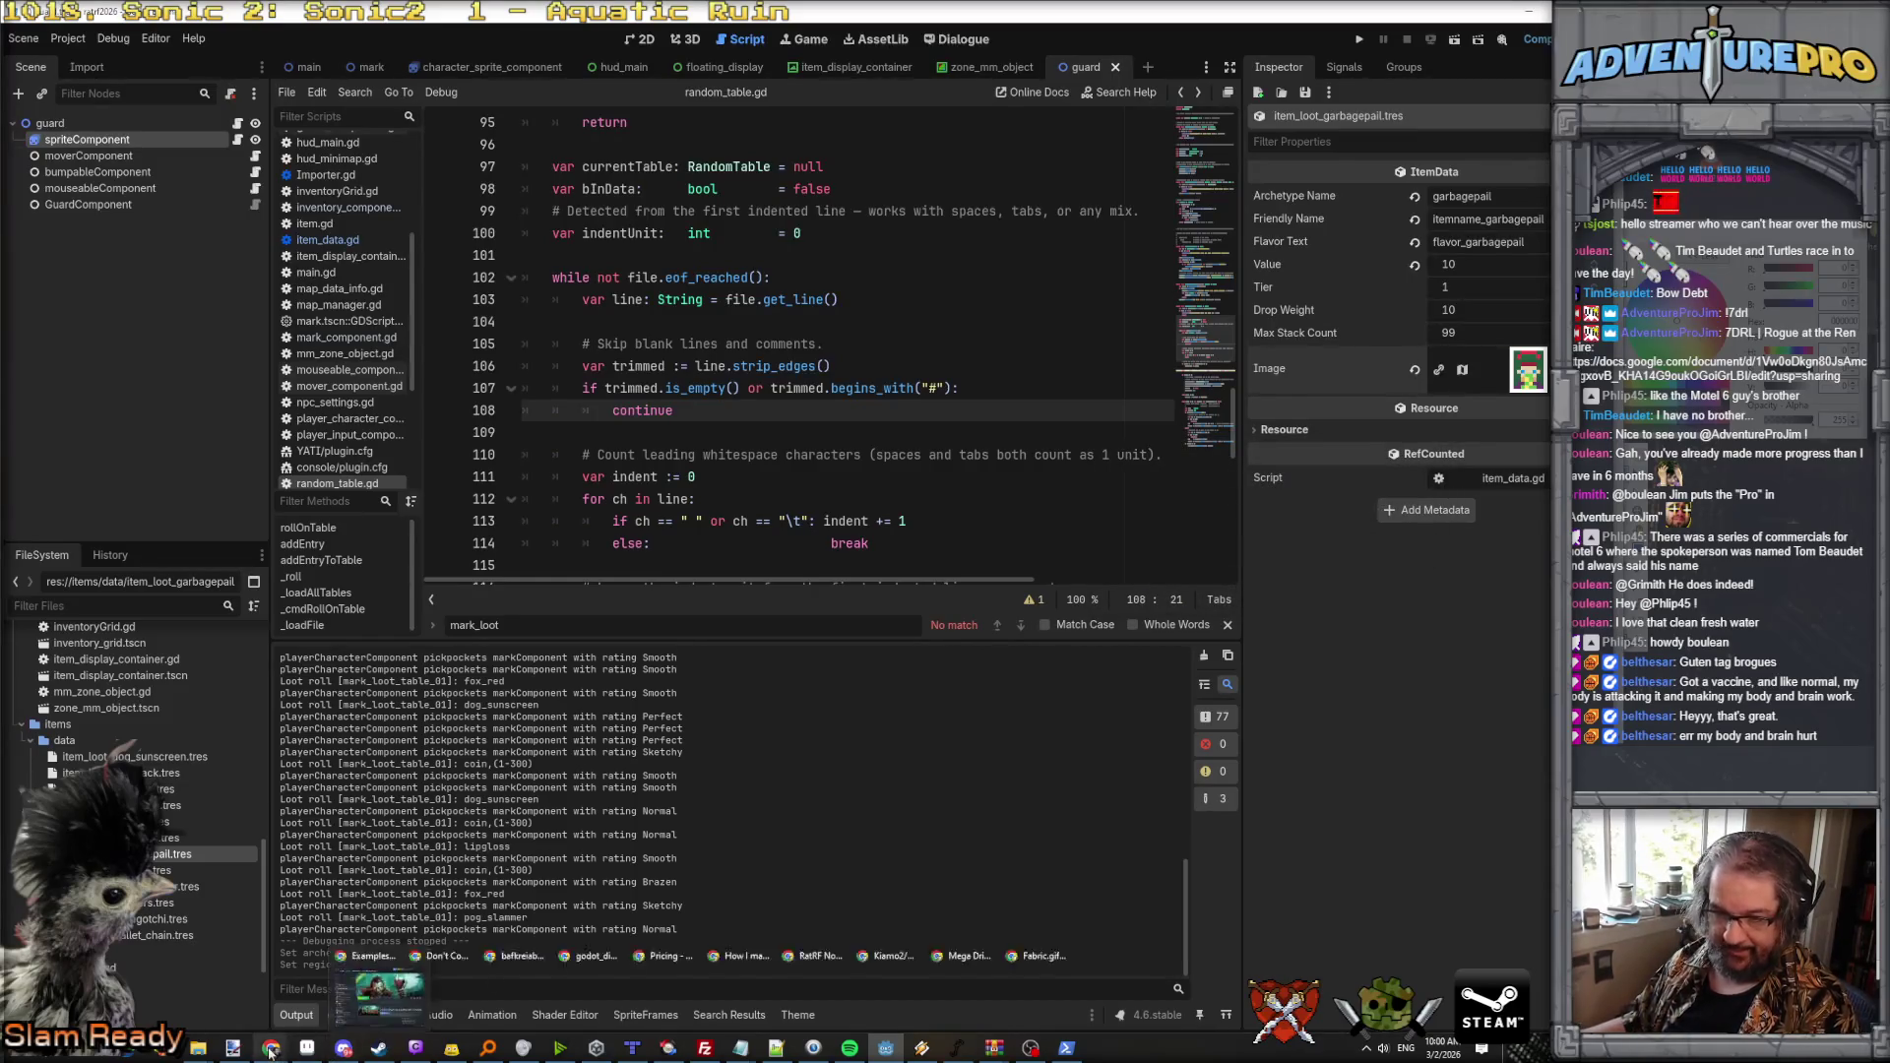
pyautogui.moveTo(271, 1051)
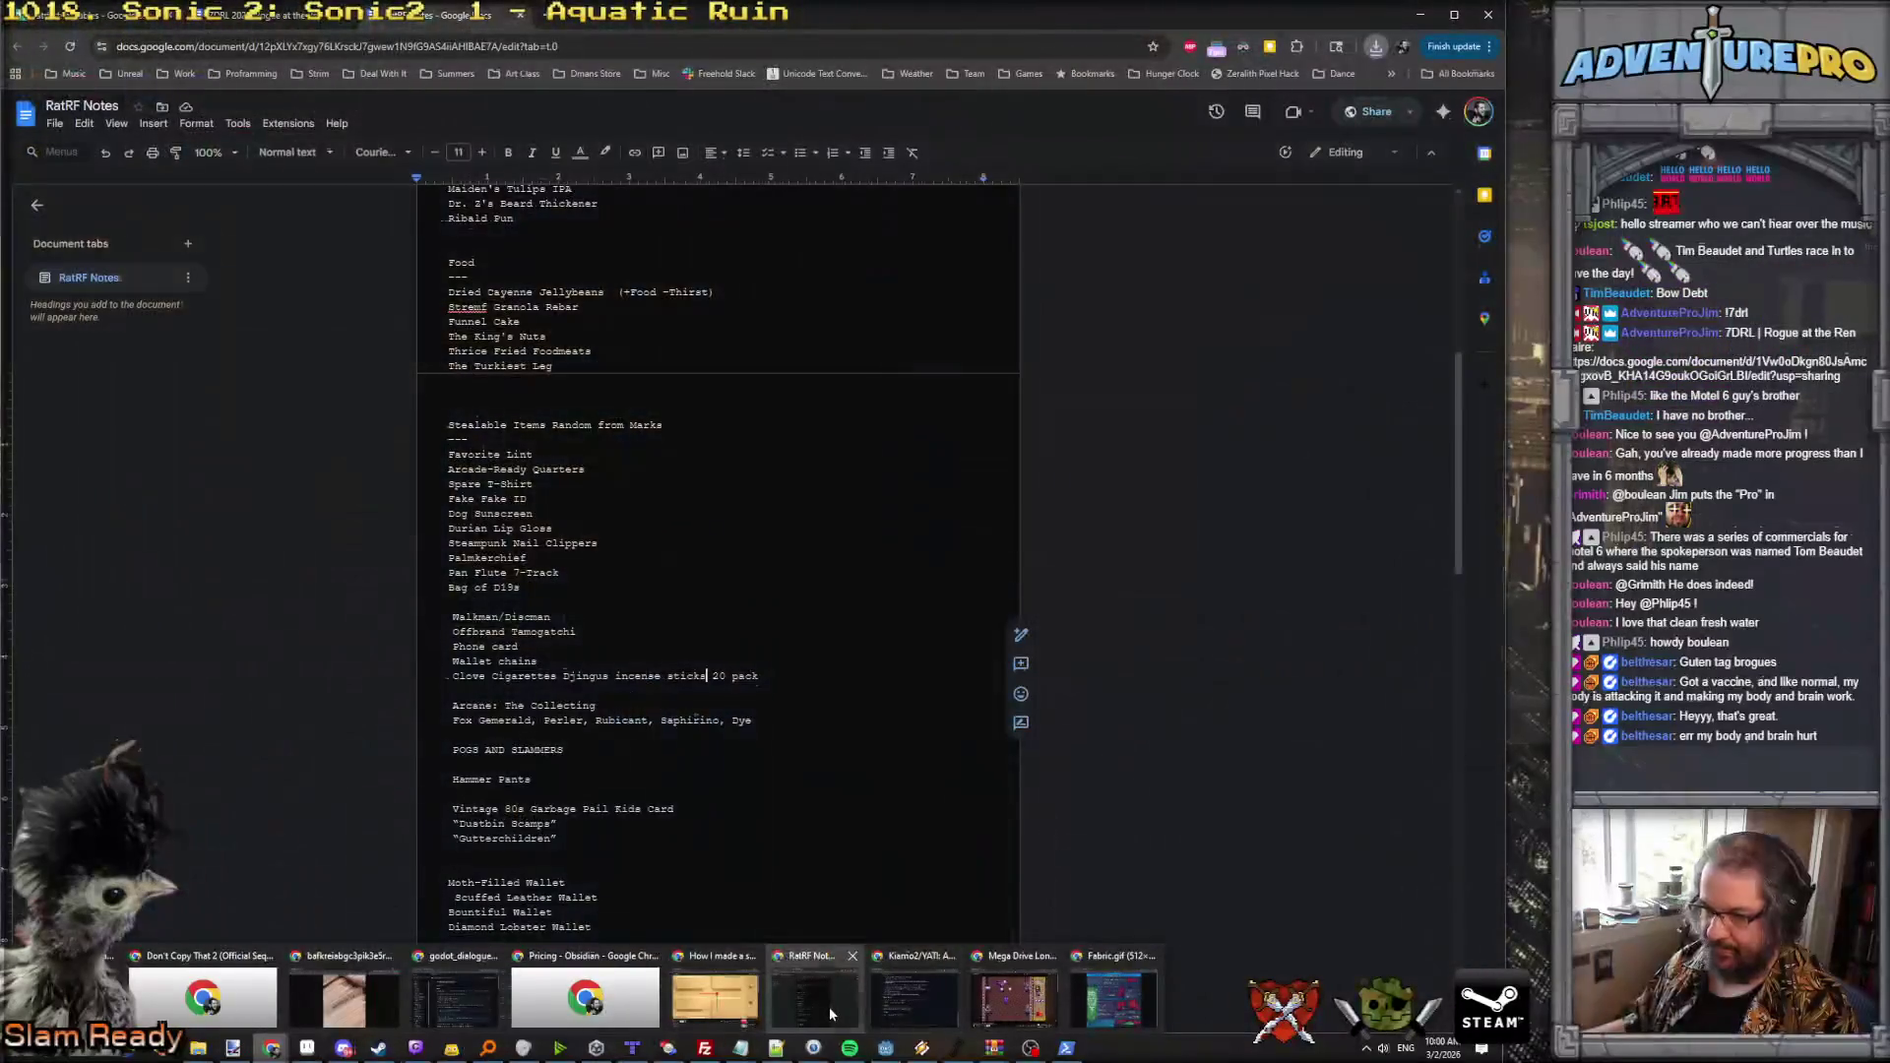
pyautogui.click(814, 999)
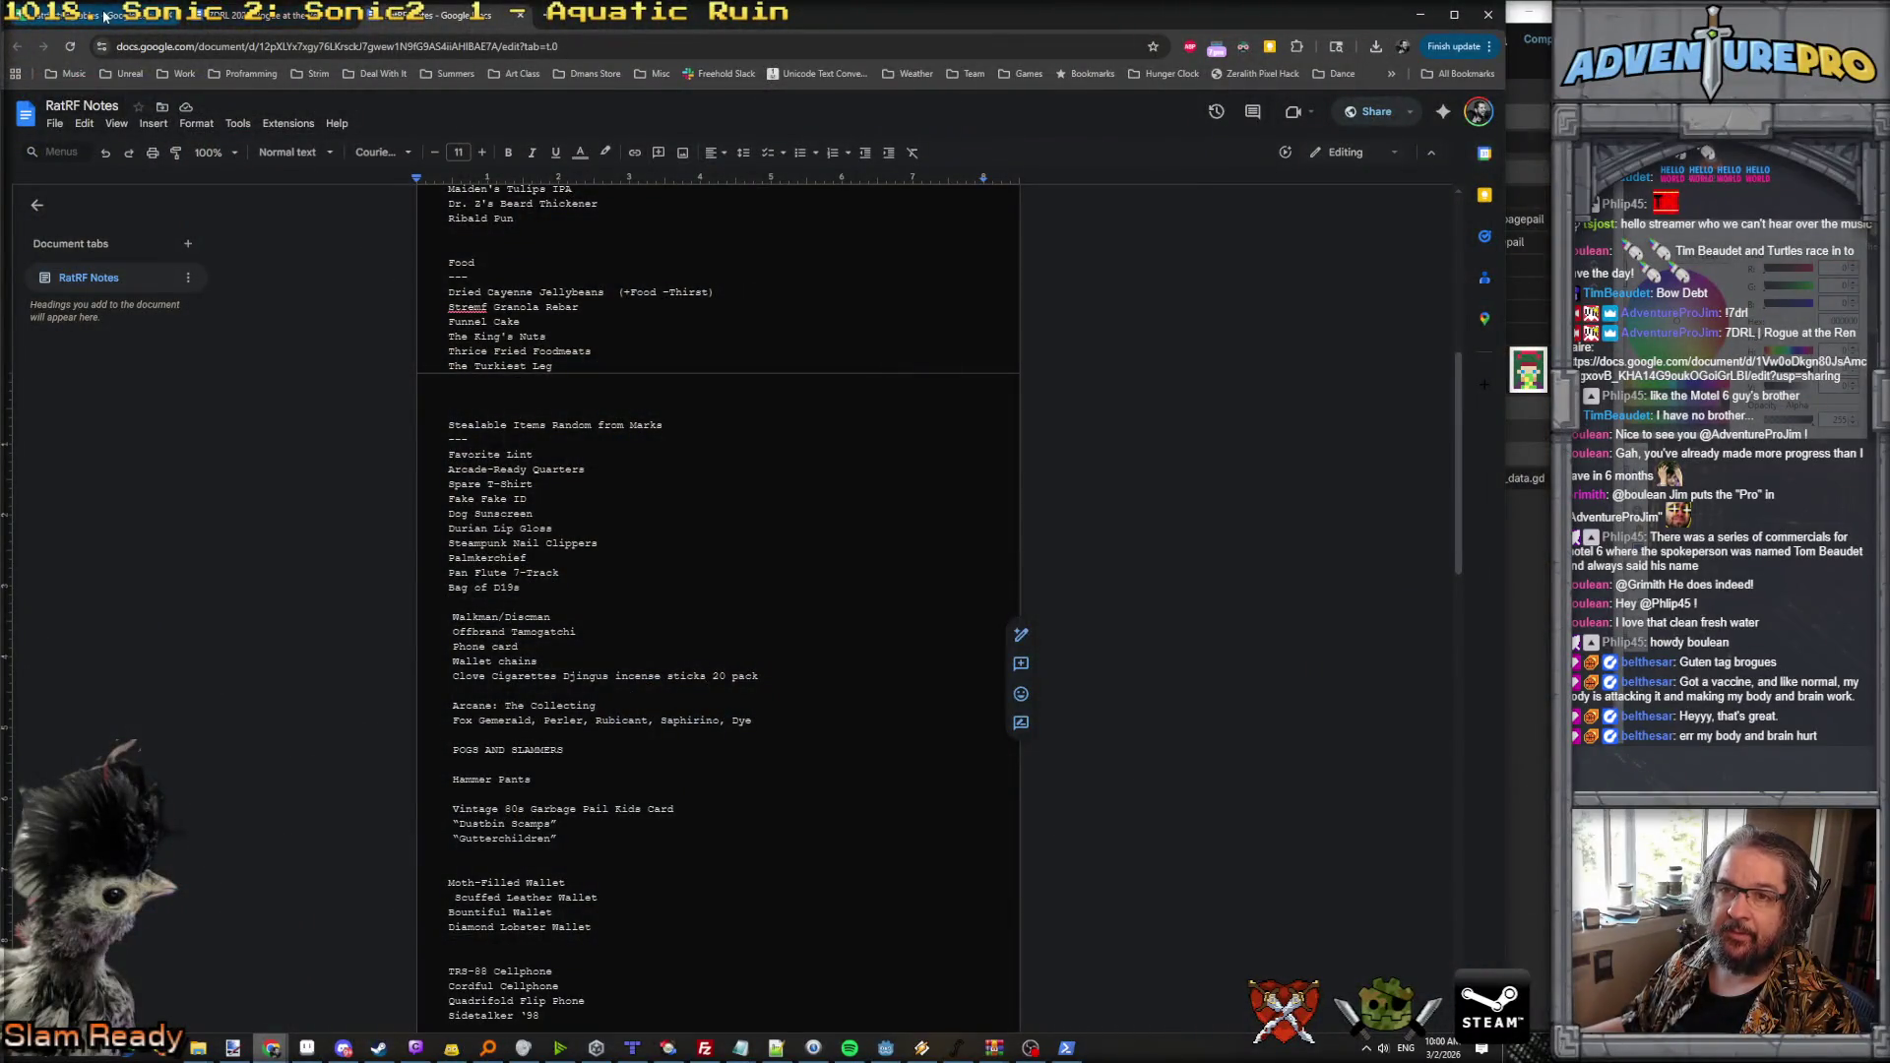
pyautogui.click(99, 15)
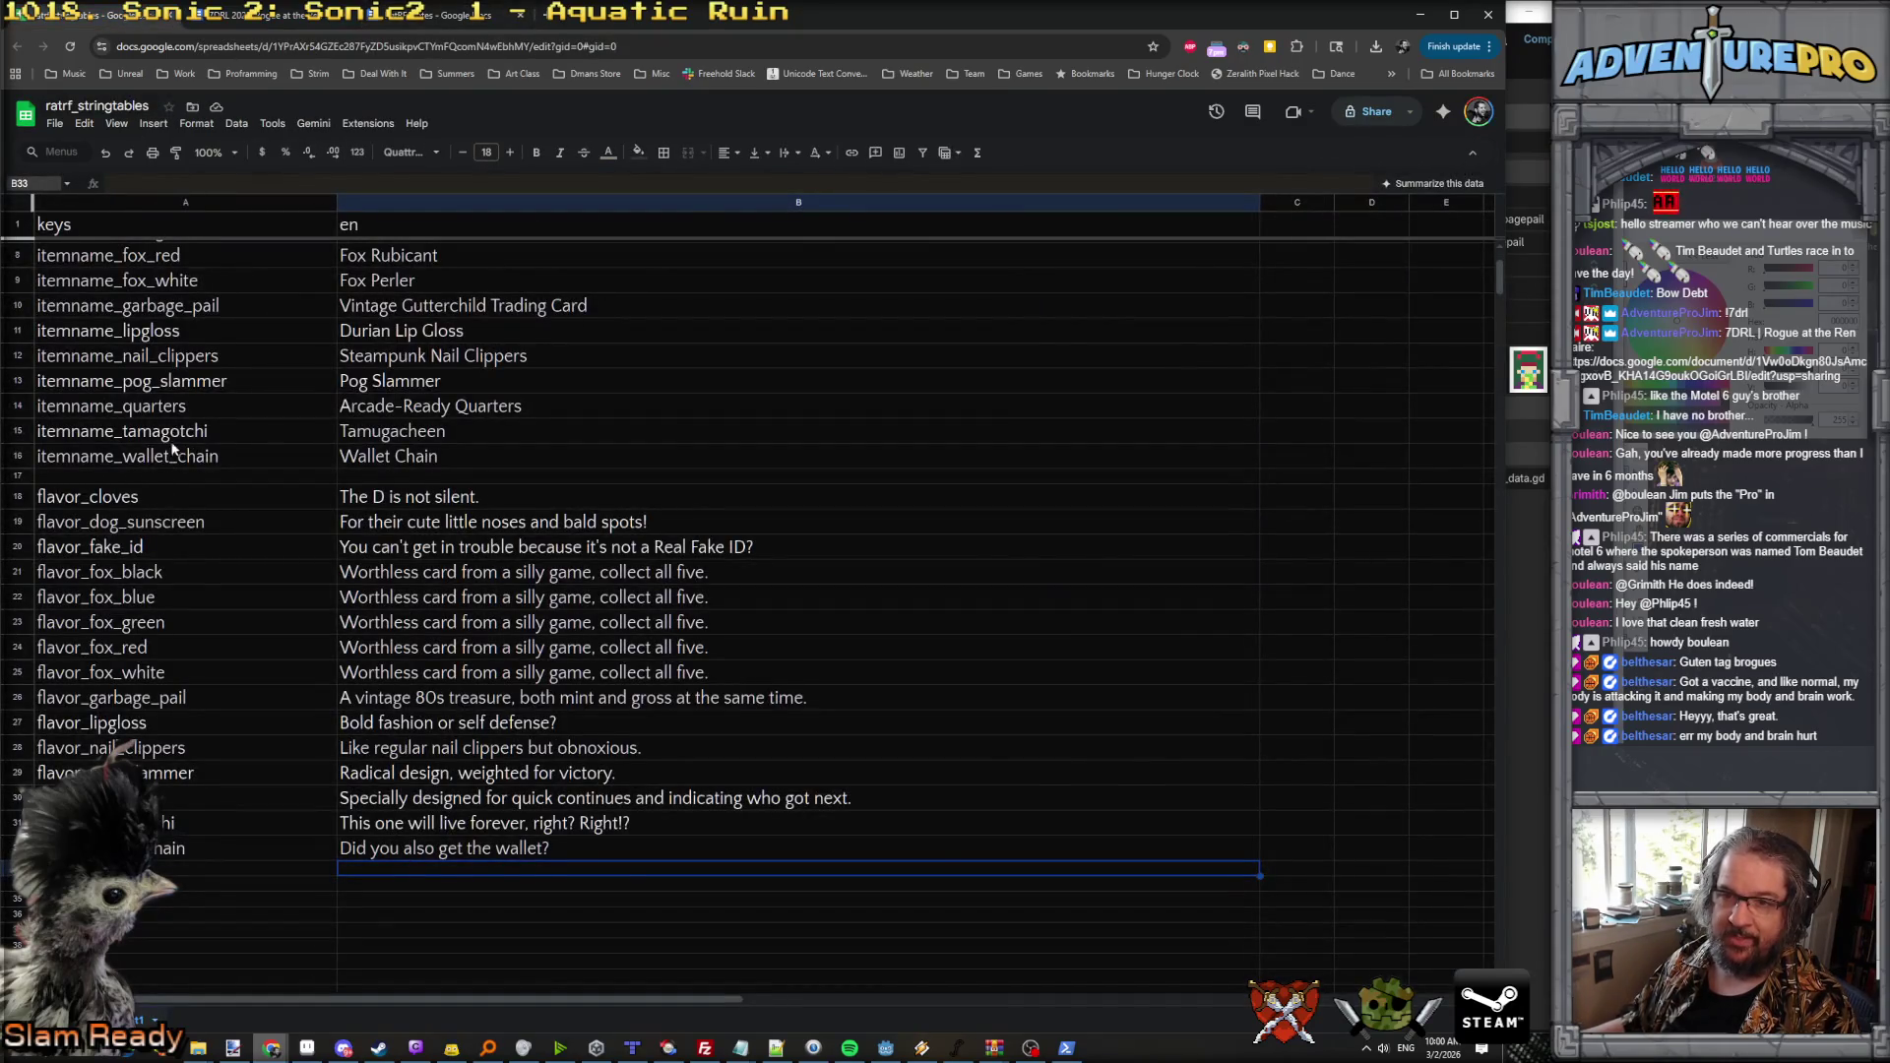
pyautogui.scroll(3, 172, 473)
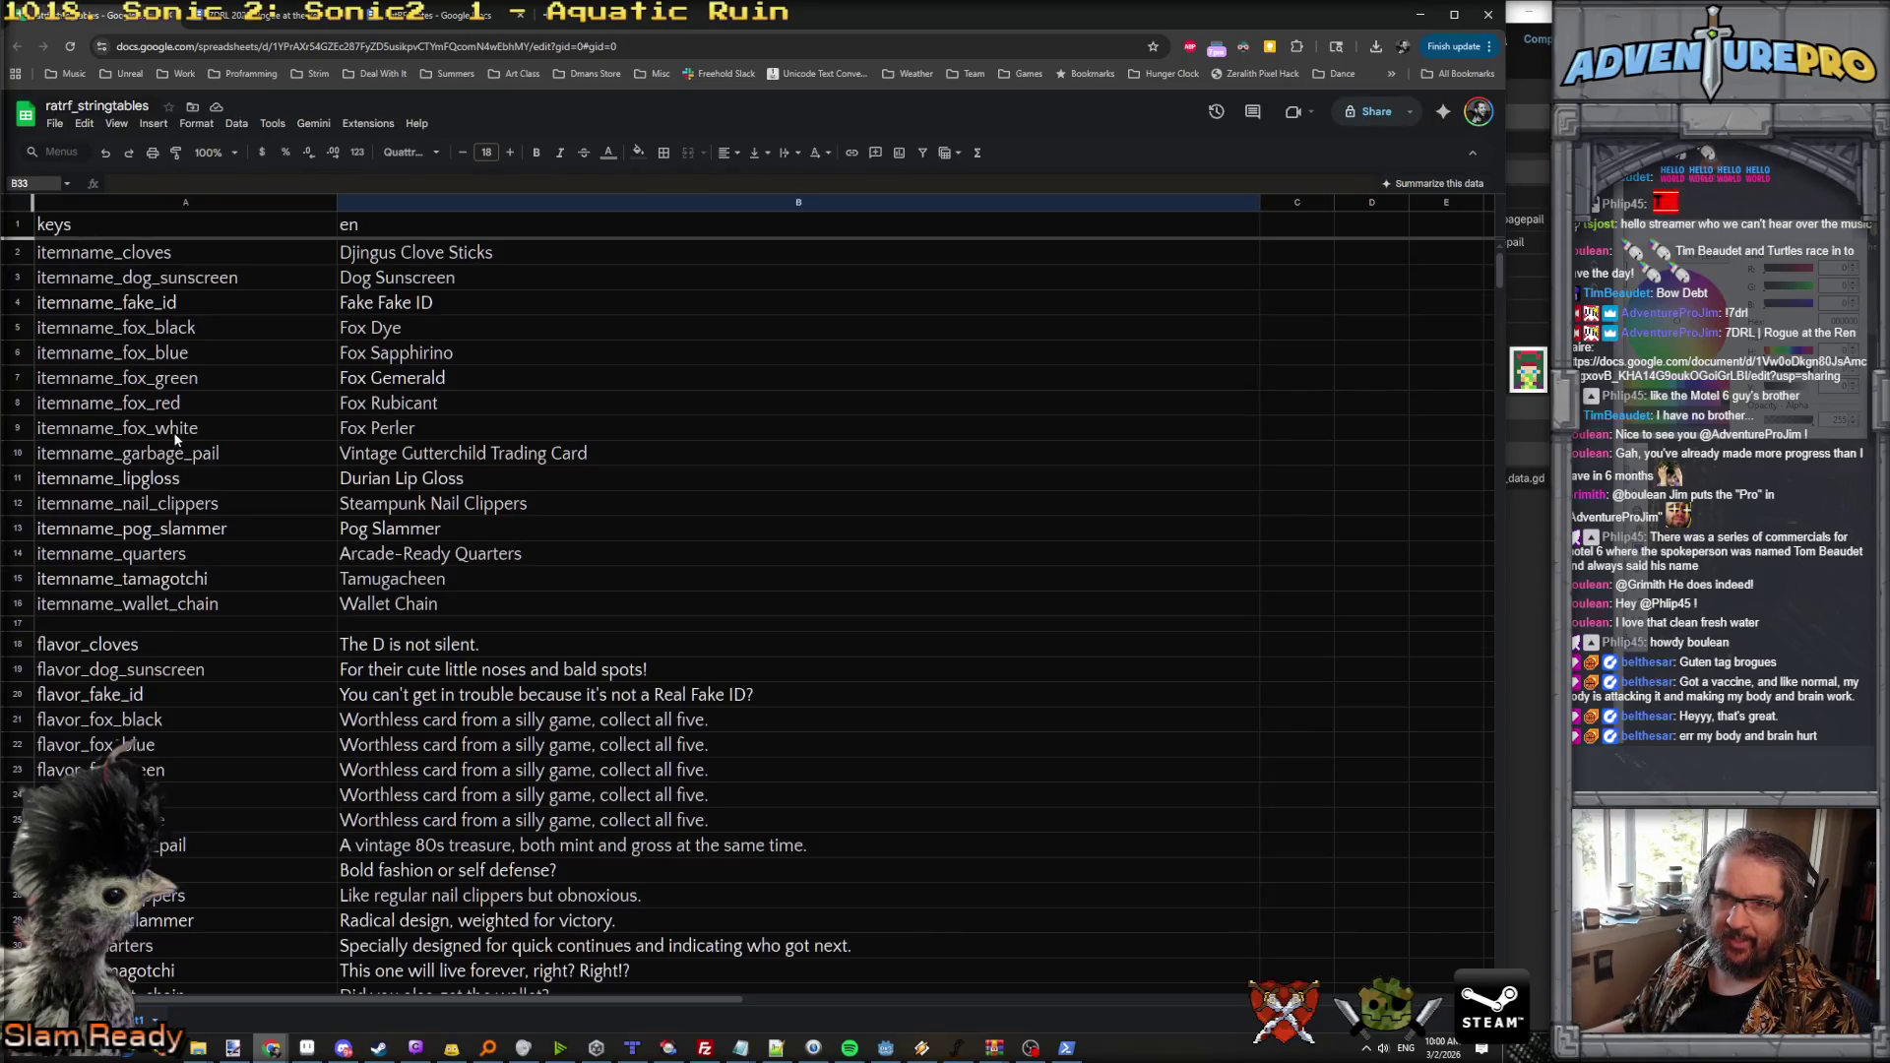
pyautogui.hotkey('alt', 'Tab')
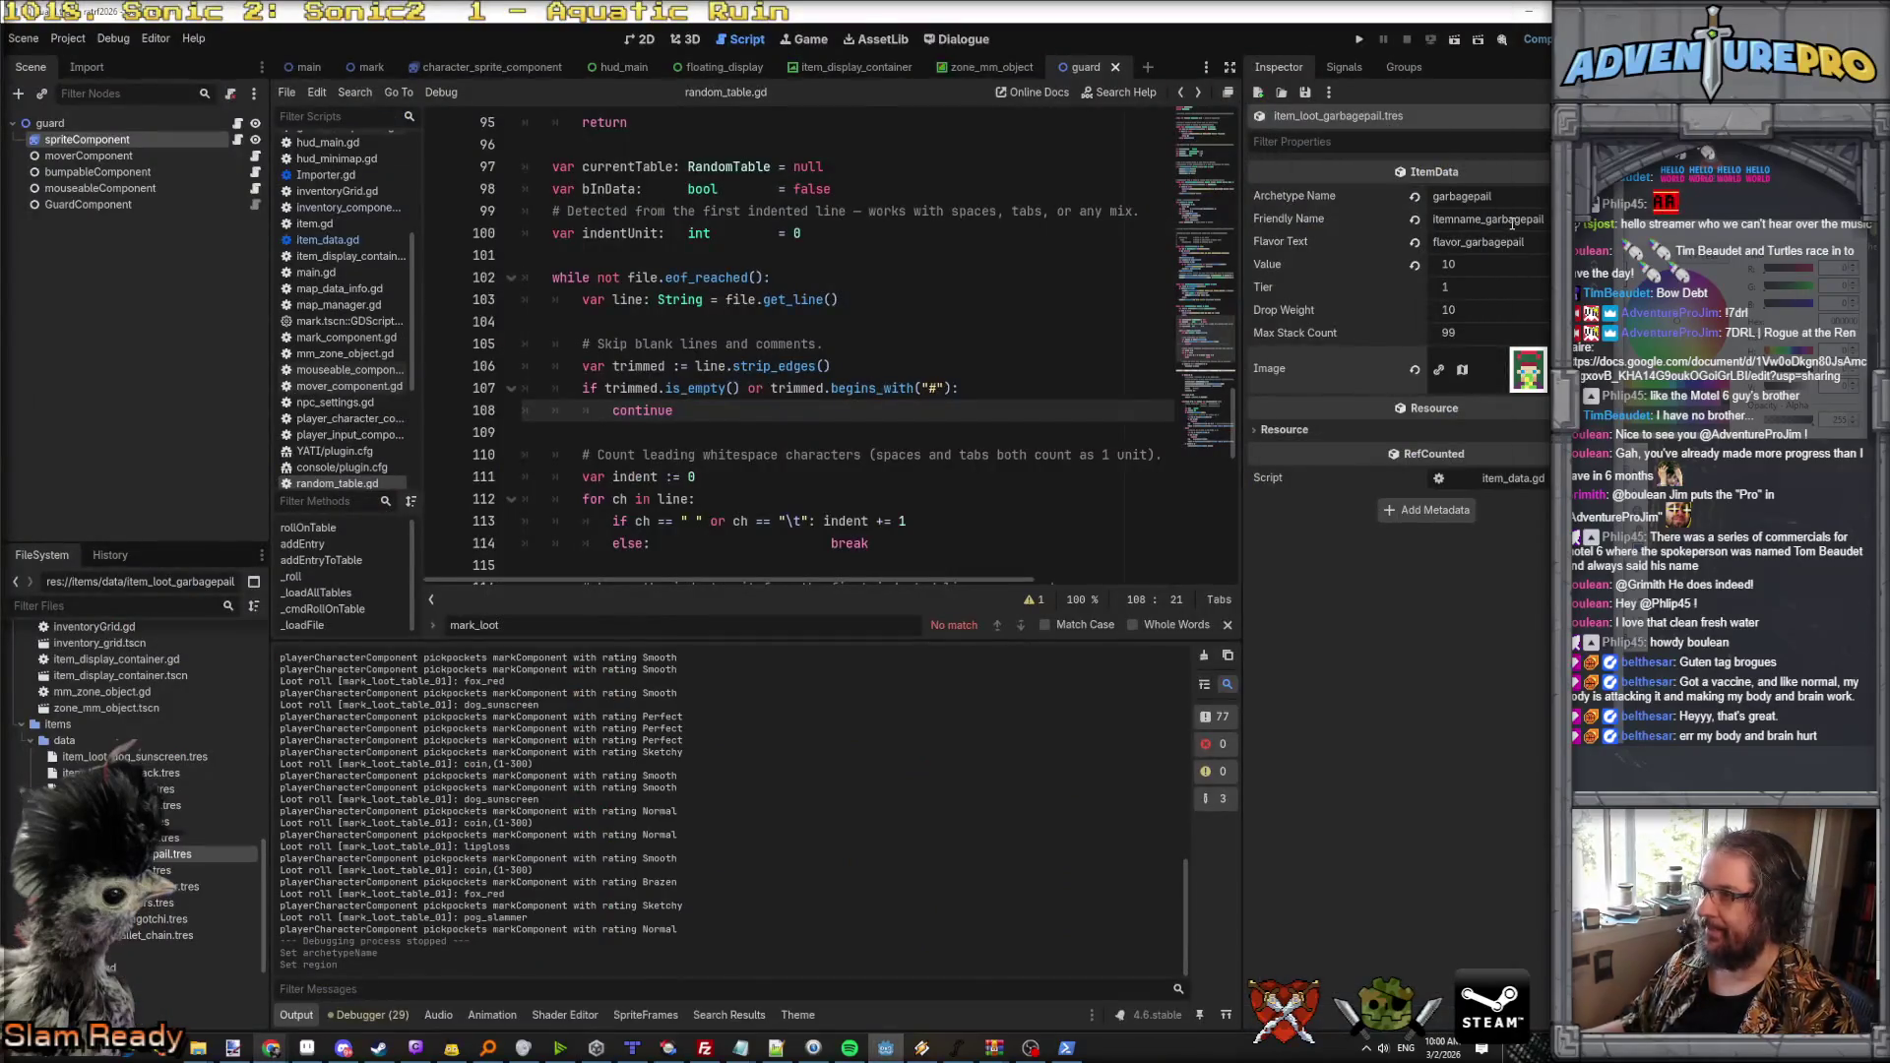
# Step: Open item_loot_wallet_chain.tres and set its Archetype Name to wallet_chain
pyautogui.click(153, 940)
pyautogui.click(1519, 191)
pyautogui.hotkey('ctrl', 'a')
pyautogui.write('wla')
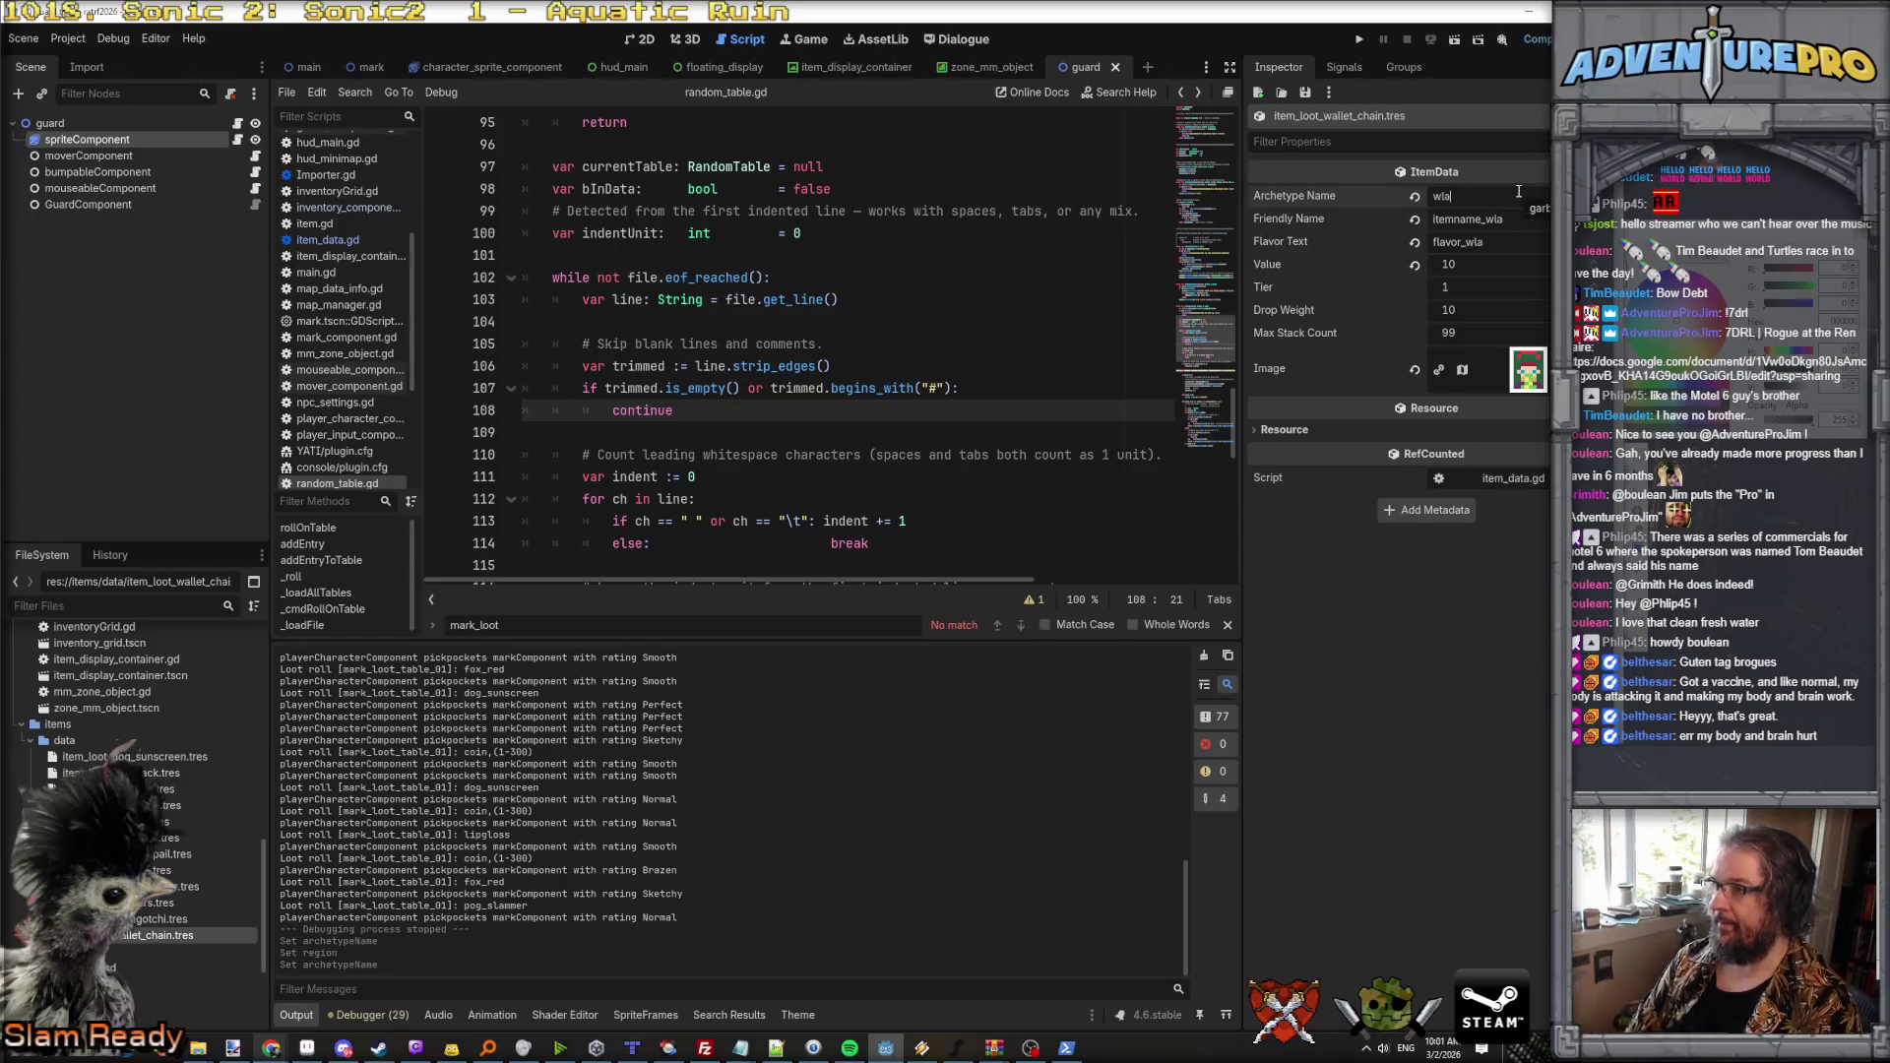
pyautogui.press('BackSpace')
pyautogui.press('BackSpace')
pyautogui.write('allet_chain')
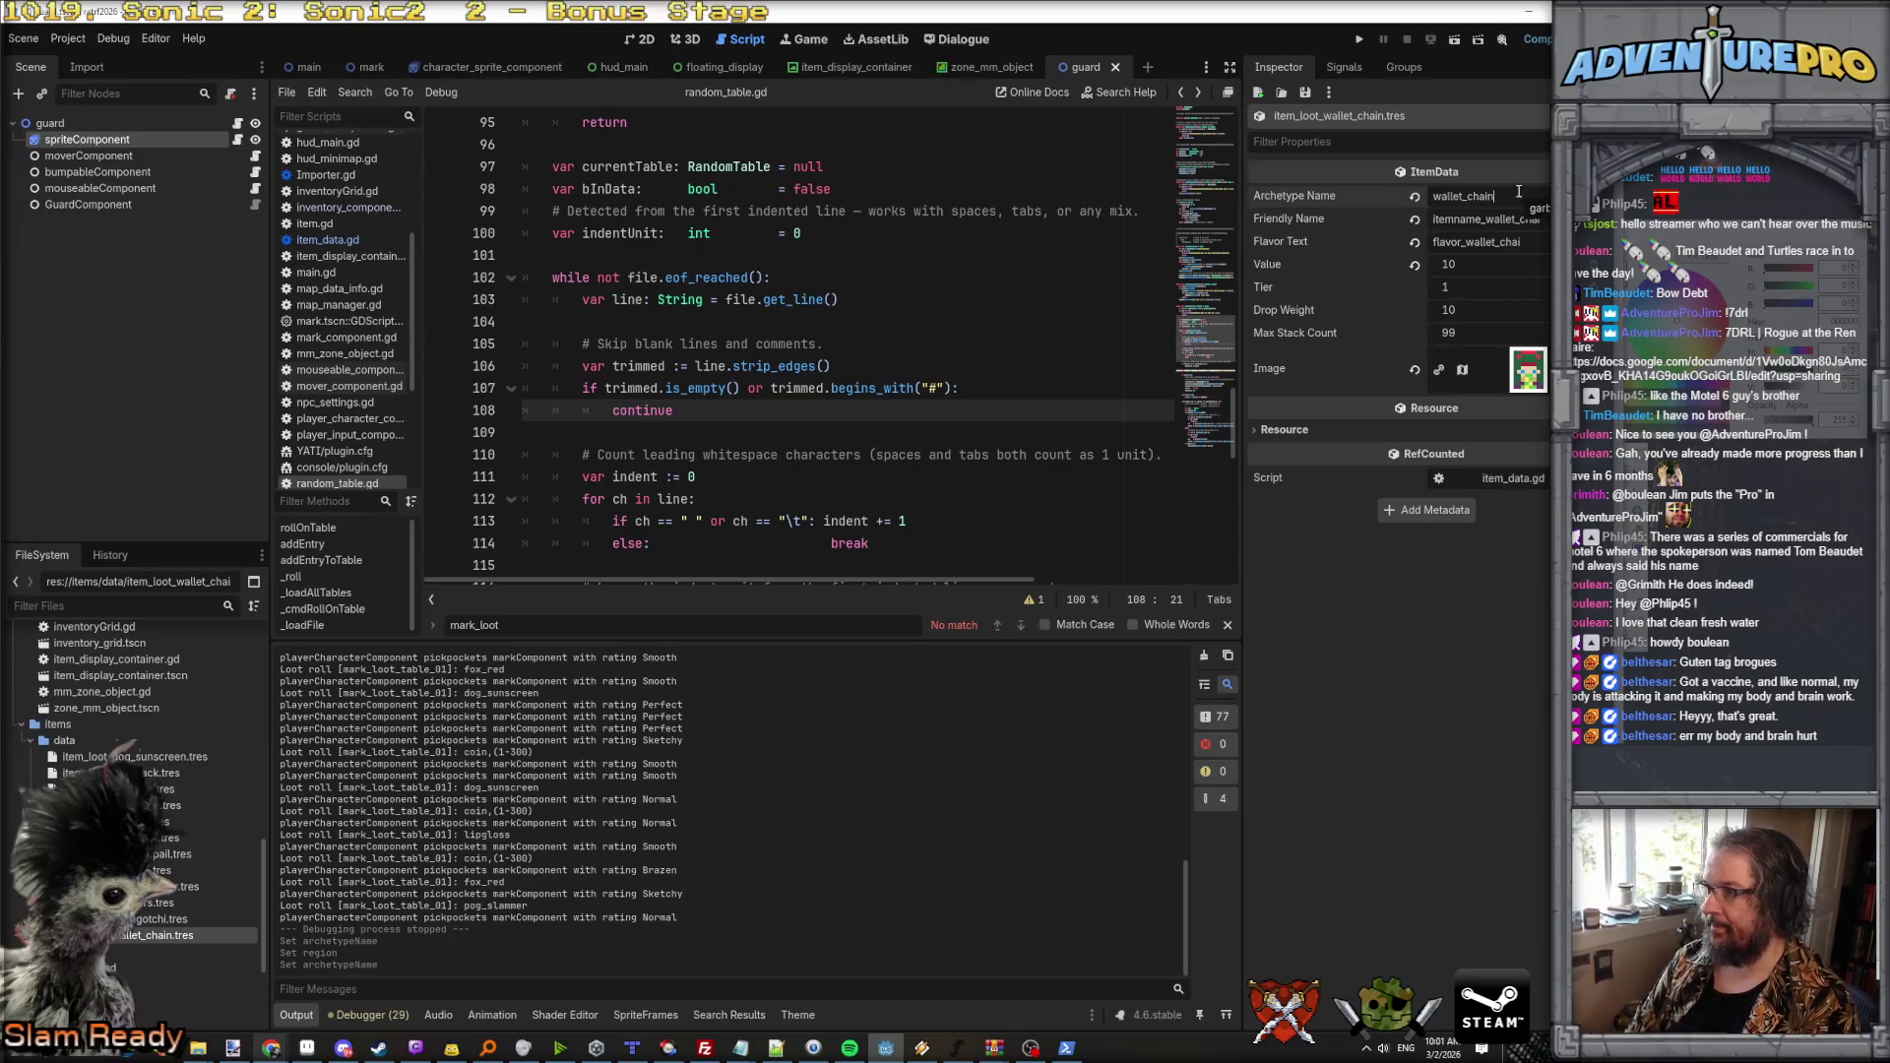
# Step: Try image region x 0, then raise the music volume
pyautogui.click(1531, 383)
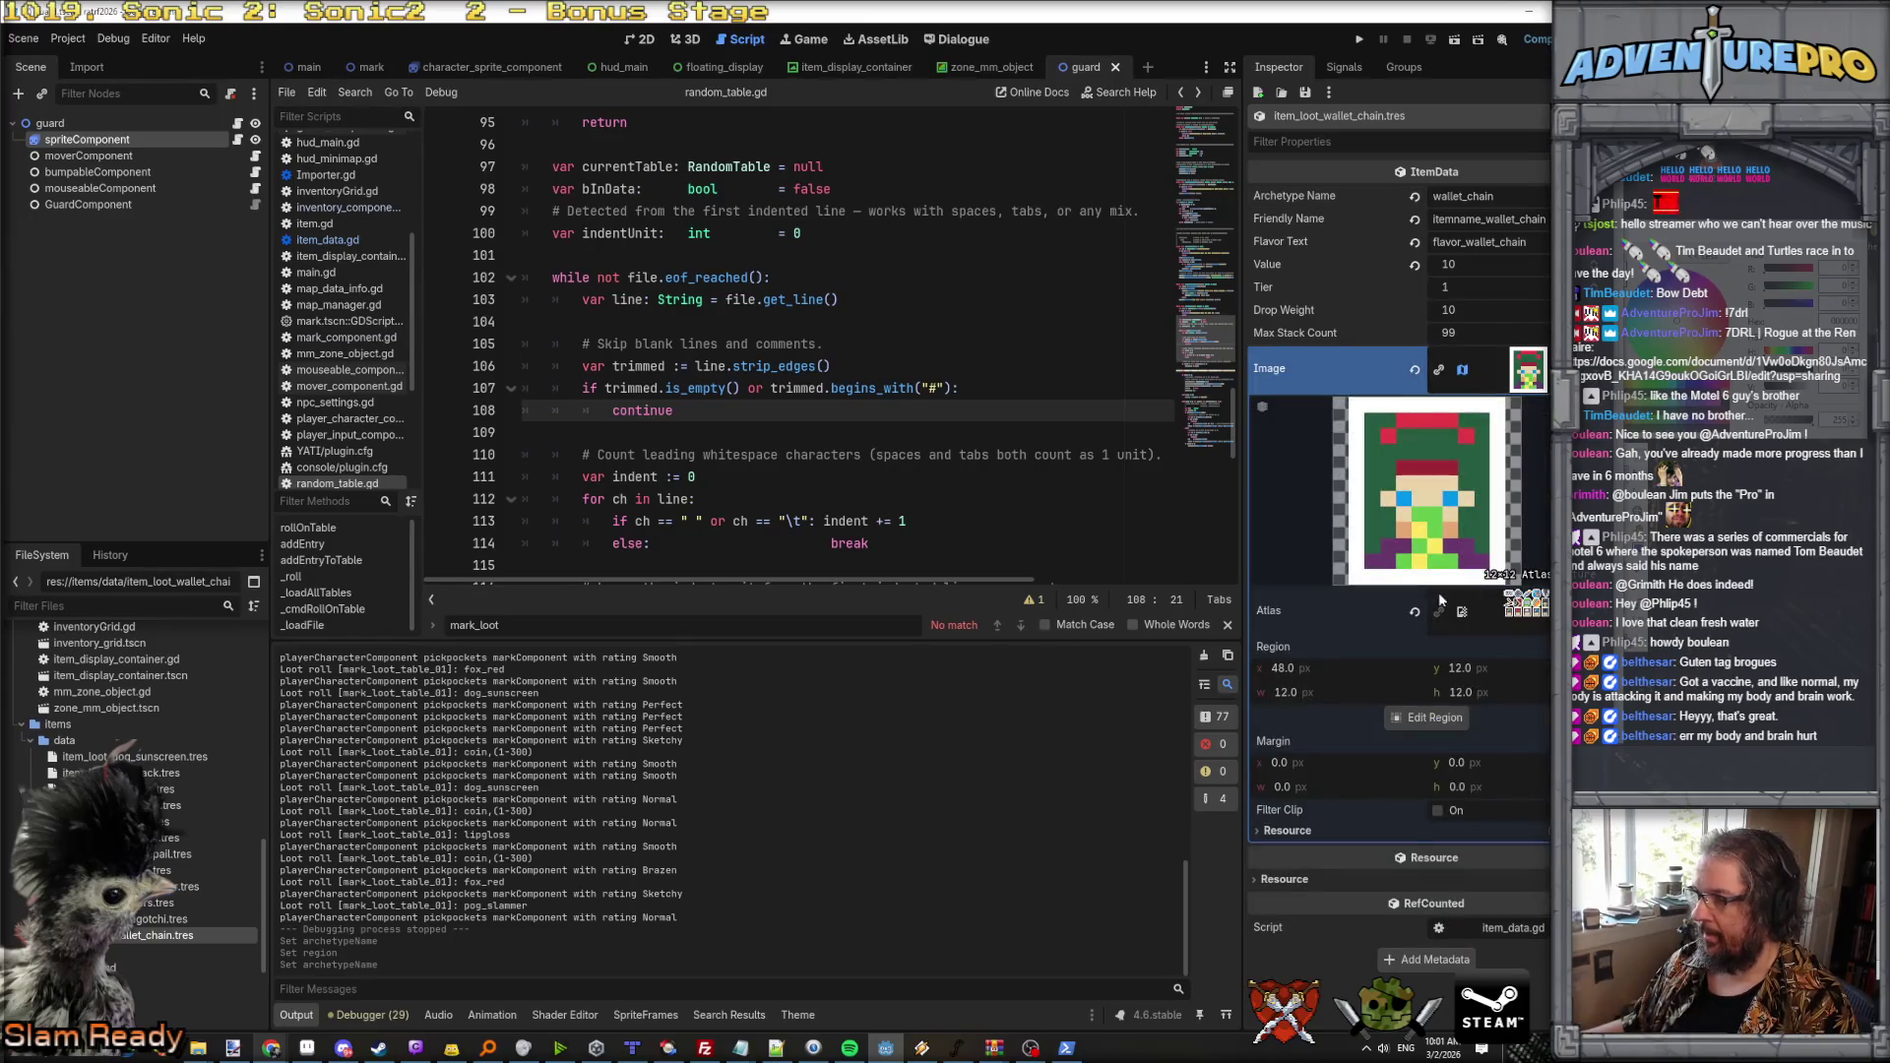
pyautogui.write('0')
pyautogui.press('Return')
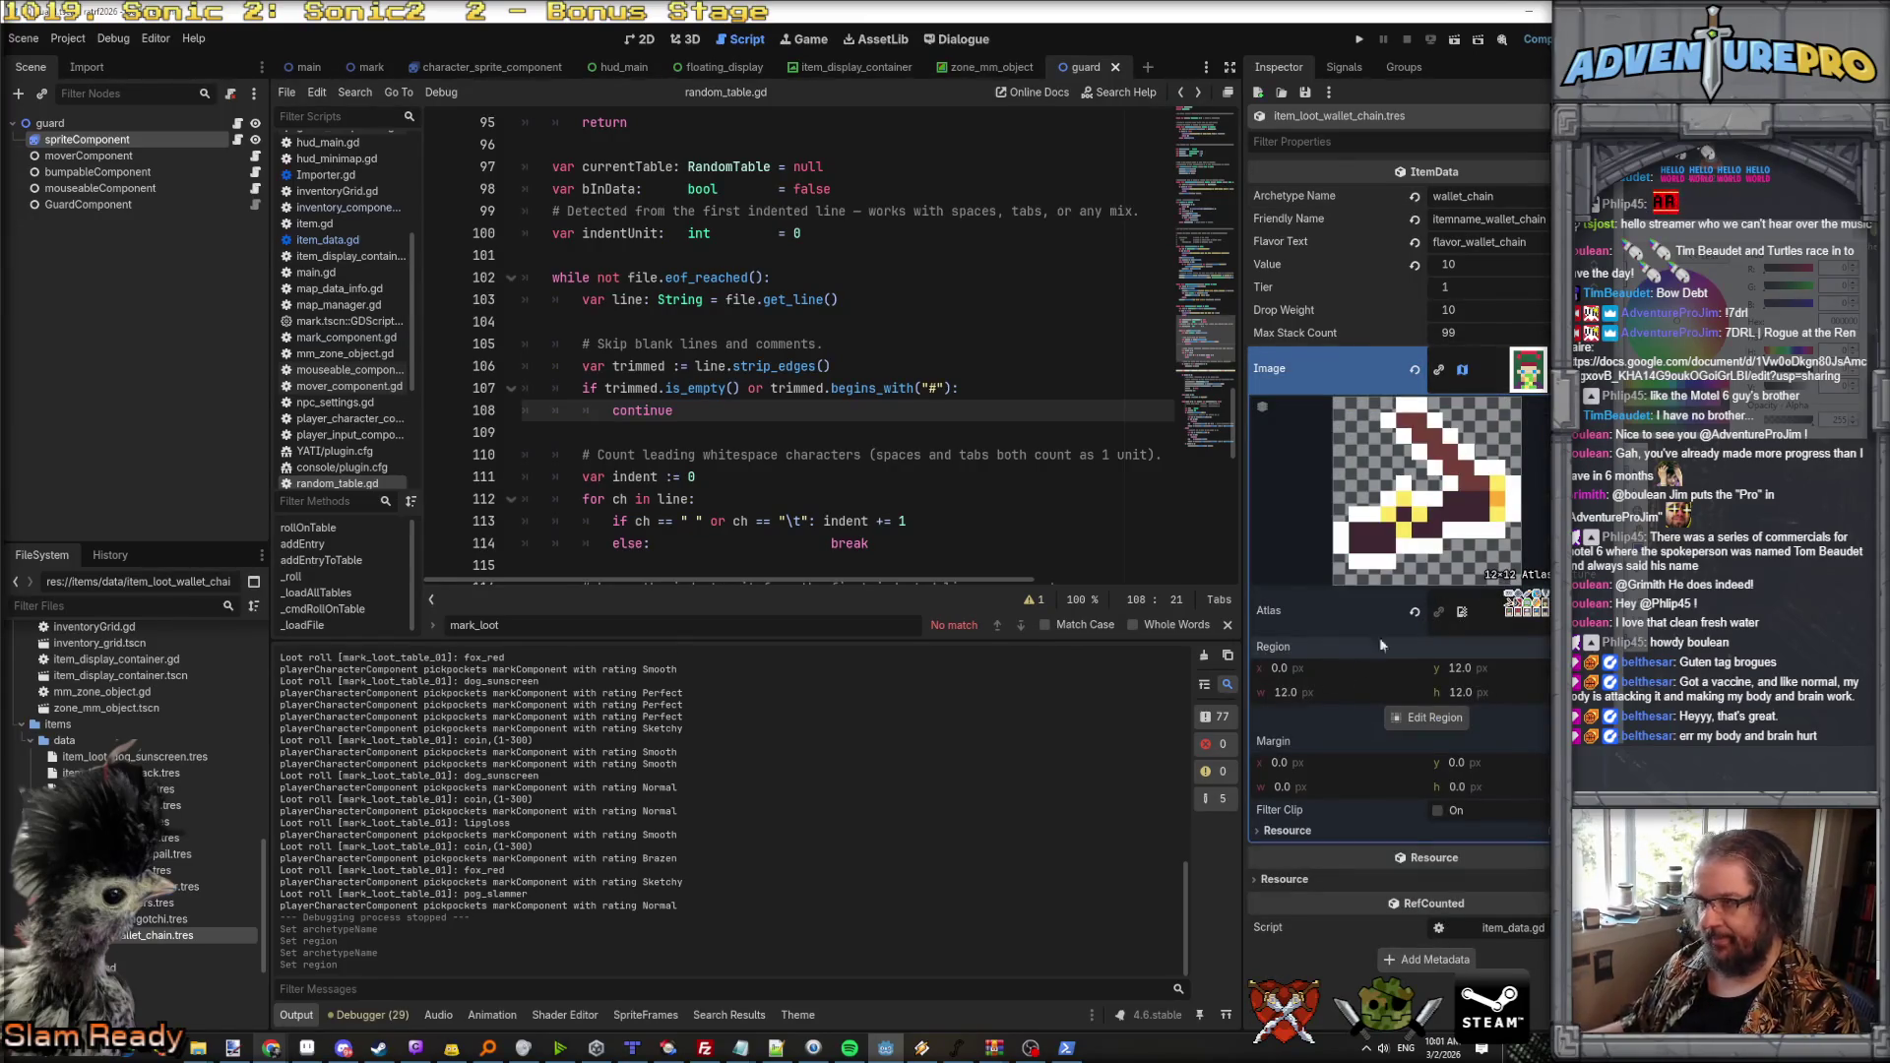
pyautogui.click(1528, 370)
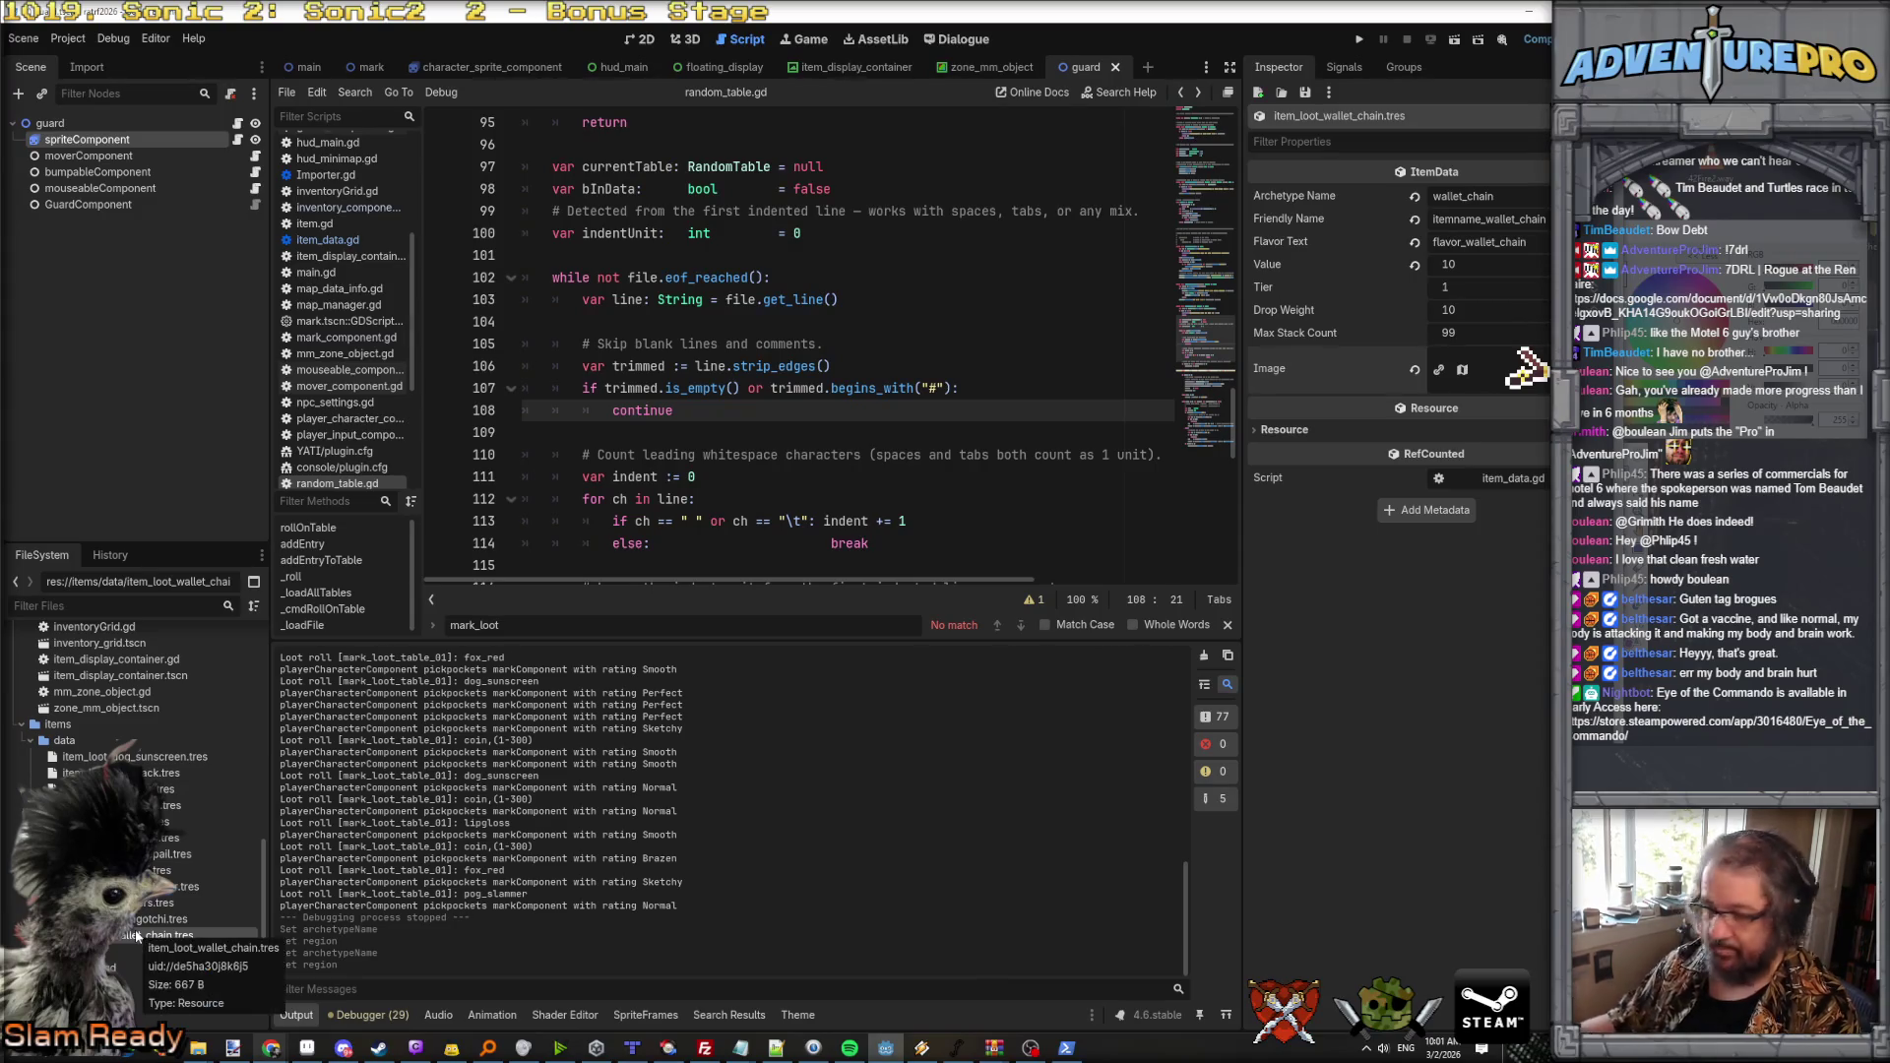
pyautogui.hotkey('alt', 'Tab')
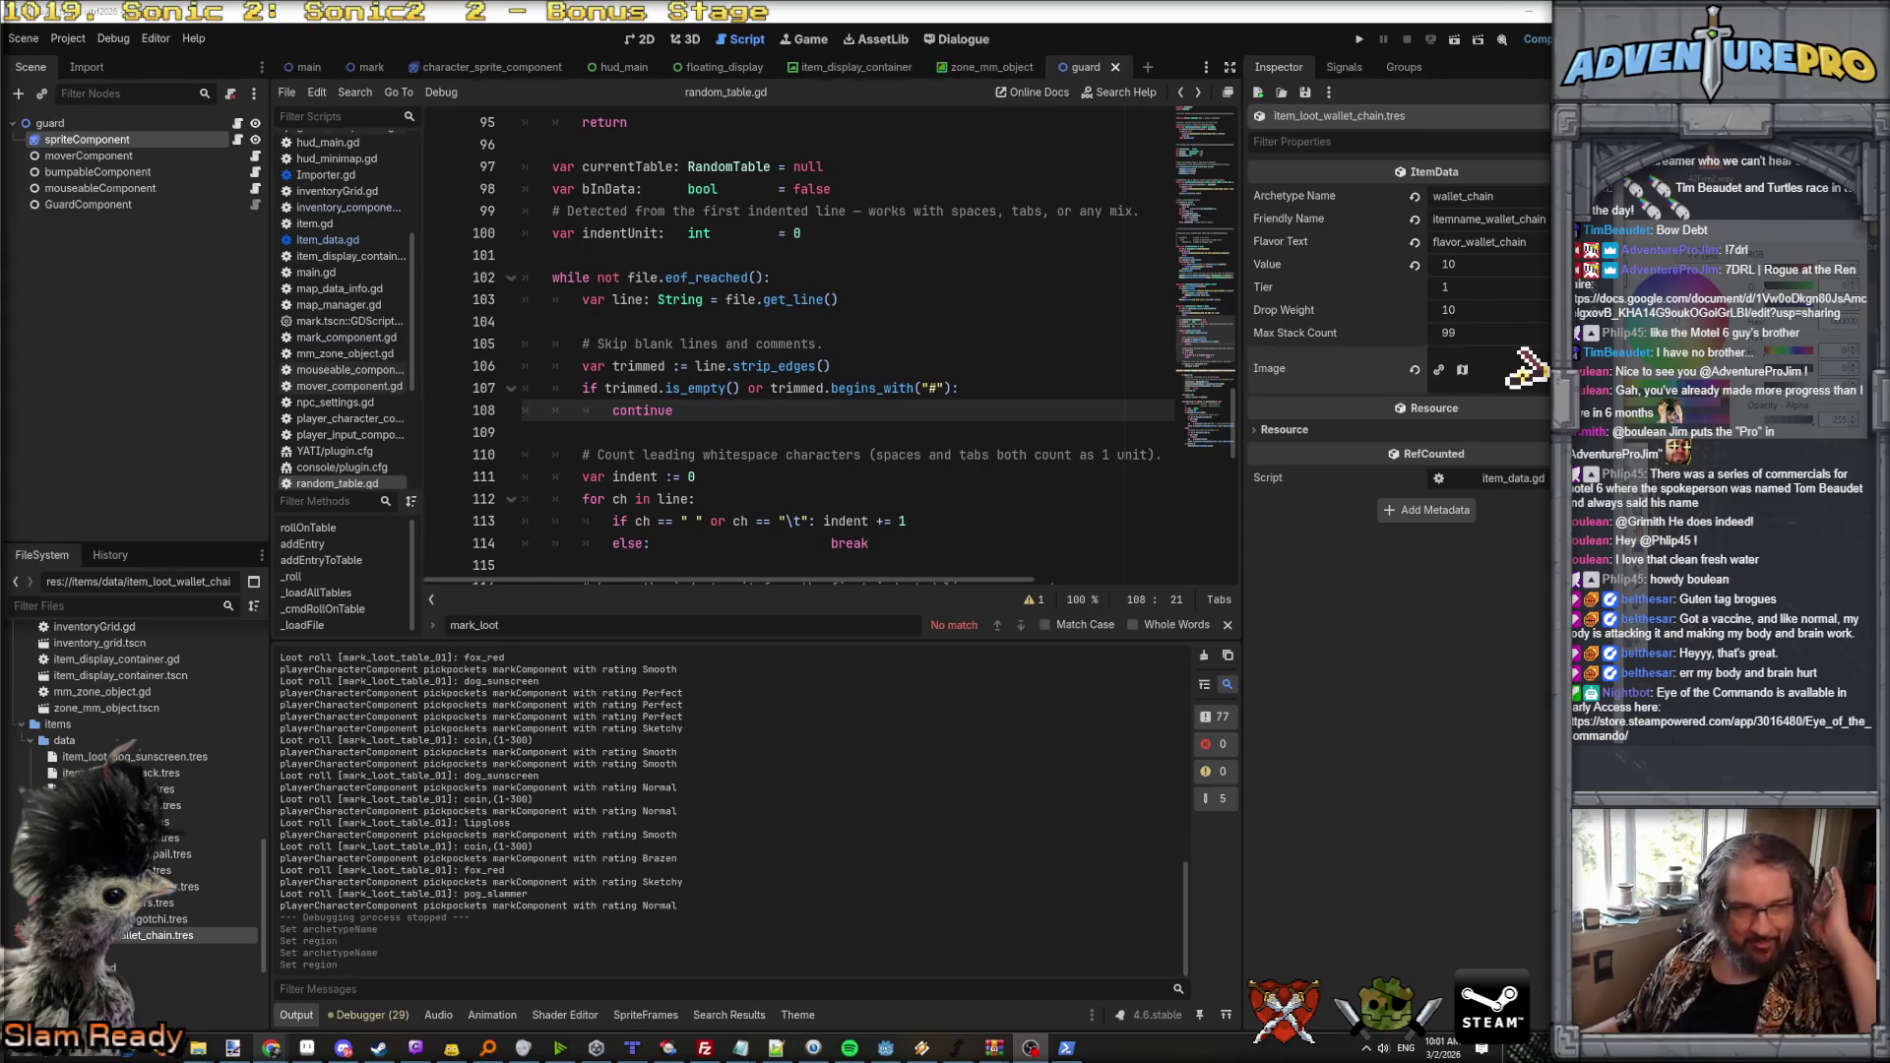
pyautogui.press('XF86AudioPlay')
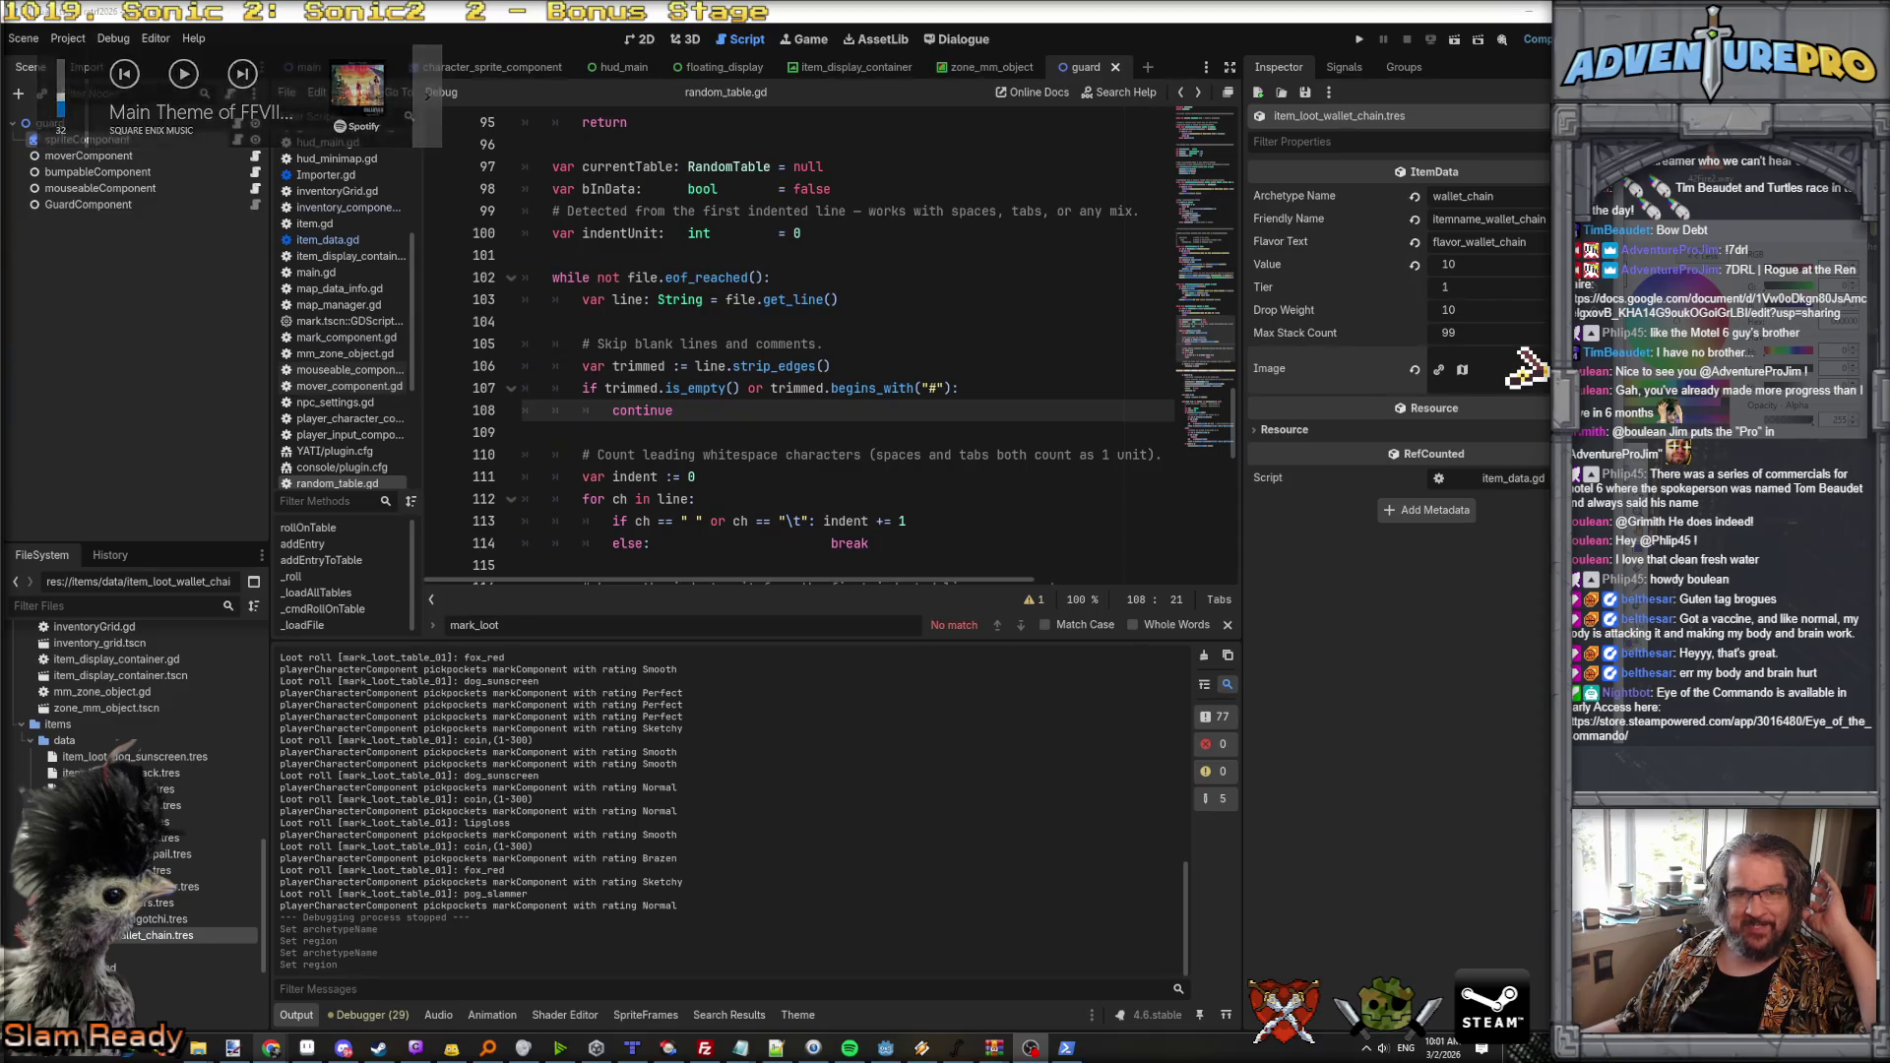
pyautogui.press('XF86AudioRaiseVolume')
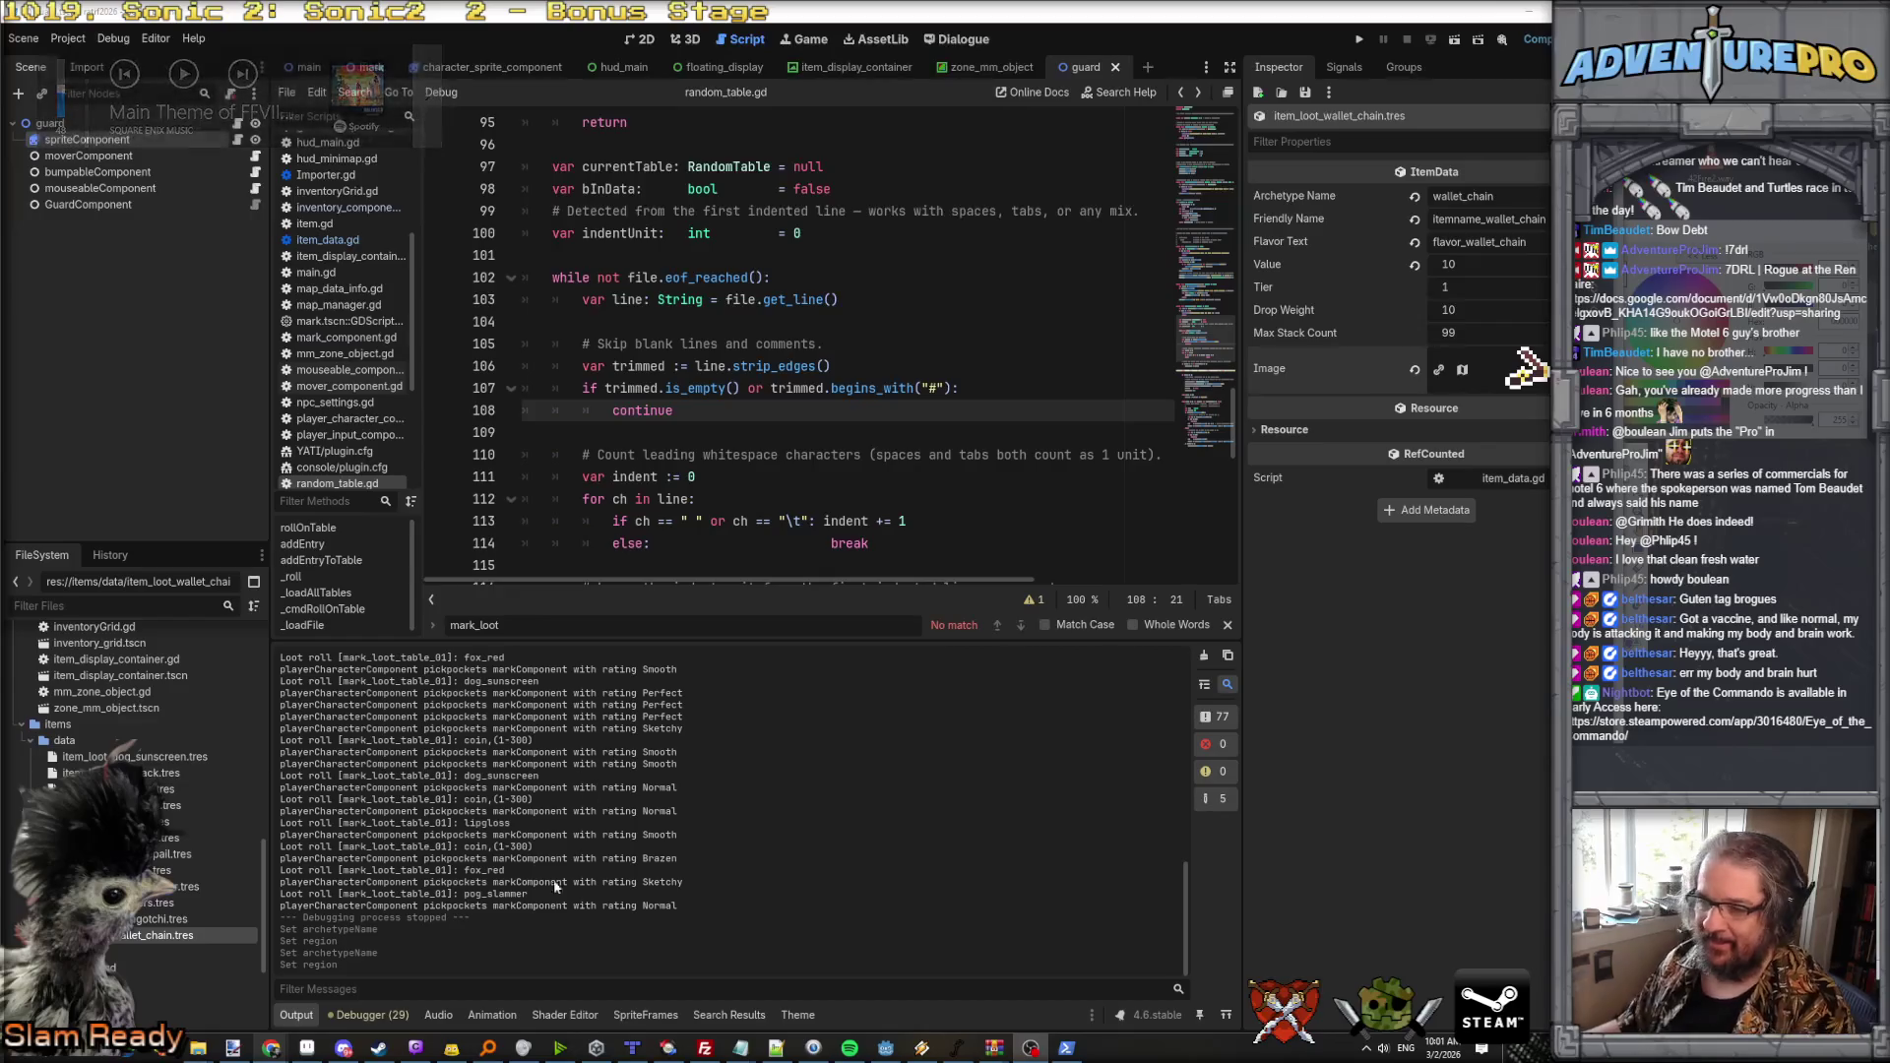
# Step: Set the wallet chain image region to x 48, y 0
pyautogui.click(1527, 369)
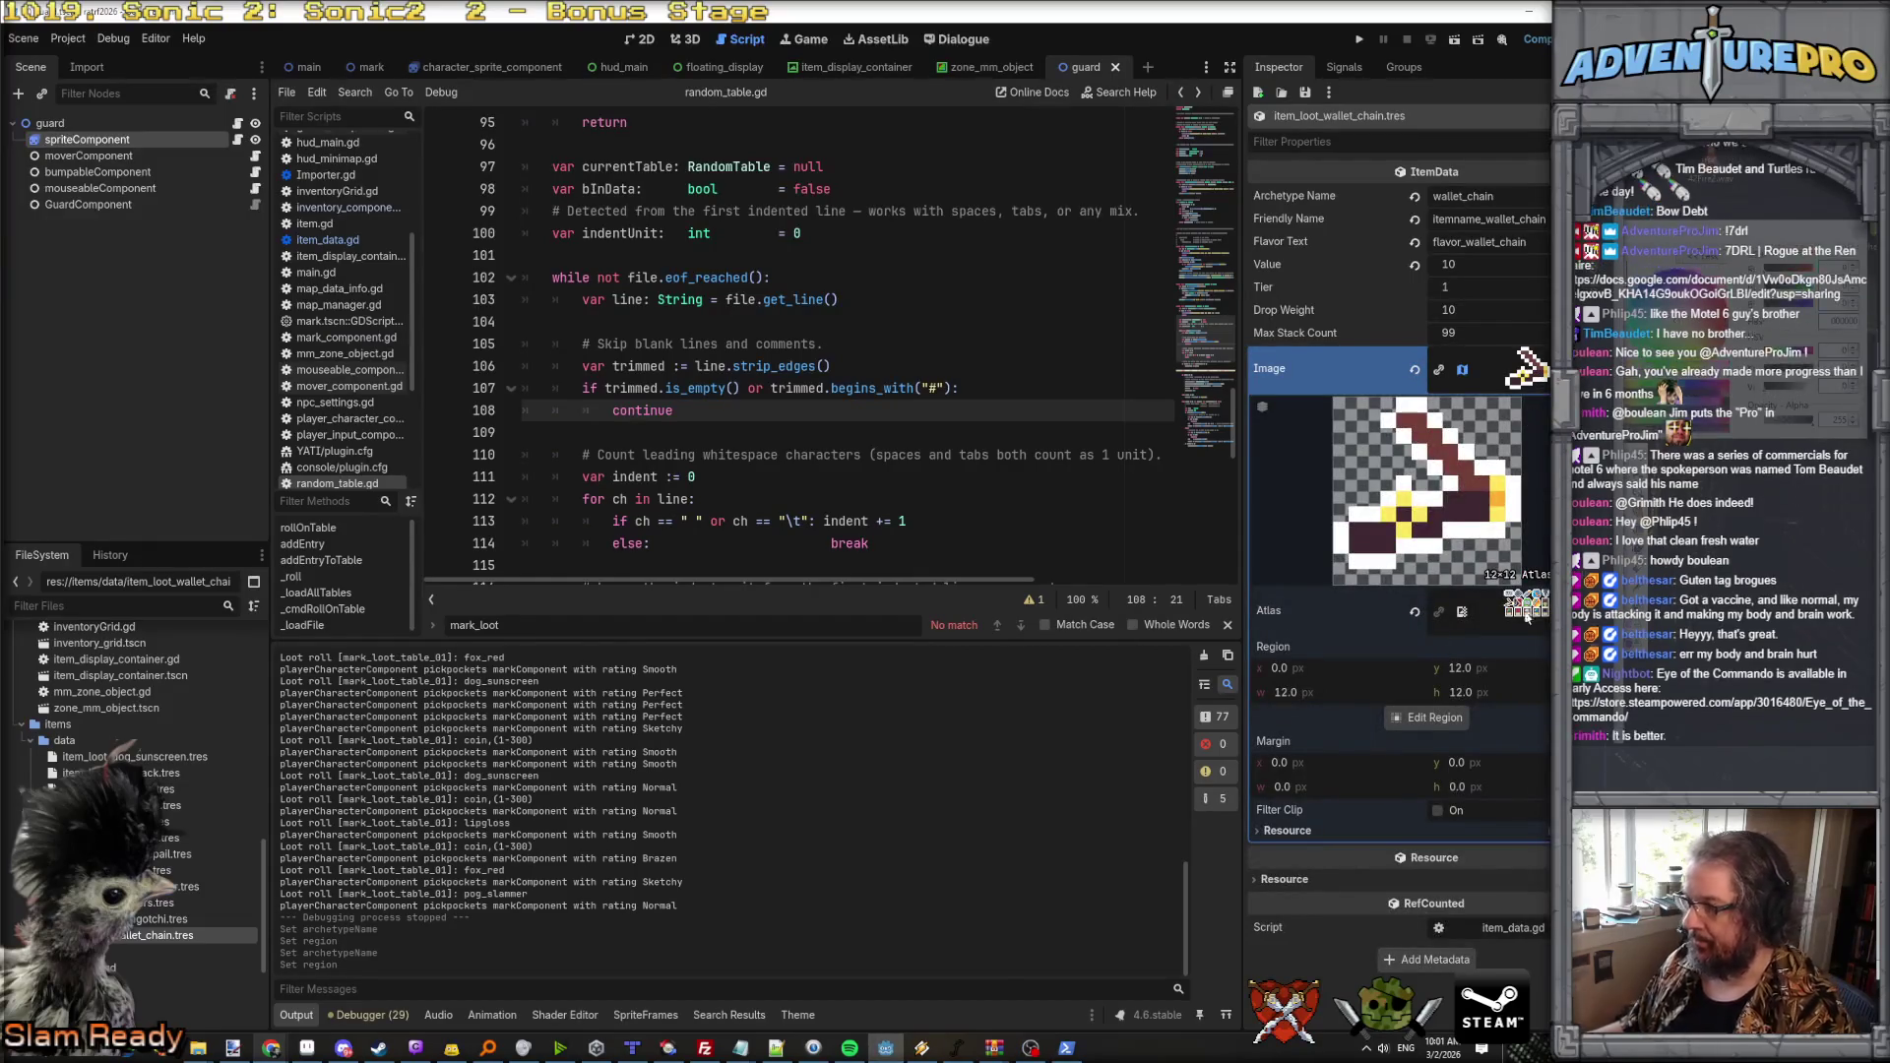
pyautogui.click(1305, 667)
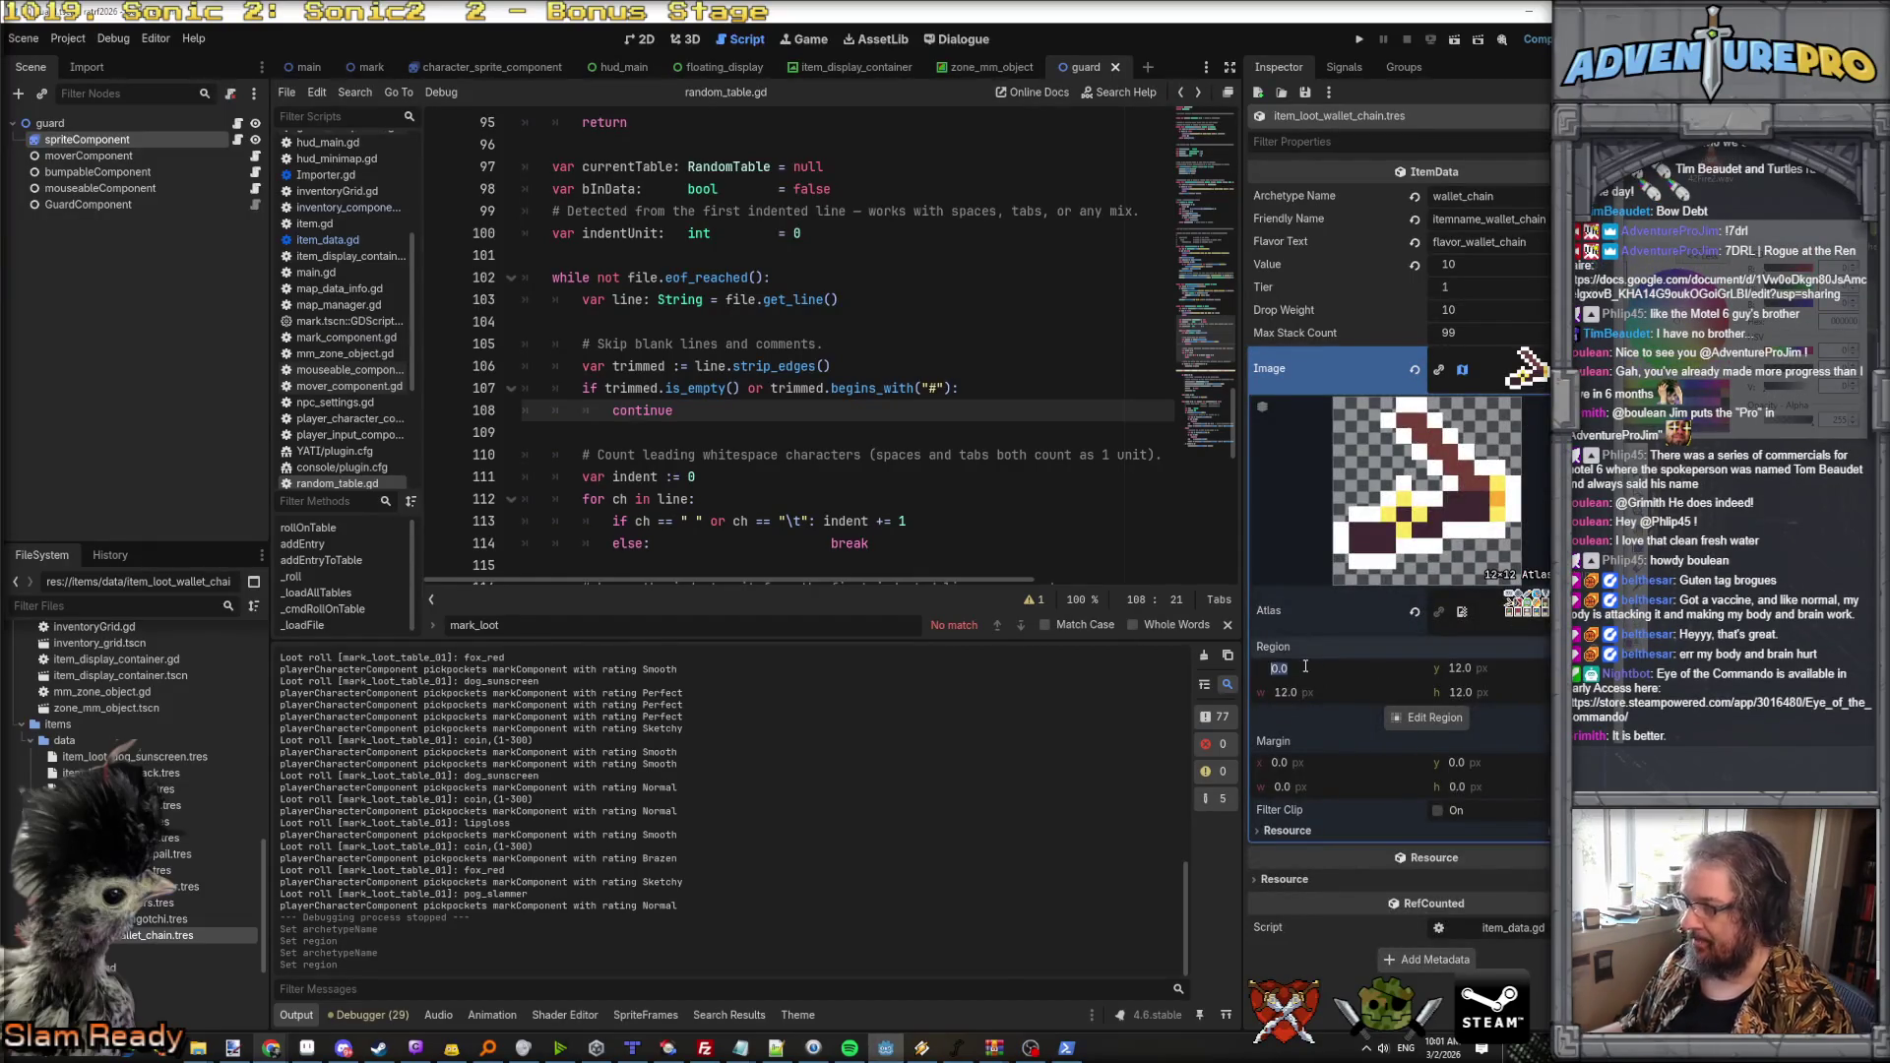
pyautogui.write('48')
pyautogui.press('Tab')
pyautogui.write('0')
pyautogui.press('Return')
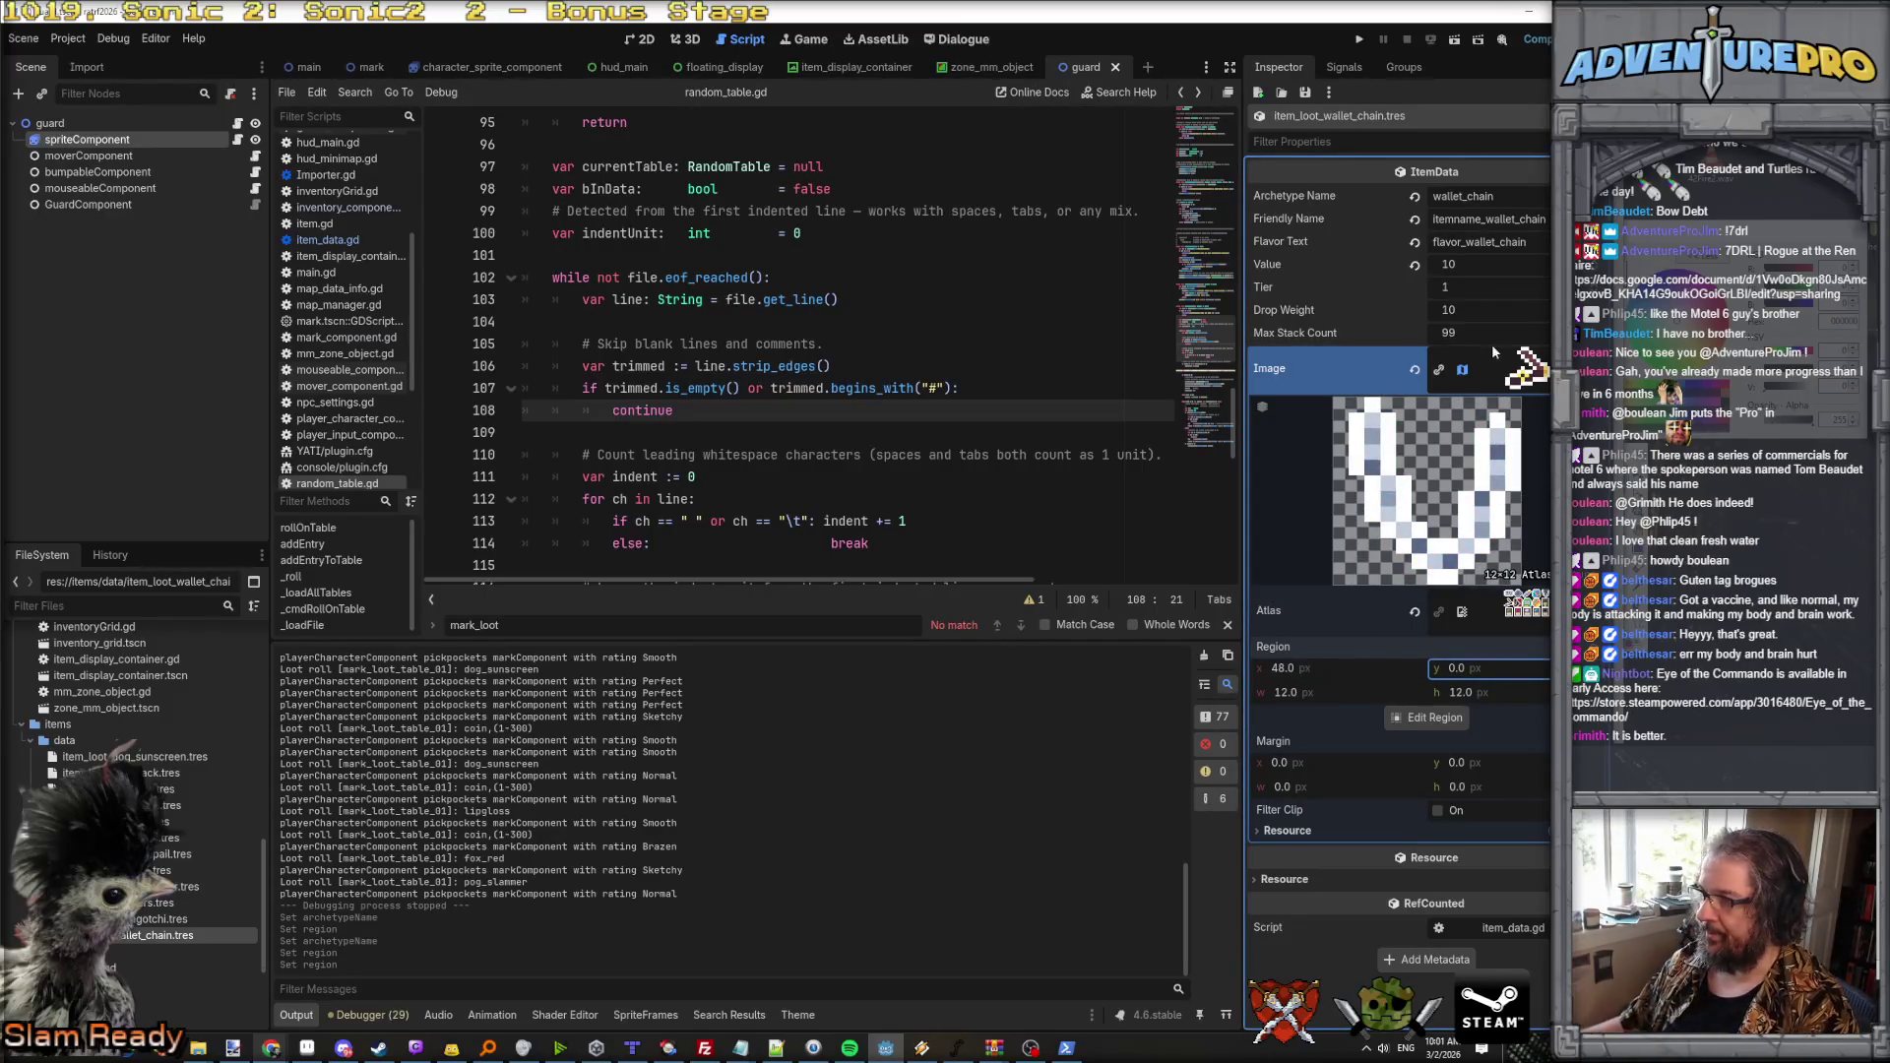
pyautogui.click(1494, 355)
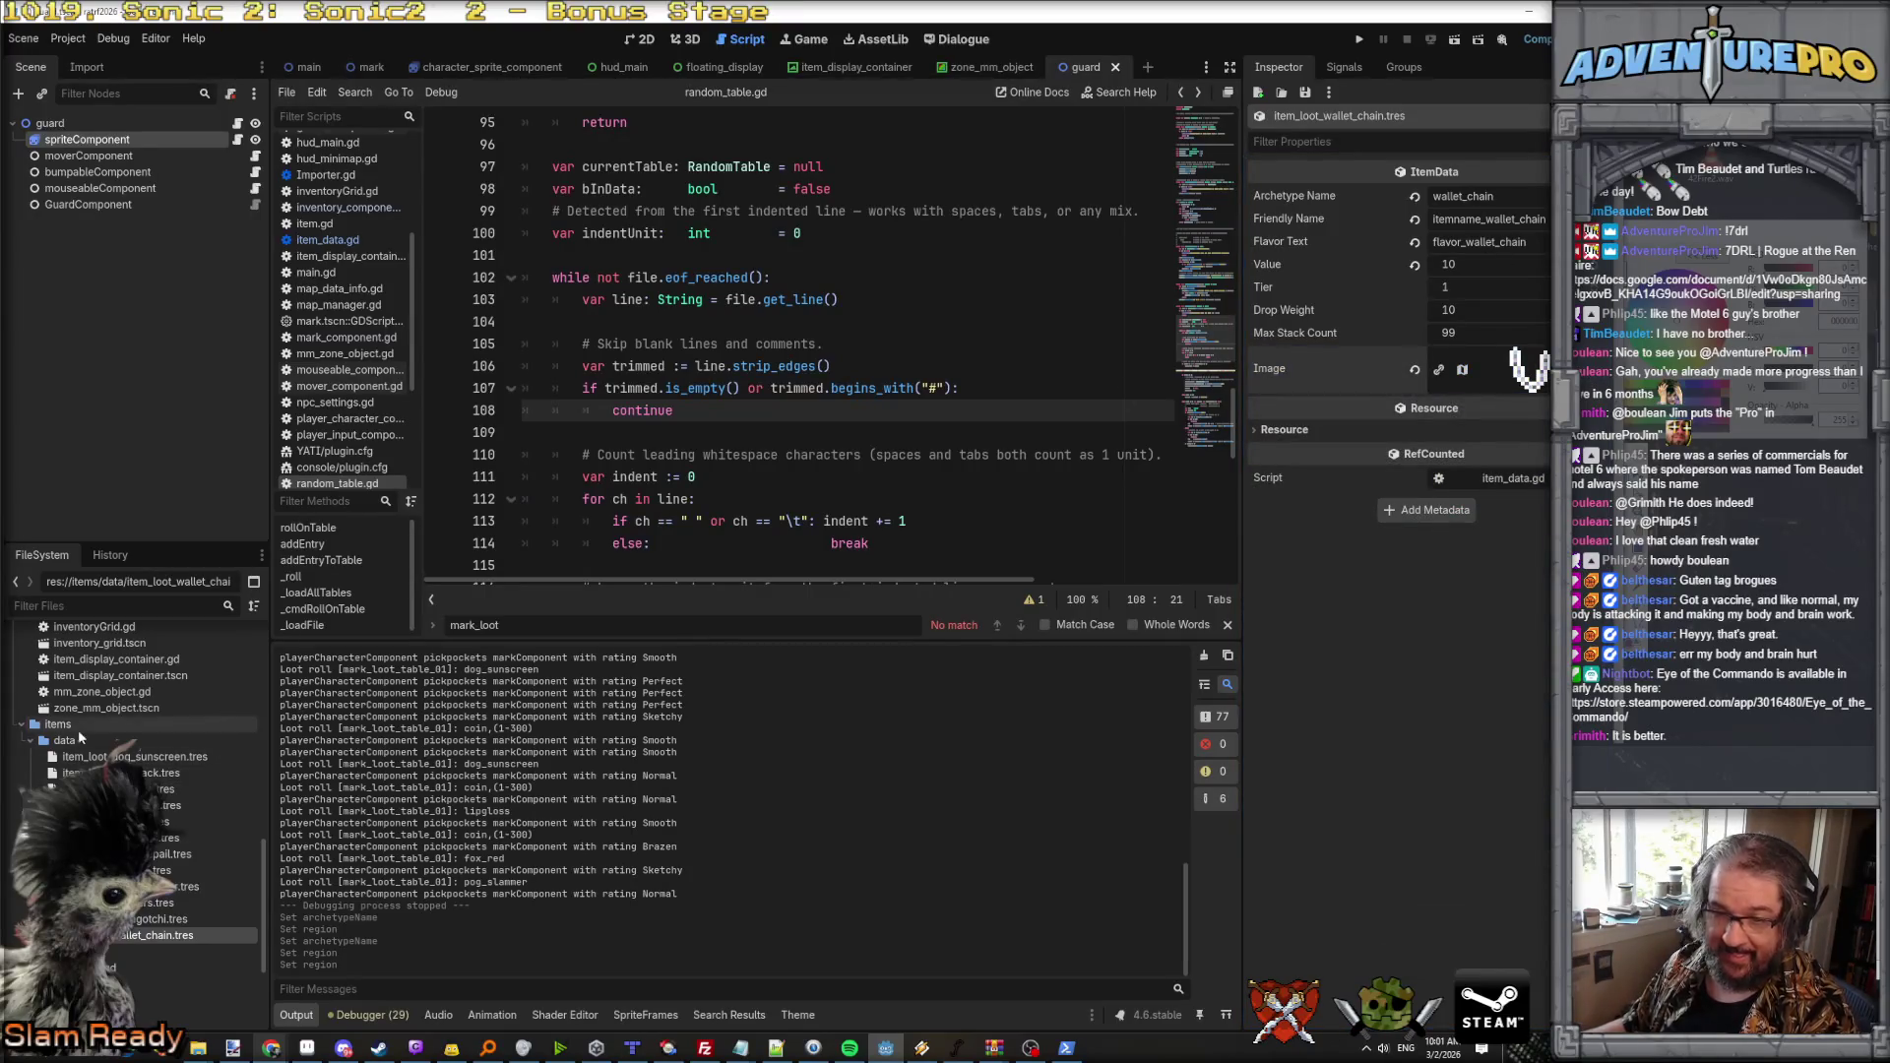
# Step: Duplicate item_loot_wallet_chain.tres as the new item_loot_fake_id.tres file
pyautogui.rightClick(122, 941)
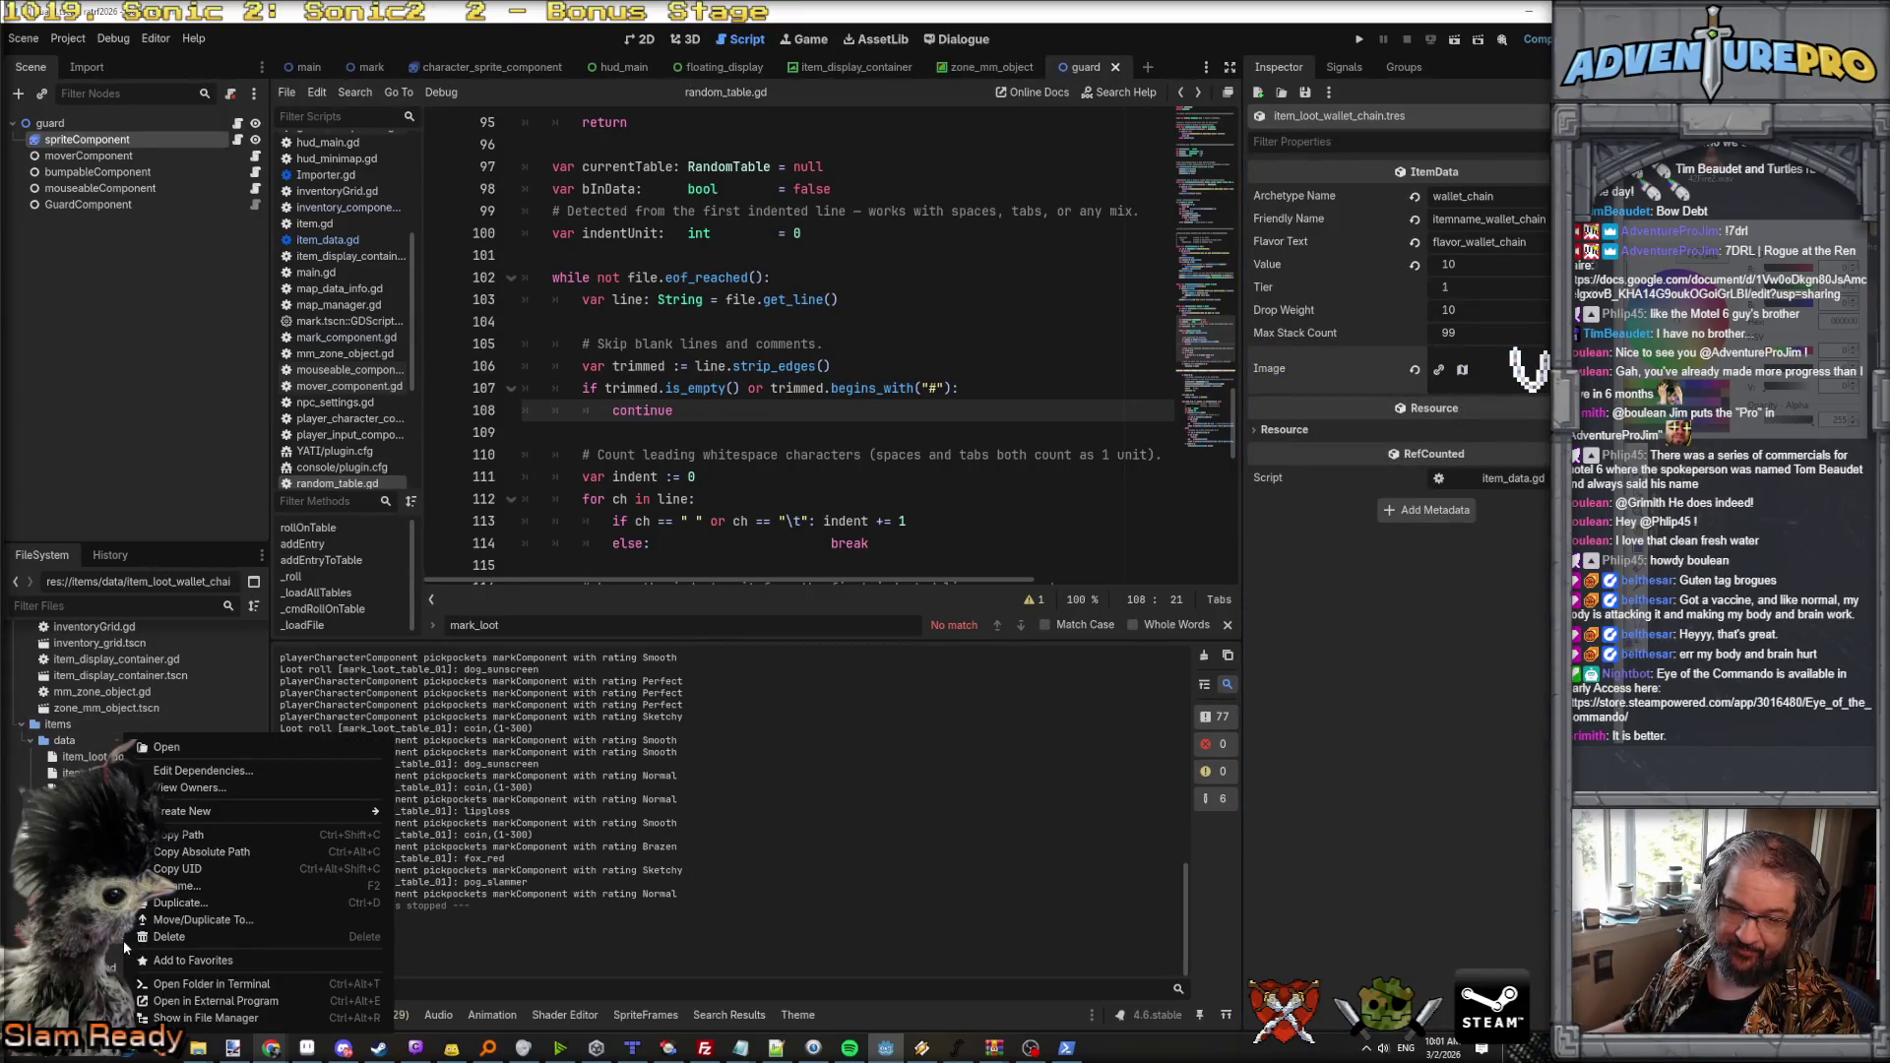
pyautogui.click(227, 886)
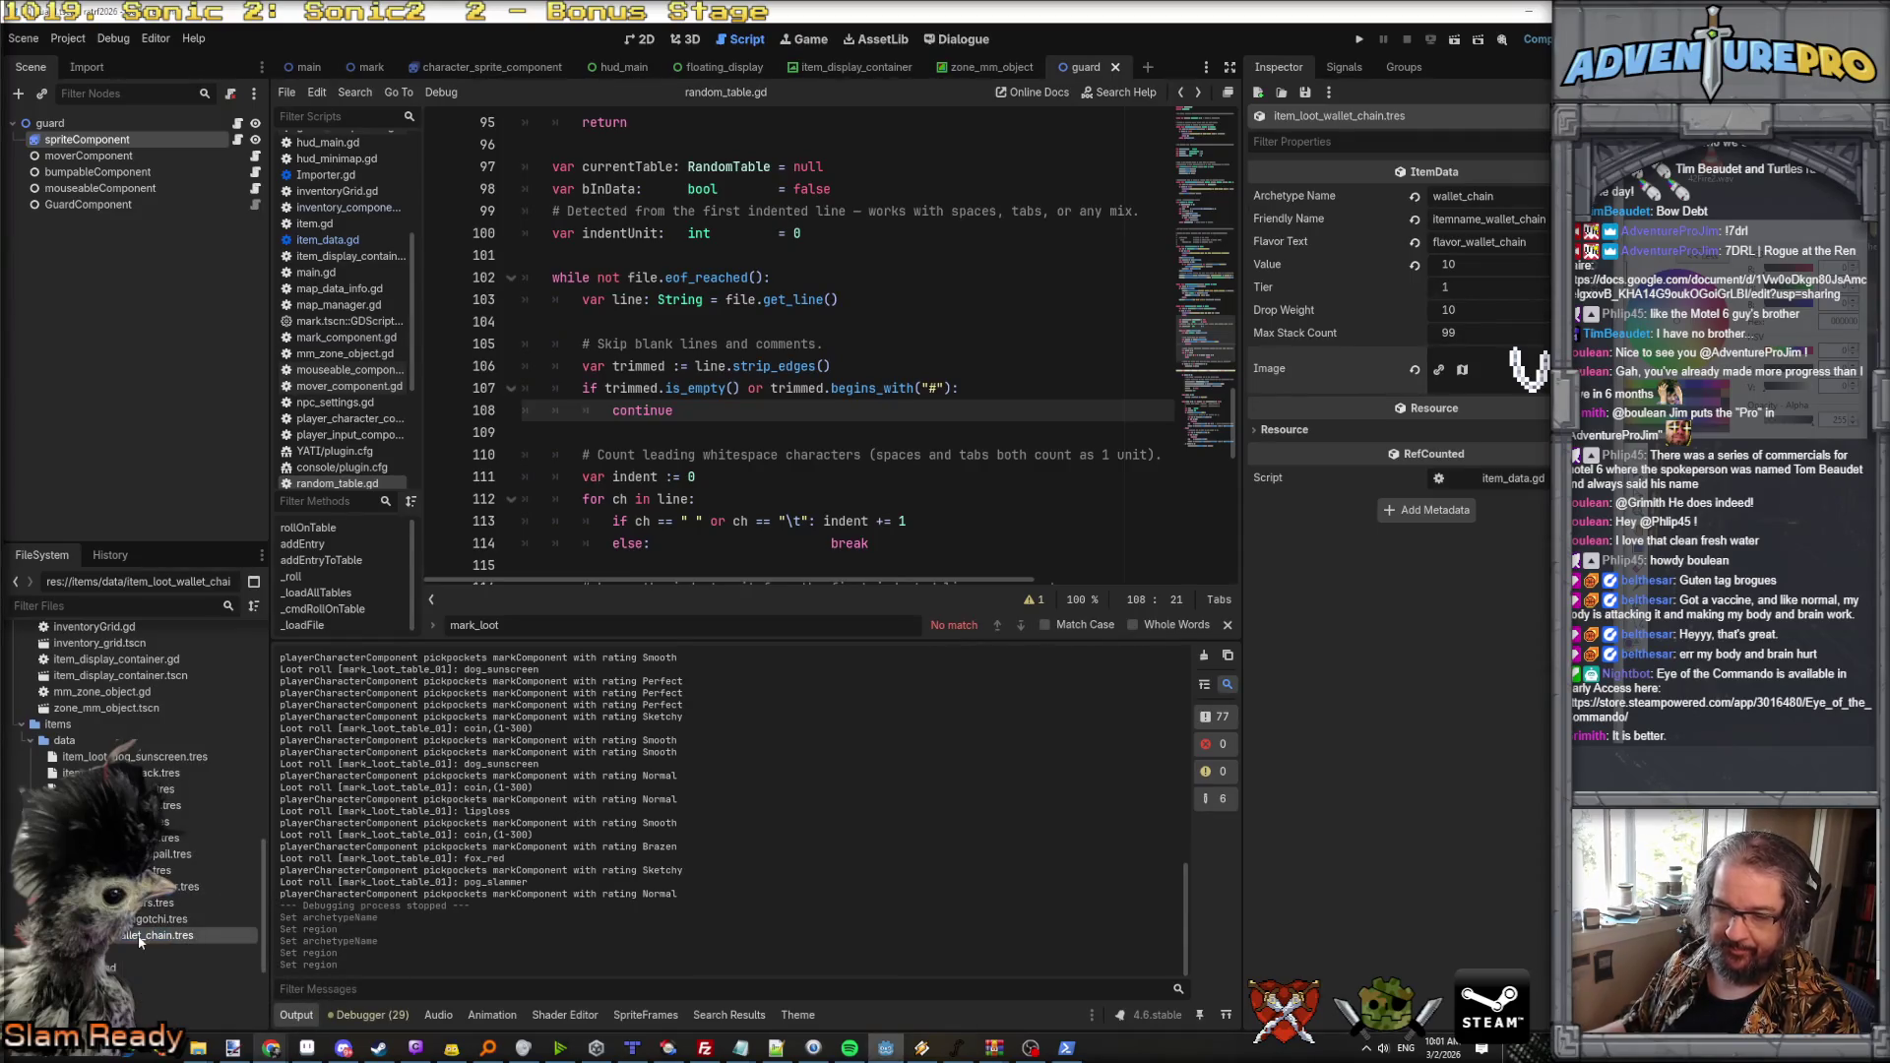
pyautogui.rightClick(138, 936)
pyautogui.click(216, 901)
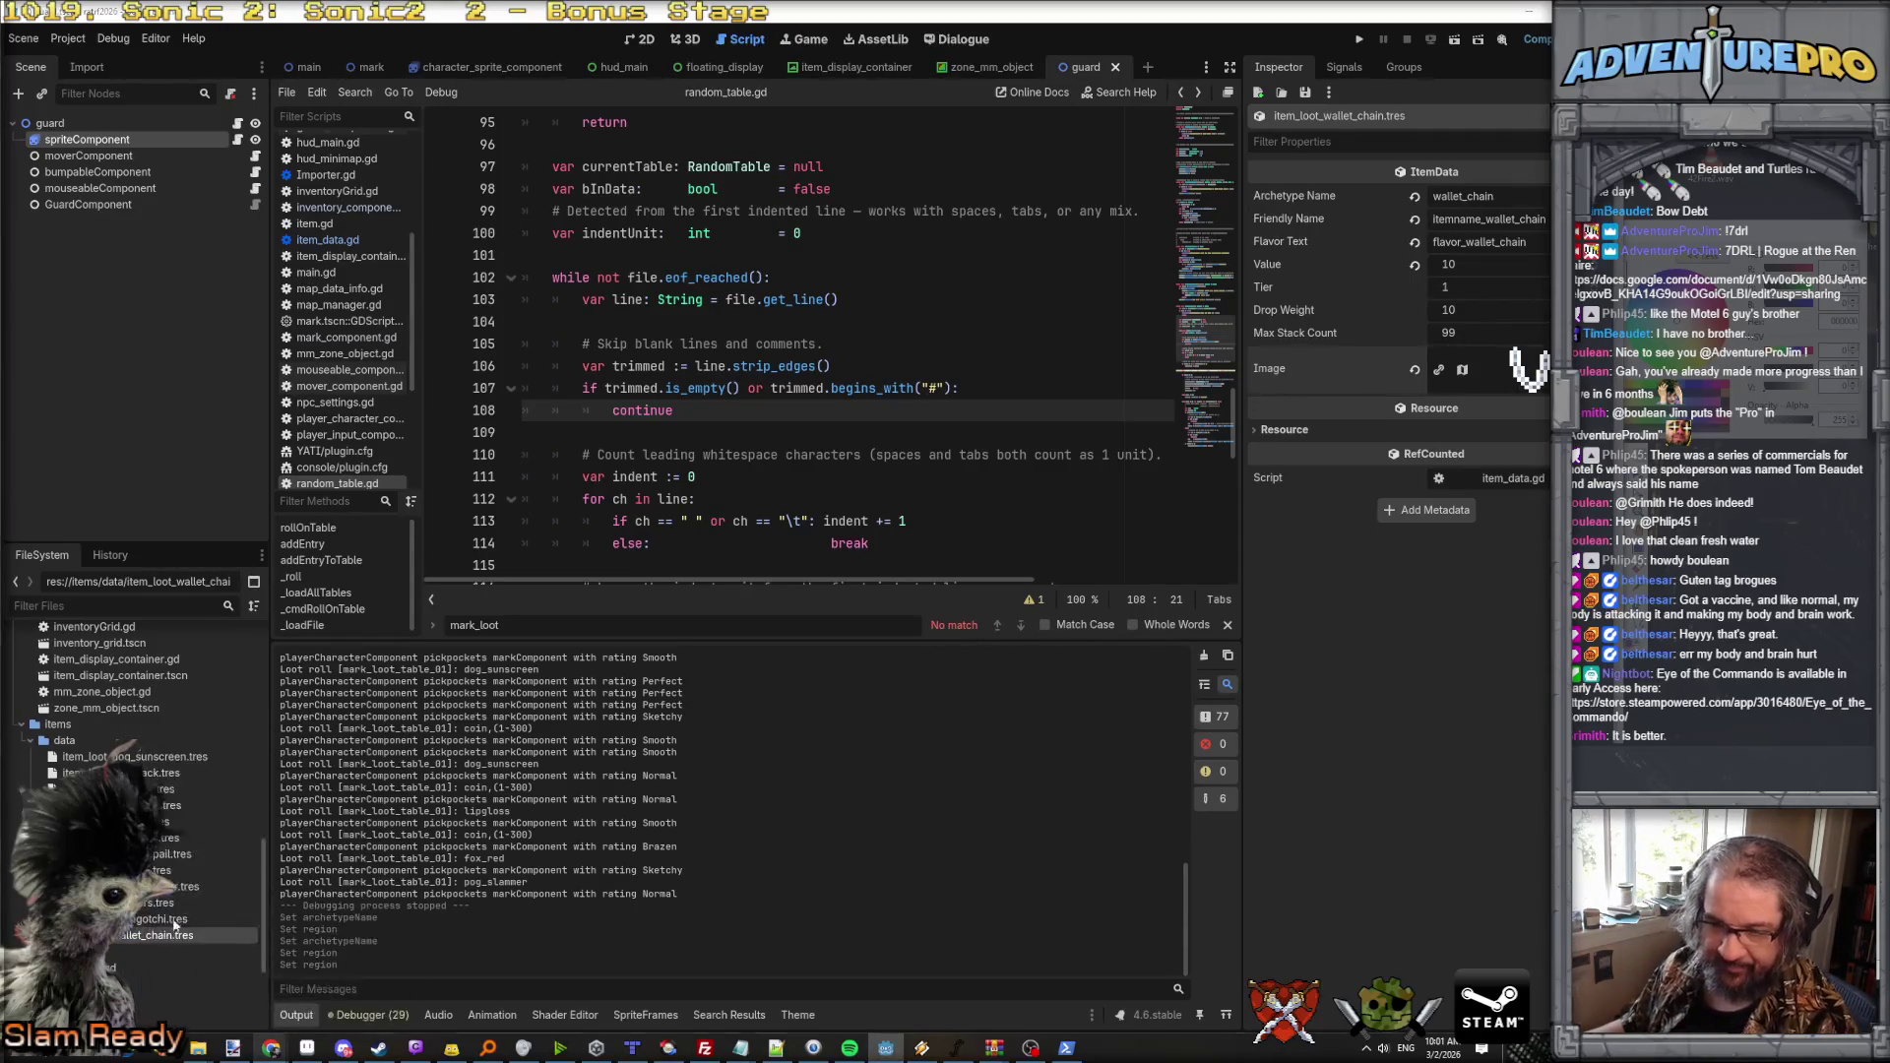
pyautogui.moveTo(1153, 521); pyautogui.dragTo(1215, 520)
pyautogui.write('keychain')
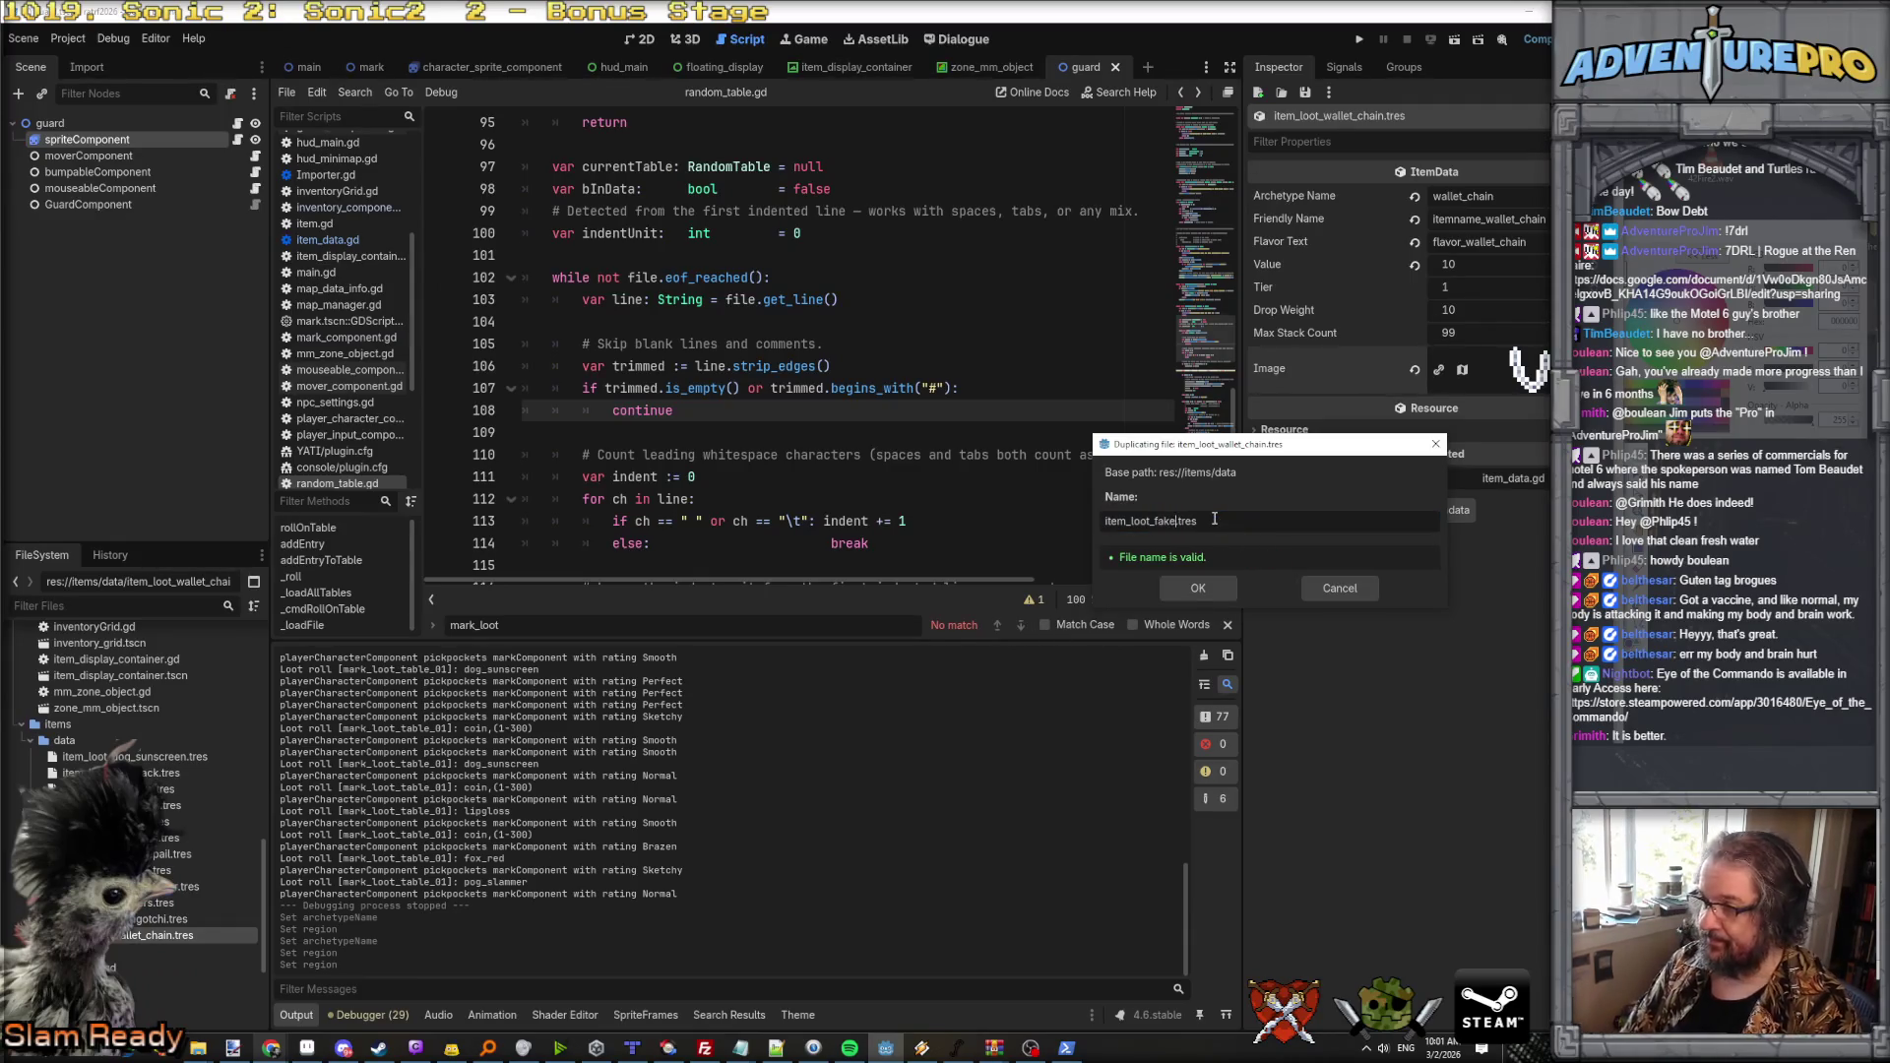
pyautogui.press('Return')
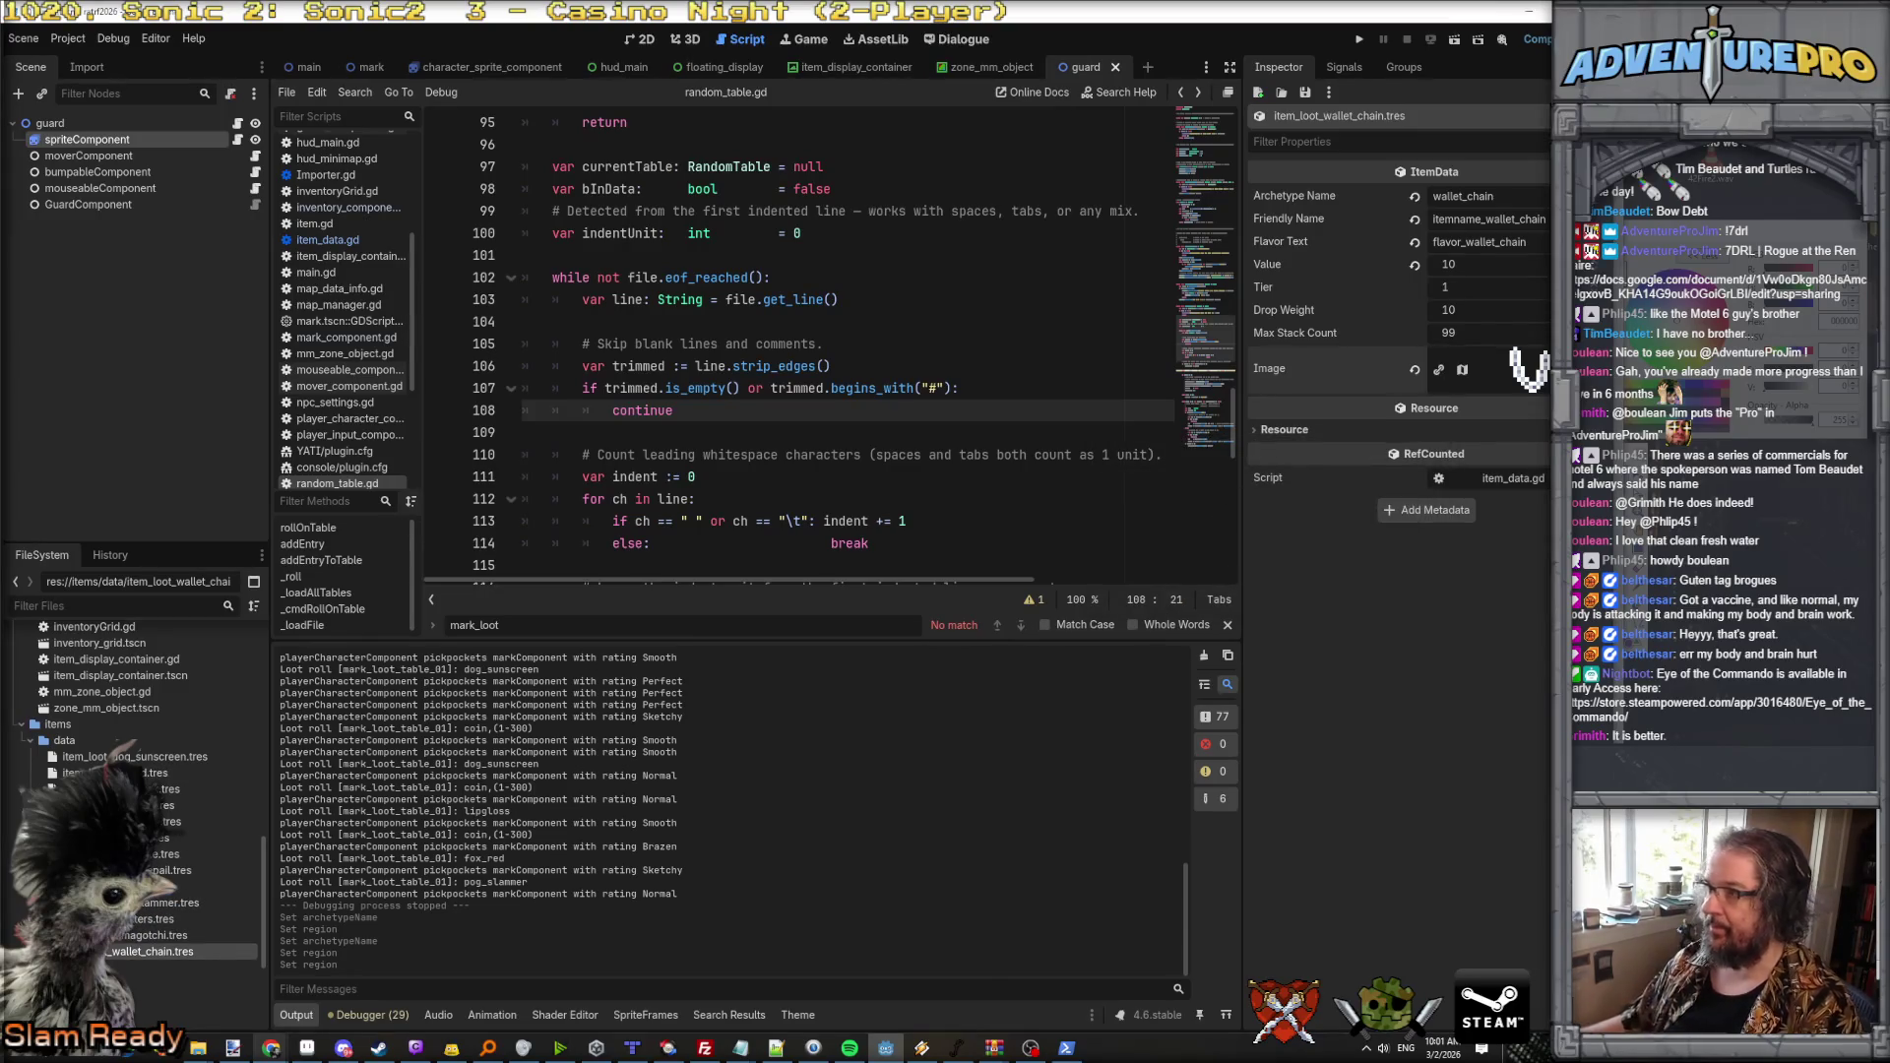
# Step: Open item_loot_fake_id.tres and set its Archetype Name to fake_id
pyautogui.click(157, 772)
pyautogui.doubleClick(1476, 196)
pyautogui.write('fk')
pyautogui.press('BackSpace')
pyautogui.write('ake_i')
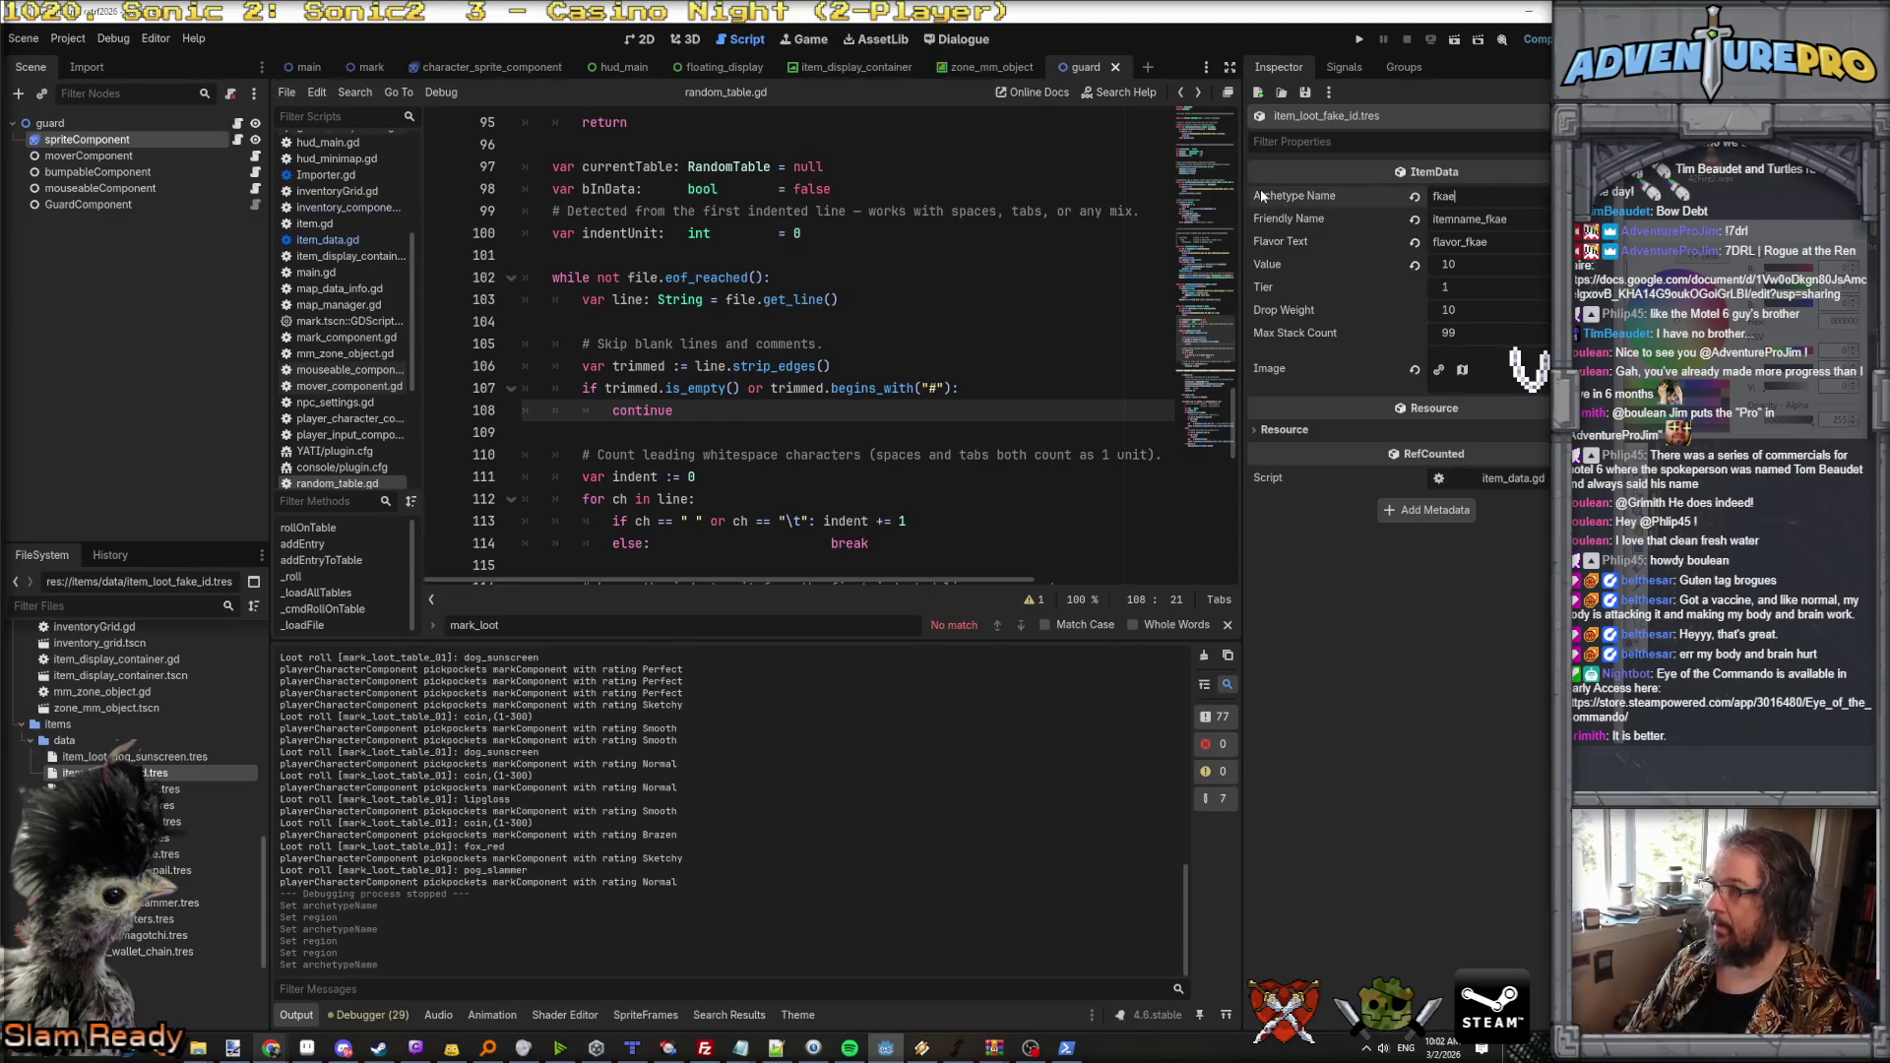
pyautogui.write('d')
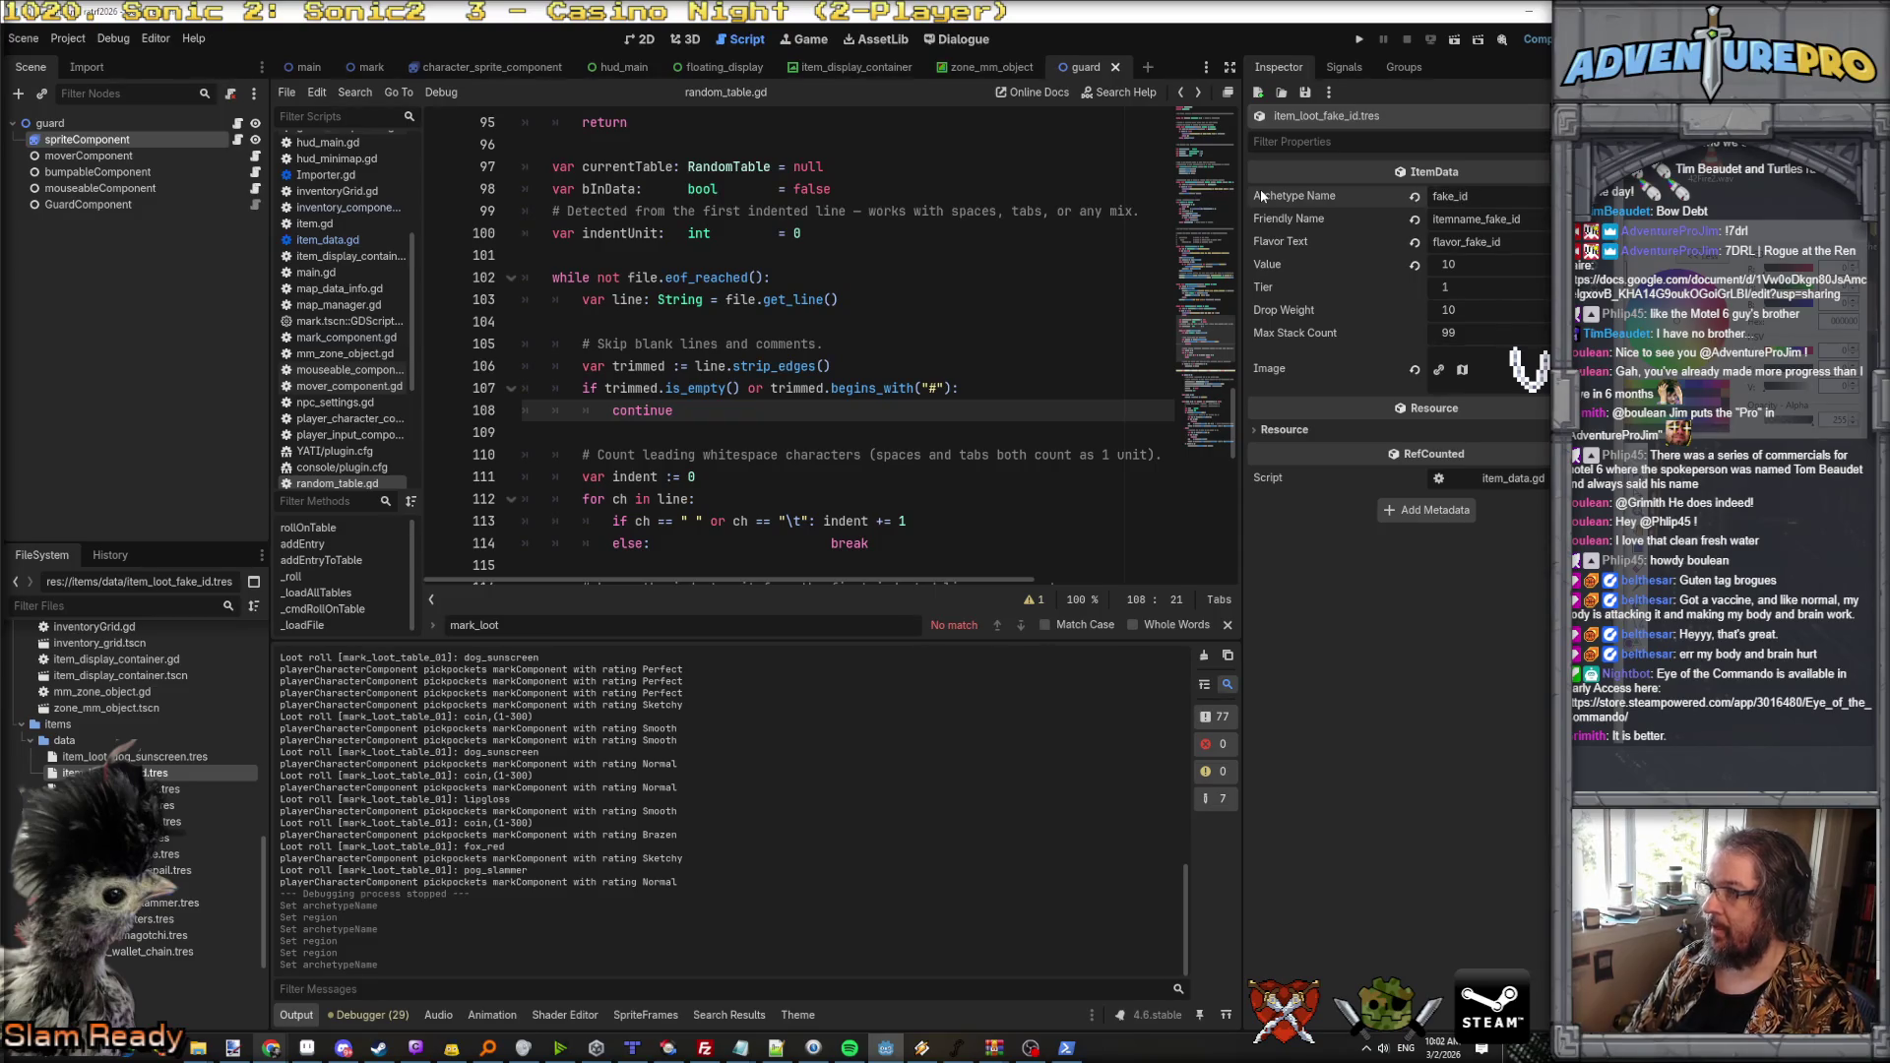
# Step: Set the fake ID item's image region x to 0, showing the ID card
pyautogui.click(1531, 372)
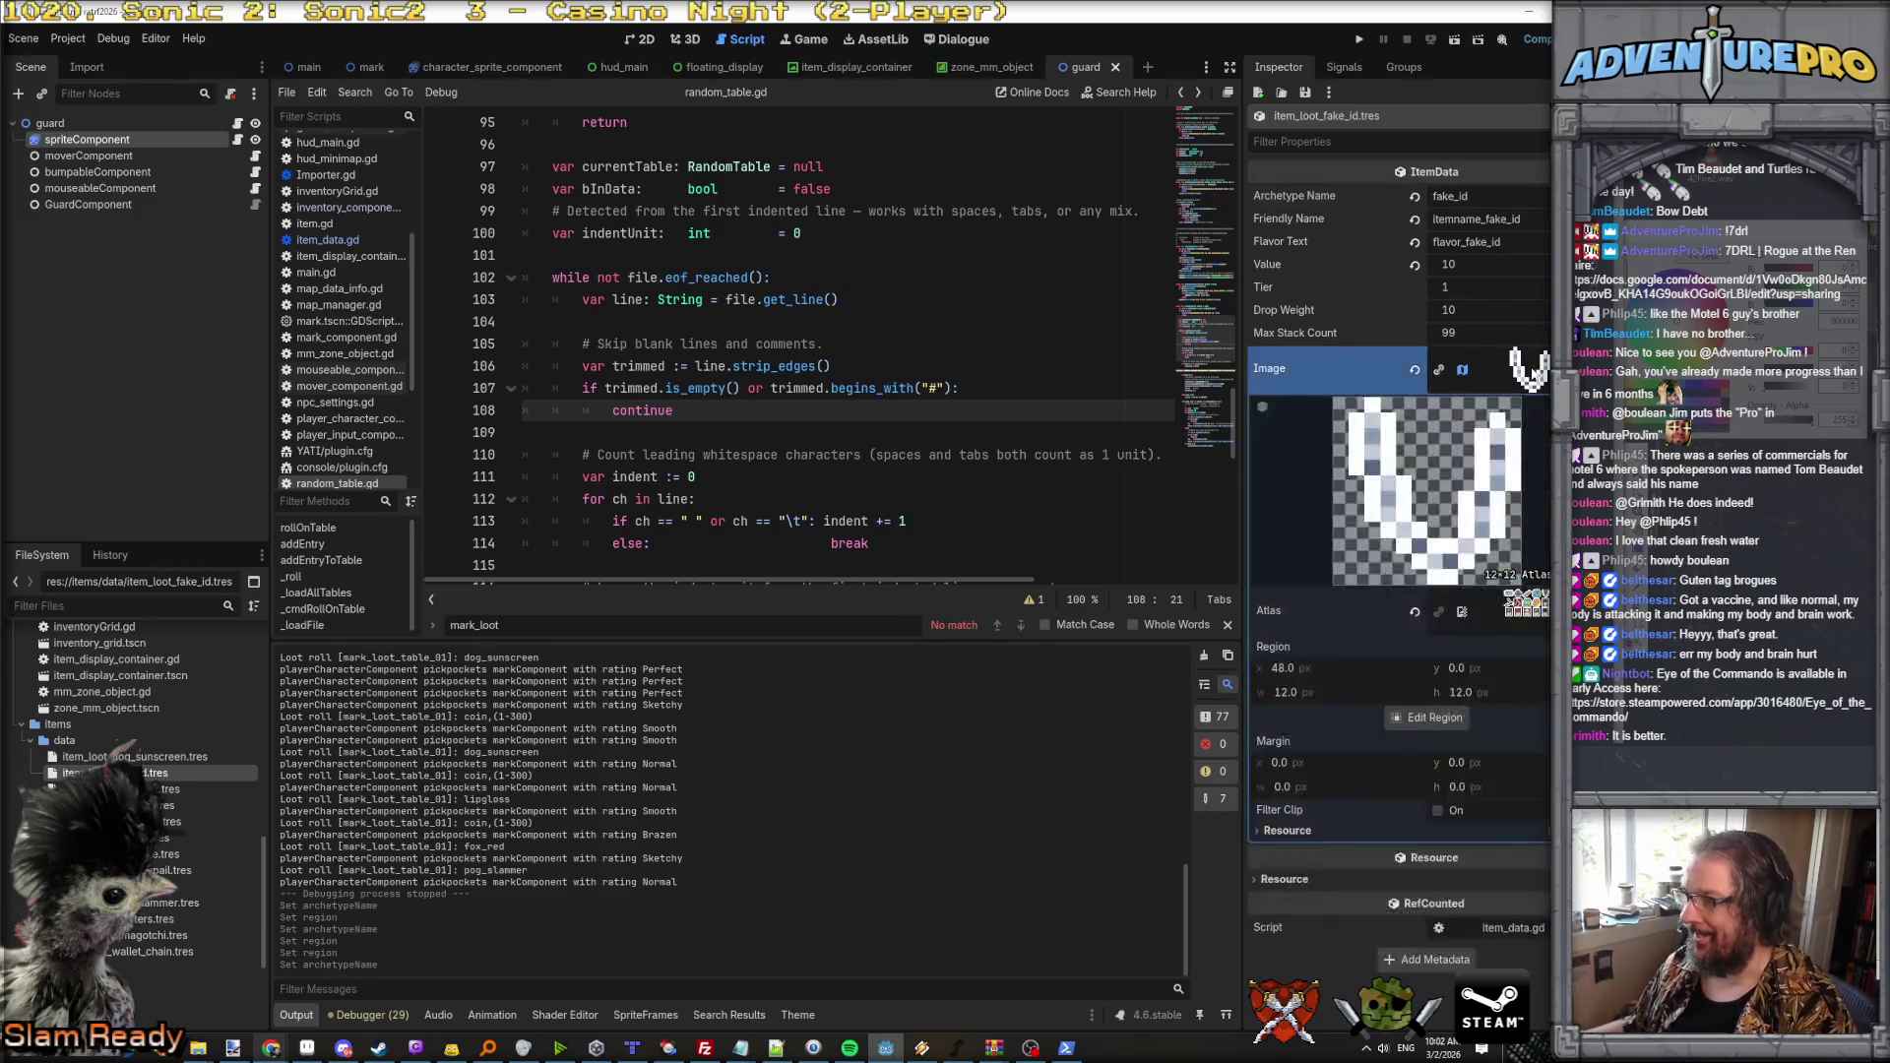
pyautogui.click(1299, 669)
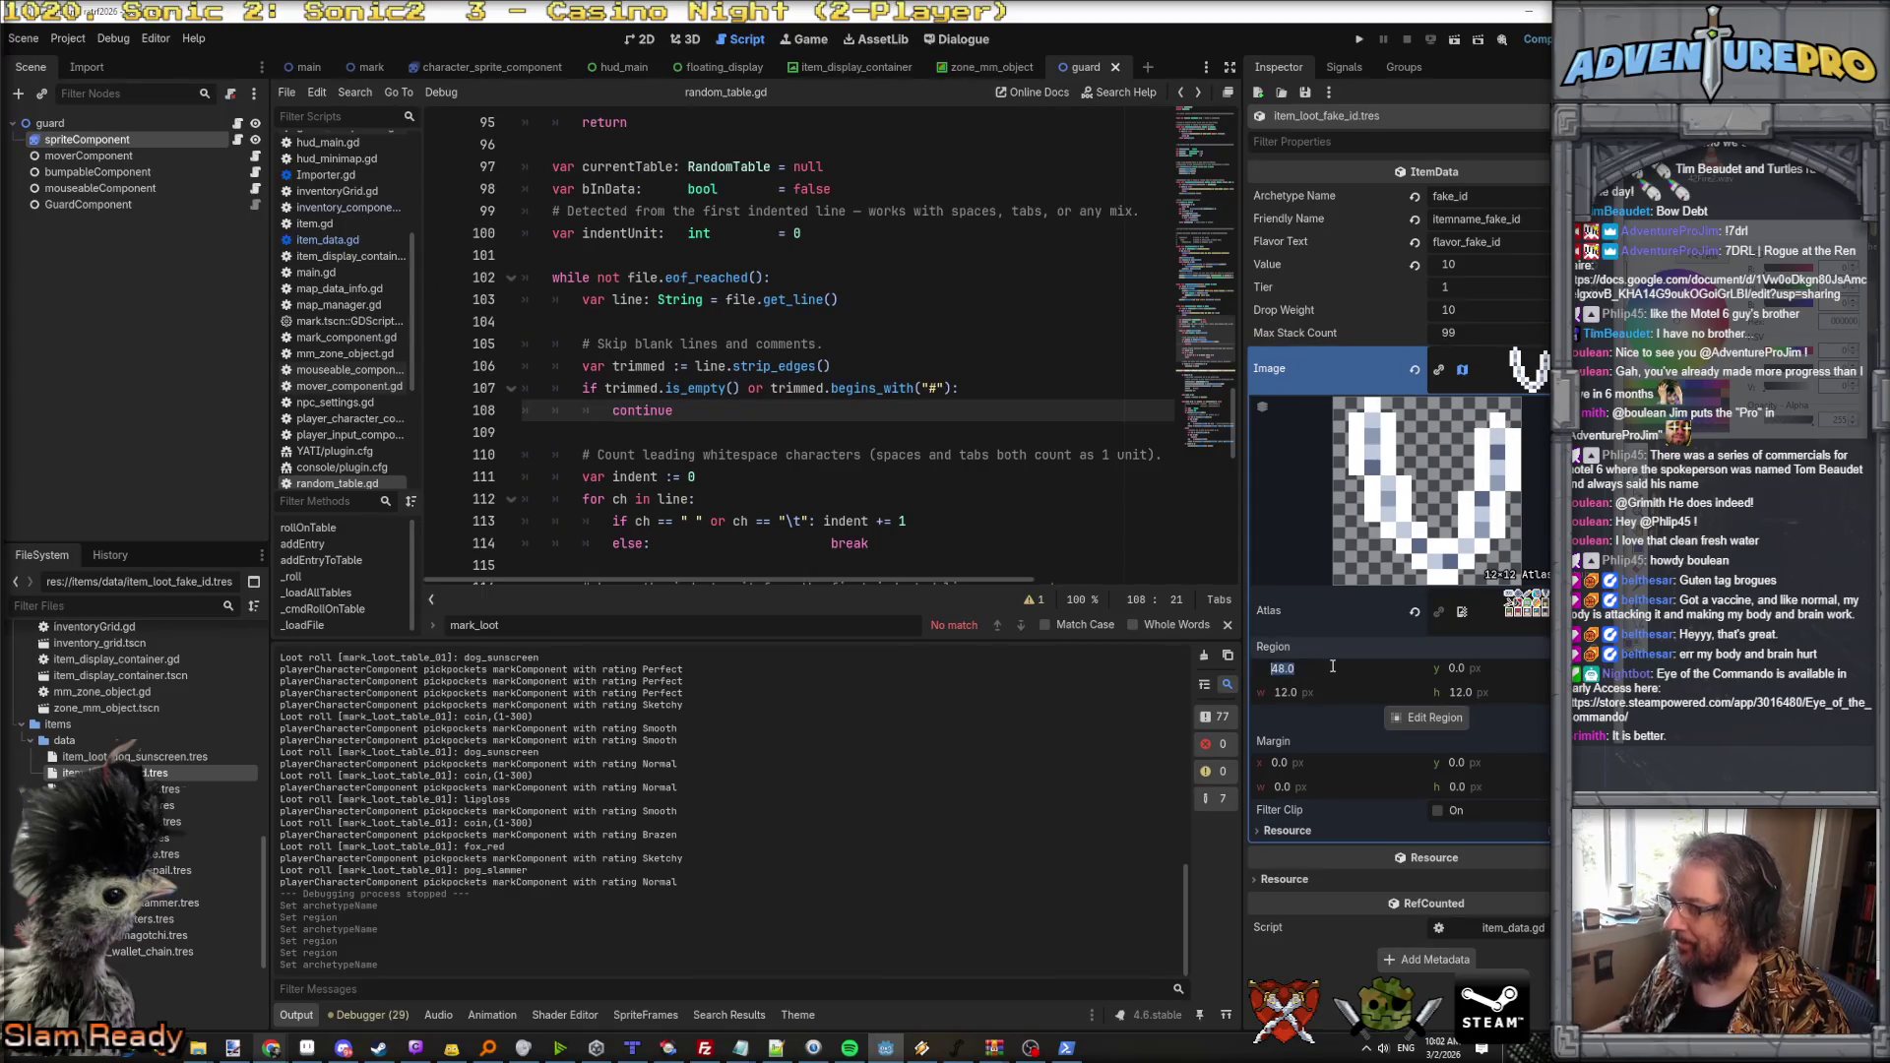
pyautogui.write('0')
pyautogui.press('Return')
pyautogui.click(1332, 668)
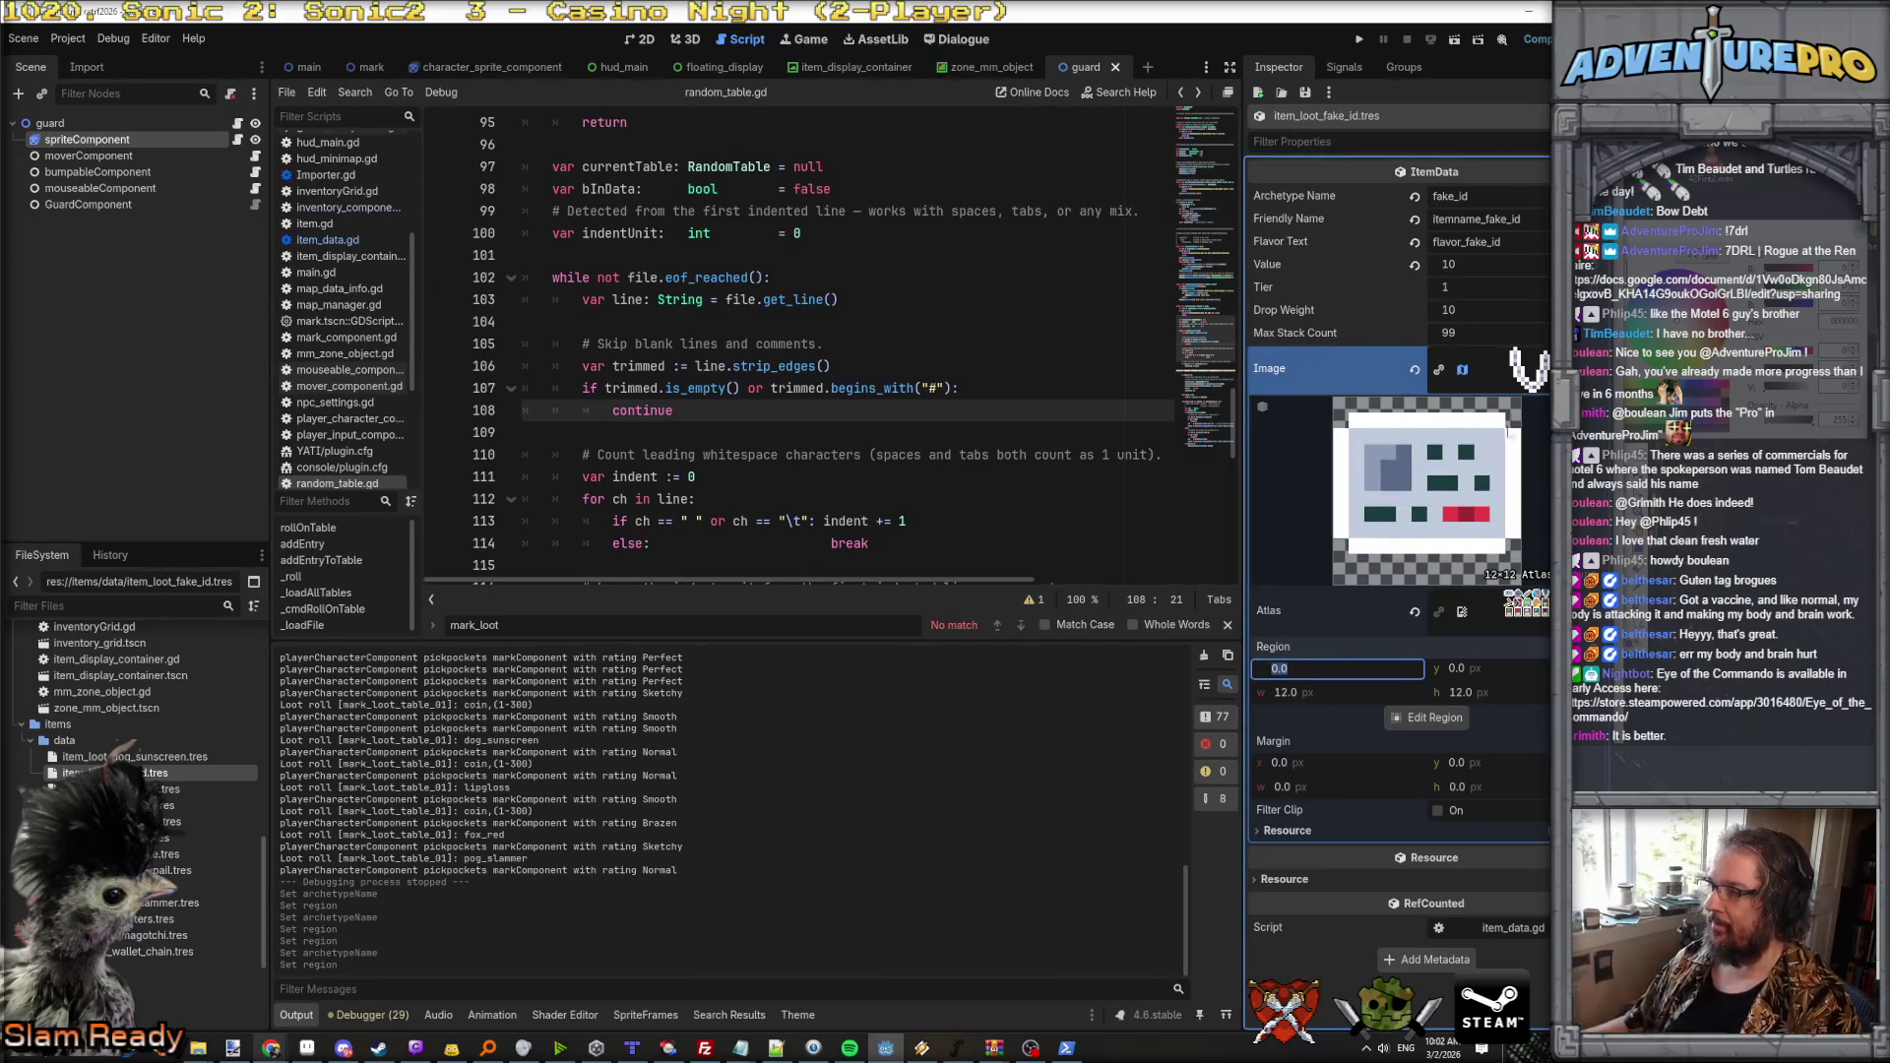
pyautogui.click(1526, 374)
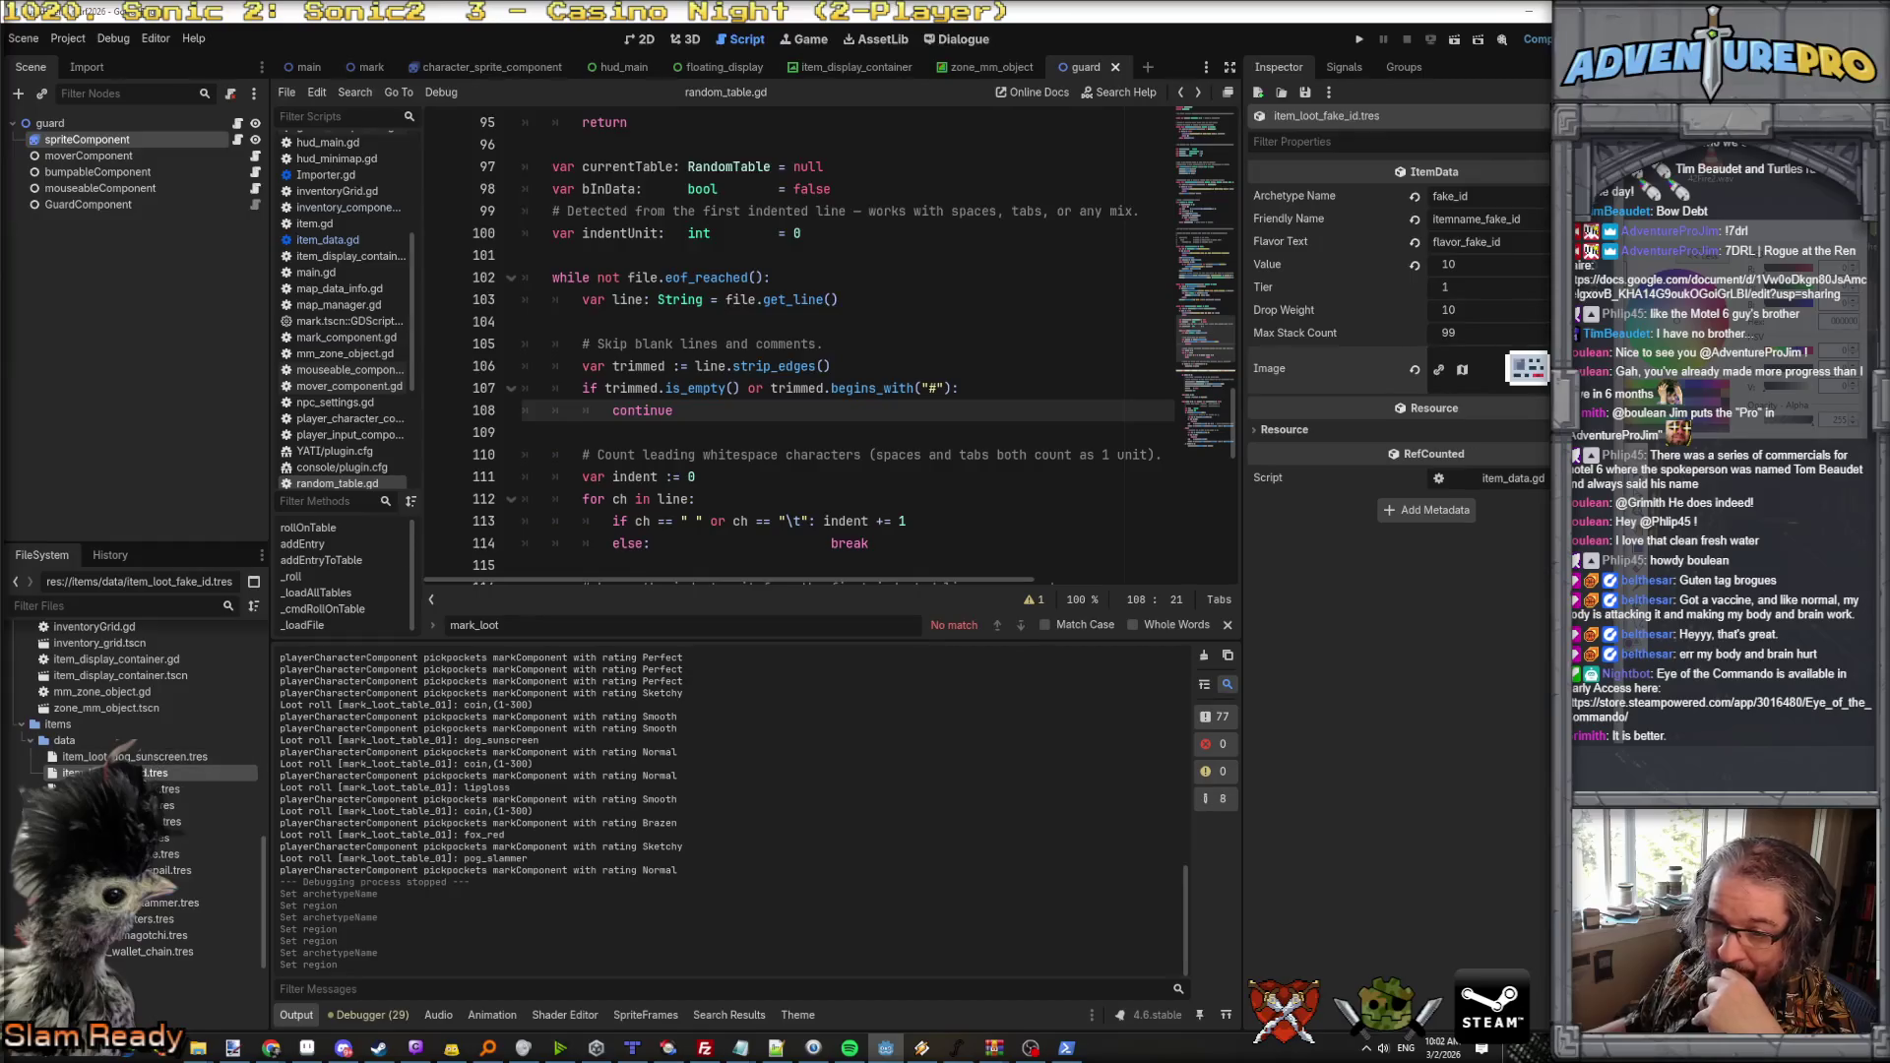
pyautogui.click(147, 952)
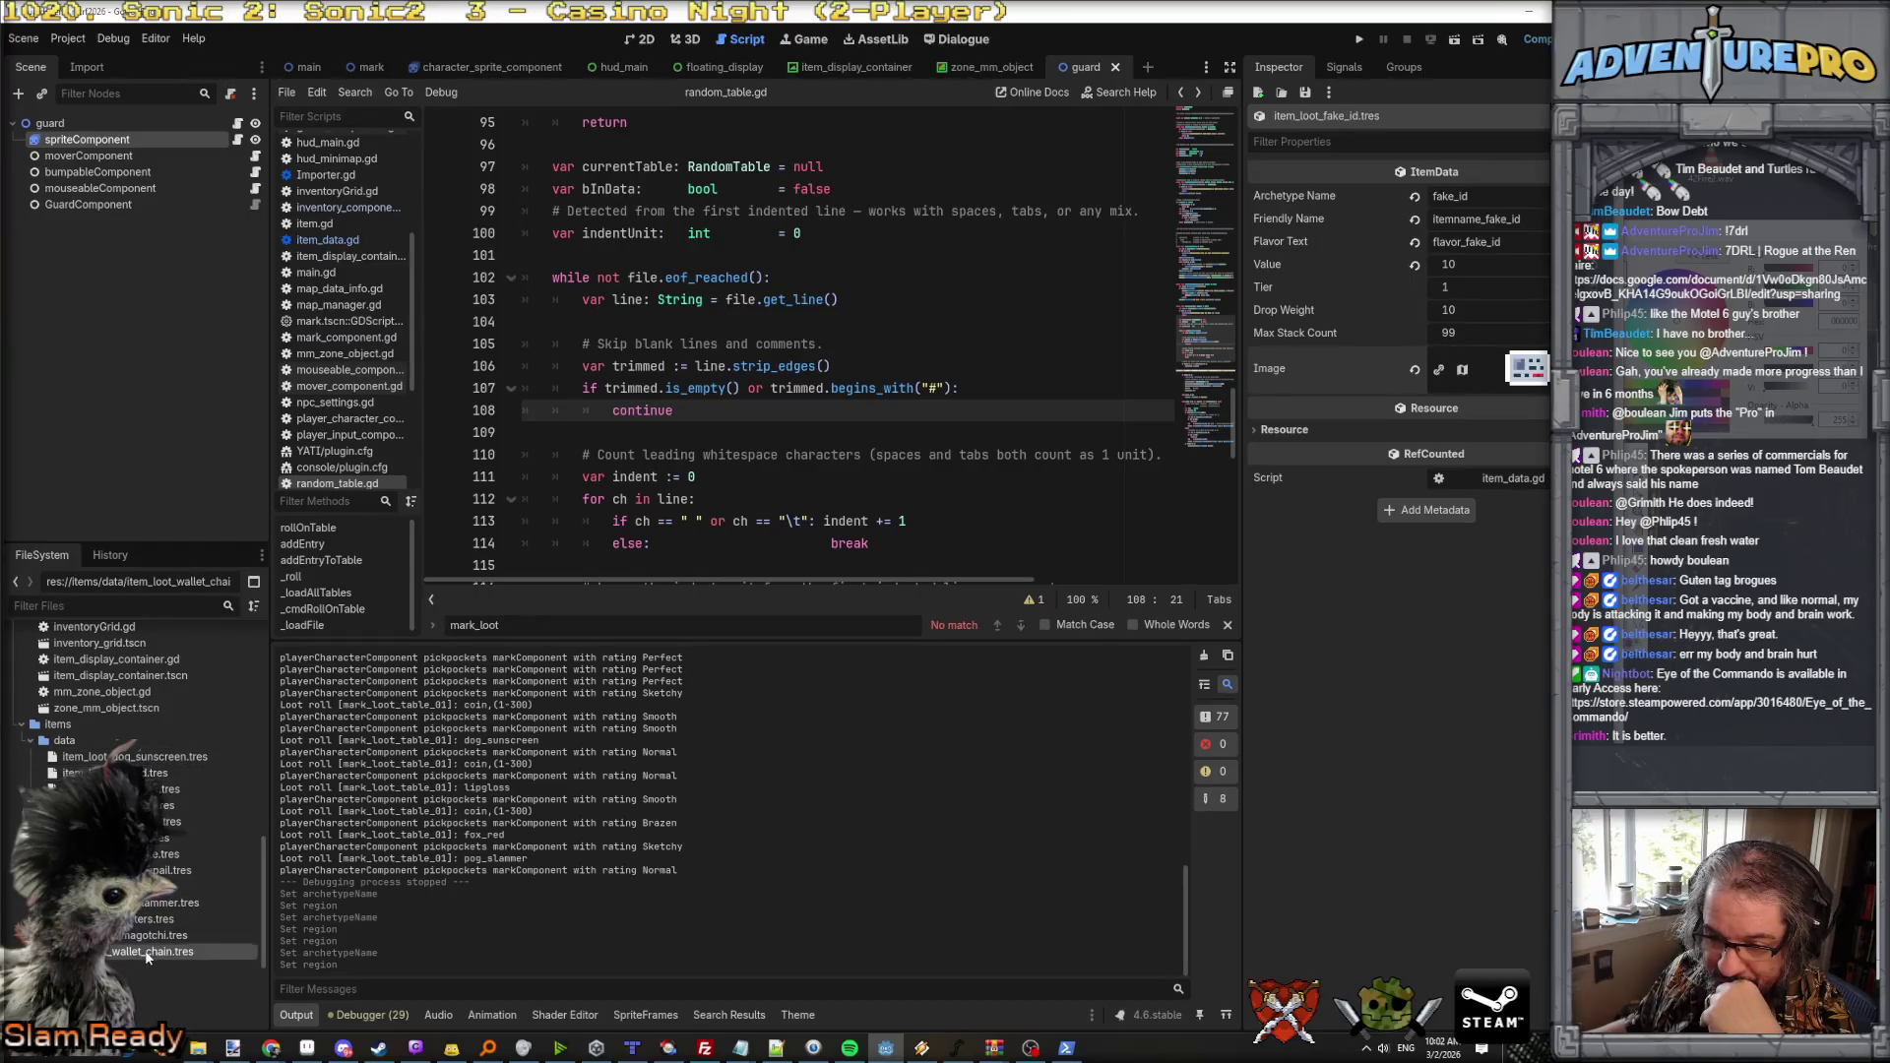
# Step: Duplicate item_loot_dog_sunscreen.tres as item_loot_cloves.tres
pyautogui.click(118, 756)
pyautogui.rightClick(138, 754)
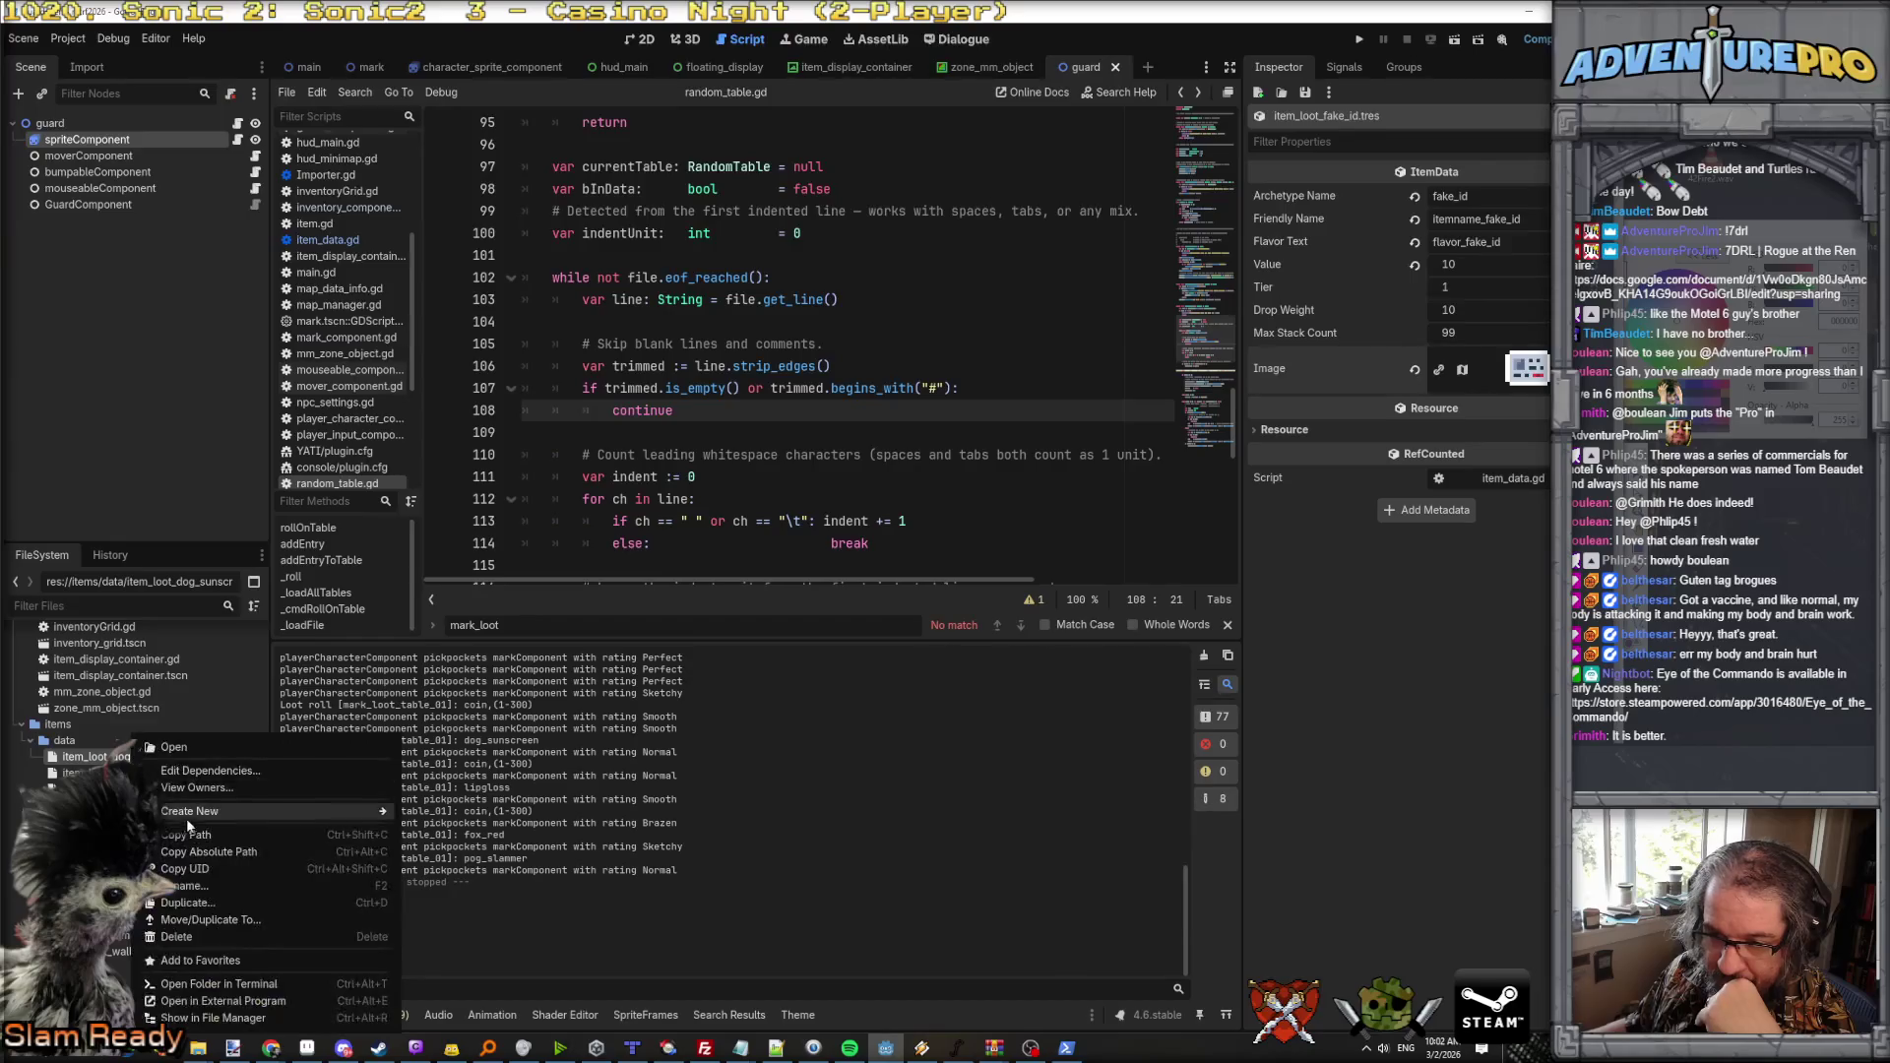
pyautogui.click(196, 903)
pyautogui.moveTo(1153, 520); pyautogui.dragTo(1230, 516)
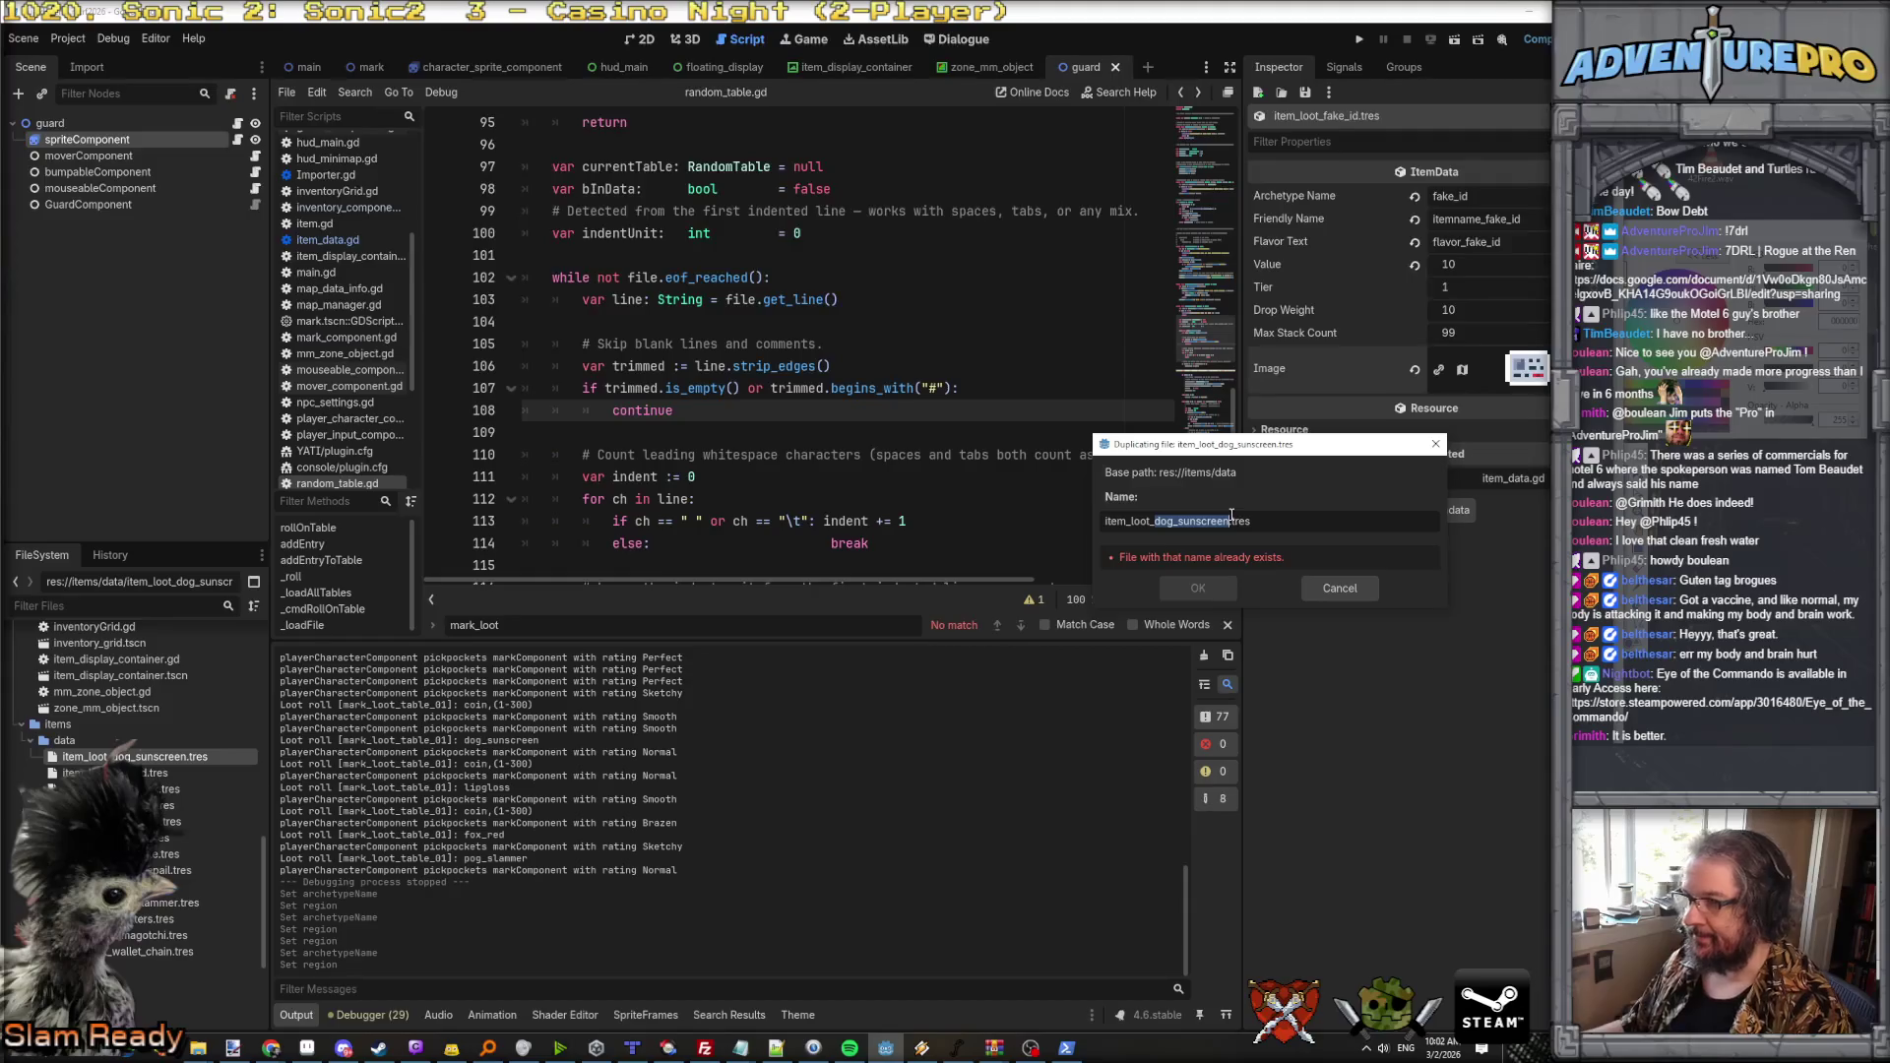
pyautogui.write('gloves')
pyautogui.press('Return')
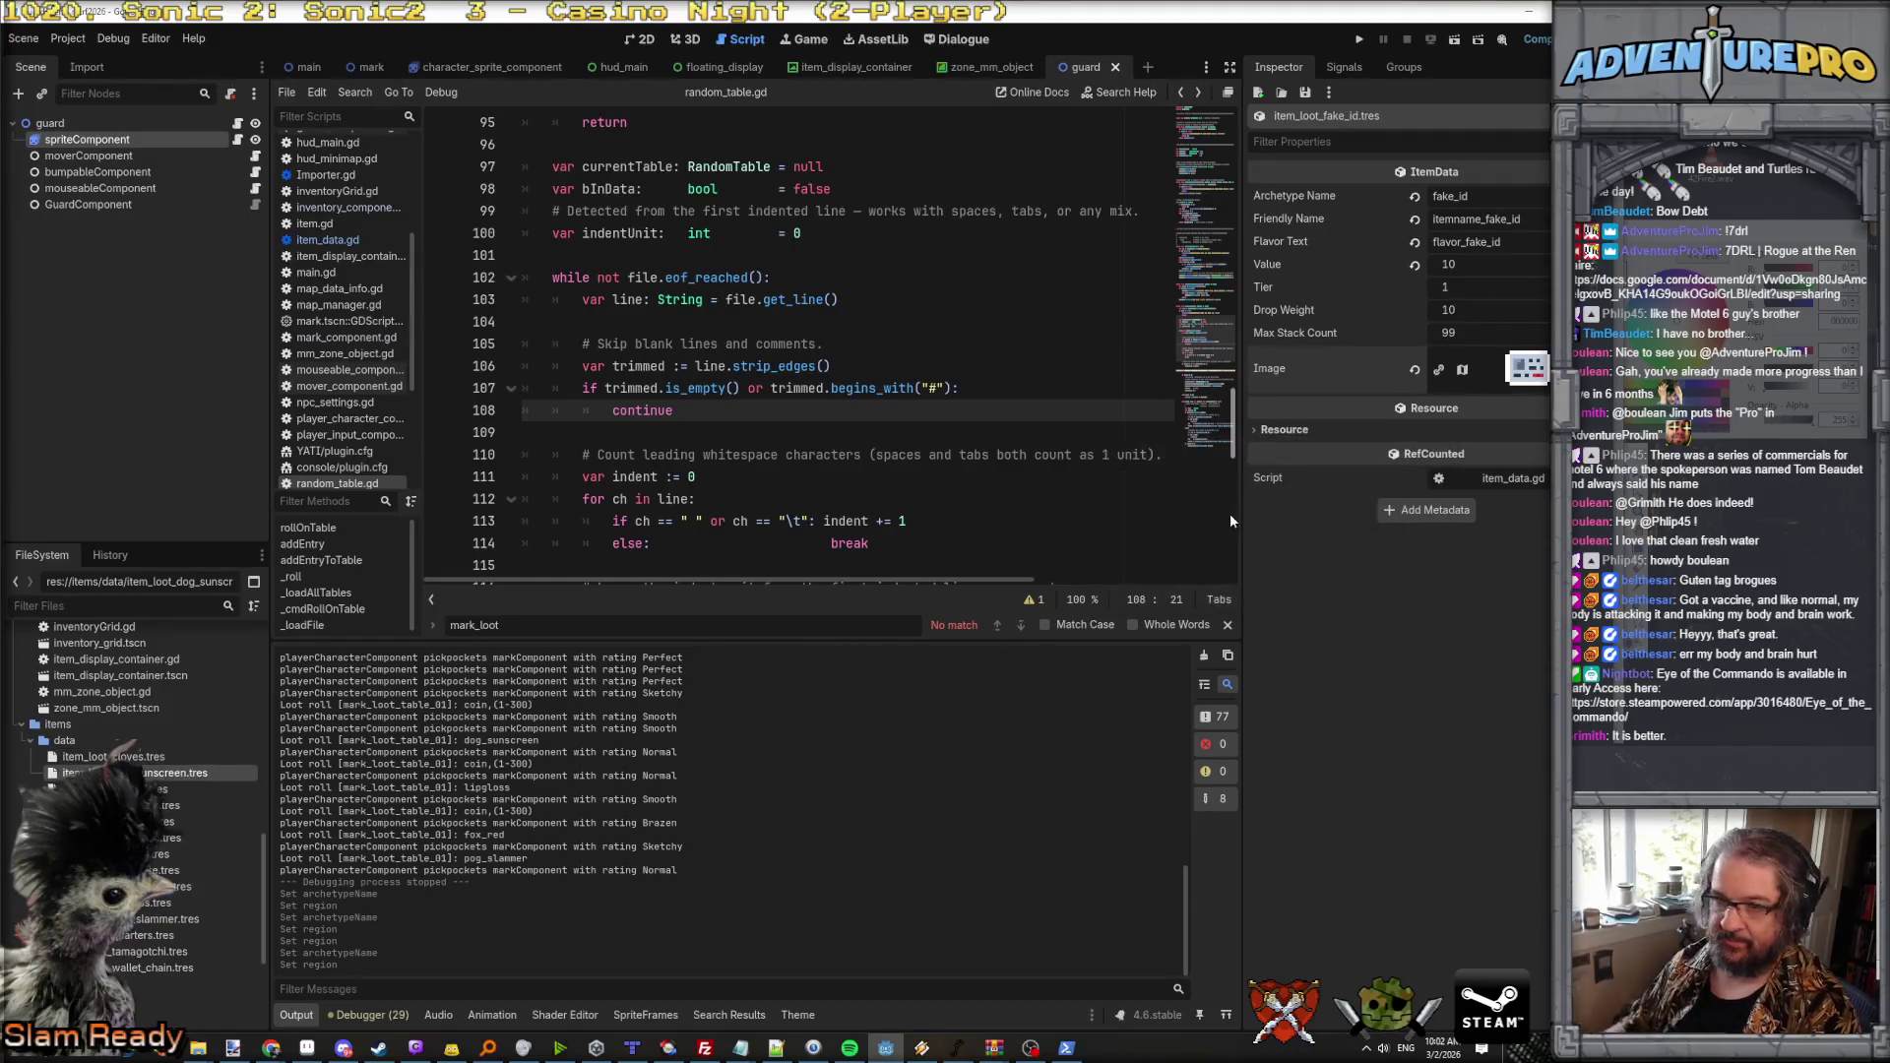
# Step: Open the cloves item and set its Archetype Name to cloves
pyautogui.click(141, 758)
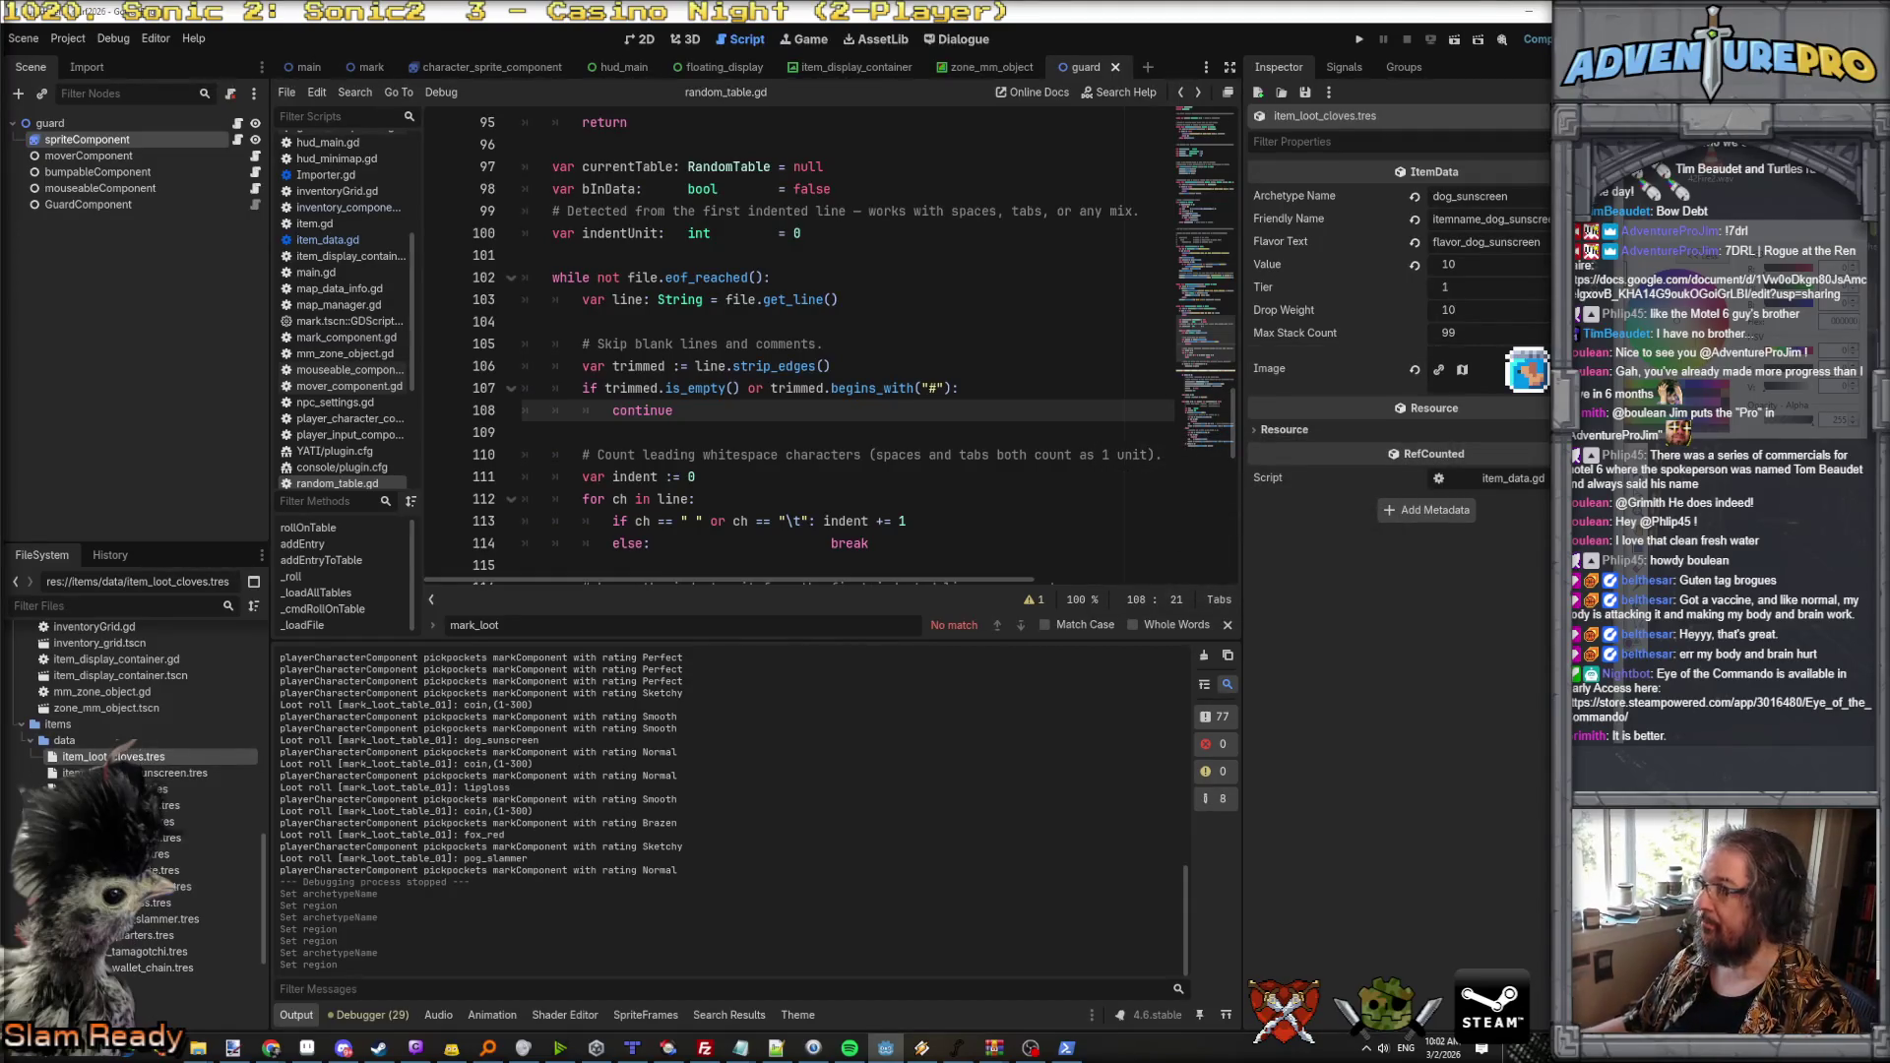
pyautogui.doubleClick(1481, 196)
pyautogui.write('cloves')
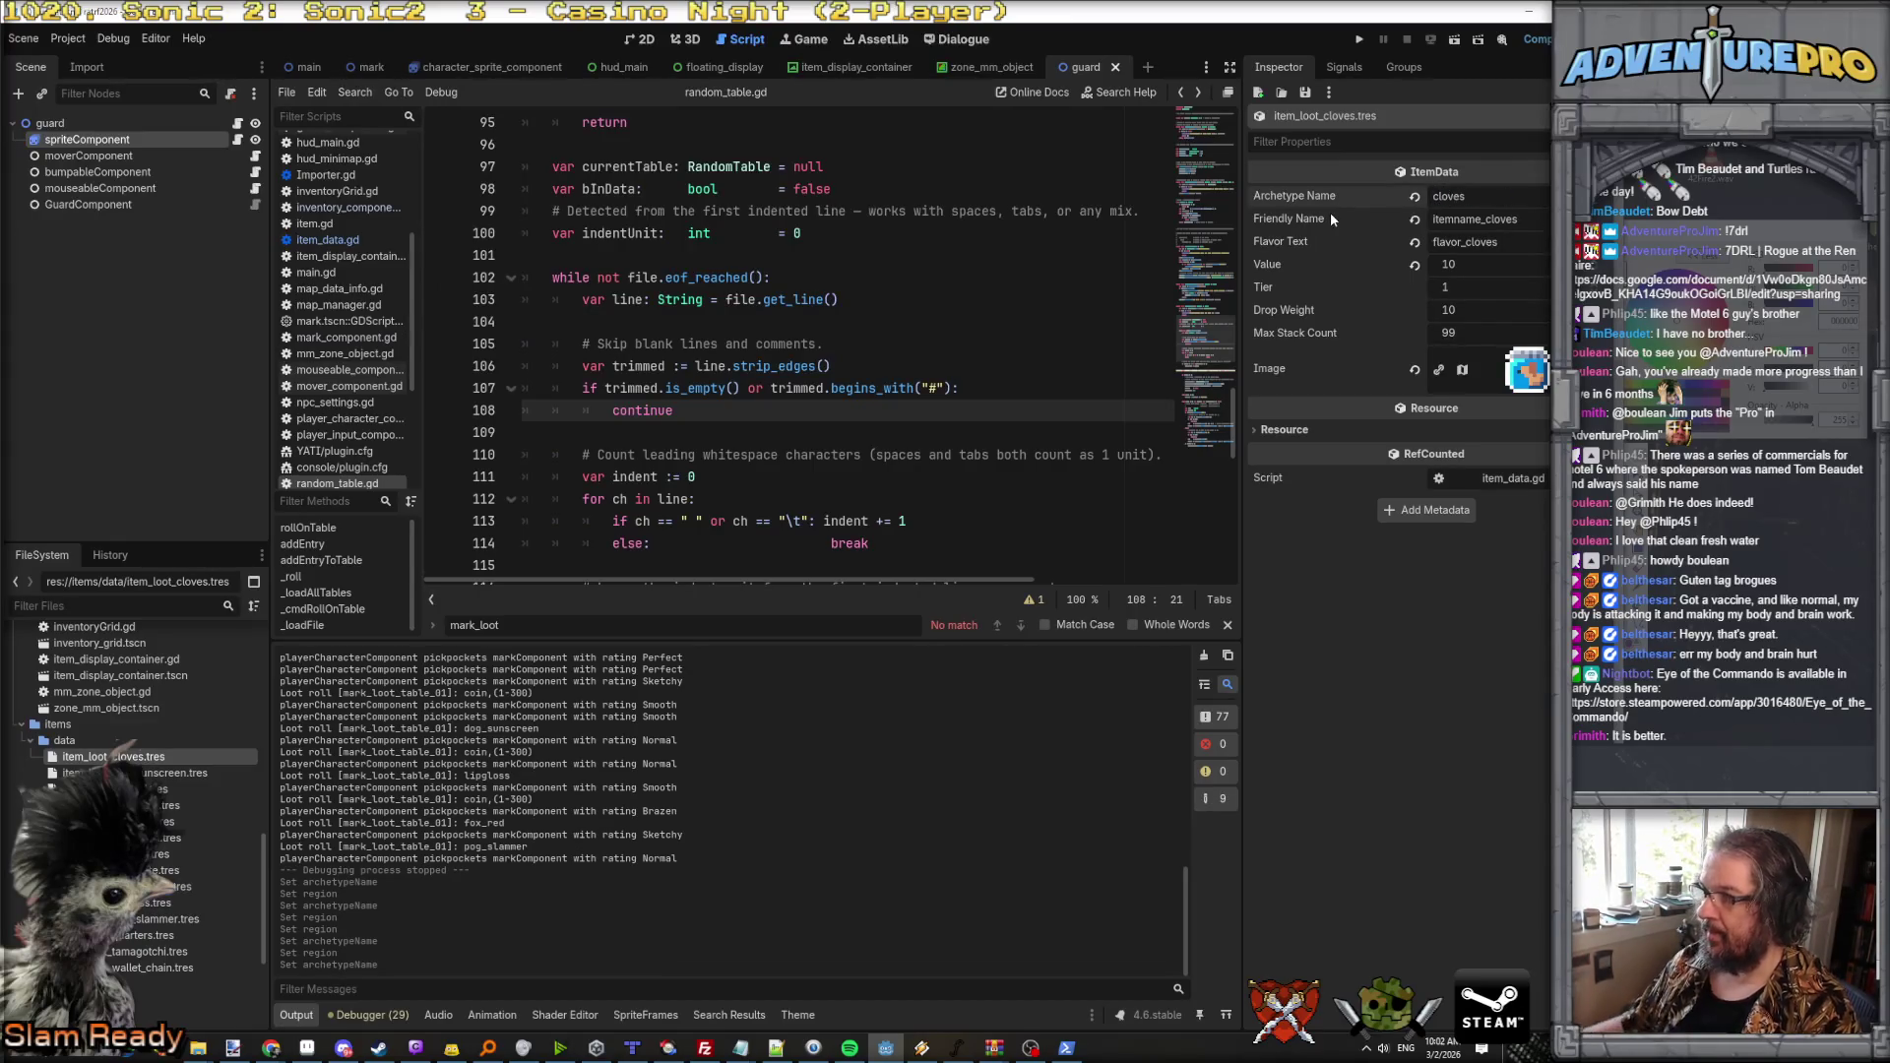
# Step: Set the cloves item's image atlas region to x 12, y 12
pyautogui.click(1528, 372)
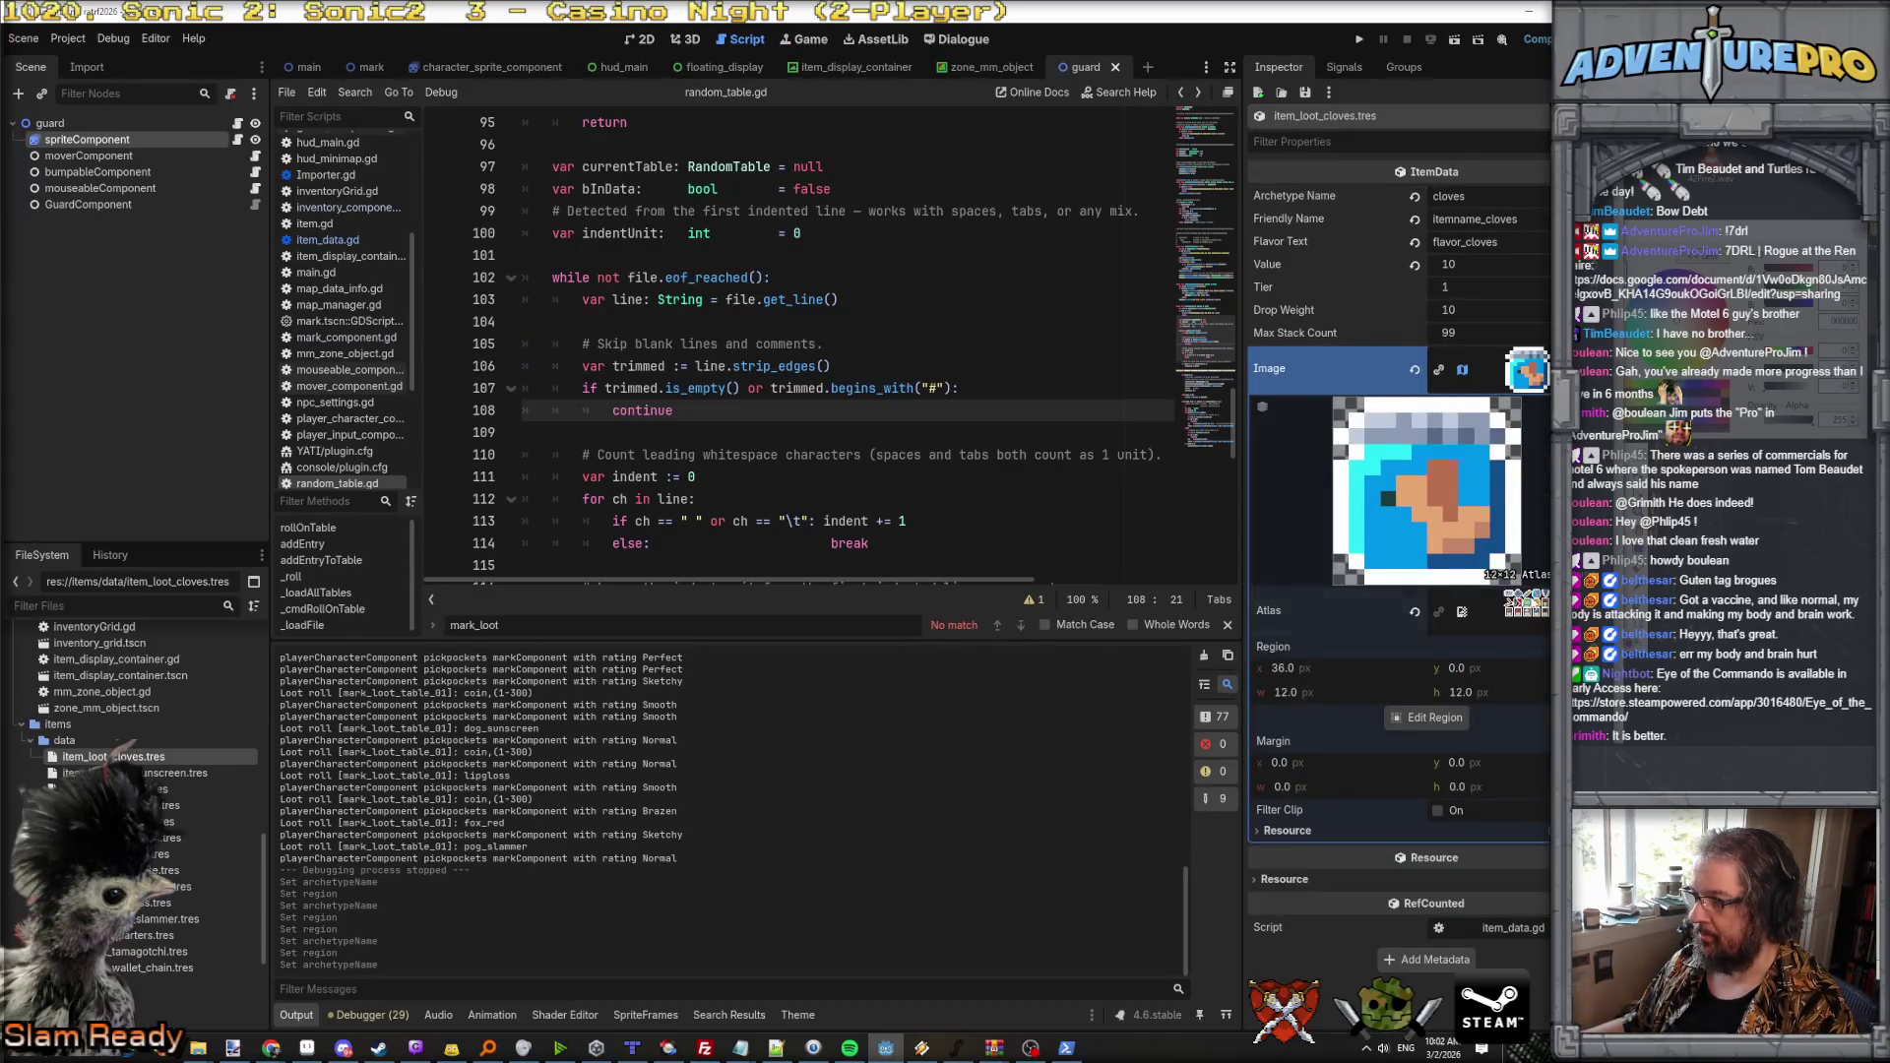
pyautogui.click(1525, 603)
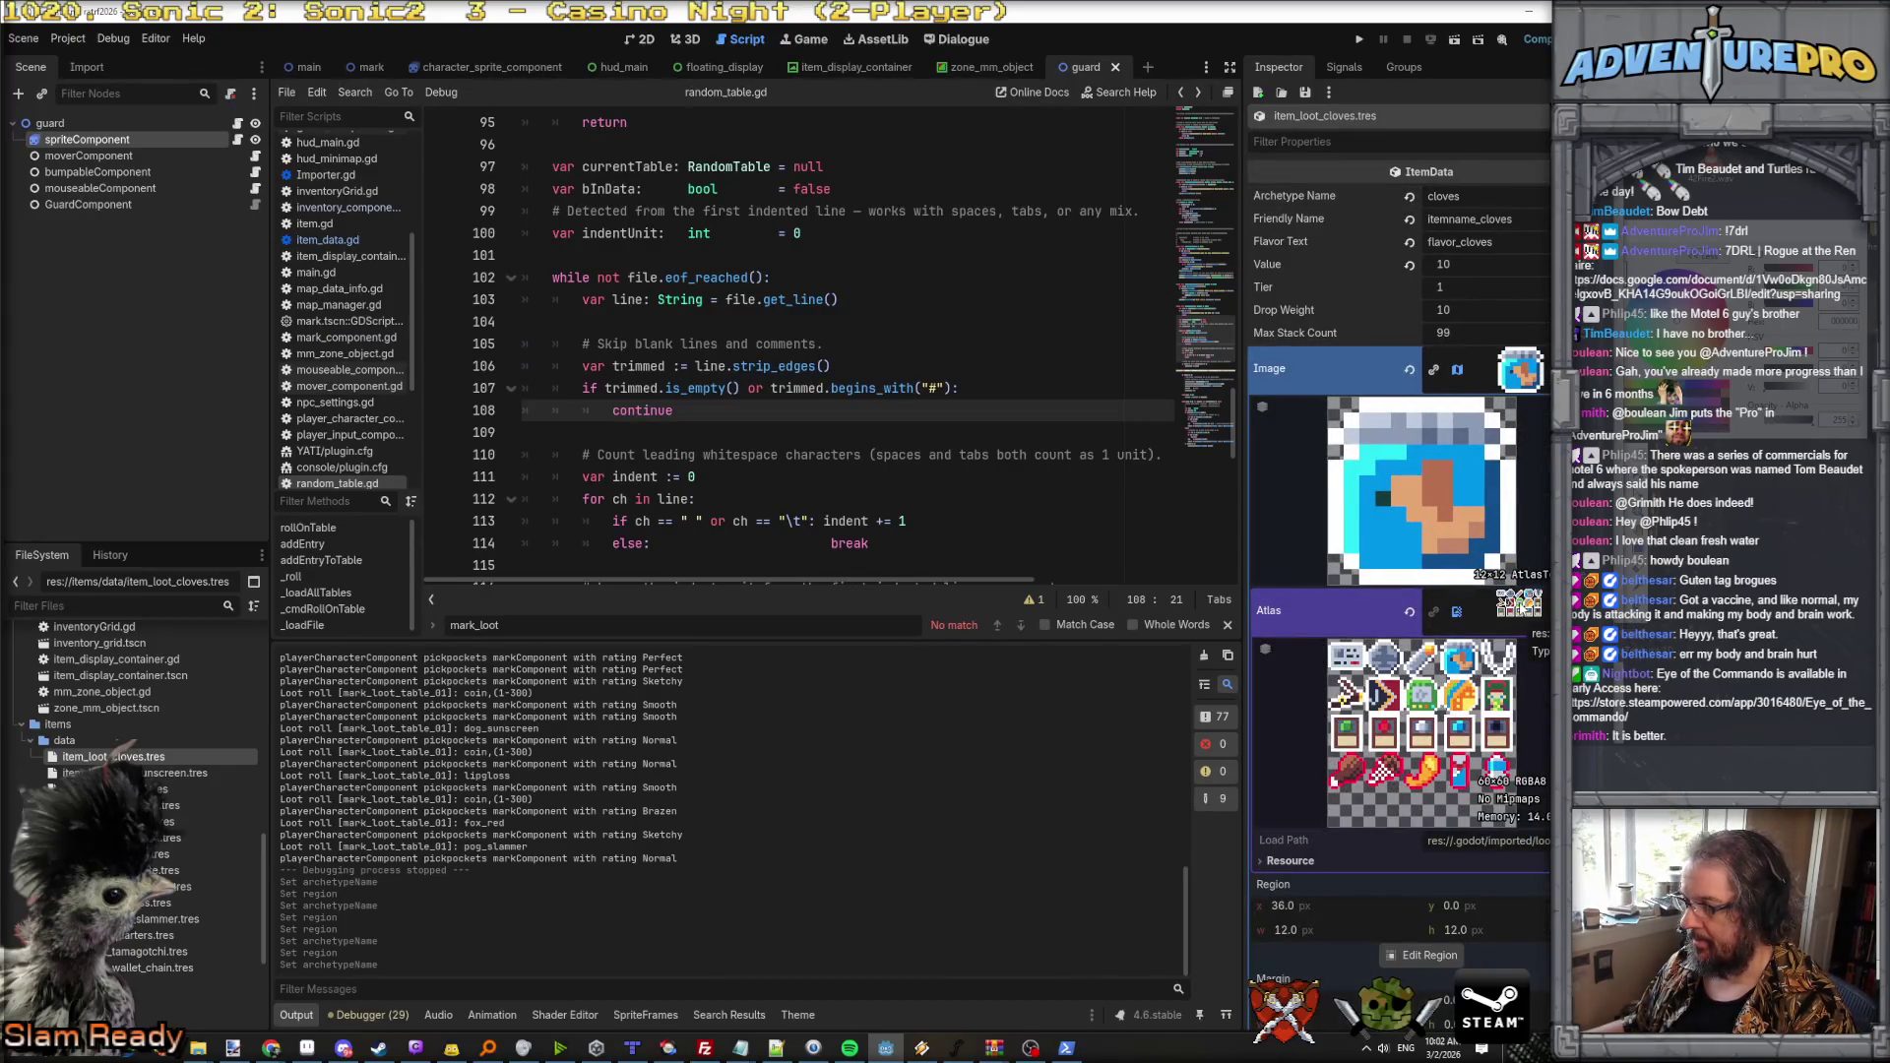
pyautogui.click(1522, 604)
pyautogui.click(1330, 668)
pyautogui.write('12')
pyautogui.press('Tab')
pyautogui.write('12')
pyautogui.press('Return')
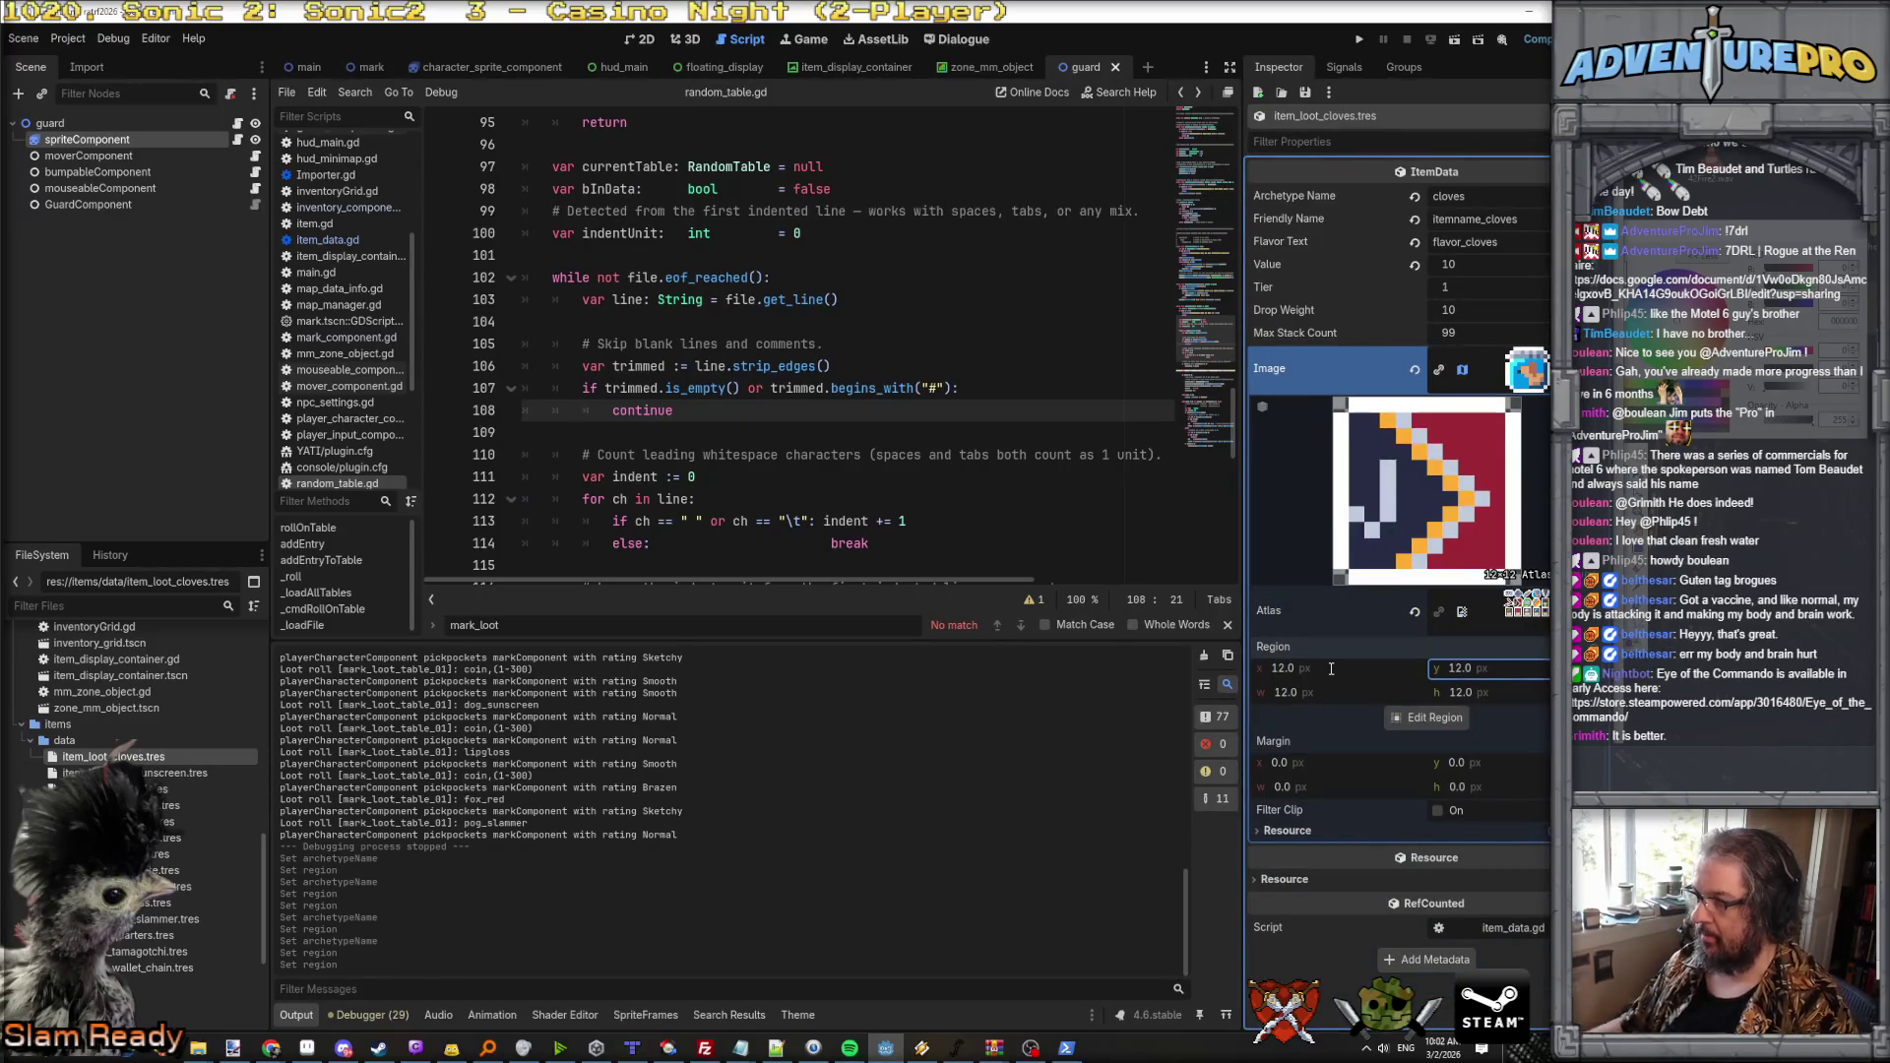
pyautogui.click(1519, 369)
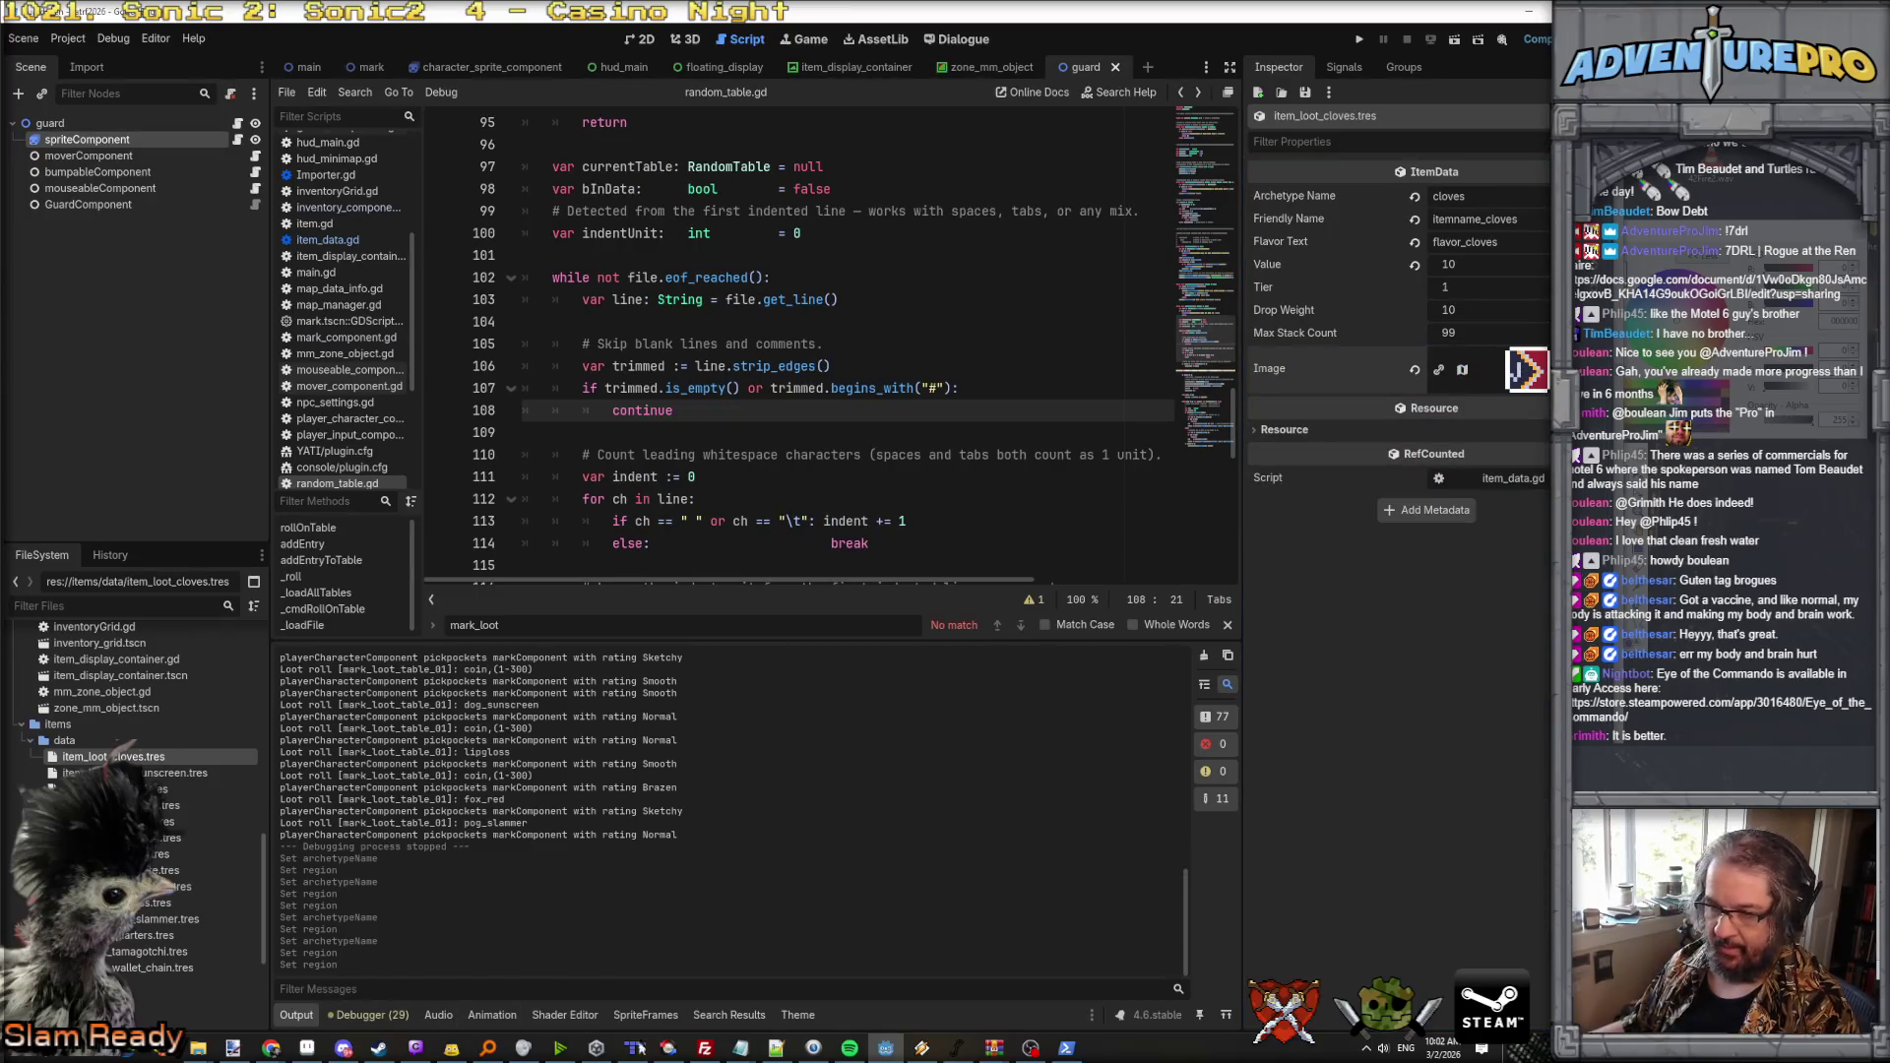
pyautogui.click(1070, 1050)
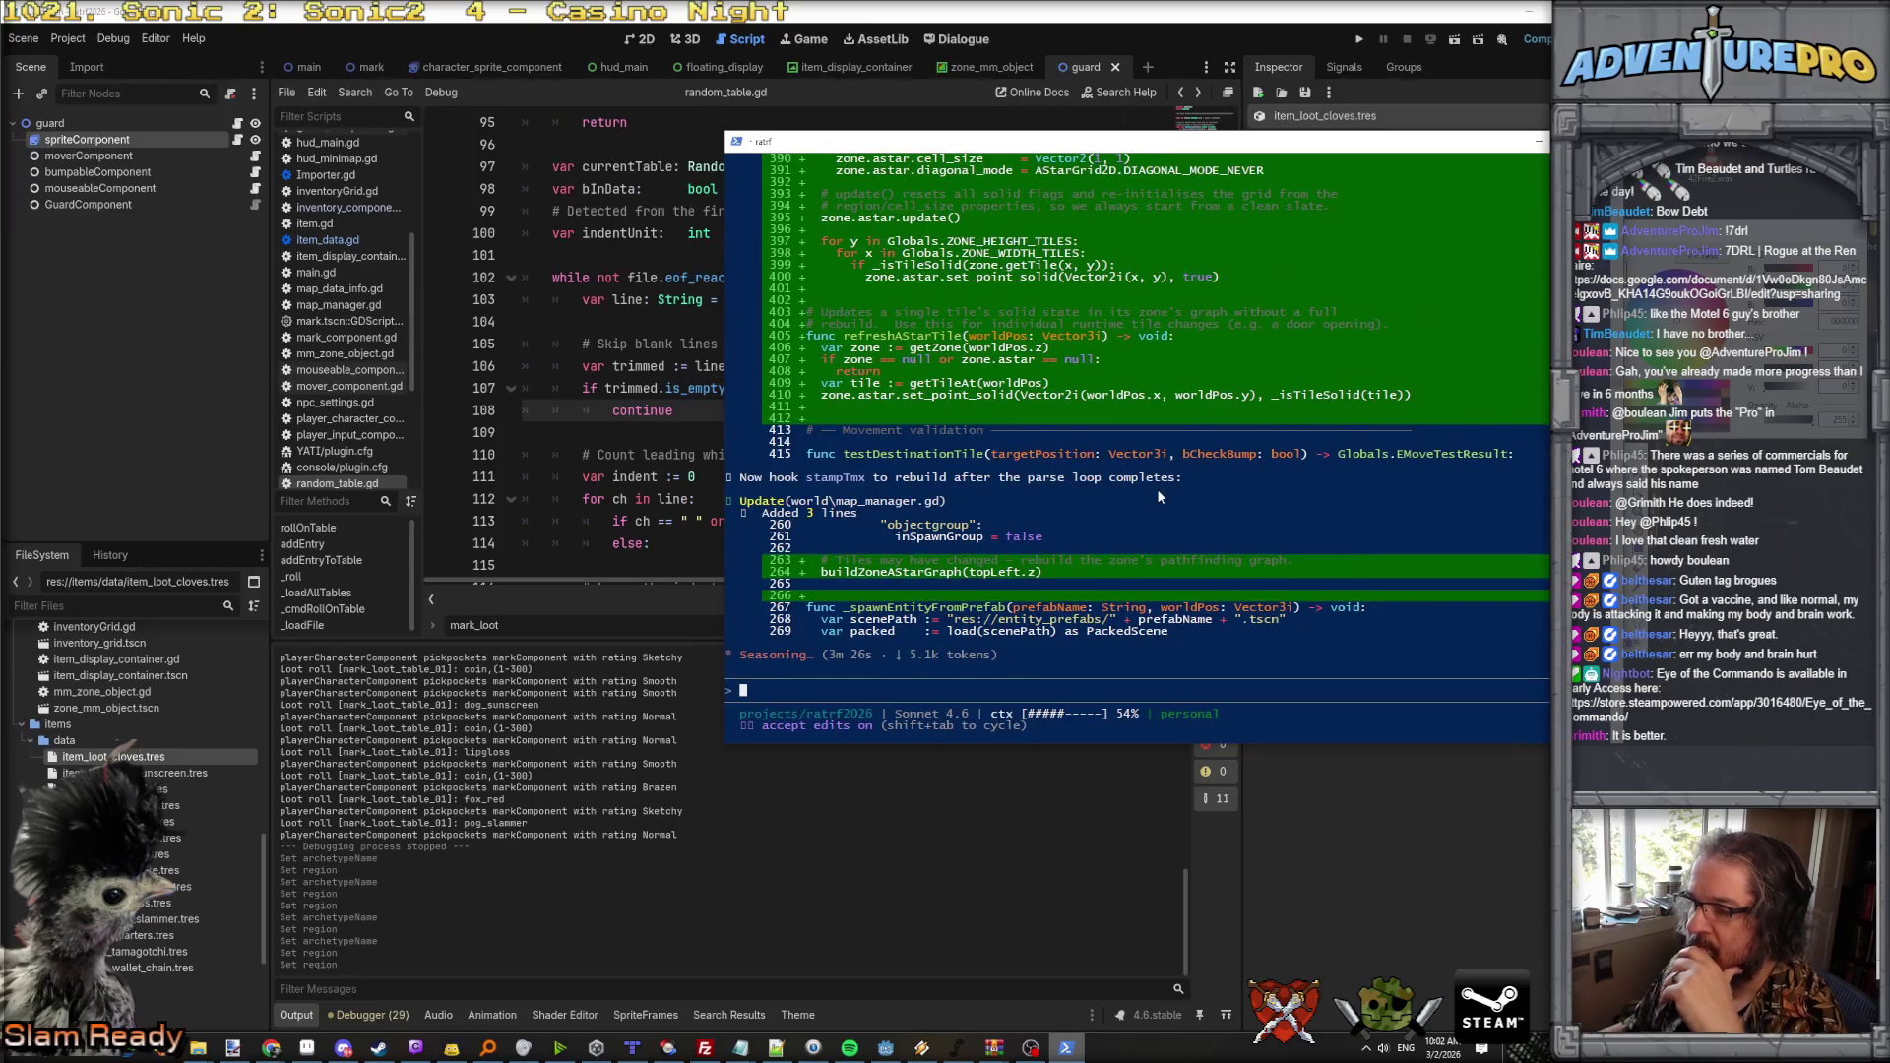
# Step: Expand the detailed transcript with Ctrl+O and scroll through the zone.gd and map_manager.gd edits
pyautogui.hotkey('ctrl', 'o')
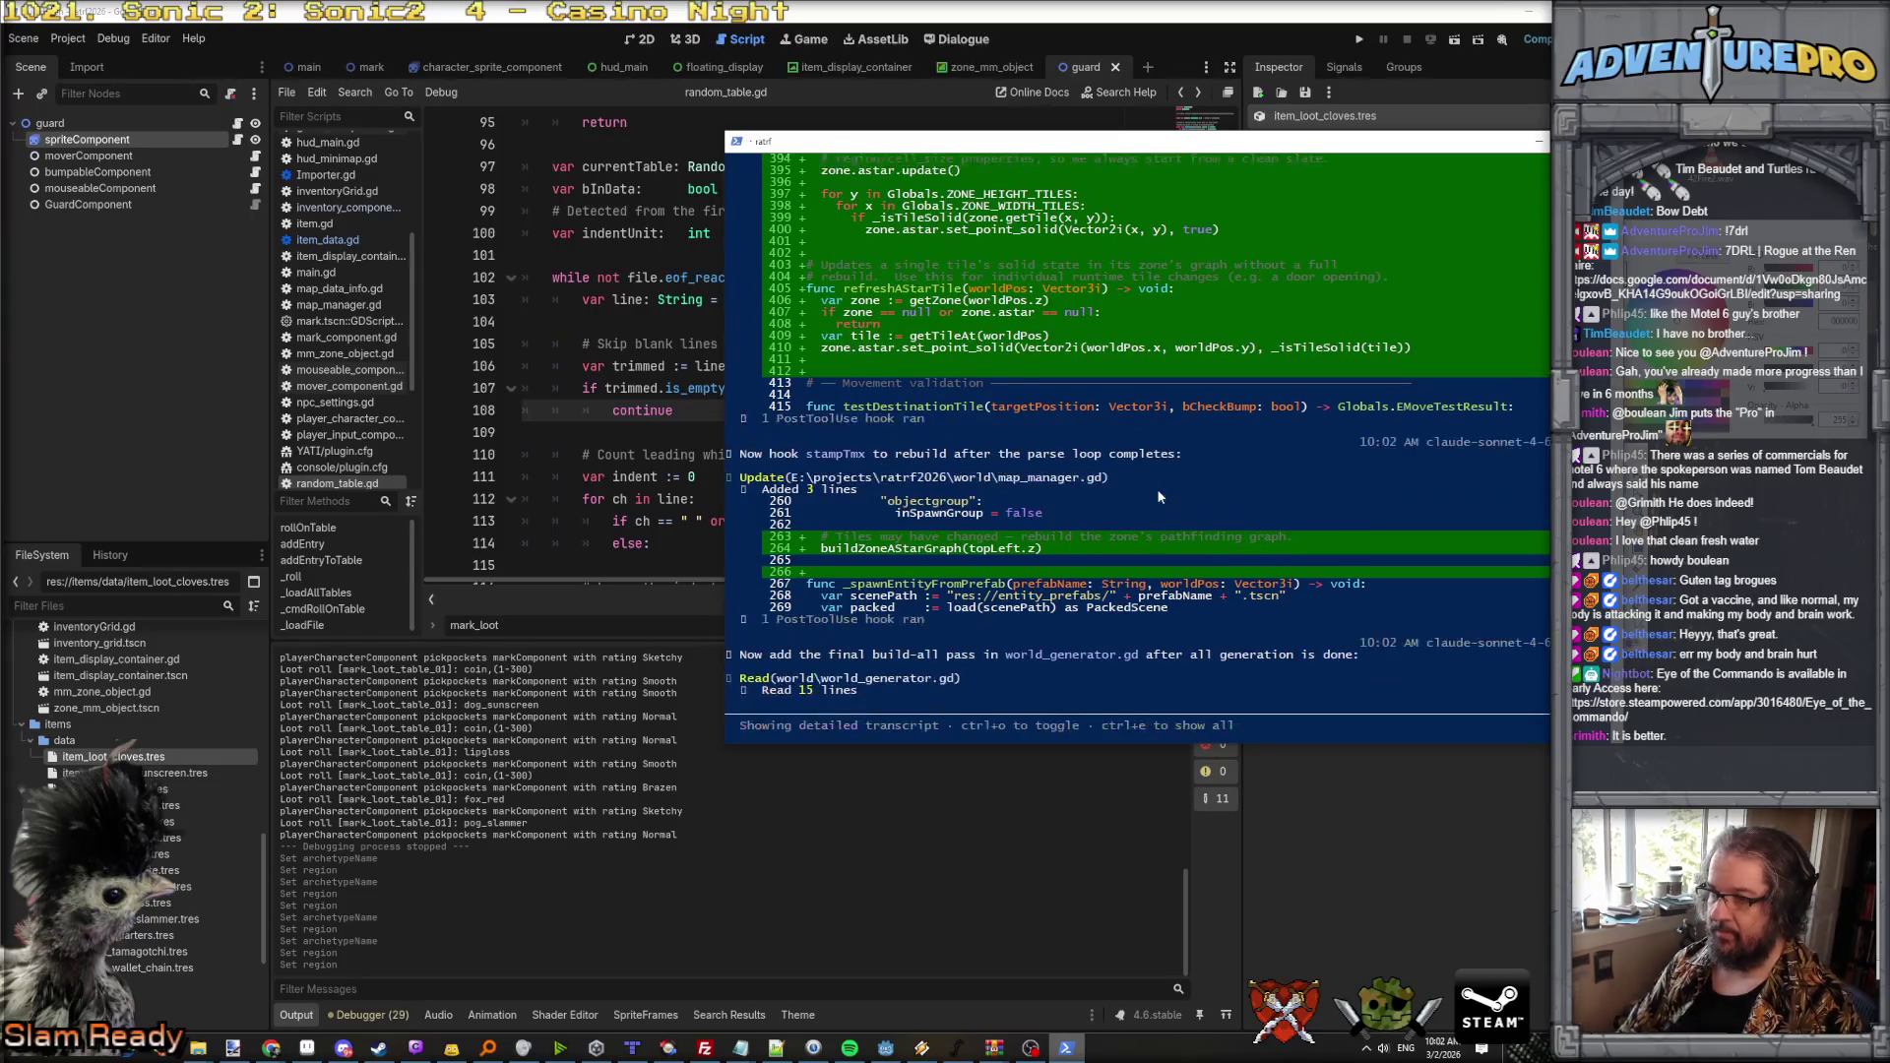
pyautogui.scroll(10, 1156, 488)
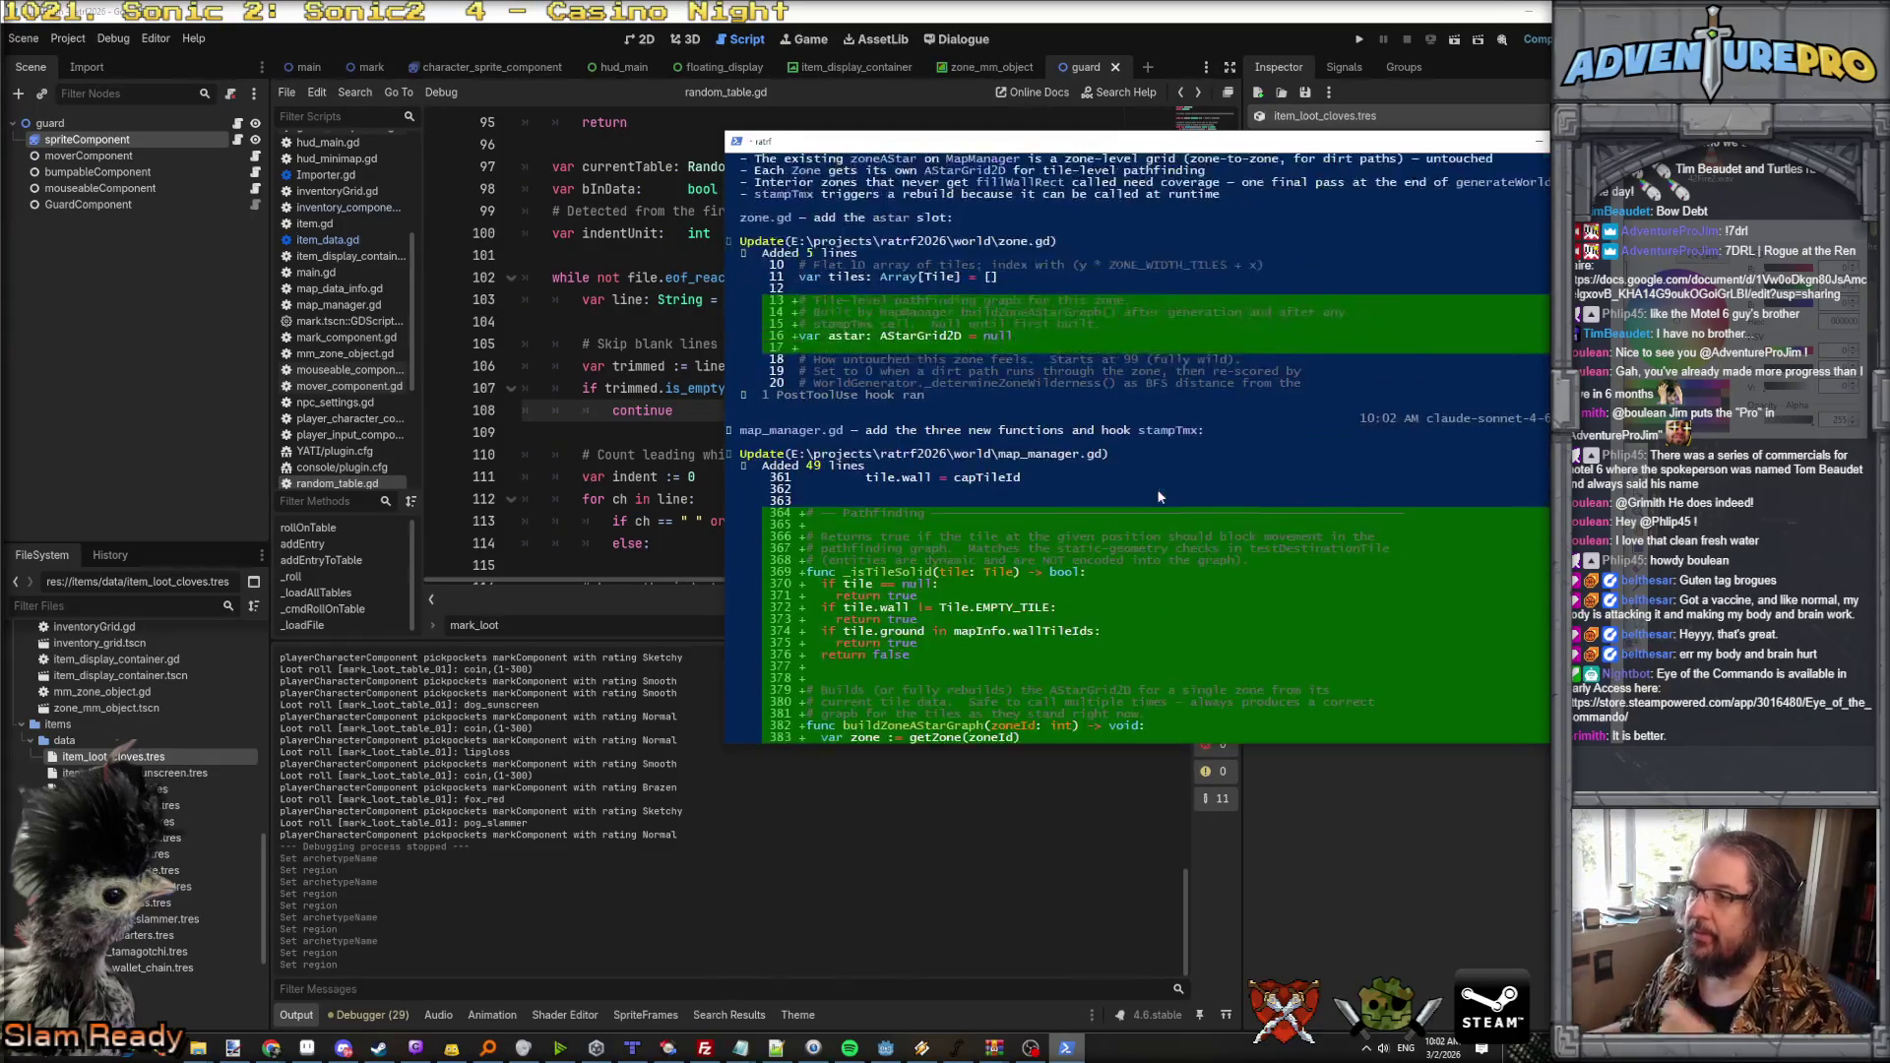
pyautogui.scroll(4, 1156, 488)
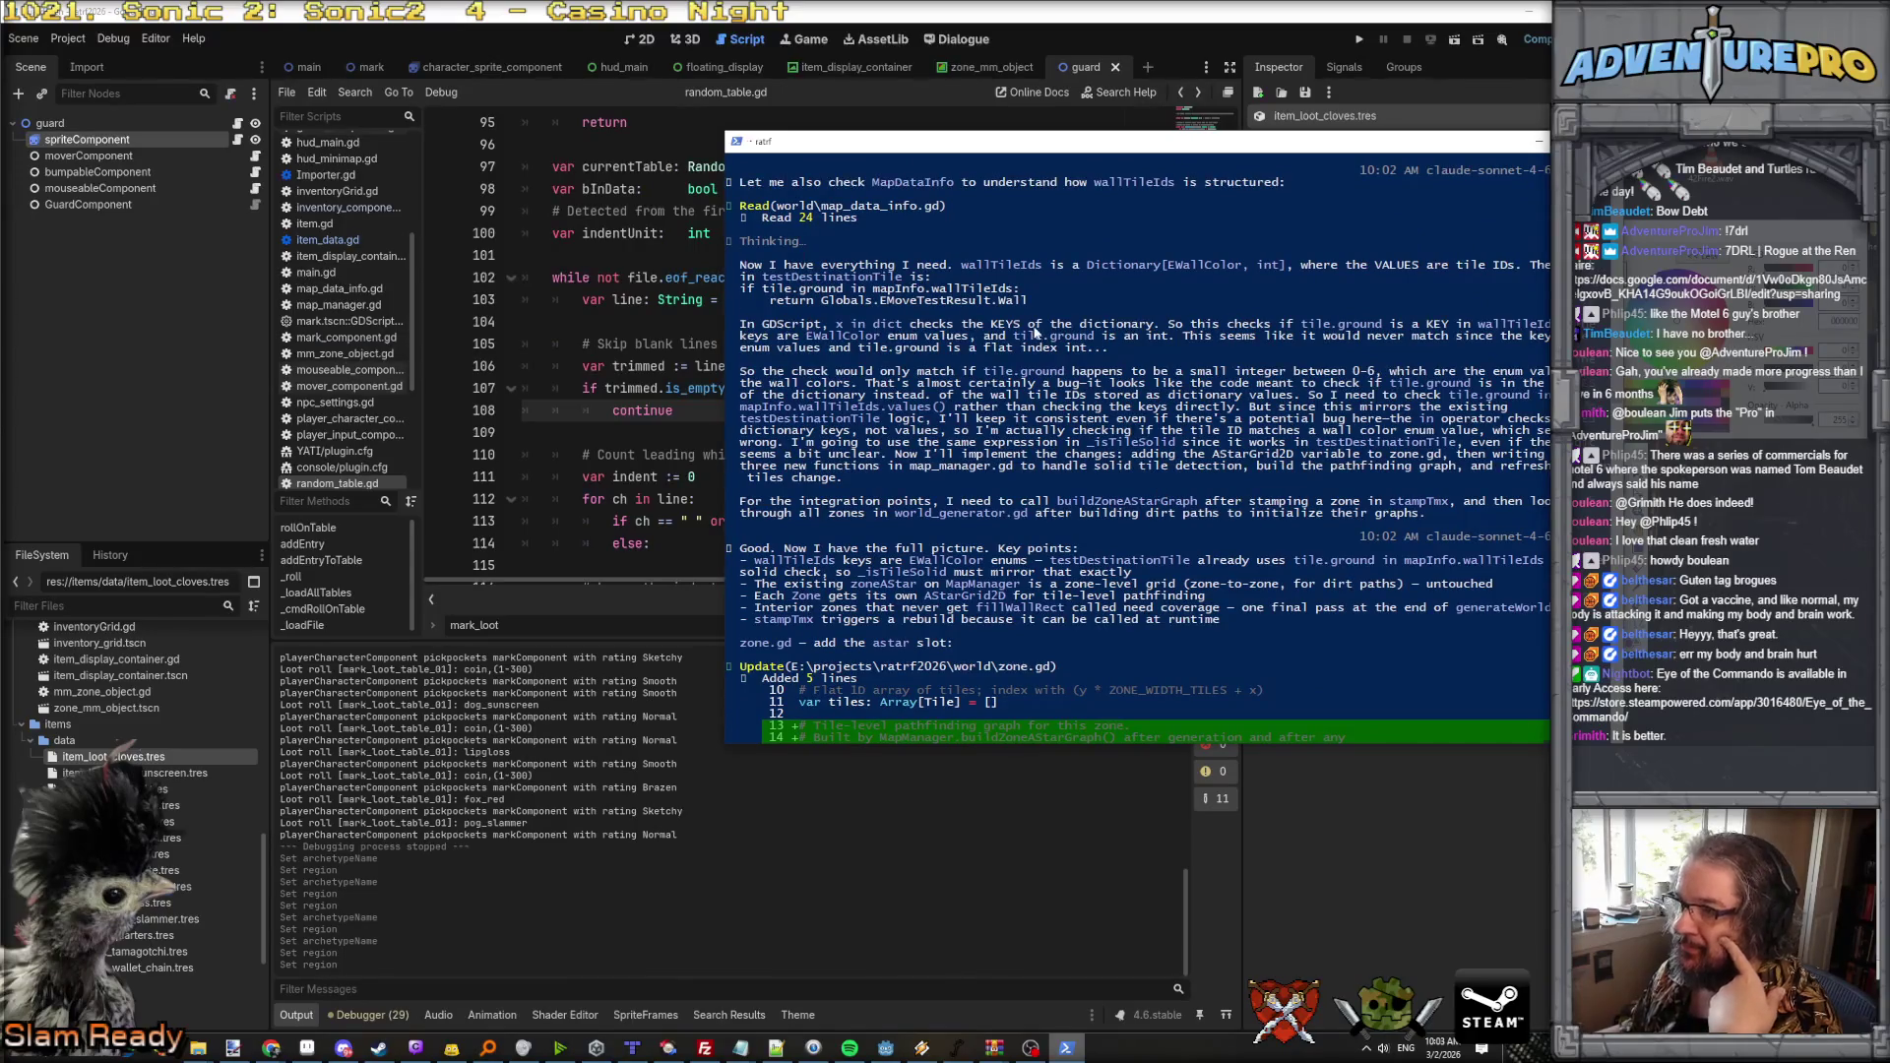
pyautogui.scroll(10, 1033, 332)
pyautogui.scroll(-3, 1034, 333)
pyautogui.scroll(5, 1064, 429)
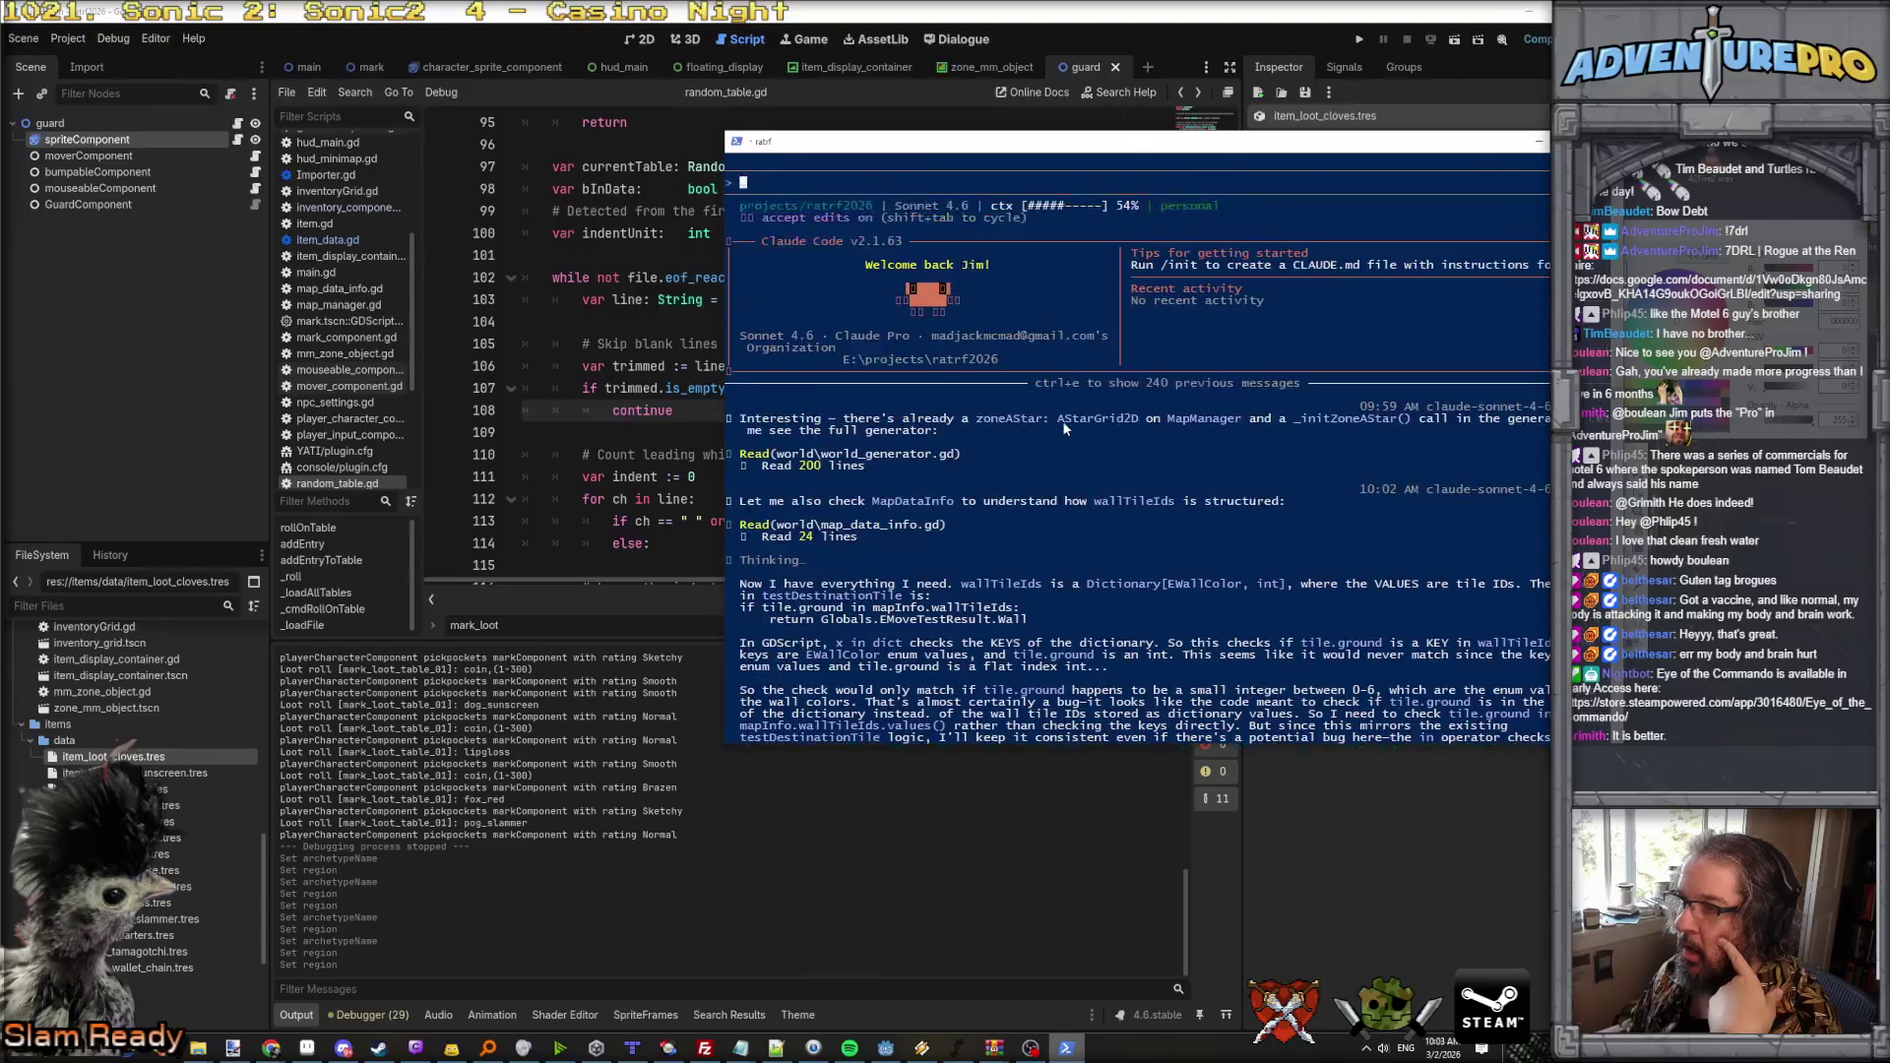
pyautogui.scroll(-9, 1080, 413)
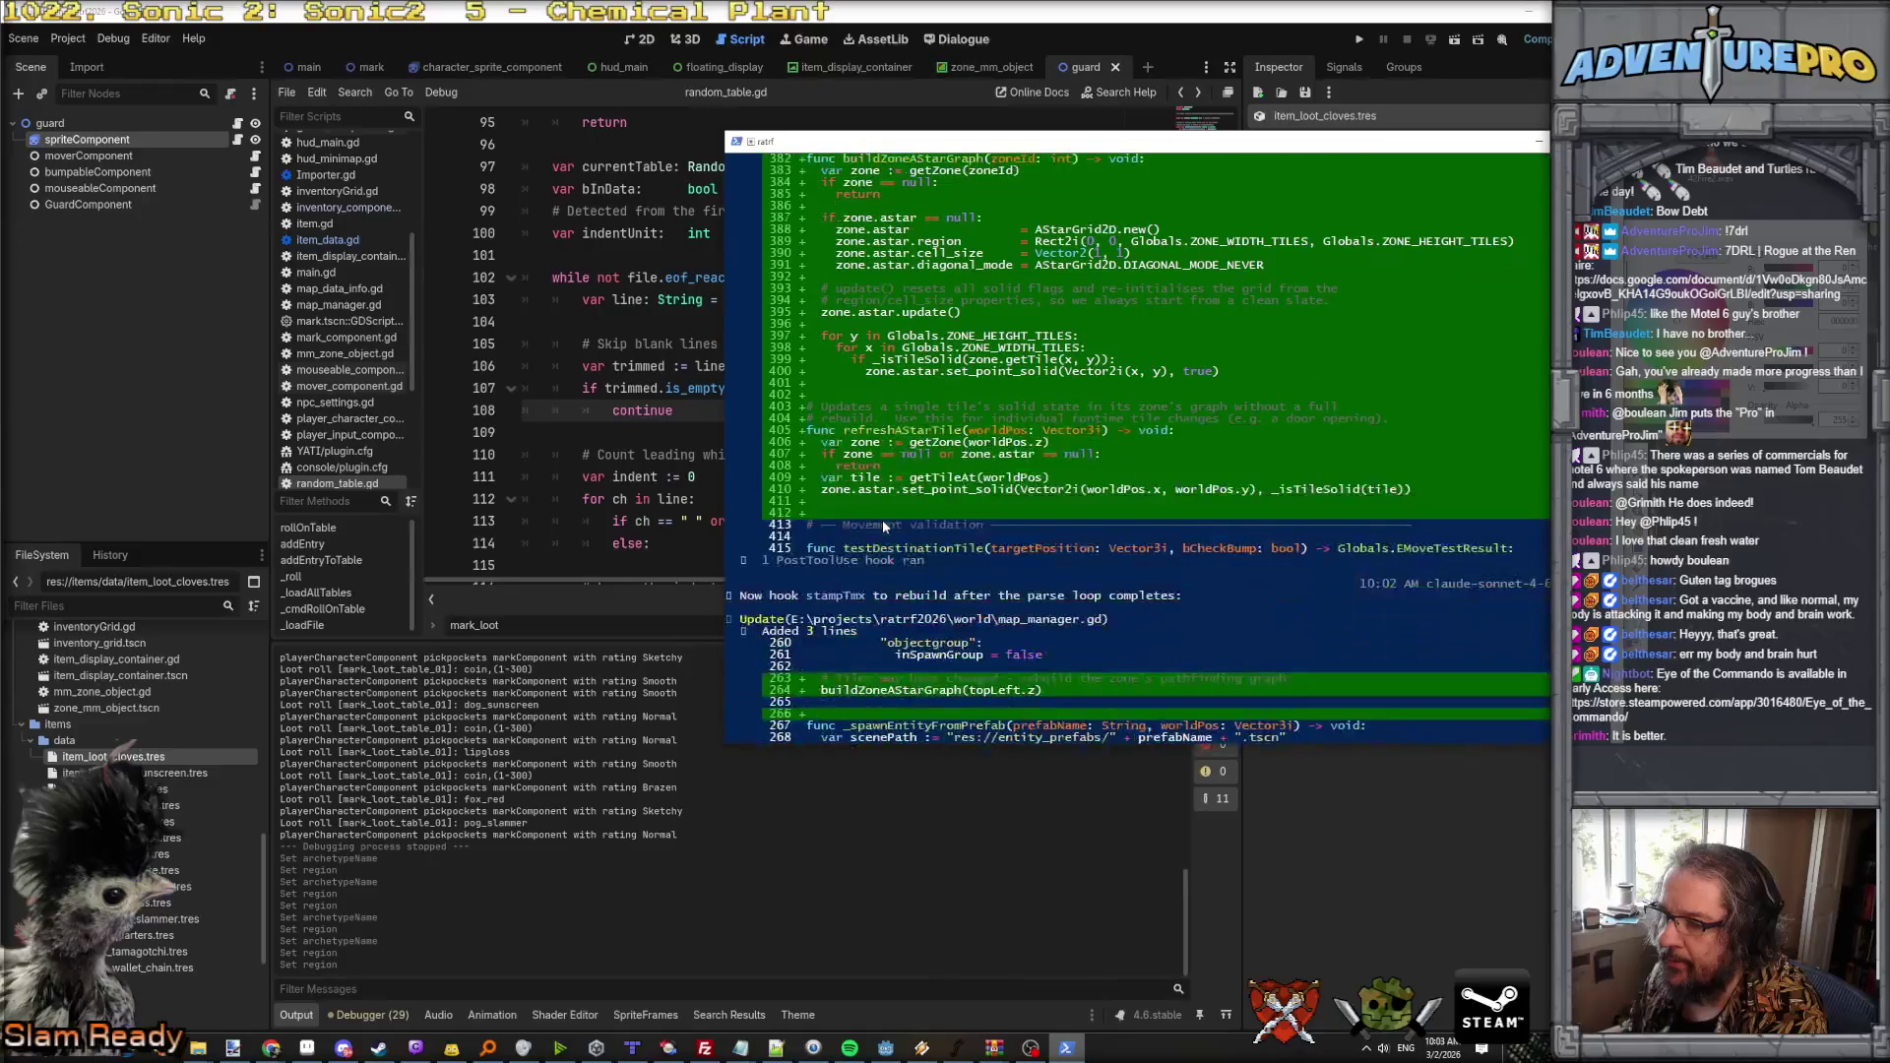
pyautogui.scroll(6, 882, 520)
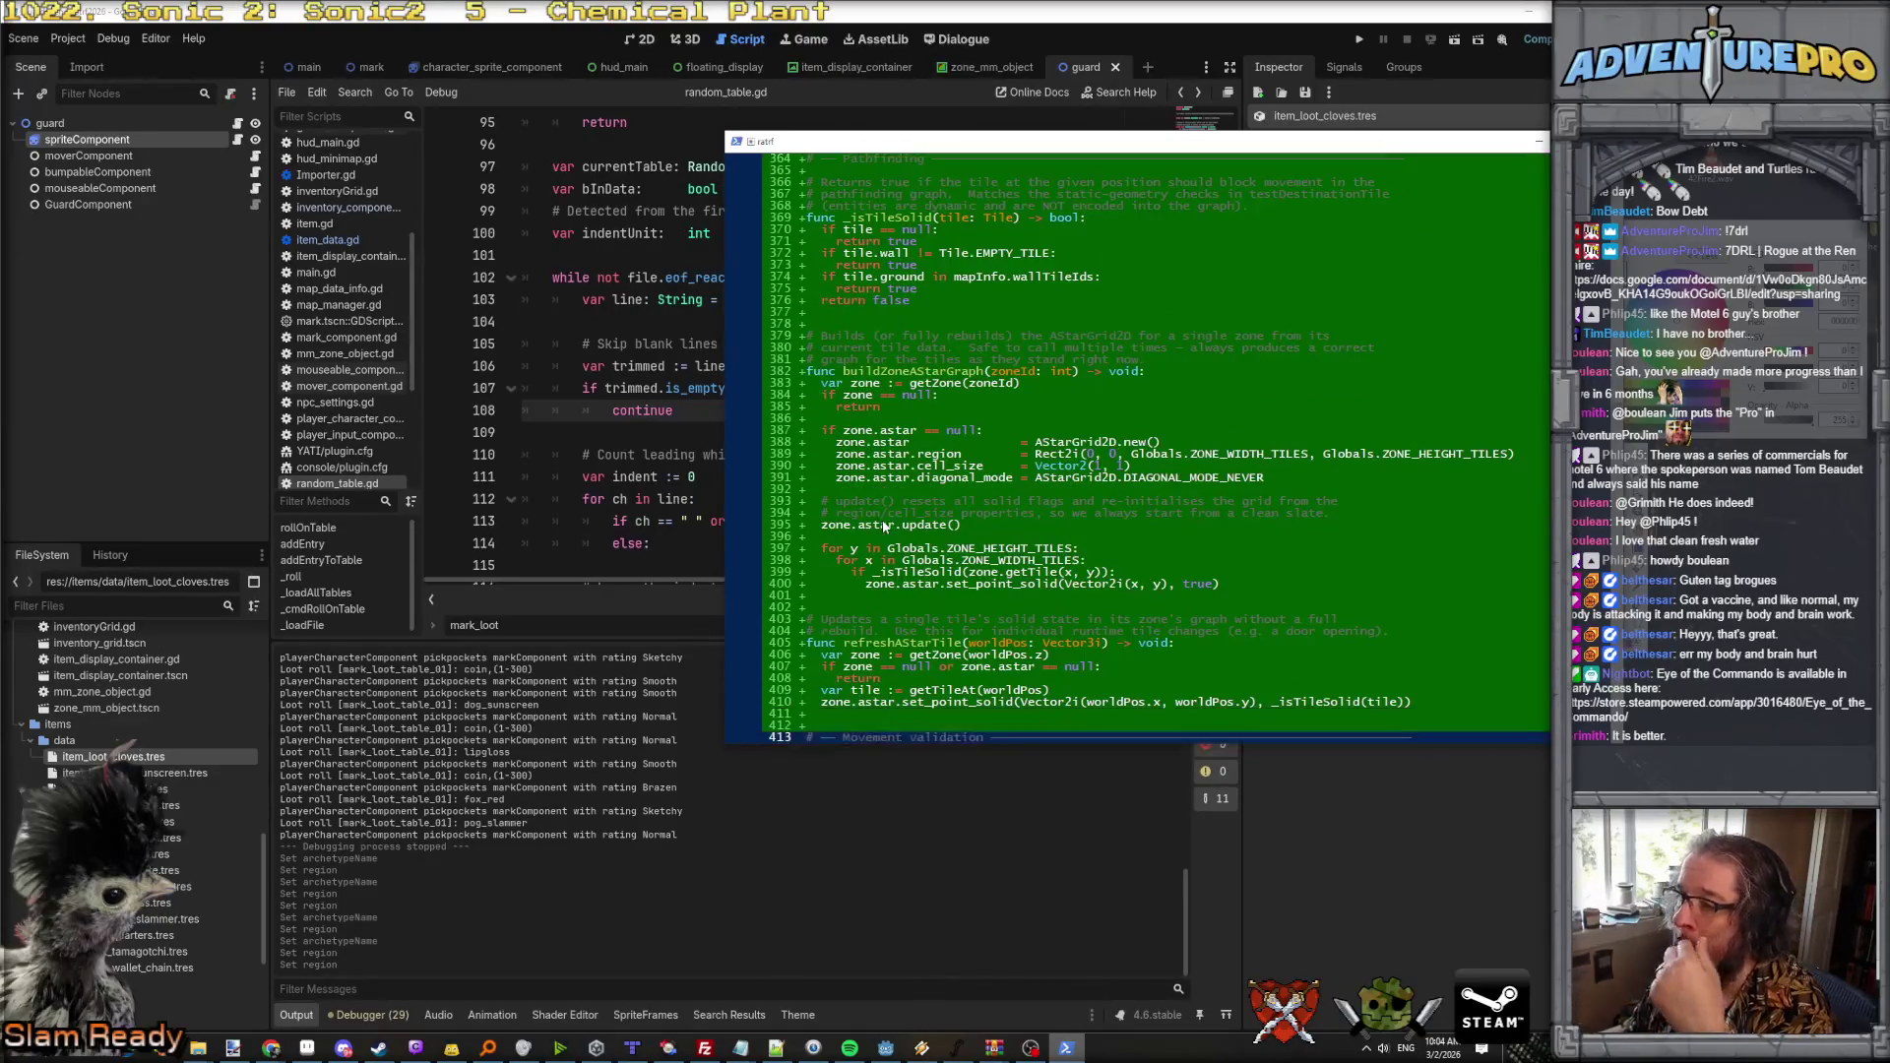
pyautogui.scroll(-2, 882, 520)
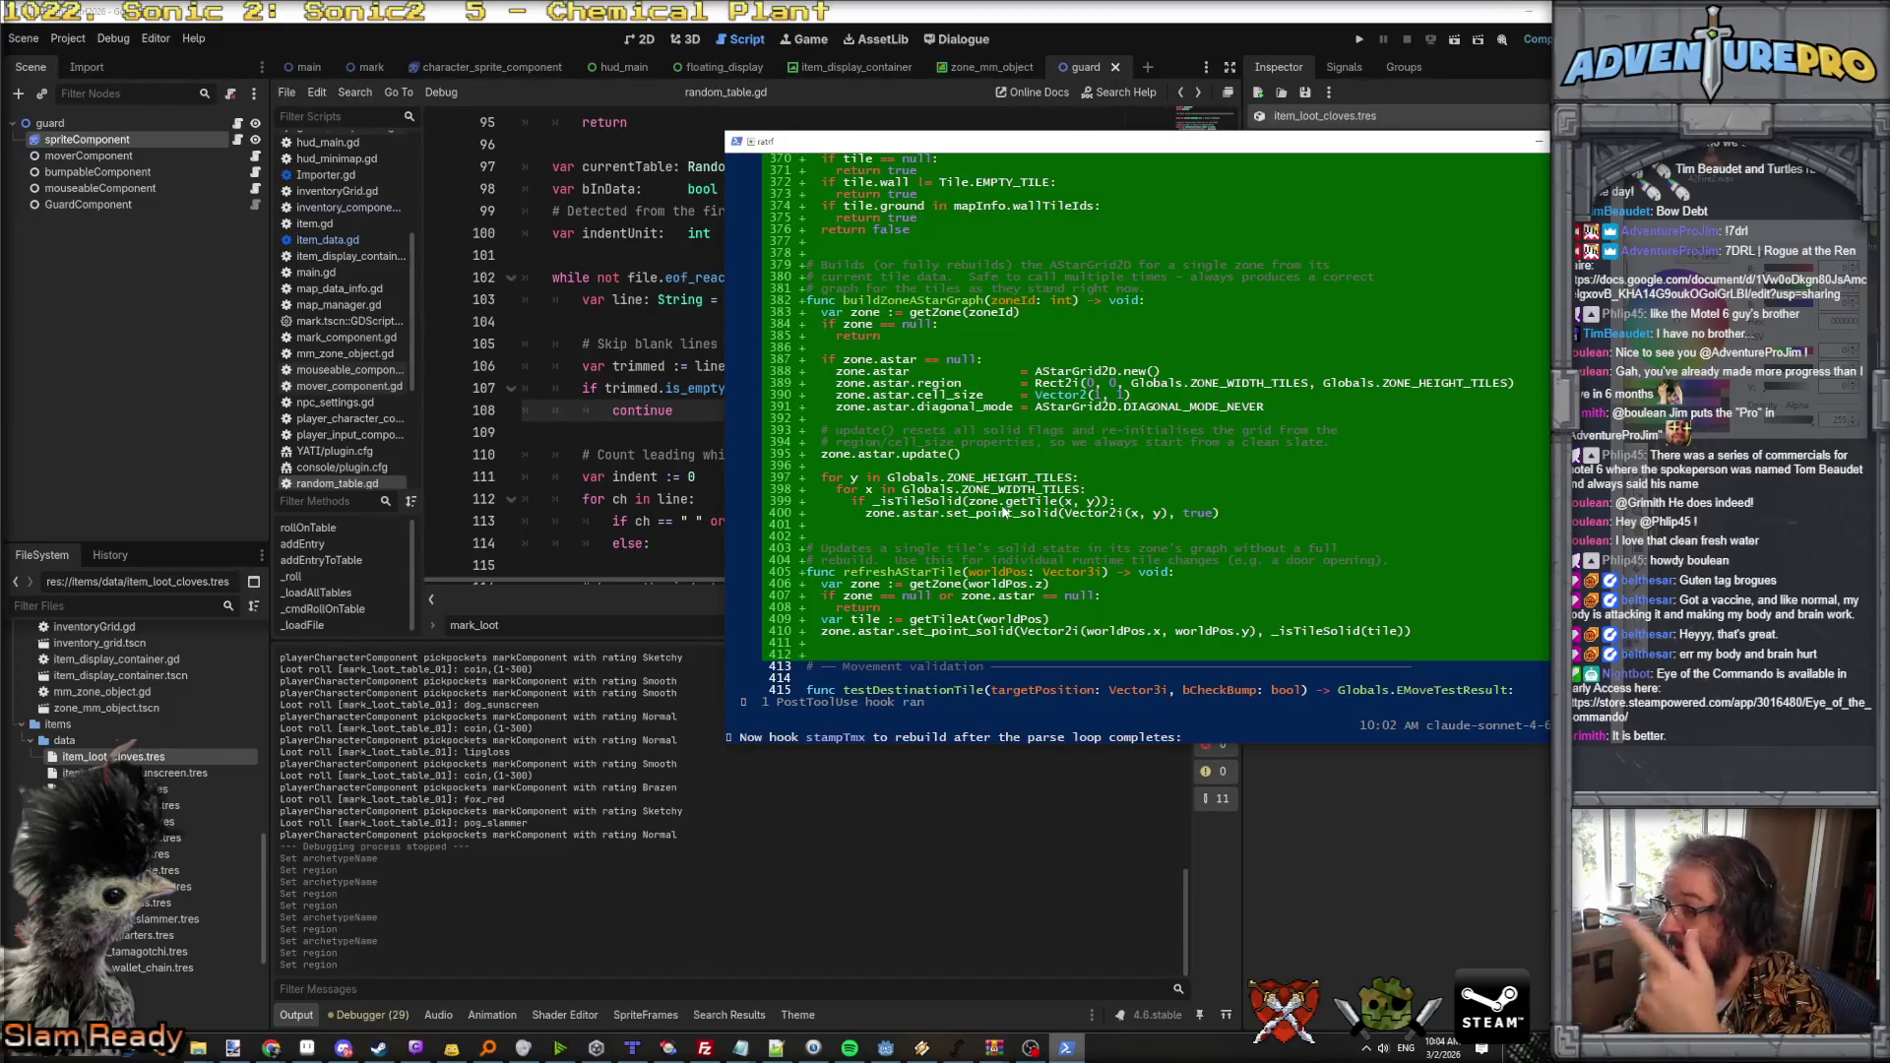
pyautogui.scroll(4, 998, 510)
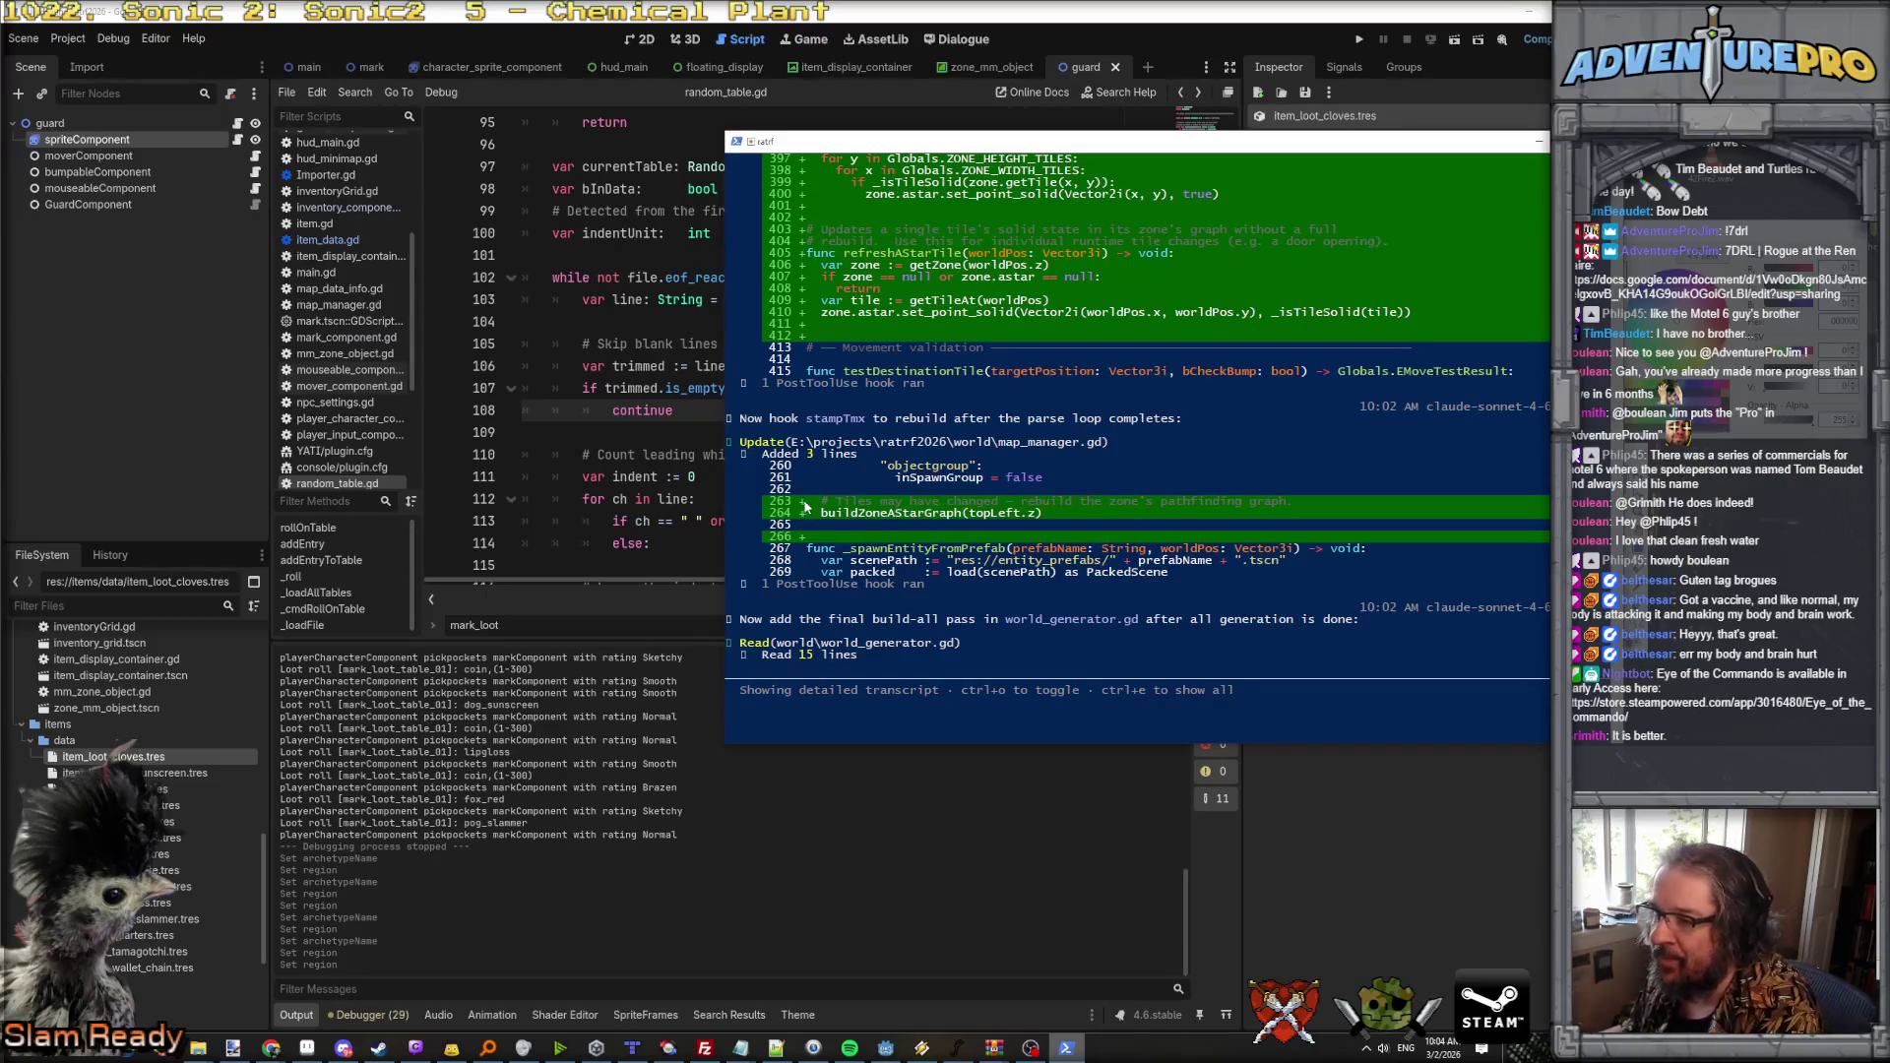
pyautogui.scroll(-2, 805, 506)
pyautogui.scroll(2, 805, 506)
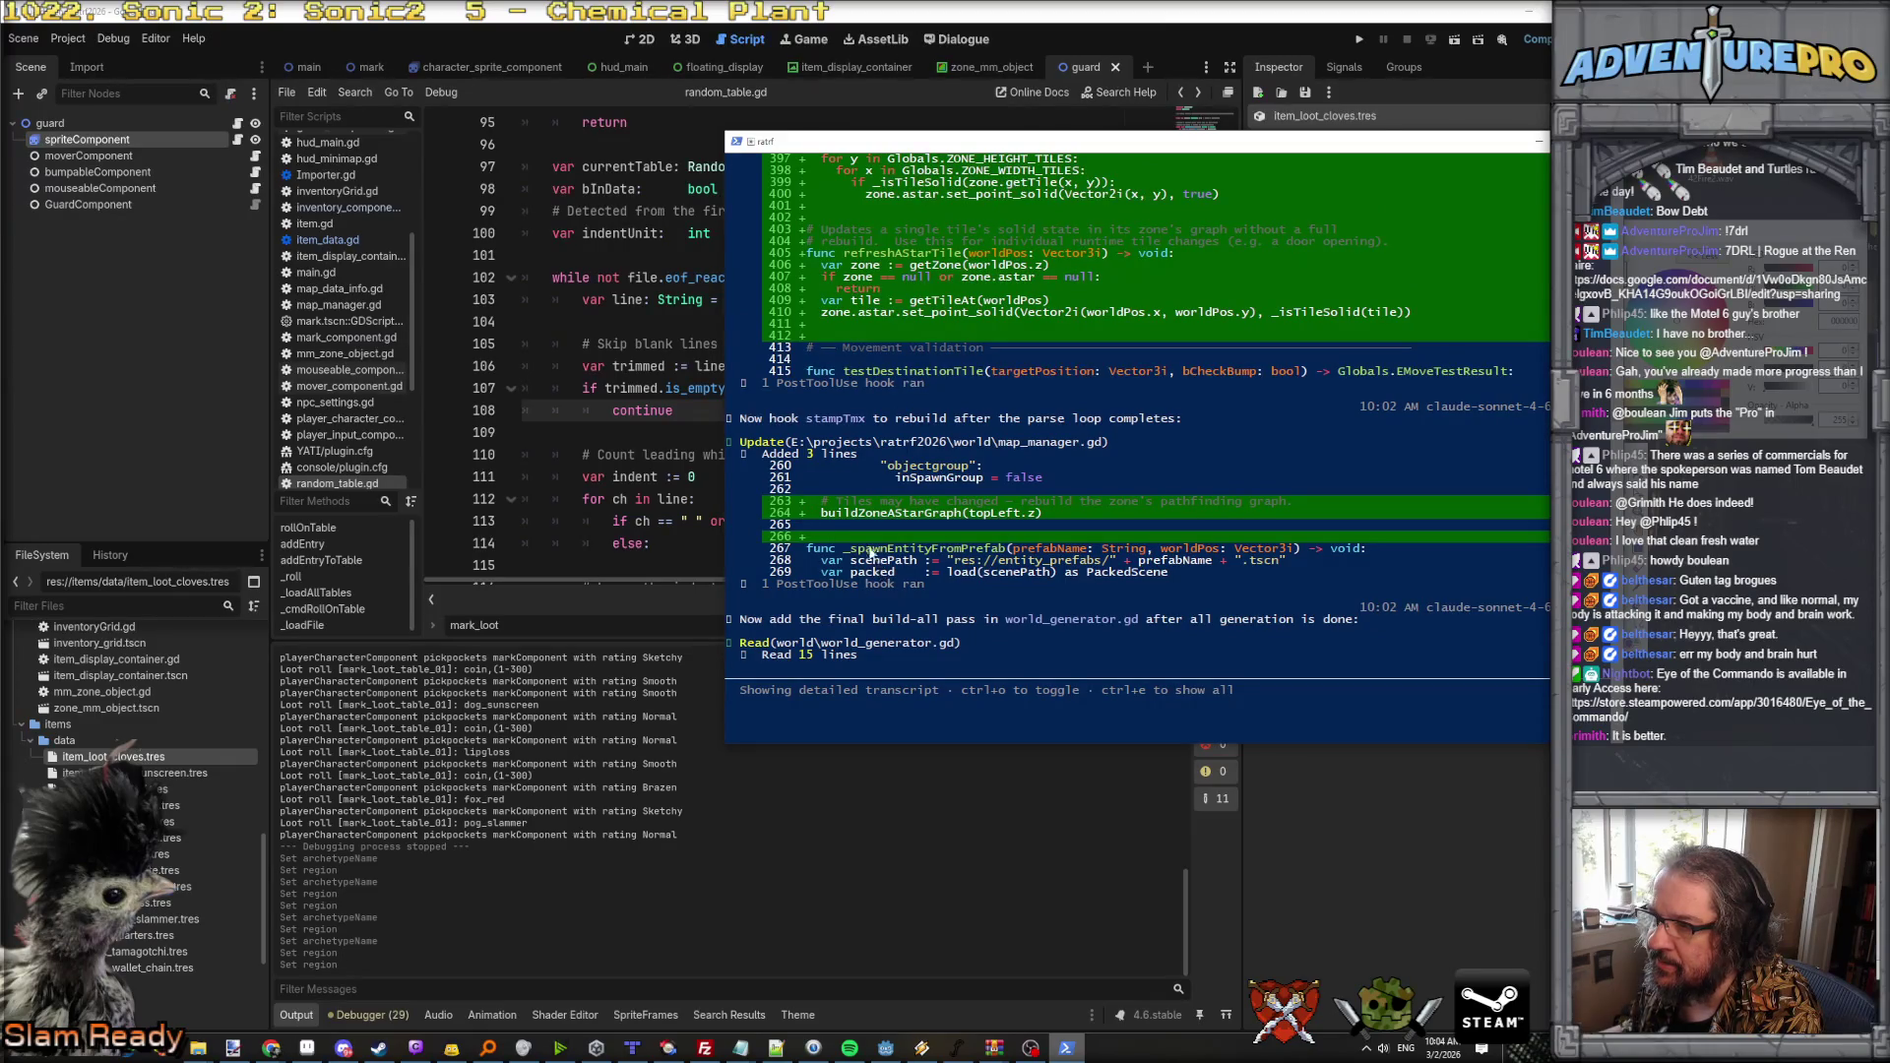
pyautogui.scroll(20, 921, 569)
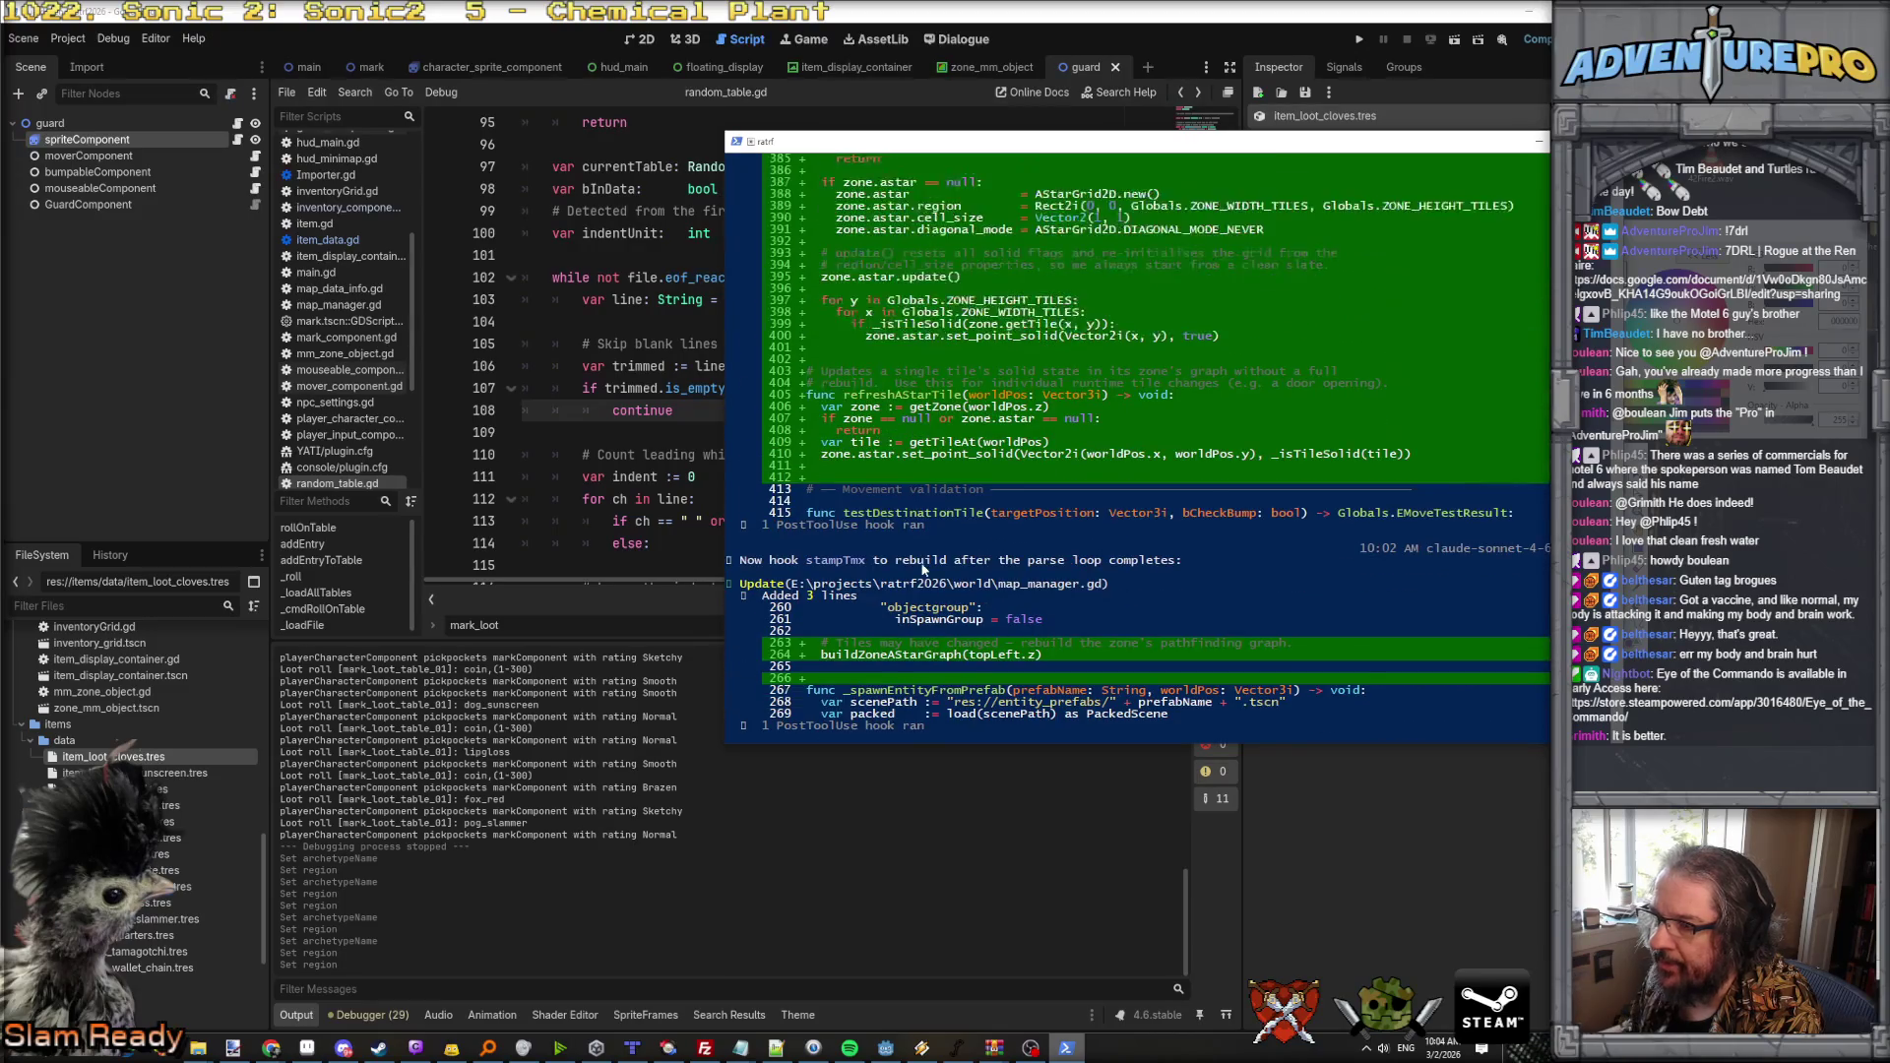
pyautogui.scroll(3, 921, 569)
pyautogui.scroll(-5, 921, 569)
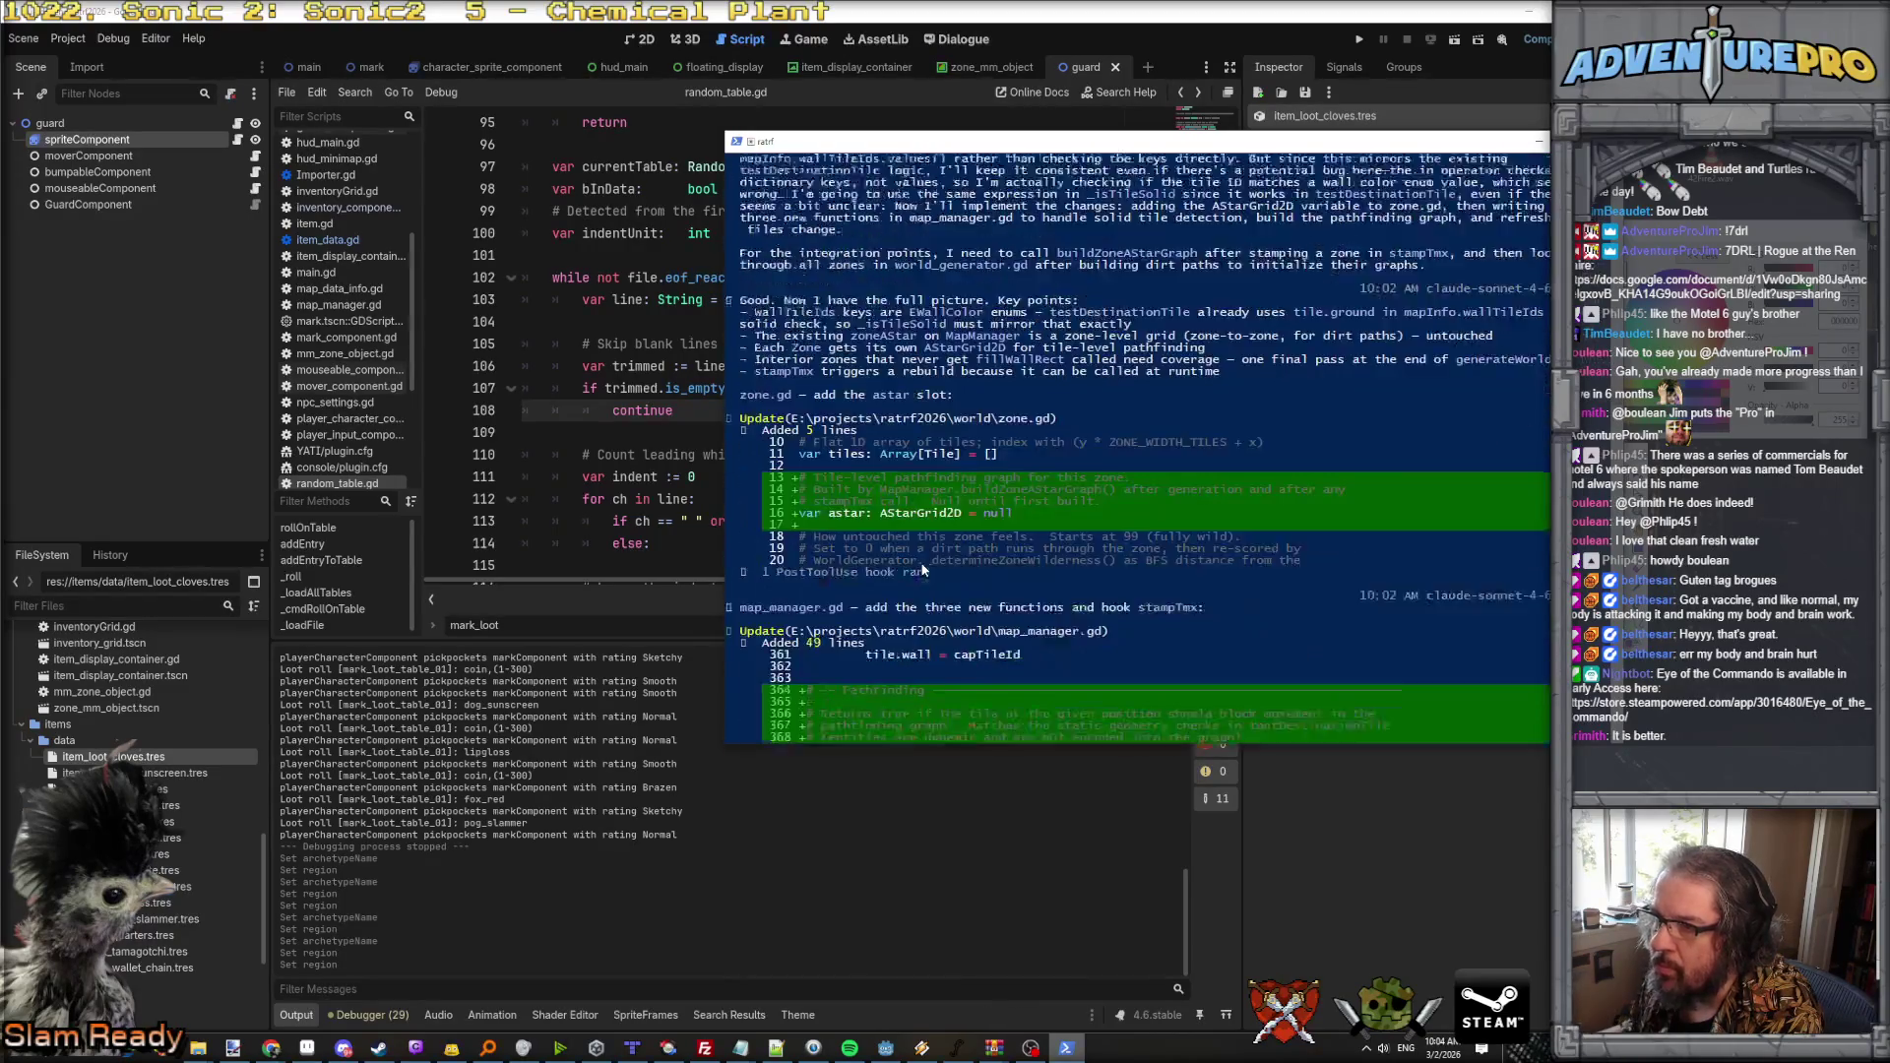
pyautogui.click(1289, 142)
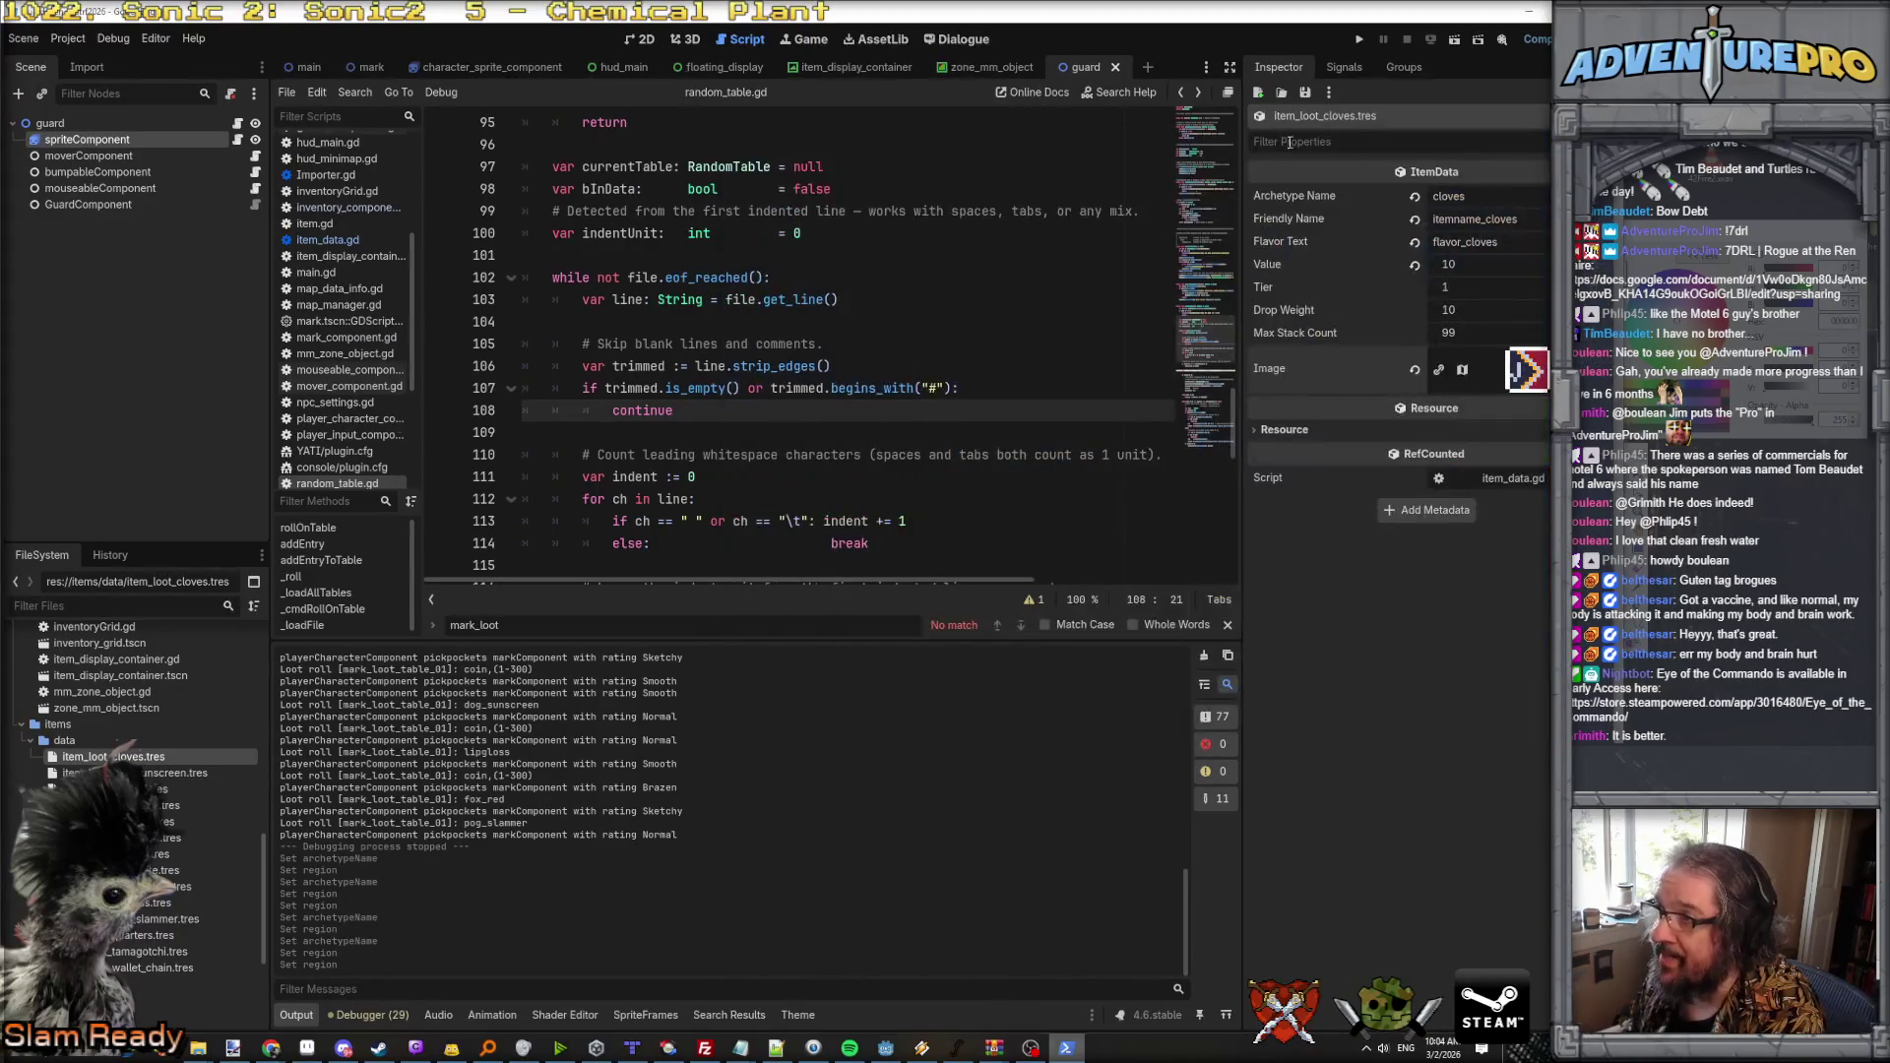
# Step: Launch the game project and press START to begin a fresh run
pyautogui.click(1360, 42)
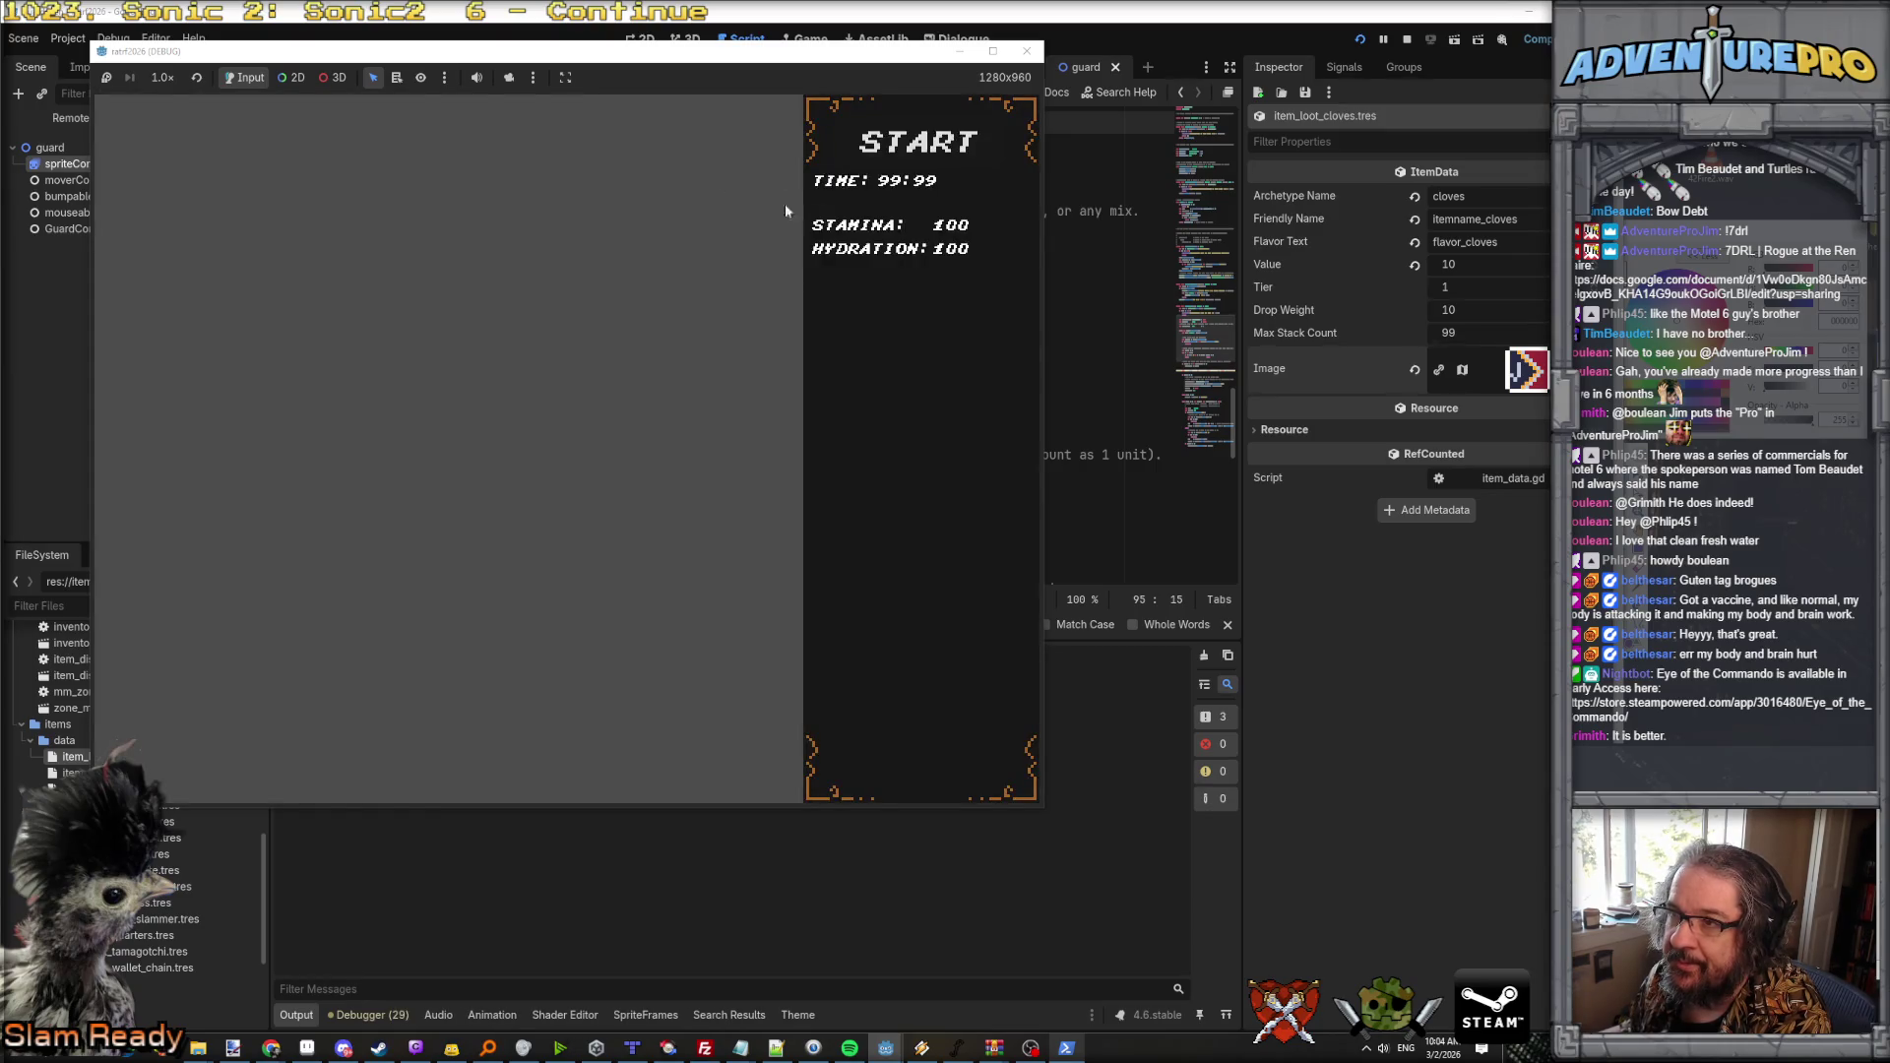
pyautogui.click(870, 144)
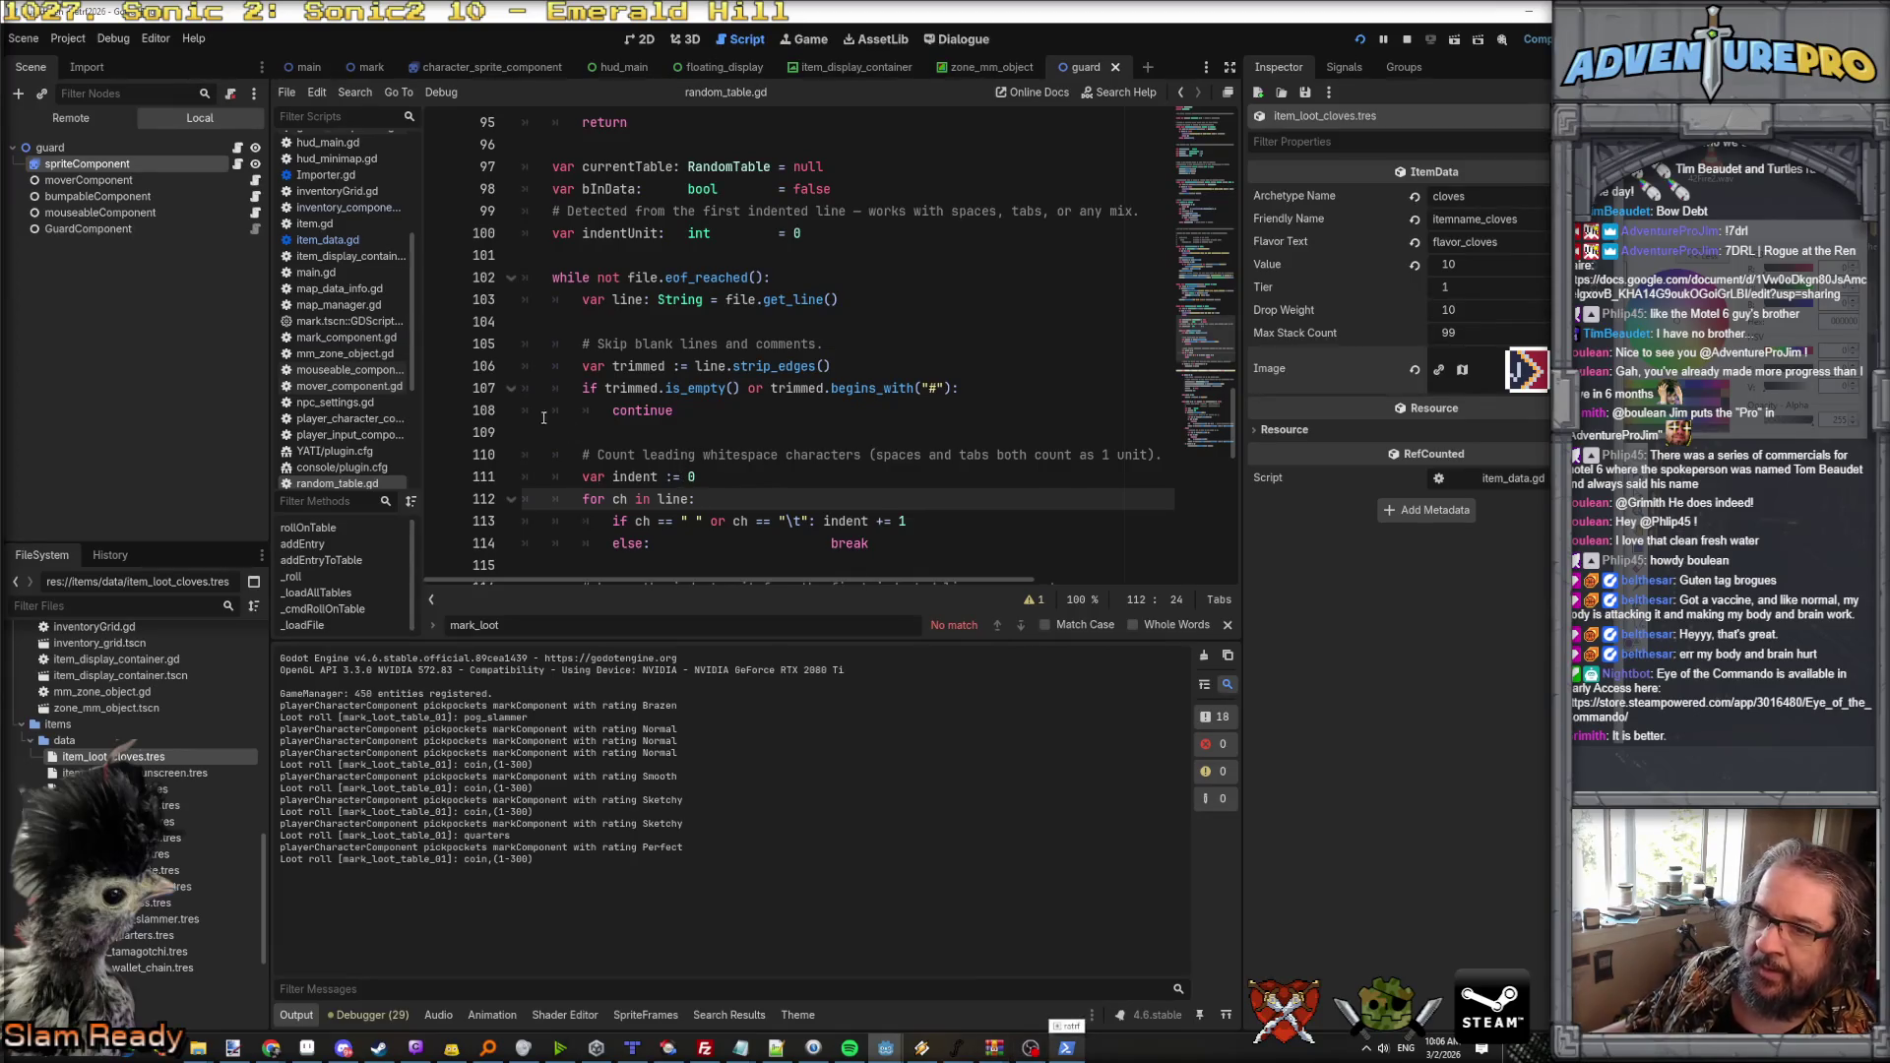
# Step: Open guard_component.gd and inspect the _preferCenterDirection sort and resolveTargetWorldPosition lines
pyautogui.scroll(5, 321, 328)
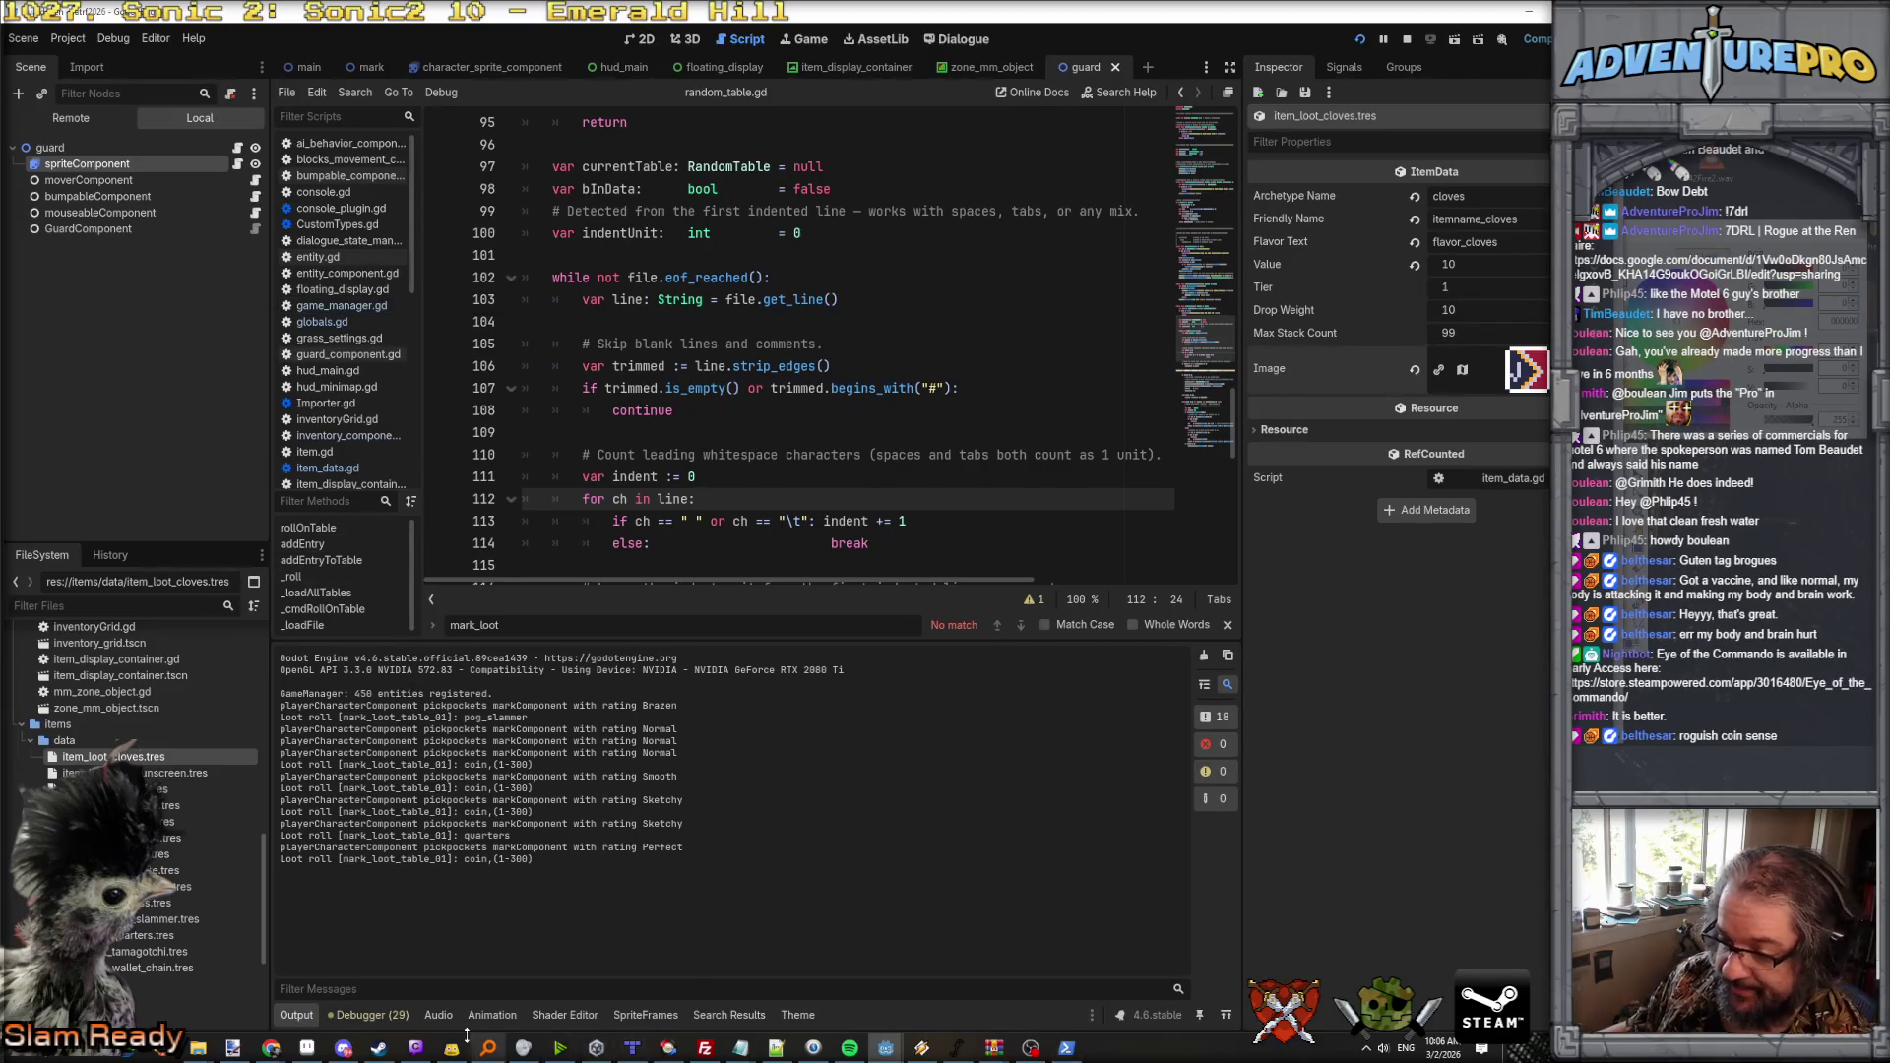
pyautogui.click(341, 356)
pyautogui.scroll(-1, 861, 421)
pyautogui.scroll(2, 689, 345)
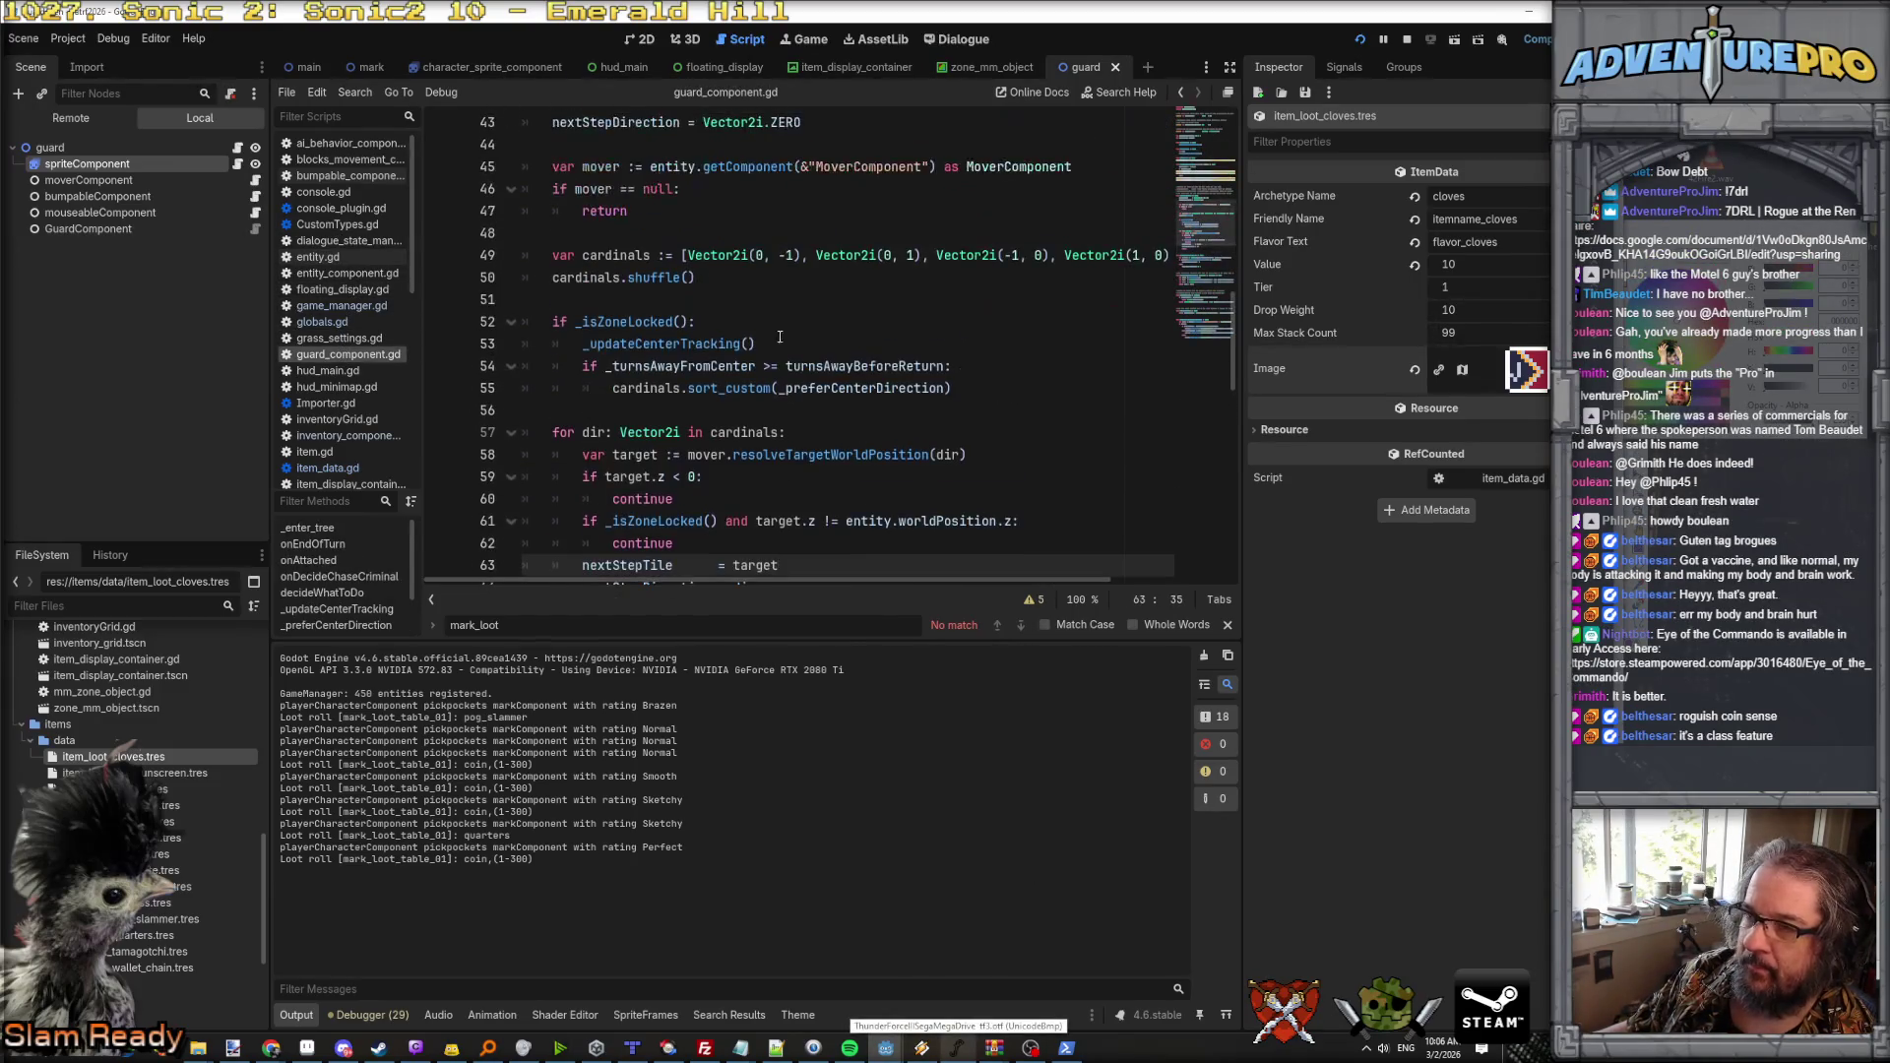
pyautogui.scroll(-1, 626, 312)
pyautogui.click(786, 323)
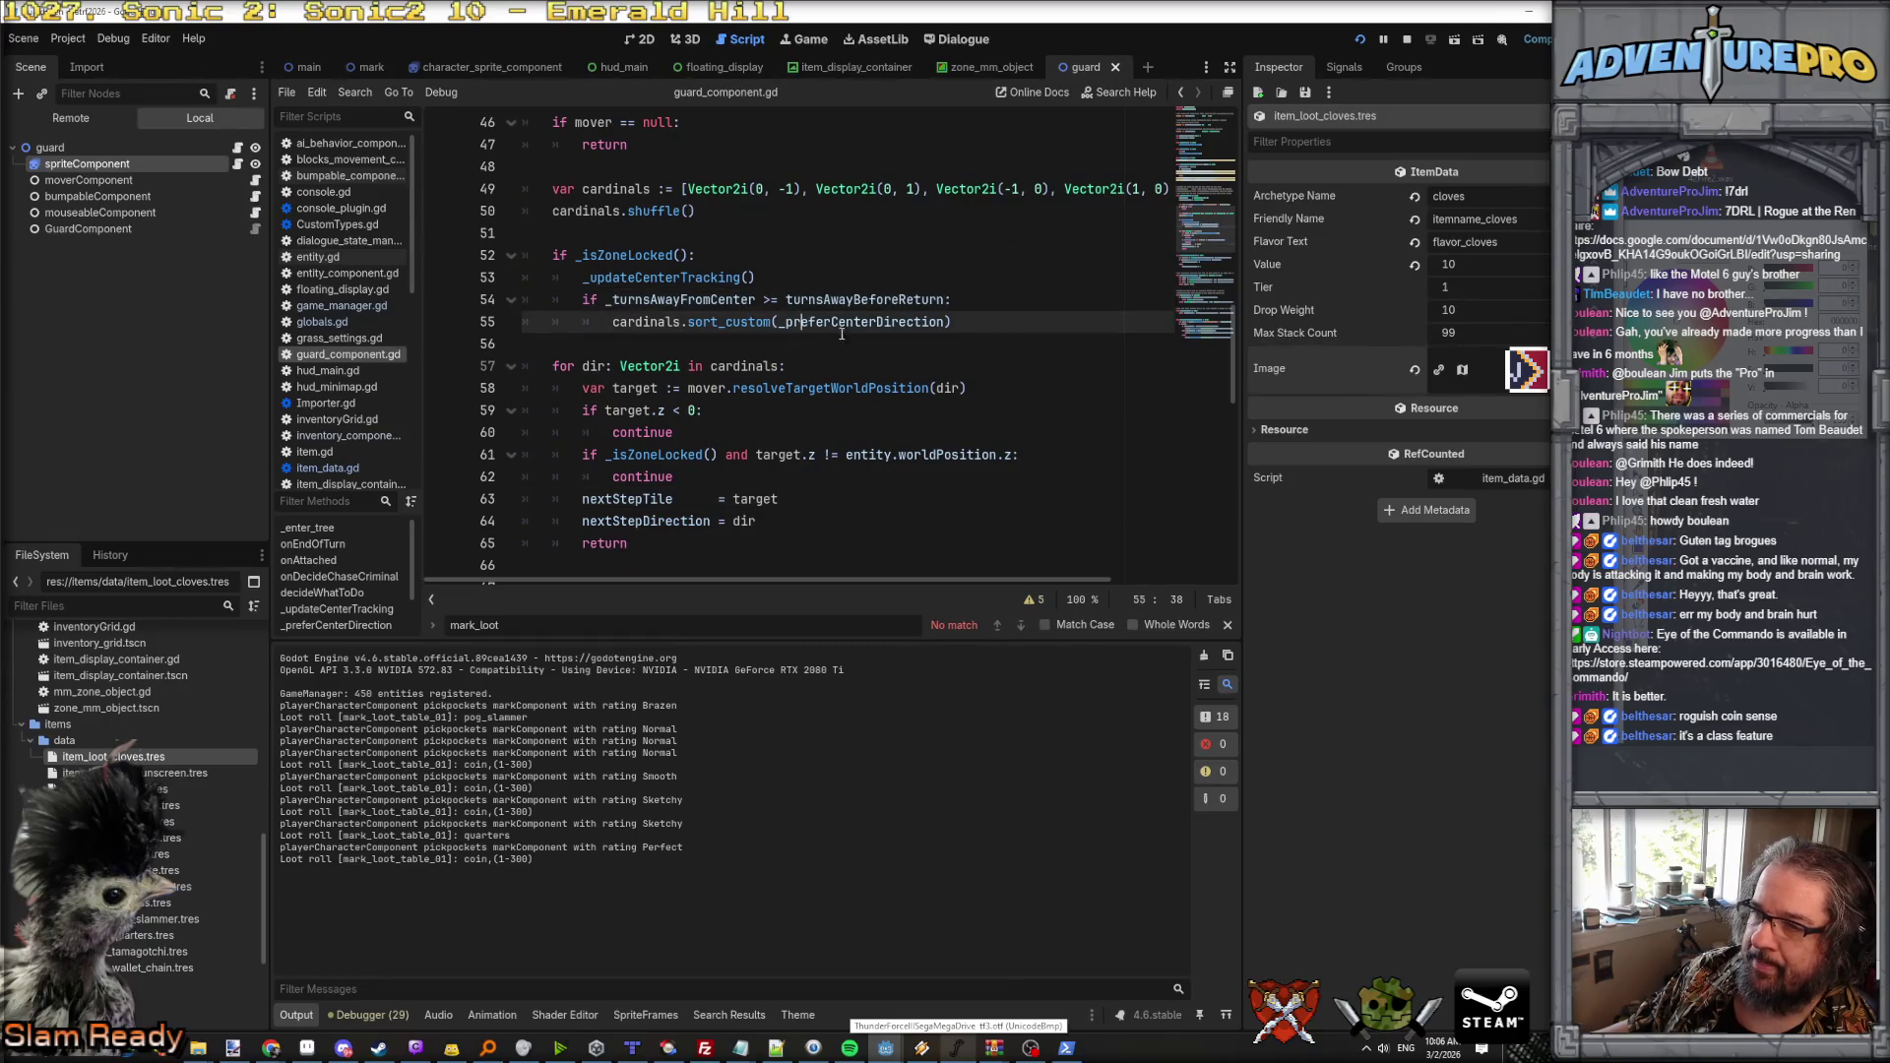
pyautogui.scroll(-2, 810, 339)
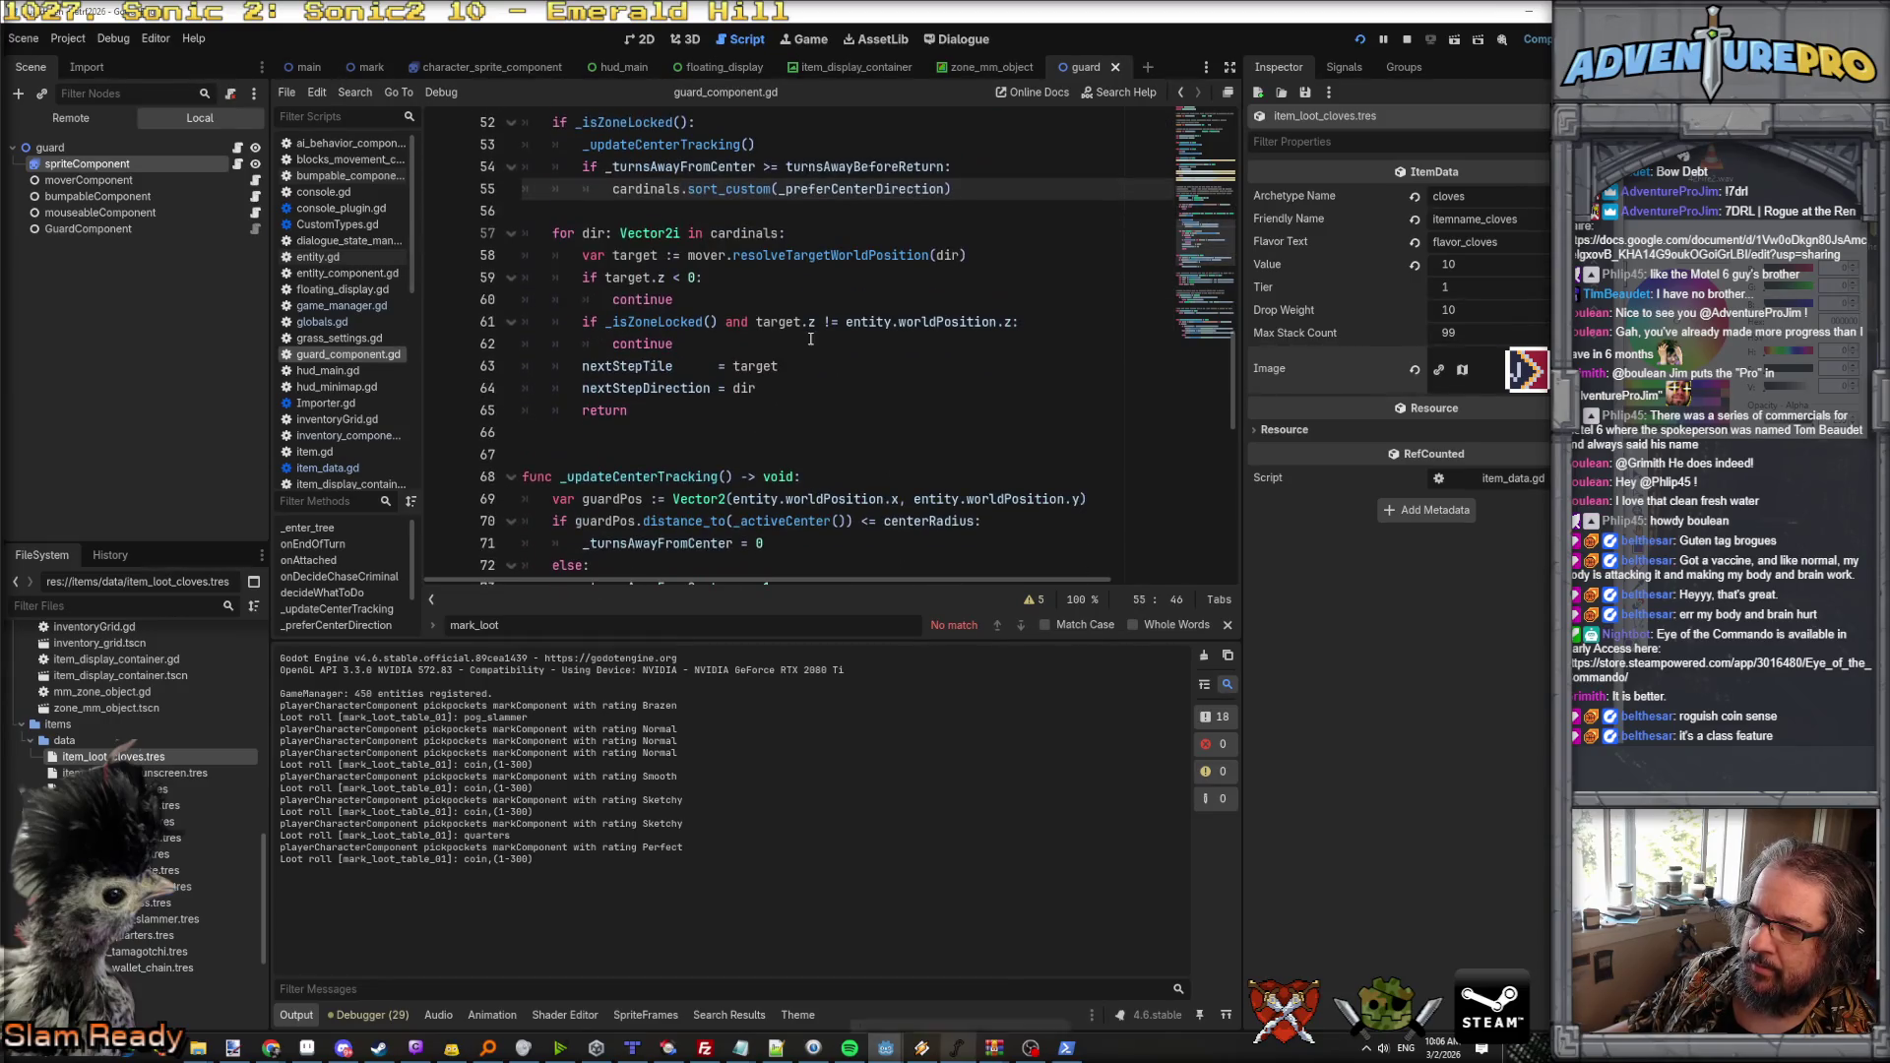
pyautogui.click(882, 256)
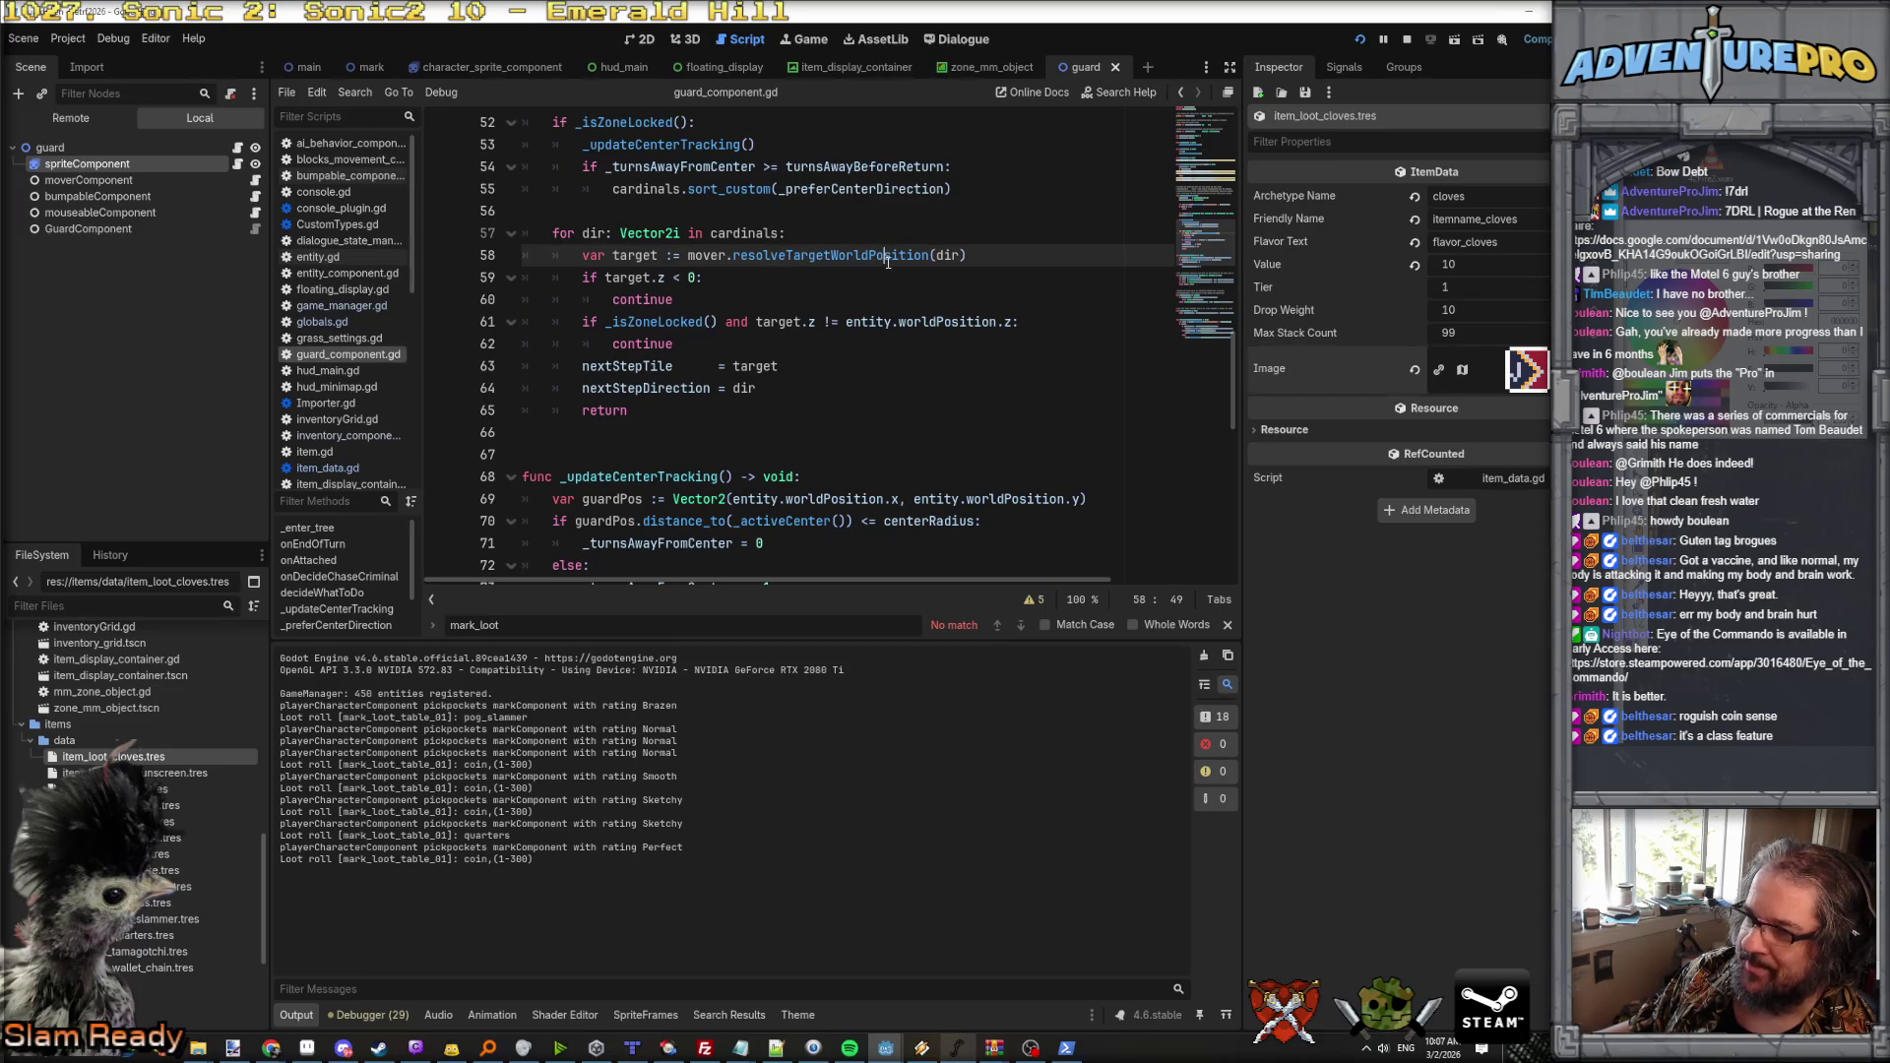
pyautogui.scroll(1, 836, 254)
pyautogui.scroll(-2, 827, 254)
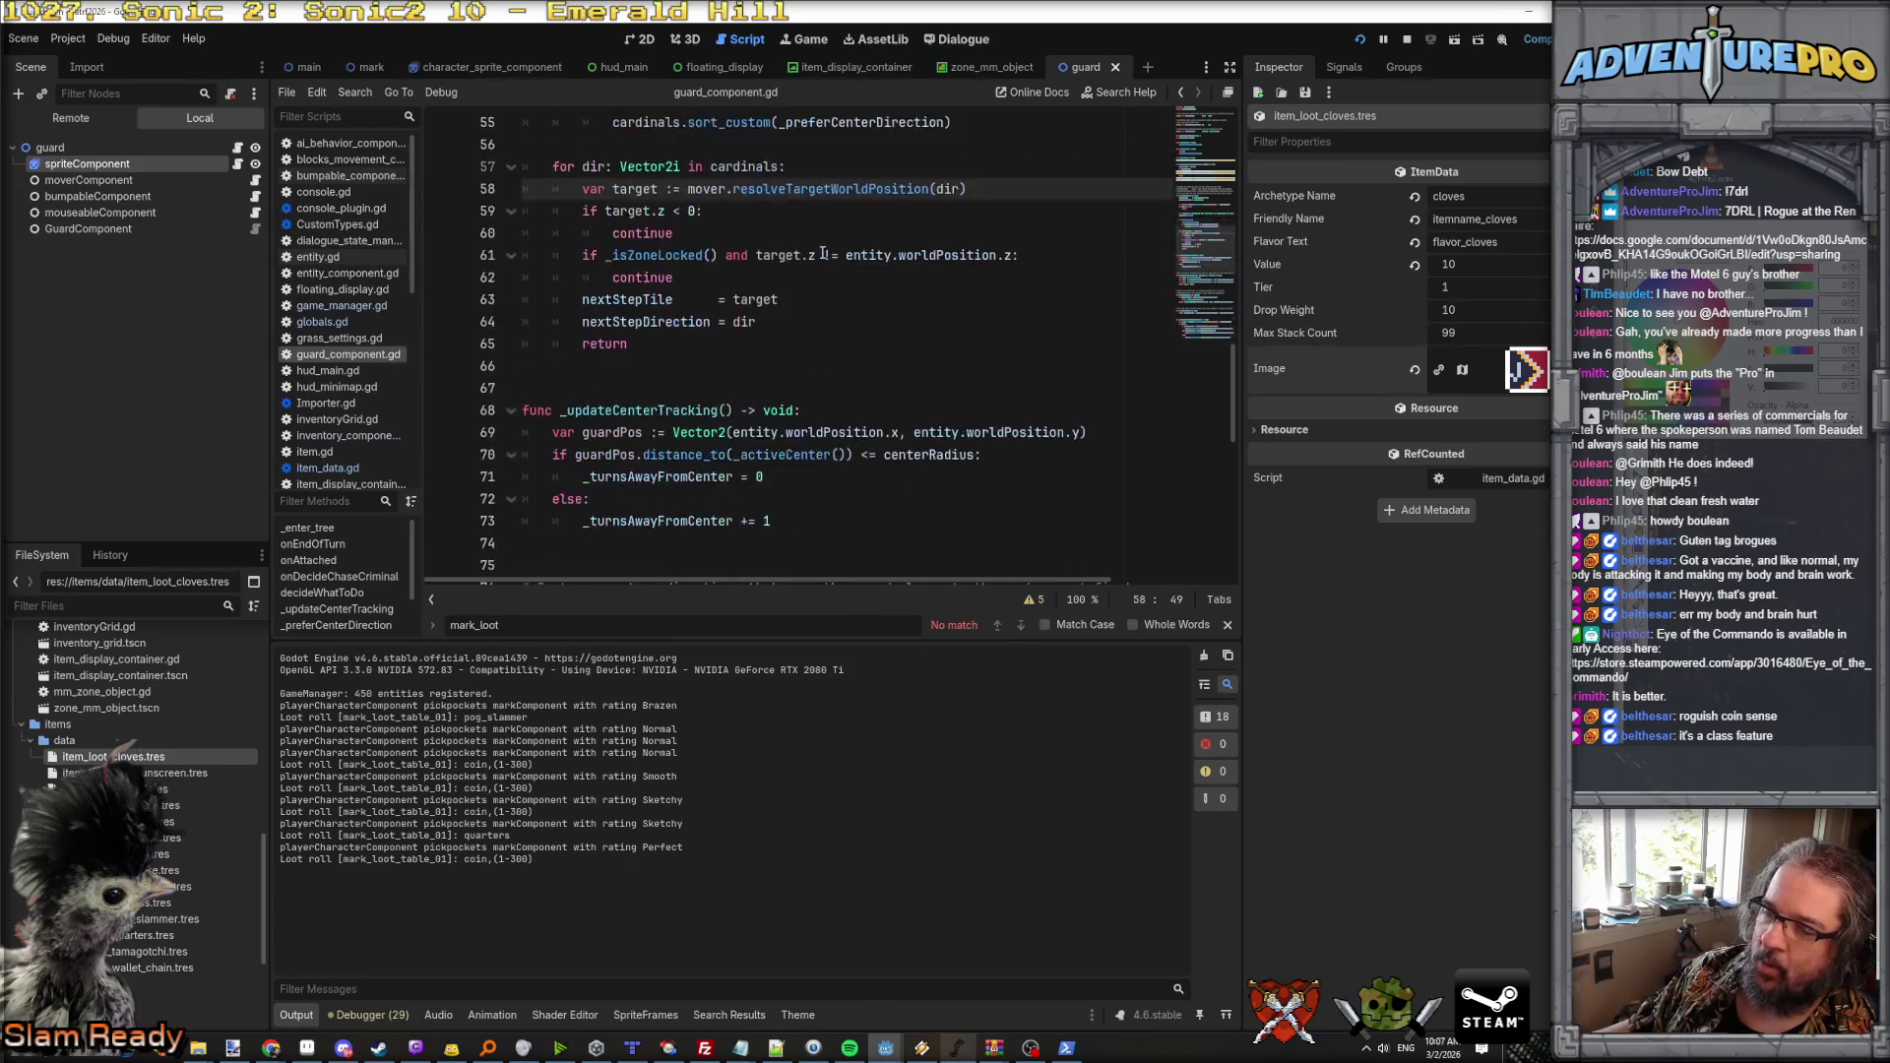
pyautogui.scroll(3, 821, 254)
pyautogui.scroll(5, 822, 304)
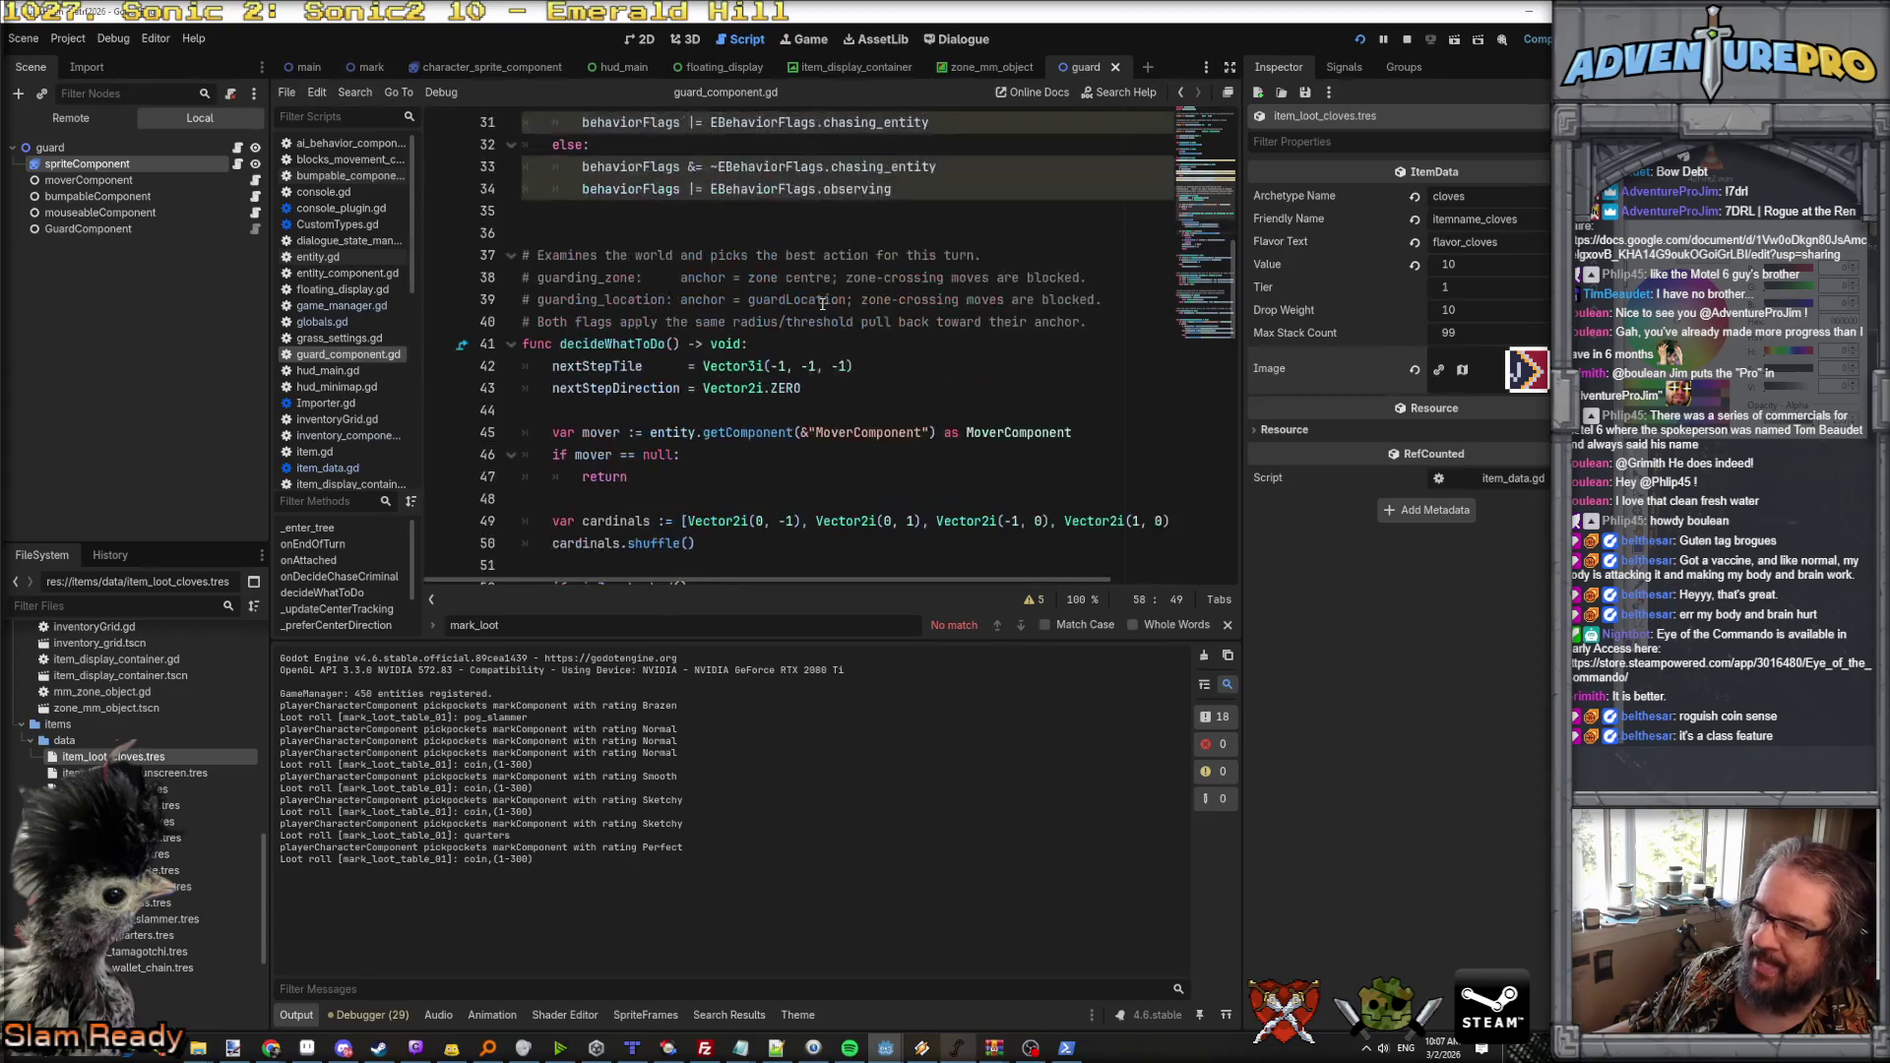
pyautogui.scroll(-3, 817, 335)
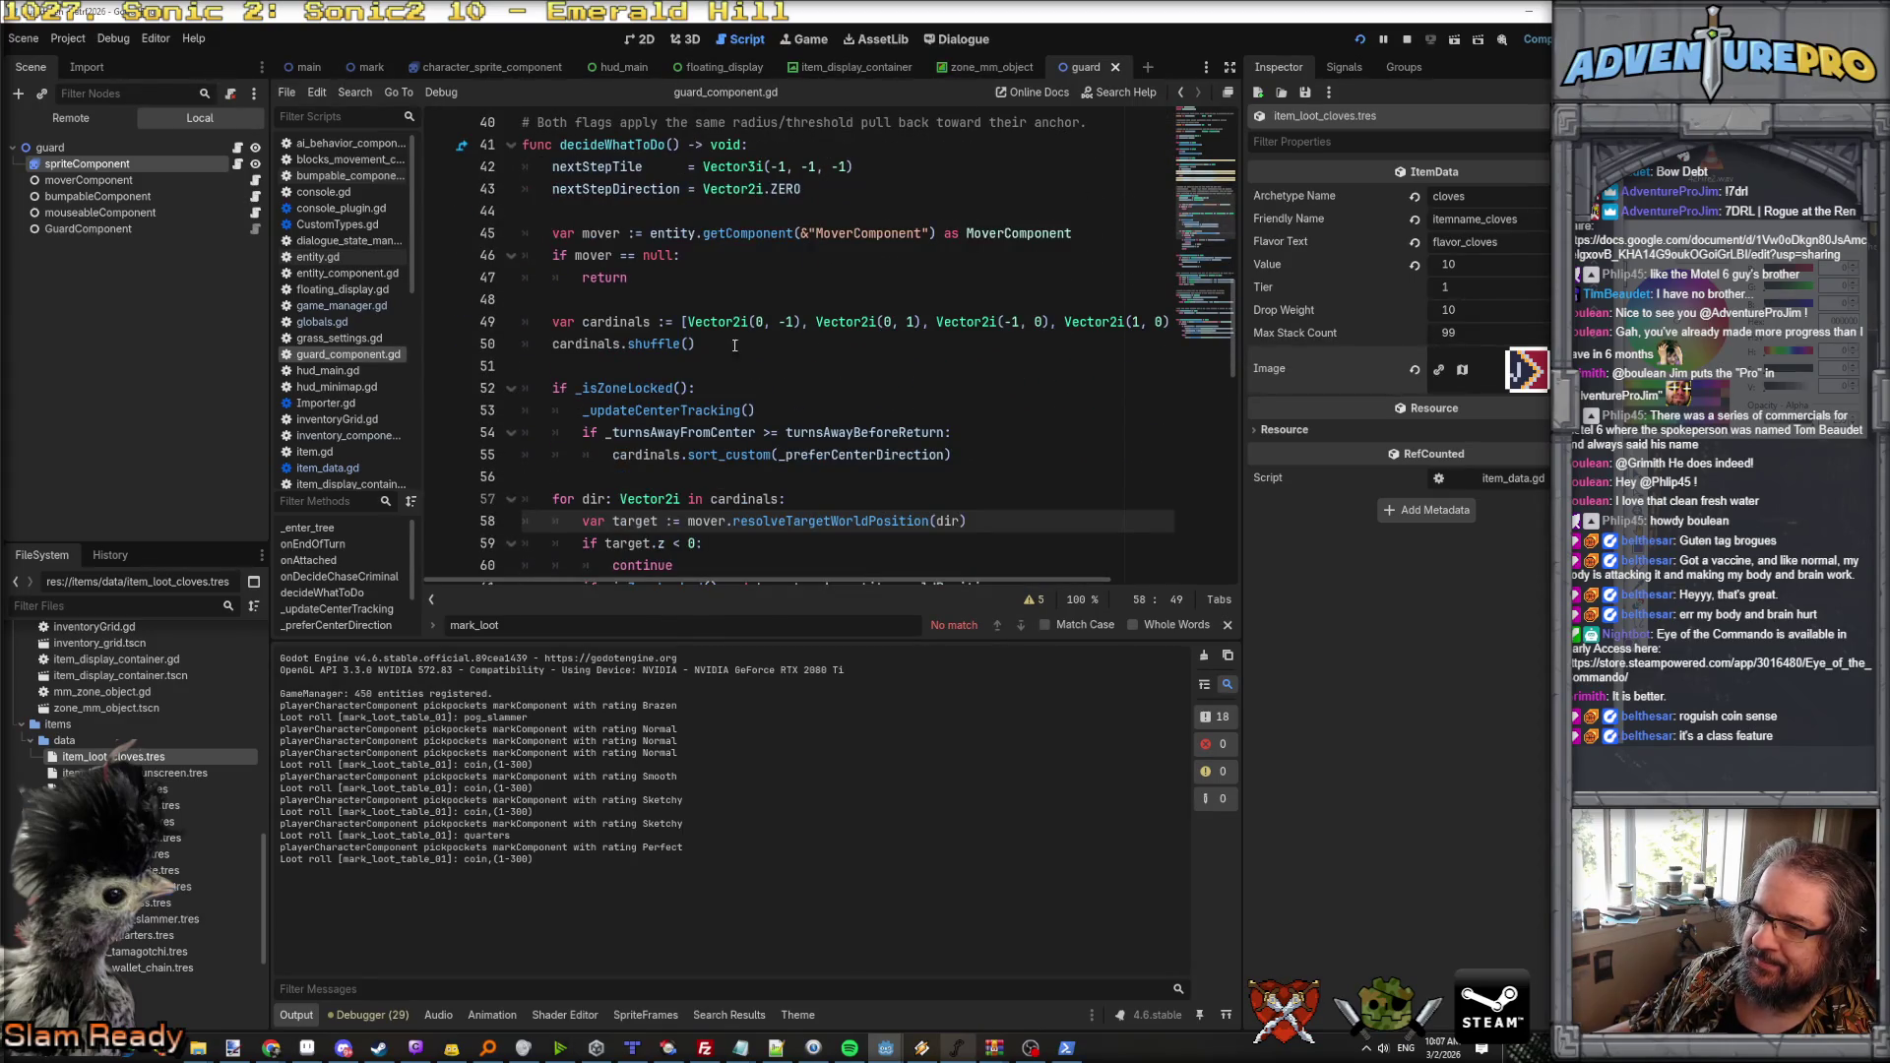
pyautogui.scroll(2, 738, 352)
# Step: Read through decideWhatToDo and the cardinals shuffle, then scroll back to the top
pyautogui.click(600, 277)
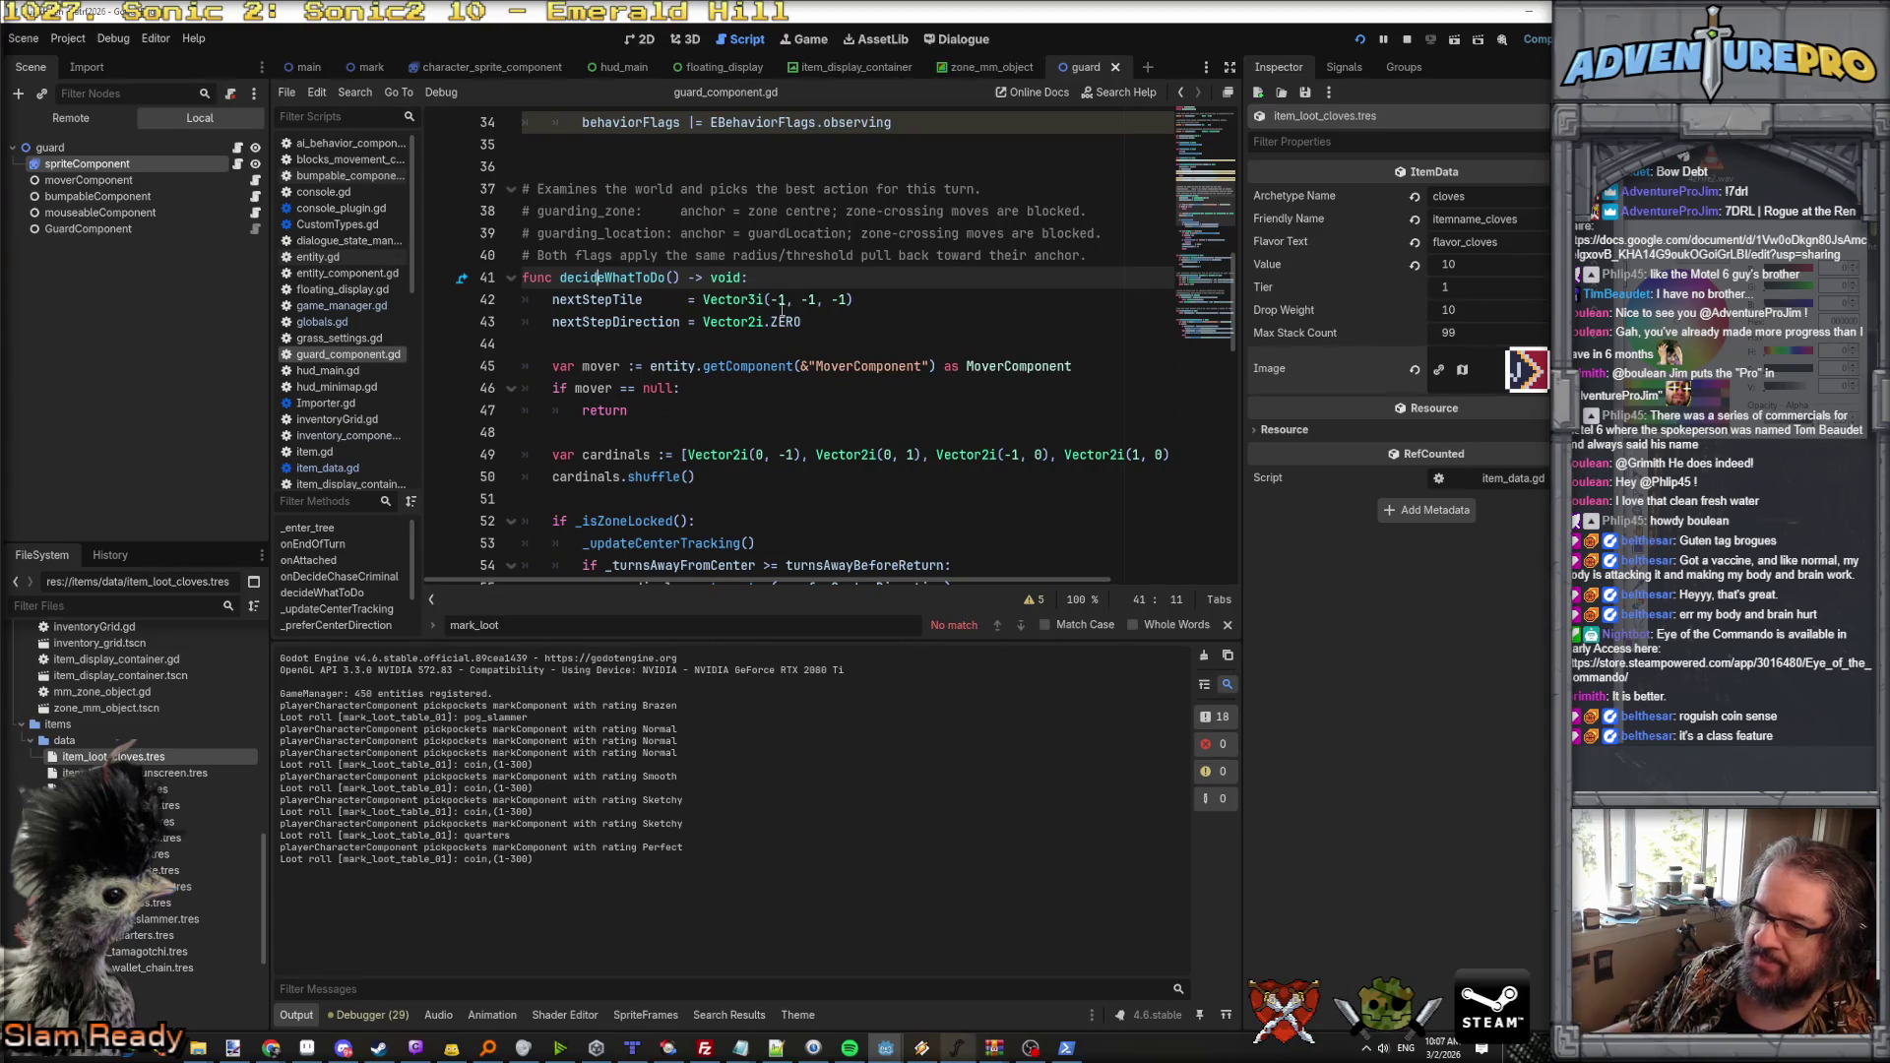
pyautogui.scroll(-2, 728, 346)
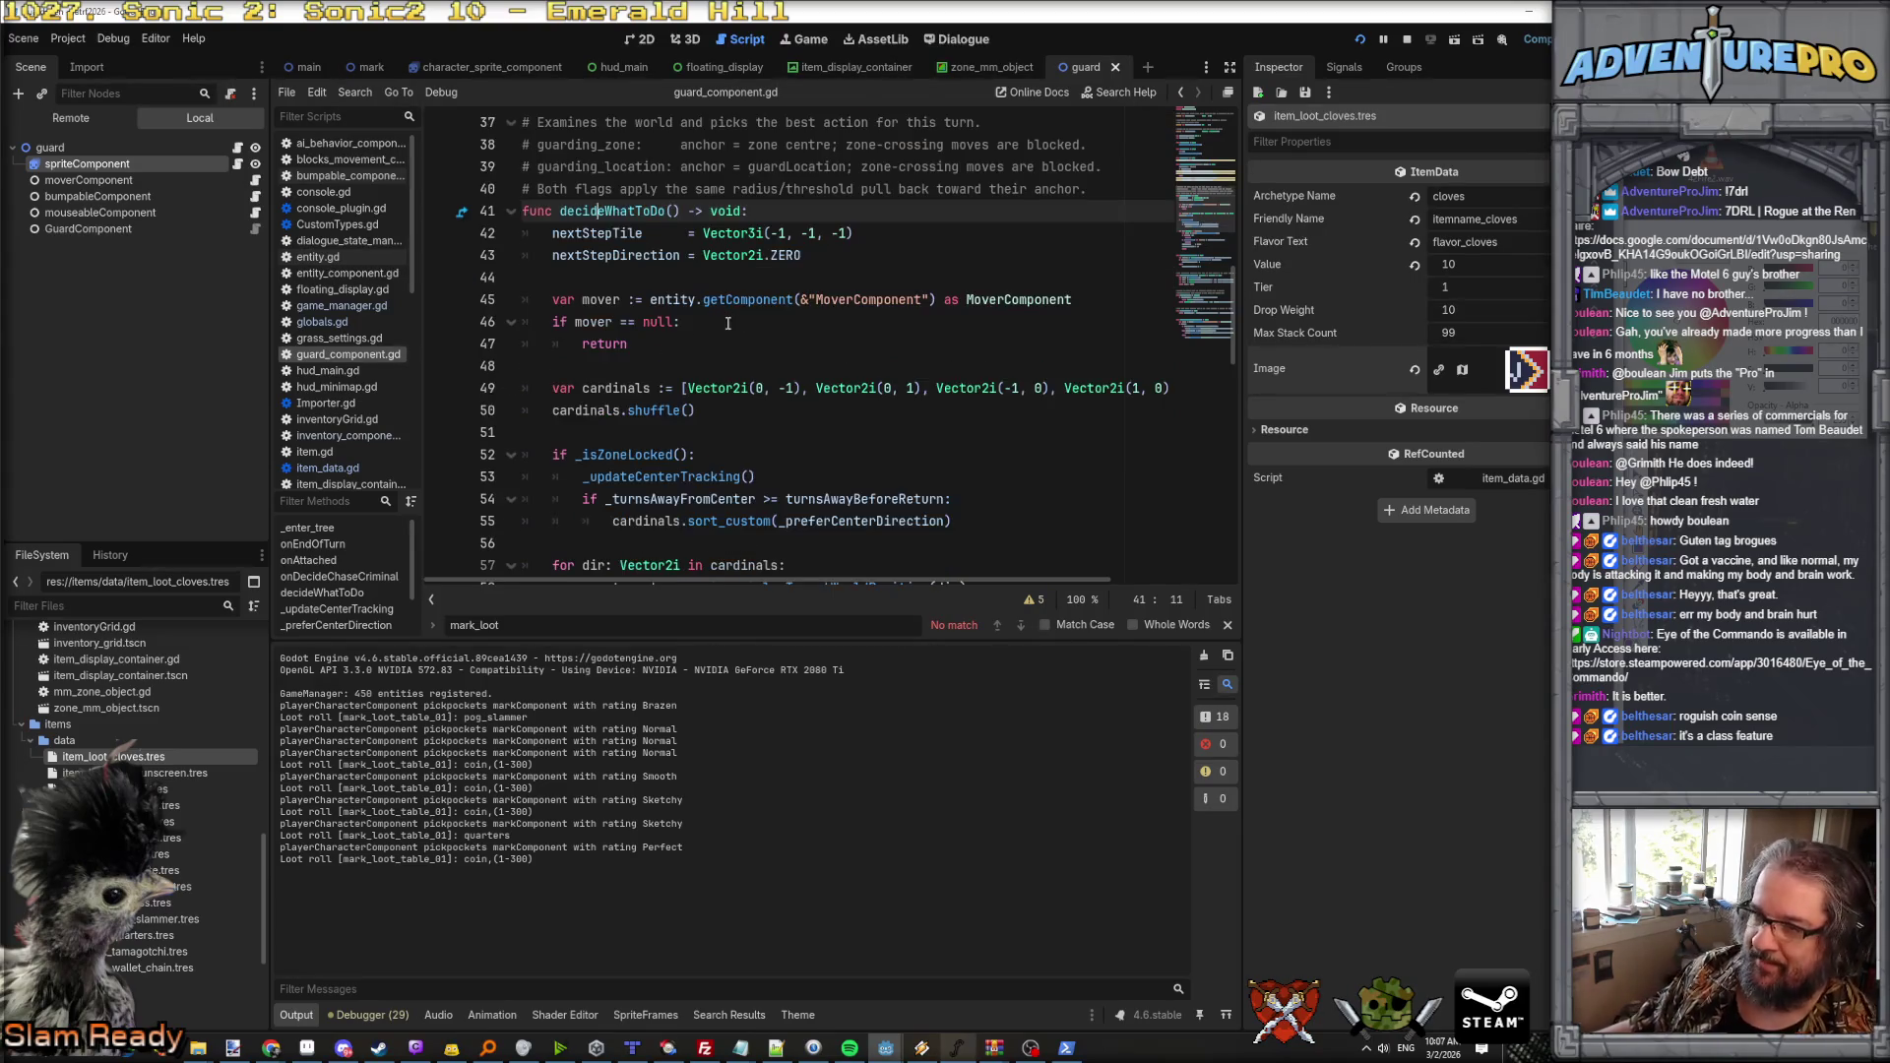
pyautogui.click(724, 341)
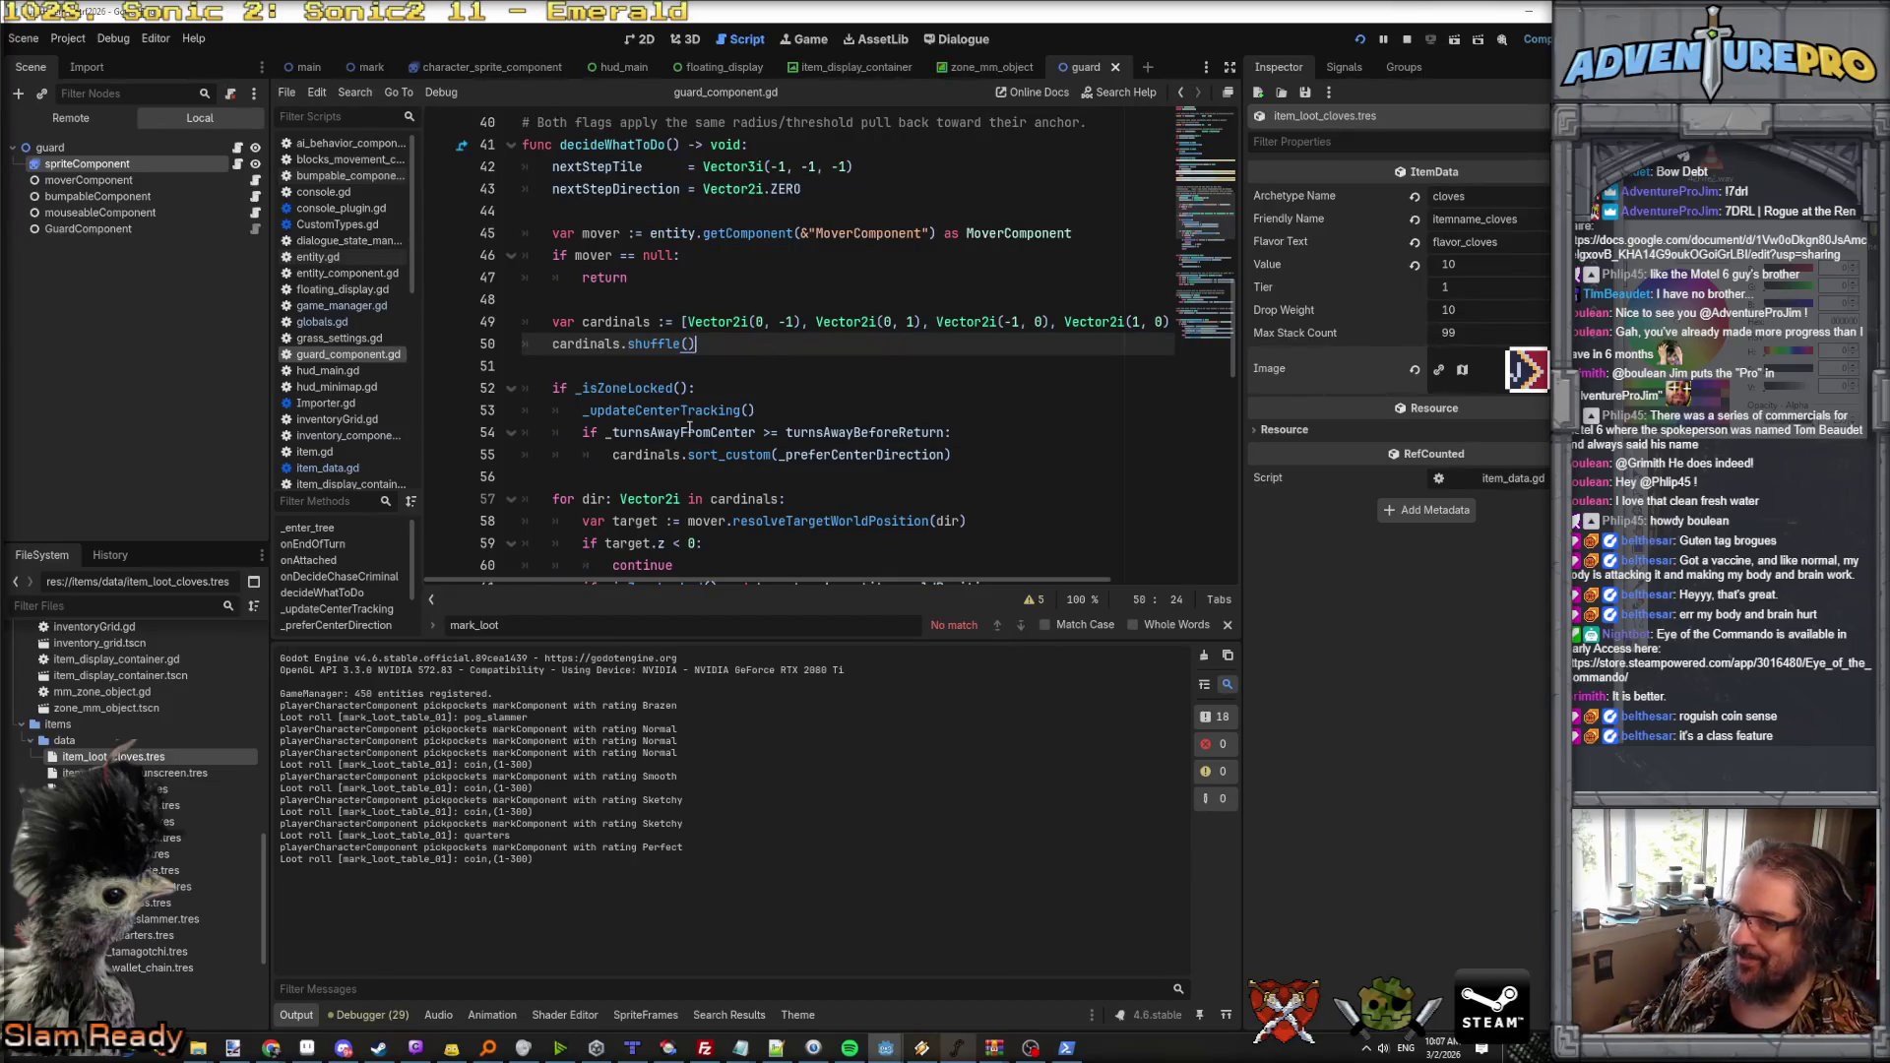
pyautogui.scroll(-1, 724, 349)
pyautogui.scroll(-7, 723, 353)
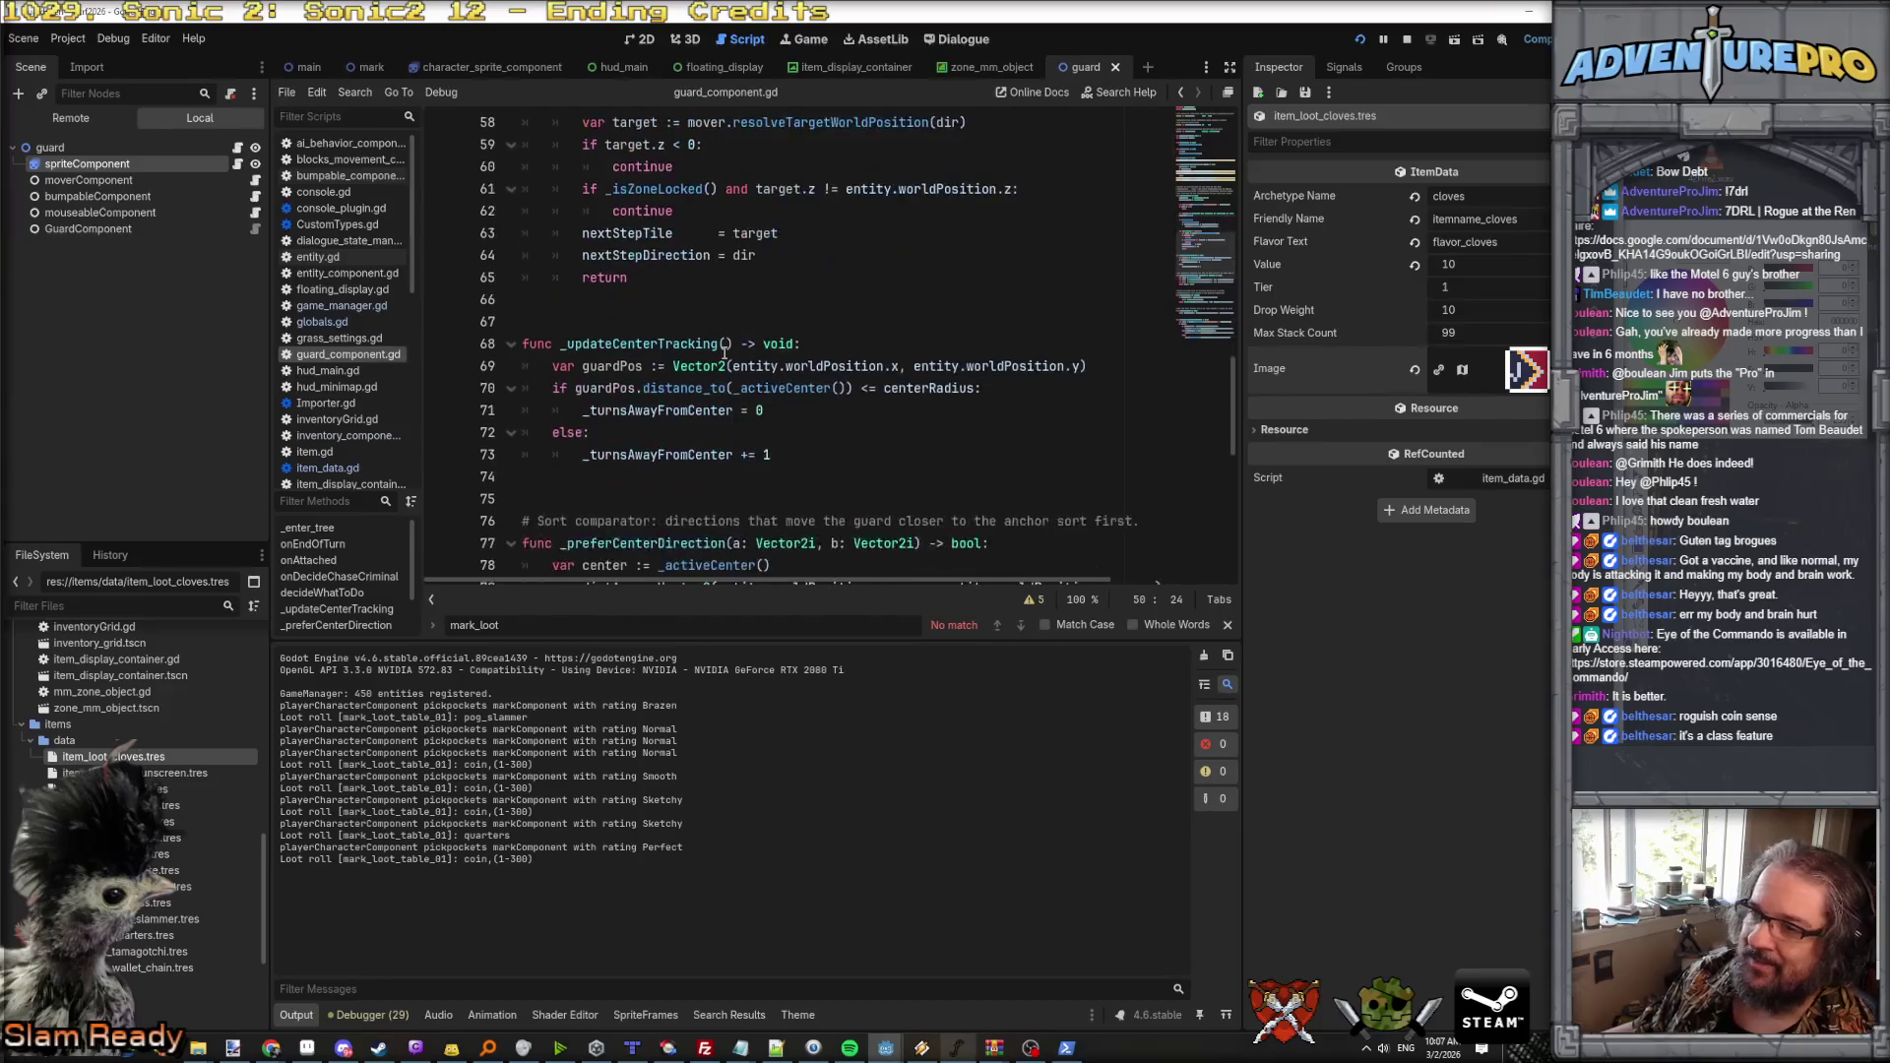
pyautogui.scroll(-4, 724, 352)
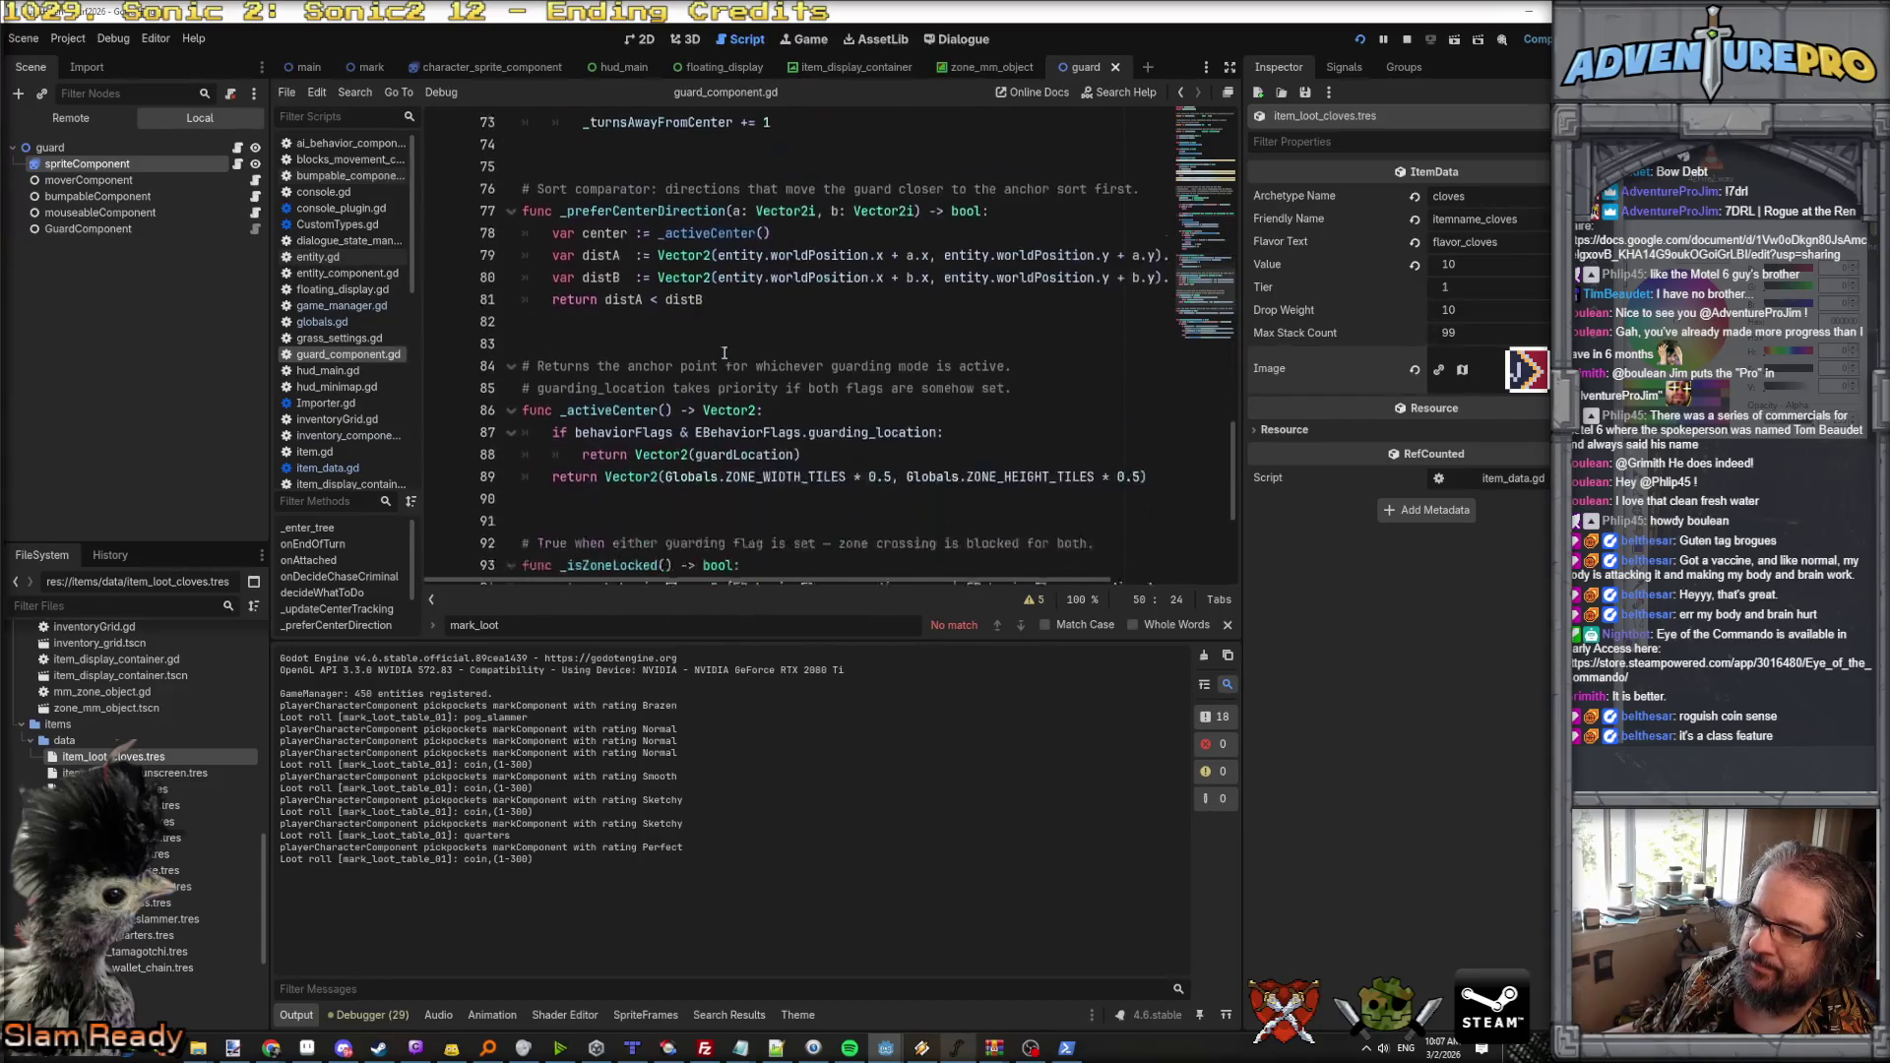
pyautogui.scroll(-3, 724, 352)
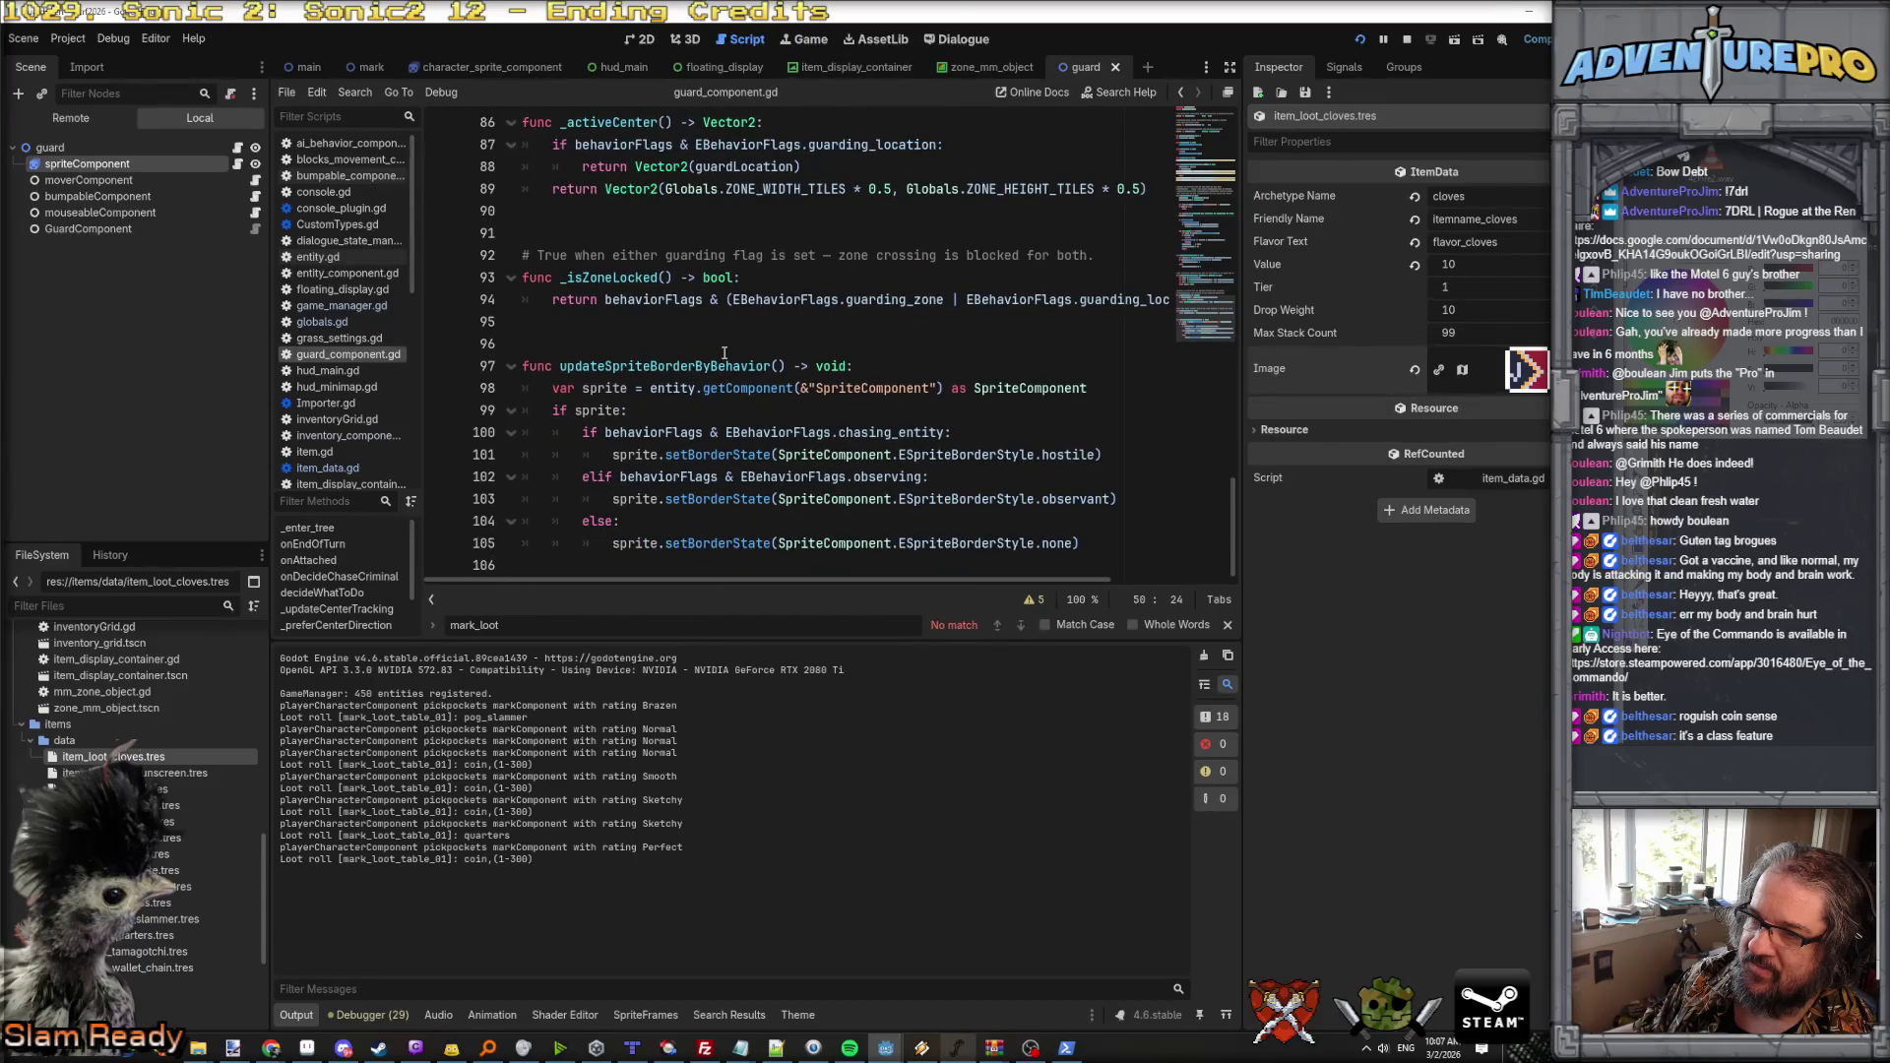
pyautogui.scroll(8, 724, 353)
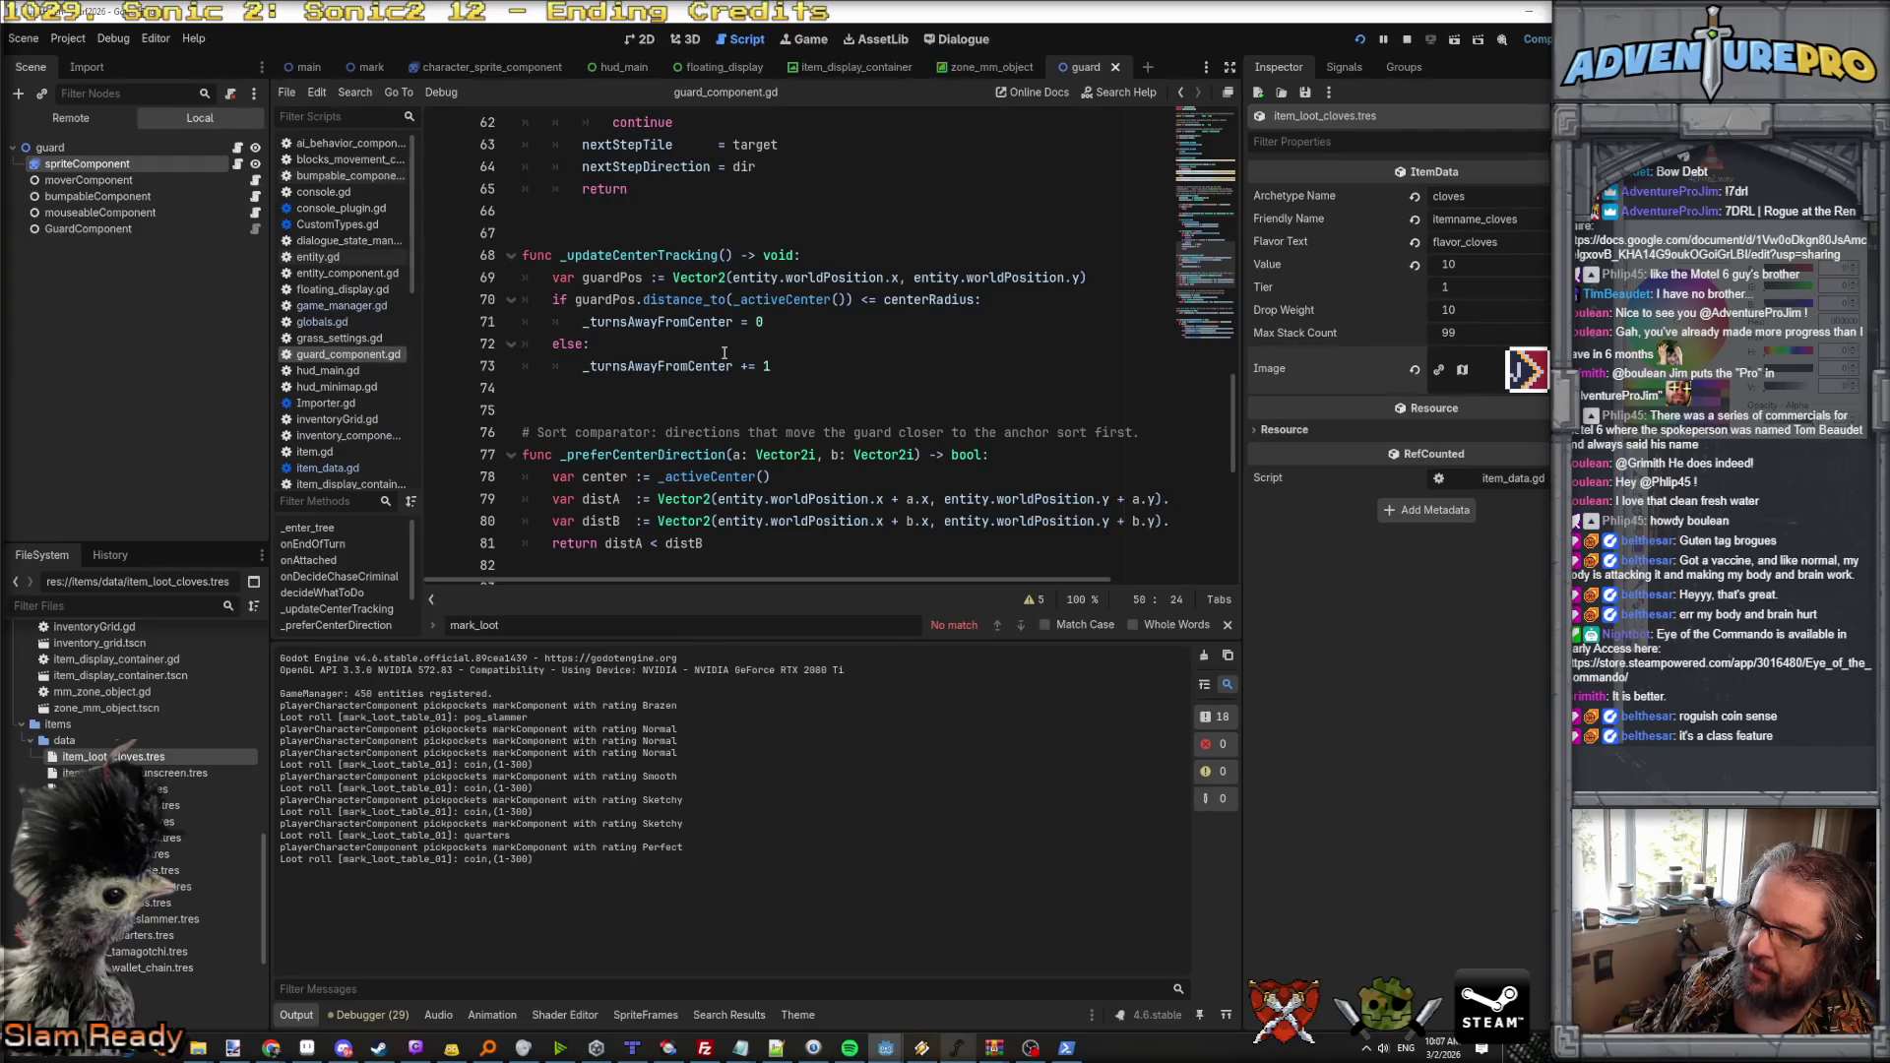
pyautogui.scroll(18, 723, 352)
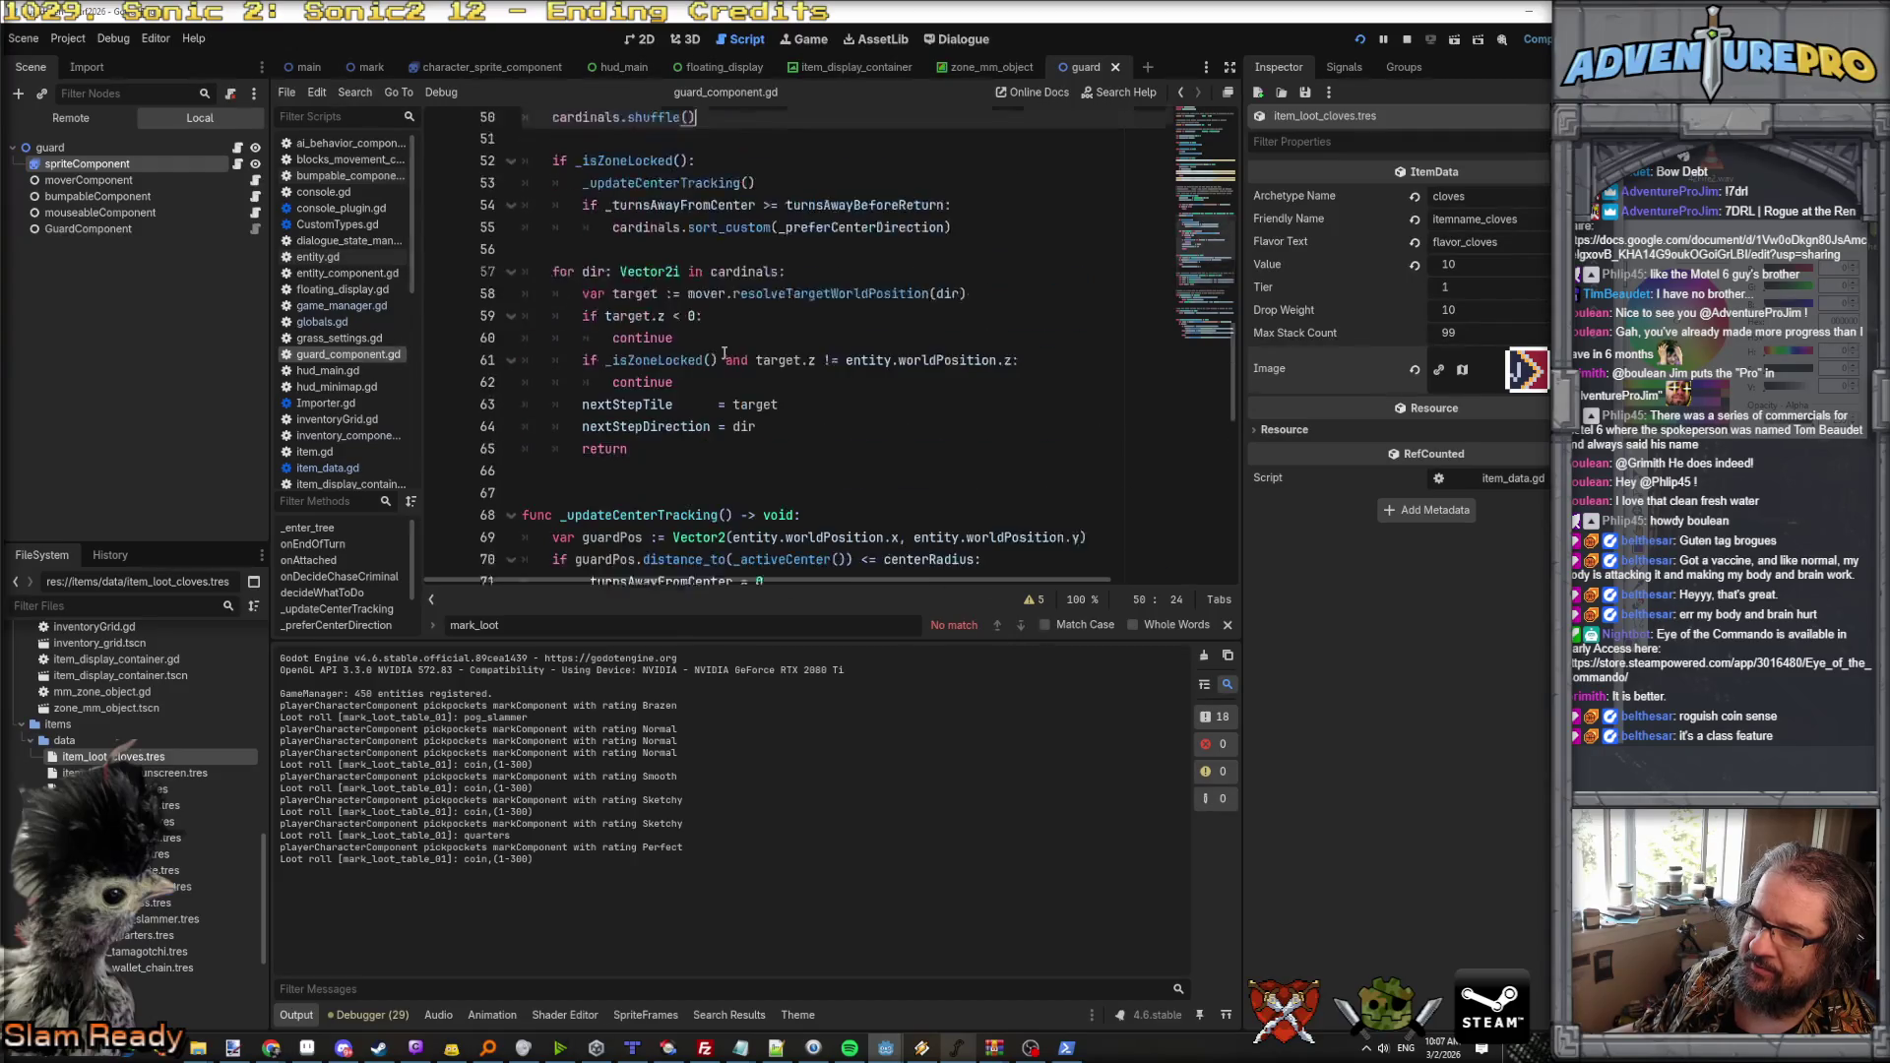
pyautogui.scroll(3, 724, 353)
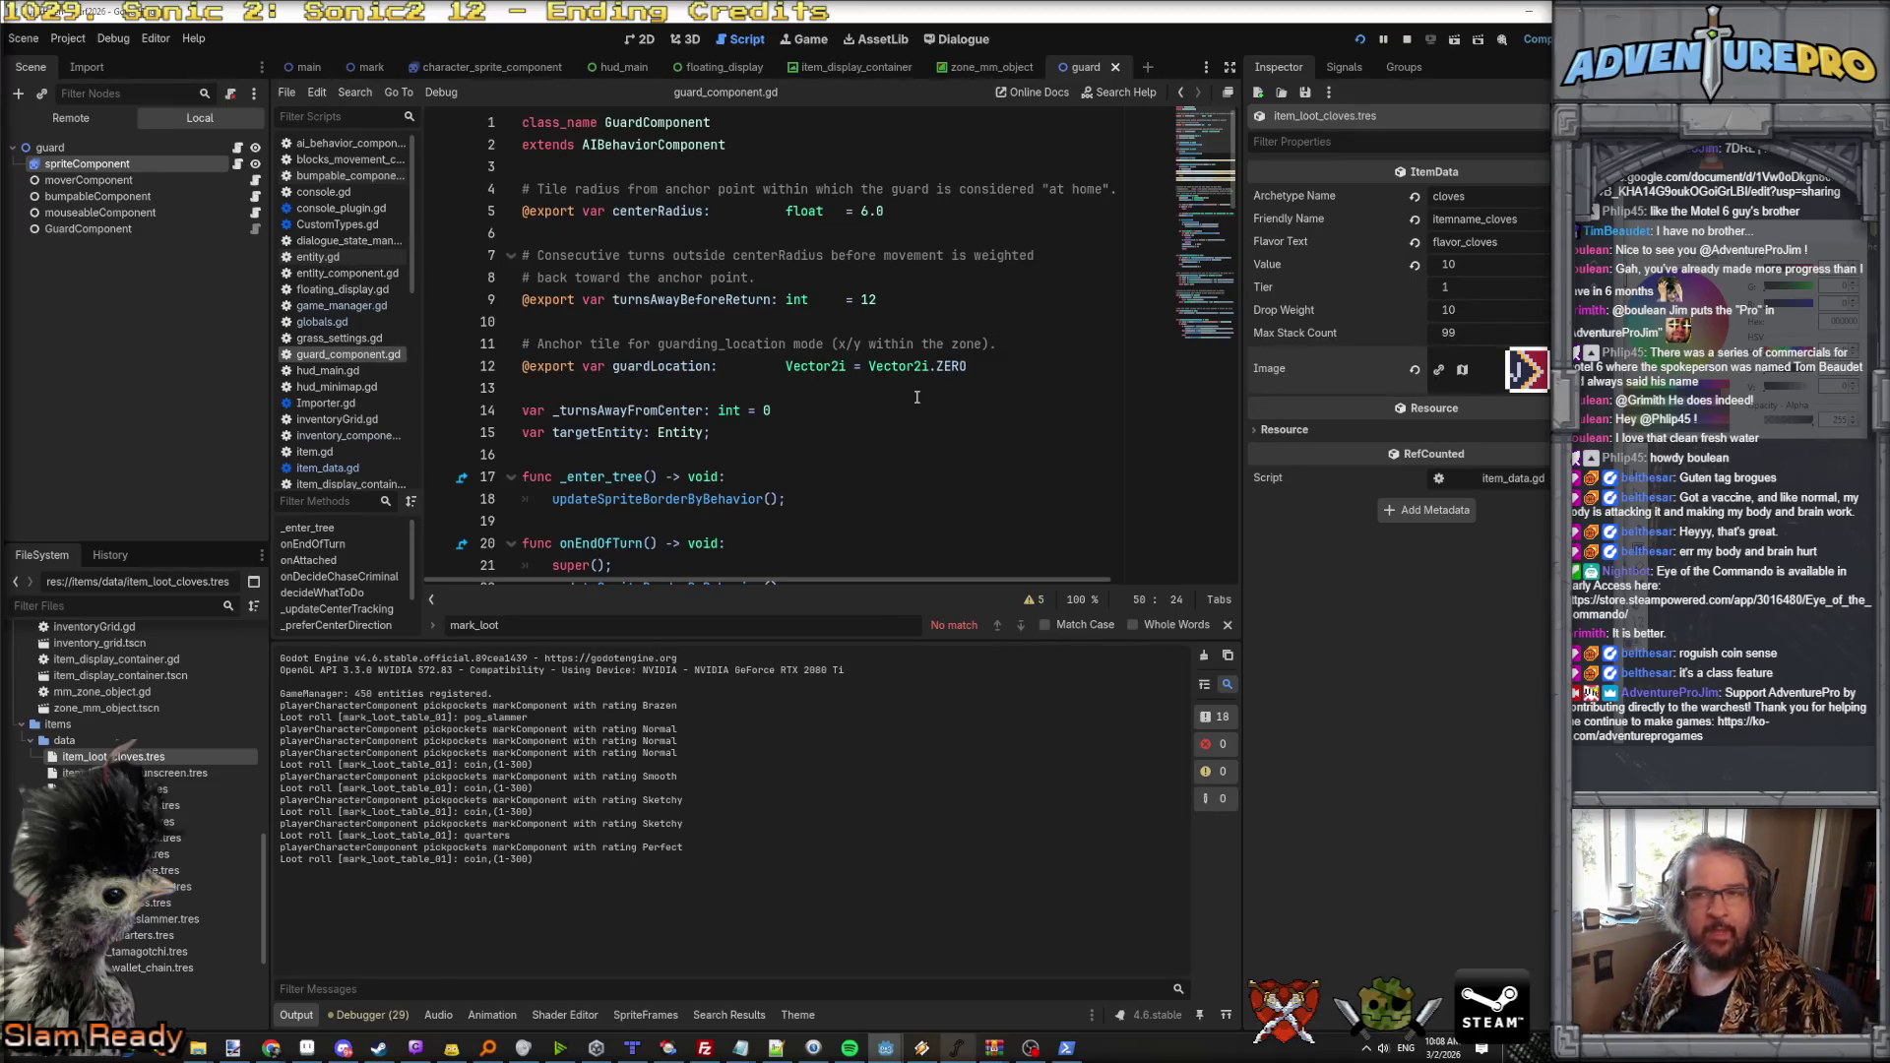
# Step: Collapse the autoload, data, entities and other expanded folders in FileSystem
pyautogui.scroll(10, 138, 747)
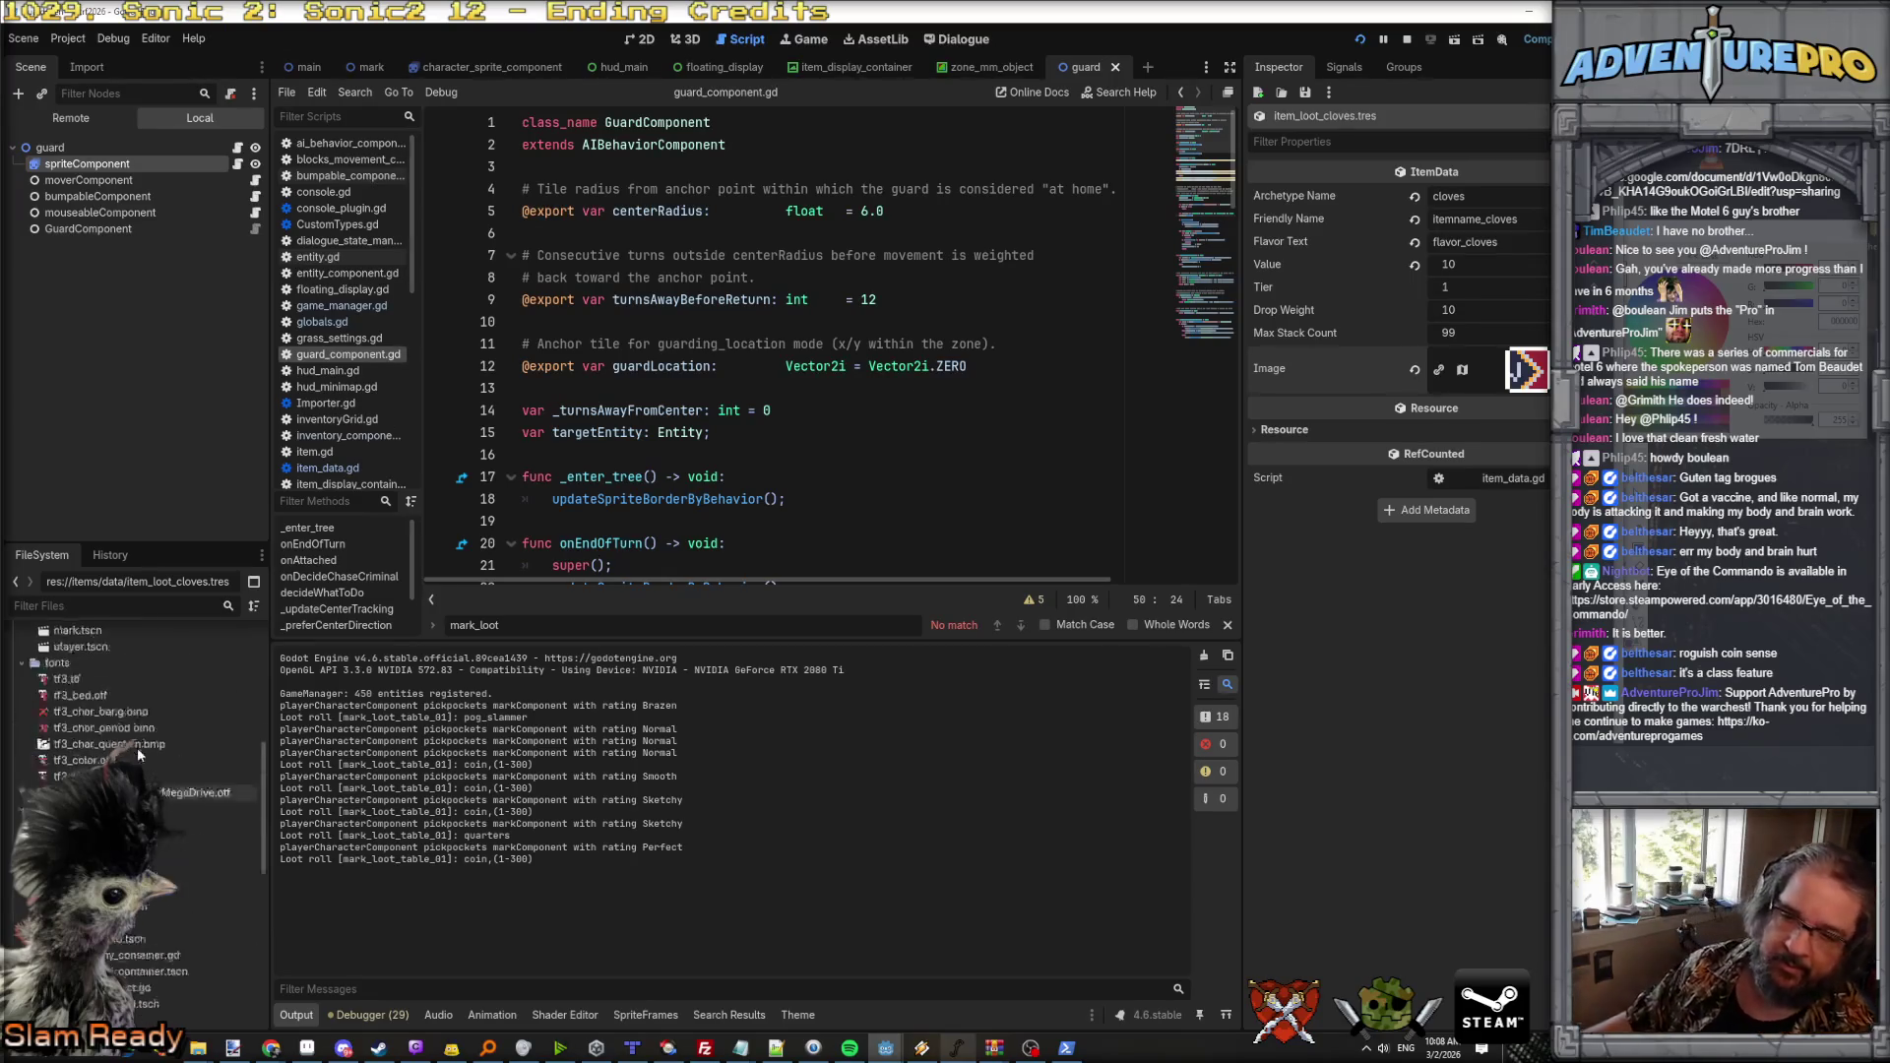
pyautogui.scroll(3, 137, 747)
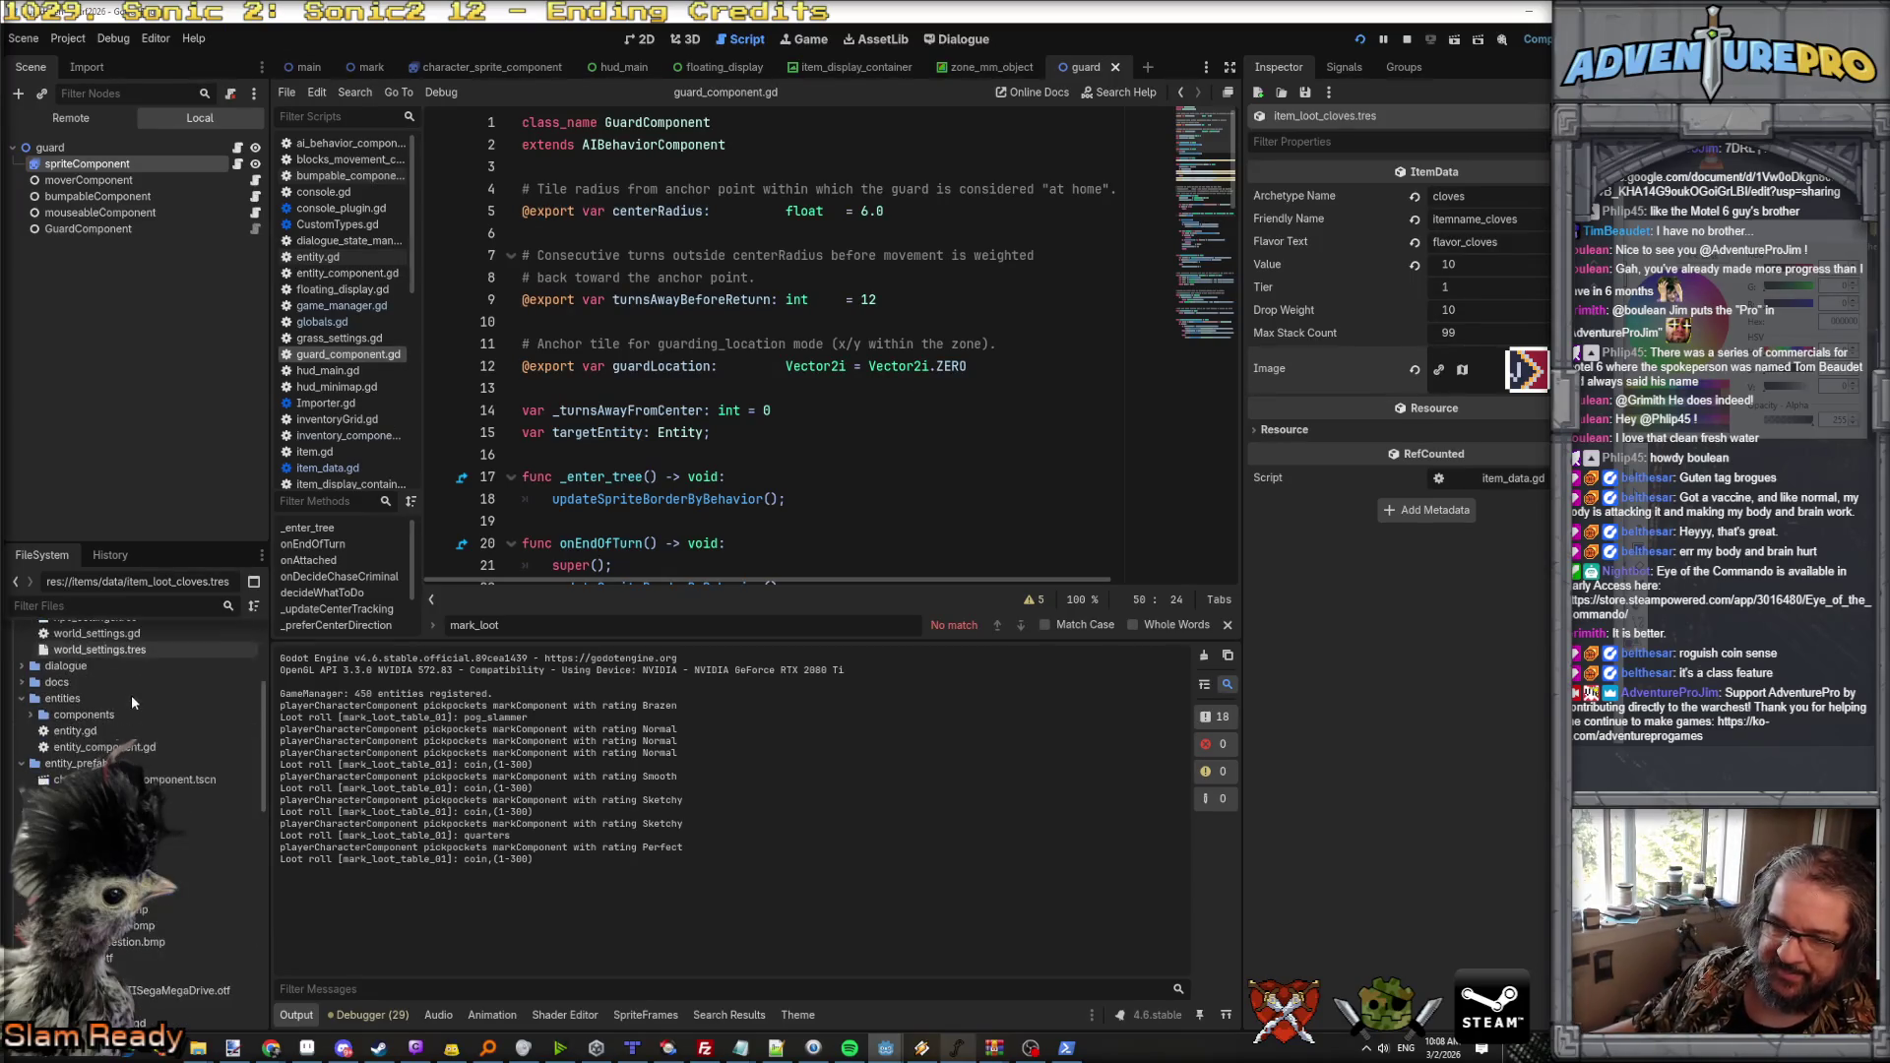
pyautogui.click(21, 700)
pyautogui.click(22, 717)
pyautogui.click(22, 765)
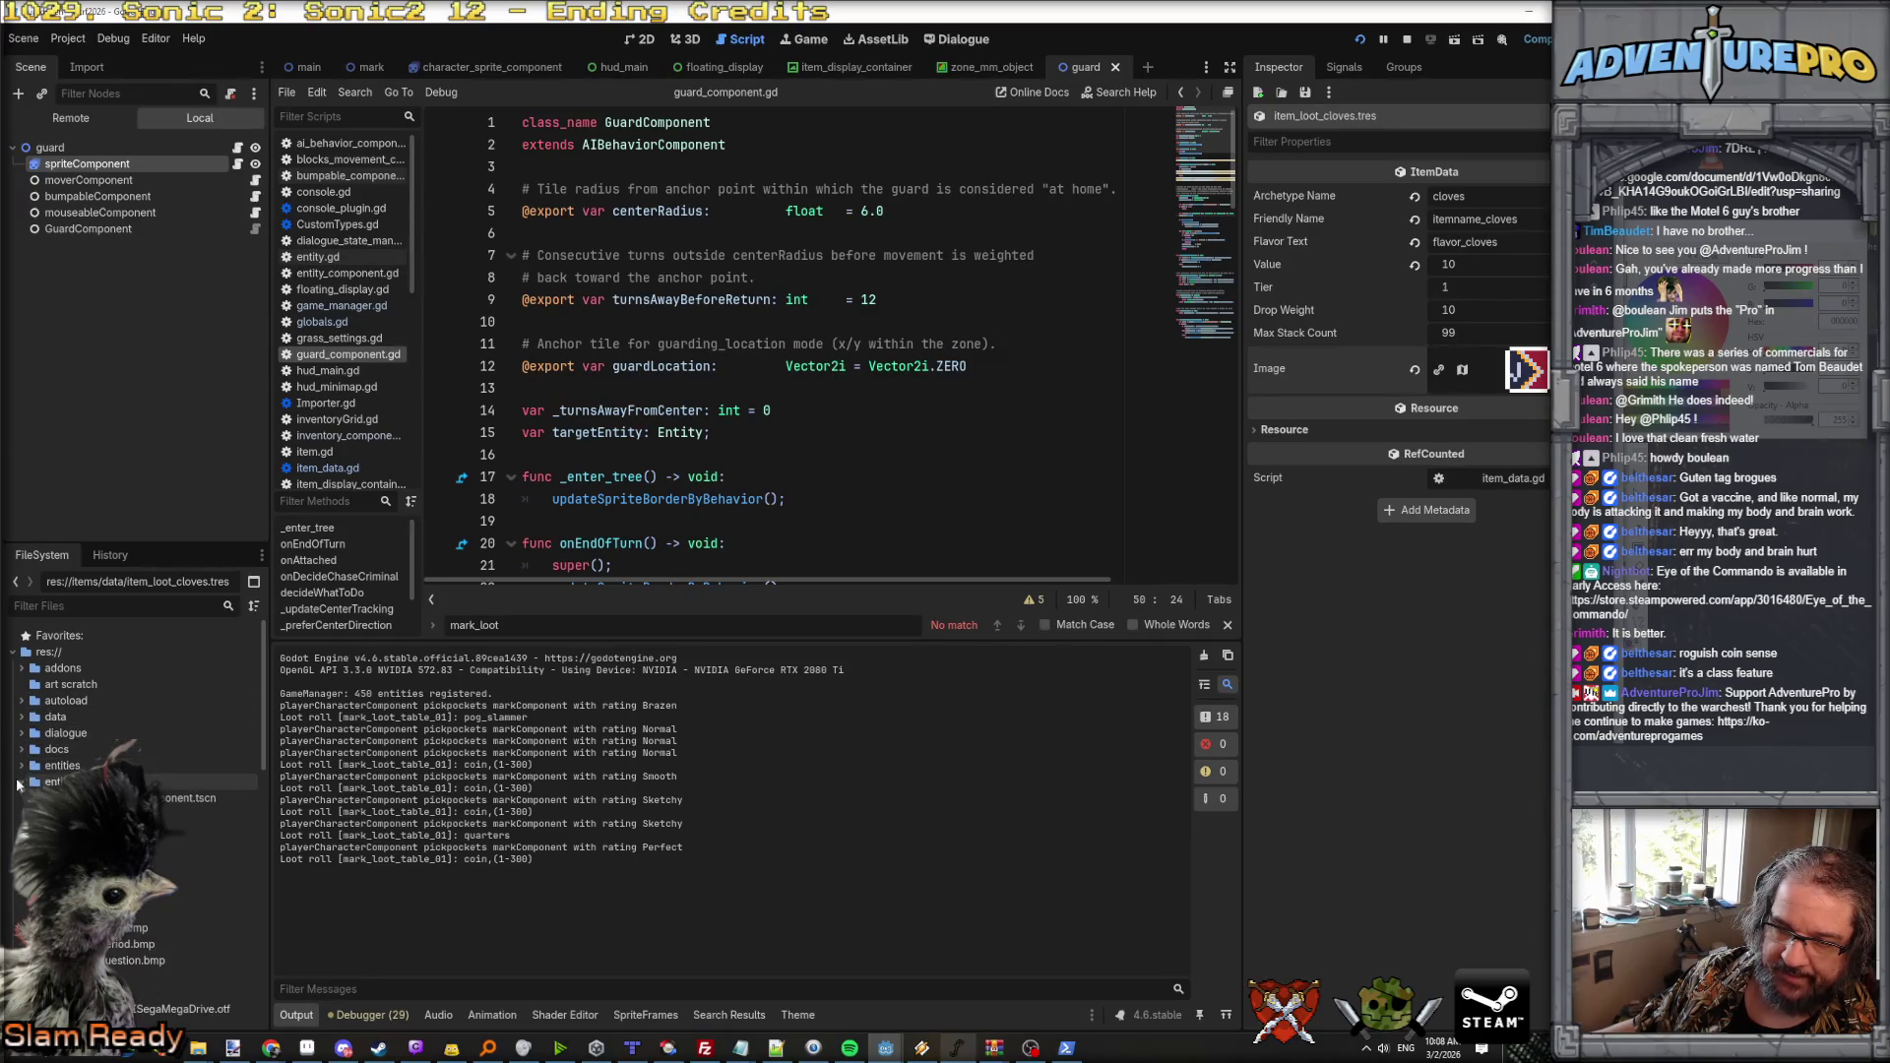
pyautogui.click(22, 798)
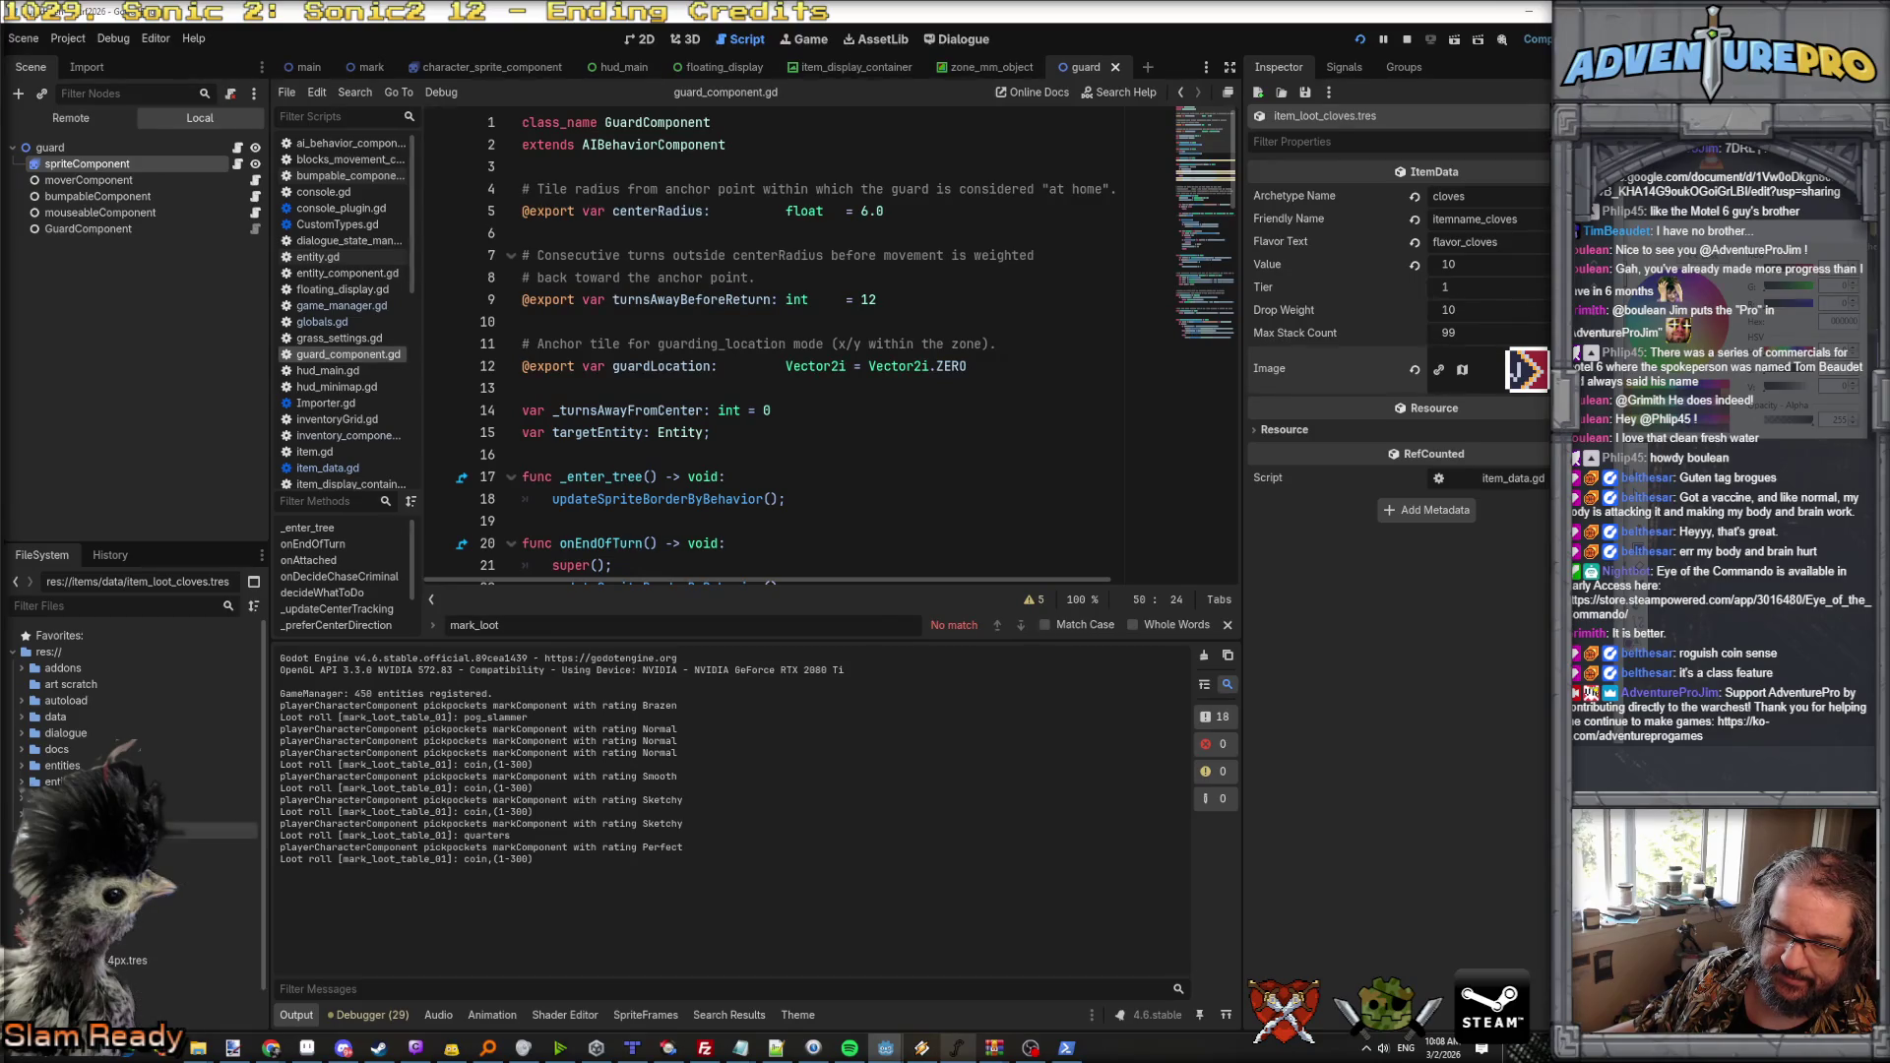
pyautogui.scroll(-2, 74, 726)
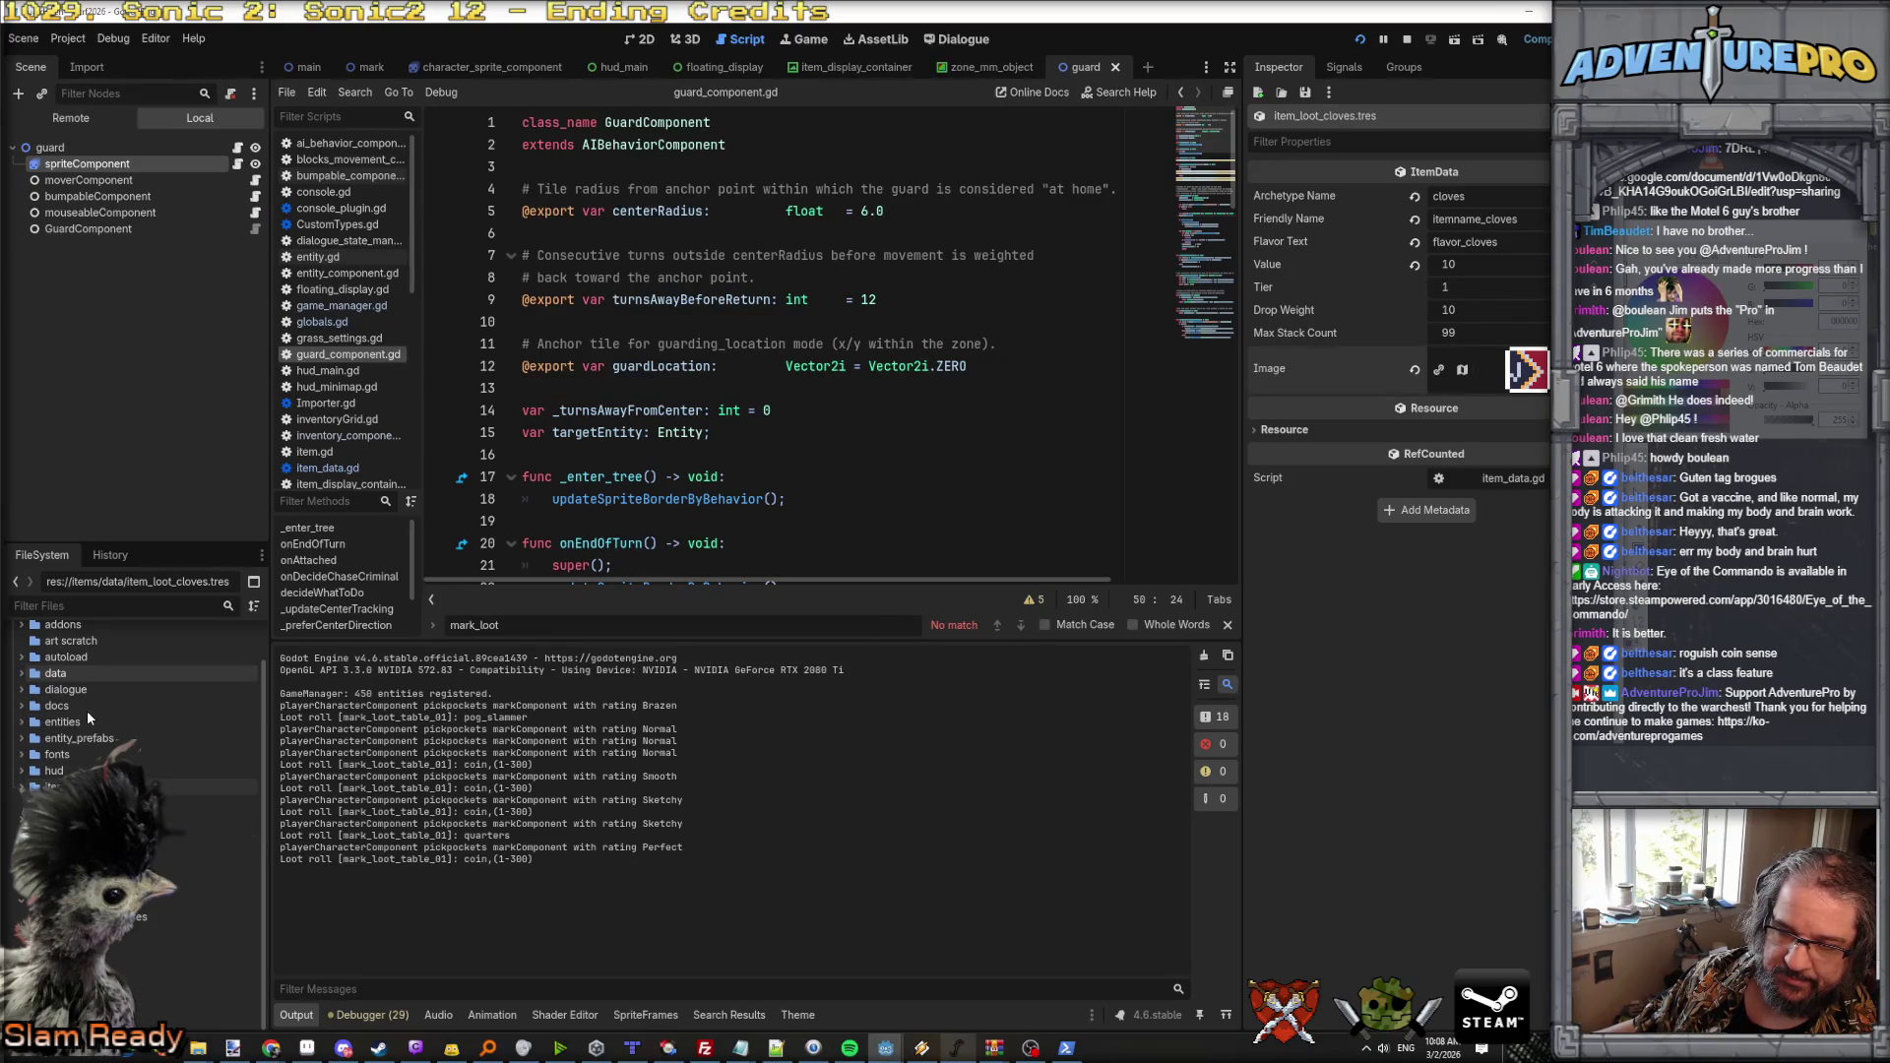
pyautogui.scroll(2, 86, 710)
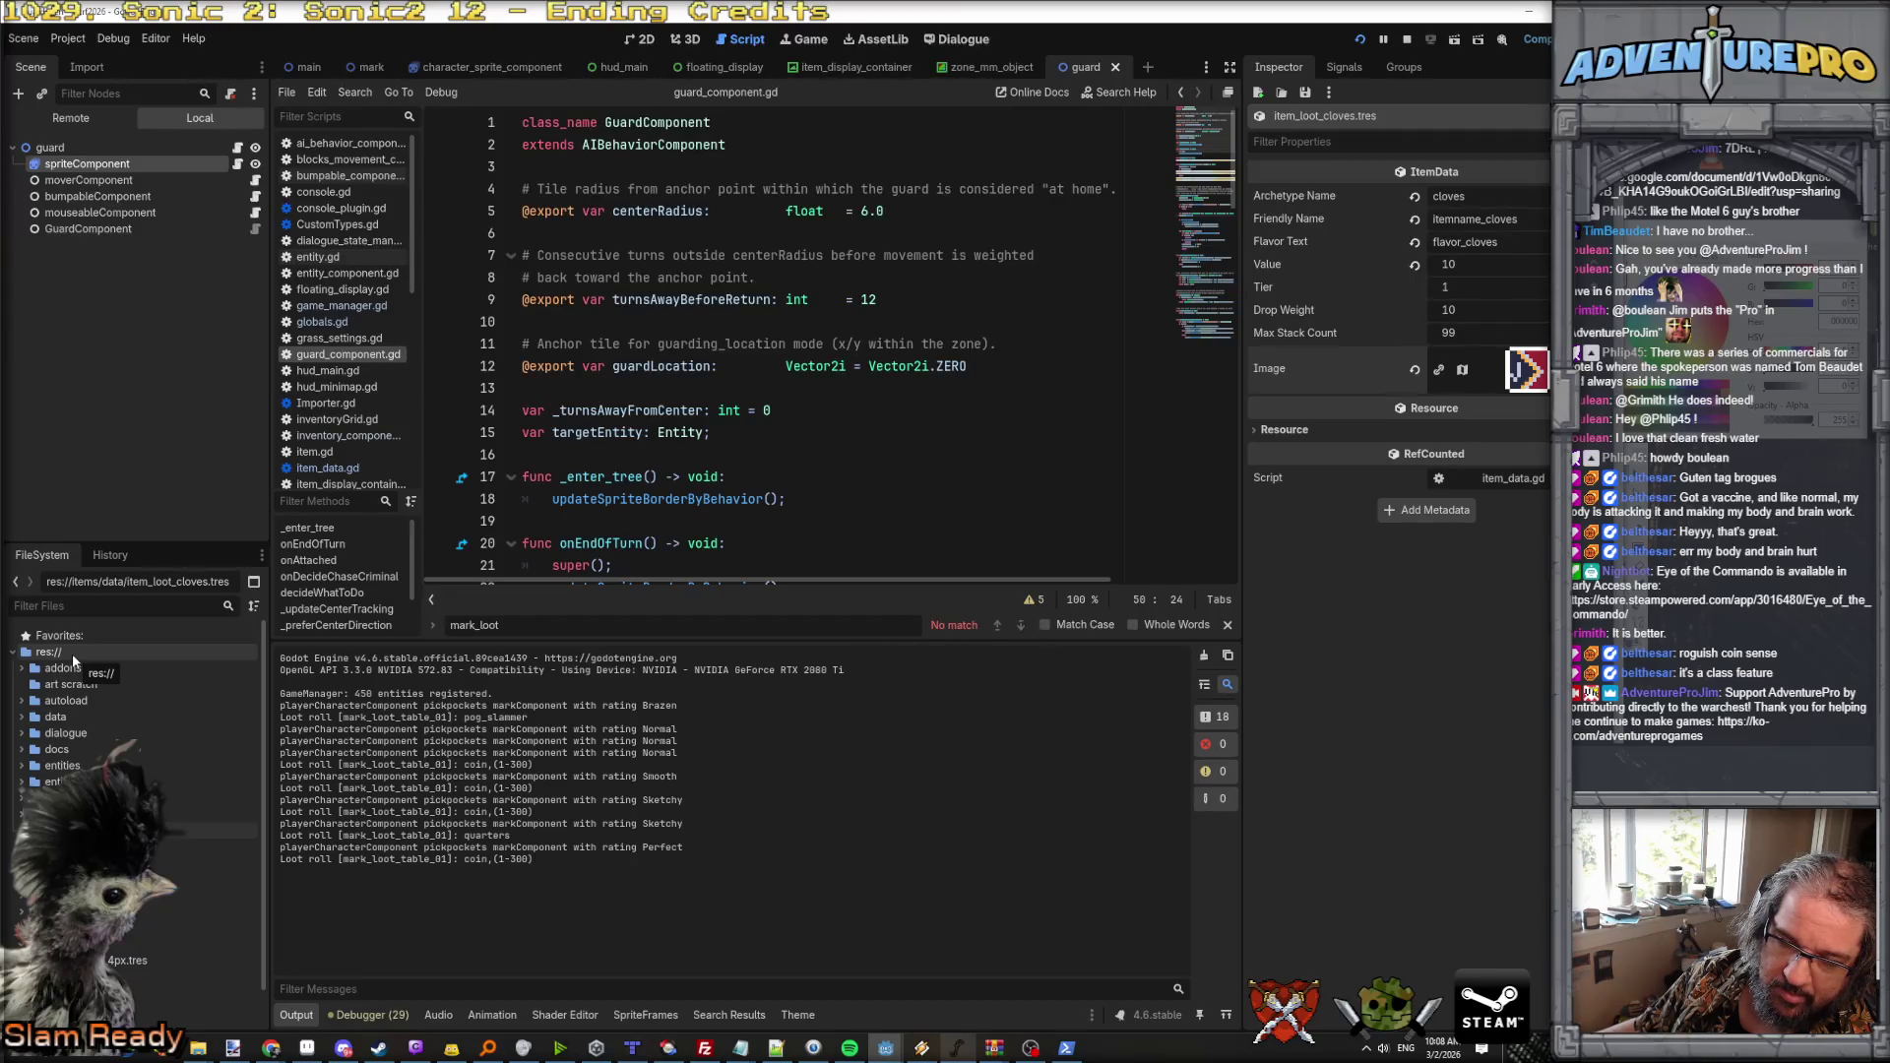
# Step: Create a new folder named pathfinding under res://
pyautogui.rightClick(73, 653)
pyautogui.moveTo(237, 672)
pyautogui.click(350, 668)
pyautogui.write('pathfinding')
pyautogui.press('Return')
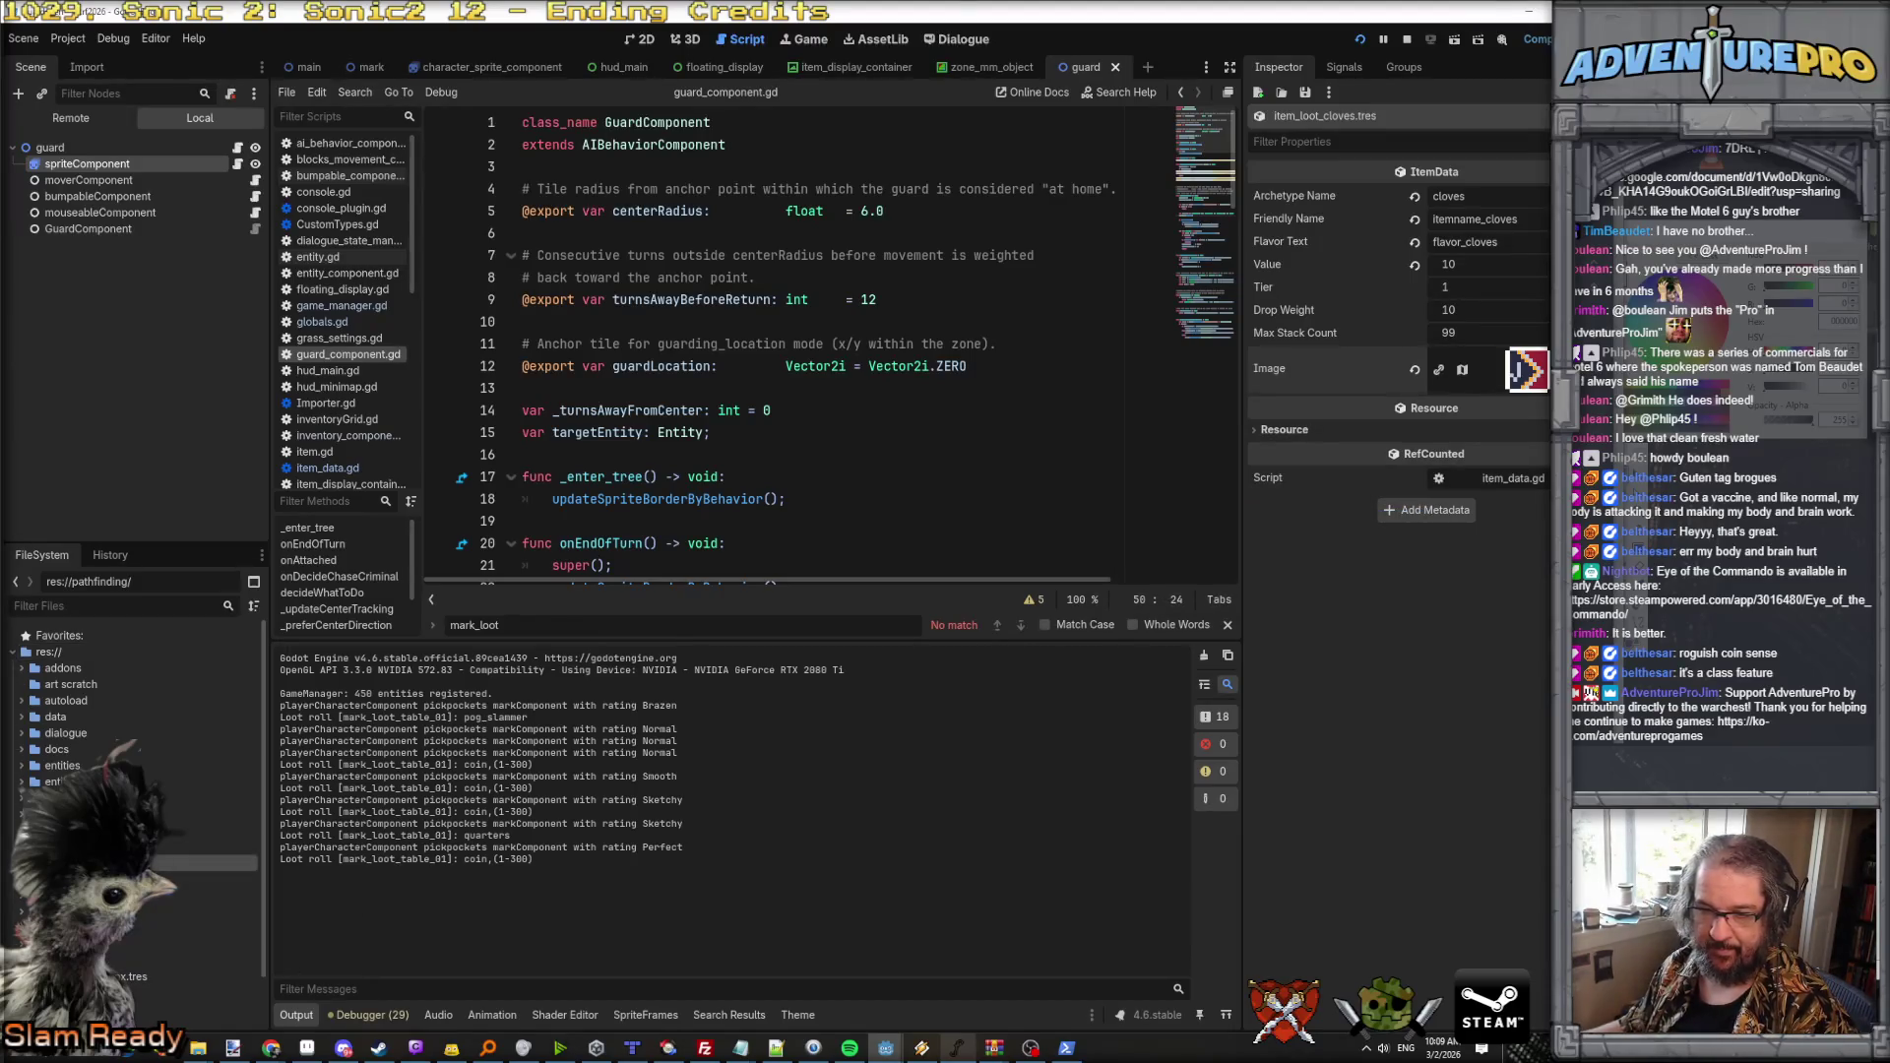
pyautogui.rightClick(106, 760)
# Step: Create res://pathfinding/path_waypoint.gd as a new script inheriting RefCounted
pyautogui.moveTo(186, 766)
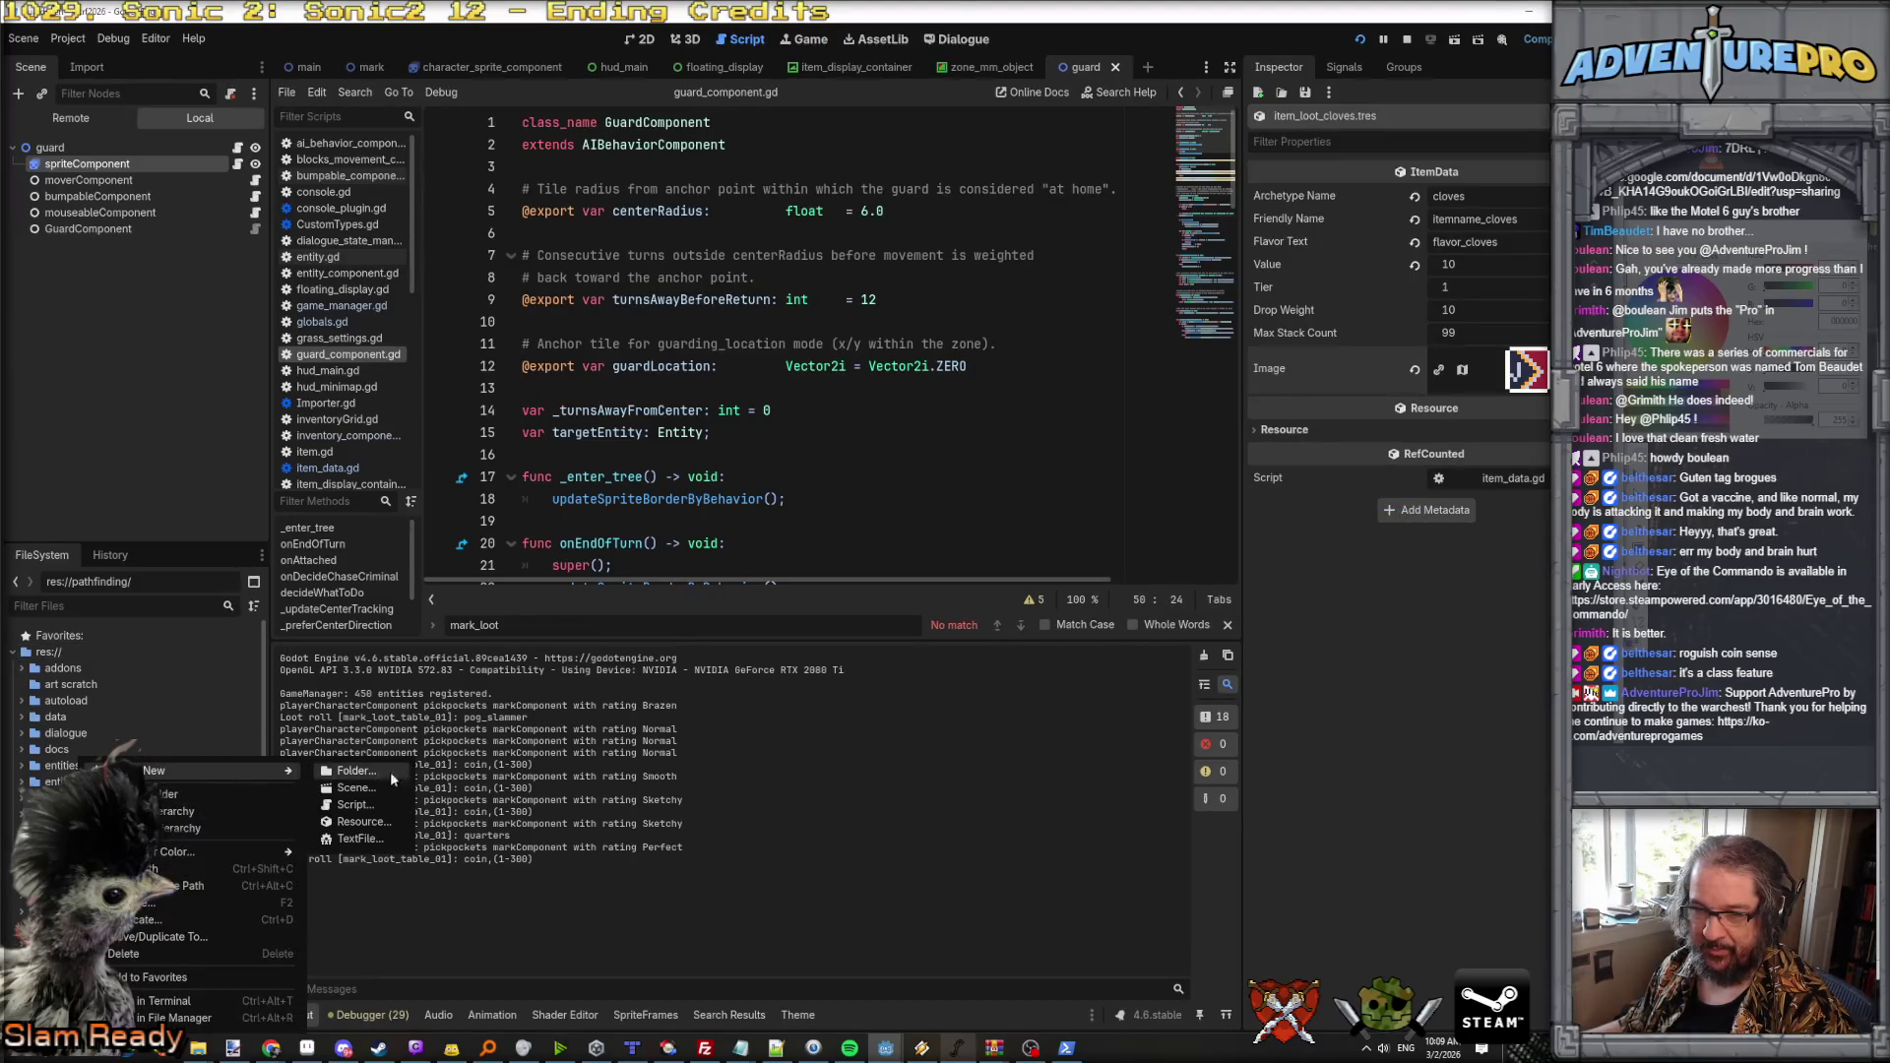
pyautogui.click(371, 803)
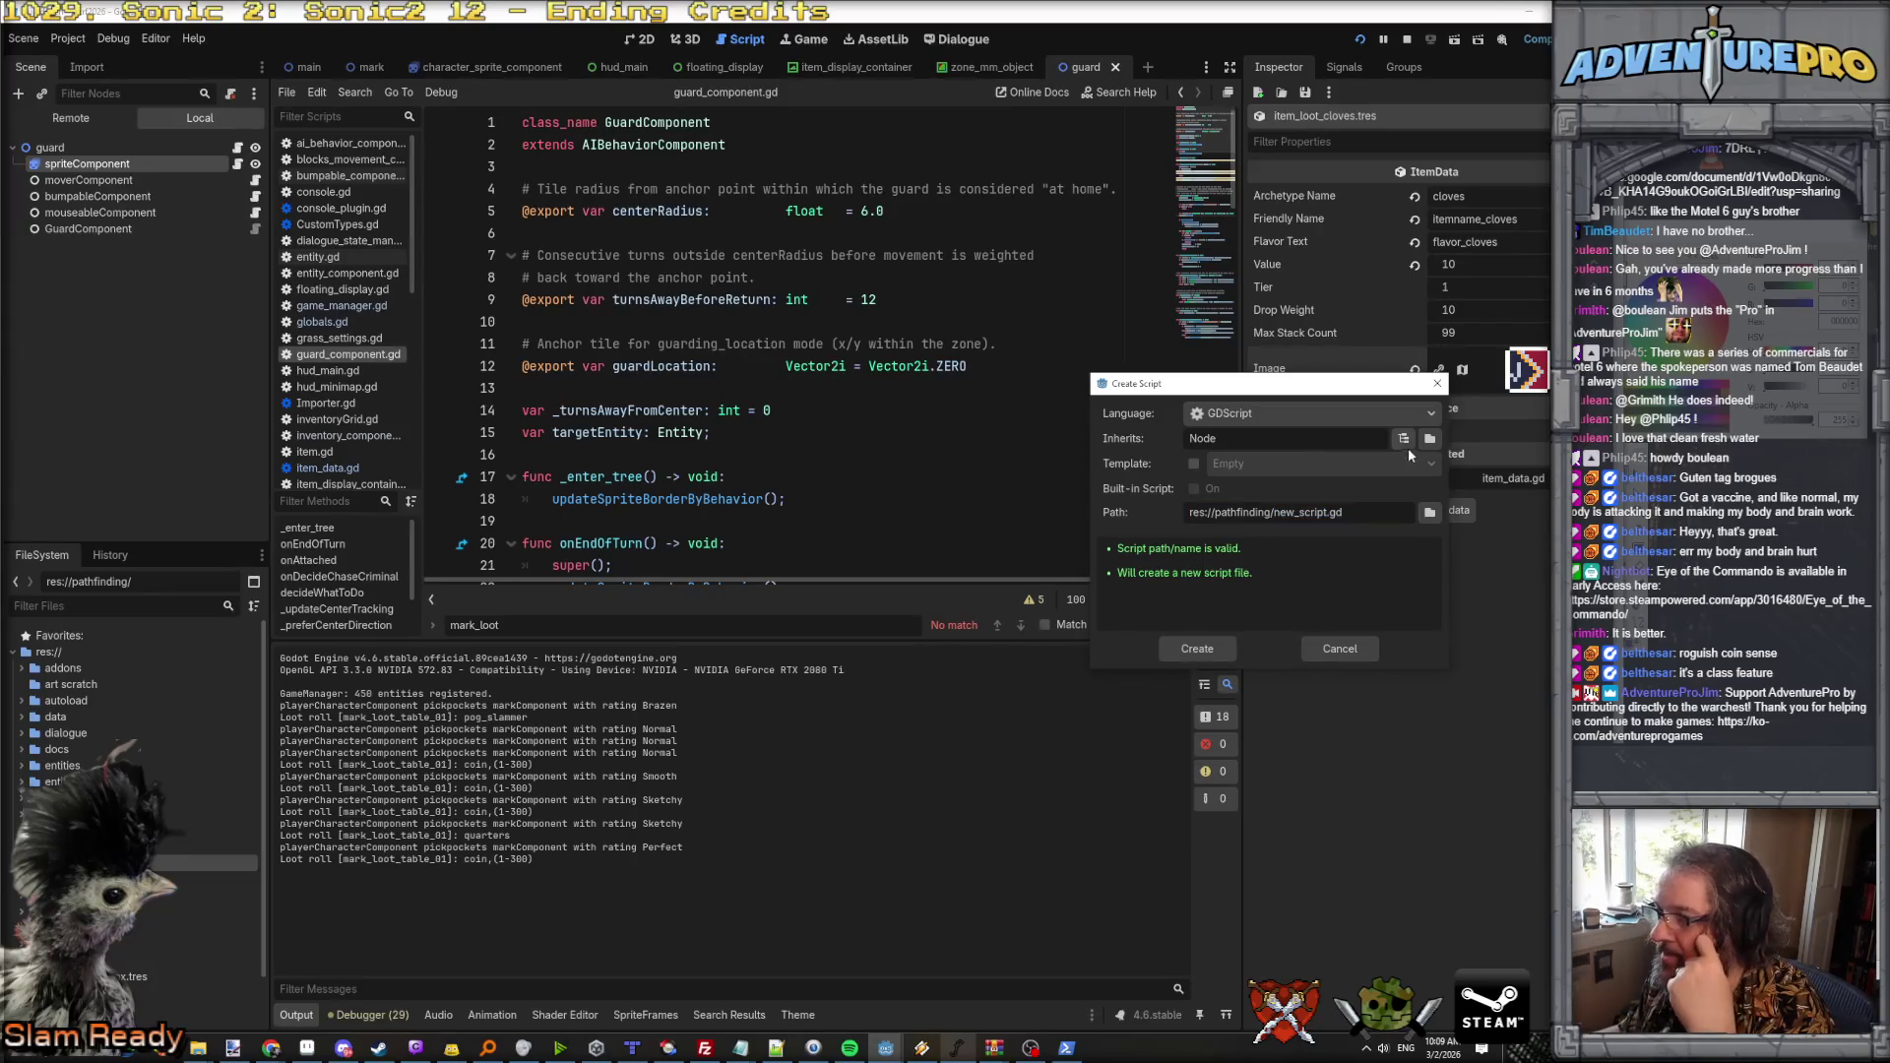
pyautogui.moveTo(1317, 436); pyautogui.dragTo(1189, 439)
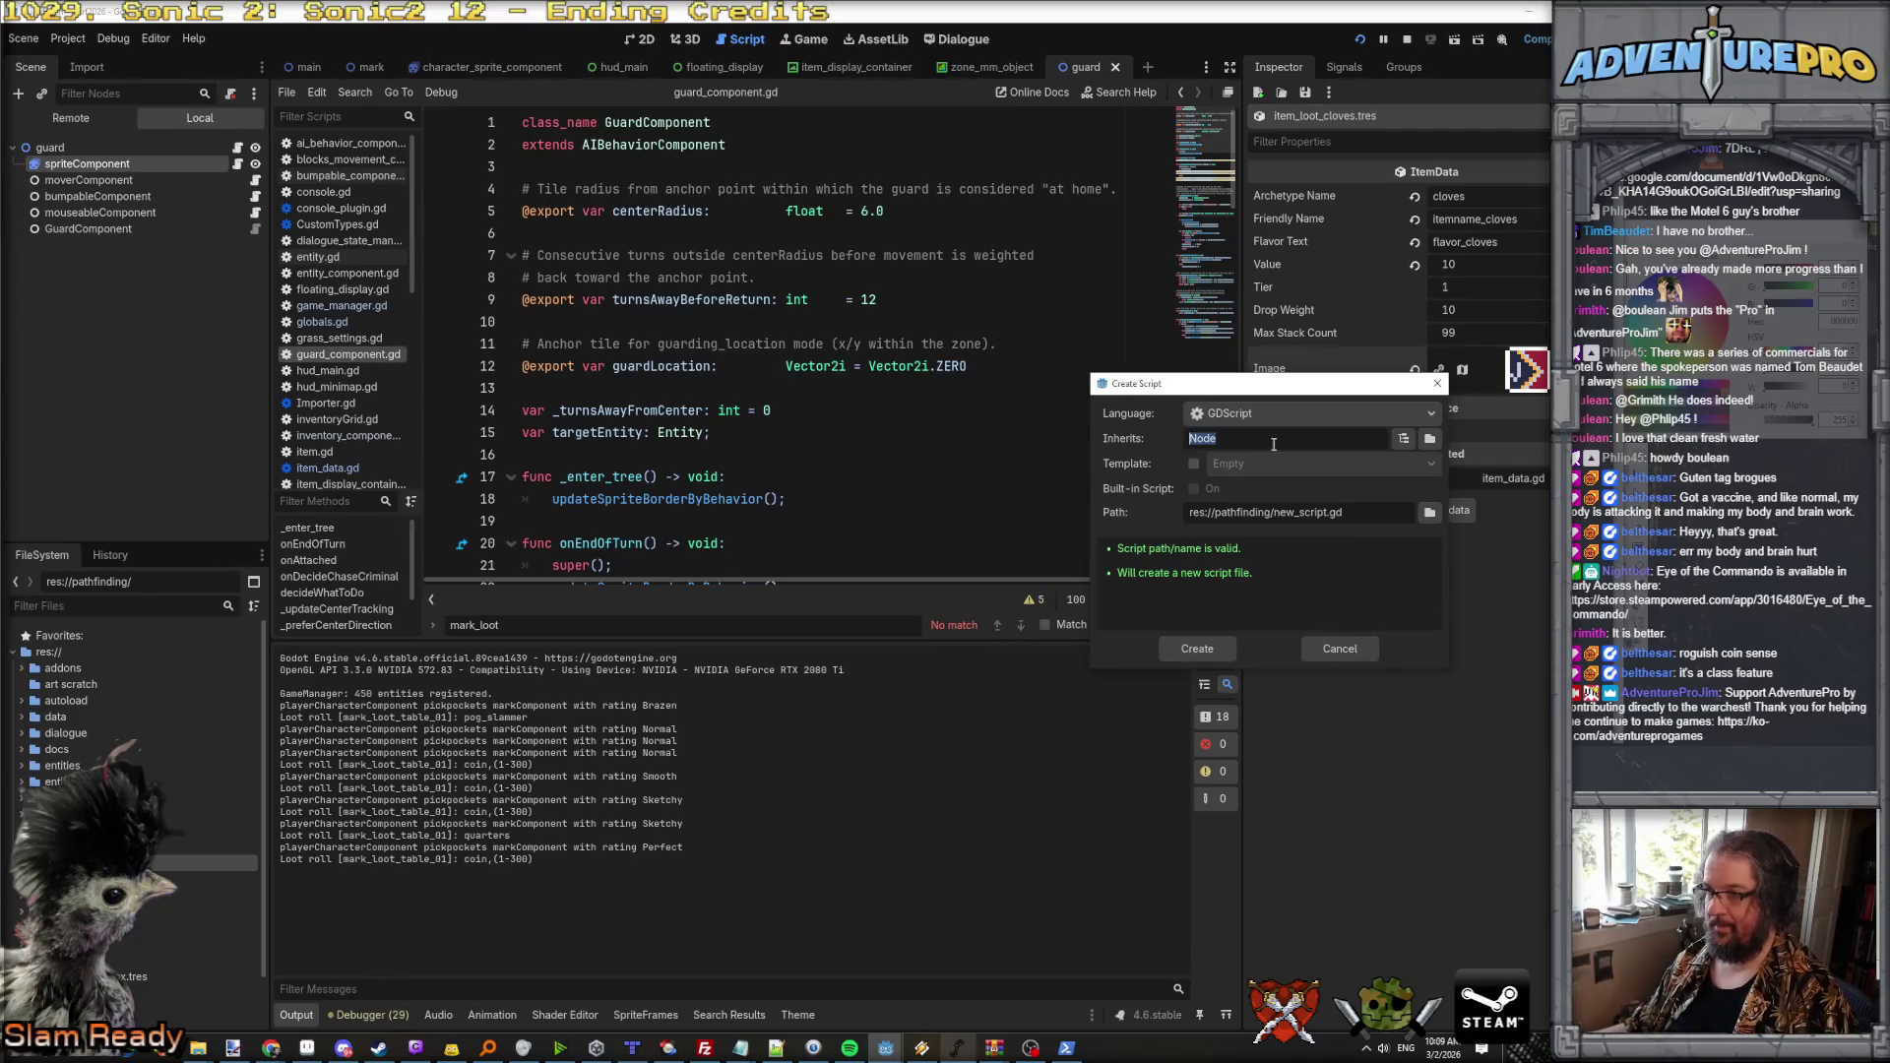
pyautogui.press('BackSpace')
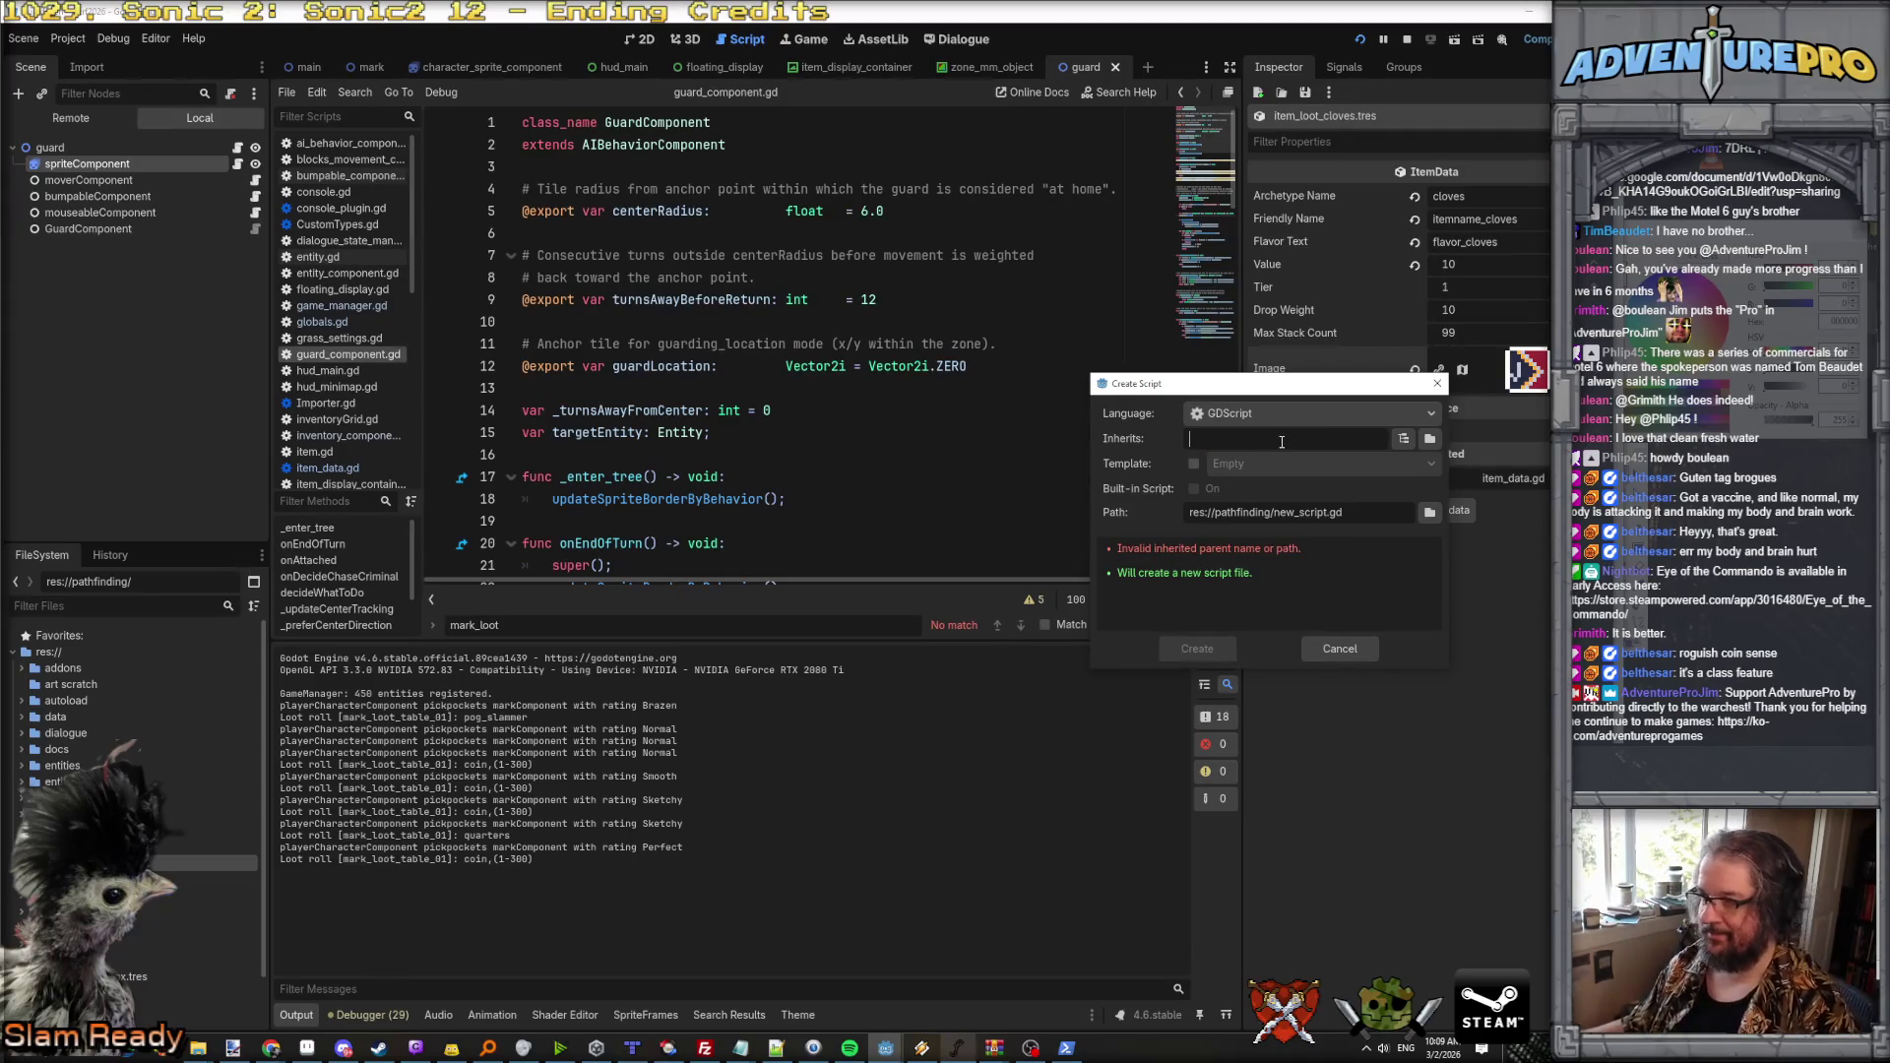
pyautogui.write('RefCounted')
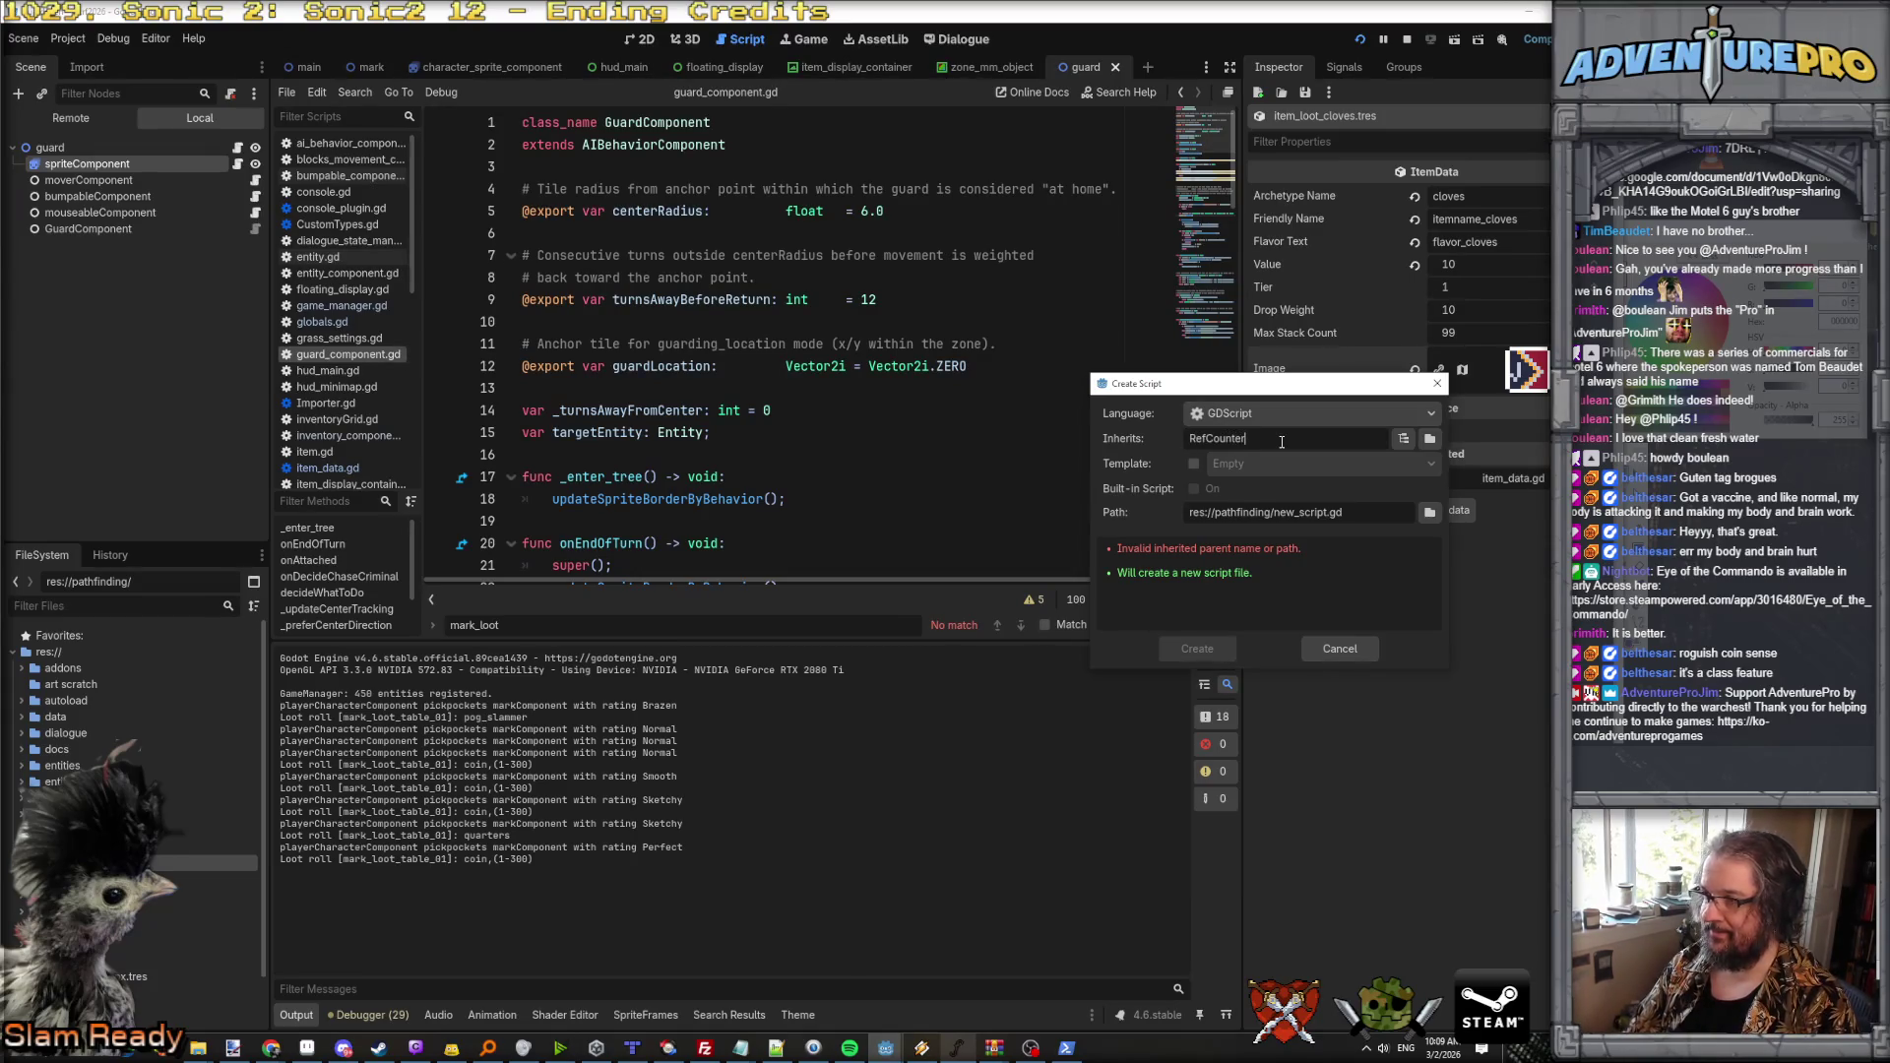
pyautogui.moveTo(1274, 513); pyautogui.dragTo(1328, 513)
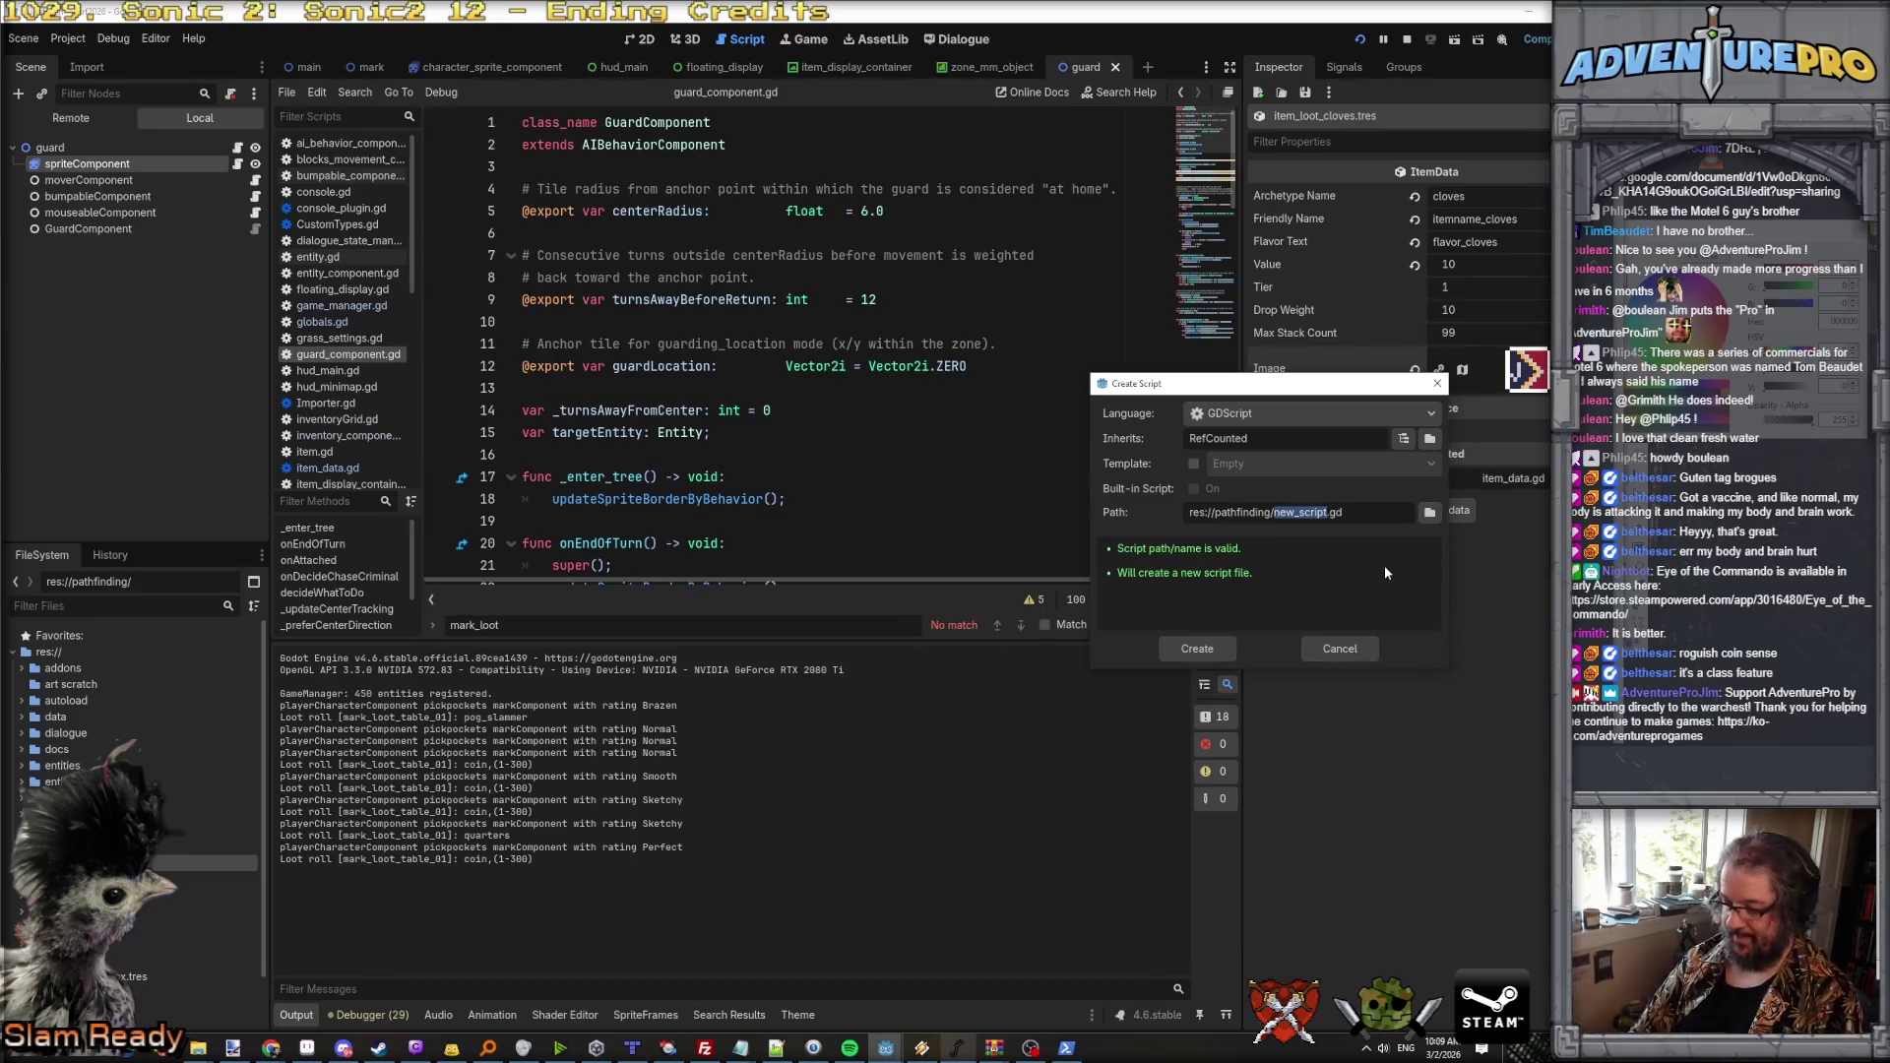
pyautogui.write('path_')
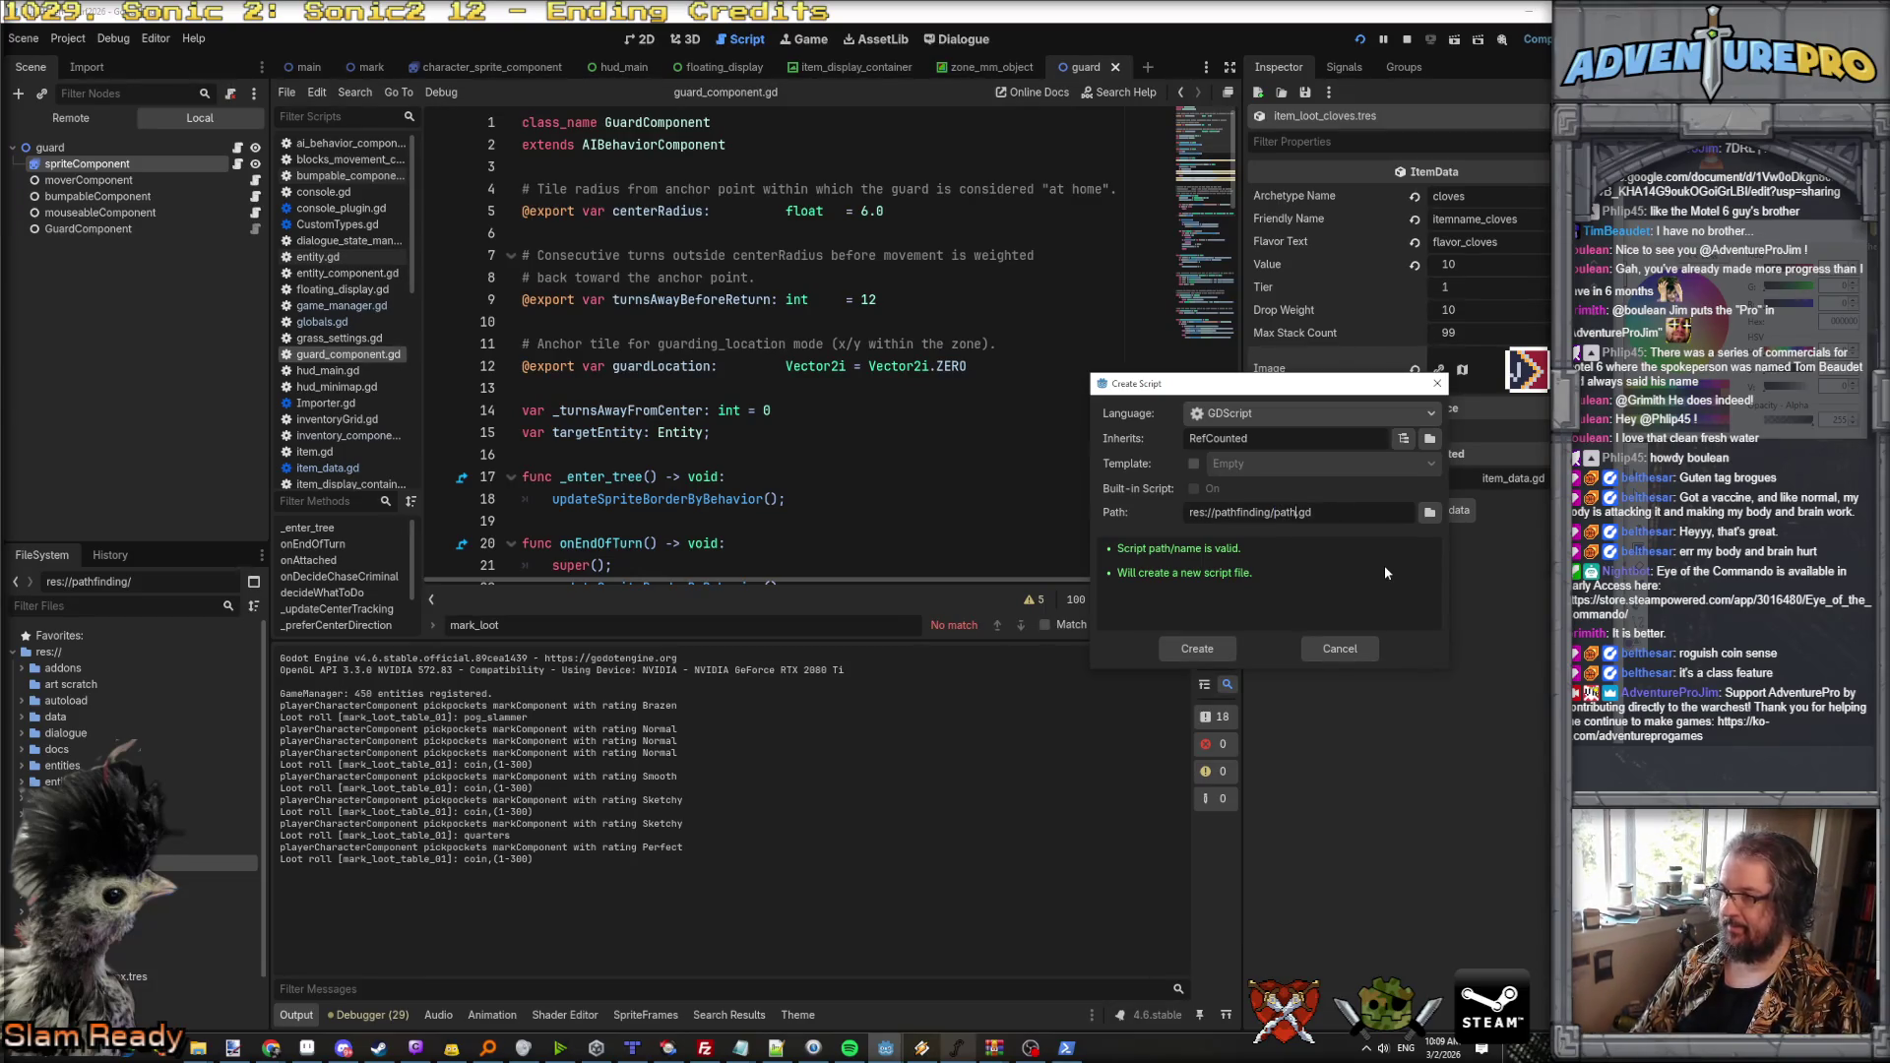
pyautogui.write('waypoint')
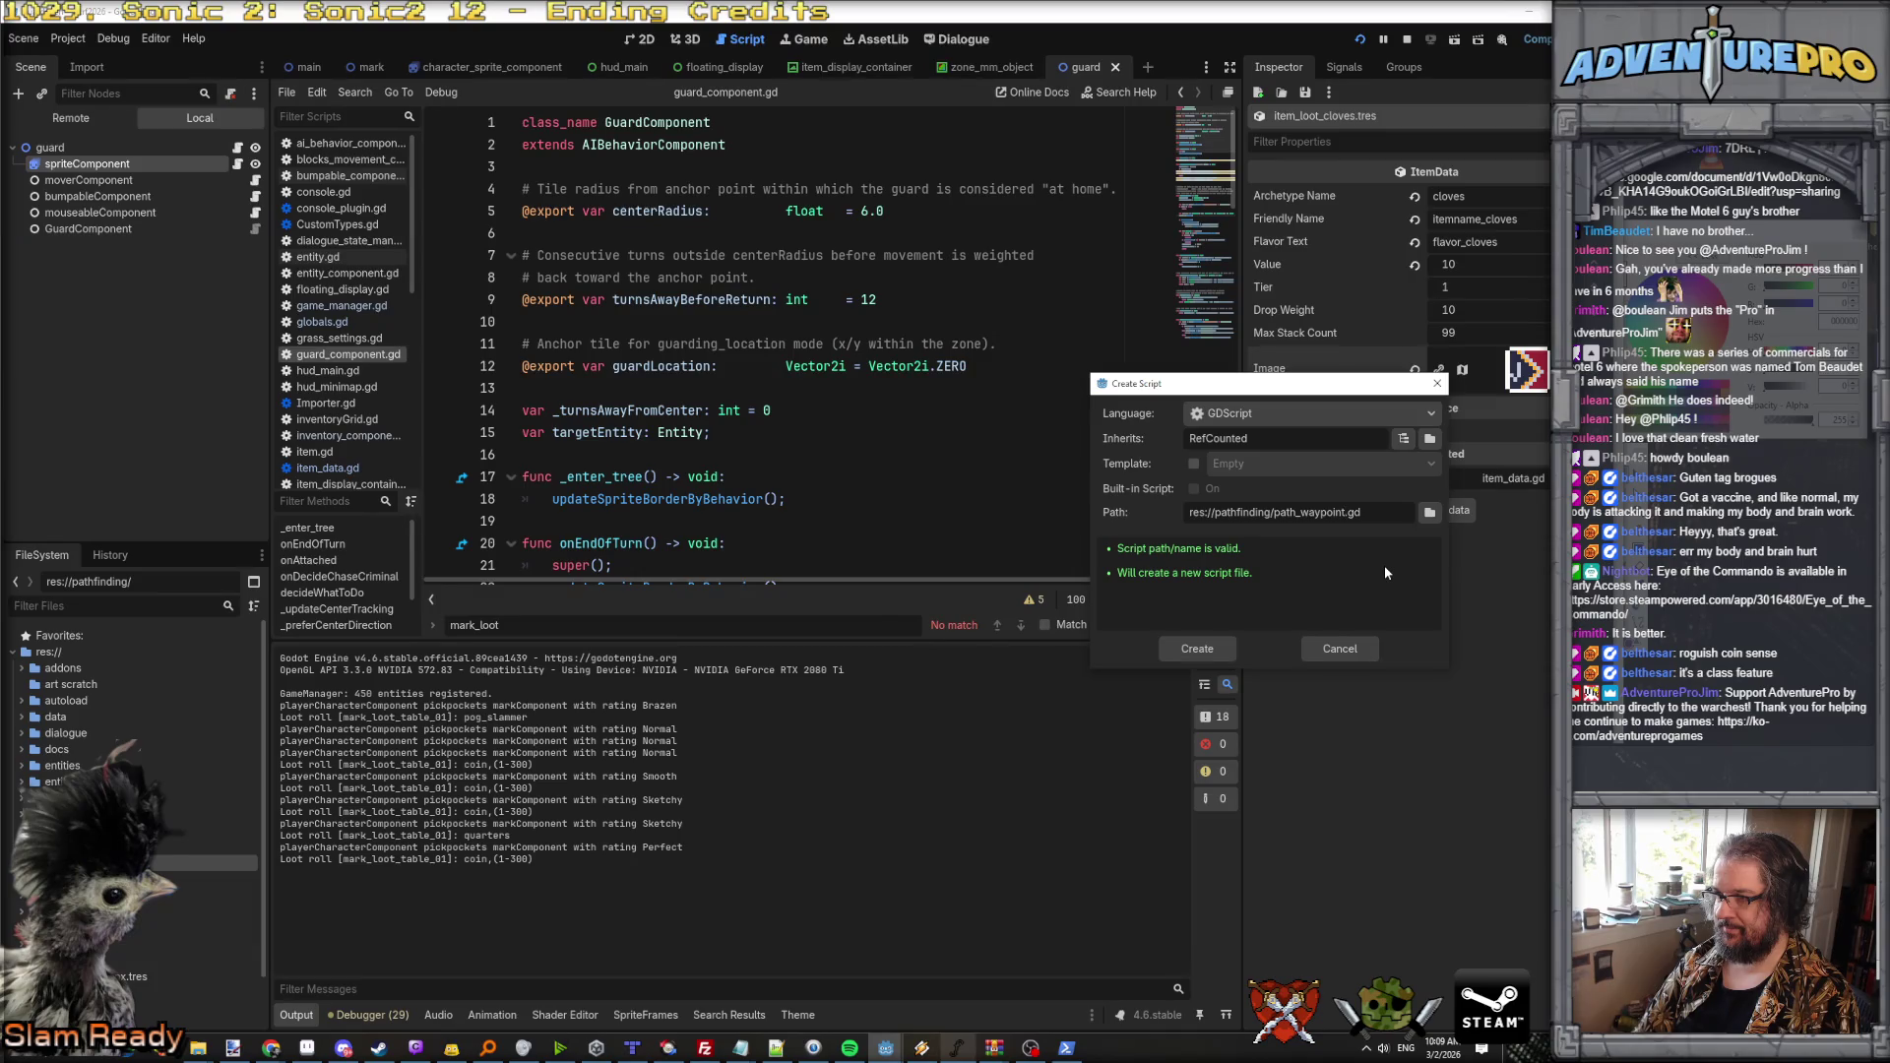
pyautogui.press('Return')
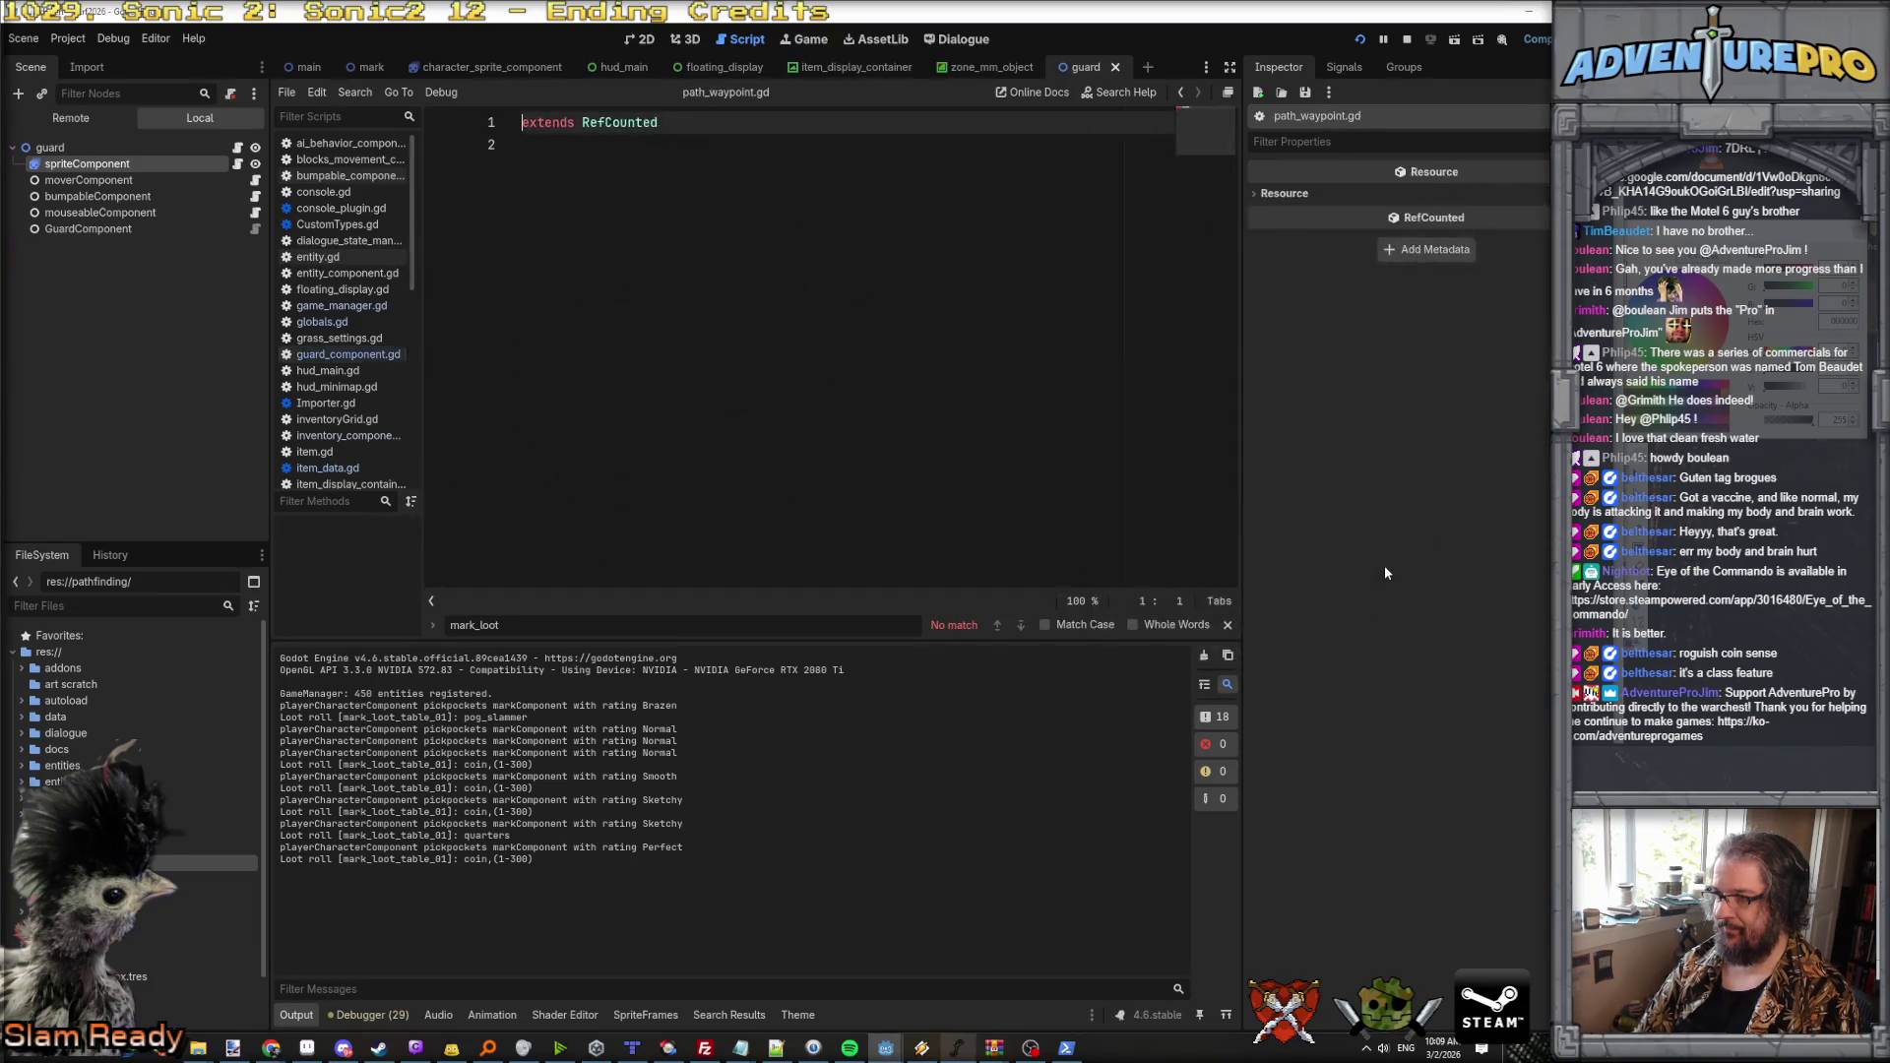
# Step: Add 'class_name PathWaypoint' as a new first line above extends RefCounted
pyautogui.press('Return')
pyautogui.press('Up')
pyautogui.write('cl')
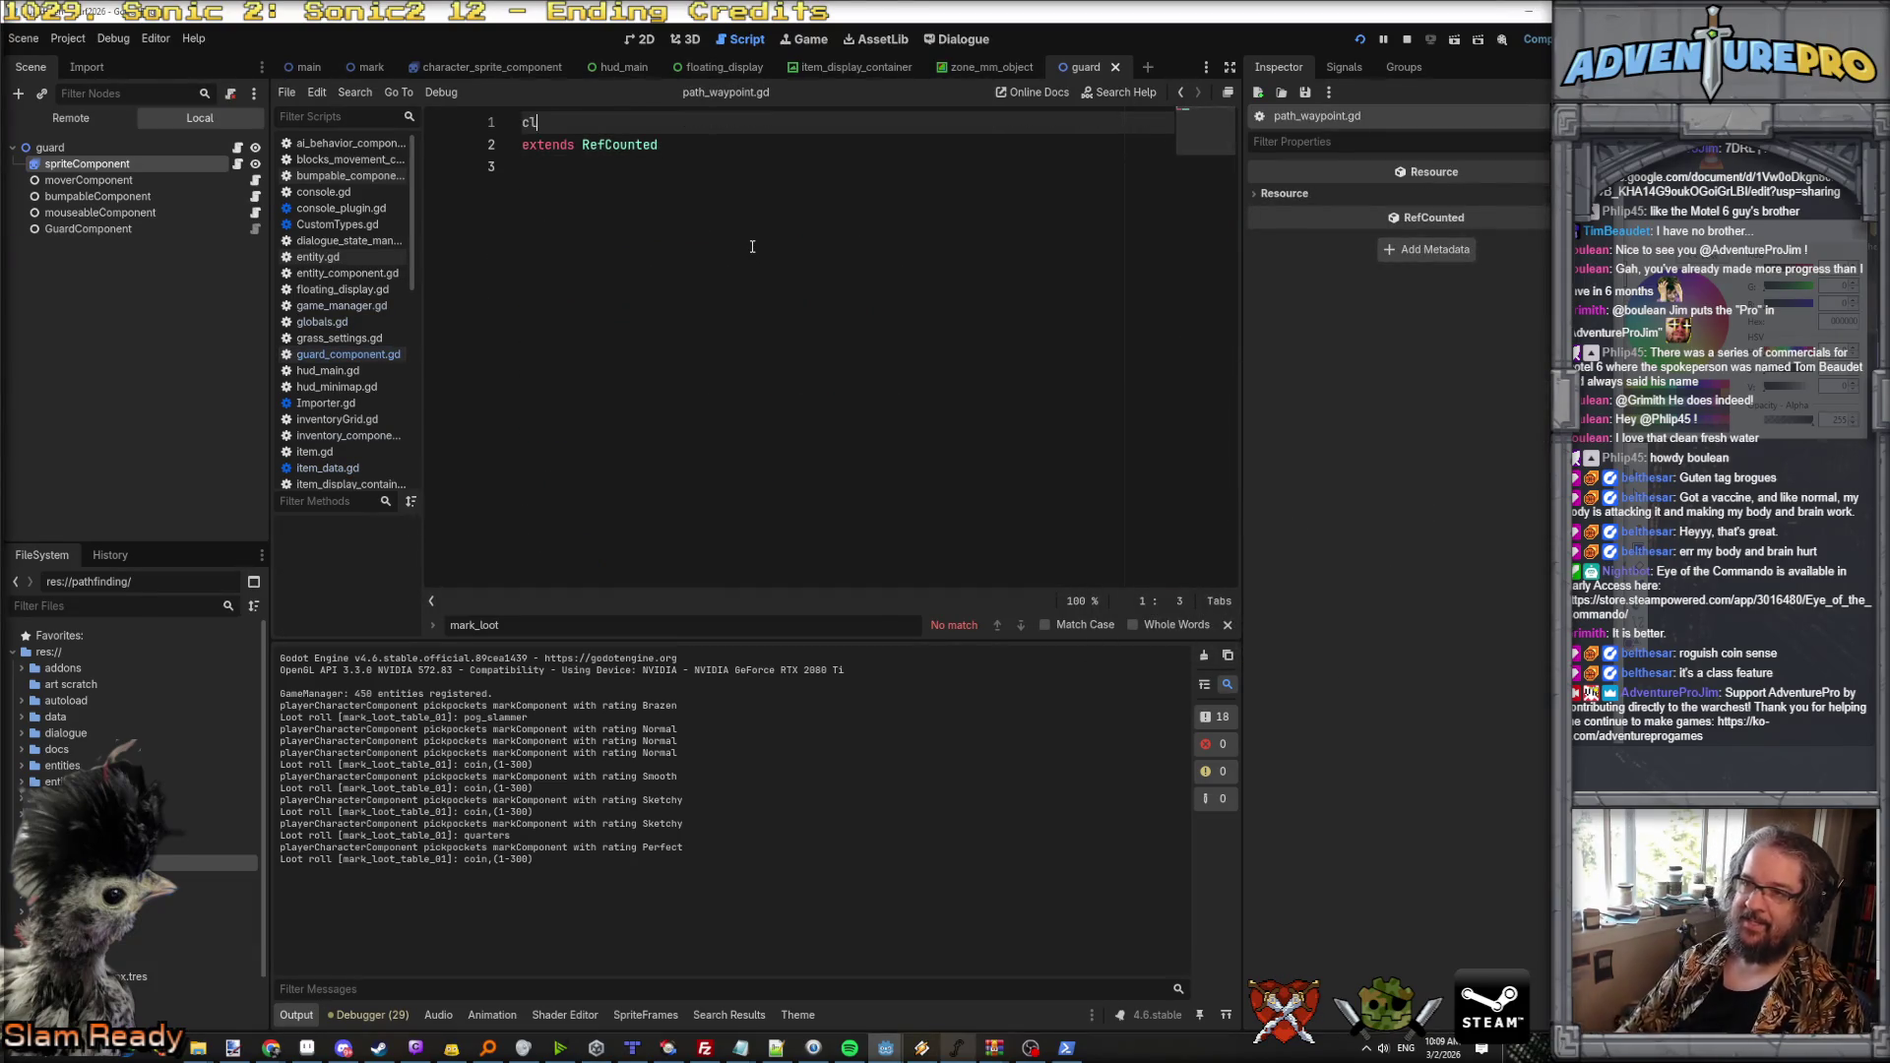
pyautogui.write('ass_name Path')
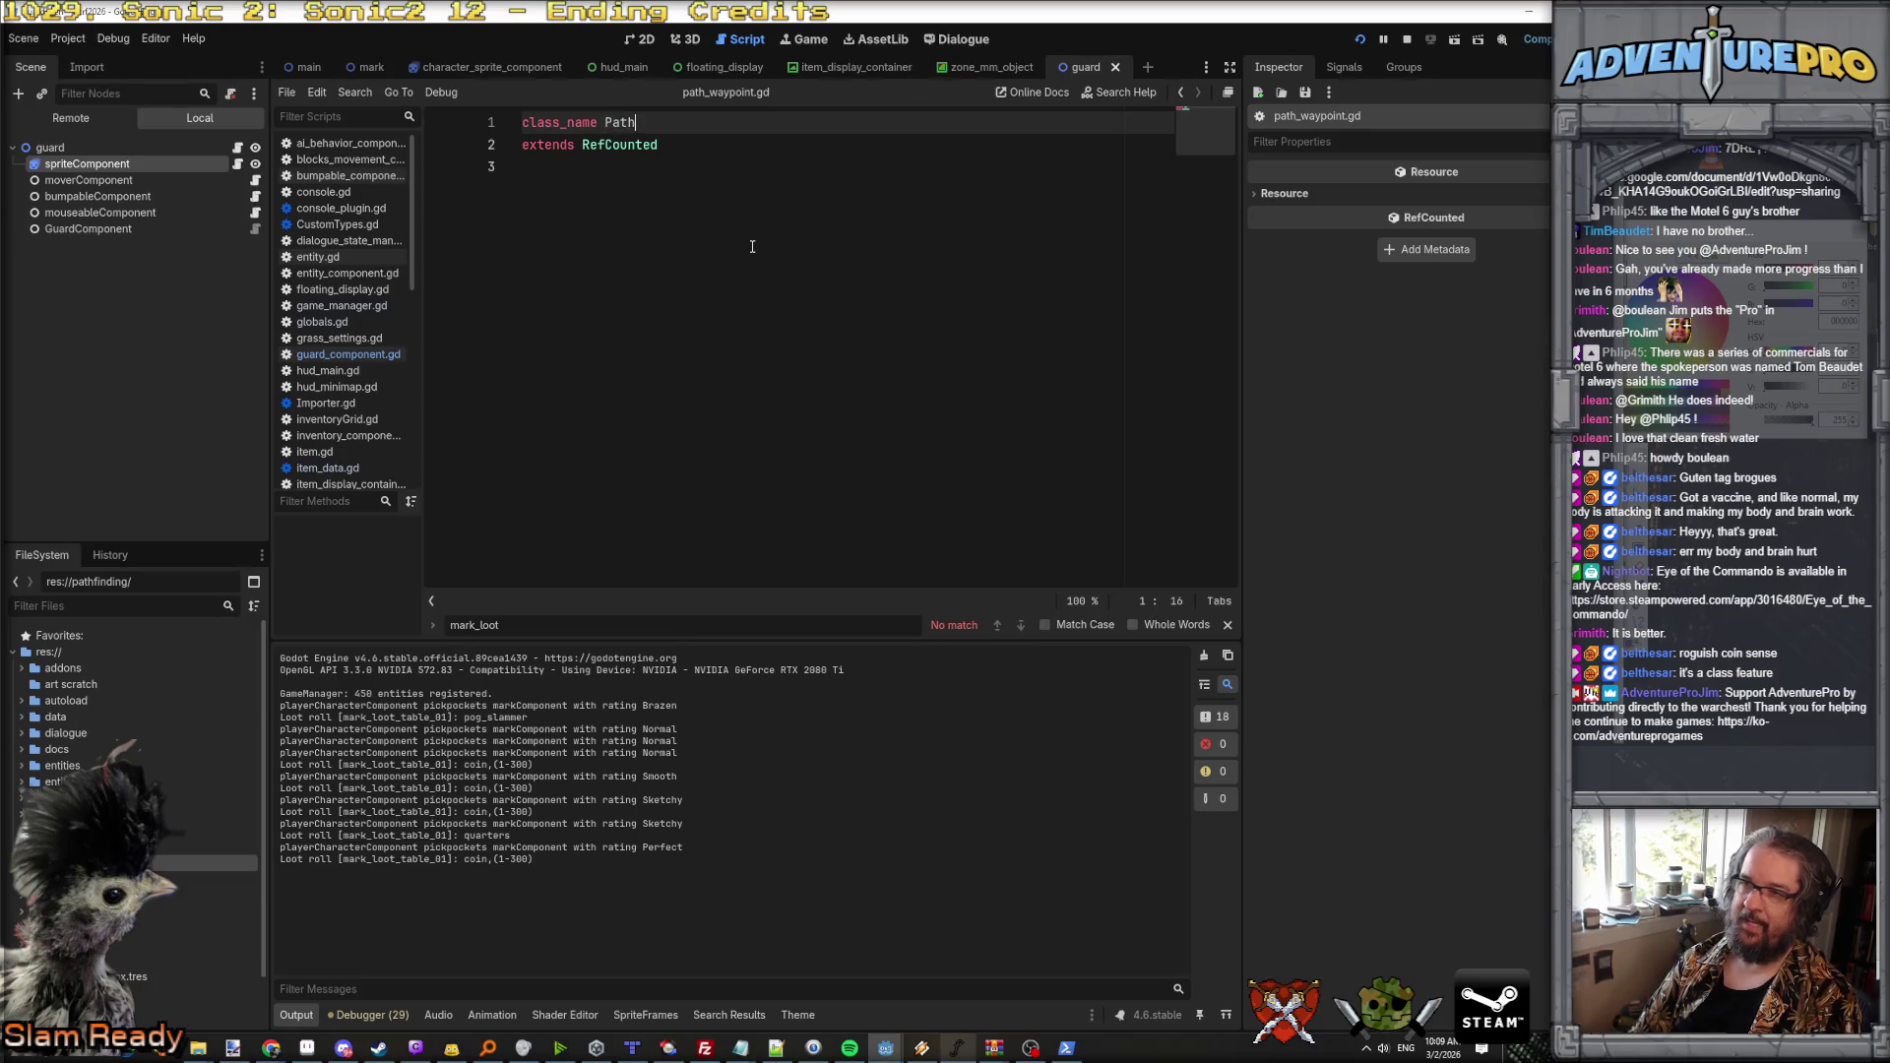
pyautogui.write('Waypoint')
pyautogui.press('Down')
pyautogui.press('Down')
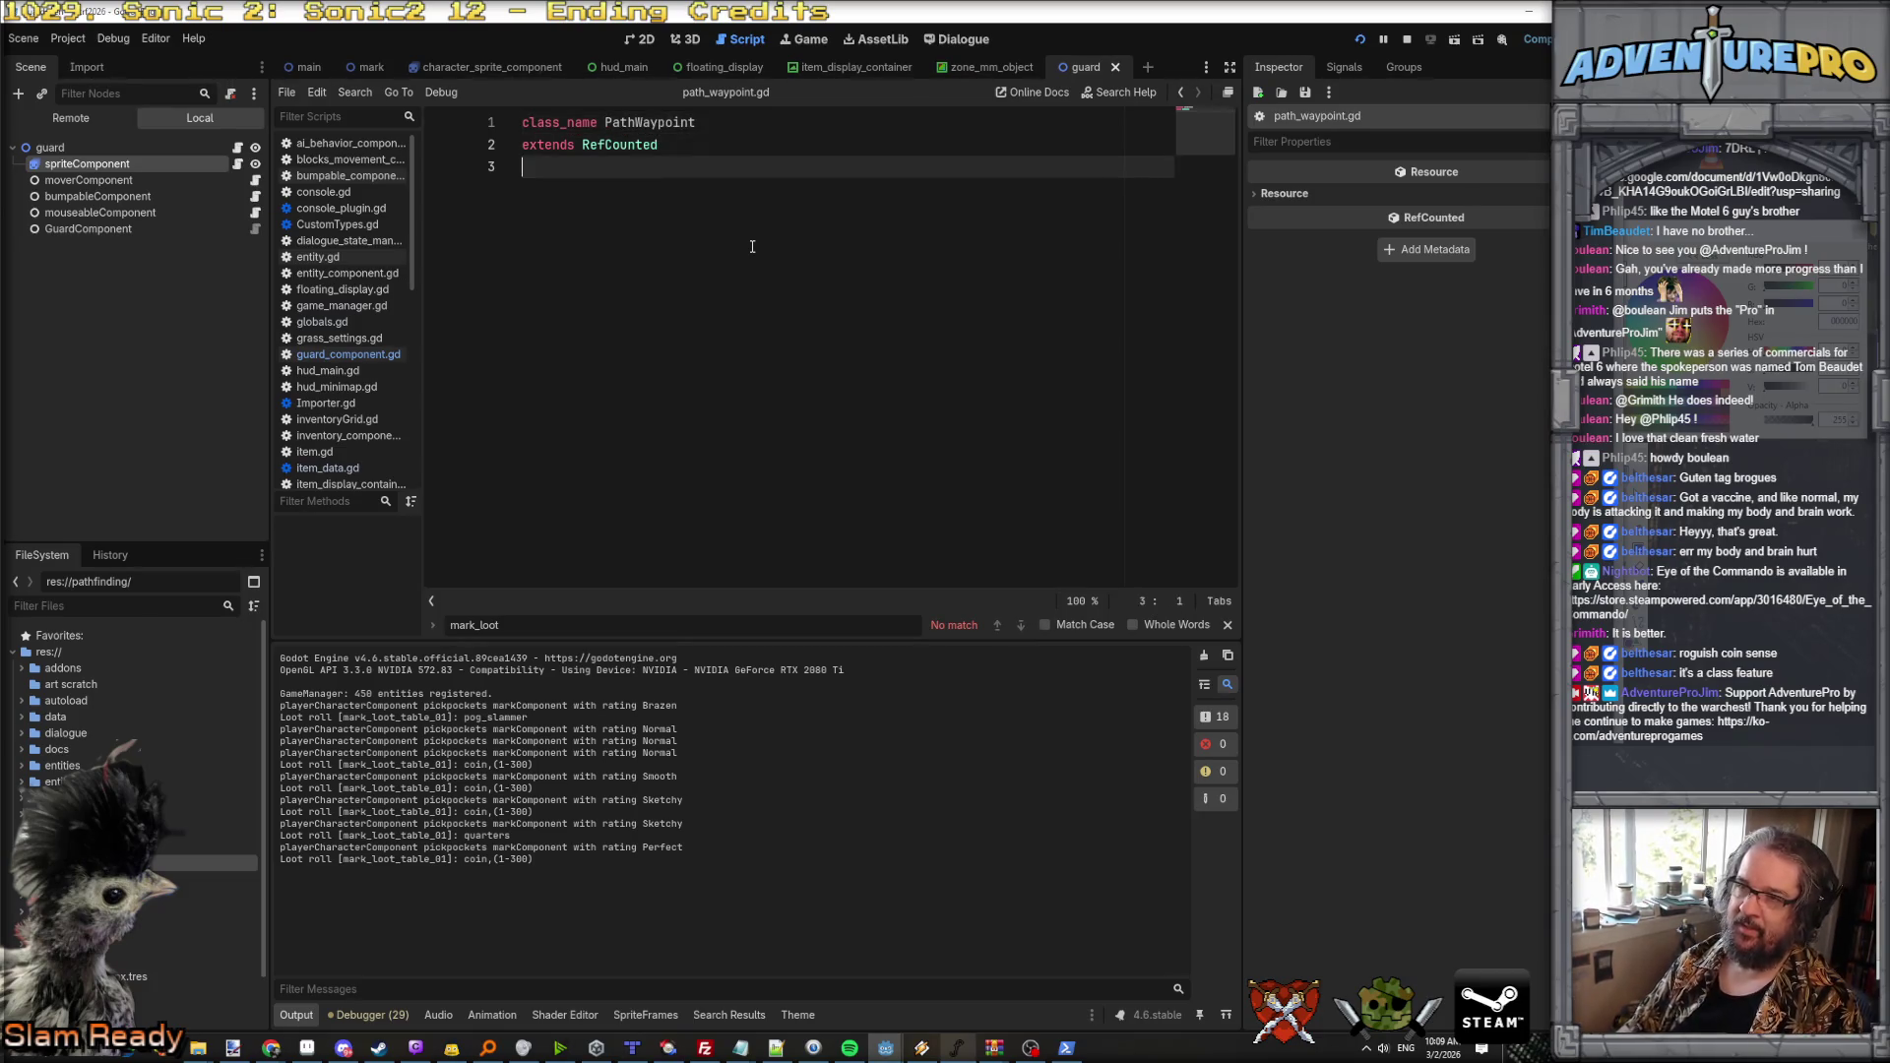
pyautogui.press('Return')
pyautogui.press('Return')
pyautogui.press('BackSpace')
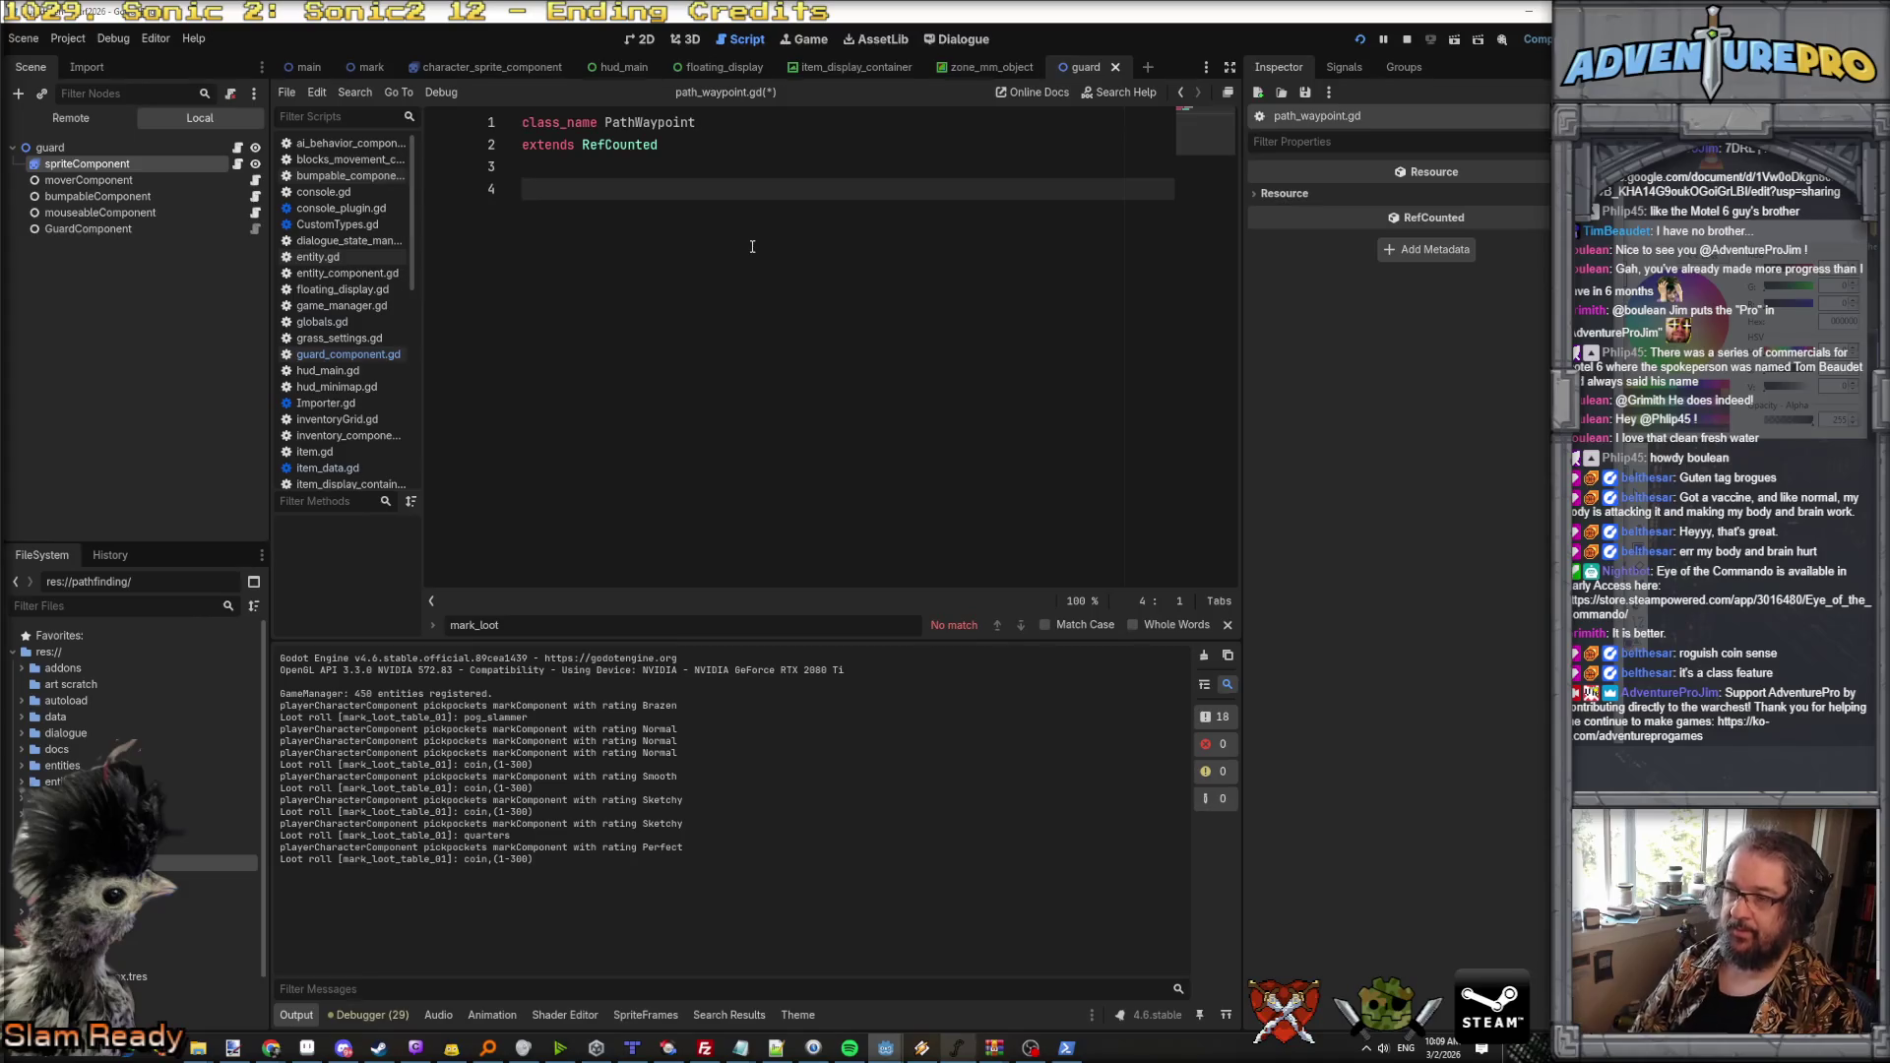
# Step: Declare the 'var id : int' field and begin the position field on its own line
pyautogui.write('var ')
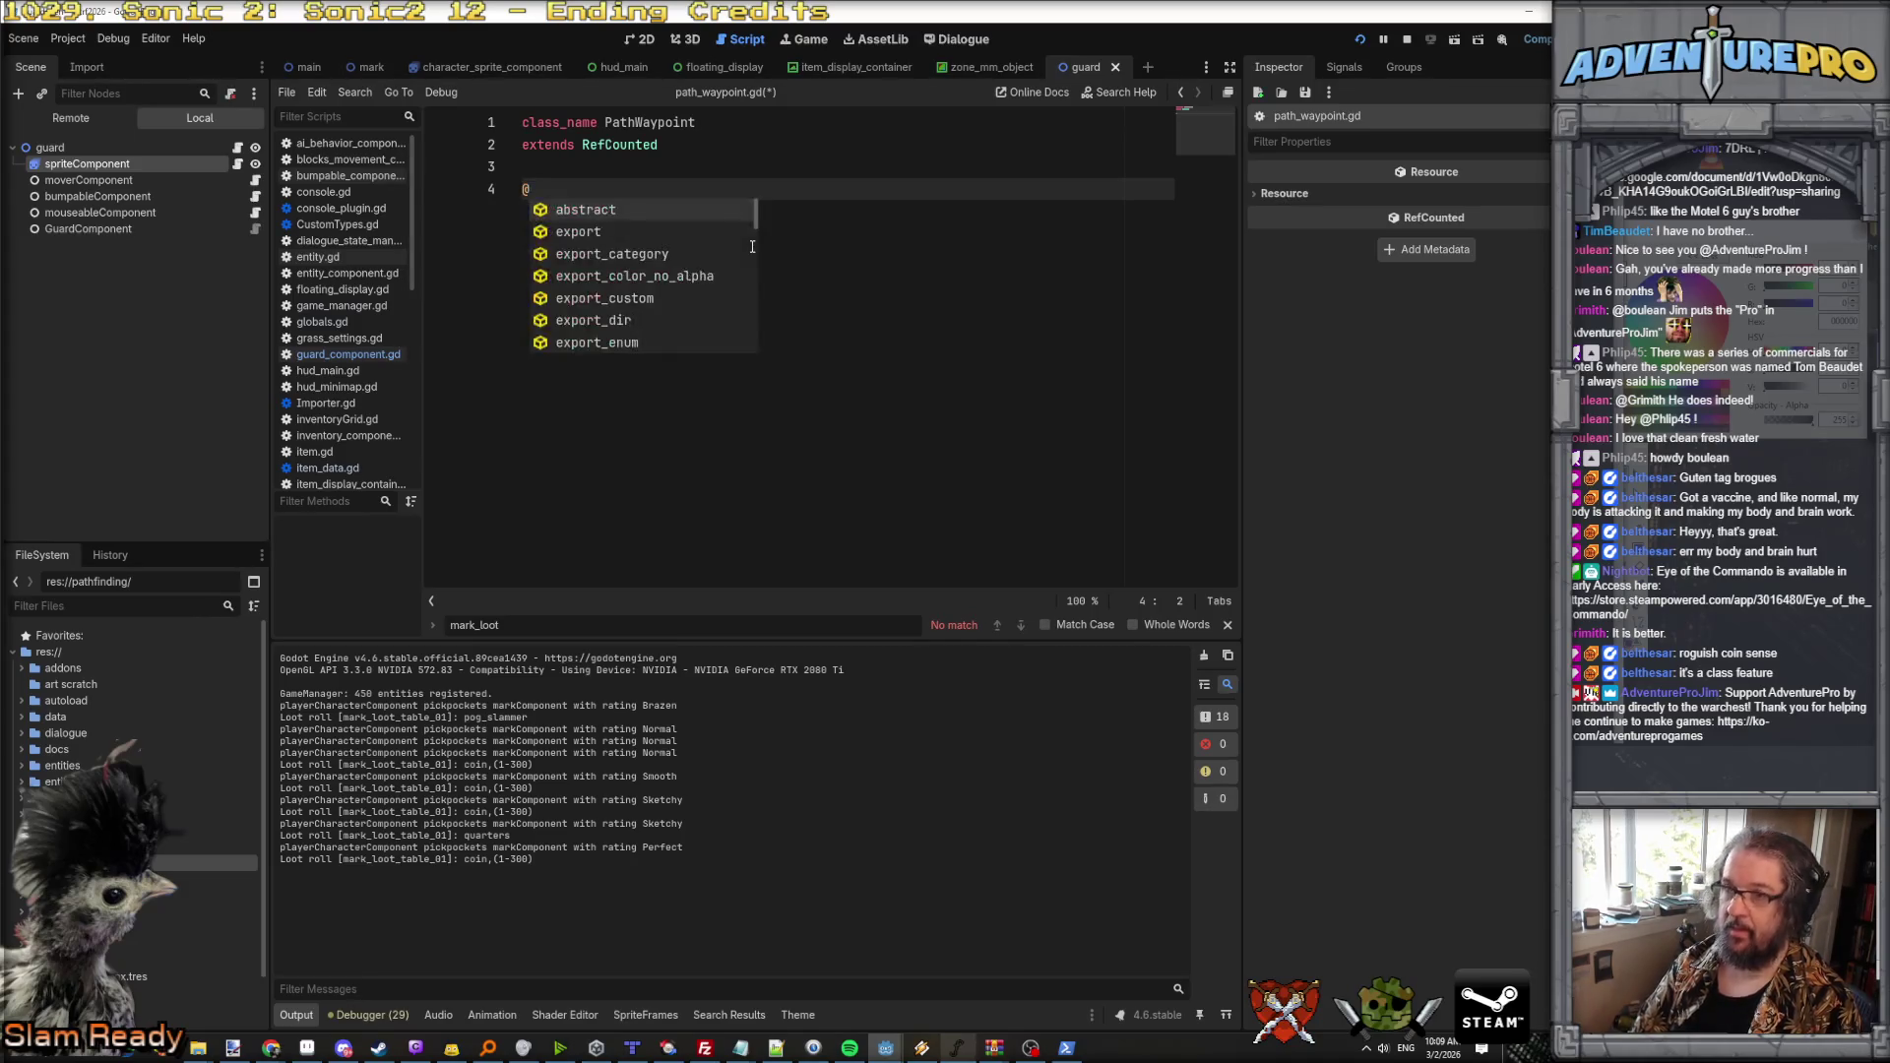
pyautogui.write('id : int;')
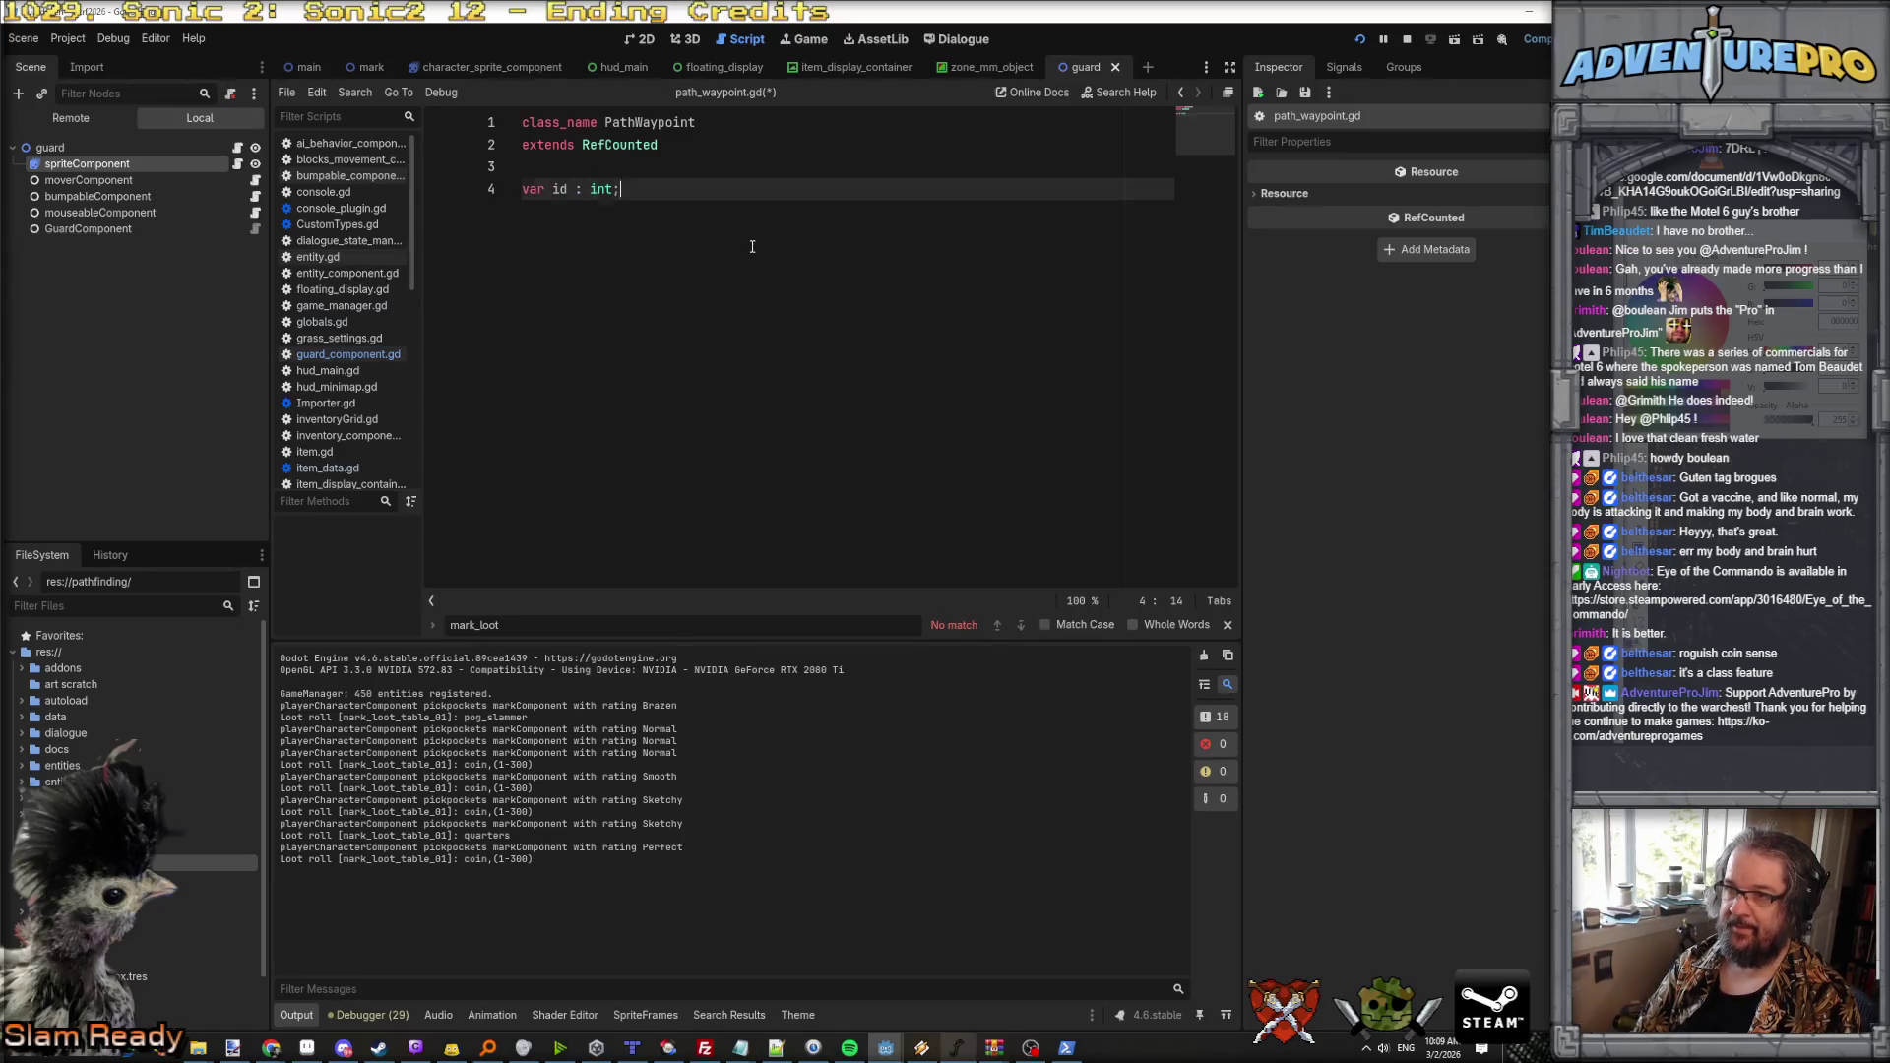
pyautogui.press('Return')
pyautogui.write('var ')
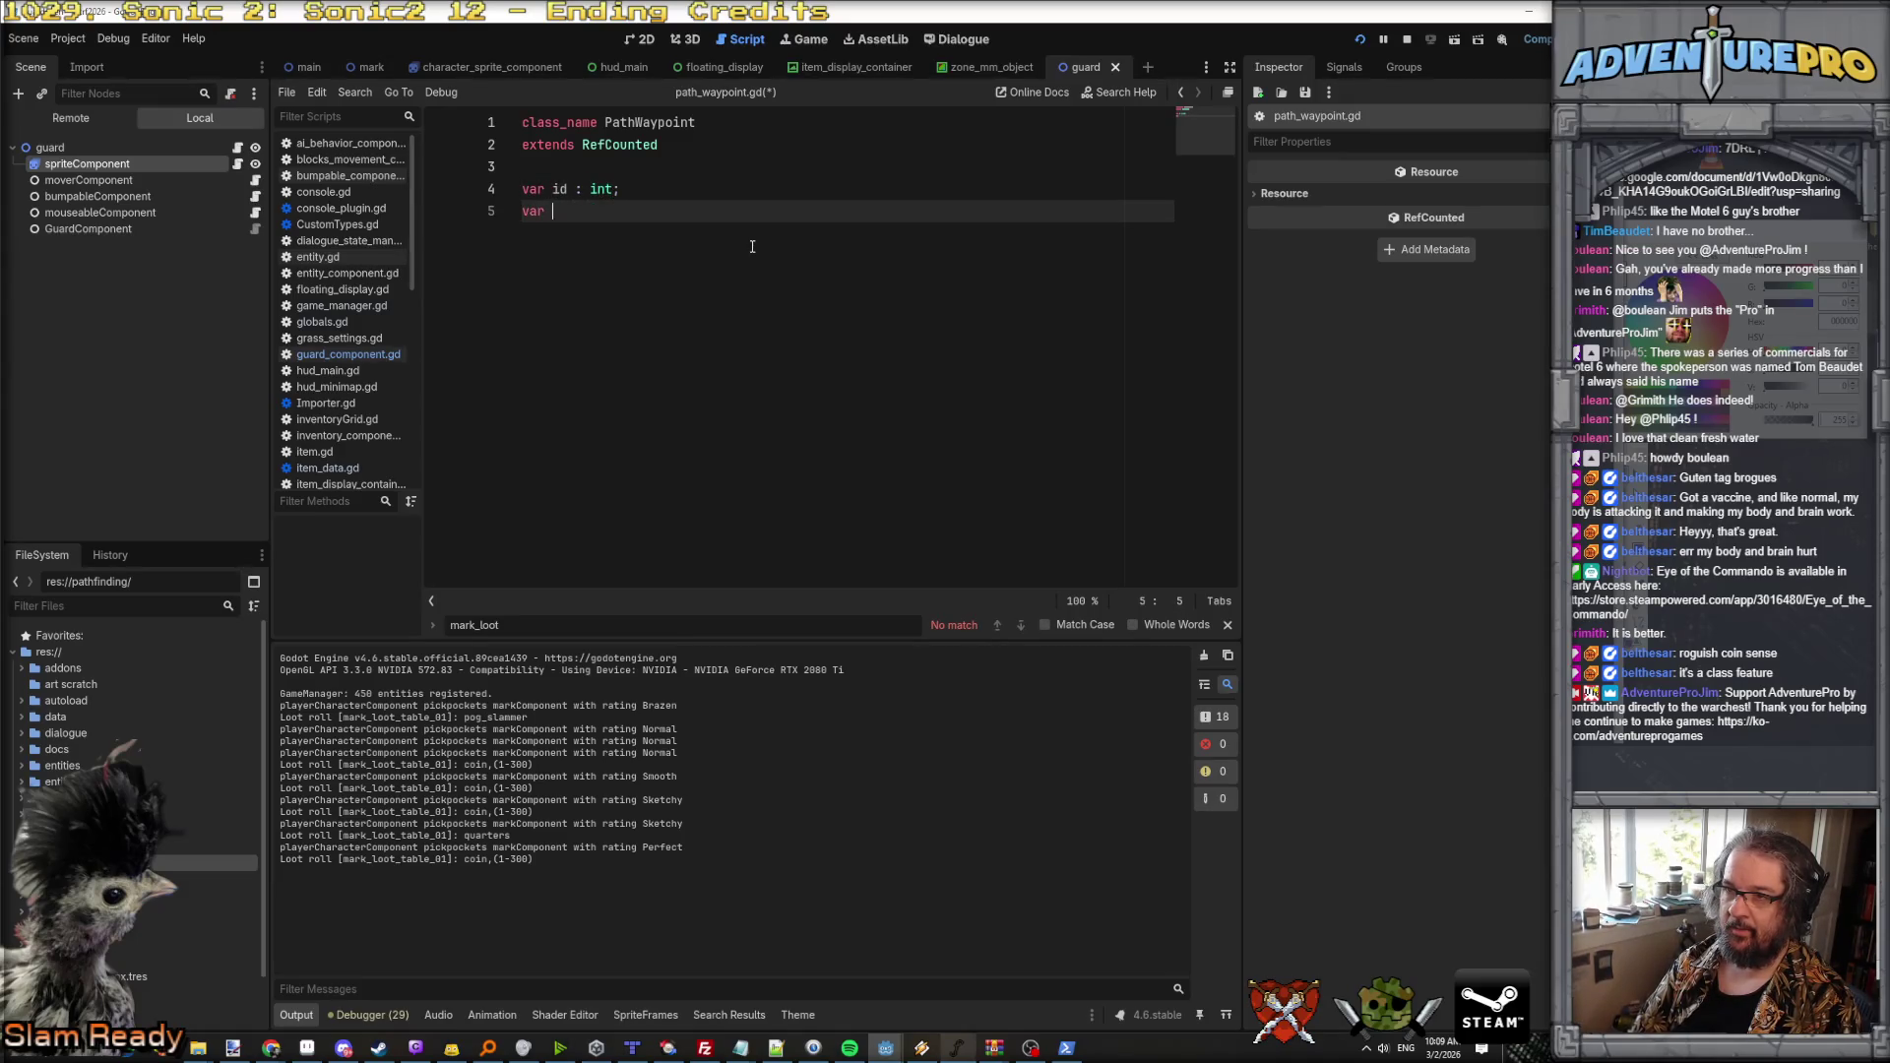
pyautogui.write('Vector2')
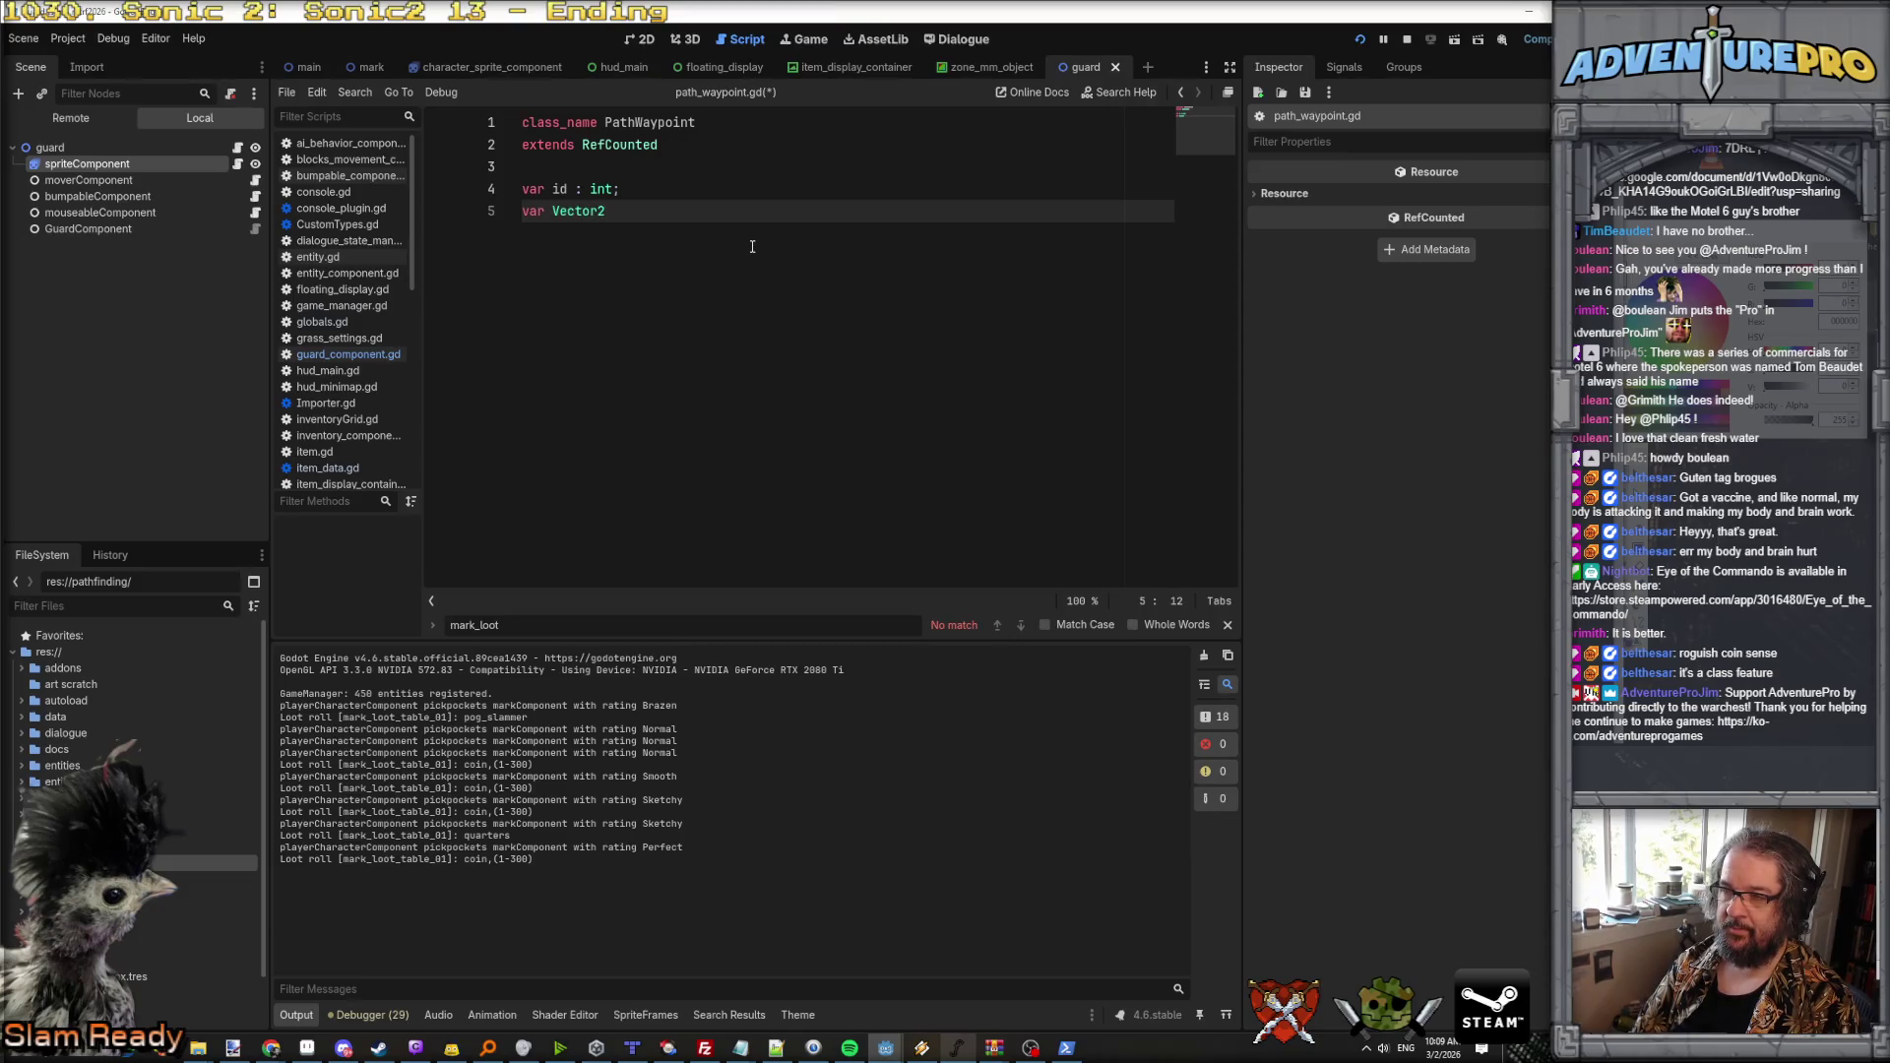
pyautogui.write('i:L')
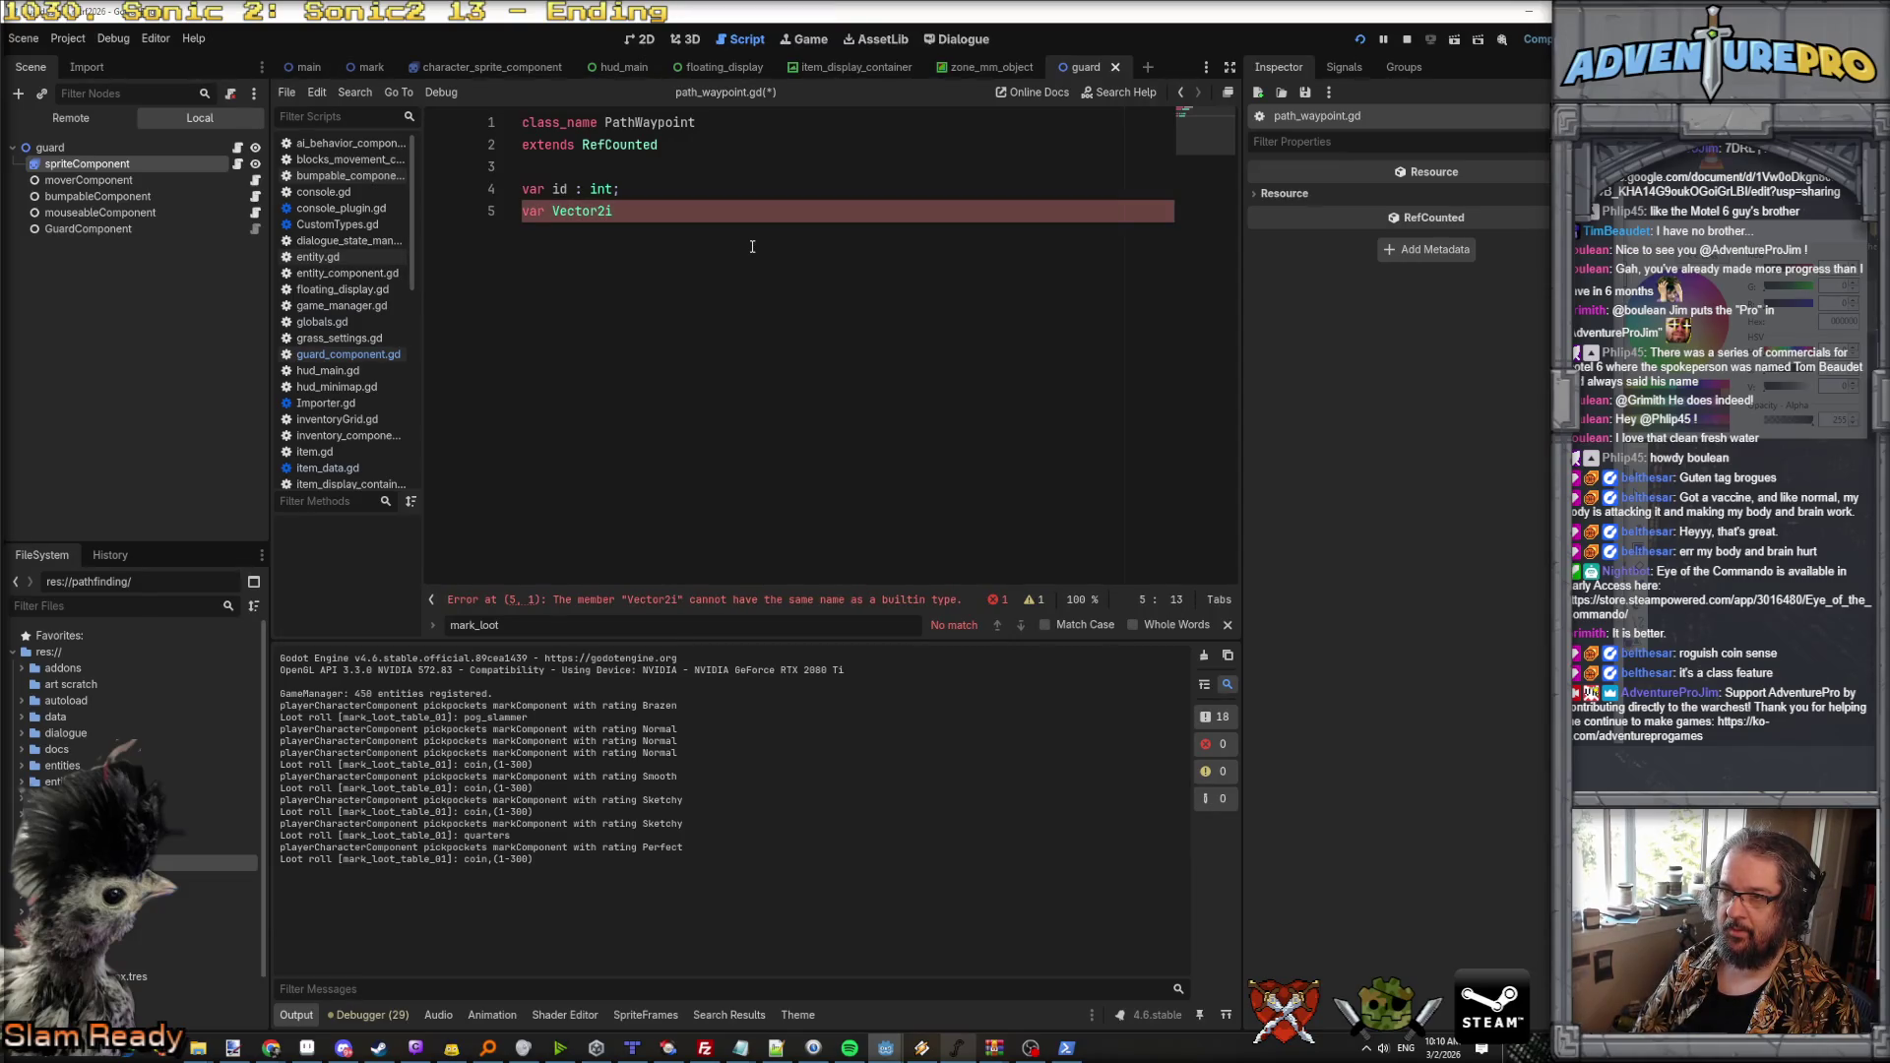
pyautogui.write('tion;')
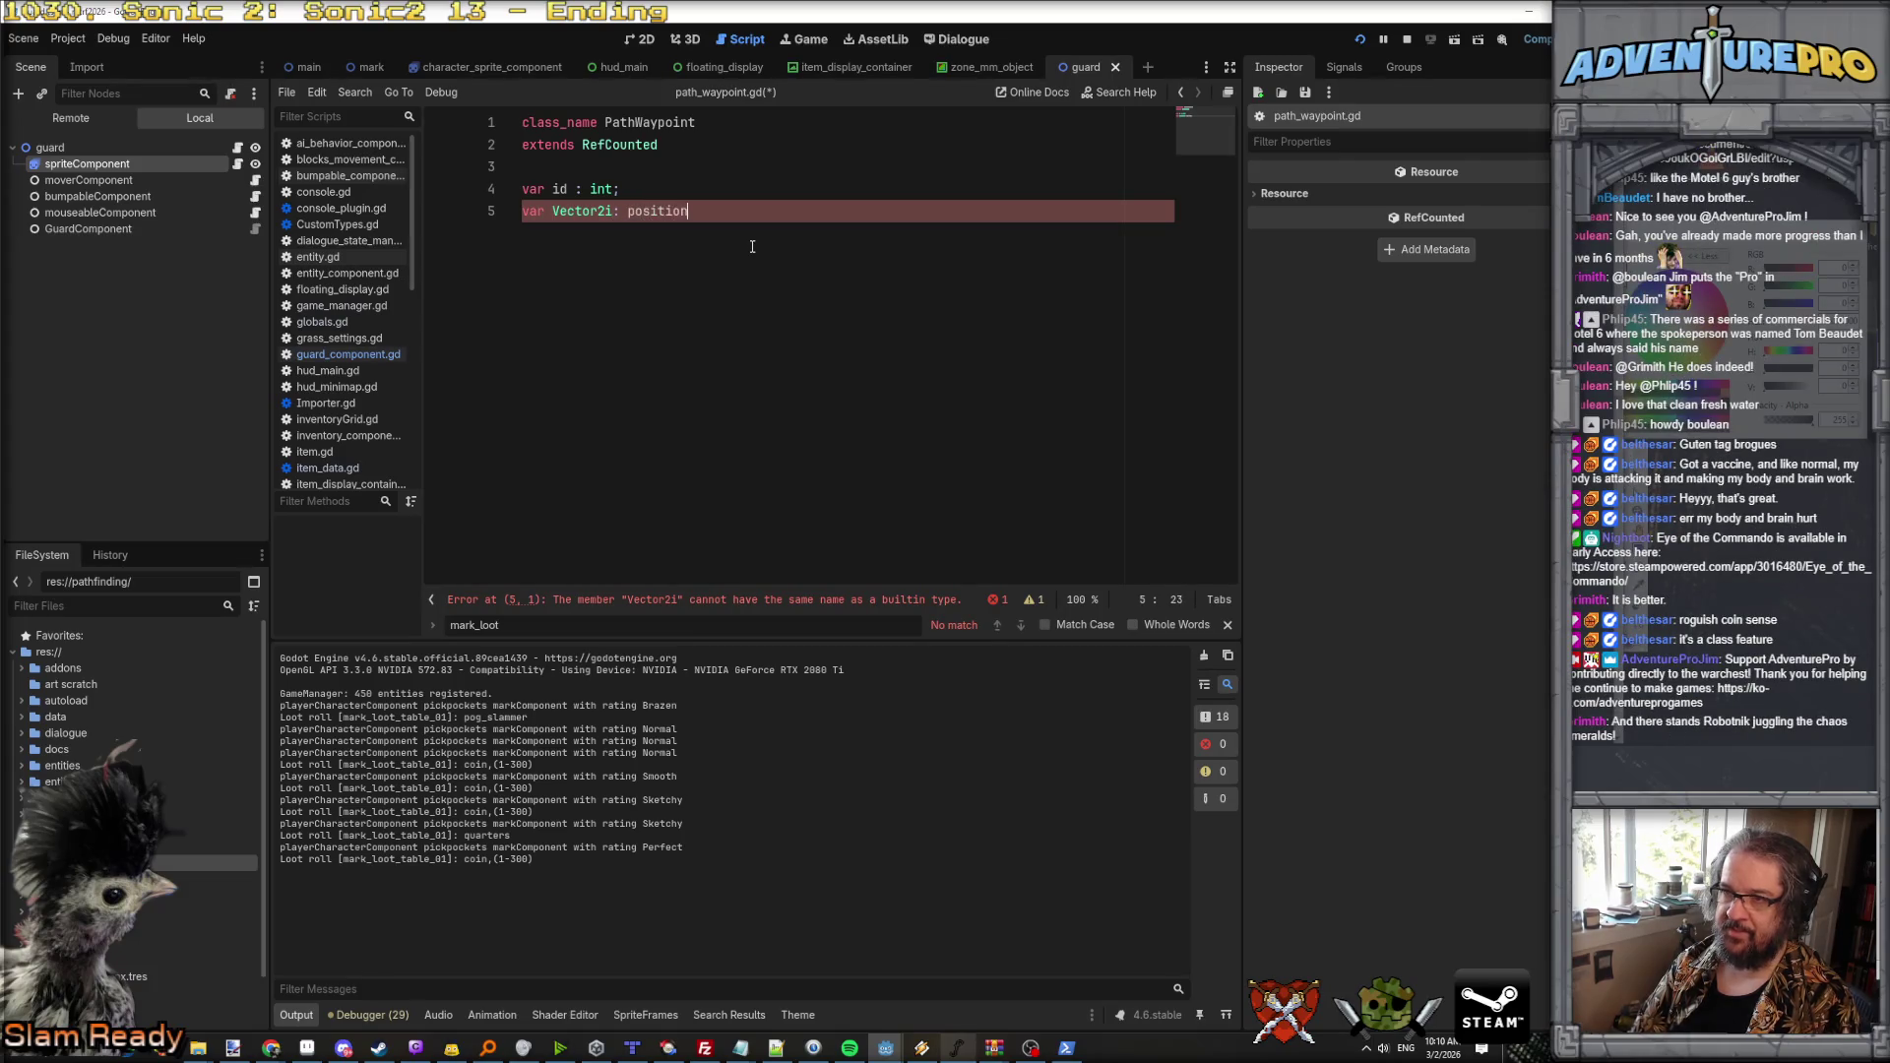
pyautogui.press('Return')
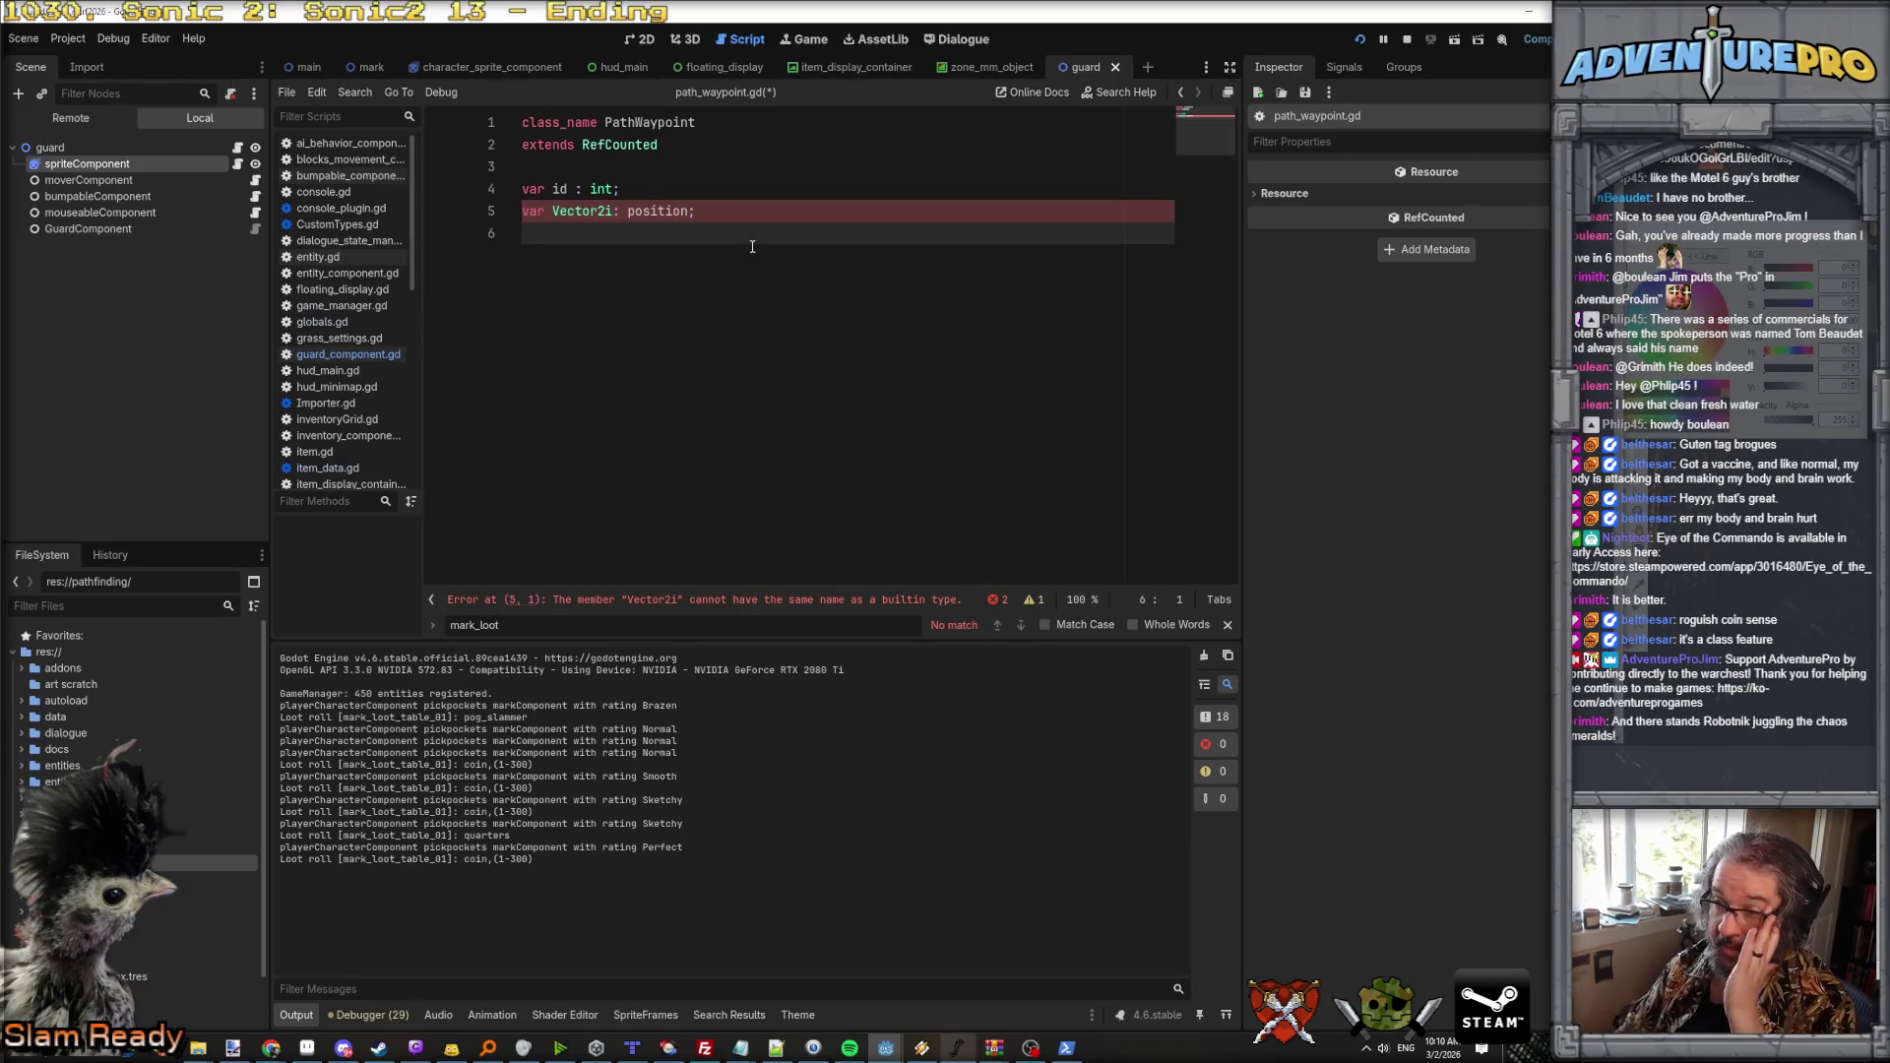
pyautogui.click(796, 193)
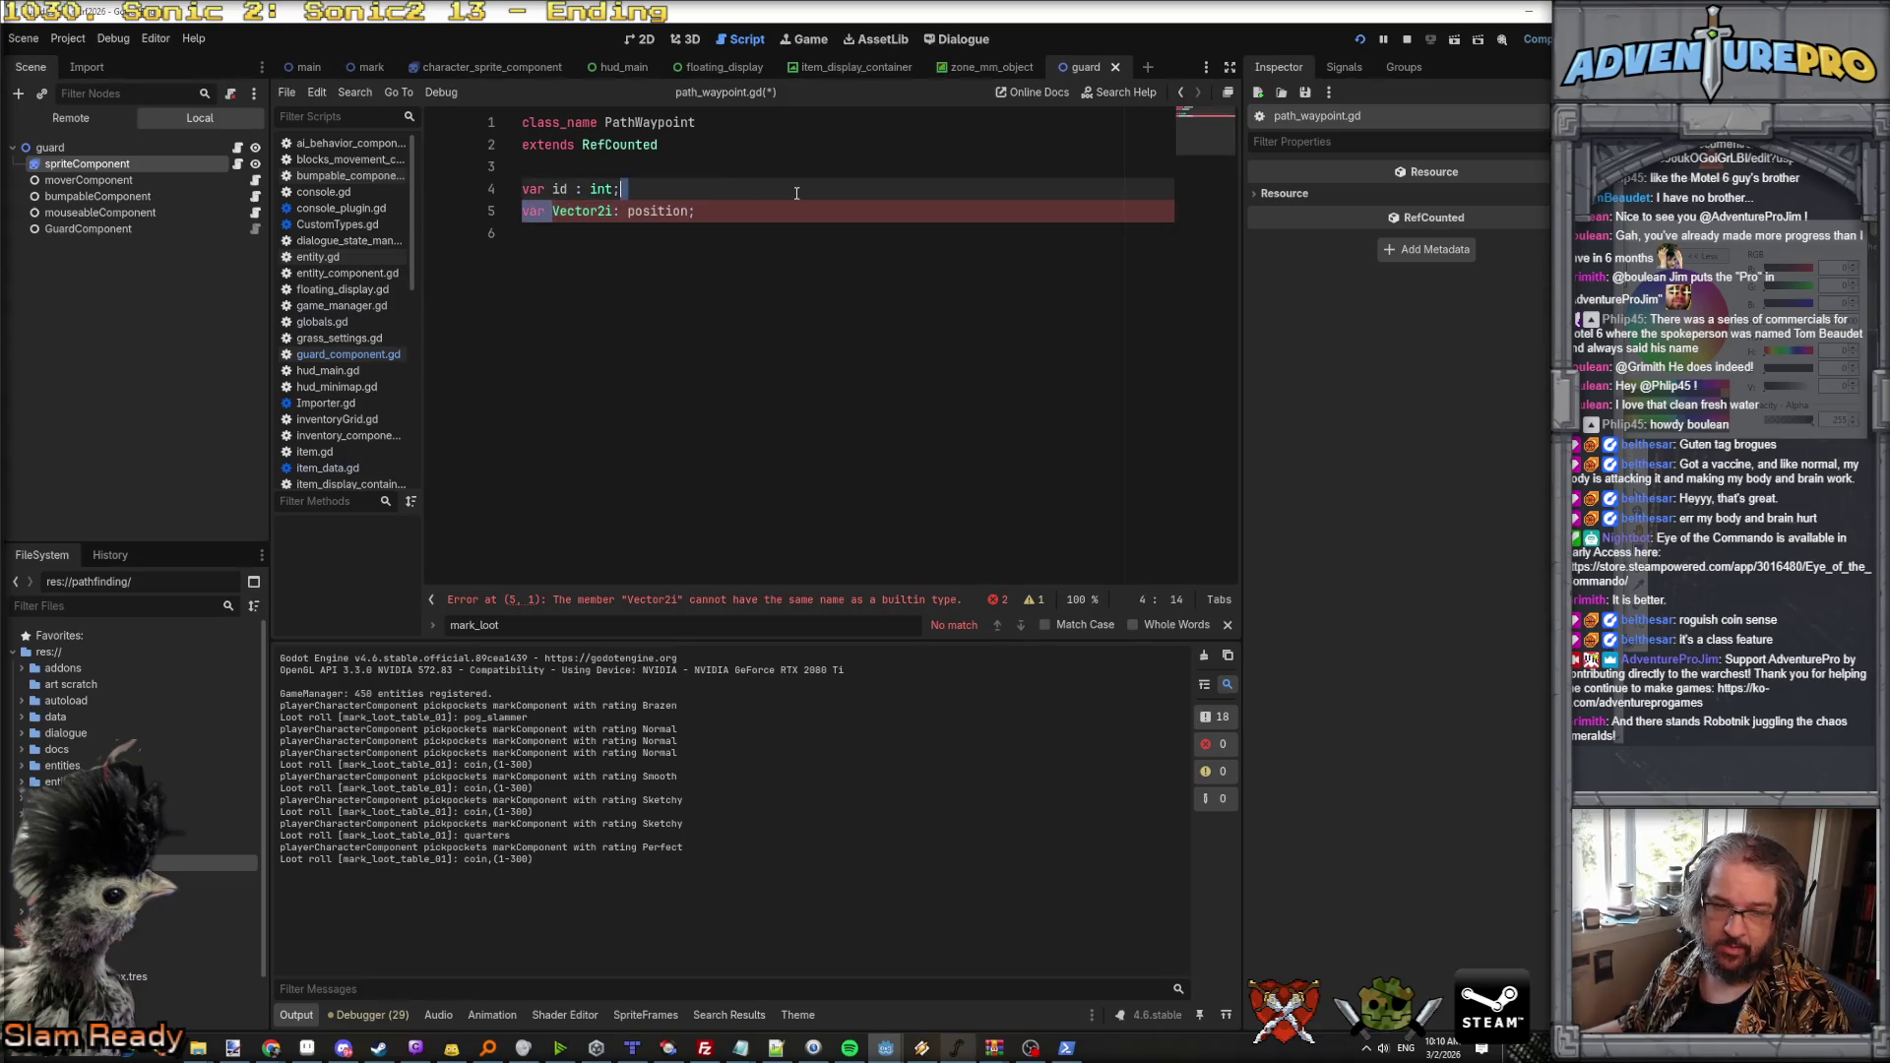
pyautogui.press('Delete')
pyautogui.press('Return')
pyautogui.write('vara')
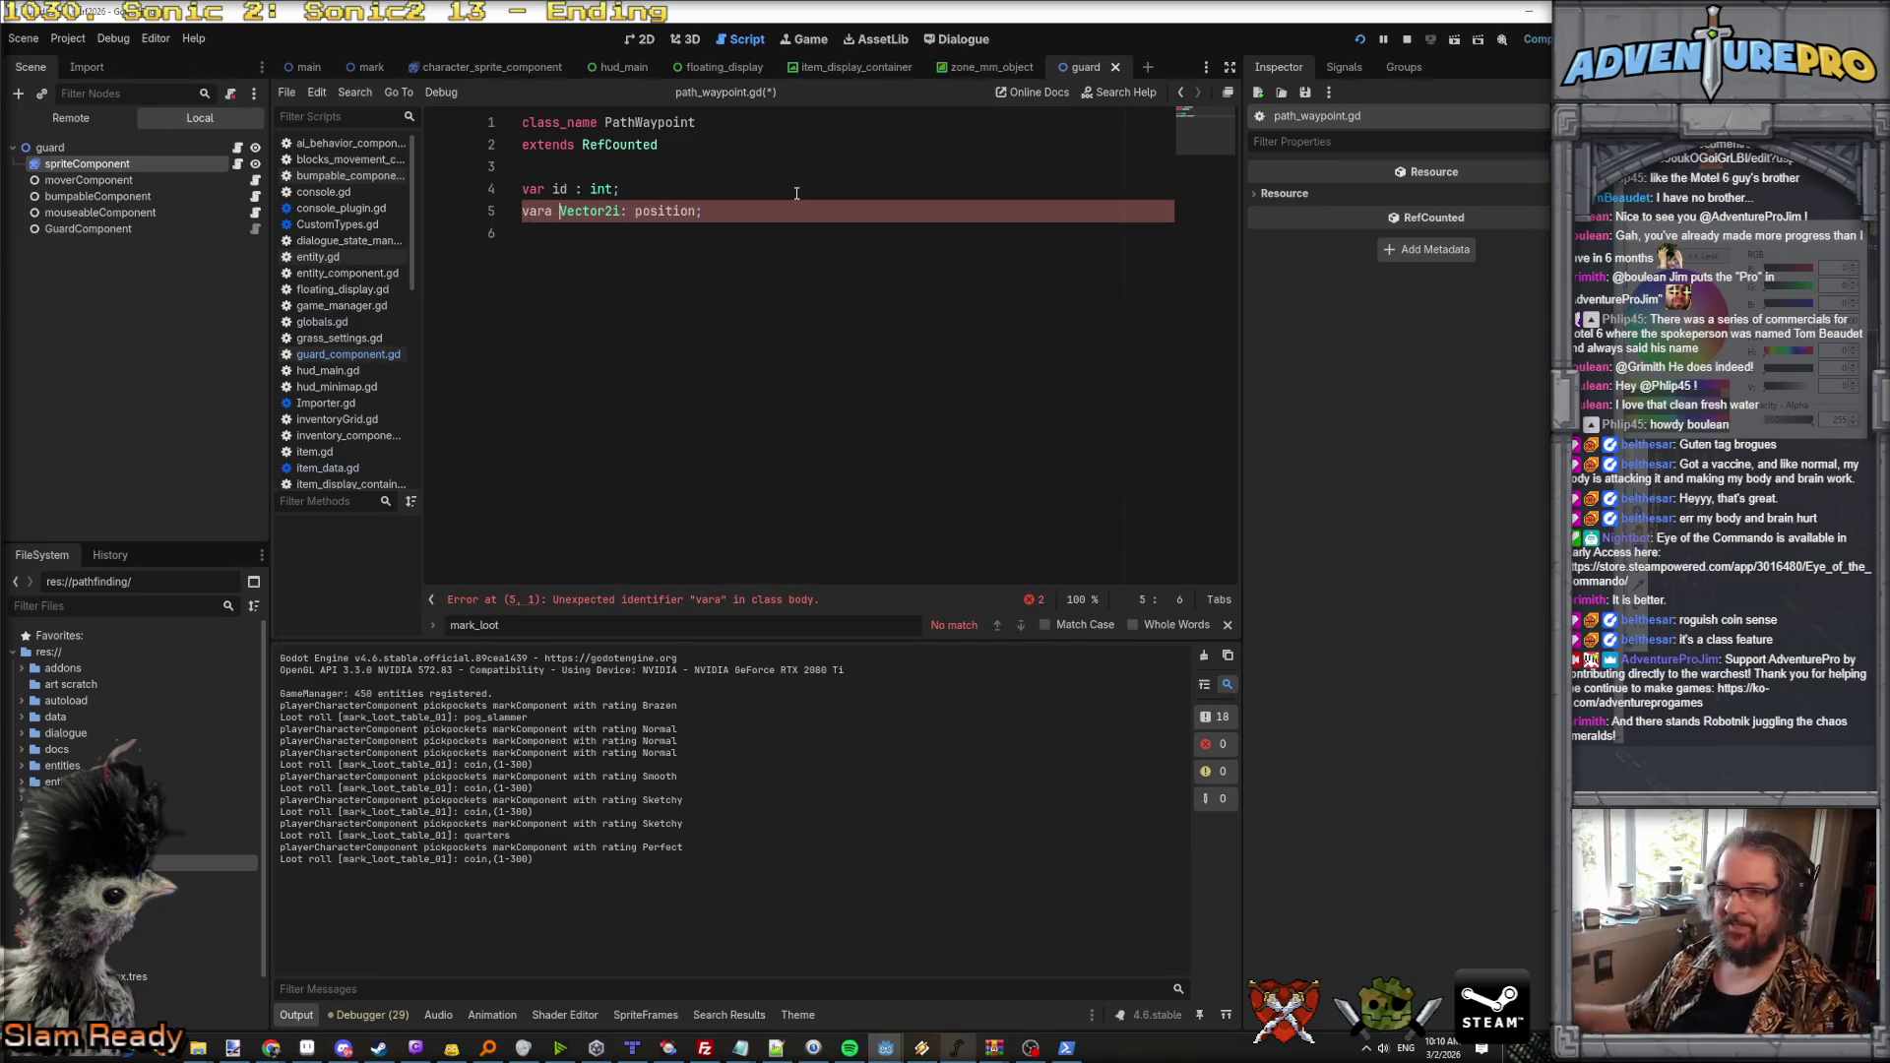
# Step: Correct the position declaration so it is typed as Vector2i
pyautogui.click(554, 214)
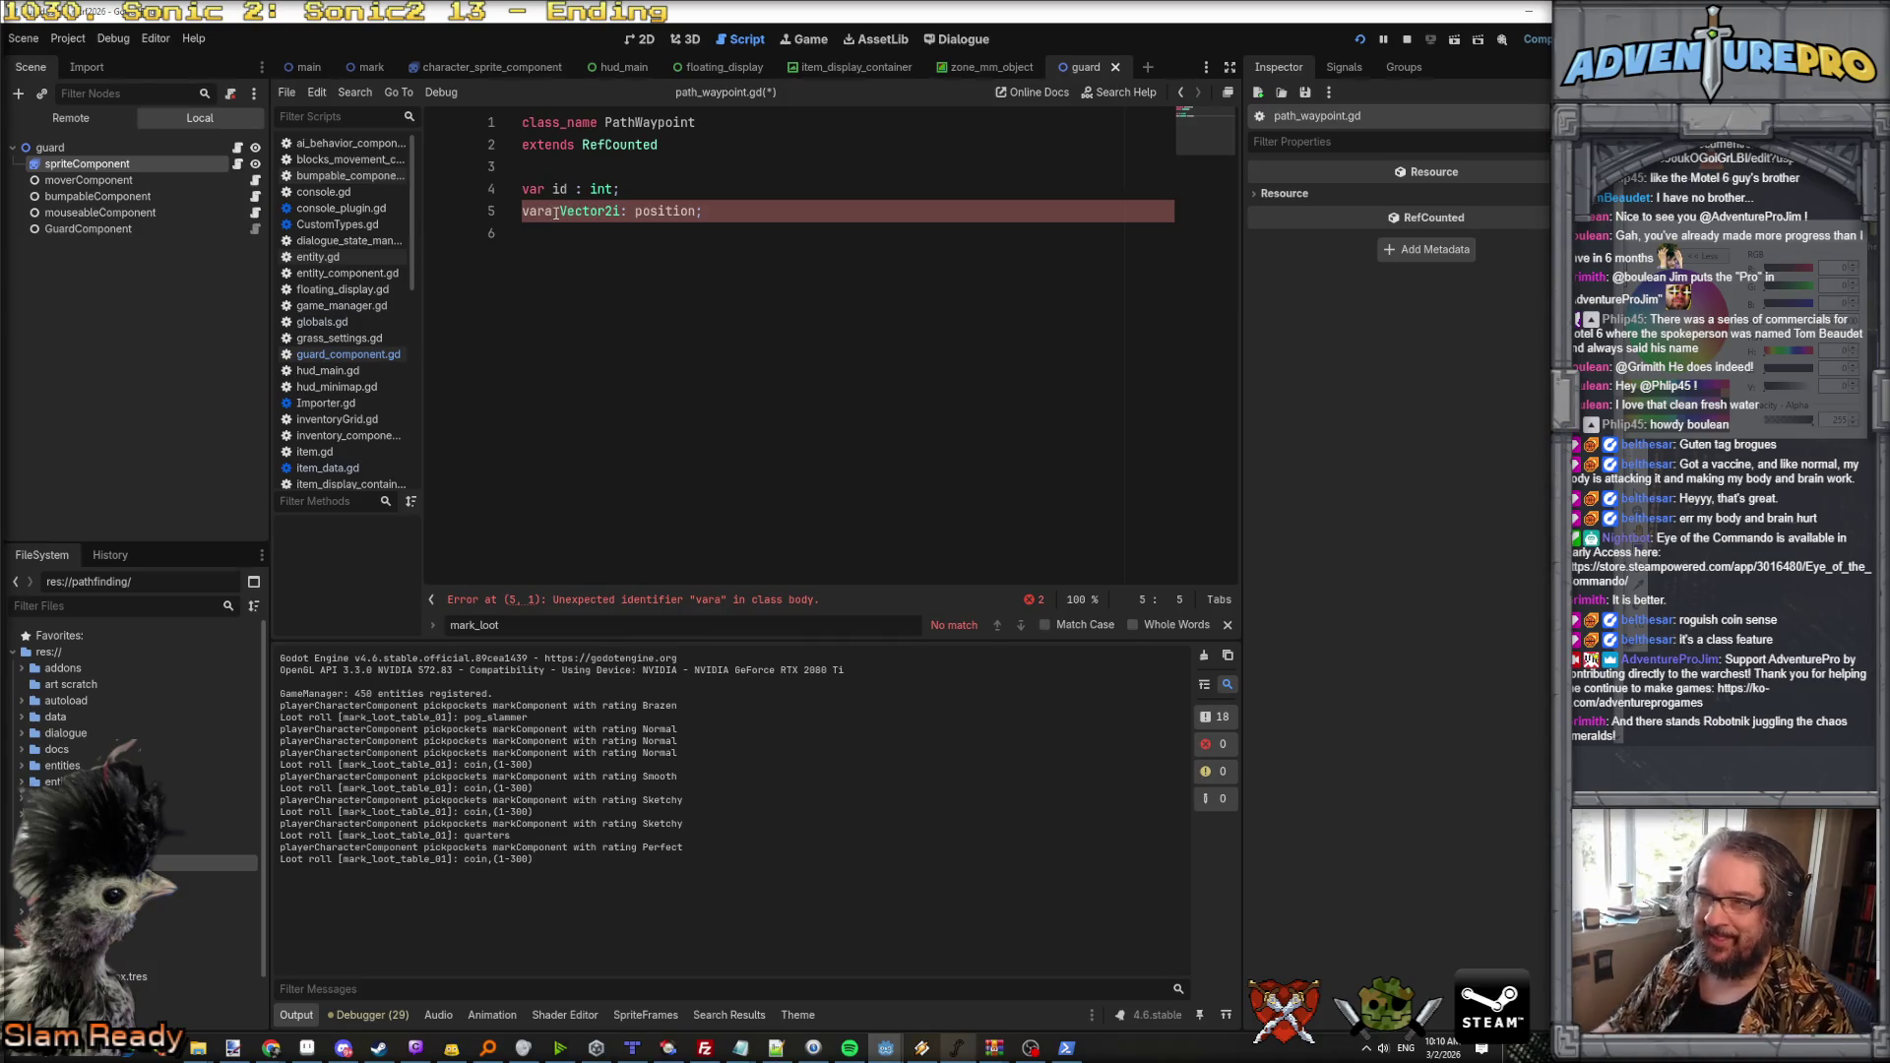
pyautogui.press('BackSpace')
pyautogui.hotkey('ctrl', 'shift', 'Right')
pyautogui.hotkey('ctrl', 'shift', 'Right')
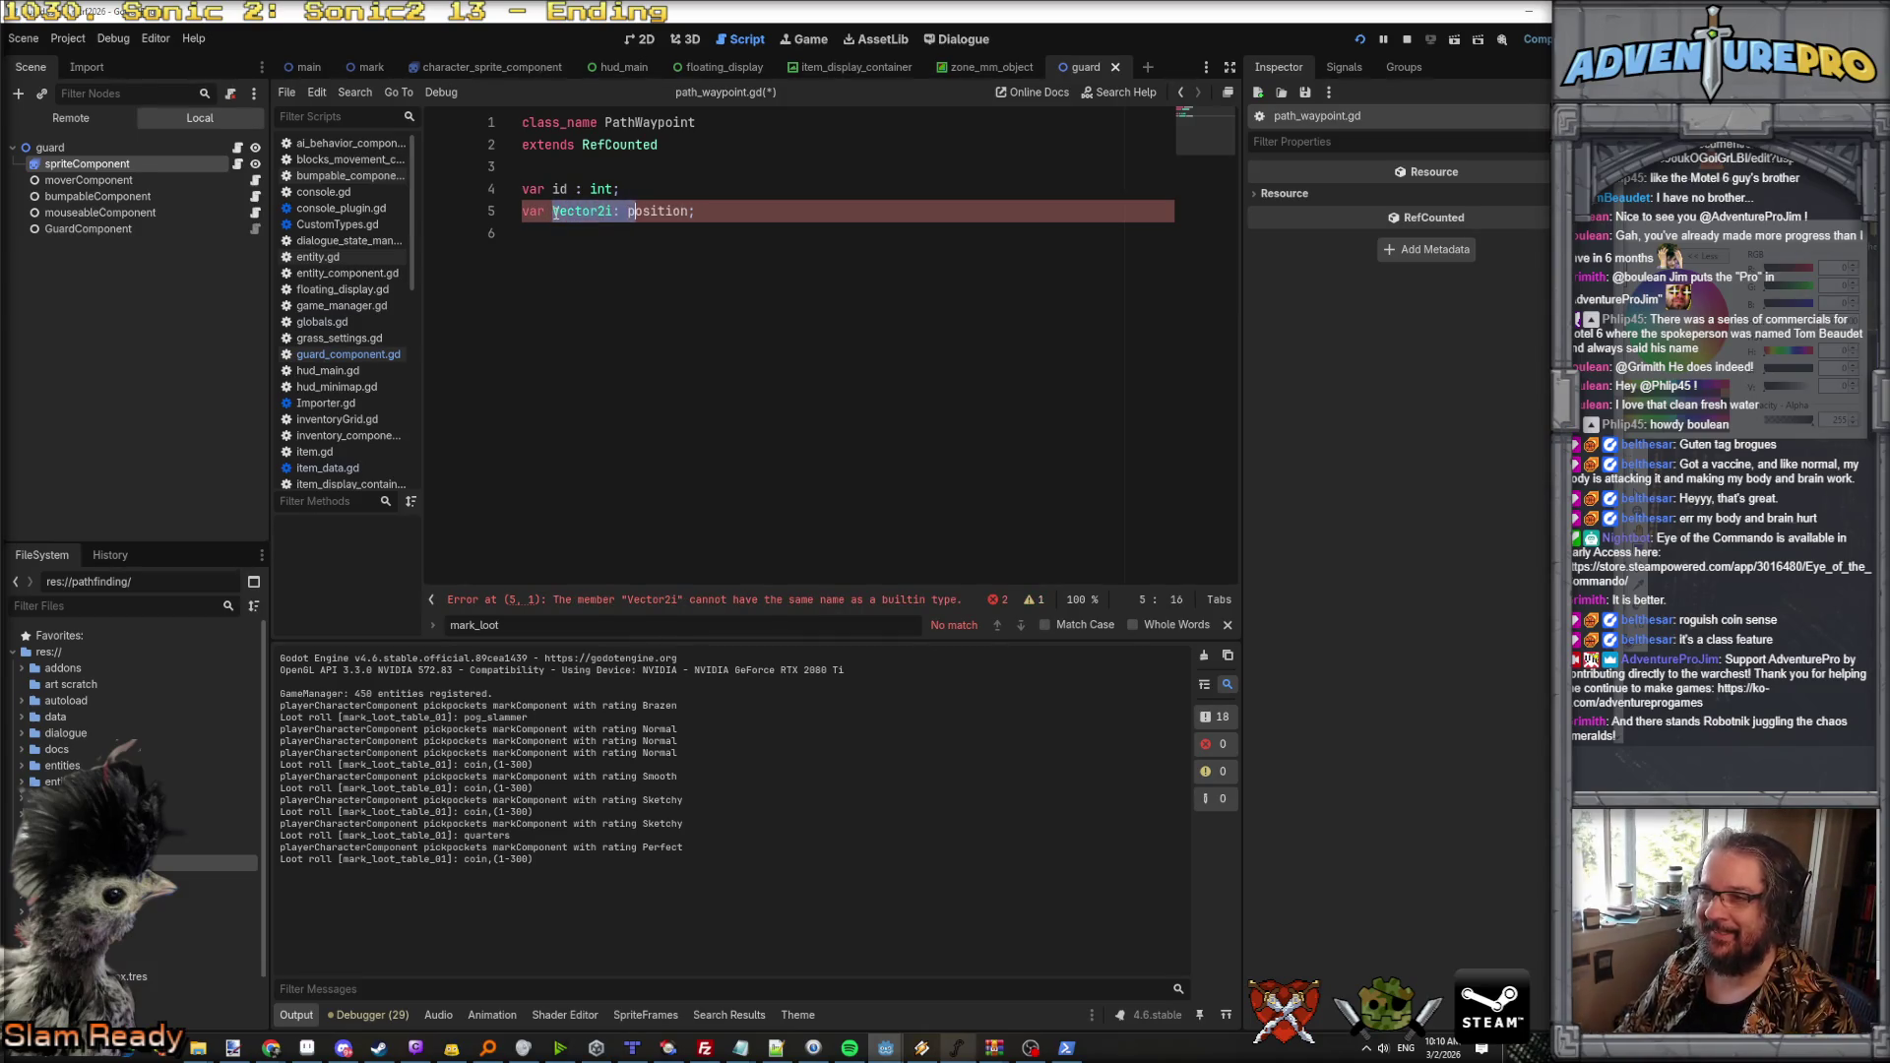
pyautogui.press('Delete')
pyautogui.press('Down')
pyautogui.press('Up')
pyautogui.press('End')
pyautogui.press('BackSpace')
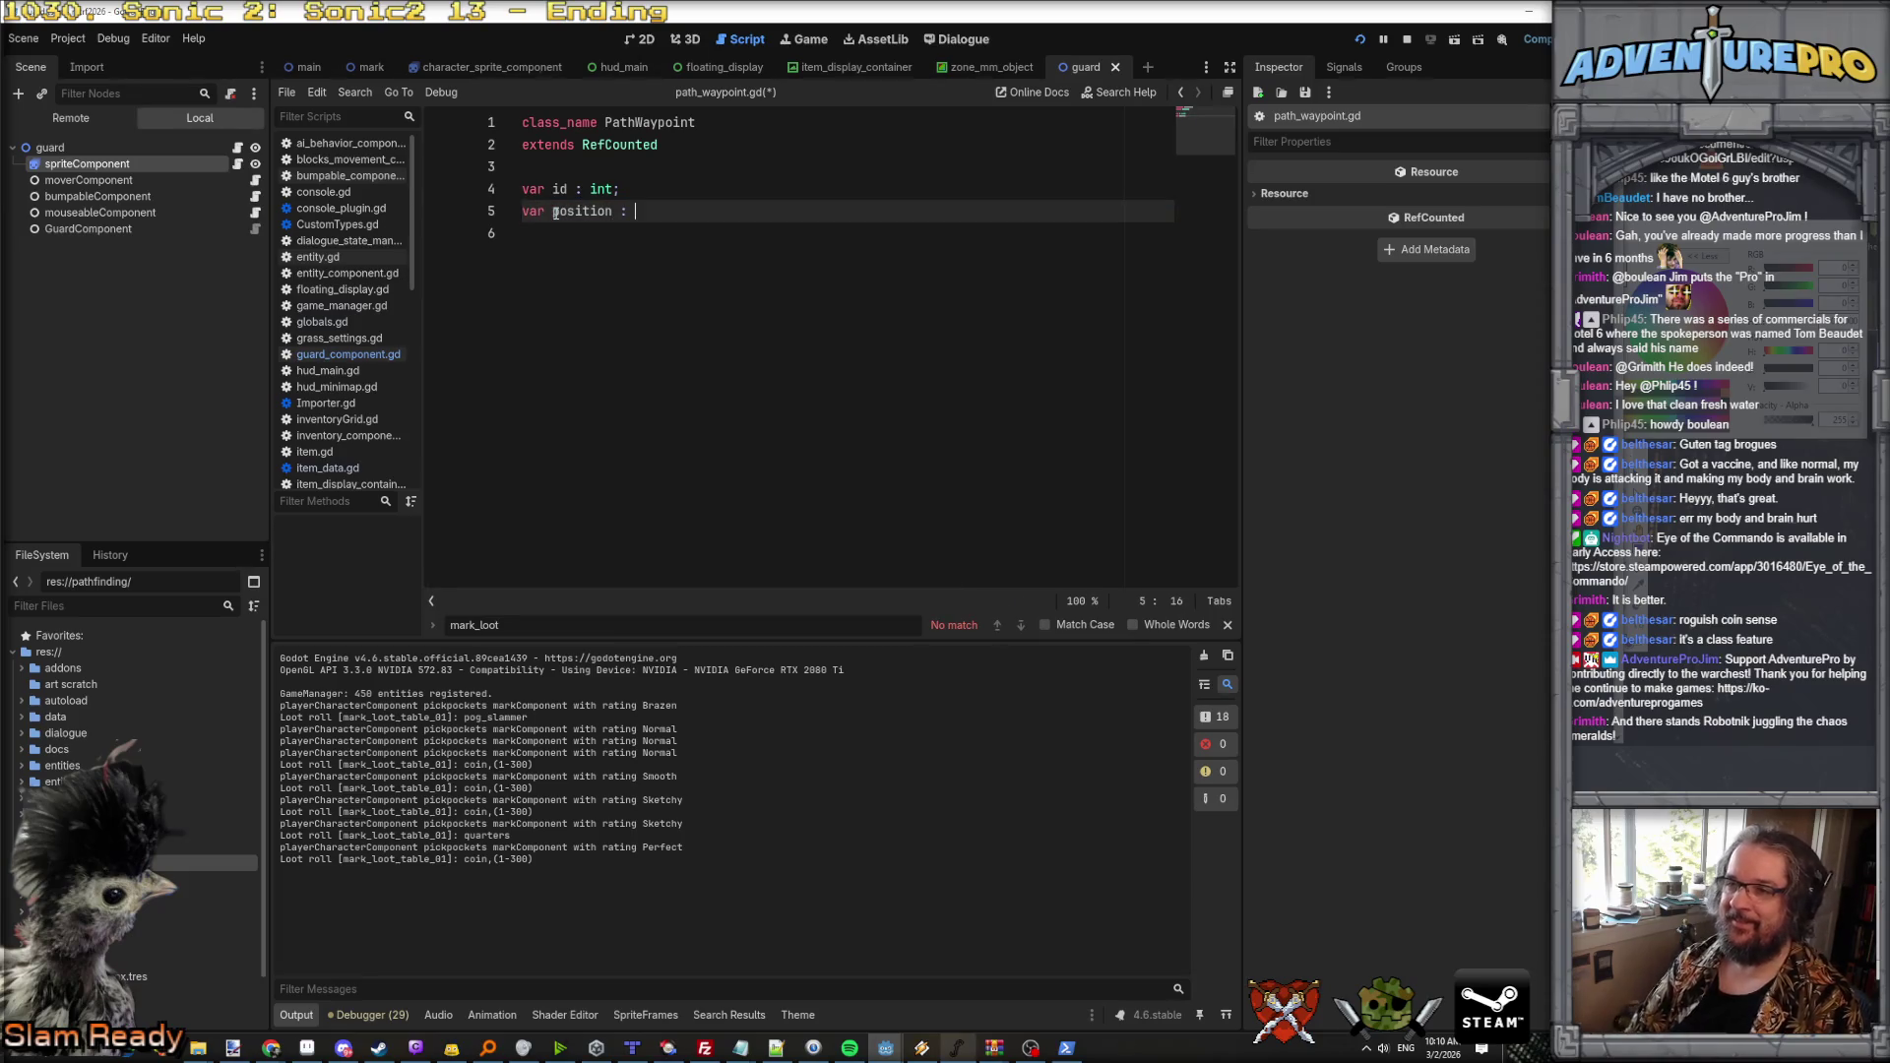
pyautogui.write('Vec')
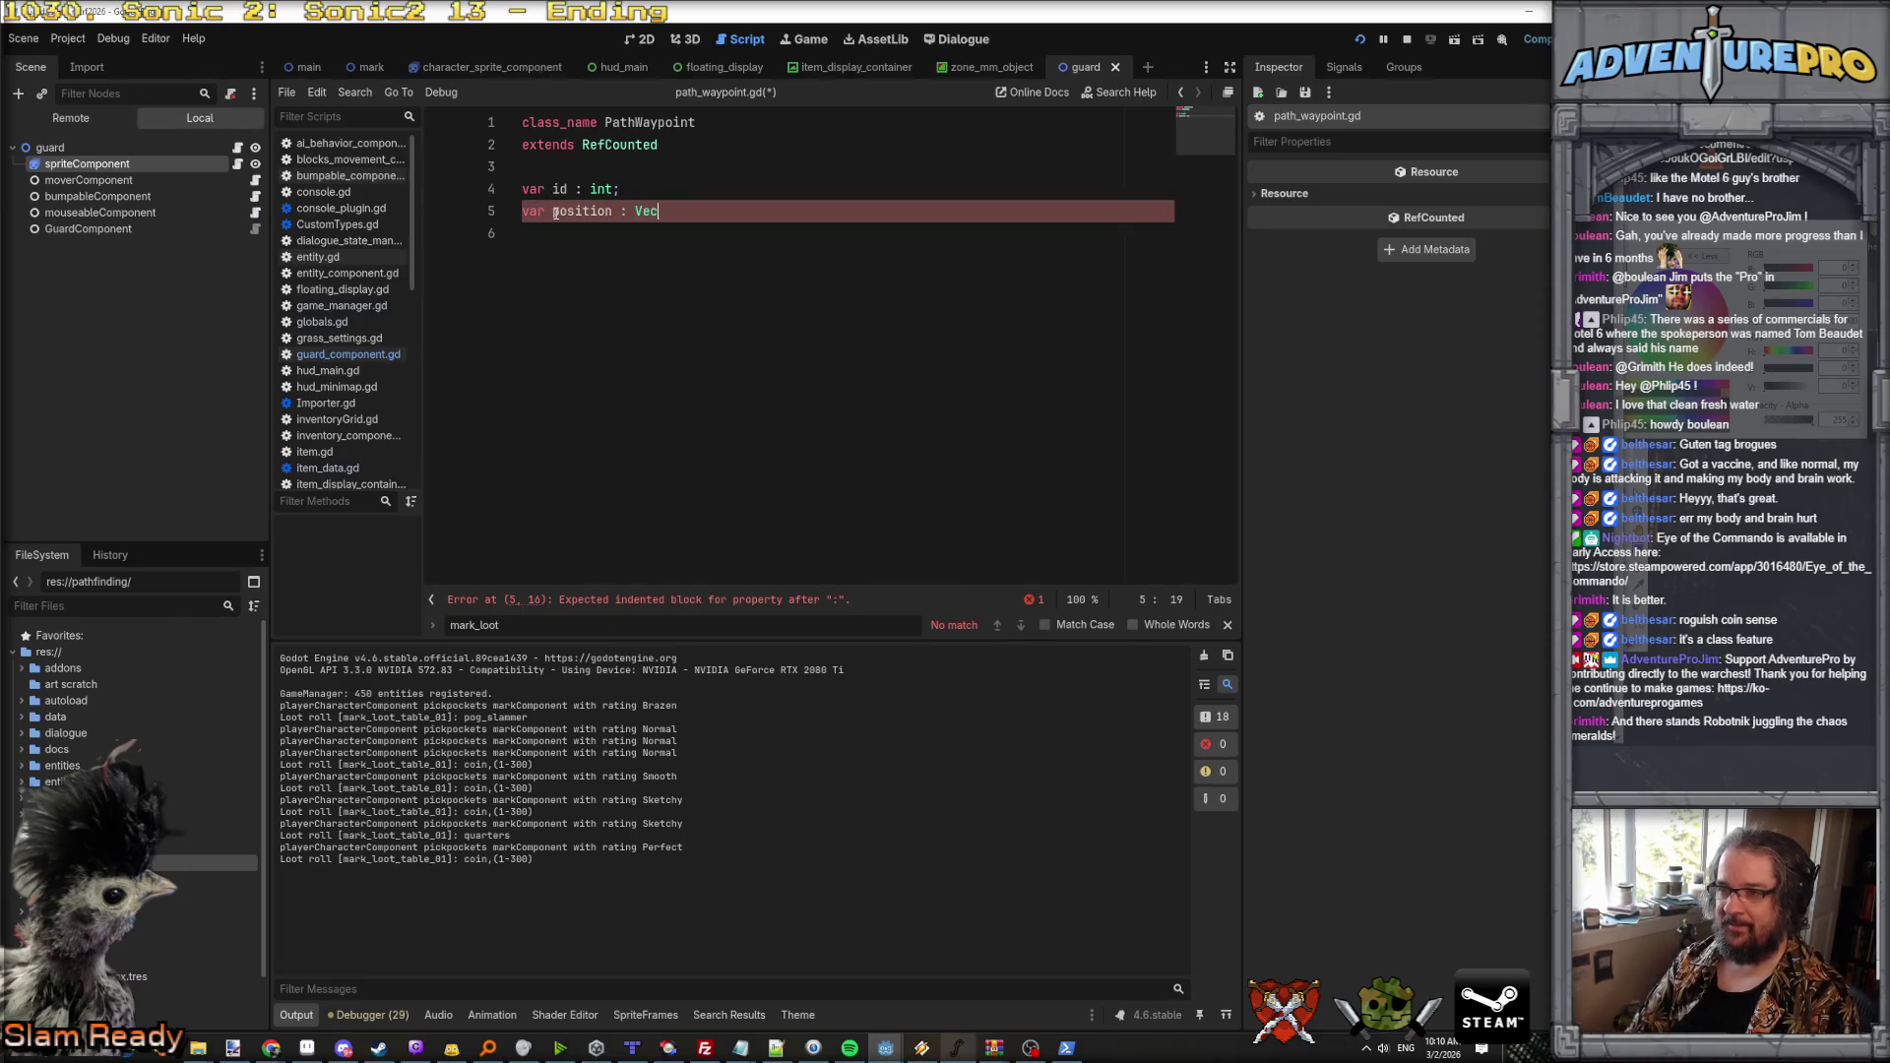
pyautogui.write('tor2i')
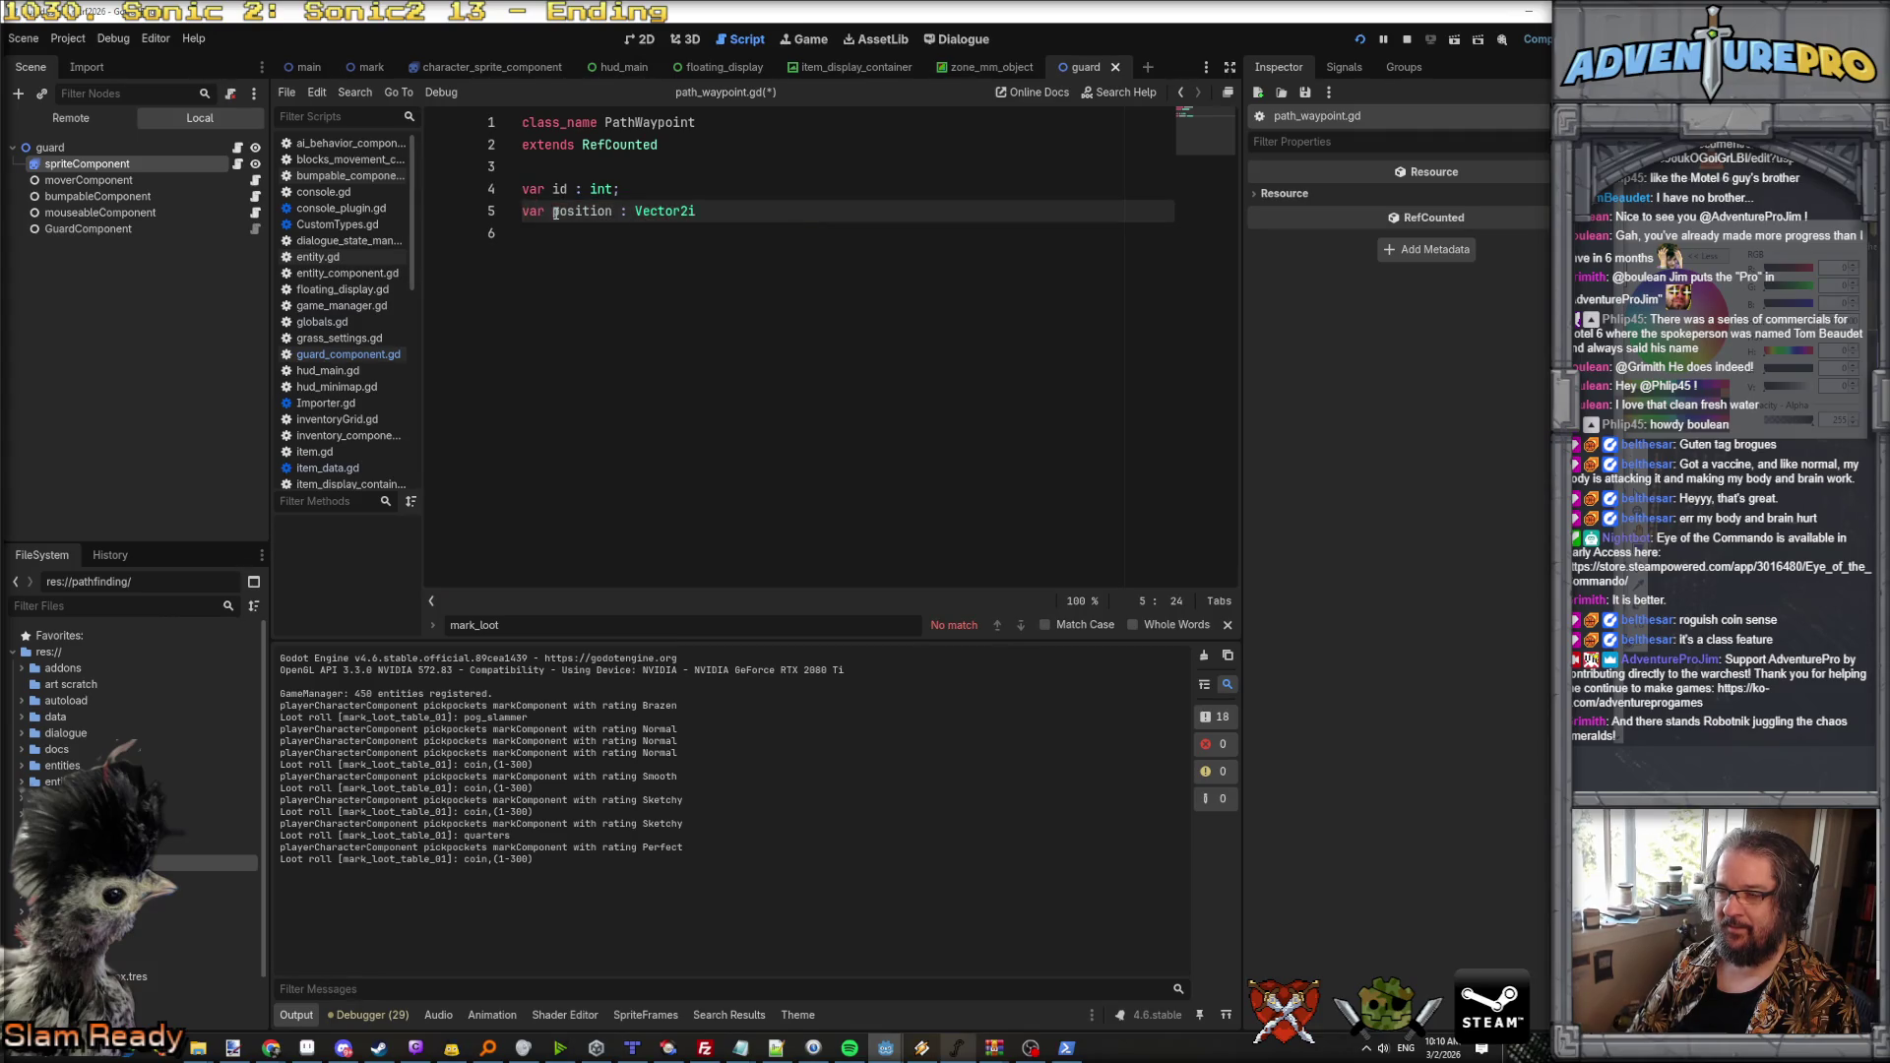
# Step: Add the nextID : int and prevID : int fields below position
pyautogui.press('Return')
pyautogui.write('var ')
pyautogui.write('next ')
pyautogui.write('ID L ')
pyautogui.write('int;')
pyautogui.press('Return')
pyautogui.write('var prevID ')
pyautogui.write('L ')
pyautogui.write(': int;')
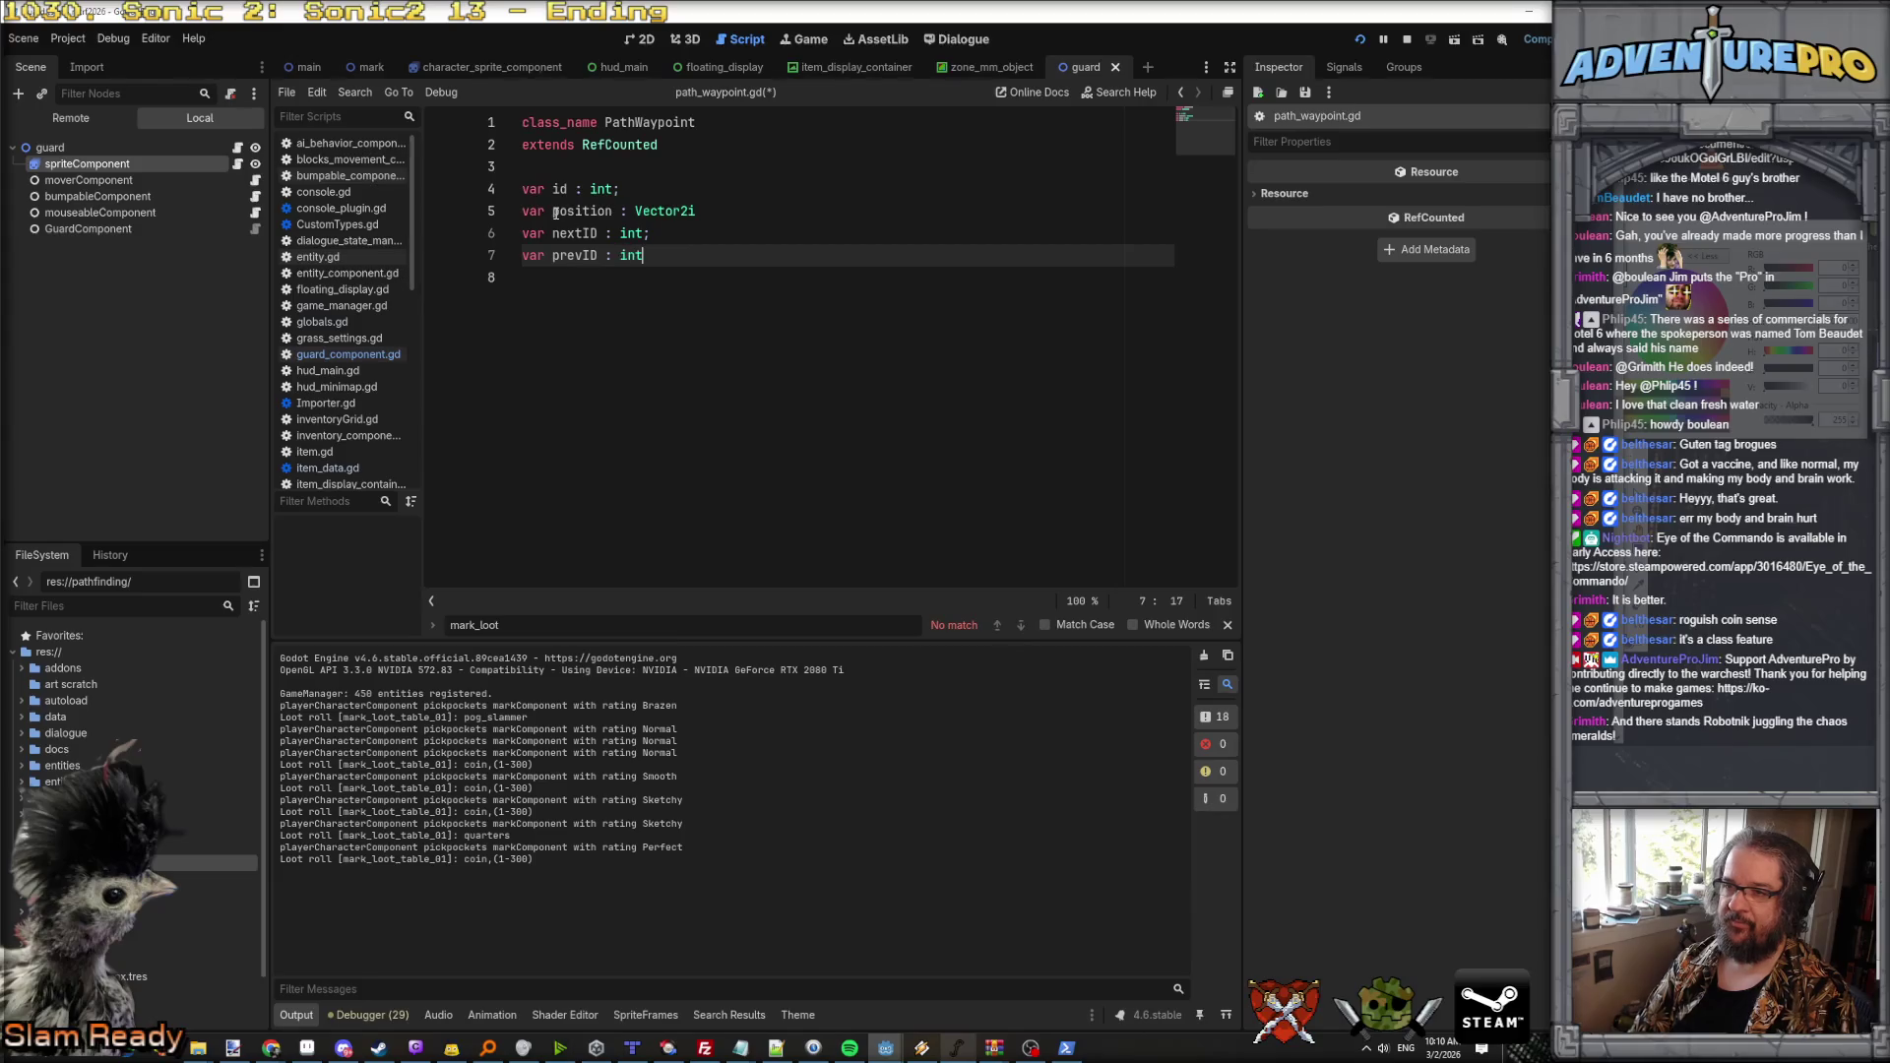
pyautogui.press('Return')
pyautogui.press('Return')
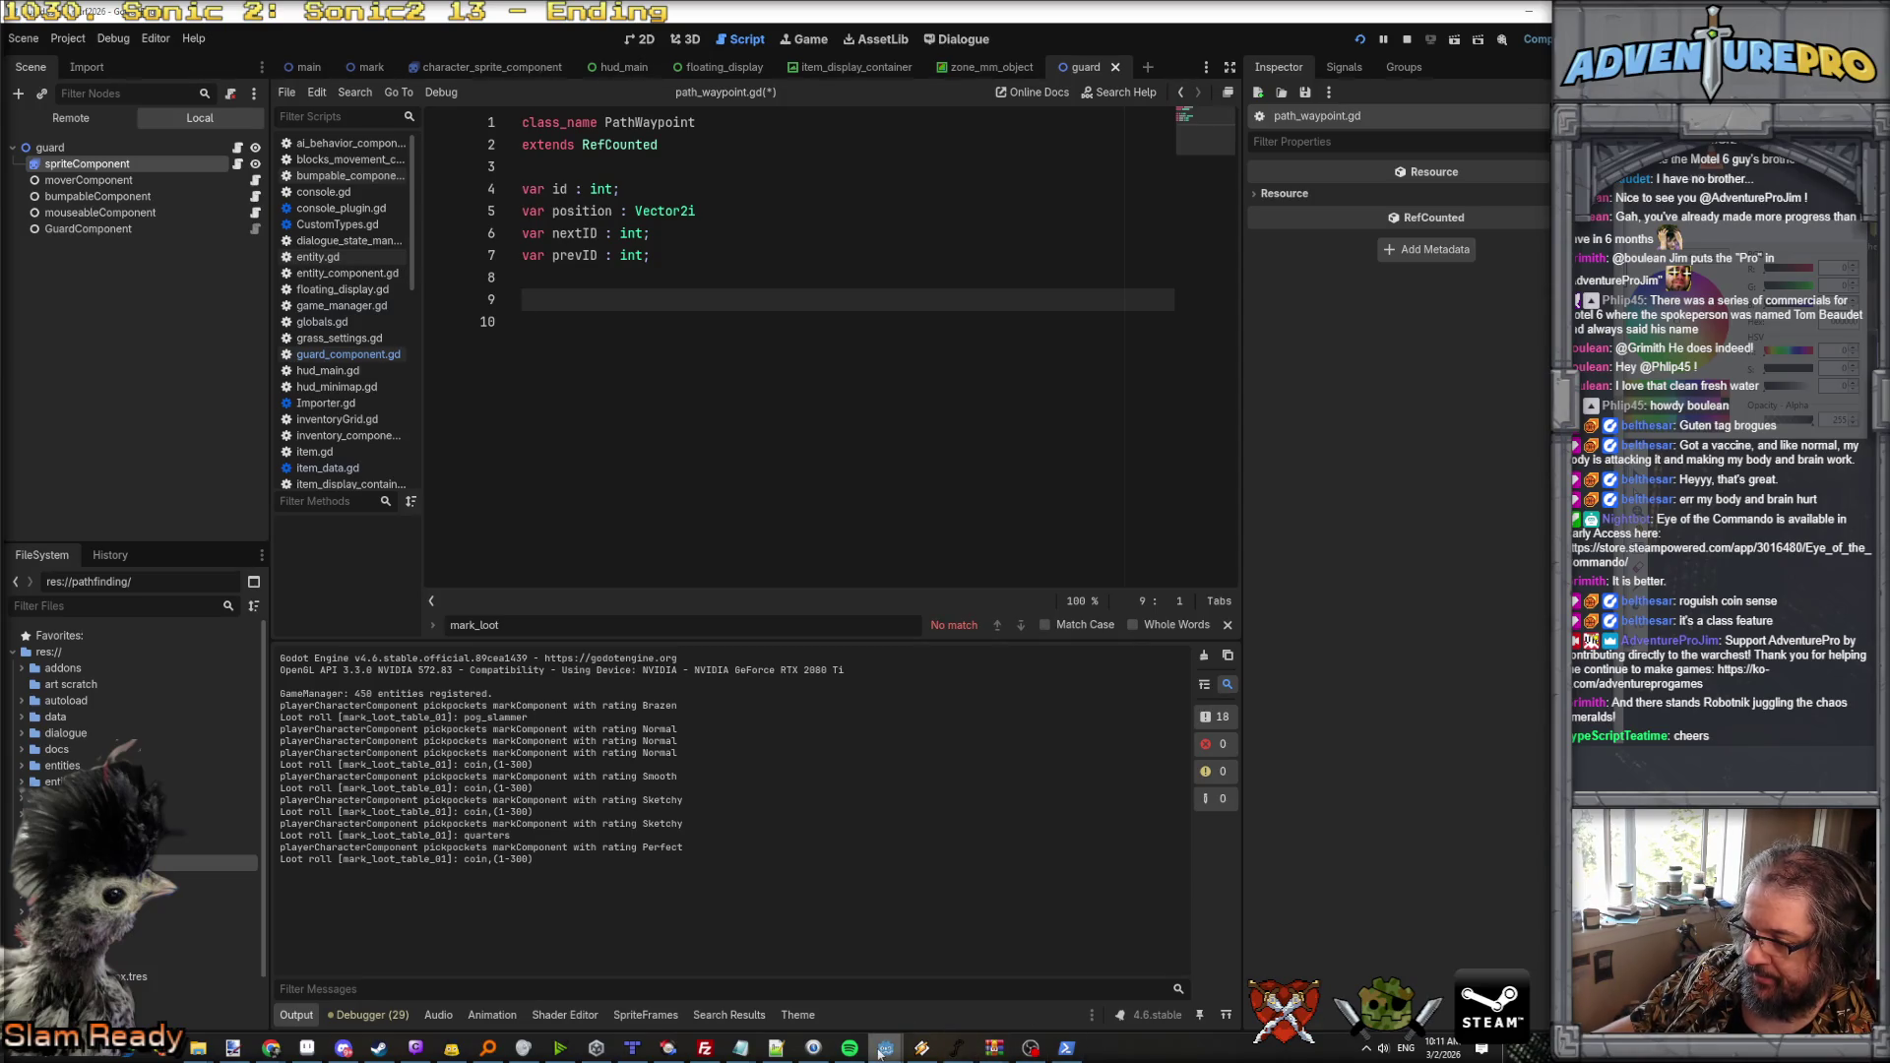
pyautogui.click(1066, 1048)
# Step: Scroll to the end of the Claude Code transcript and exit the detailed view with Ctrl+O
pyautogui.scroll(-15, 1028, 595)
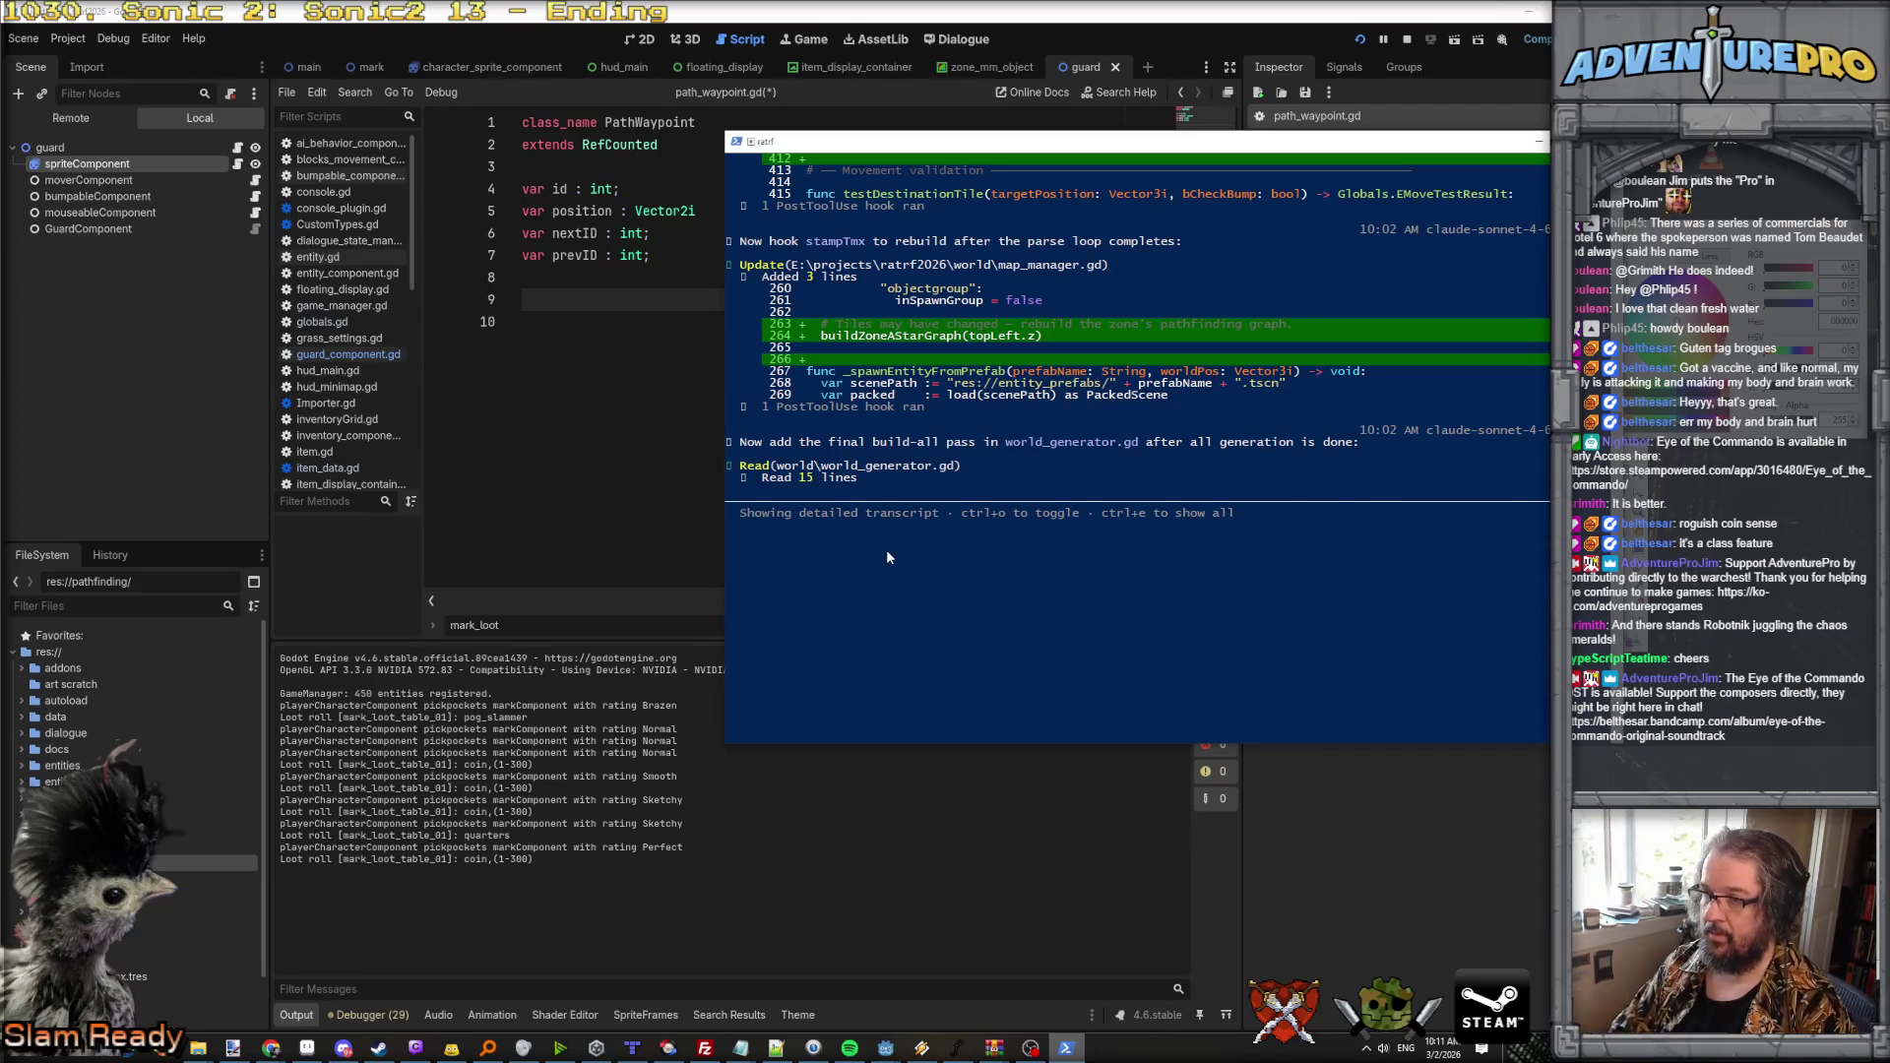
pyautogui.hotkey('ctrl', 'o')
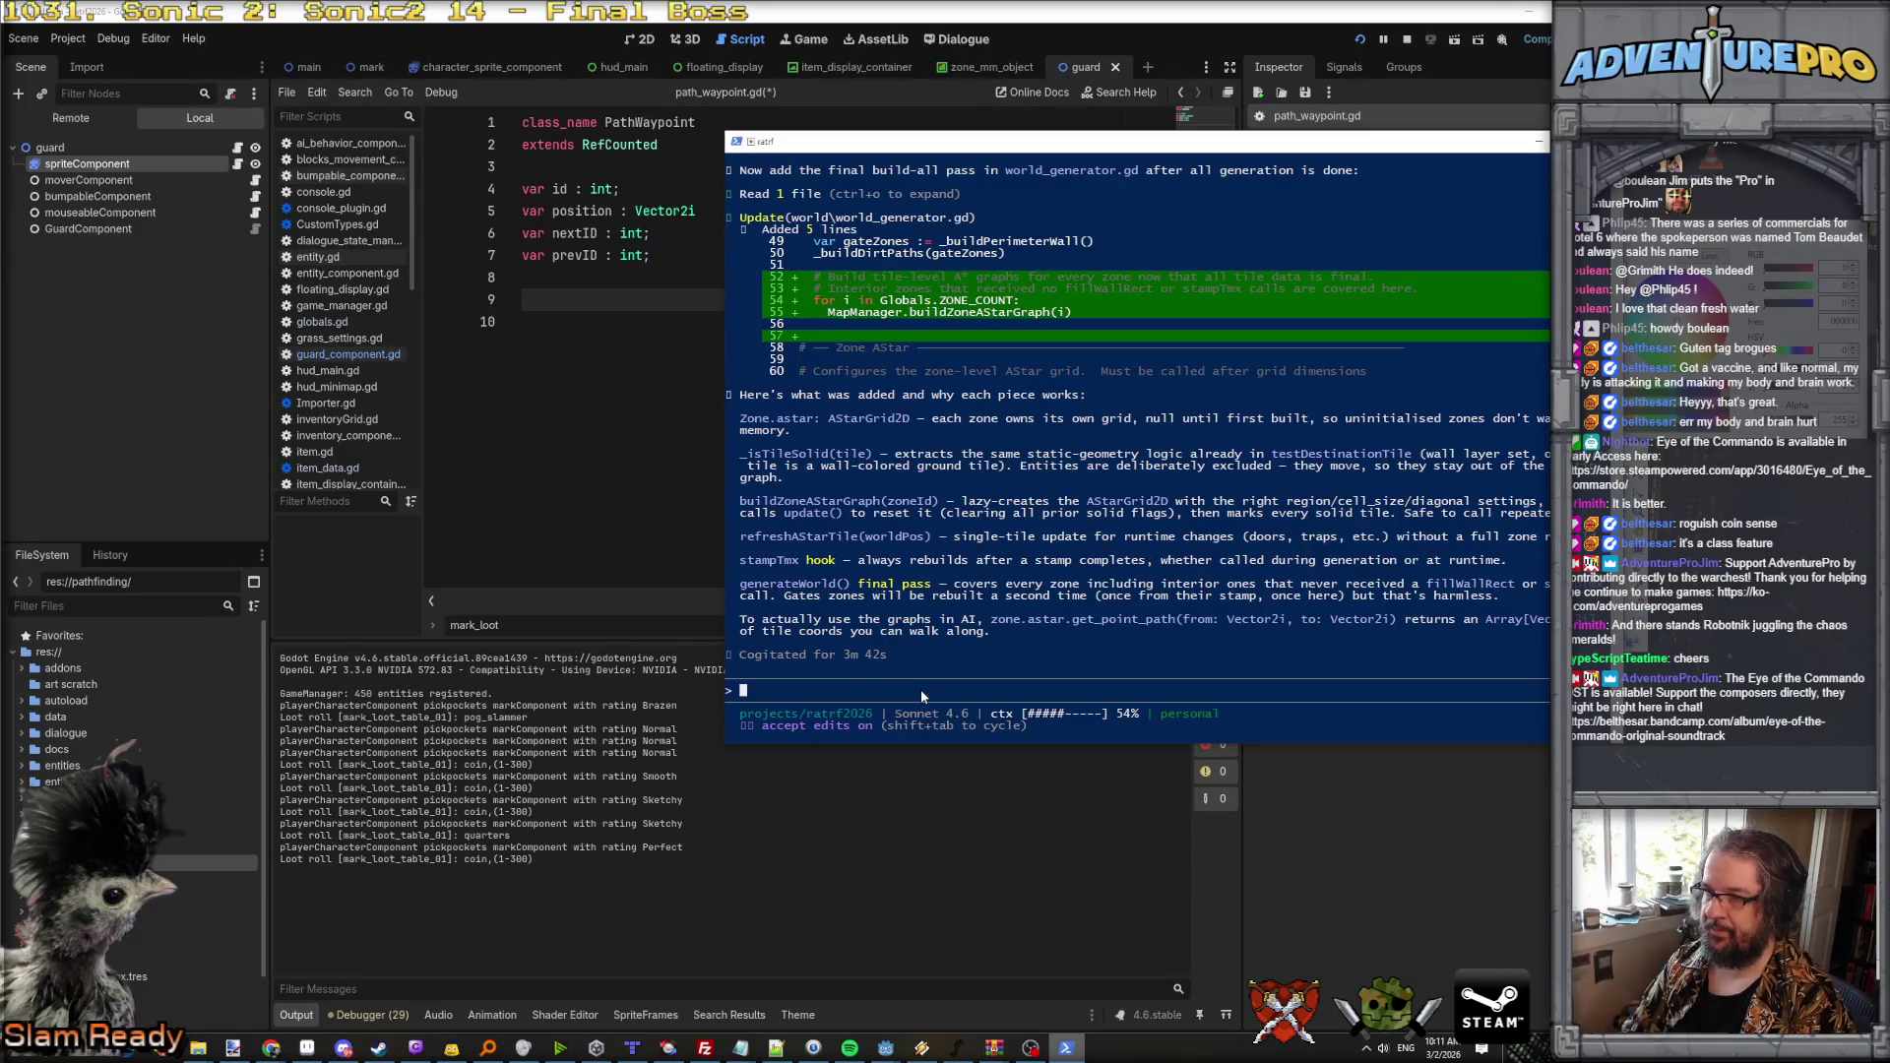
# Step: Ask Claude to place PathWaypoints near dirt-path ends, kept per zone and linked by nextID/prevID
pyautogui.write("I've added a class c")
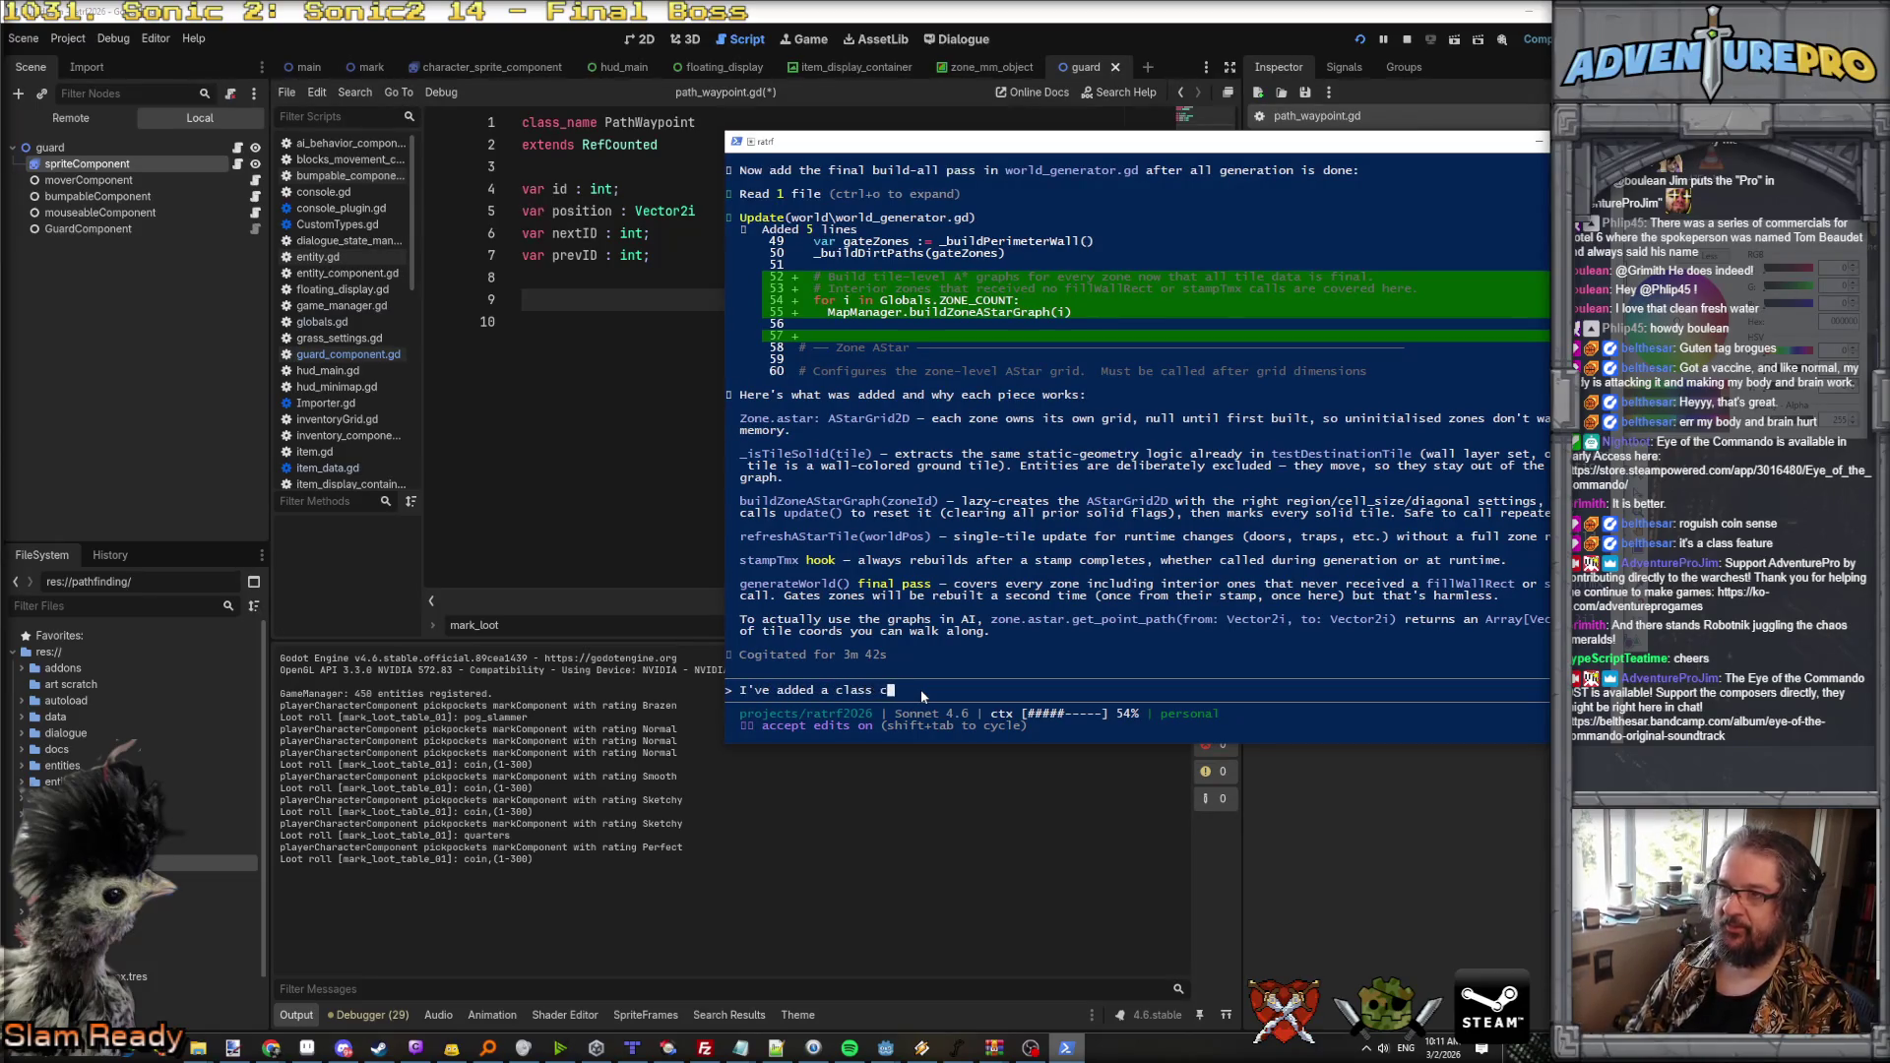
pyautogui.write('aled PathWaypo')
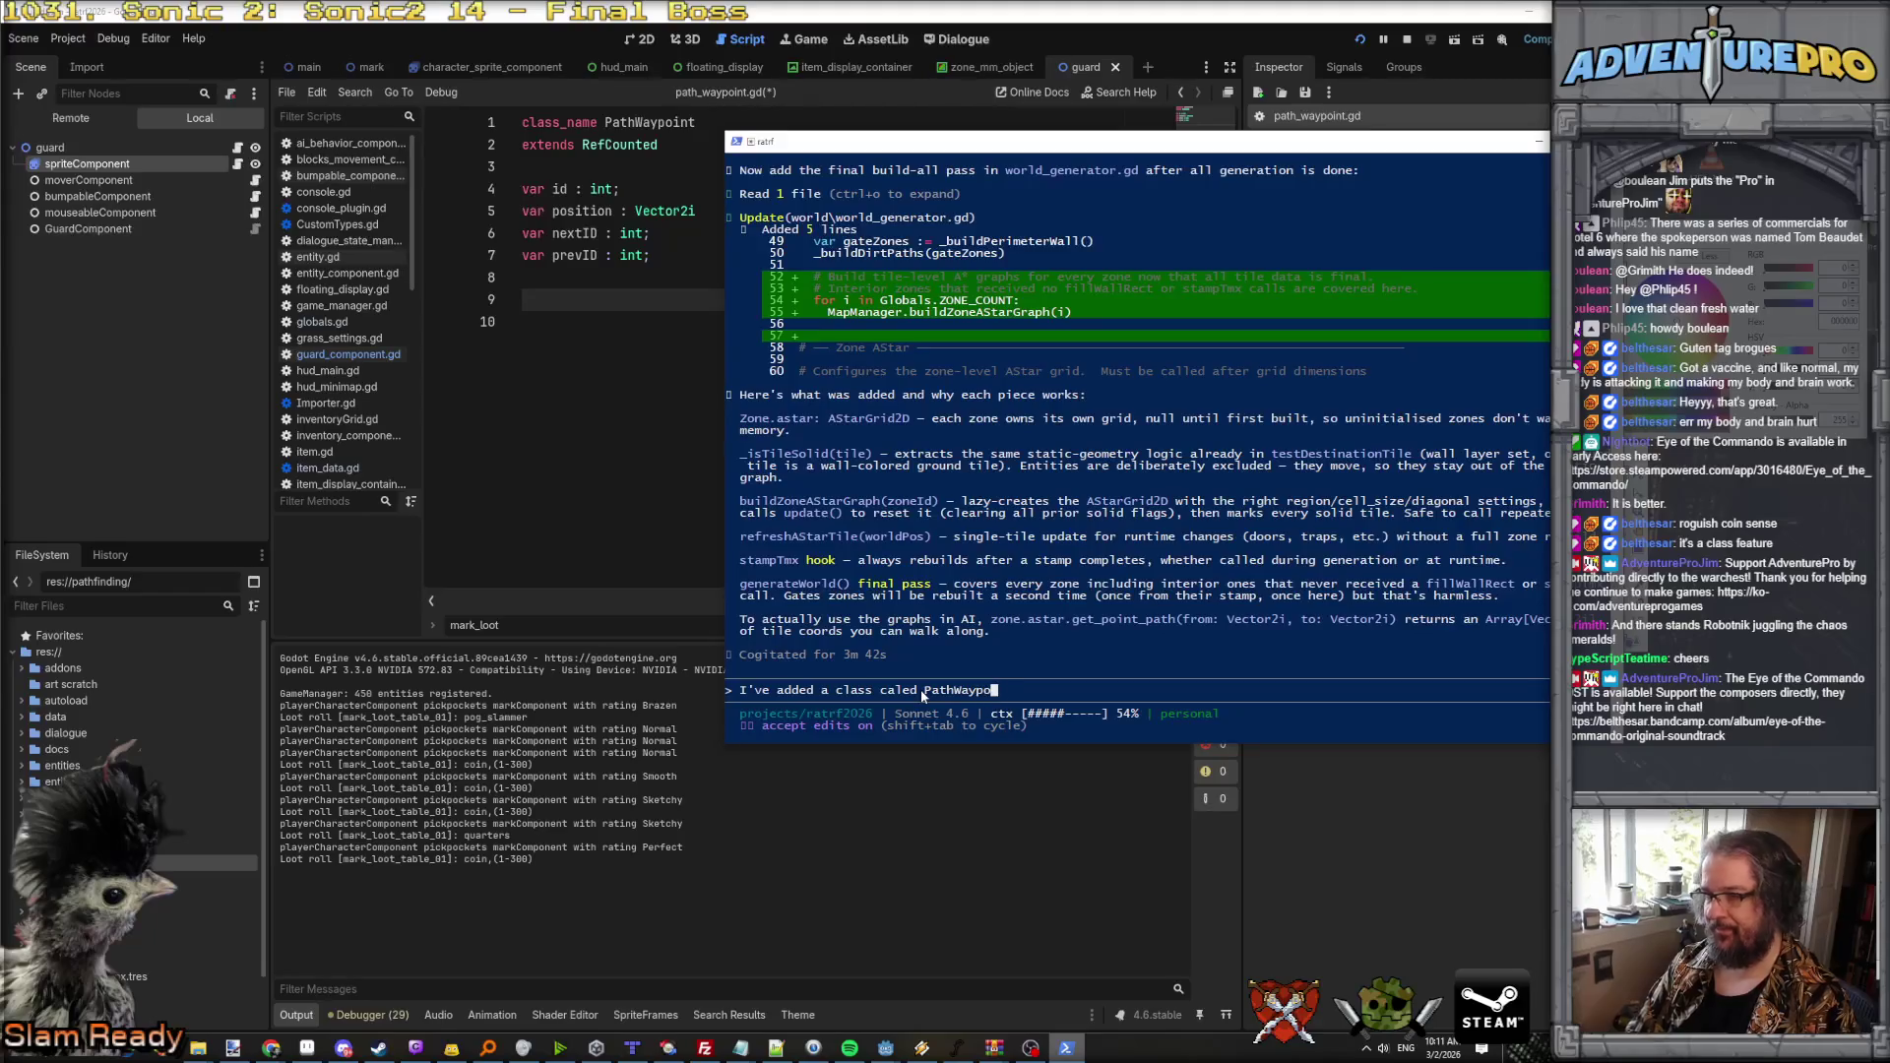
pyautogui.write('int, this is just ')
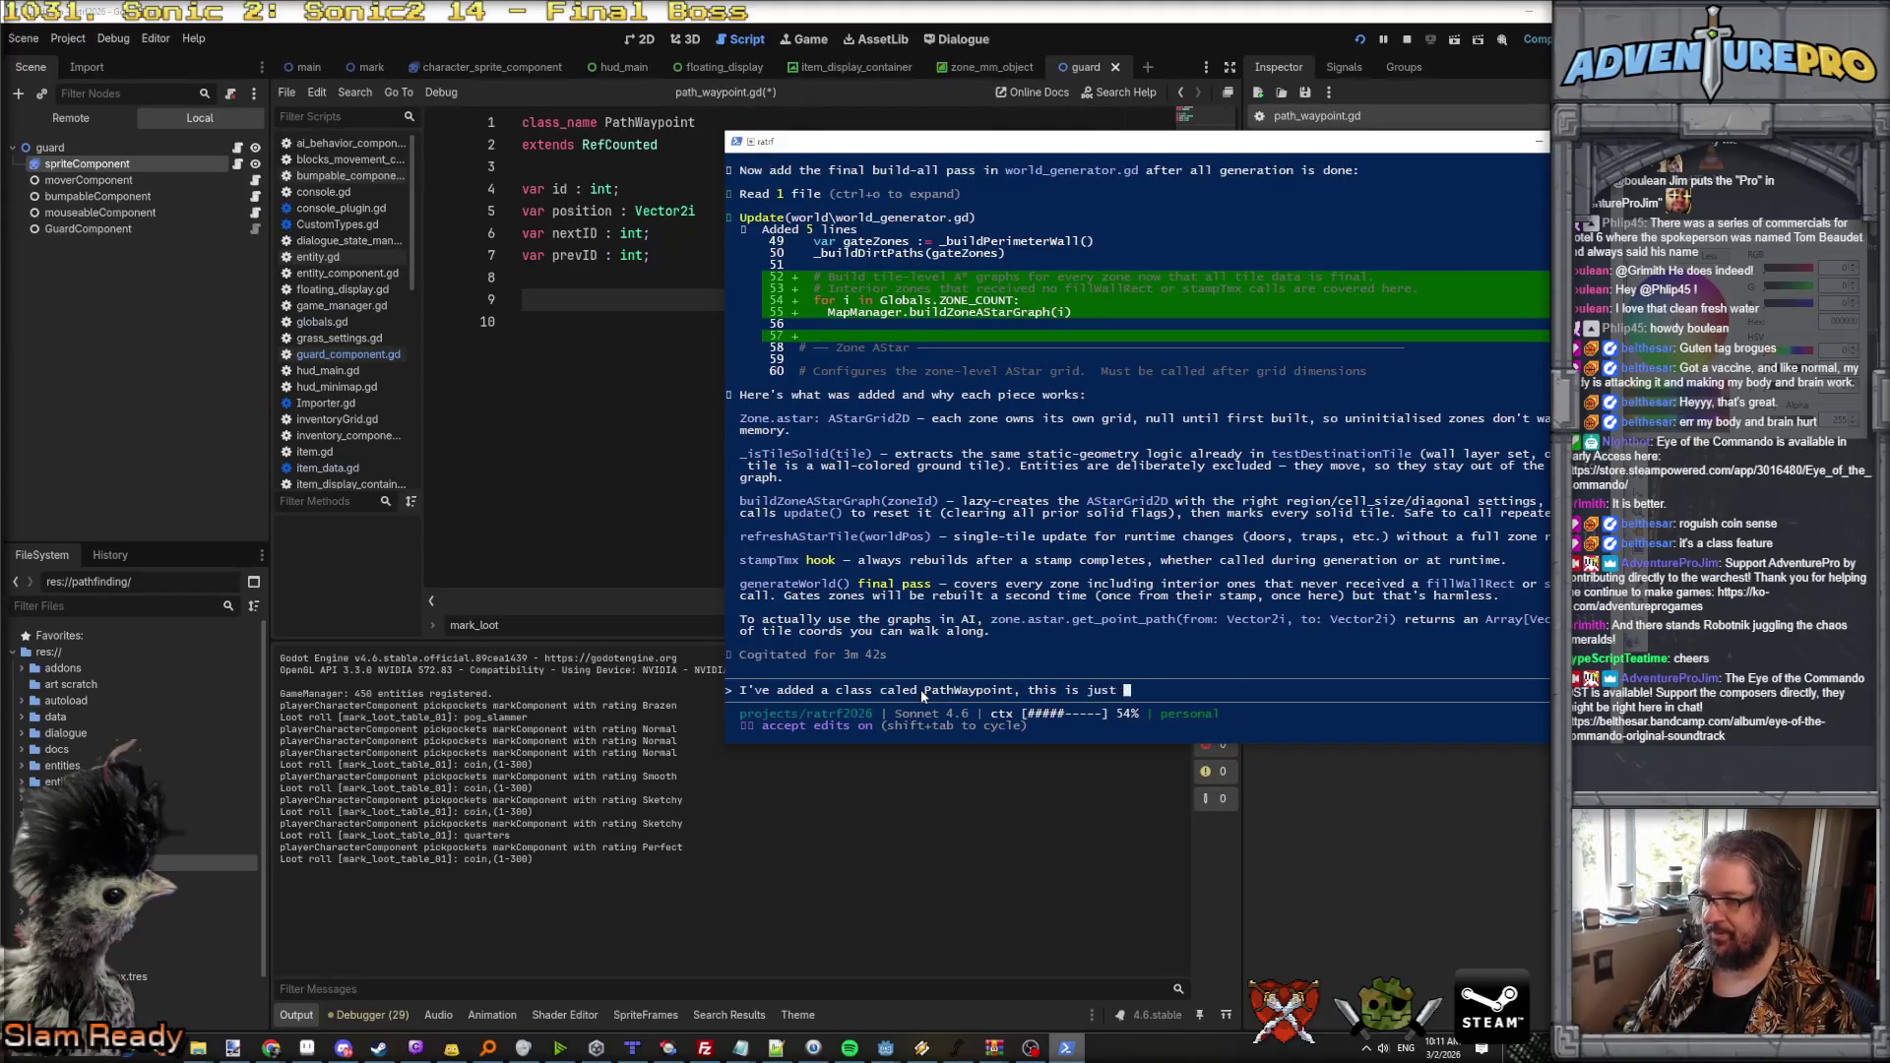
pyautogui.write('refcounted data')
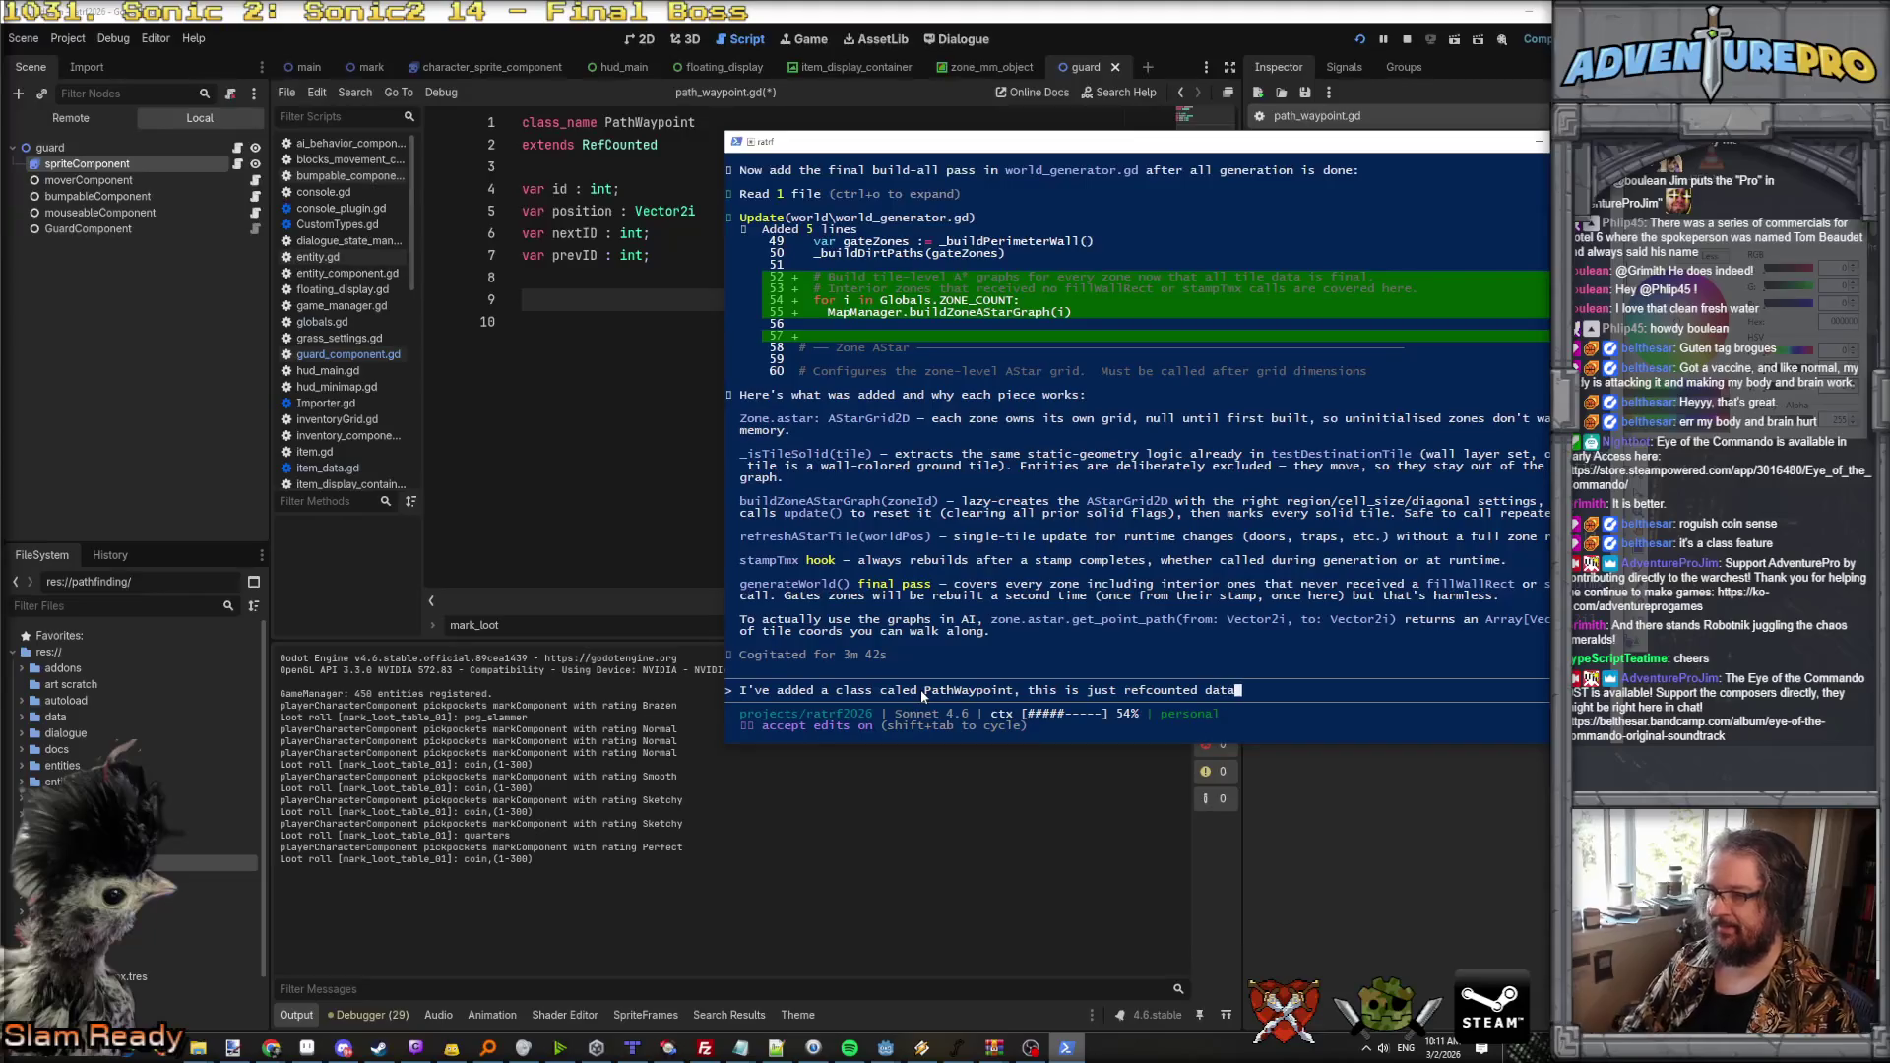
pyautogui.write(', not even a node. ')
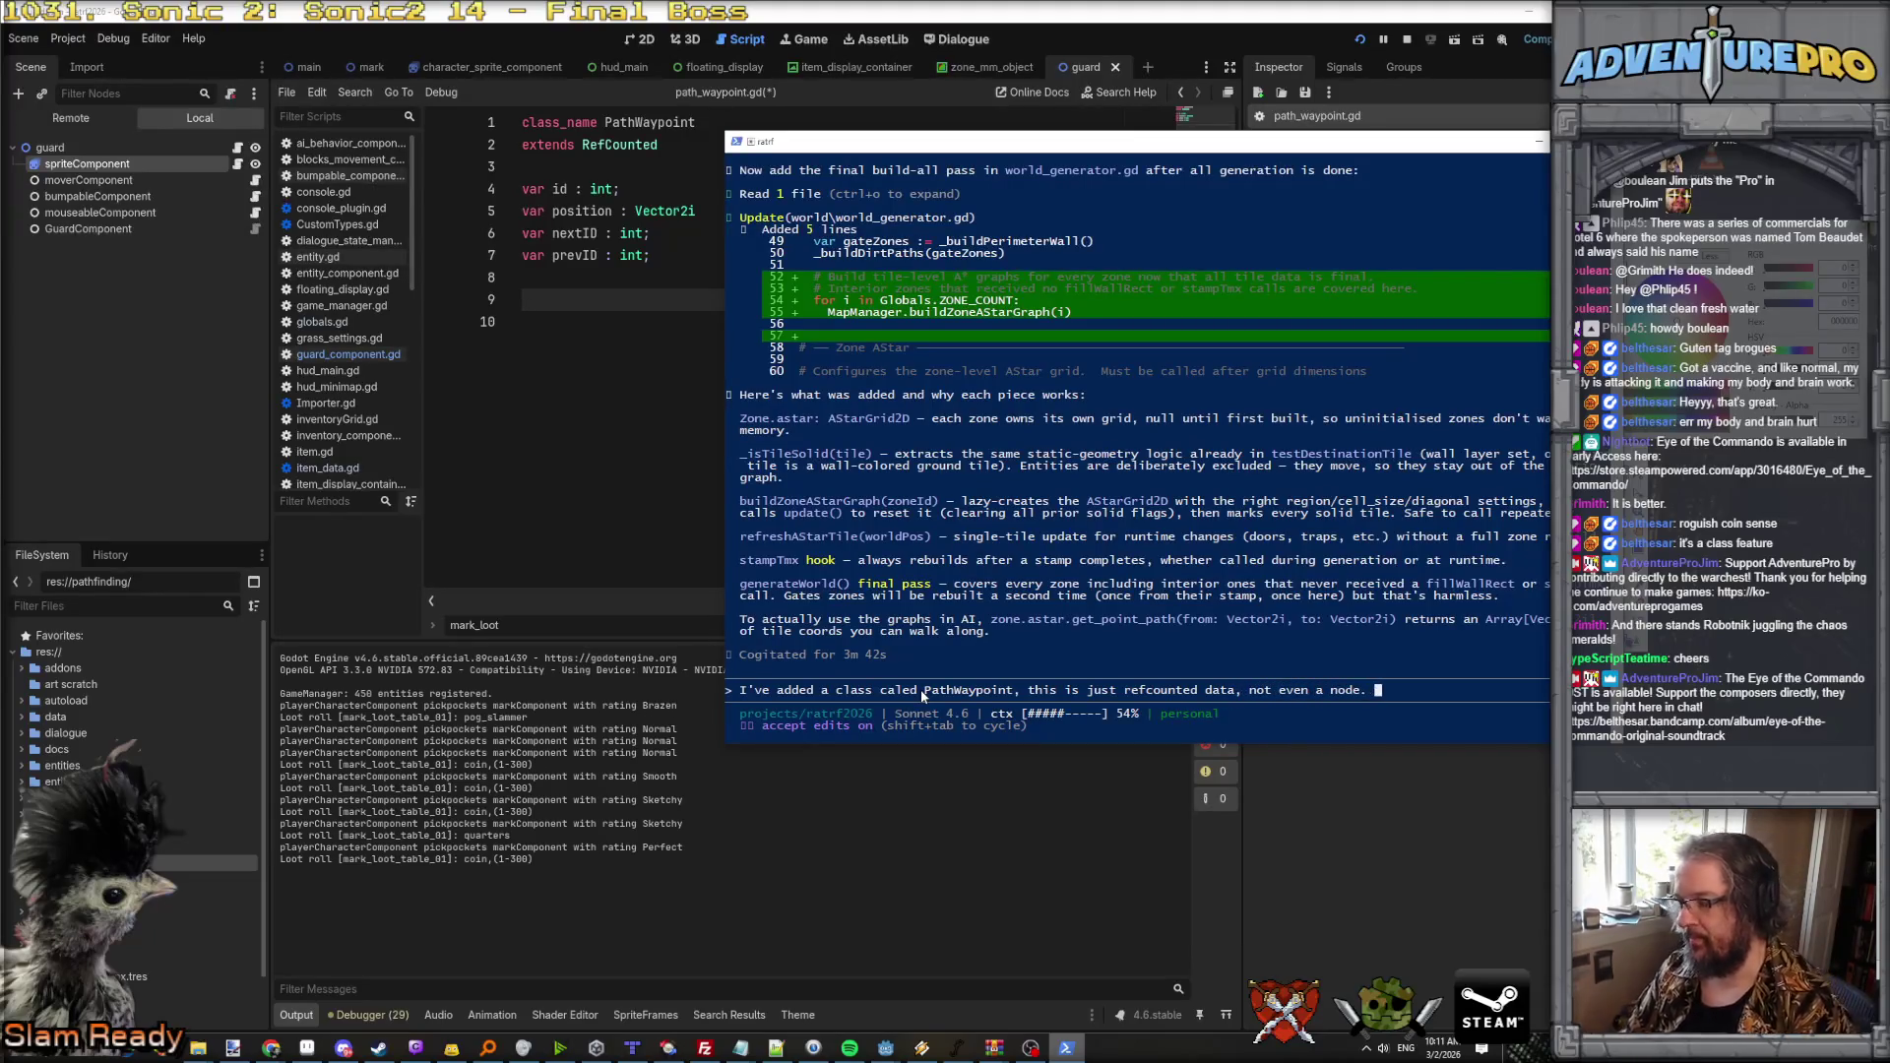
pyautogui.write('When a zone')
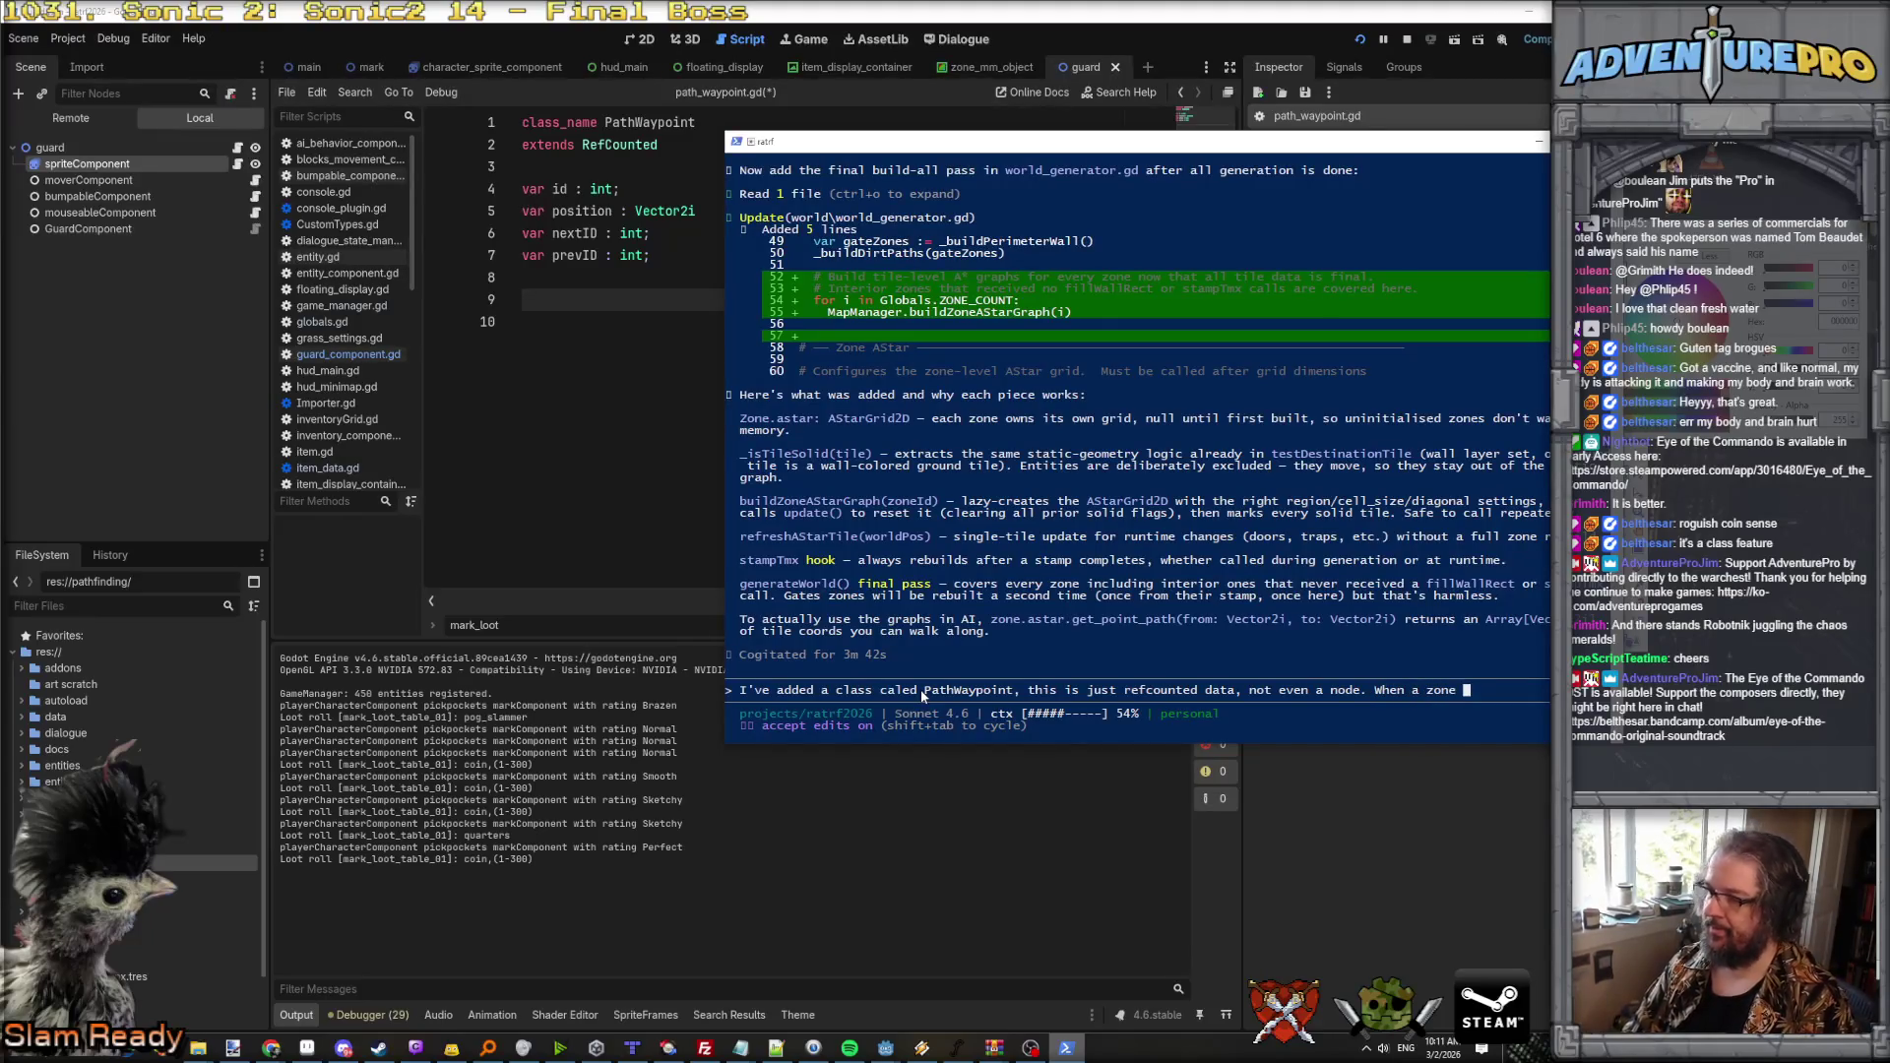
pyautogui.write('gets ')
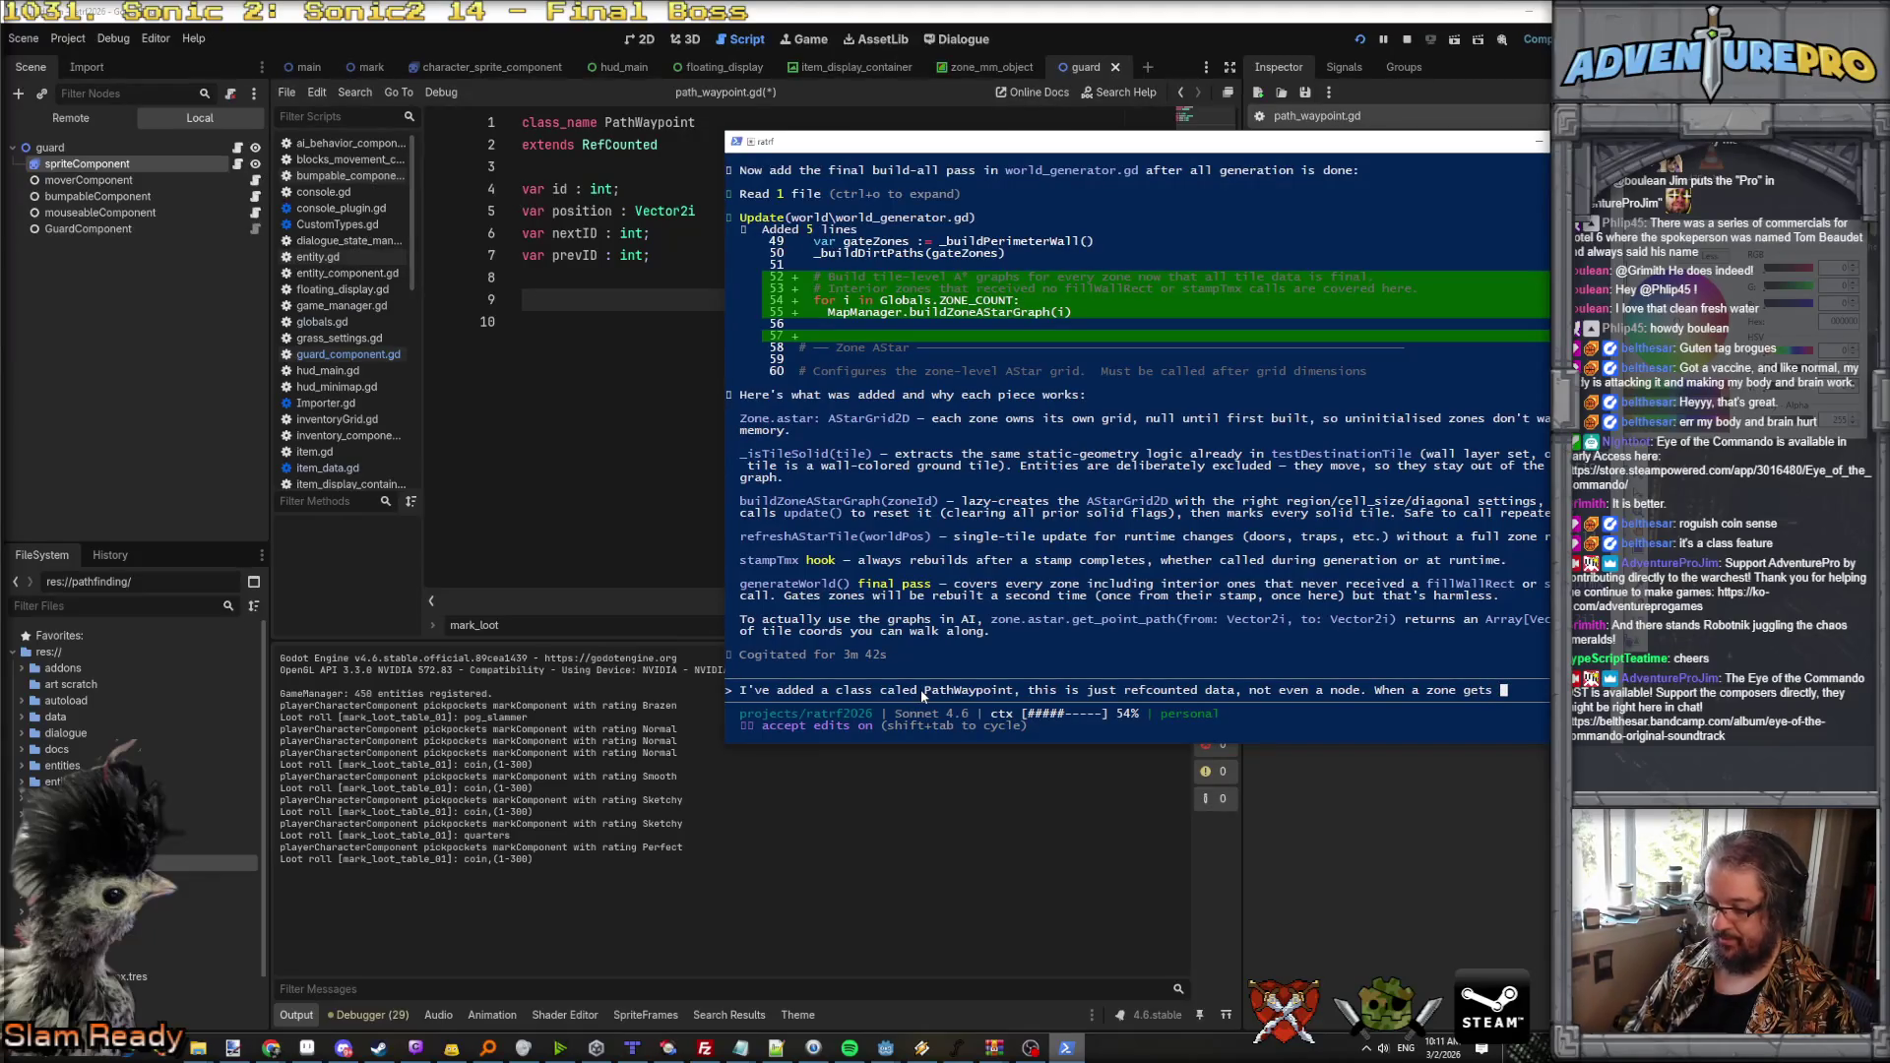
pyautogui.write('dirtali')
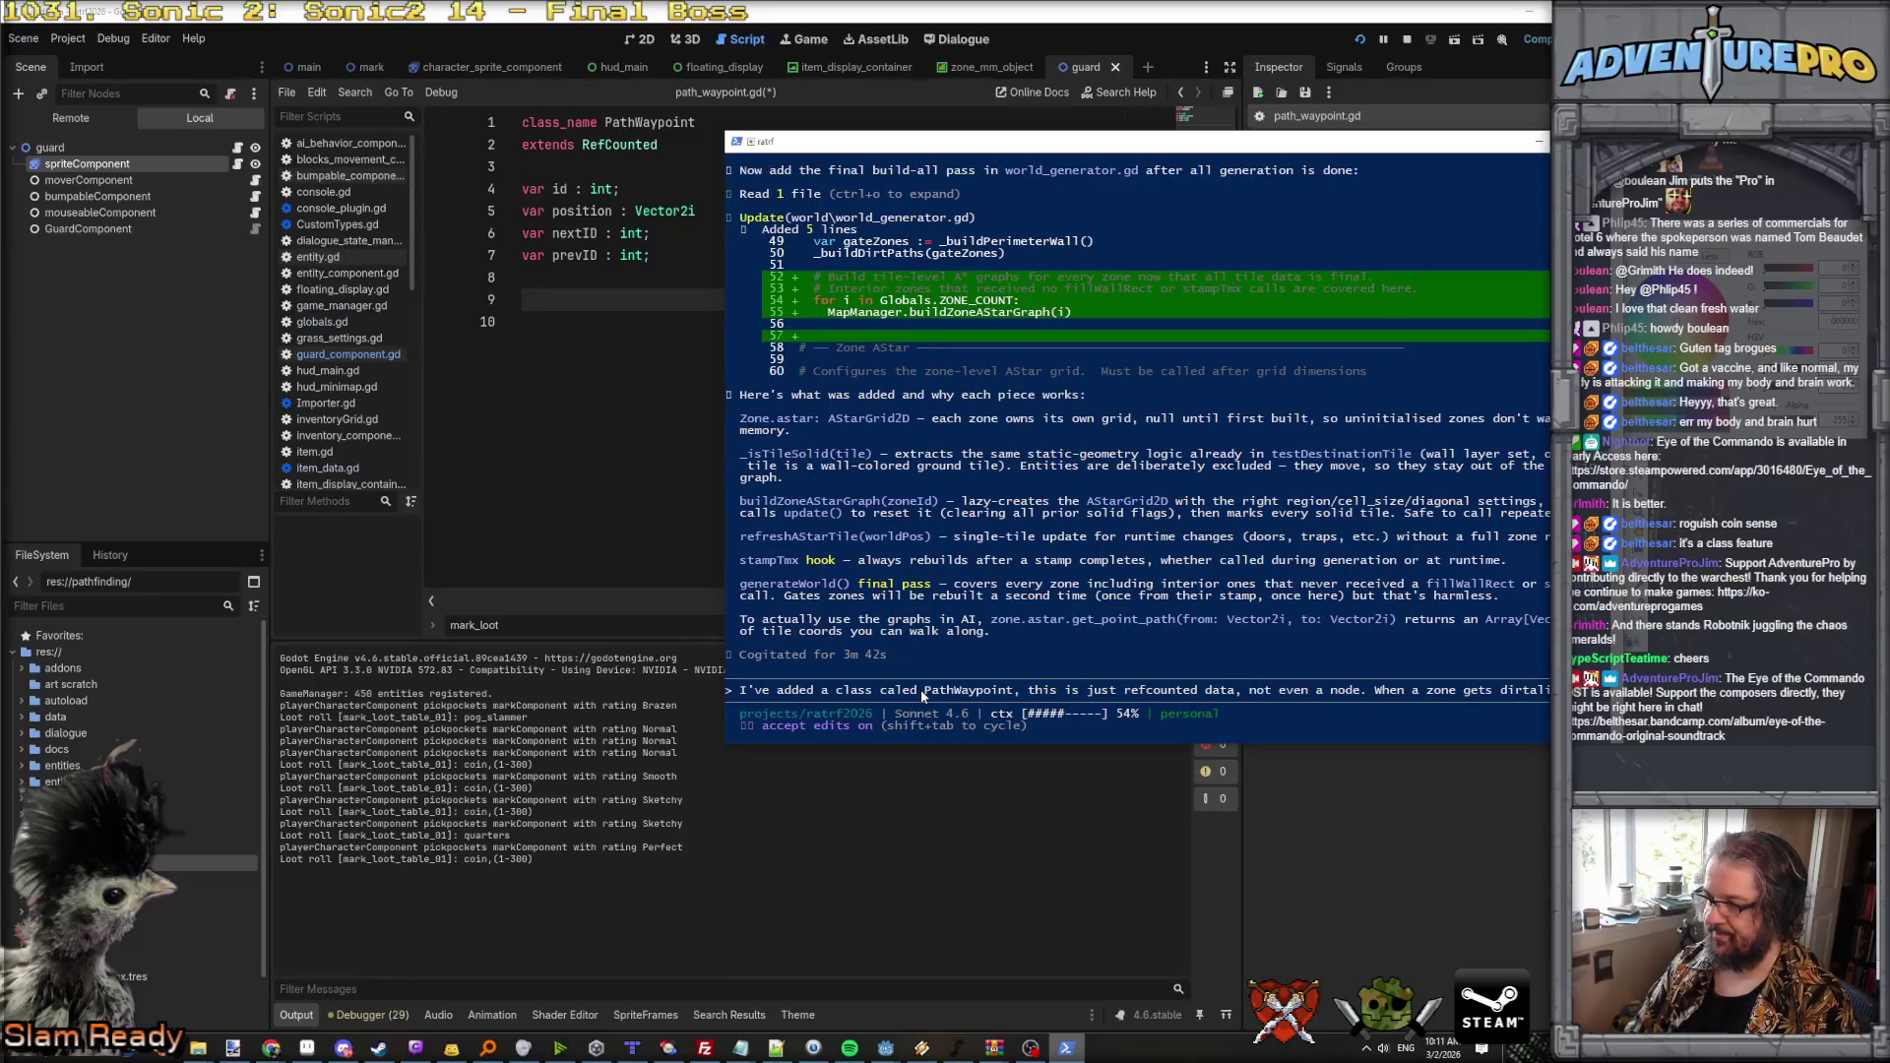
pyautogui.write(' and has a path fd')
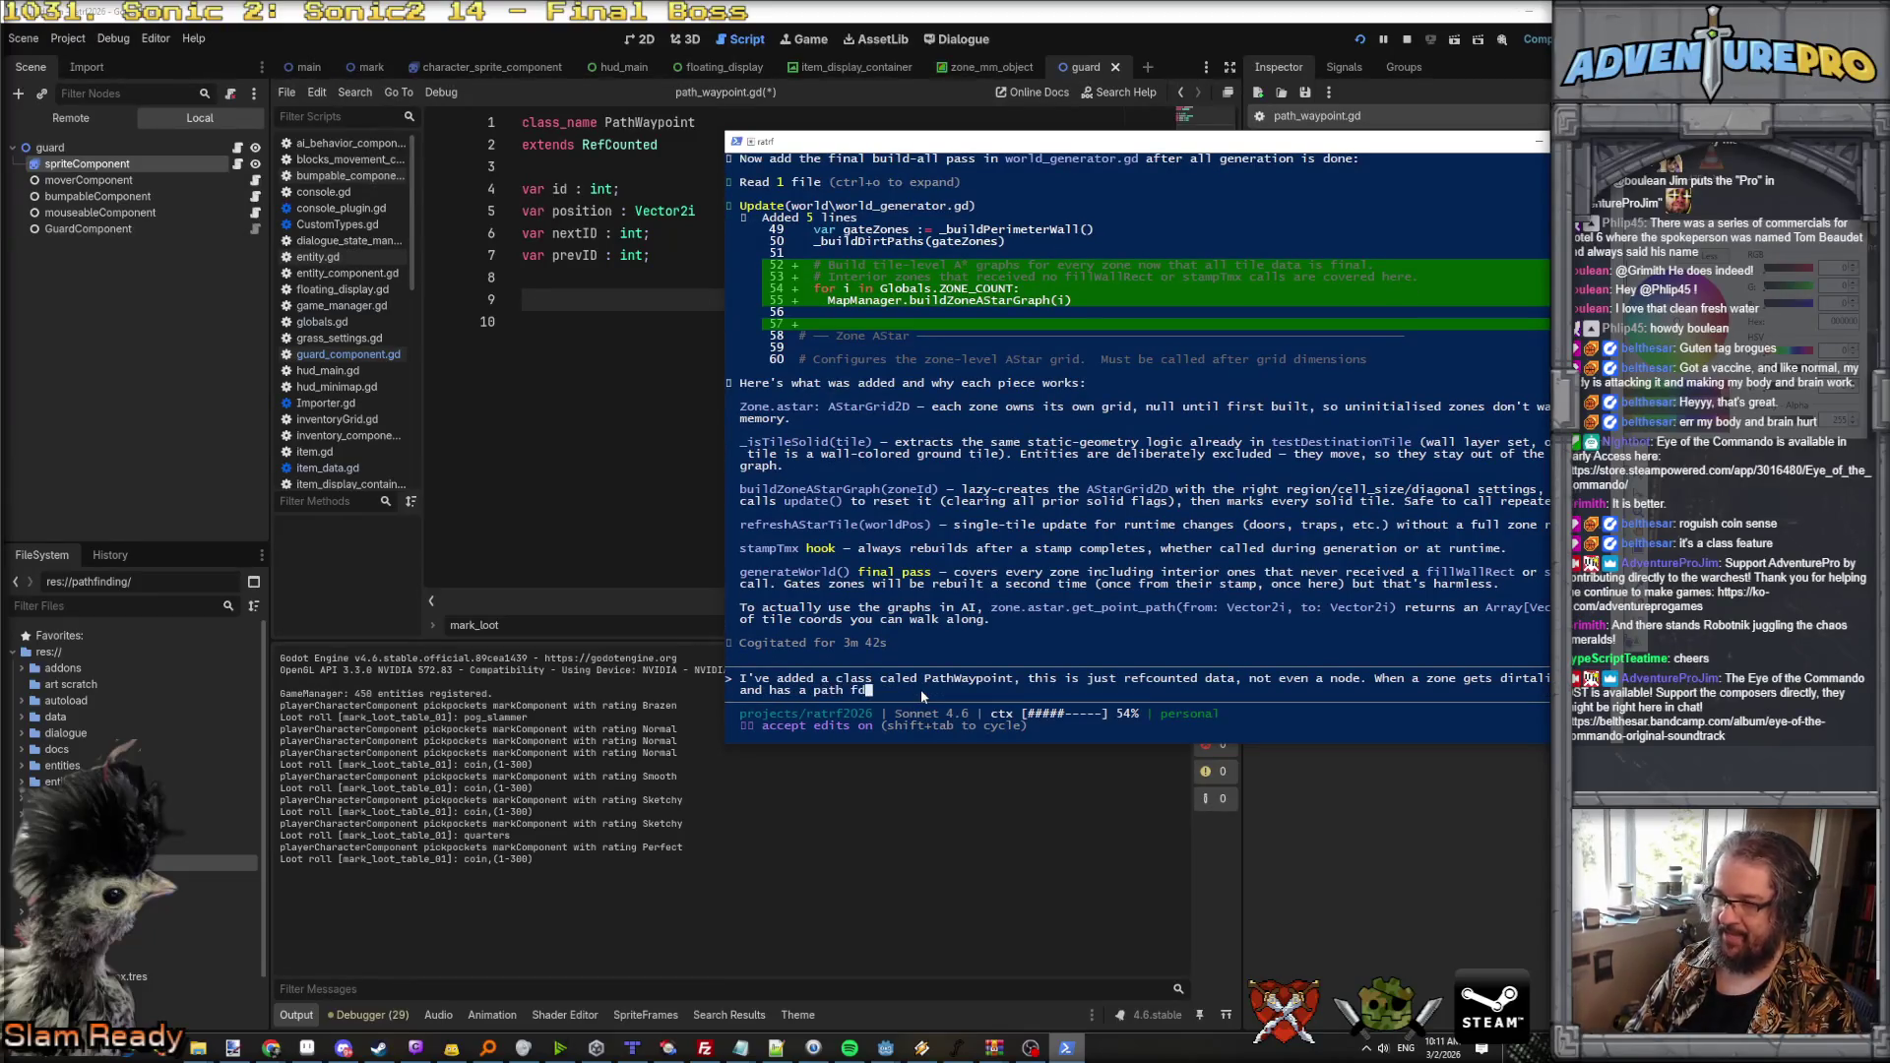
pyautogui.press('BackSpace')
pyautogui.press('BackSpace')
pyautogui.write('drawn throug')
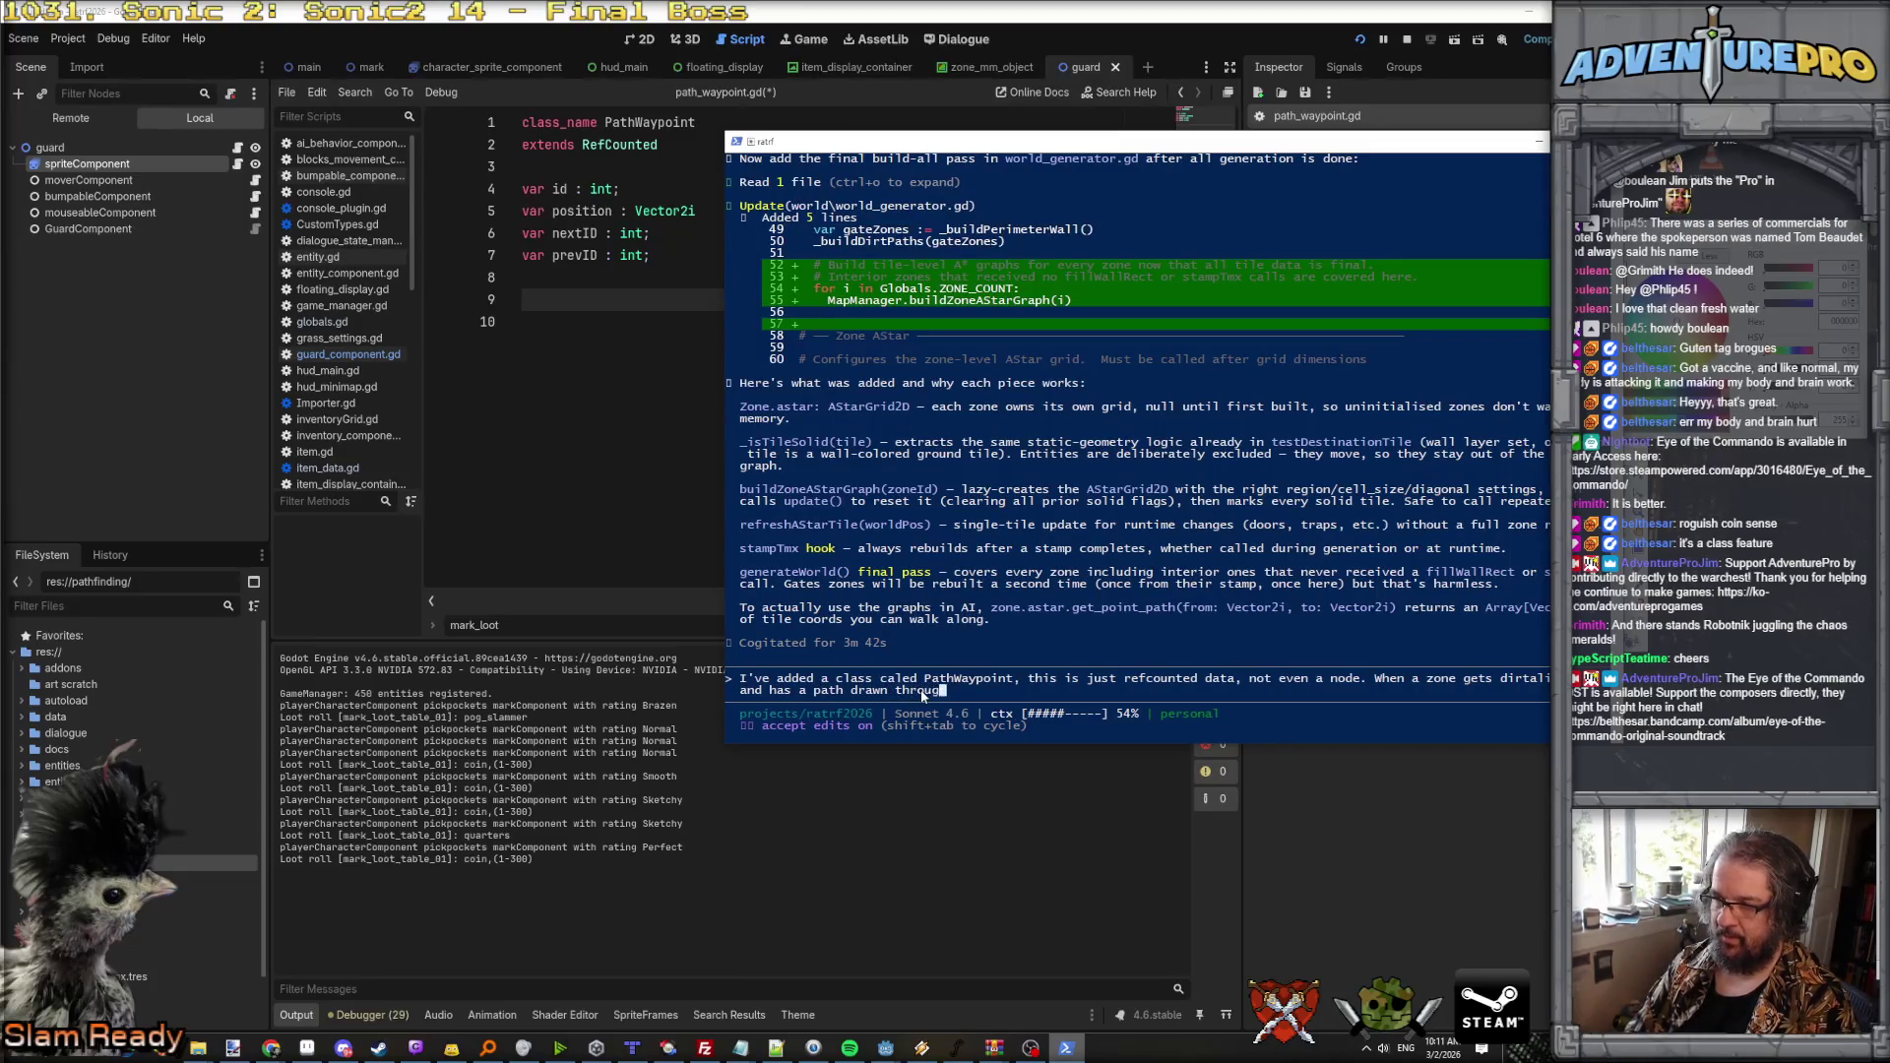
pyautogui.write("h it, I'd like to ad")
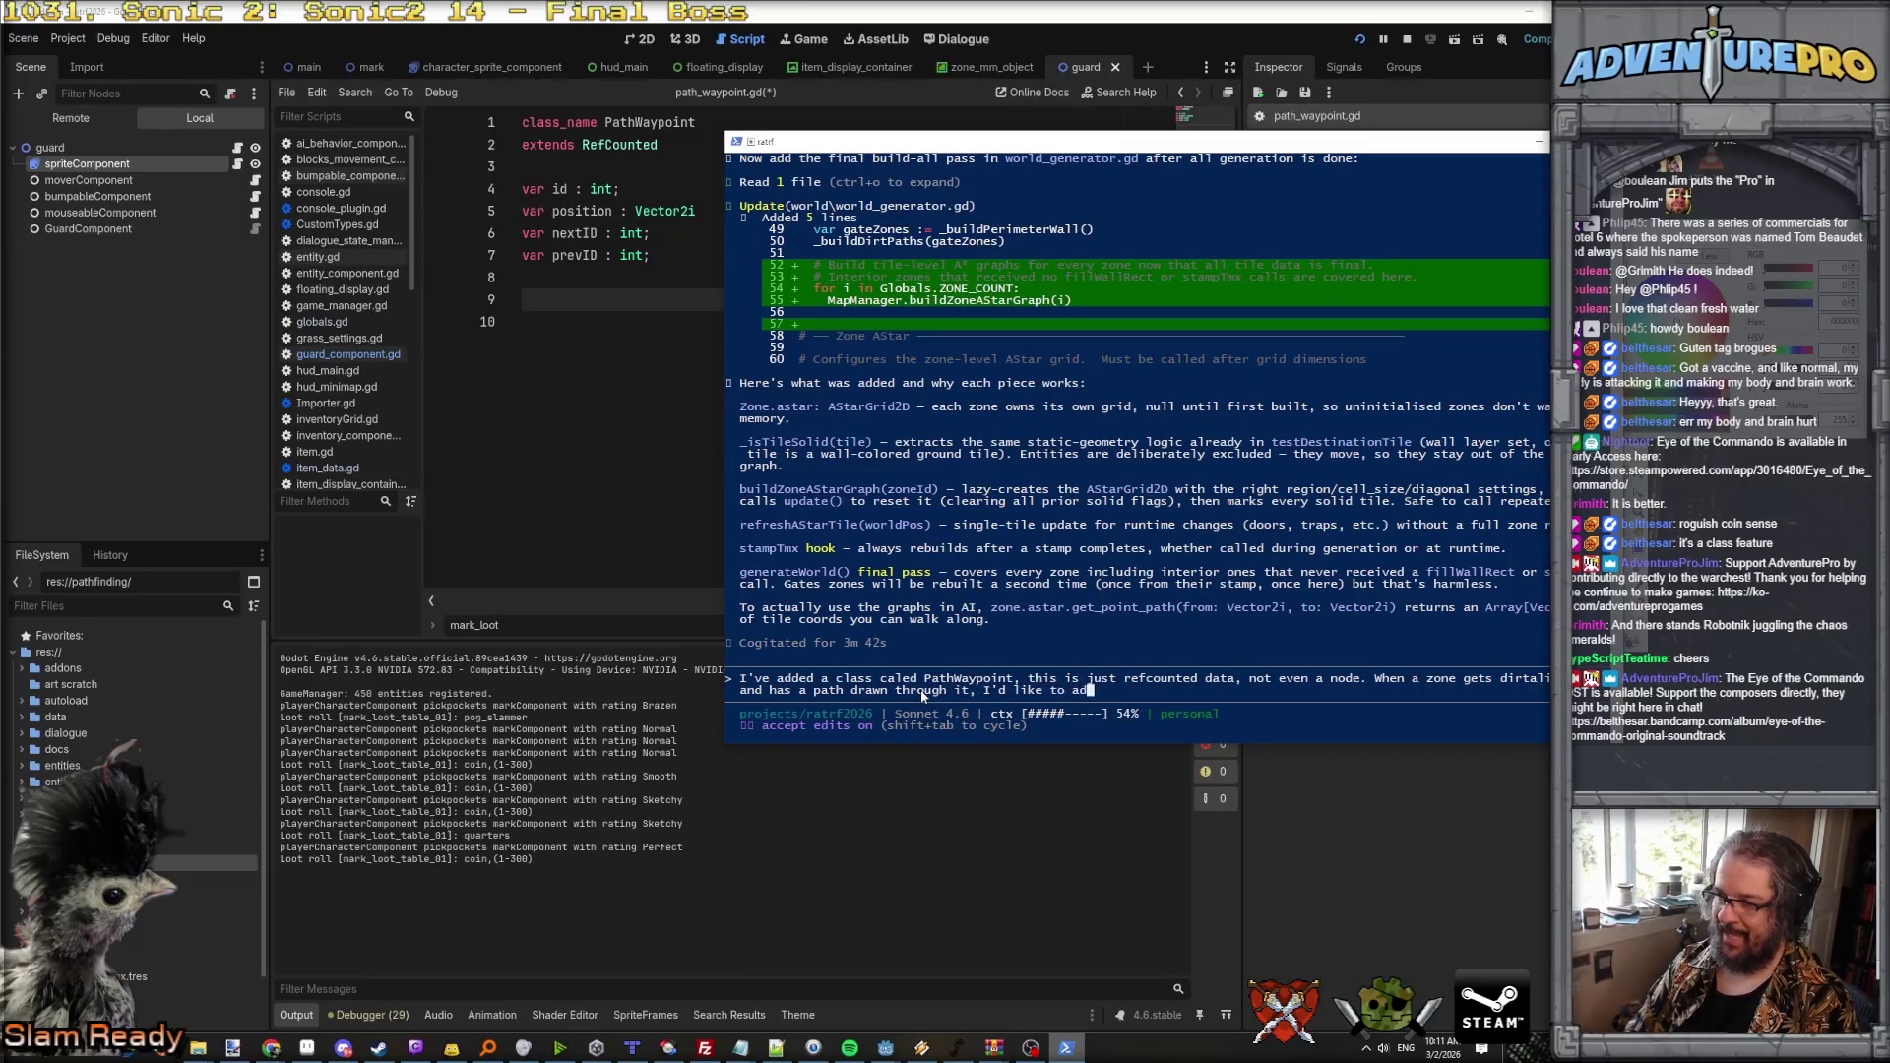
pyautogui.write('d a PathWaypoint to ')
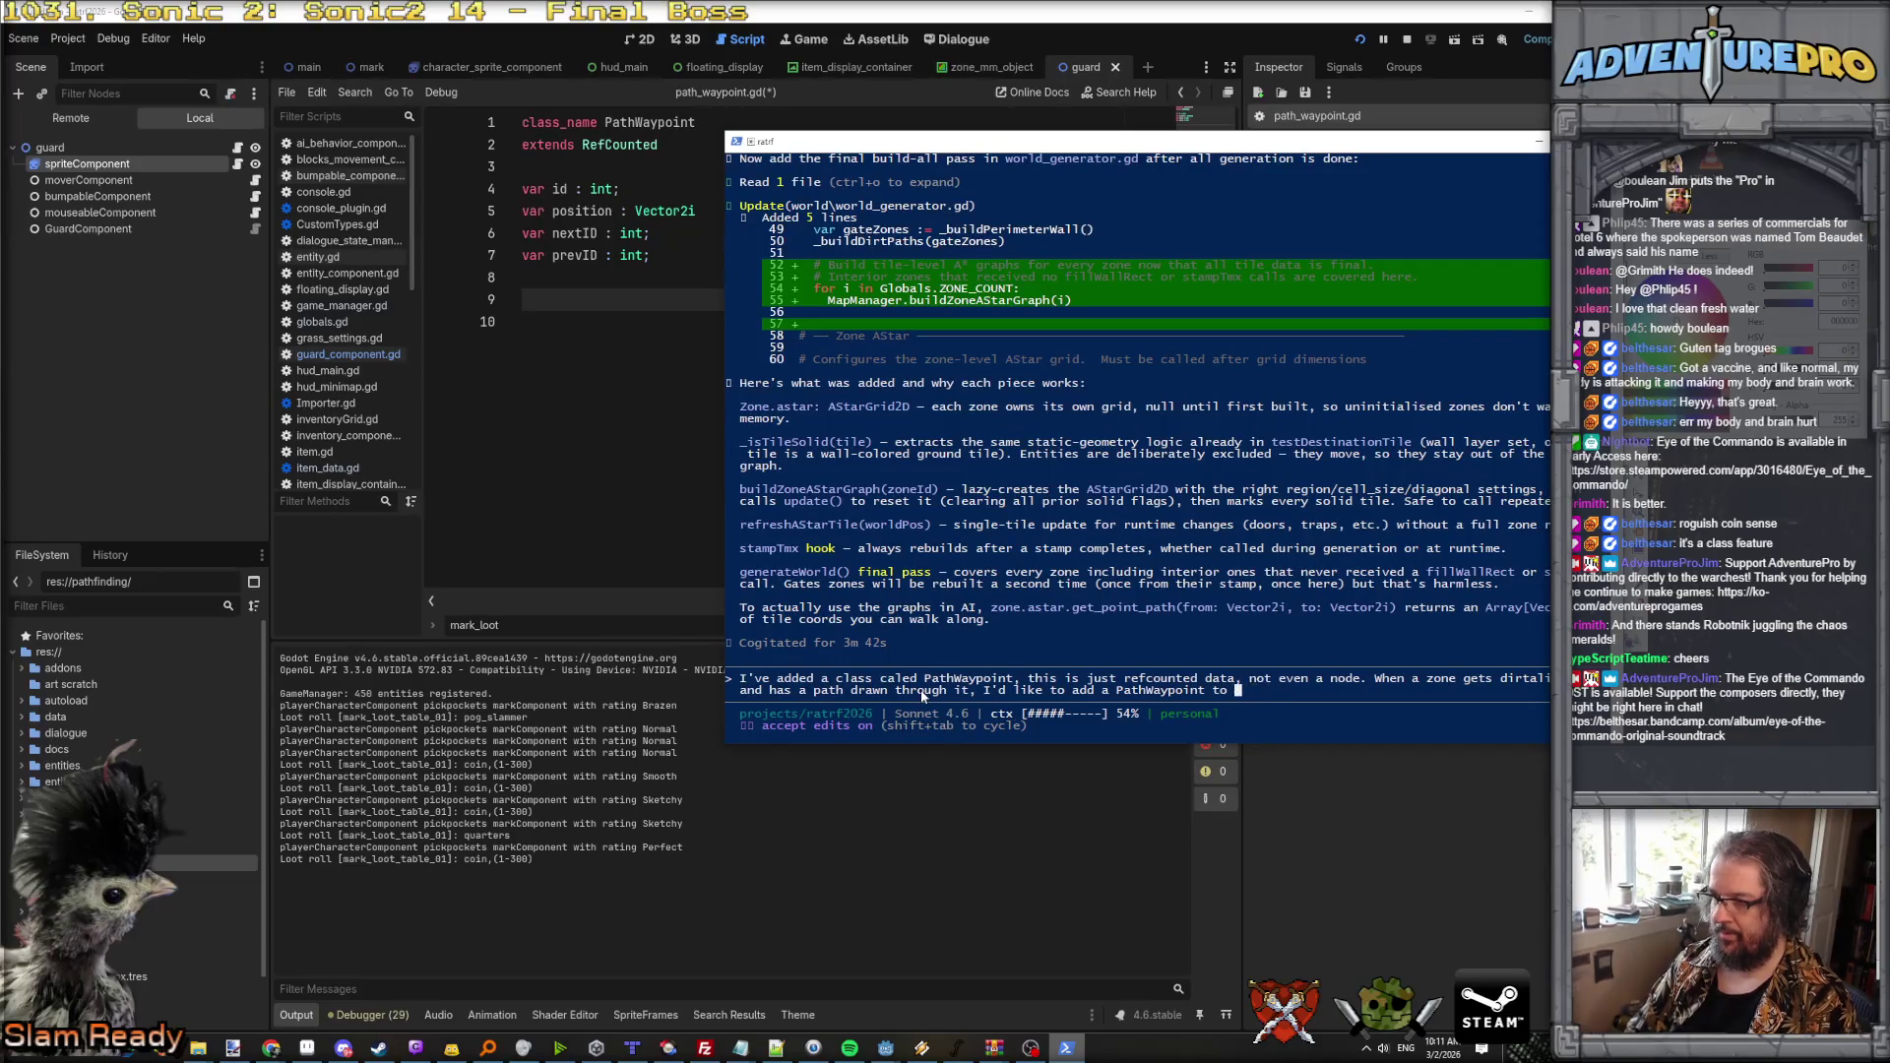
pyautogui.write('*near* the star')
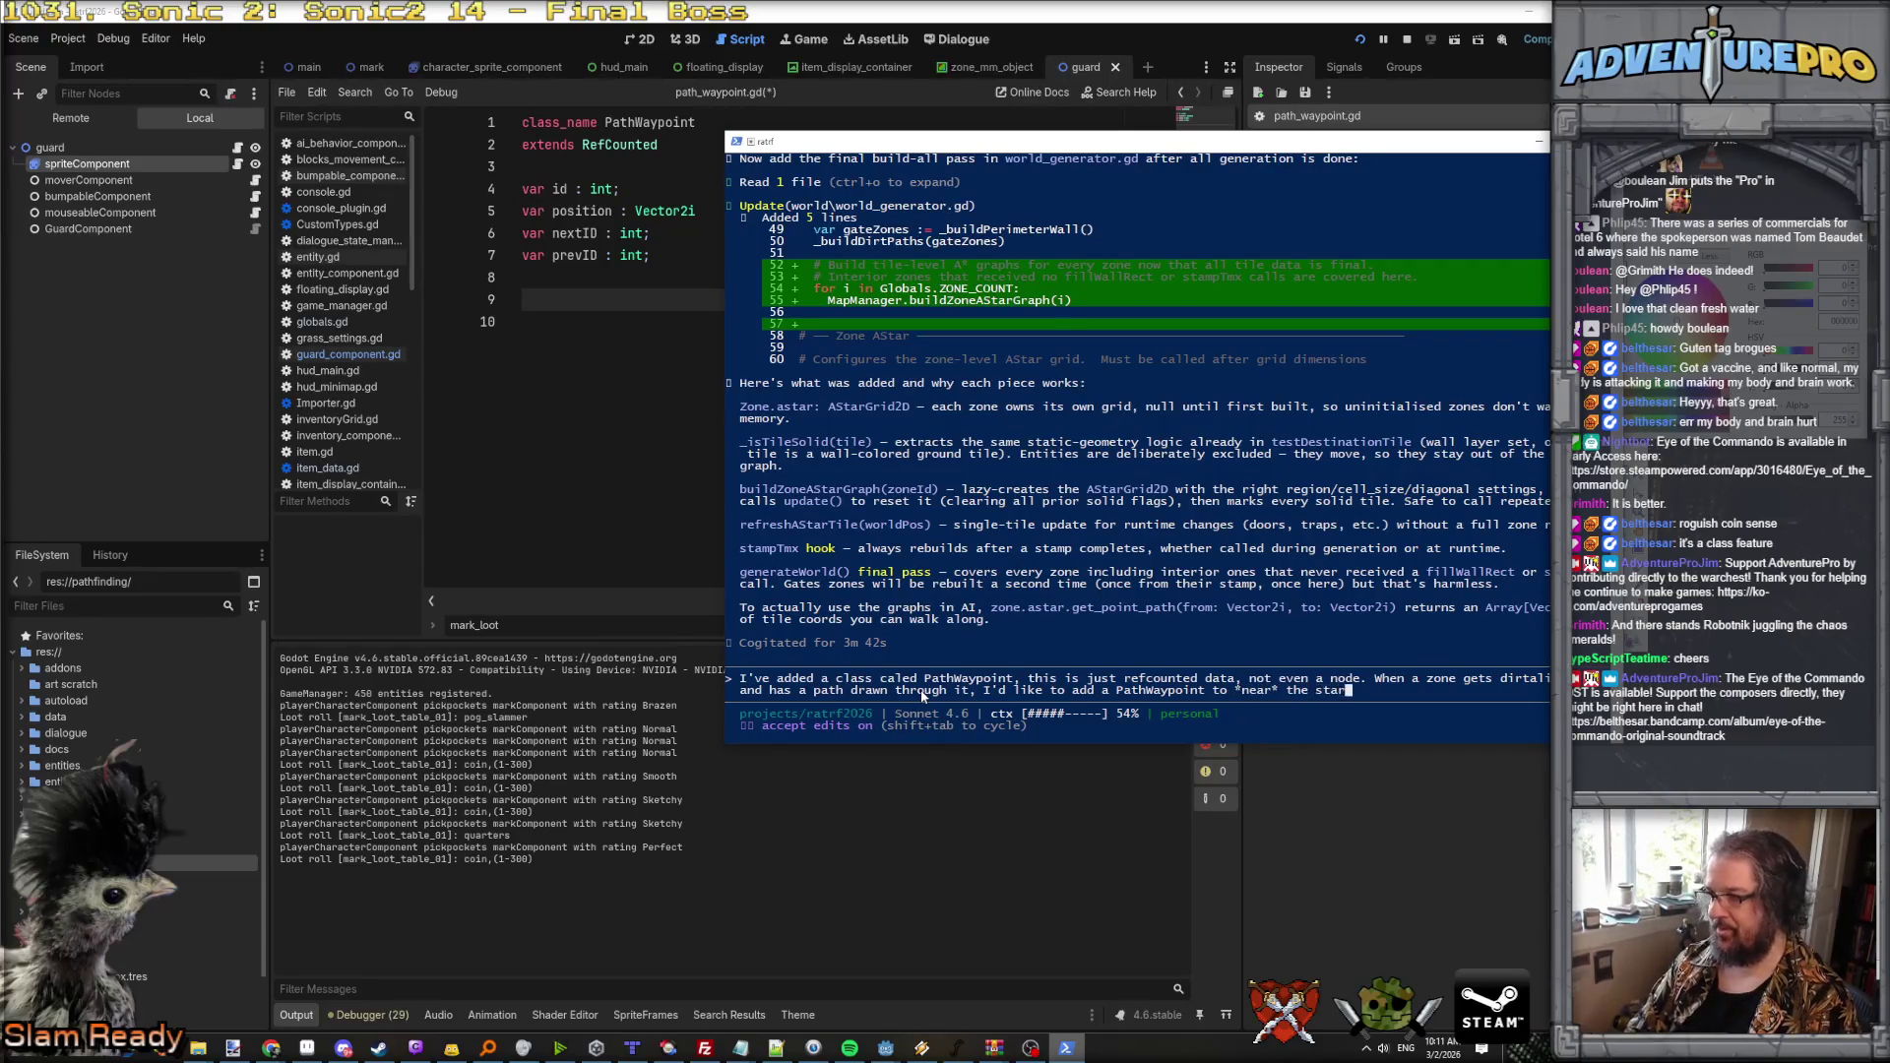
pyautogui.write('t end end of the paht')
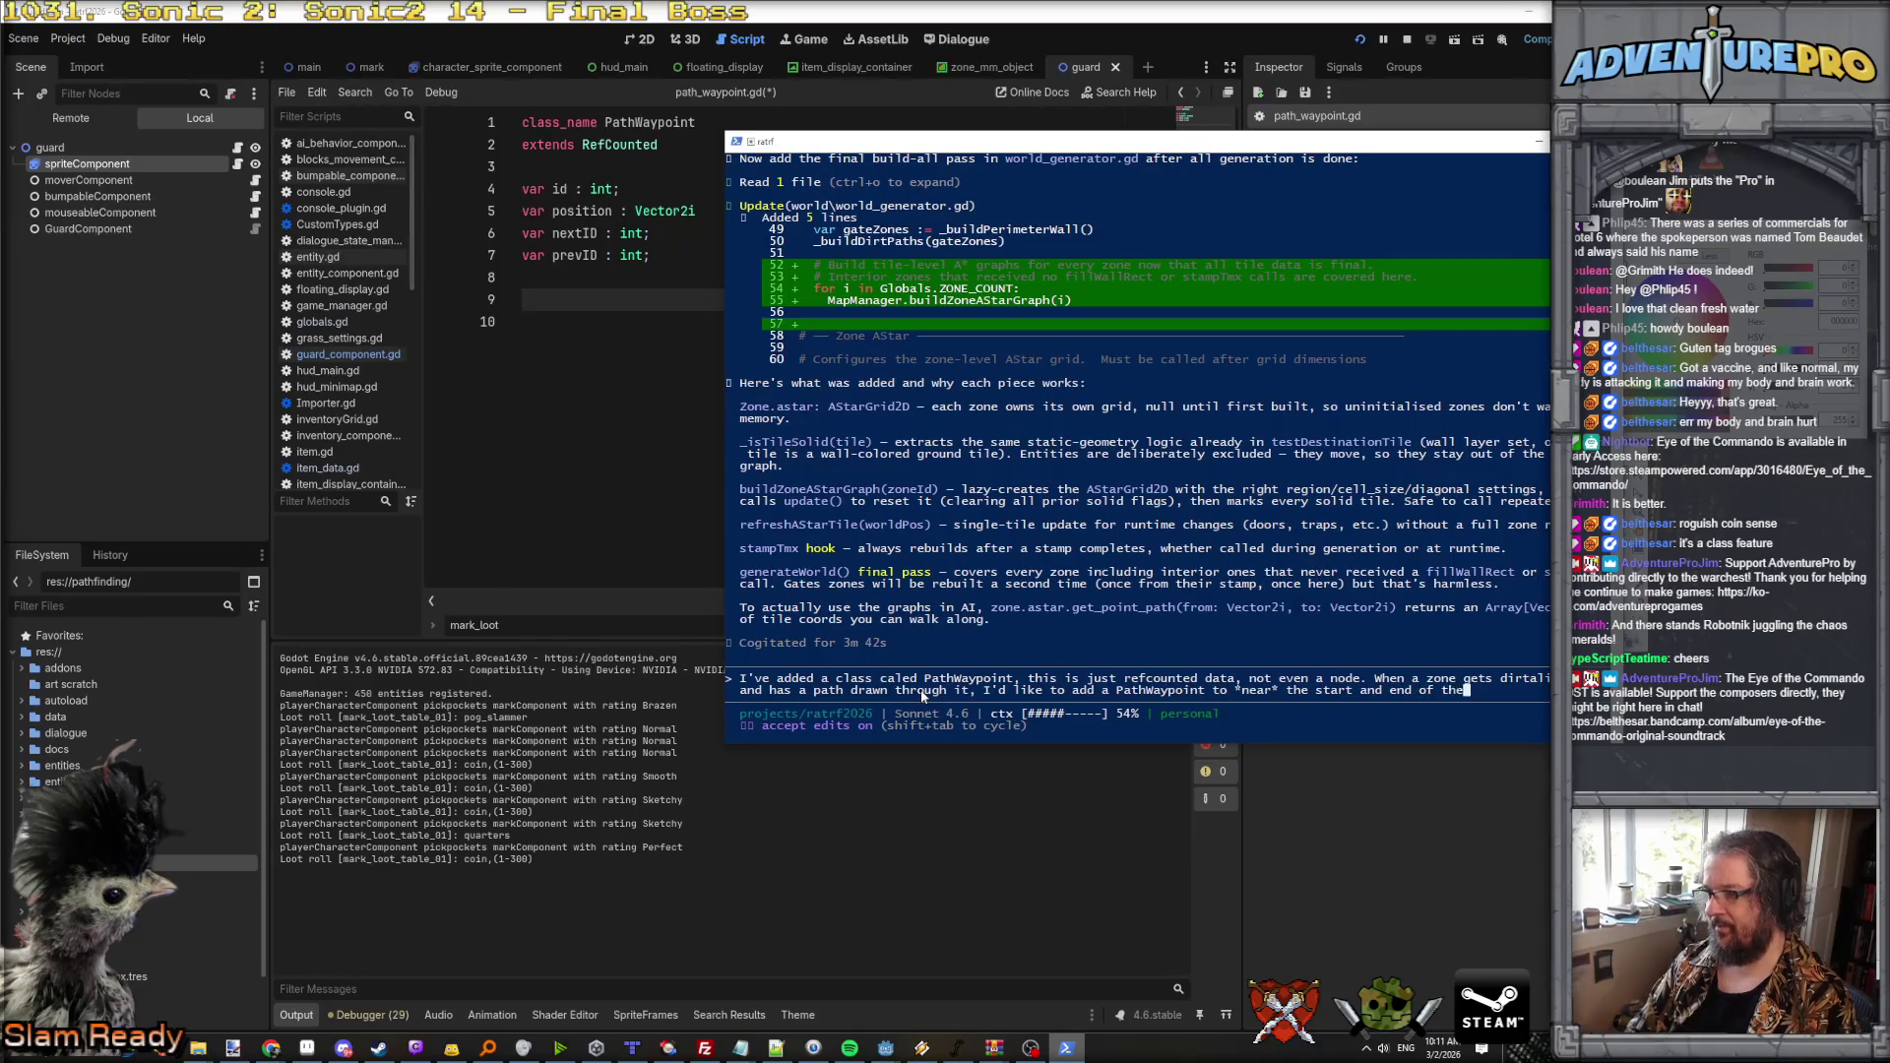
pyautogui.press('BackSpace')
pyautogui.press('BackSpace')
pyautogui.press('BackSpace')
pyautogui.write('th')
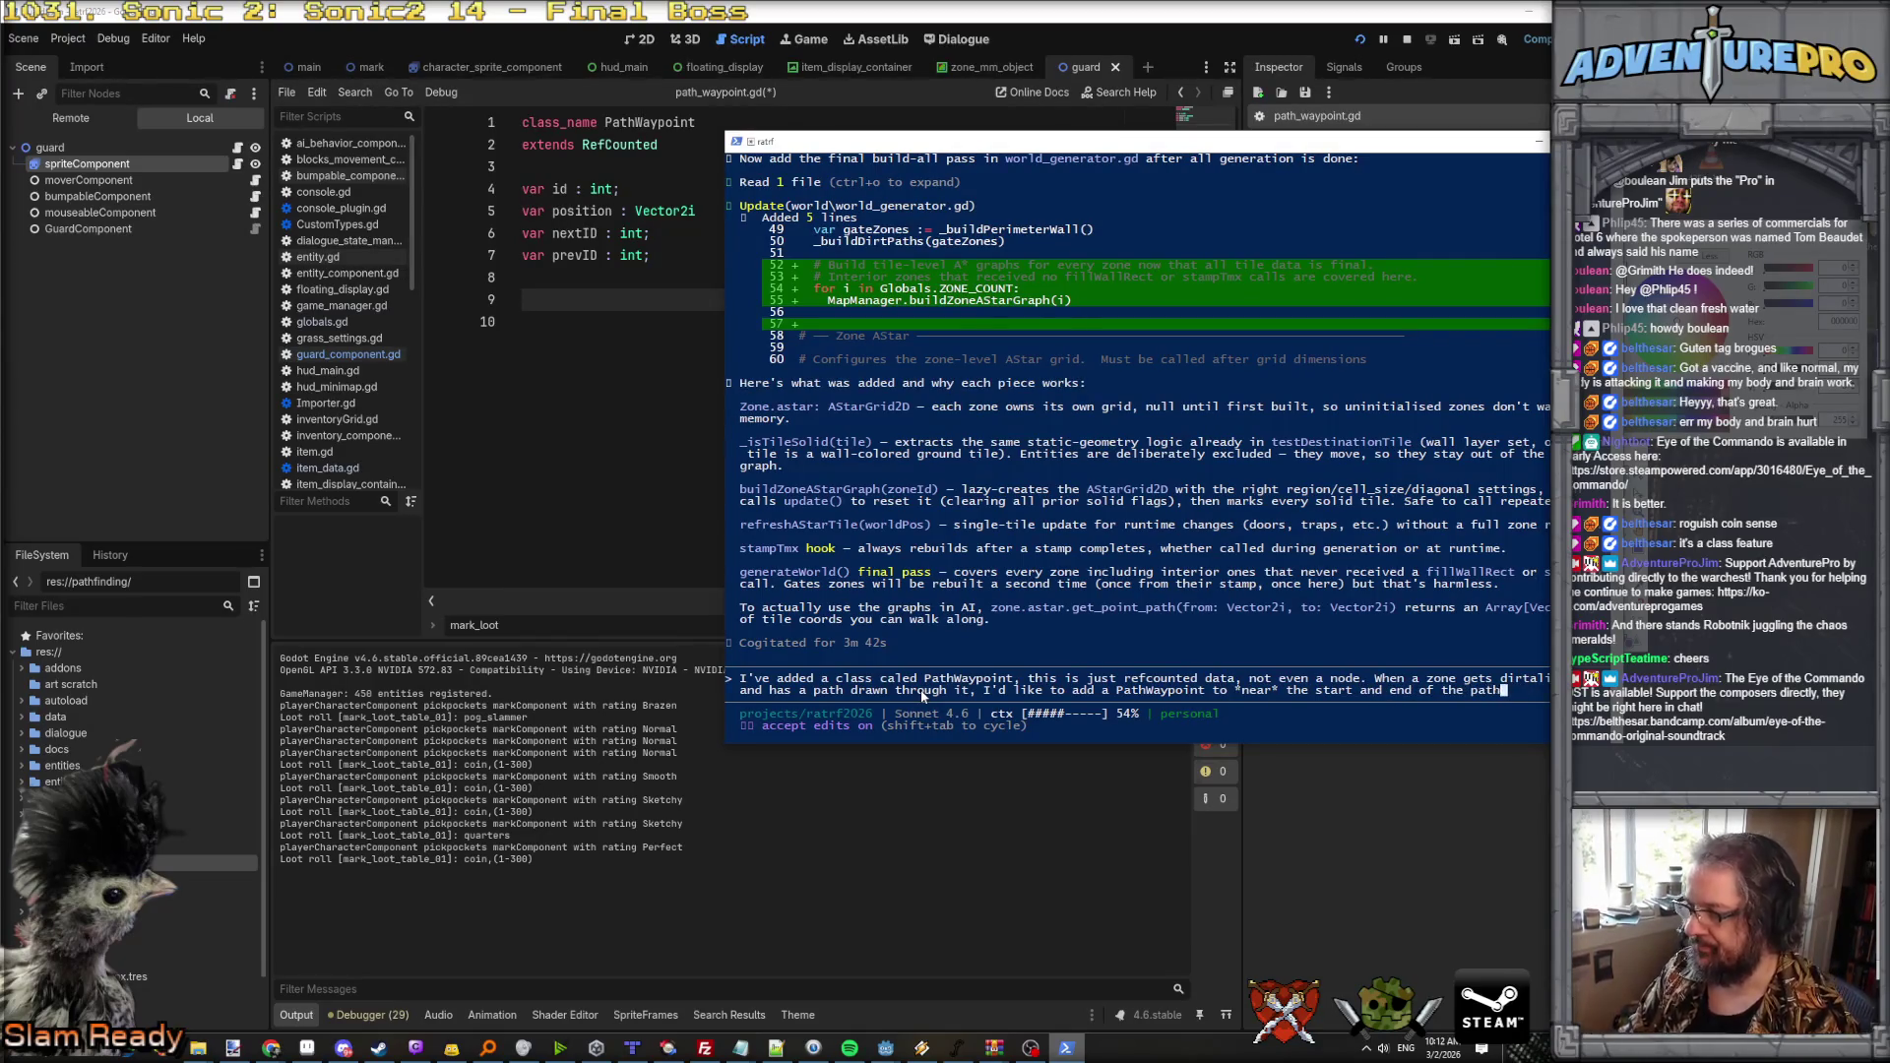
pyautogui.write(' in a z ')
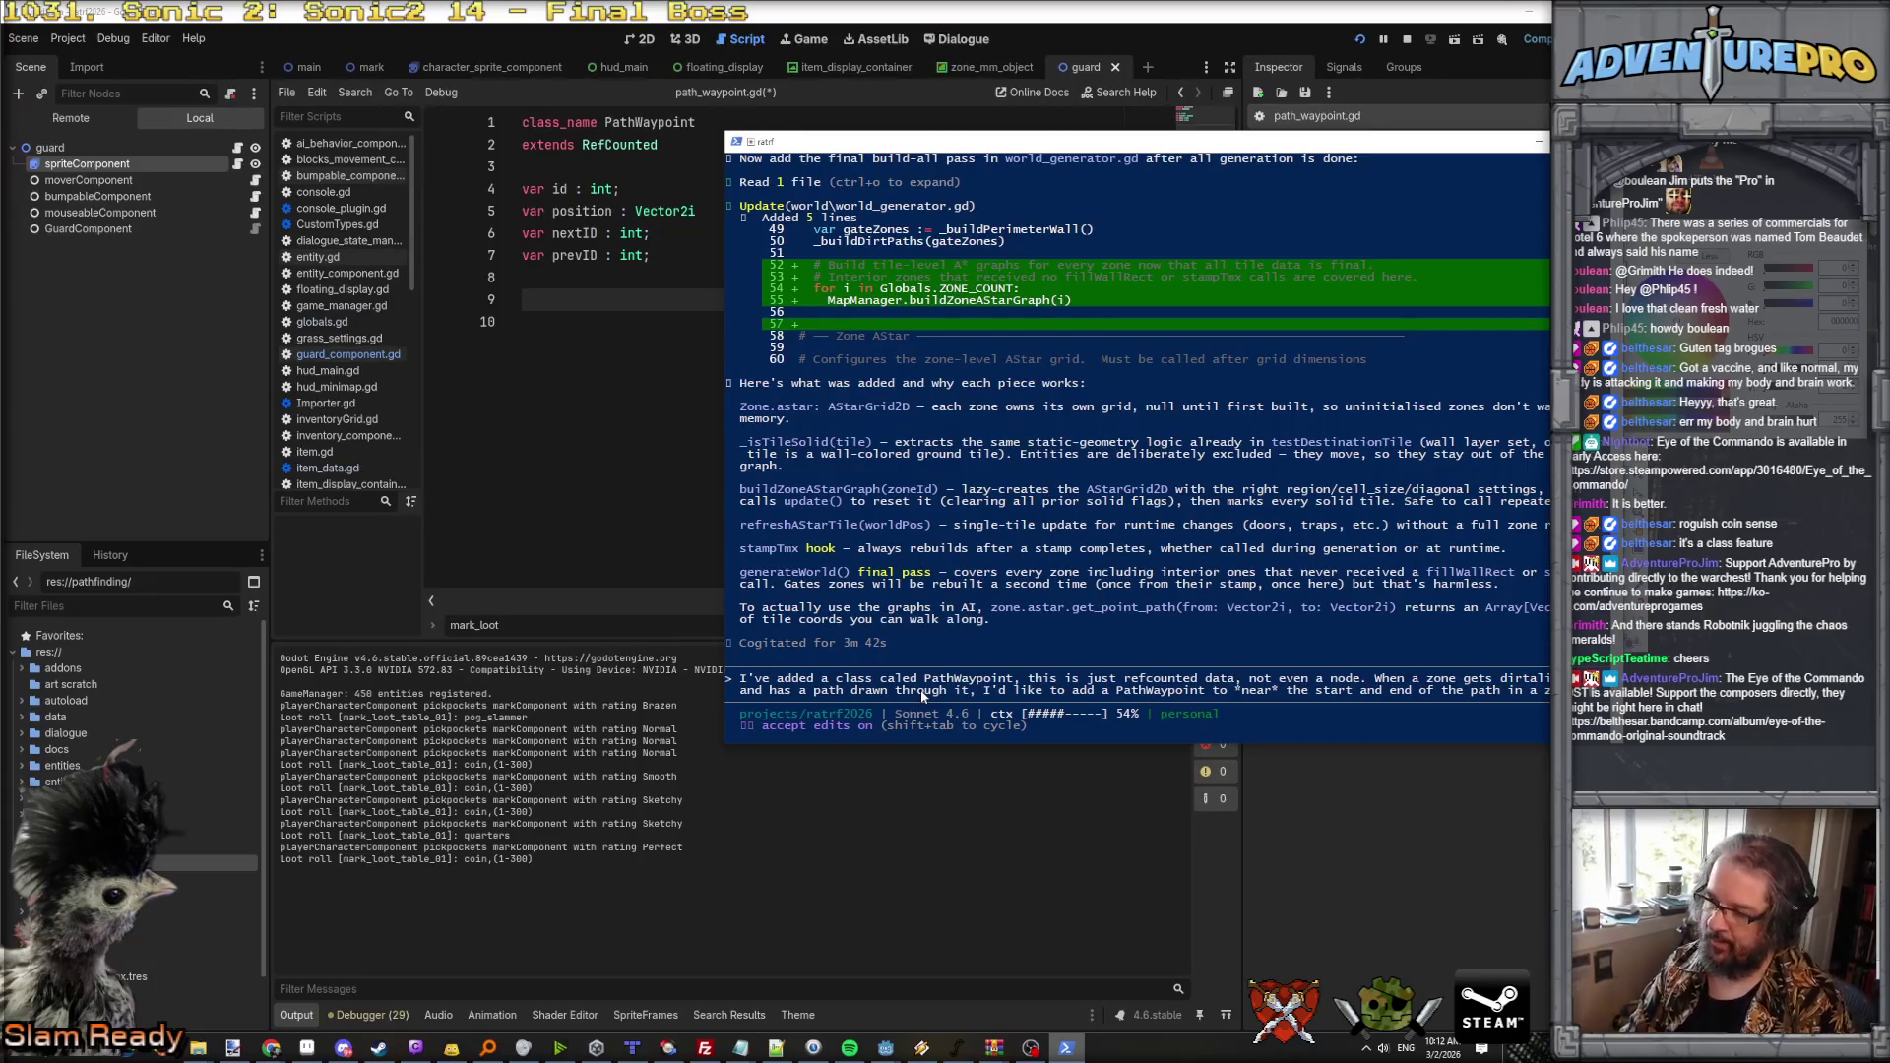
pyautogui.write('Not the ve')
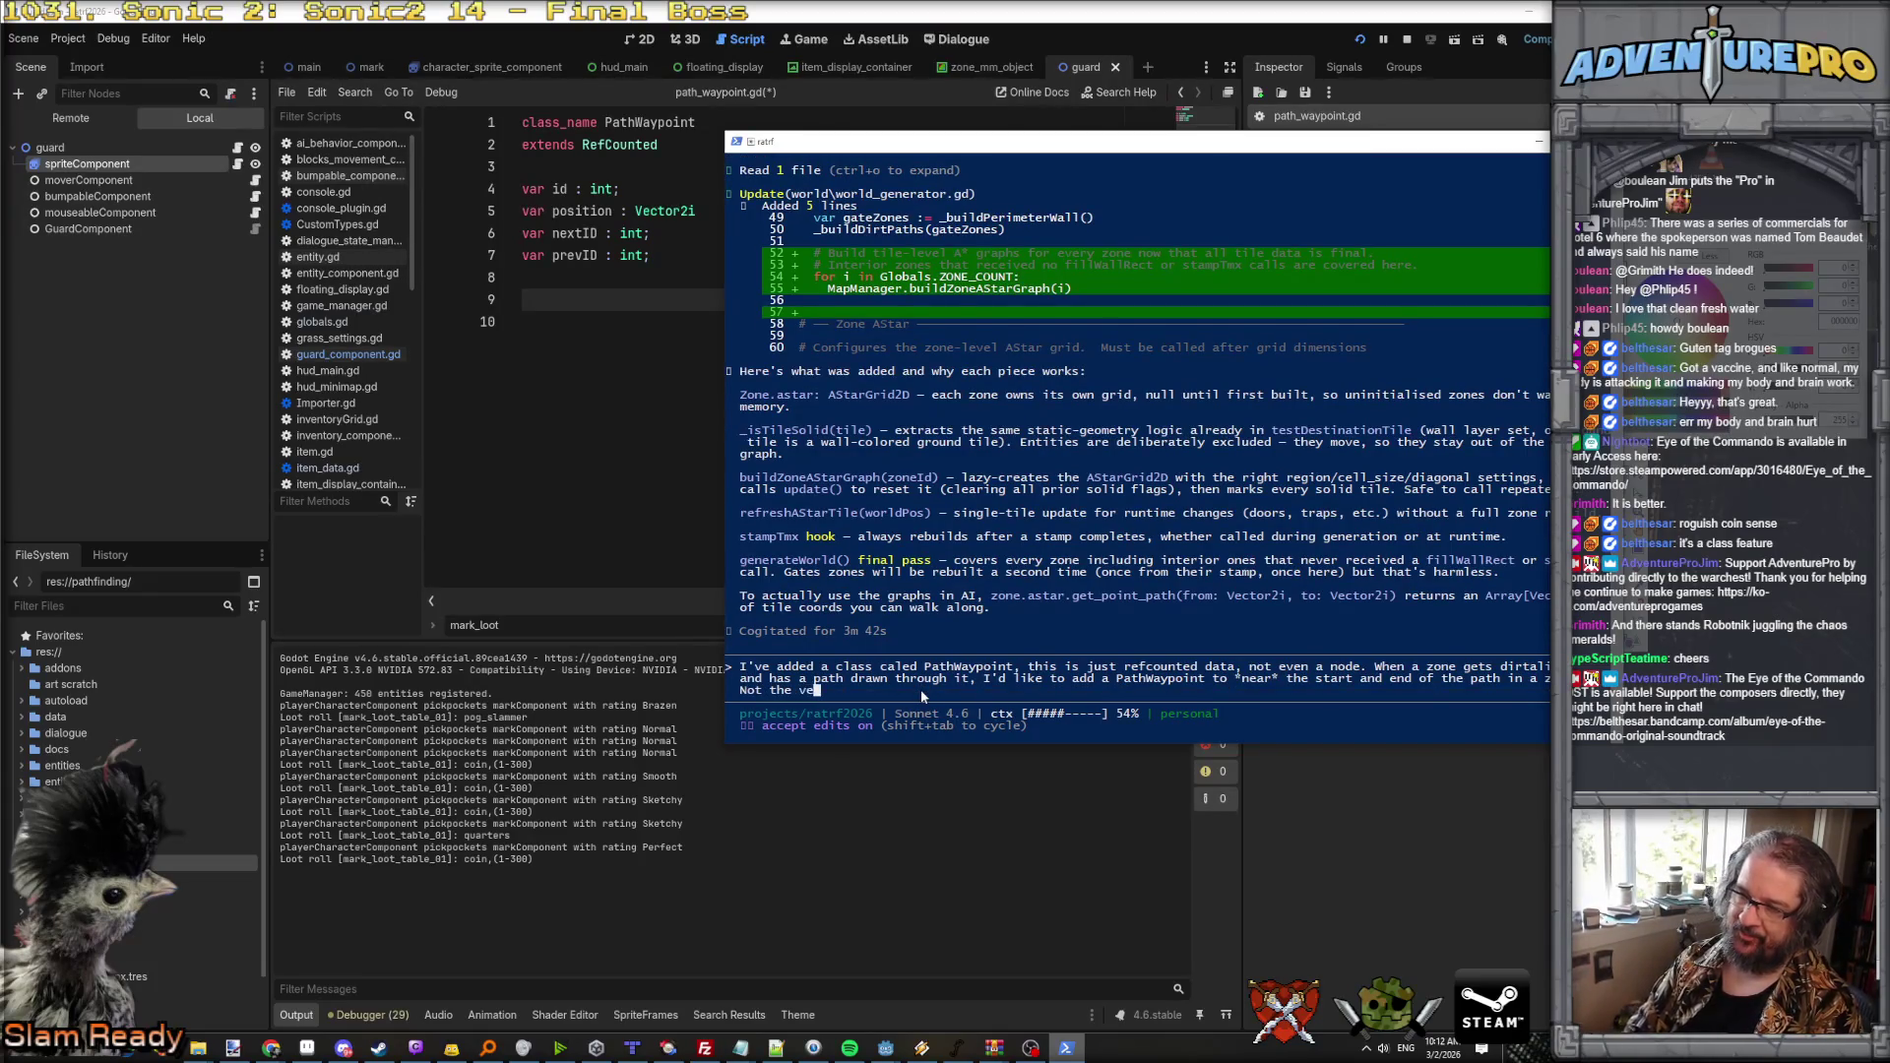
pyautogui.write('ry very edge tiles, but nearby')
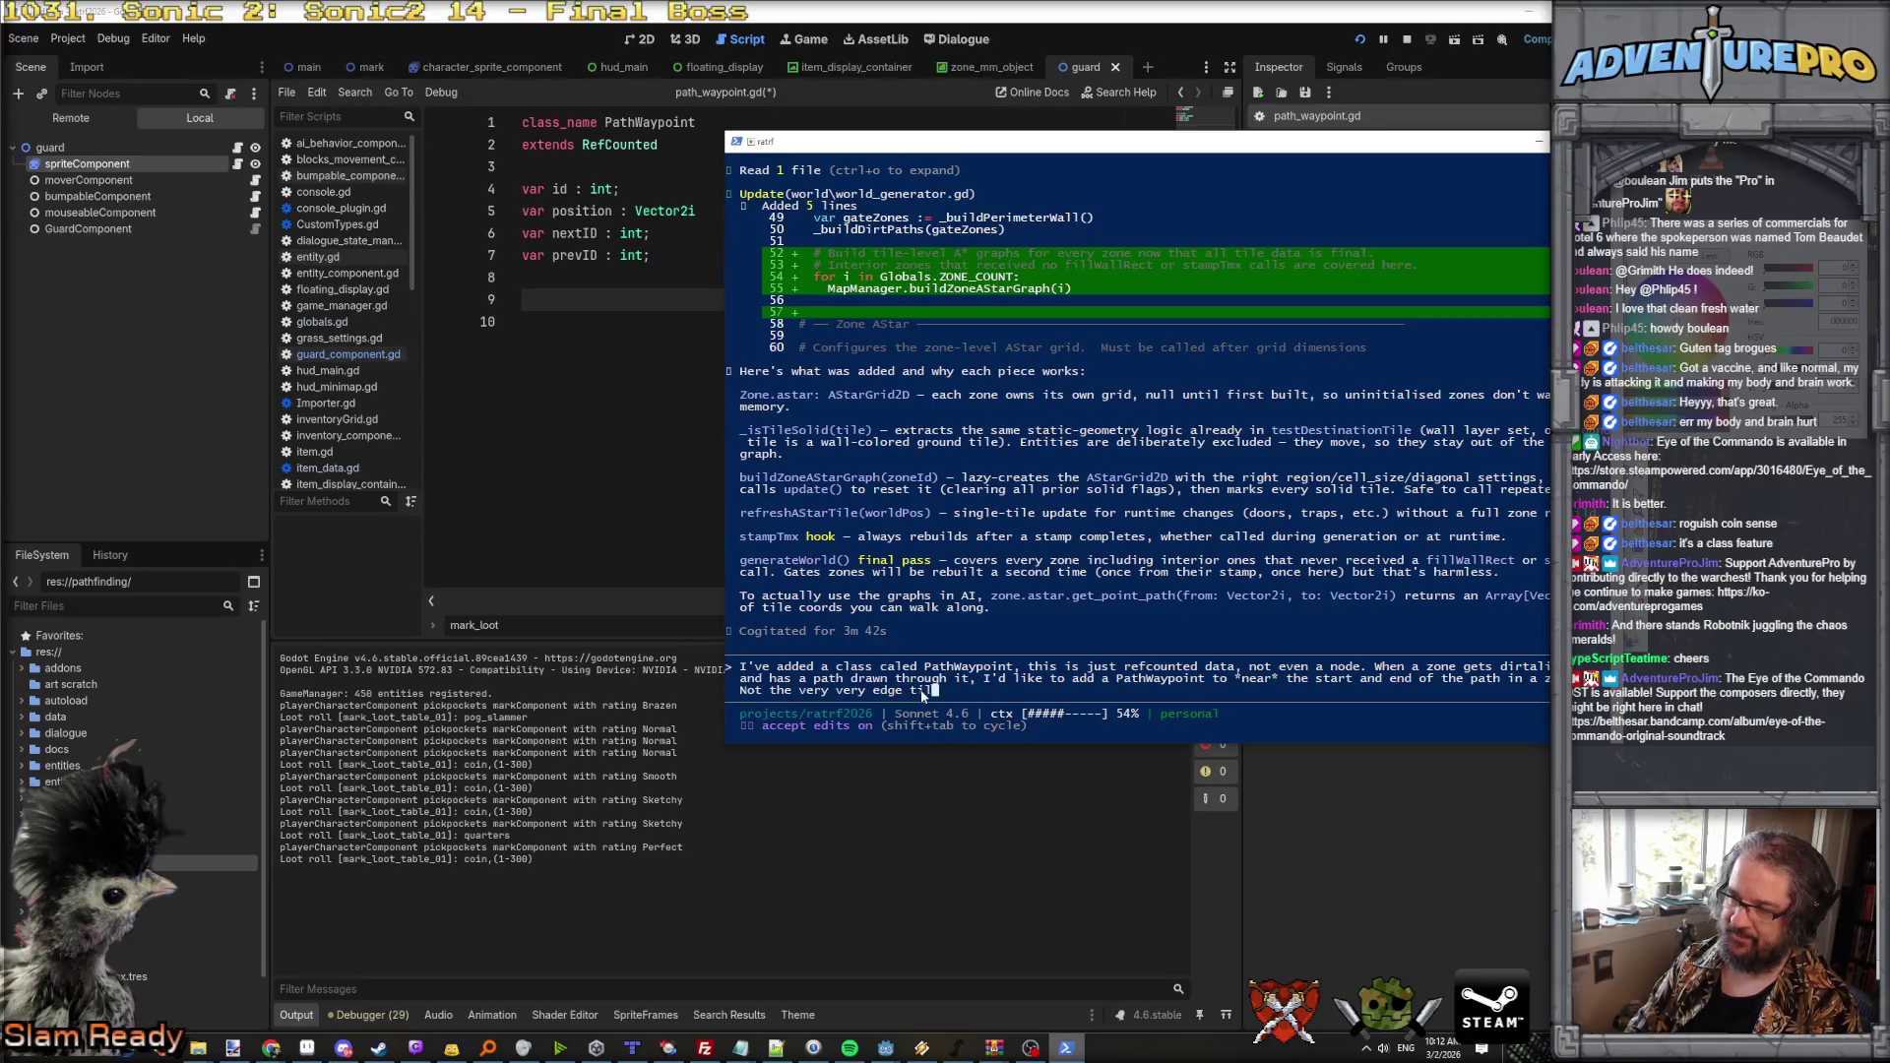
pyautogui.write('. ')
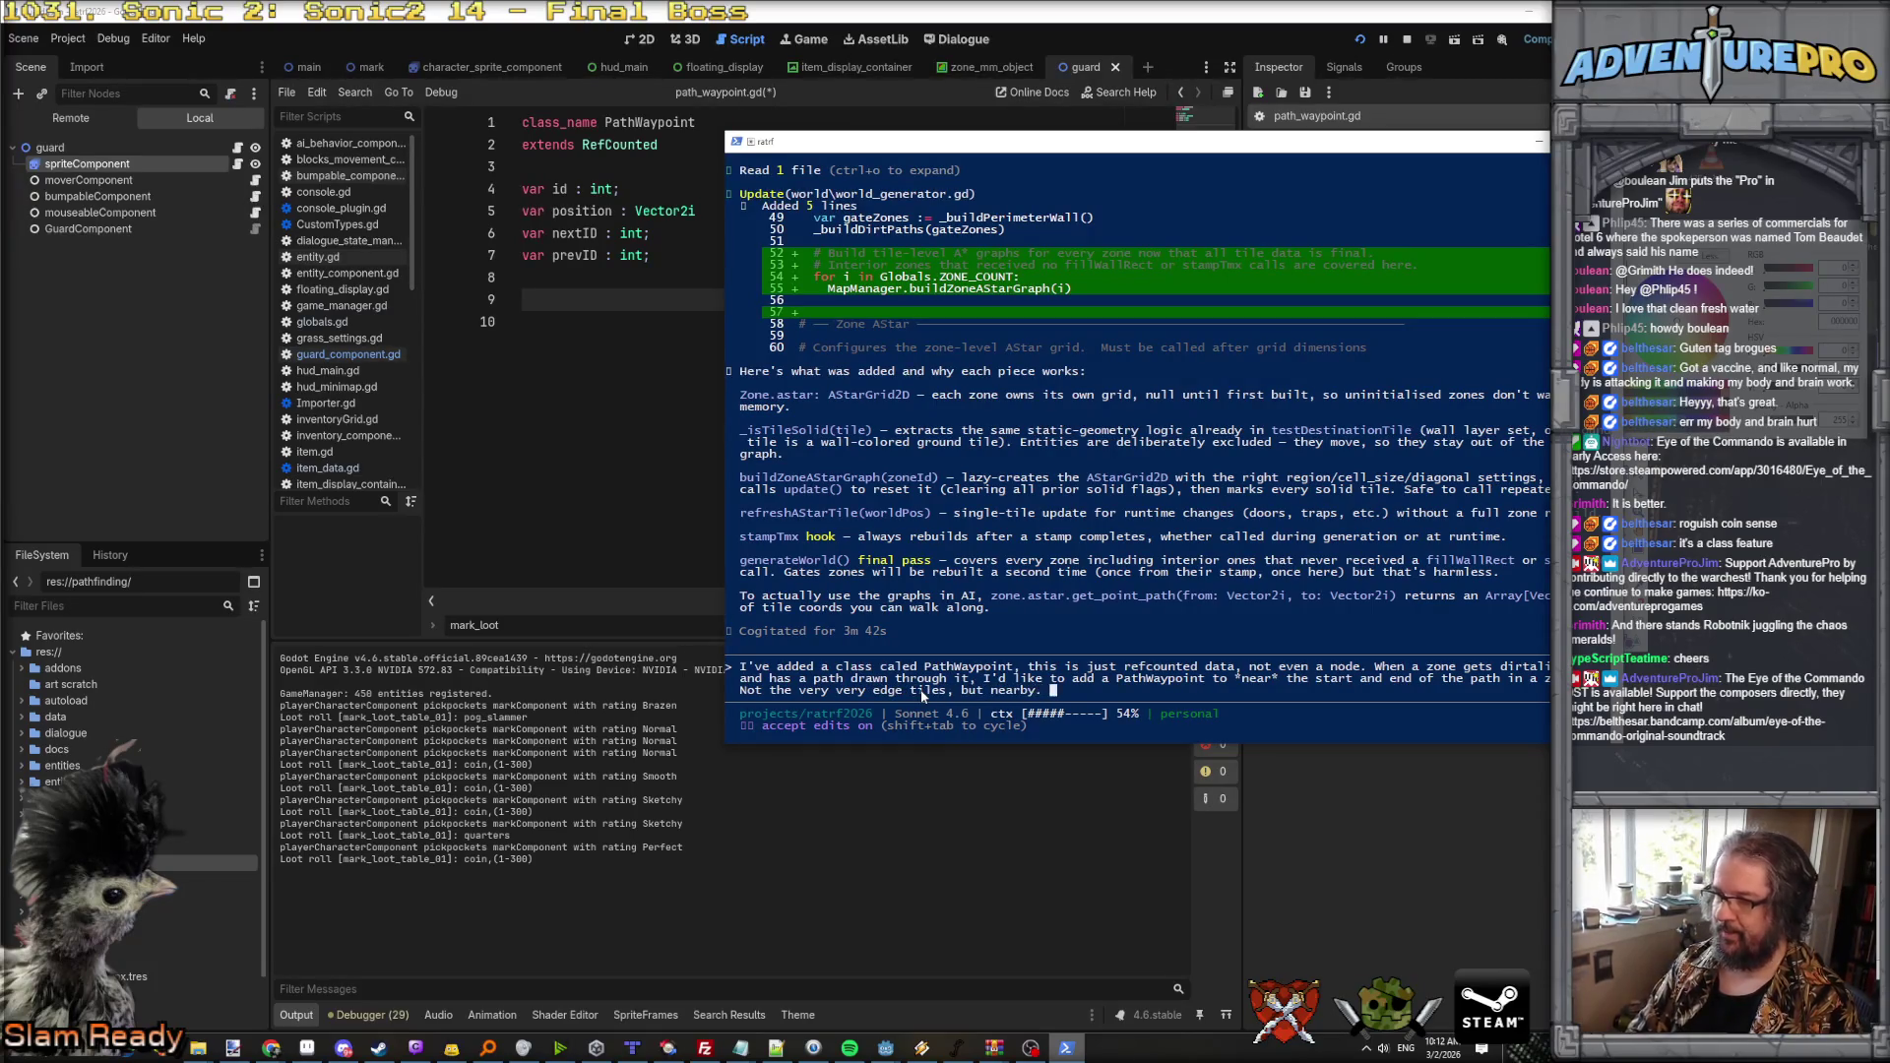
pyautogui.write('Zones ')
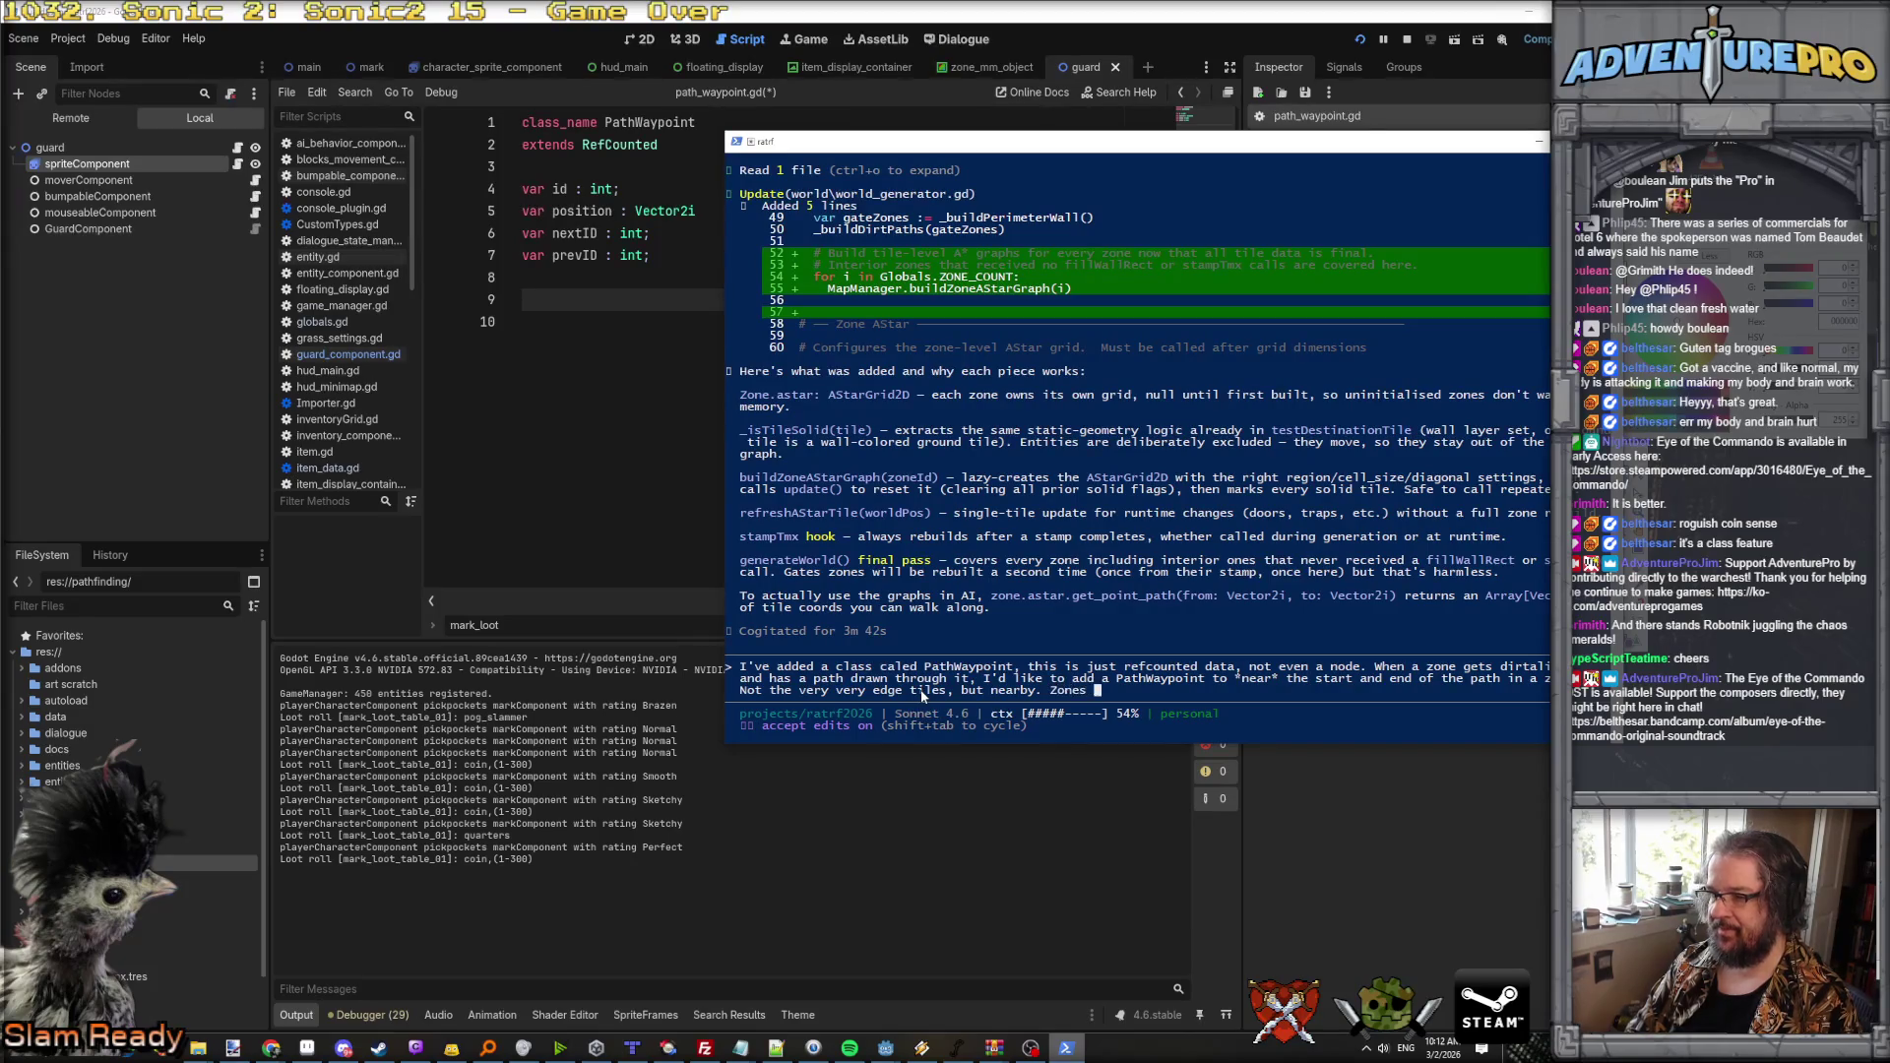
pyautogui.write('should keep tra')
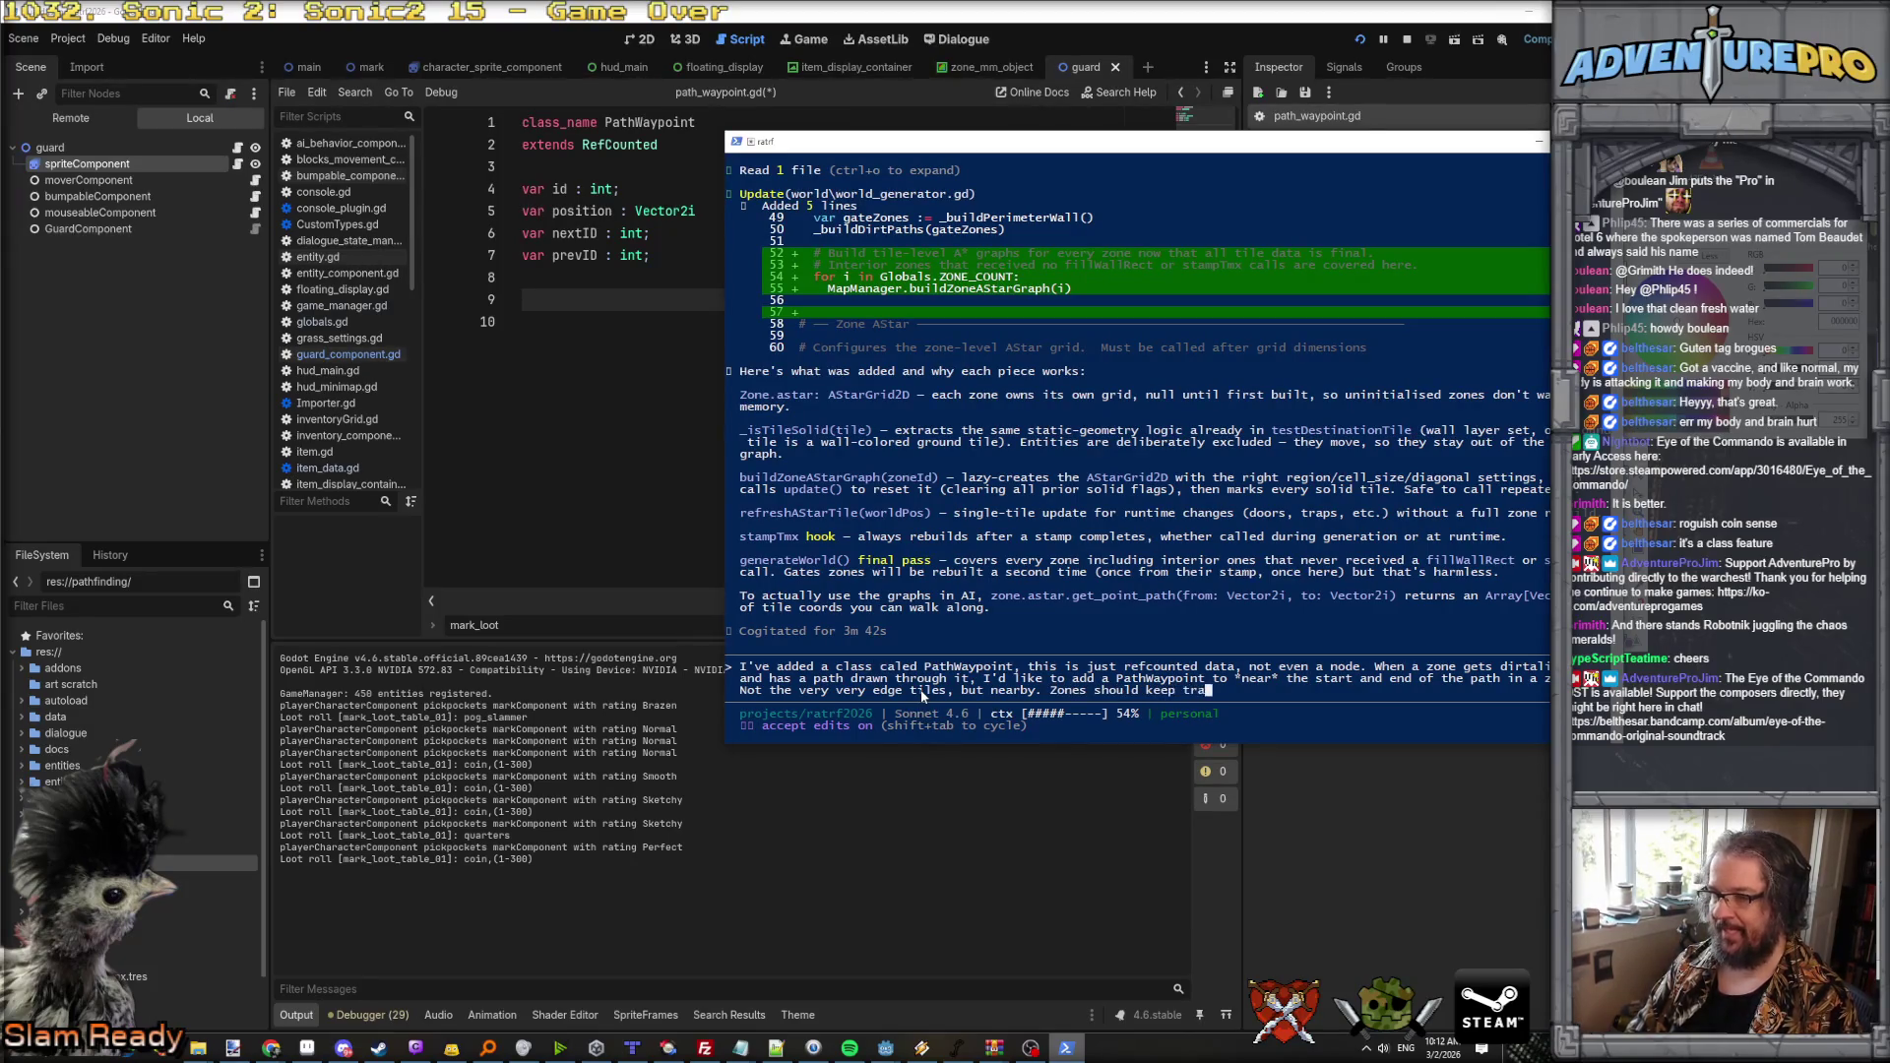
pyautogui.write('ck of their ')
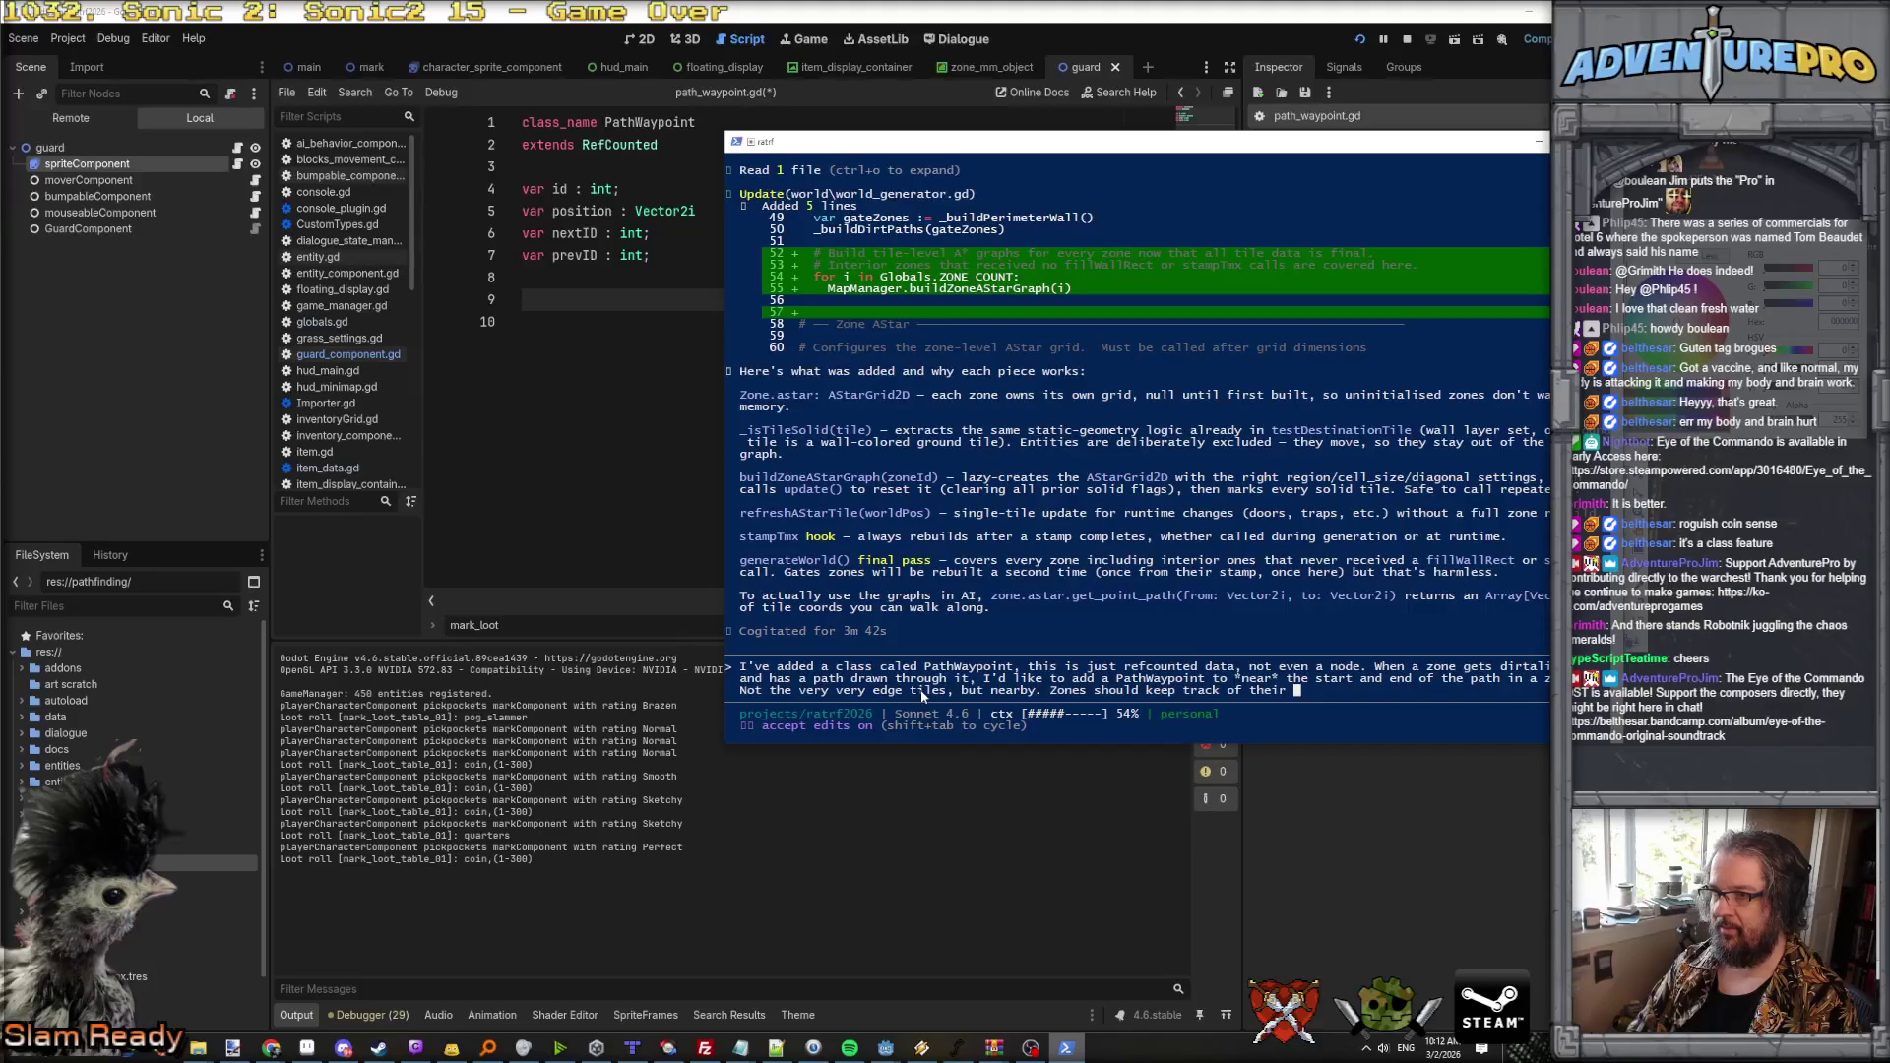
pyautogui.write('pathway')
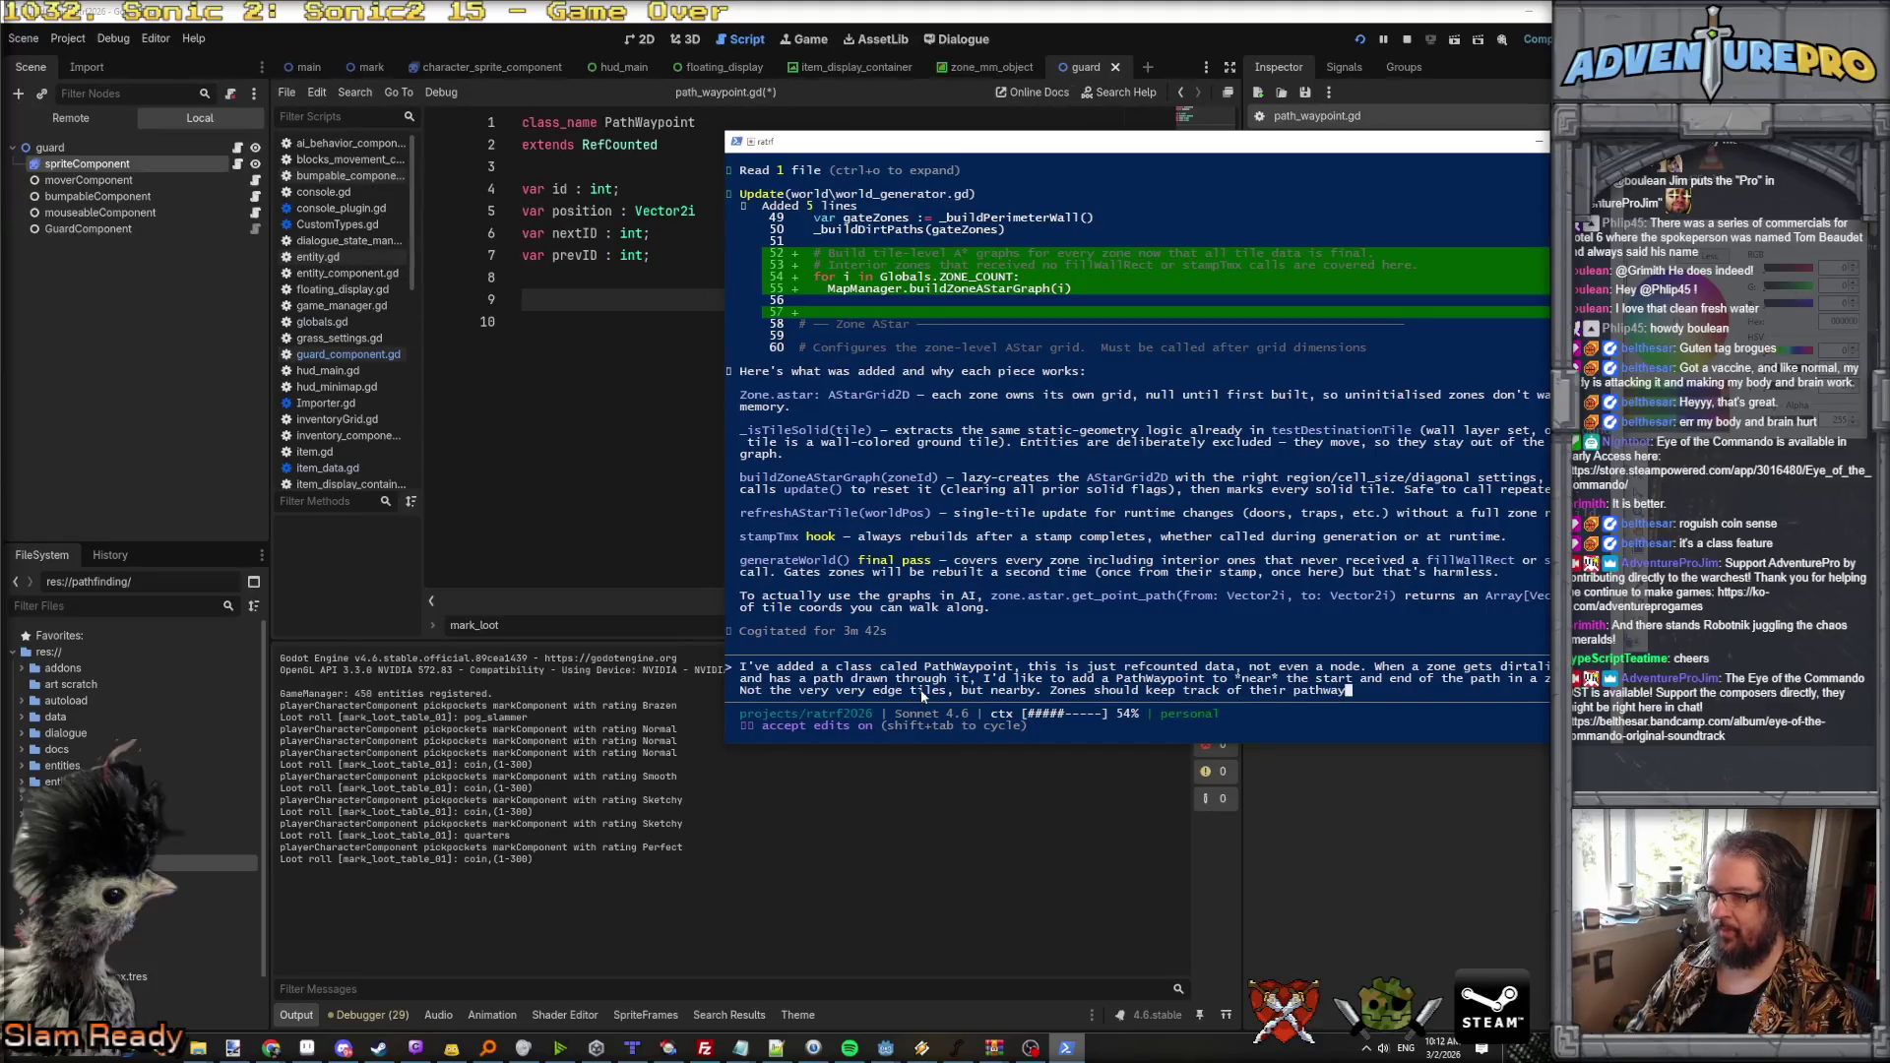
pyautogui.press('BackSpace')
pyautogui.press('BackSpace')
pyautogui.press('BackSpace')
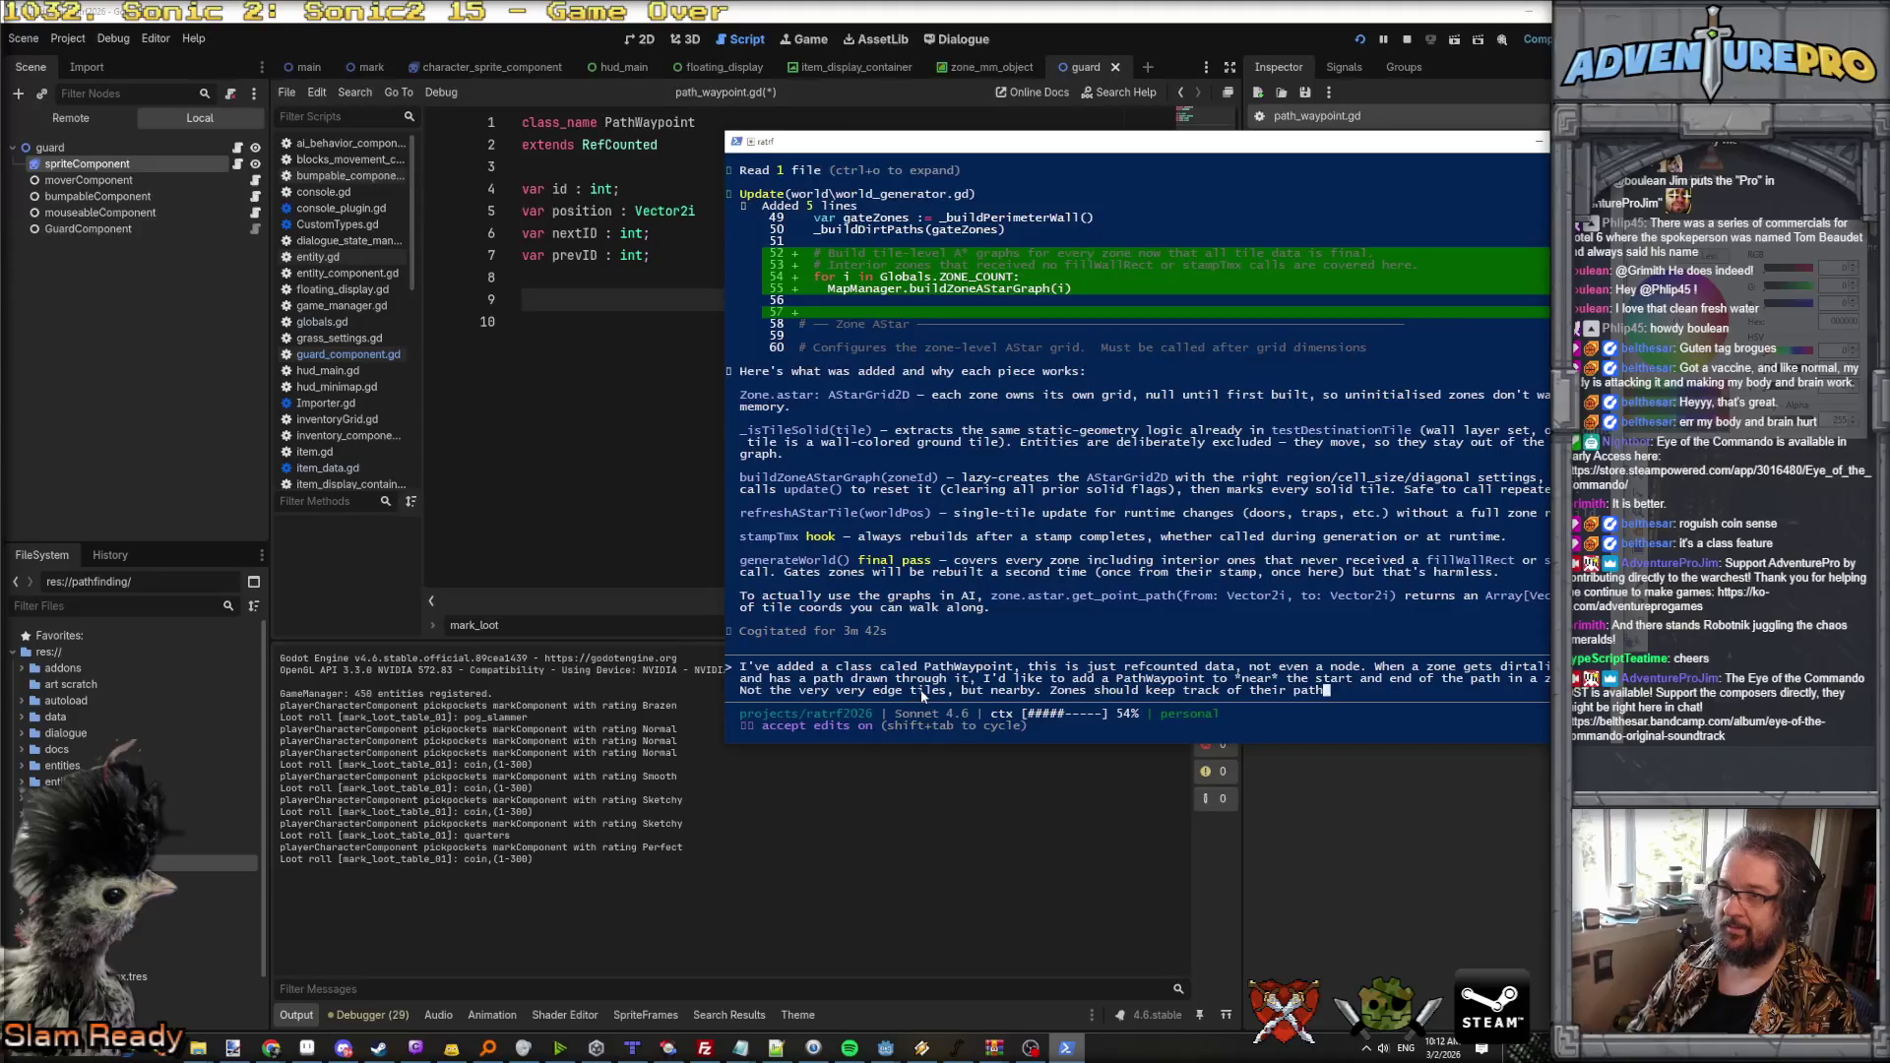
pyautogui.write('Waypo')
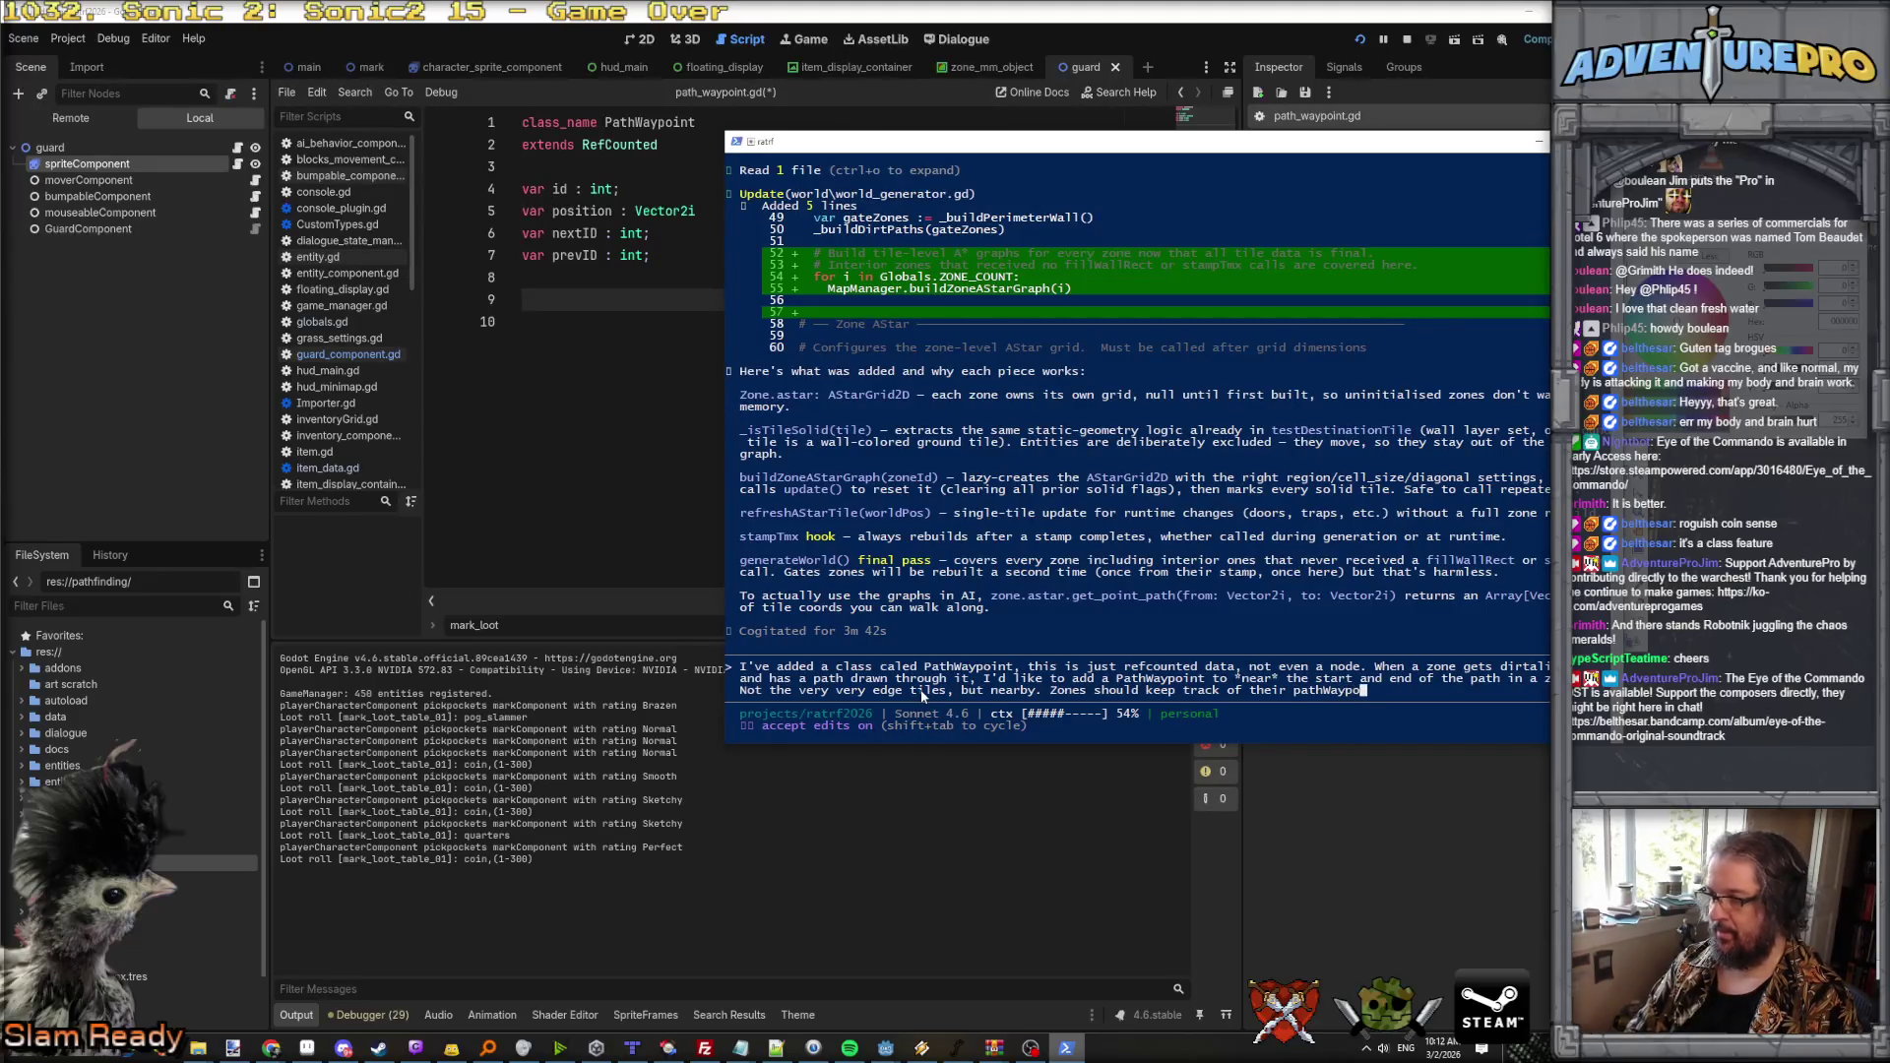
pyautogui.write('ints in a list, and ')
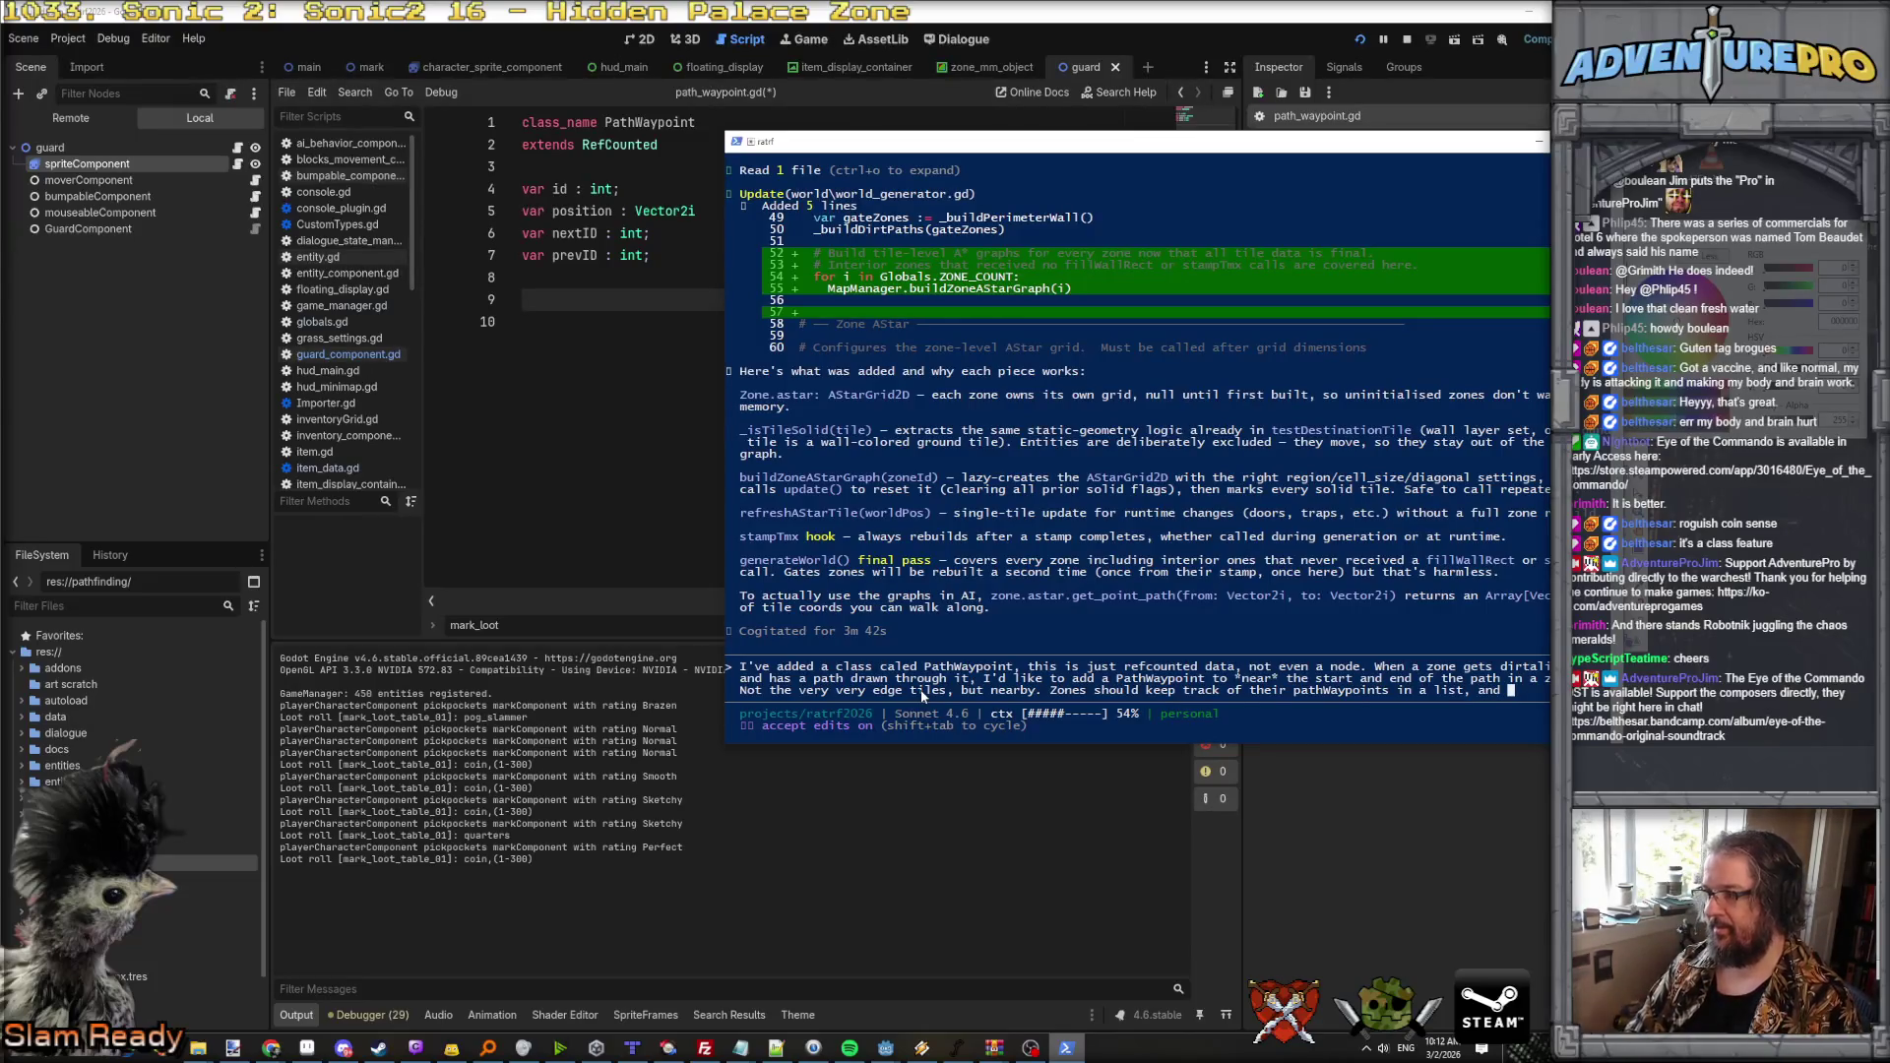
pyautogui.write('pathWa')
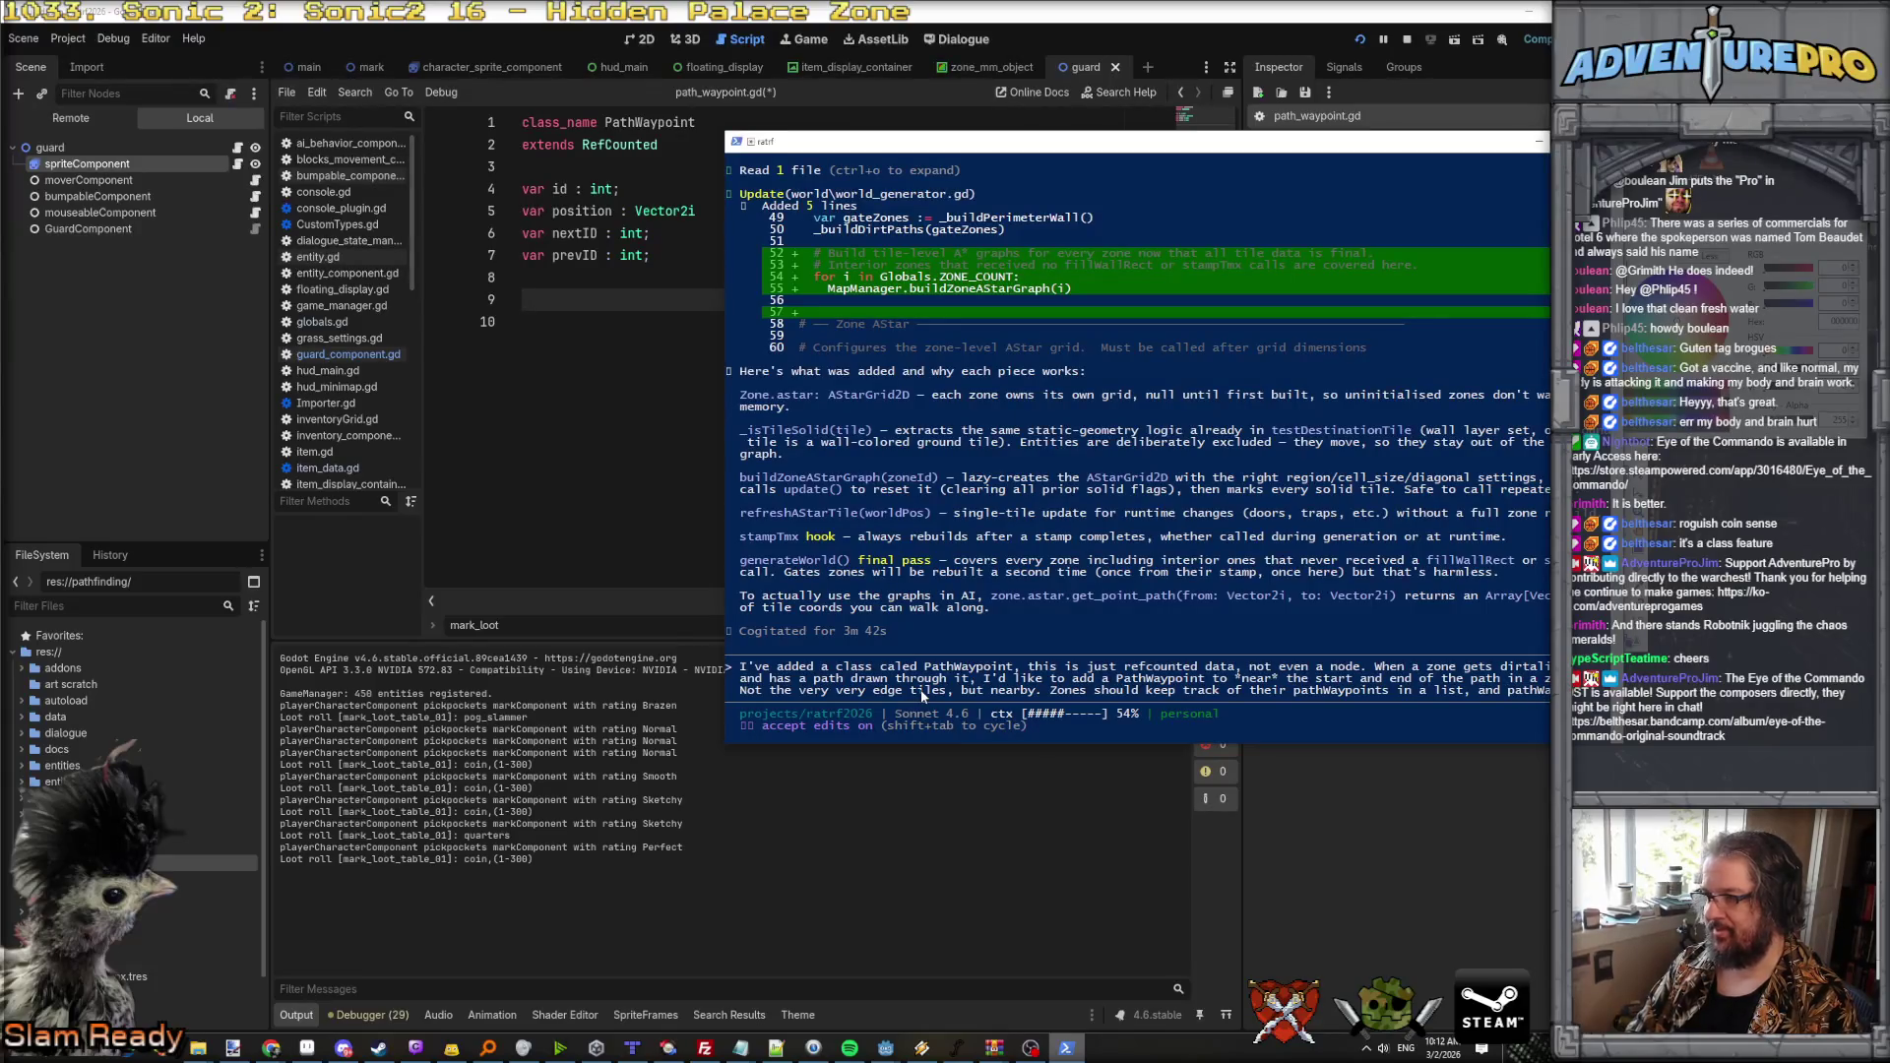
pyautogui.write('ypoints can conne')
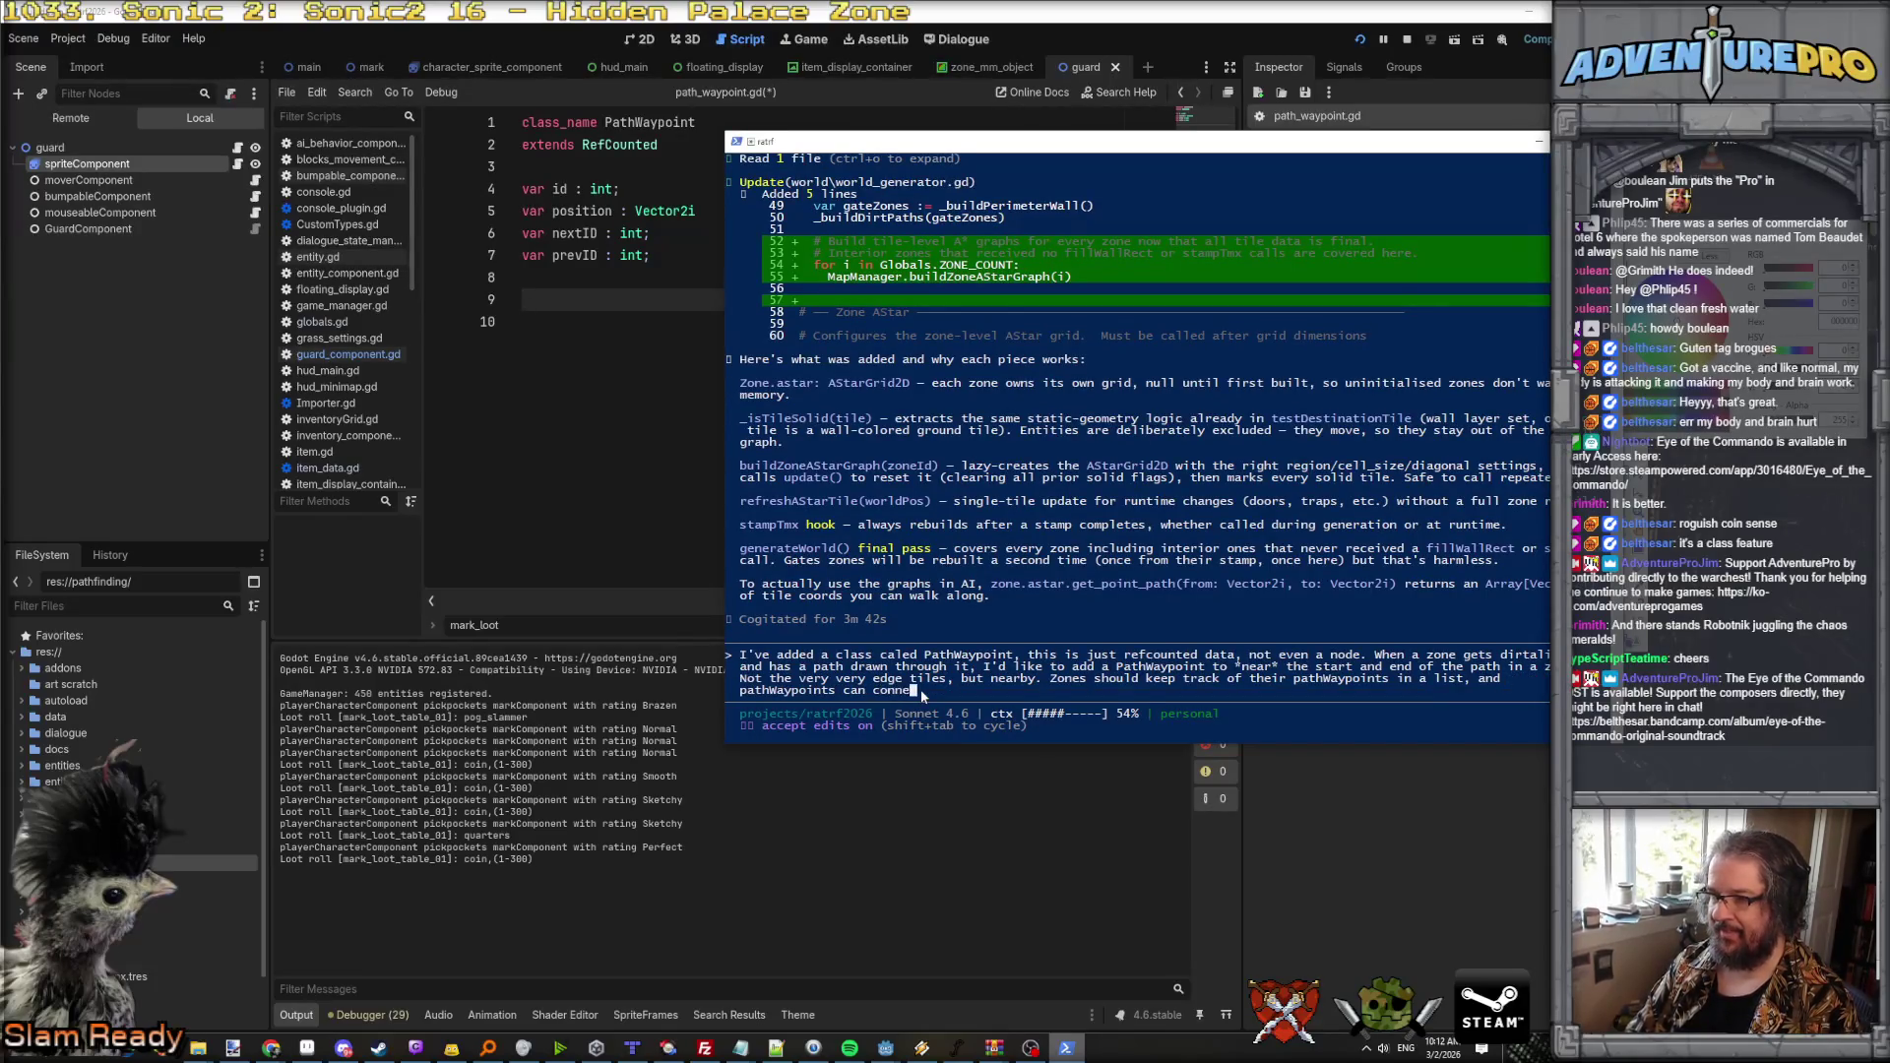
pyautogui.write('ct to each other ')
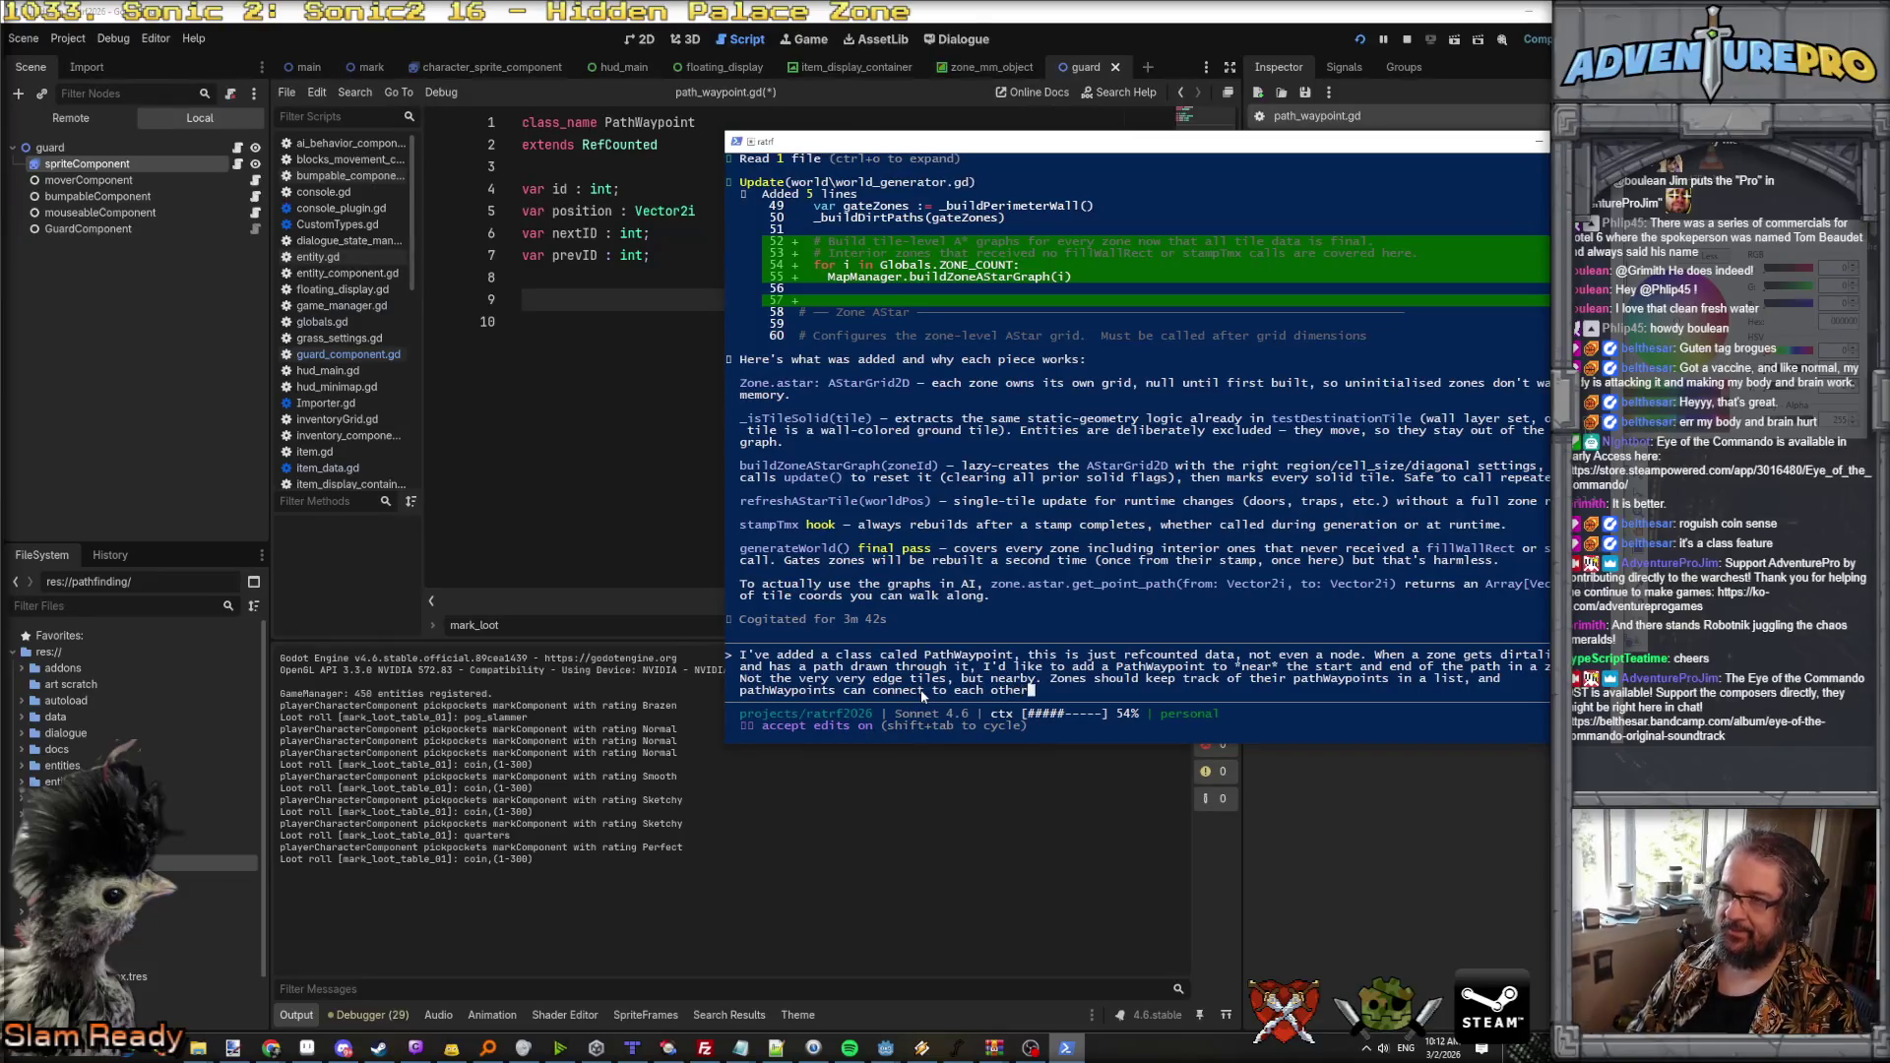
pyautogui.write('with nextI')
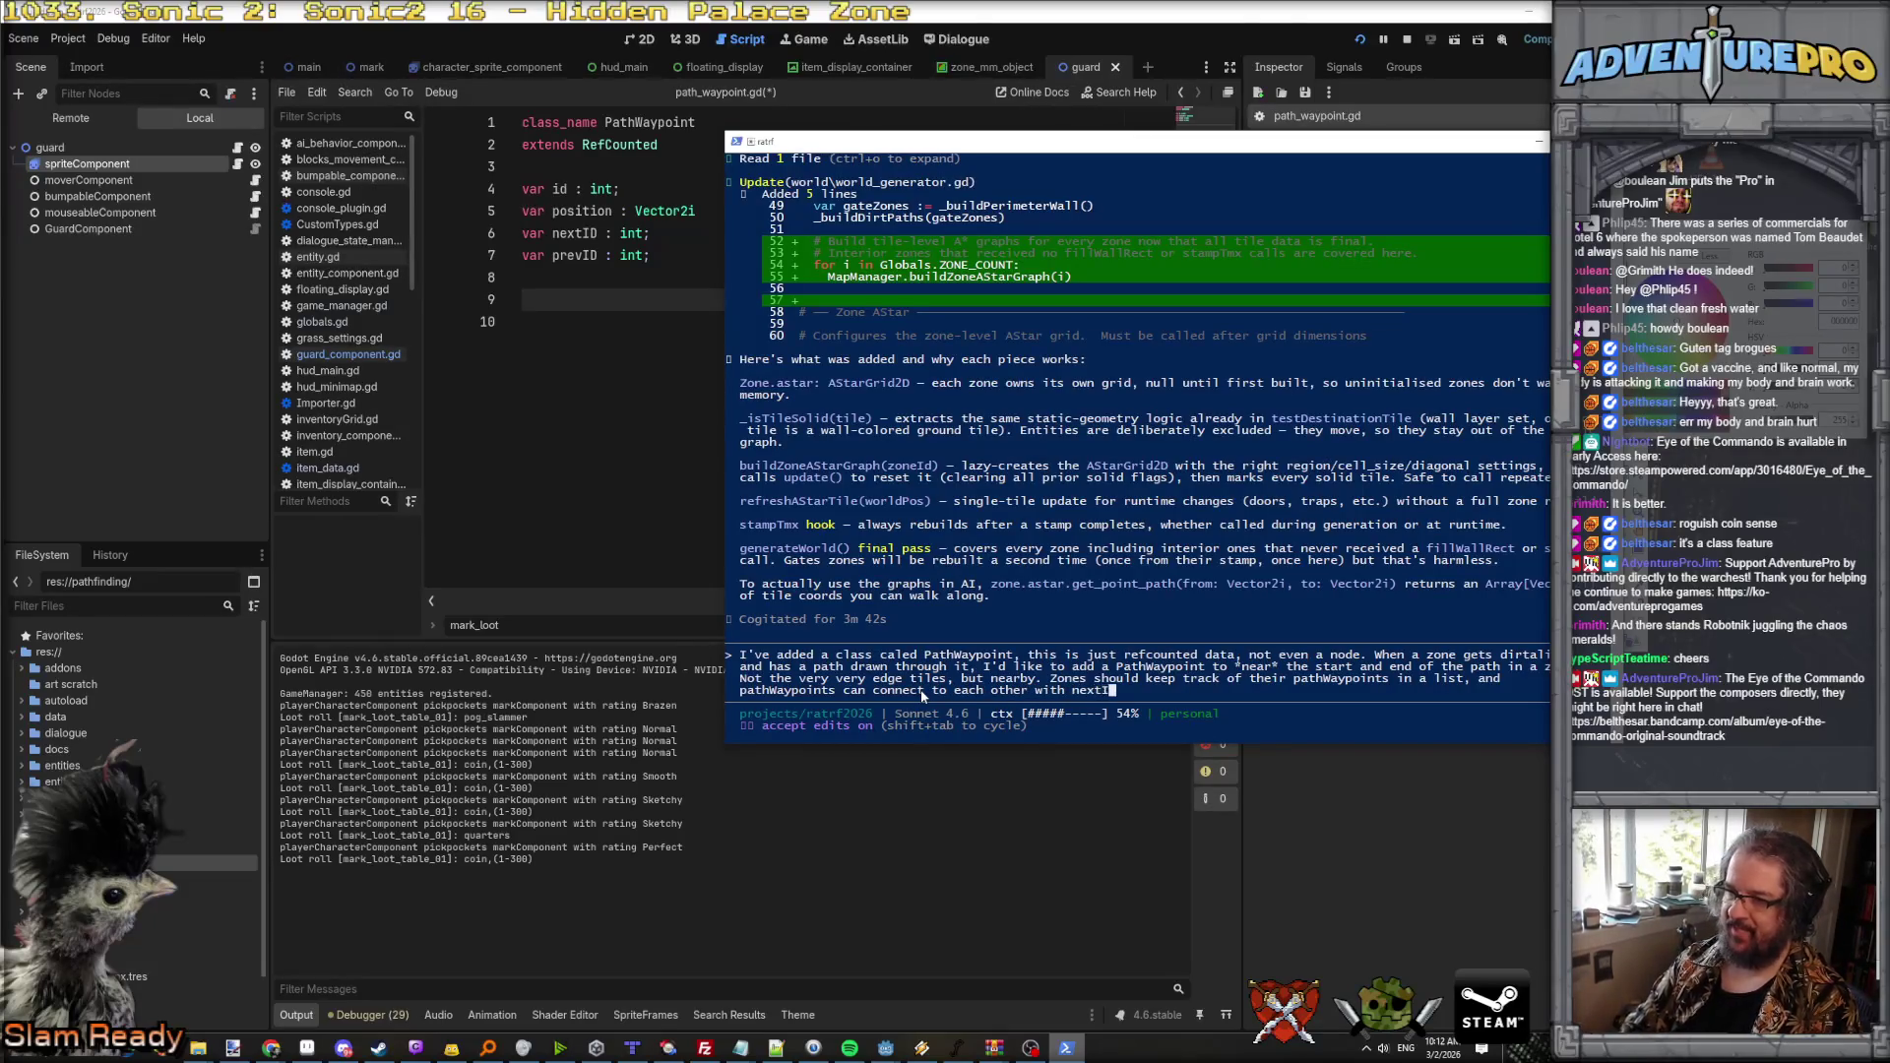
pyautogui.write('D and prevID.')
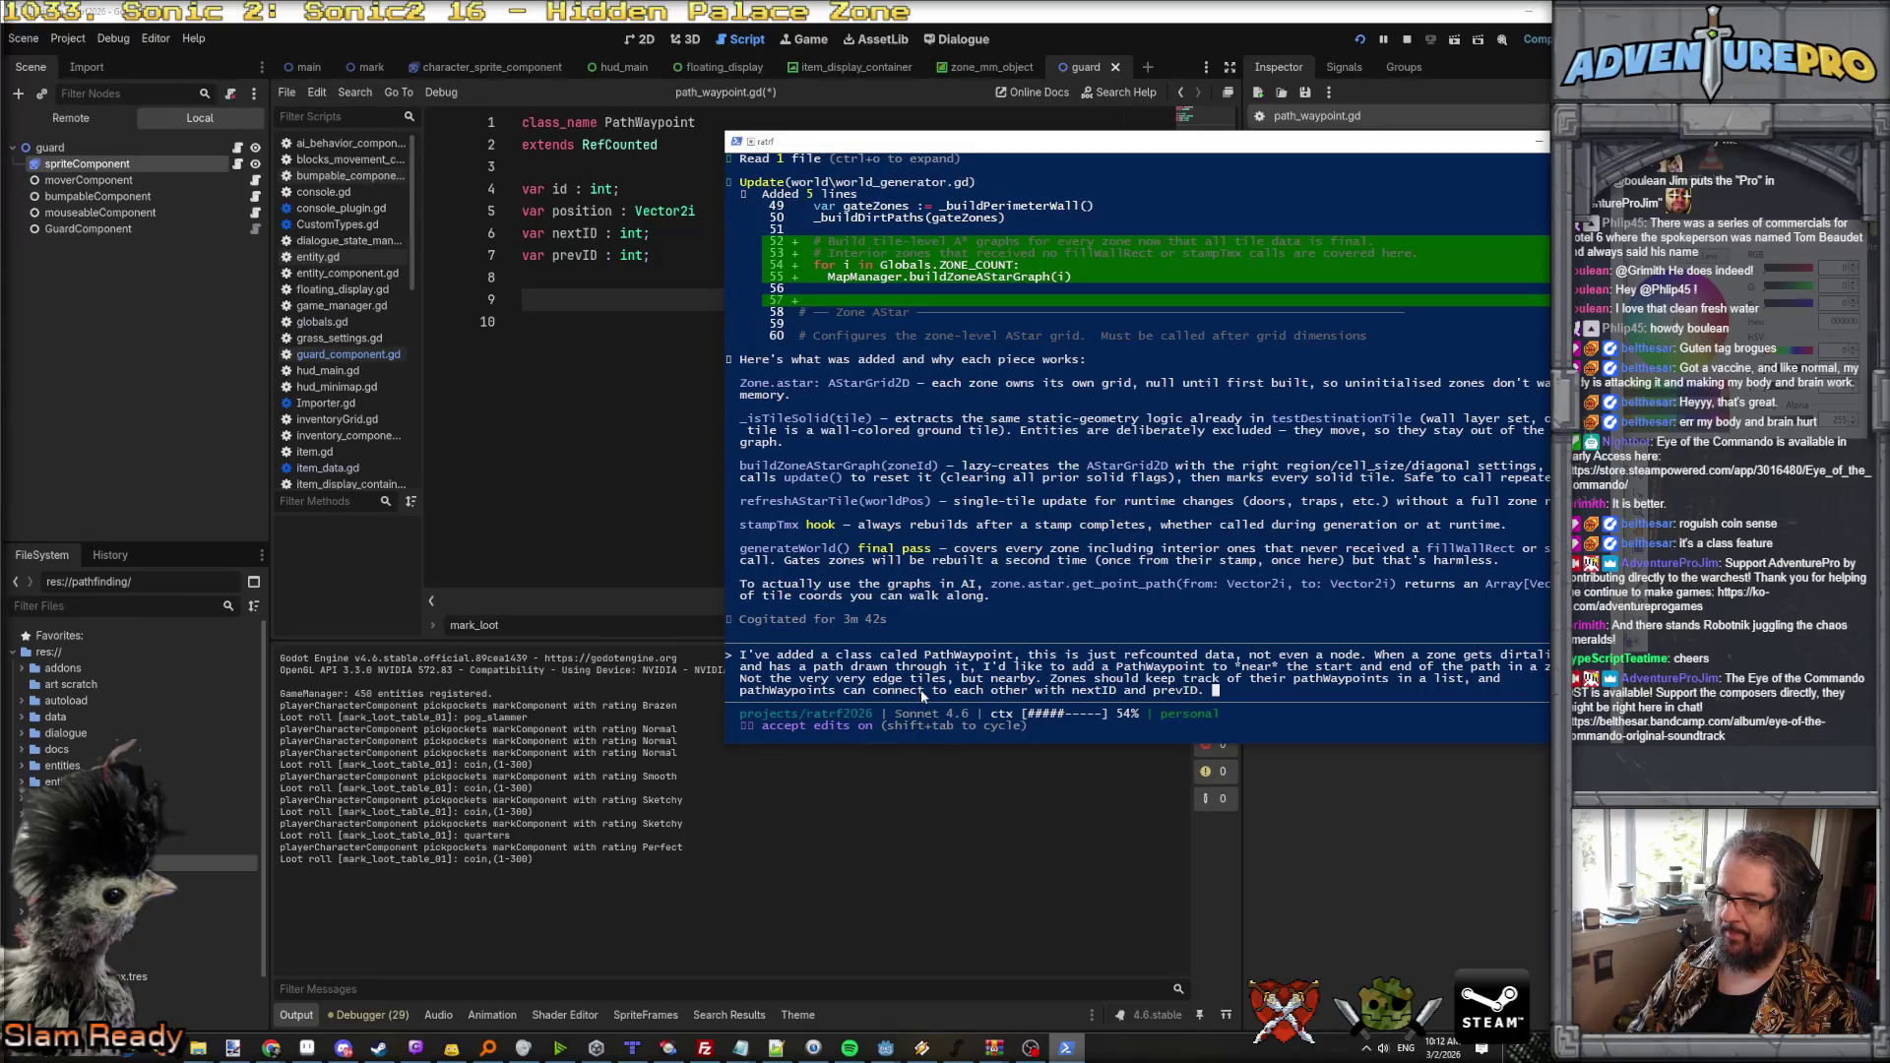
pyautogui.press('Return')
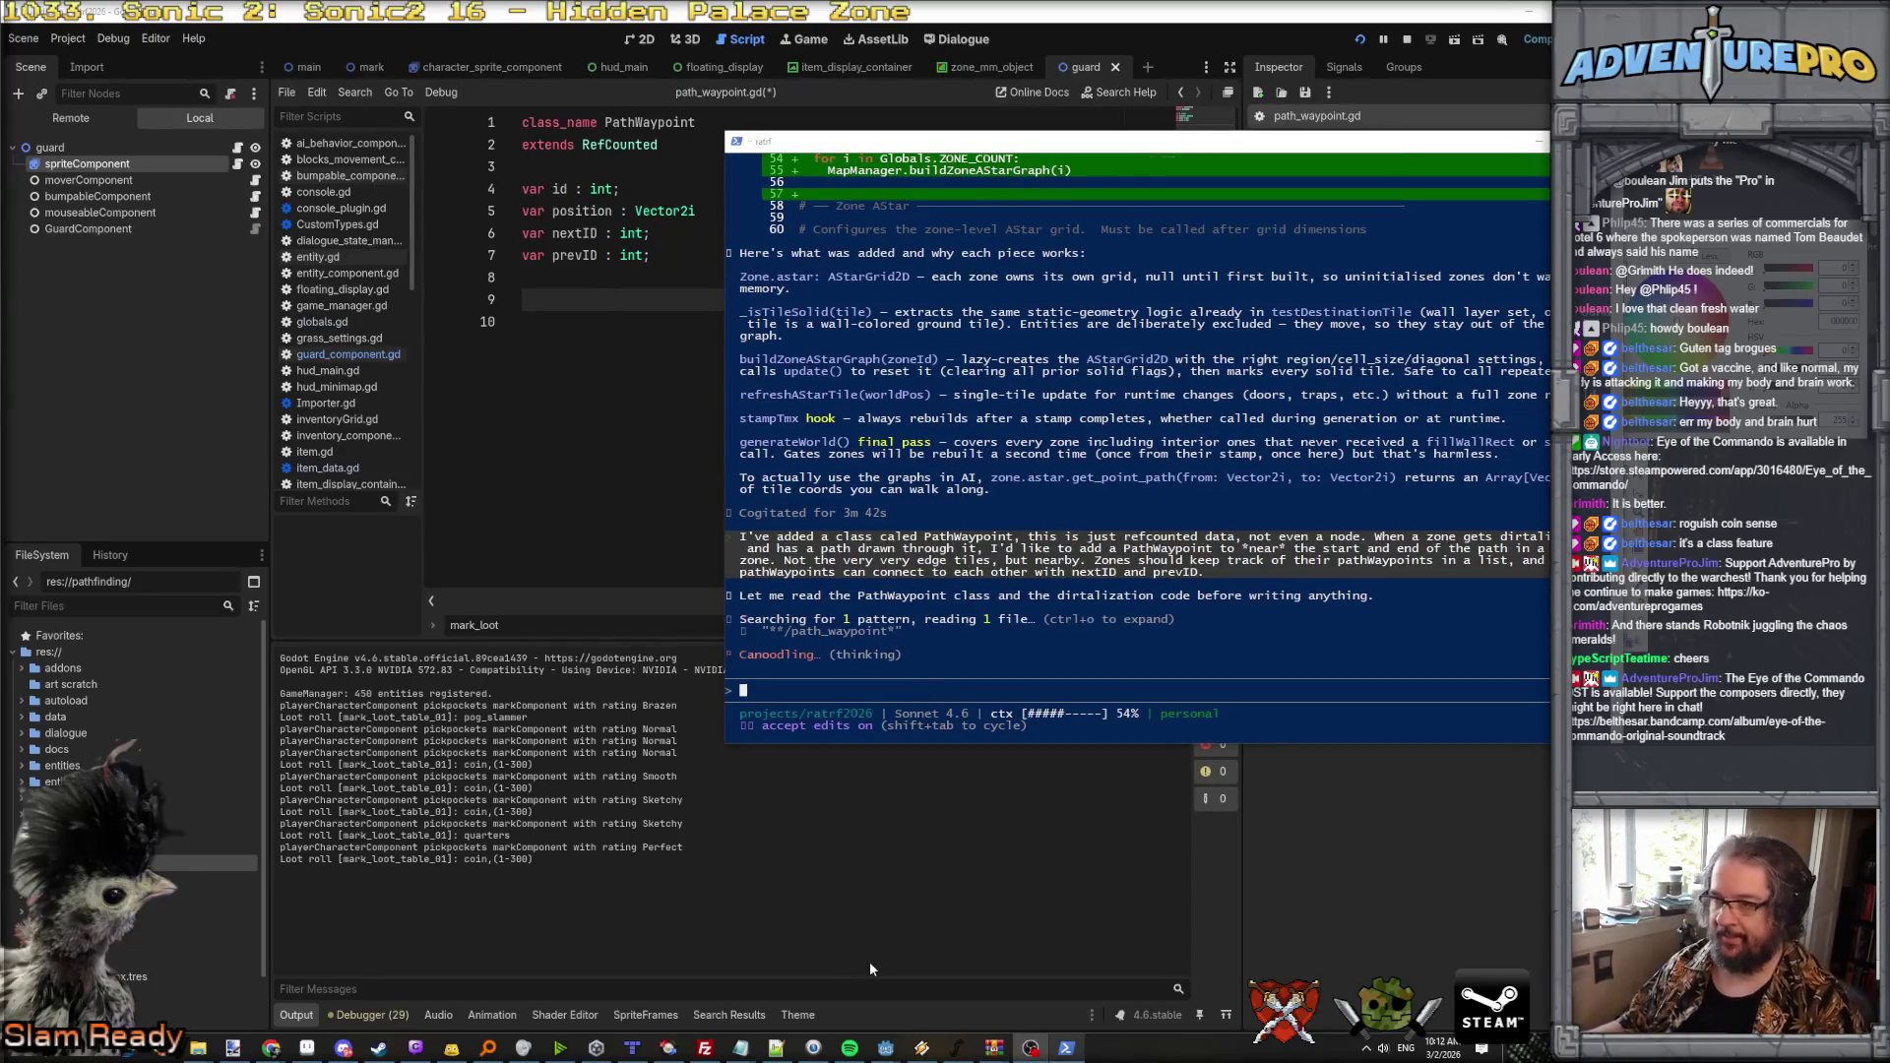
pyautogui.click(886, 1047)
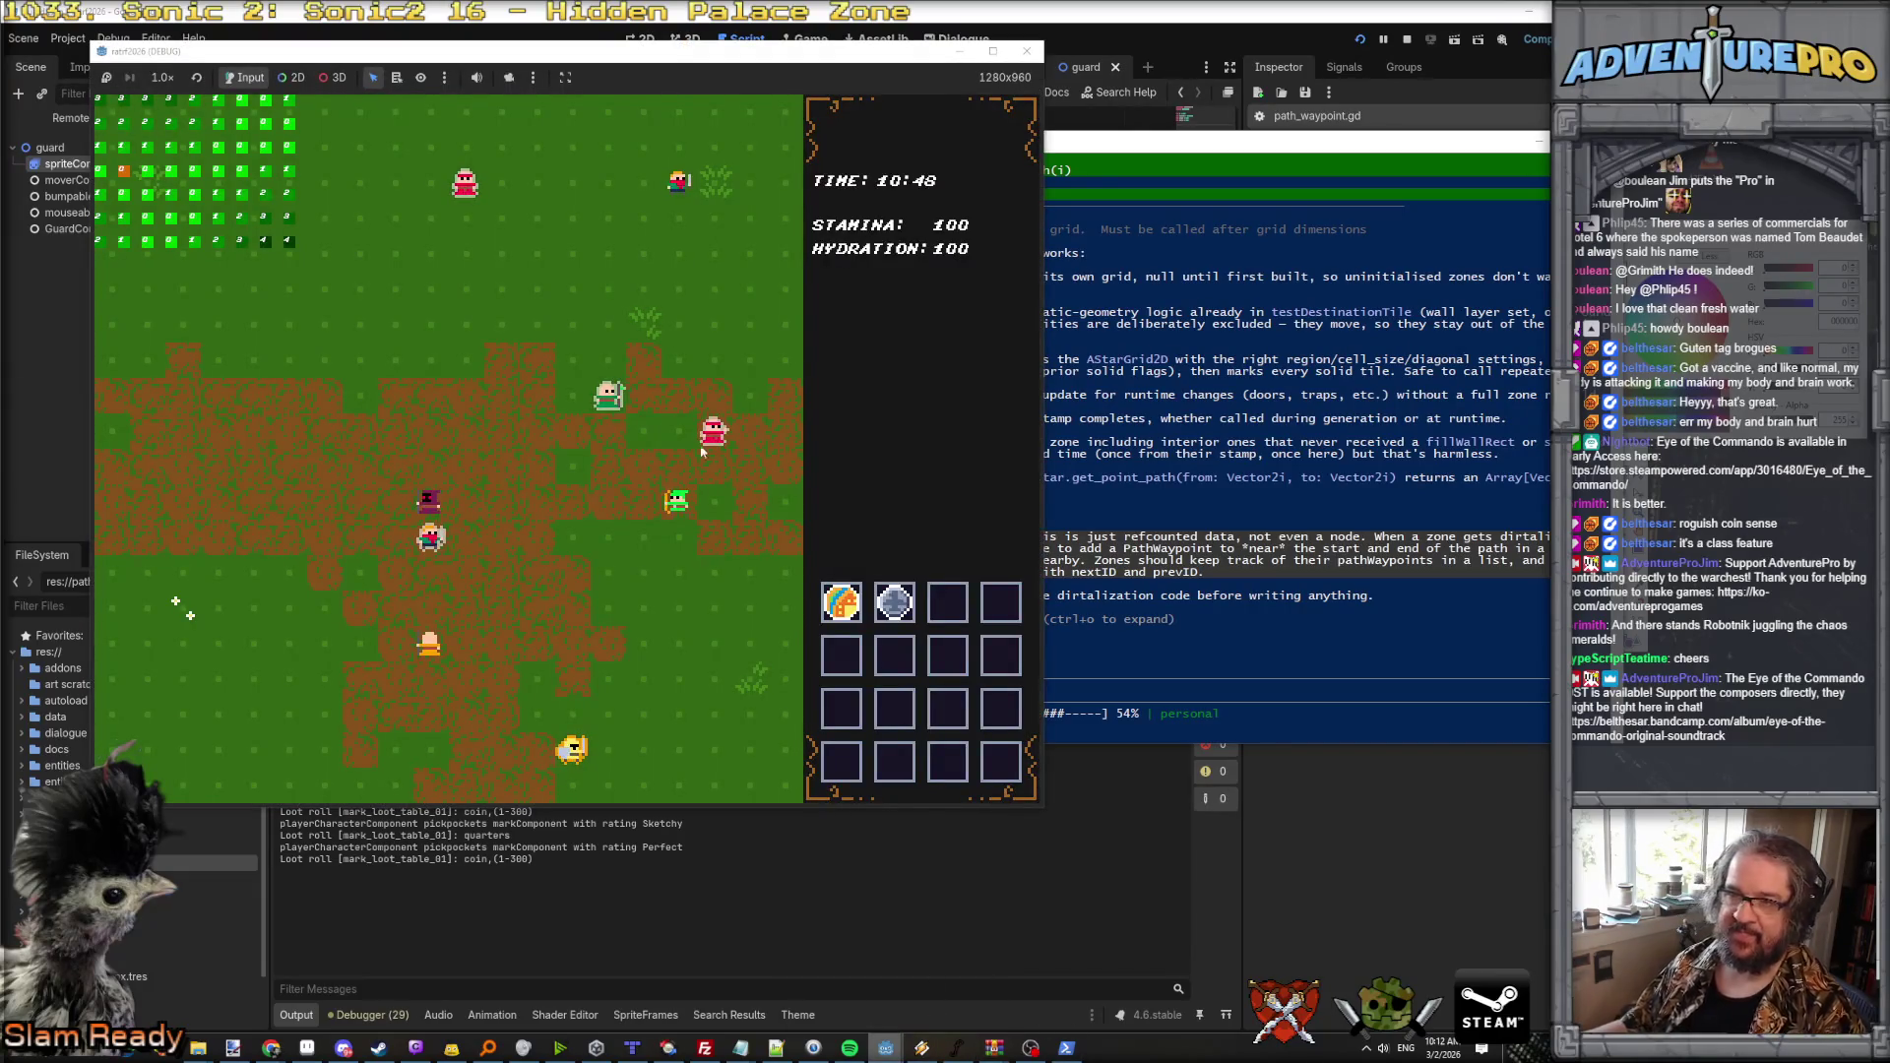
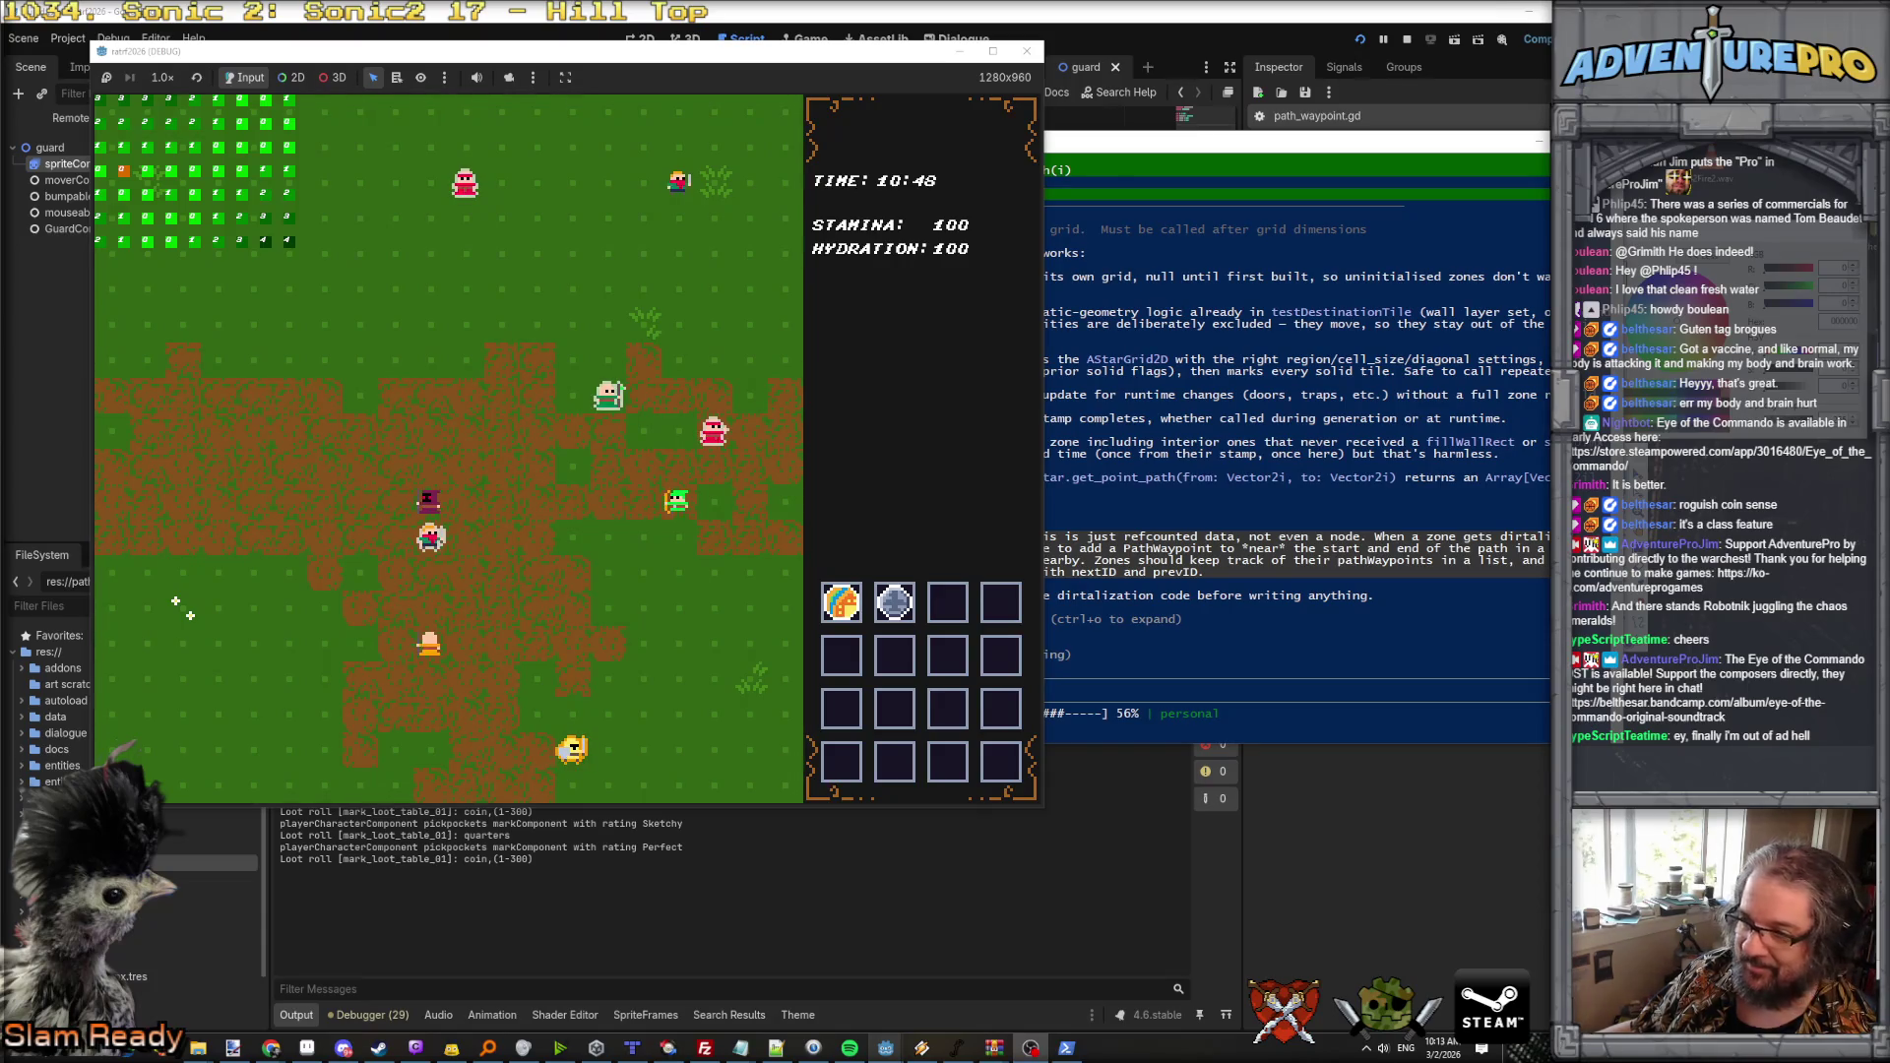
# Step: Bring the Claude conversation forward, then put the running game back in front
pyautogui.click(1467, 689)
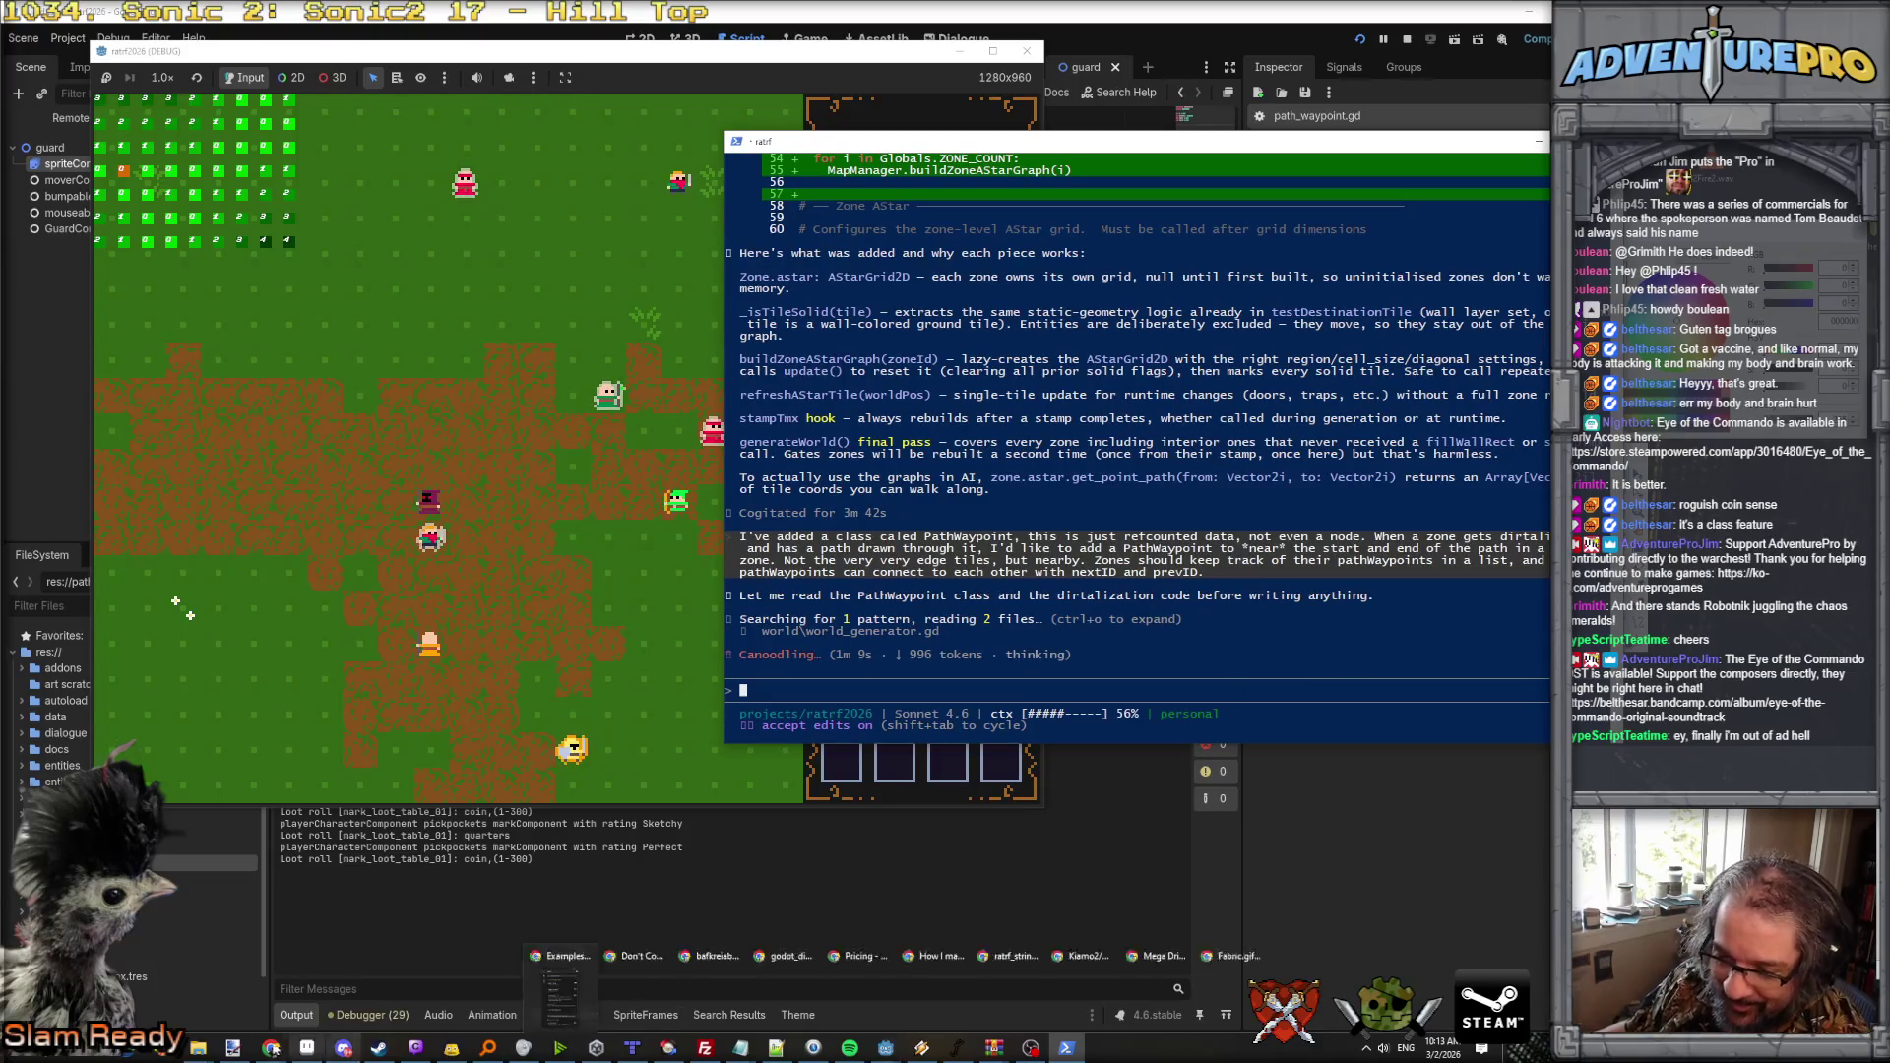
pyautogui.moveTo(271, 1047)
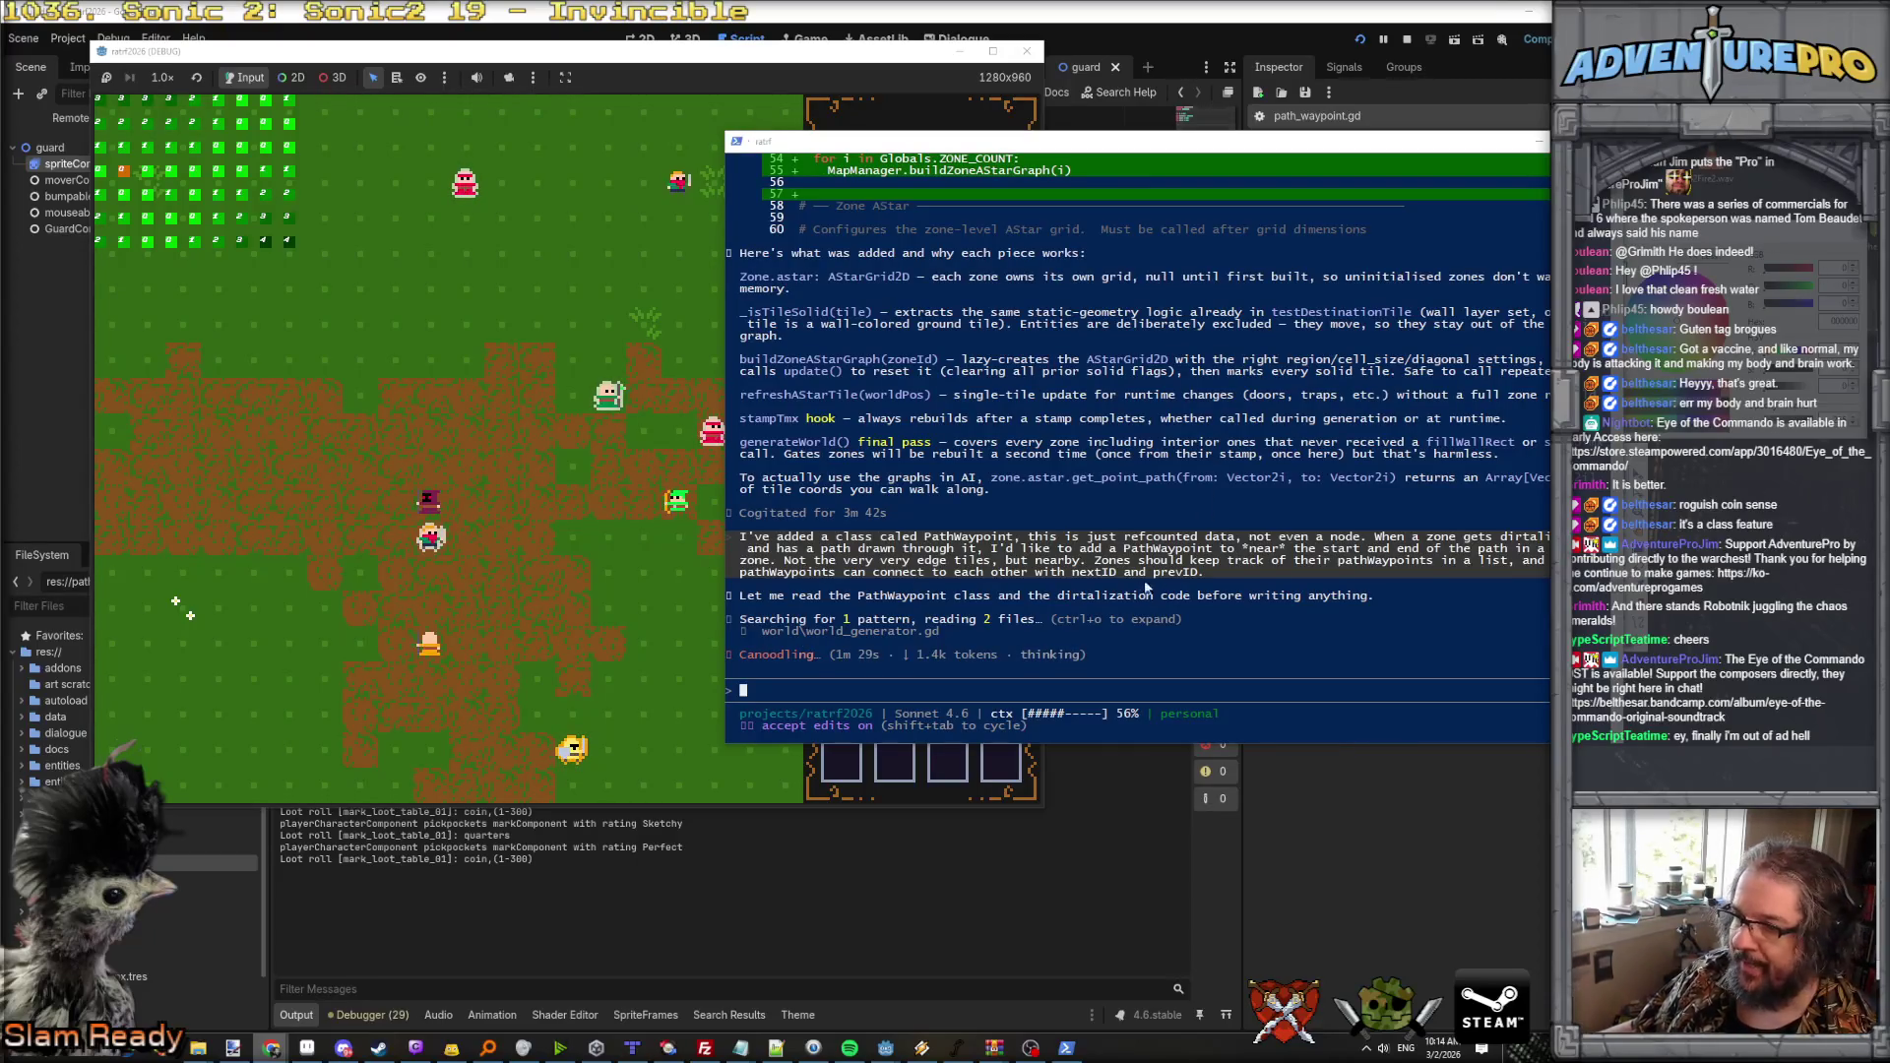
pyautogui.click(524, 601)
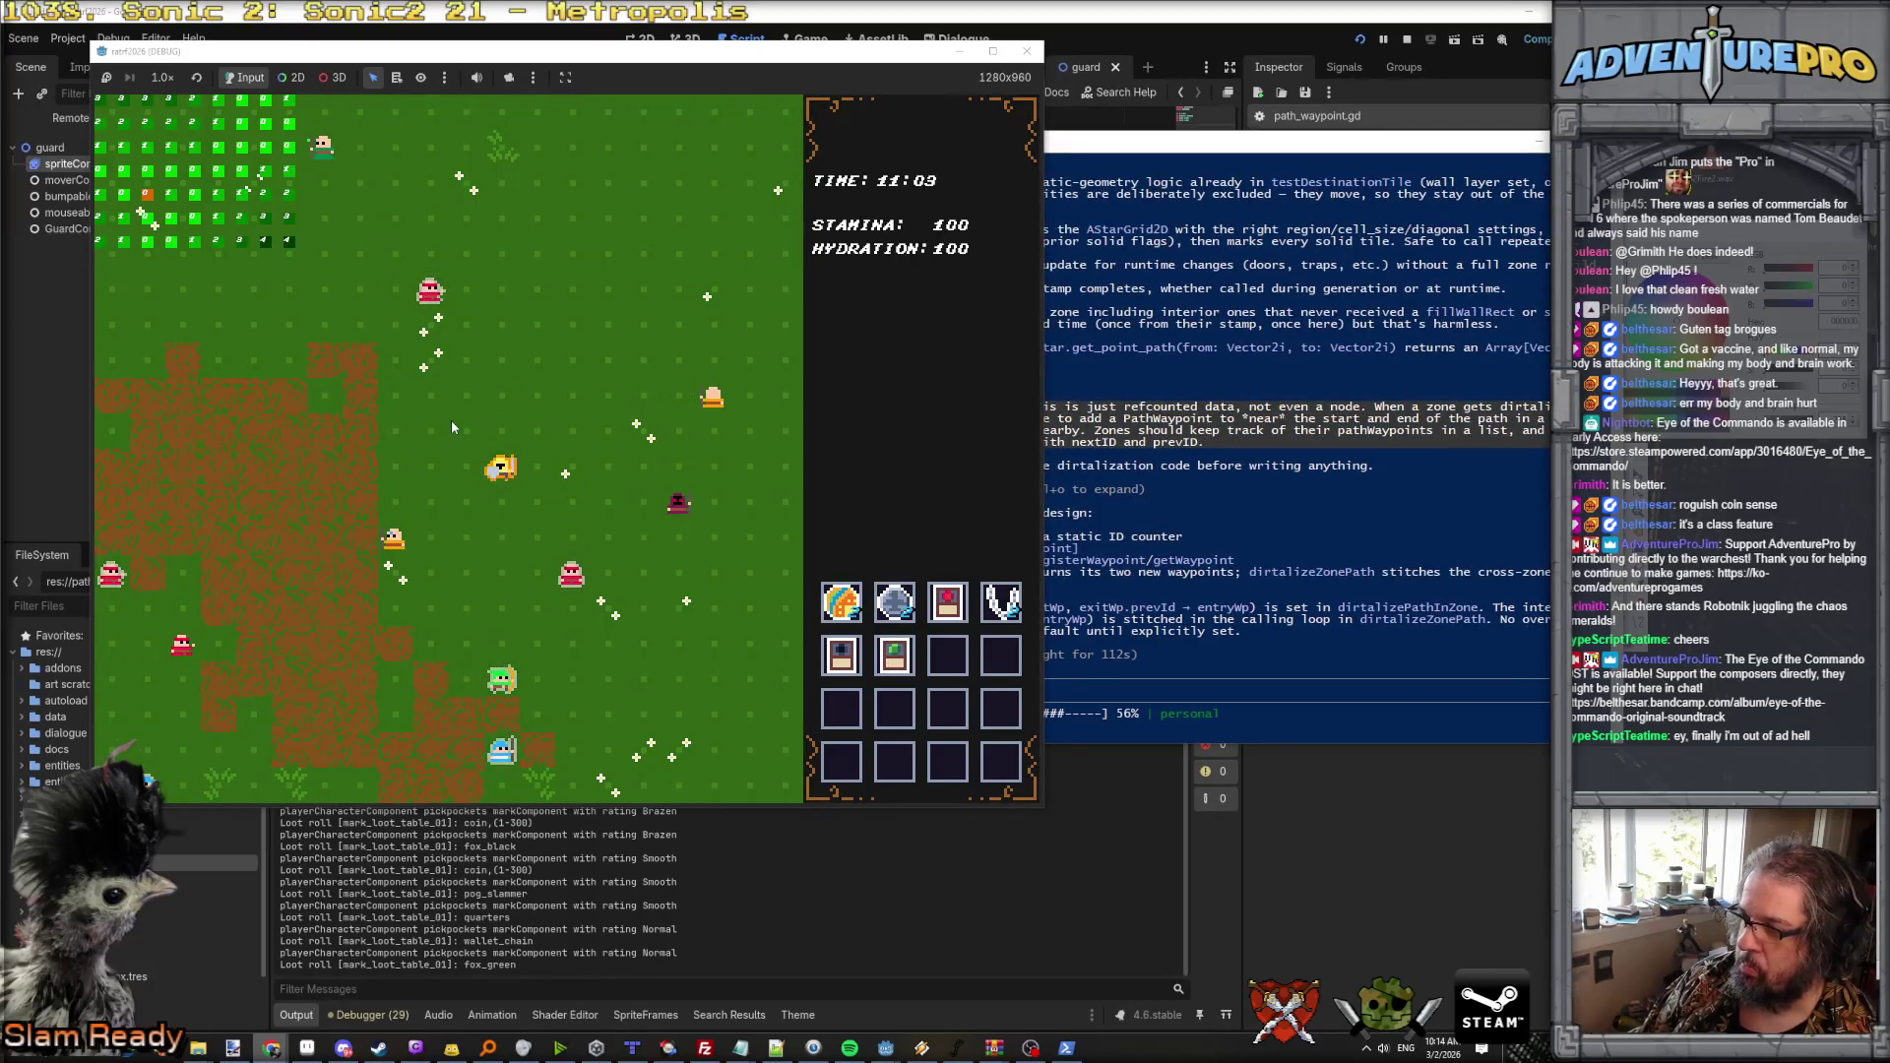
# Step: Return to the Claude conversation to read the finished waypoint-chain summary
pyautogui.click(1467, 695)
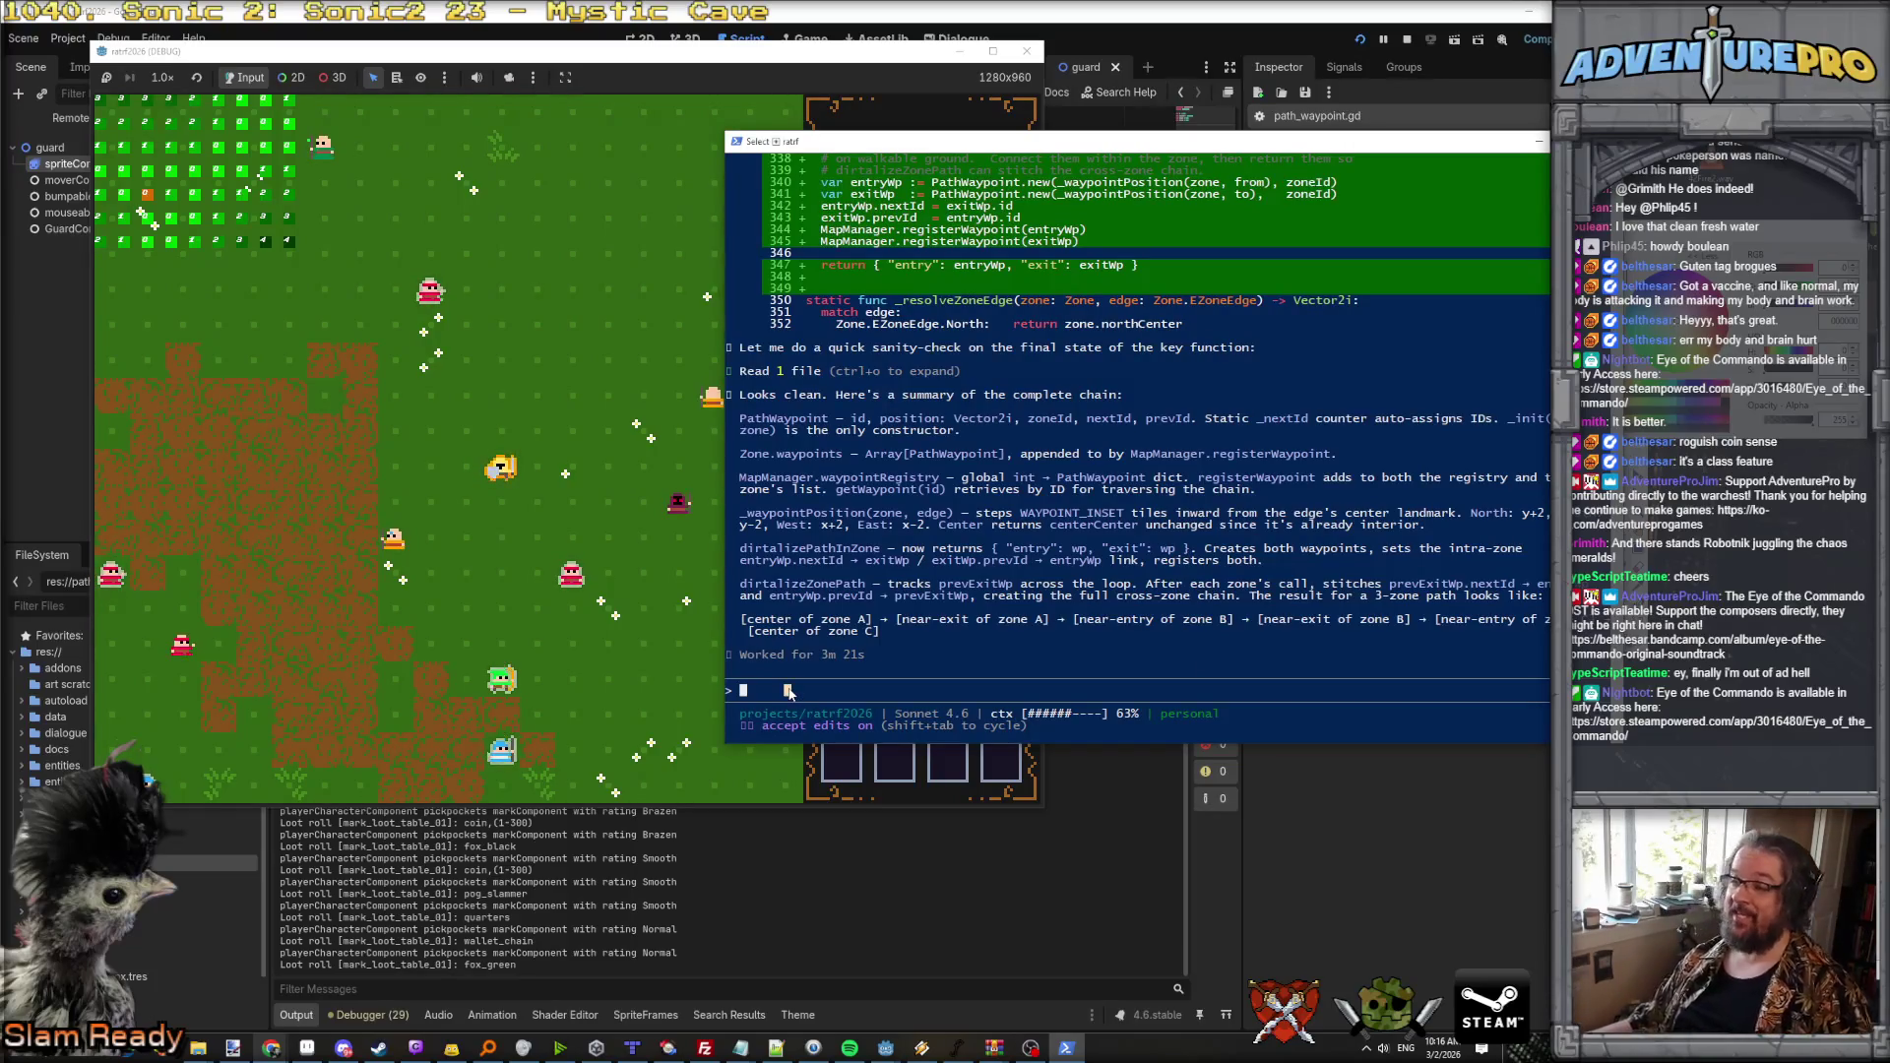
# Step: Ask Claude to keep cross-zone waypoints and add interior patrol routes for zone-bound guards
pyautogui.press('Escape')
pyautogui.write("That's excellent, keep this functionality, but a")
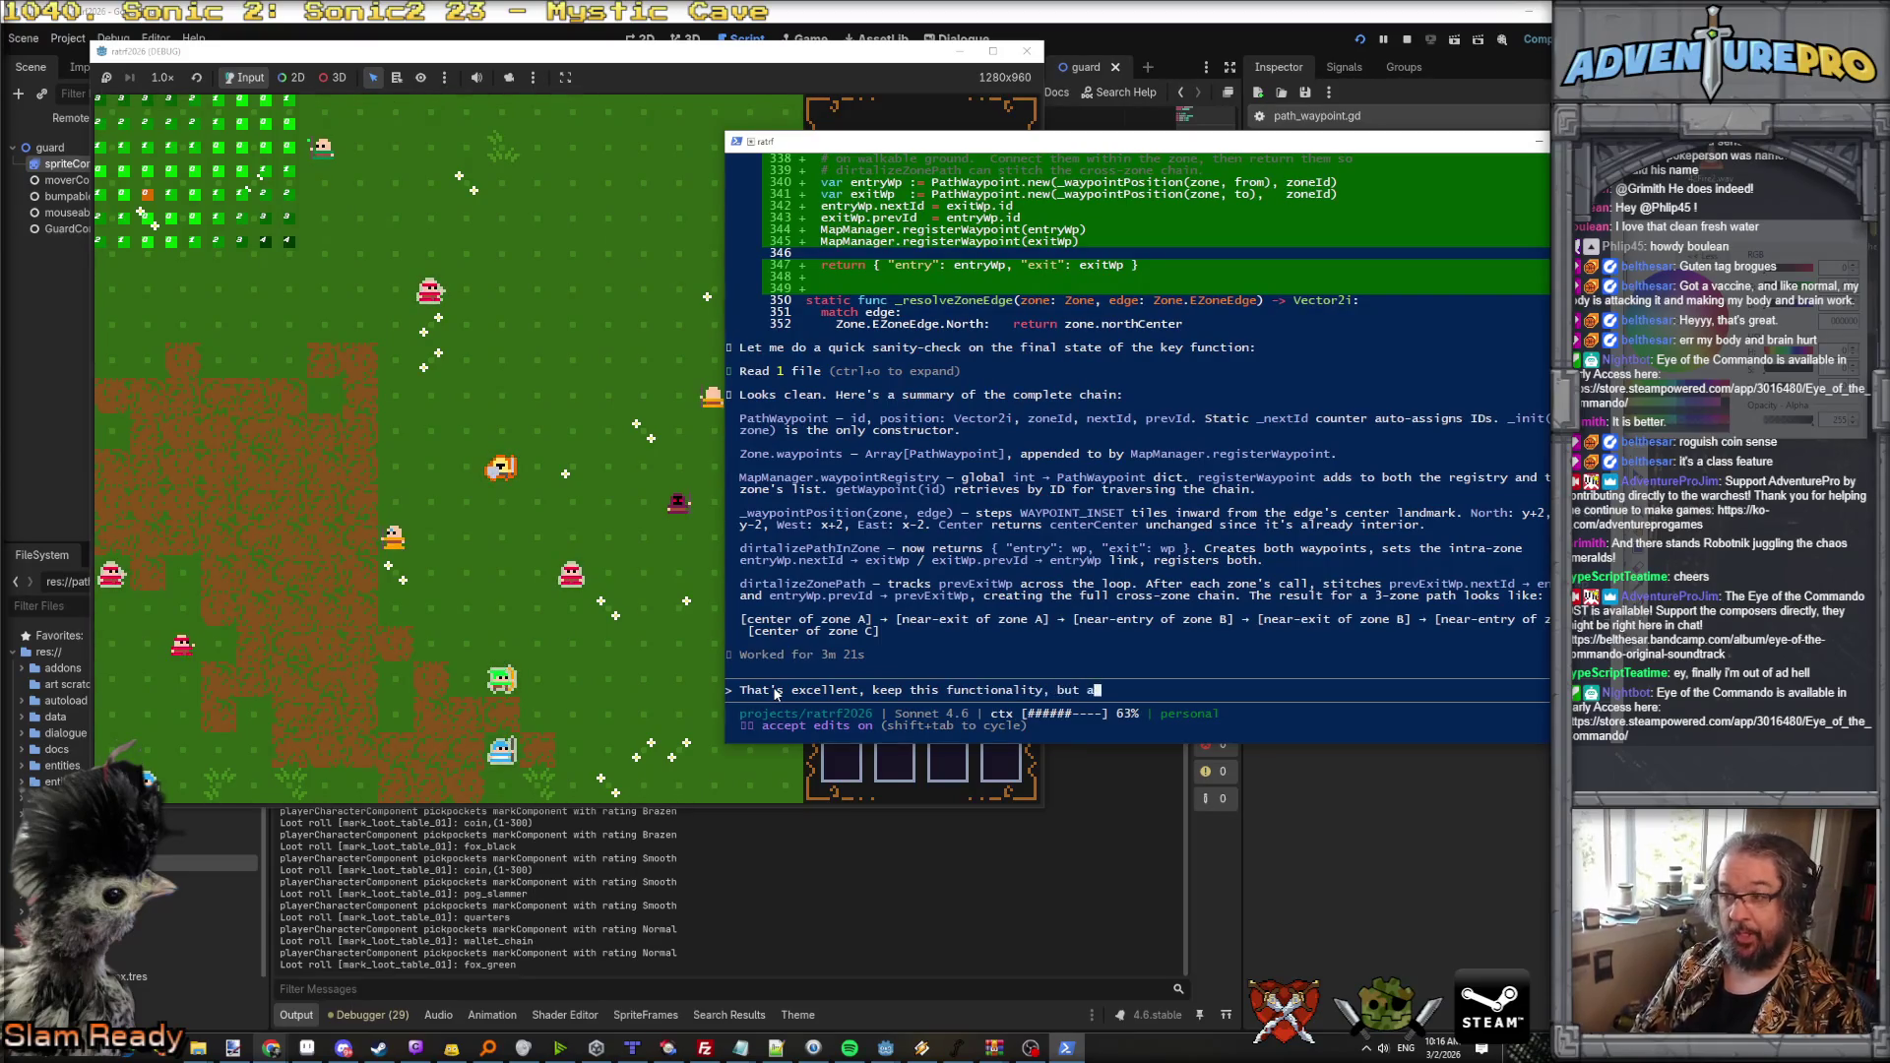
pyautogui.write('lso allow me to just connect the waypoints in')
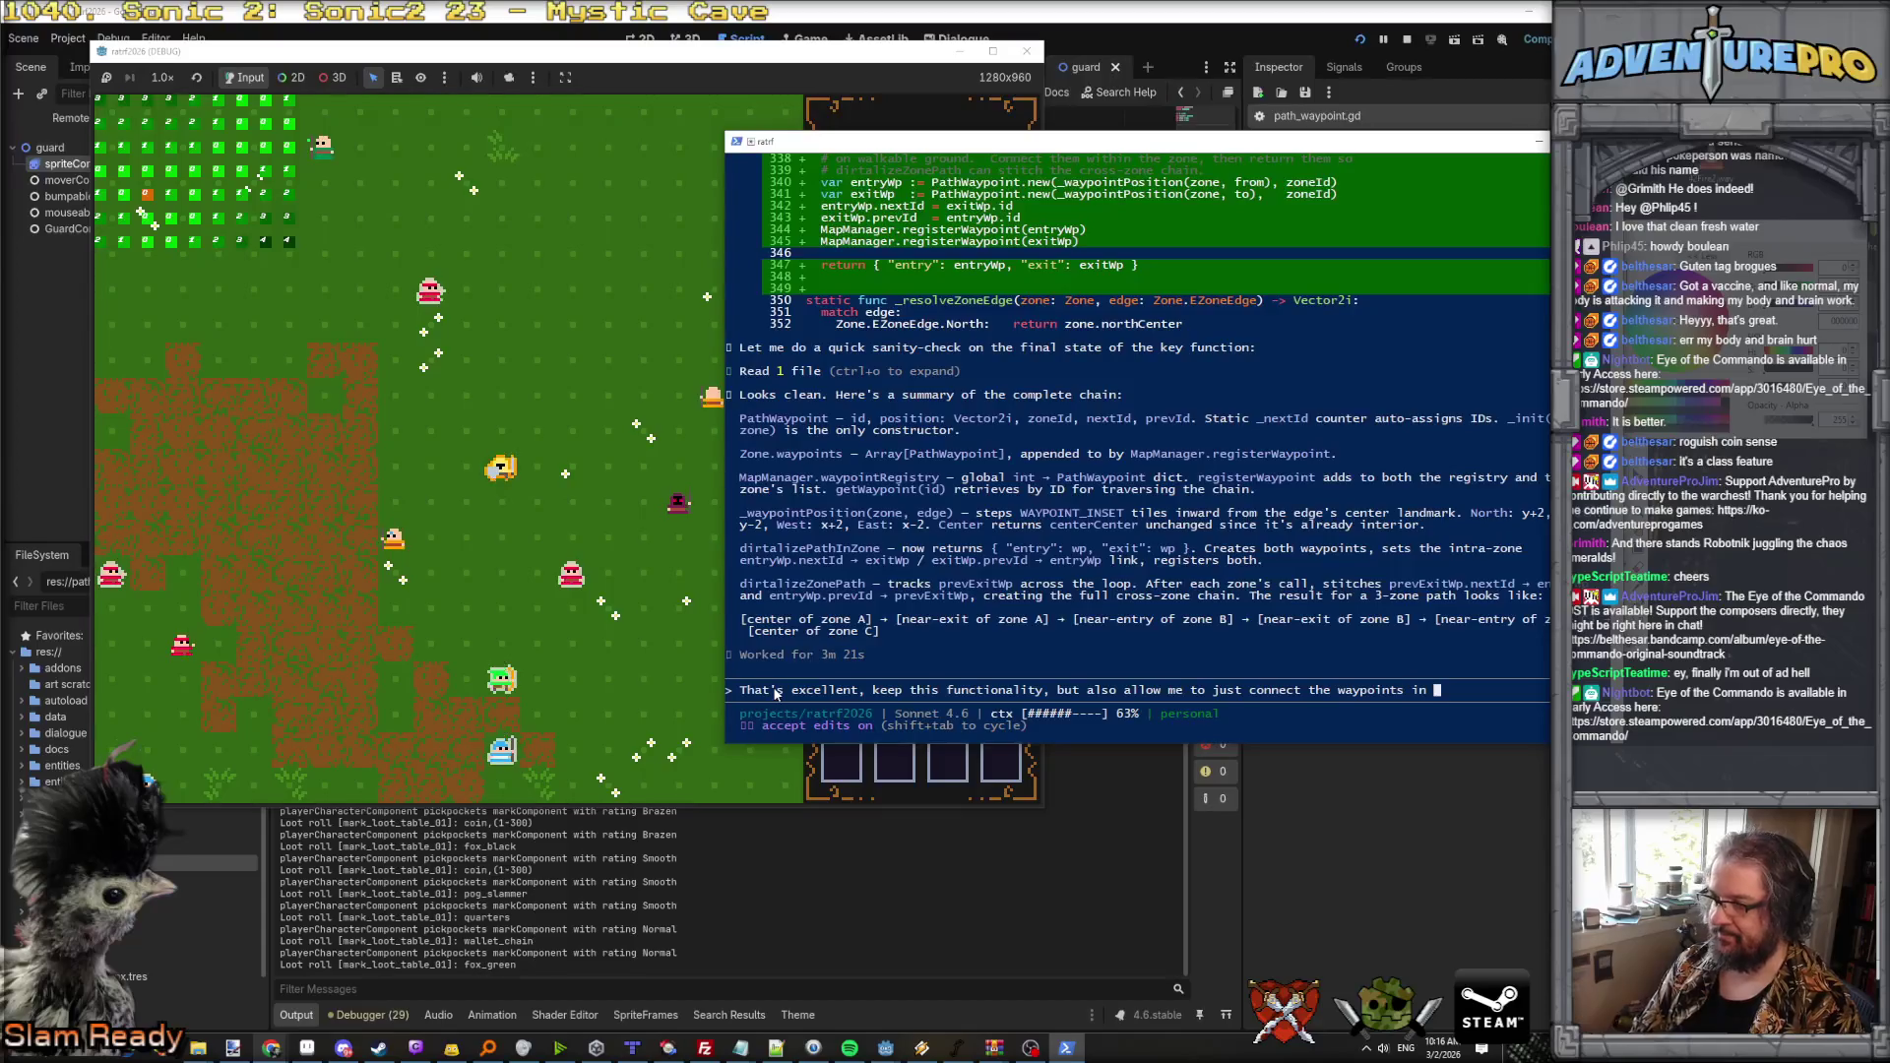
pyautogui.hotkey('ctrl', 'BackSpace')
pyautogui.hotkey('ctrl', 'BackSpace')
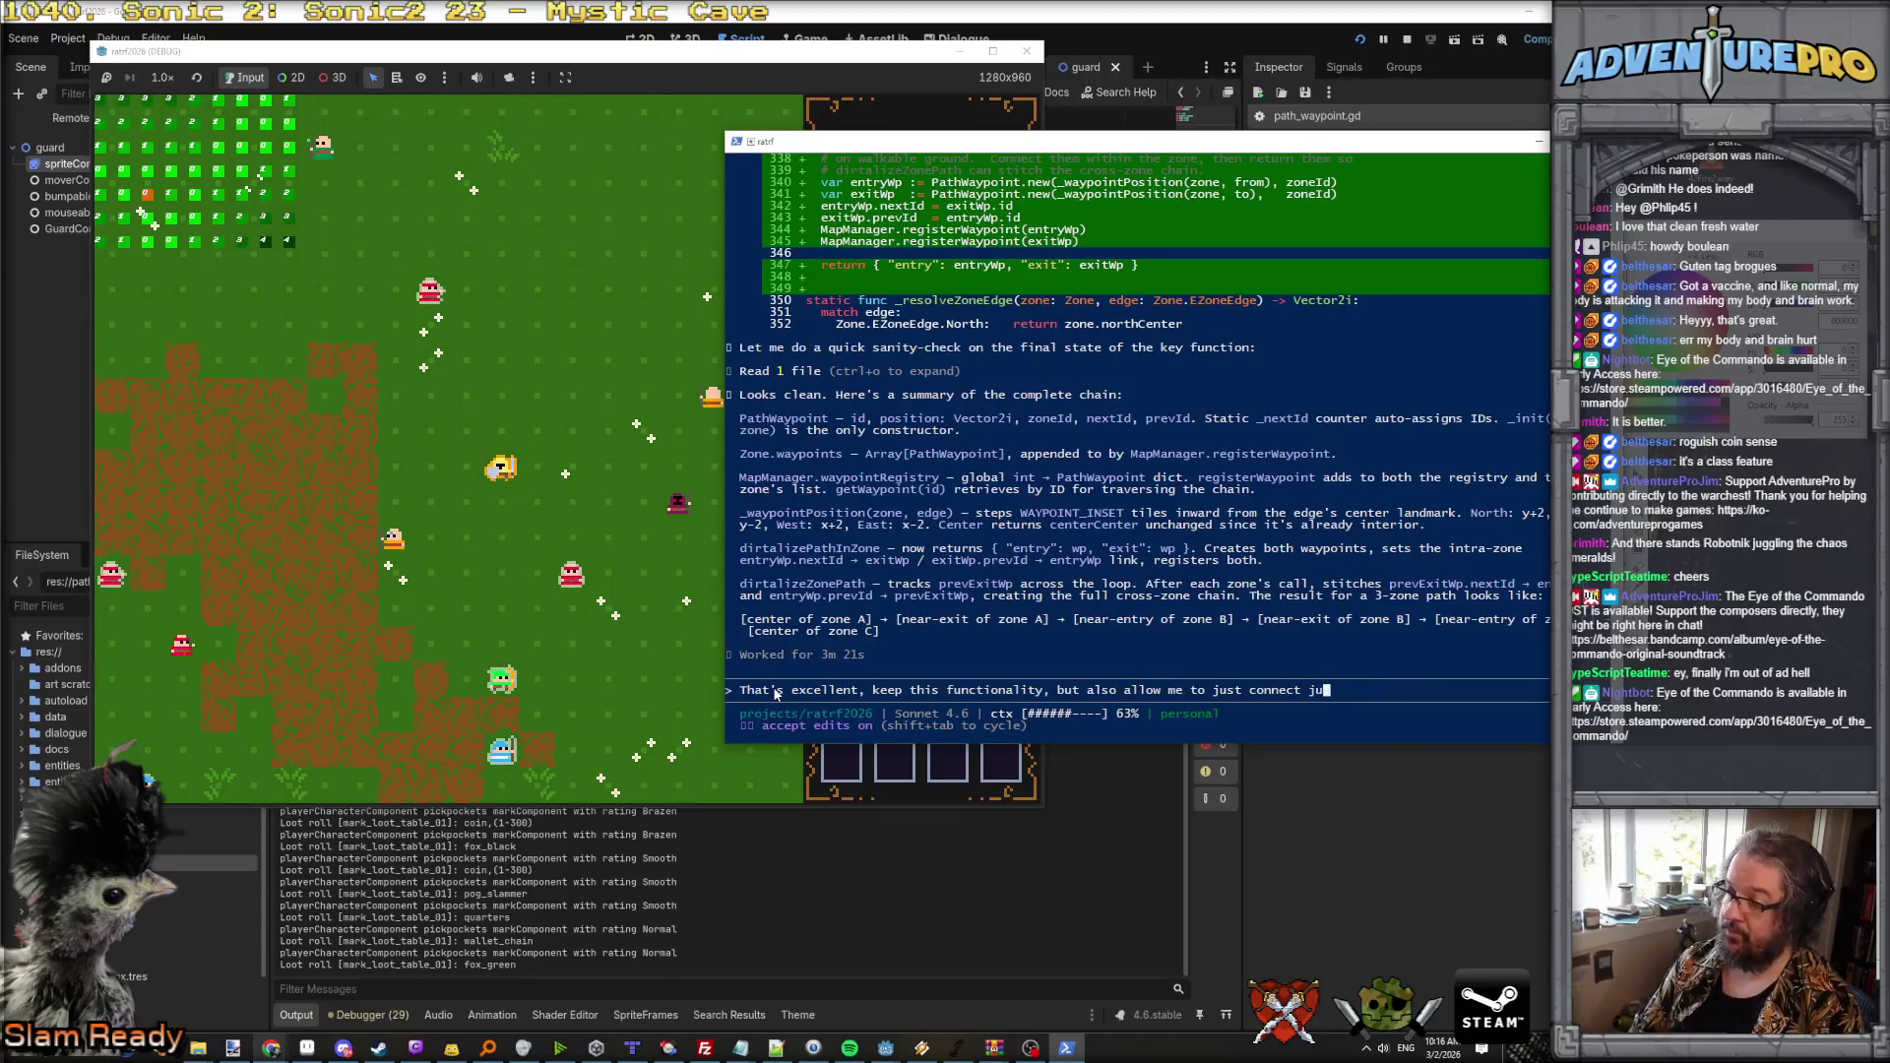
pyautogui.write('n a given zon')
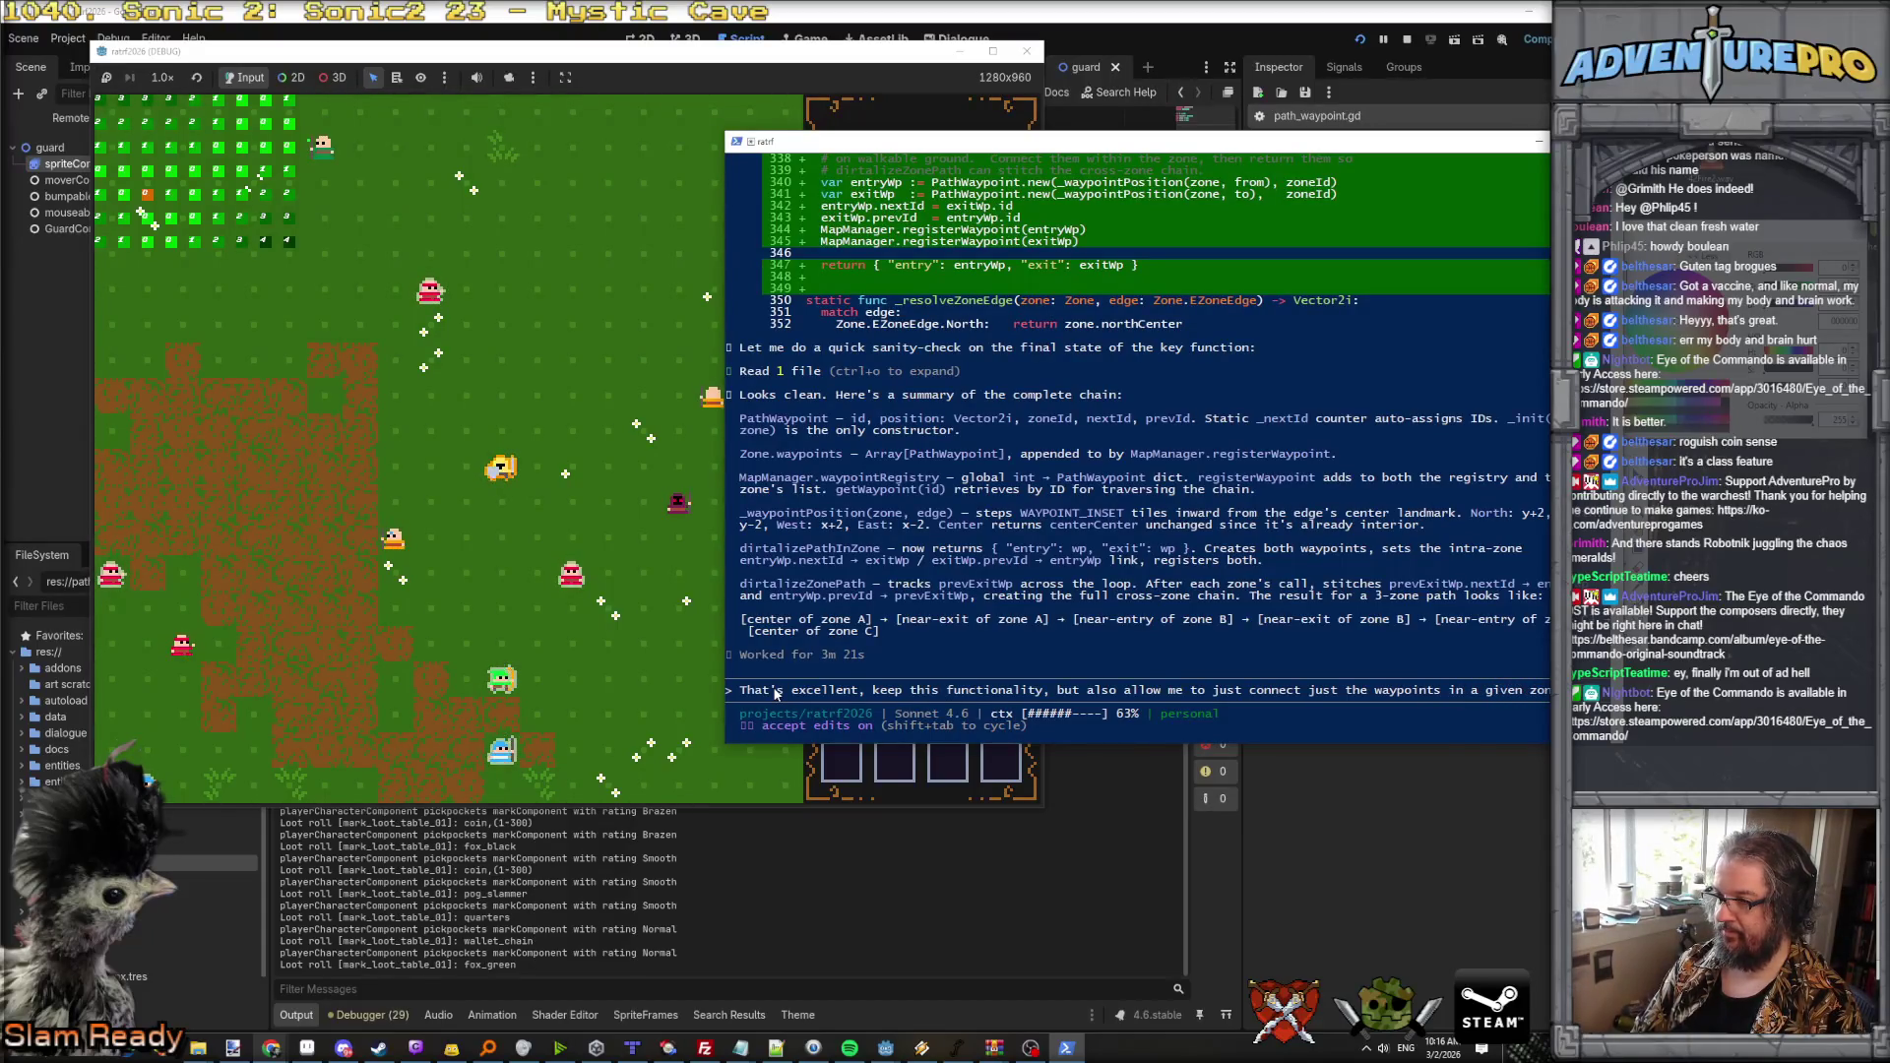
pyautogui.write('id')
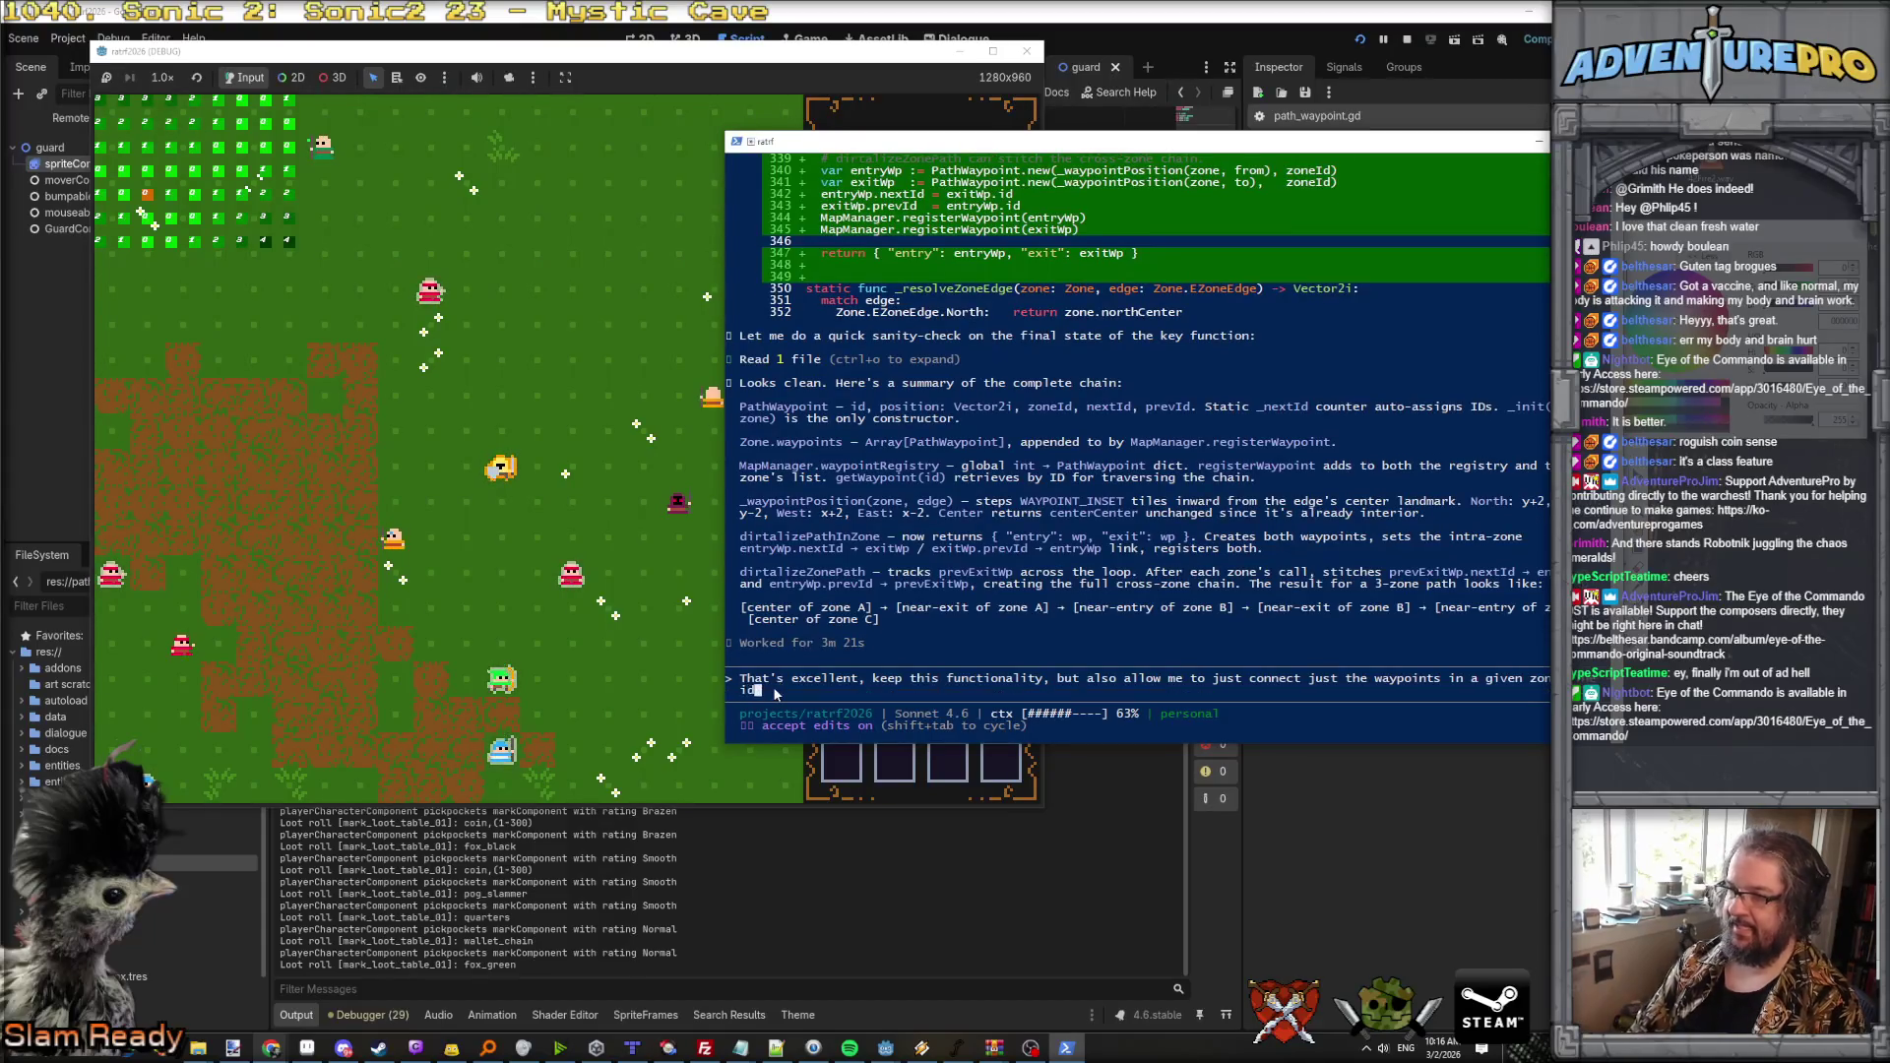
pyautogui.write('ea is that a guard wh')
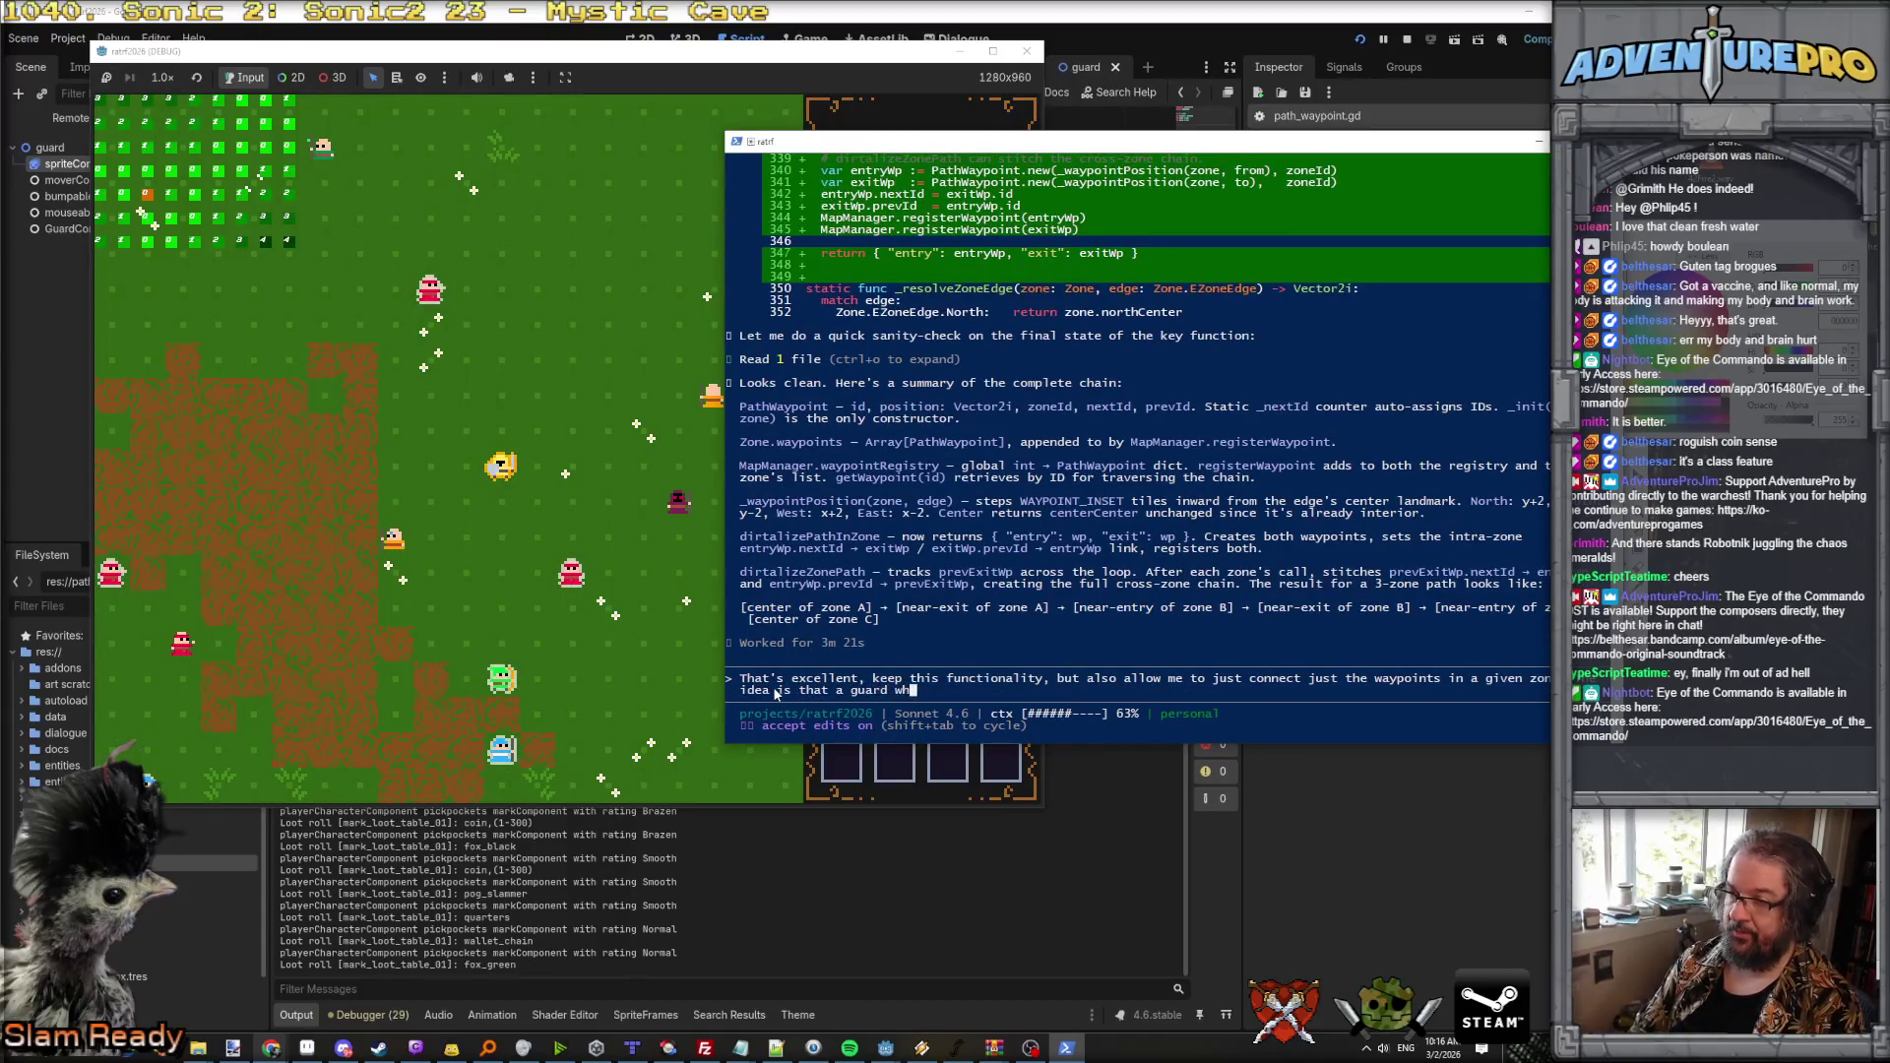
pyautogui.write('o is bound to a zone')
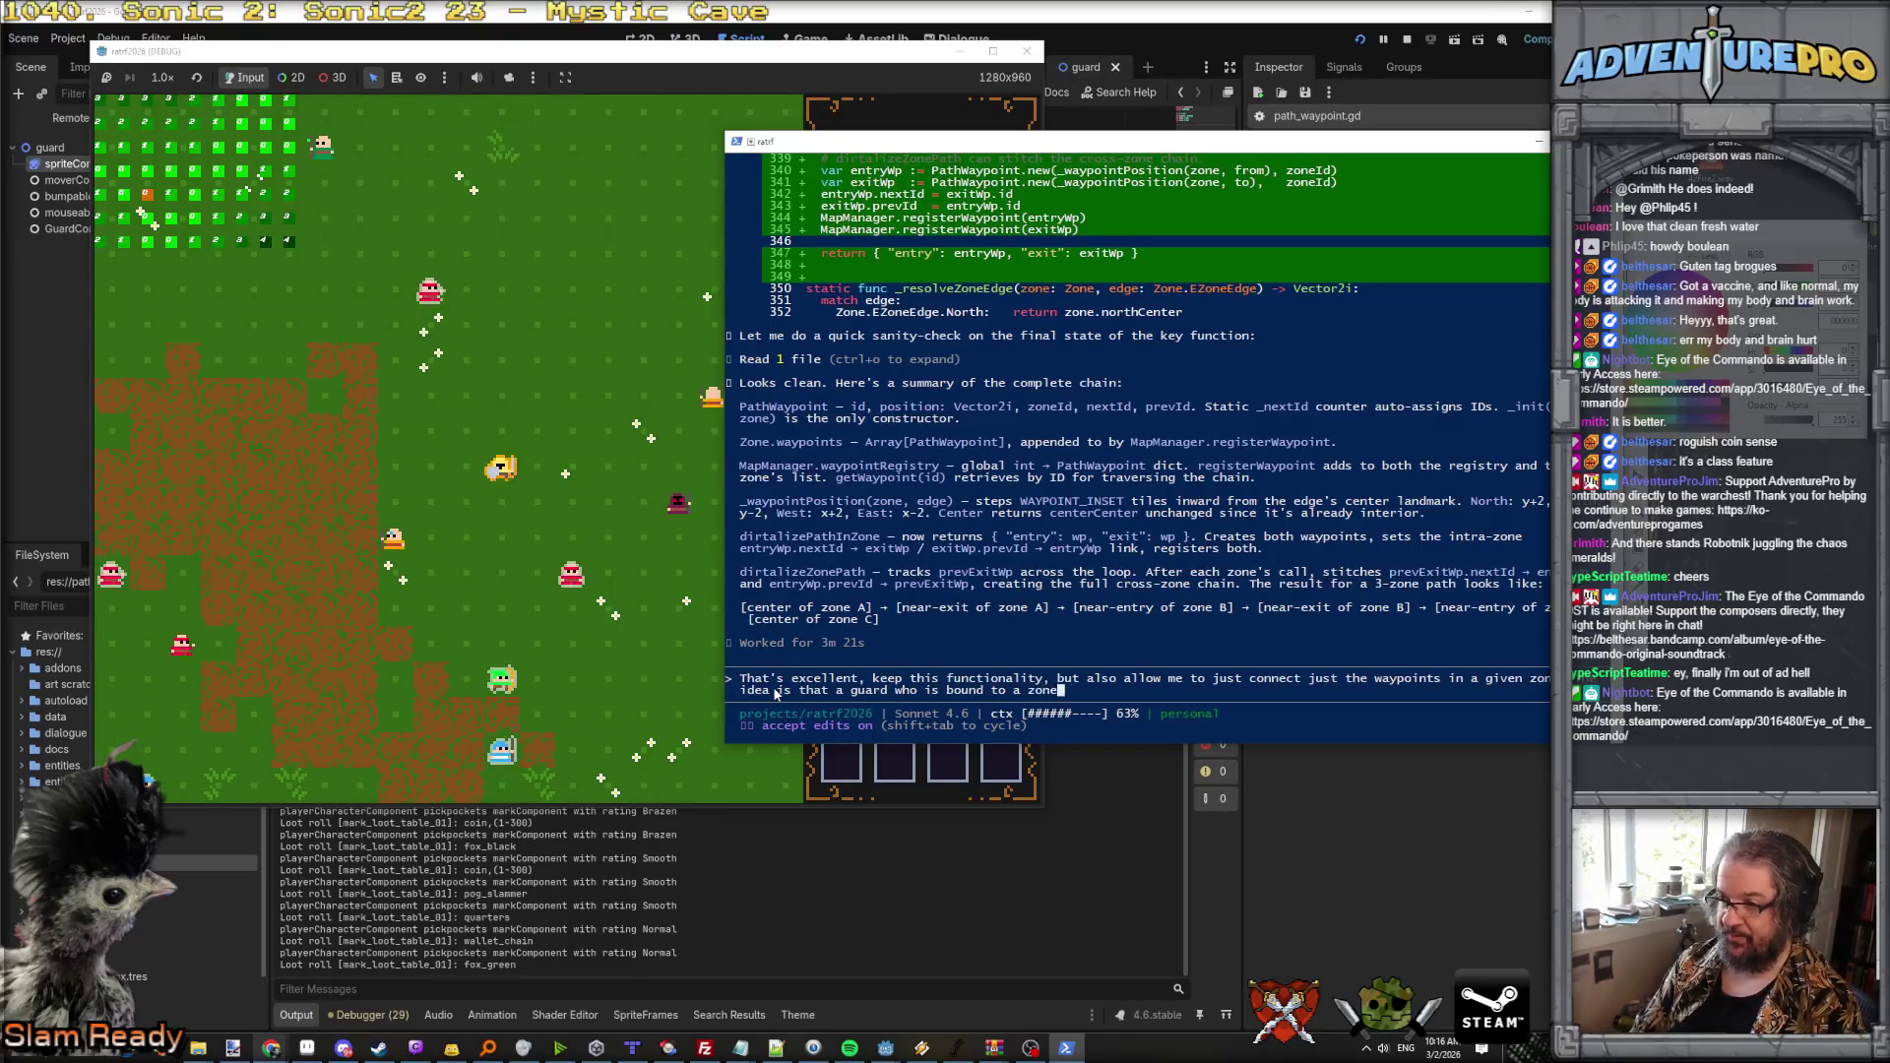
pyautogui.write(' will have a route ')
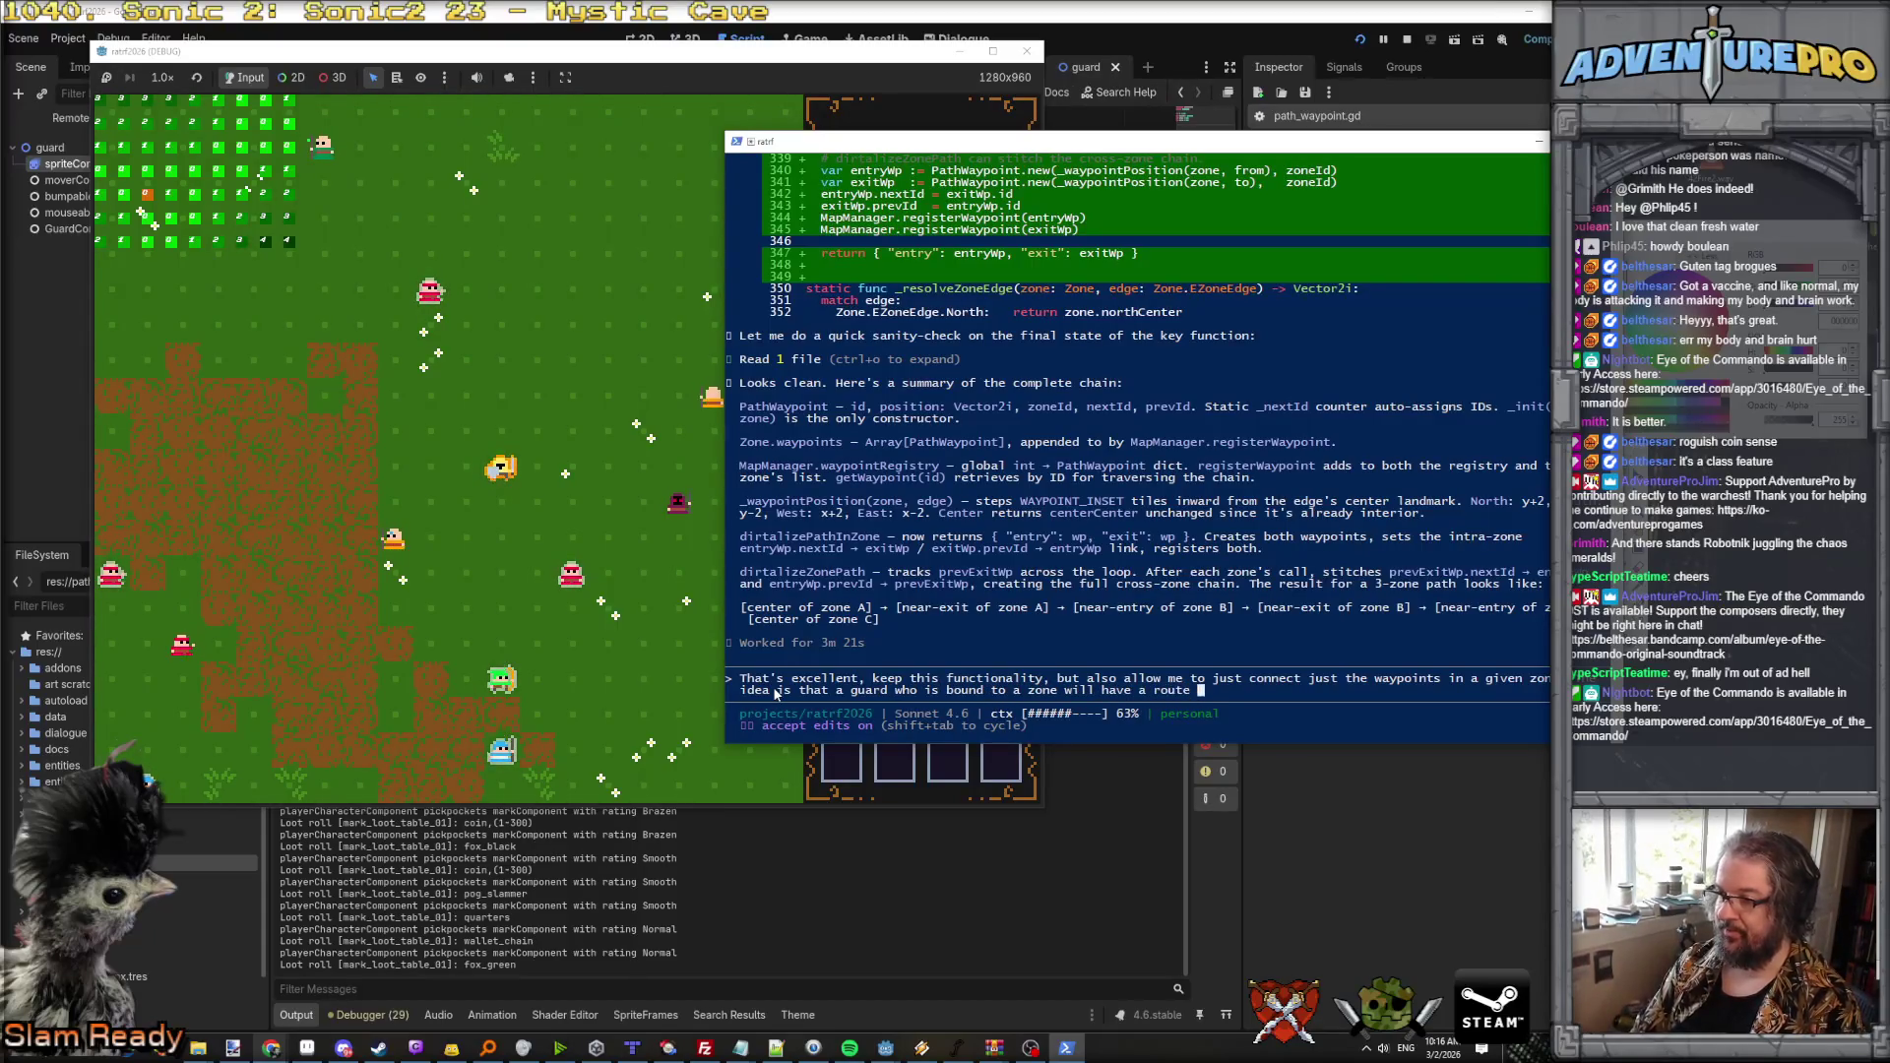
pyautogui.write('in that zone to explore. ')
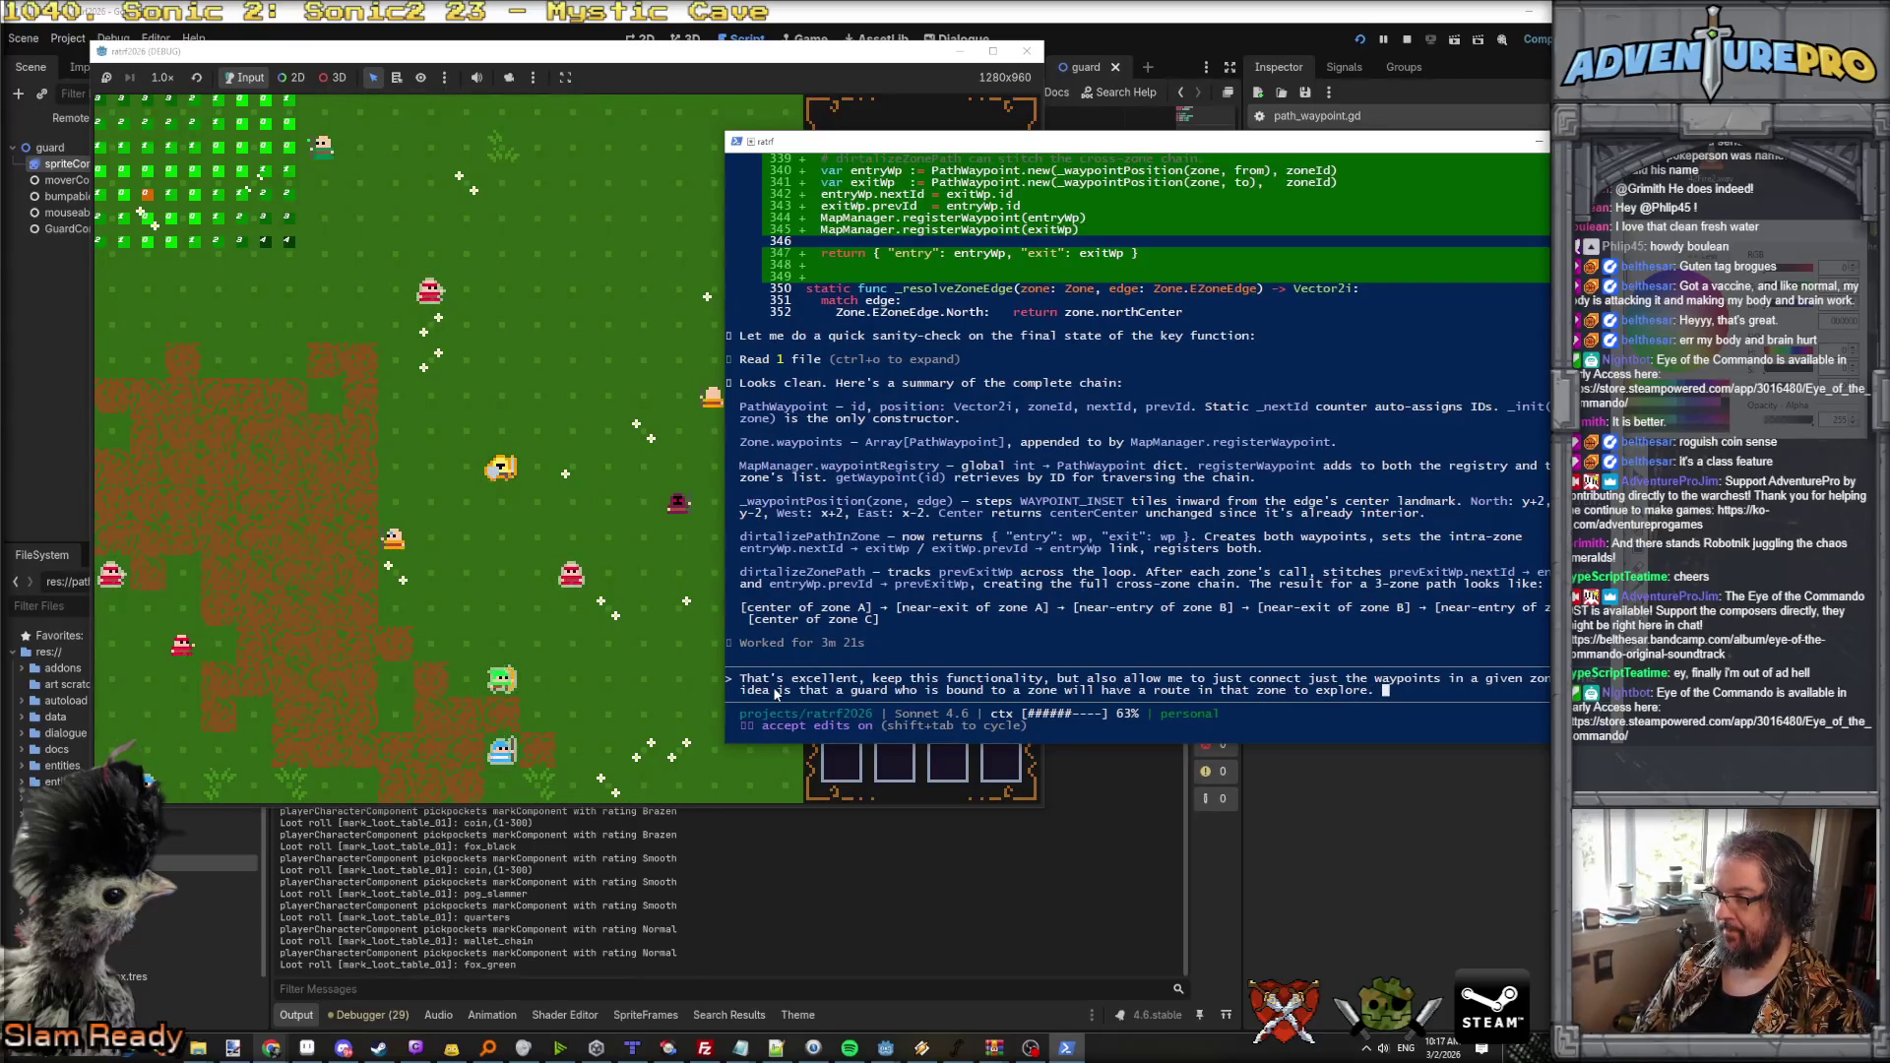
pyautogui.write('So cross-')
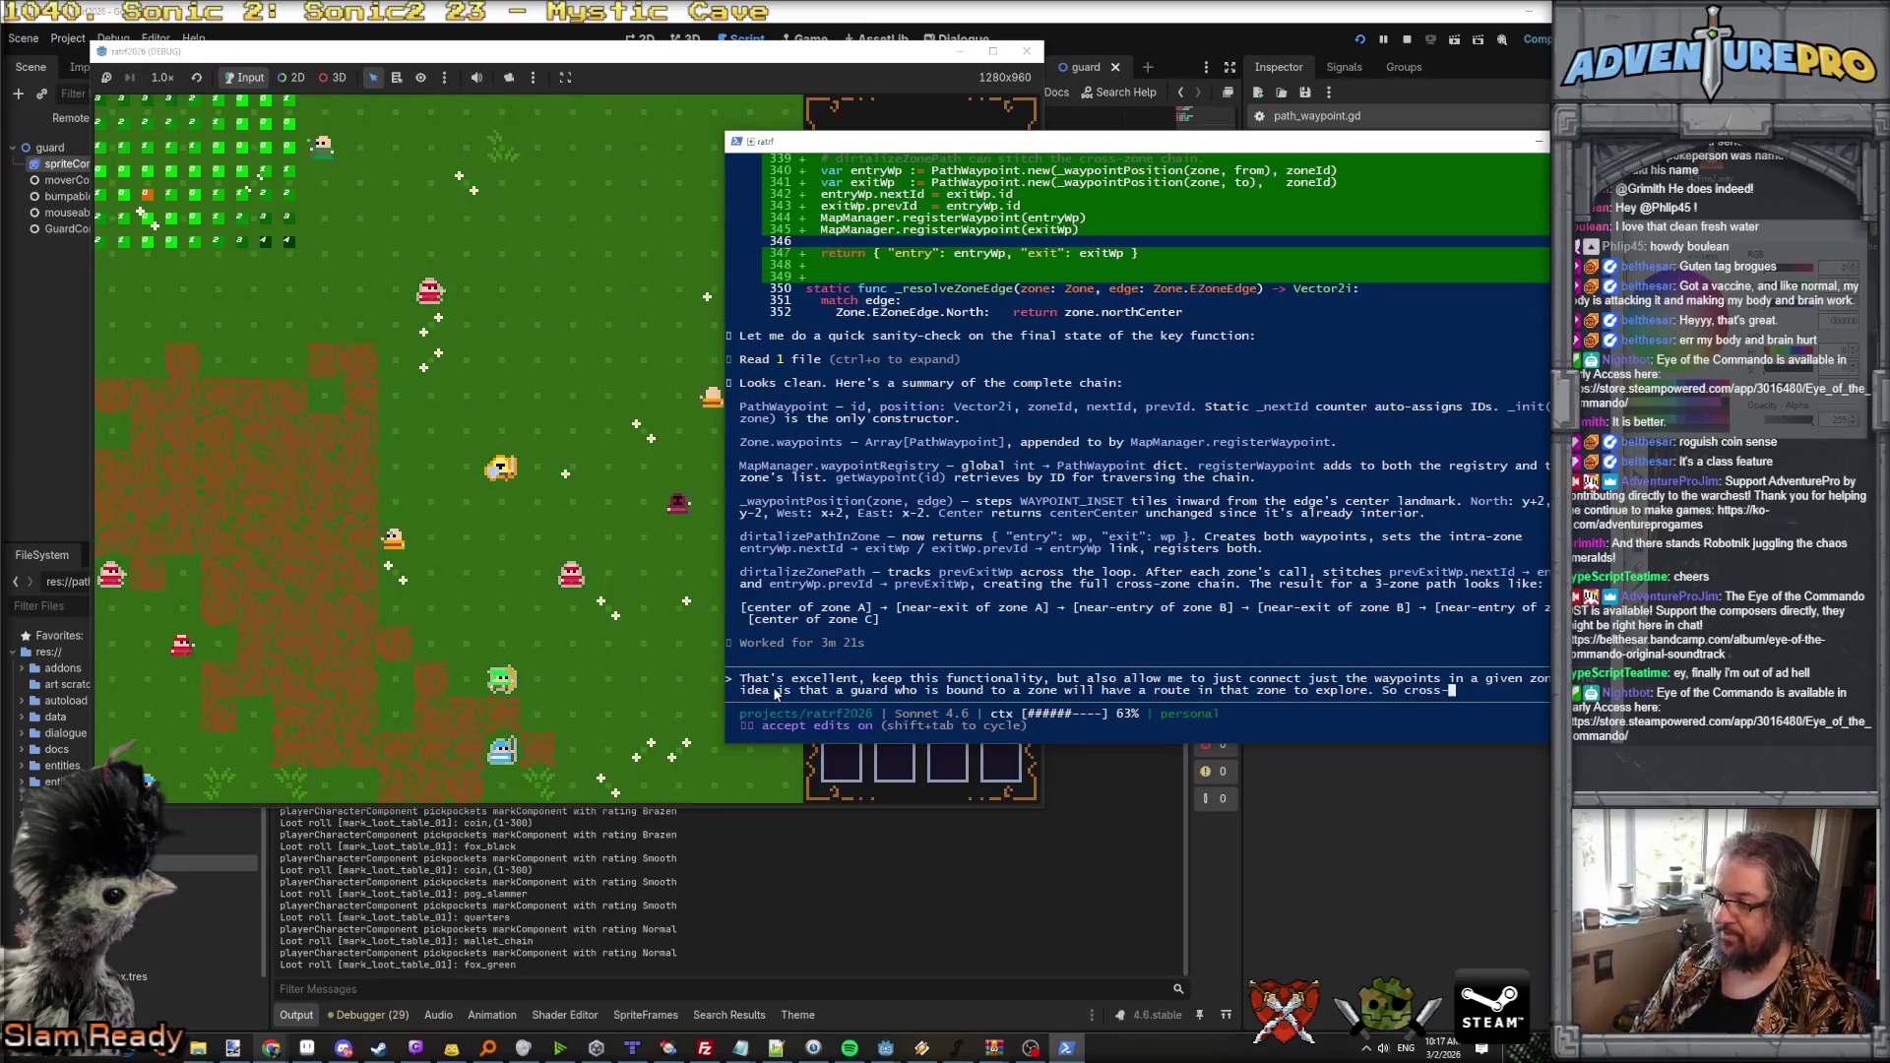
pyautogui.write('zone waypoints')
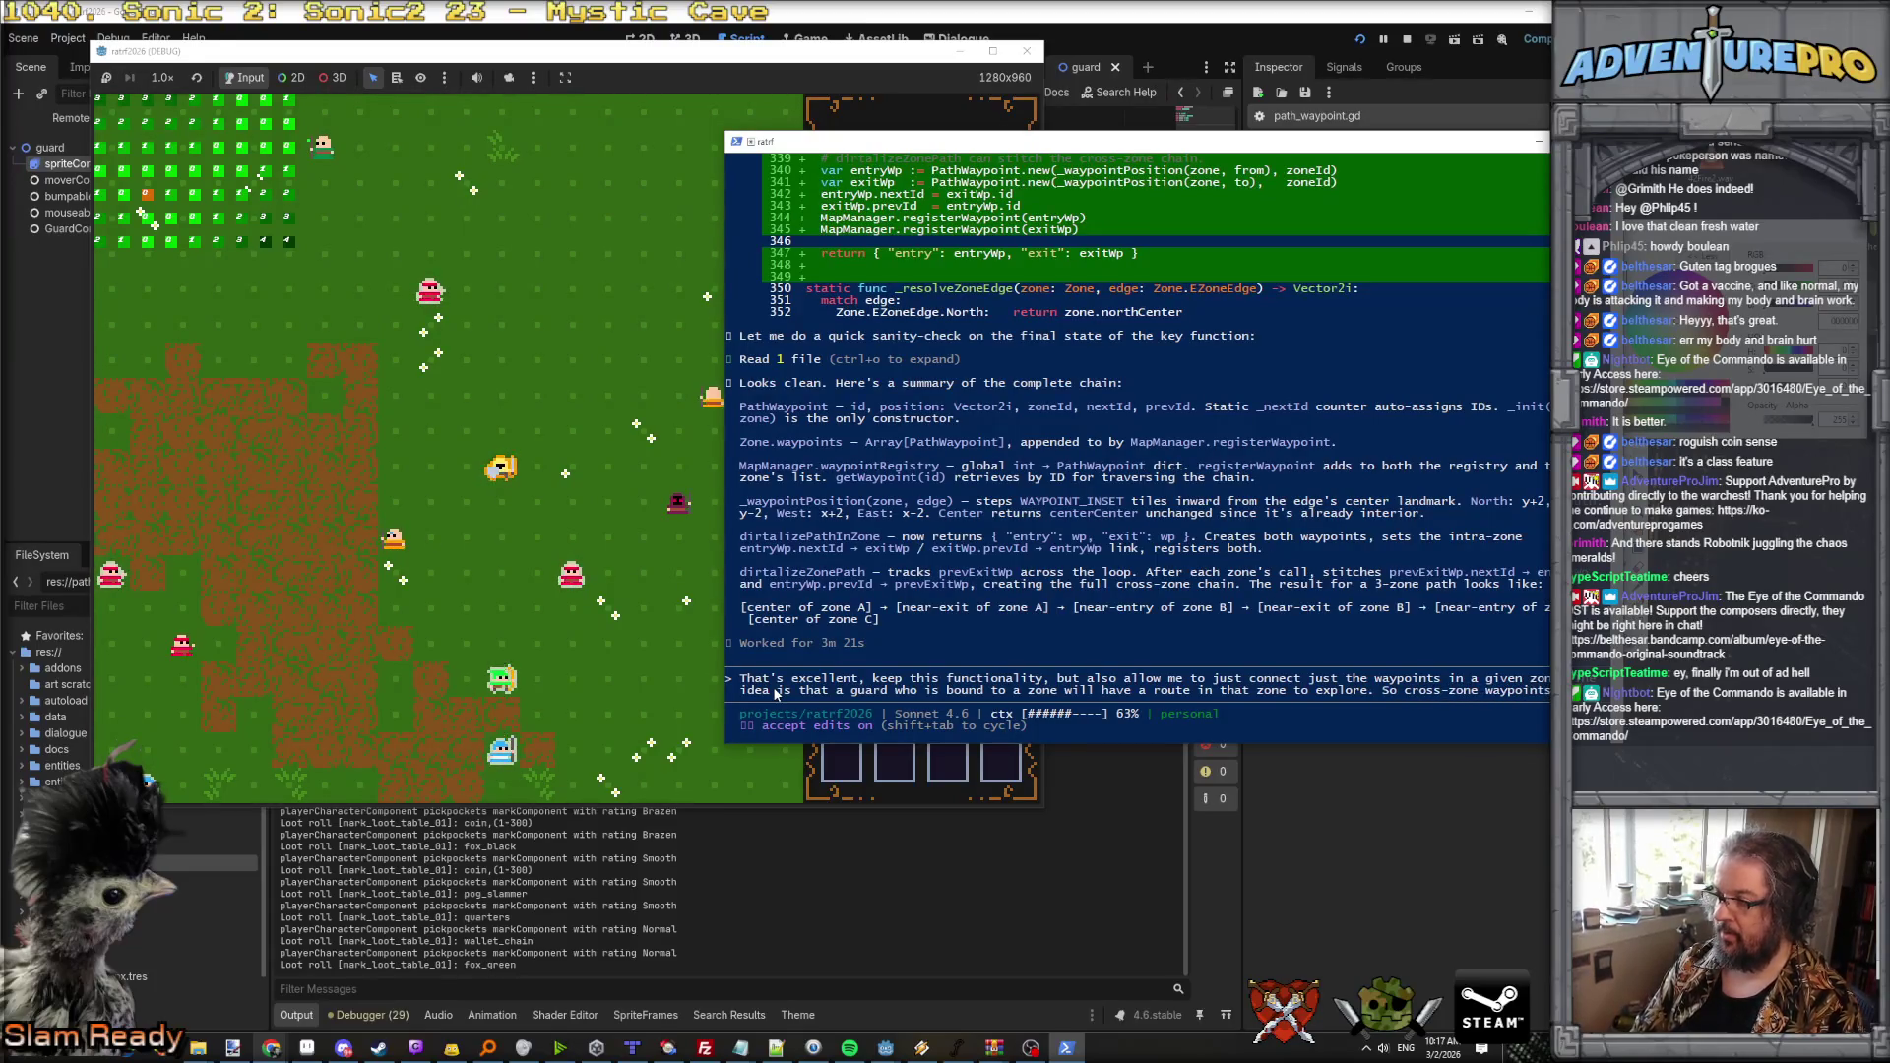
pyautogui.write(' are great.')
pyautogui.write('ll ne')
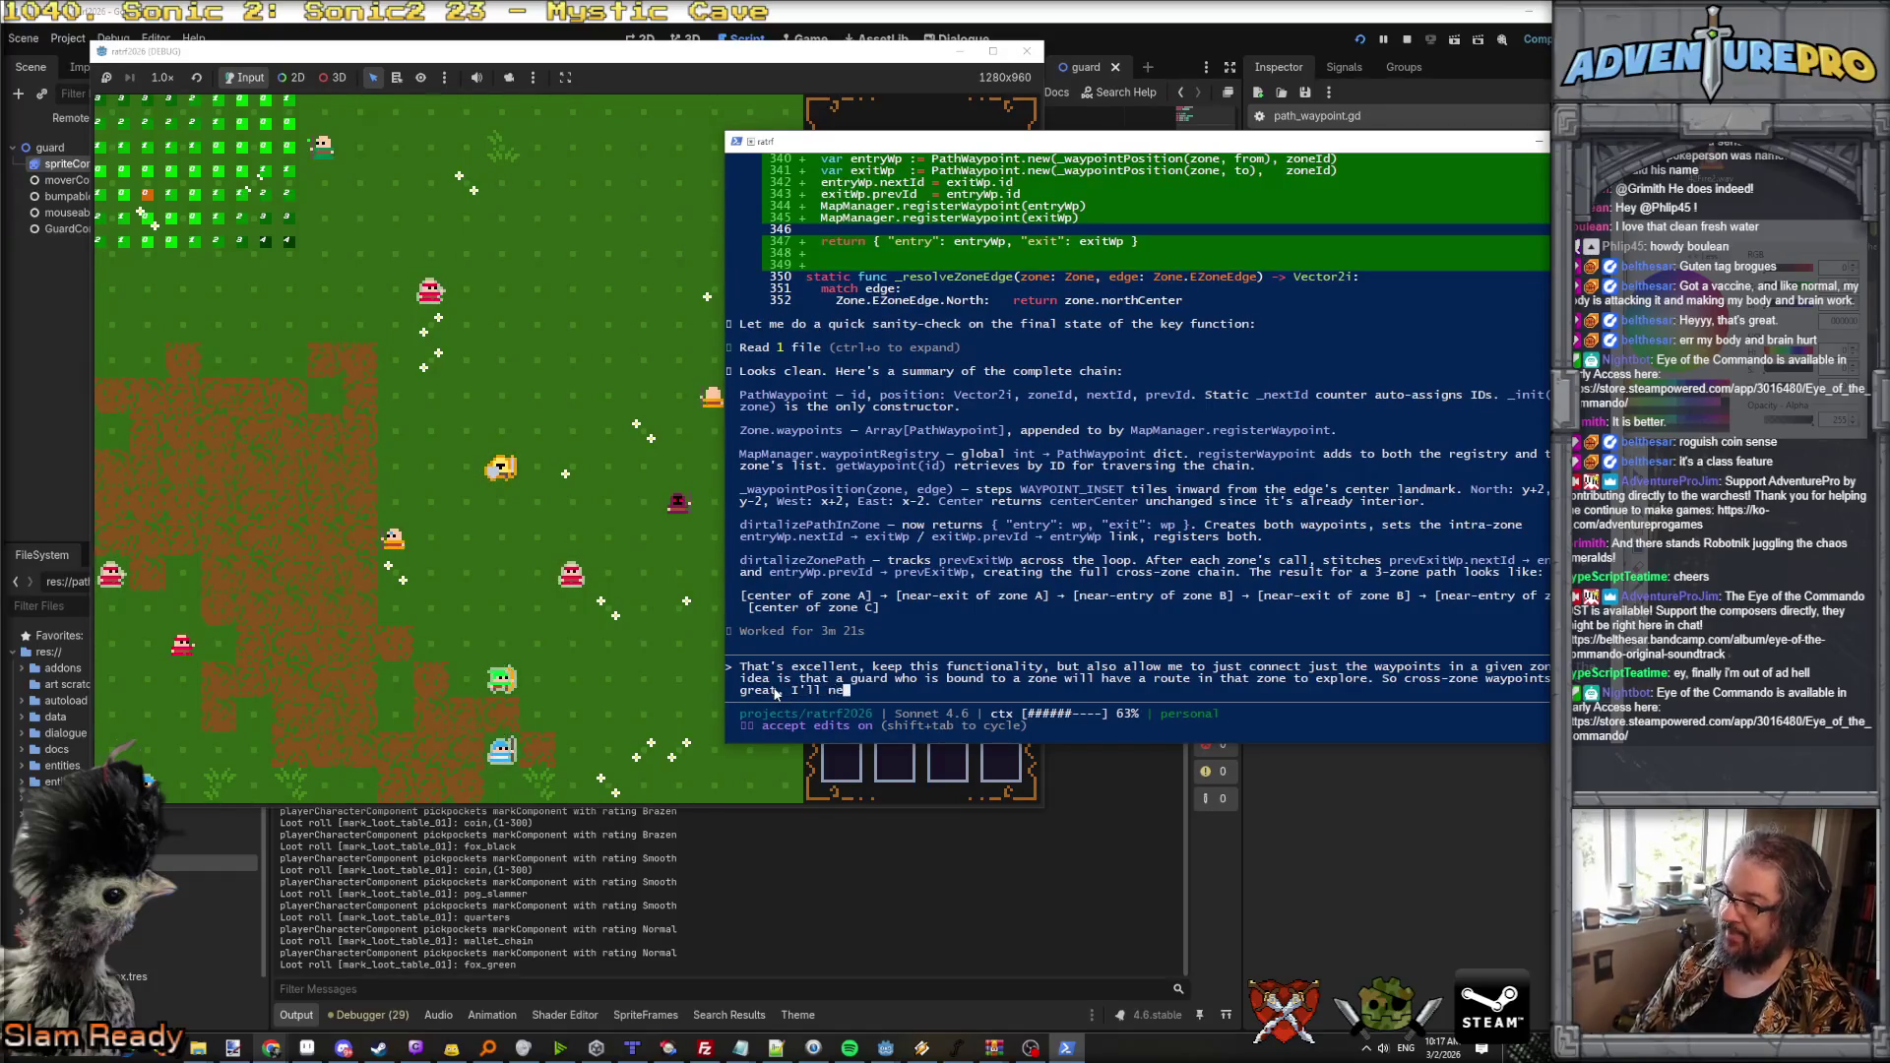
pyautogui.write('ed them later, but ')
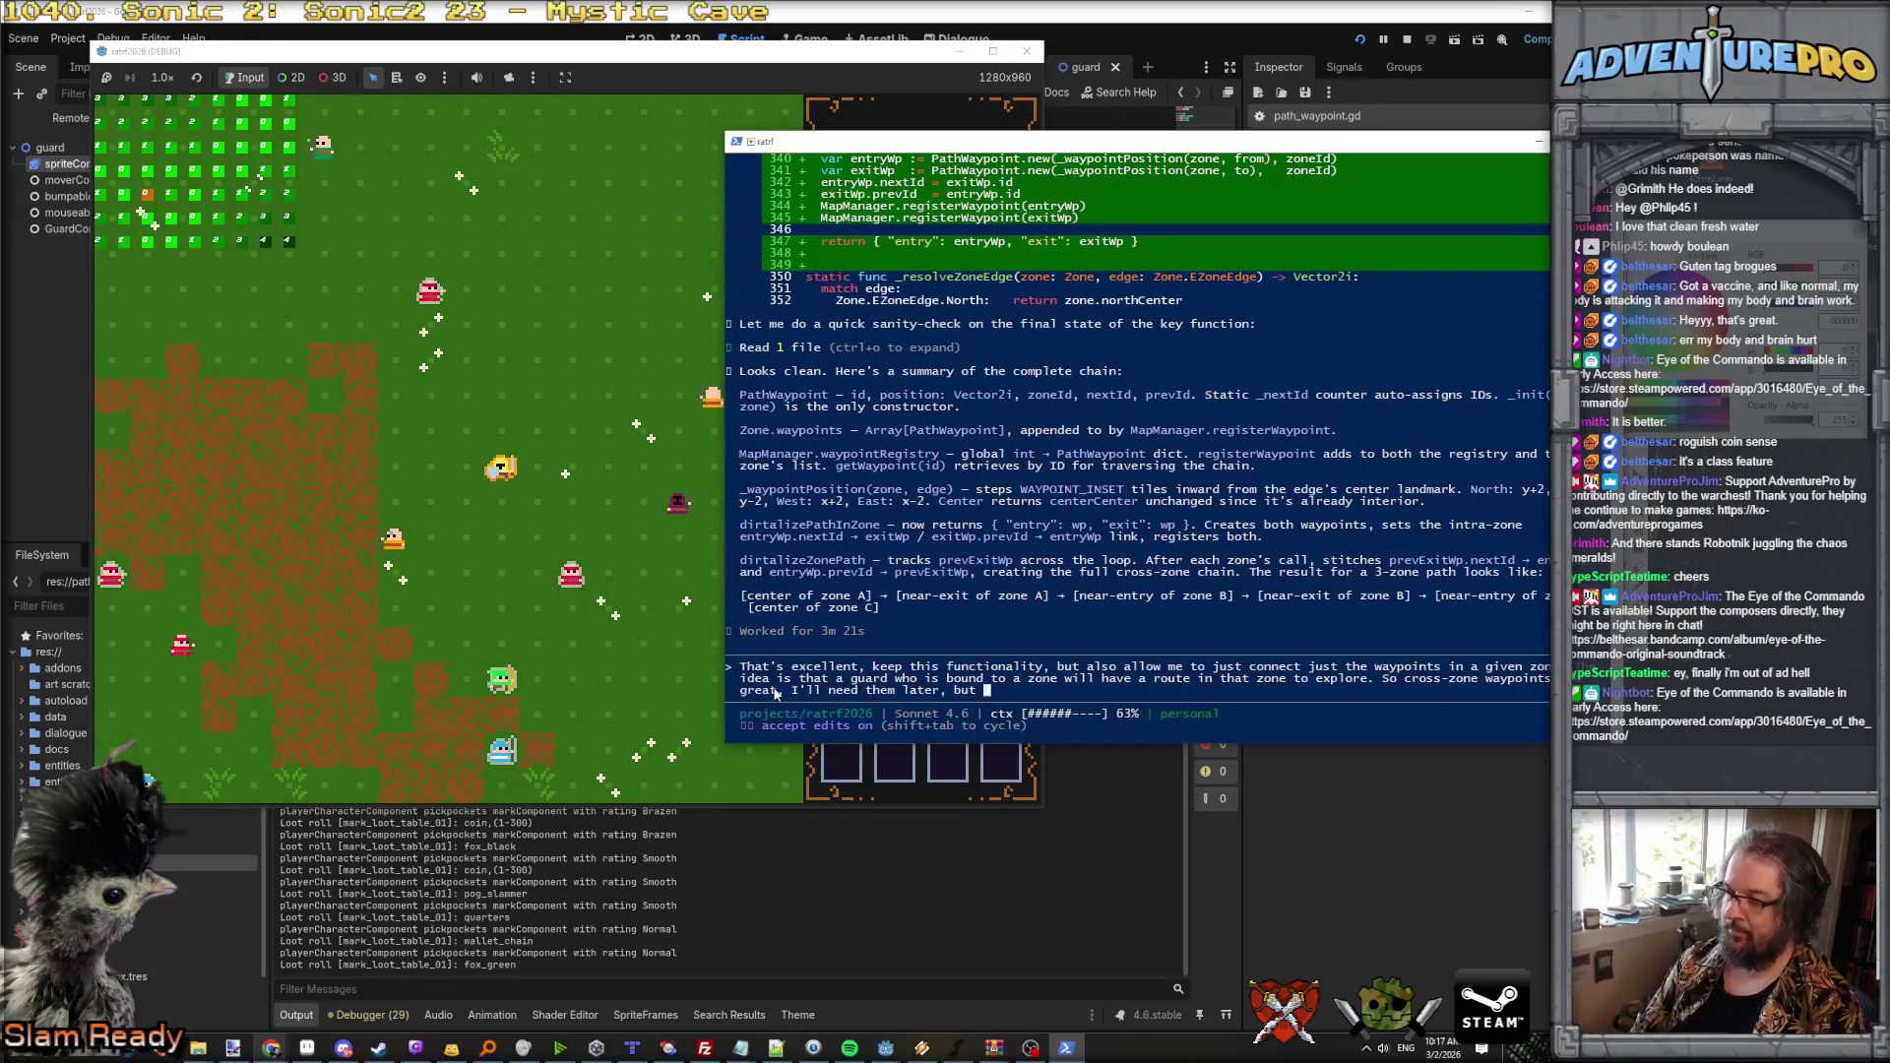
pyautogui.write('also I need interior zone pat')
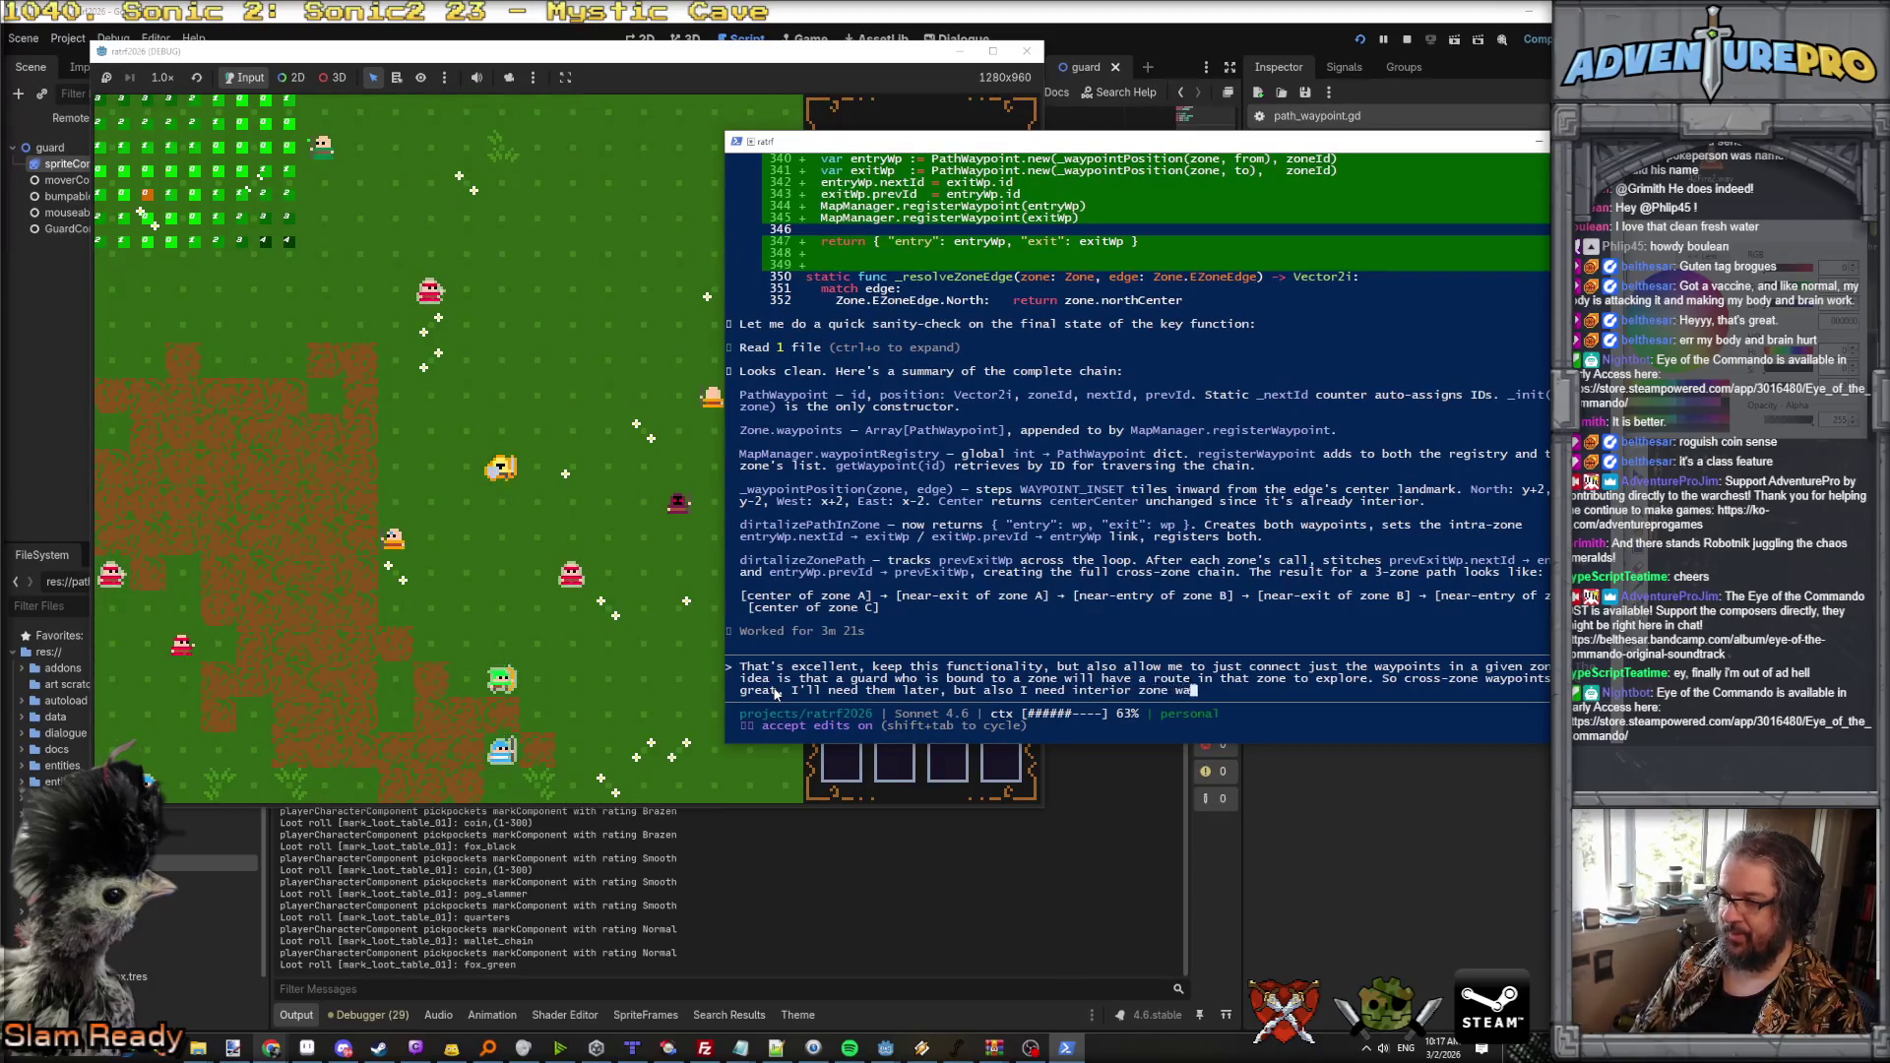
pyautogui.write('hs as well.')
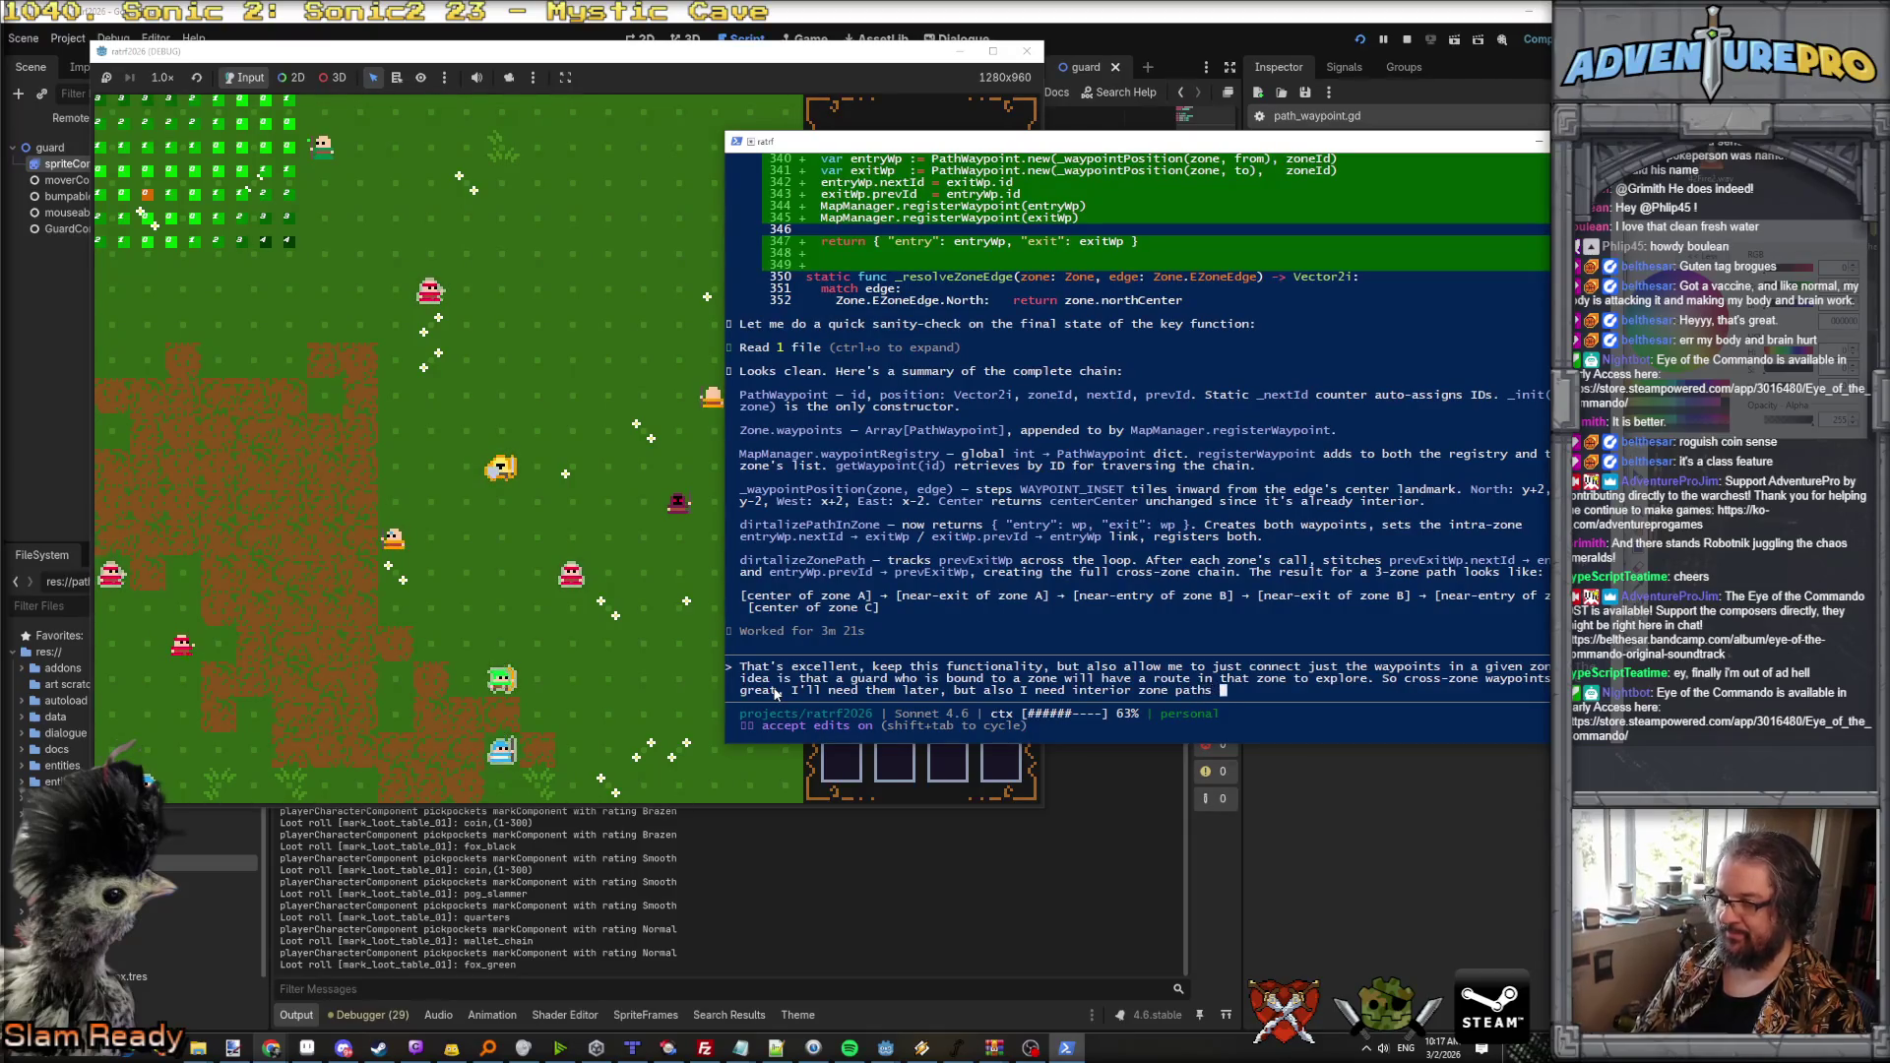
pyautogui.press('Return')
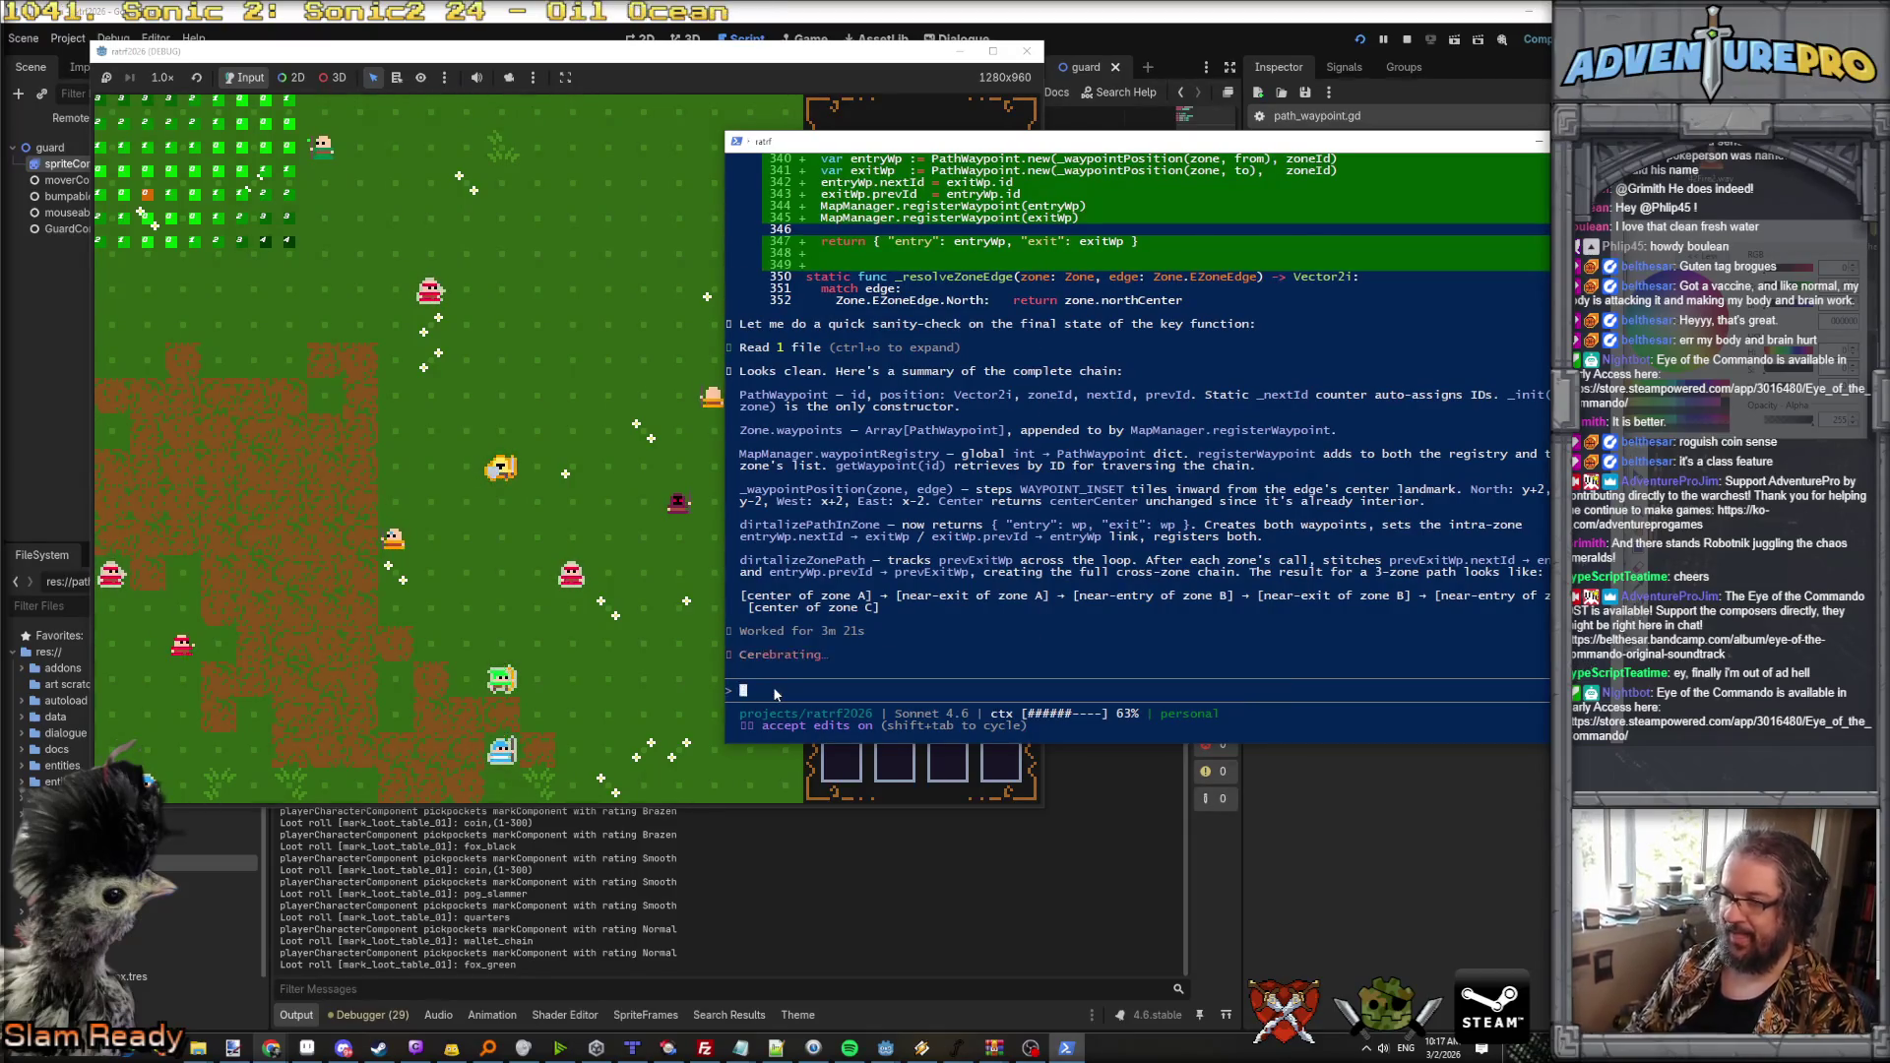
# Step: Bring the running game to the front and walk the player down into the next map area
pyautogui.click(583, 441)
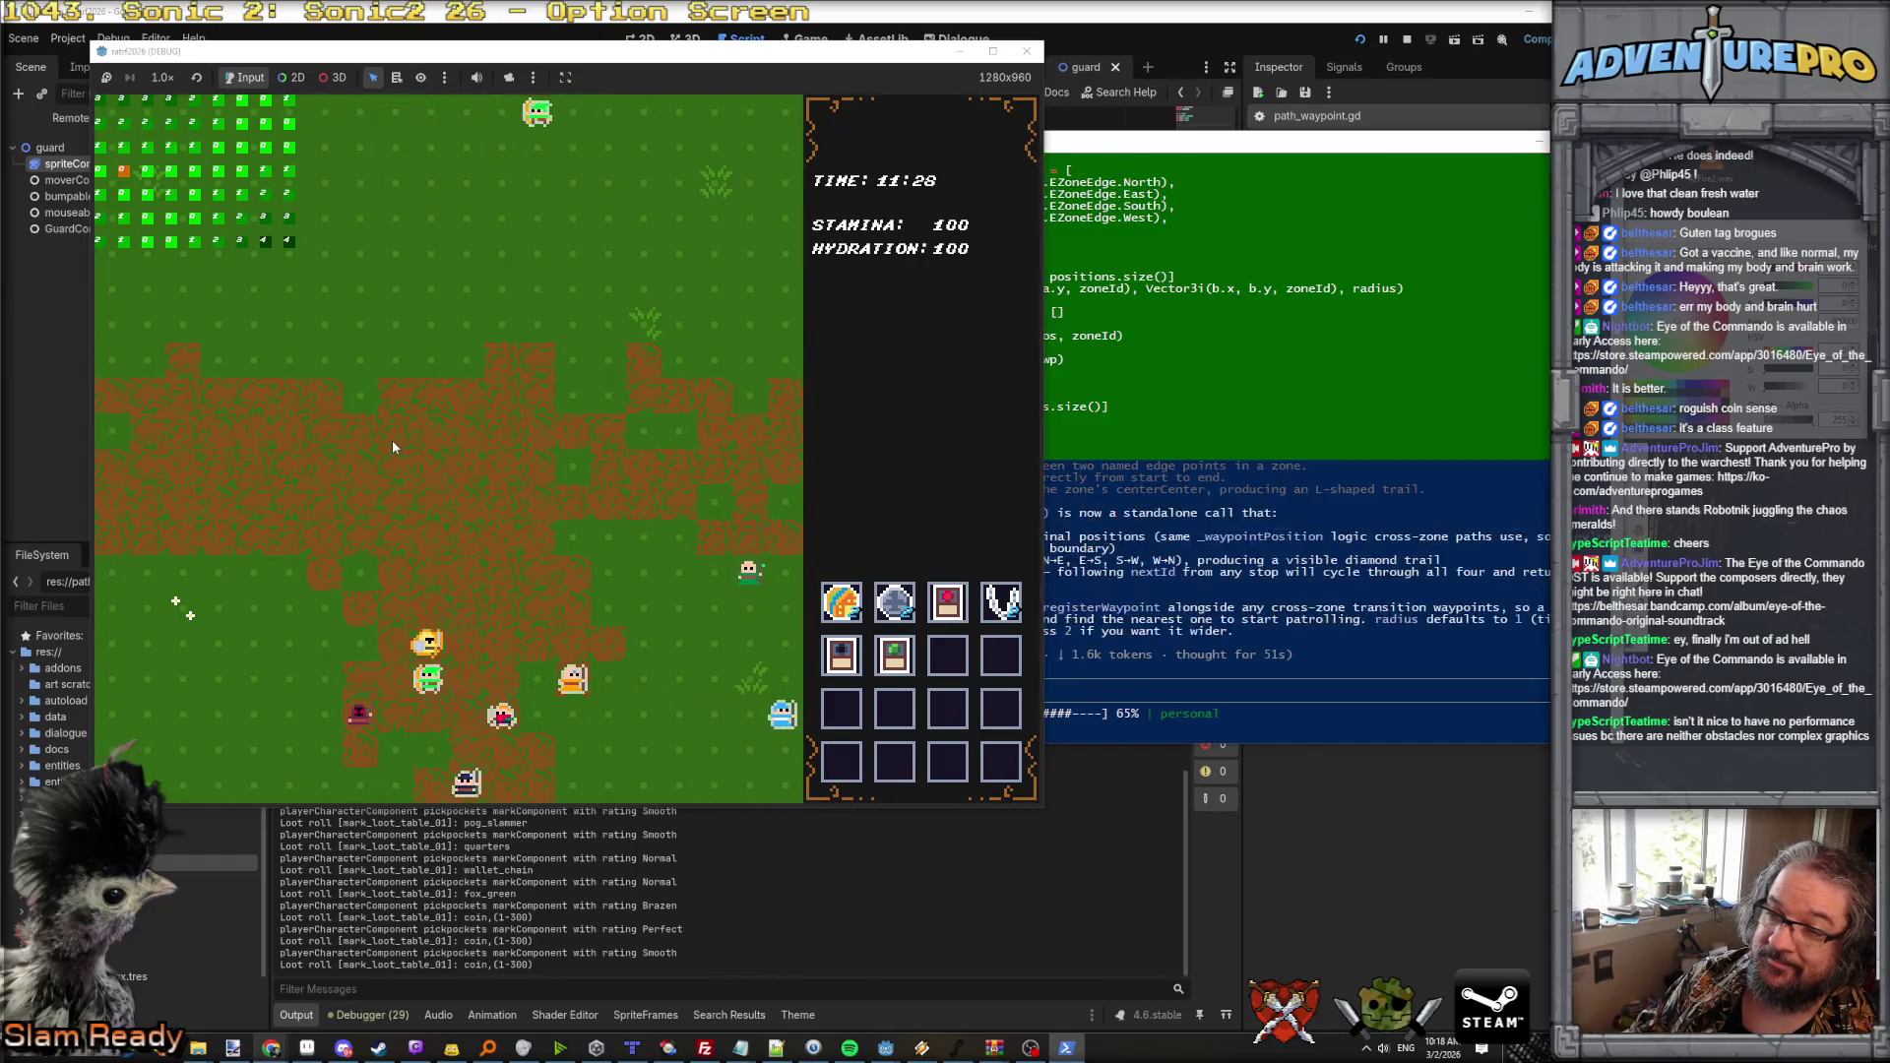
pyautogui.press('Down')
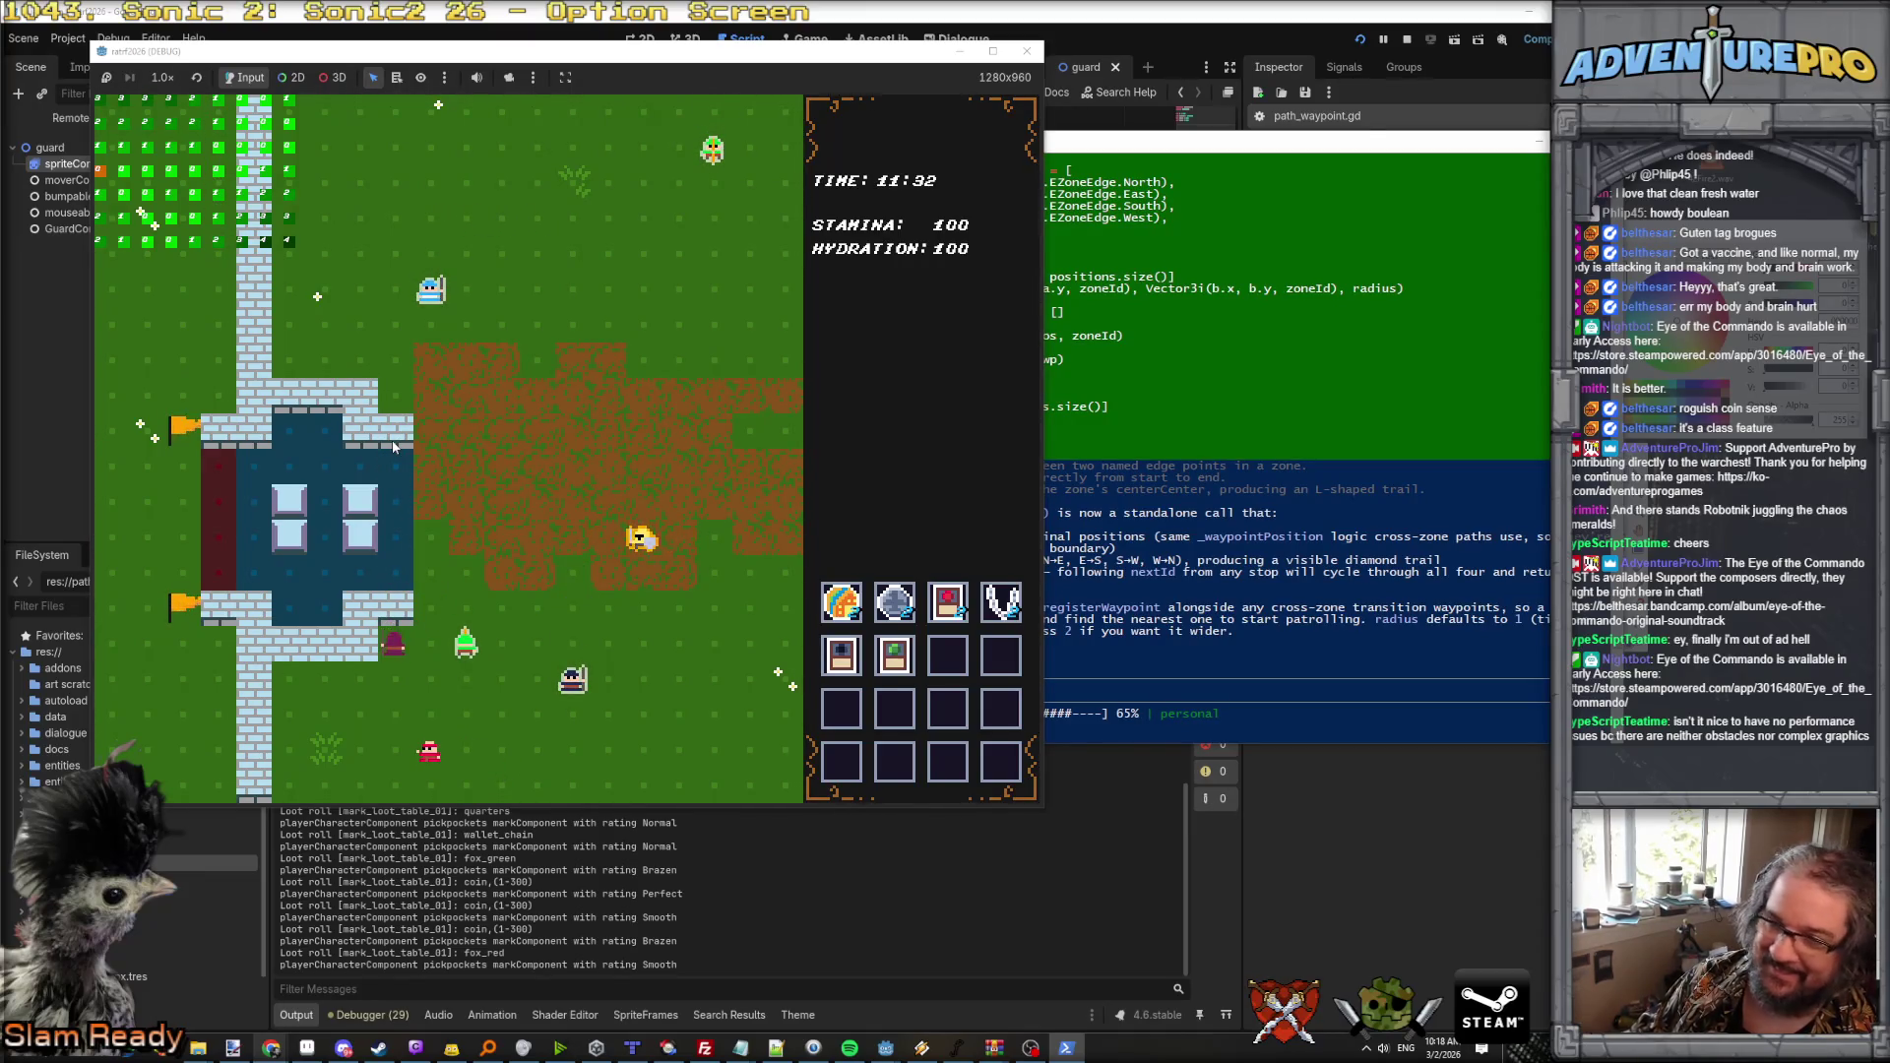
# Step: Bring Claude's finished buildZonePatrolRoute report to the front
pyautogui.click(1260, 678)
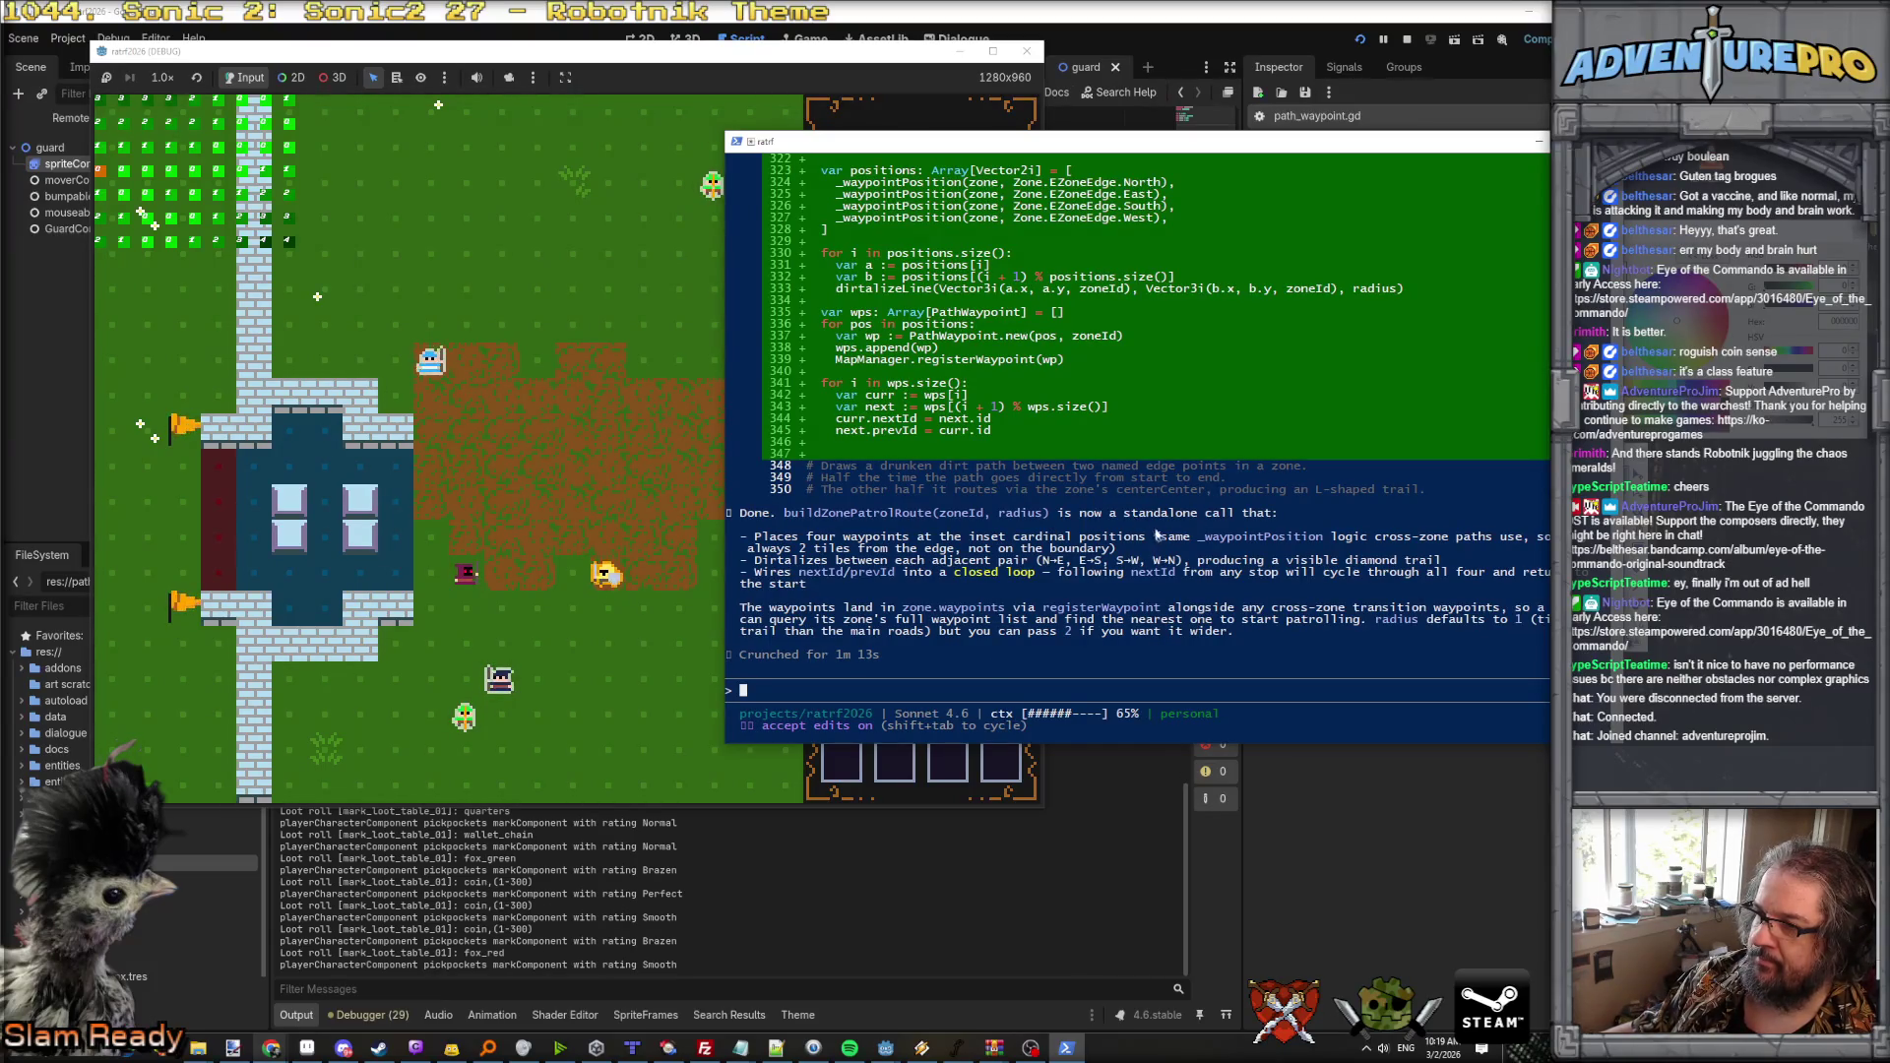
# Step: Highlight the 2-tile inset in Claude's summary, then start typing the refactor request
pyautogui.click(1377, 561)
pyautogui.click(795, 572)
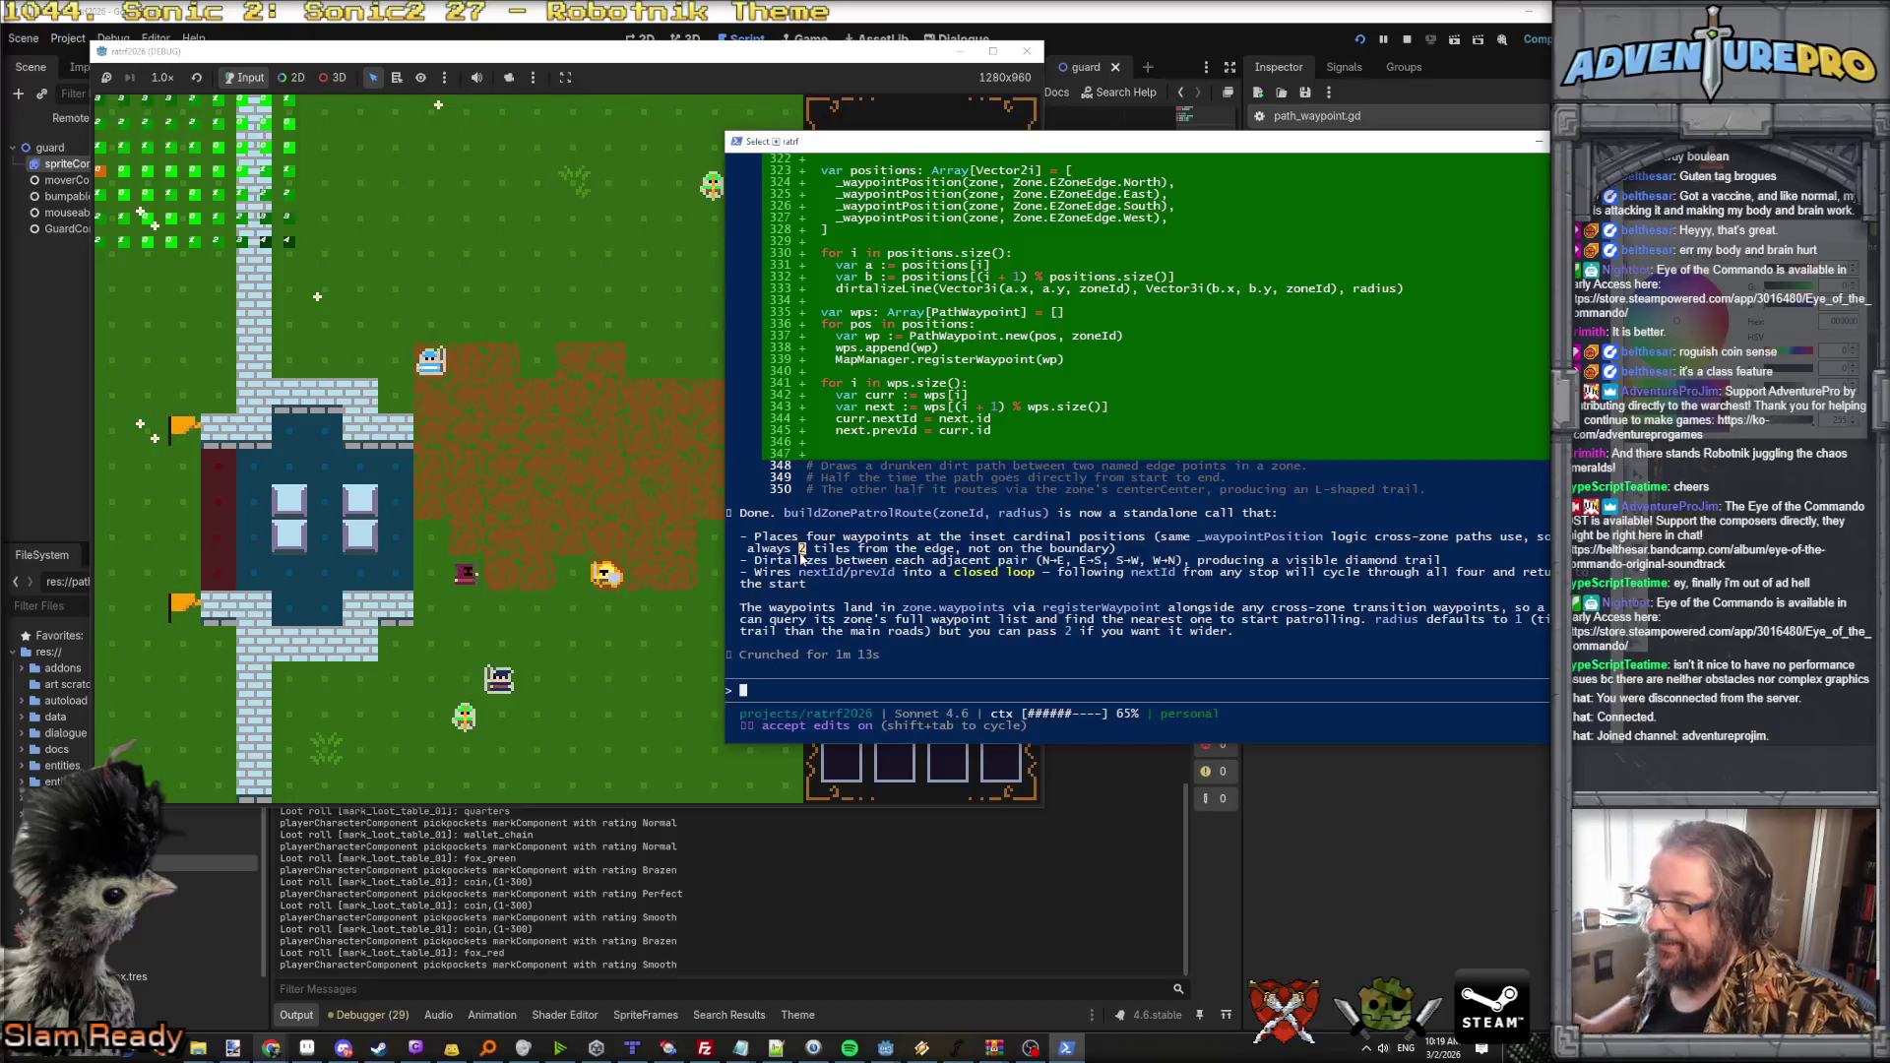
pyautogui.press('Escape')
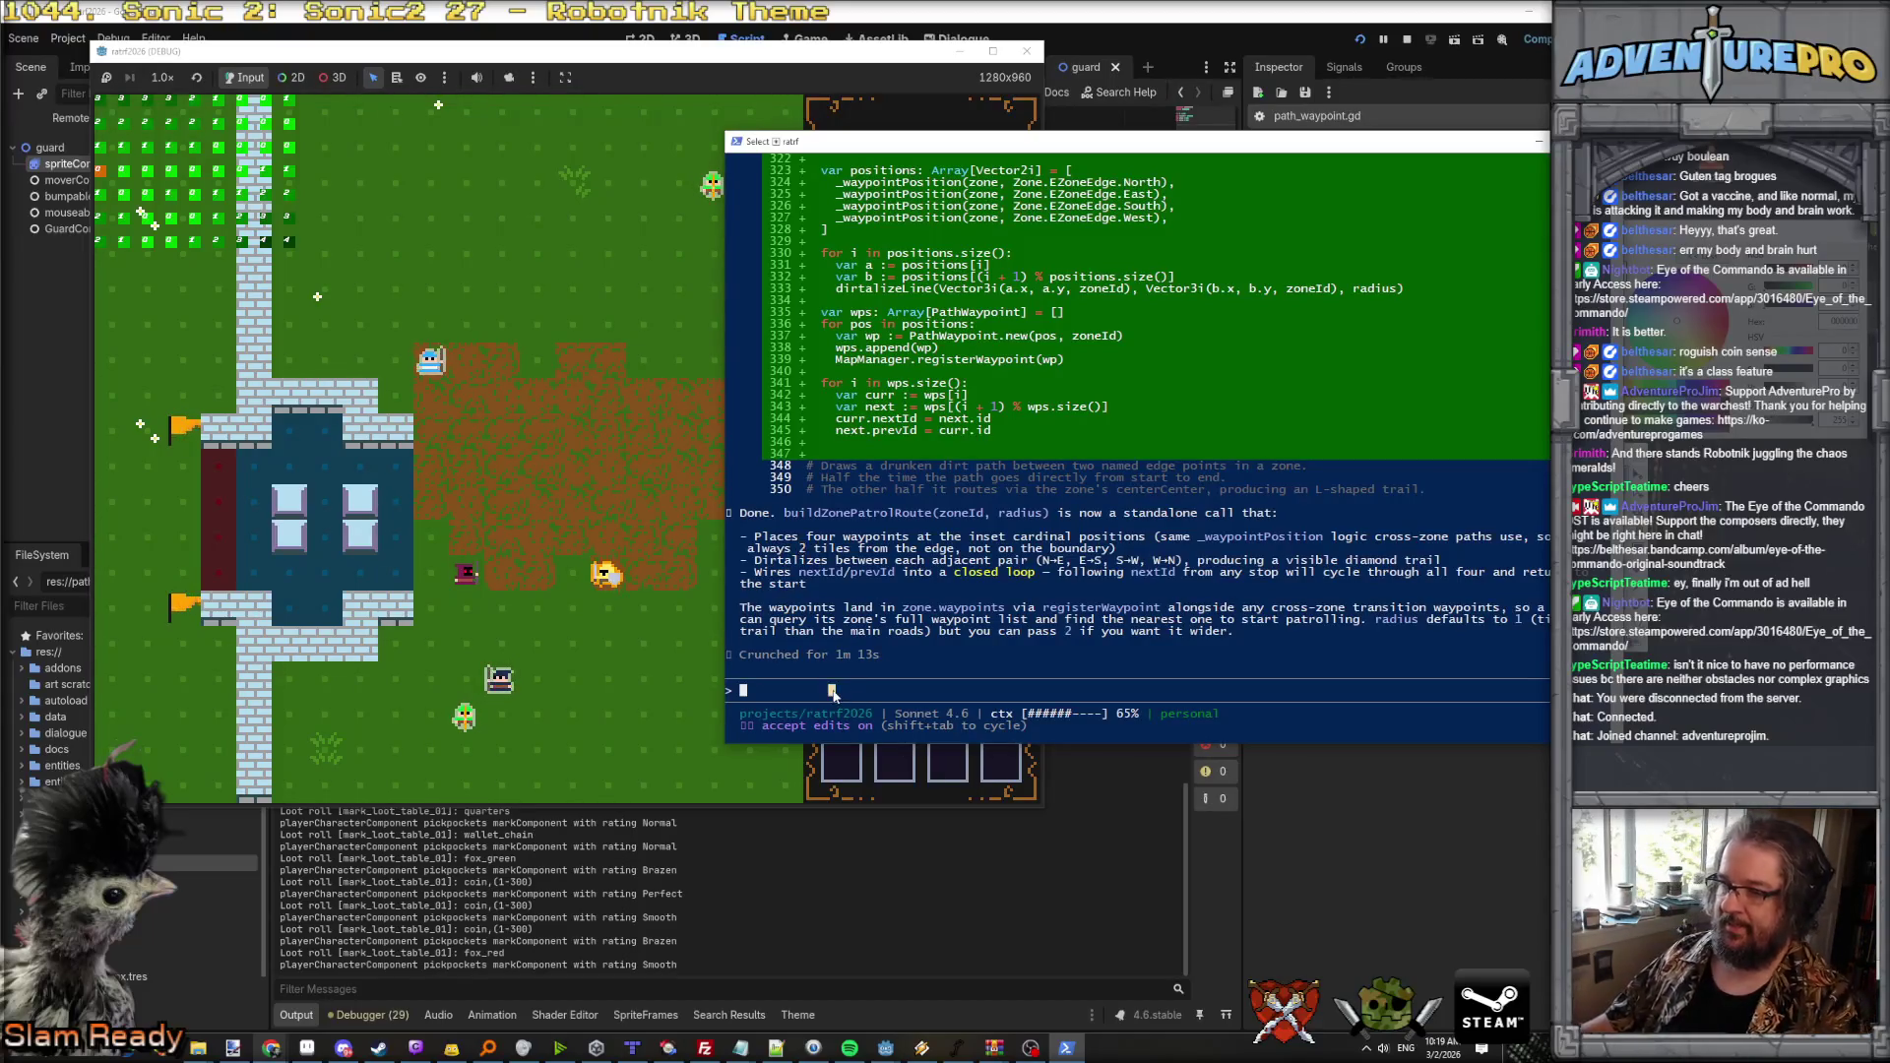
pyautogui.write('ok')
pyautogui.write("Alright, let's refactor that. Do not do any new dirtaliz")
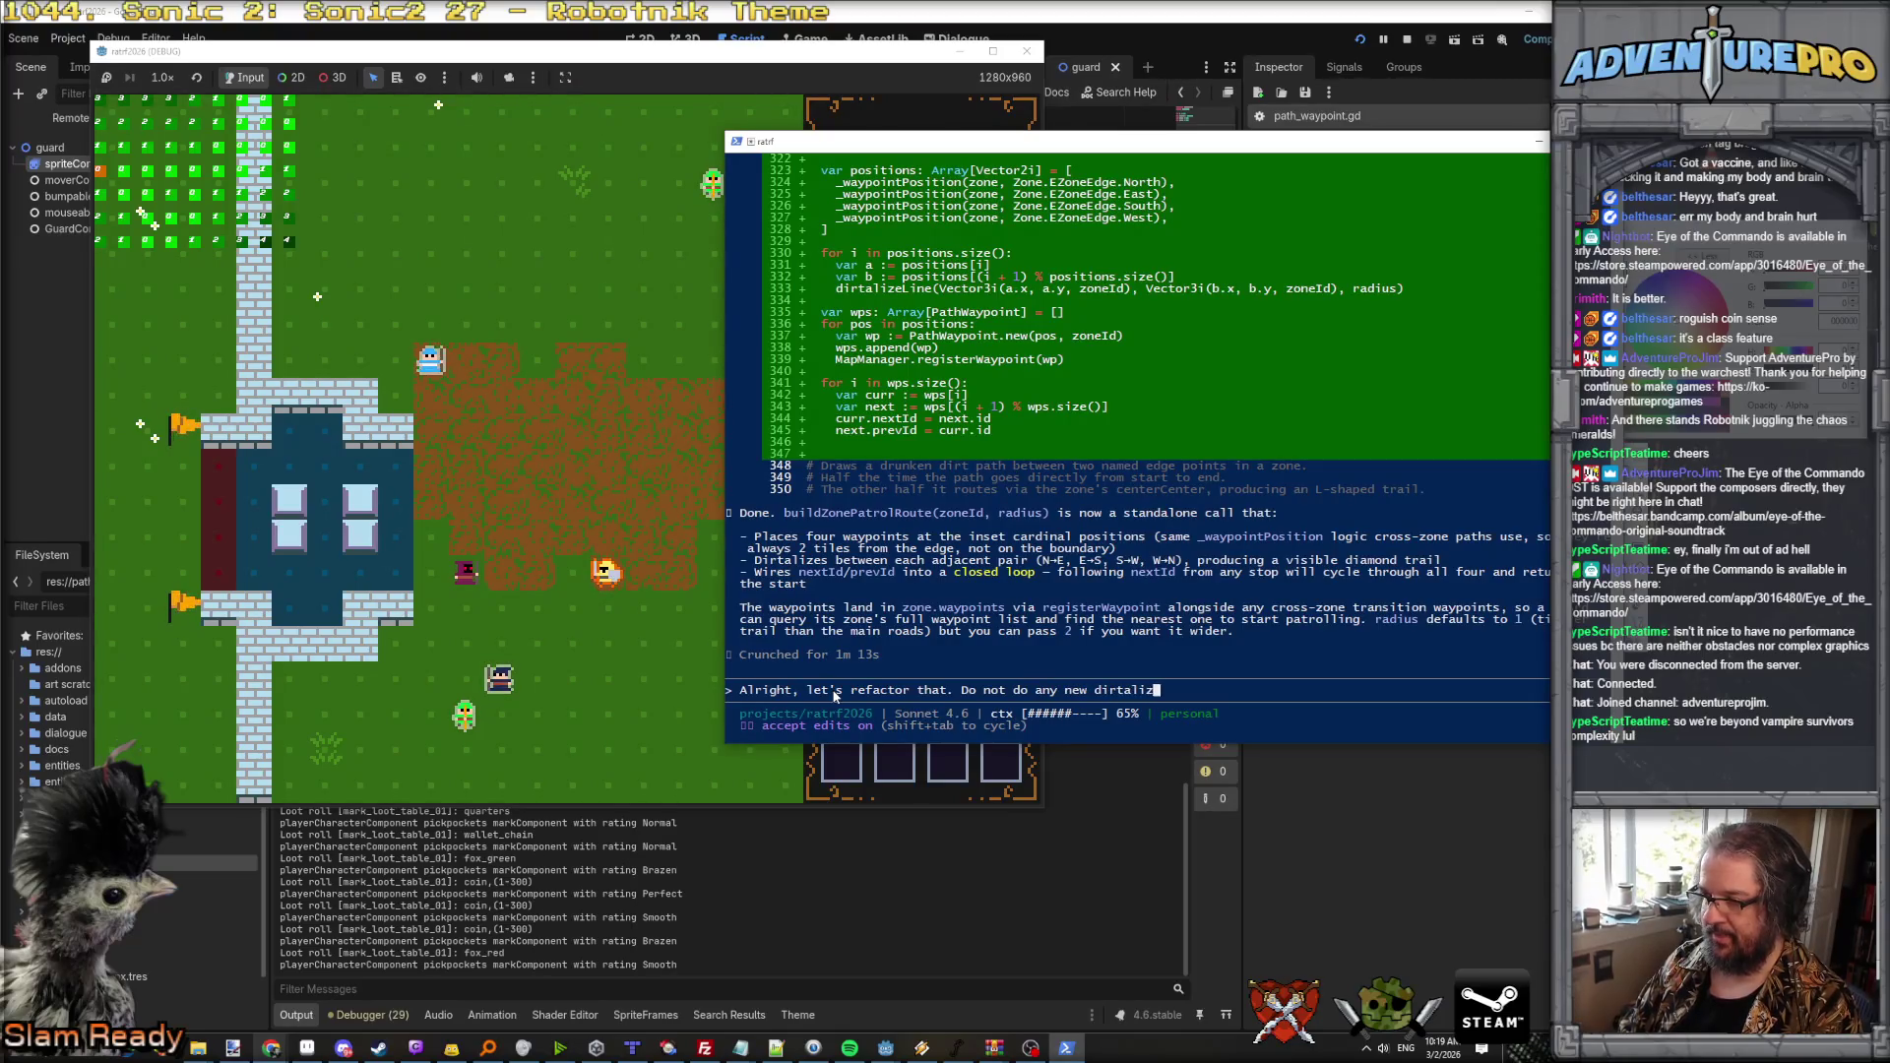
# Step: Send the refactor request: no new dirt, waypoints only on existing dirtalized edges
pyautogui.write('ation, we do not want a visible diamond trail. What')
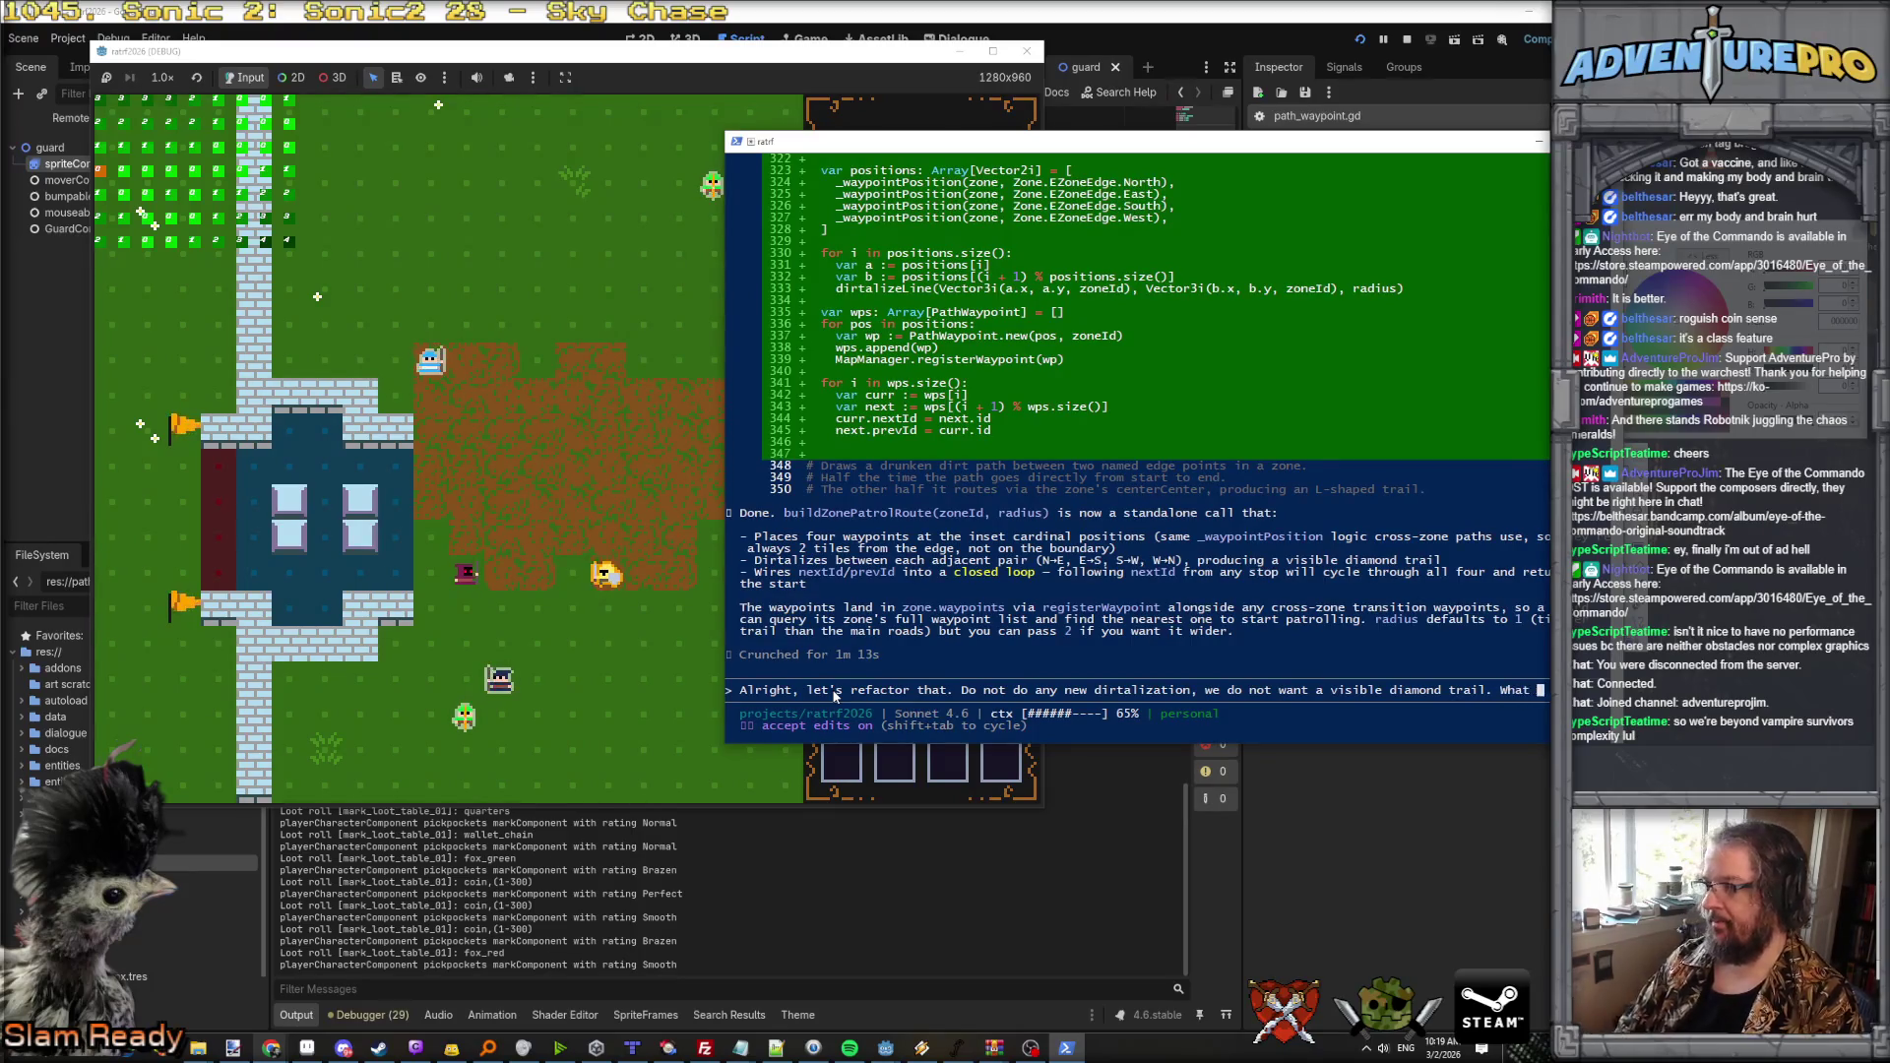
pyautogui.write('like')
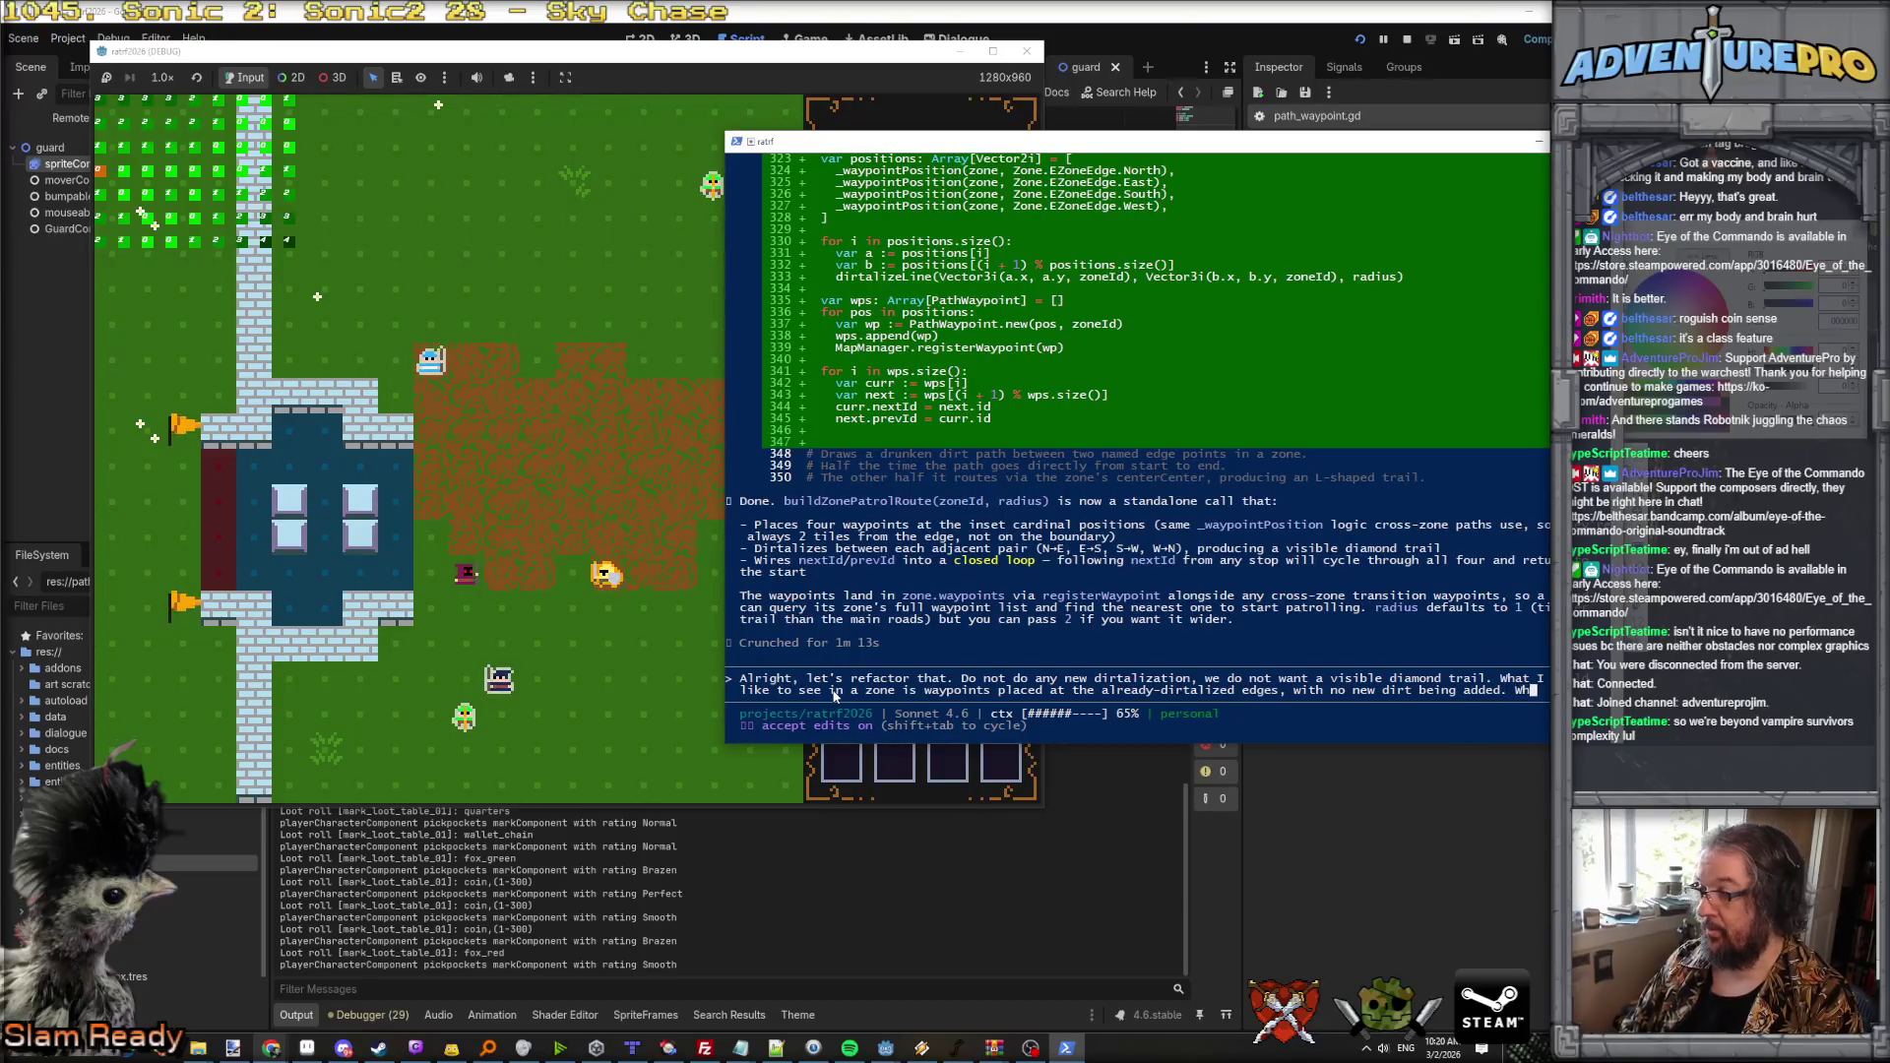
pyautogui.write('some zones ')
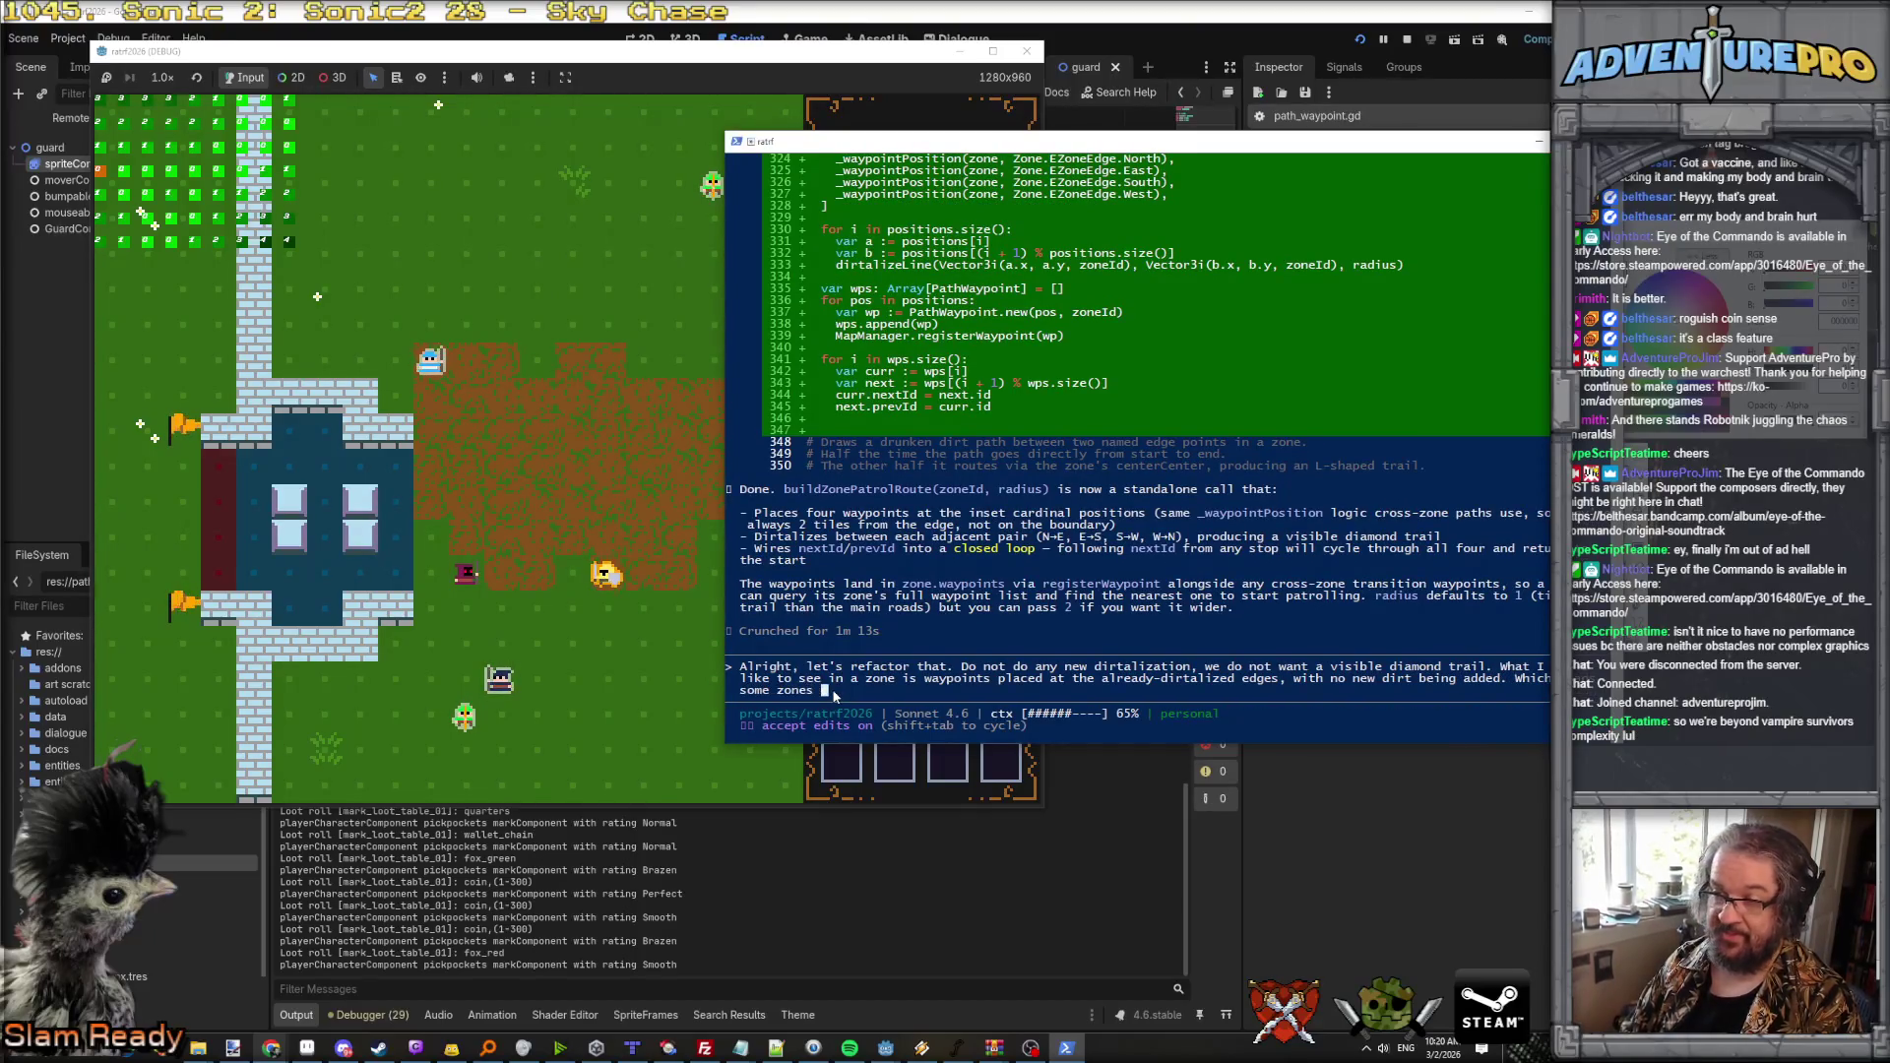
pyautogui.write("don't have any, and that's fine. Other zones just have two, and that's fine.")
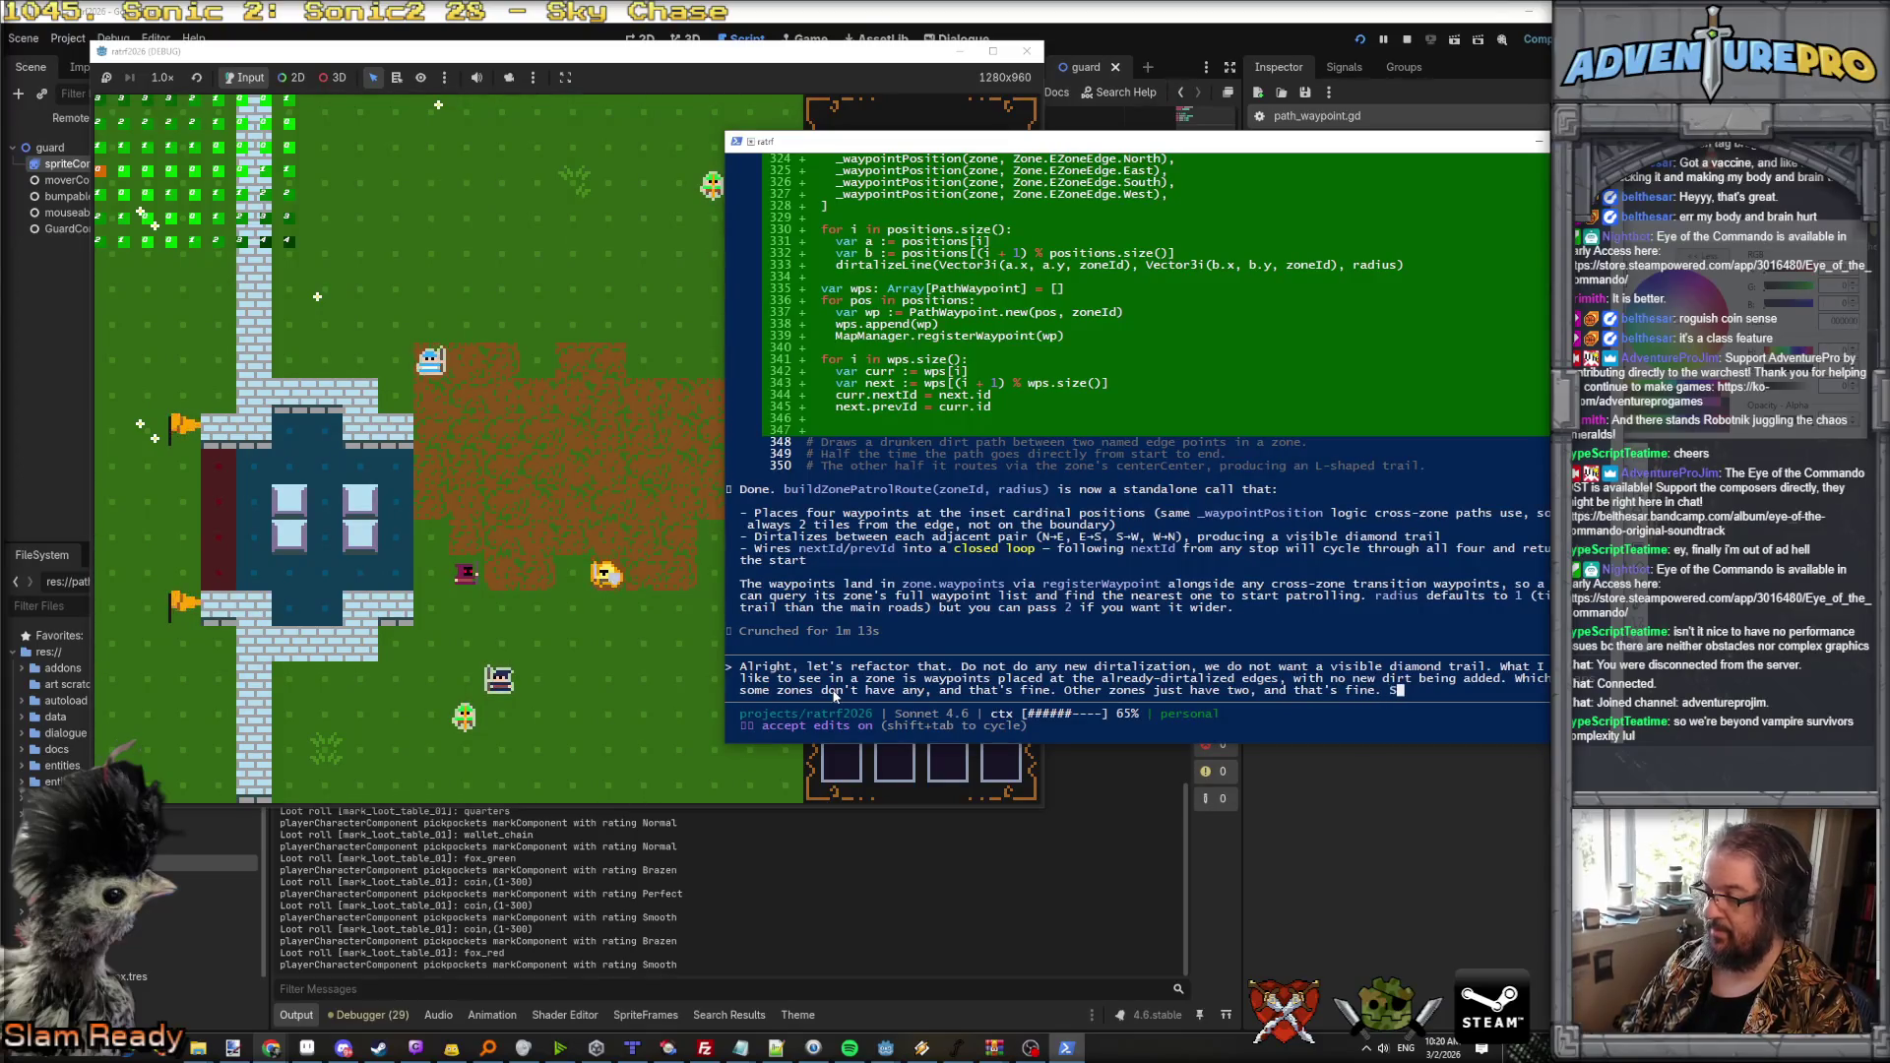
pyautogui.press('Return')
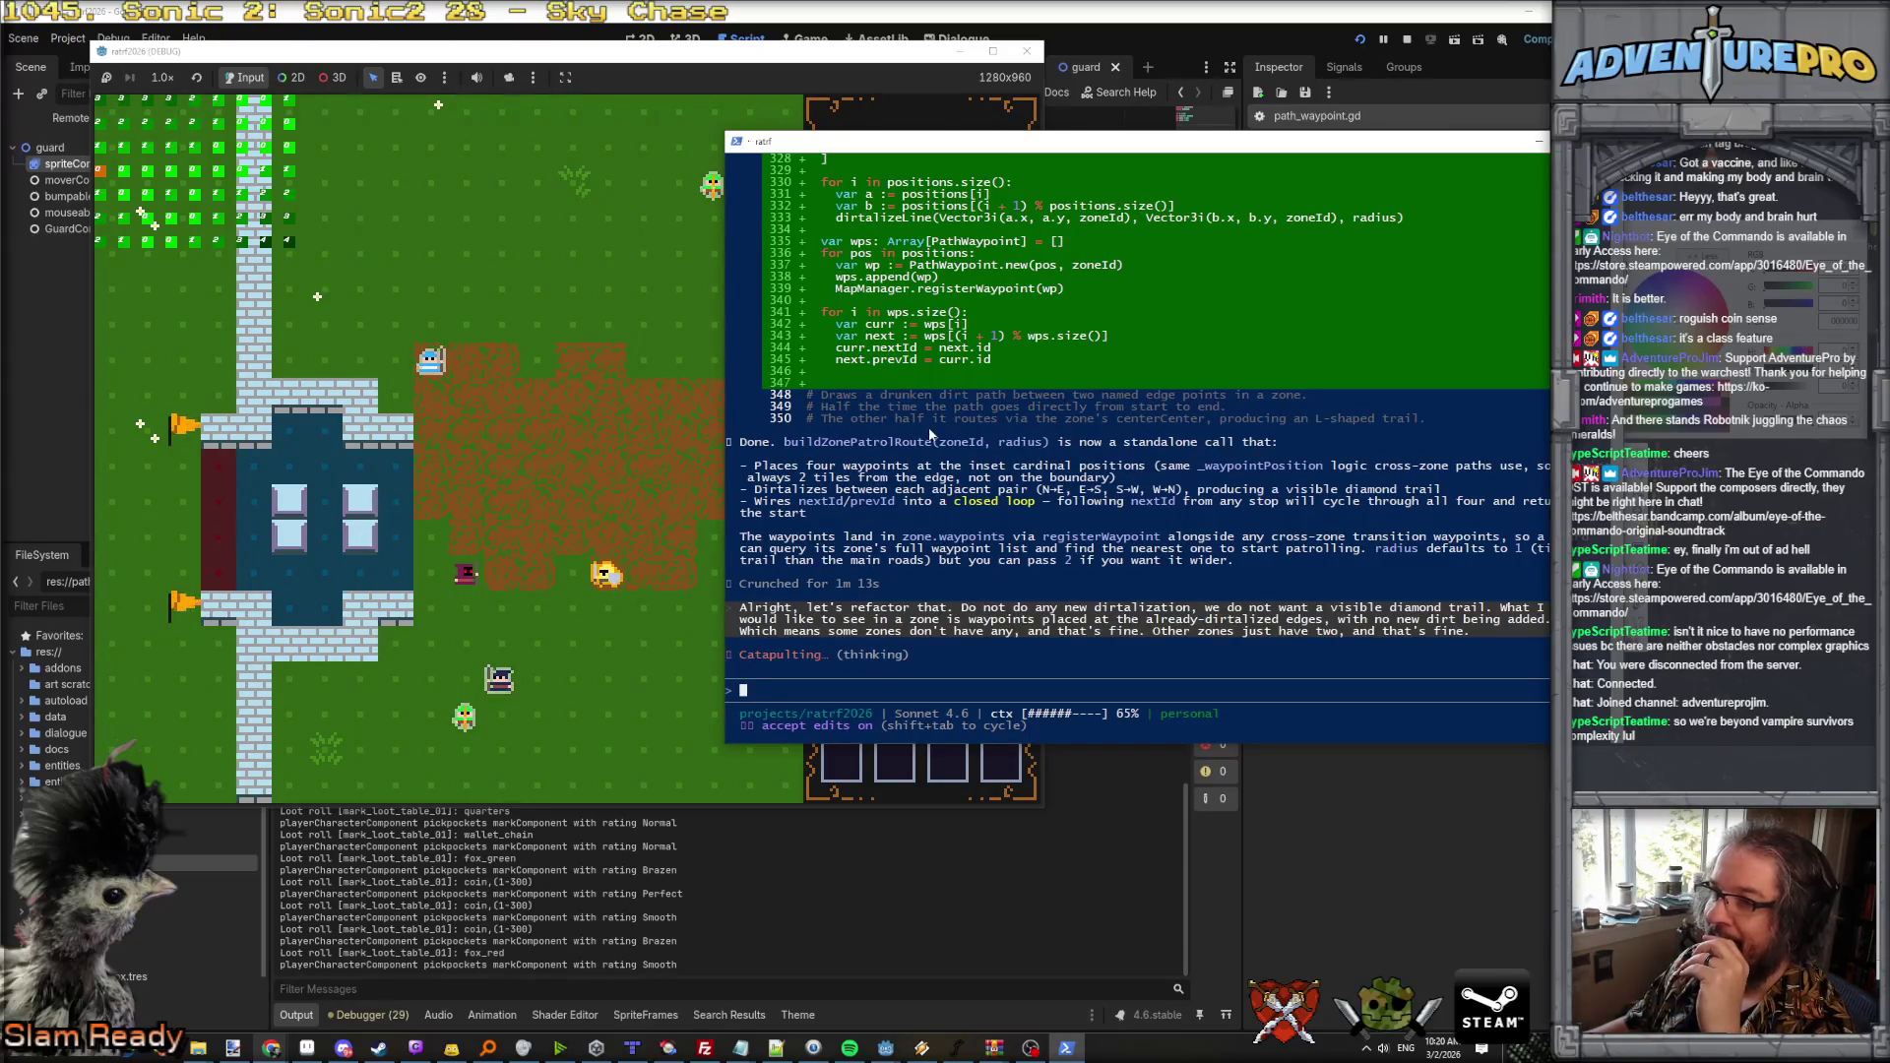
pyautogui.click(586, 450)
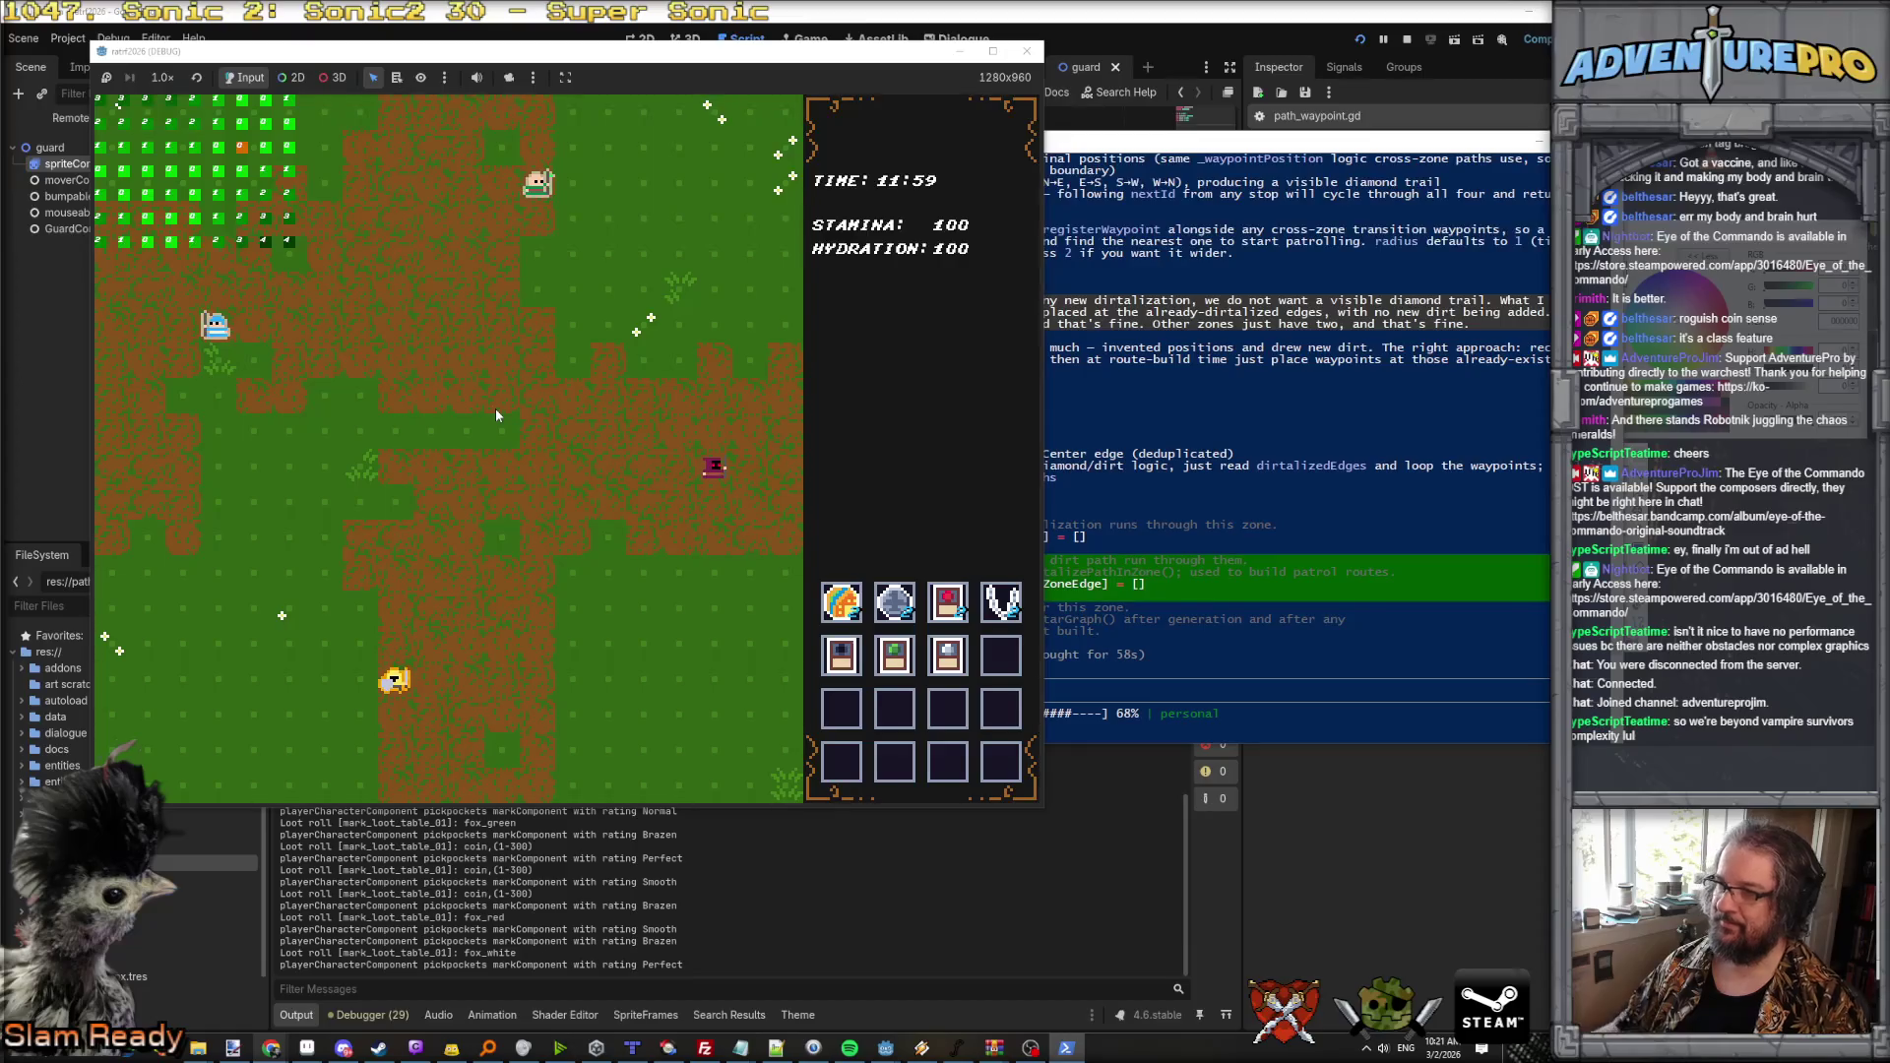
# Step: Review Claude's dirtalizedEdges refactor in the terminal, then return the game to the front
pyautogui.click(1248, 147)
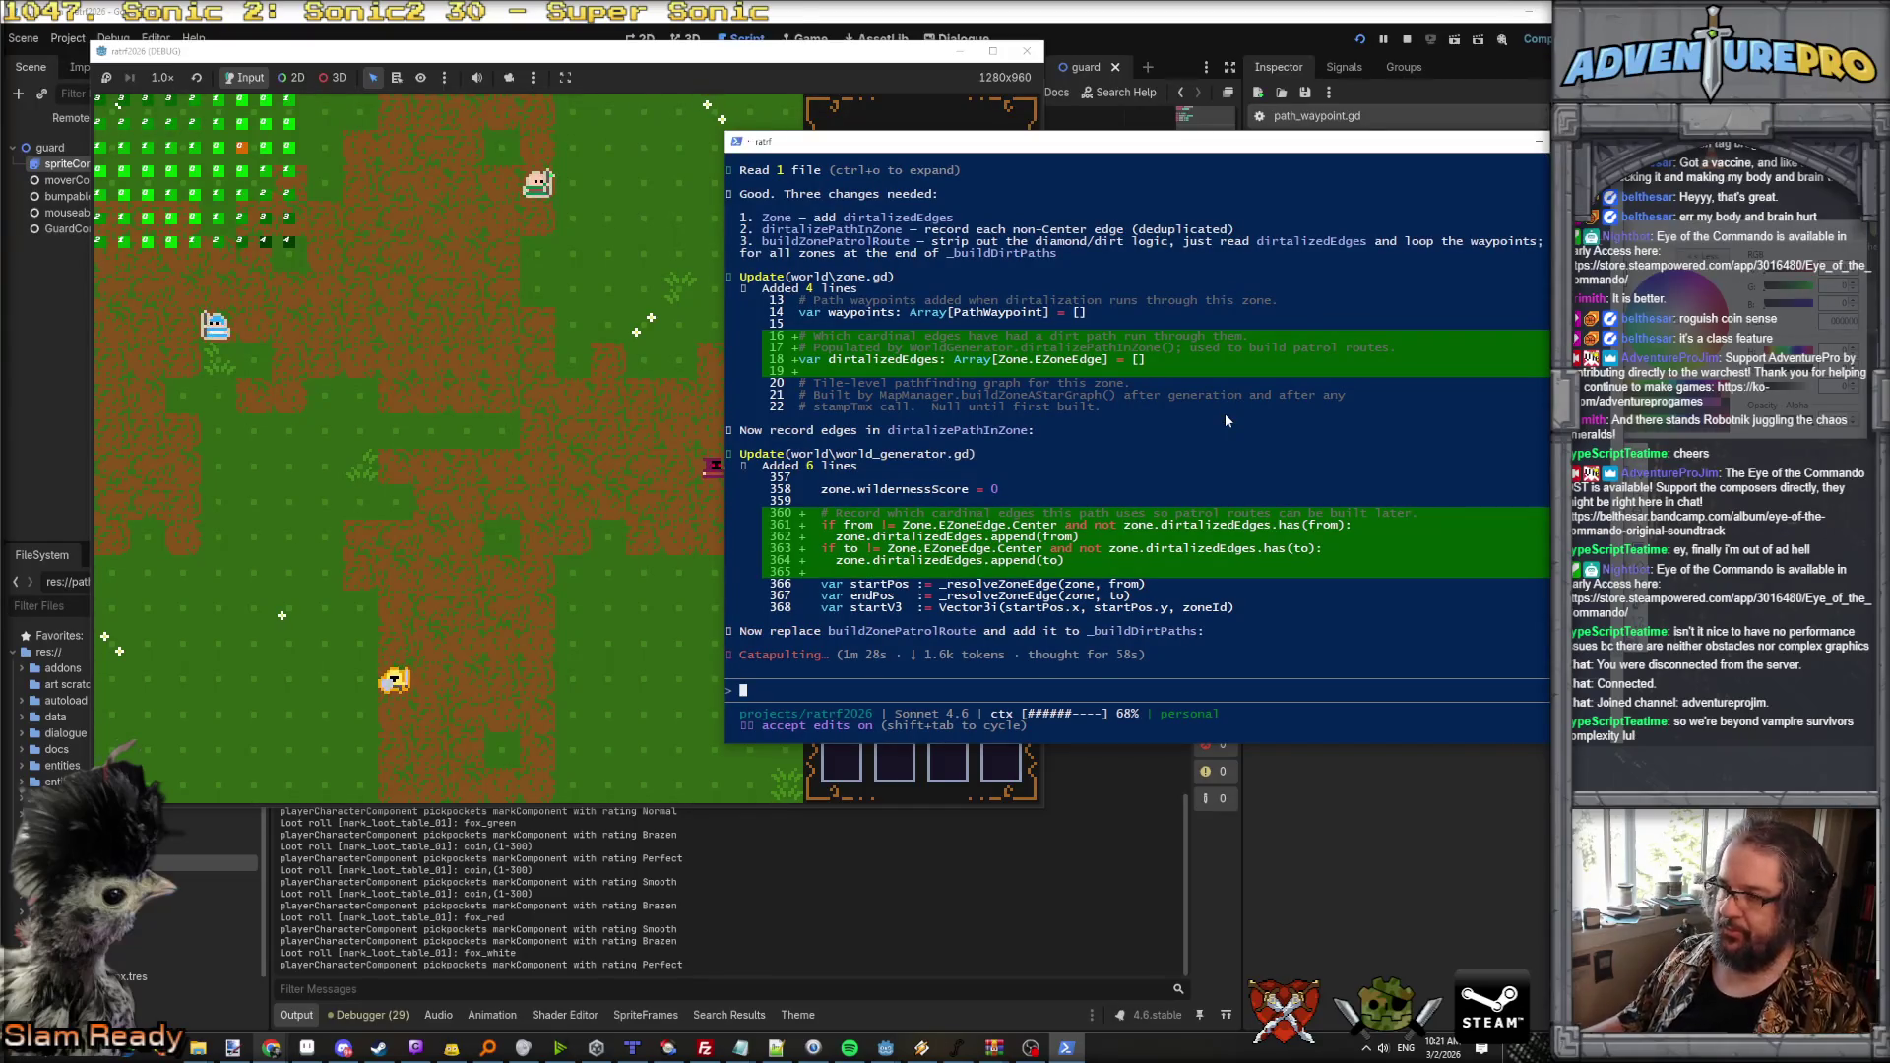
pyautogui.click(498, 445)
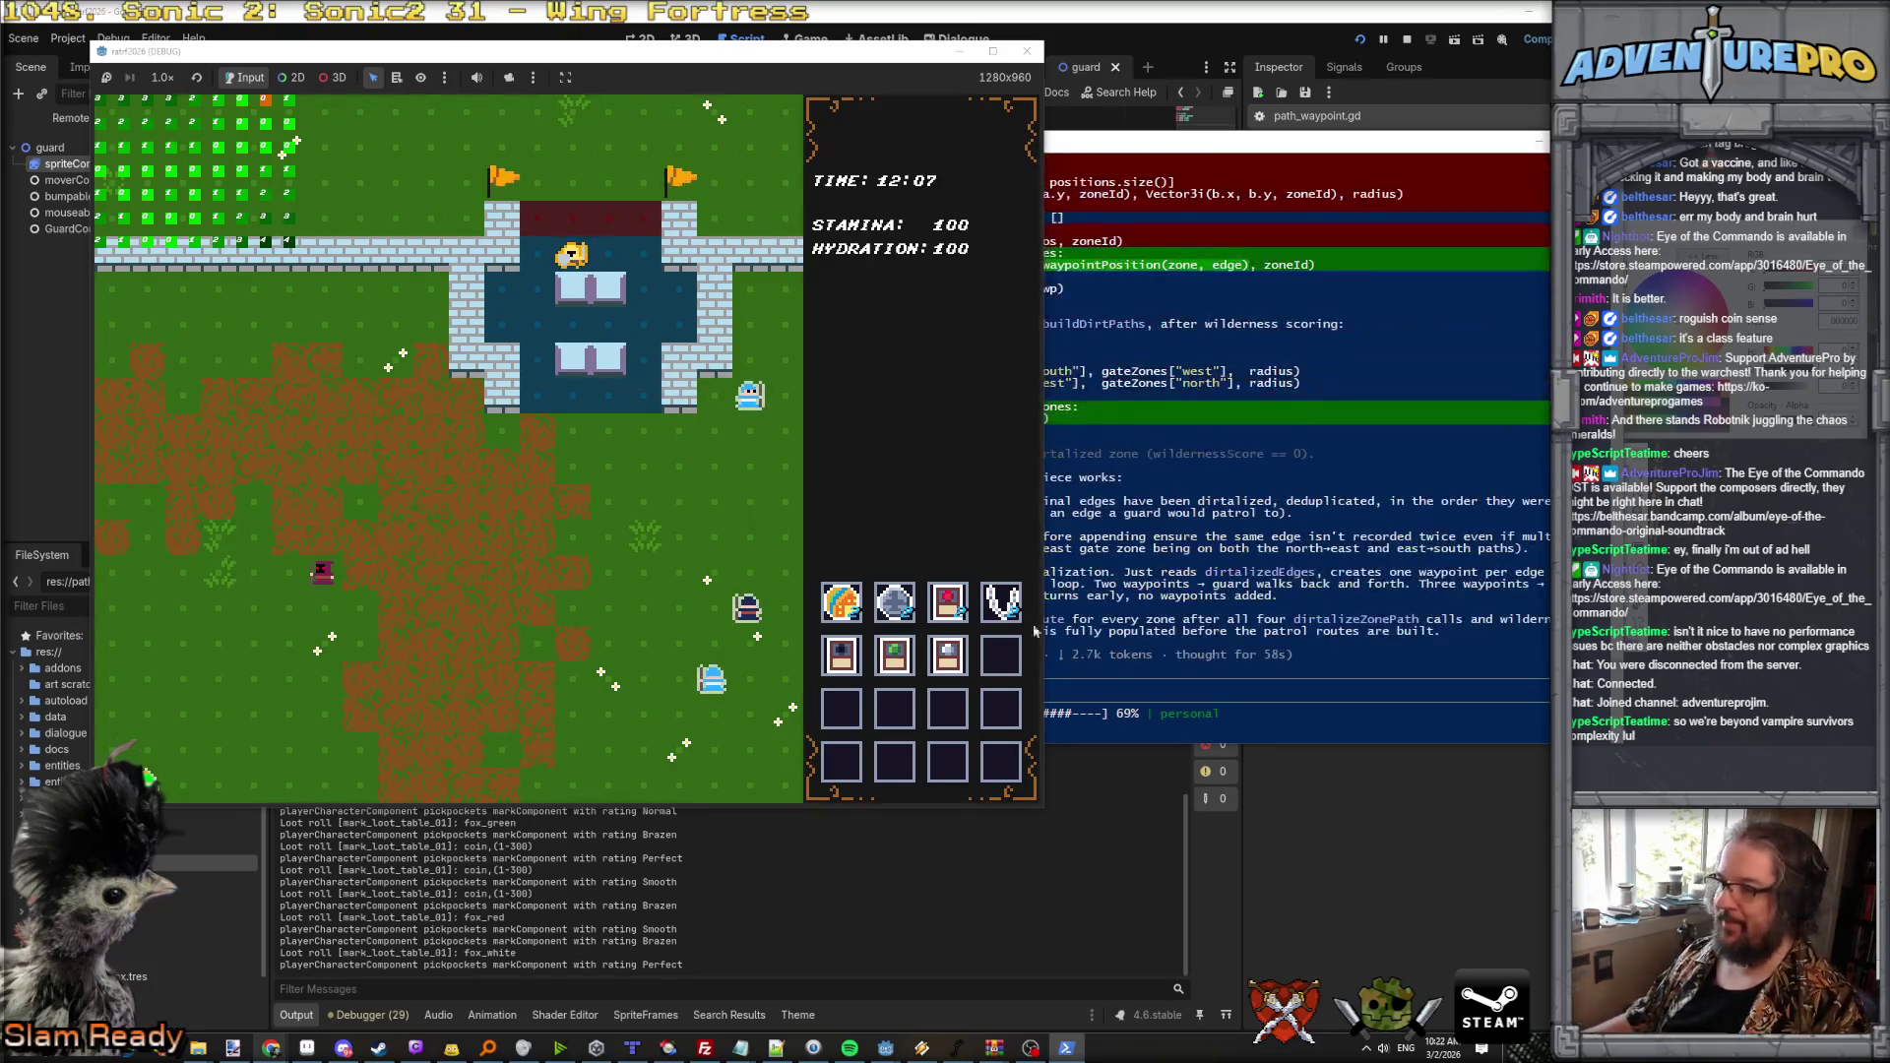
# Step: Bring the terminal forward to read the finished patrol-route refactor summary
pyautogui.click(1274, 699)
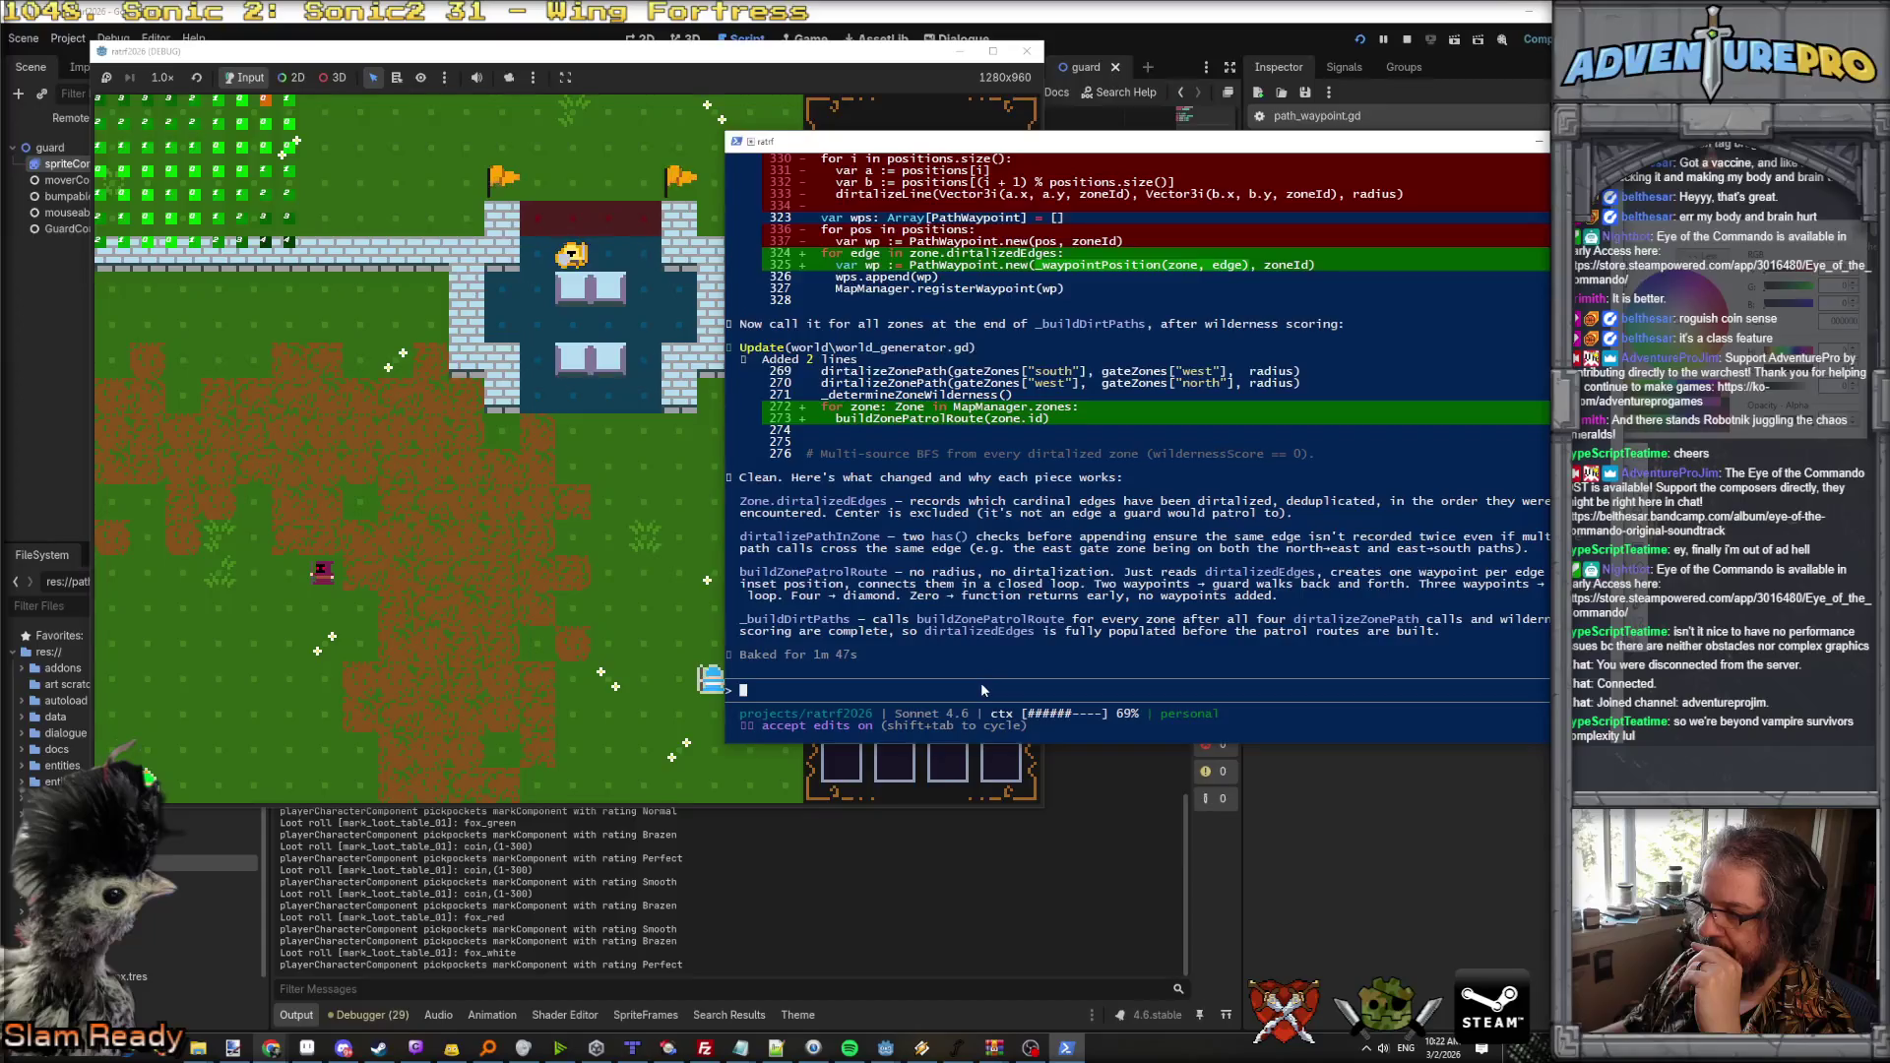
# Step: Ask Claude to also record the zone center in dirtalizedEdges, then switch to the Godot editor
pyautogui.click(906, 690)
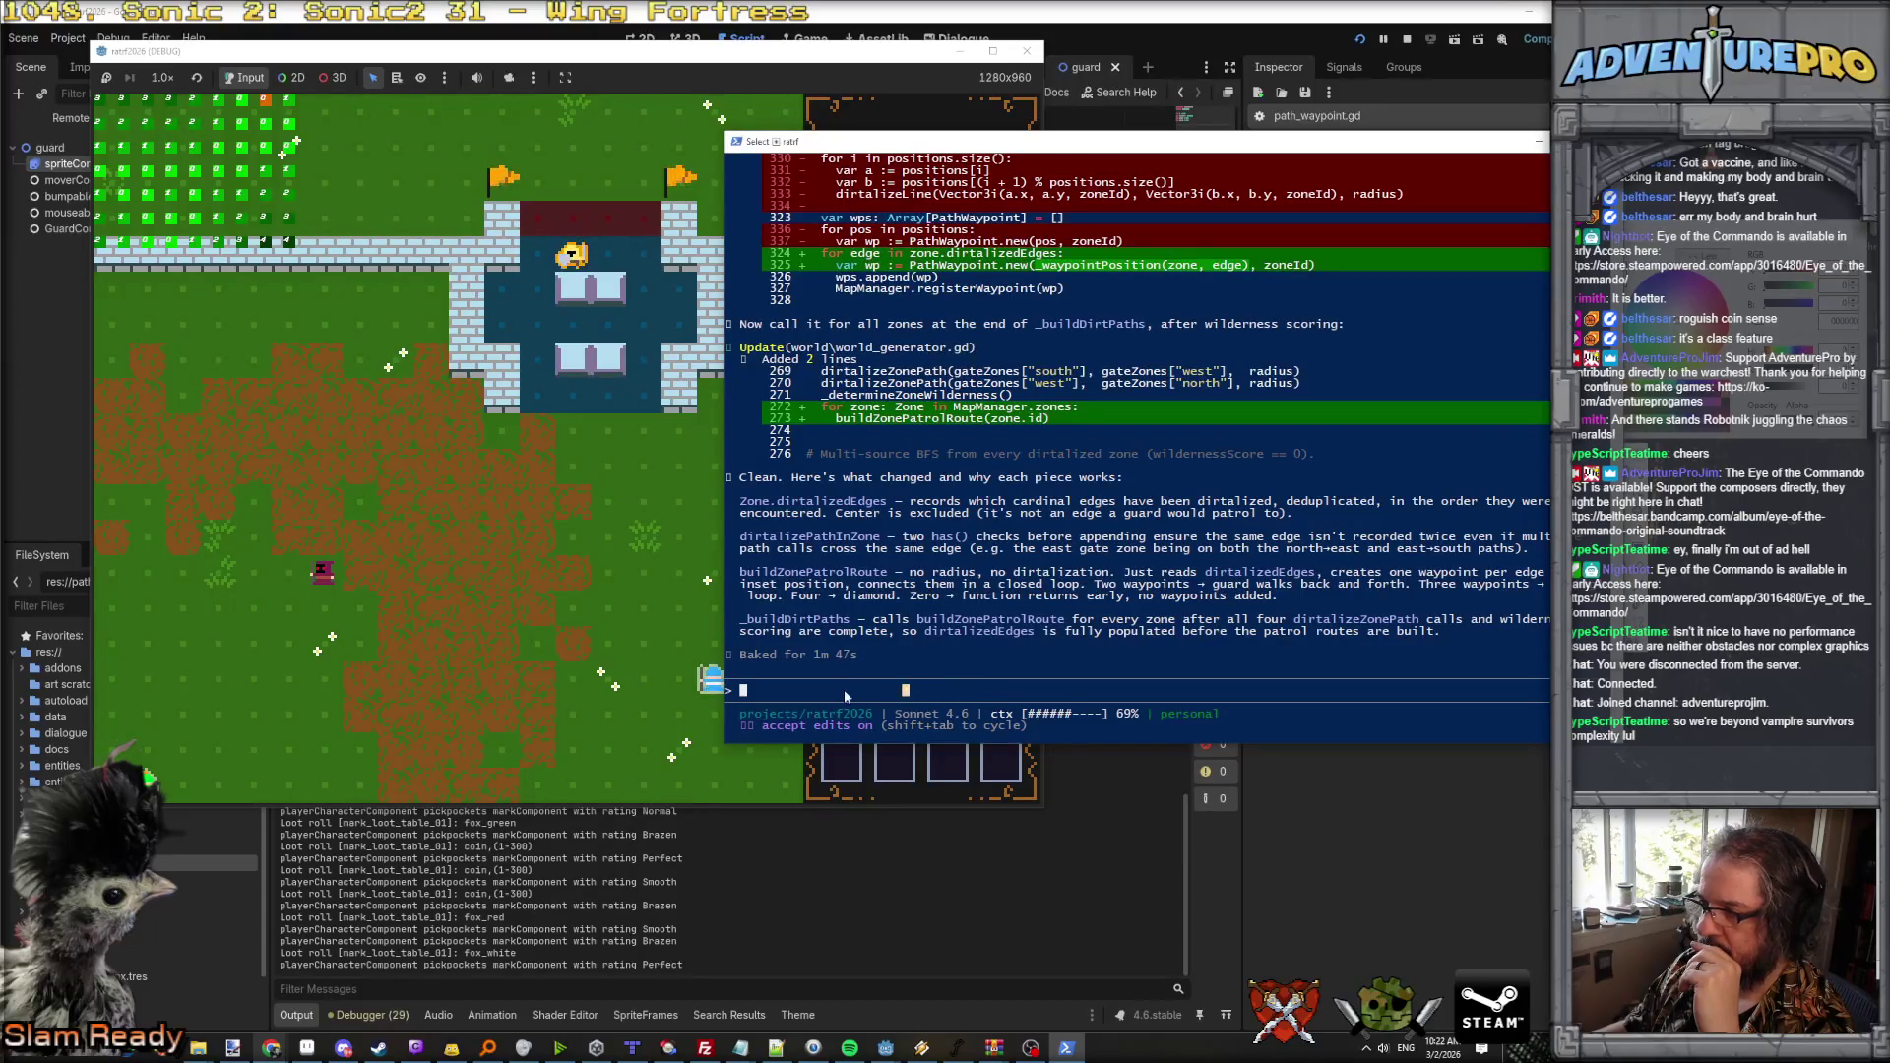
pyautogui.write('this ')
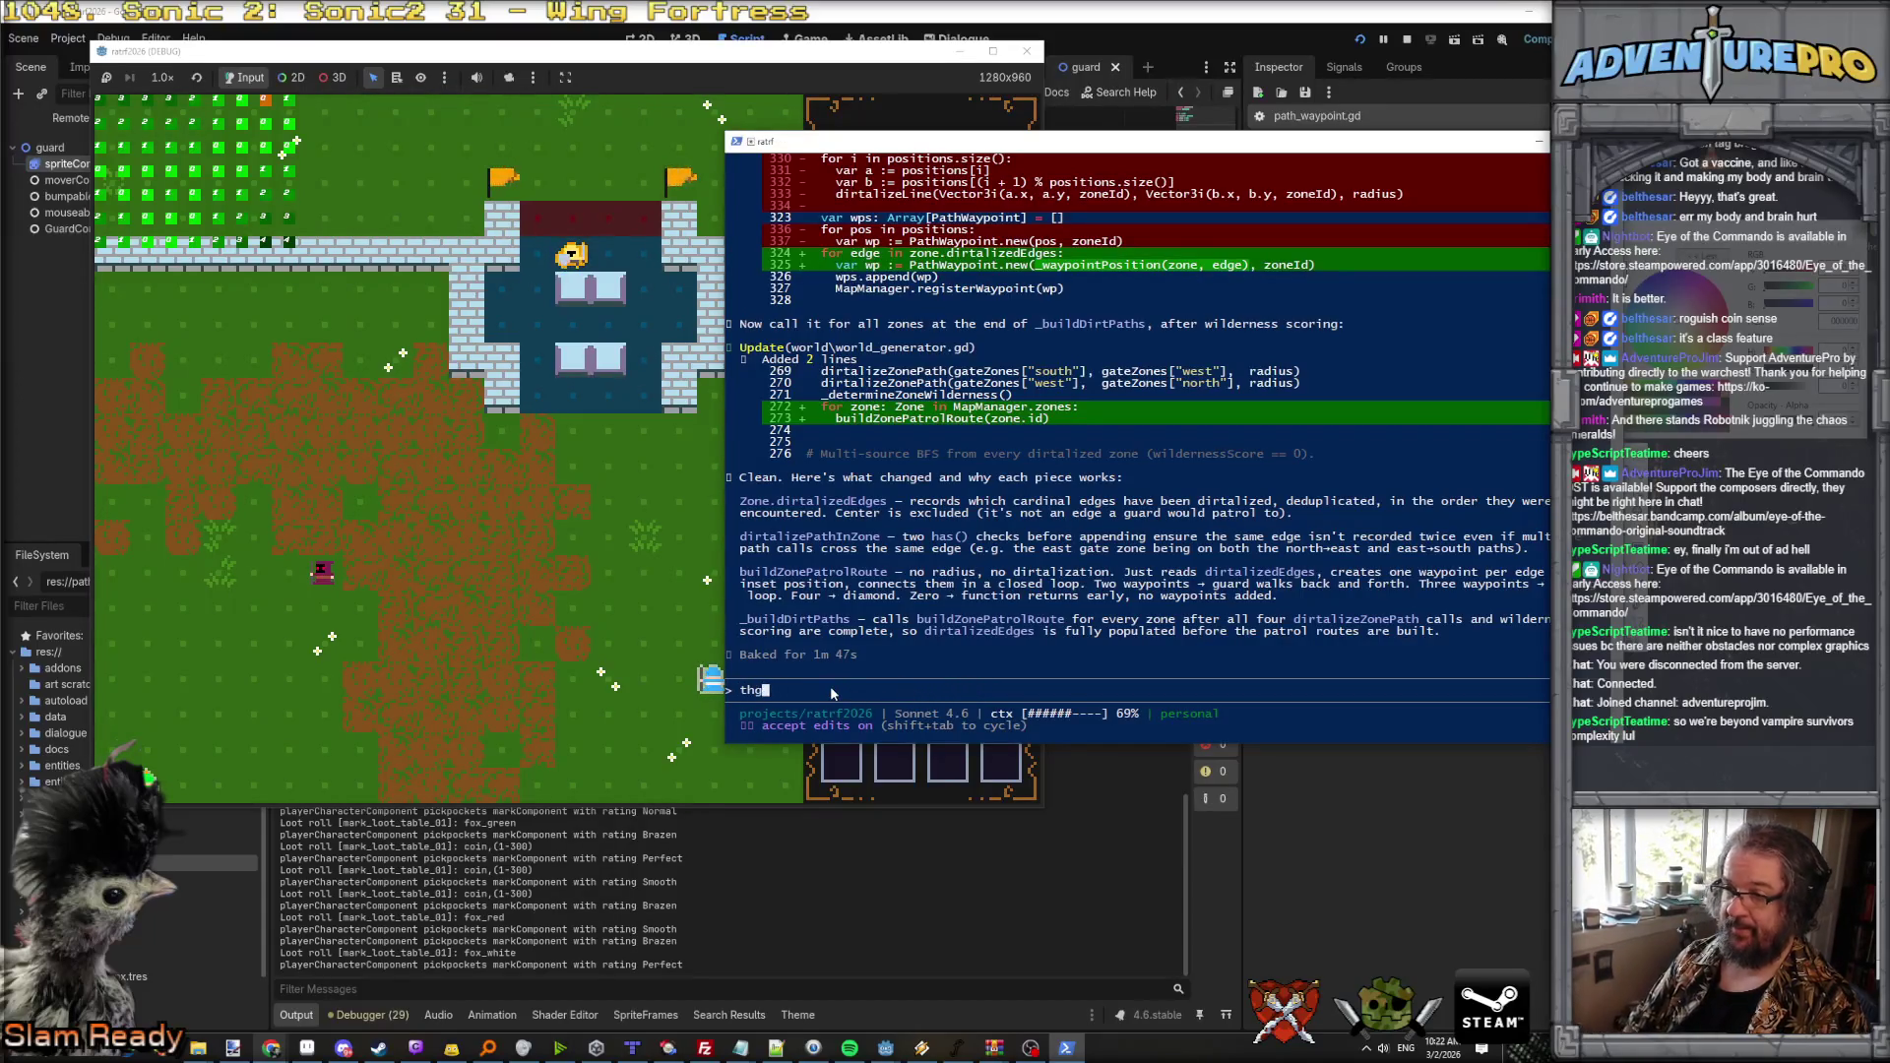
pyautogui.write('is great! One change, zone.dirtalizedEg')
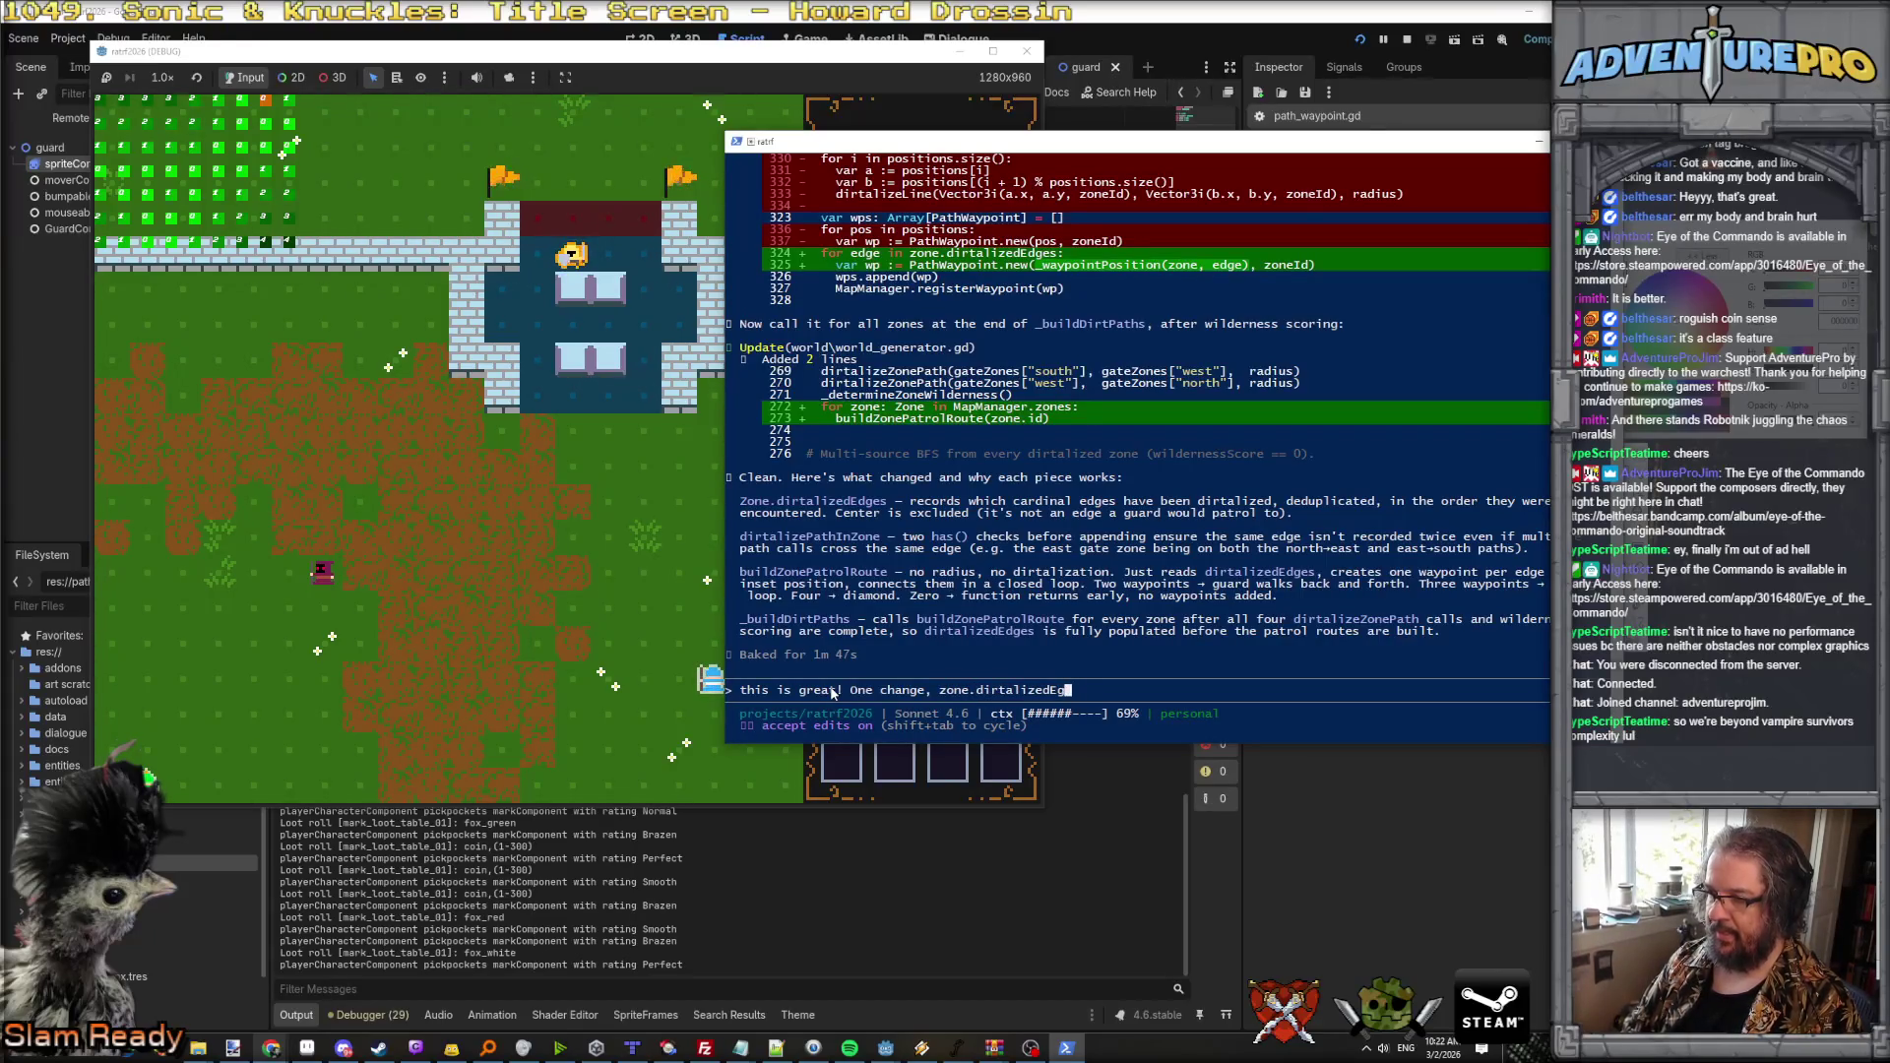
pyautogui.write('dges should also record the center, as I do want guards walking to')
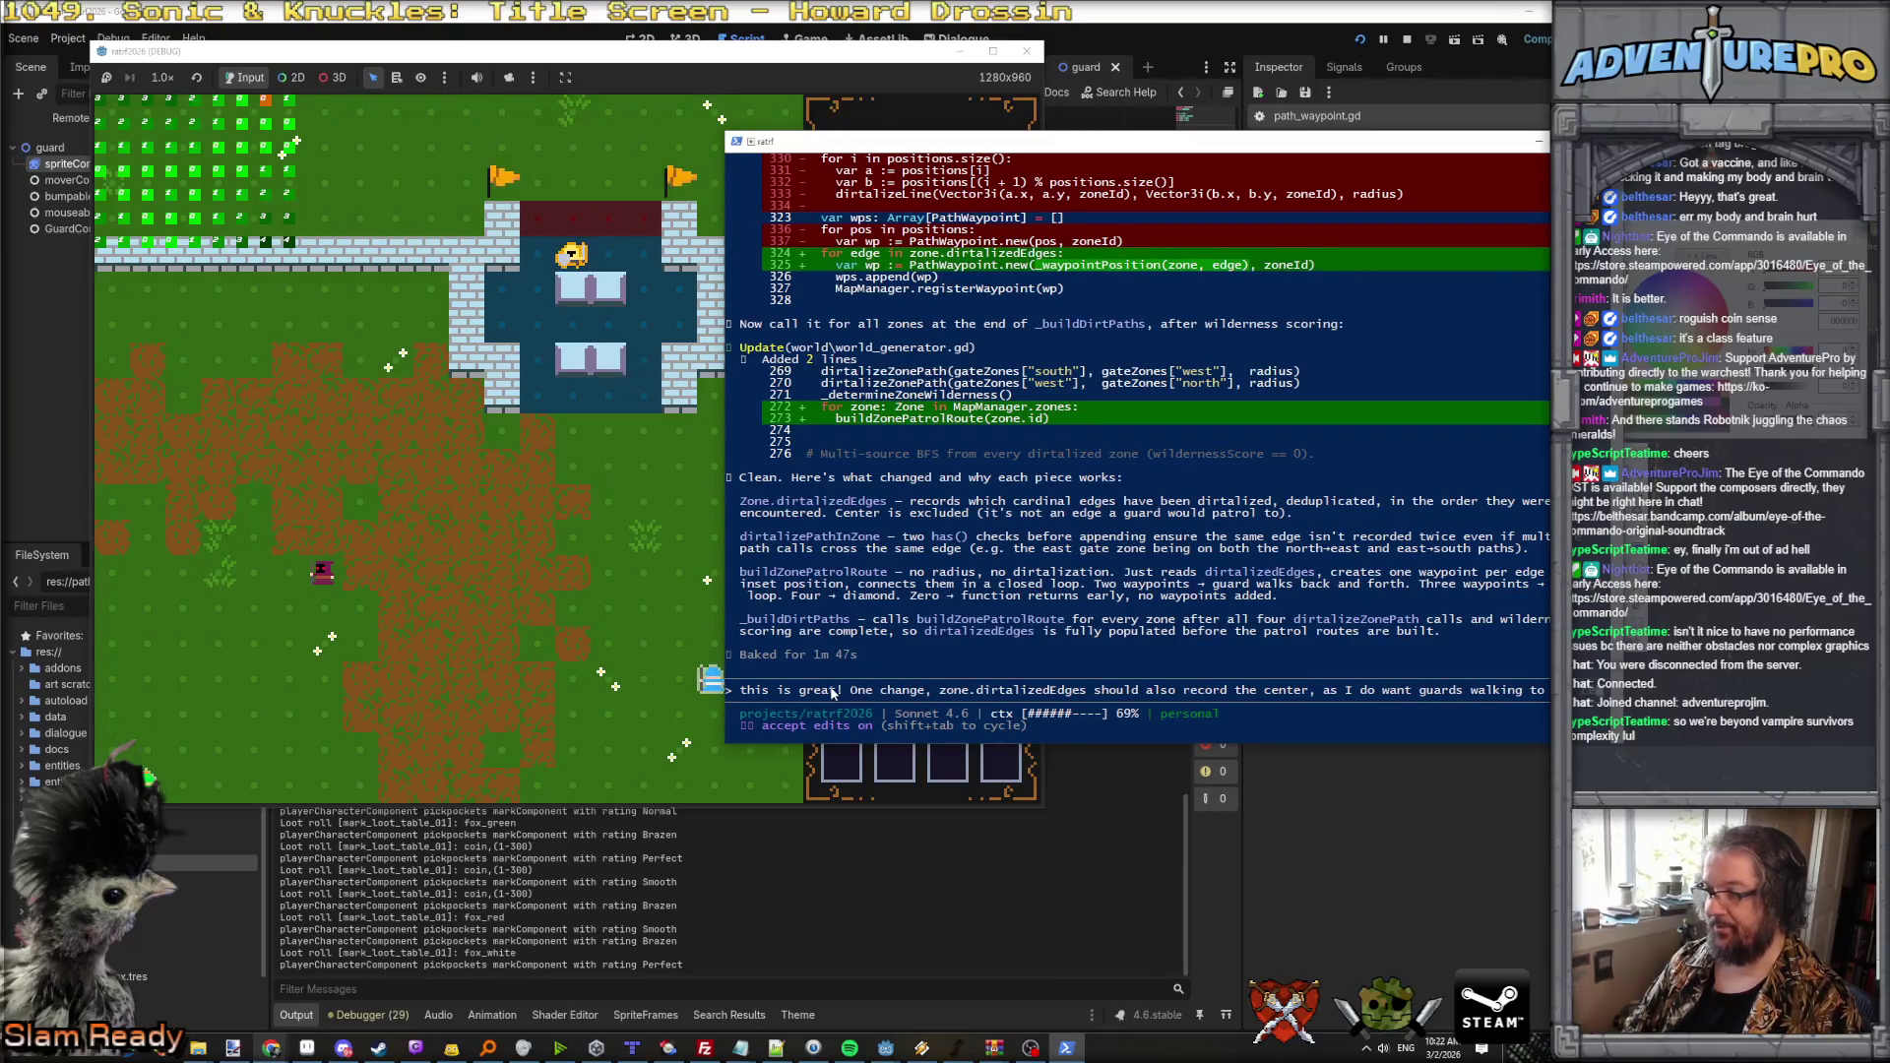
pyautogui.write('center if the path goes the')
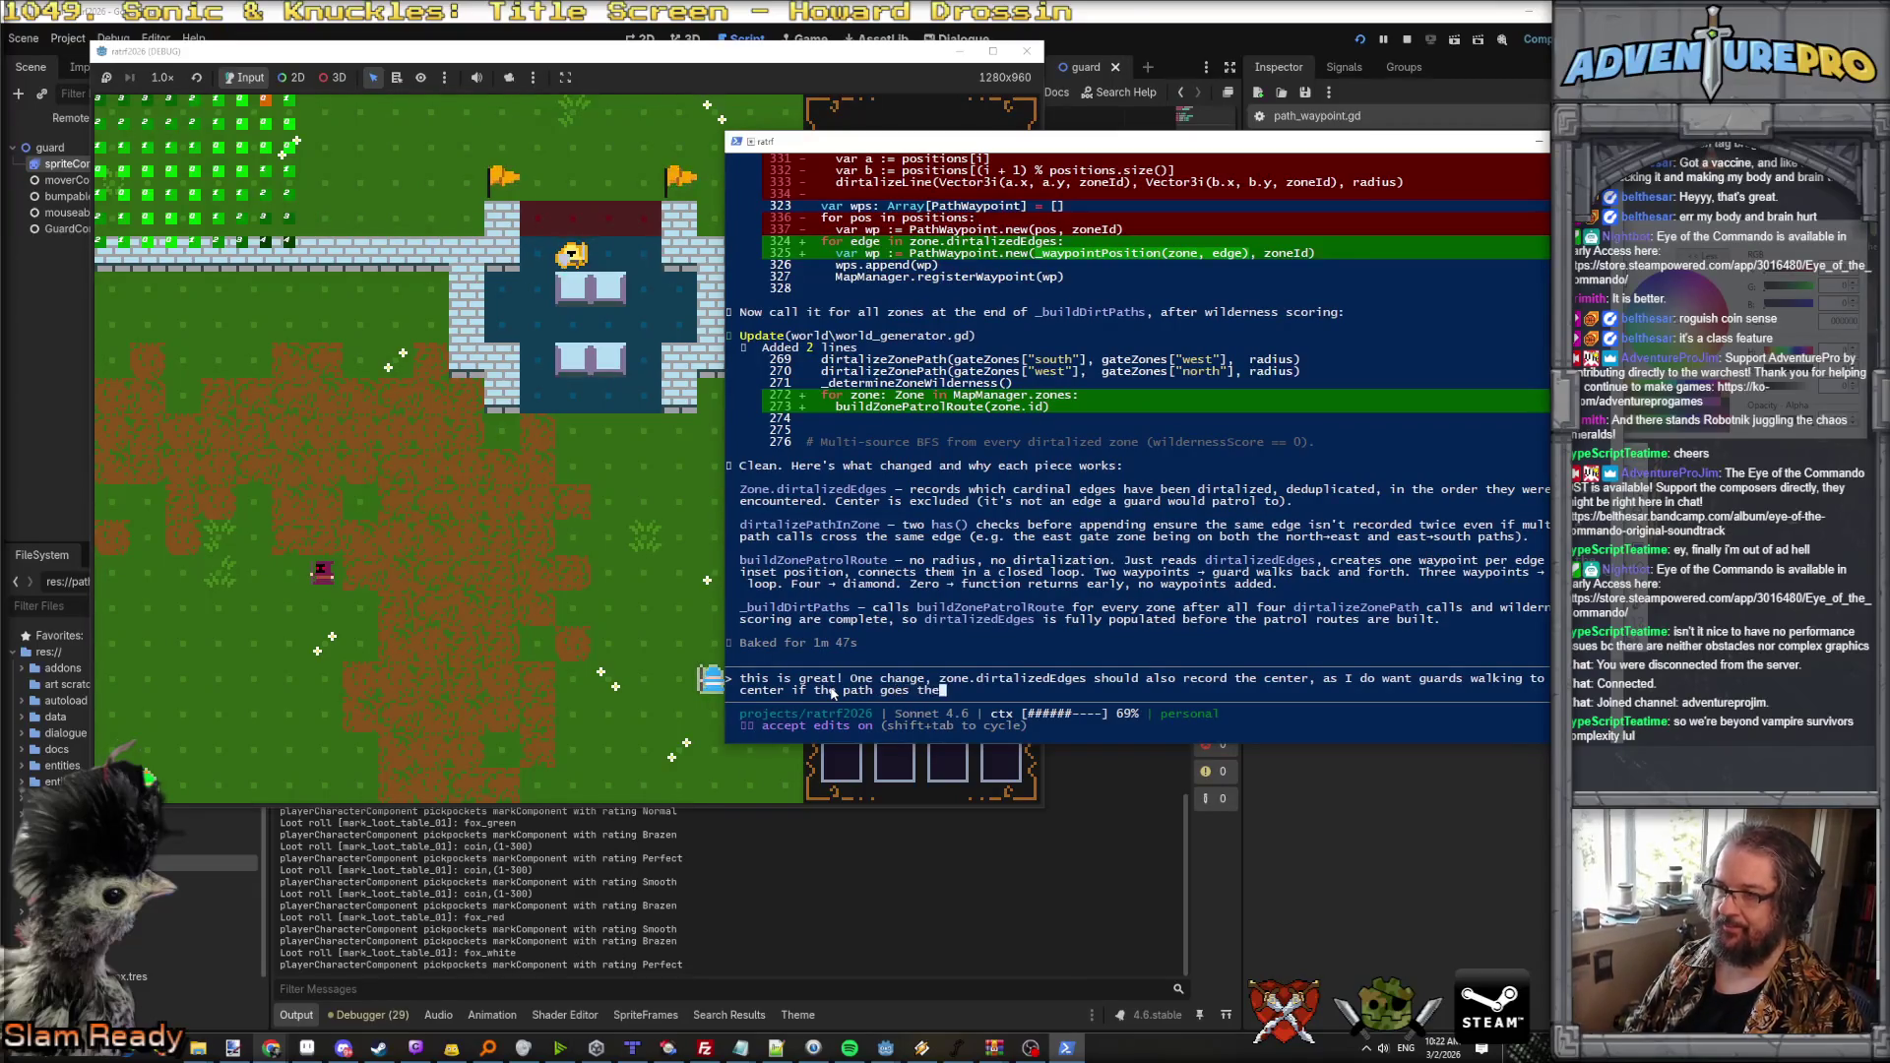
pyautogui.write('re.')
pyautogui.press('Return')
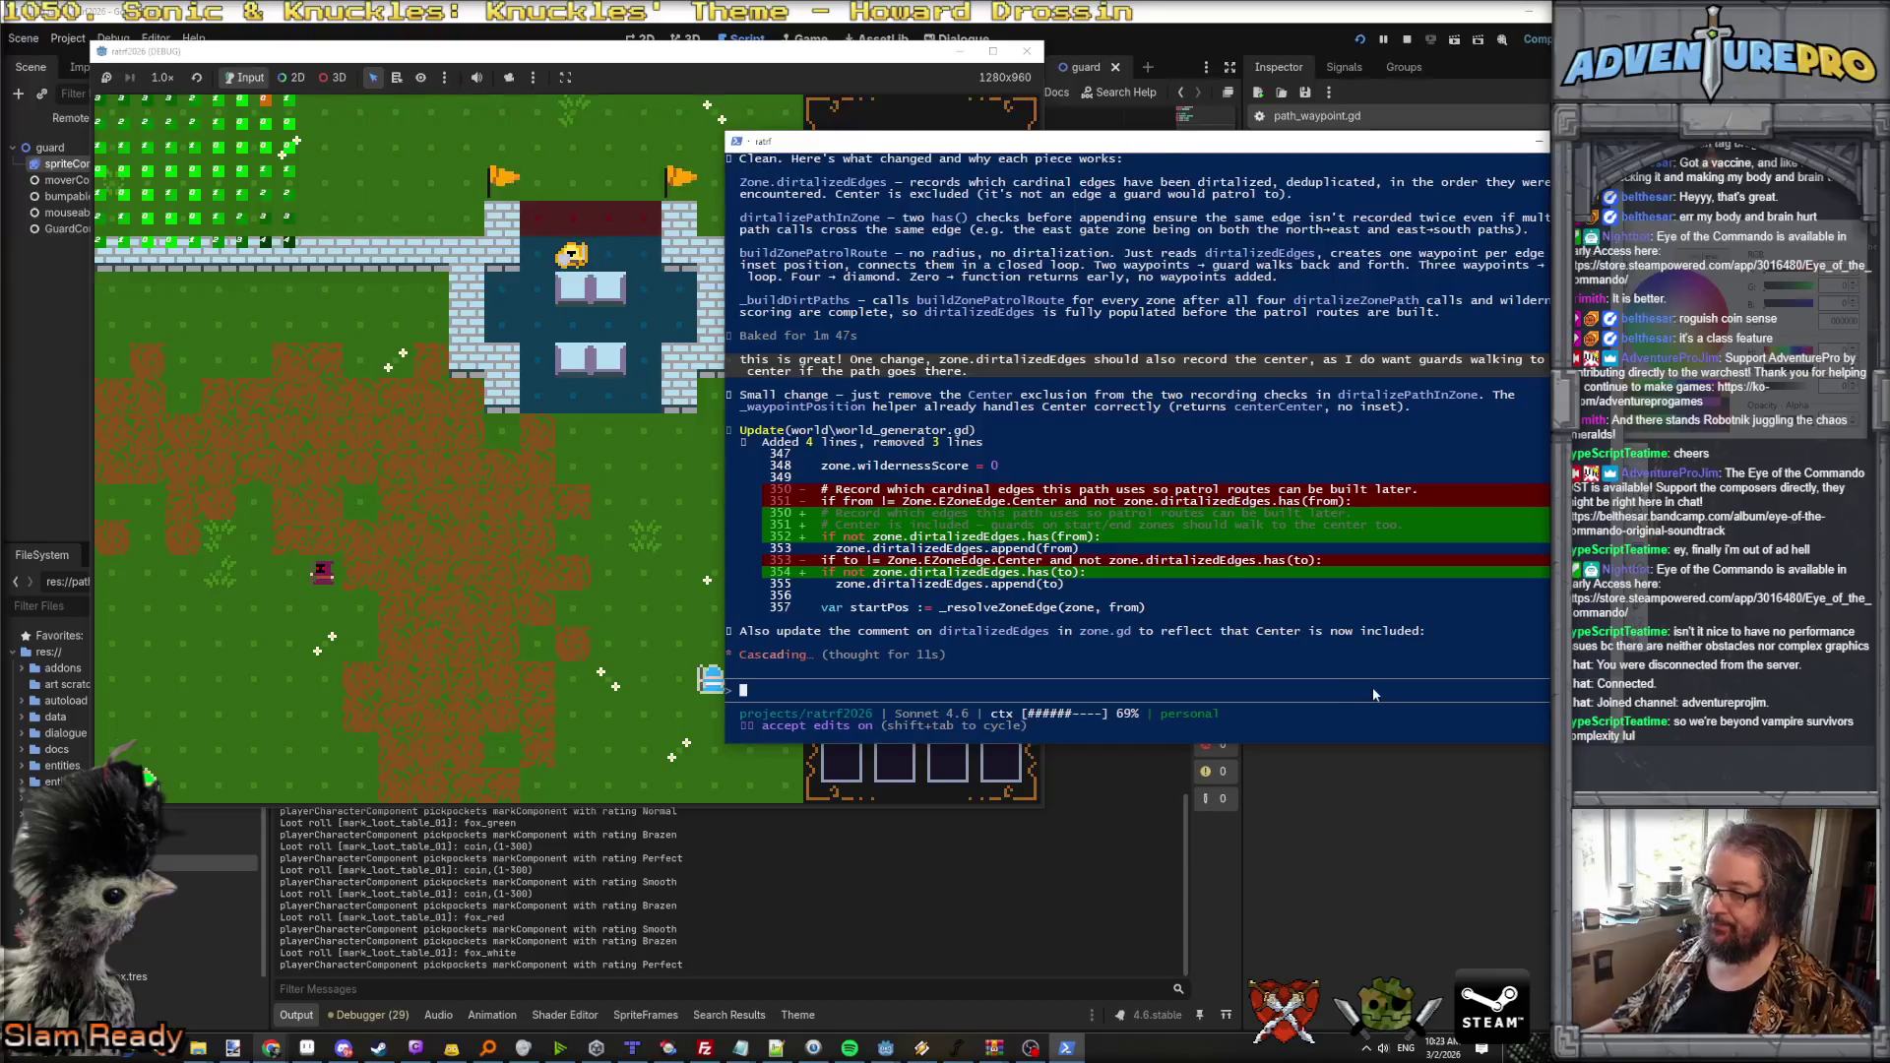
pyautogui.click(69, 246)
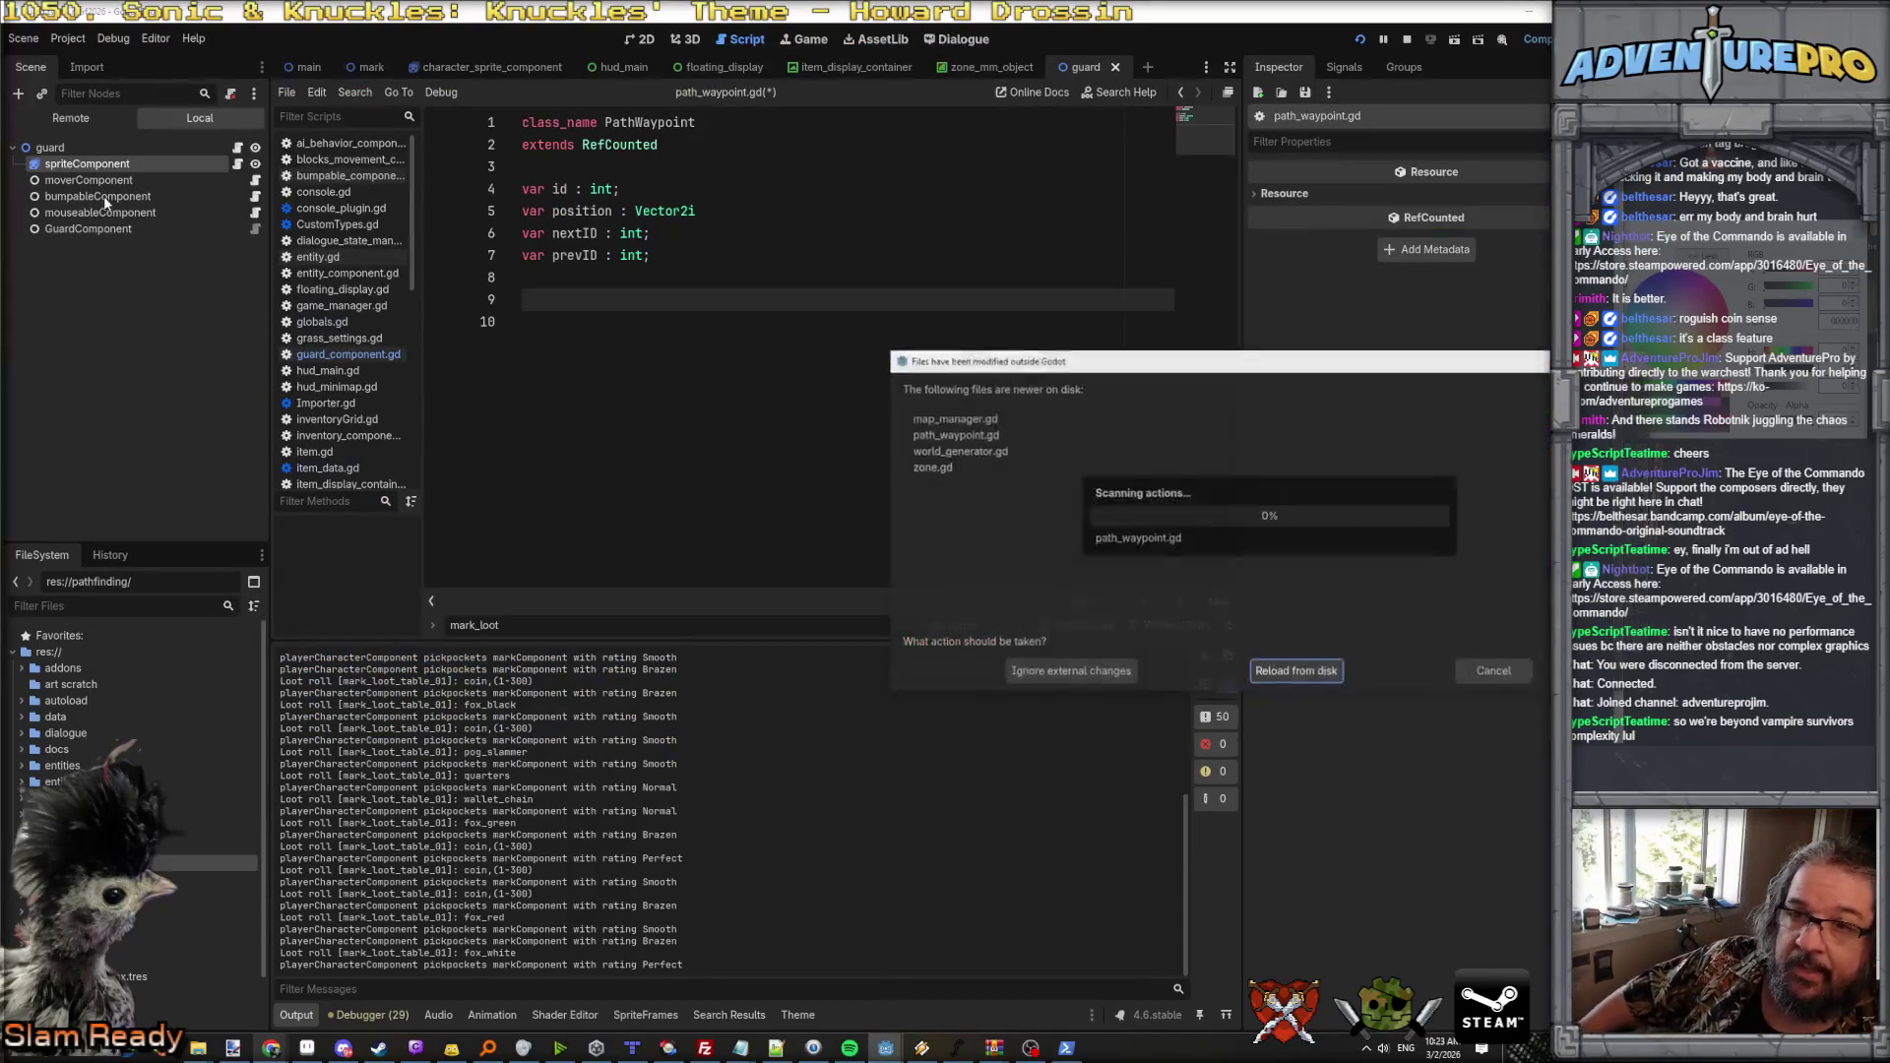
# Step: Reload the scripts changed on disk and open guard_component.gd
pyautogui.click(1311, 672)
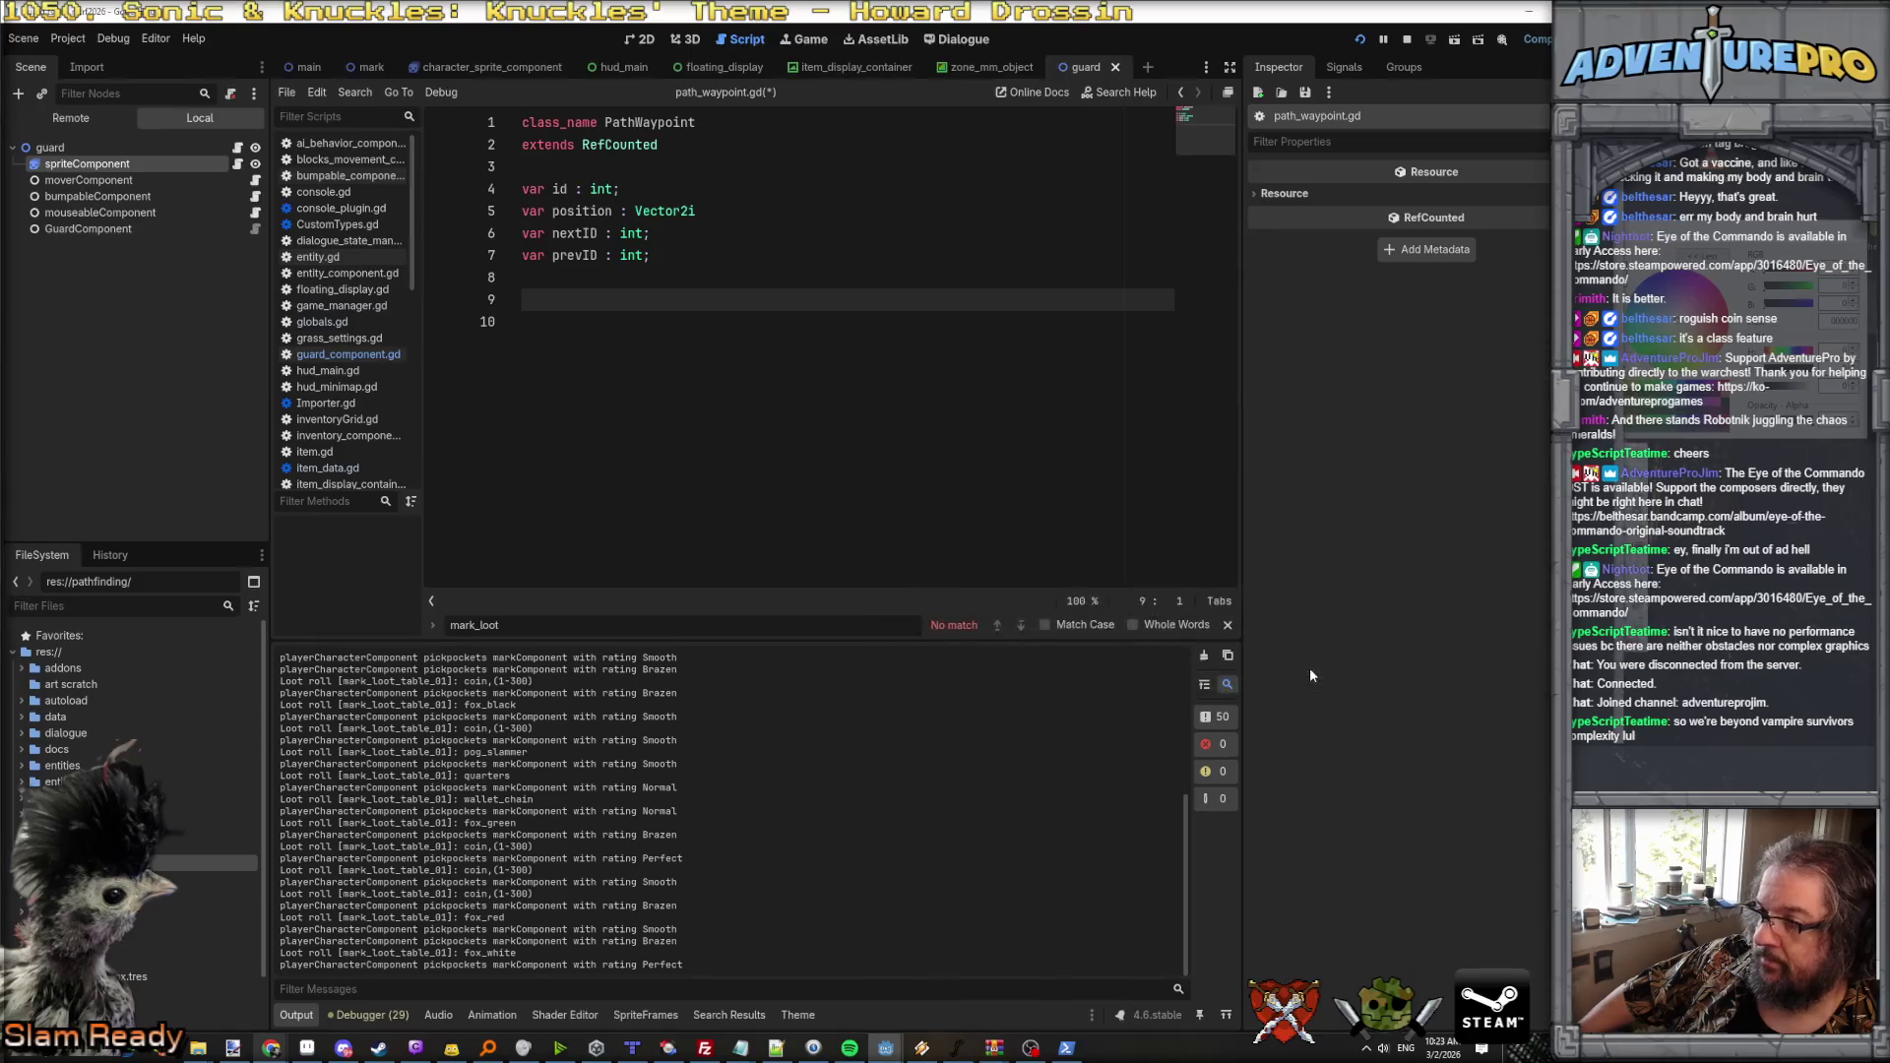
pyautogui.click(336, 356)
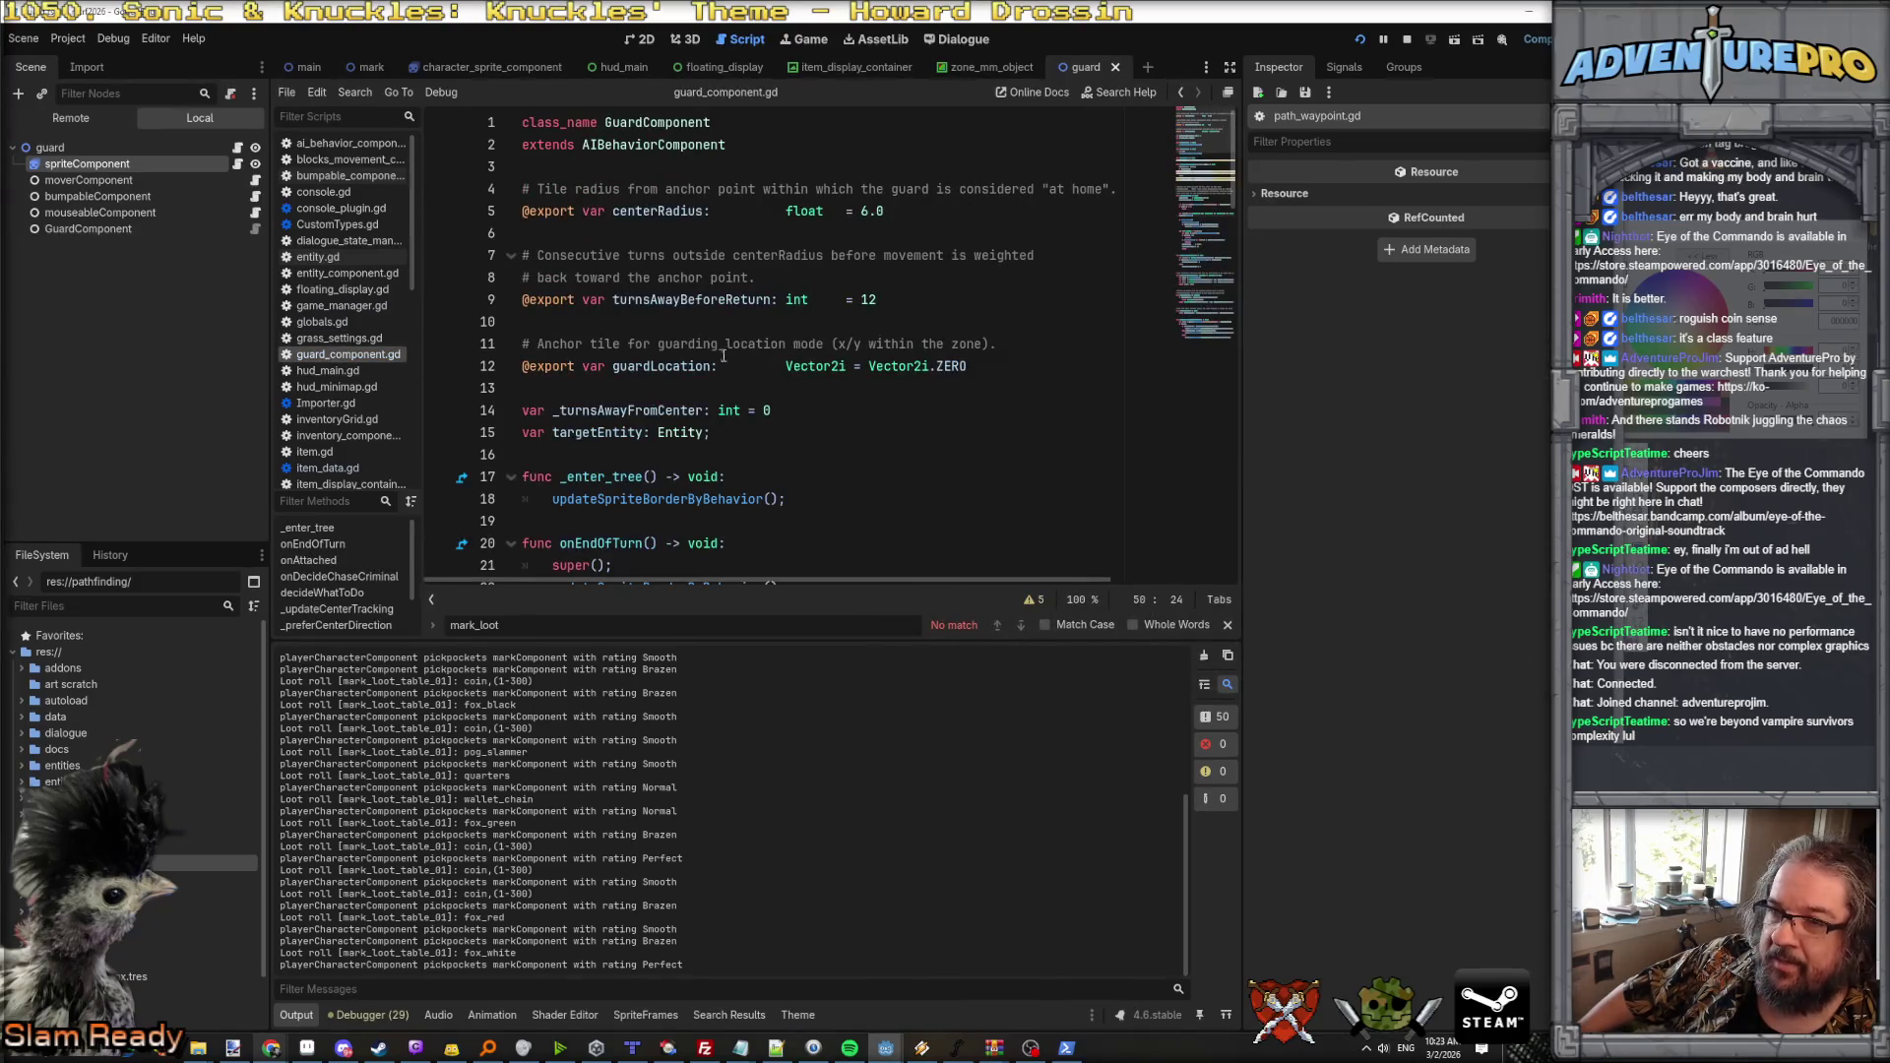
pyautogui.scroll(-7, 766, 358)
pyautogui.scroll(-5, 766, 358)
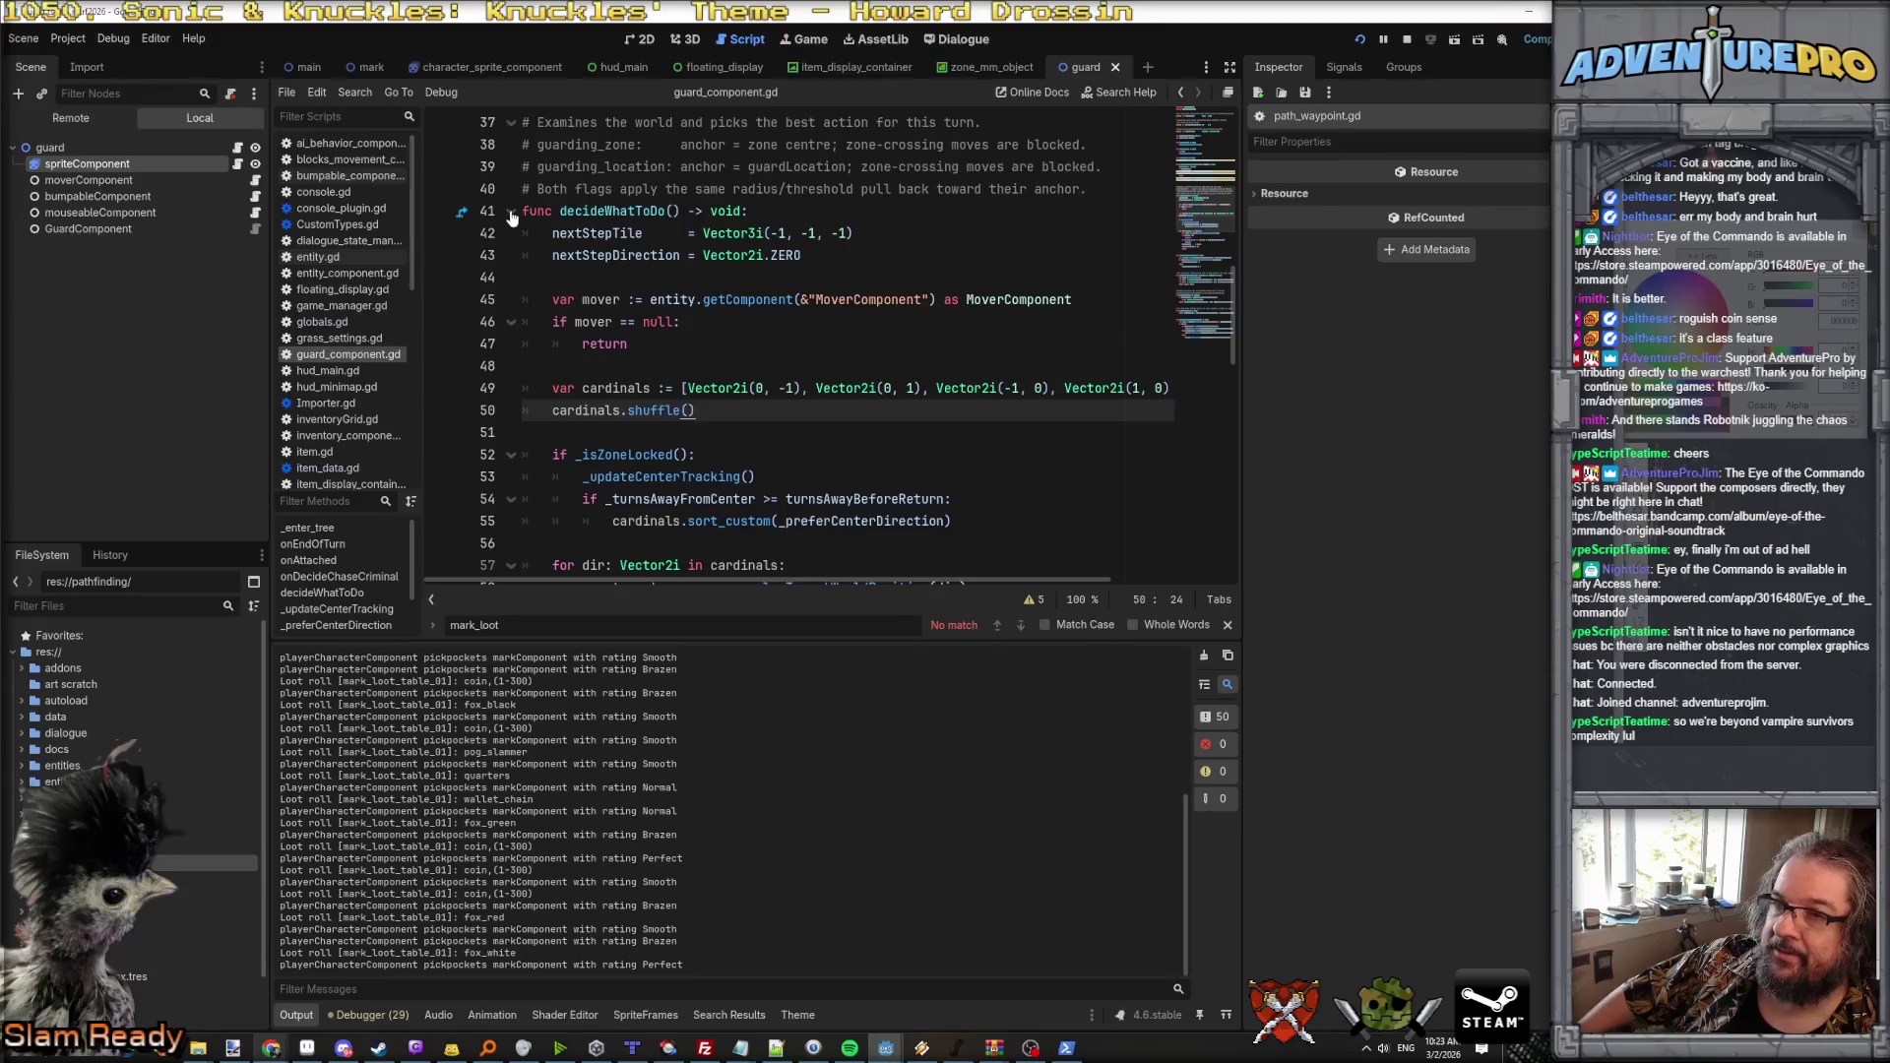
pyautogui.scroll(-3, 511, 216)
# Step: Jump from the _isZoneLocked call on line 52 to its definition
pyautogui.click(643, 277)
pyautogui.press('Up')
pyautogui.click(630, 255)
pyautogui.scroll(2, 634, 258)
pyautogui.scroll(-2, 654, 277)
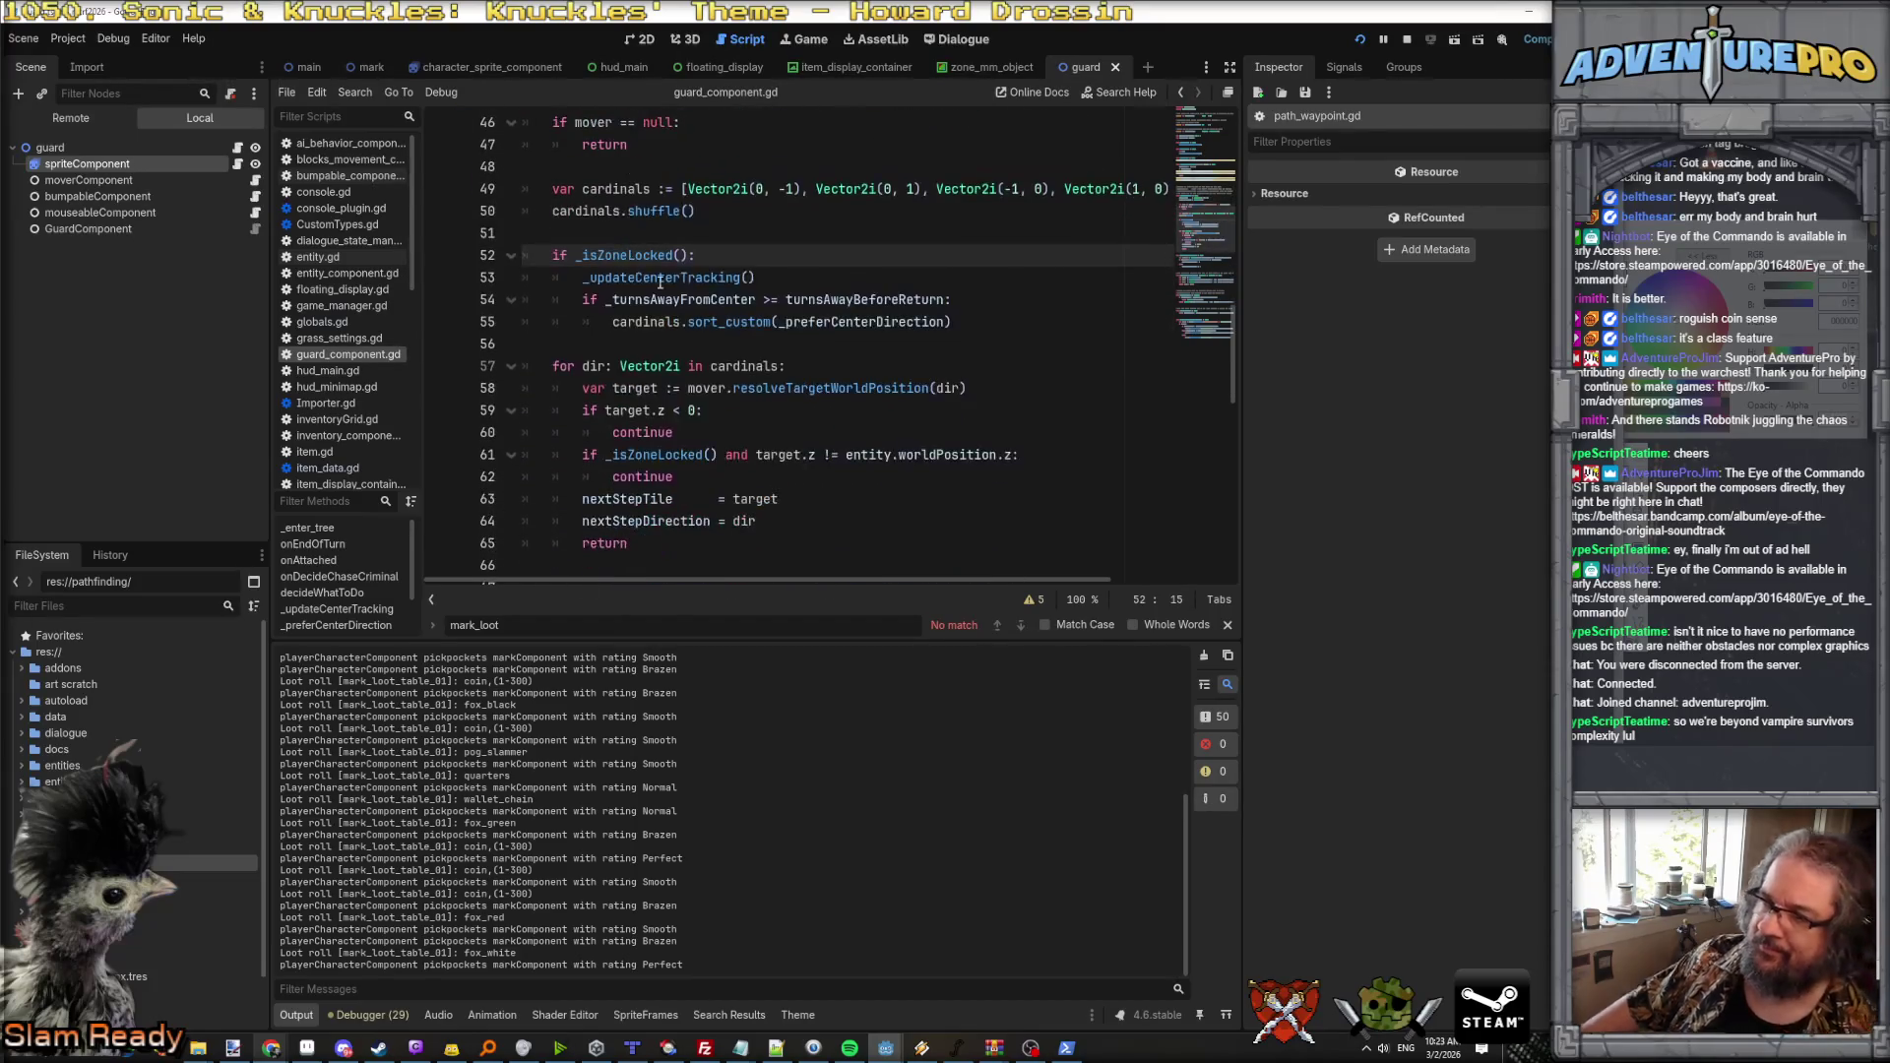
pyautogui.keyDown('ctrl'); pyautogui.click(643, 256); pyautogui.keyUp('ctrl')
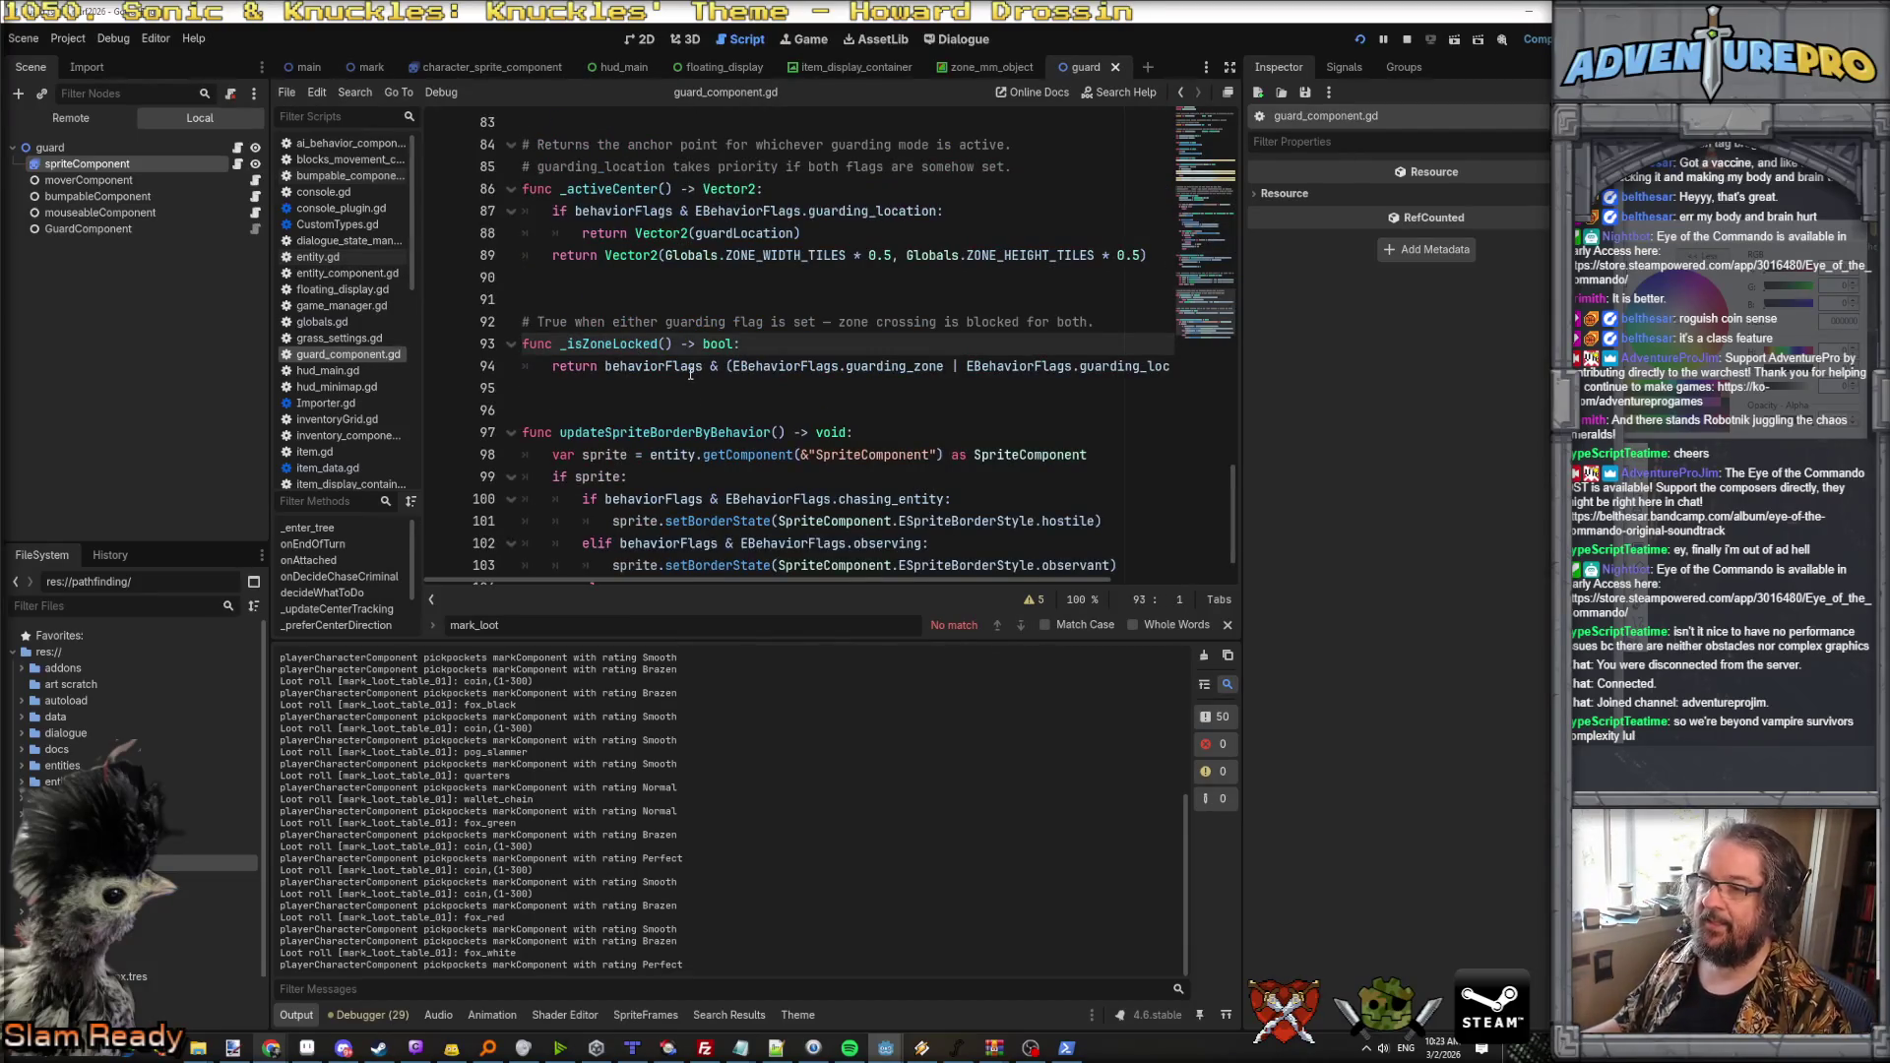
# Step: Inspect the guarding_zone and guarding_location flag checks on line 94, then return to the terminal
pyautogui.click(863, 365)
pyautogui.click(1097, 366)
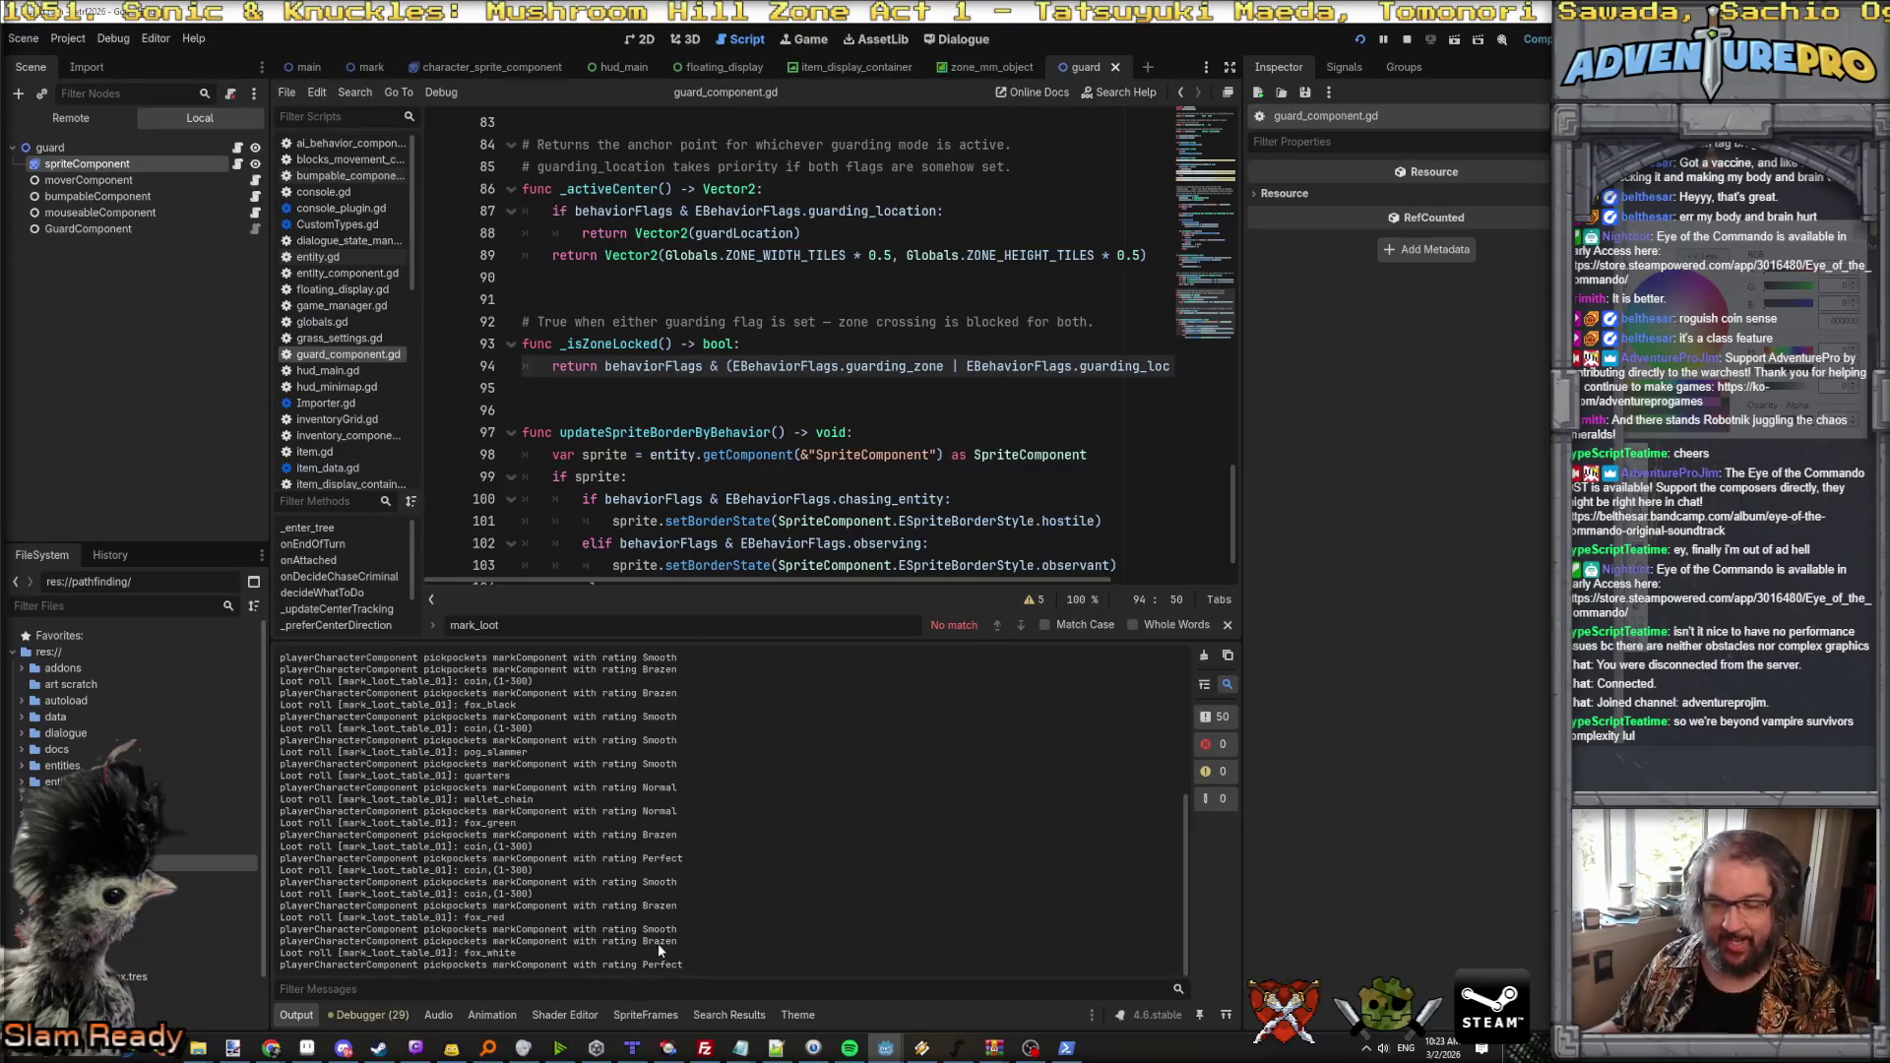
pyautogui.scroll(3, 870, 423)
pyautogui.scroll(20, 870, 423)
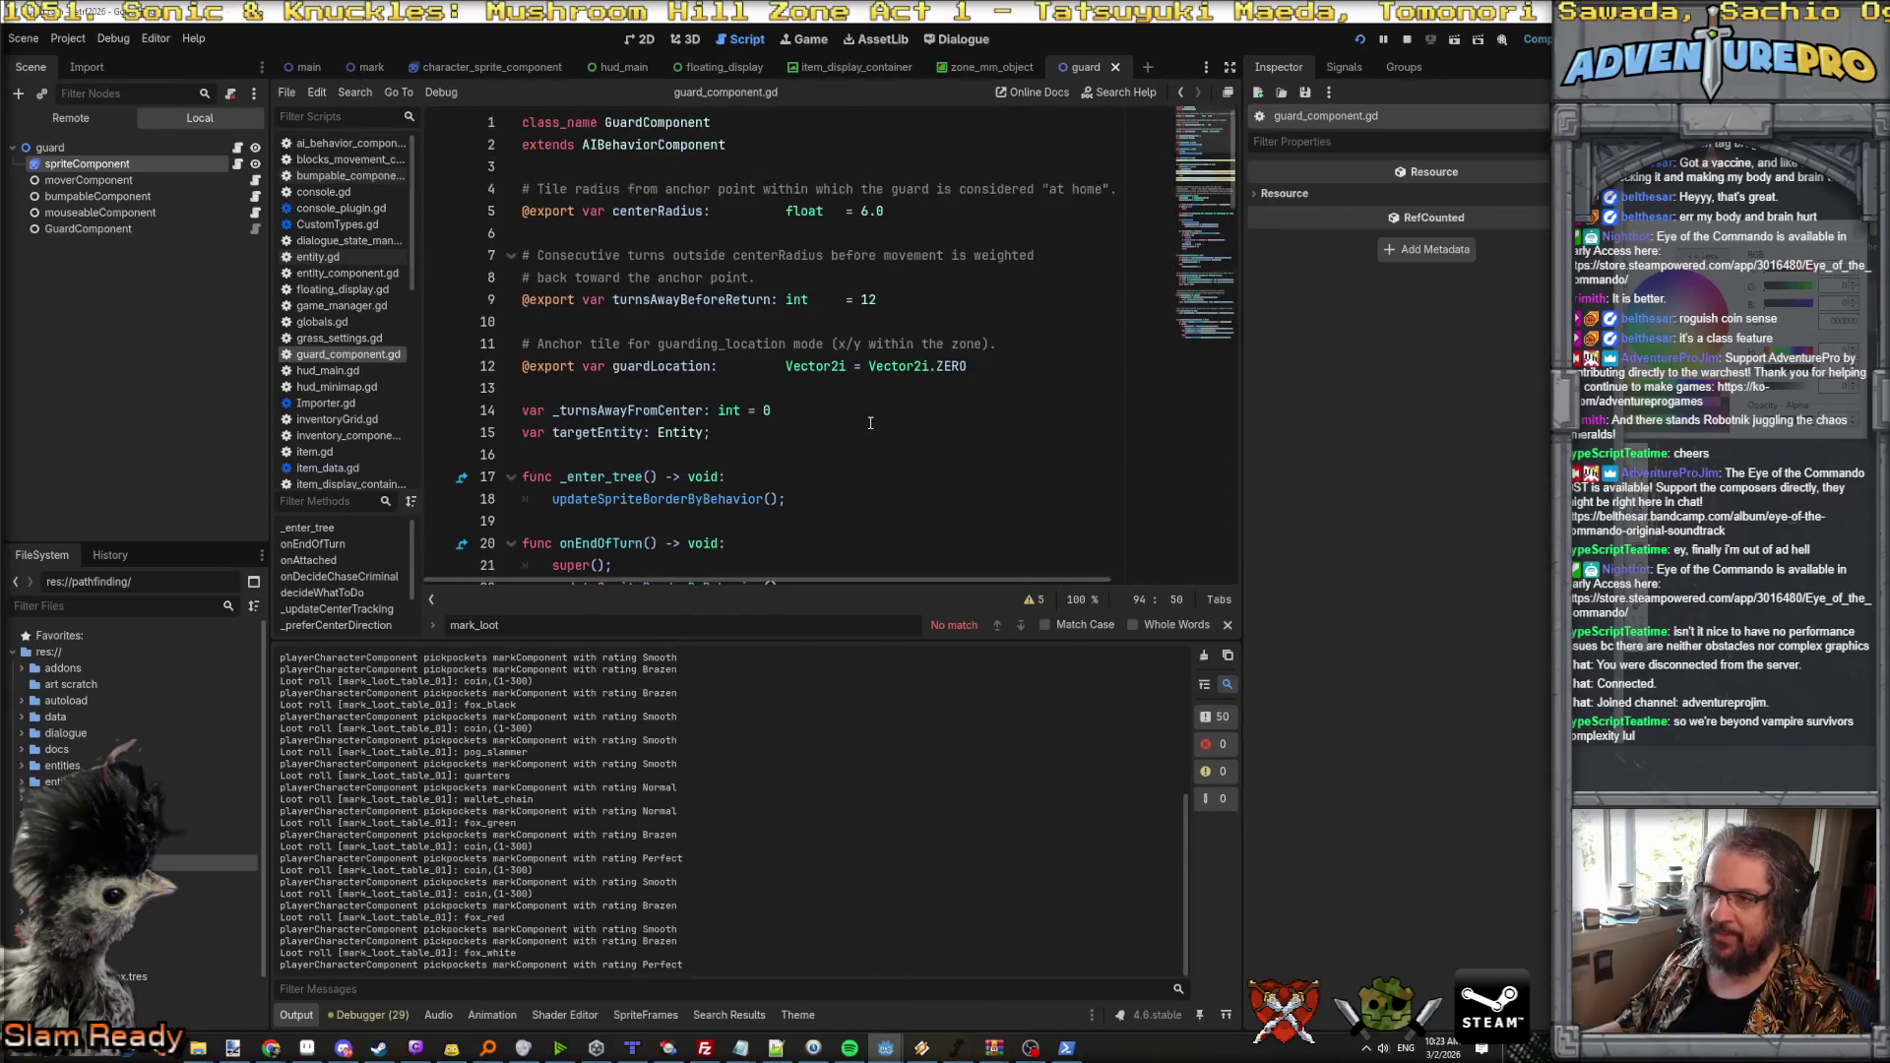
pyautogui.scroll(-6, 870, 423)
pyautogui.scroll(-20, 864, 421)
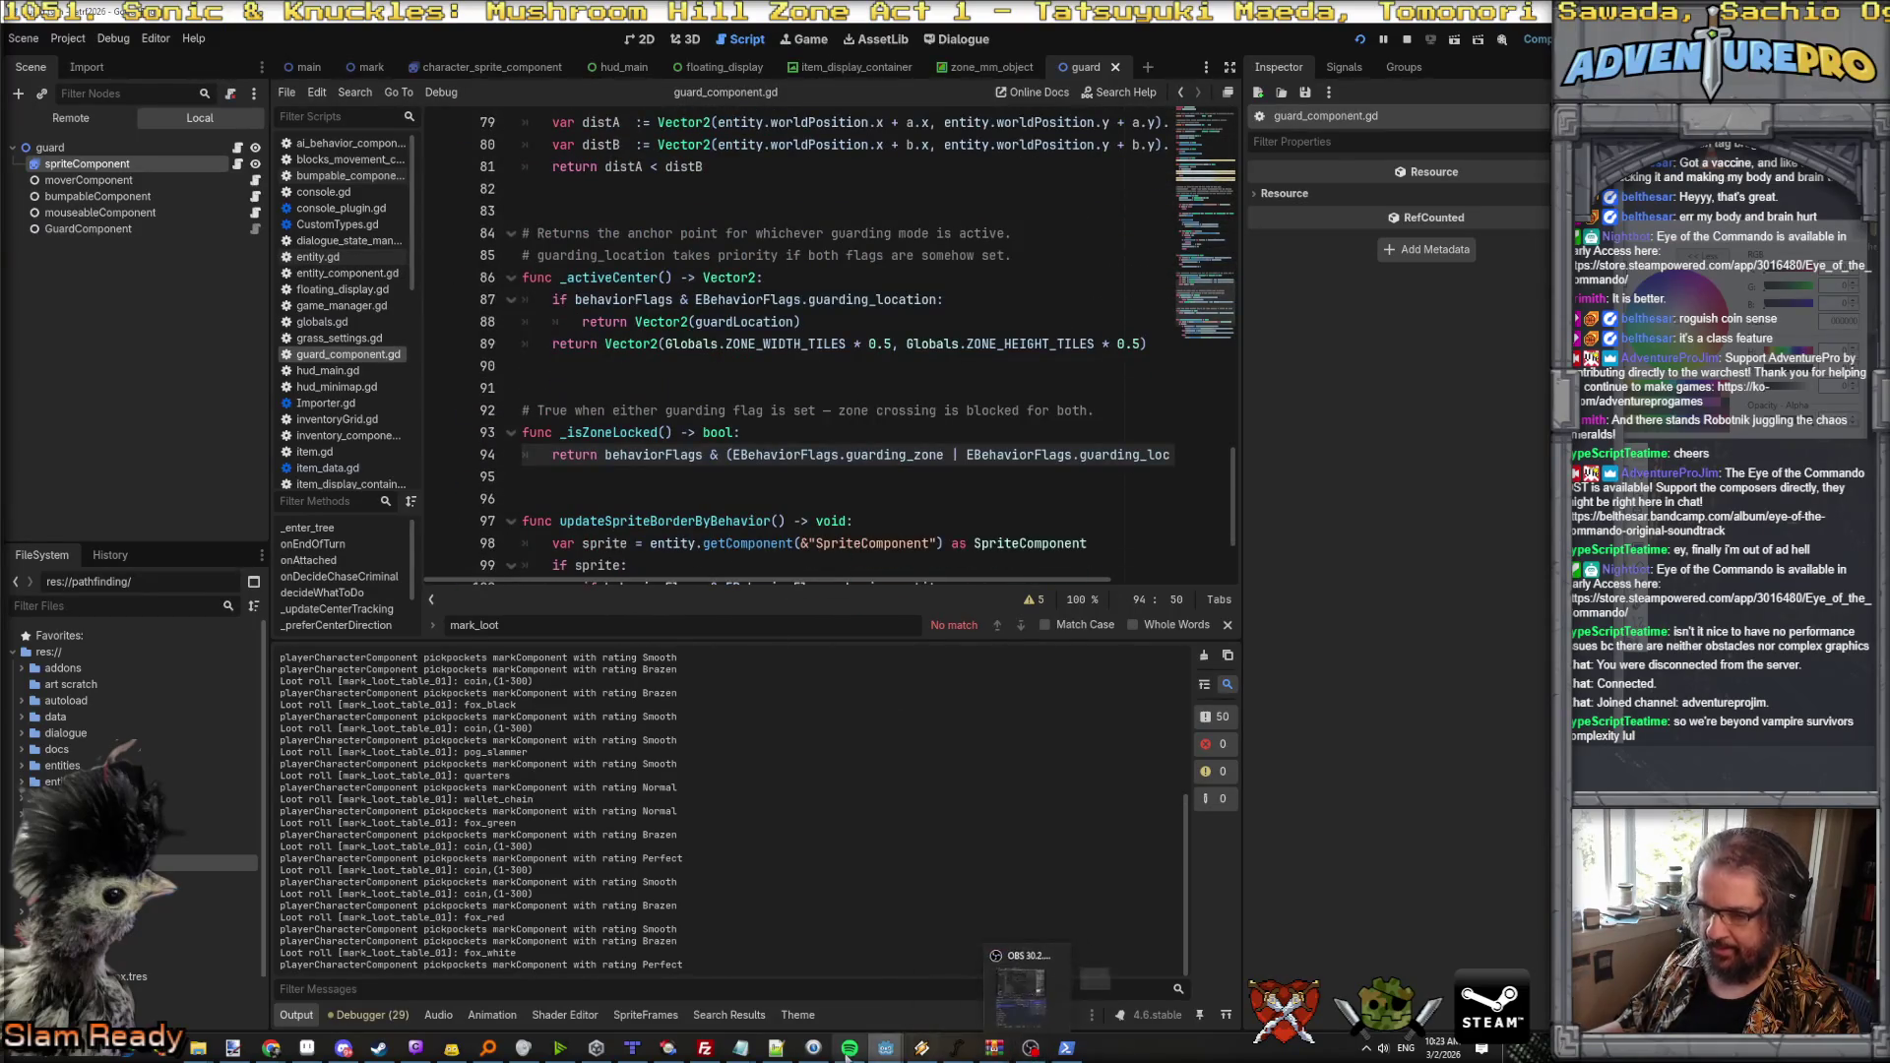
pyautogui.moveTo(320, 1055)
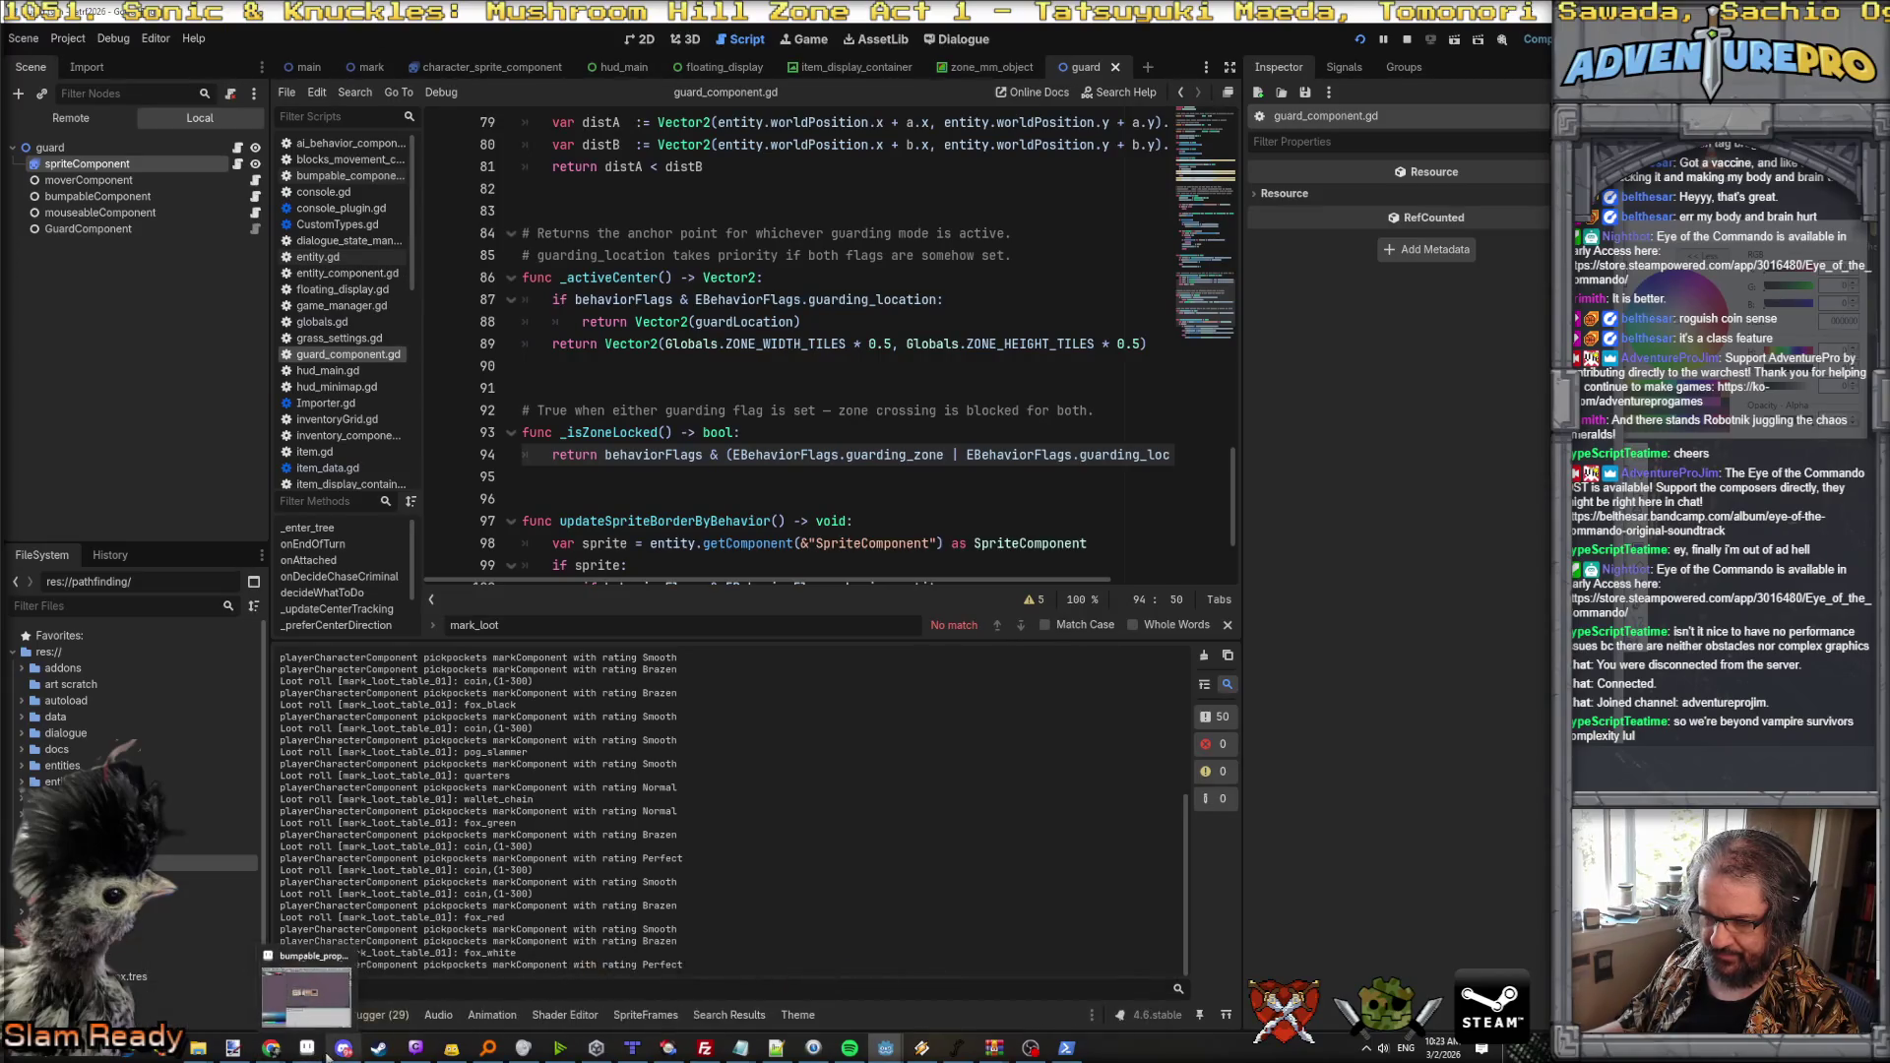
pyautogui.click(1066, 1049)
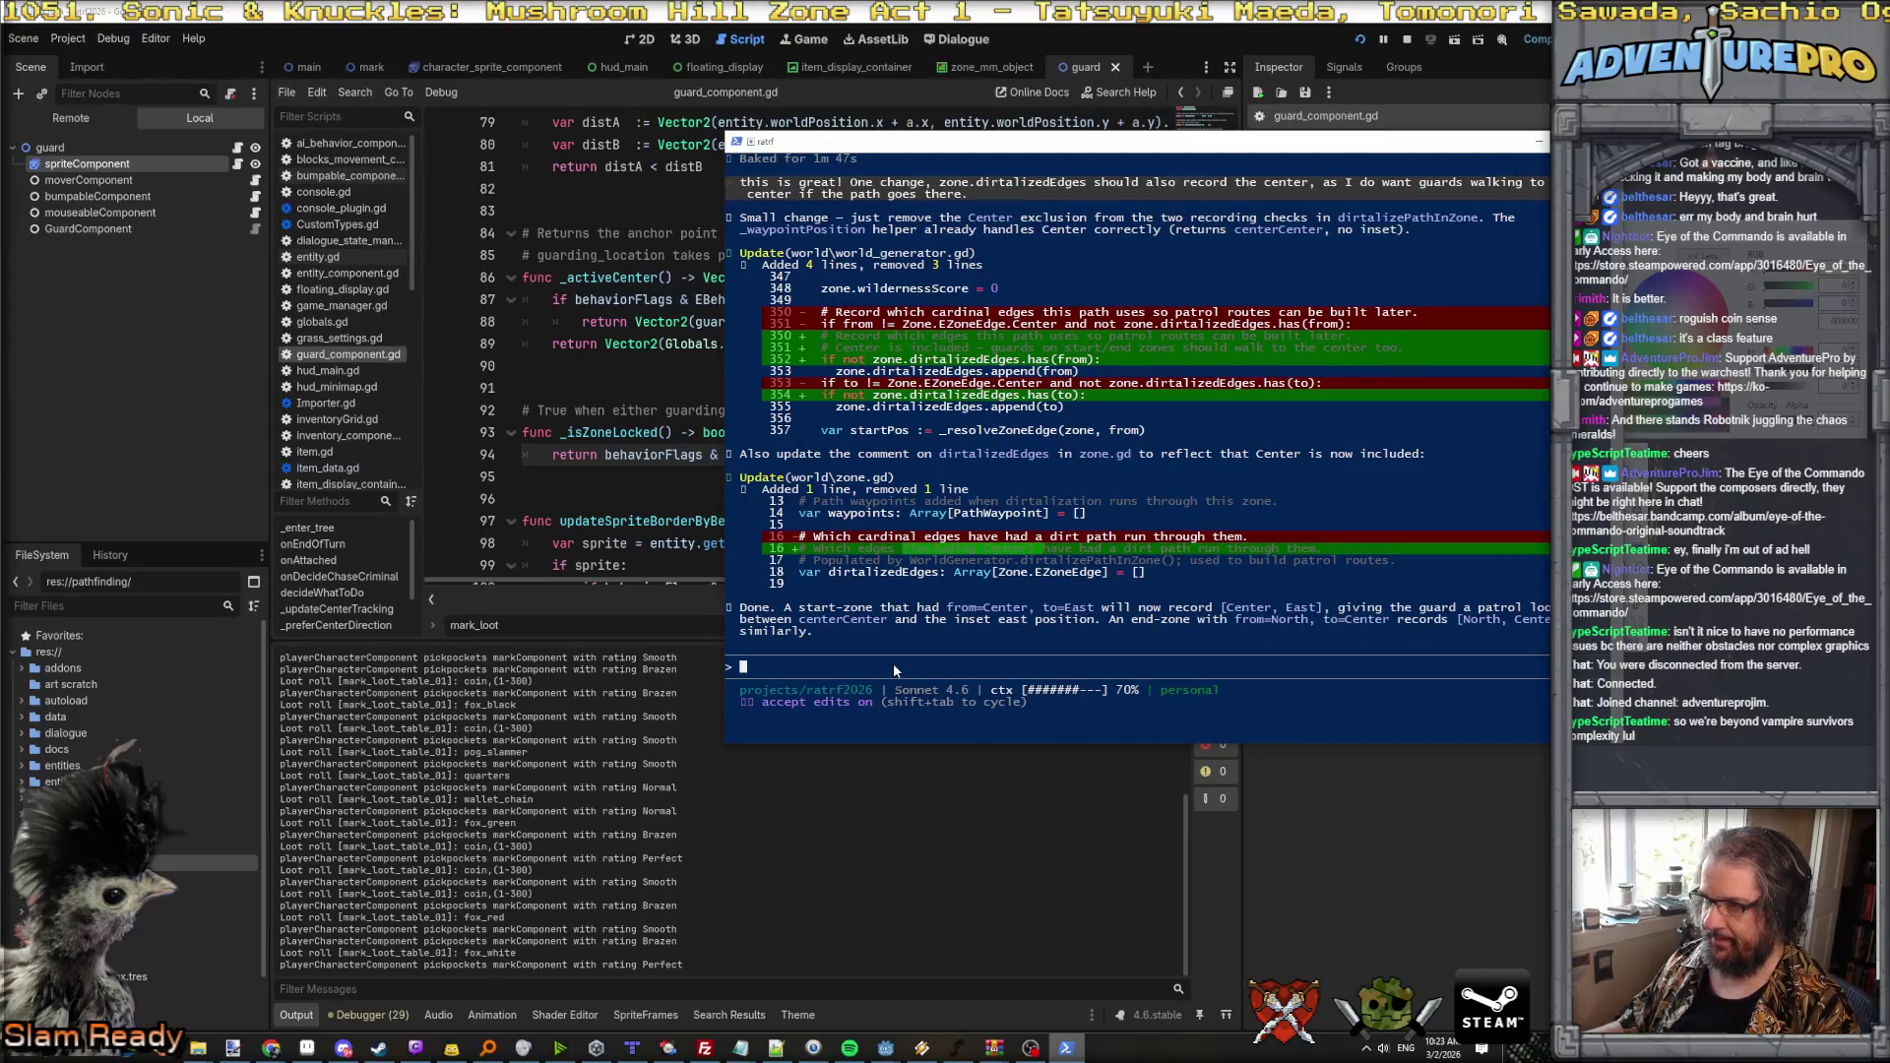
# Step: Ask Claude Code to make guarding_zone guards walk waypoint paths via a reusable pathWalkingComponent
pyautogui.click(892, 667)
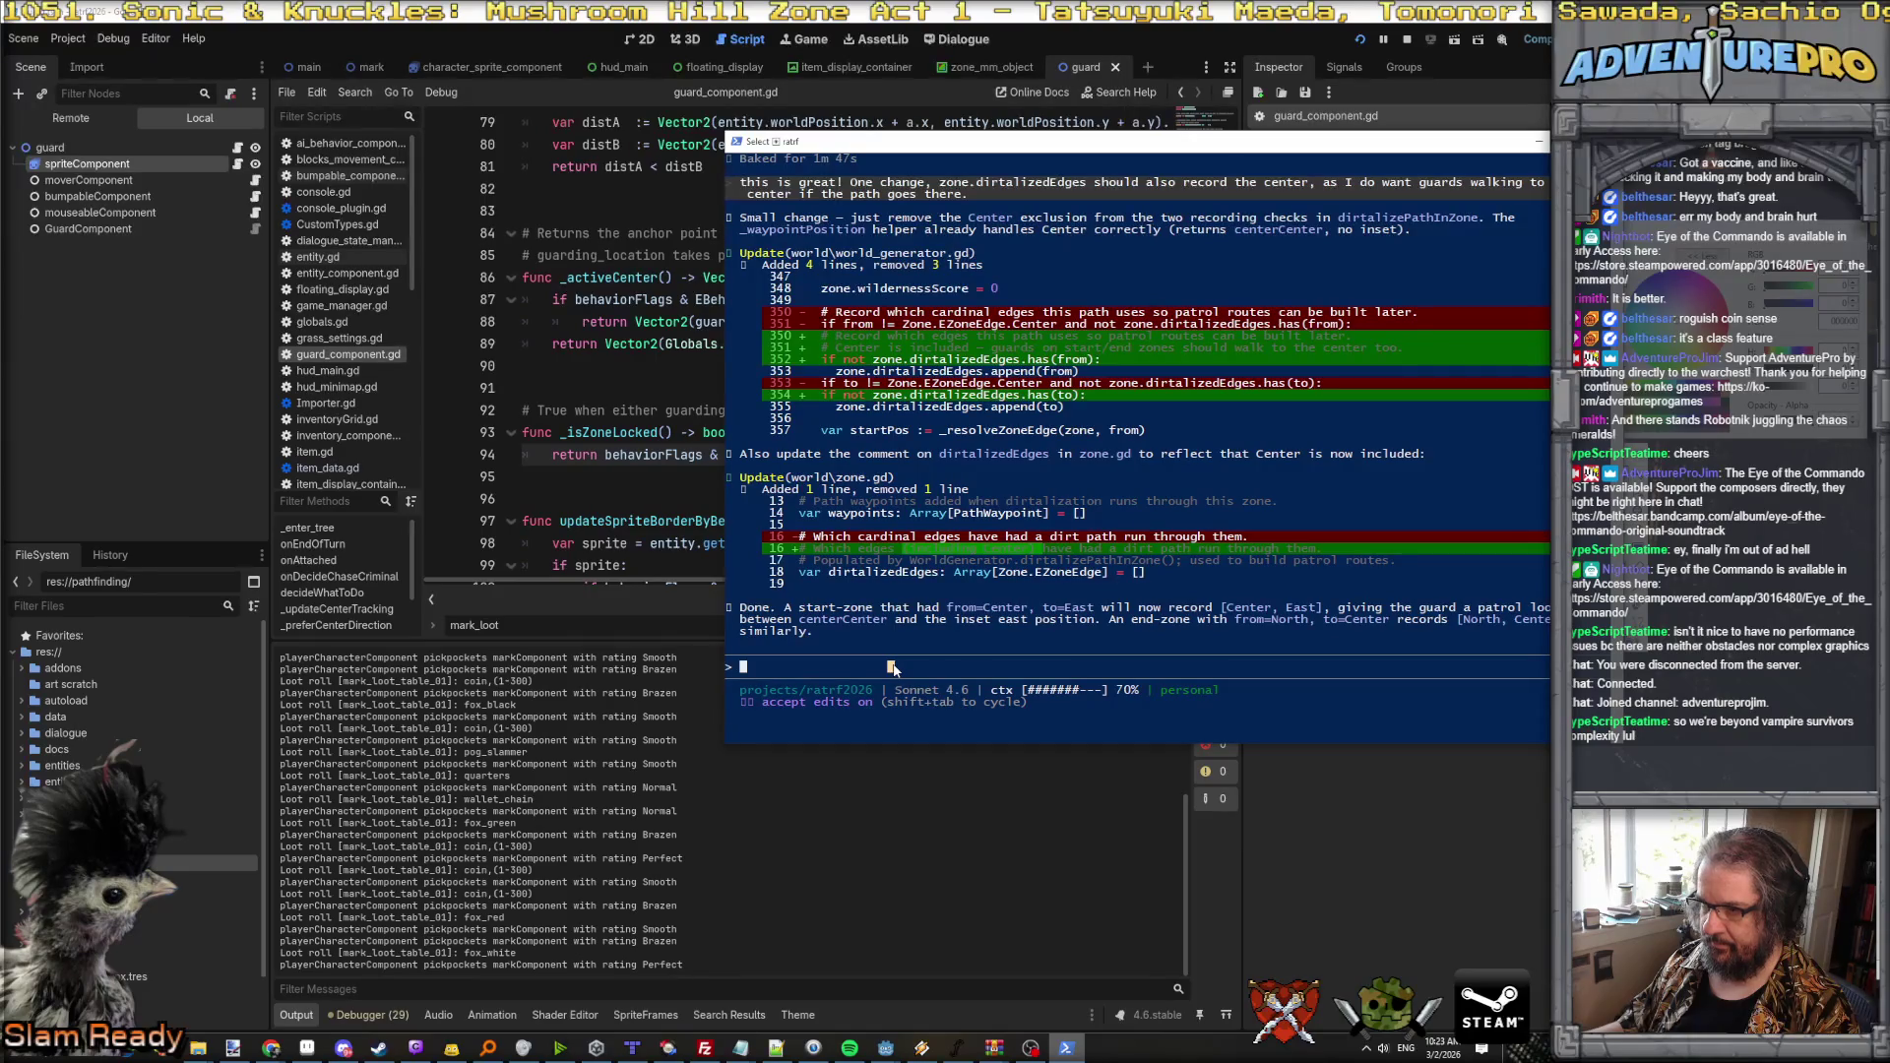
pyautogui.write('great. ')
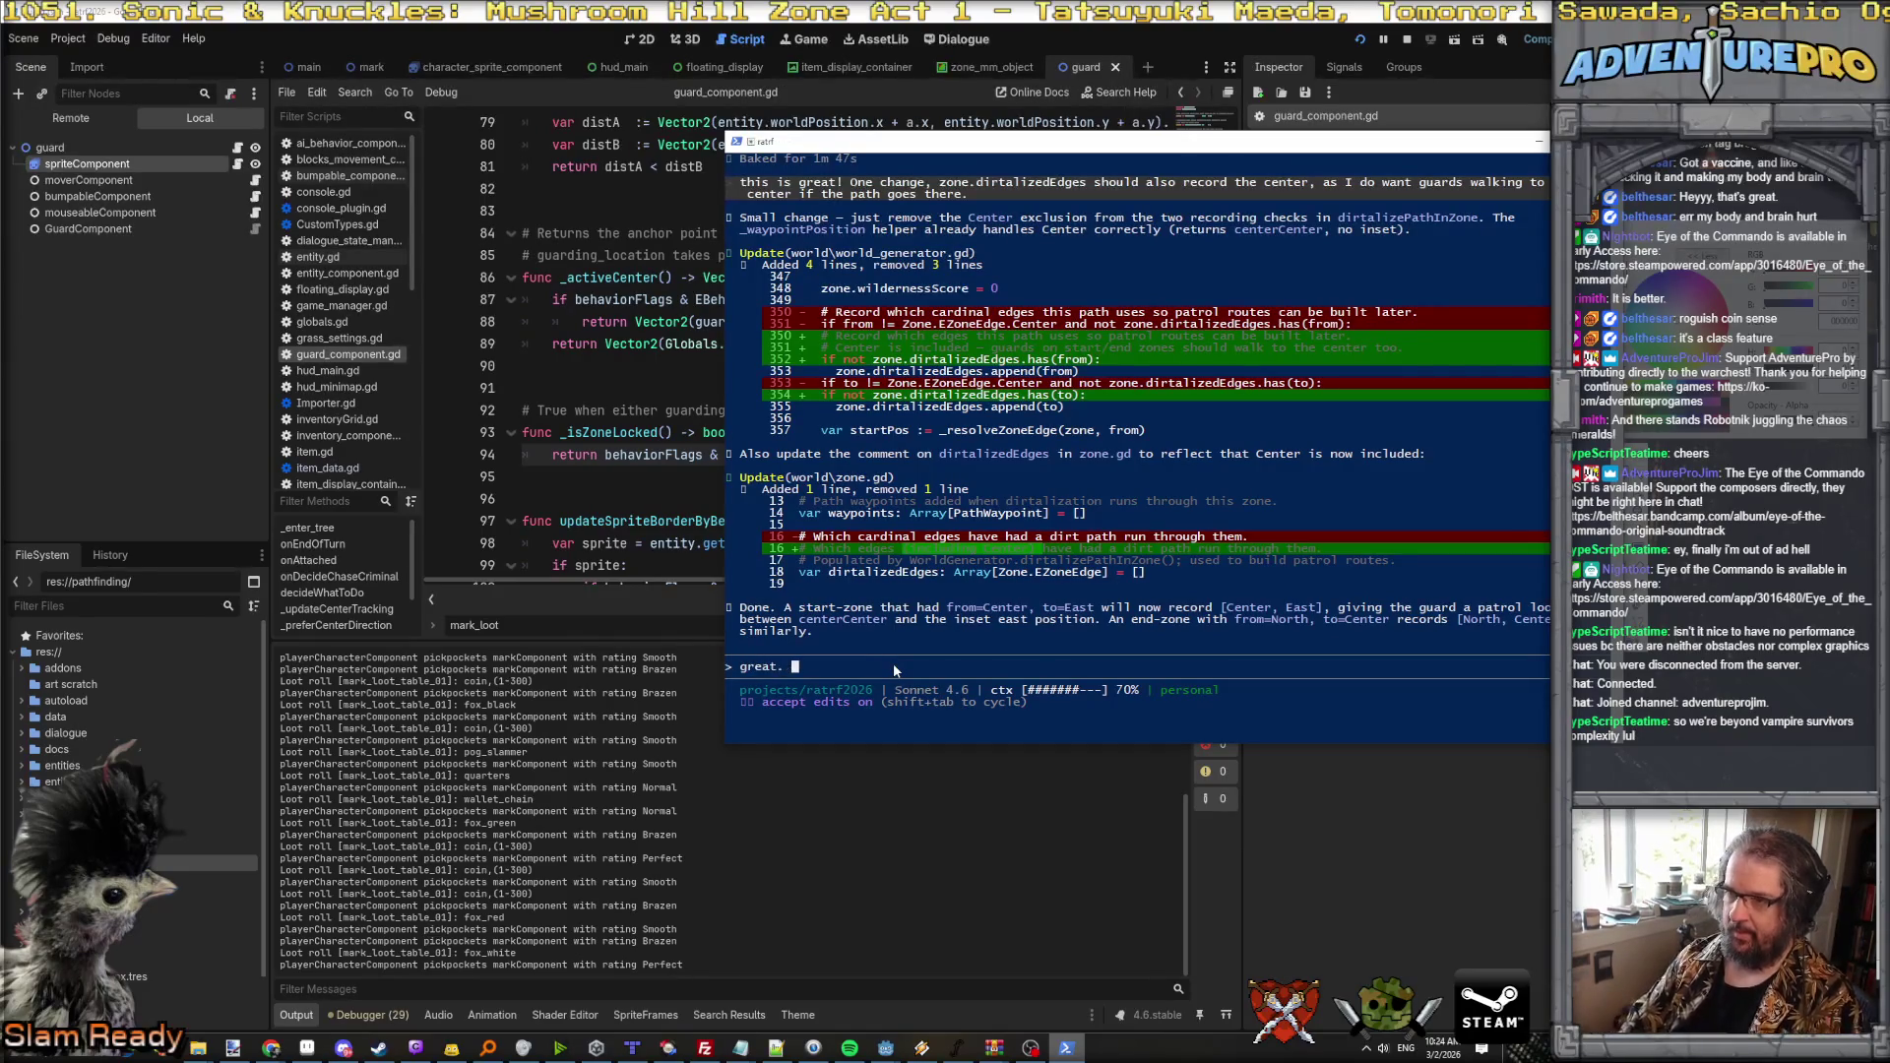
pyautogui.write("Let's update ")
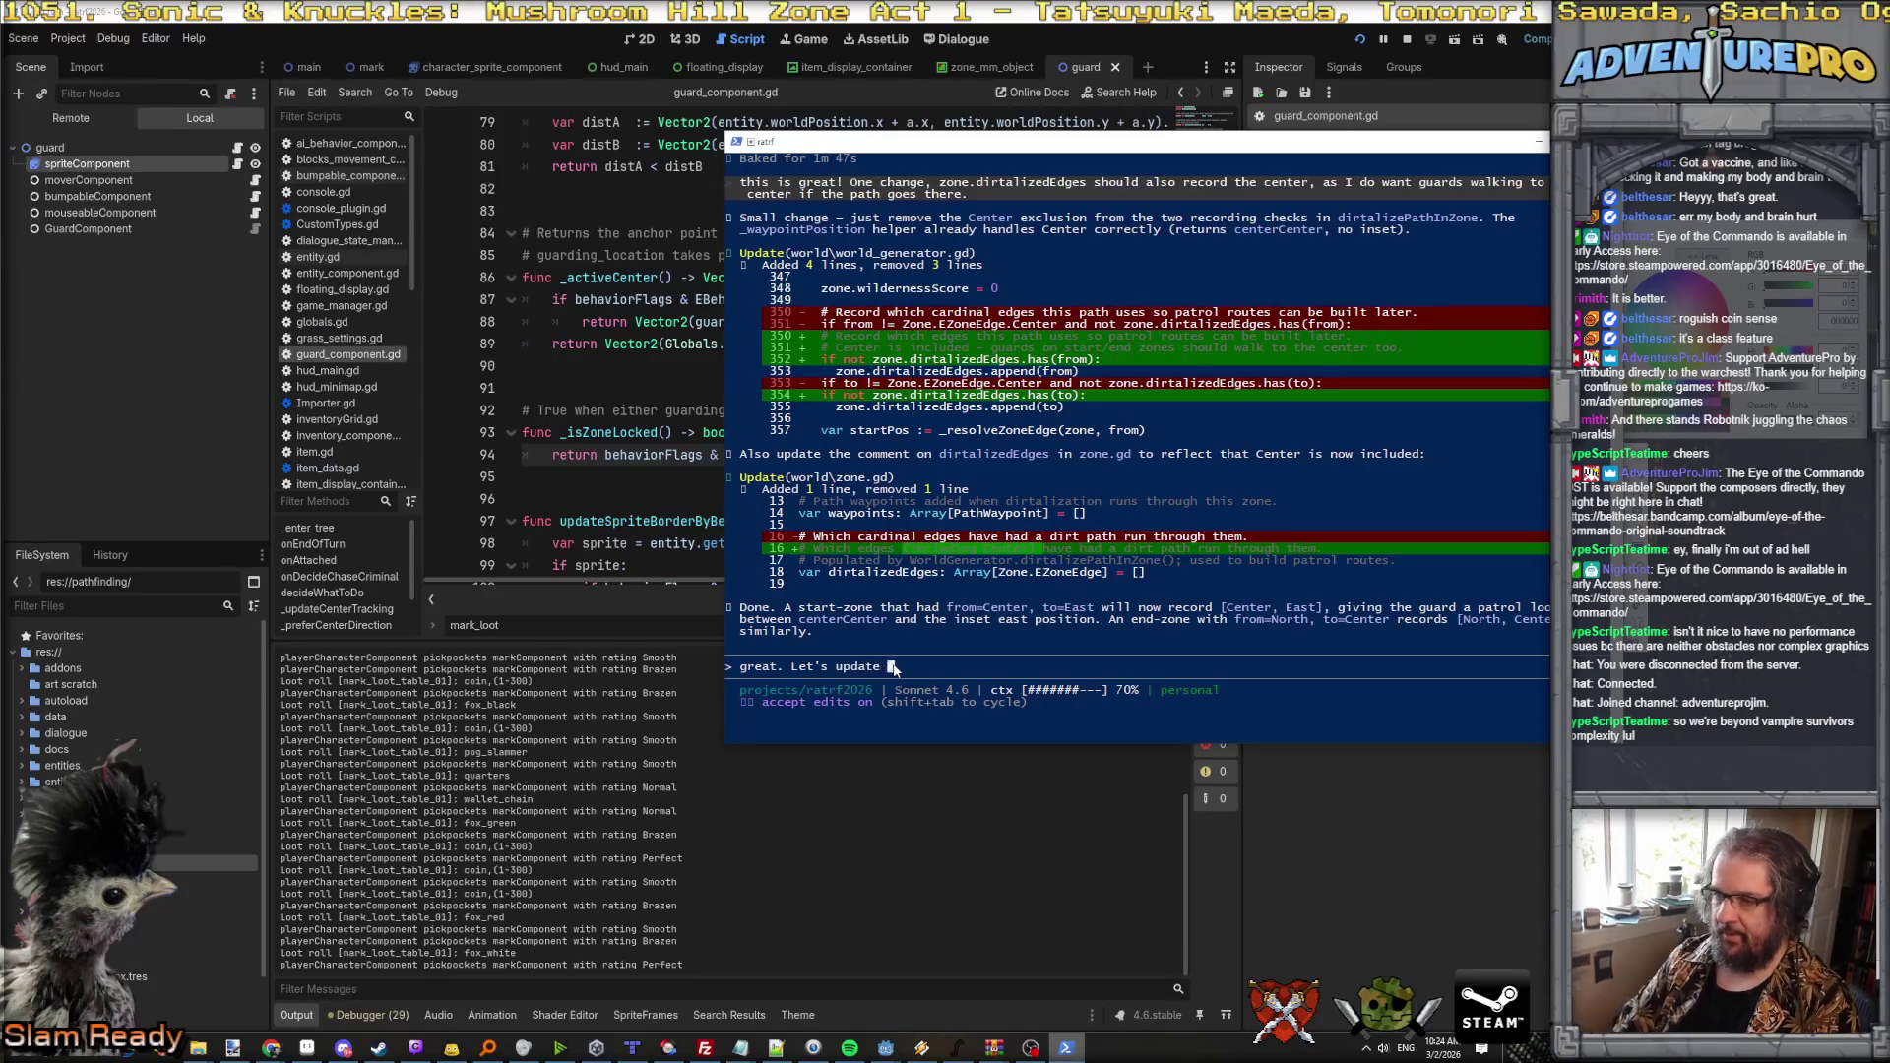
pyautogui.write('guardComponen')
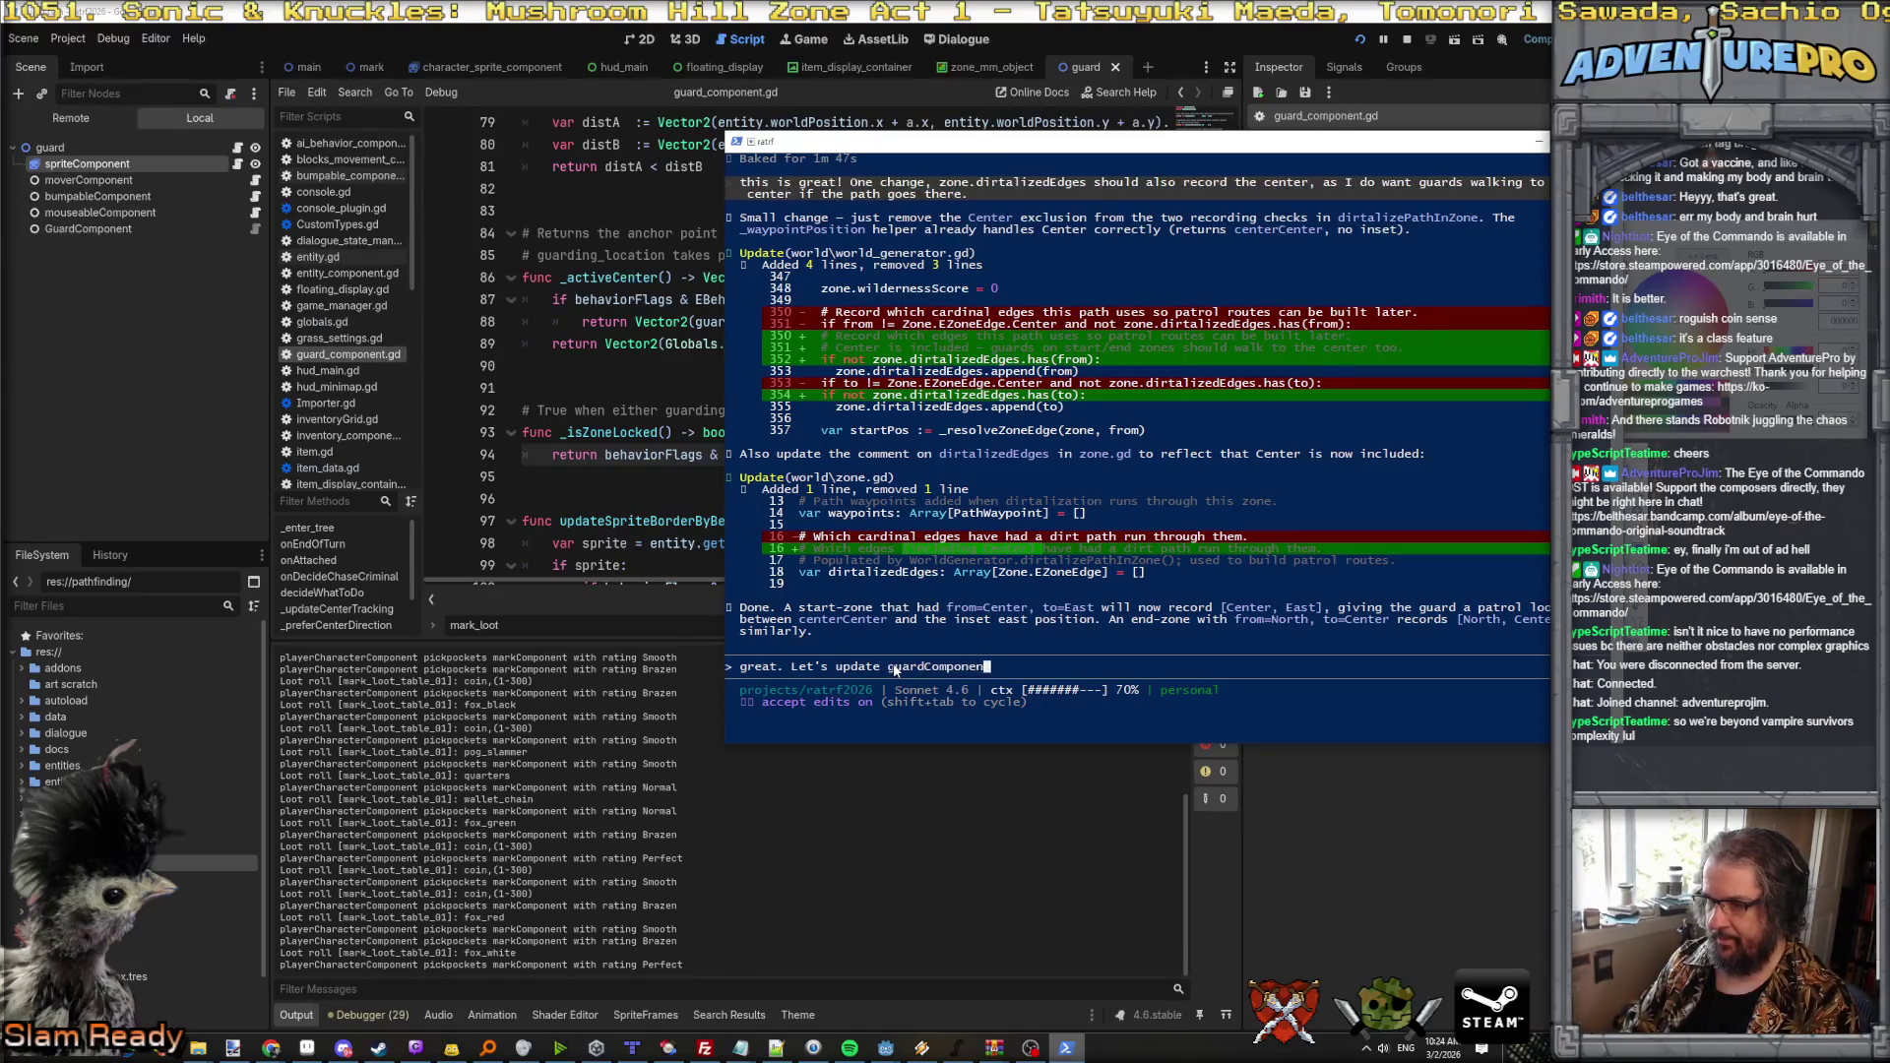
pyautogui.write('t, and if their b')
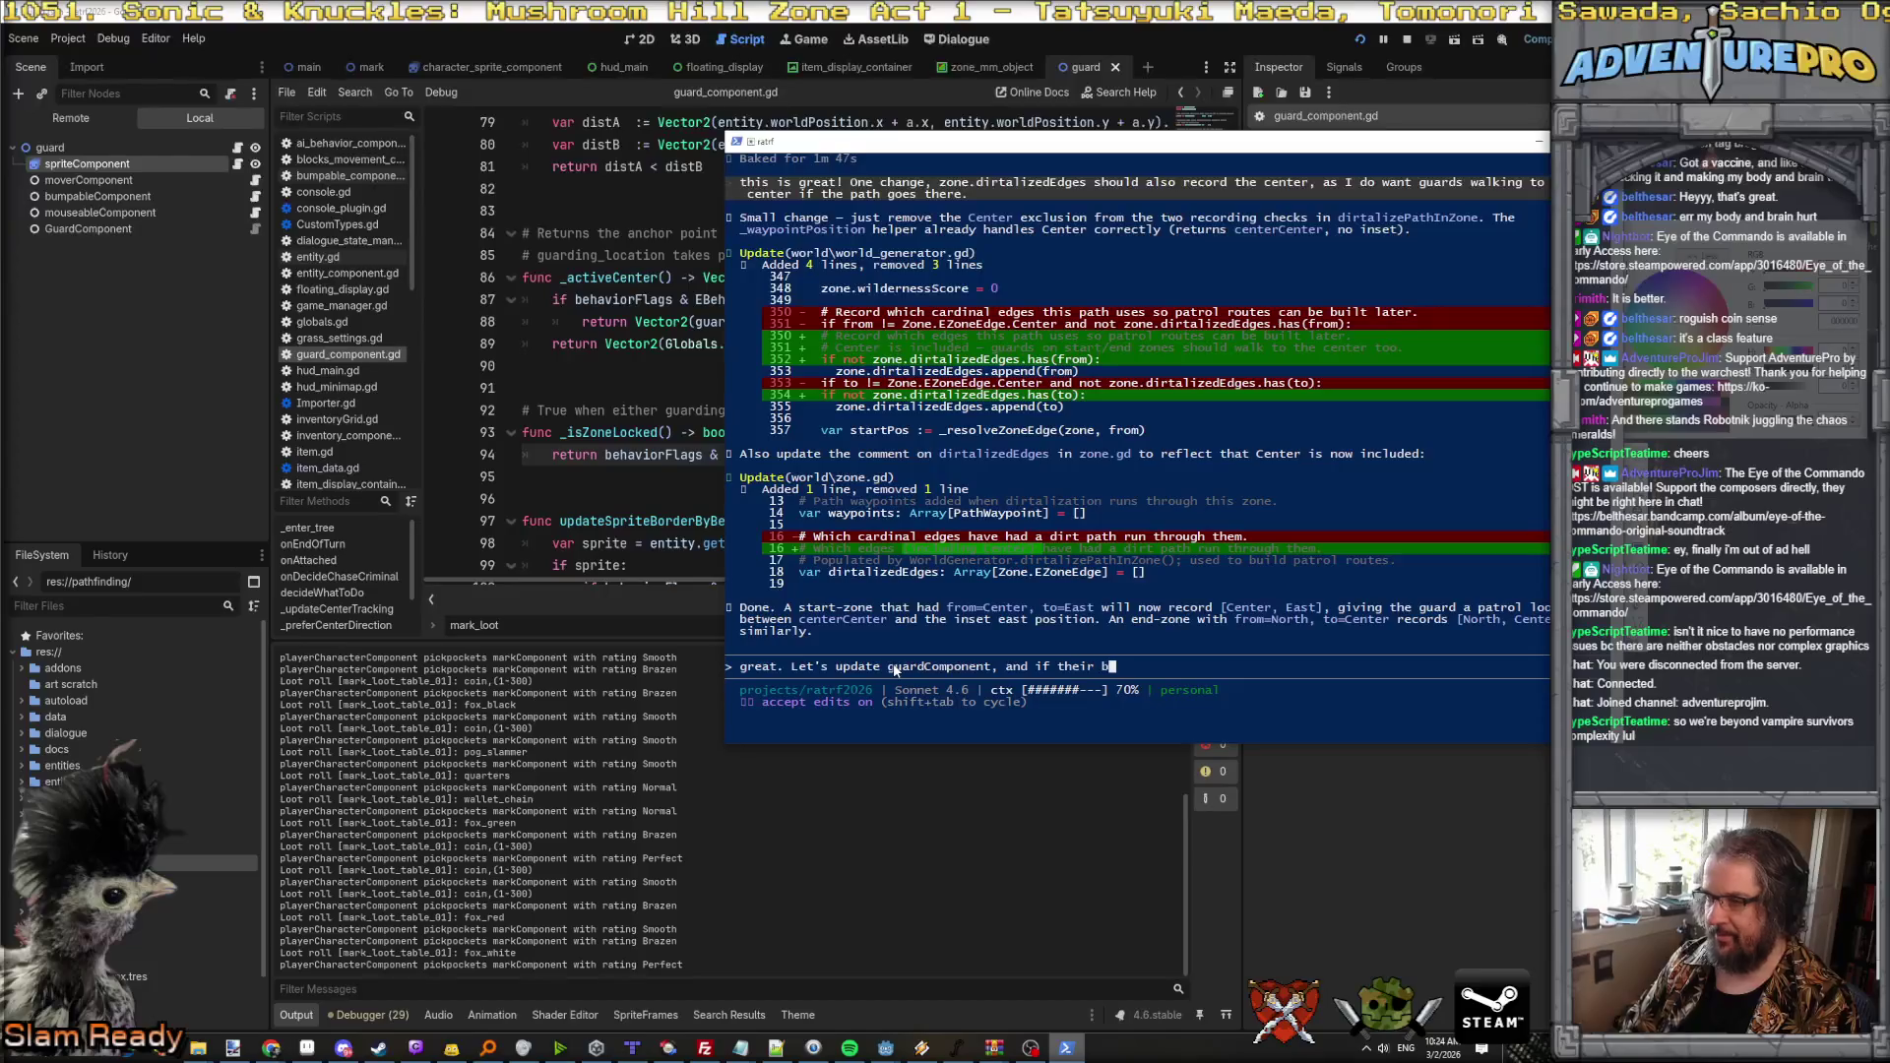
pyautogui.write('ehavior fla')
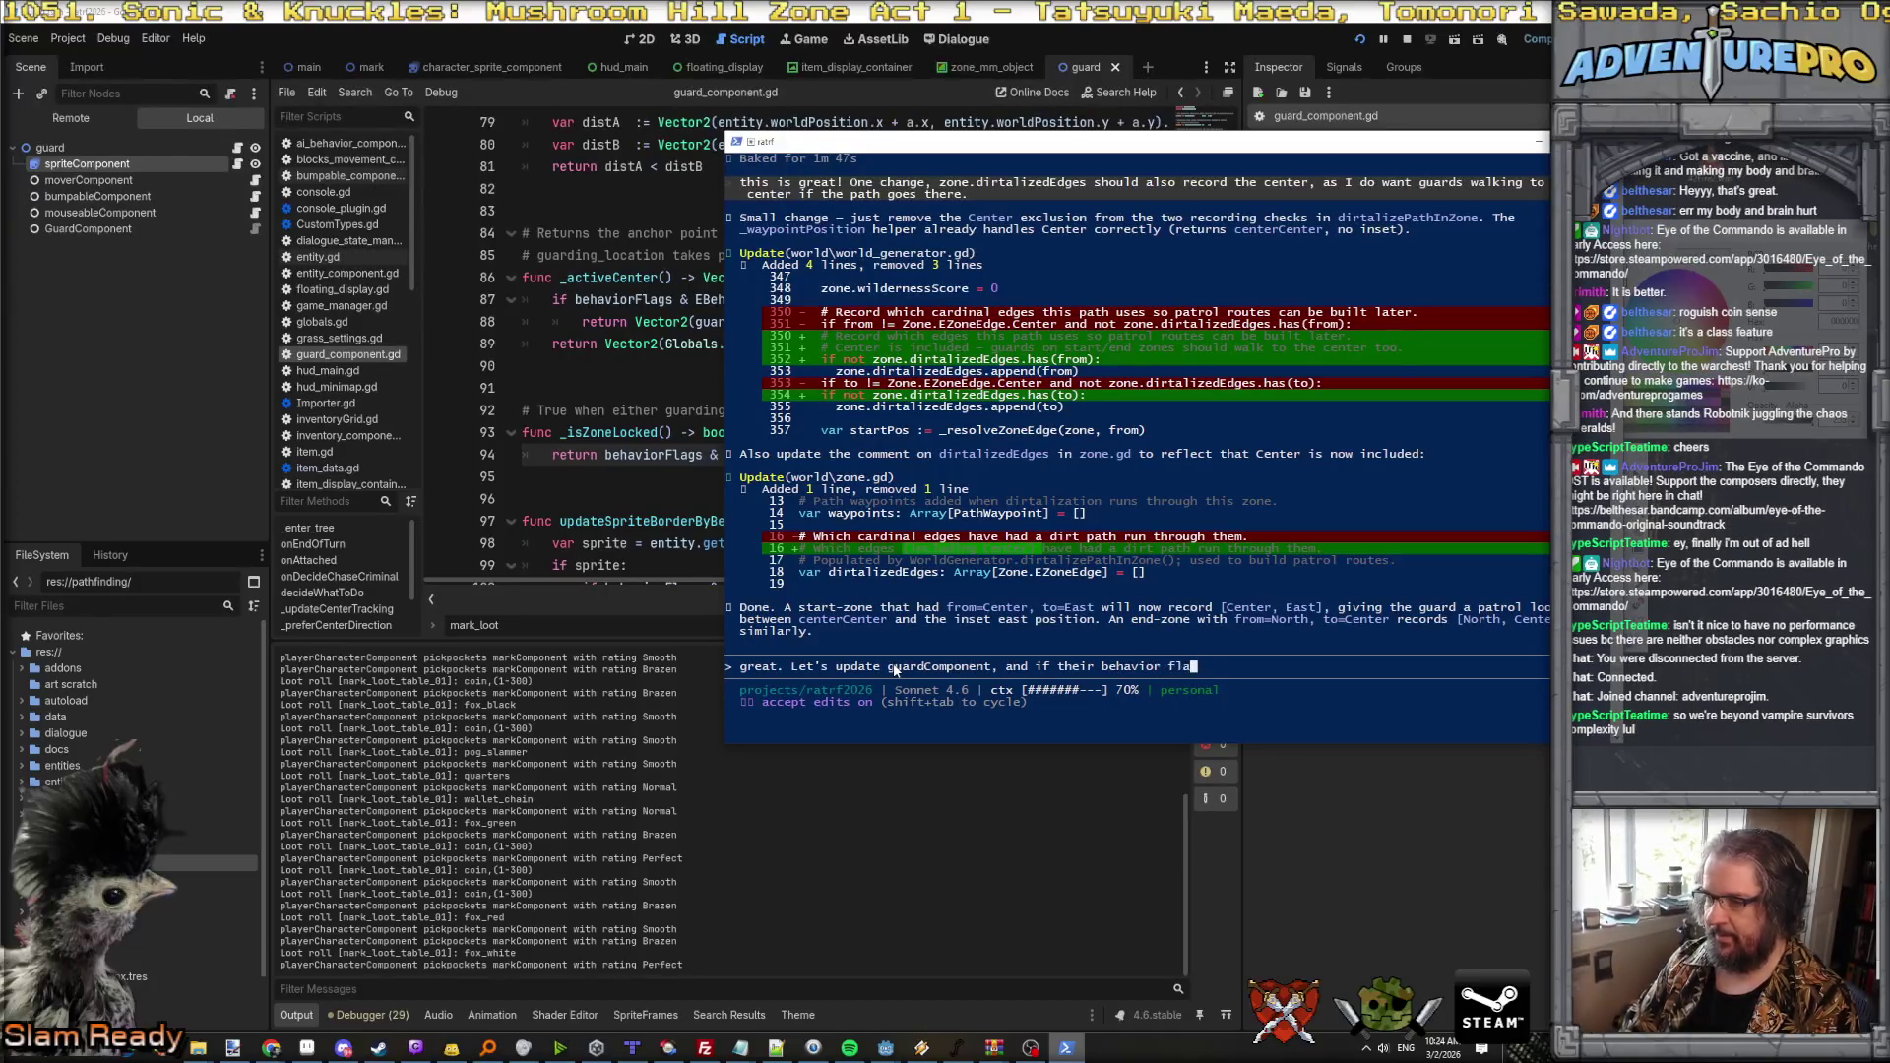
pyautogui.write('g includes guarding_zone, they should move along waypoint path. That means they need to track ')
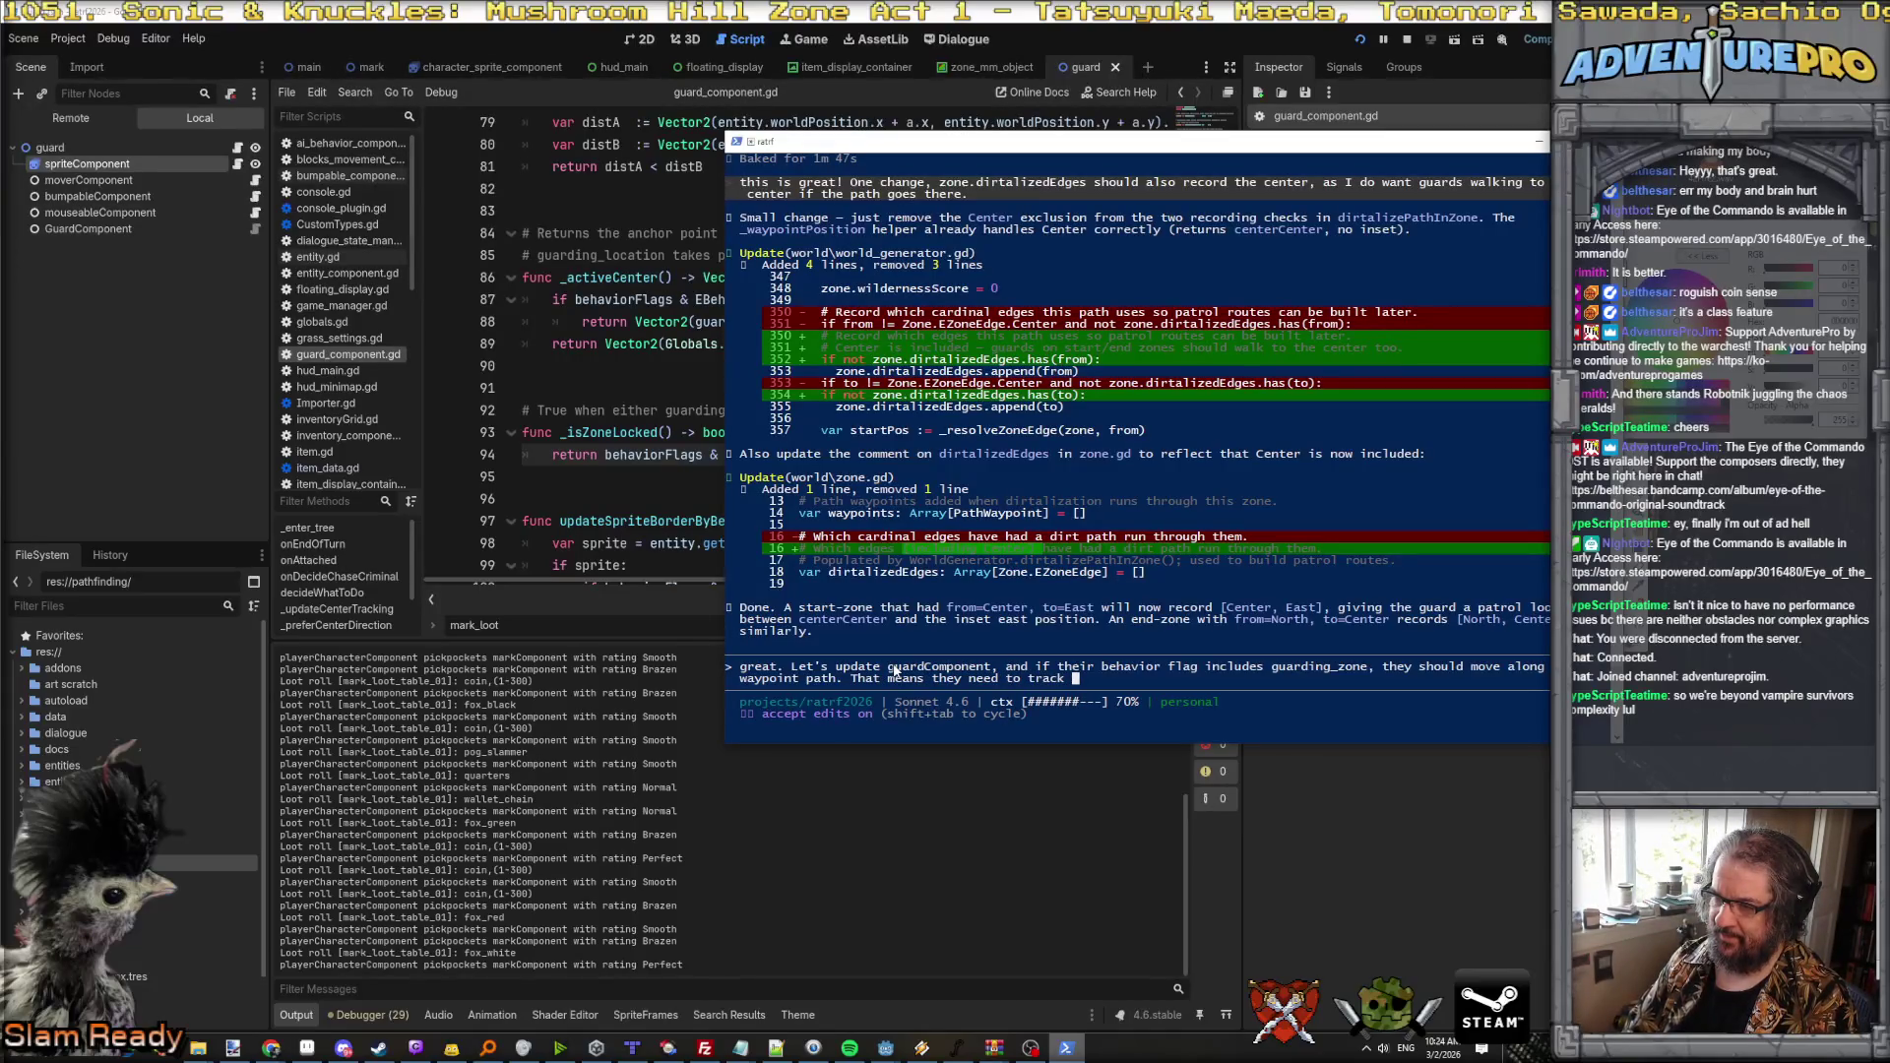
pyautogui.write('way')
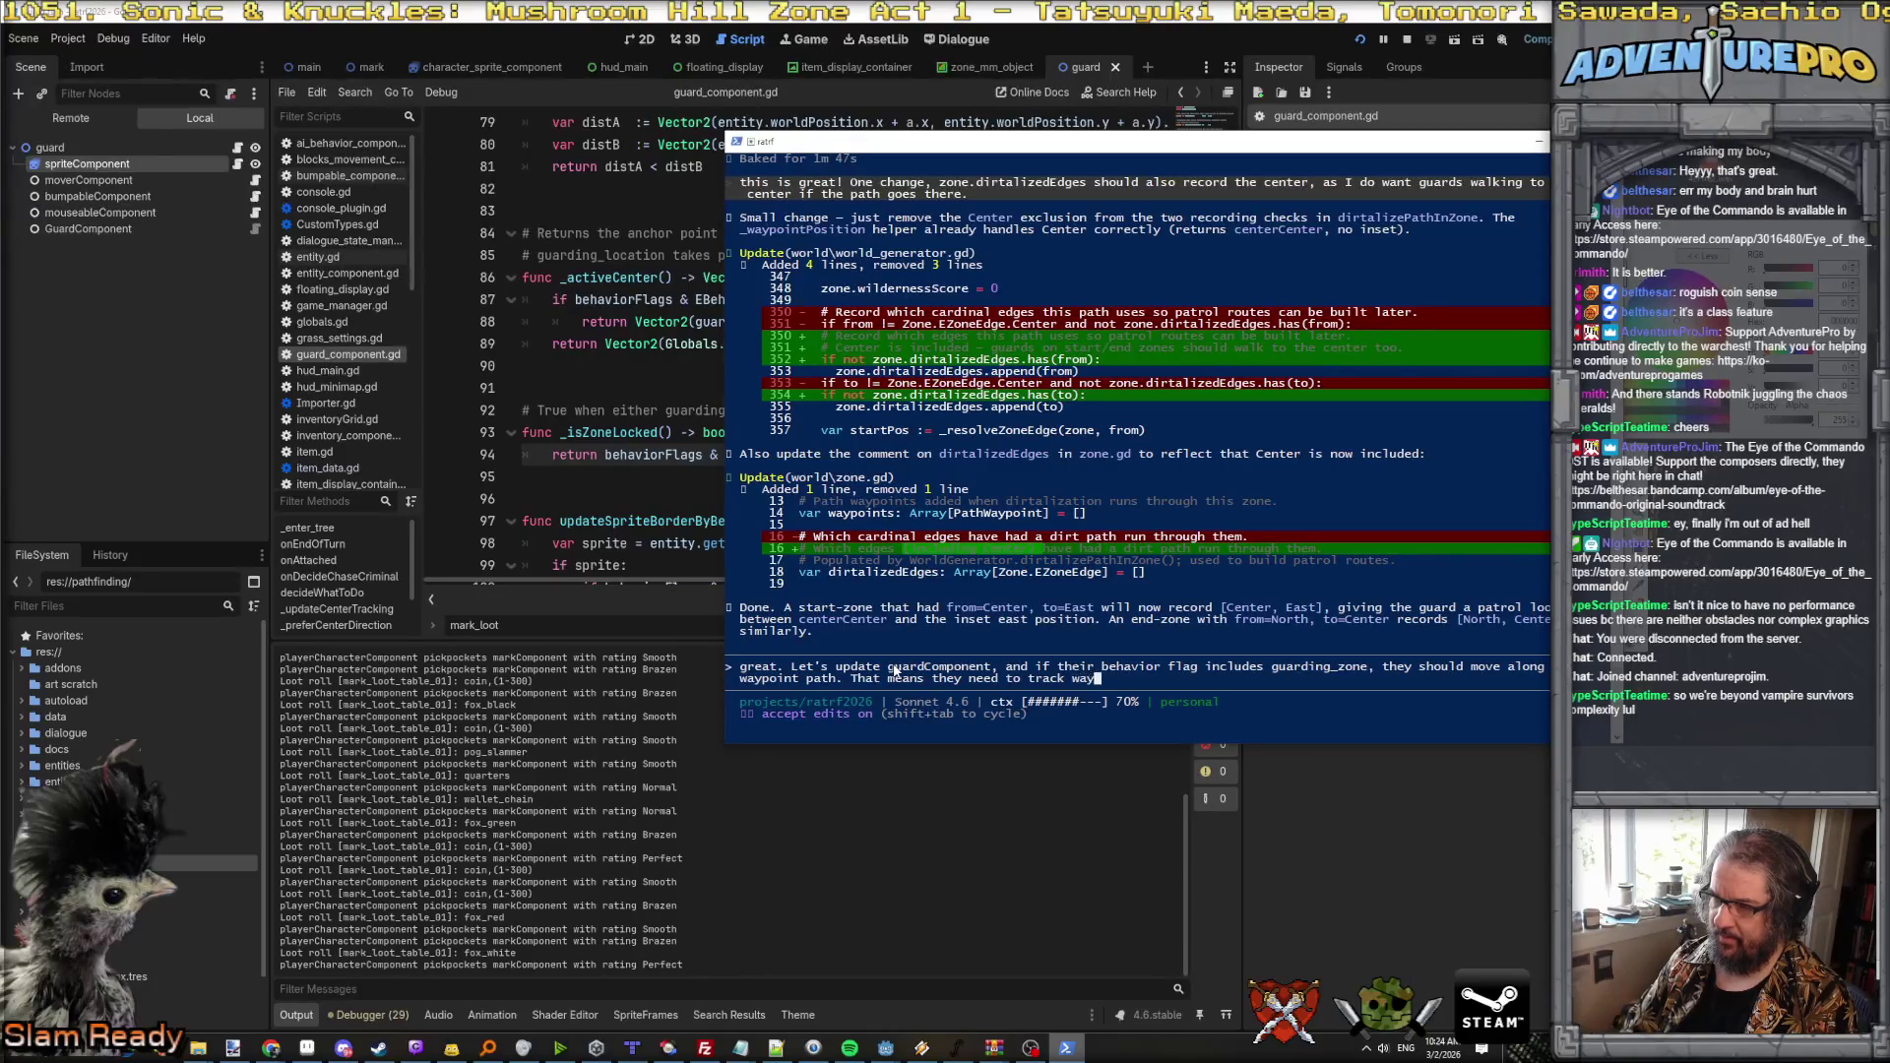
pyautogui.write('points and a pat')
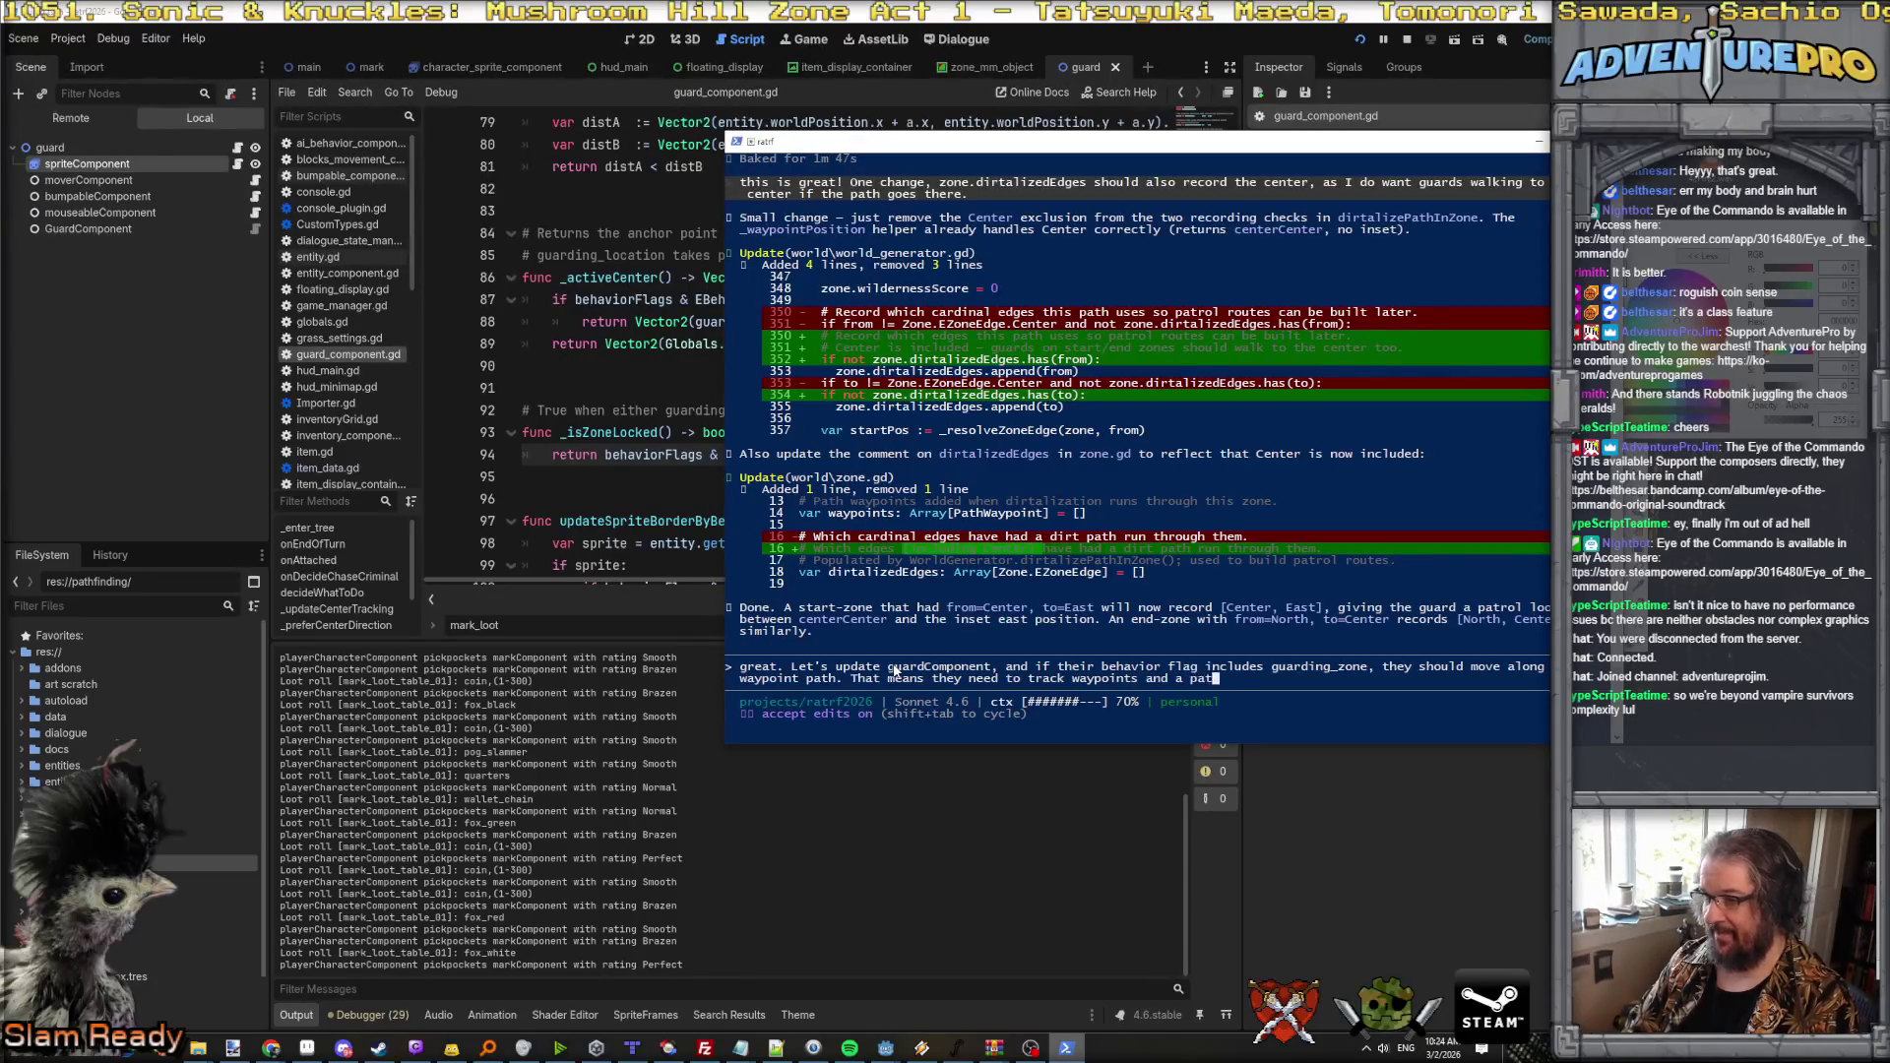
pyautogui.write('h over multiple ')
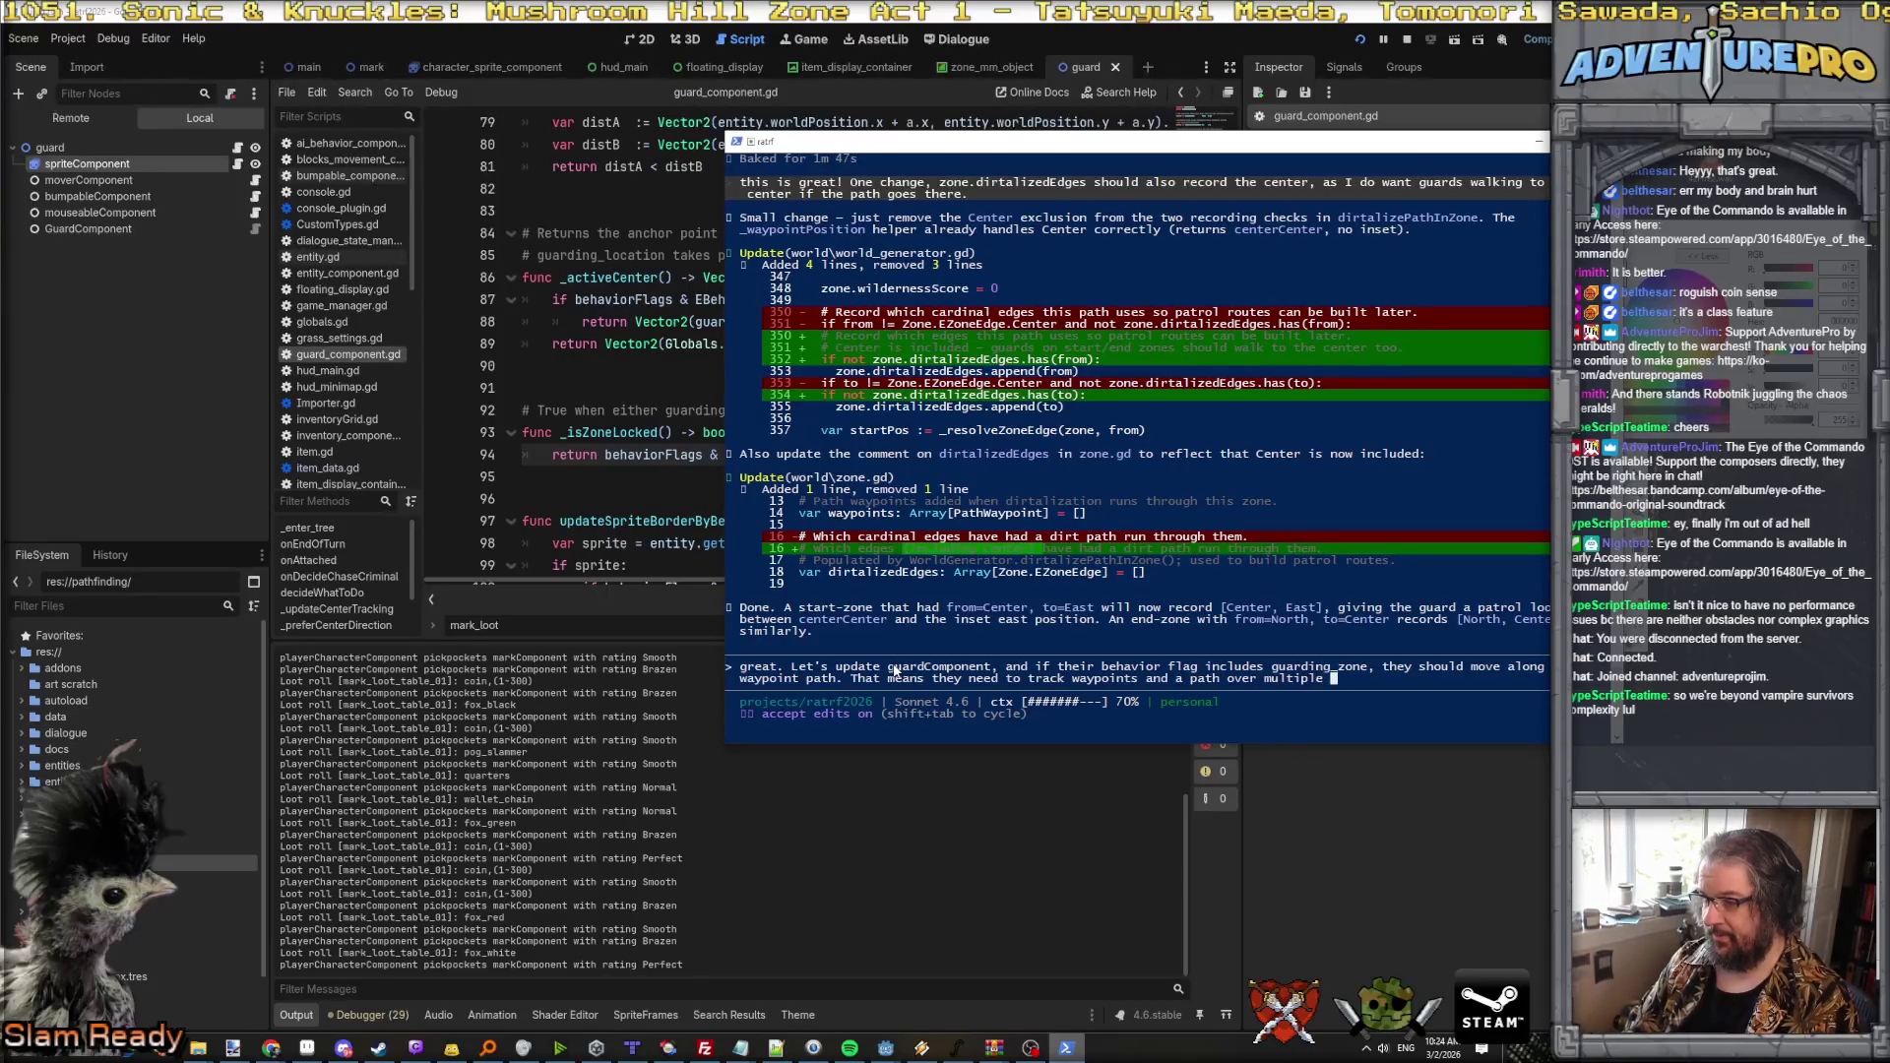
pyautogui.write('turns, ')
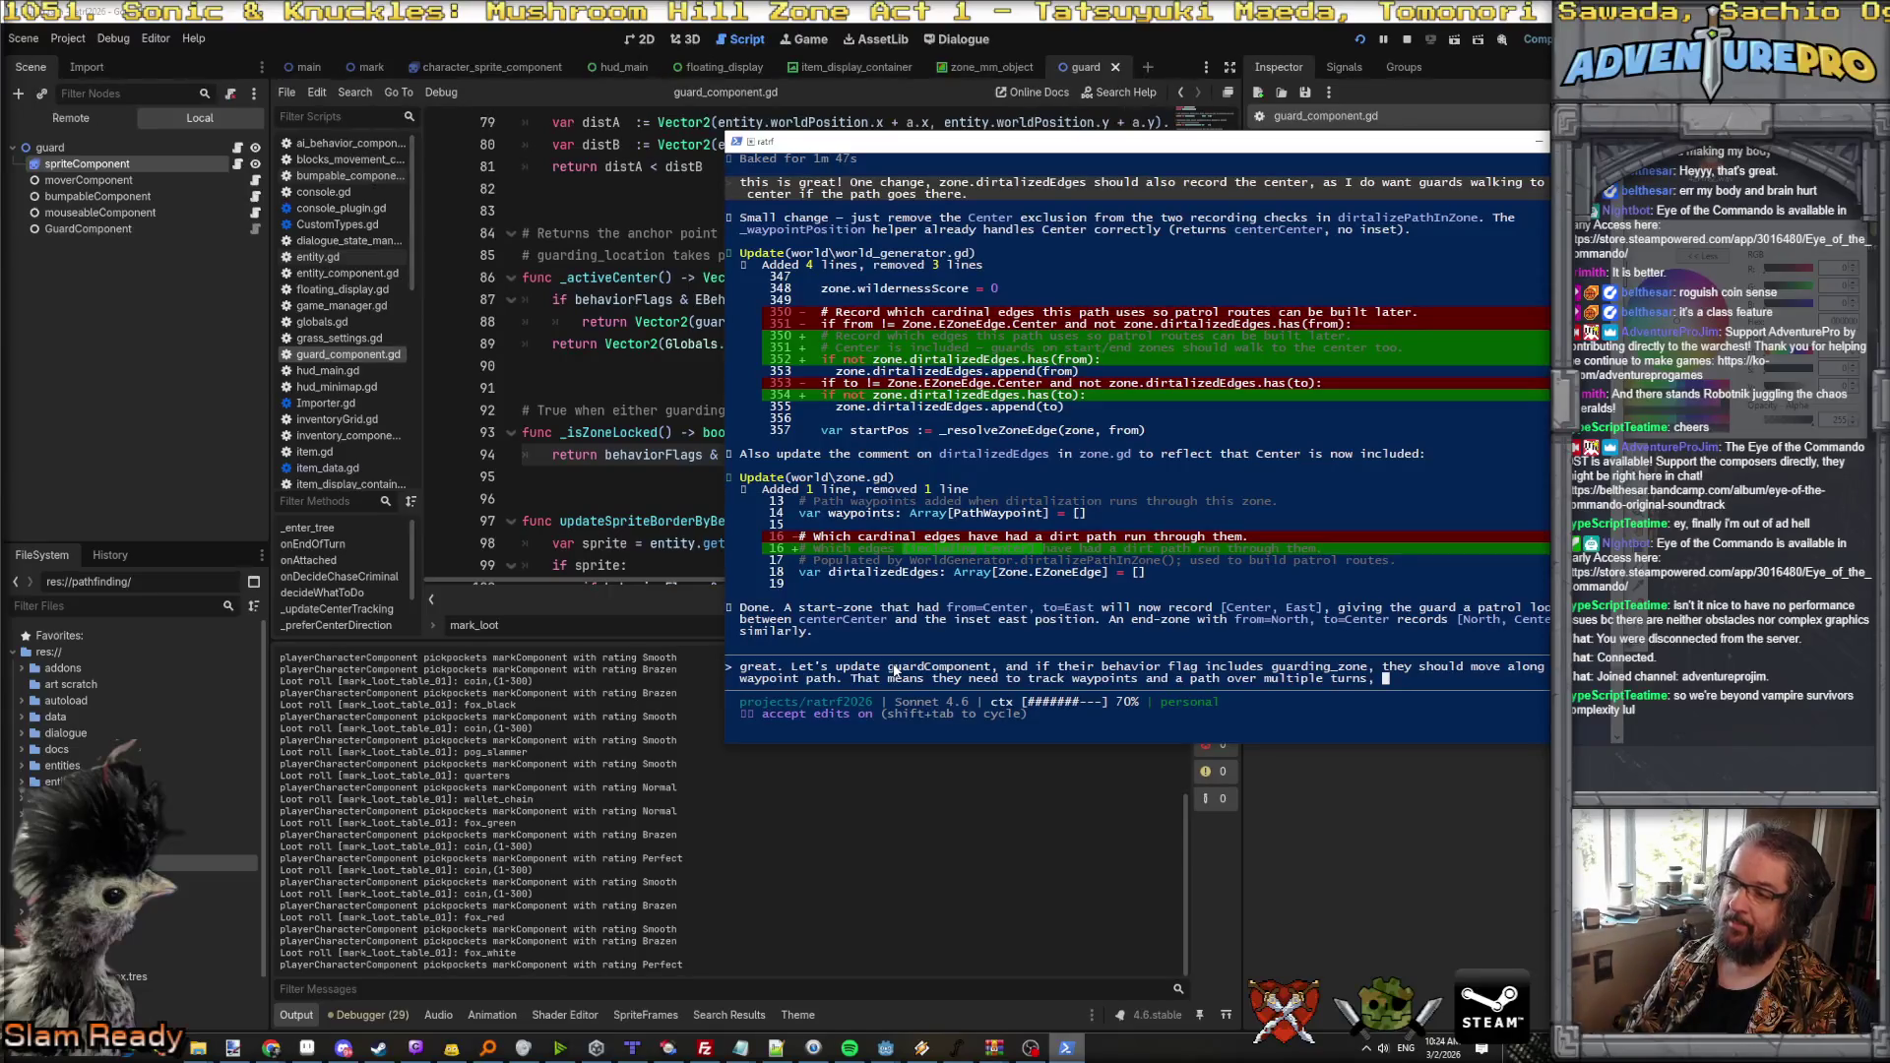
pyautogui.write('which ')
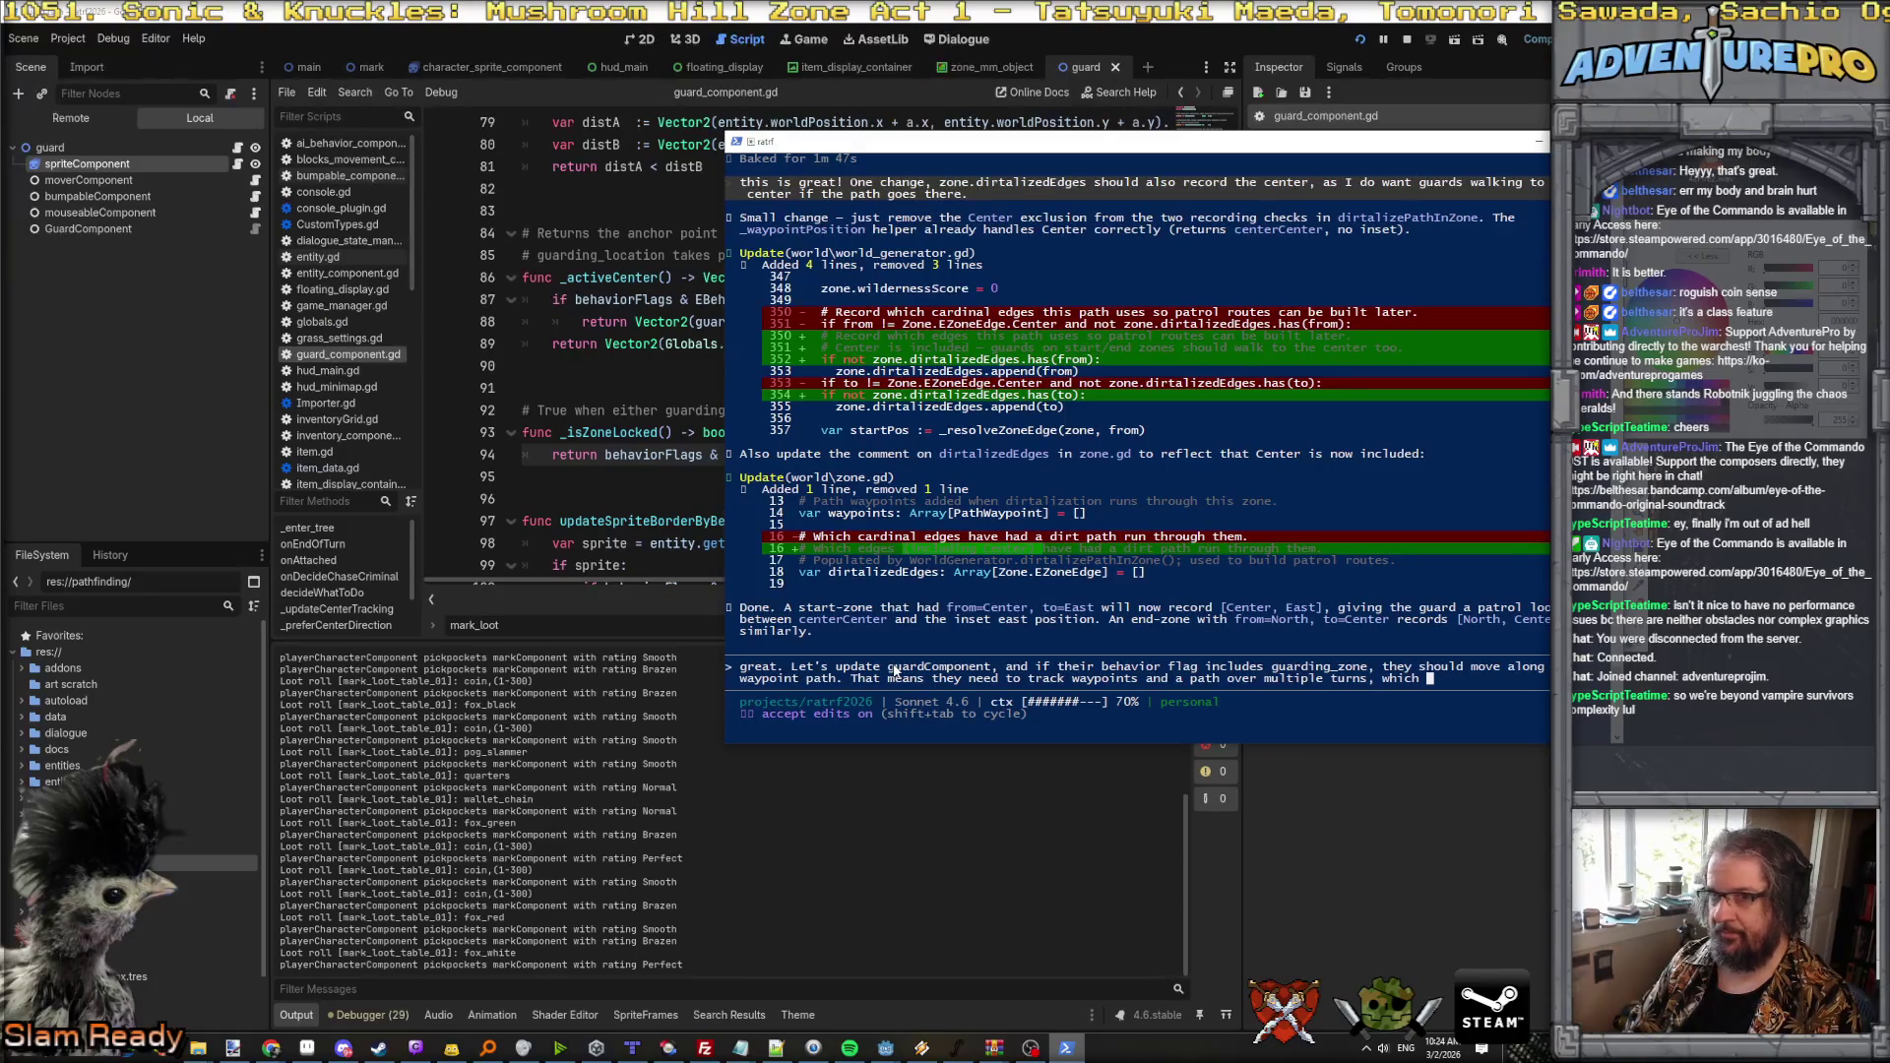
pyautogui.write('might also mean to need a')
pyautogui.press('BackSpace')
pyautogui.press('BackSpace')
pyautogui.press('BackSpace')
pyautogui.write('we should put that logi pathWalkingComponent so that other entie')
pyautogui.press('BackSpace')
pyautogui.write('ties can do it too.')
pyautogui.press('Return')
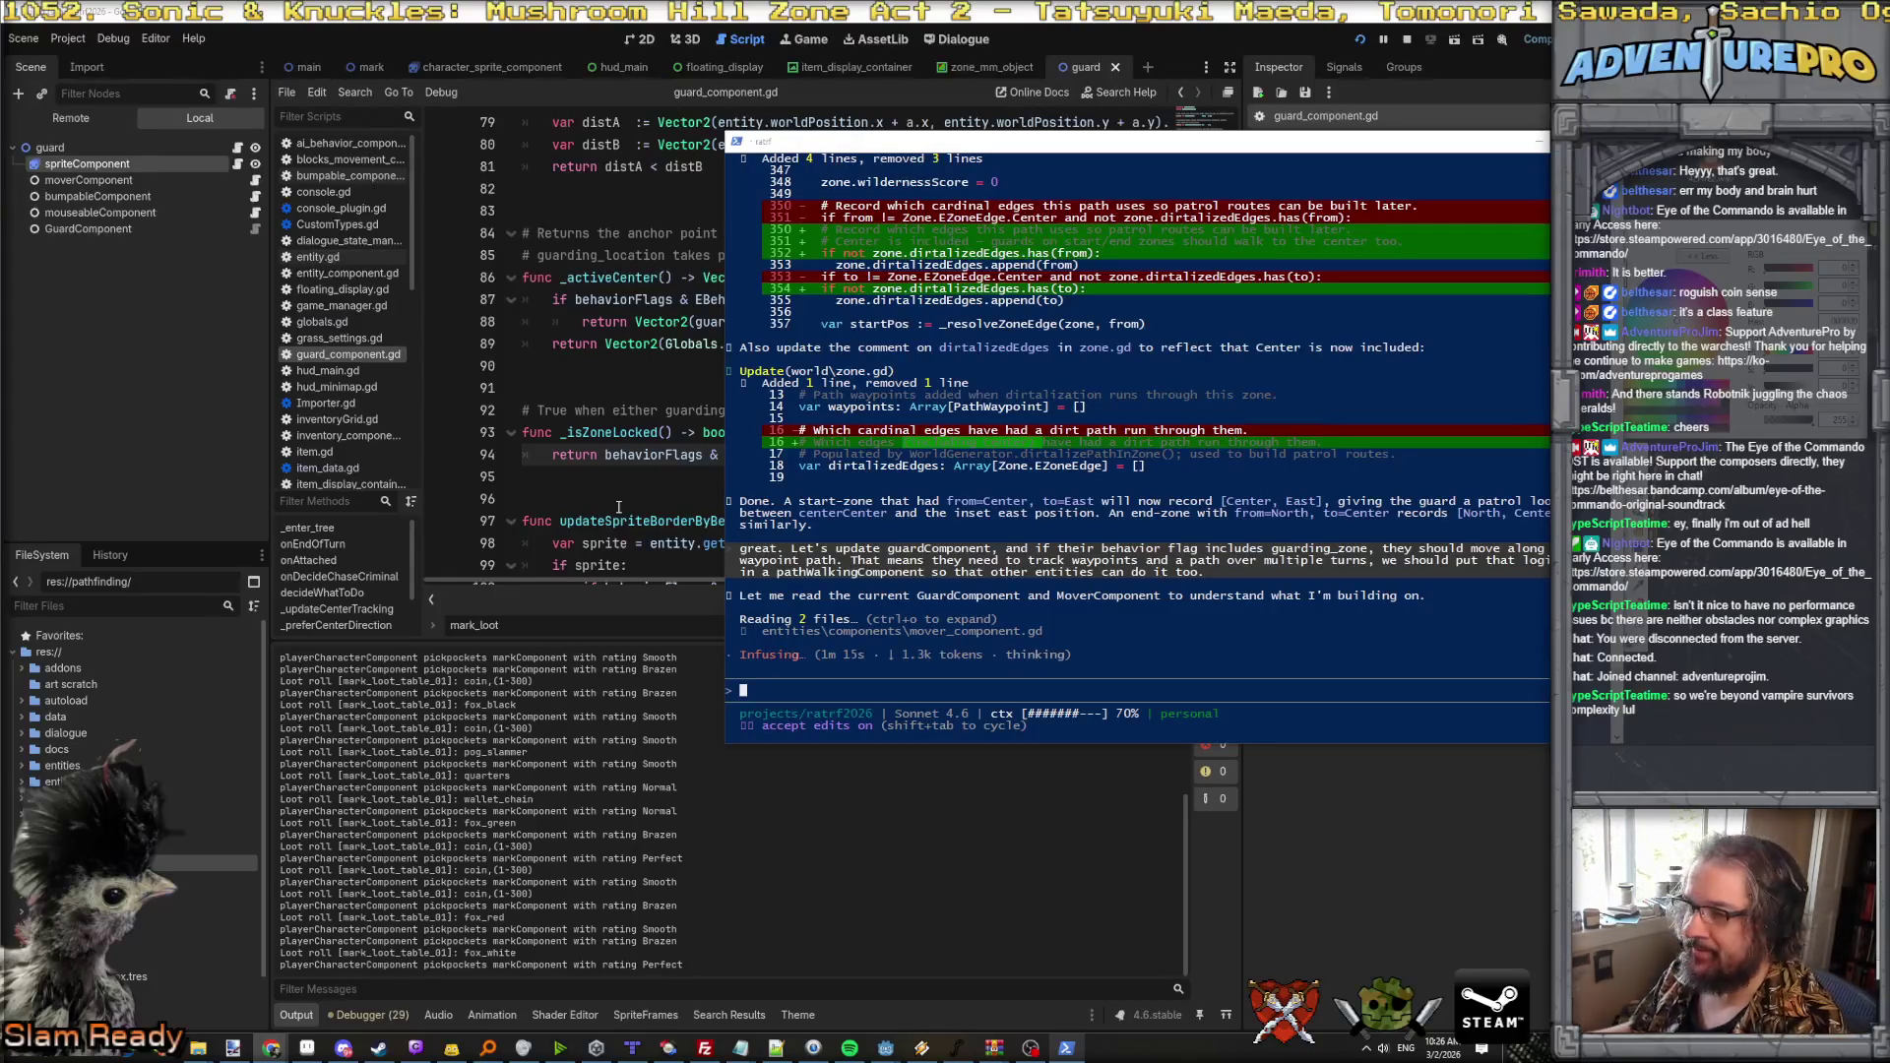
# Step: Hide the terminal, put the caret on empty line 91, and switch to Aseprite
pyautogui.hotkey('alt', 'Tab')
pyautogui.click(574, 391)
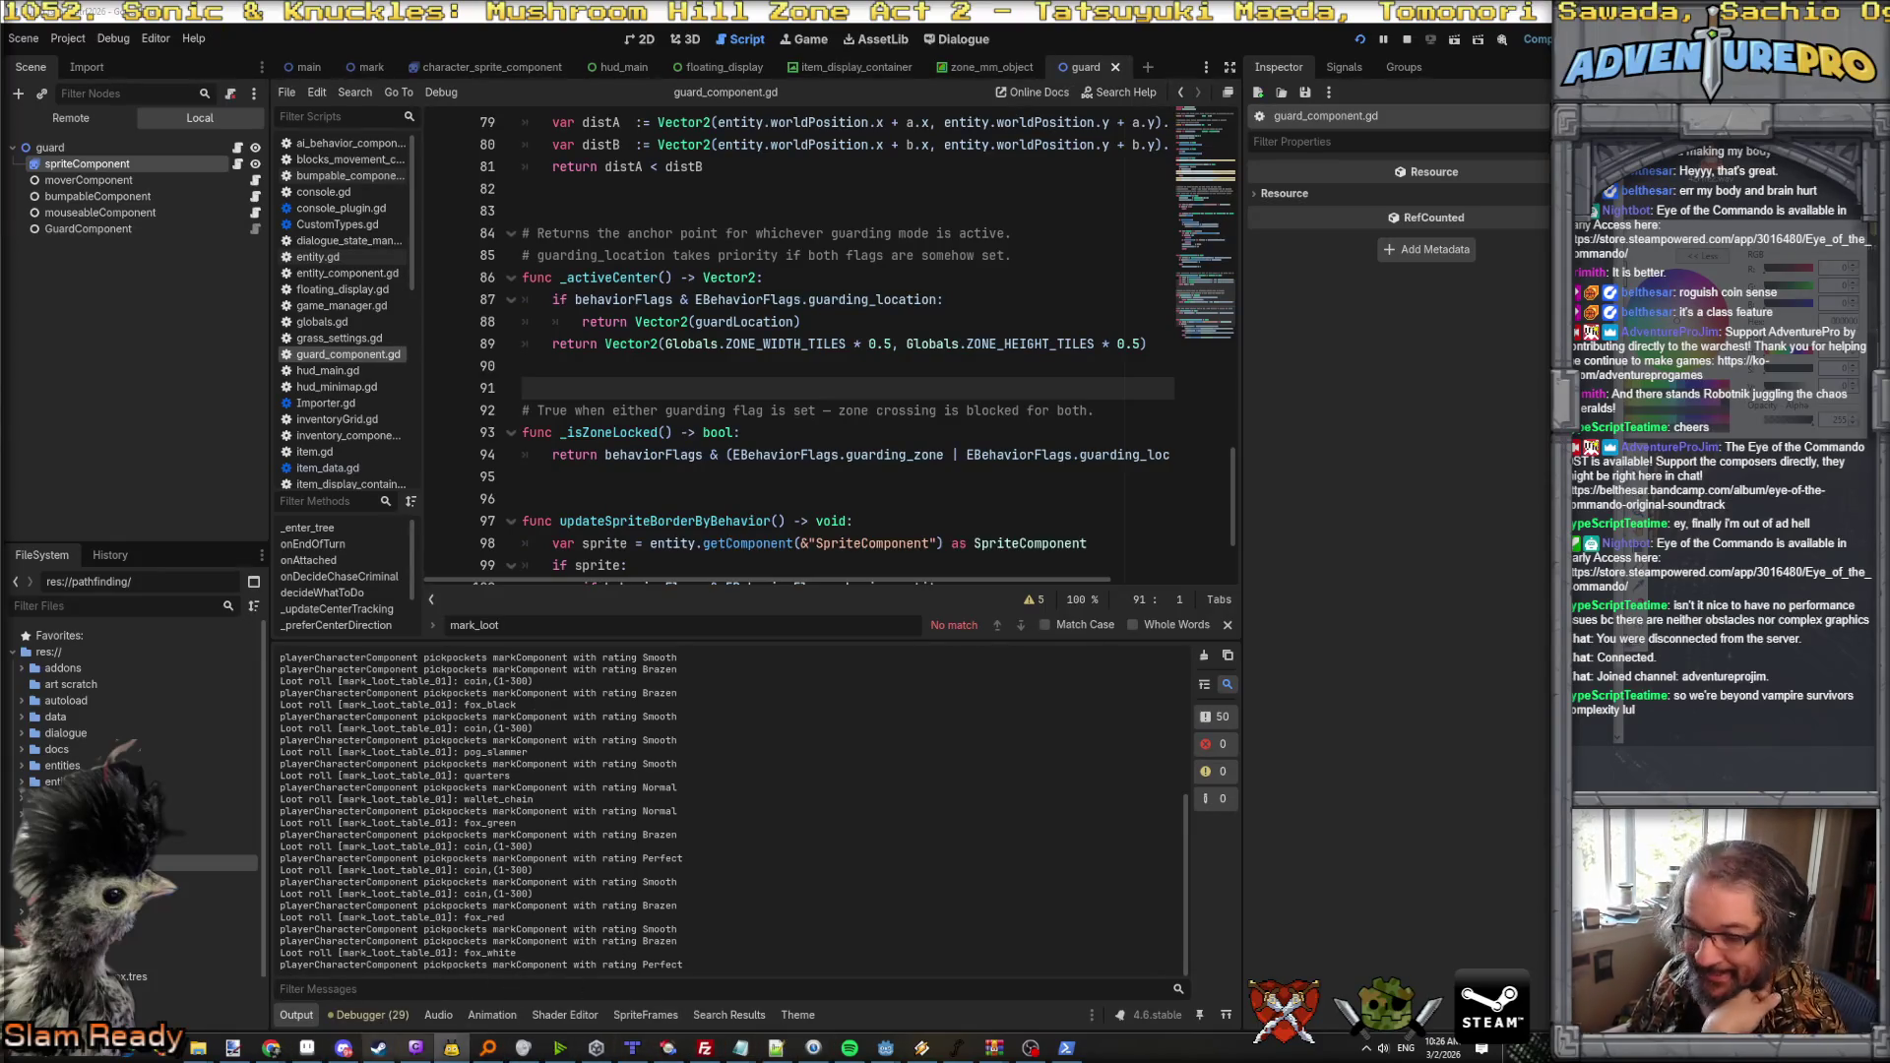
pyautogui.click(307, 1047)
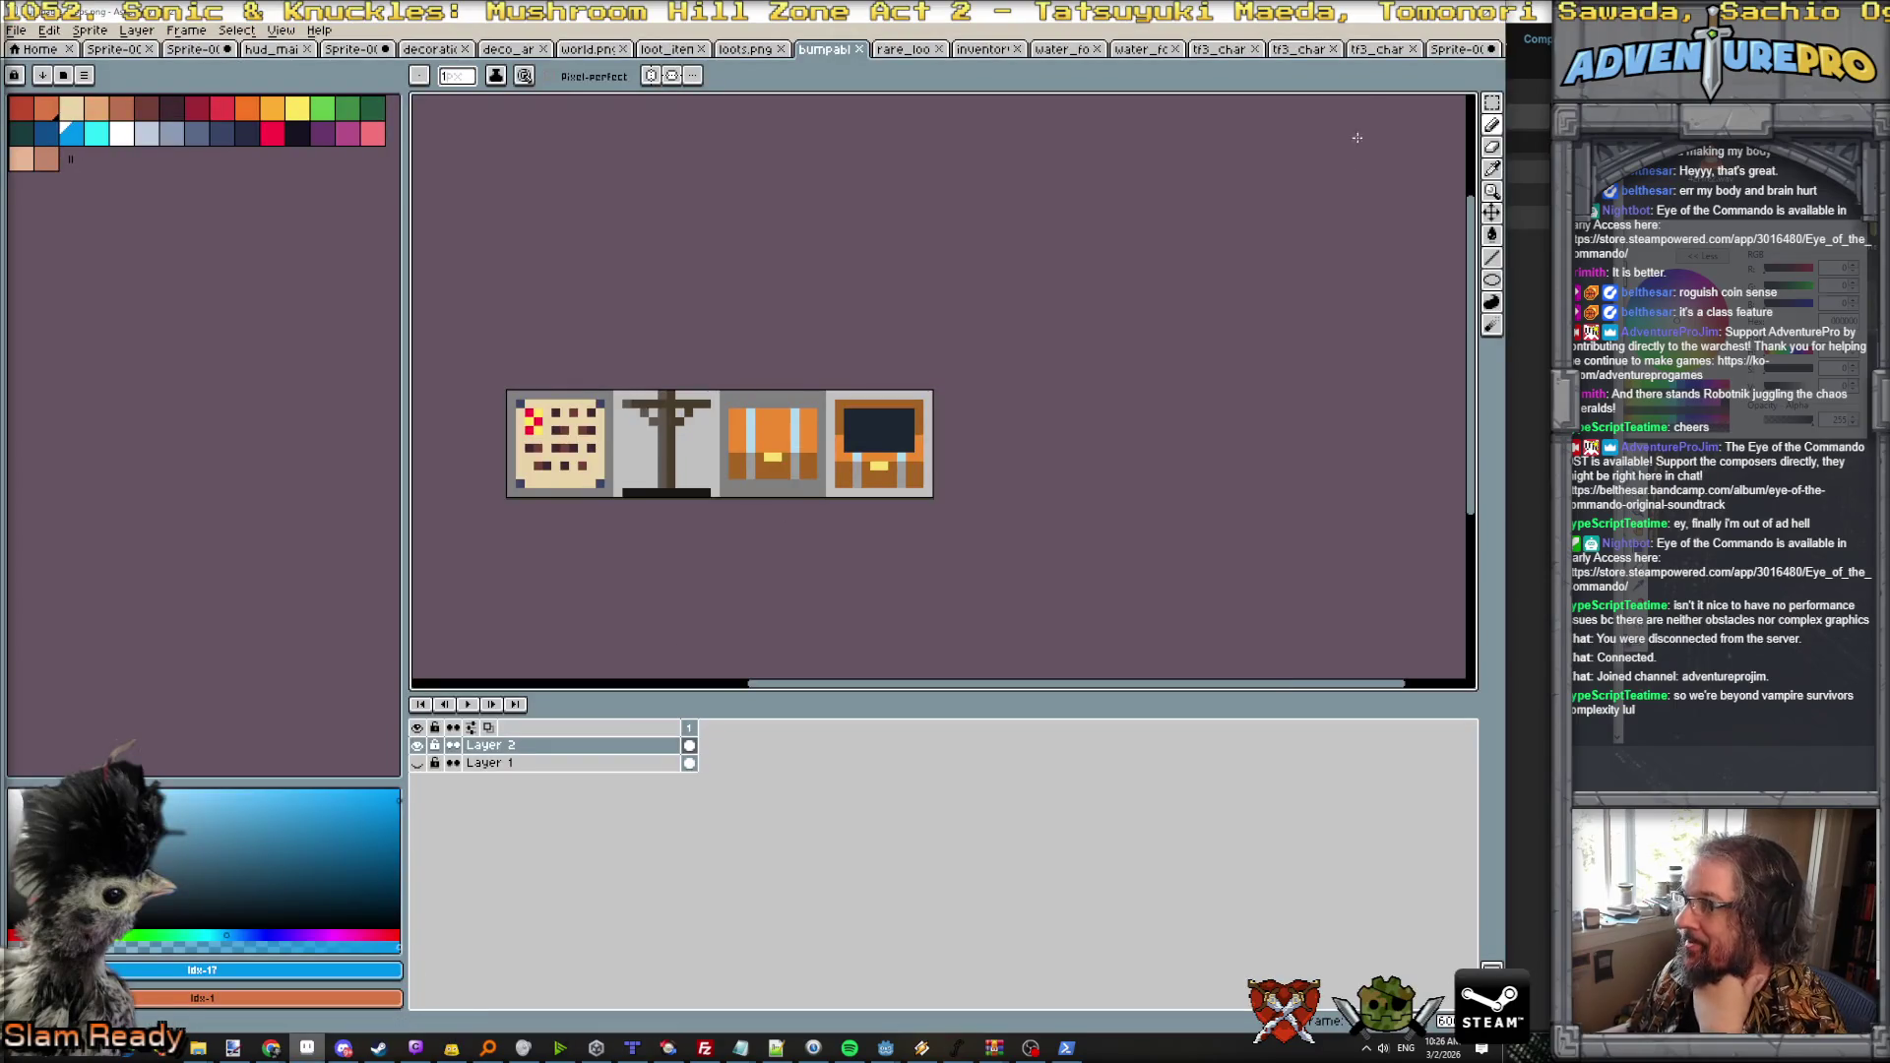
# Step: Bring up the loots.png item icon sheet and scroll across it
pyautogui.click(745, 50)
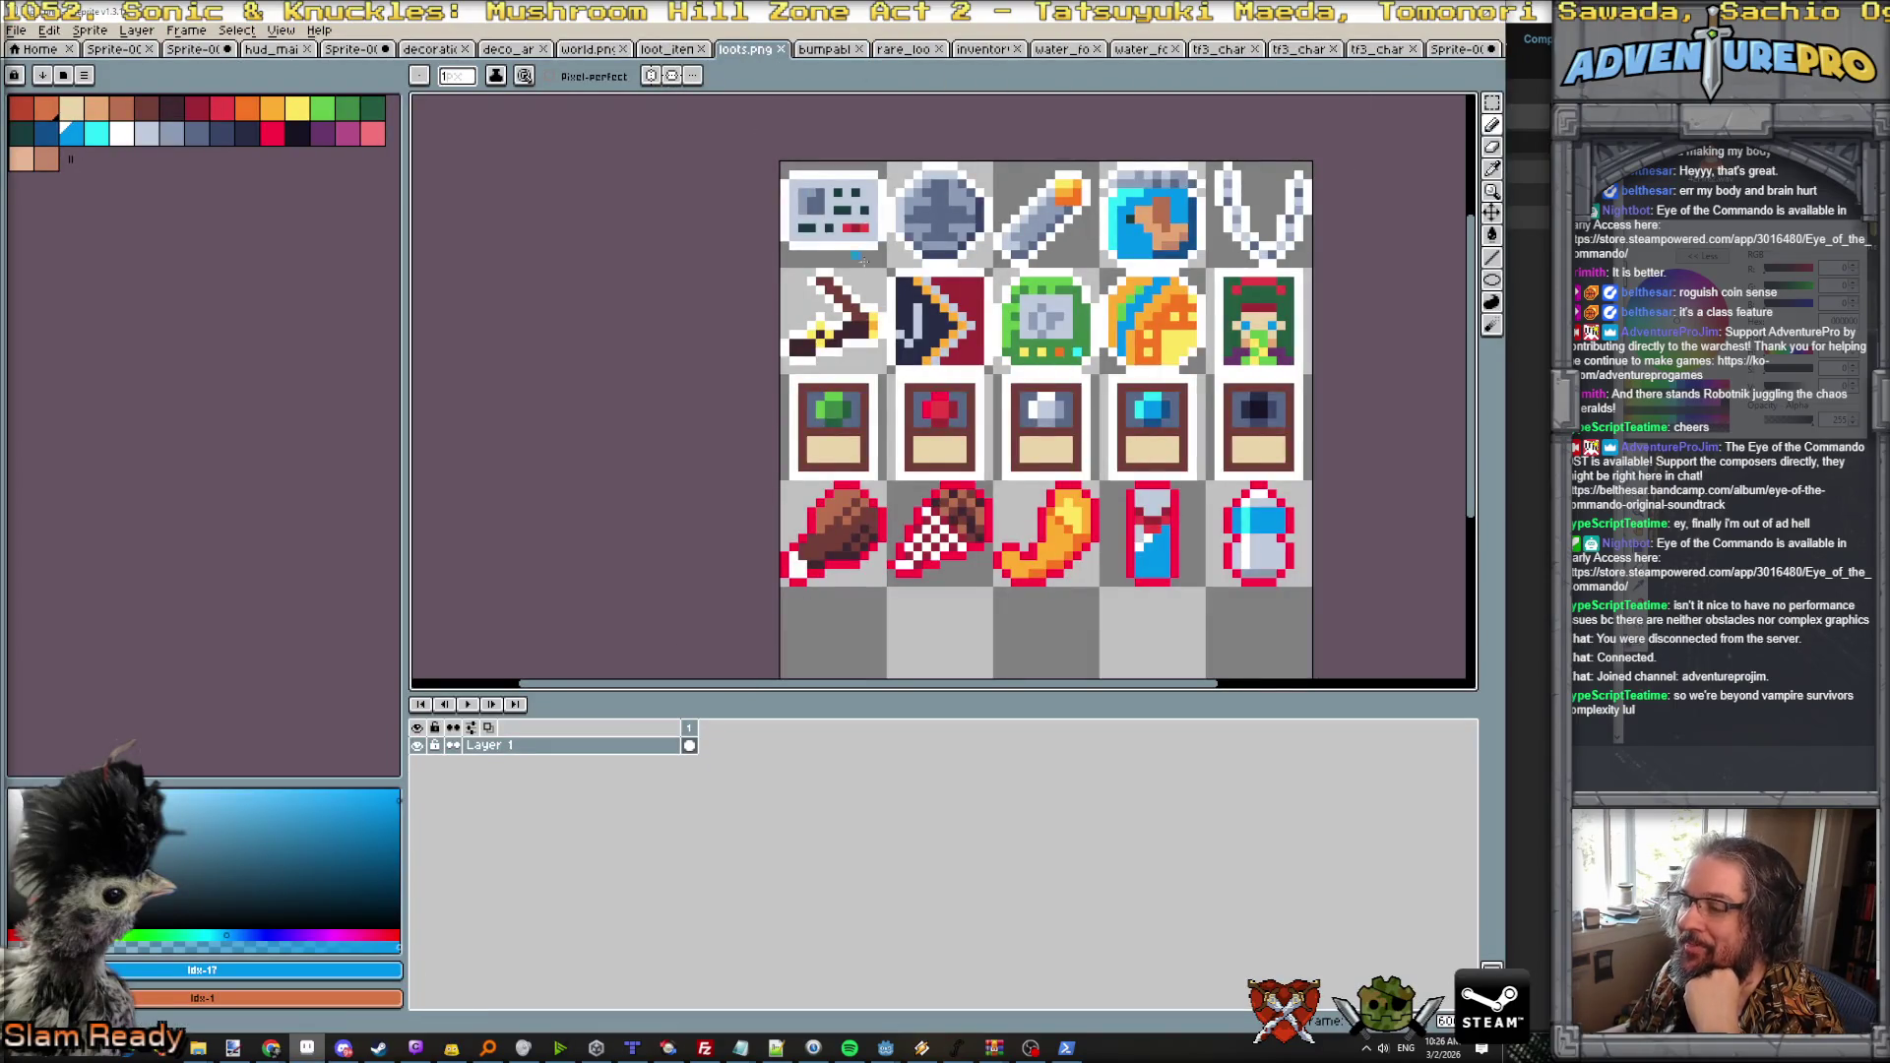
pyautogui.scroll(-1, 900, 310)
pyautogui.moveTo(1314, 468); pyautogui.dragTo(1057, 455)
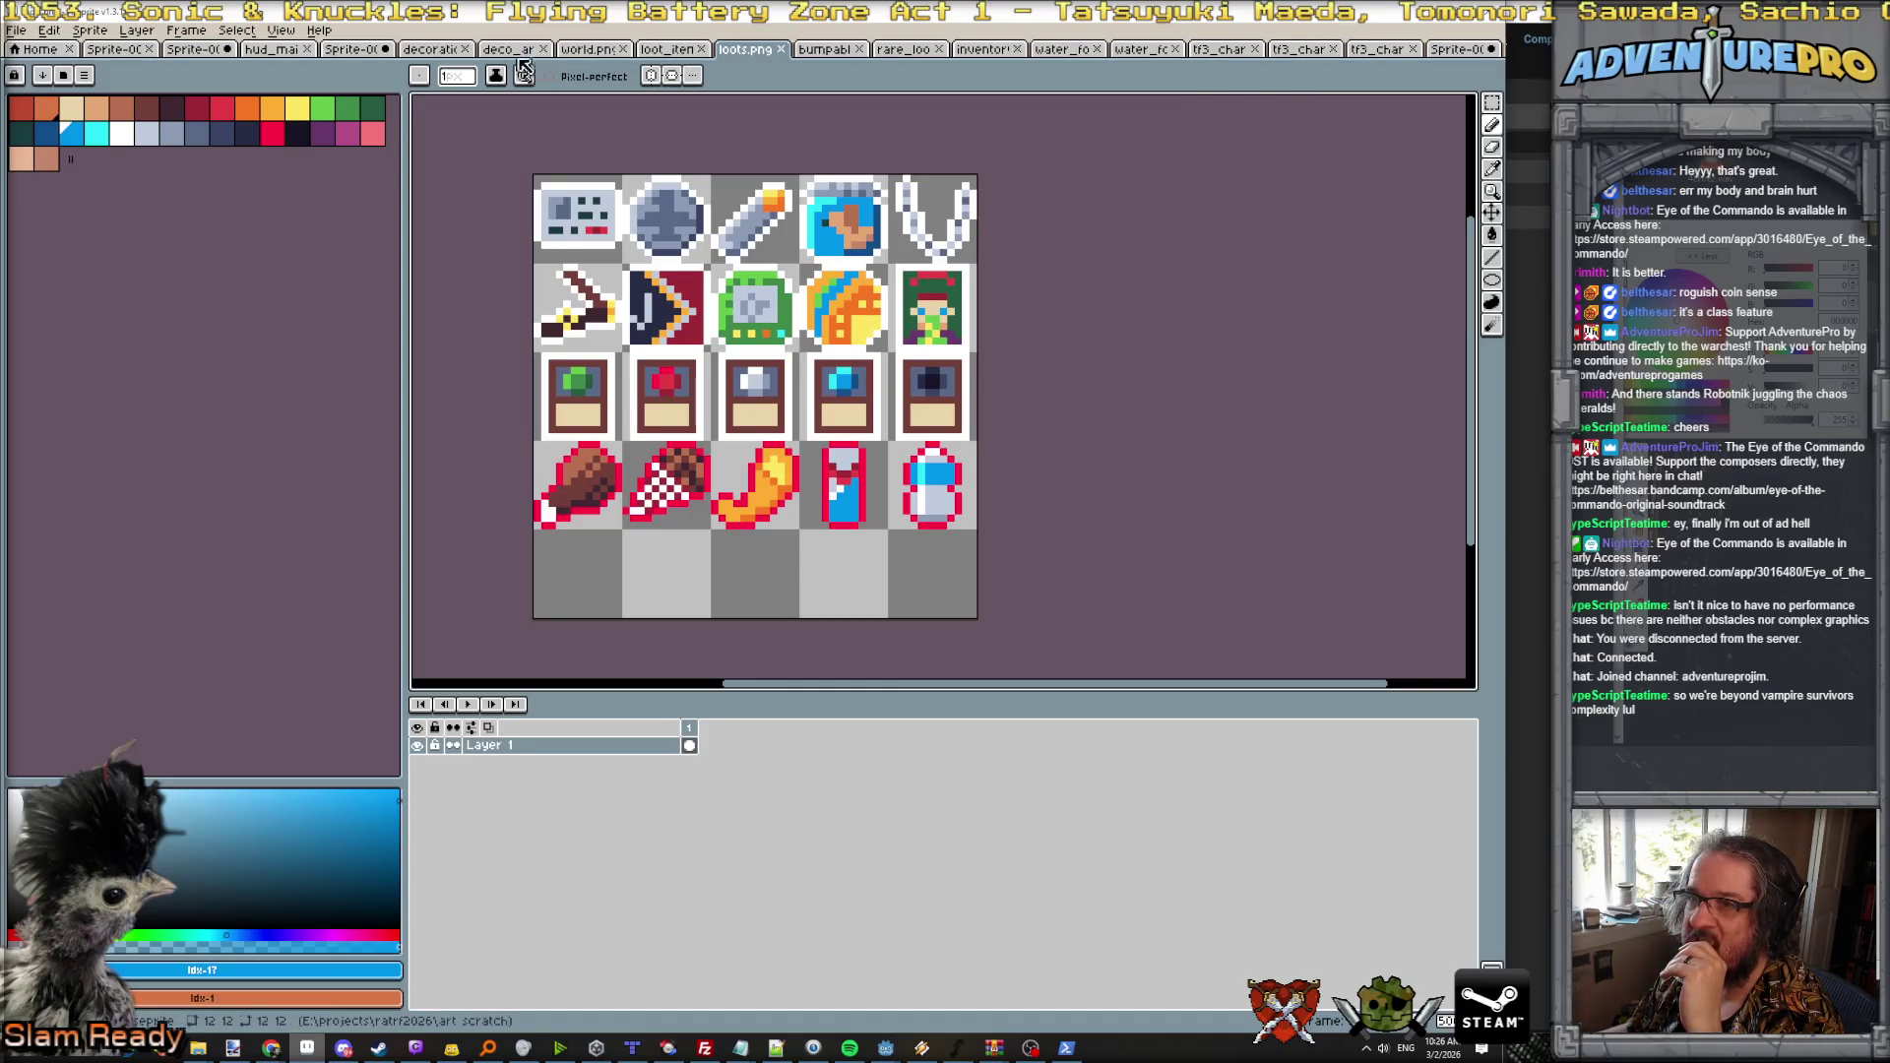
# Step: Browse the other open sprites, ending on the water splash and playing its animation
pyautogui.click(1452, 49)
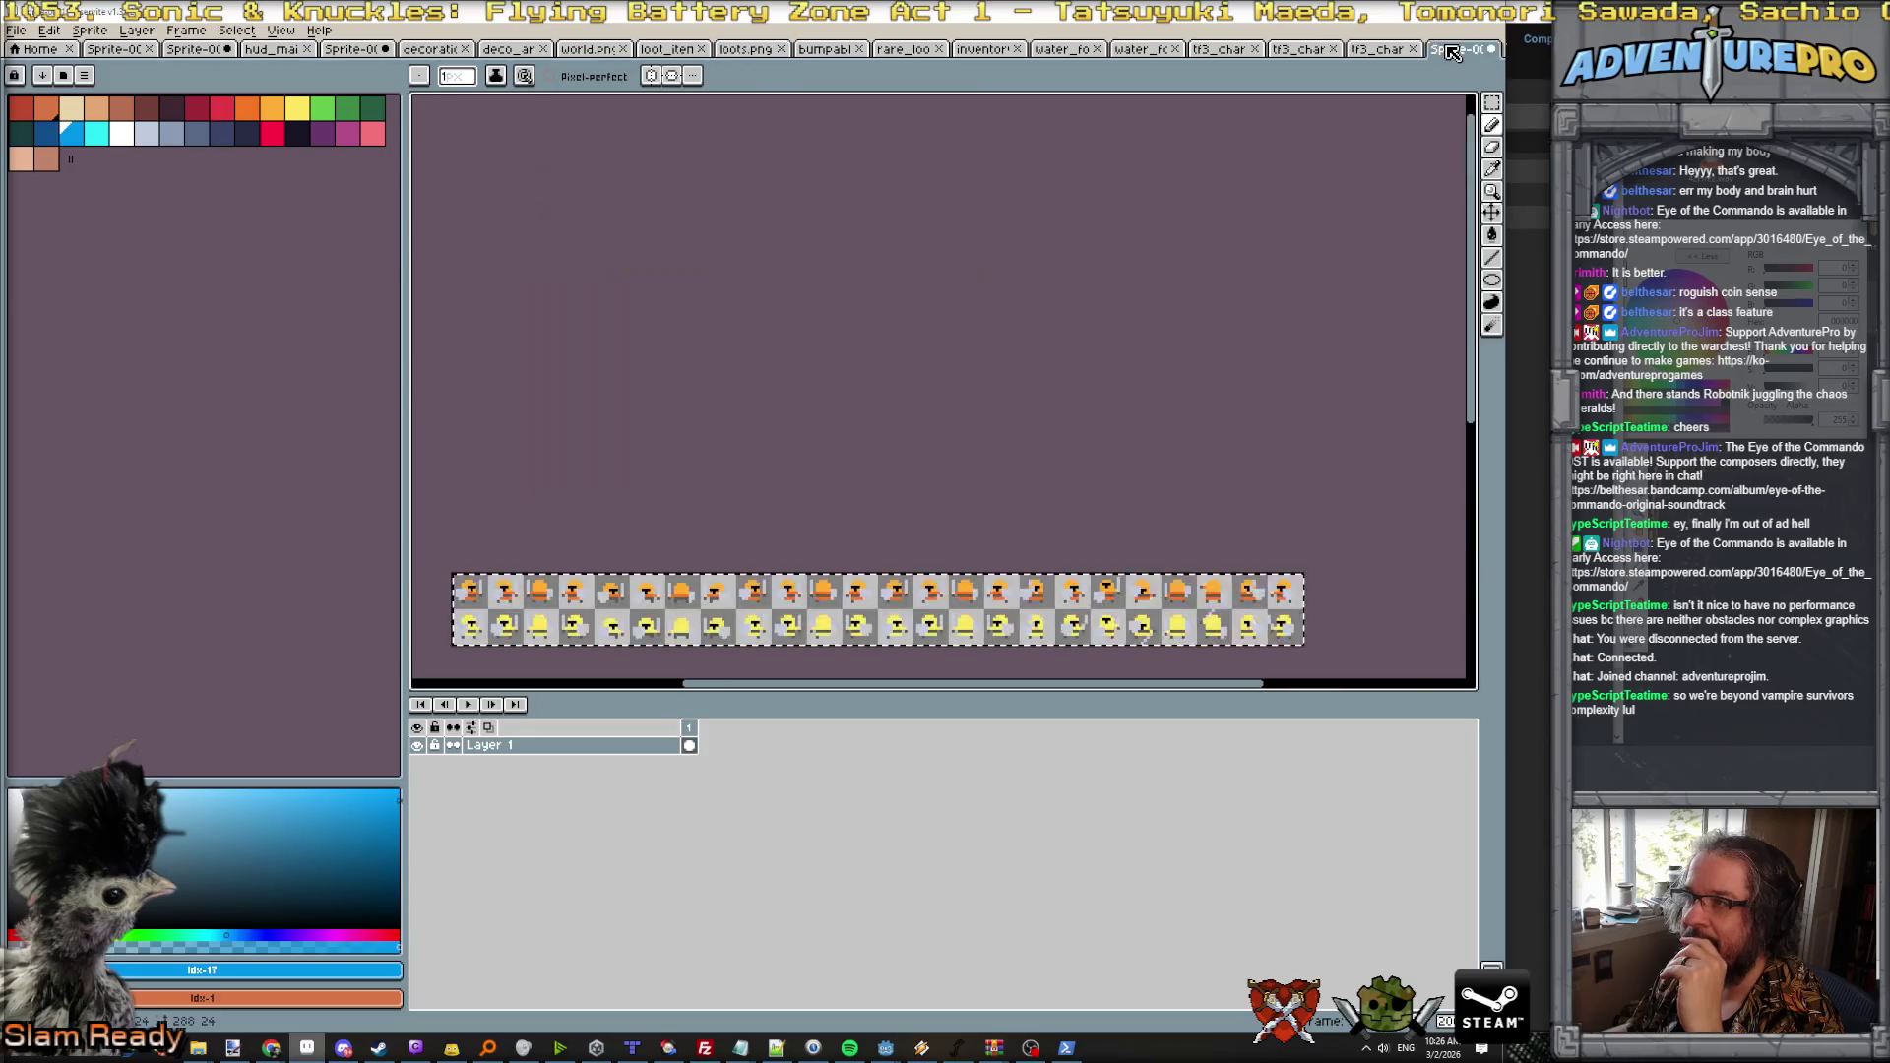
pyautogui.click(1378, 50)
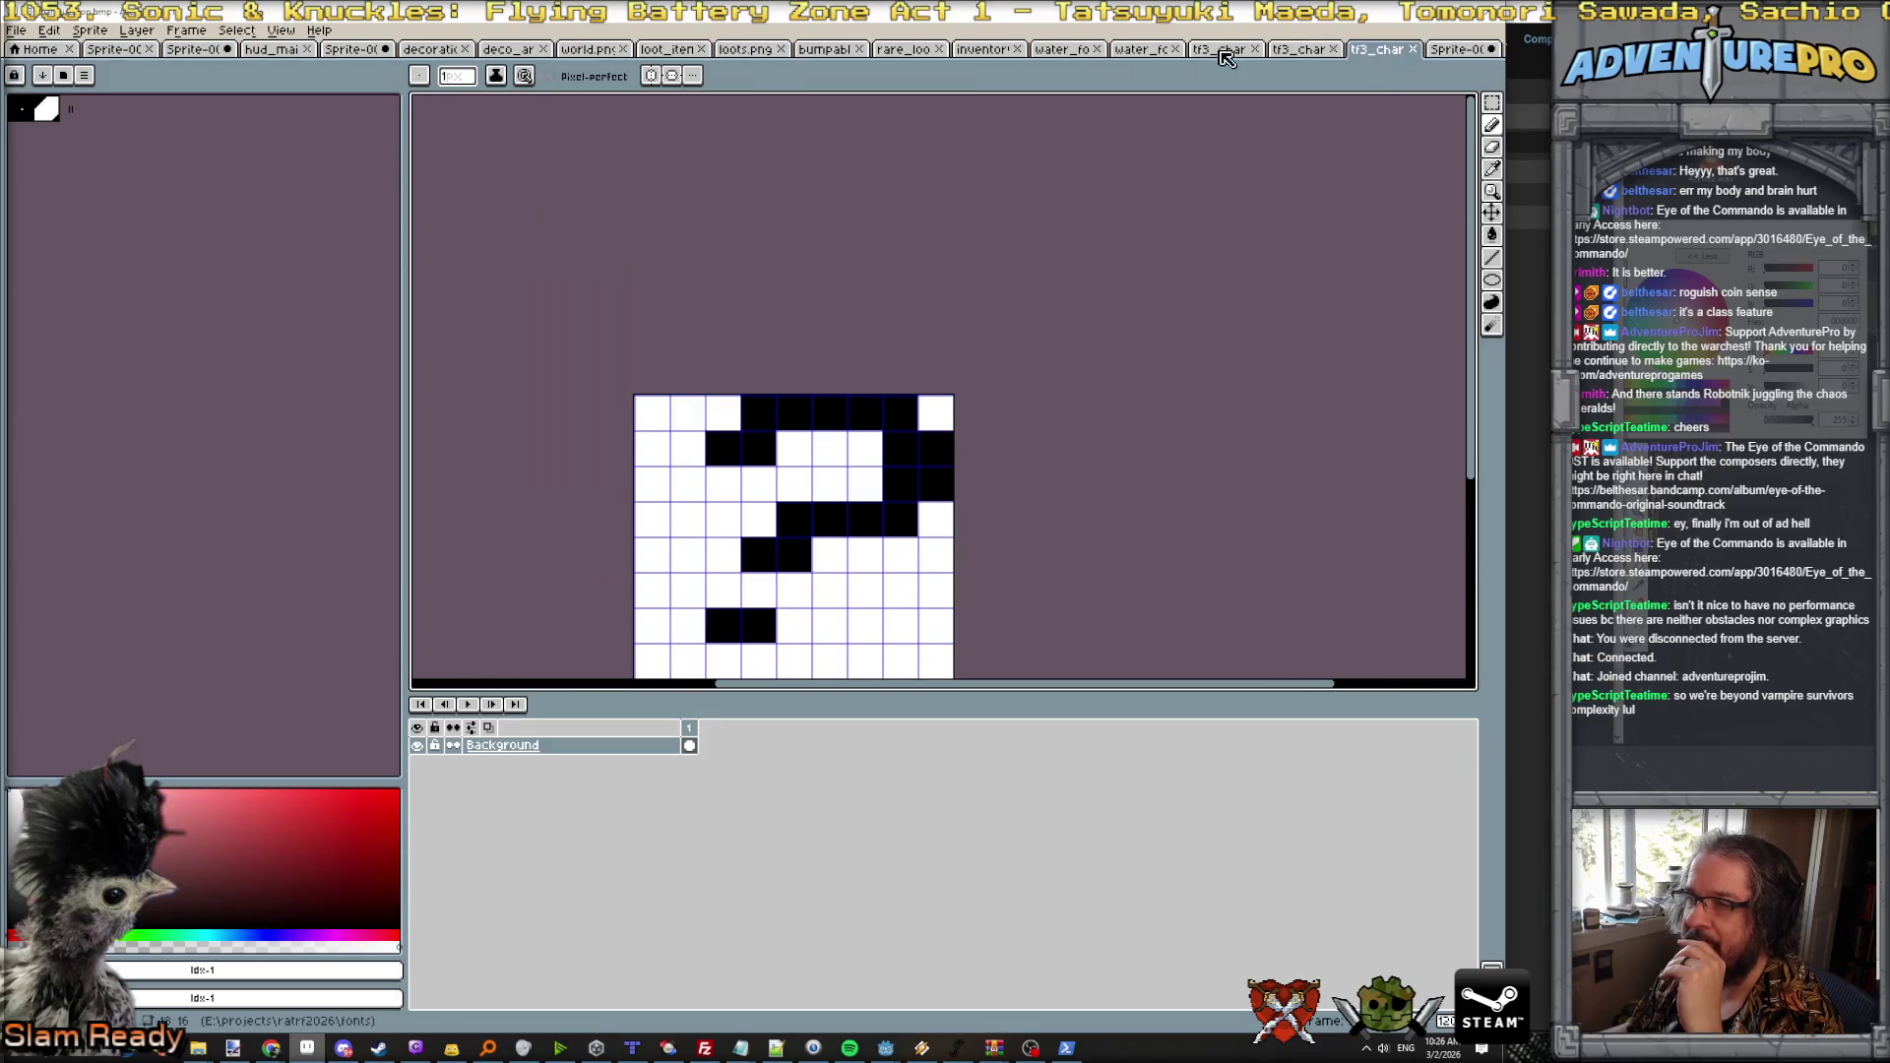
pyautogui.click(899, 51)
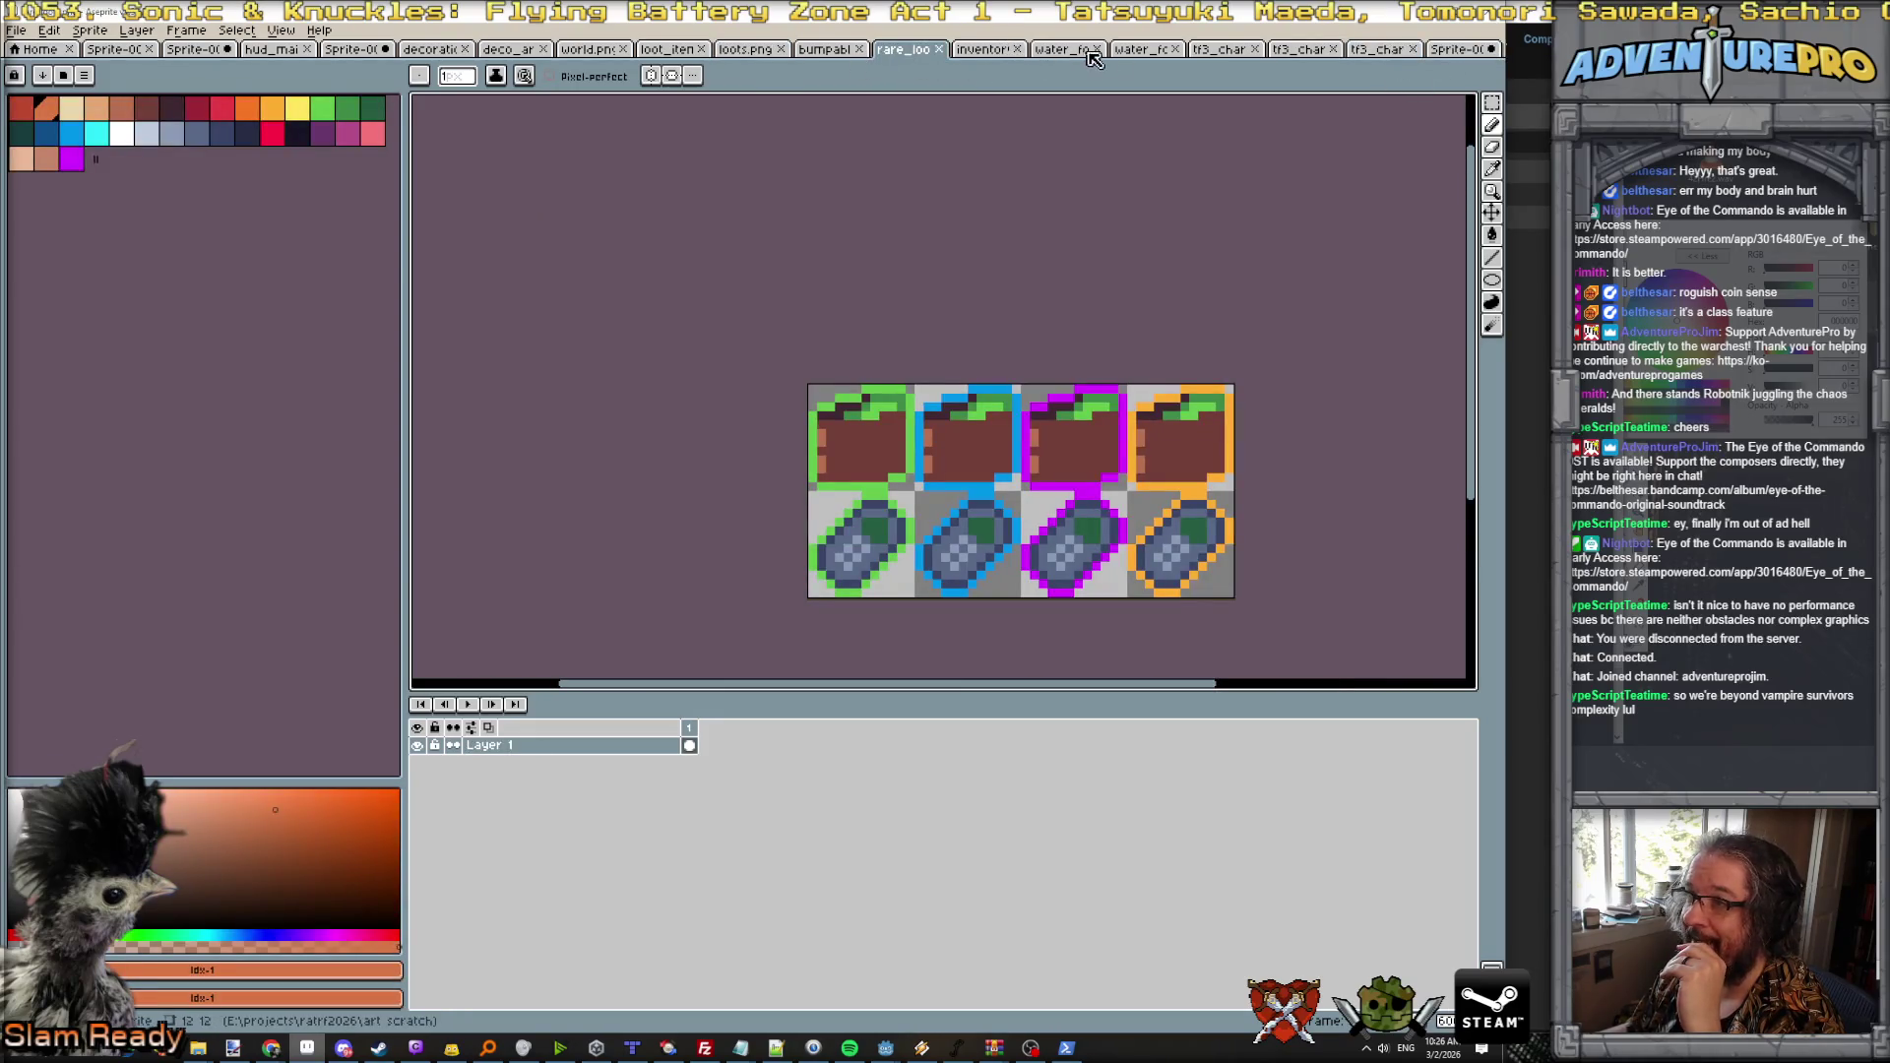
pyautogui.click(1301, 49)
pyautogui.click(1226, 49)
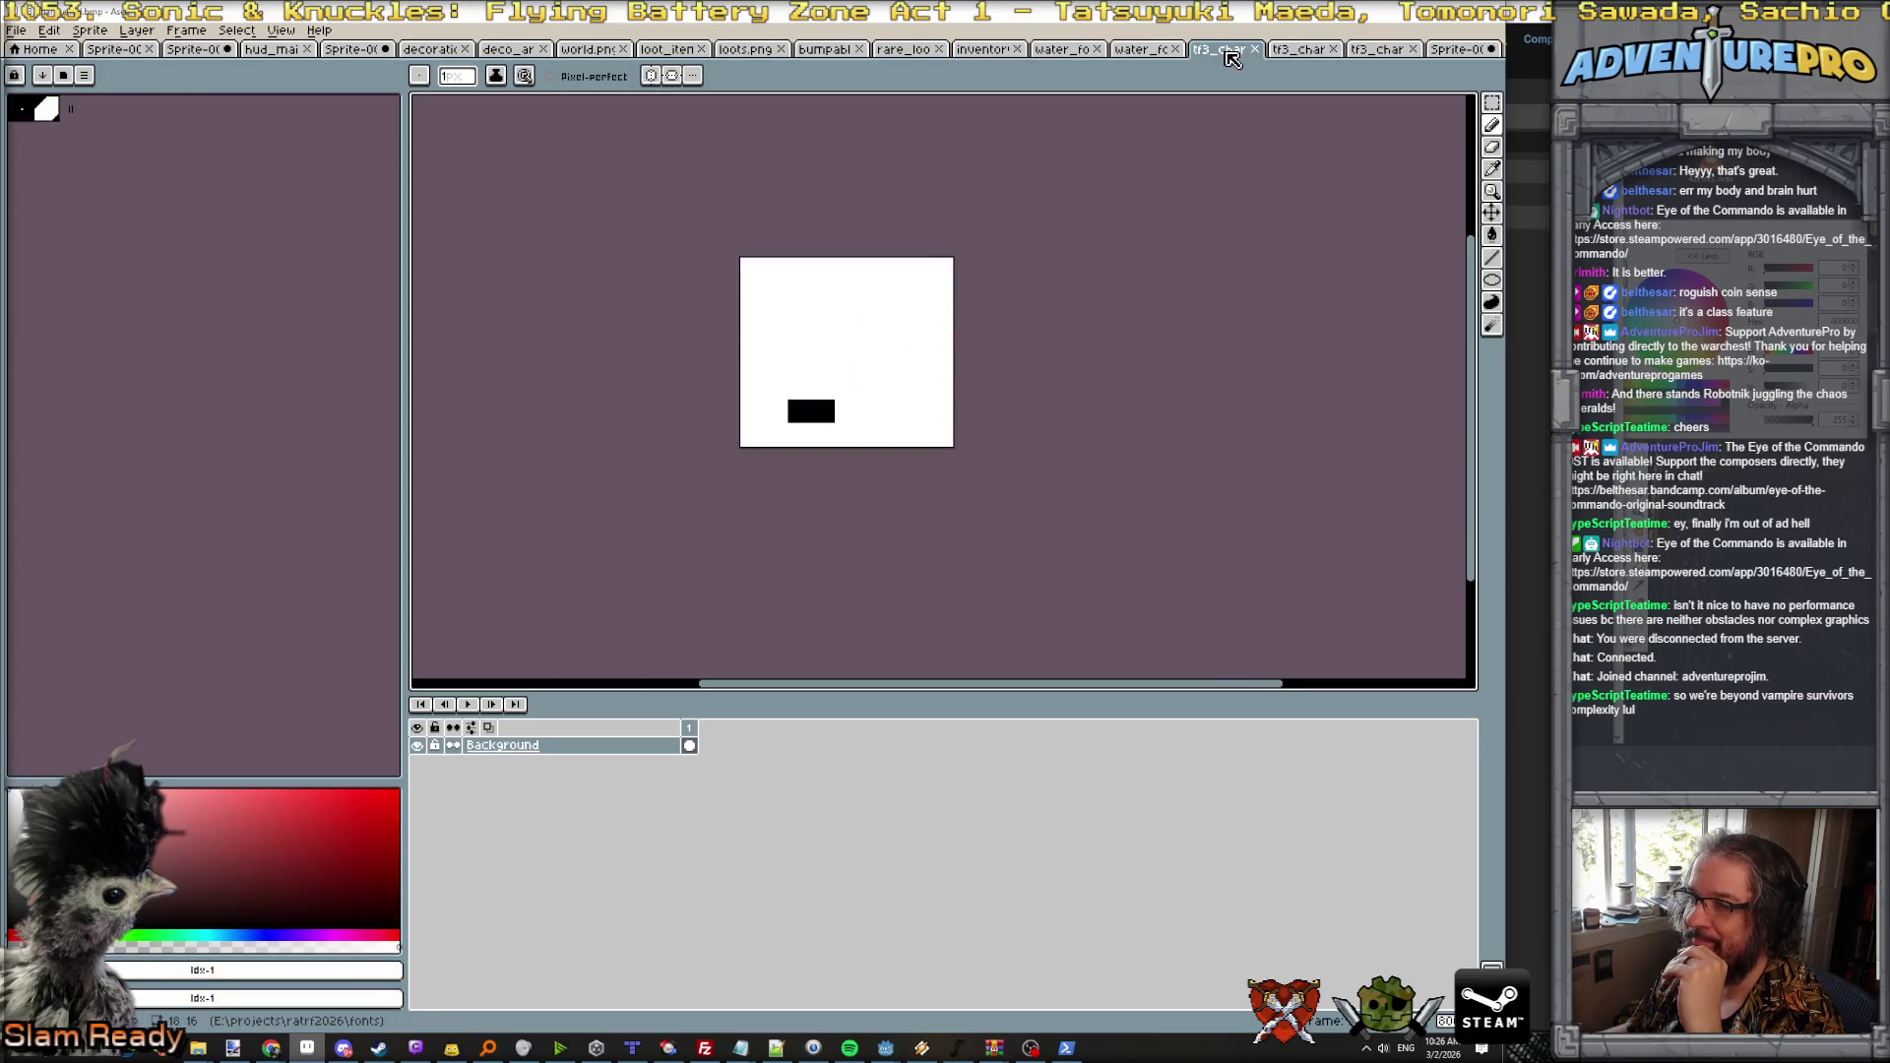
pyautogui.click(1390, 51)
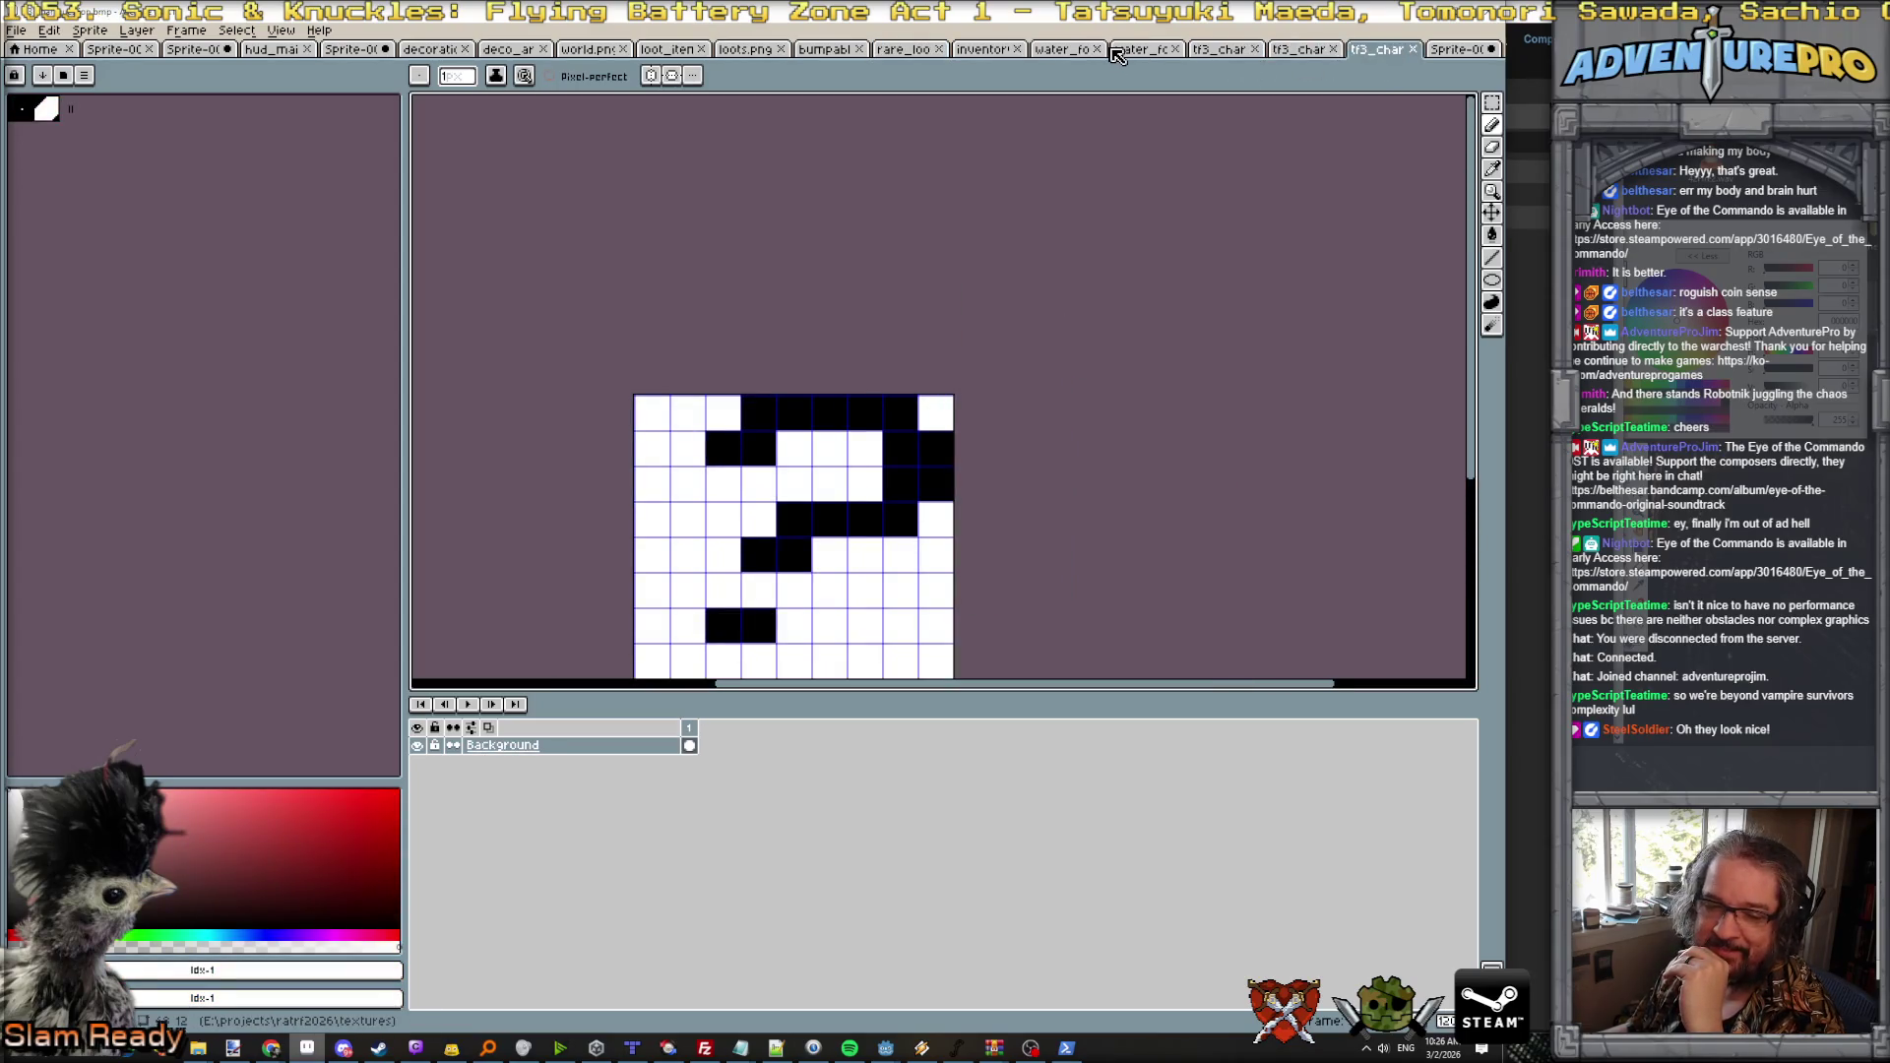
pyautogui.click(989, 51)
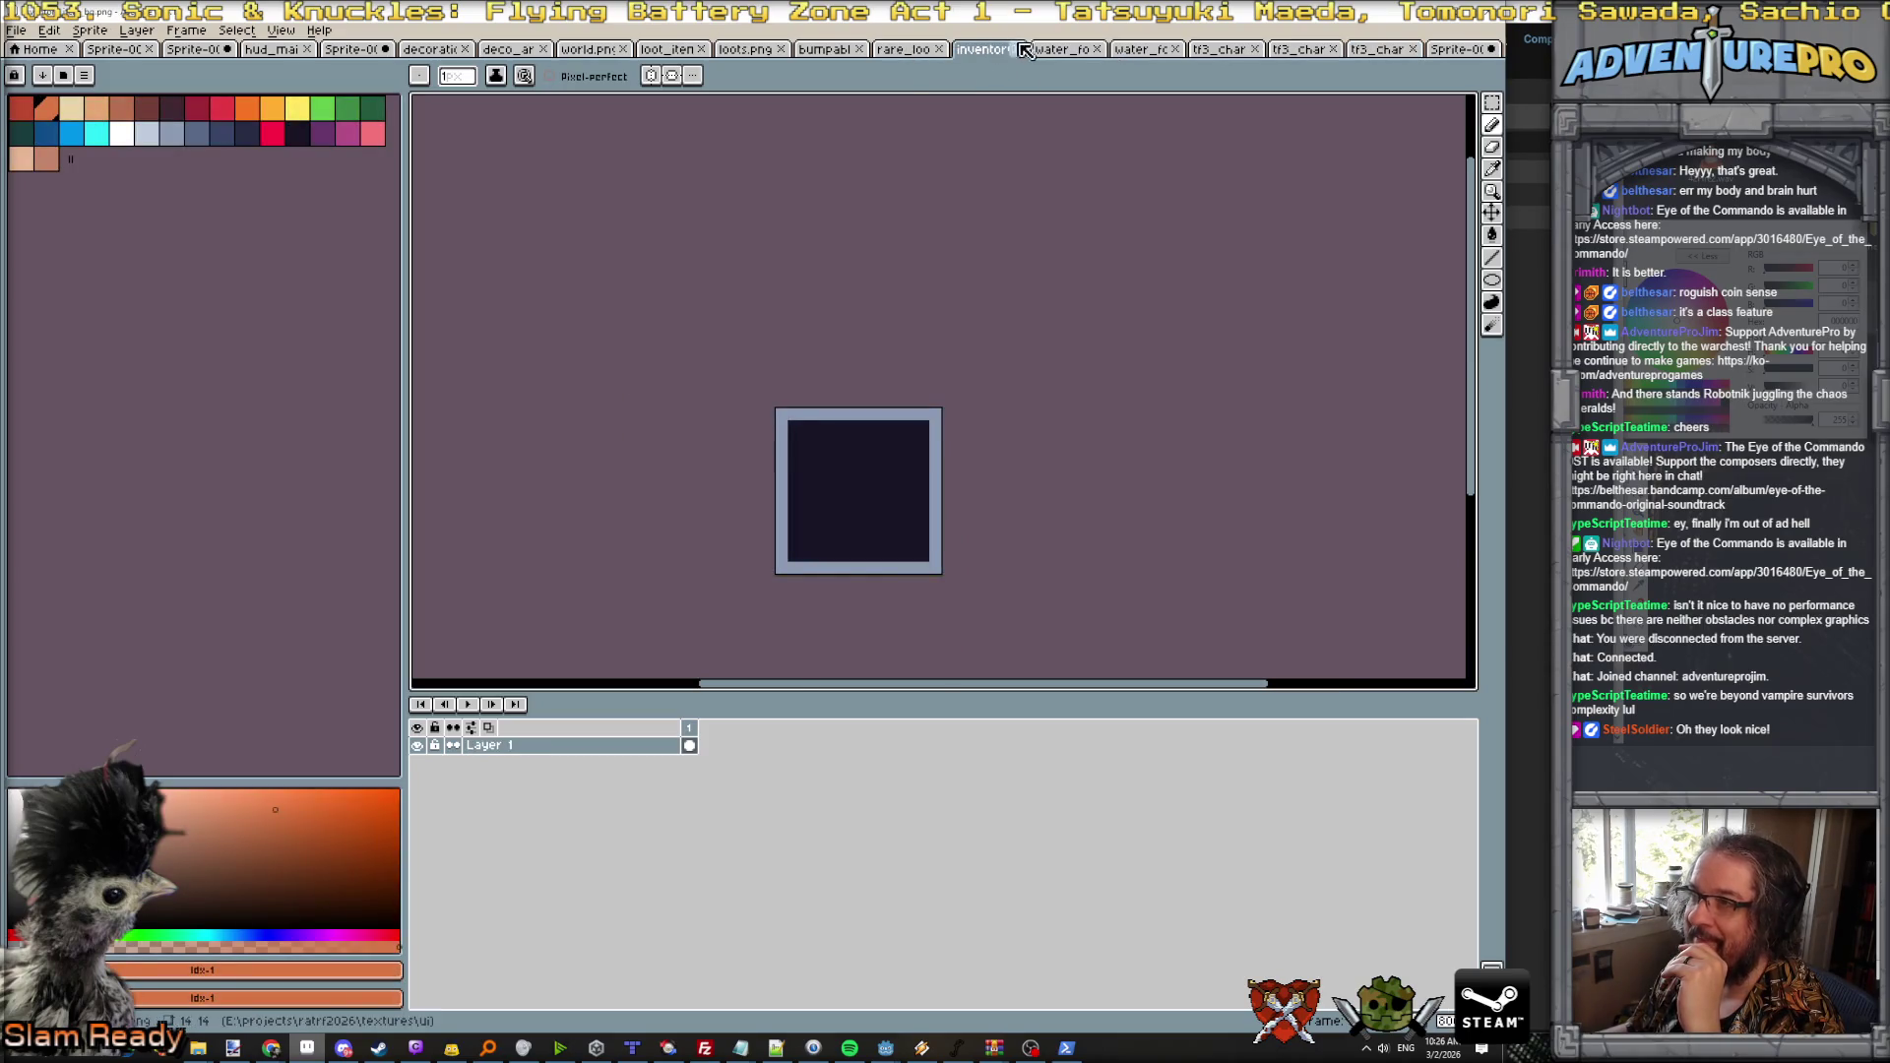
pyautogui.click(1029, 51)
pyautogui.press('Return')
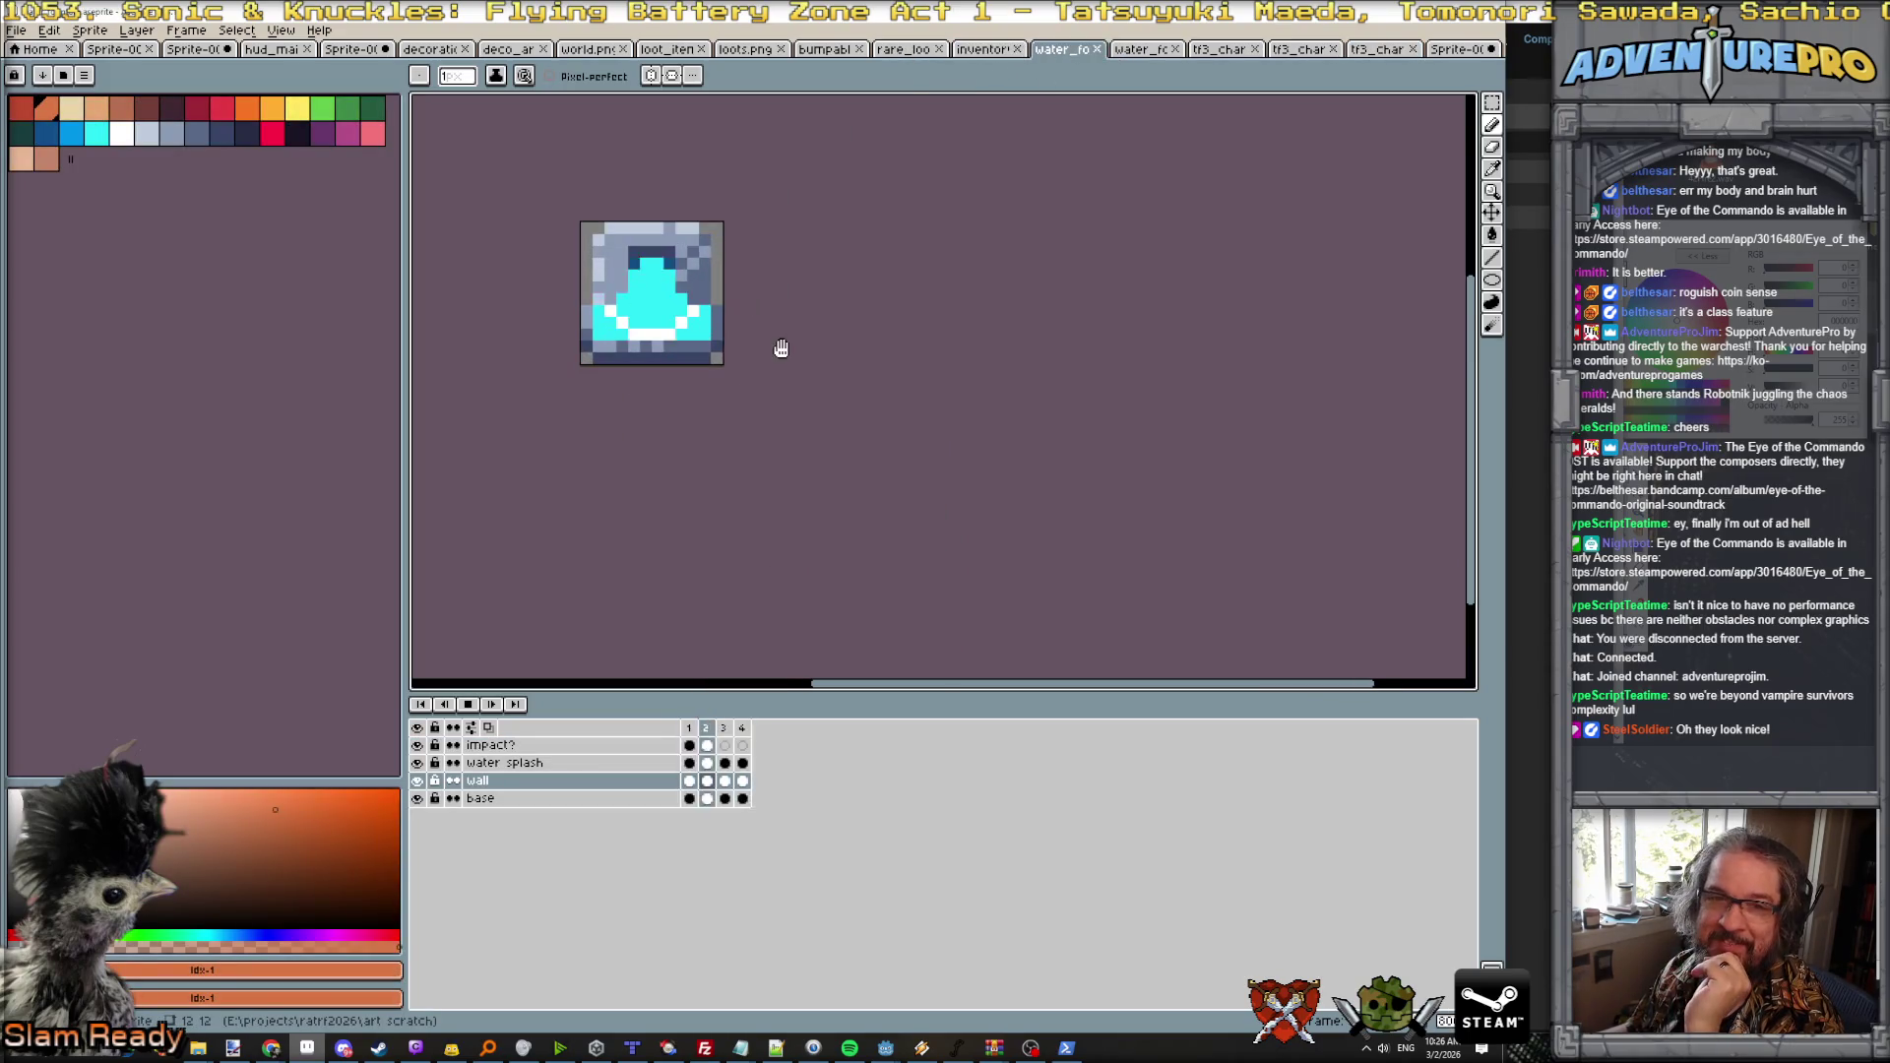
pyautogui.scroll(-1, 782, 349)
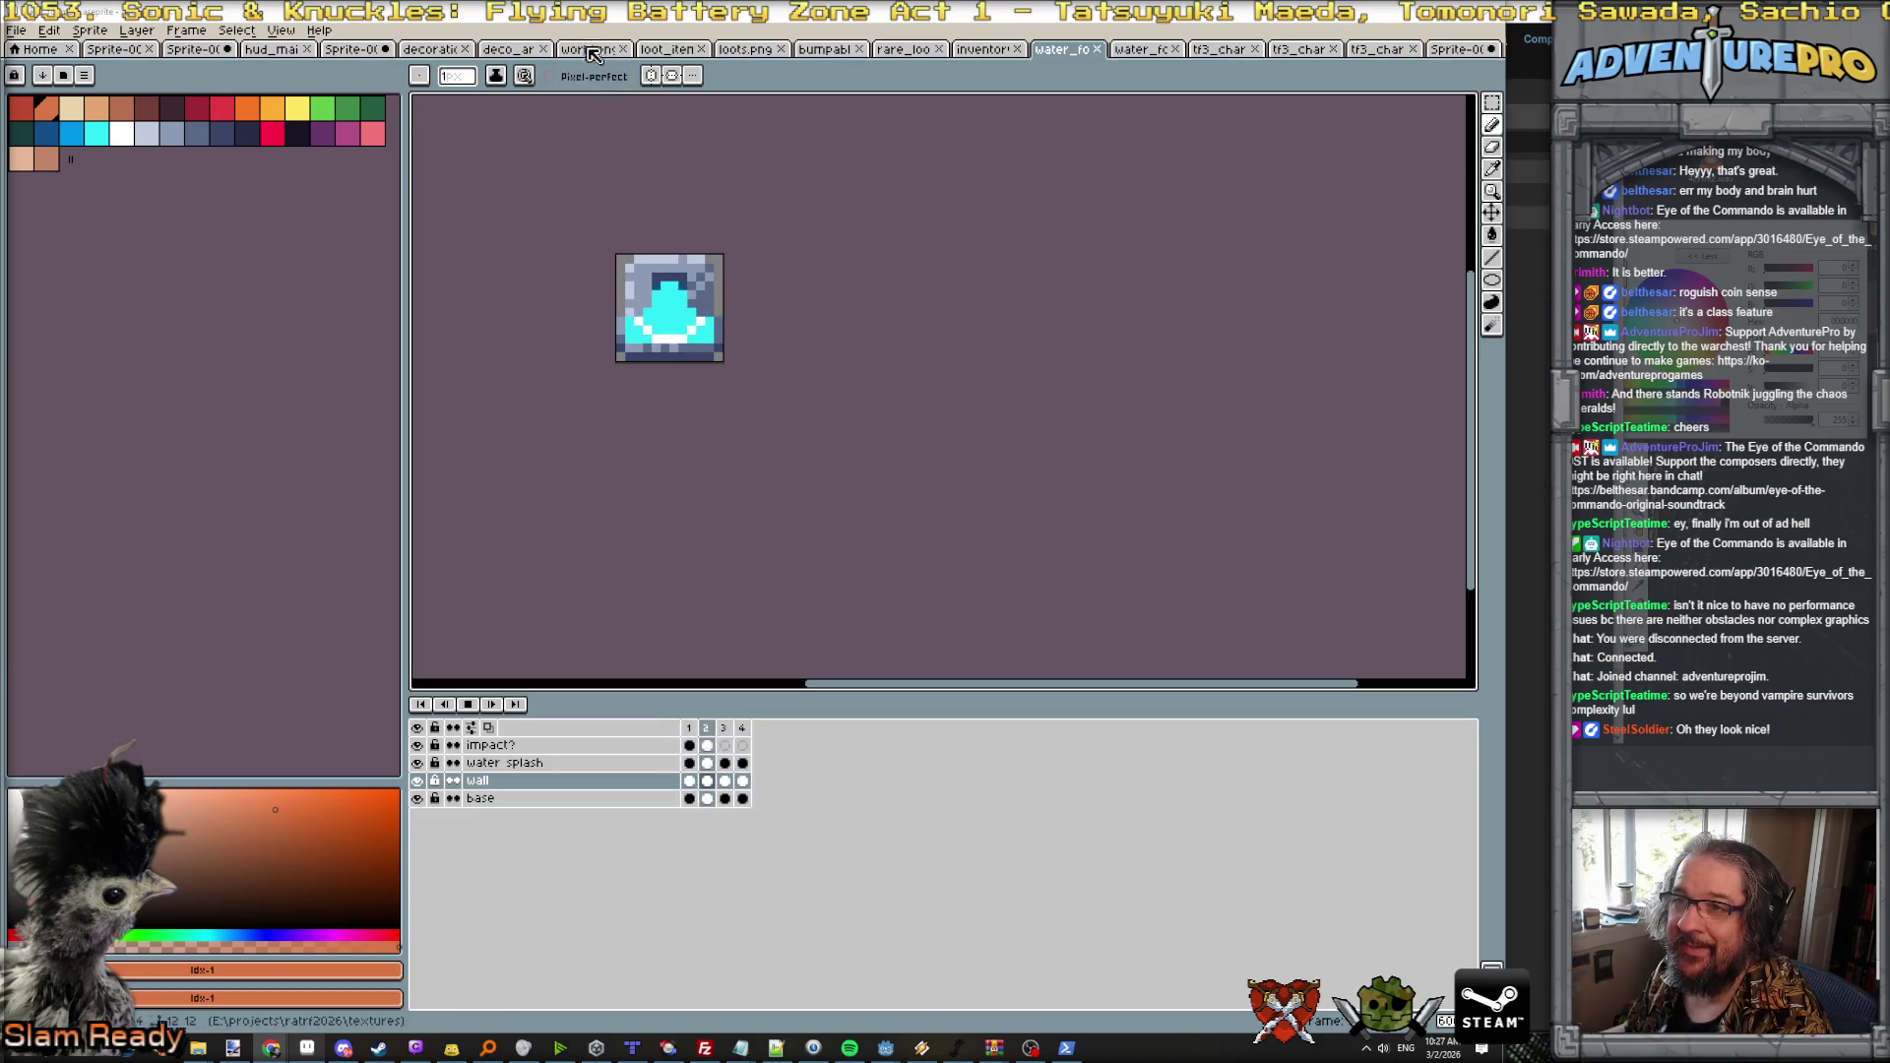
# Step: Bring up the outfit sprite and step back through its frames to frame 11's red fancy dress
pyautogui.hotkey('ctrl', 'Tab')
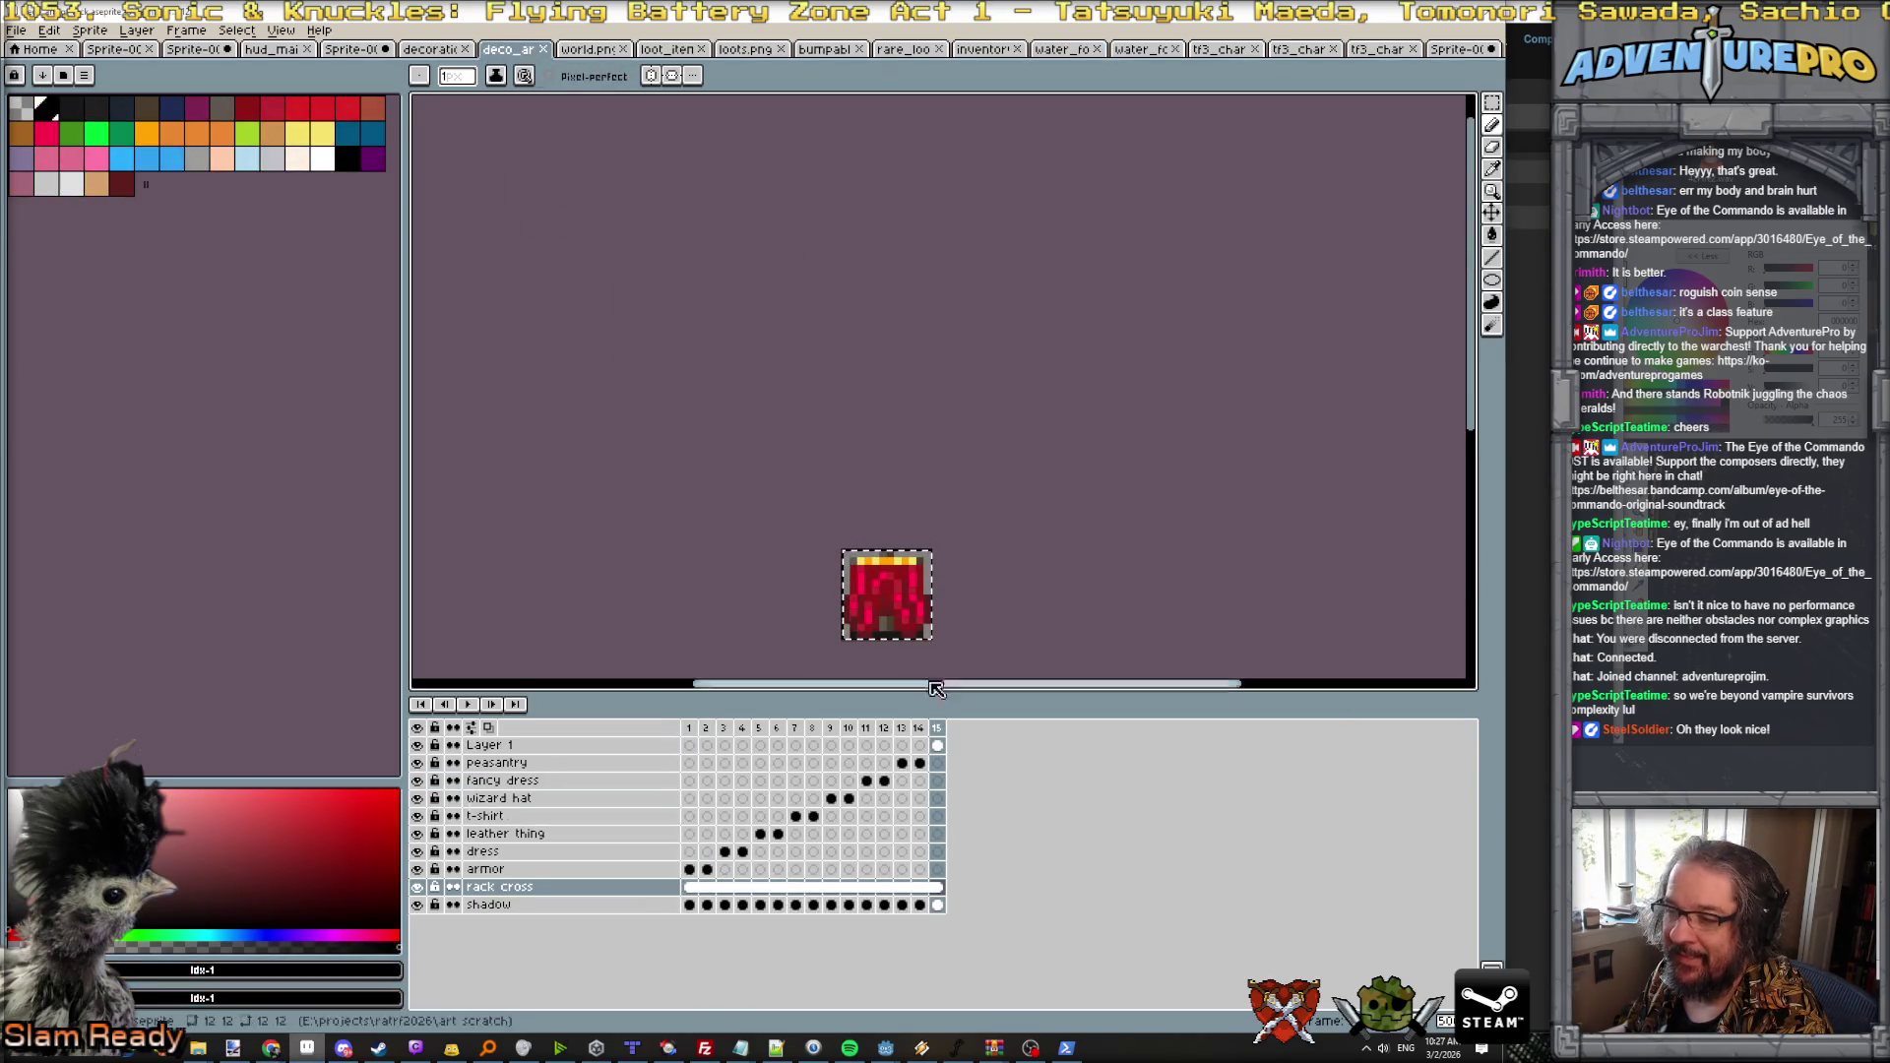
pyautogui.click(920, 728)
pyautogui.click(901, 728)
pyautogui.click(884, 728)
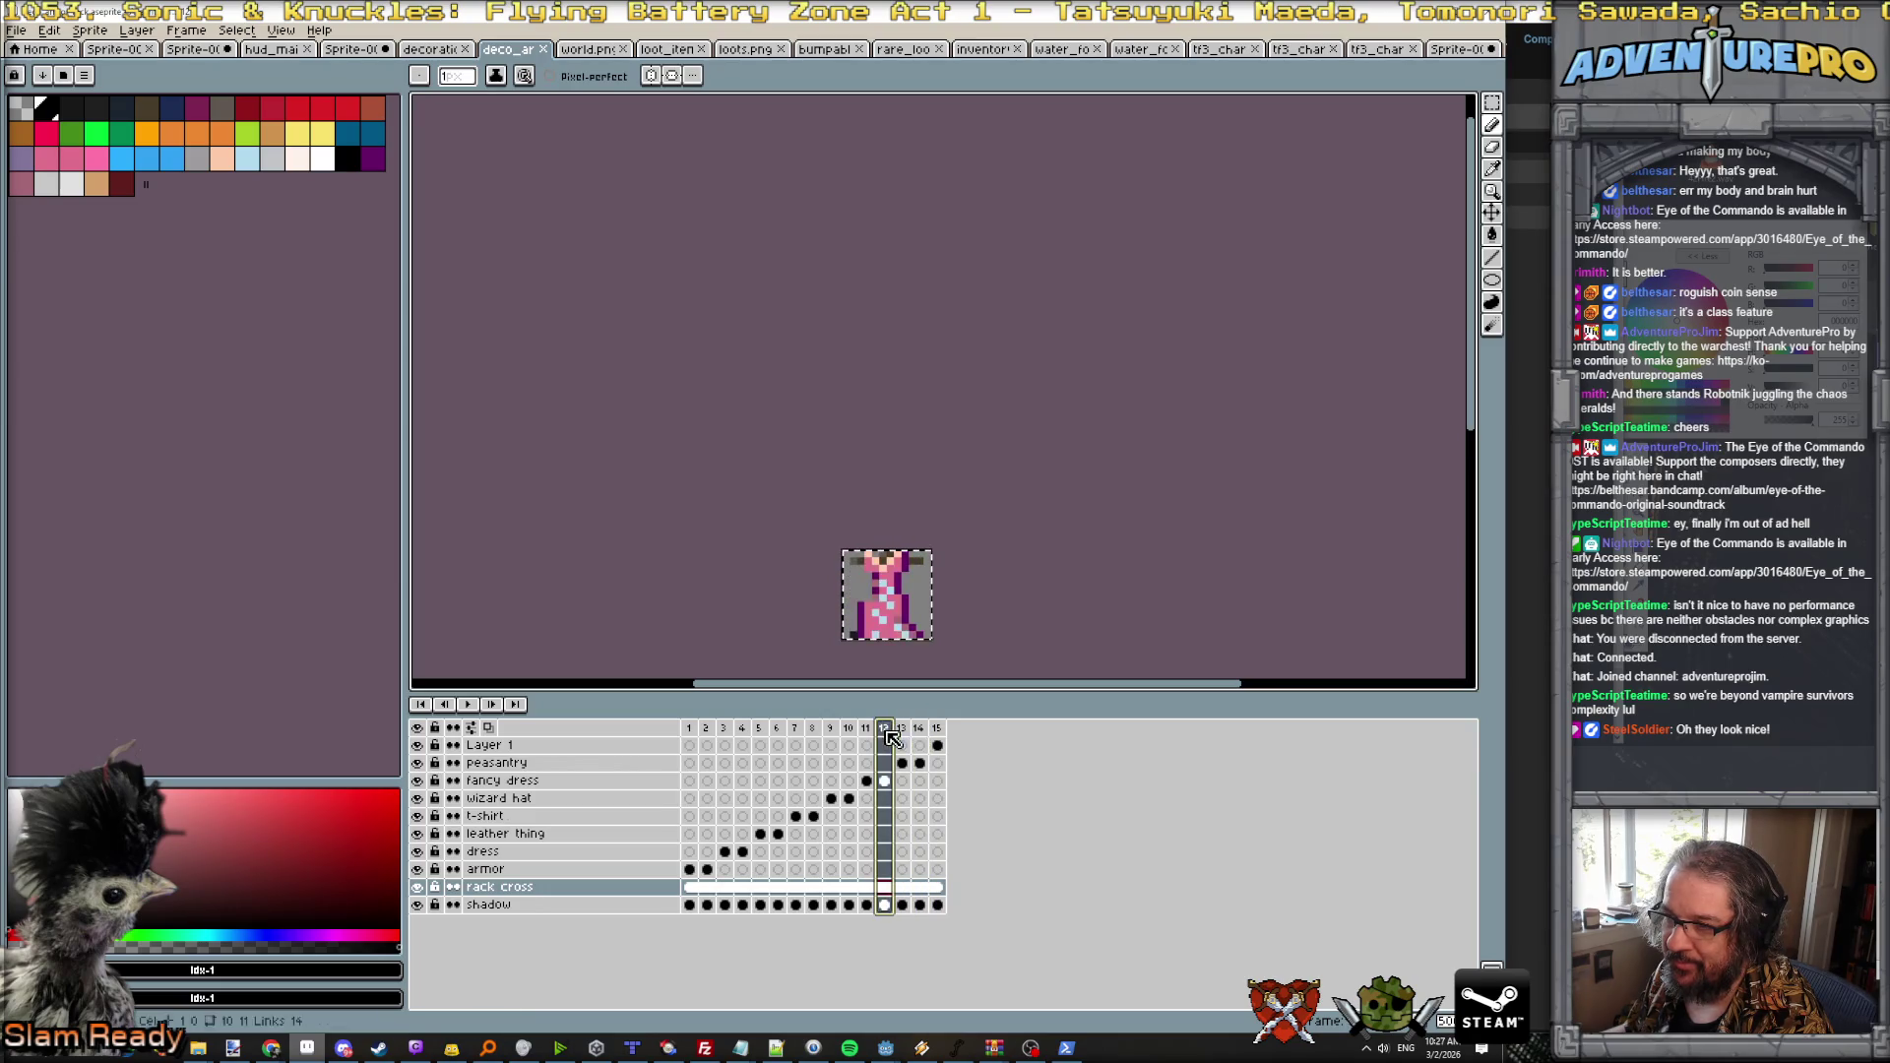
pyautogui.click(866, 728)
pyautogui.click(849, 728)
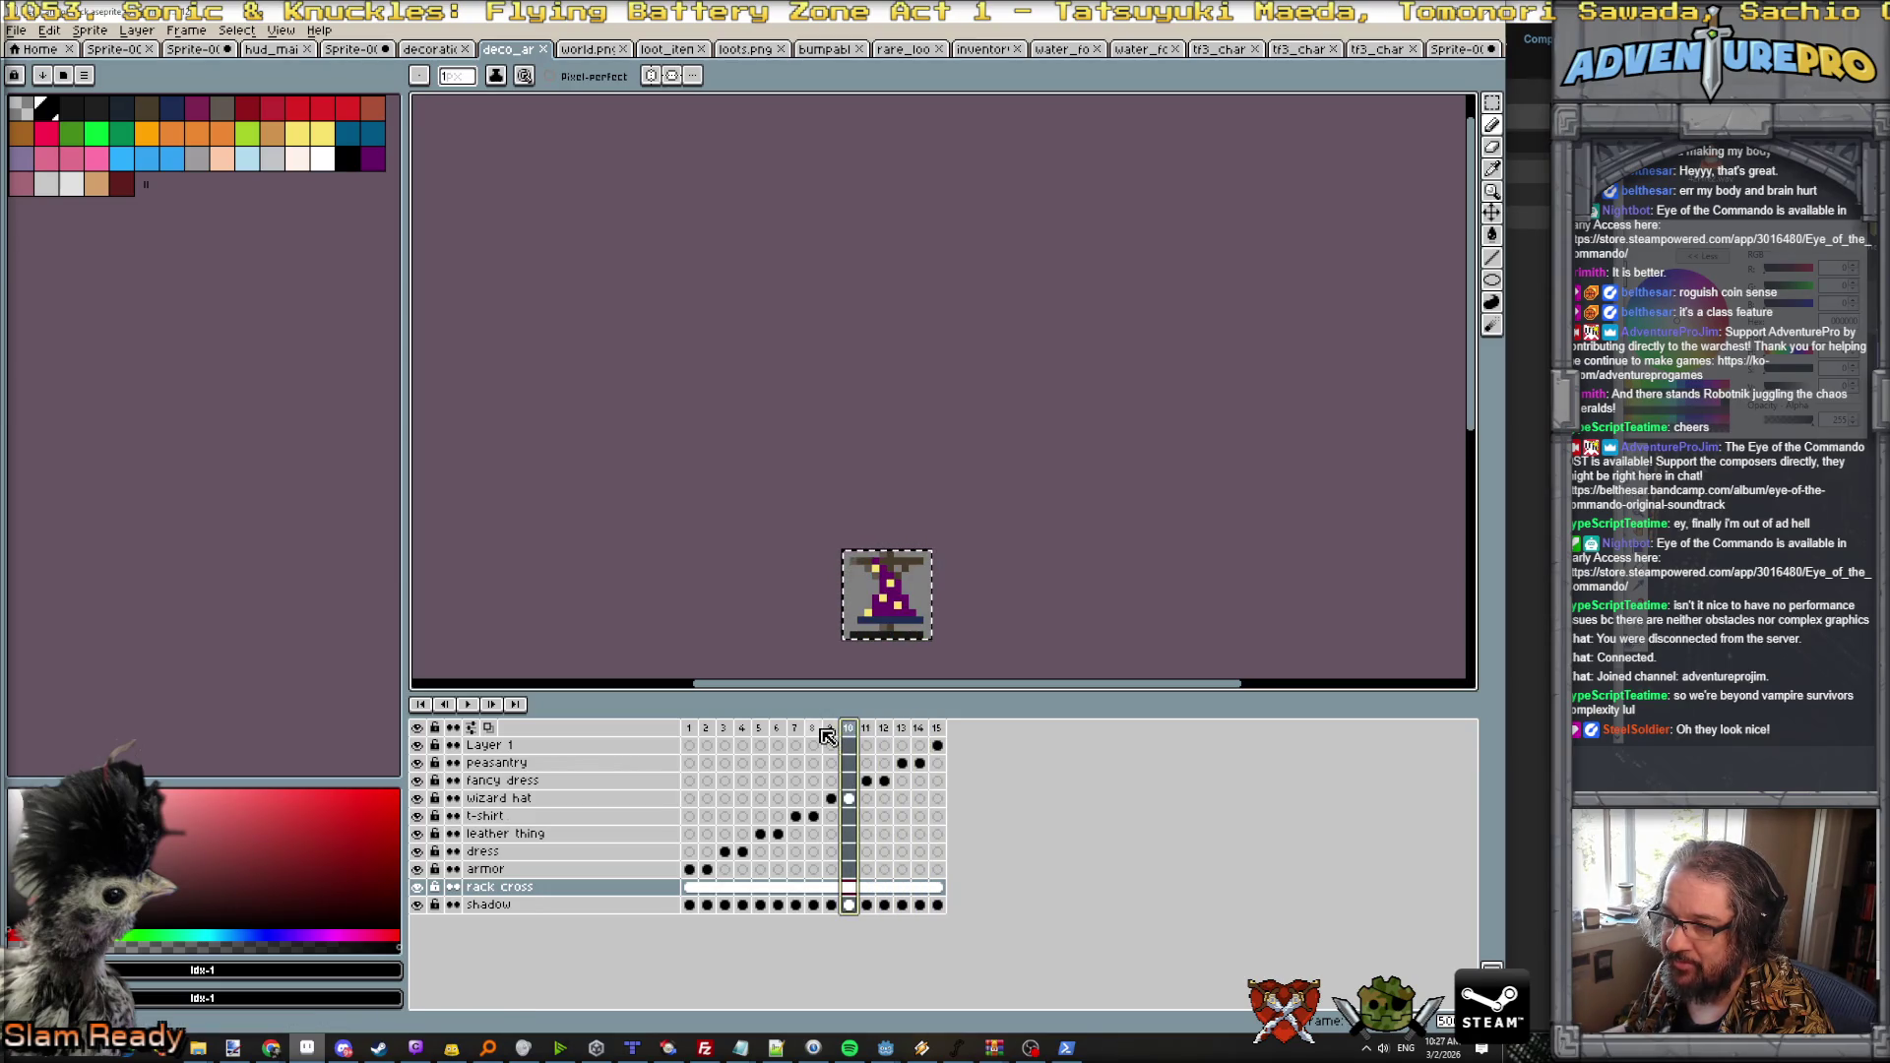
pyautogui.click(866, 728)
pyautogui.click(886, 729)
pyautogui.click(867, 729)
pyautogui.scroll(3, 913, 586)
pyautogui.scroll(-2, 914, 586)
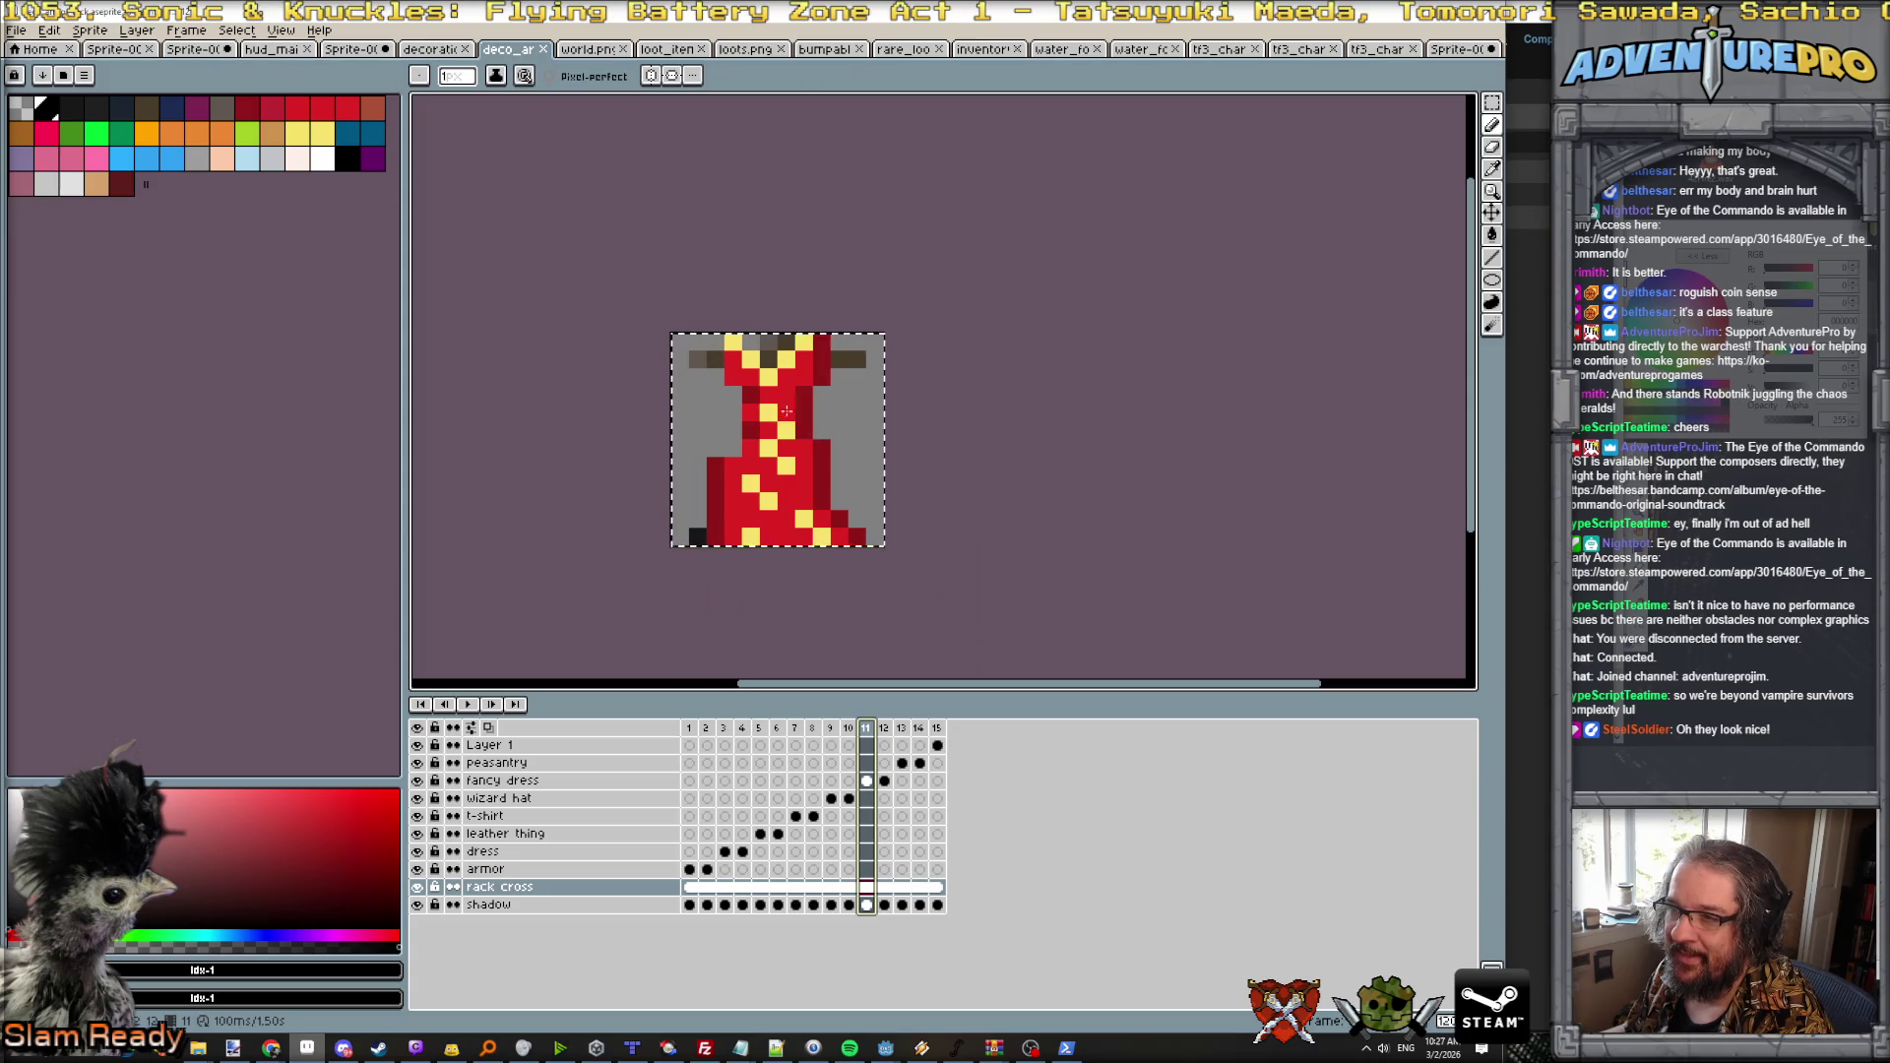
# Step: Pick red, then orange, and paint orange pixels onto the fancy dress
pyautogui.keyDown('alt'); pyautogui.click(786, 413); pyautogui.keyUp('alt')
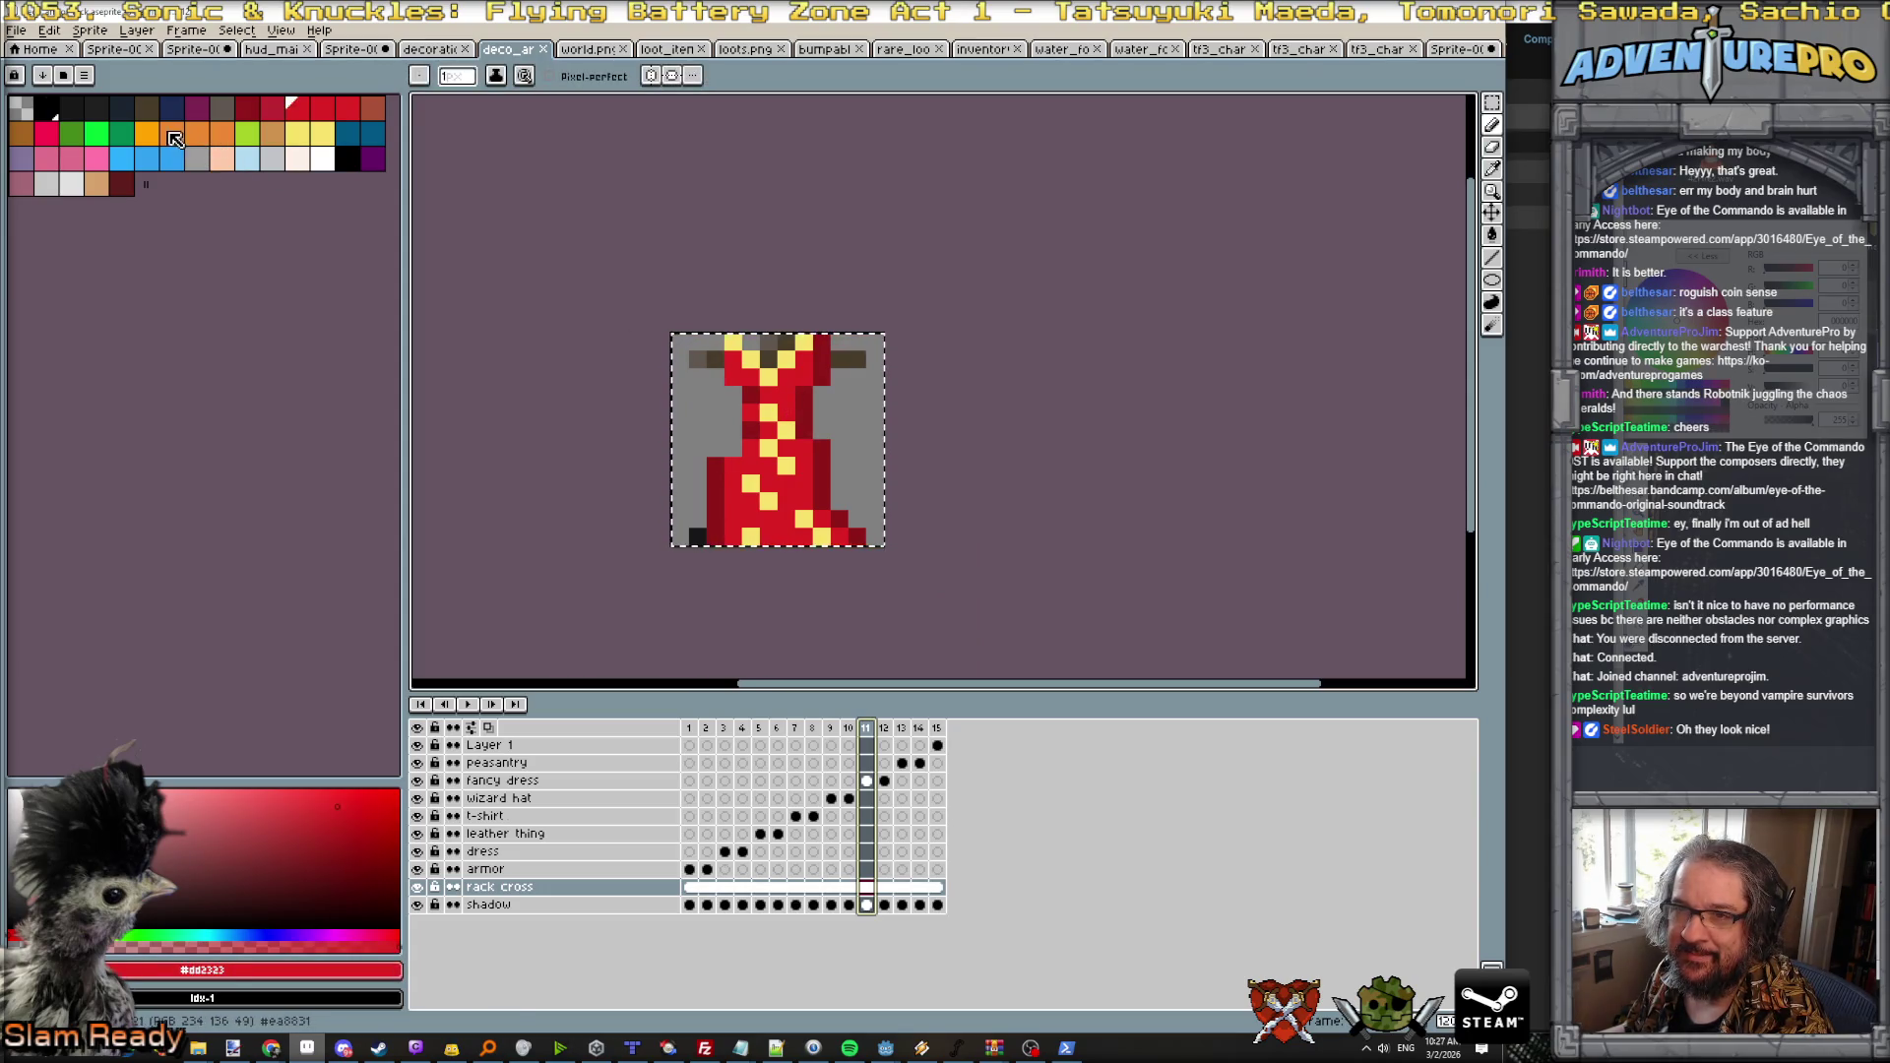
pyautogui.click(221, 133)
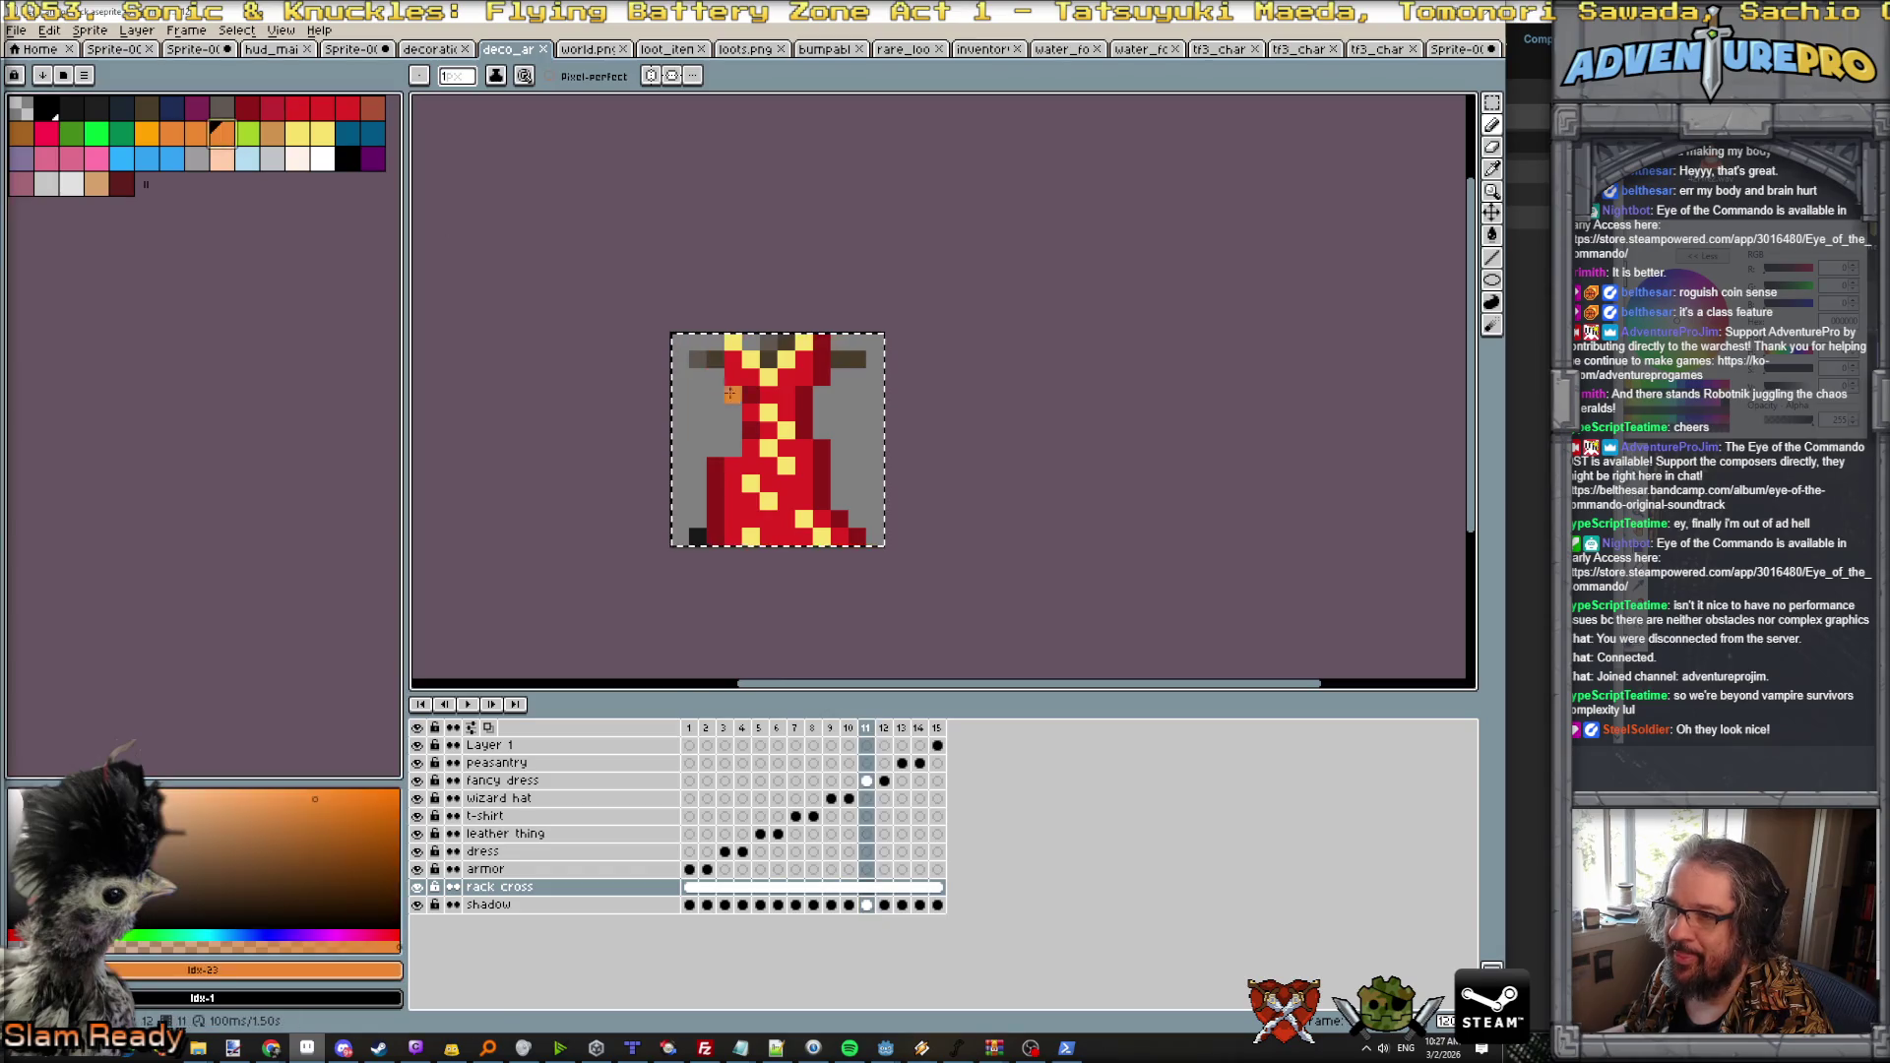
pyautogui.keyDown('ctrl'); pyautogui.click(754, 461); pyautogui.keyUp('ctrl')
pyautogui.click(786, 412)
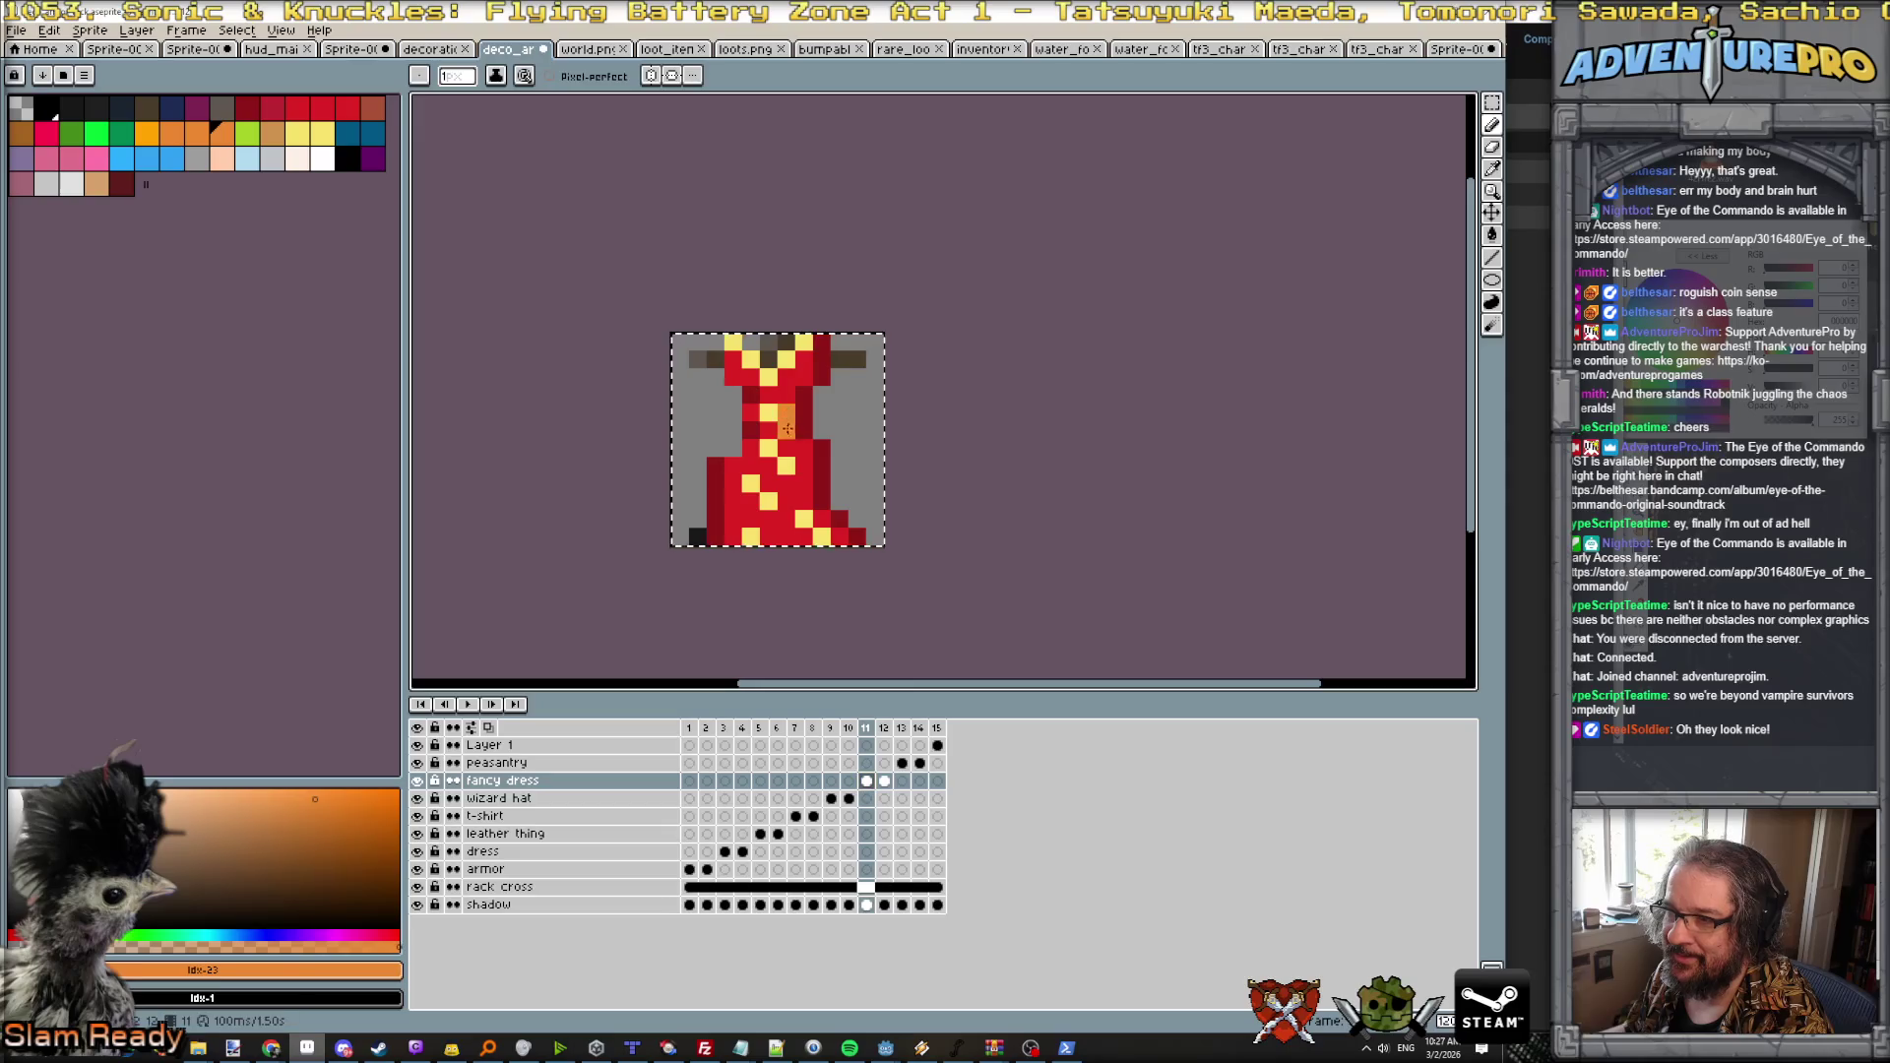
pyautogui.click(789, 452)
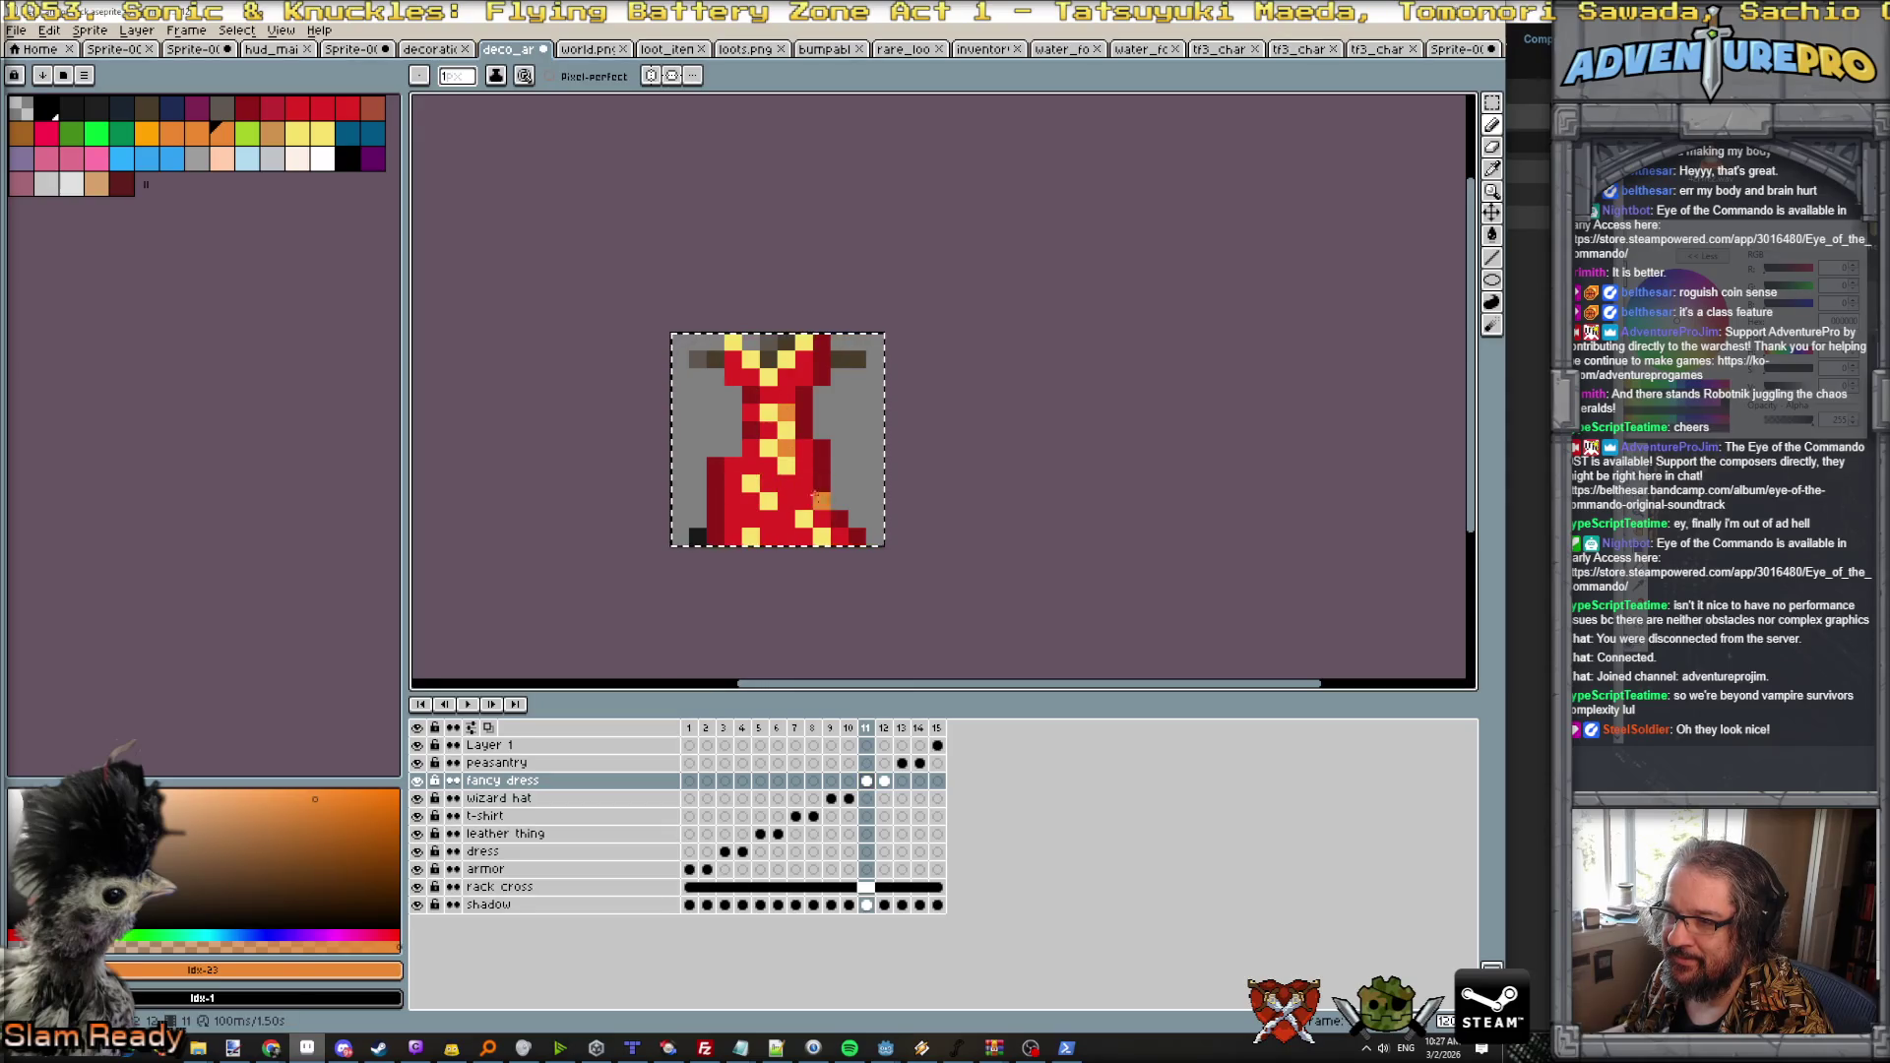
pyautogui.scroll(-4, 827, 527)
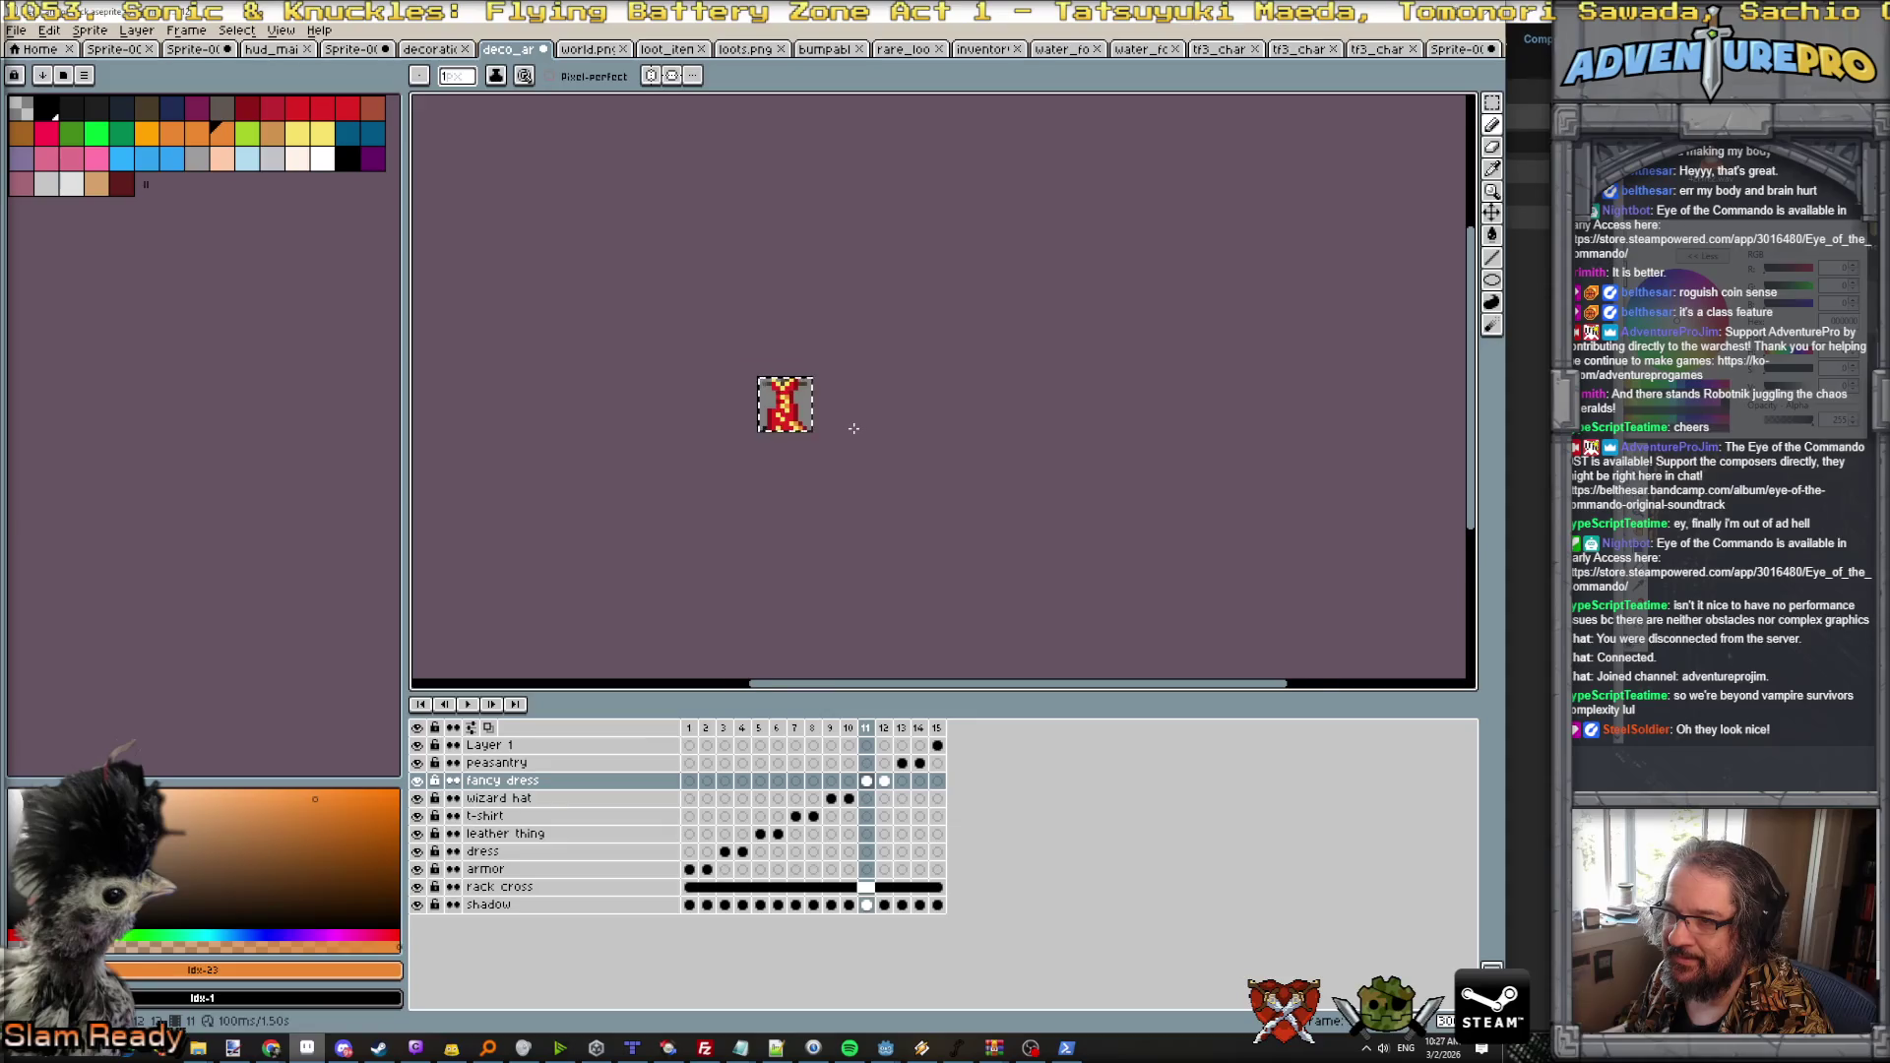
pyautogui.scroll(2, 833, 390)
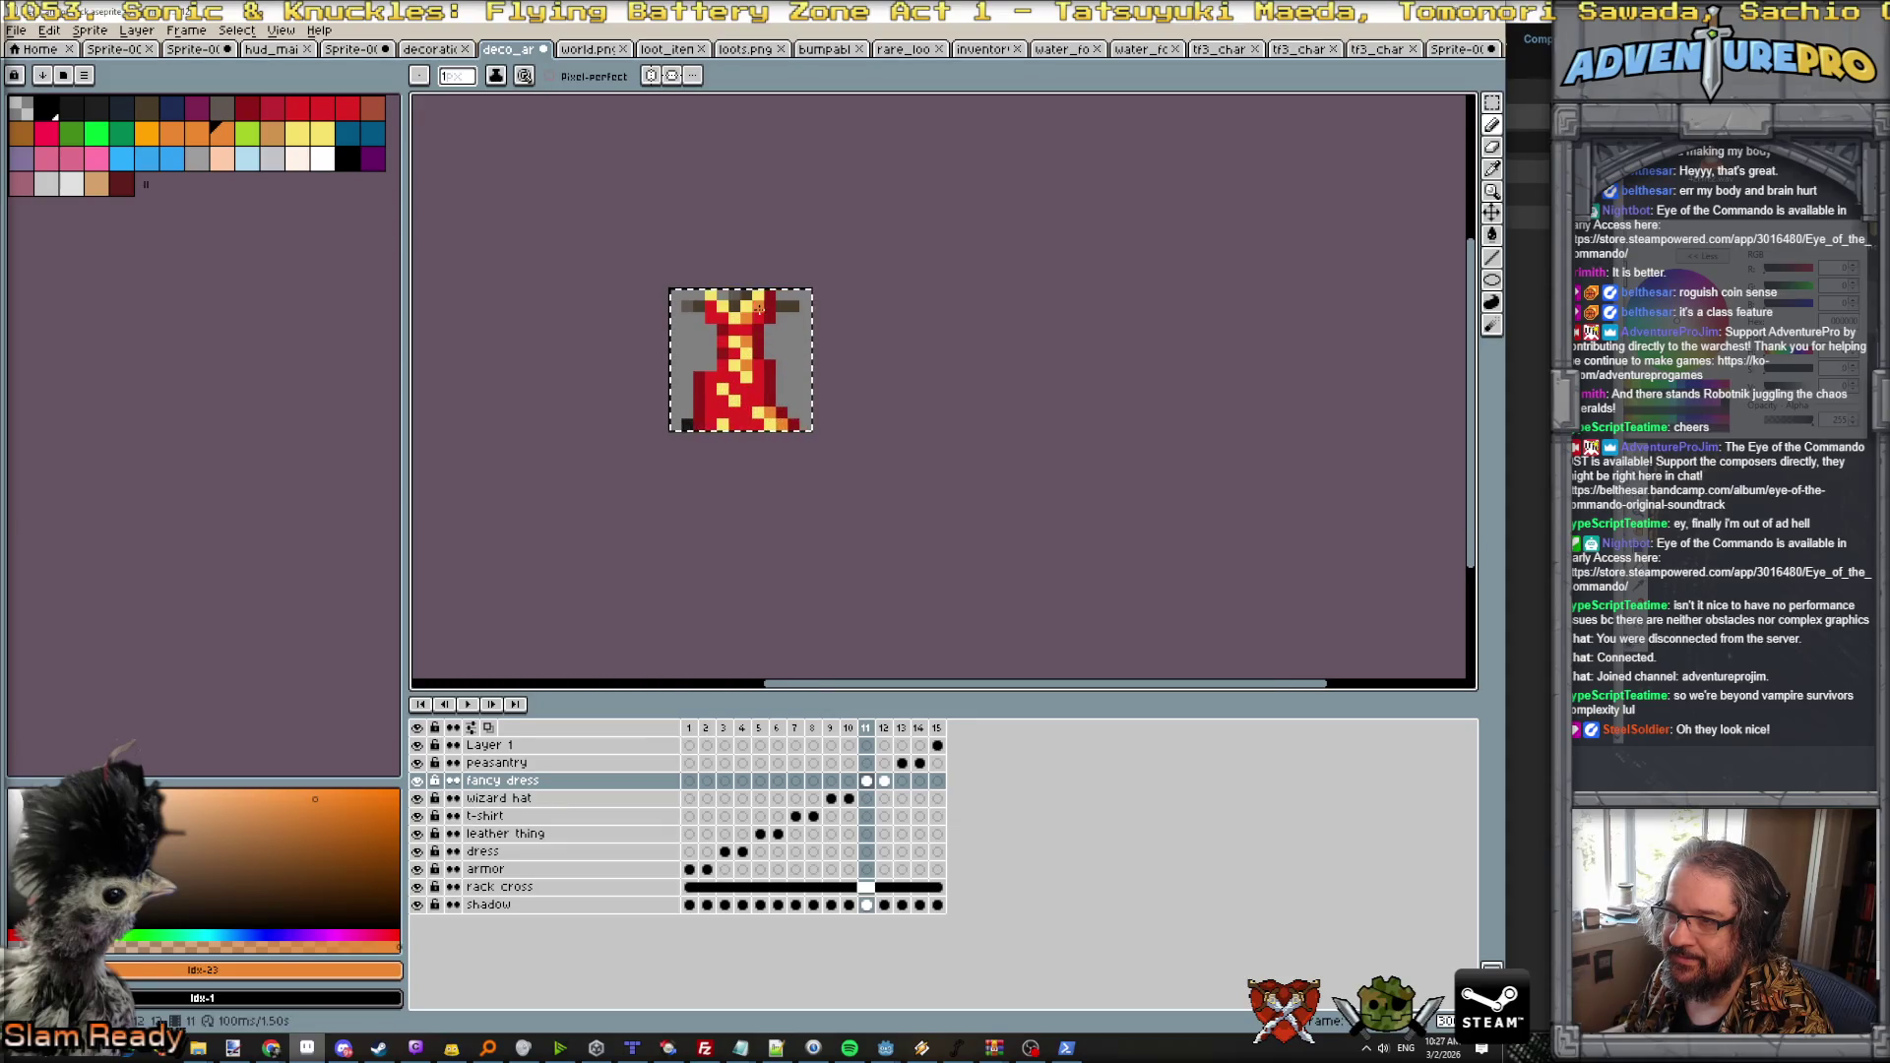
pyautogui.scroll(-1, 811, 355)
pyautogui.scroll(2, 839, 359)
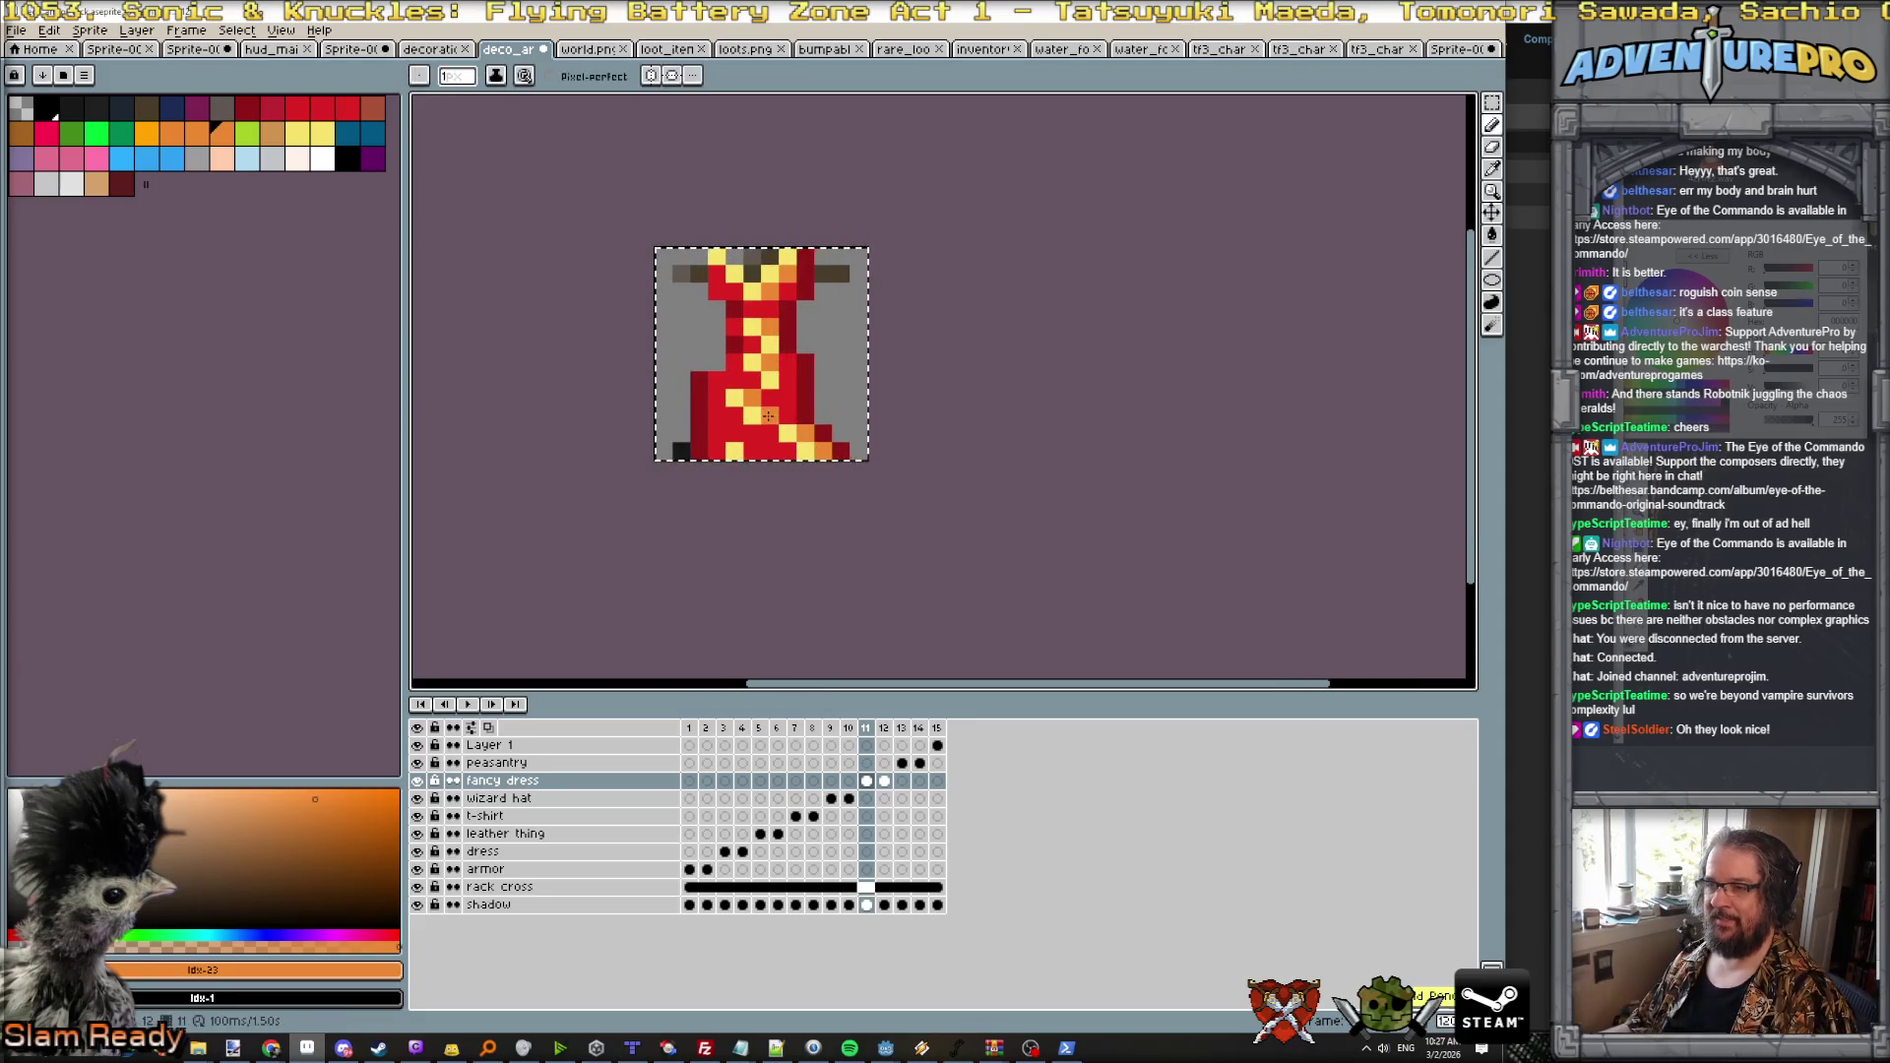
pyautogui.scroll(-2, 767, 417)
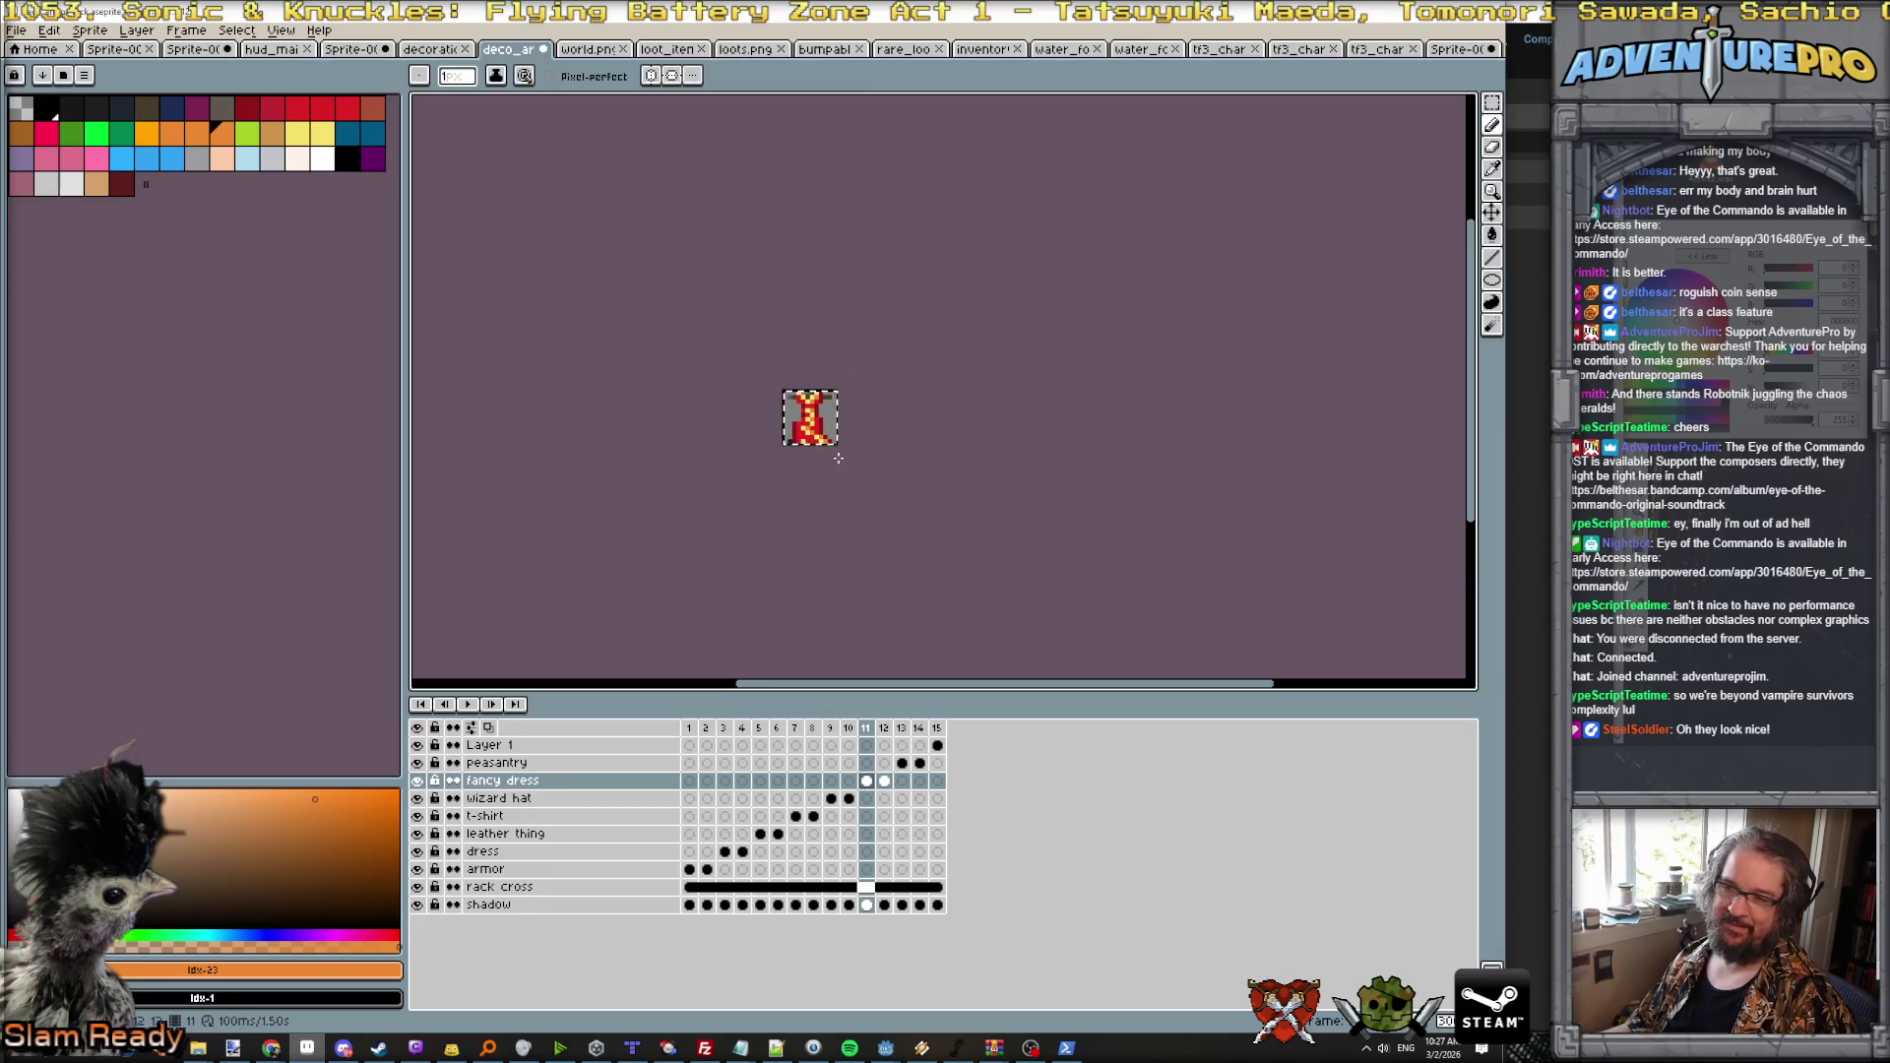
pyautogui.scroll(2, 838, 458)
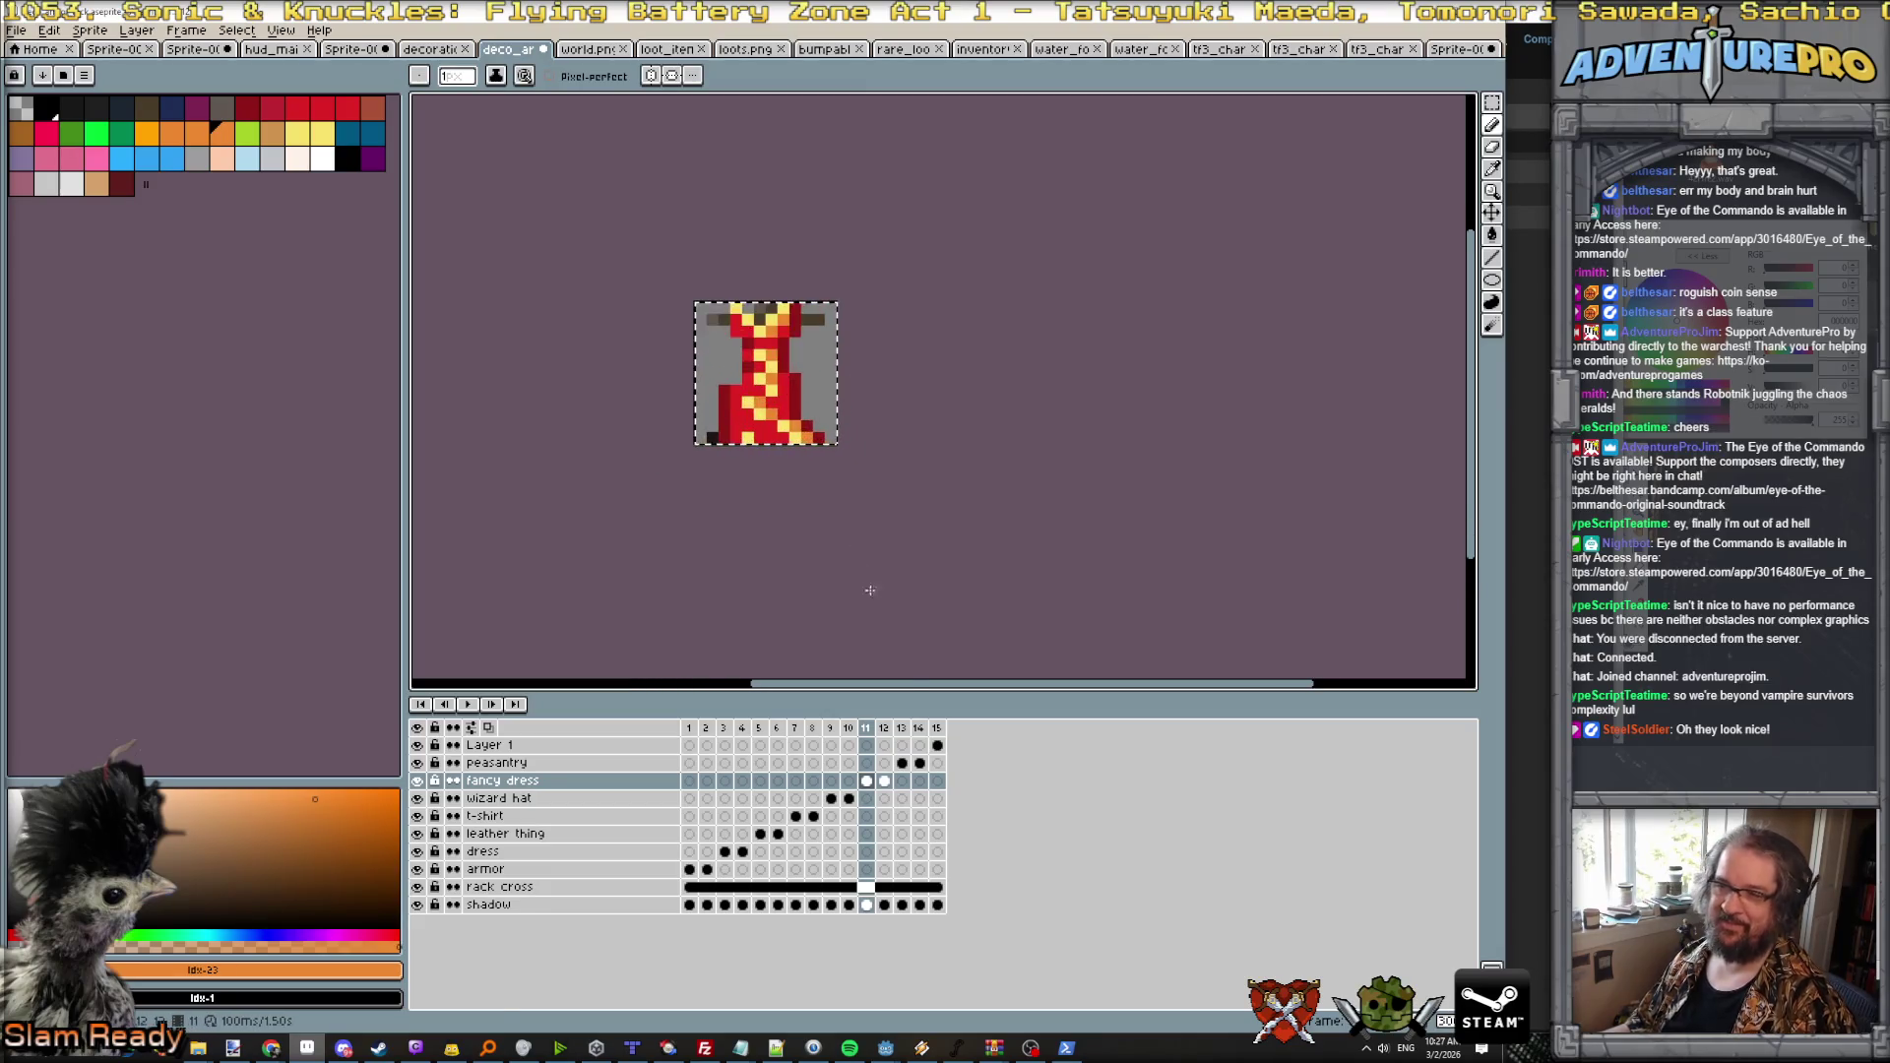
# Step: Show frame 12's pink dress, eyedrop its light blue, then choose magenta and muted pink
pyautogui.click(884, 728)
pyautogui.scroll(1, 773, 370)
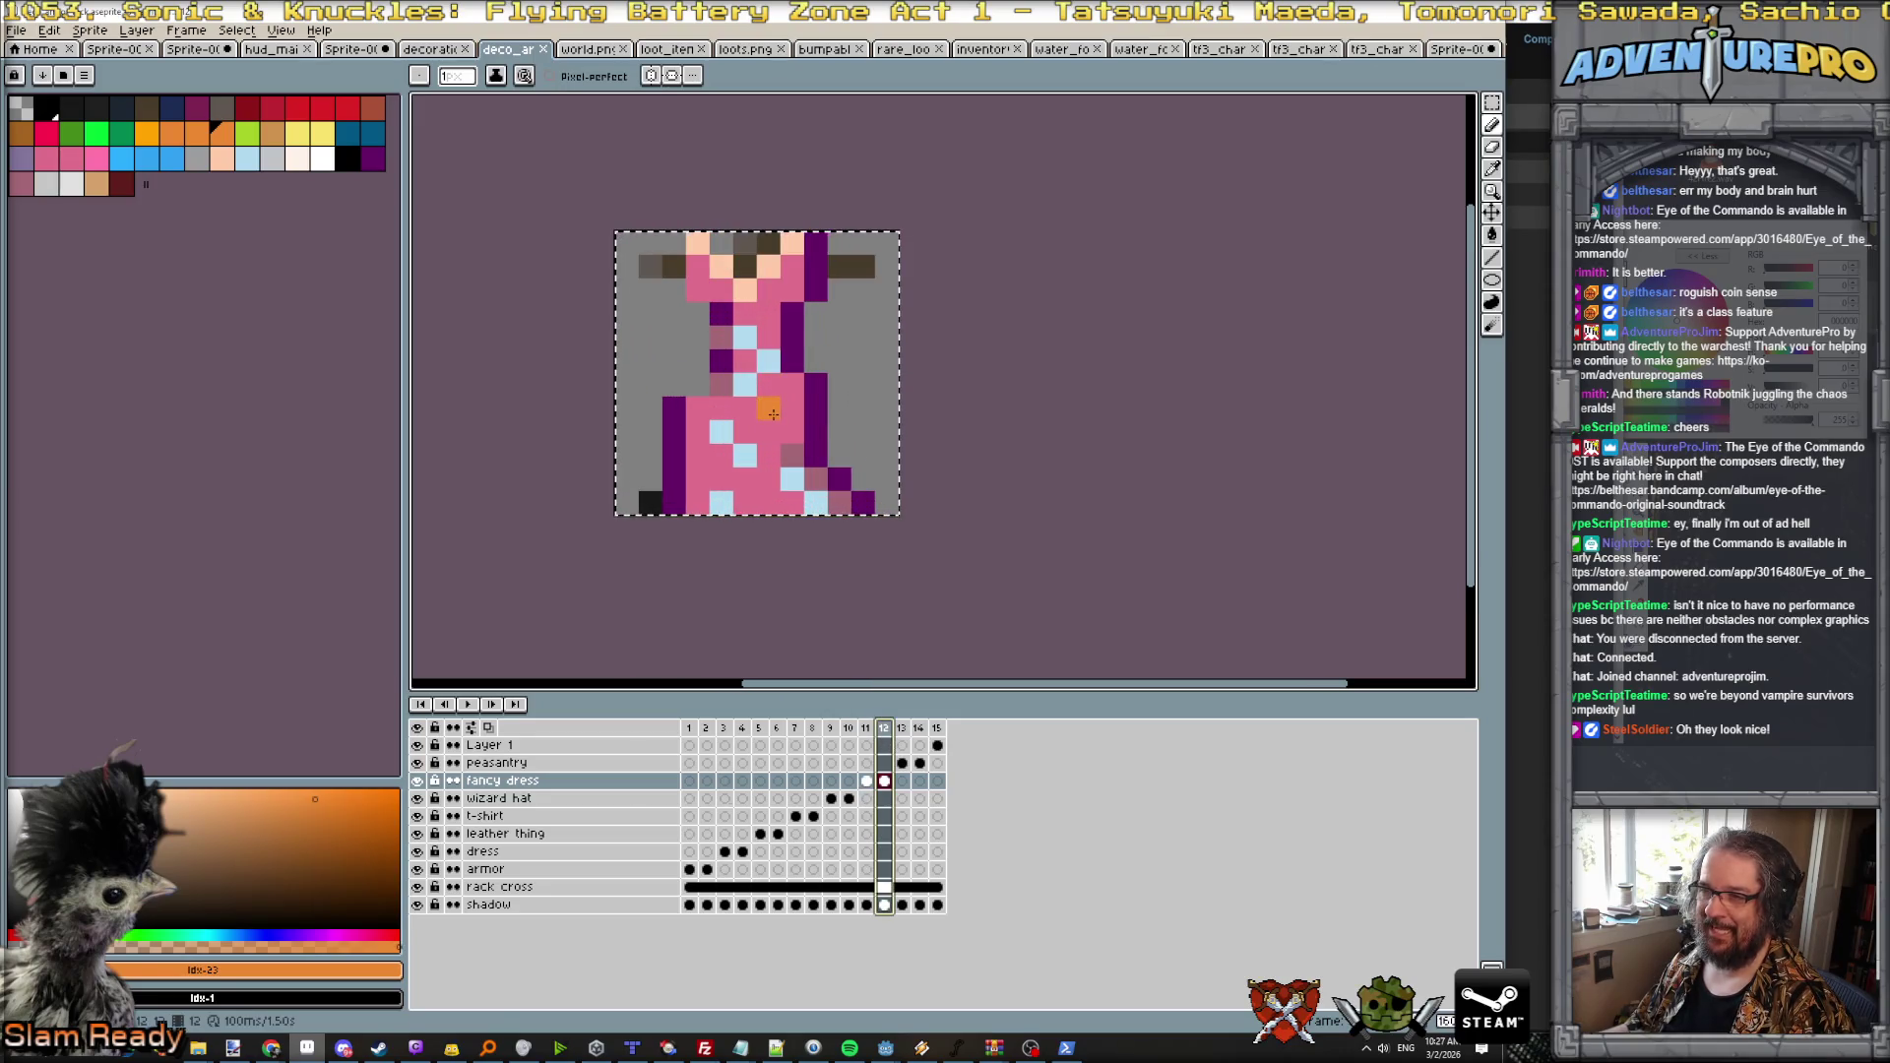
pyautogui.keyDown('alt'); pyautogui.click(773, 413); pyautogui.keyUp('alt')
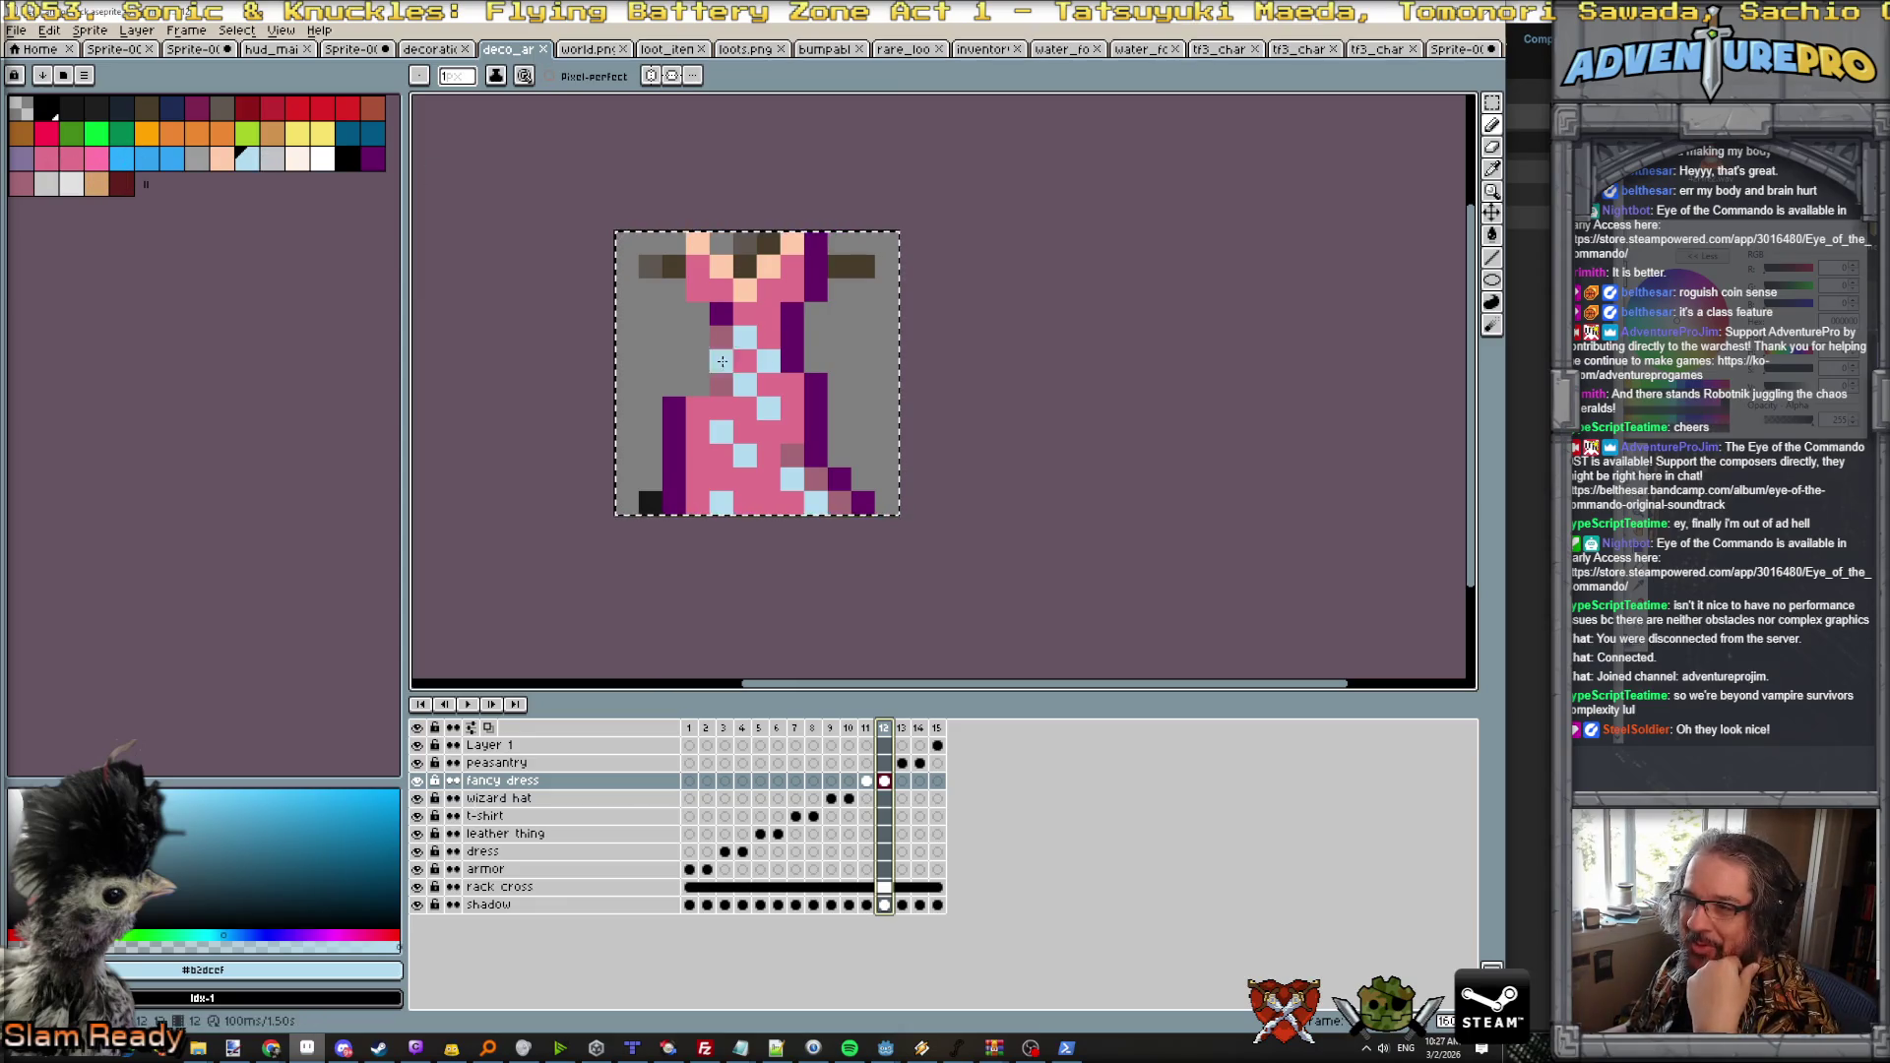
pyautogui.click(196, 106)
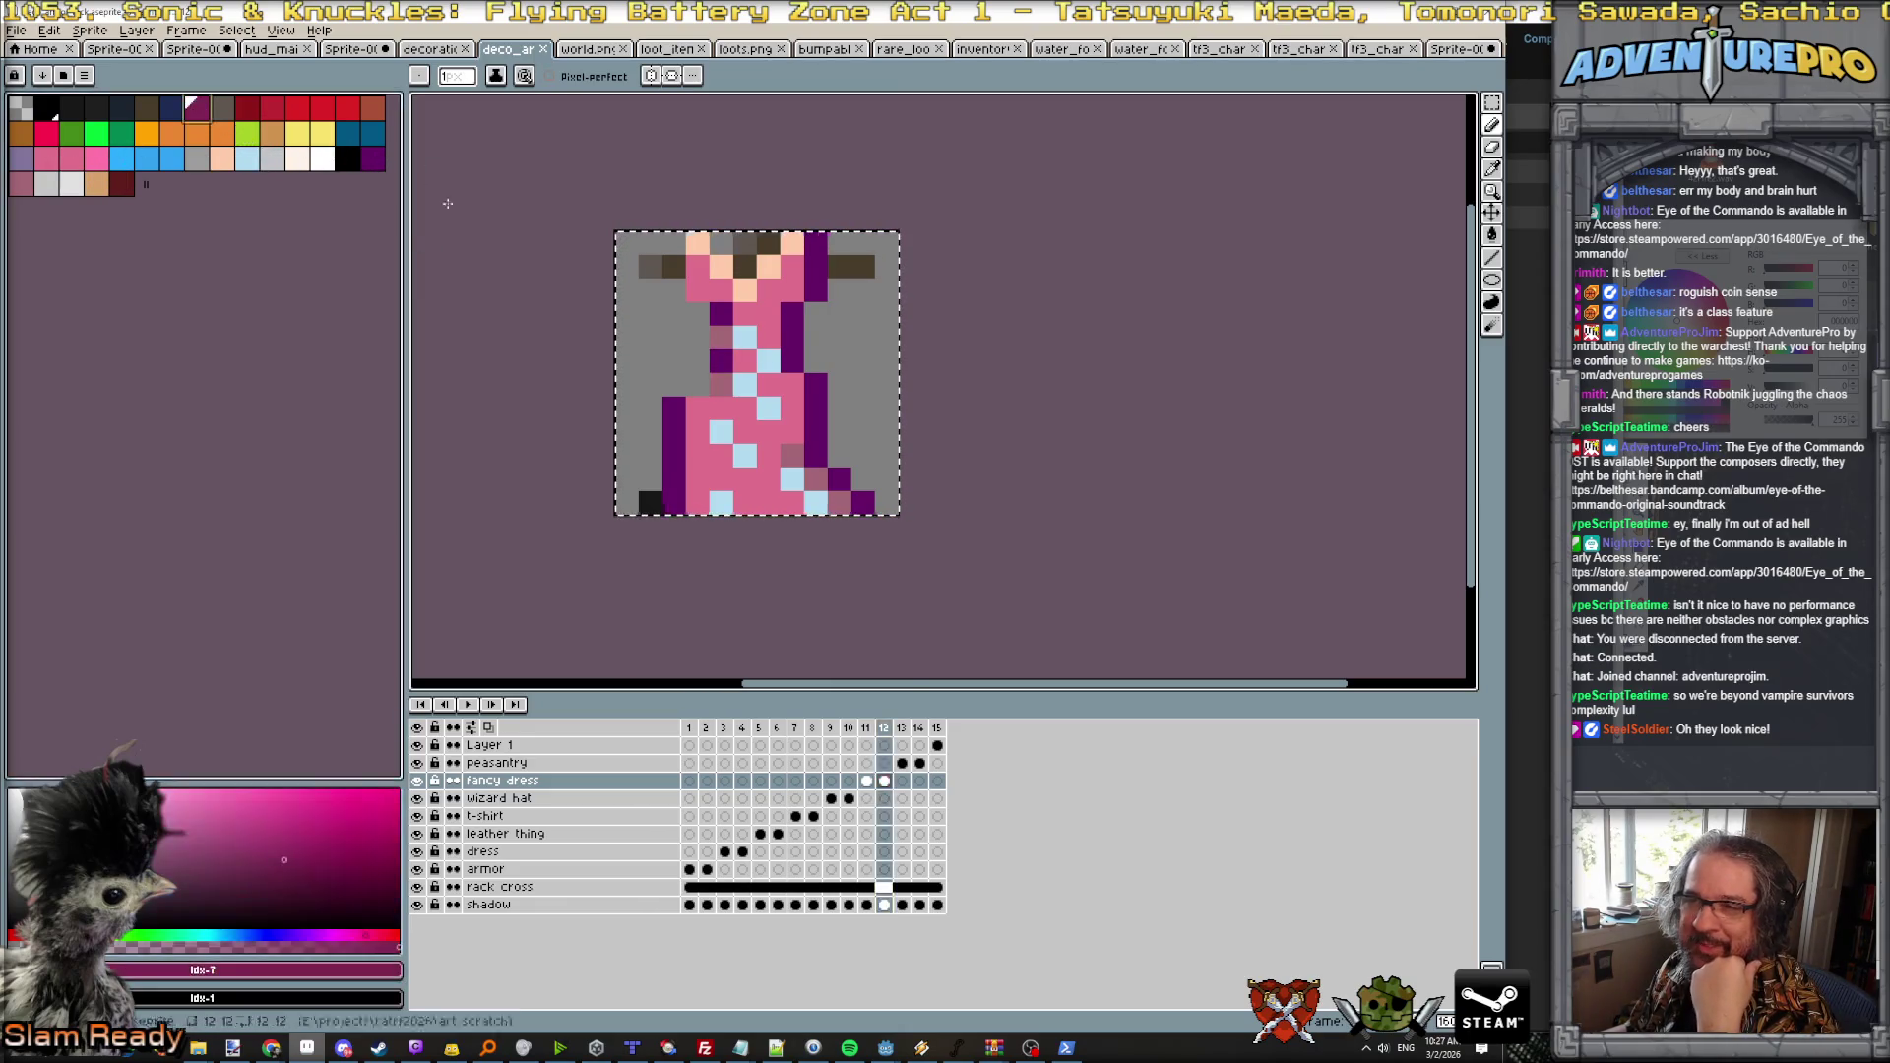
pyautogui.keyDown('alt'); pyautogui.click(793, 455); pyautogui.keyUp('alt')
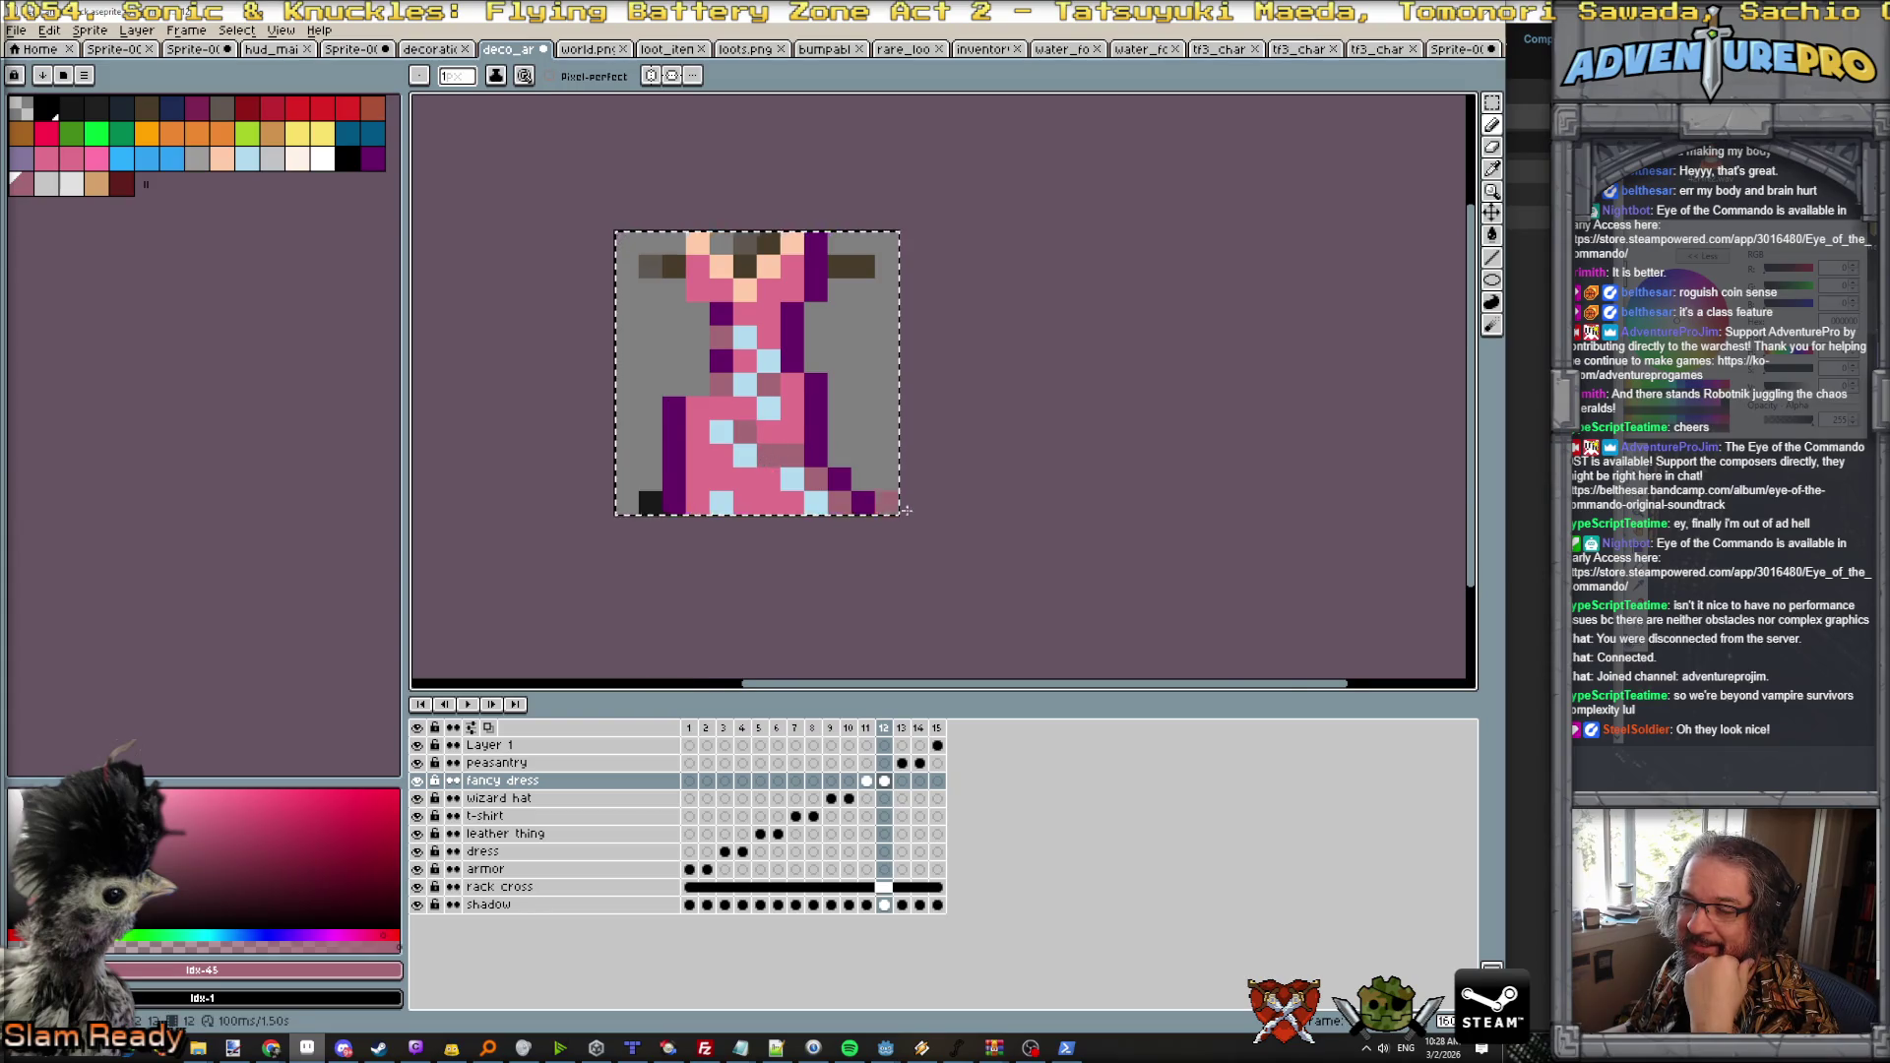
pyautogui.scroll(-4, 901, 513)
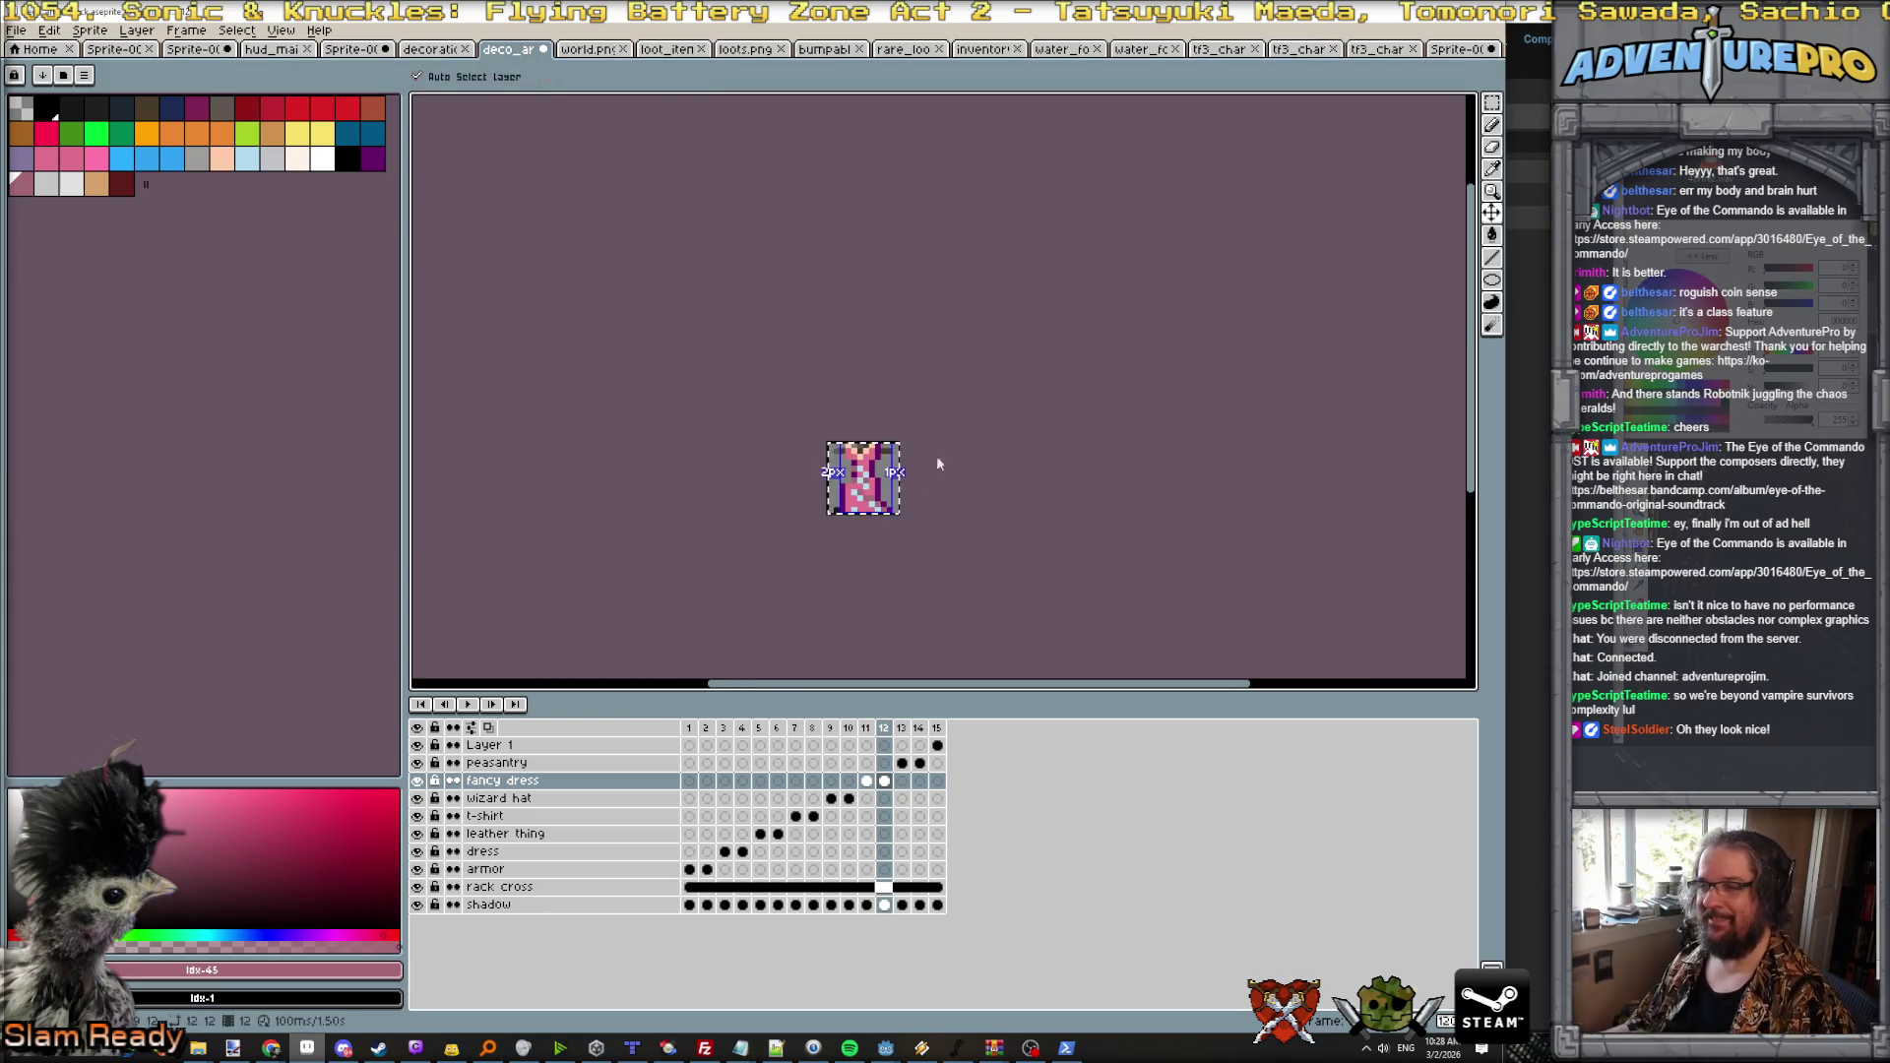
pyautogui.scroll(3, 936, 457)
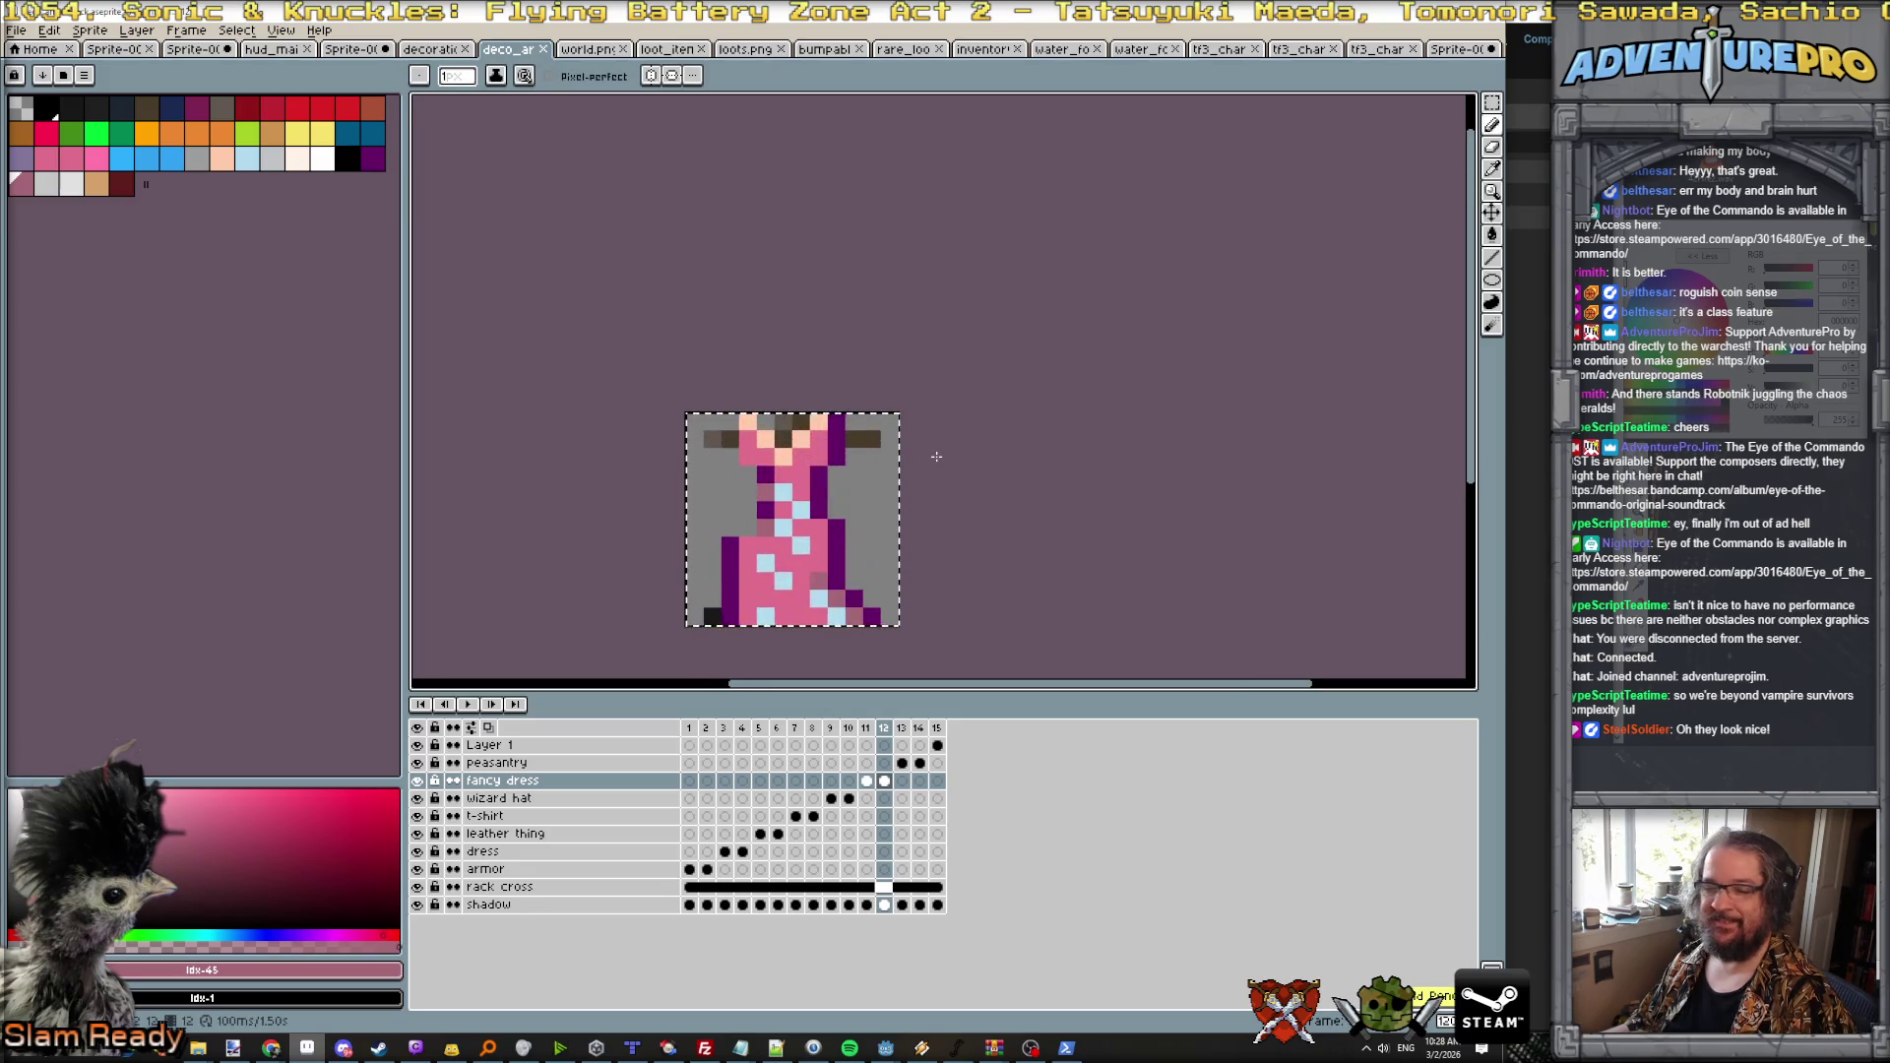
pyautogui.click(1066, 1047)
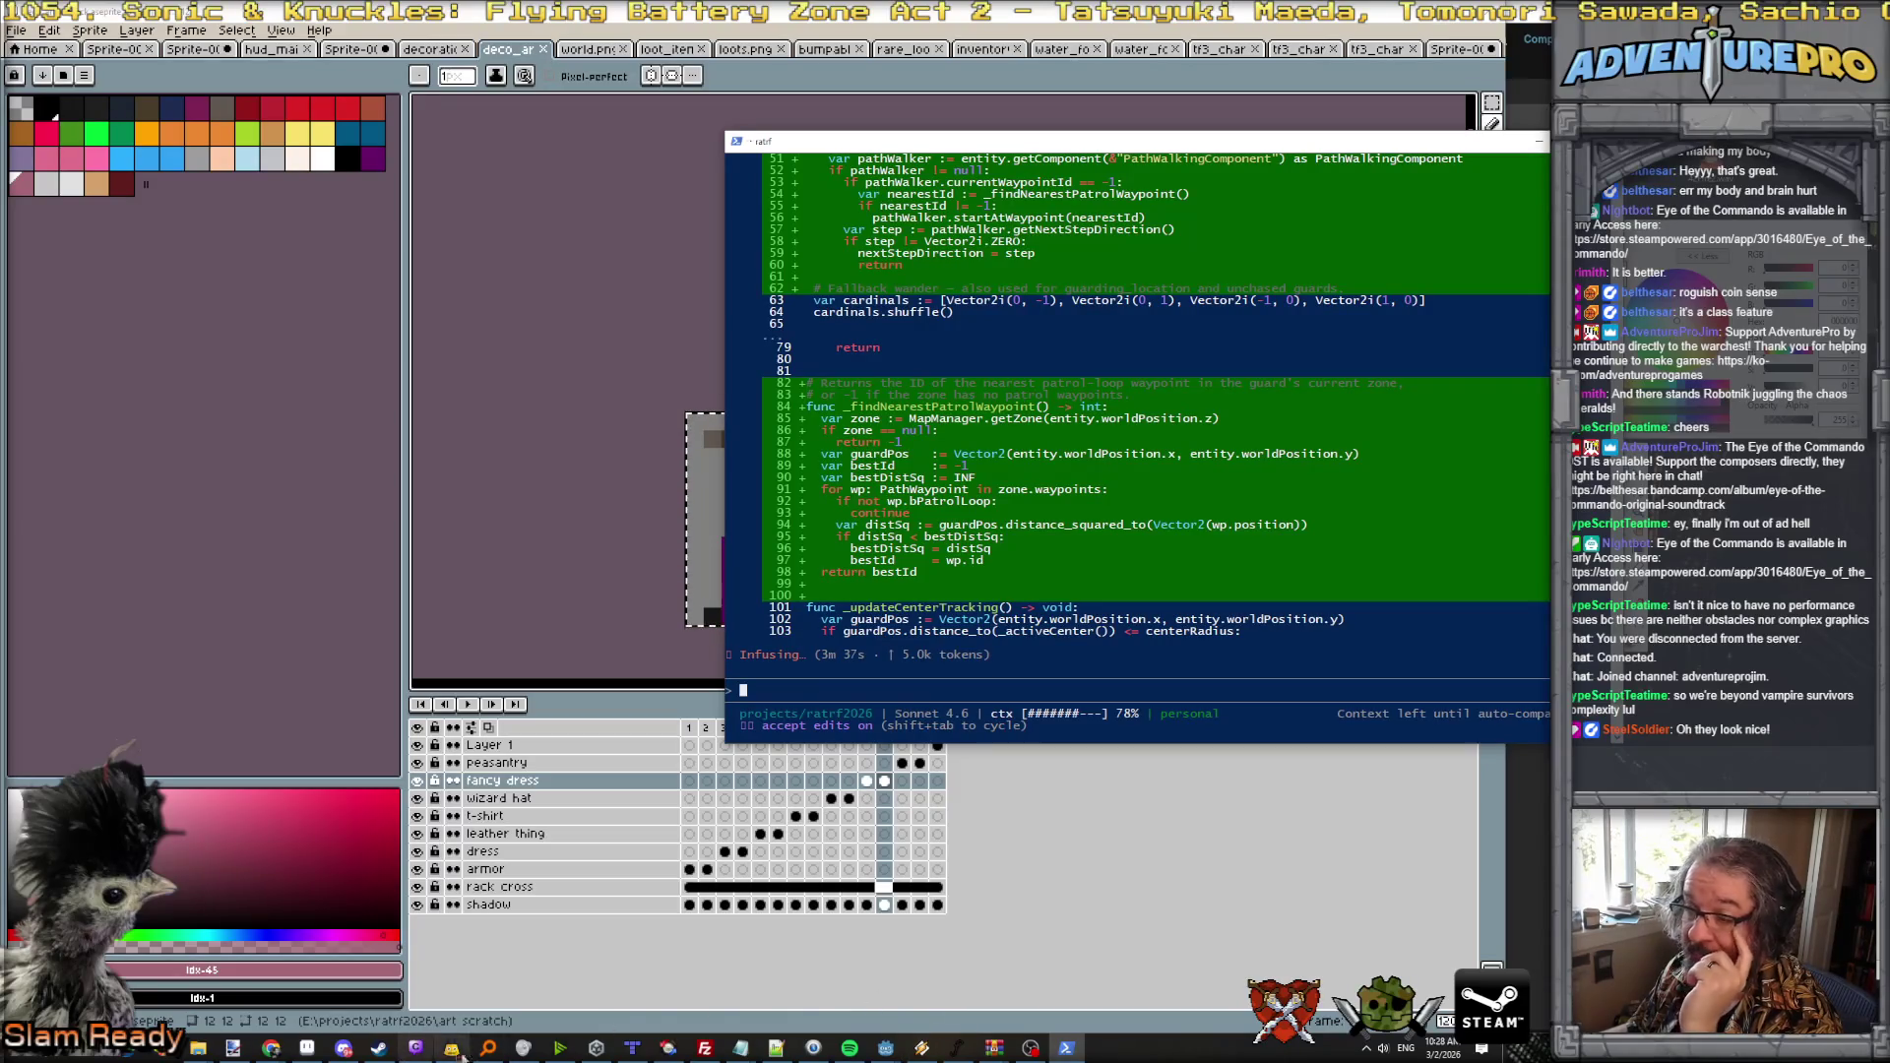
# Step: Switch to the Tiled map editor after reviewing the waypoint-lookup diff
pyautogui.click(631, 1047)
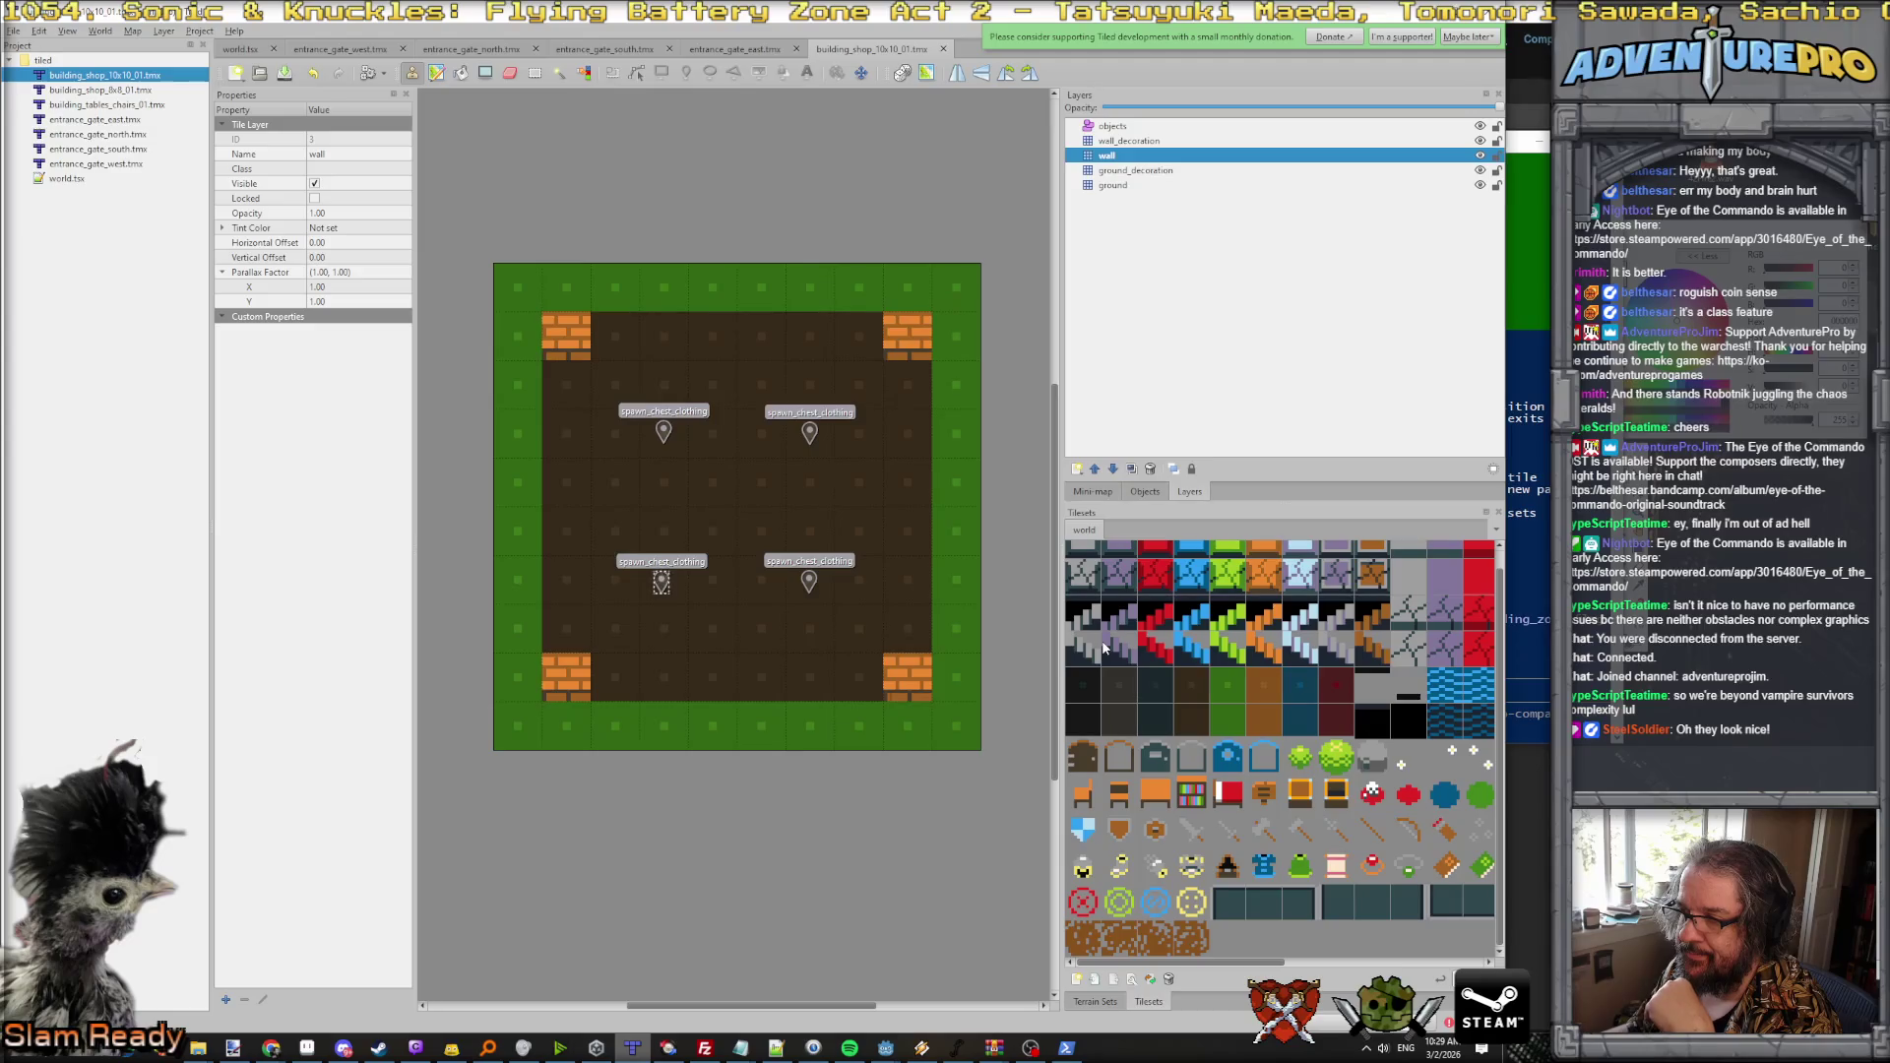
# Step: Stamp a brick tile on the wall, grab the crowned king from the character sheet, and return to Aseprite
pyautogui.click(901, 658)
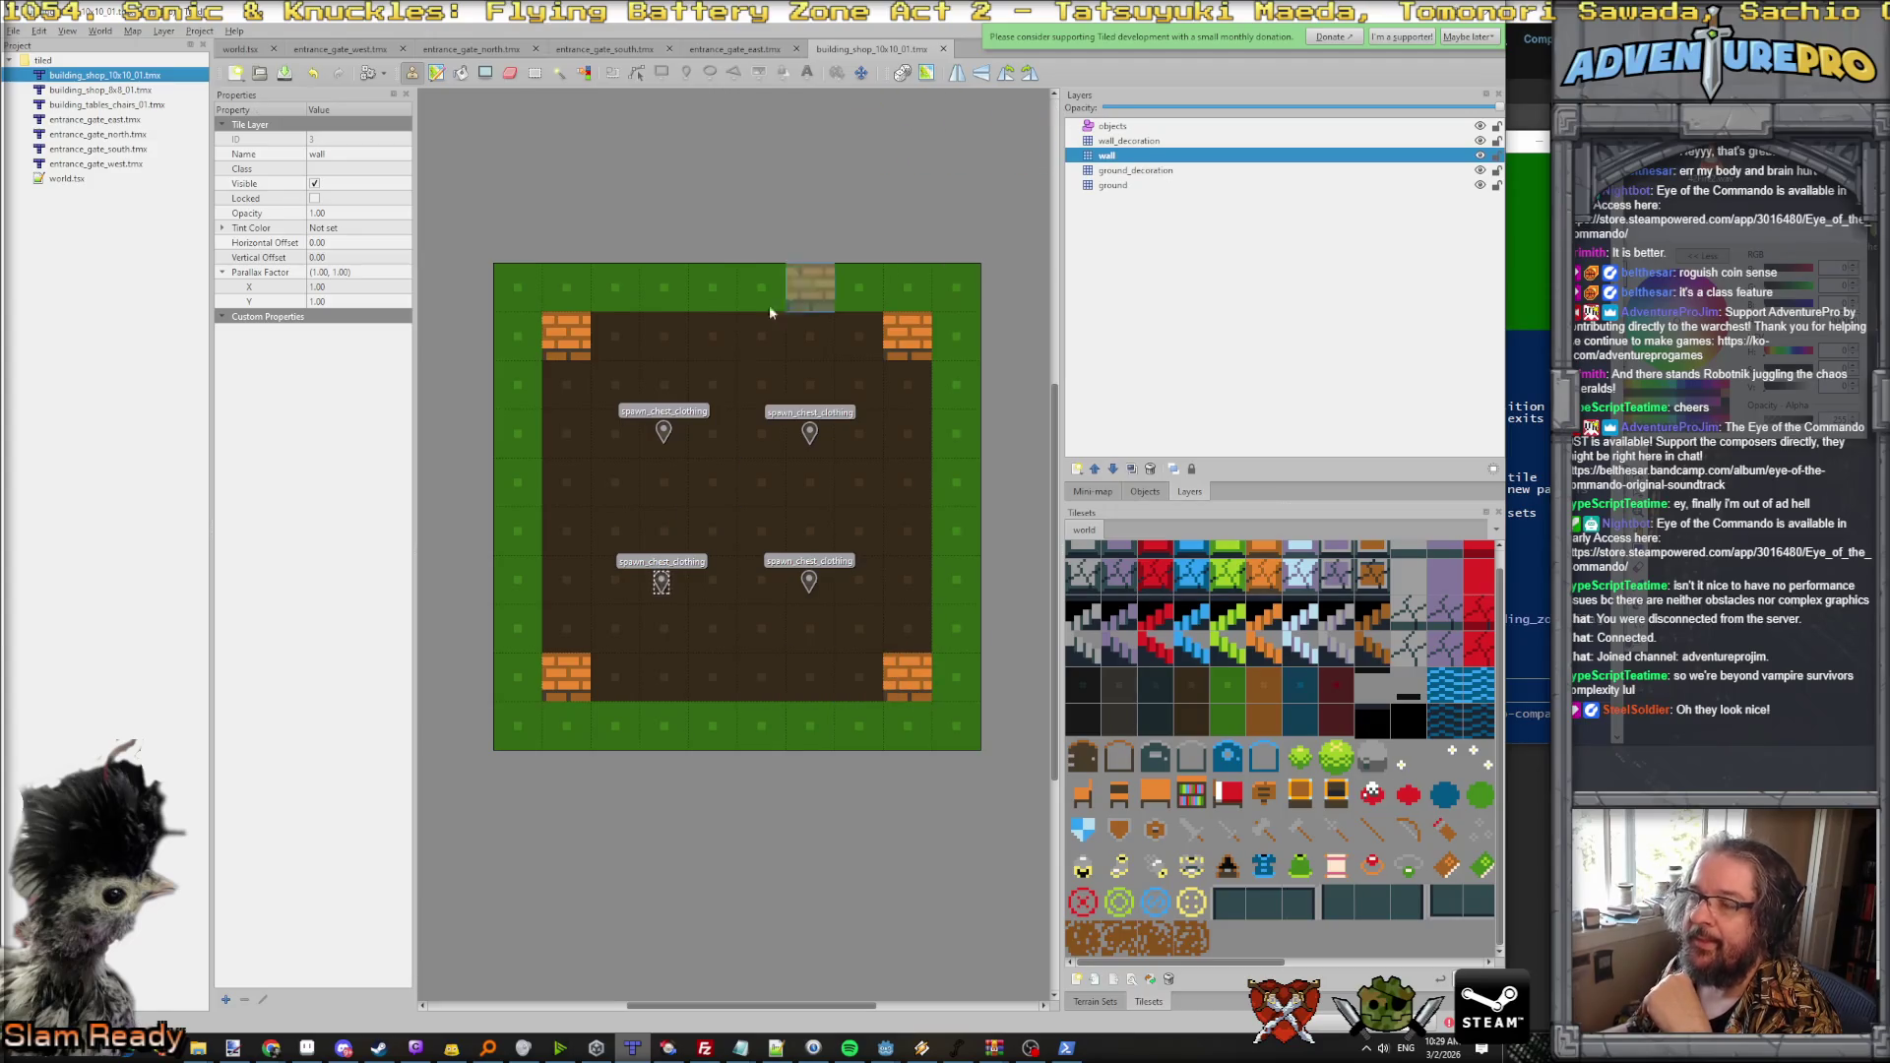
pyautogui.hotkey('alt', 'Tab')
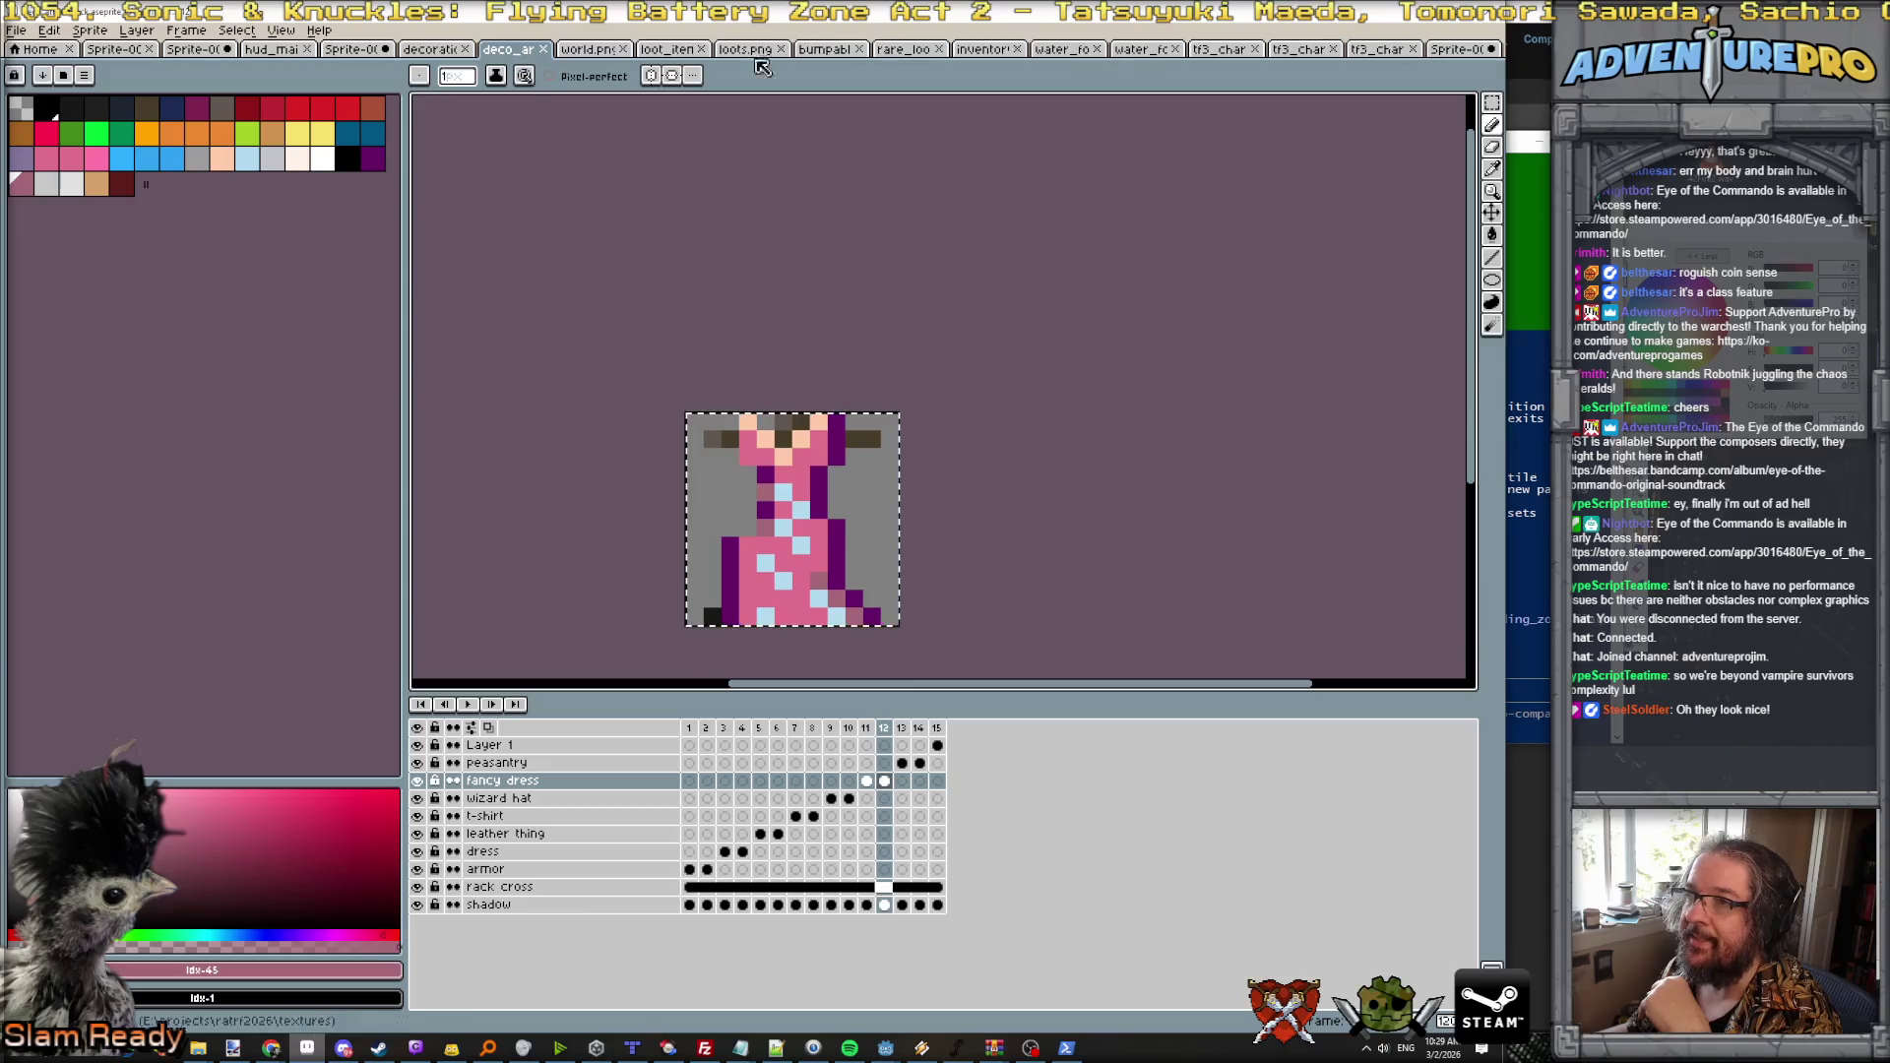
pyautogui.hotkey('alt', 'Tab')
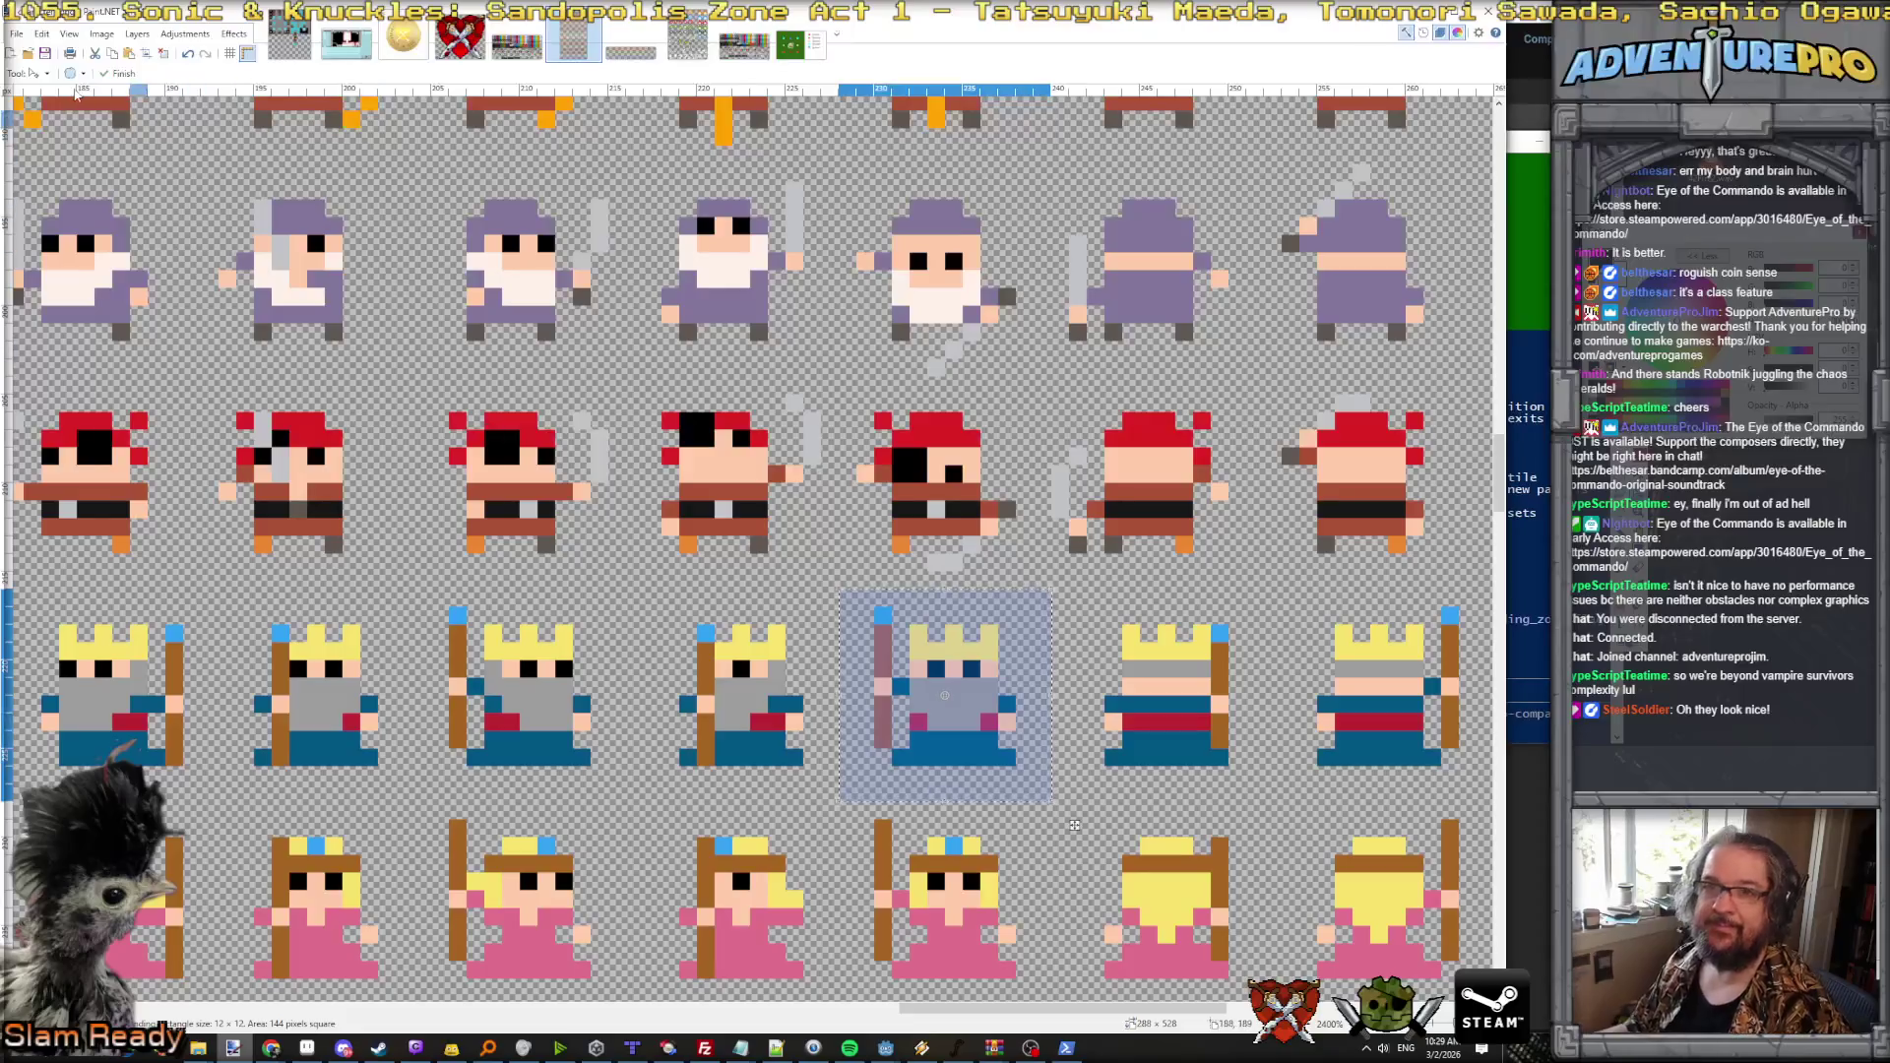
pyautogui.click(306, 1049)
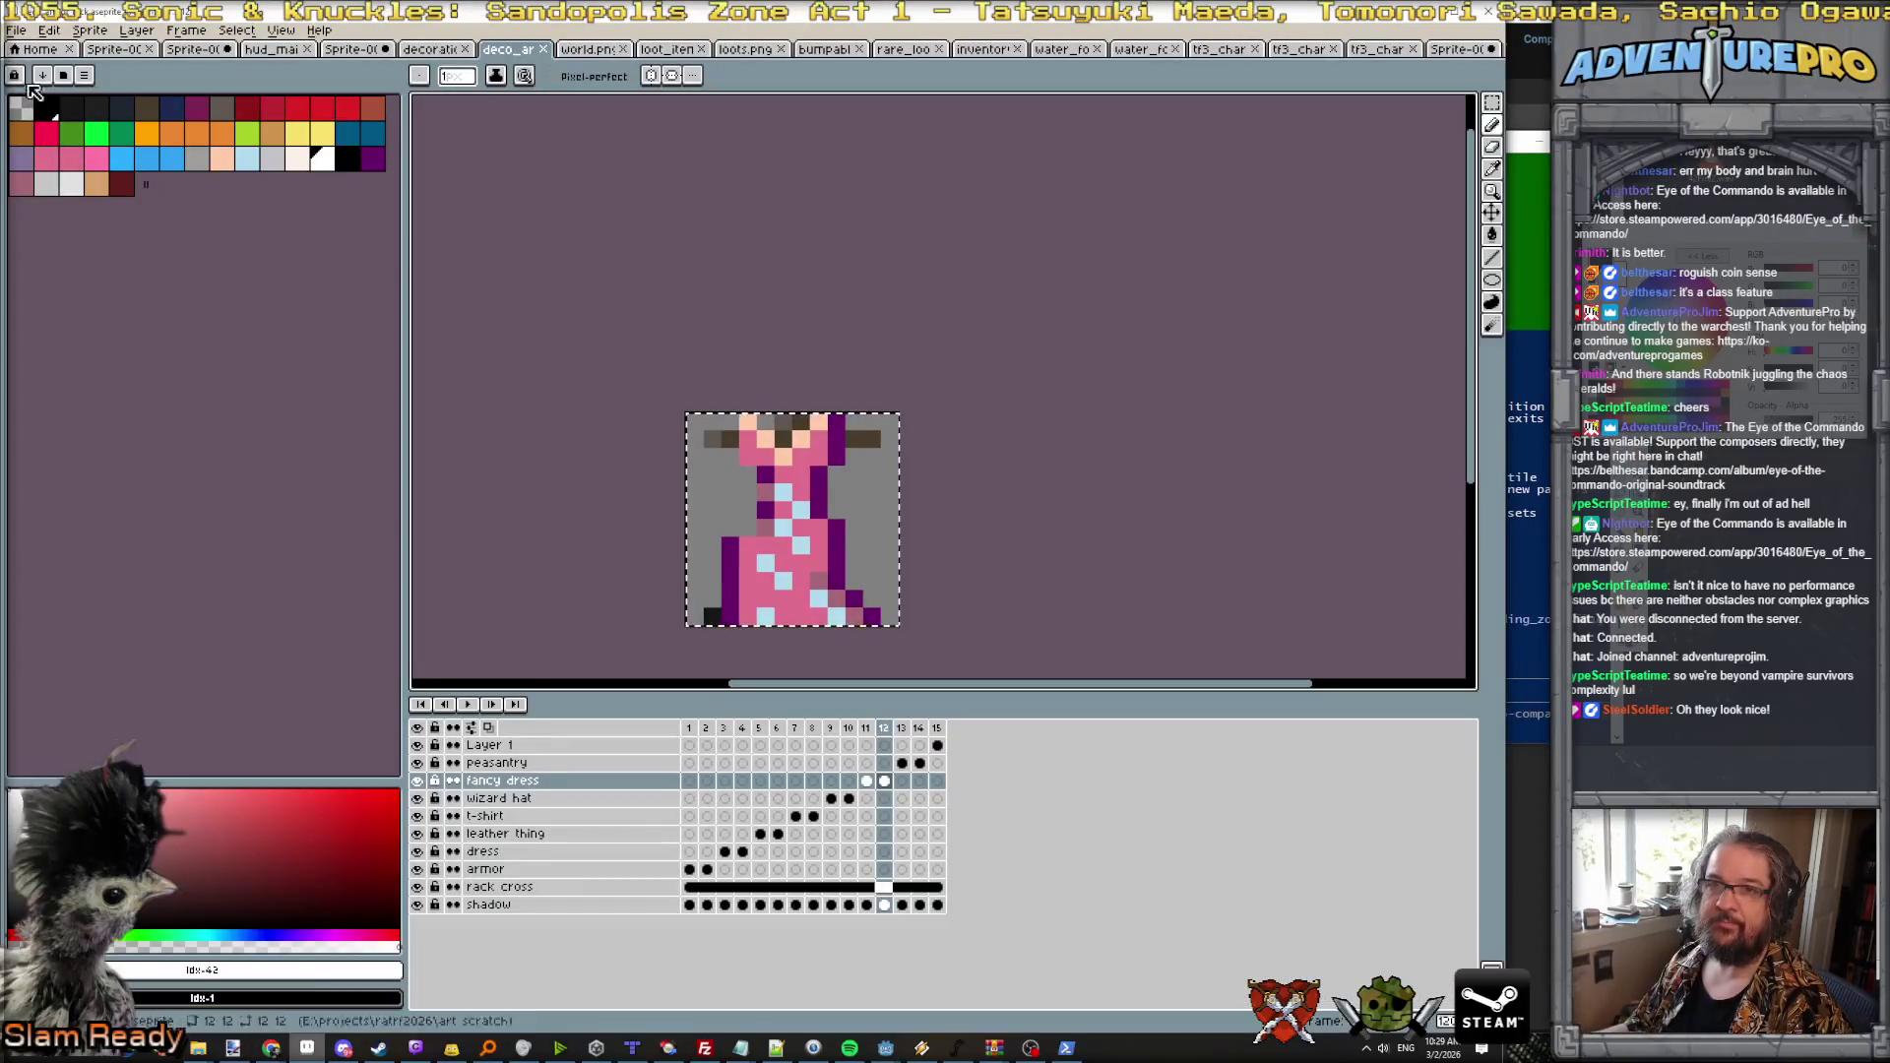
pyautogui.click(15, 30)
# Step: Create a new 12x12 sprite and paste the copied king into it
pyautogui.click(41, 59)
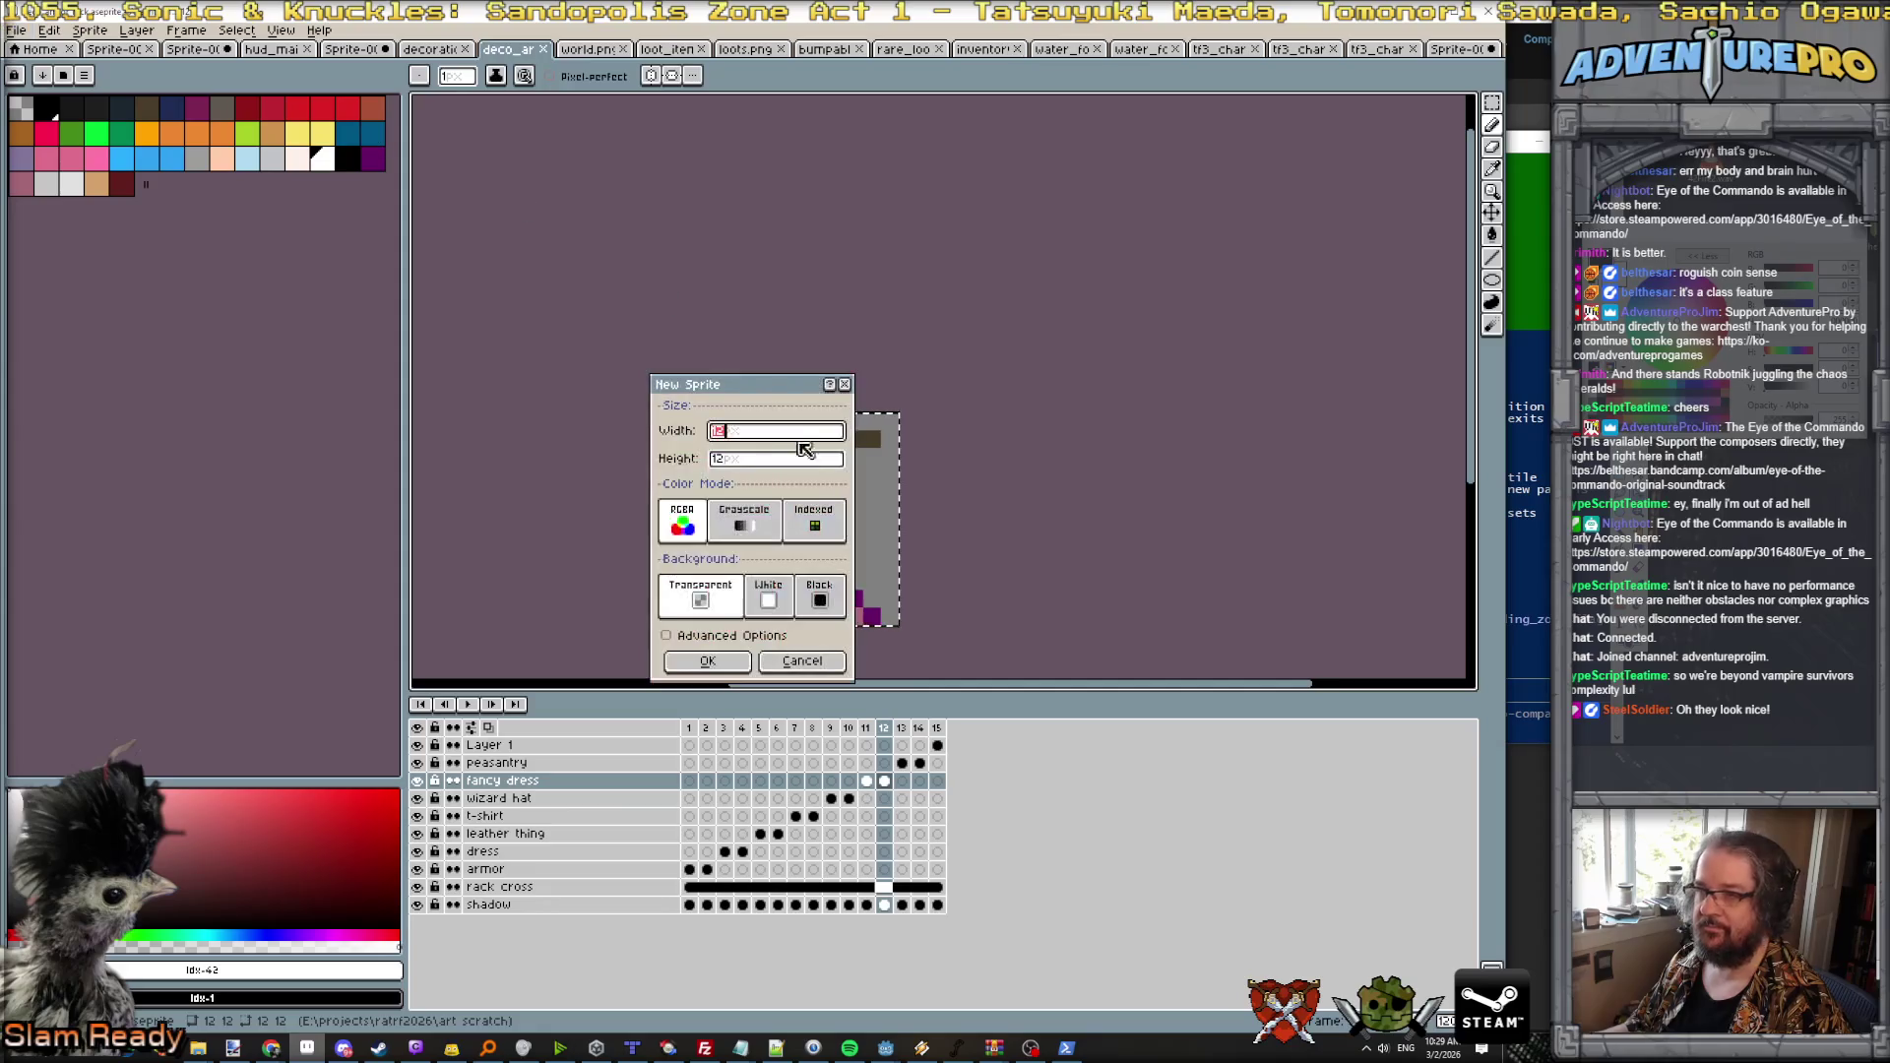
pyautogui.click(707, 663)
pyautogui.hotkey('ctrl', 'v')
pyautogui.scroll(5, 955, 463)
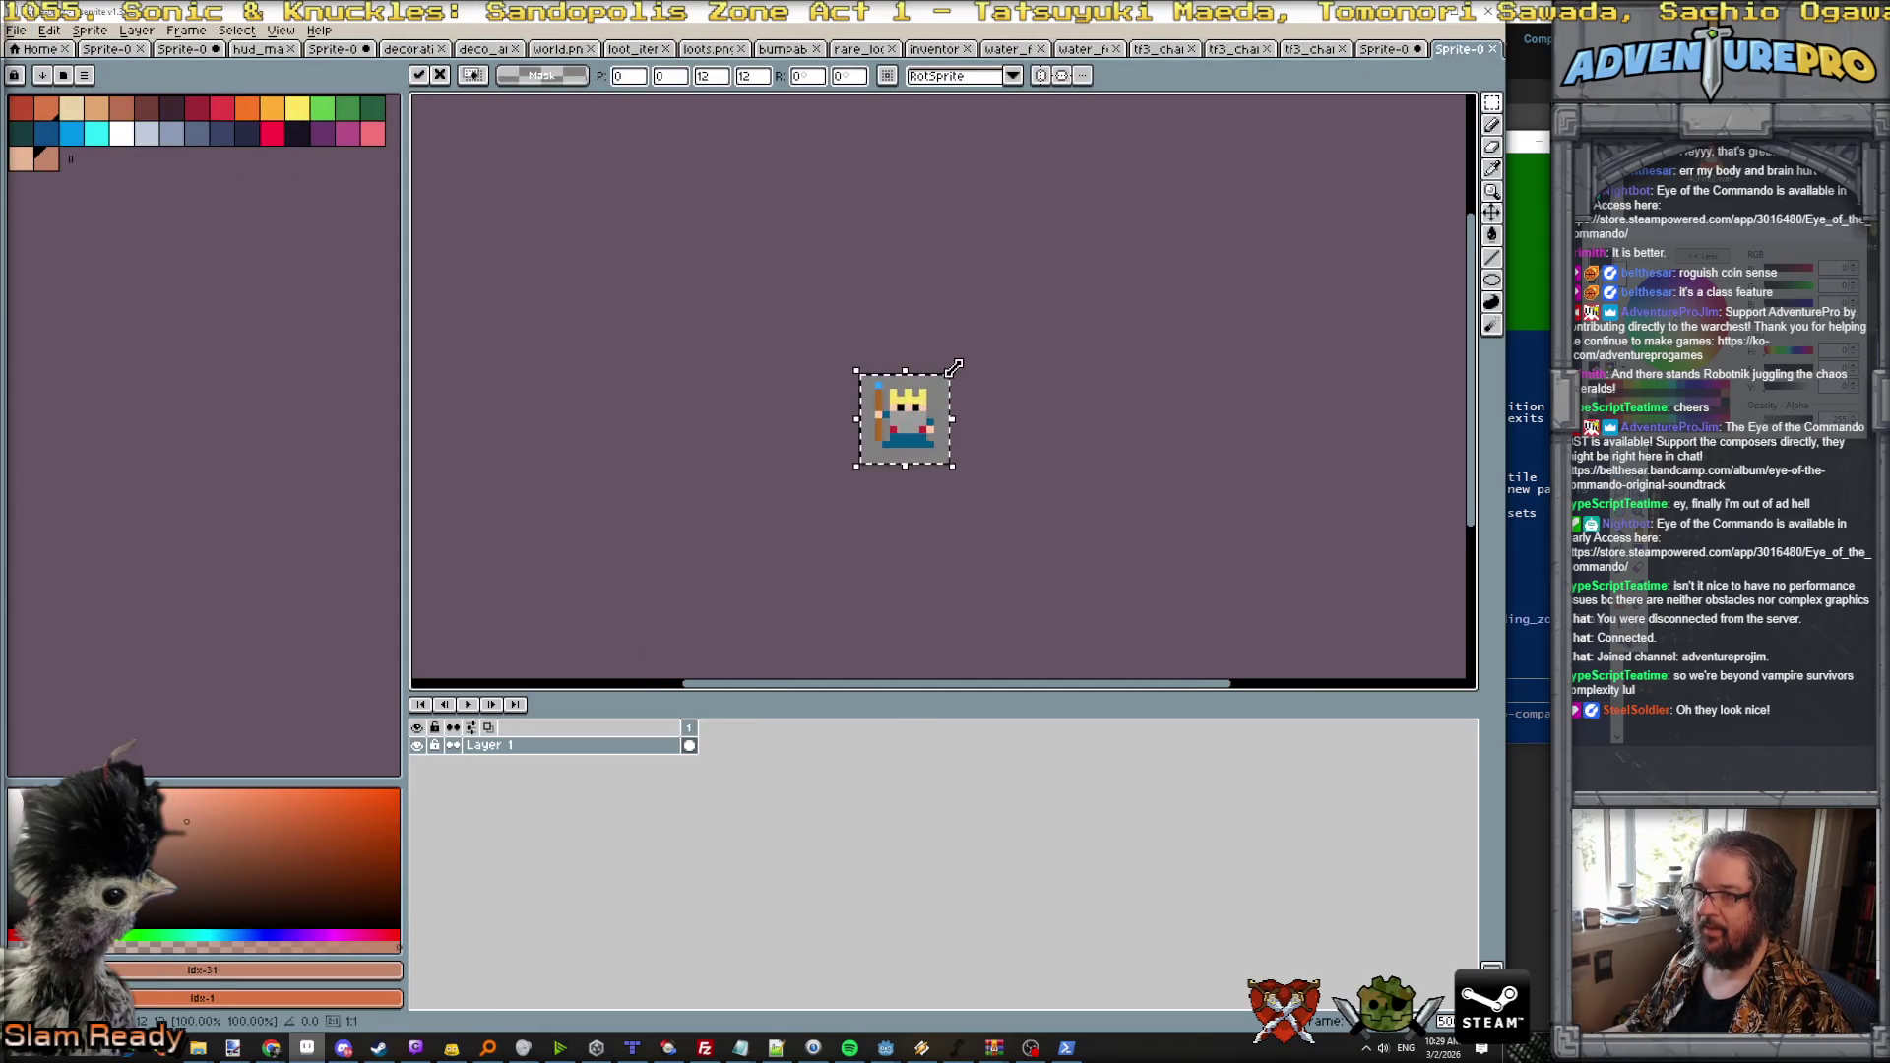
pyautogui.press('Return')
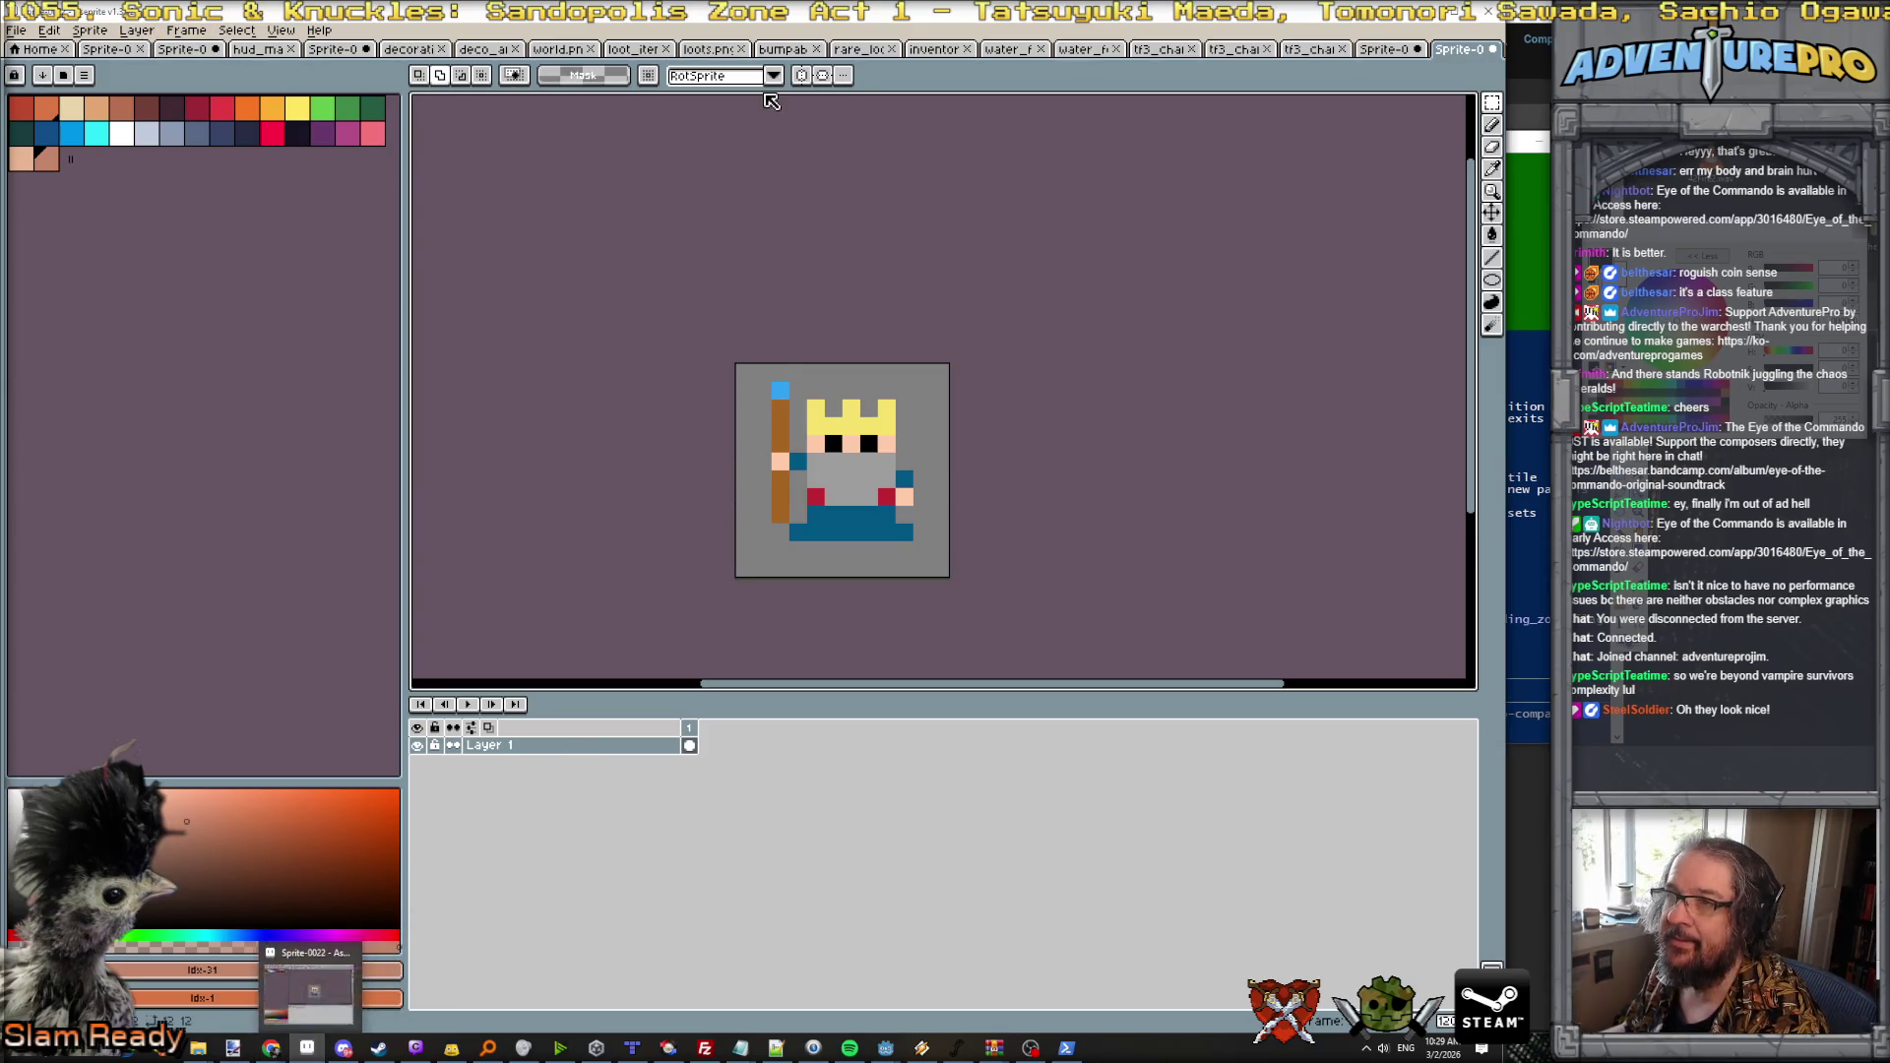
# Step: Select the green floor tile in the world.png tileset
pyautogui.click(558, 48)
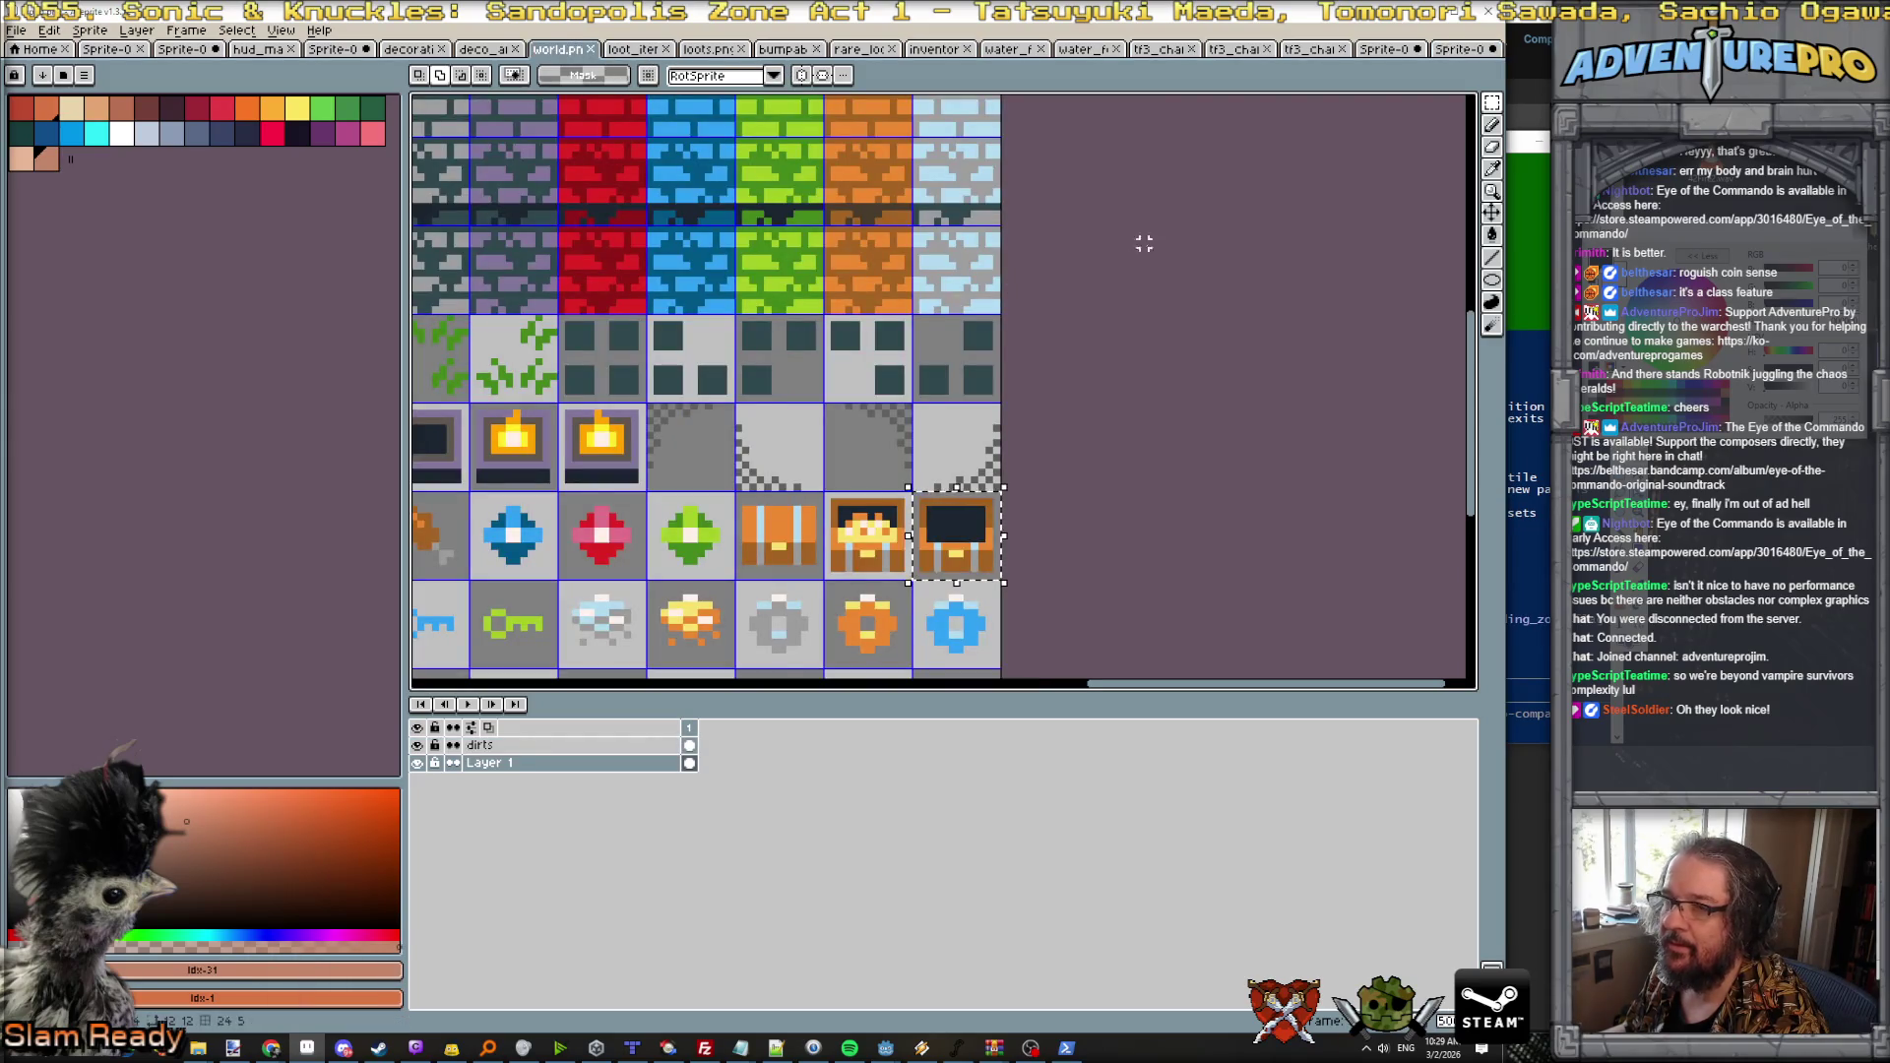
pyautogui.click(1491, 102)
pyautogui.scroll(-3, 1365, 192)
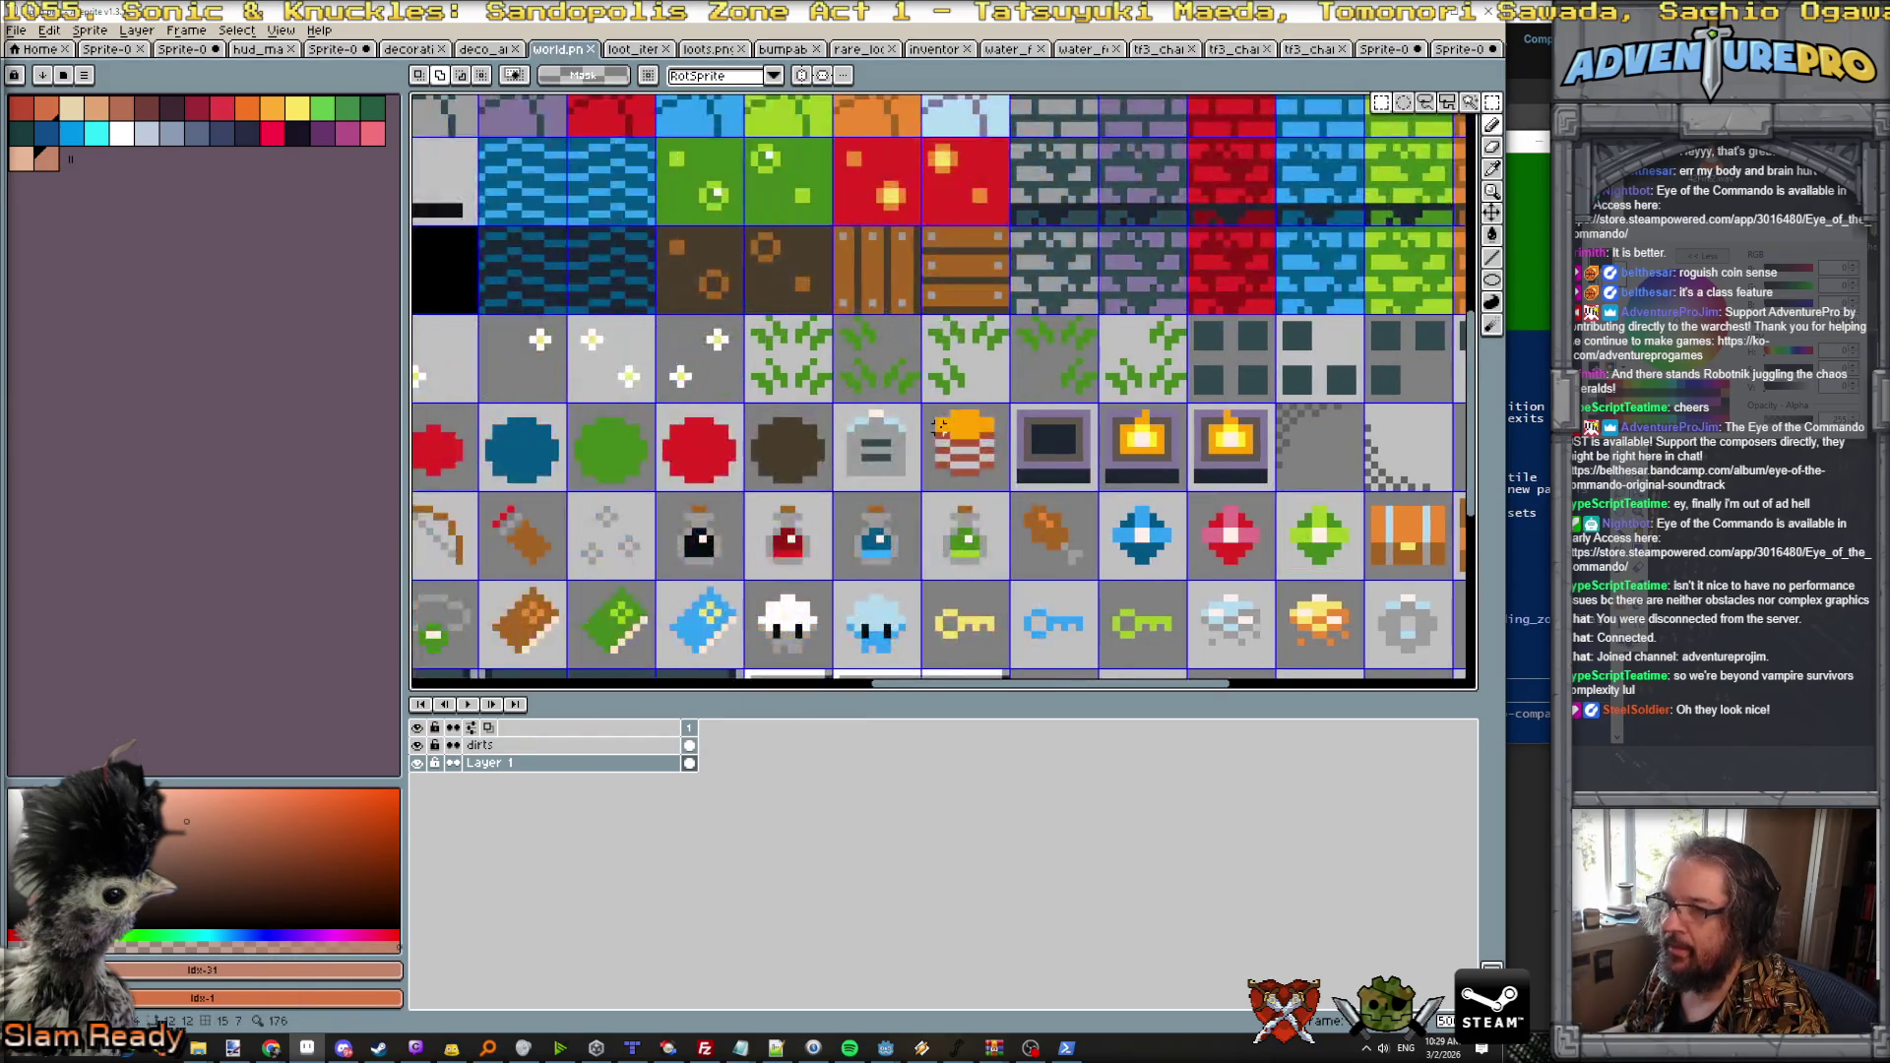
pyautogui.scroll(2, 1329, 493)
pyautogui.hscroll(2, 942, 421)
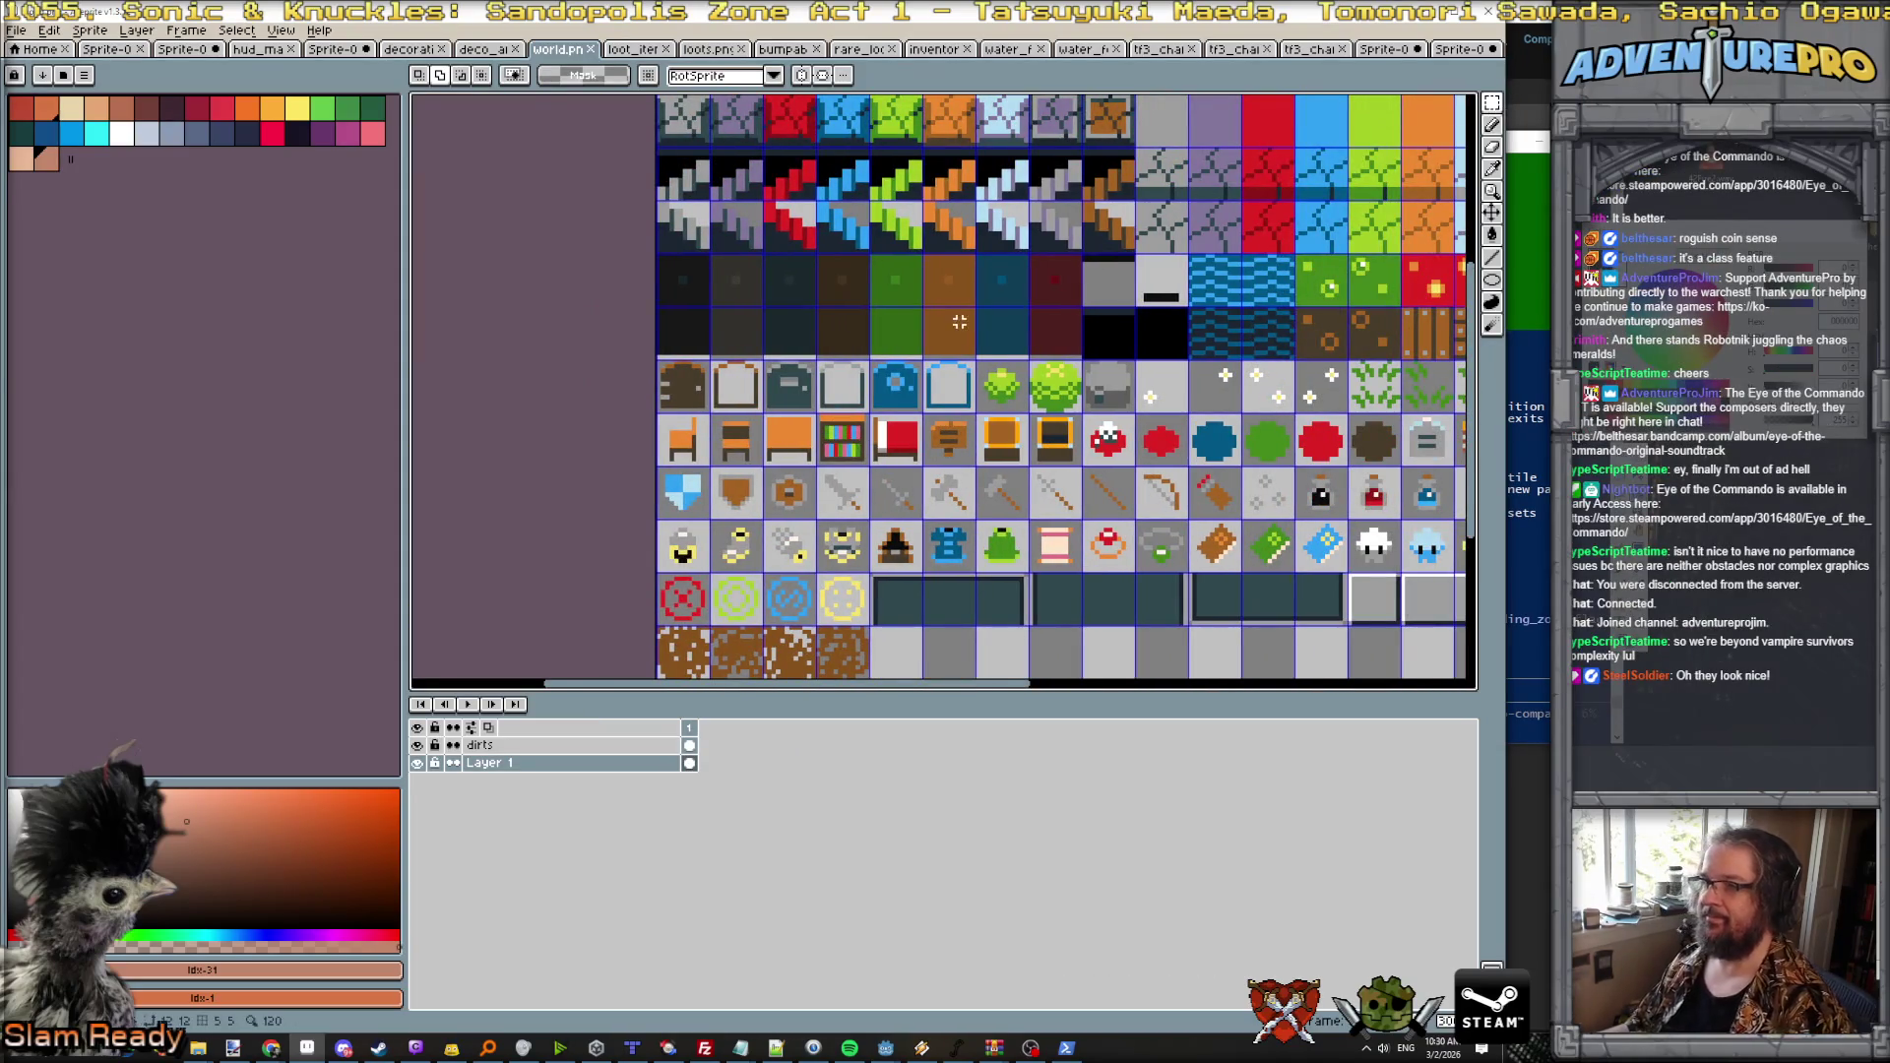
pyautogui.scroll(3, 915, 305)
pyautogui.moveTo(791, 172); pyautogui.dragTo(925, 305)
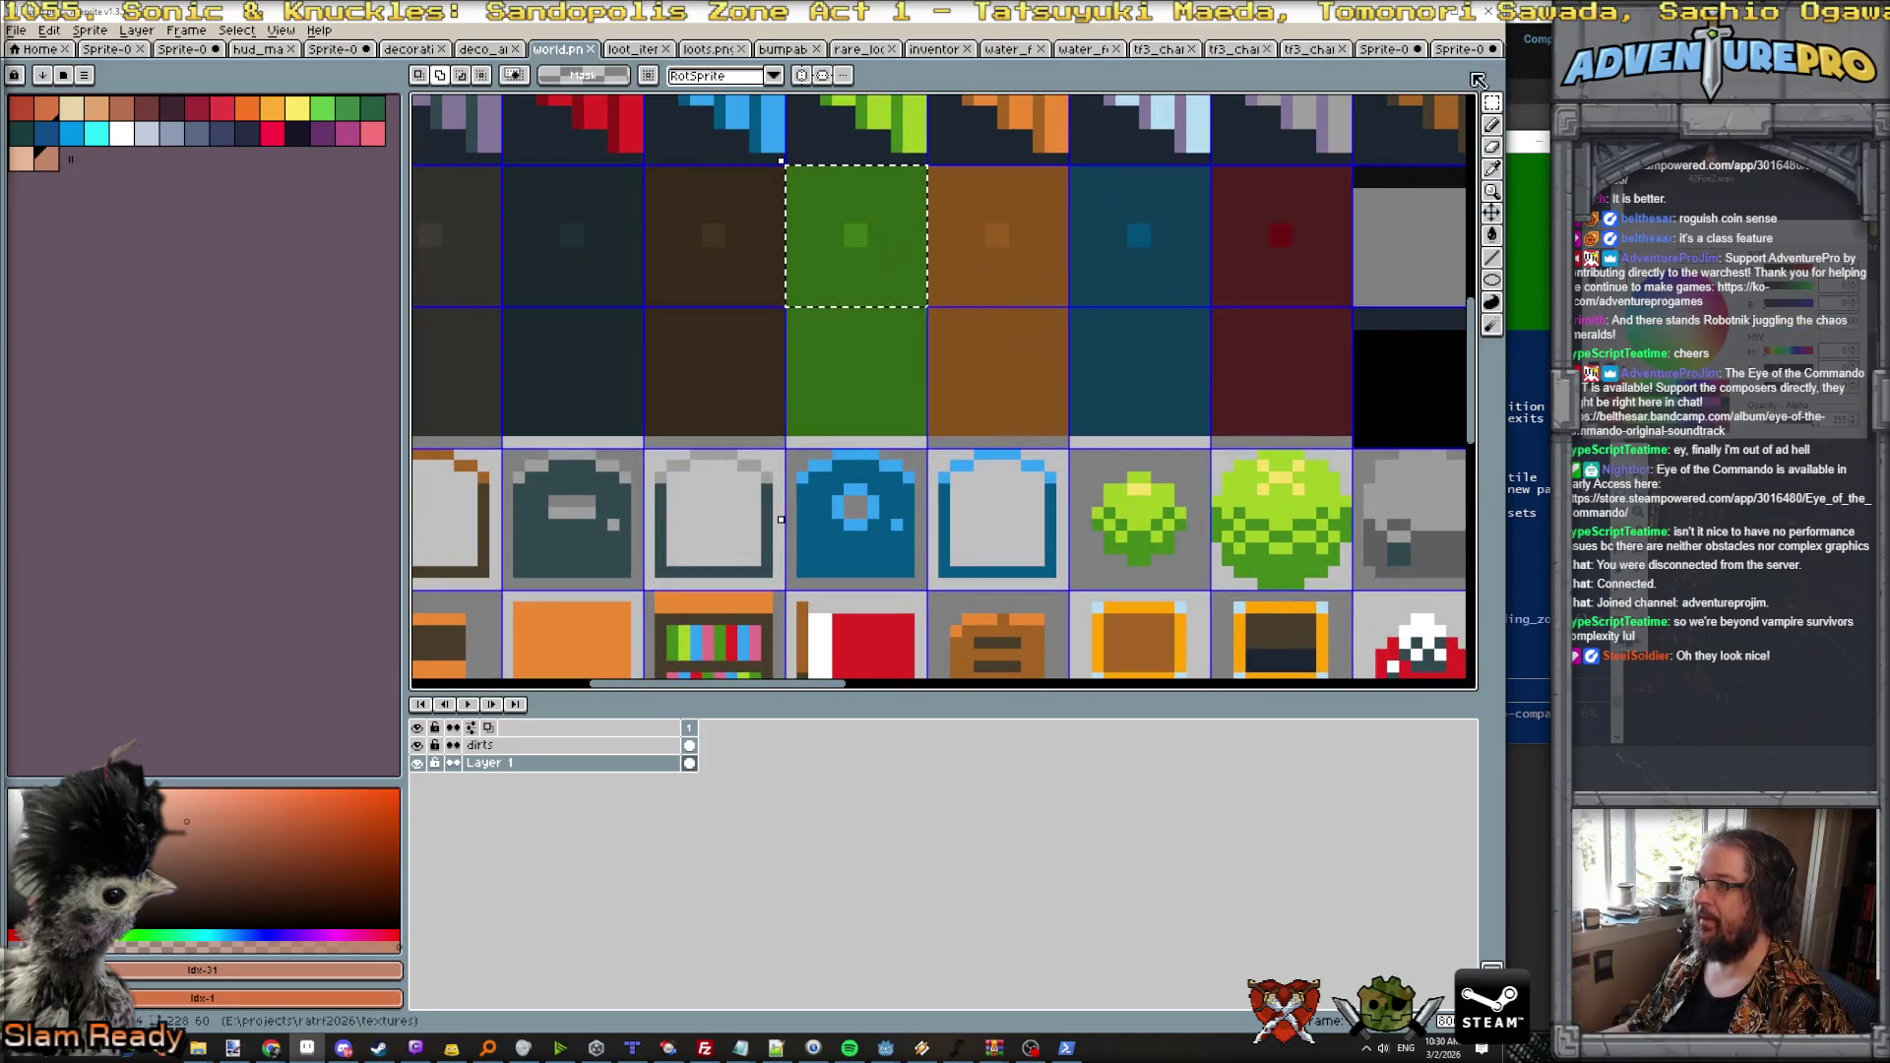
# Step: Rename the king sprite's layer to 'mans'
pyautogui.click(1464, 49)
pyautogui.doubleClick(528, 751)
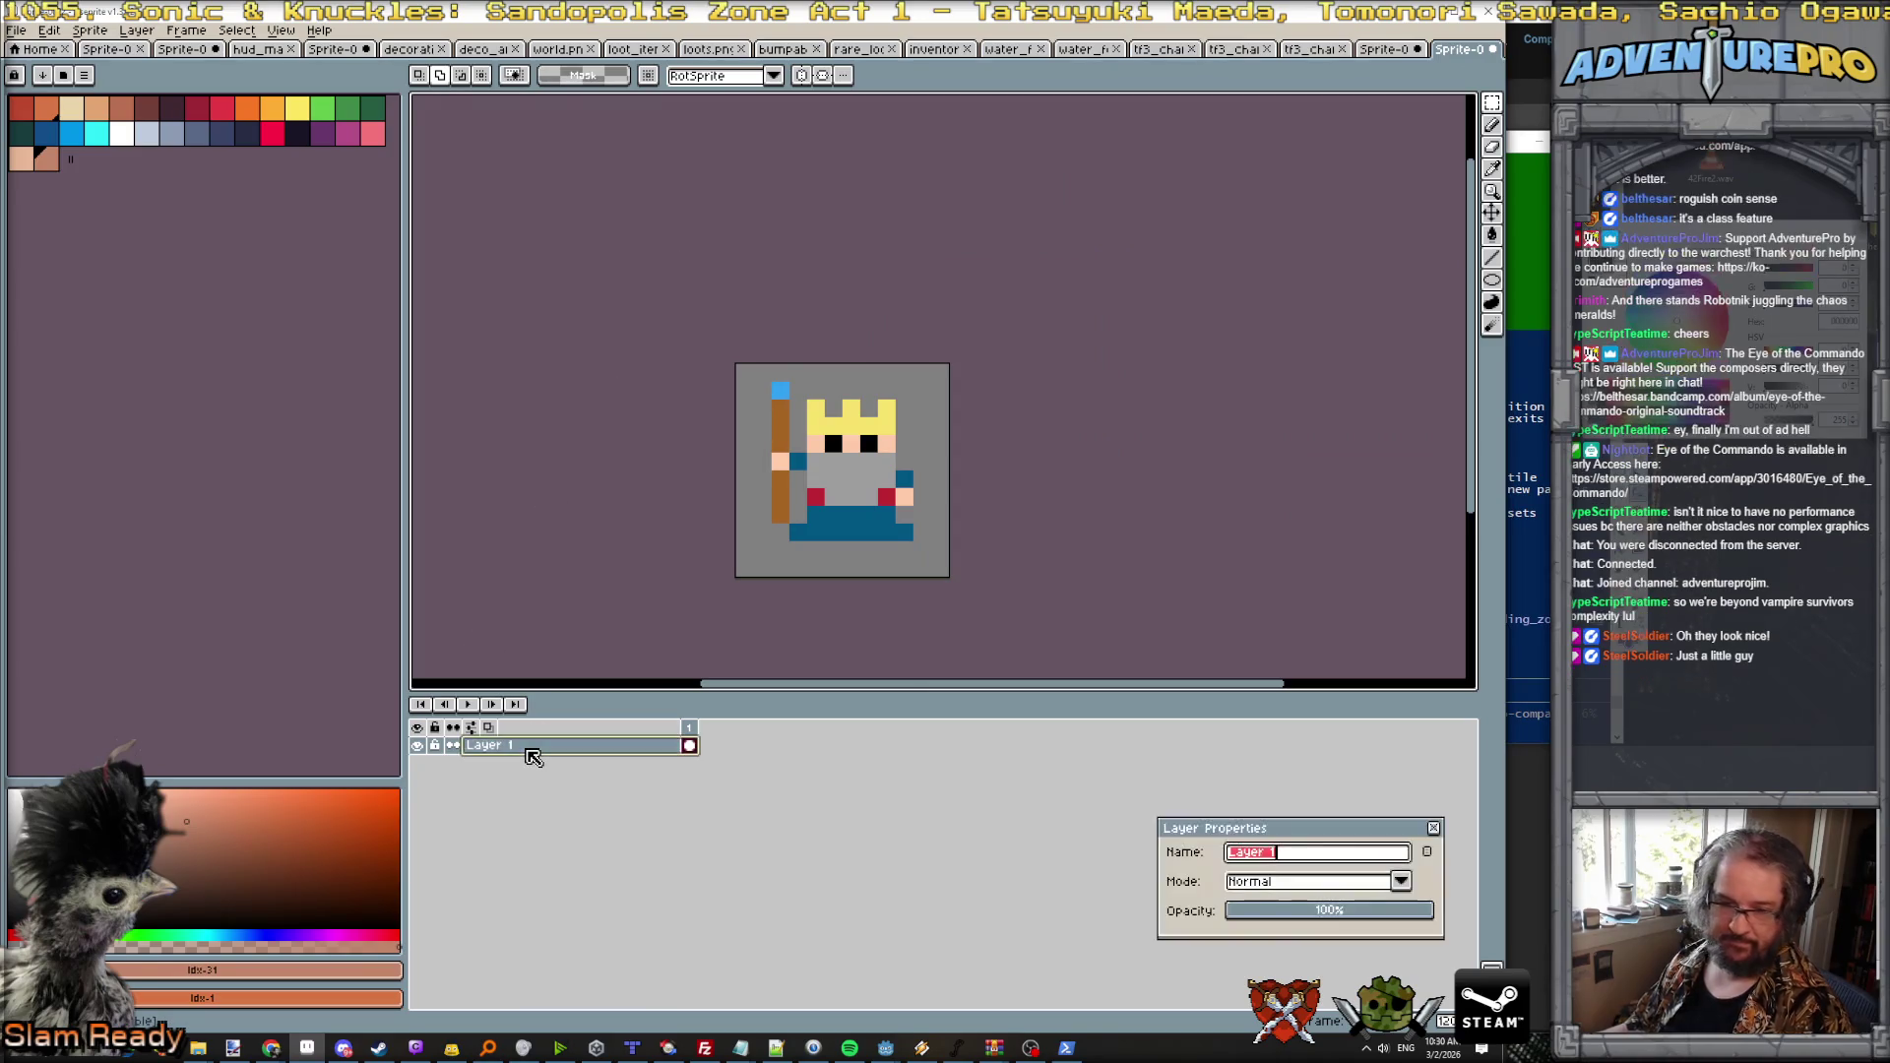
pyautogui.write('mans')
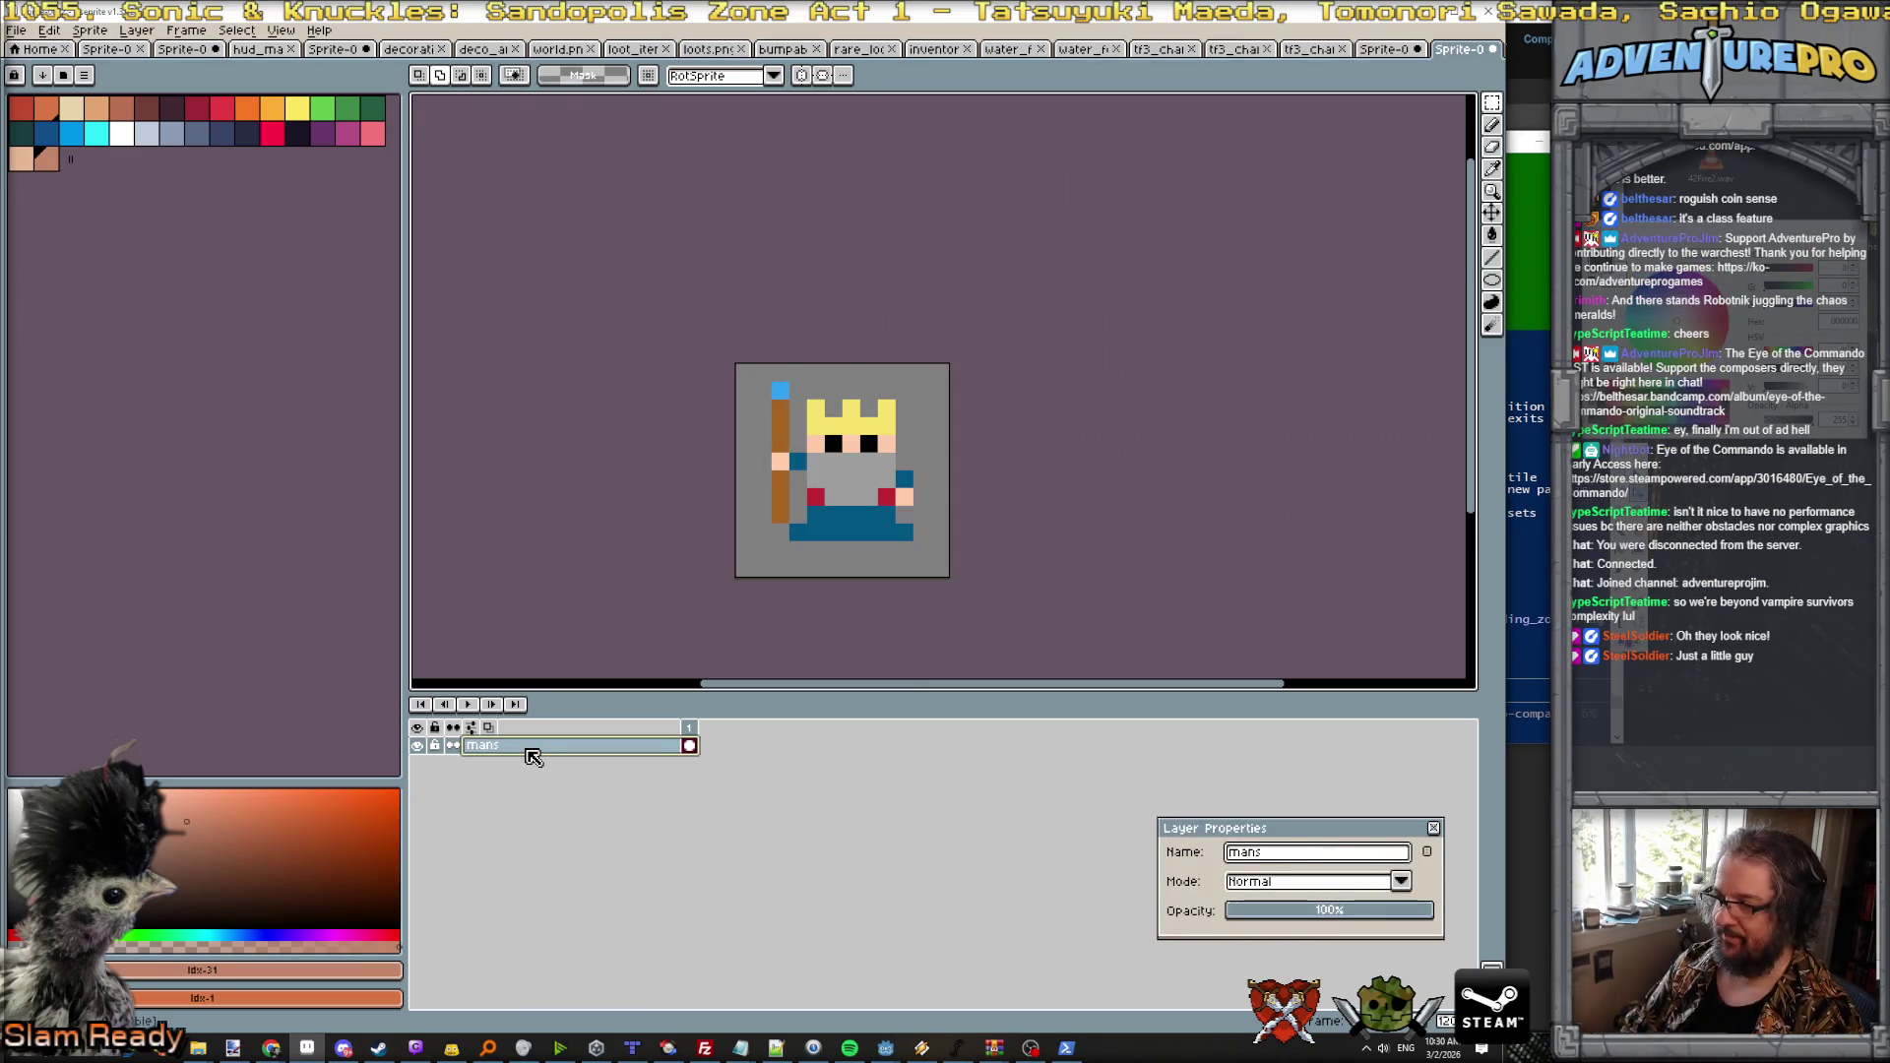
pyautogui.press('Return')
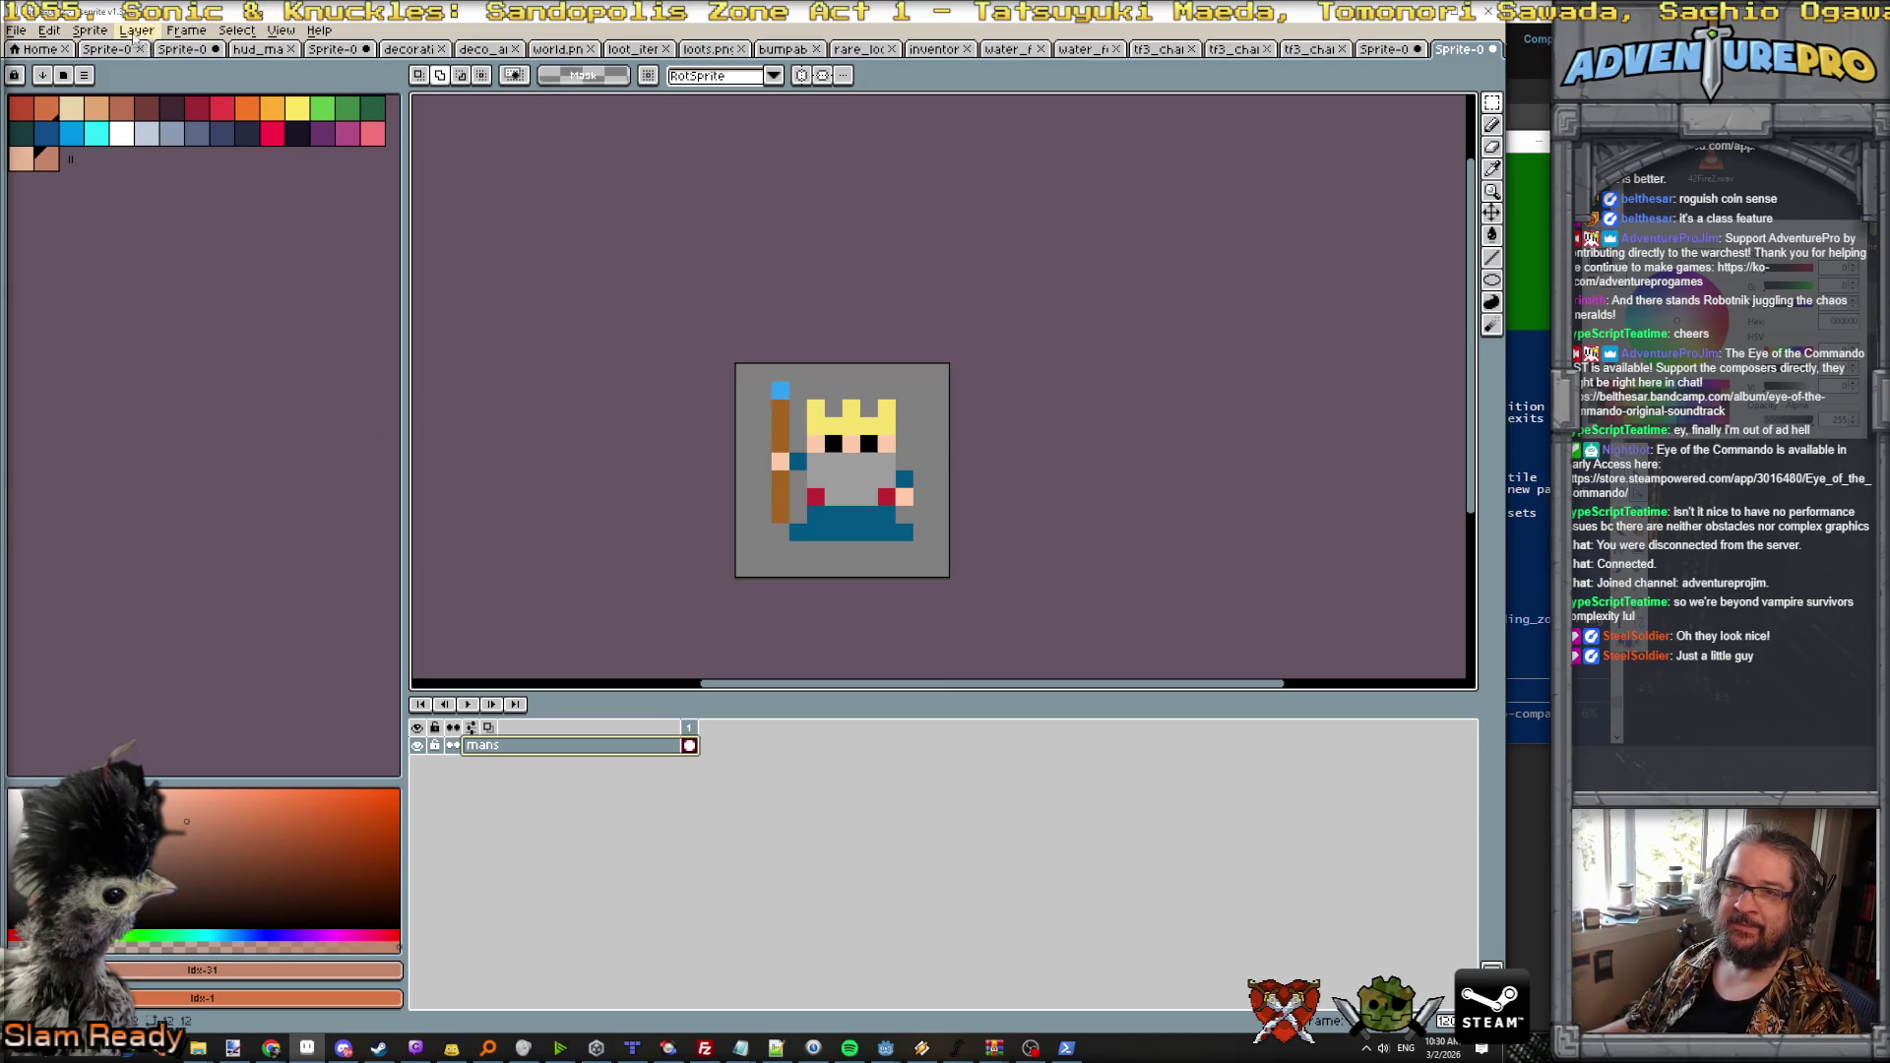
# Step: Add a layer named 'ground' below mans and fill it green behind the king
pyautogui.click(136, 32)
pyautogui.moveTo(148, 126)
pyautogui.click(315, 126)
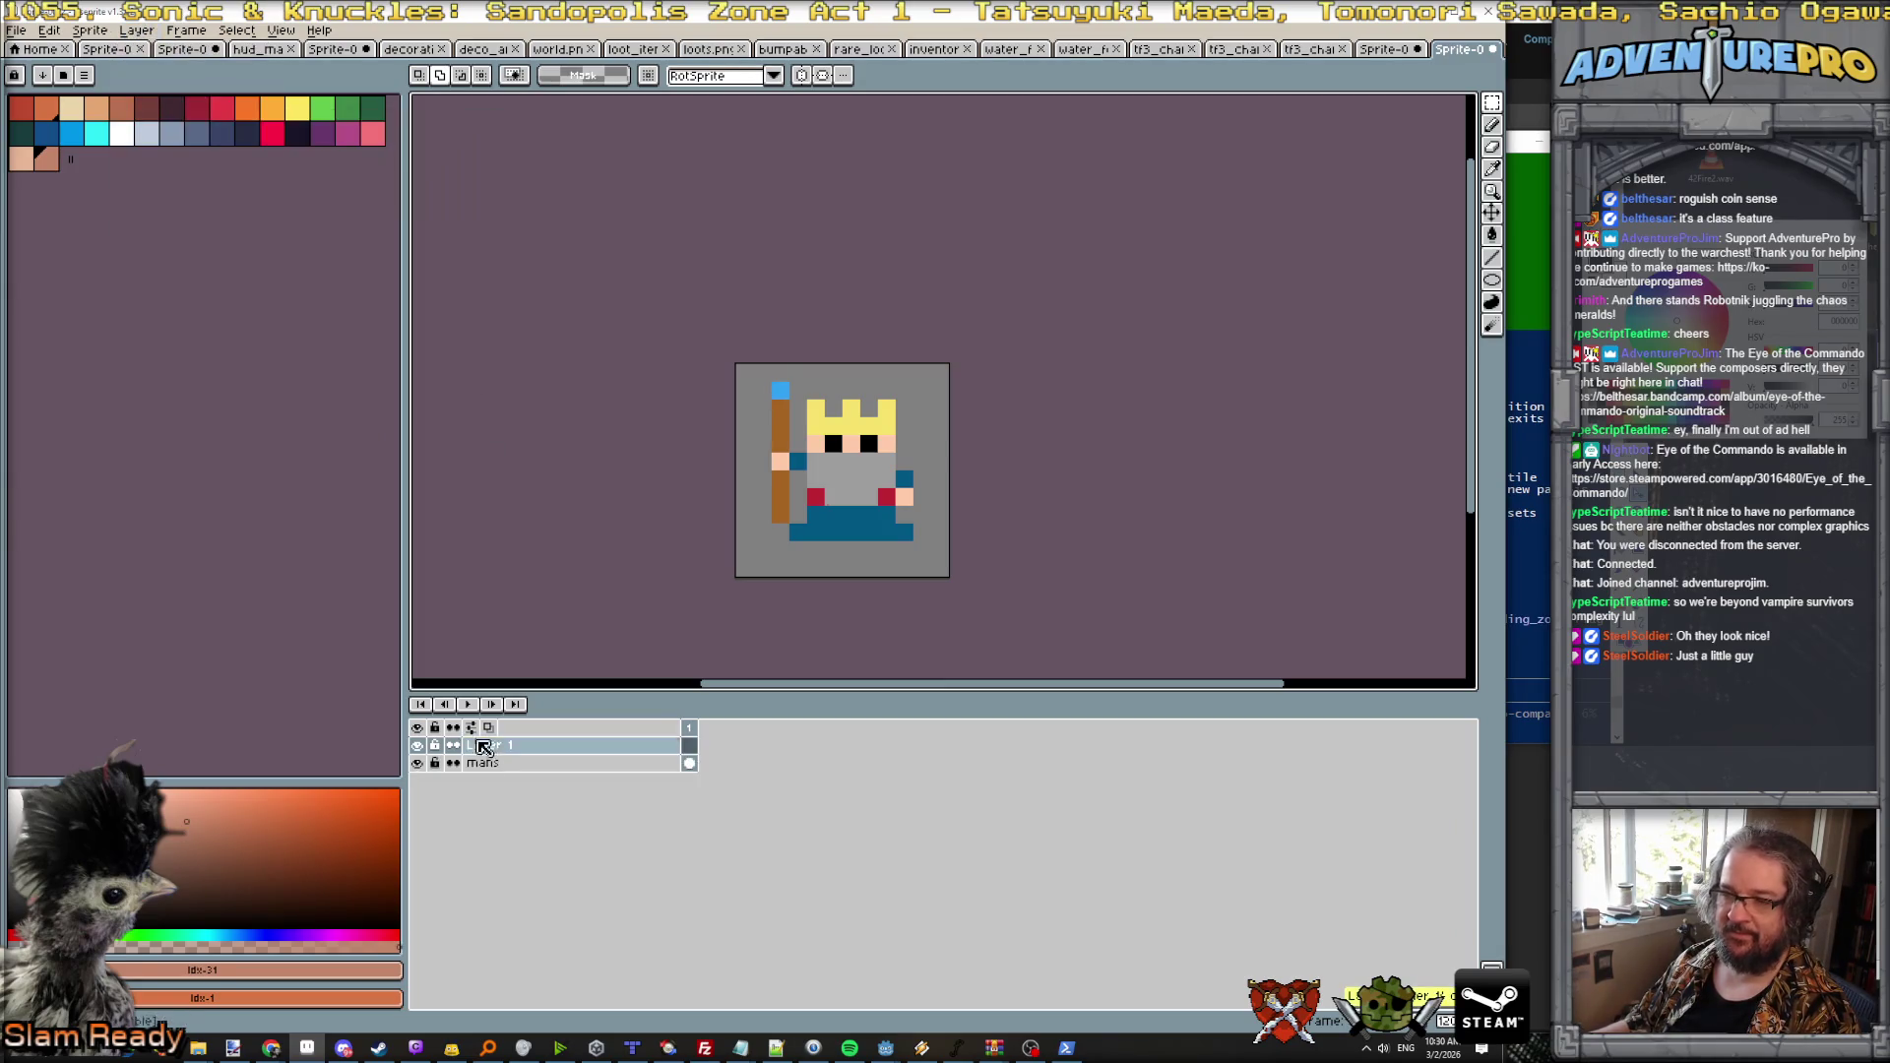
pyautogui.doubleClick(502, 746)
pyautogui.write('gr')
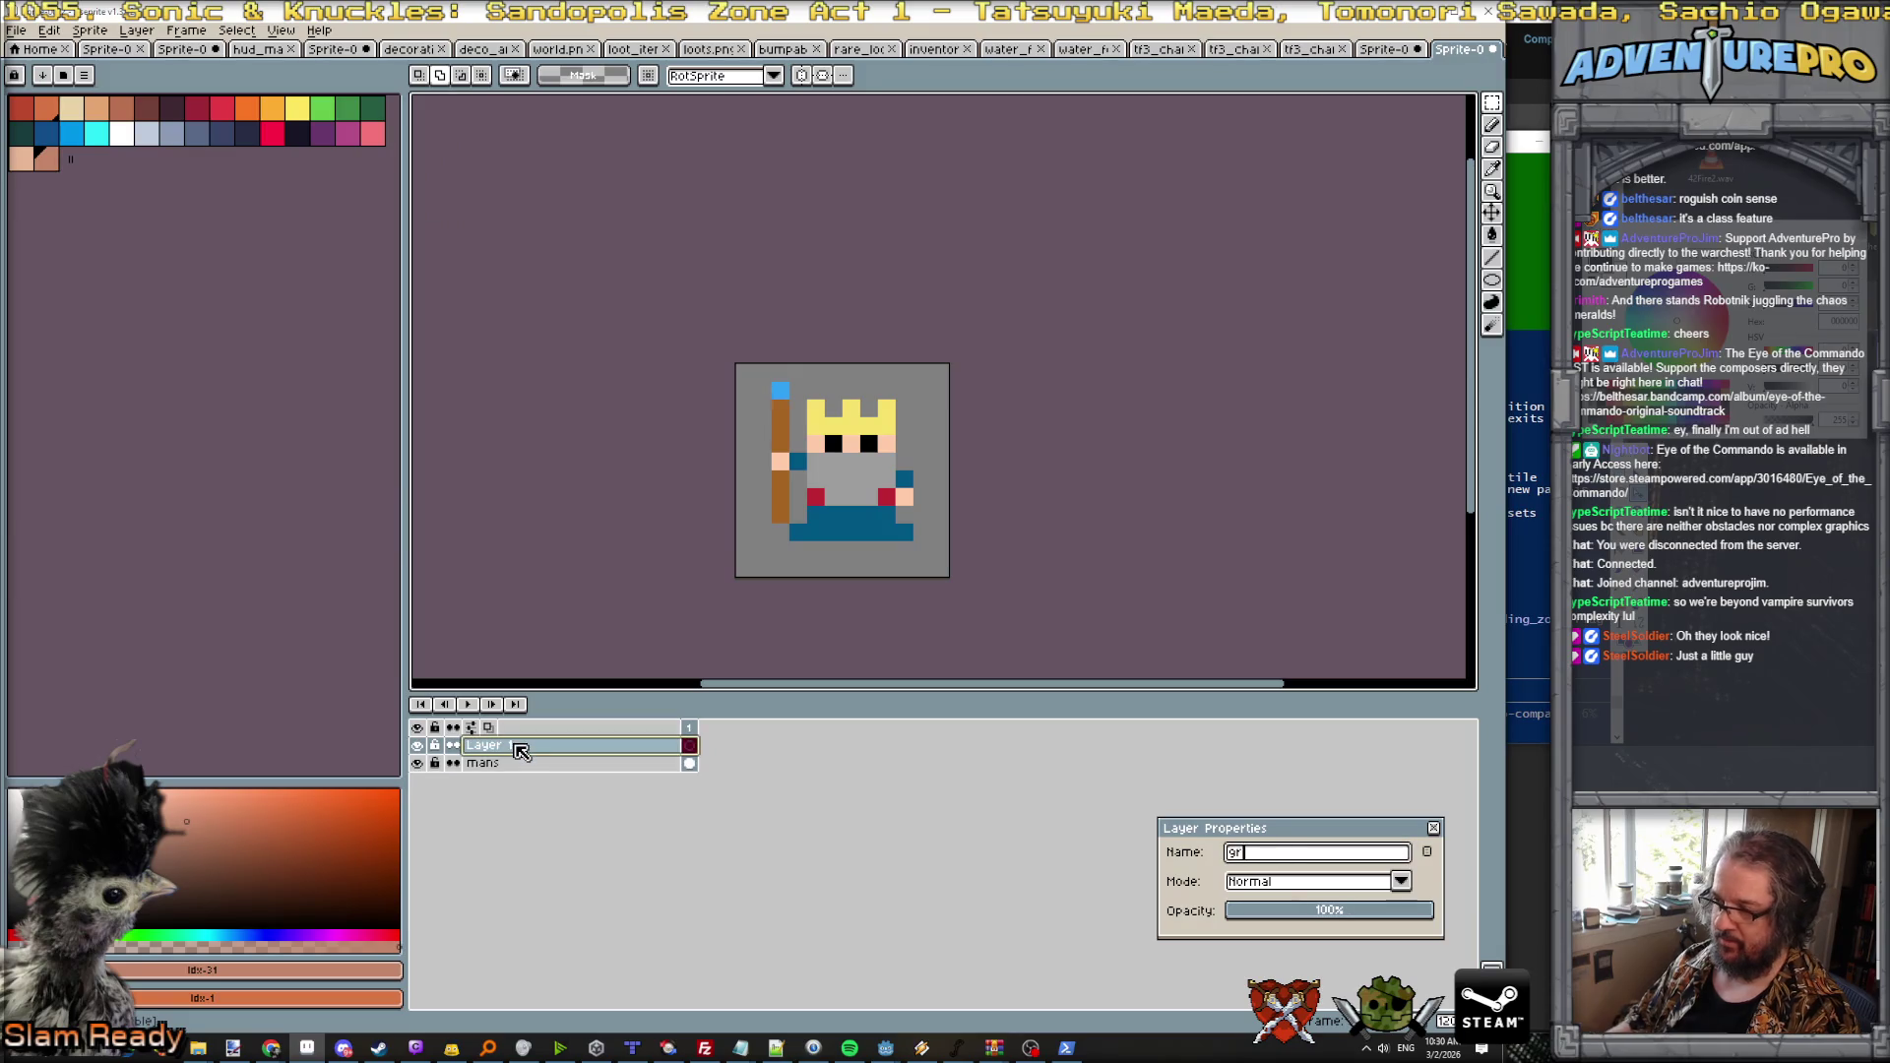
pyautogui.write('ound')
pyautogui.press('Return')
pyautogui.moveTo(520, 751); pyautogui.dragTo(526, 775)
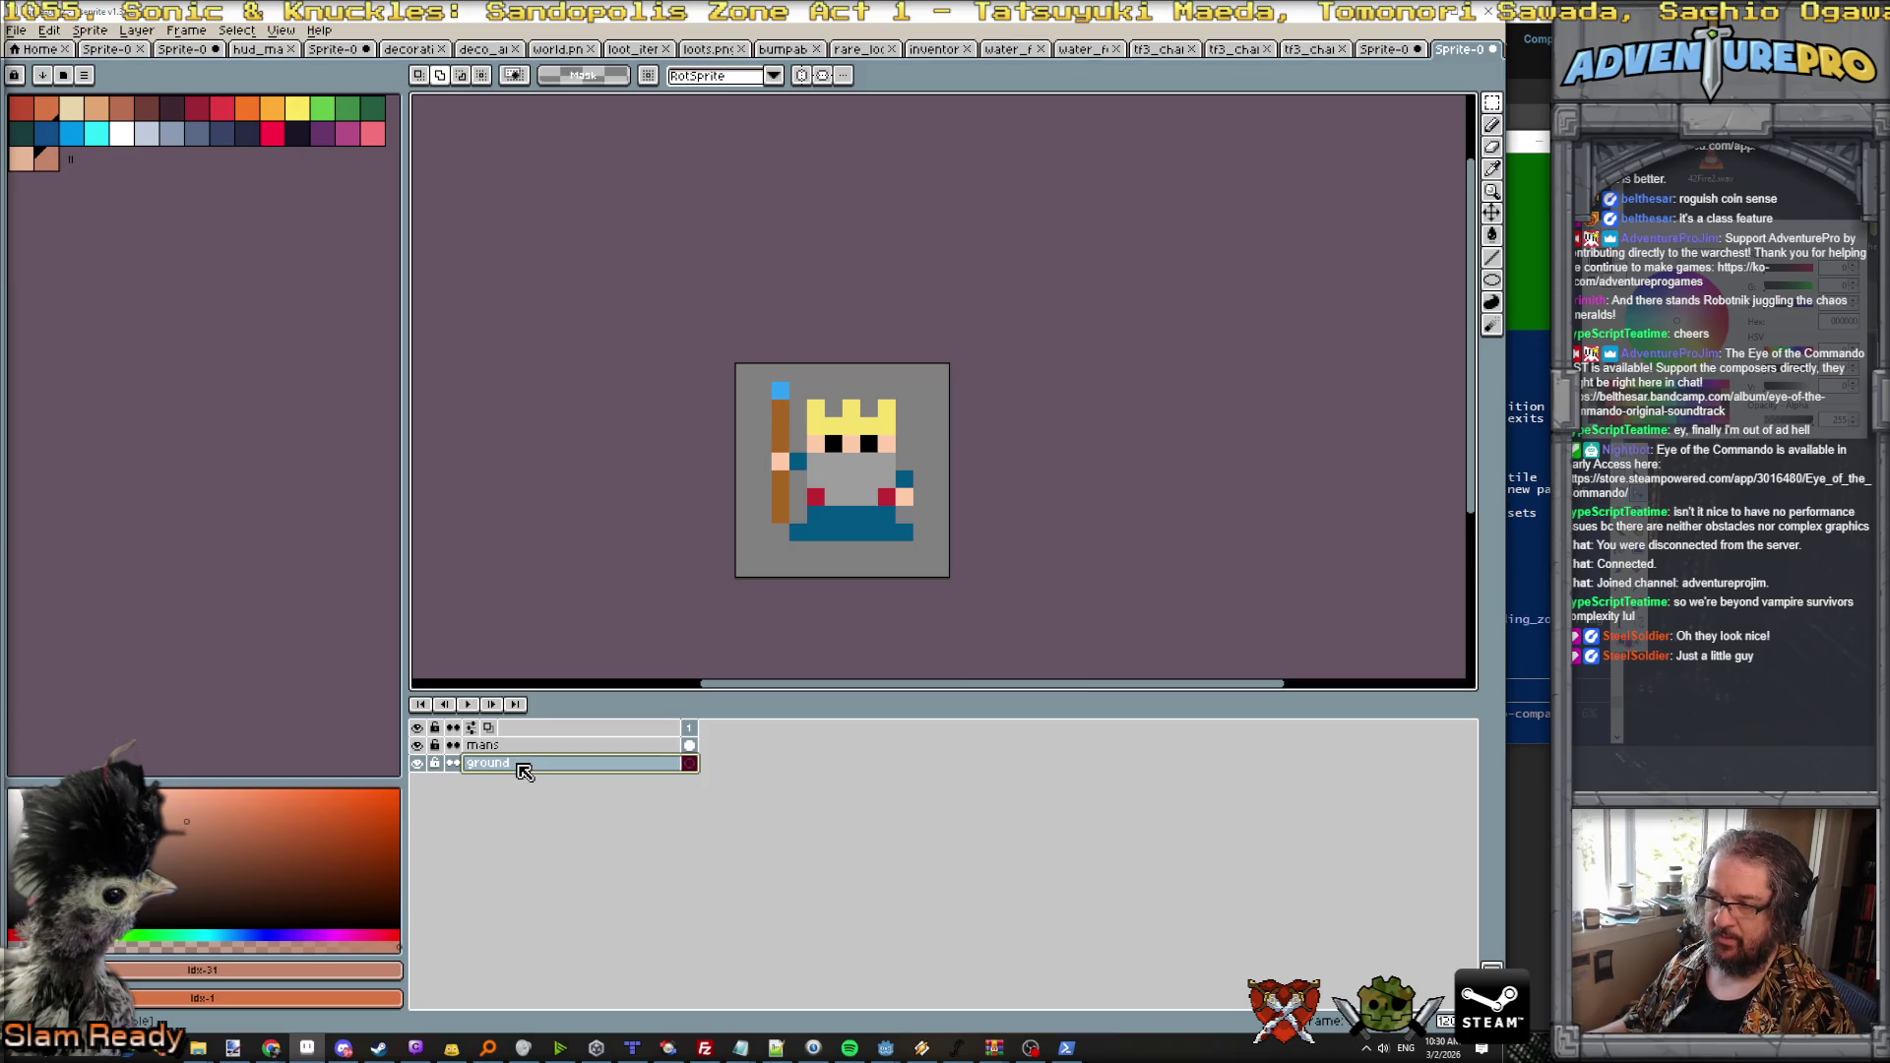
pyautogui.click(740, 370)
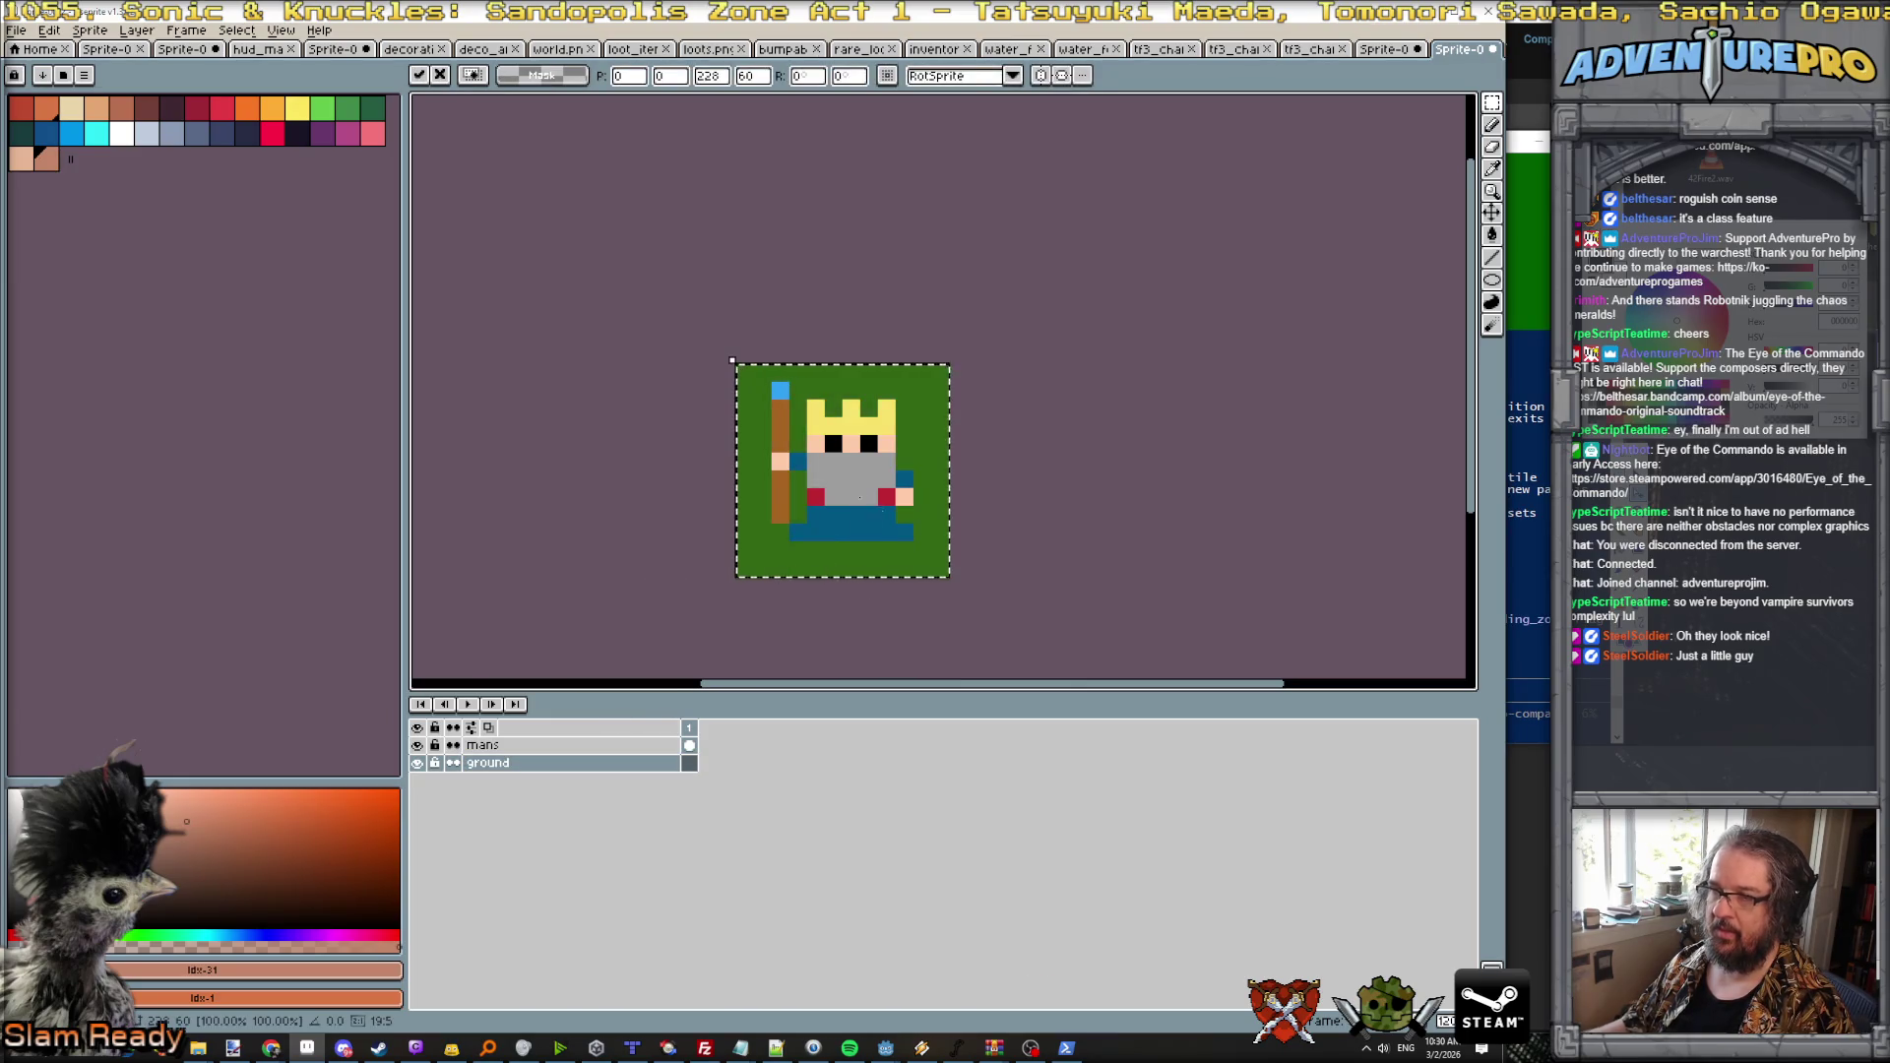
pyautogui.click(90, 29)
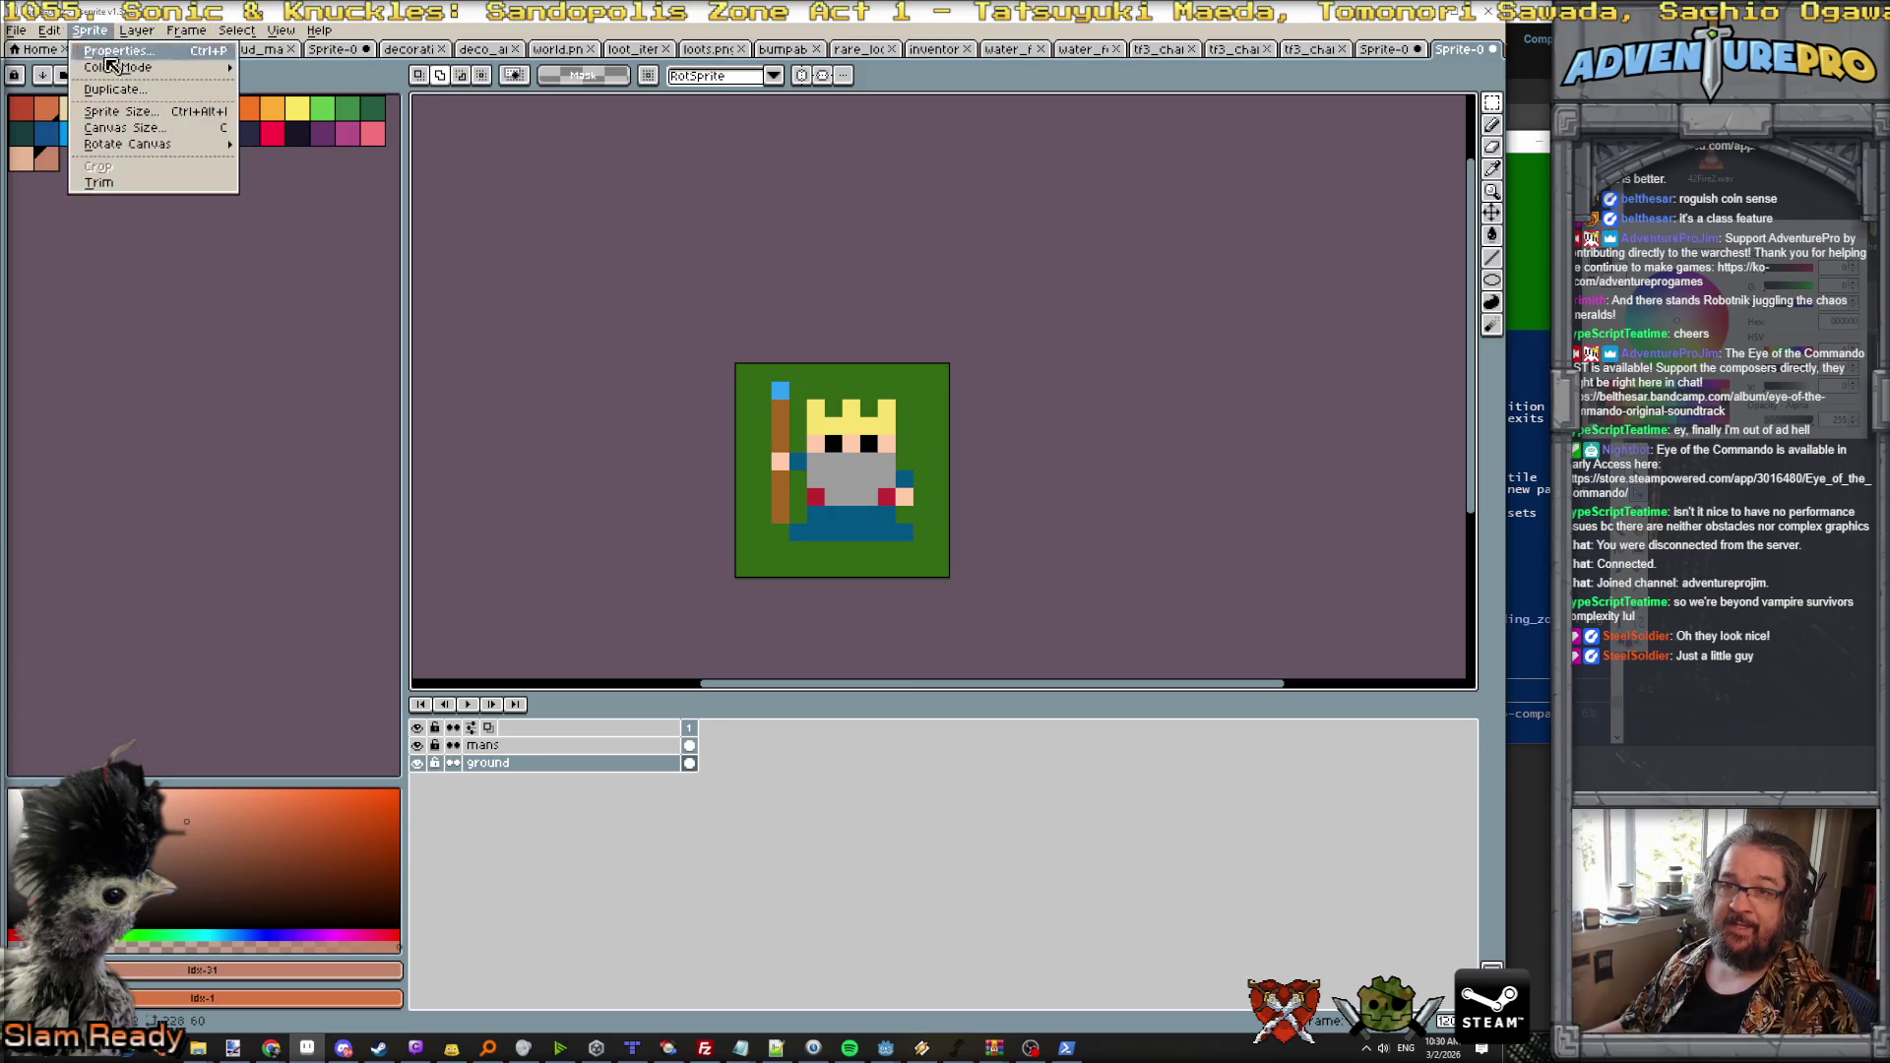
# Step: Resize the canvas to 36 by 36 pixels
pyautogui.click(108, 139)
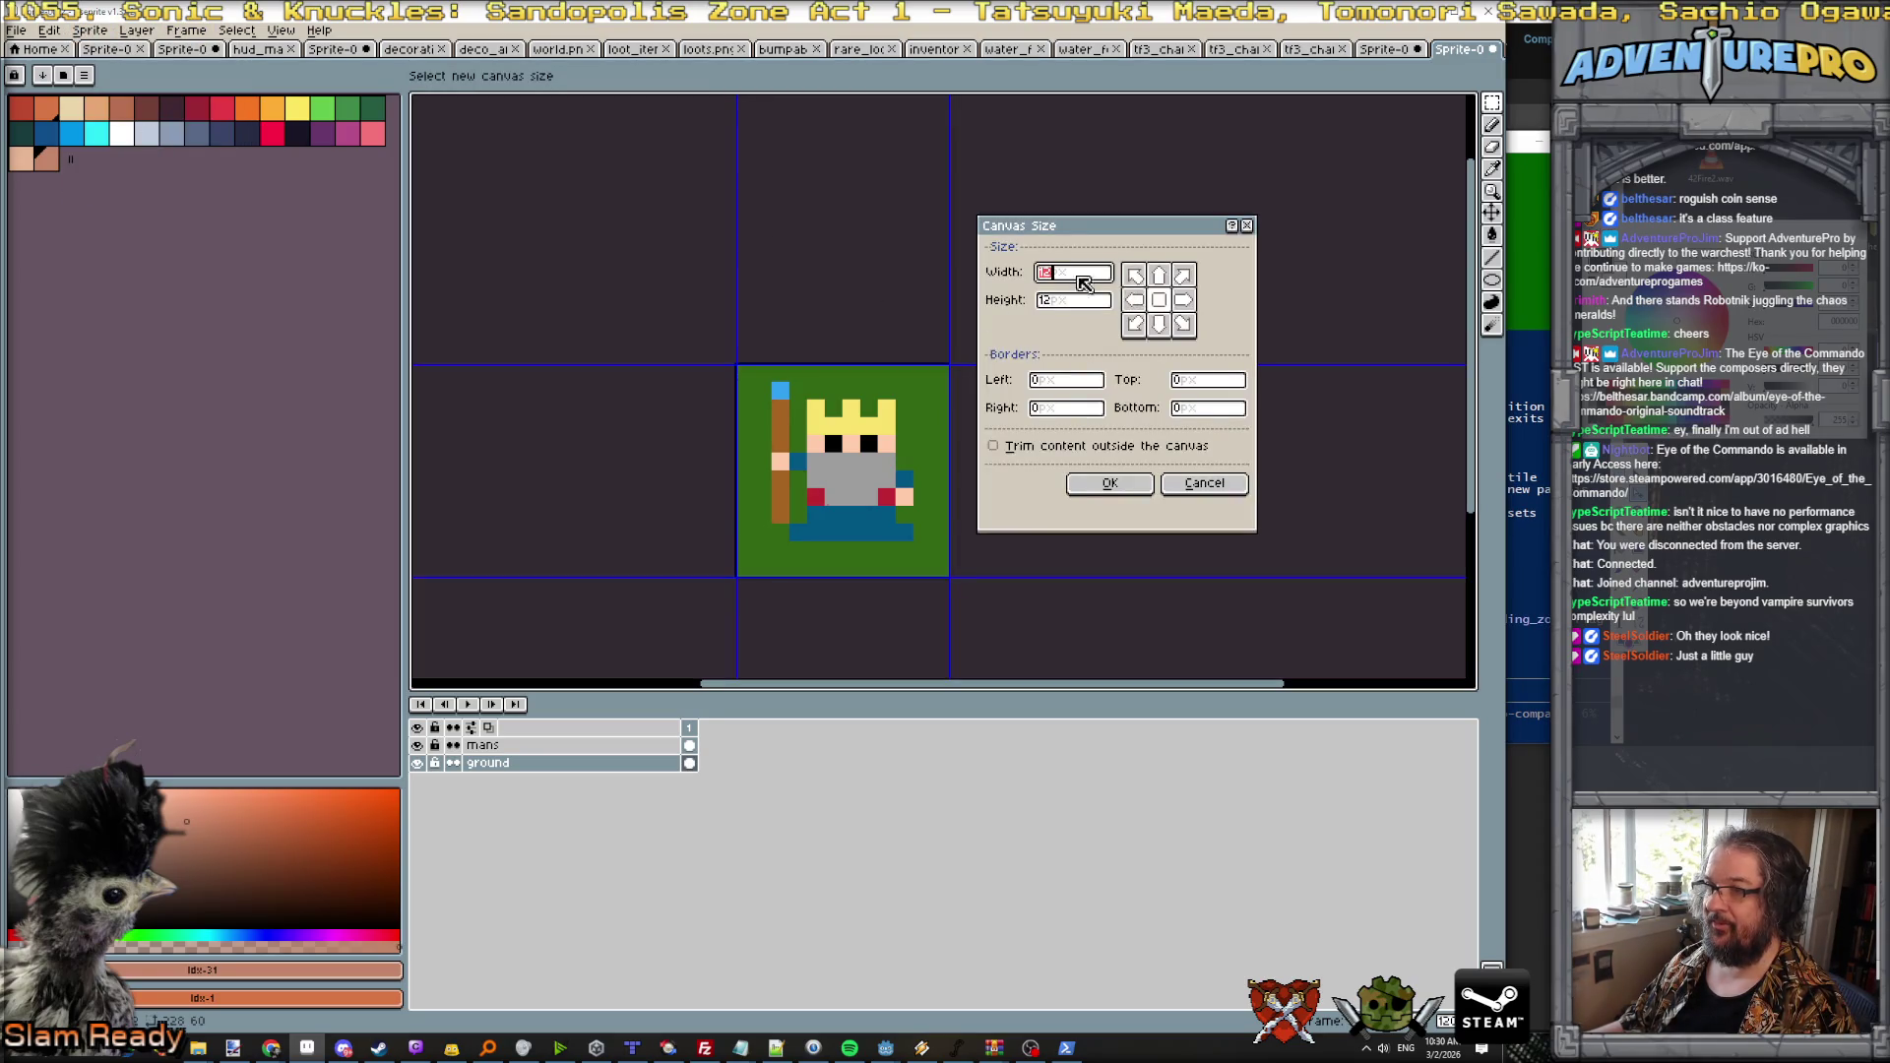
pyautogui.write('36')
pyautogui.press('Tab')
pyautogui.write('36')
pyautogui.press('Return')
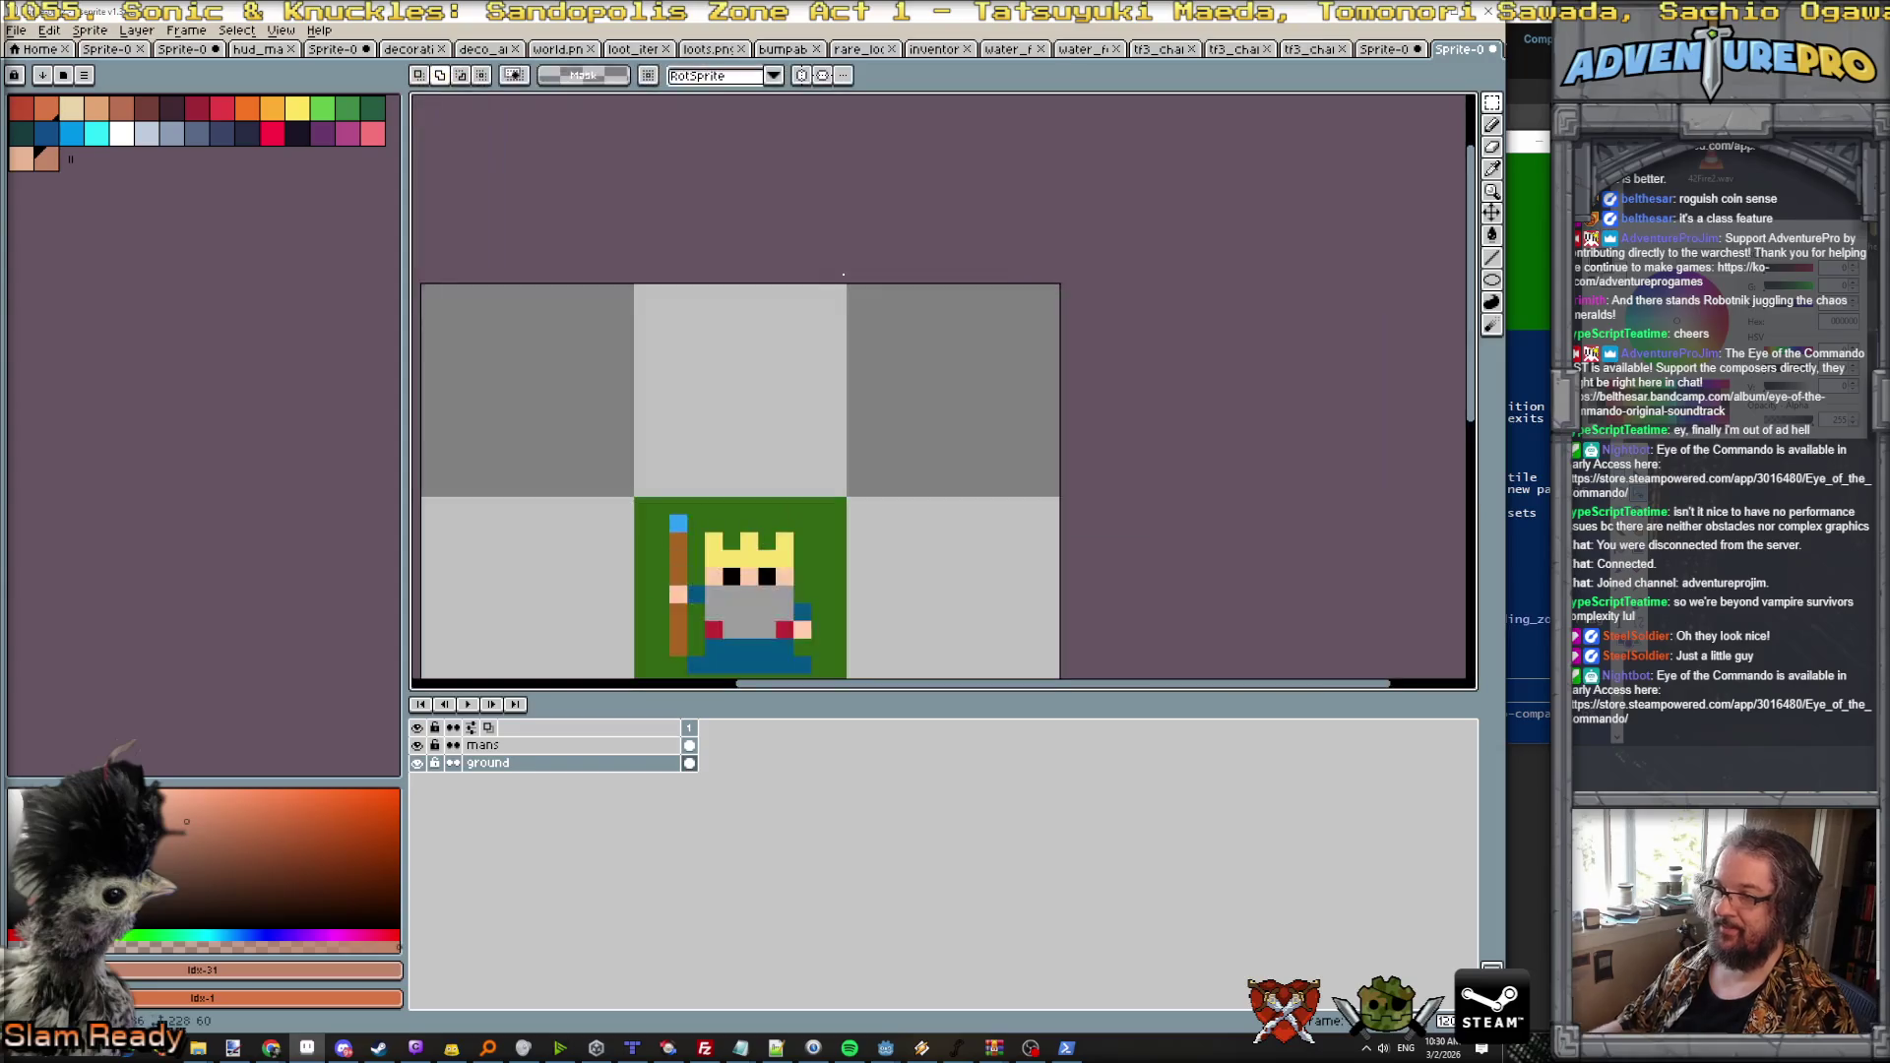
pyautogui.scroll(-2, 844, 394)
# Step: Paste seven copies of the green tile into the empty top, side and bottom cells
pyautogui.hotkey('ctrl', 'v')
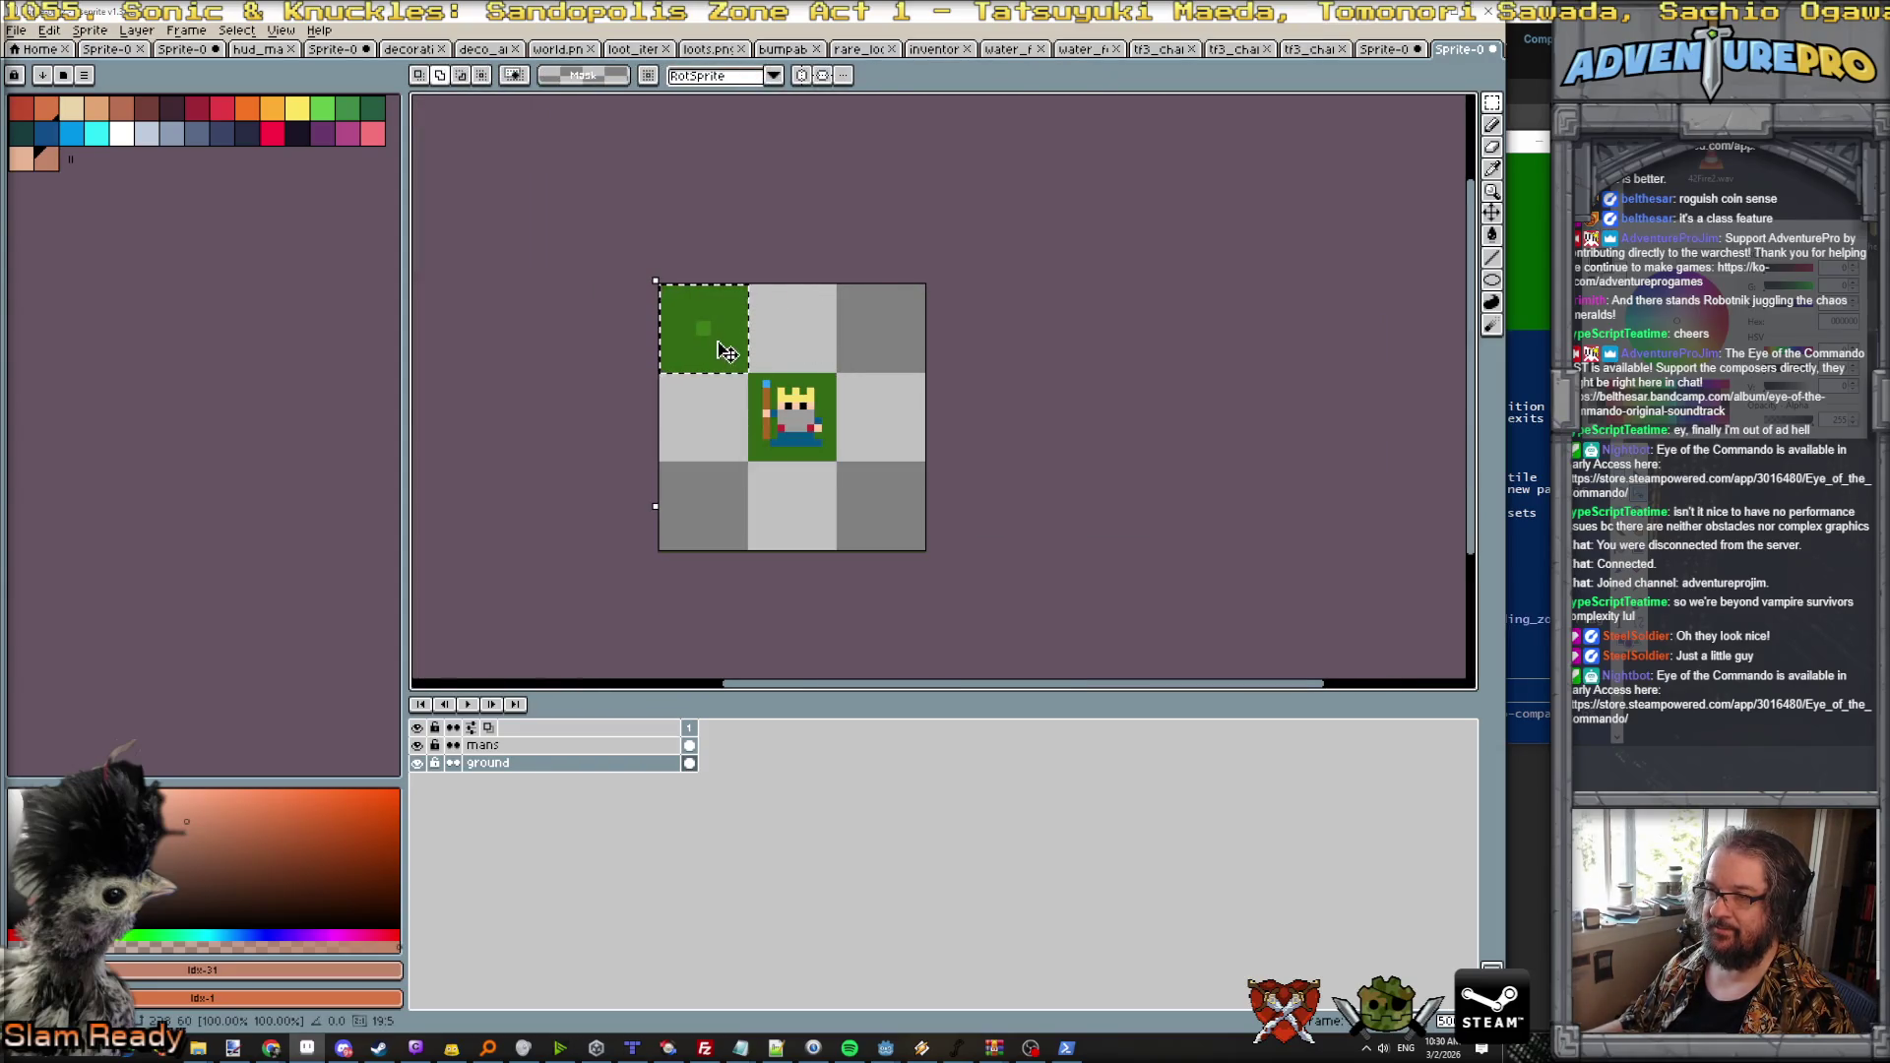
pyautogui.moveTo(729, 352); pyautogui.dragTo(815, 352)
pyautogui.hotkey('ctrl', 'v')
pyautogui.moveTo(718, 317); pyautogui.dragTo(895, 346)
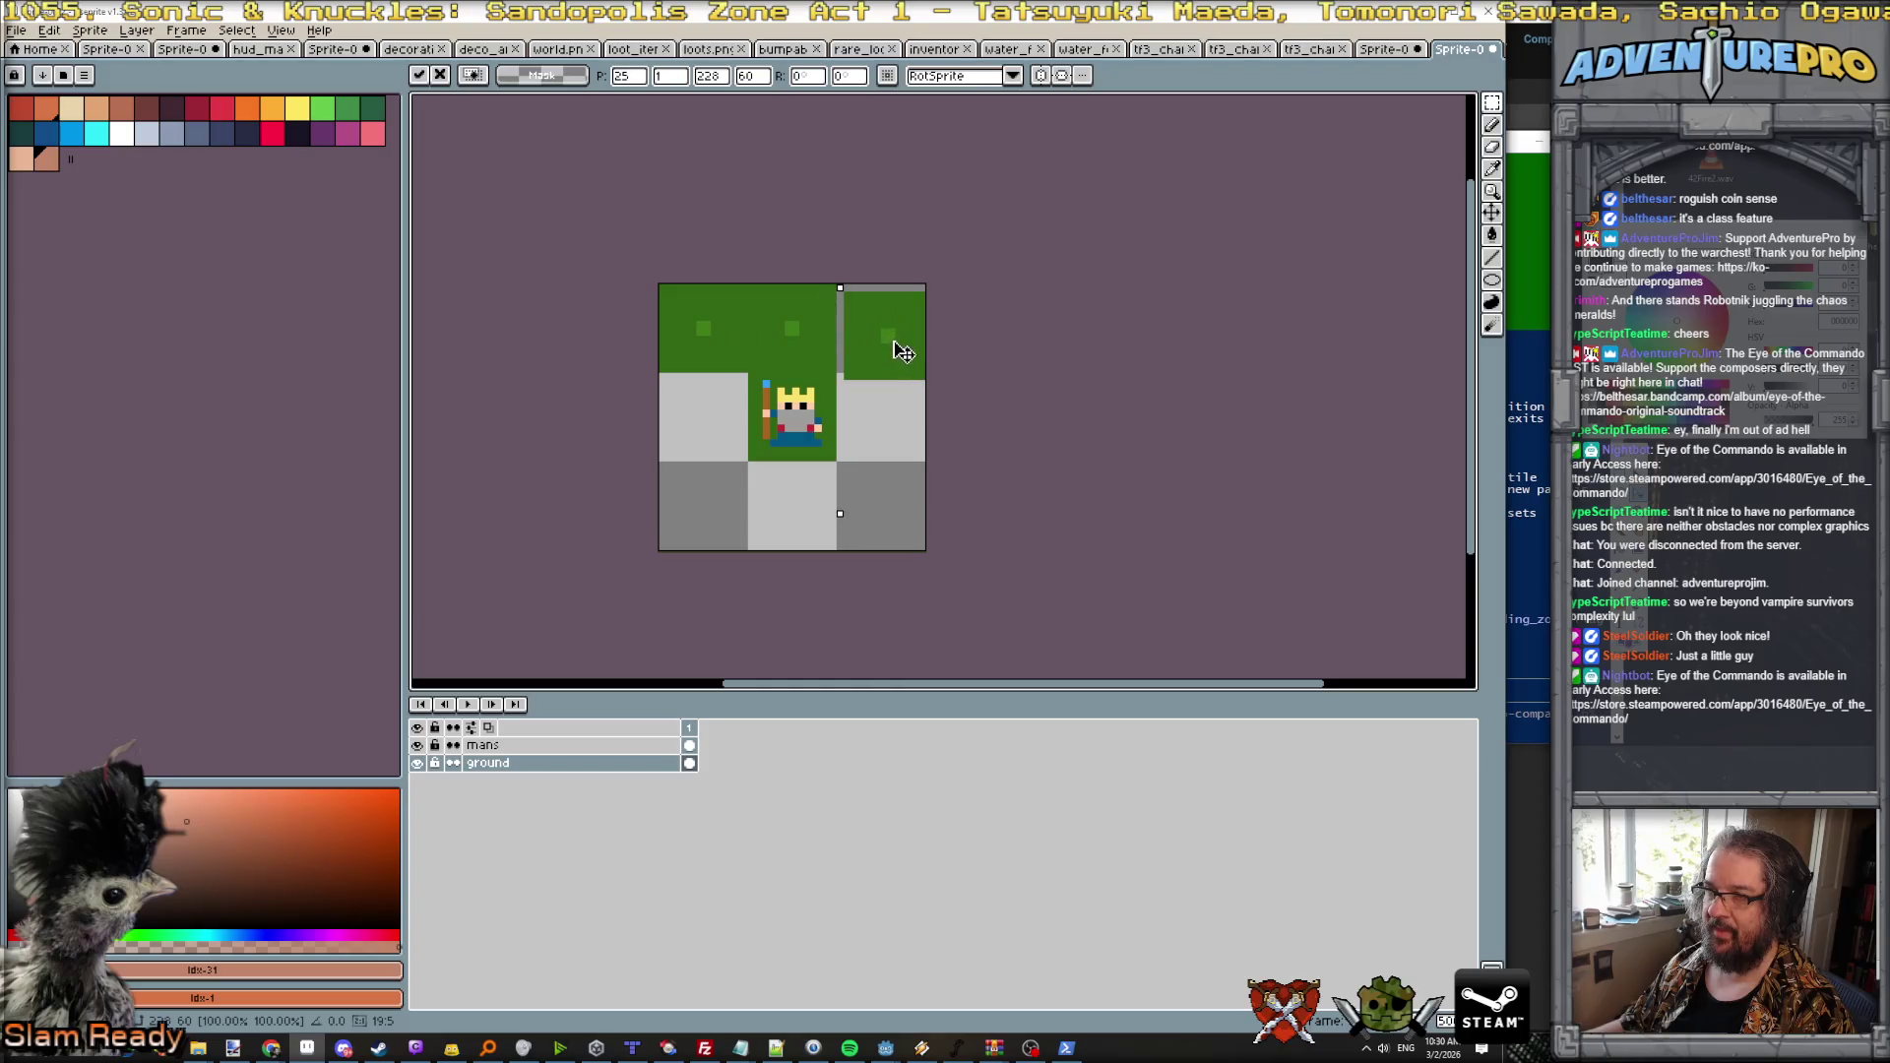
pyautogui.hotkey('ctrl', 'v')
pyautogui.moveTo(724, 357)
pyautogui.mouseDown()
pyautogui.moveTo(886, 345)
pyautogui.moveTo(901, 446)
pyautogui.mouseUp()
pyautogui.hotkey('ctrl', 'v')
pyautogui.moveTo(703, 328); pyautogui.dragTo(708, 531)
pyautogui.hotkey('ctrl', 'v')
pyautogui.moveTo(703, 328)
pyautogui.mouseDown()
pyautogui.moveTo(705, 418)
pyautogui.moveTo(736, 460)
pyautogui.mouseUp()
pyautogui.hotkey('ctrl', 'v')
pyautogui.moveTo(726, 369); pyautogui.dragTo(815, 537)
pyautogui.hotkey('ctrl', 'v')
pyautogui.moveTo(703, 328); pyautogui.dragTo(912, 541)
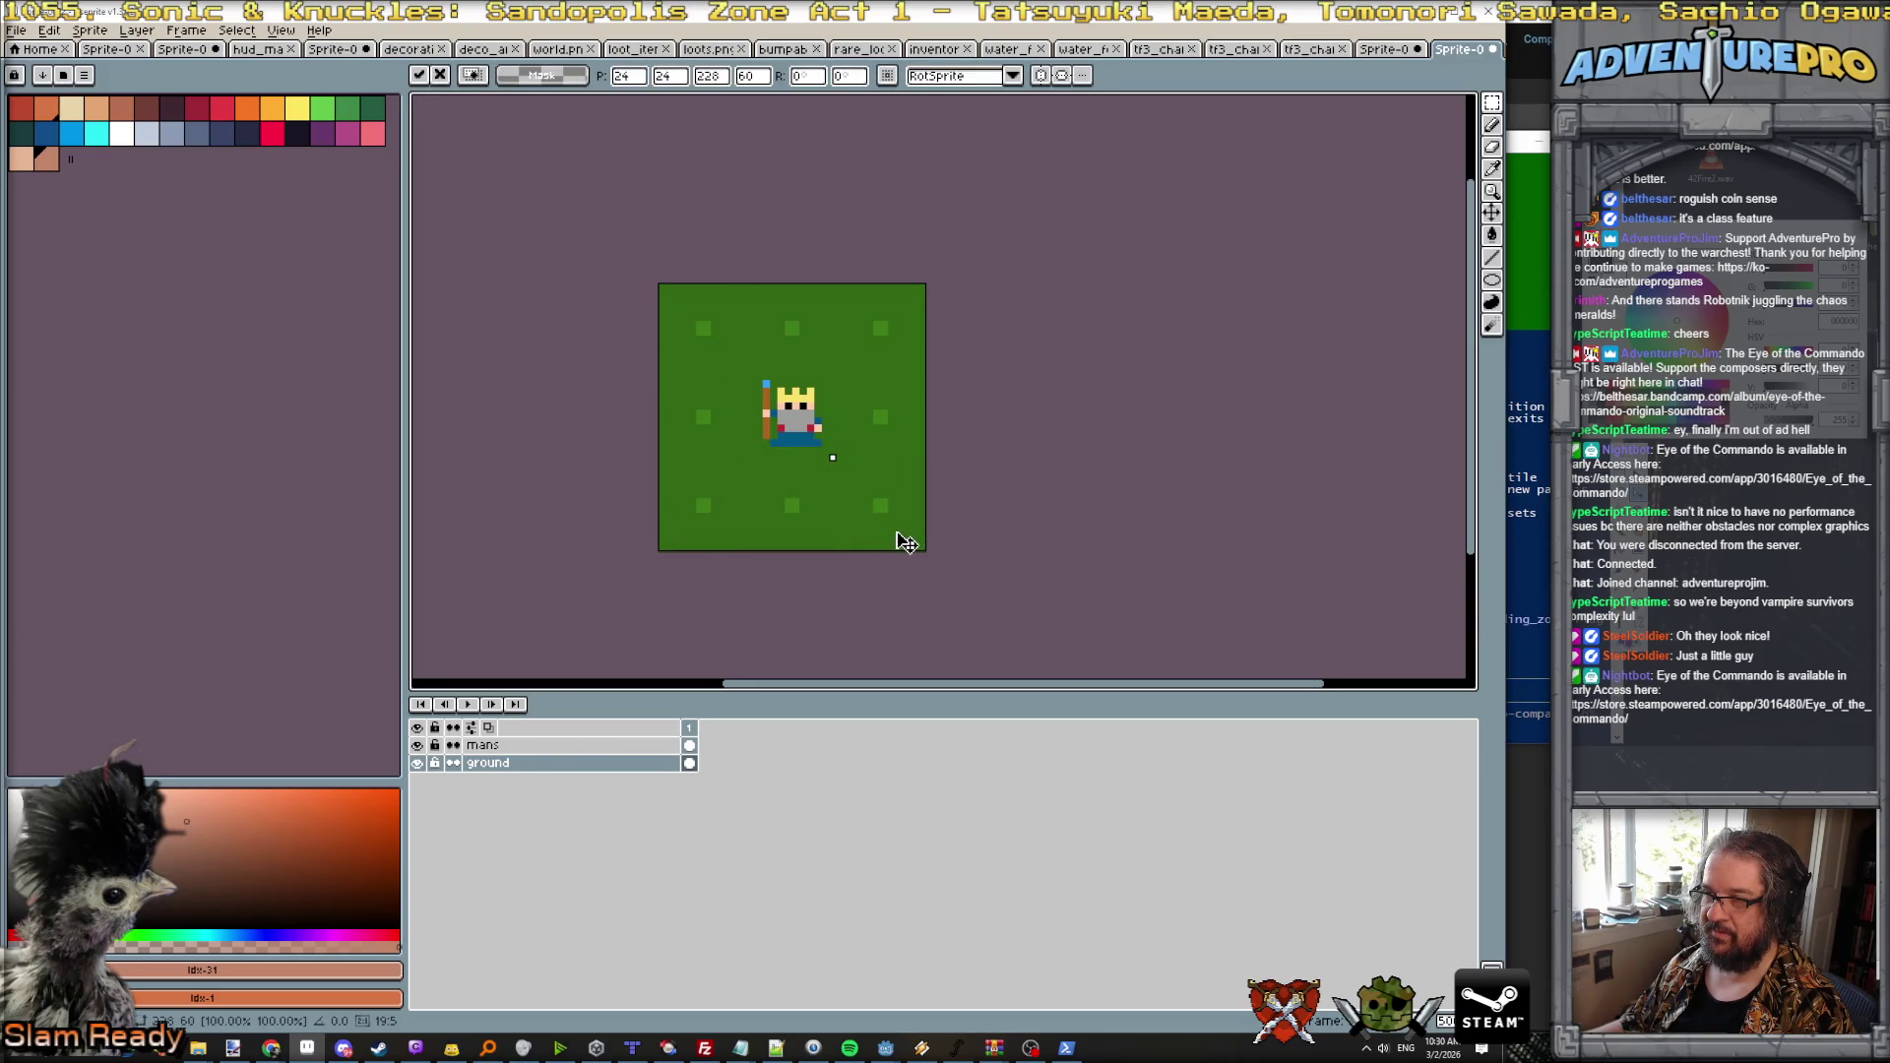
pyautogui.click(987, 447)
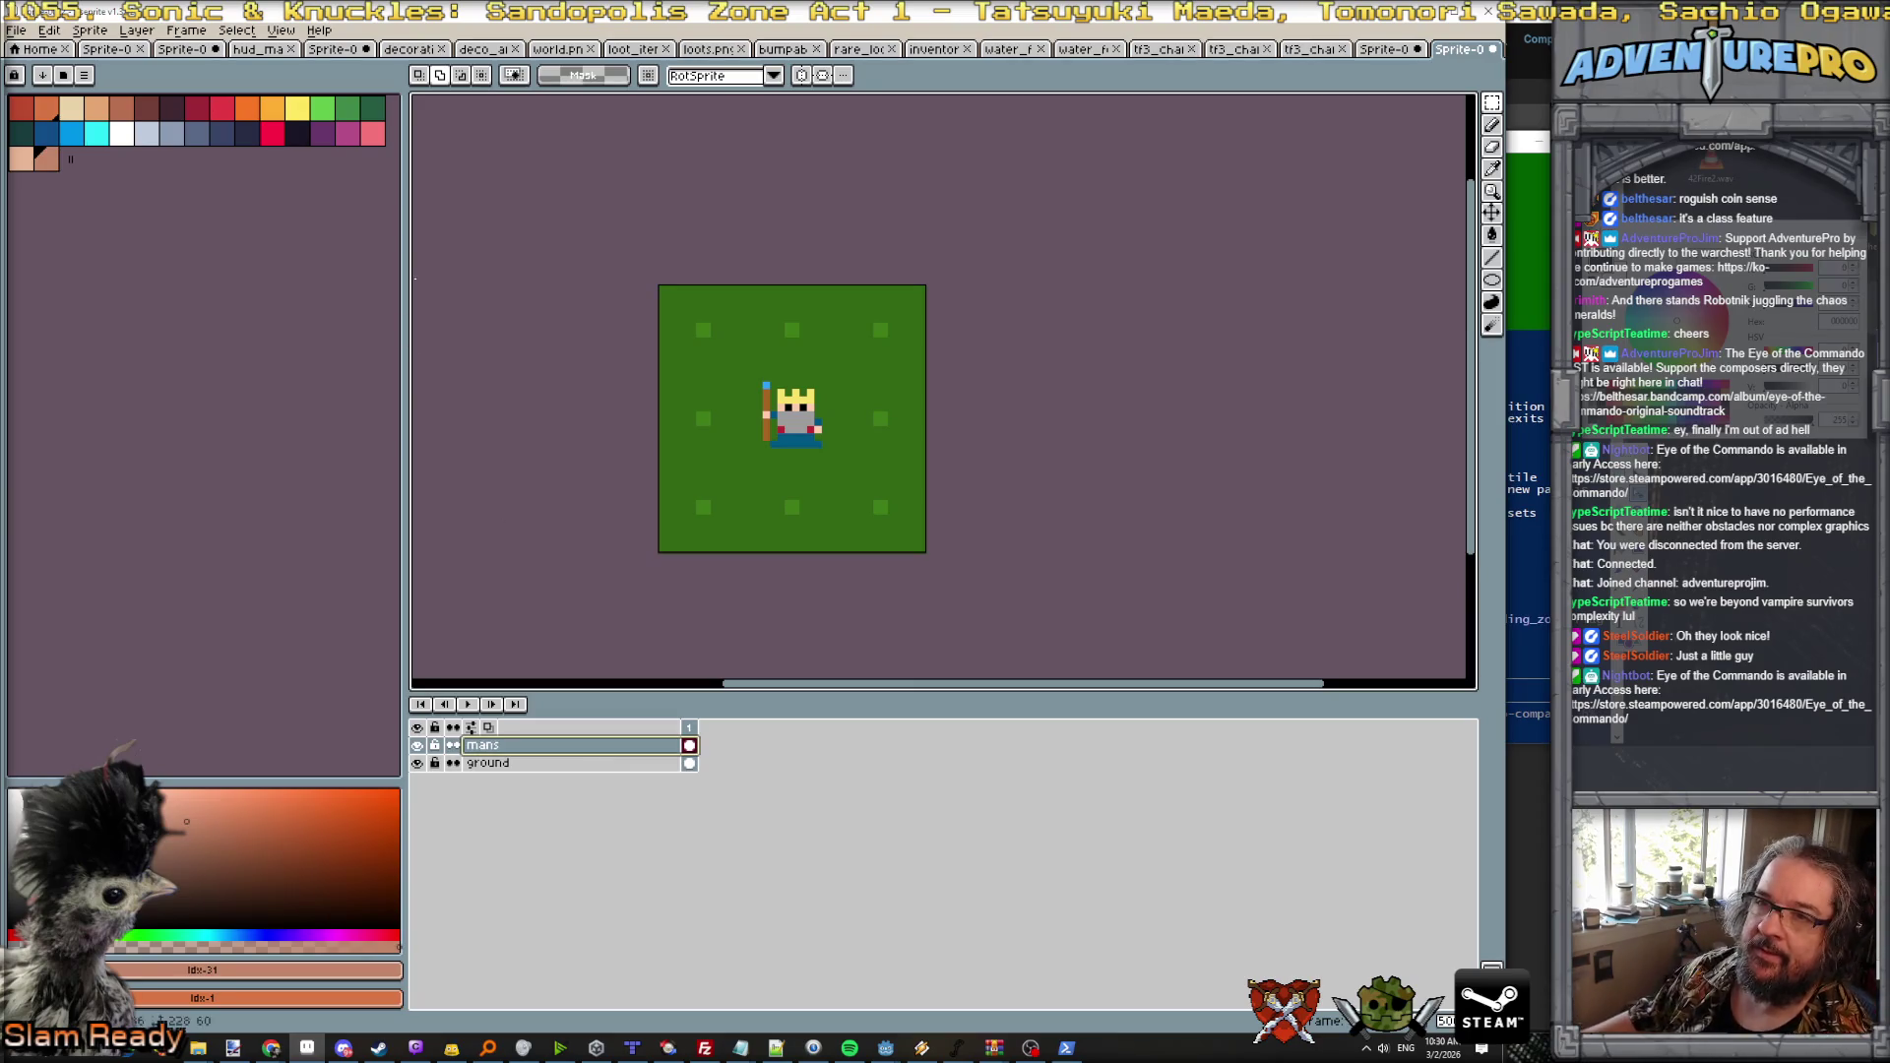
pyautogui.click(280, 29)
# Step: Turn on a grid matching the 12-pixel tiles via Grid Settings
pyautogui.moveTo(331, 117)
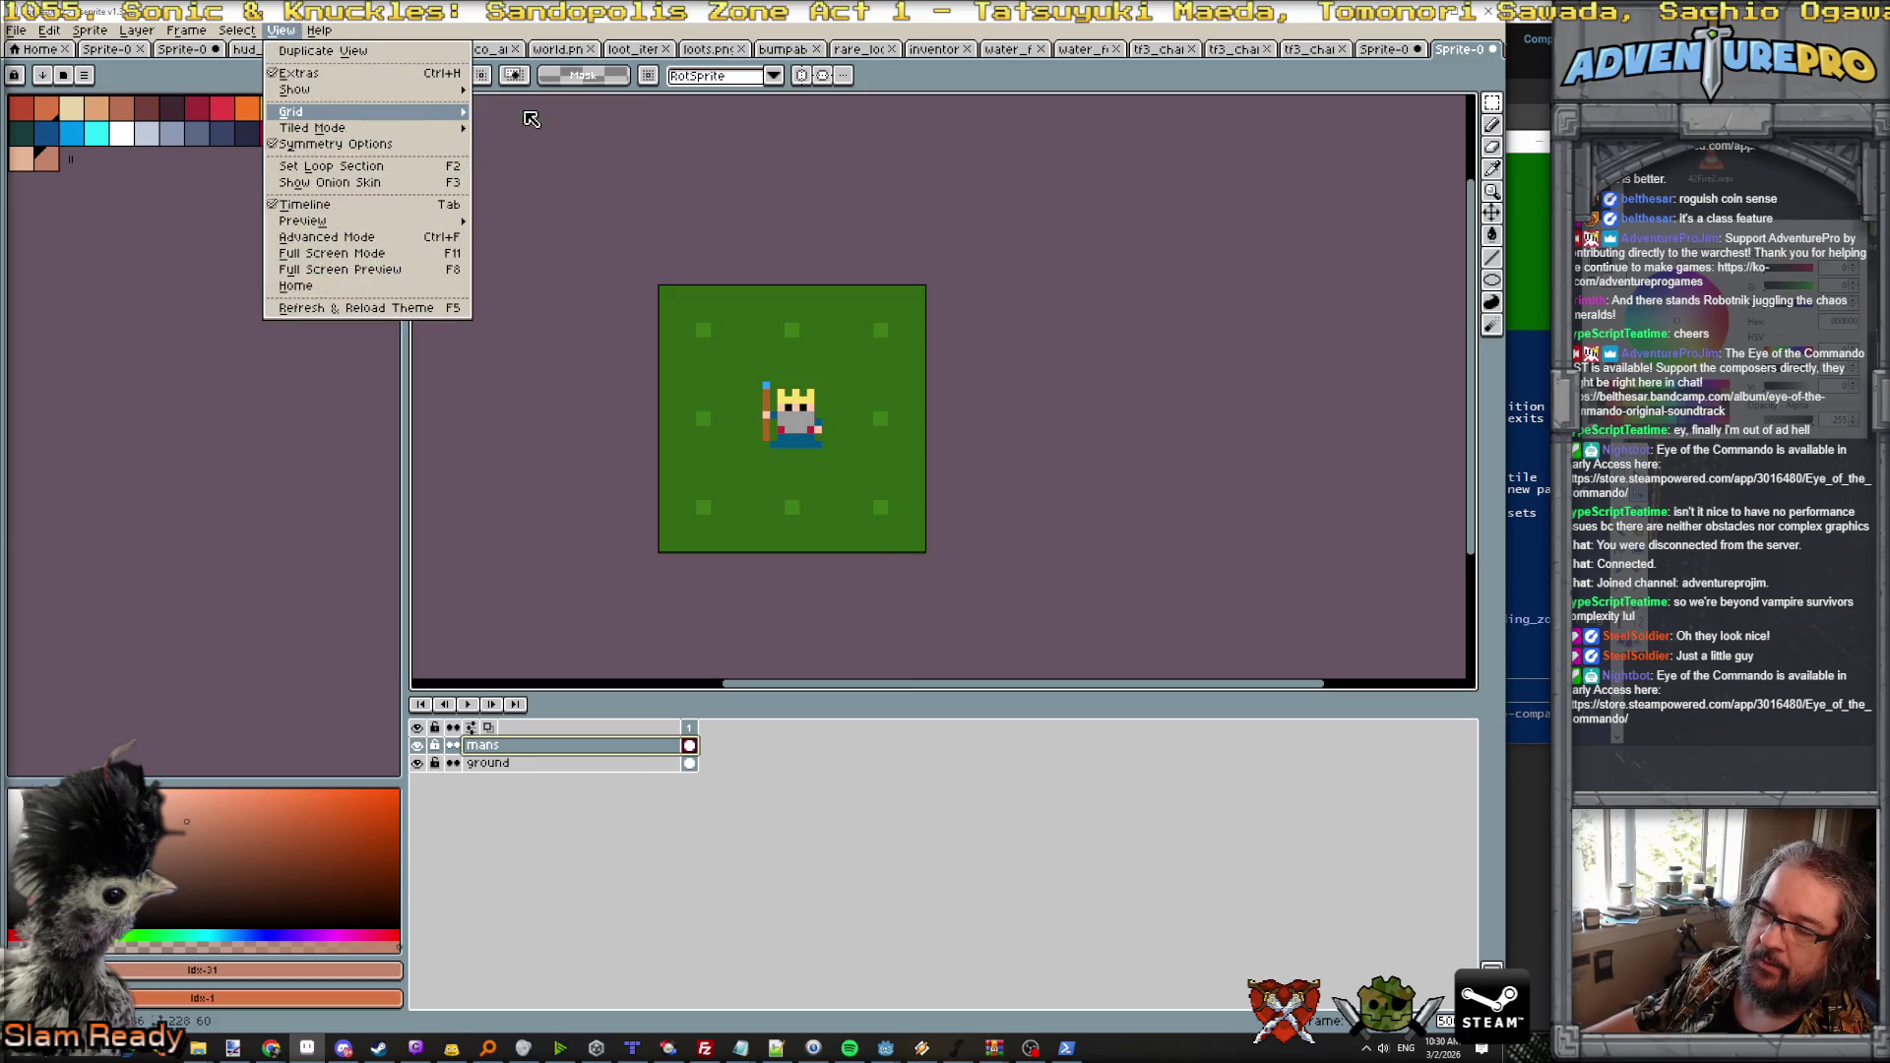
pyautogui.click(526, 111)
pyautogui.press('Tab')
pyautogui.press('Tab')
pyautogui.press('Return')
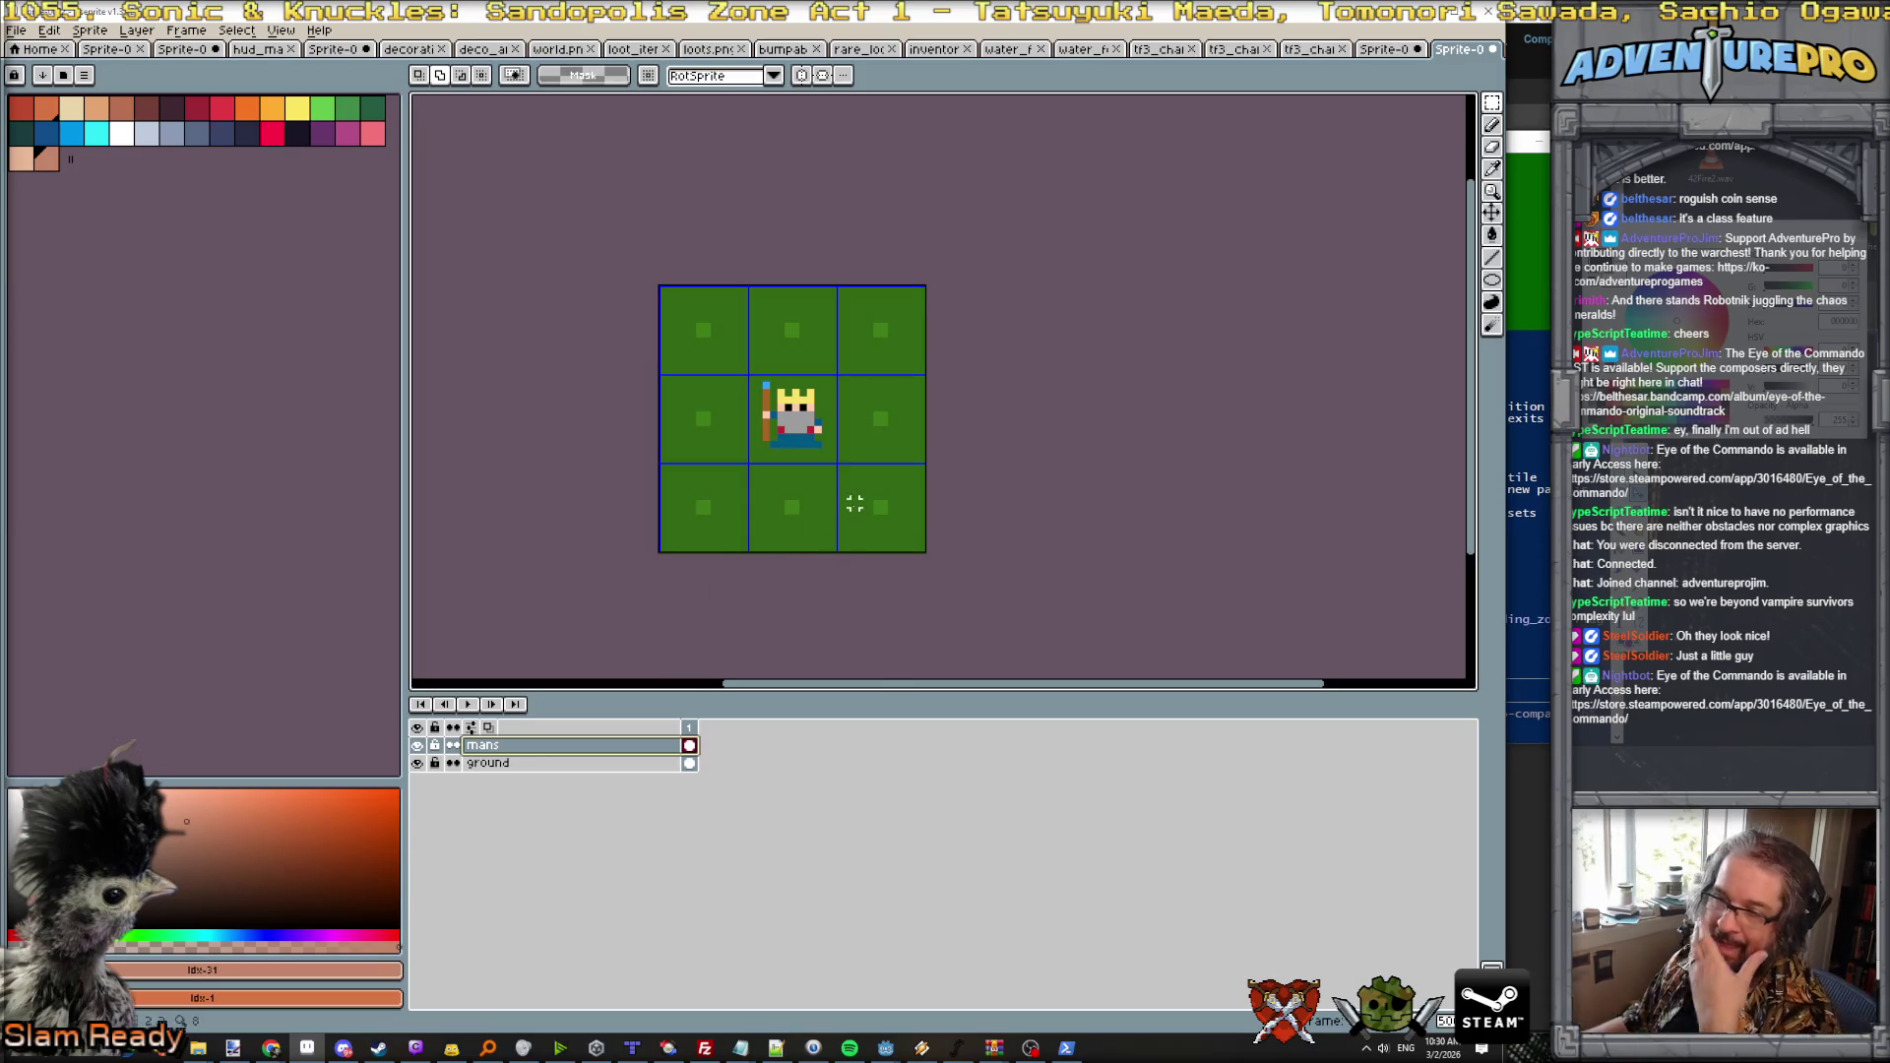
# Step: Add a new empty Layer 1 and choose dark brown as the drawing colour
pyautogui.click(137, 30)
pyautogui.moveTo(222, 122)
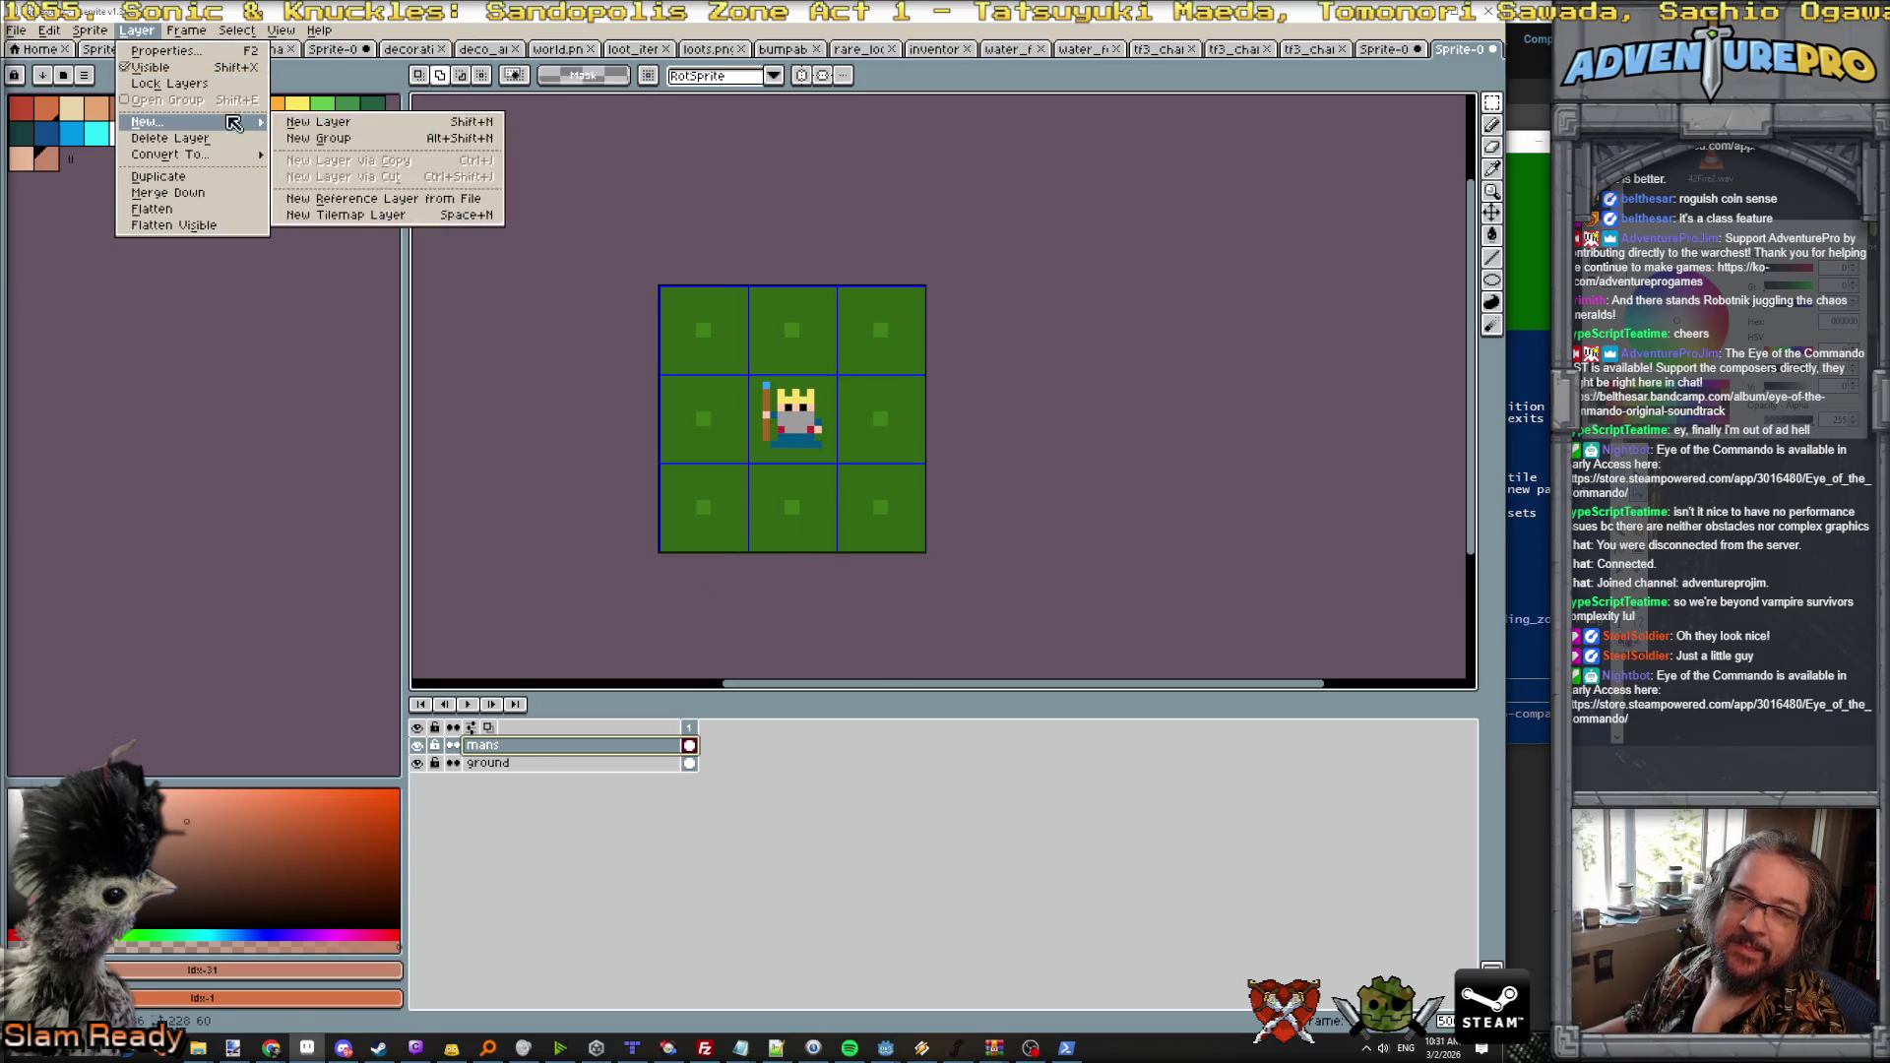
pyautogui.click(335, 121)
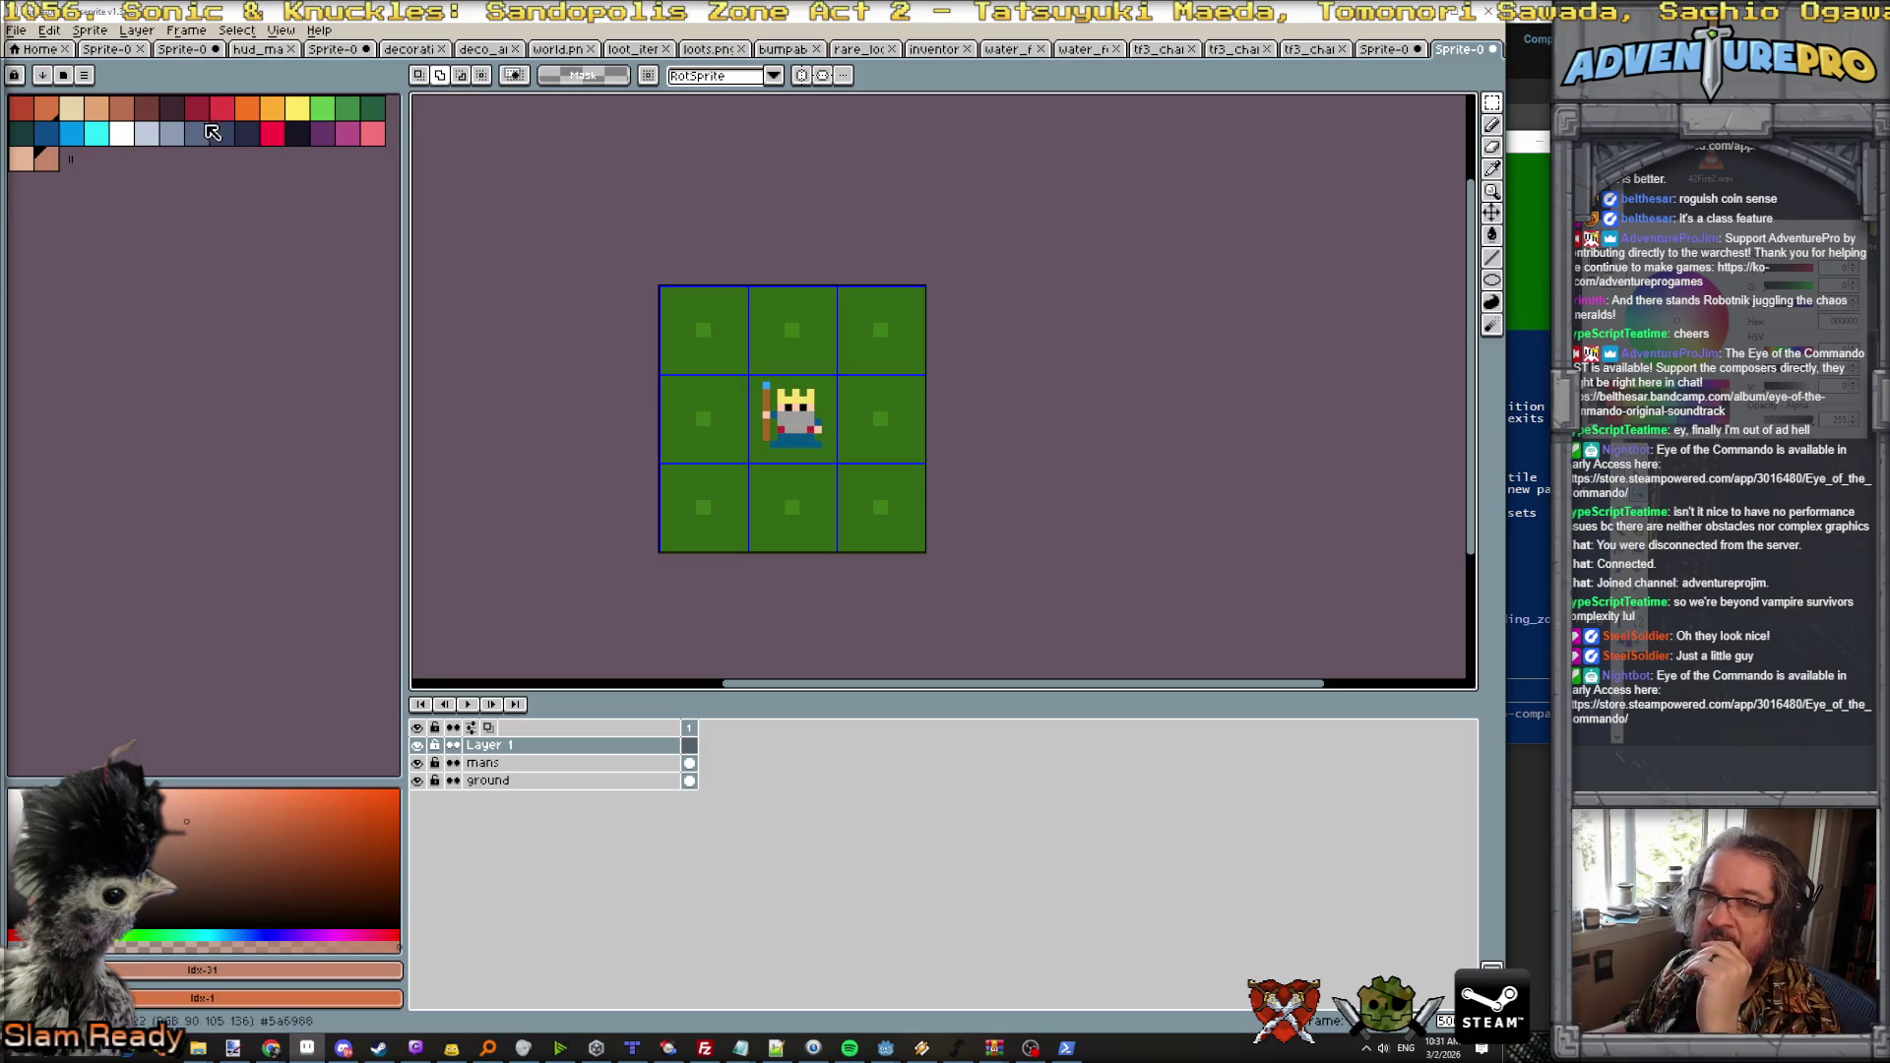
pyautogui.click(158, 116)
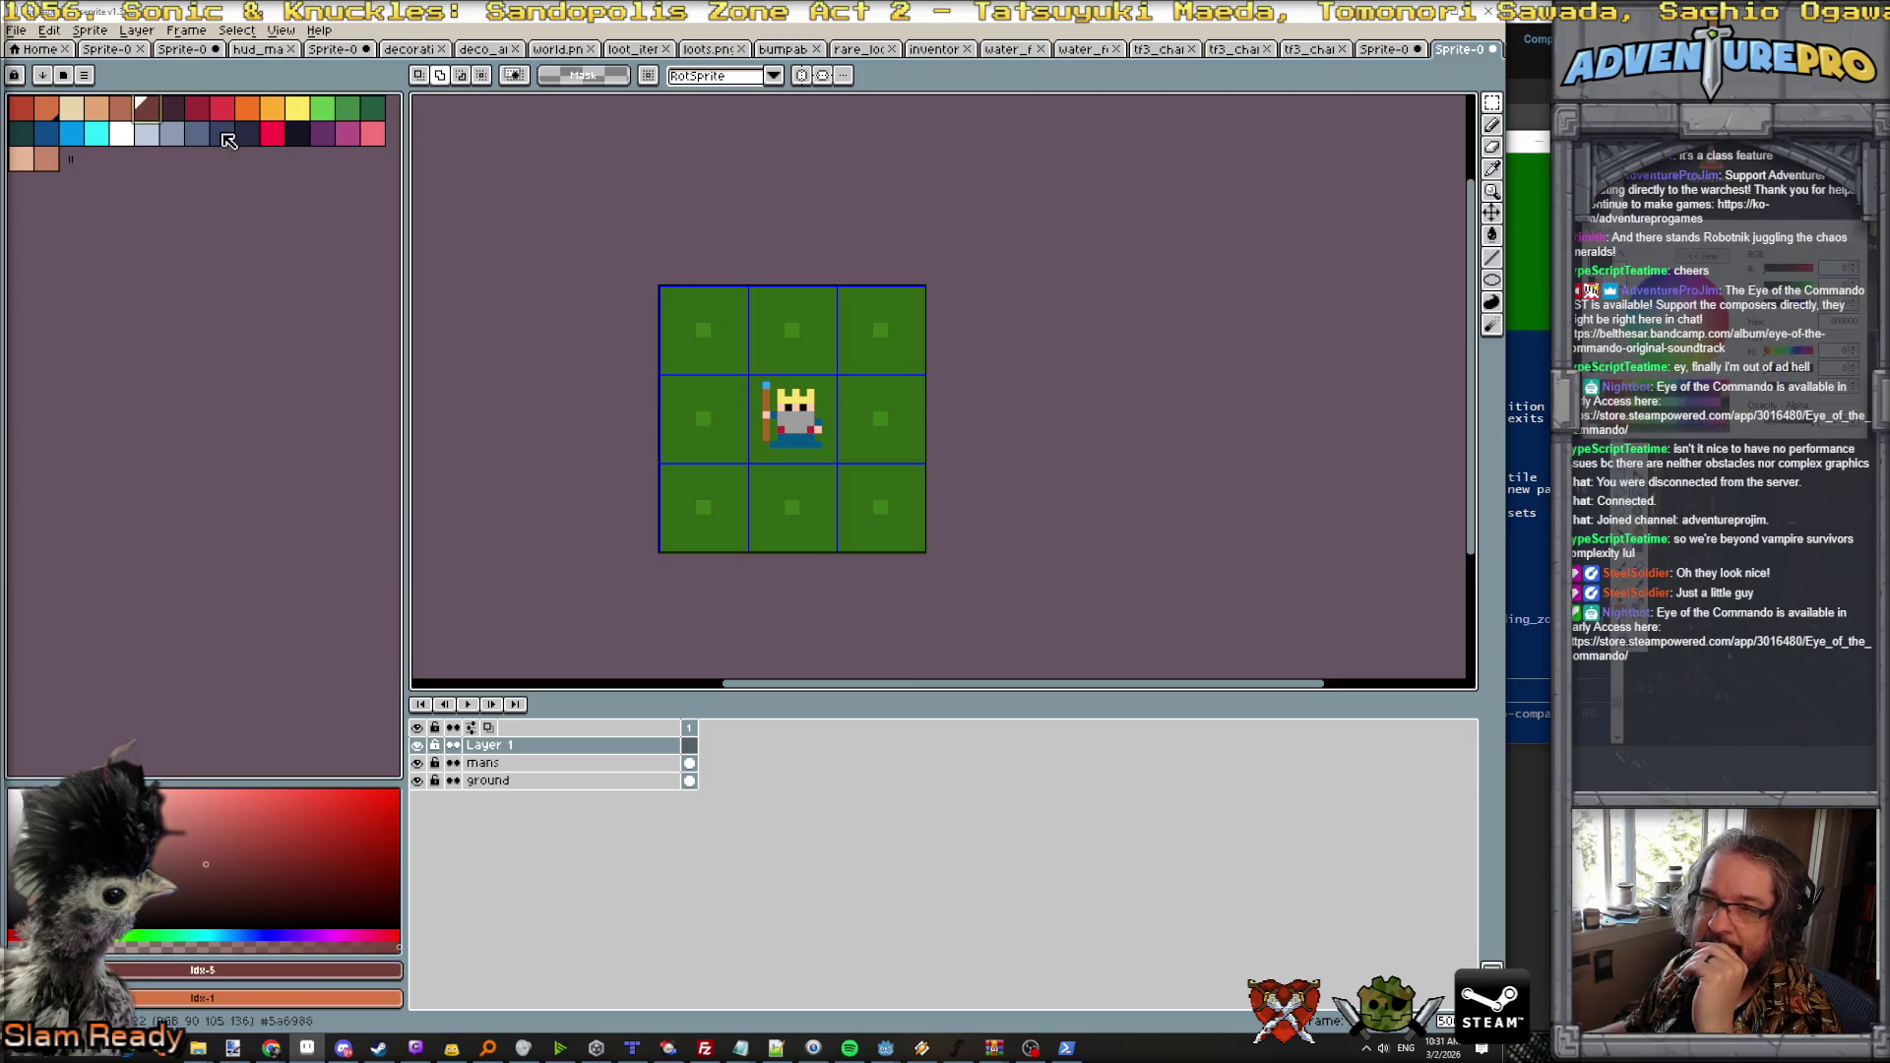
pyautogui.scroll(1, 753, 350)
# Step: Pencil a brown border near the canvas edge and a square around the king, greening part of its bottom
pyautogui.press('b')
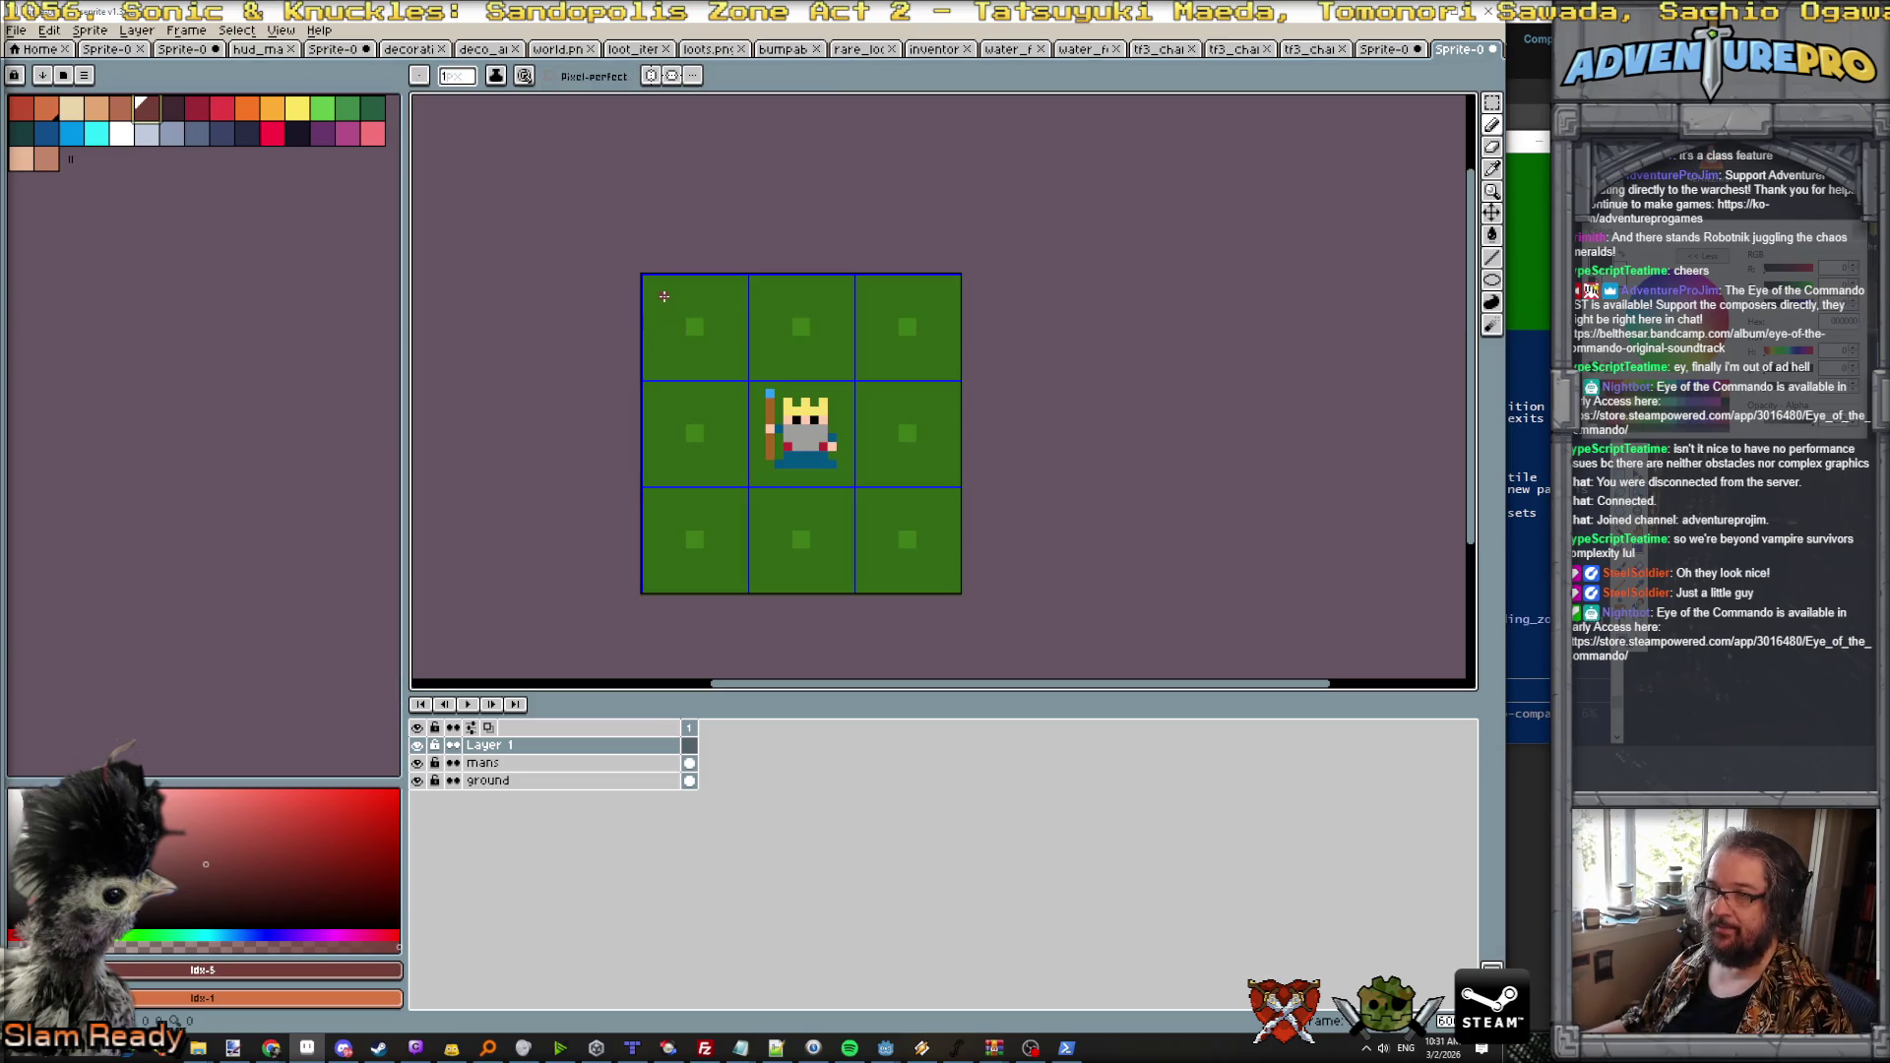
pyautogui.moveTo(661, 295)
pyautogui.mouseDown()
pyautogui.moveTo(665, 550)
pyautogui.moveTo(913, 561)
pyautogui.moveTo(933, 299)
pyautogui.moveTo(661, 297)
pyautogui.mouseUp()
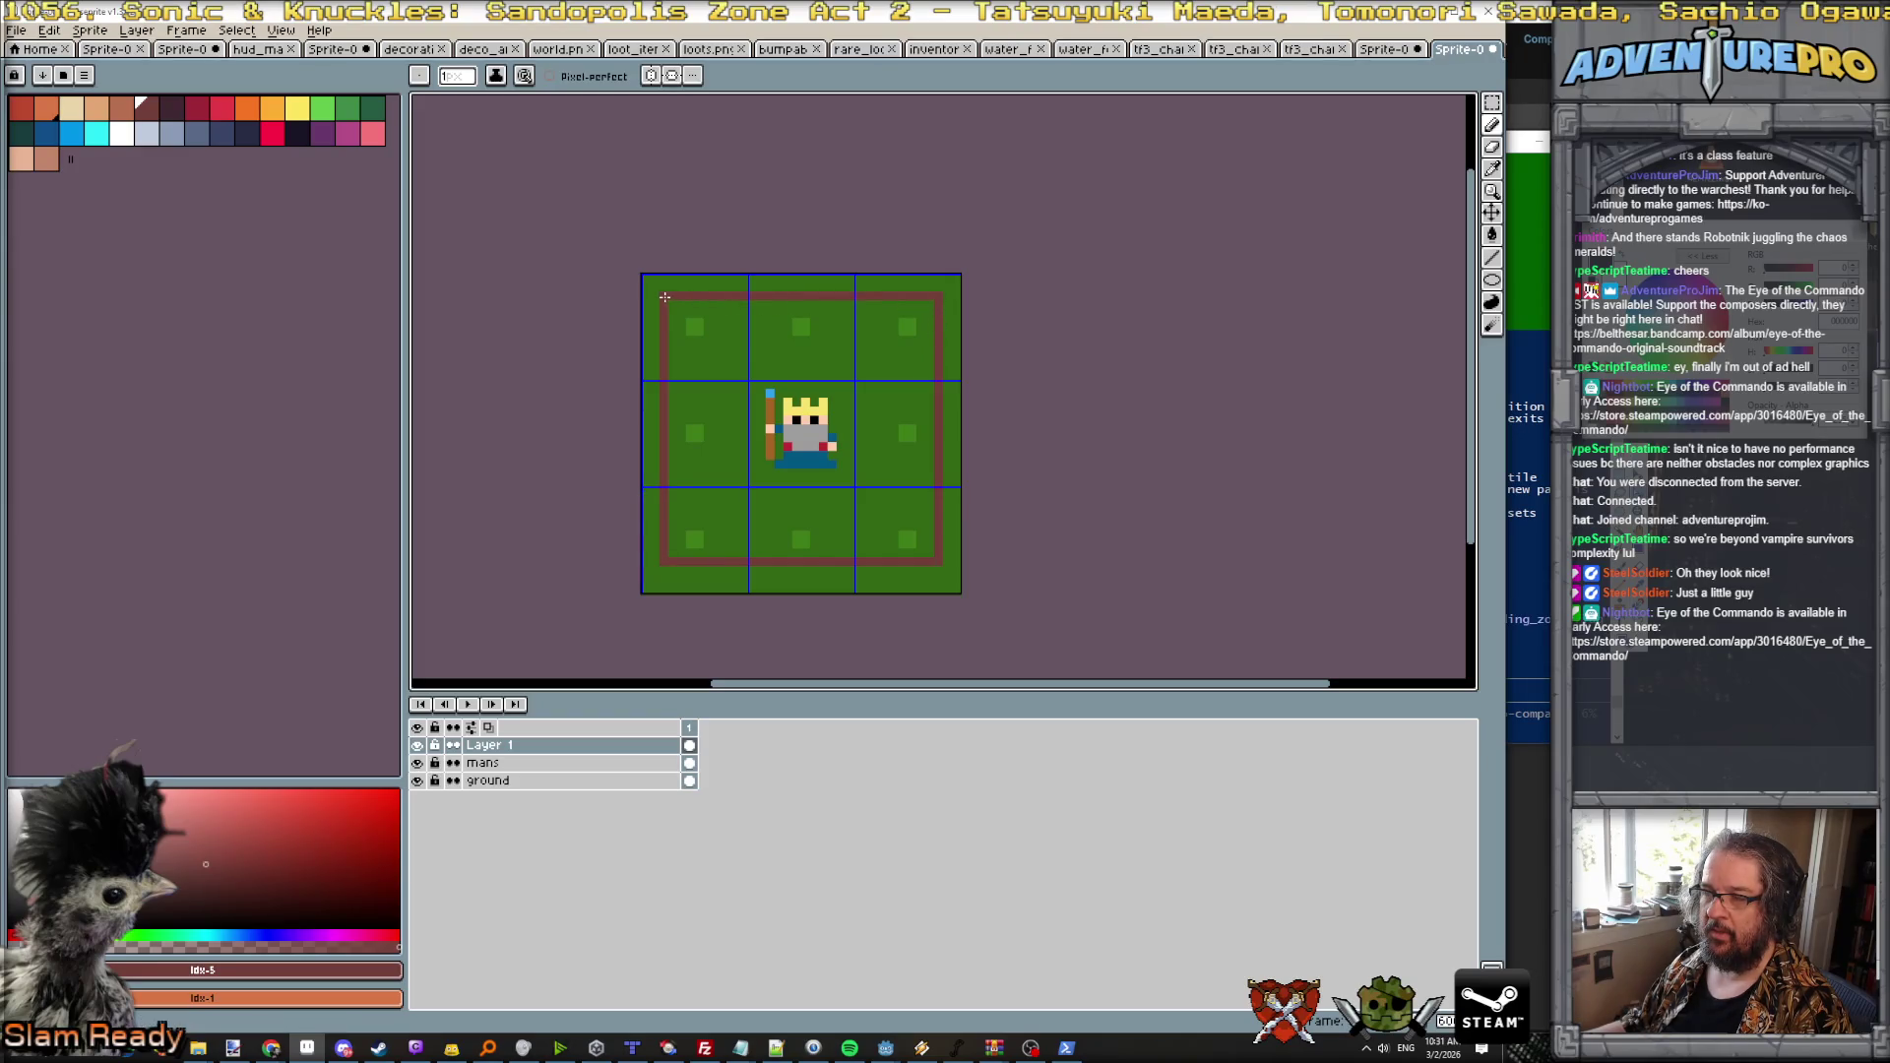
pyautogui.moveTo(731, 368)
pyautogui.mouseDown()
pyautogui.moveTo(860, 364)
pyautogui.moveTo(864, 511)
pyautogui.moveTo(748, 507)
pyautogui.moveTo(856, 502)
pyautogui.mouseUp()
pyautogui.moveTo(735, 501); pyautogui.dragTo(736, 393)
pyautogui.keyDown('alt'); pyautogui.click(729, 510); pyautogui.keyUp('alt')
pyautogui.moveTo(728, 510); pyautogui.dragTo(866, 507)
# Step: Add two-row dark brown bands along the bottom border and the square's top edge
pyautogui.keyDown('alt'); pyautogui.click(673, 563); pyautogui.keyUp('alt')
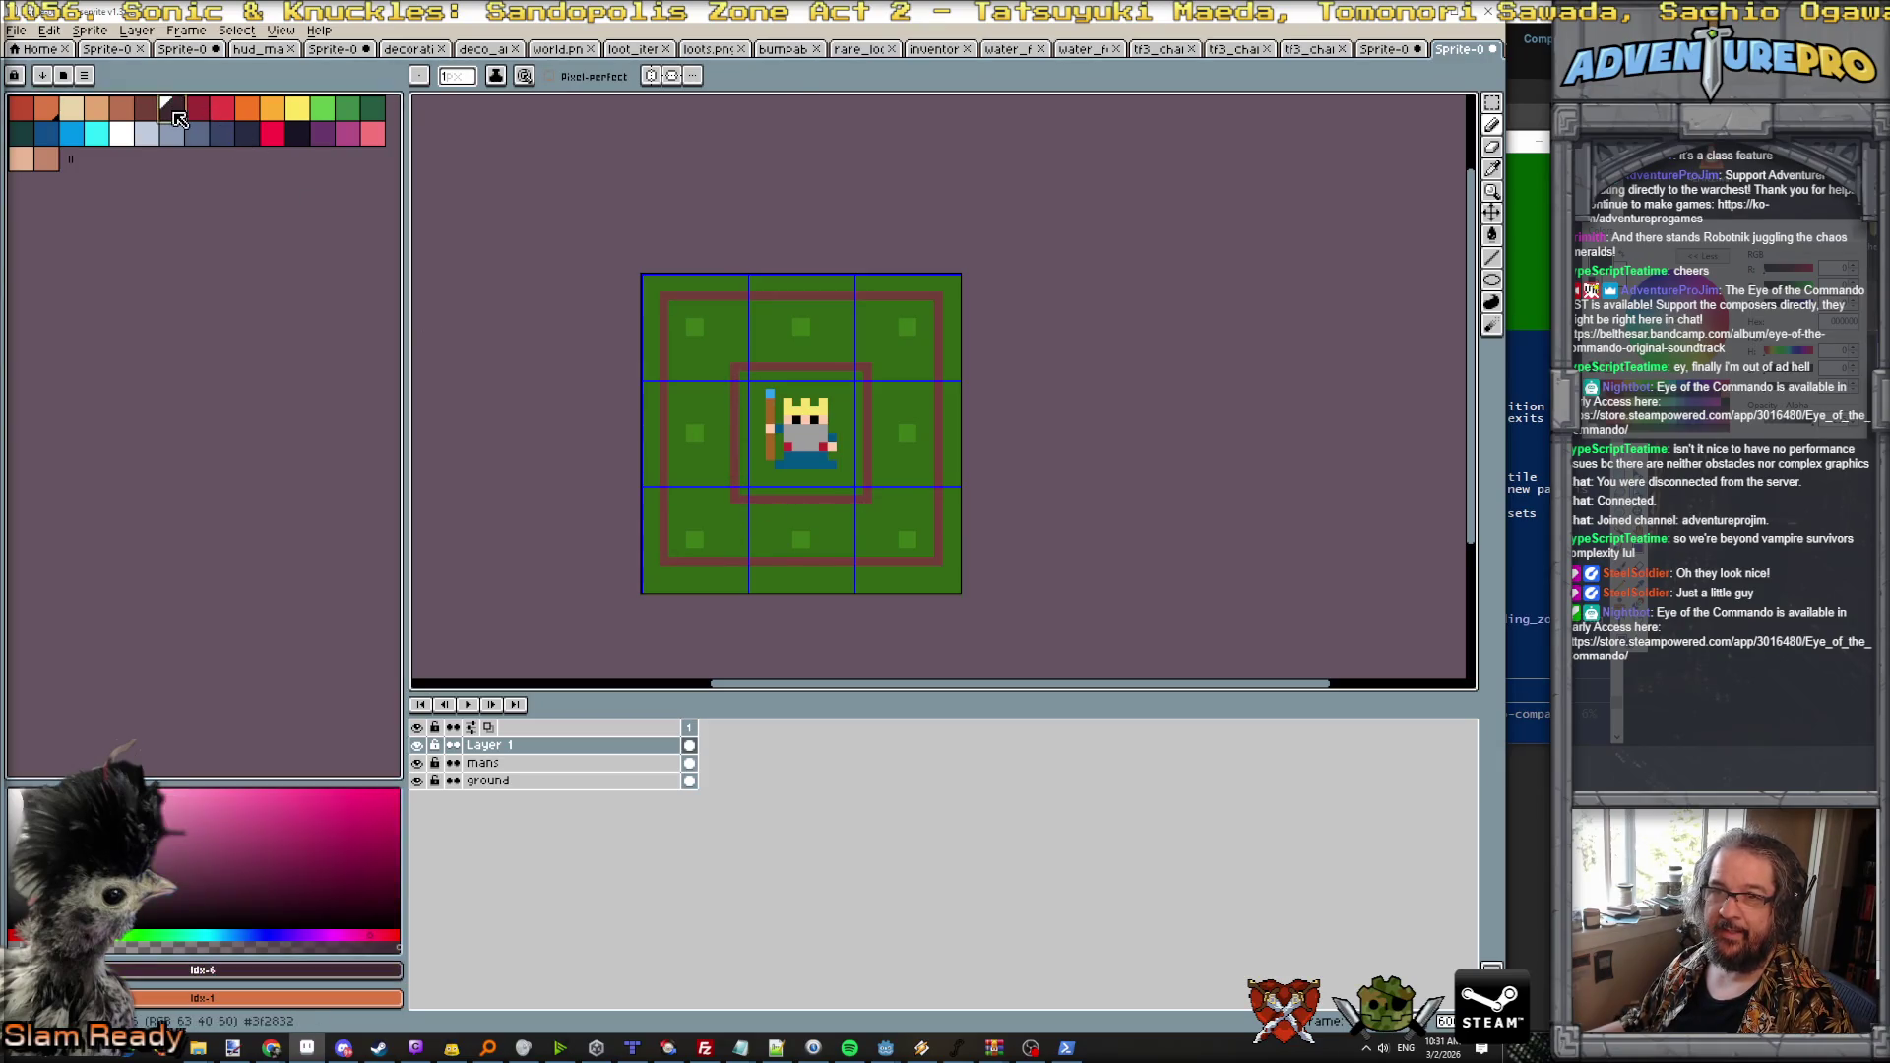
pyautogui.moveTo(673, 572); pyautogui.dragTo(919, 572)
pyautogui.hotkey('ctrl', 'z')
pyautogui.moveTo(671, 572); pyautogui.dragTo(927, 571)
pyautogui.moveTo(671, 581); pyautogui.dragTo(895, 581)
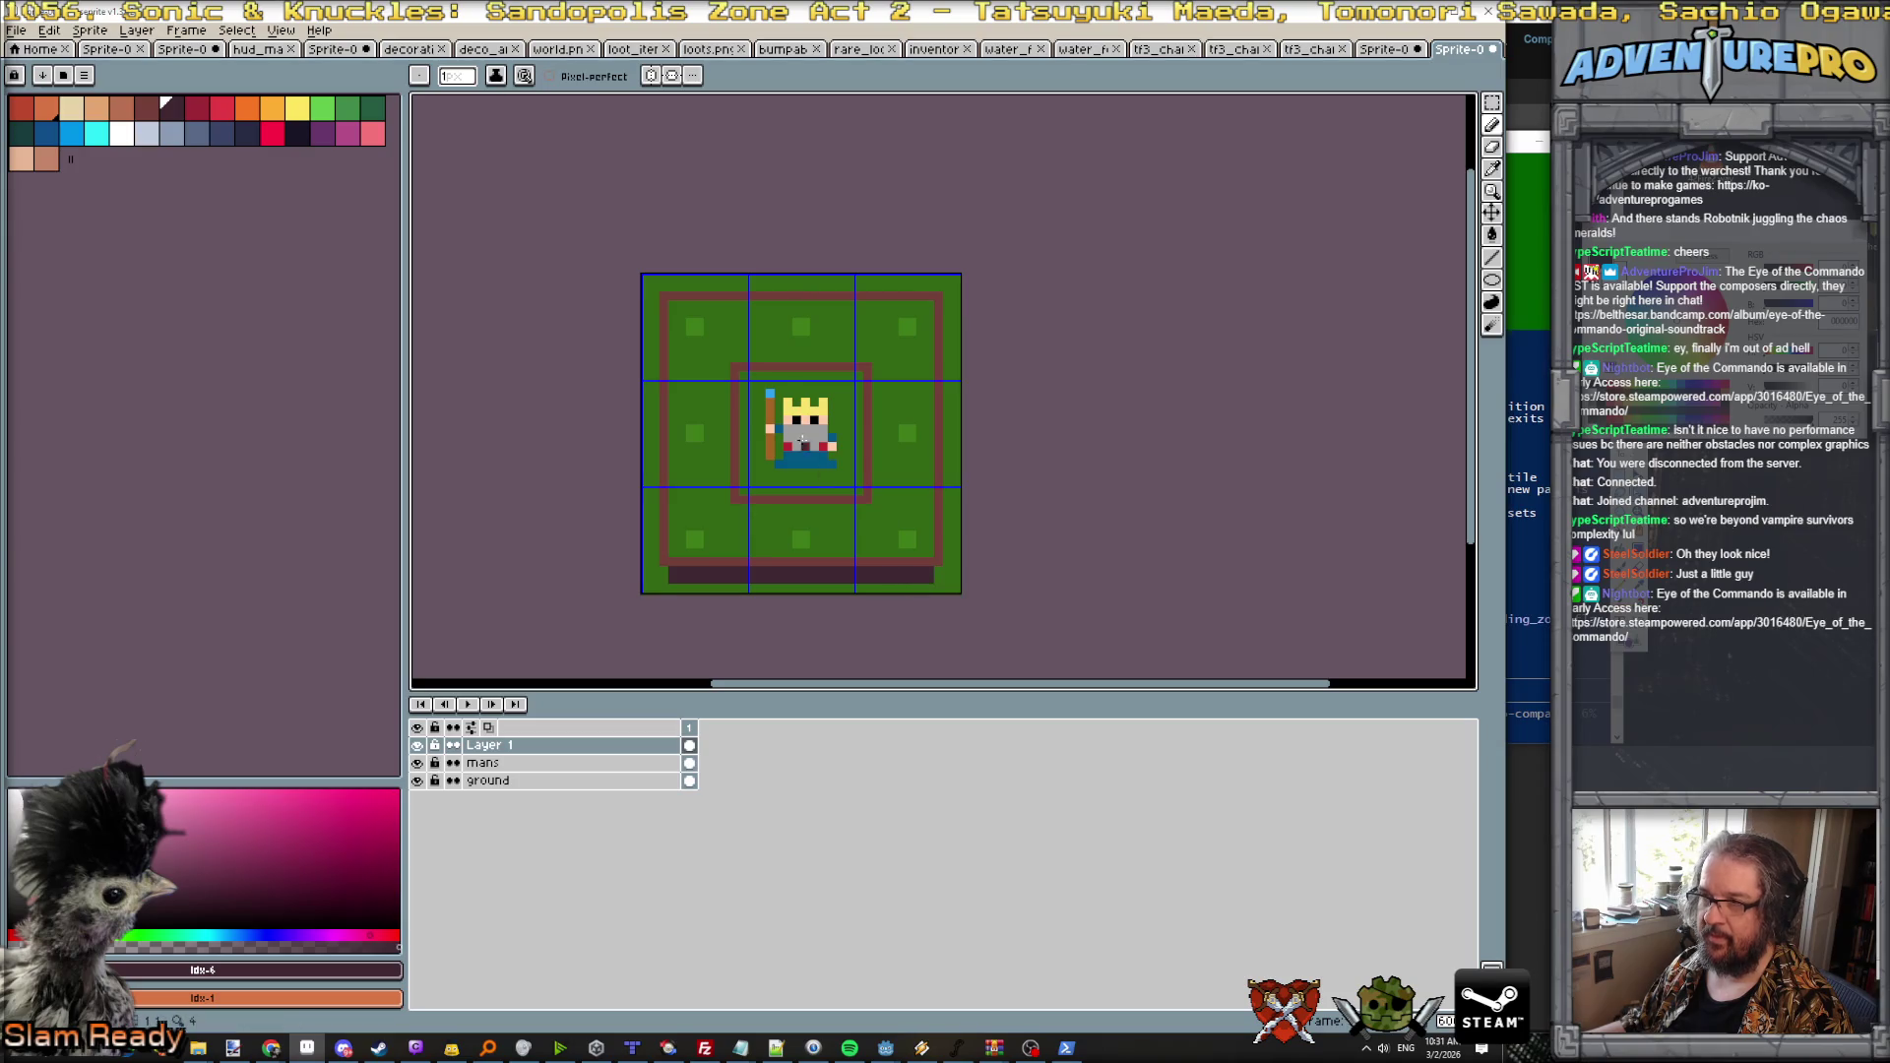
pyautogui.moveTo(744, 373); pyautogui.dragTo(859, 376)
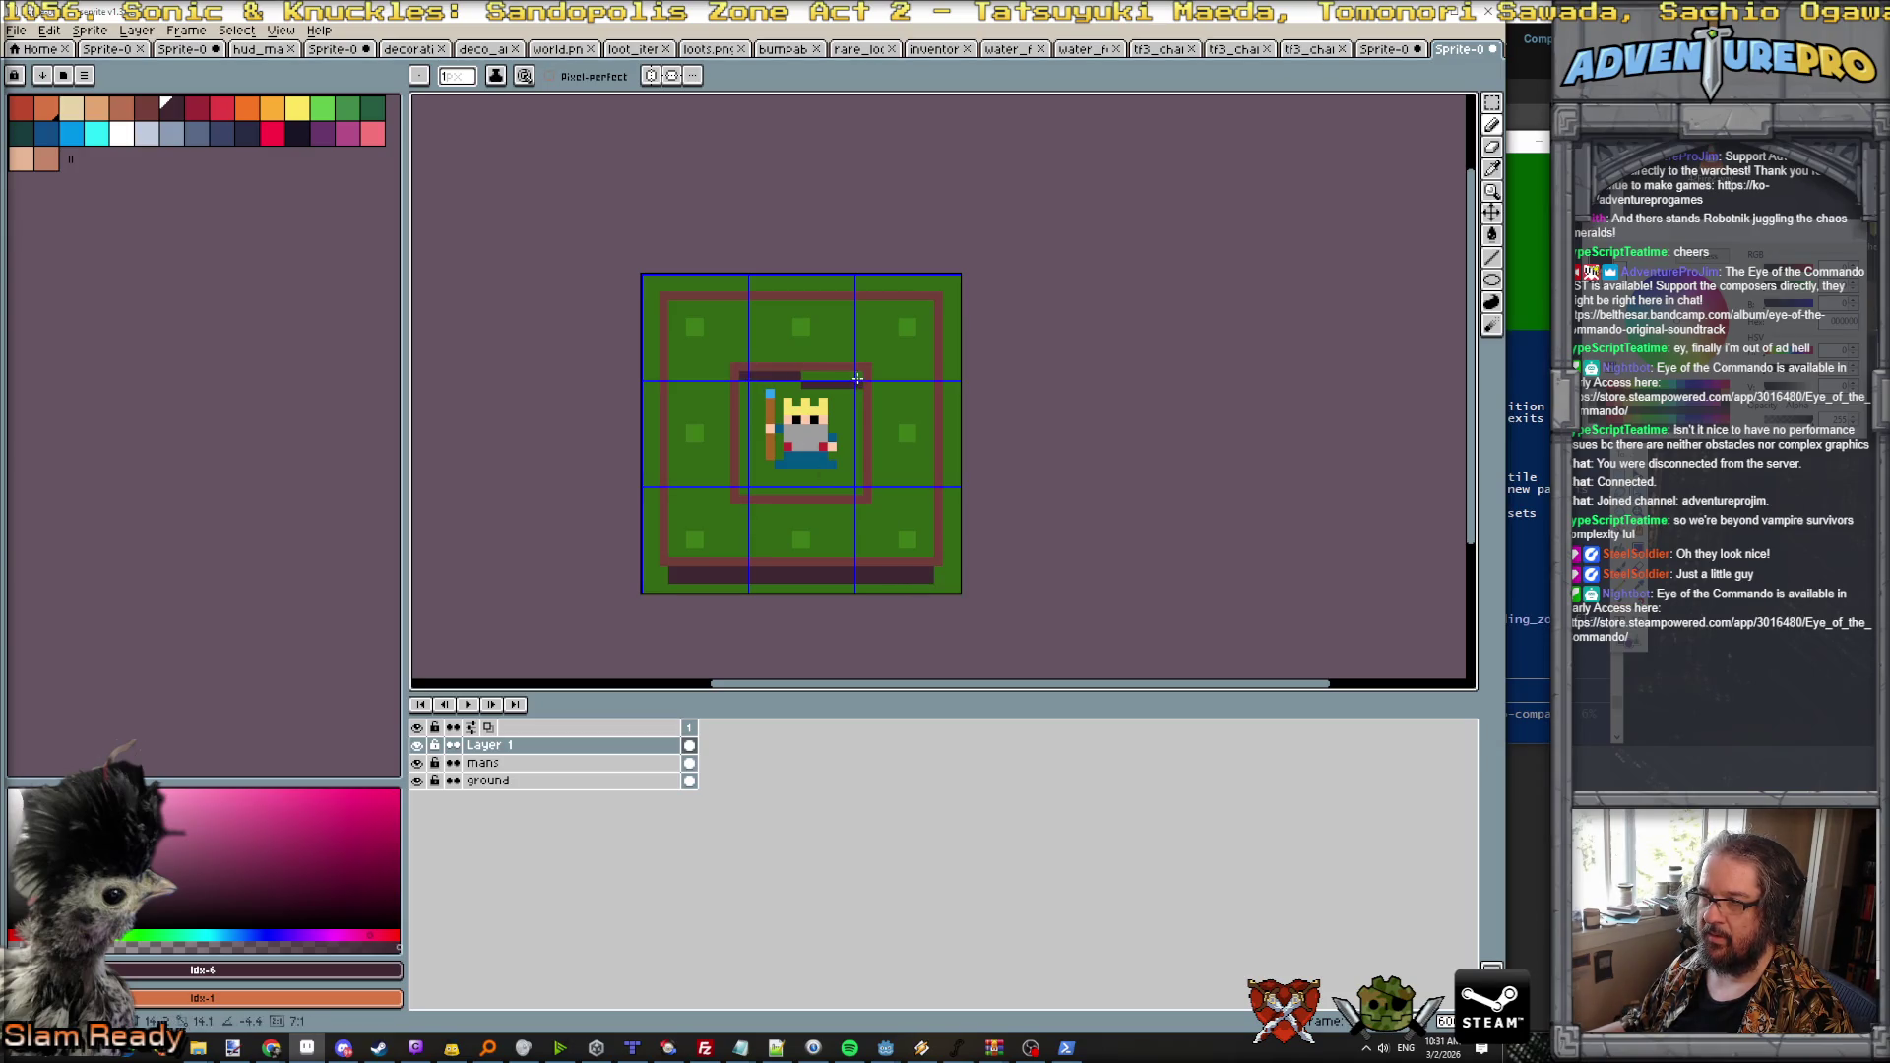
pyautogui.moveTo(741, 384); pyautogui.dragTo(865, 384)
pyautogui.scroll(-1, 874, 471)
pyautogui.scroll(1, 873, 471)
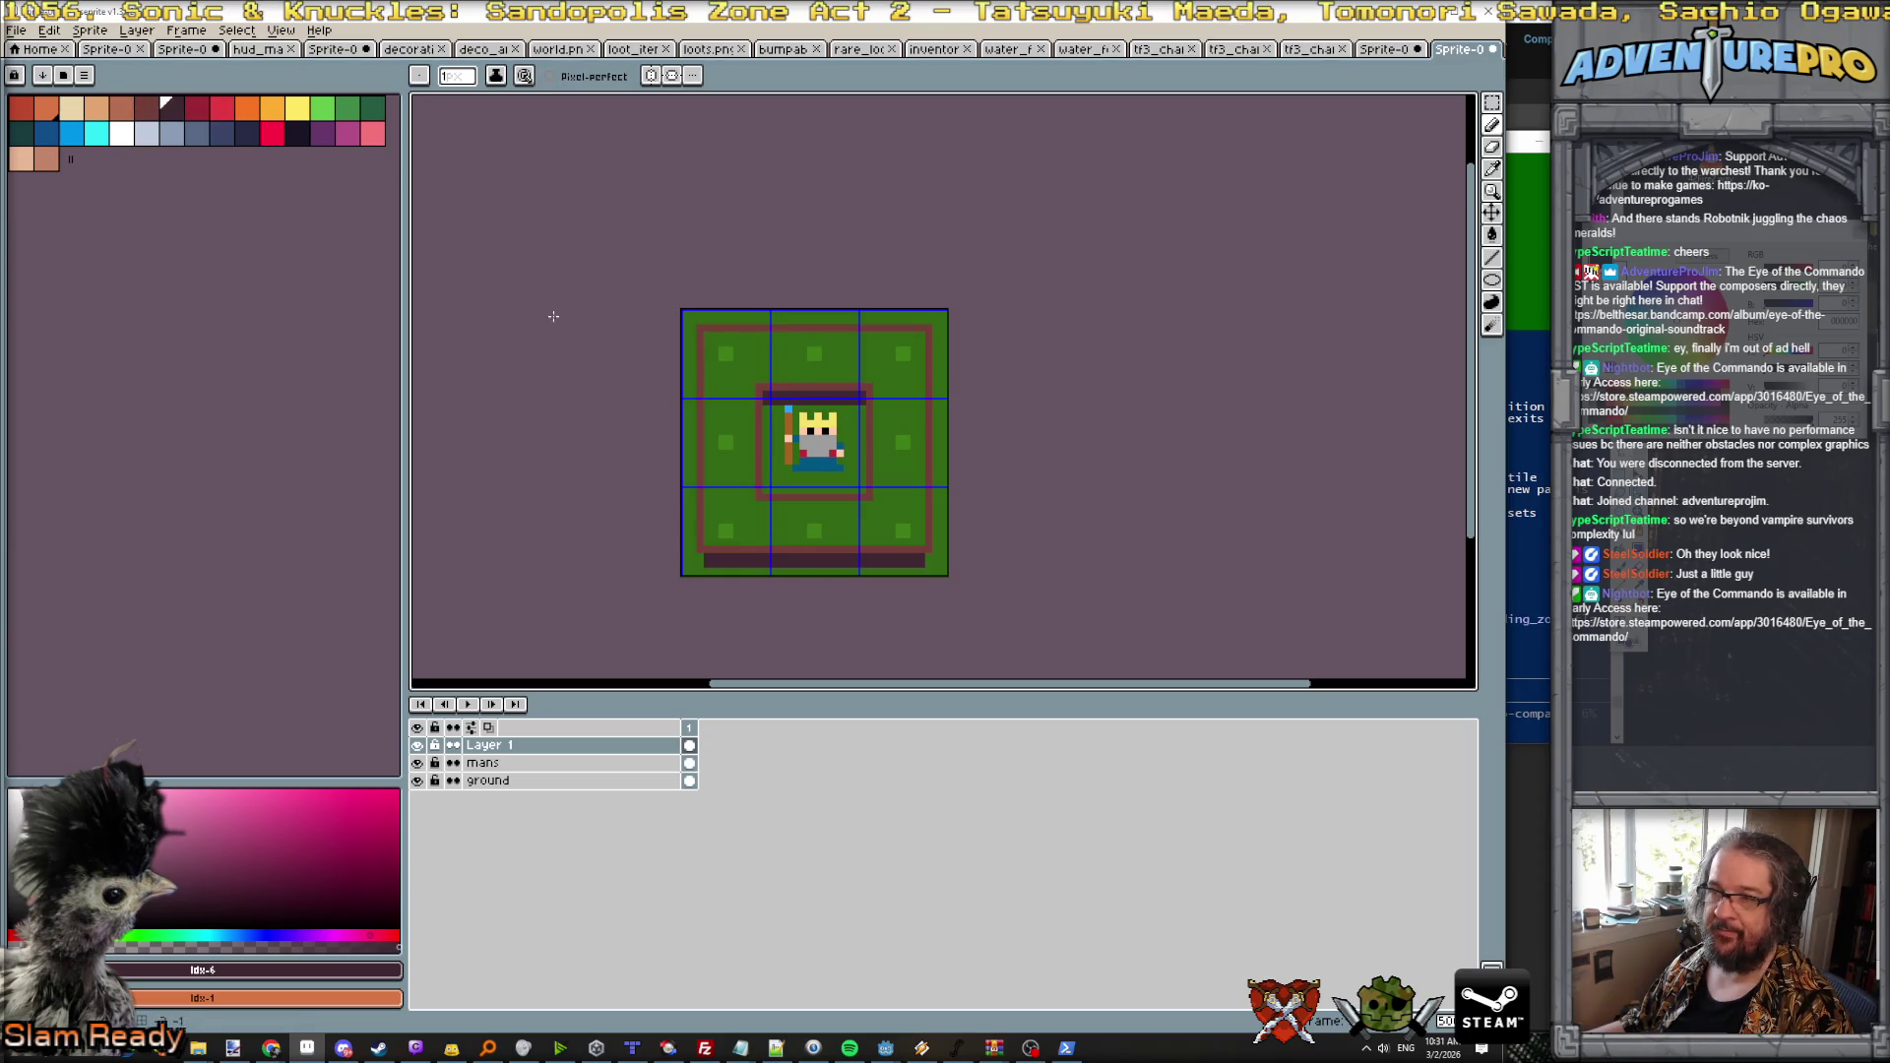
pyautogui.keyDown('alt'); pyautogui.click(700, 414); pyautogui.keyUp('alt')
# Step: Bucket-fill the green ring and strip below the king's square with the border brown
pyautogui.press('g')
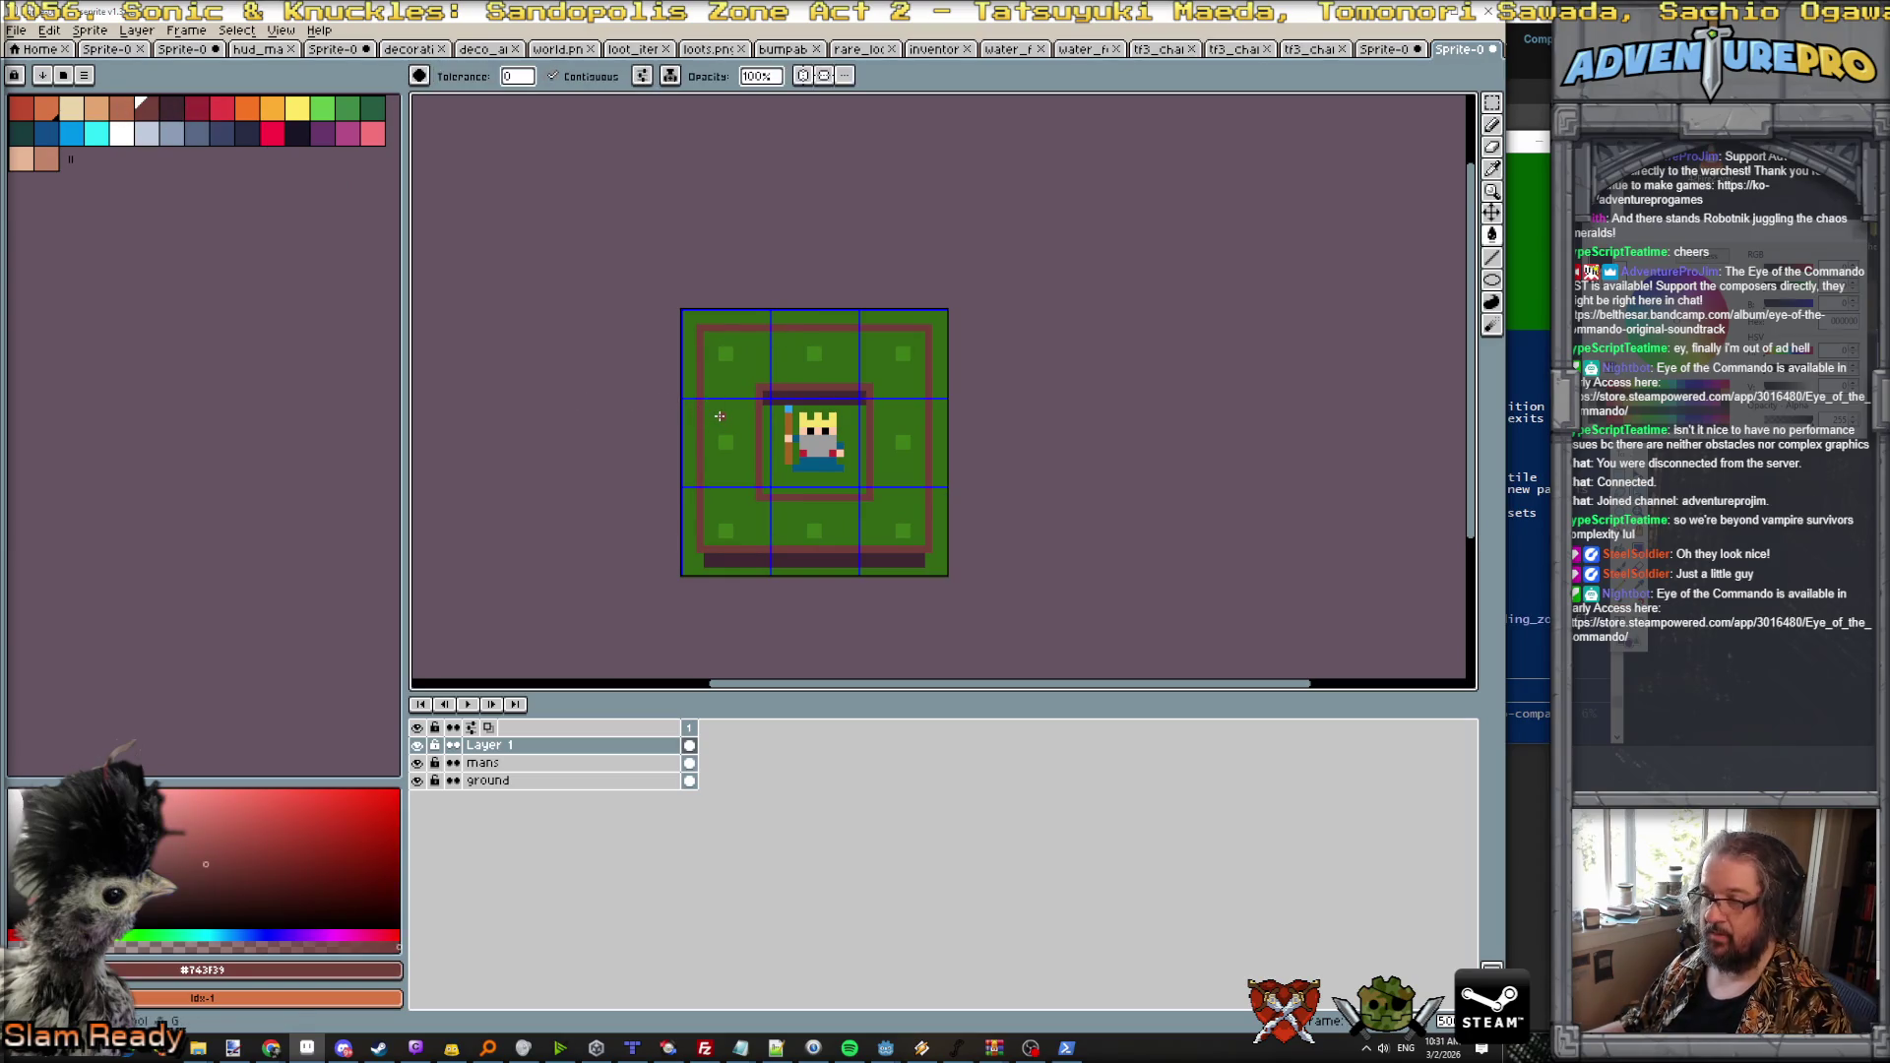
pyautogui.click(720, 416)
pyautogui.scroll(1, 768, 489)
pyautogui.click(817, 501)
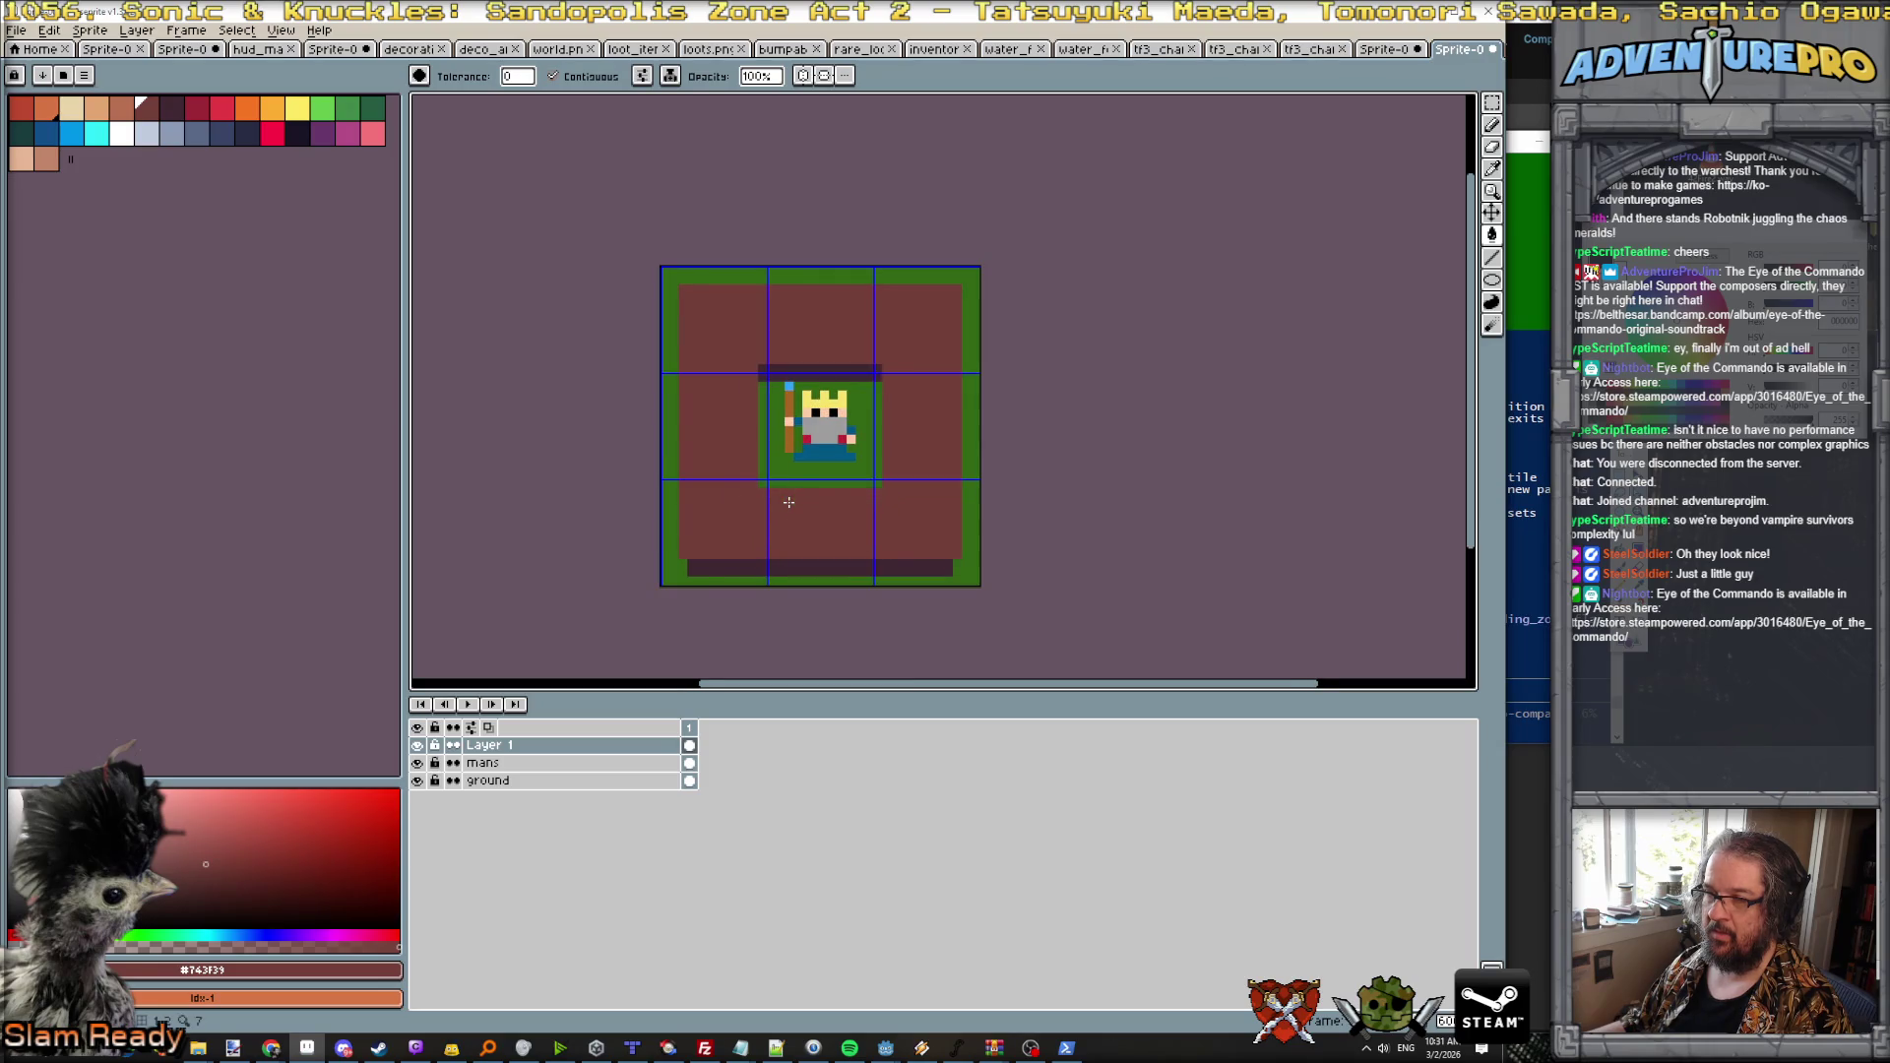
pyautogui.scroll(-1, 797, 482)
pyautogui.scroll(-1, 821, 509)
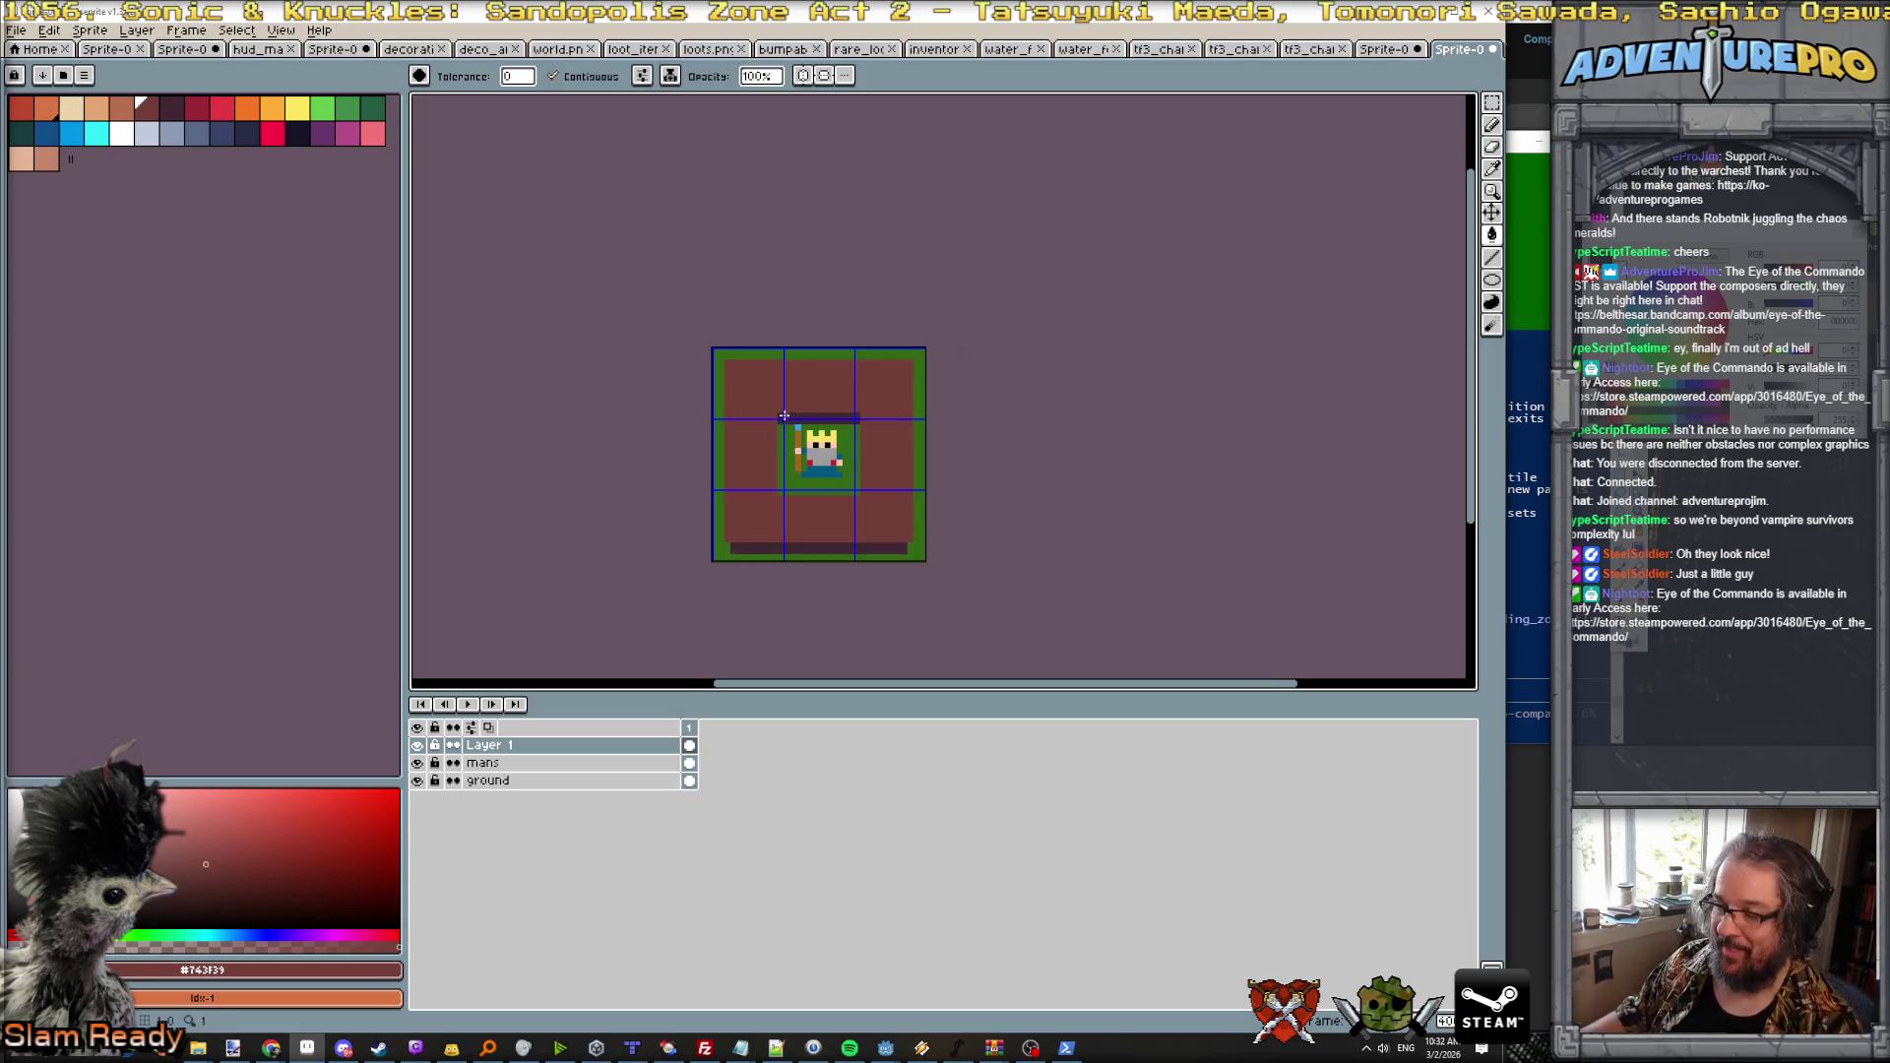
pyautogui.scroll(1, 795, 449)
pyautogui.scroll(-1, 817, 458)
pyautogui.scroll(1, 835, 461)
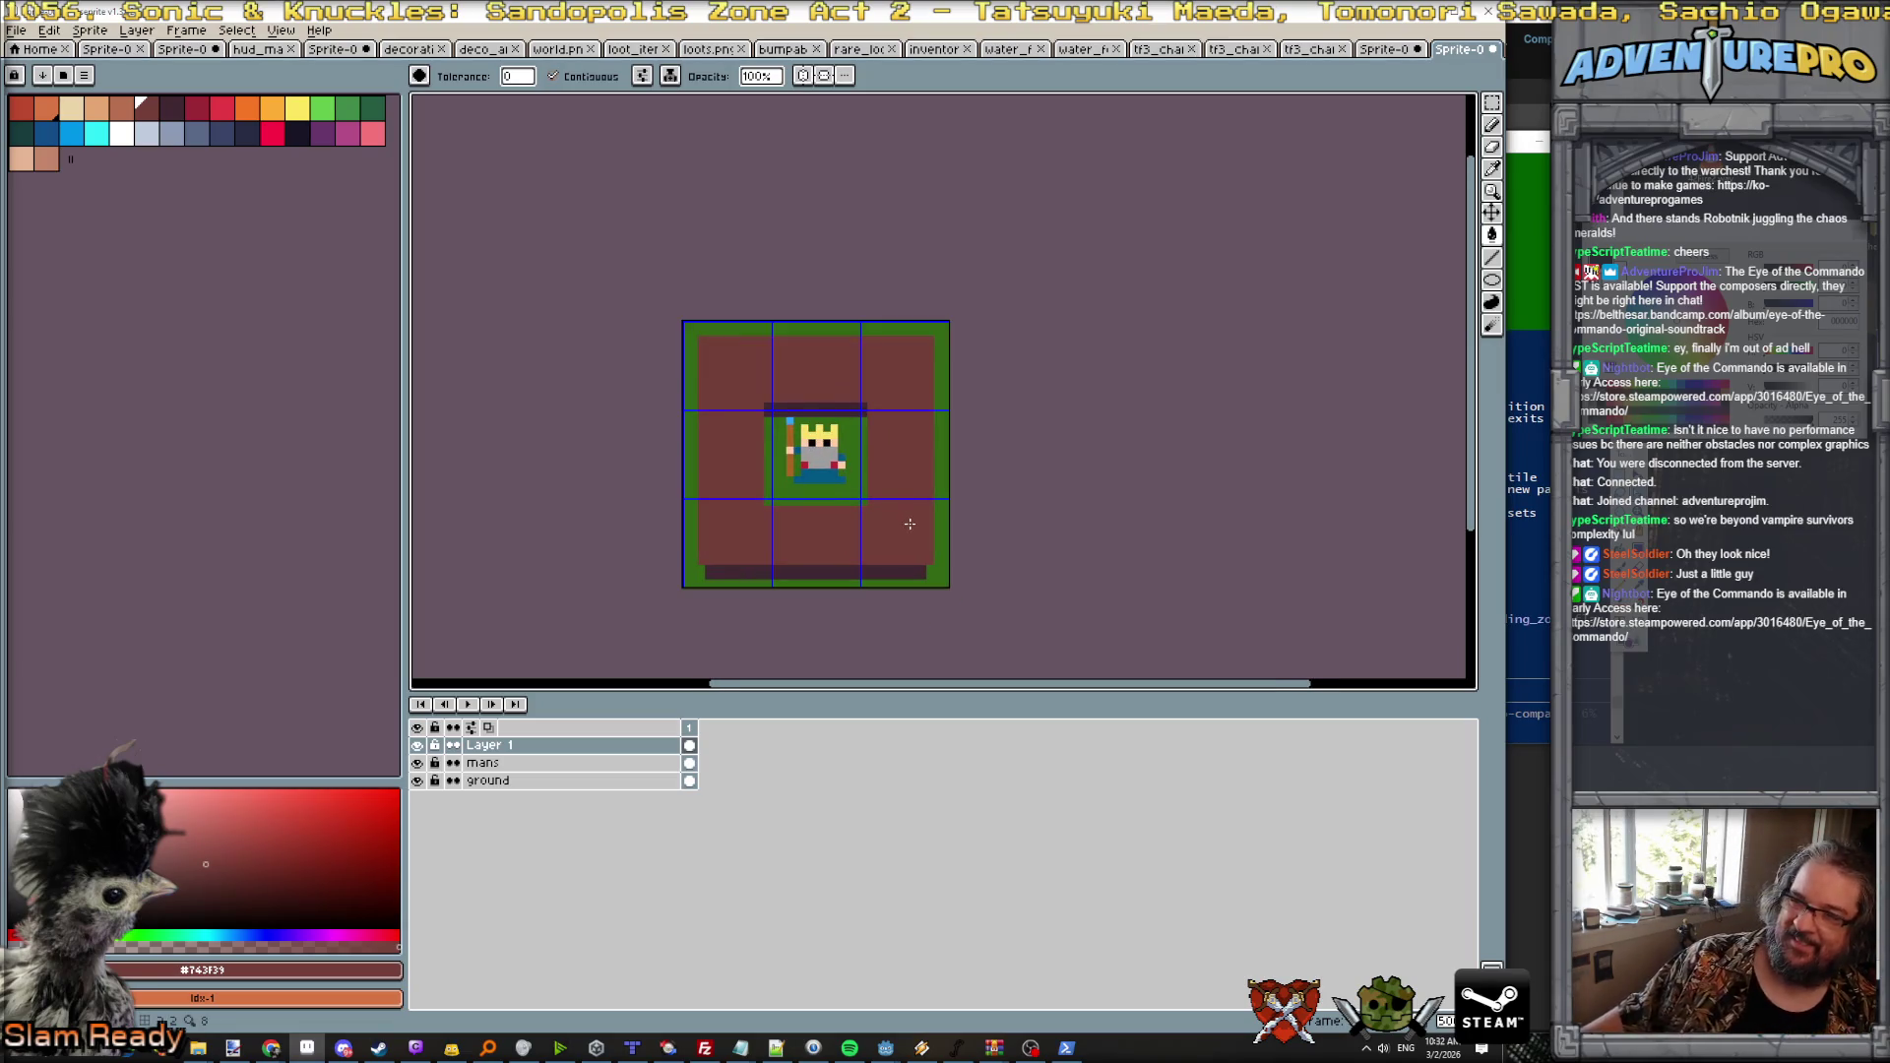
pyautogui.scroll(-2, 910, 523)
pyautogui.scroll(1, 904, 530)
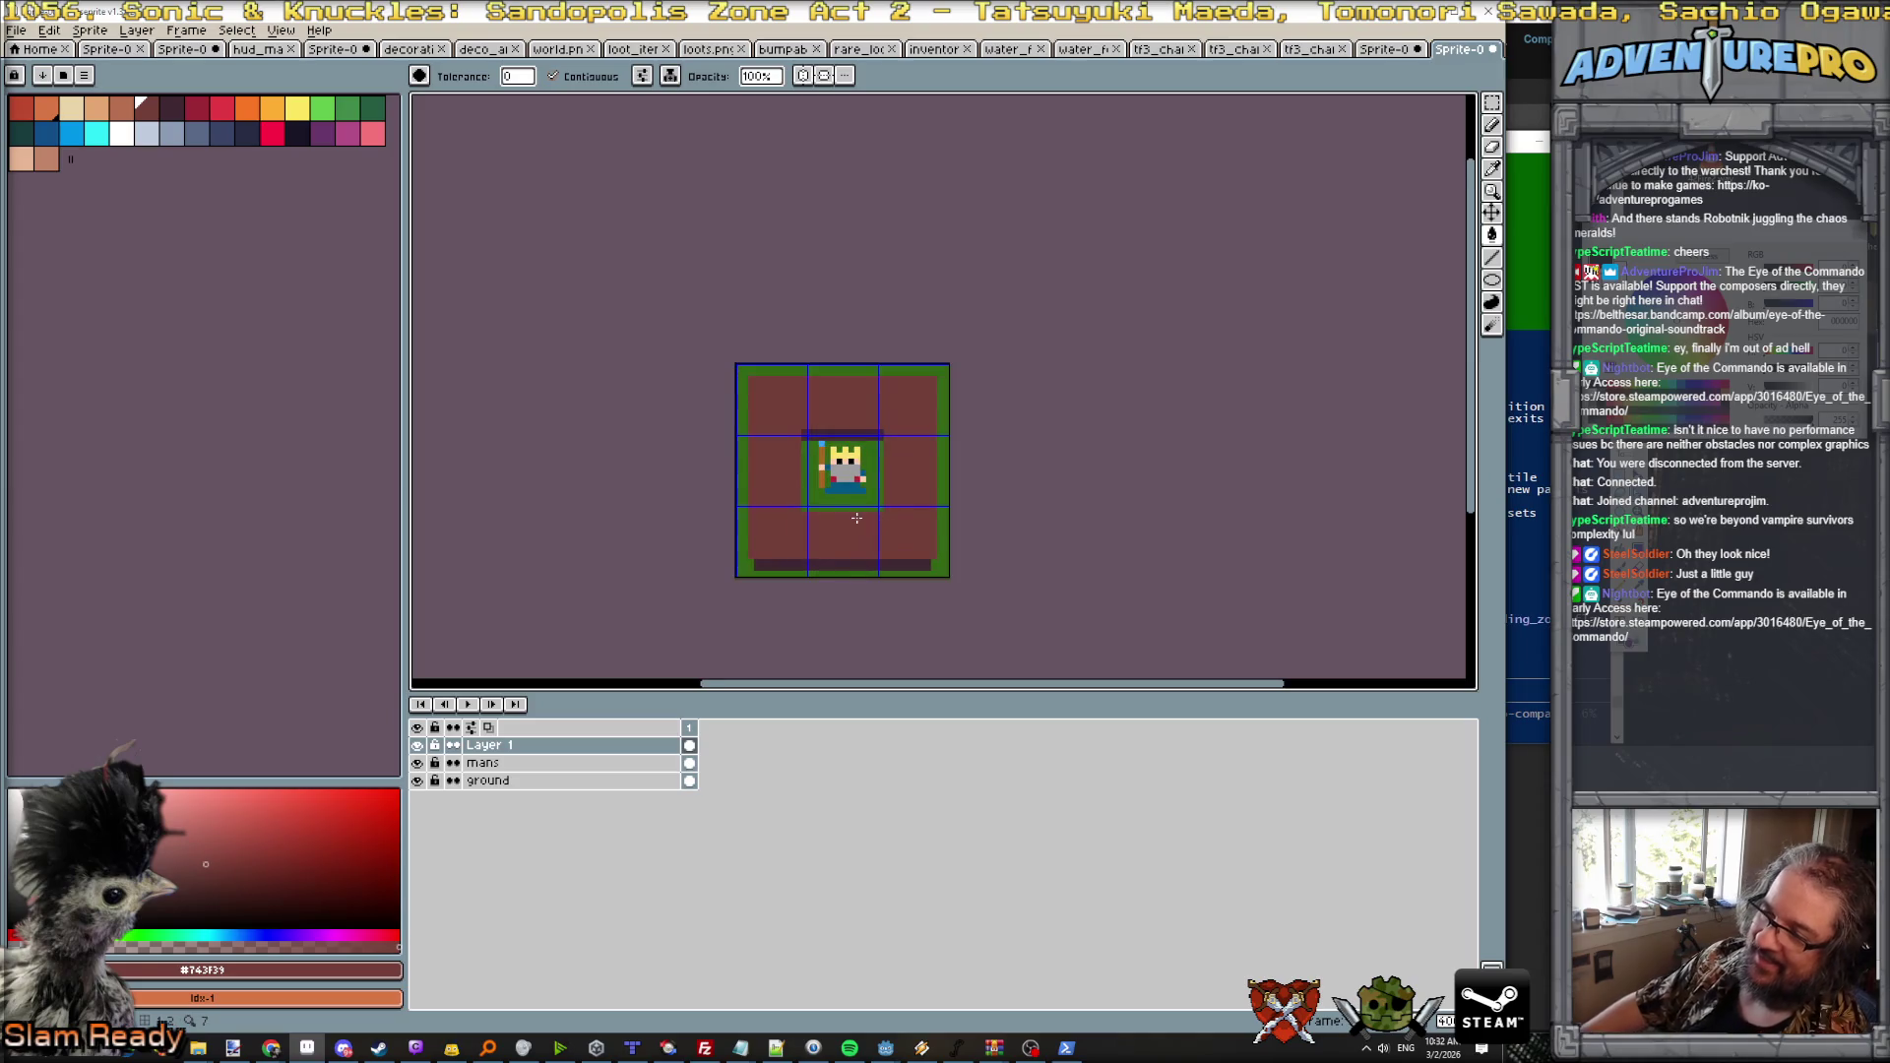
pyautogui.scroll(1, 853, 515)
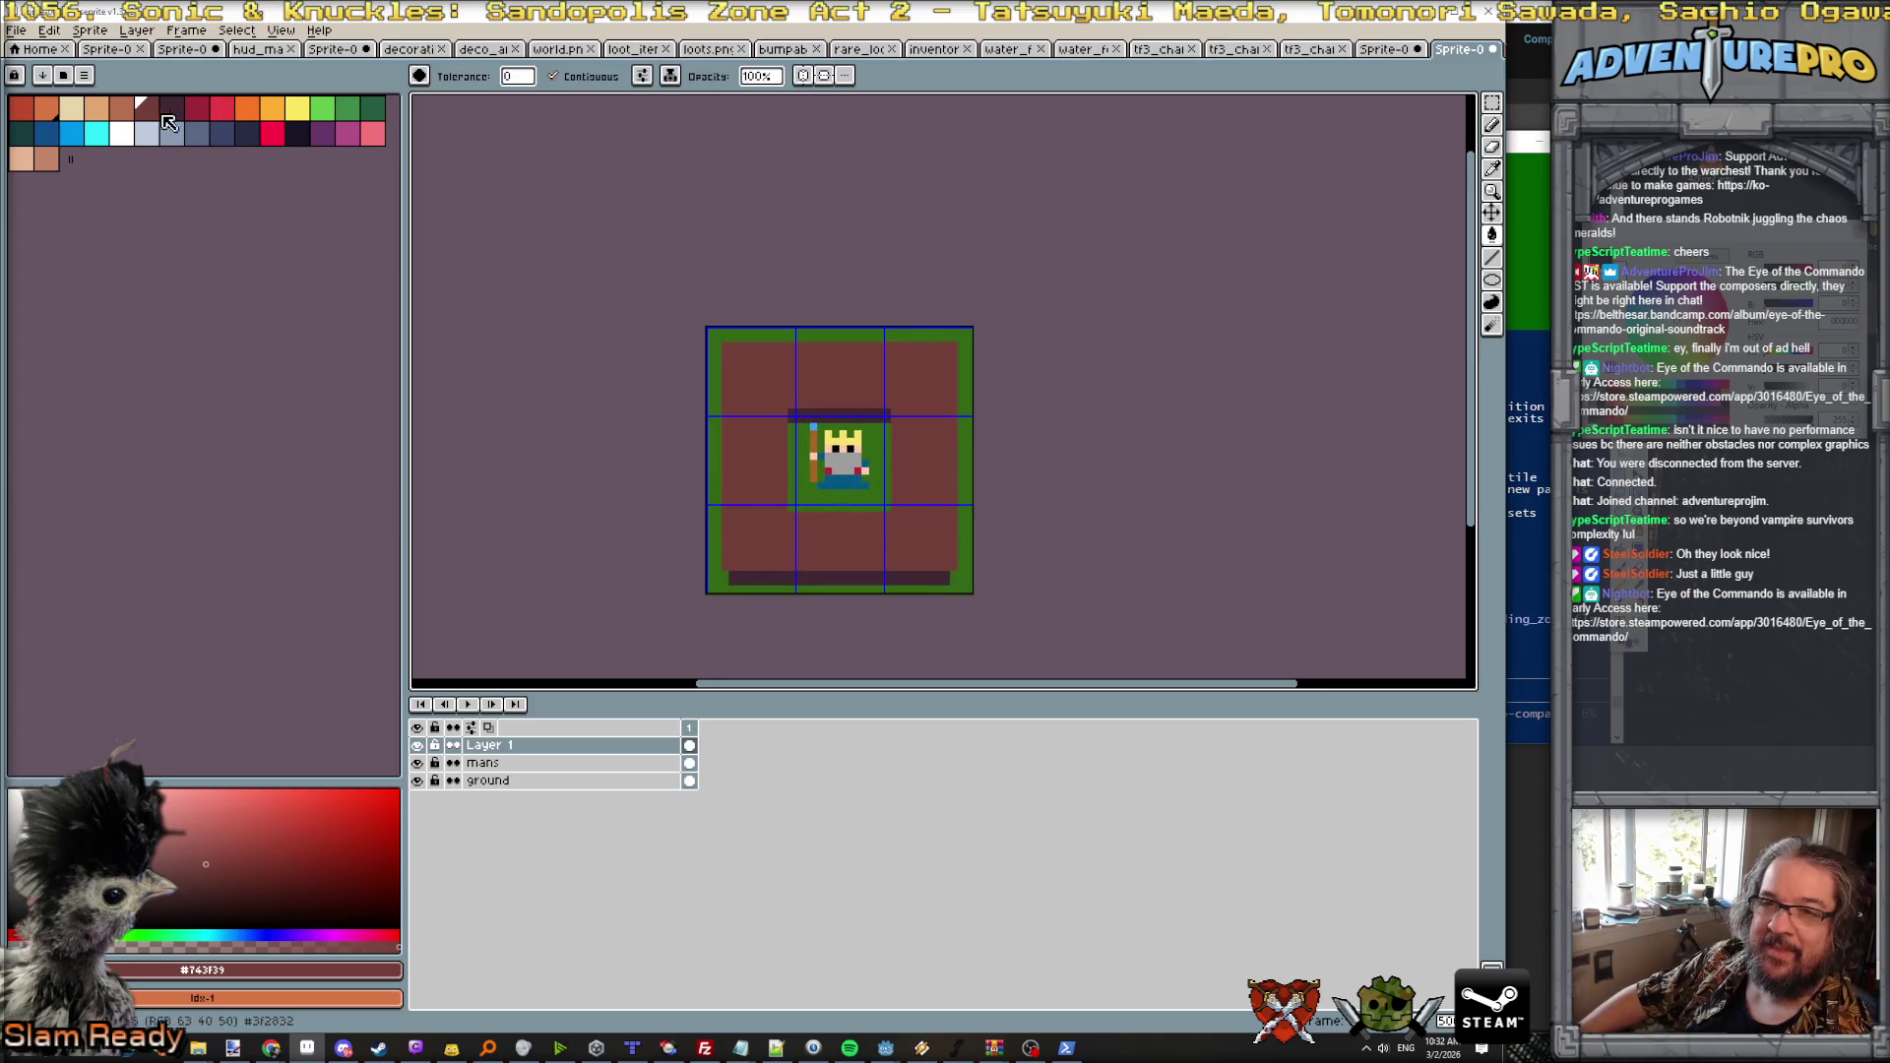
pyautogui.click(121, 108)
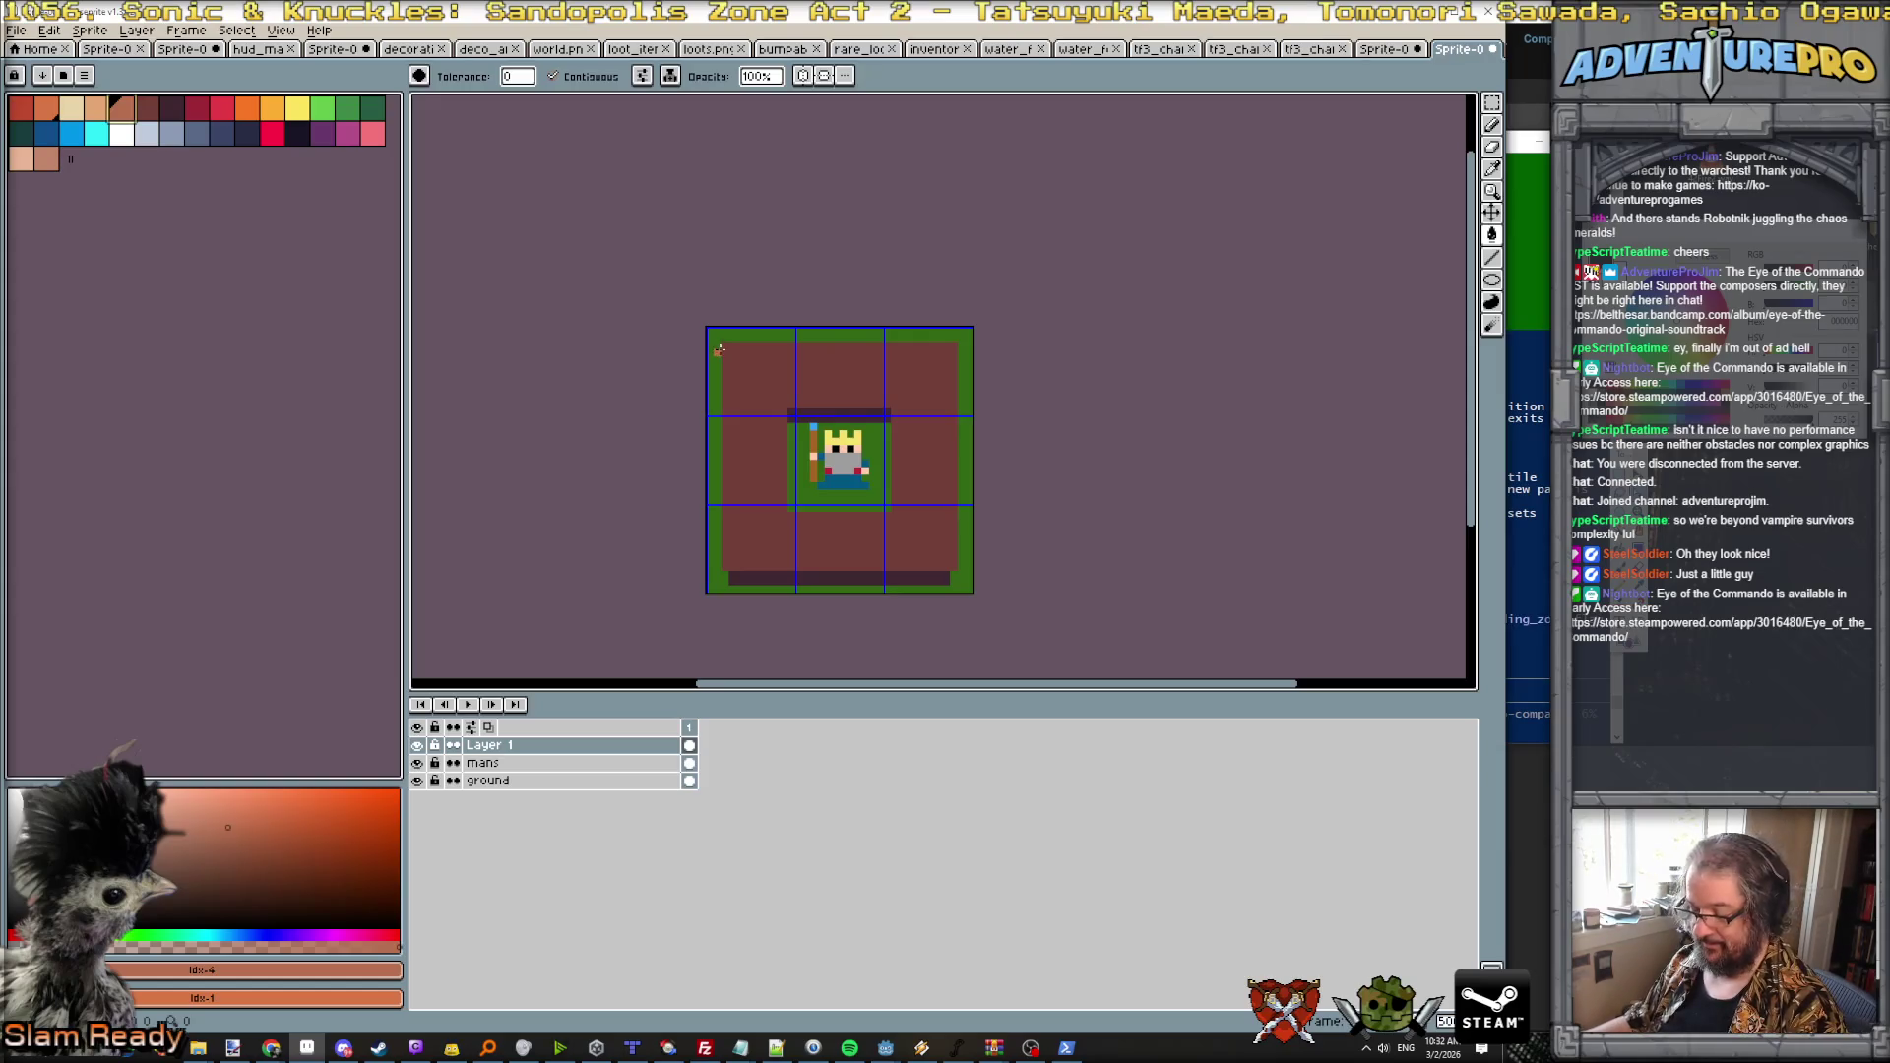
# Step: Draw tan highlight lines down the table's left edge and along its top edge
pyautogui.press('b')
pyautogui.moveTo(723, 346); pyautogui.dragTo(725, 537)
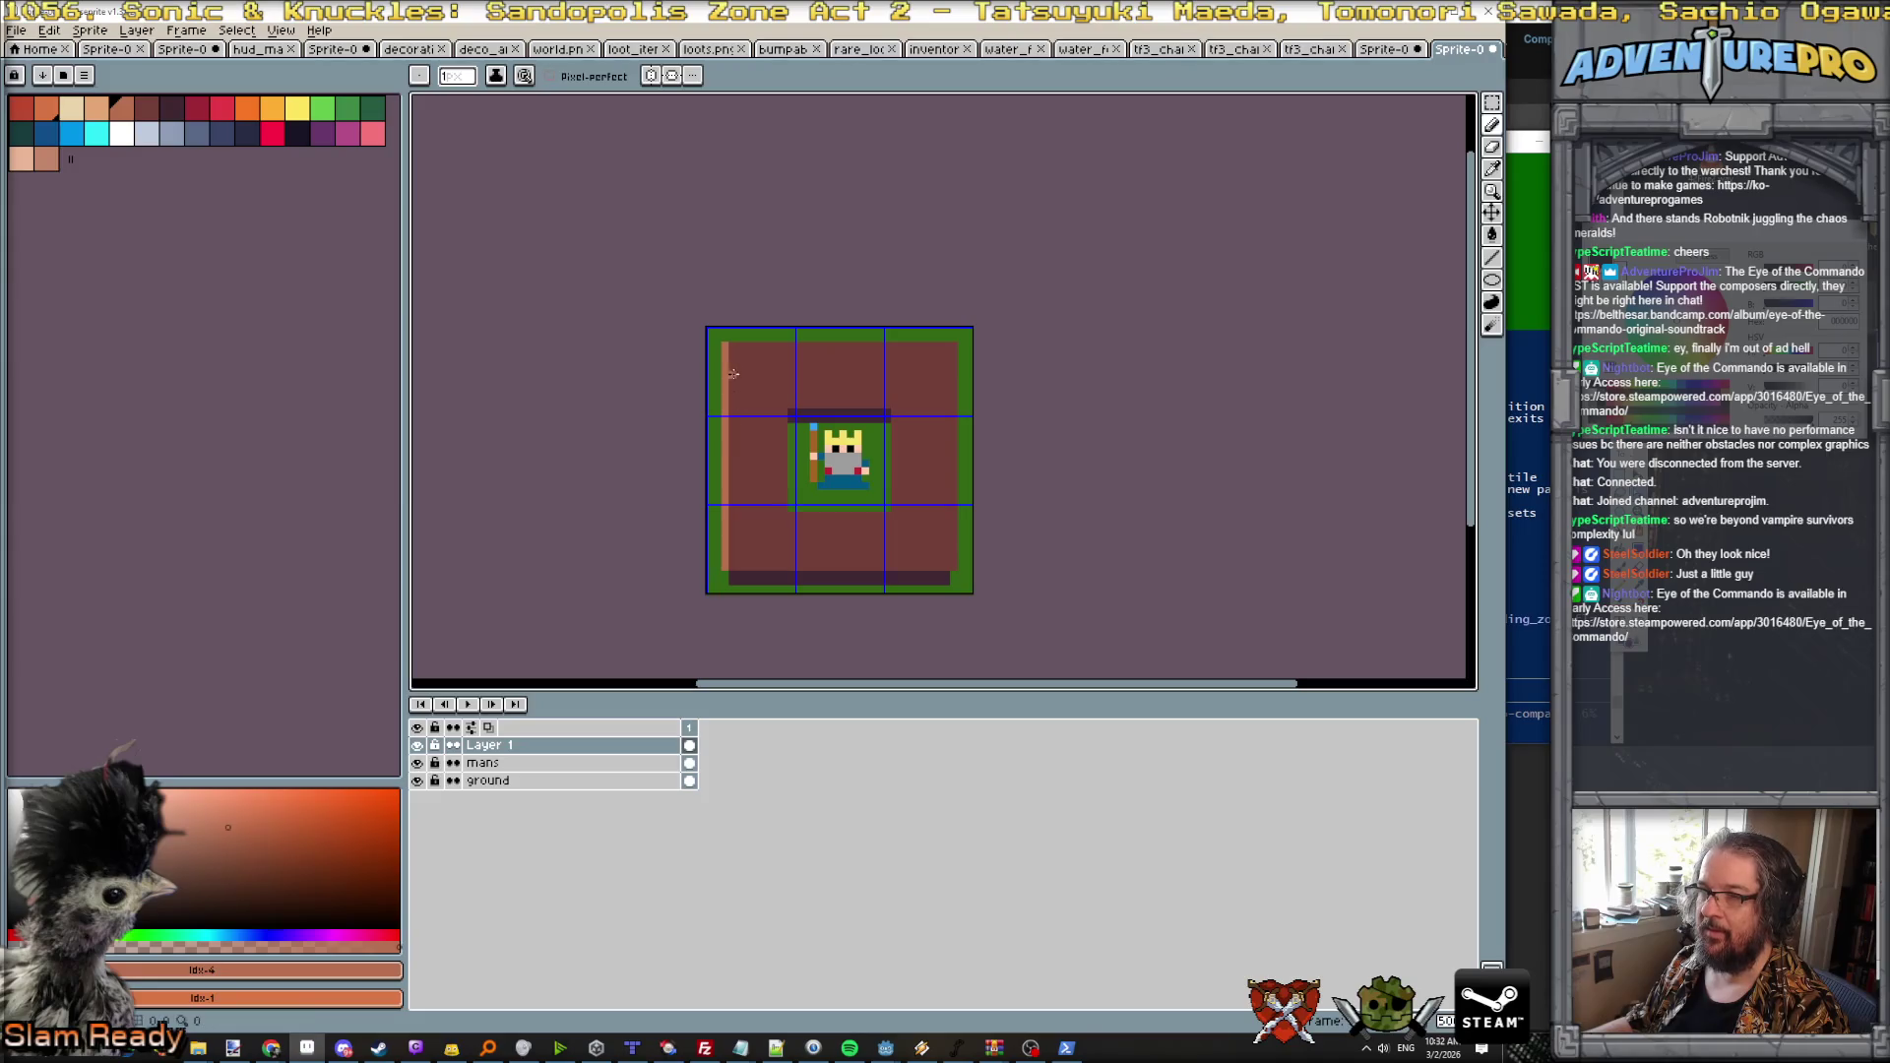
pyautogui.moveTo(728, 345); pyautogui.dragTo(955, 346)
pyautogui.scroll(-1, 943, 529)
pyautogui.scroll(-1, 943, 529)
pyautogui.scroll(5, 930, 528)
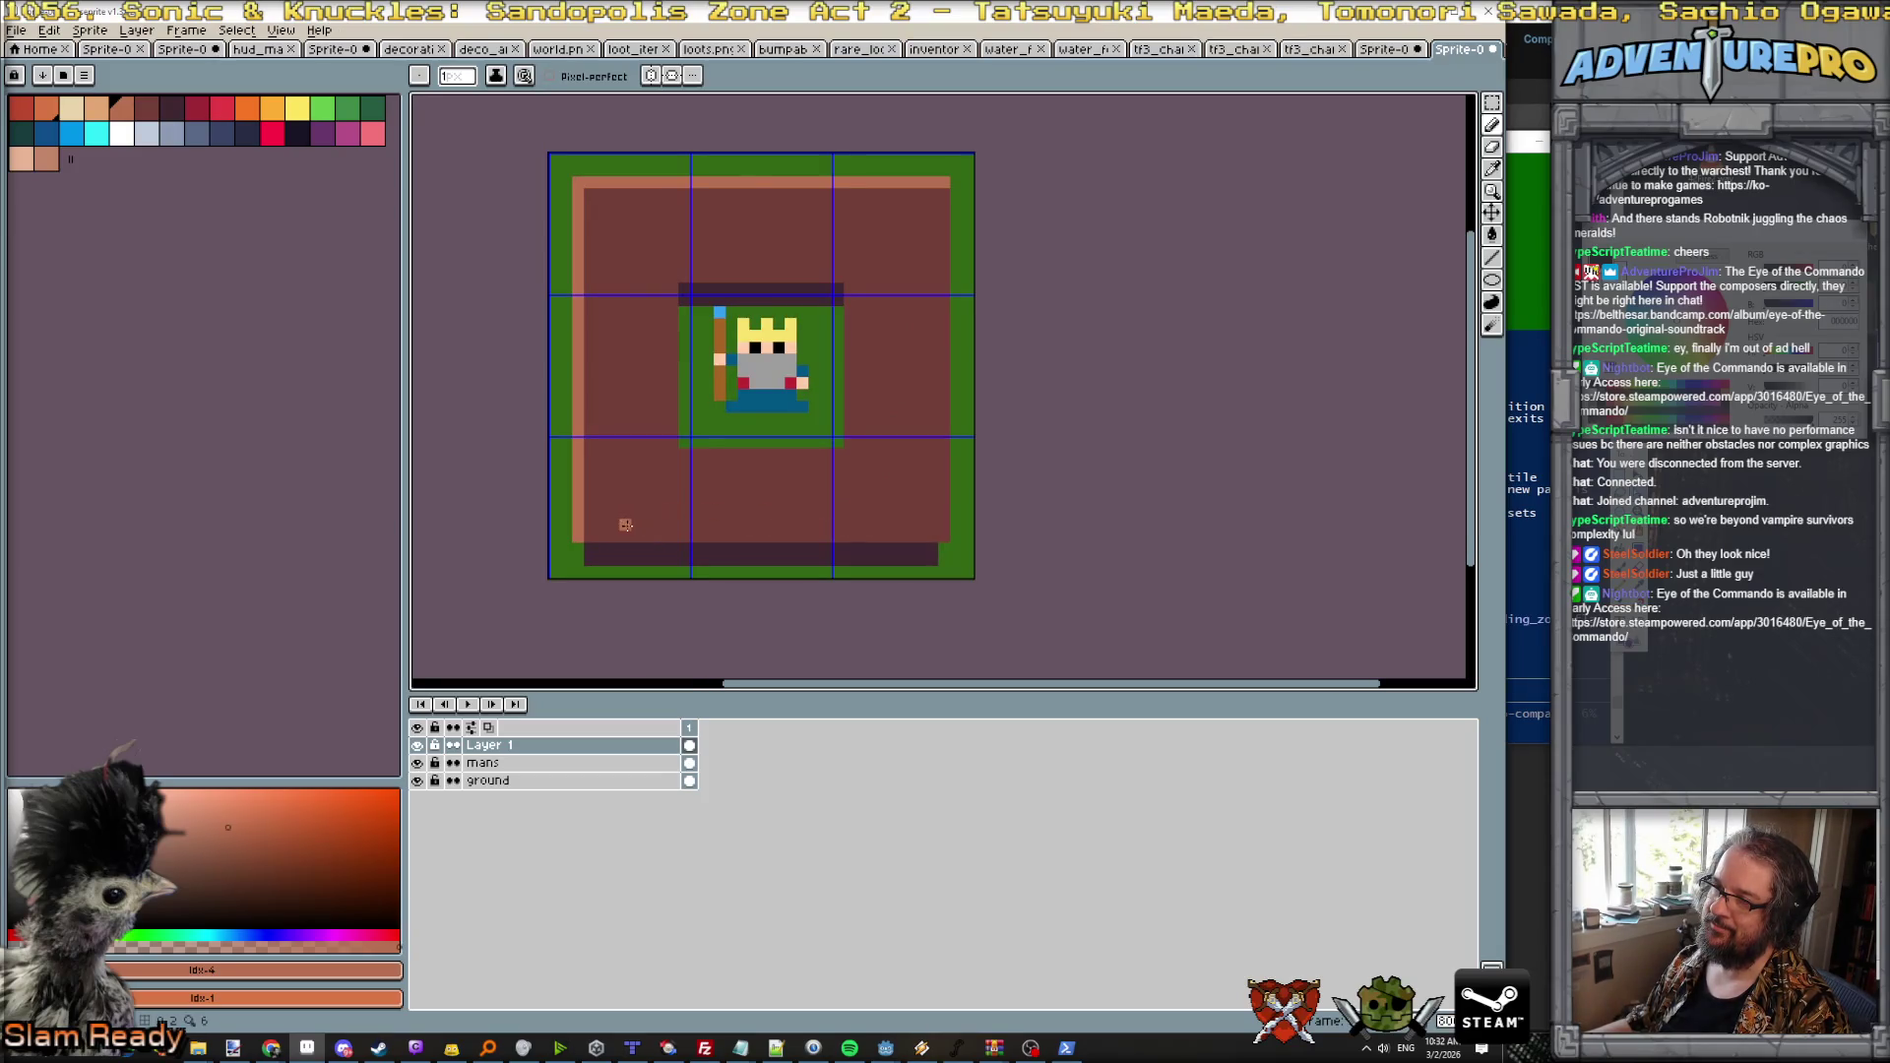
pyautogui.scroll(-2, 818, 547)
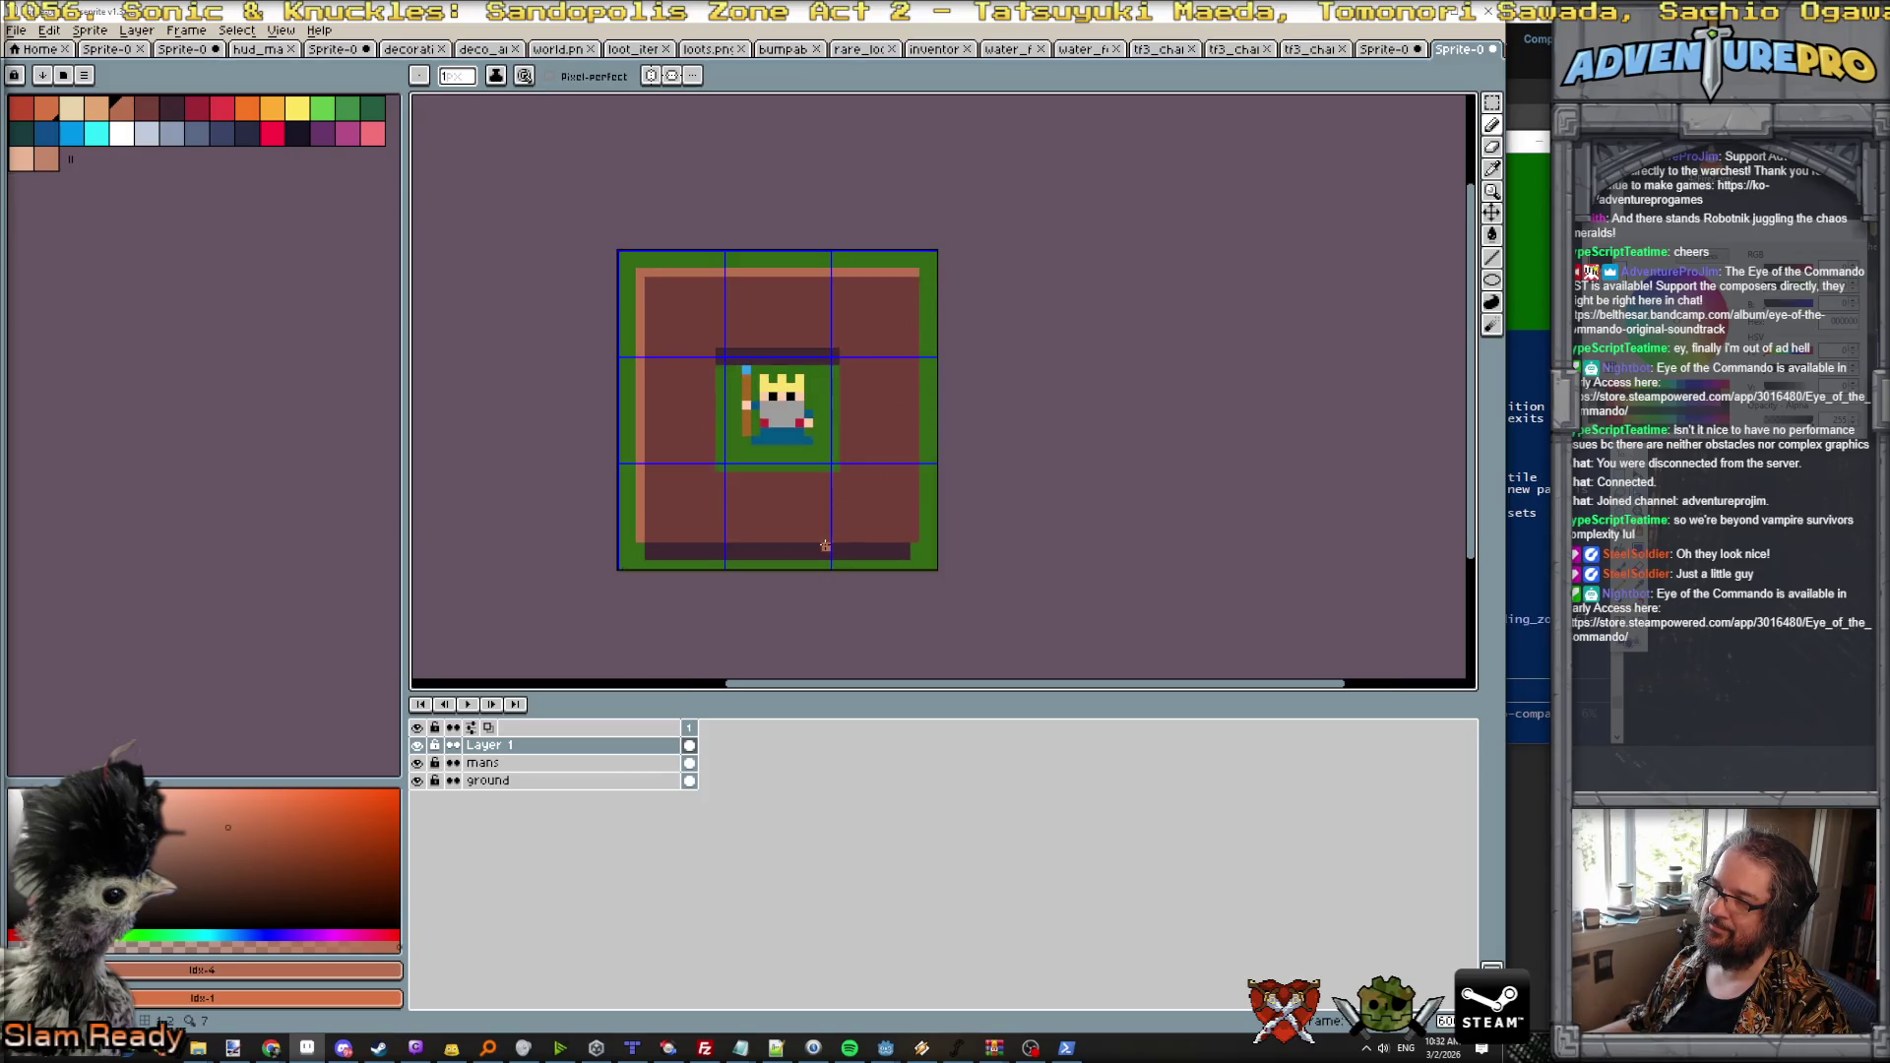
pyautogui.scroll(2, 854, 475)
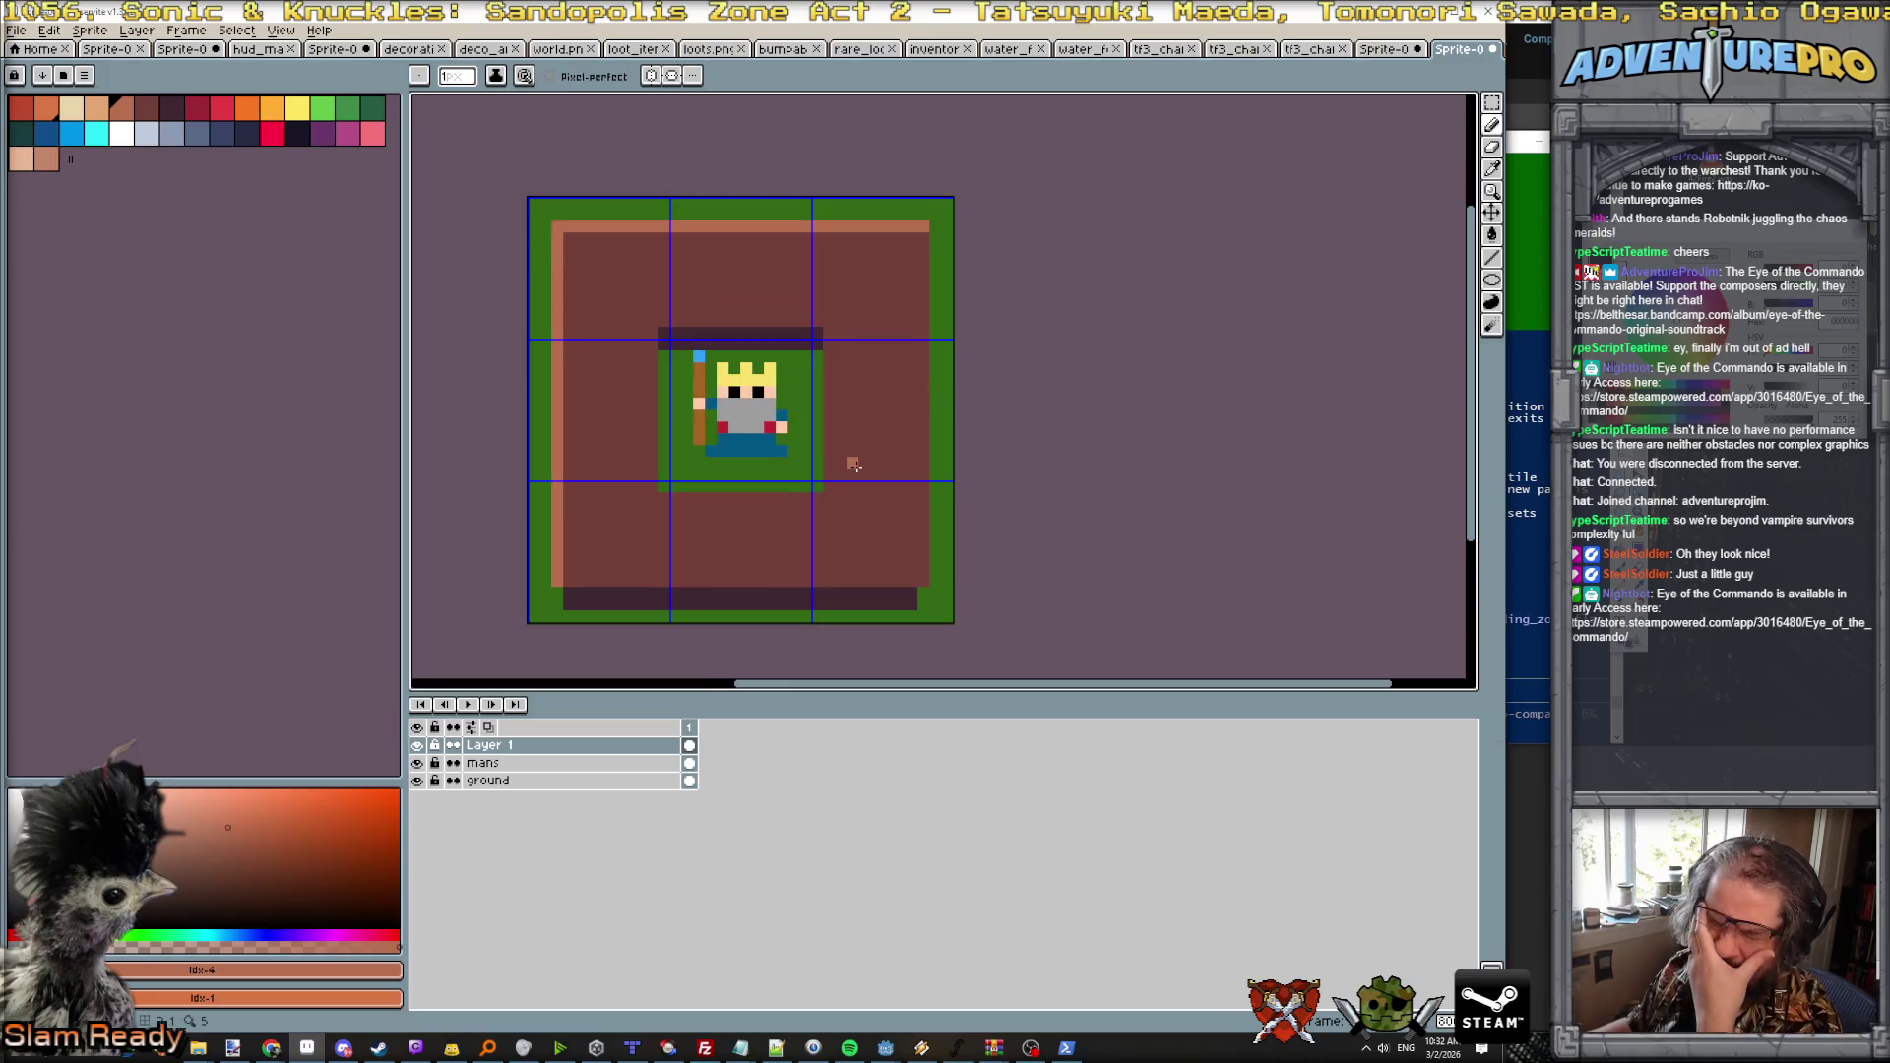
pyautogui.scroll(-1, 908, 425)
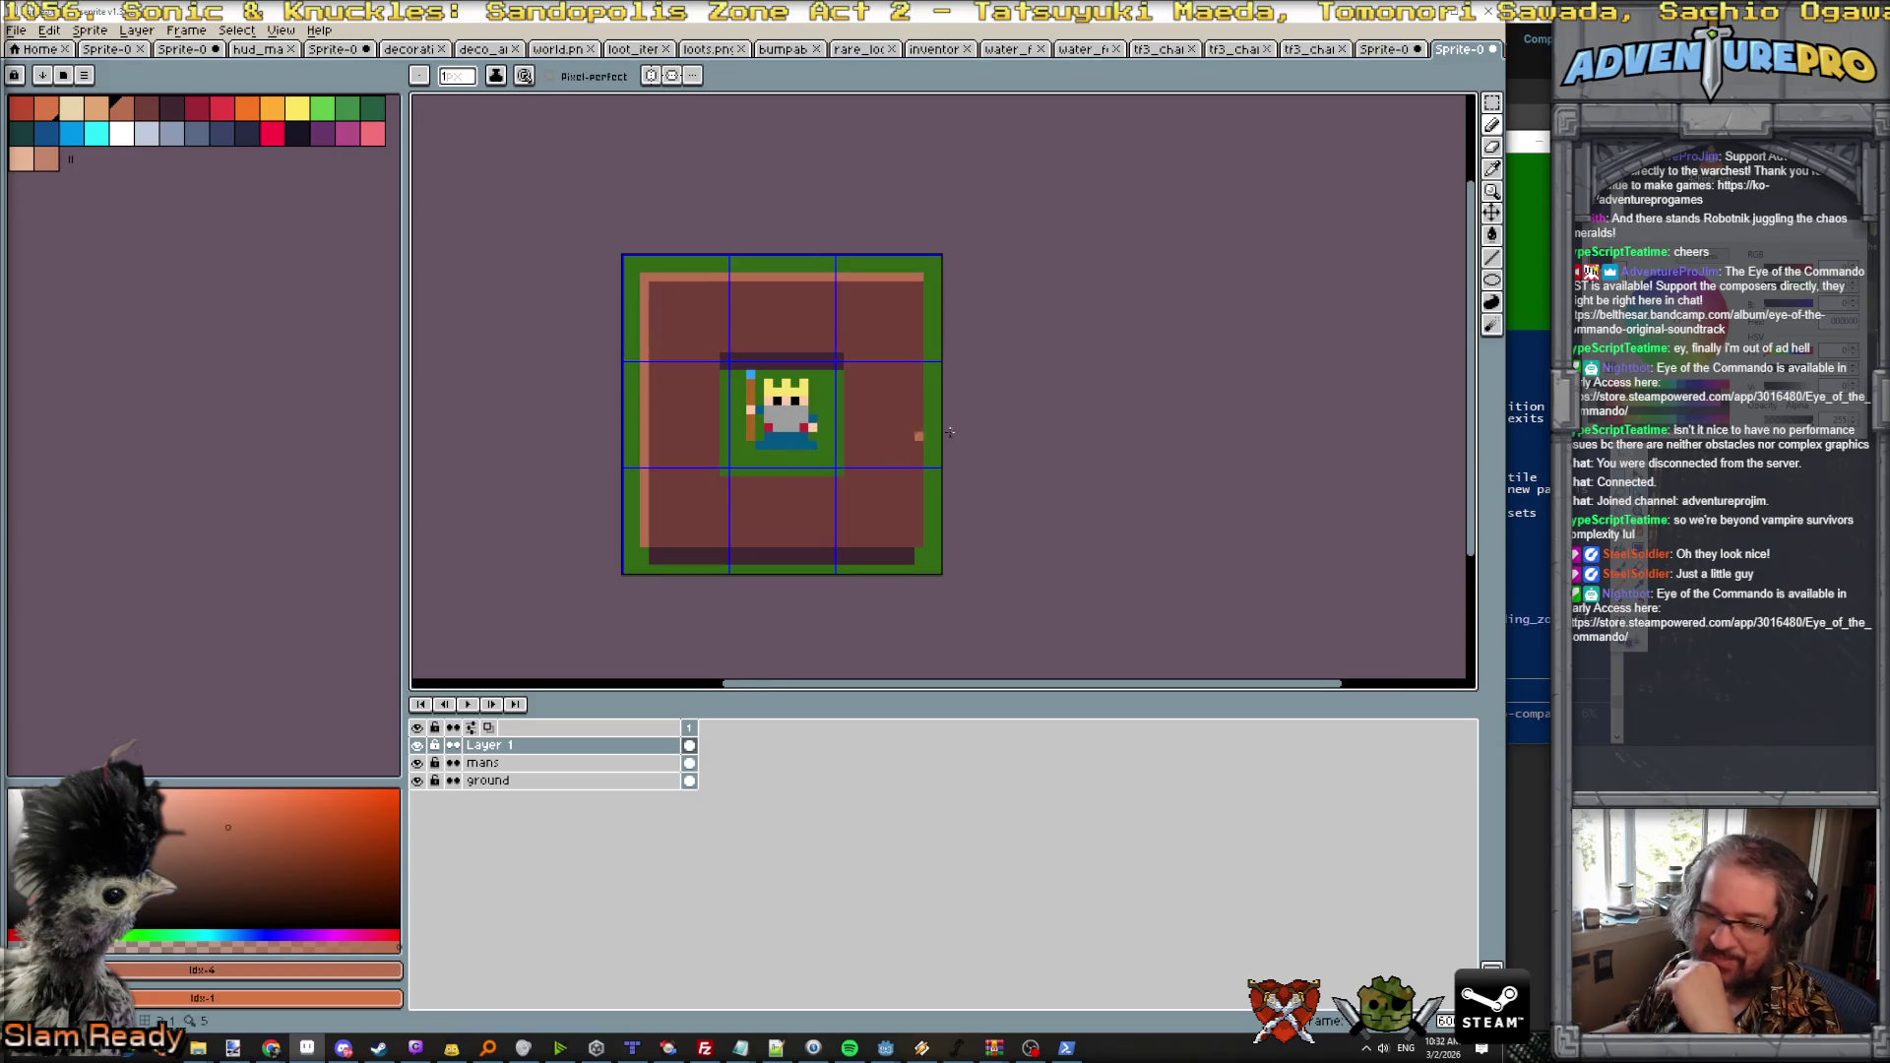
pyautogui.scroll(1, 698, 407)
pyautogui.scroll(-1, 709, 469)
pyautogui.scroll(-1, 733, 505)
pyautogui.scroll(1, 760, 521)
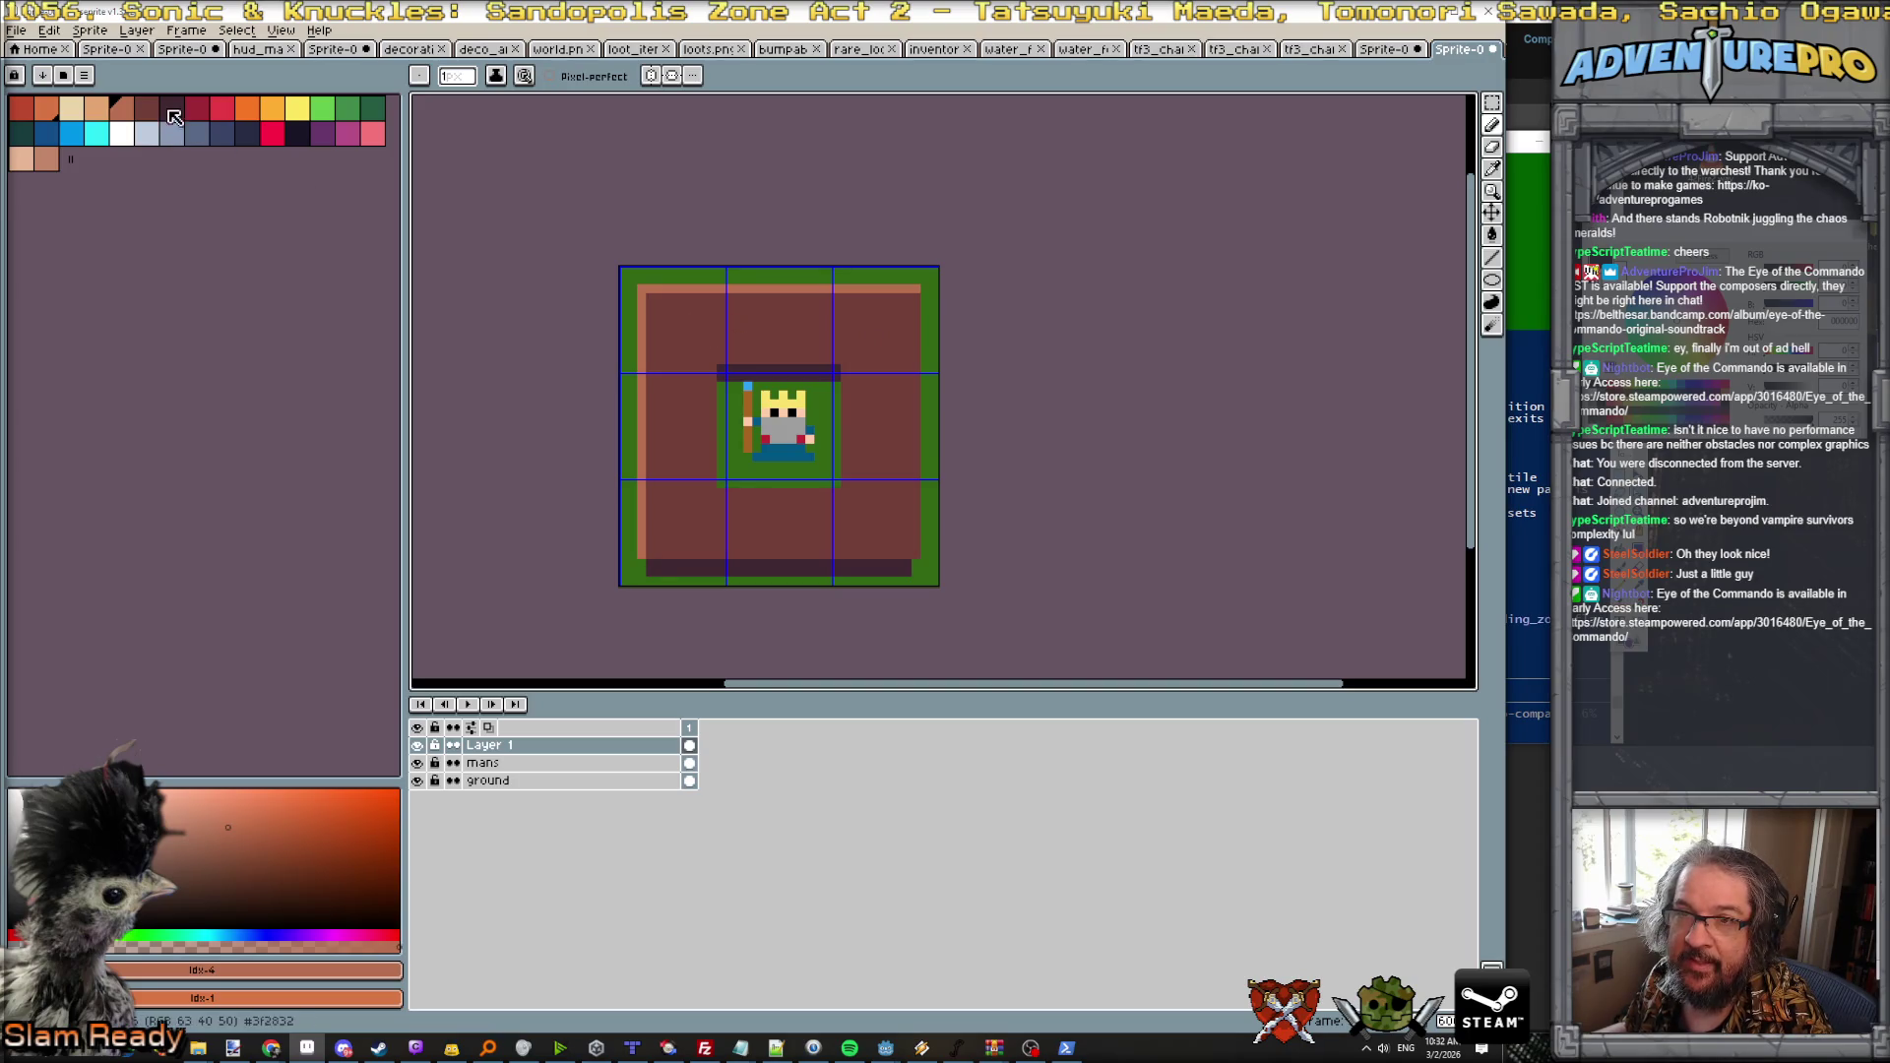
# Step: Sample the orange border colour and draw corner brackets and bars around the king's platform
pyautogui.keyDown('alt'); pyautogui.click(717, 349); pyautogui.keyUp('alt')
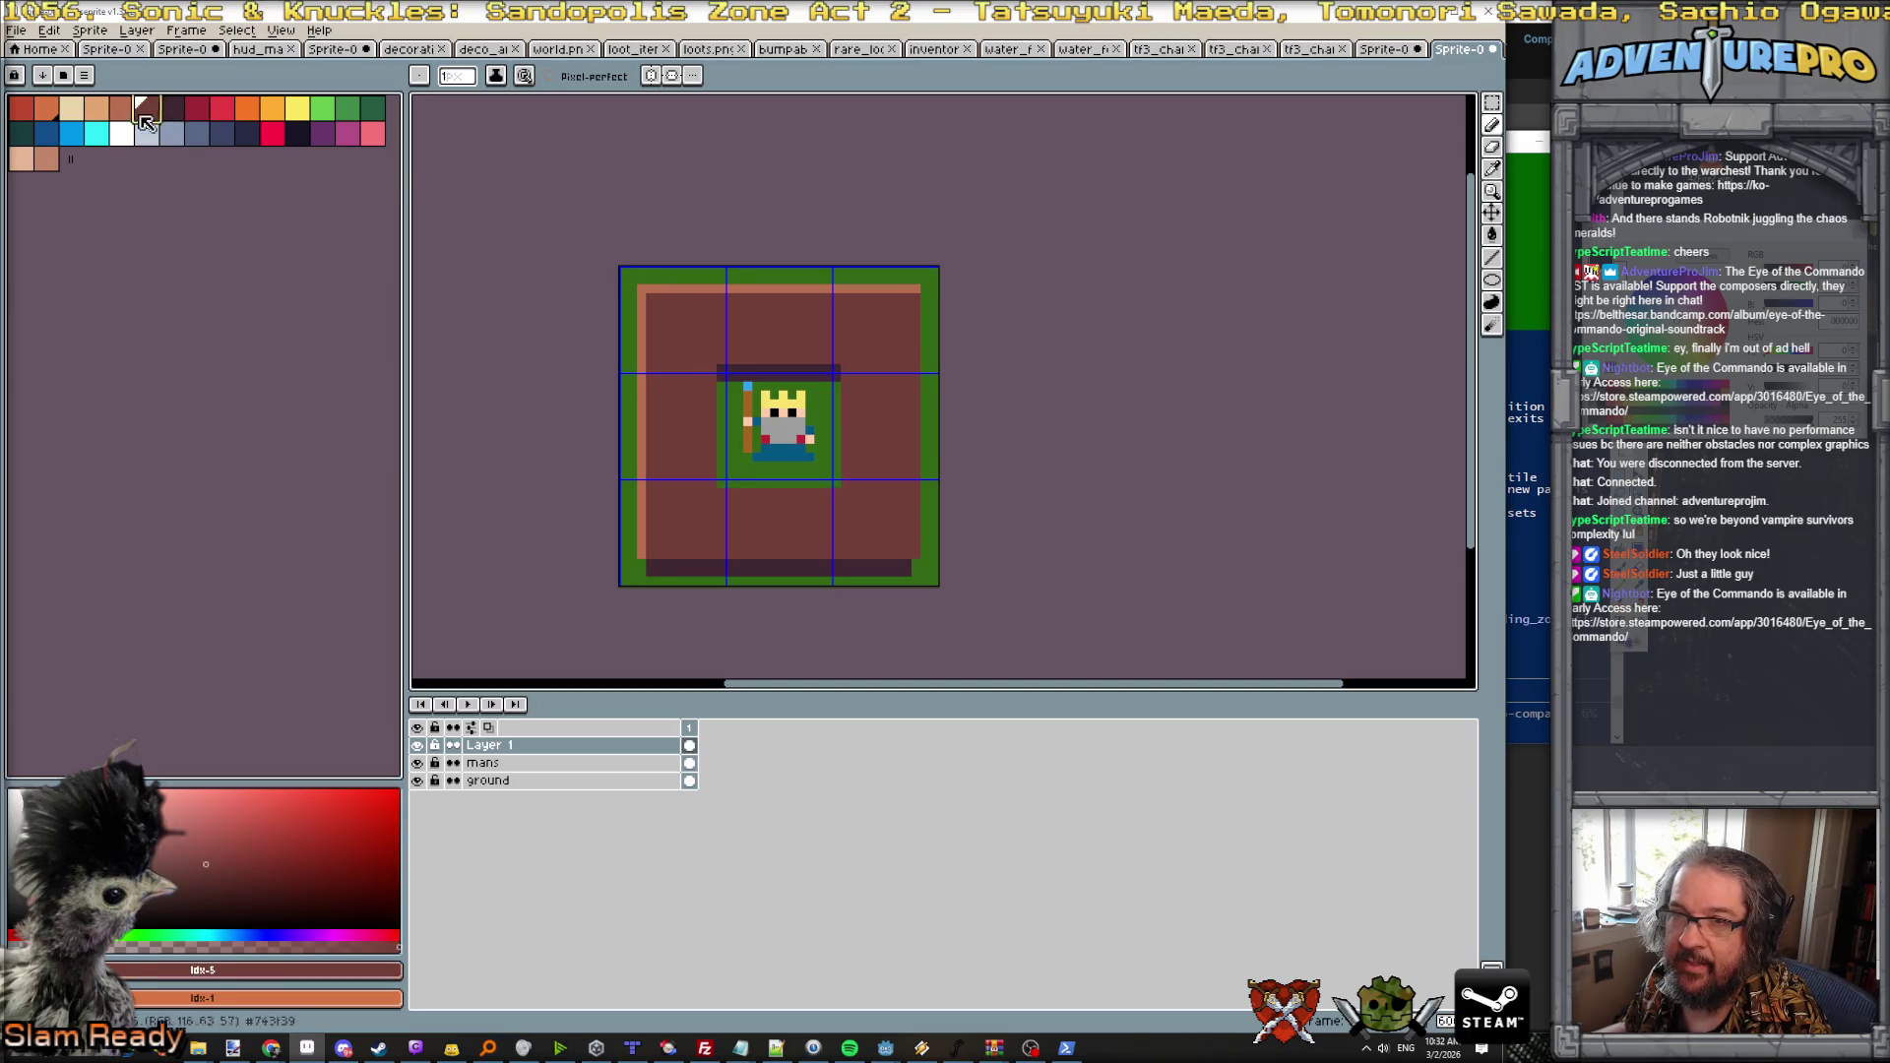
pyautogui.keyDown('alt'); pyautogui.click(698, 321); pyautogui.keyUp('alt')
pyautogui.keyDown('alt'); pyautogui.click(666, 289); pyautogui.keyUp('alt')
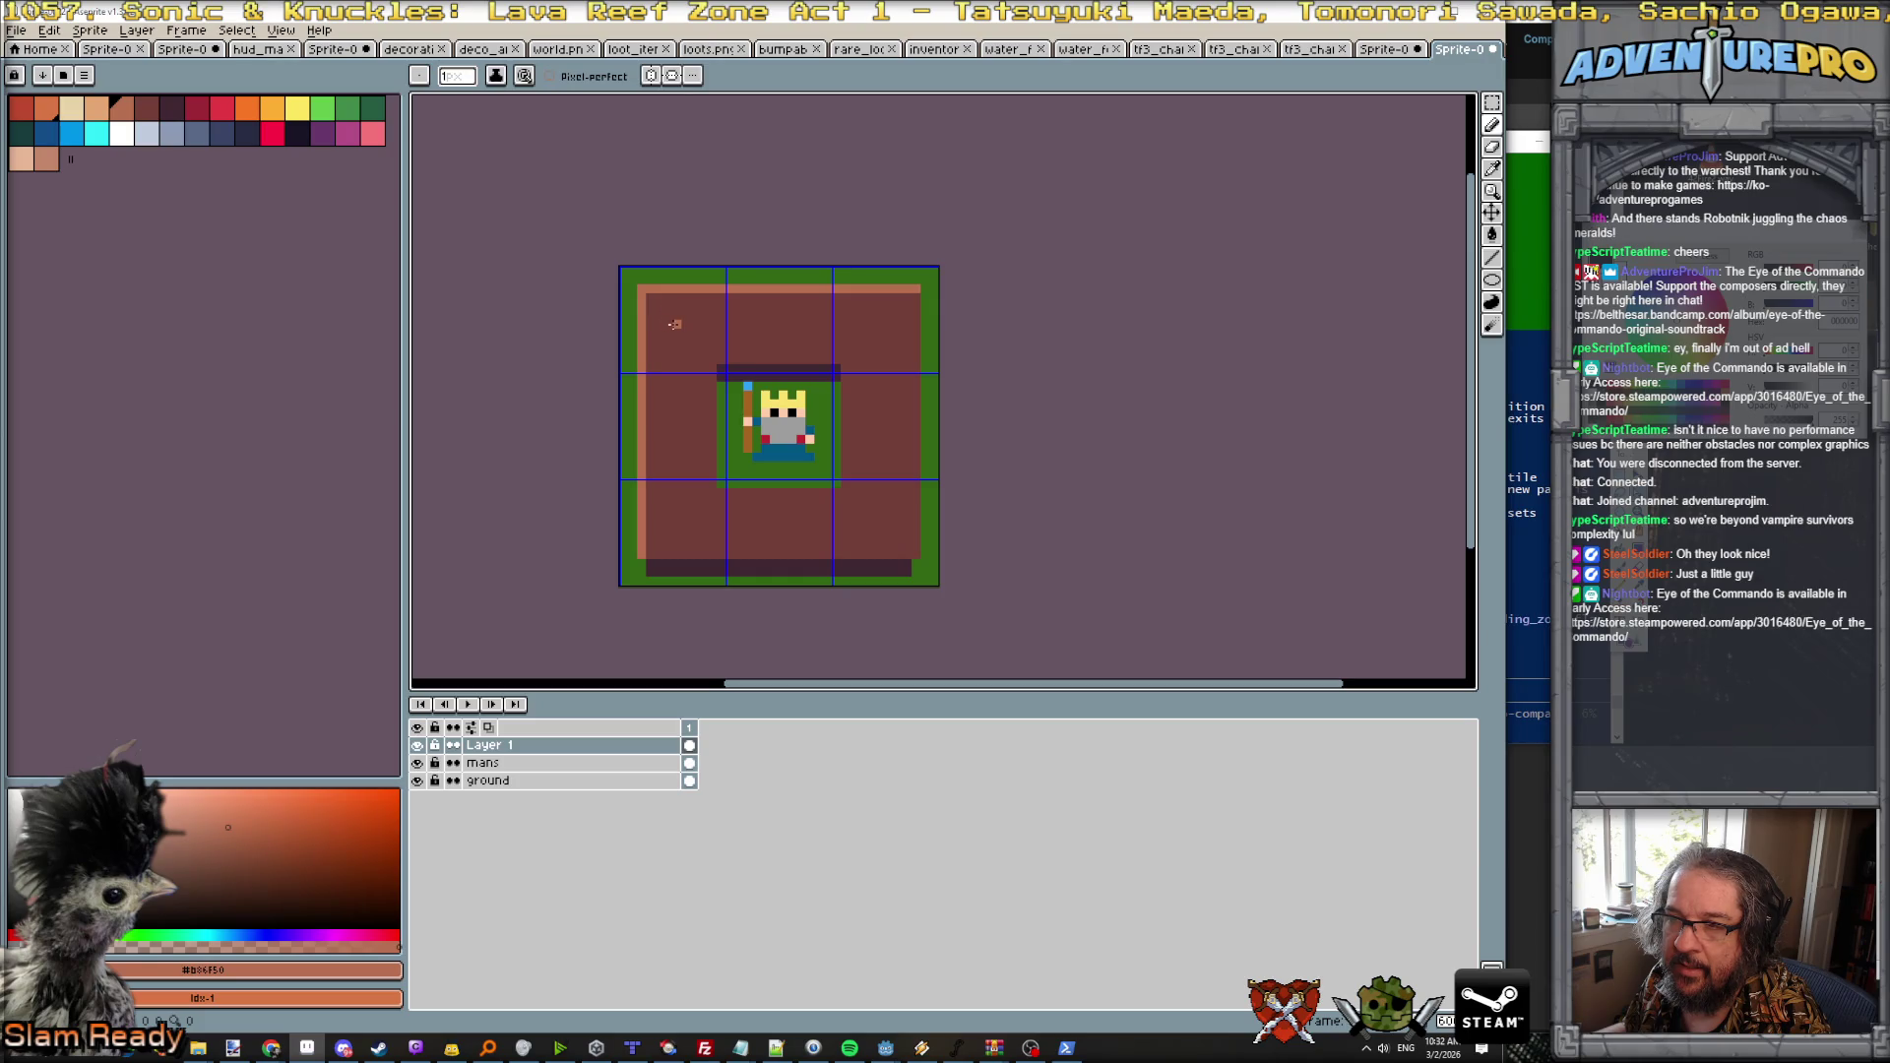
pyautogui.scroll(2, 675, 323)
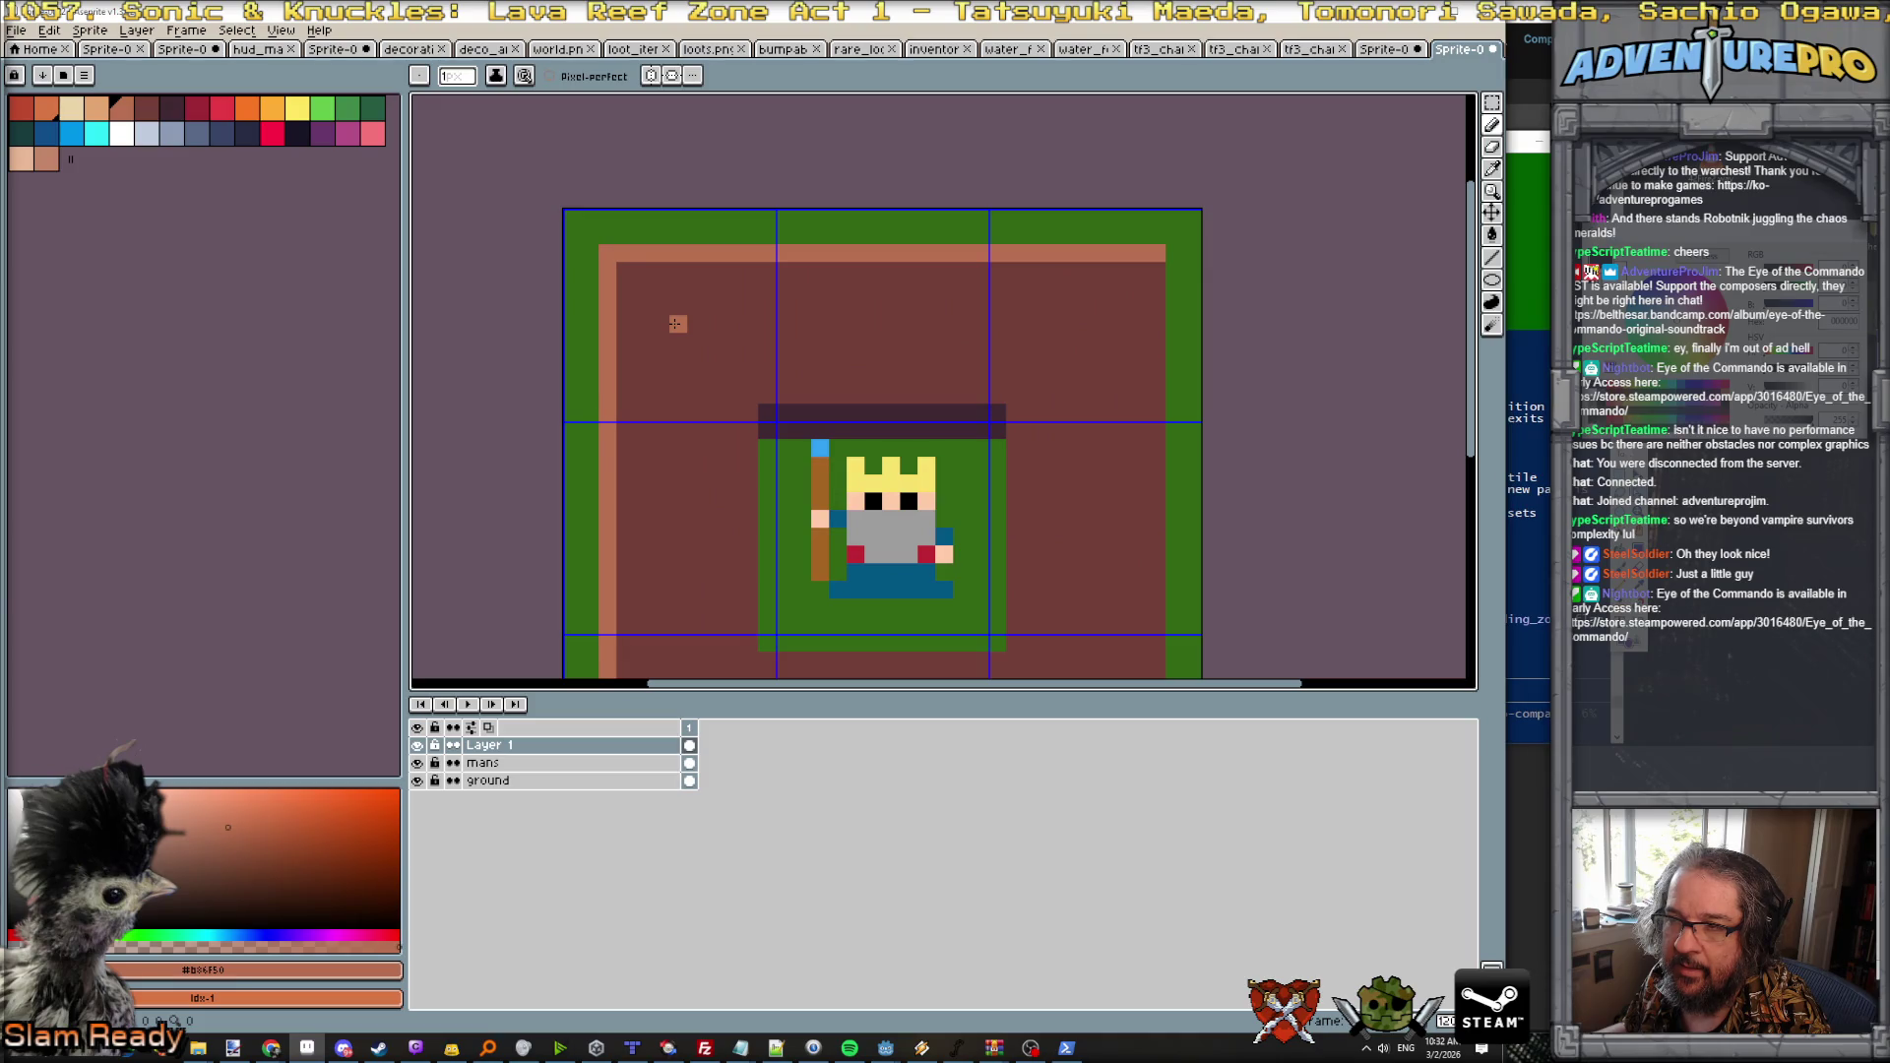
pyautogui.scroll(-3, 675, 323)
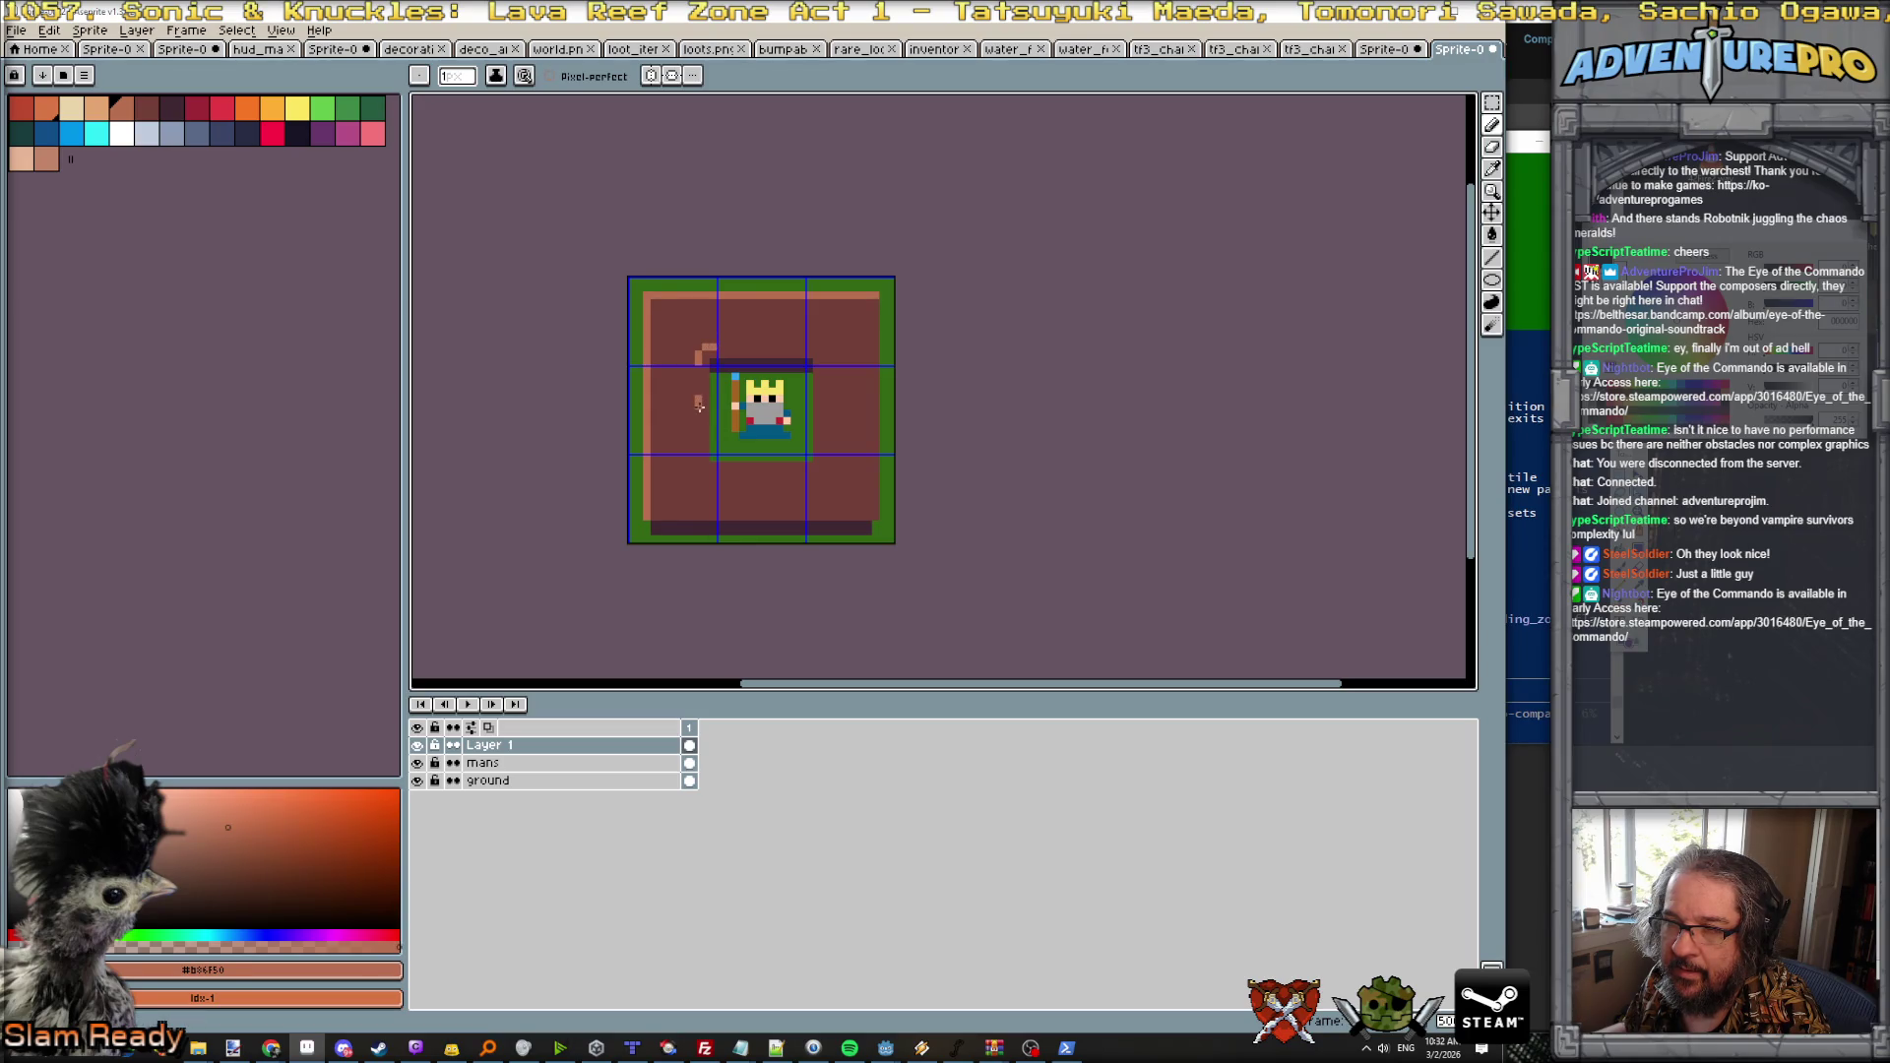
pyautogui.scroll(3, 699, 417)
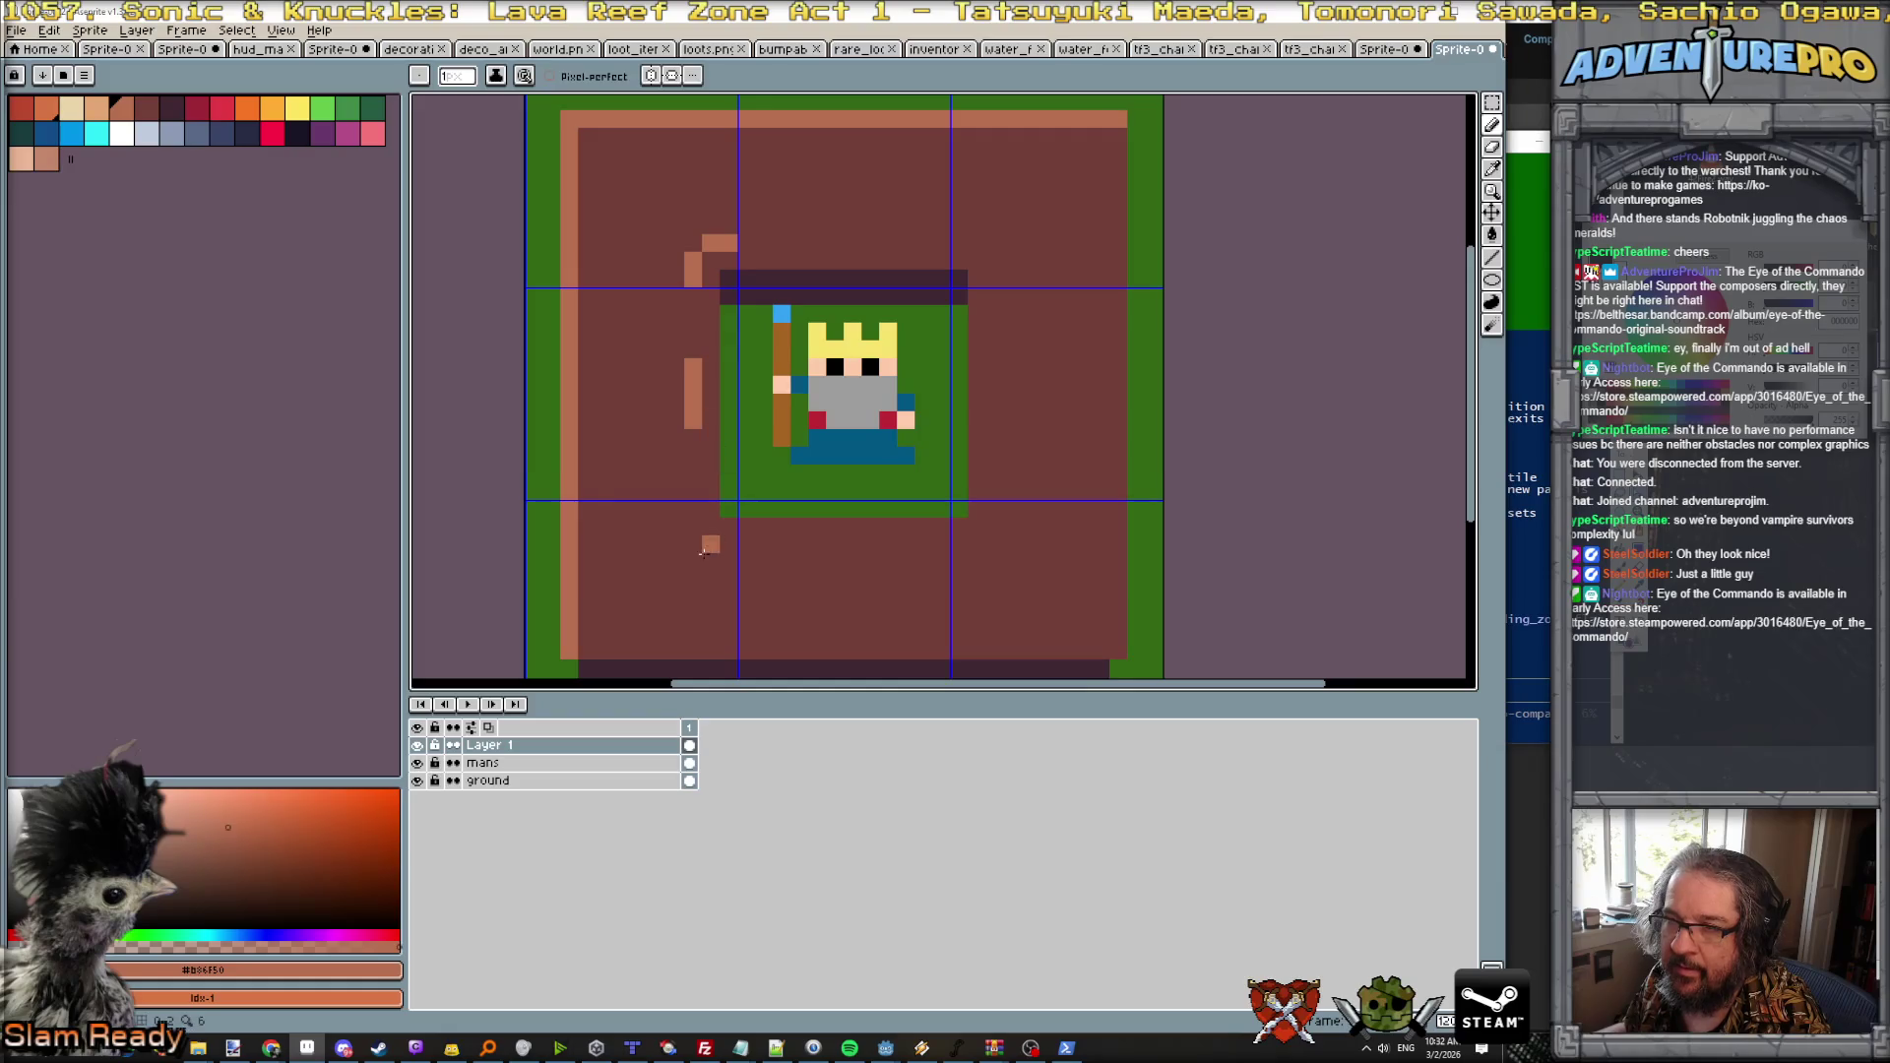
pyautogui.moveTo(692, 509)
pyautogui.mouseDown()
pyautogui.moveTo(711, 546)
pyautogui.moveTo(978, 540)
pyautogui.moveTo(994, 514)
pyautogui.mouseUp()
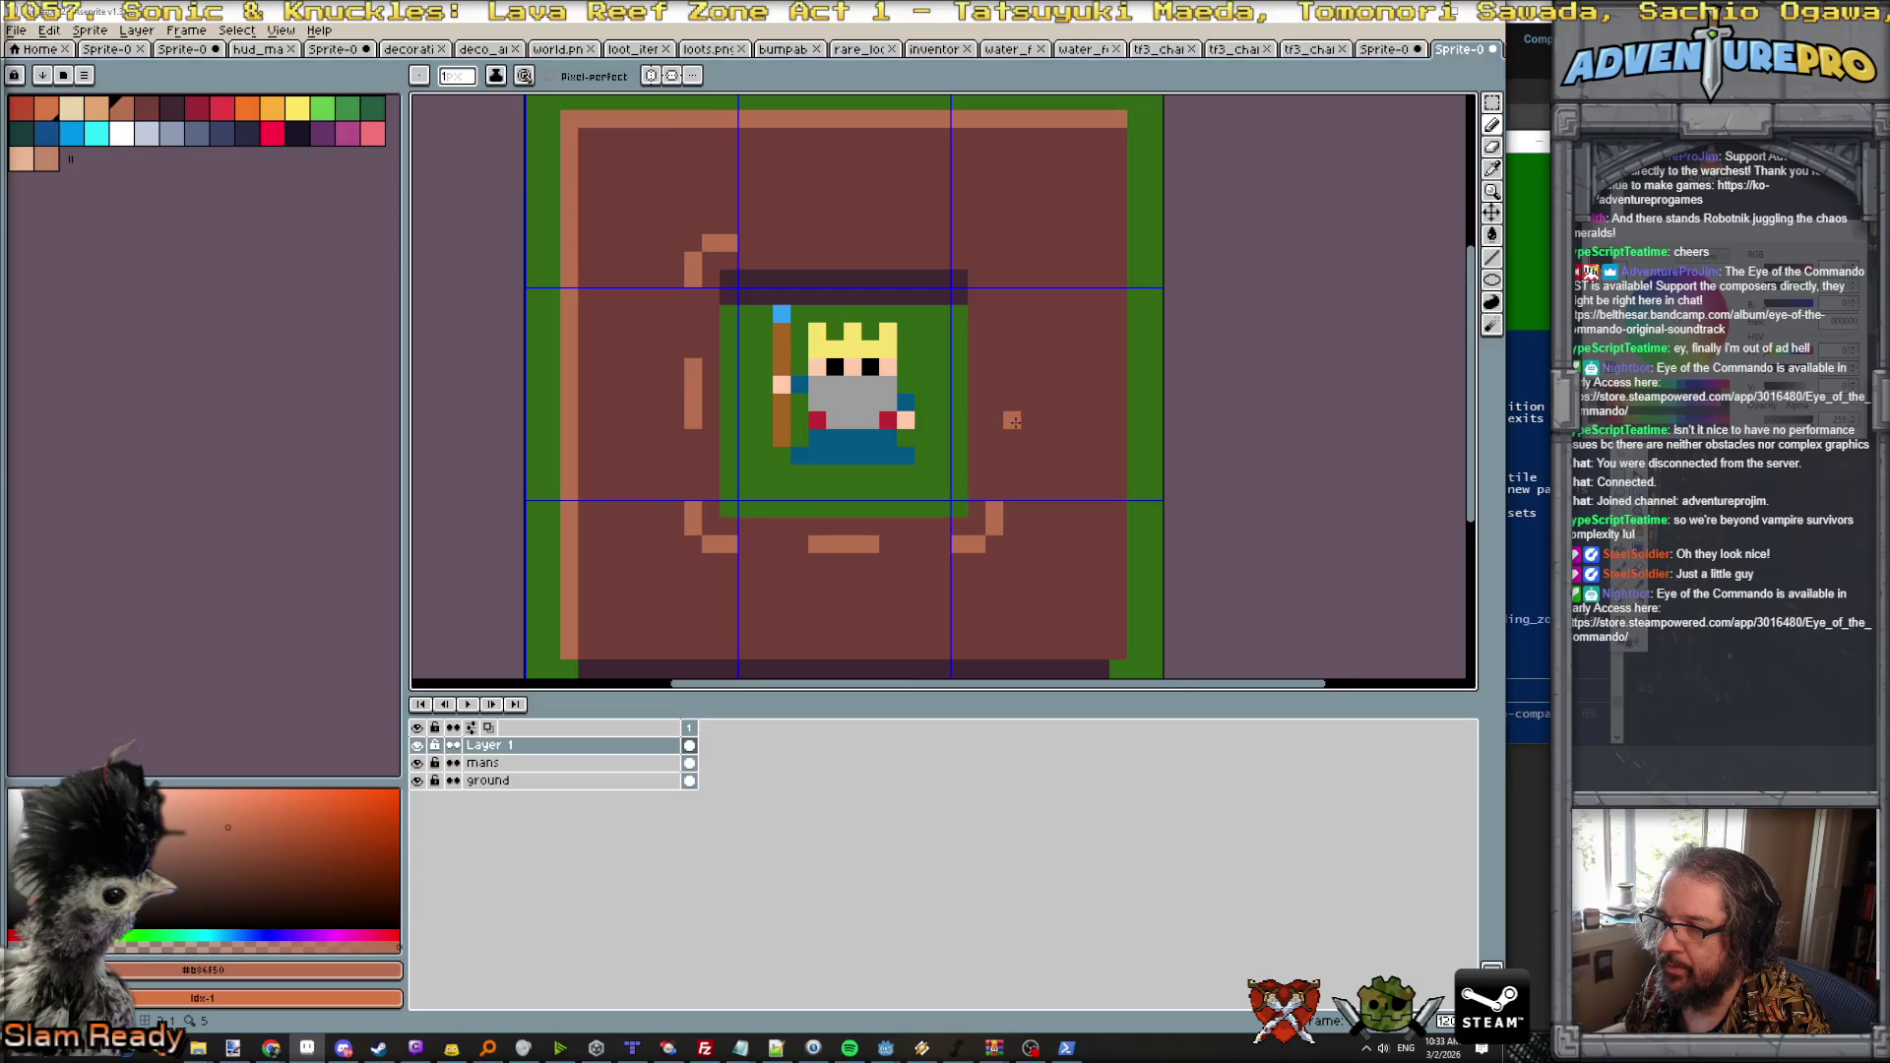
pyautogui.moveTo(995, 421); pyautogui.dragTo(995, 365)
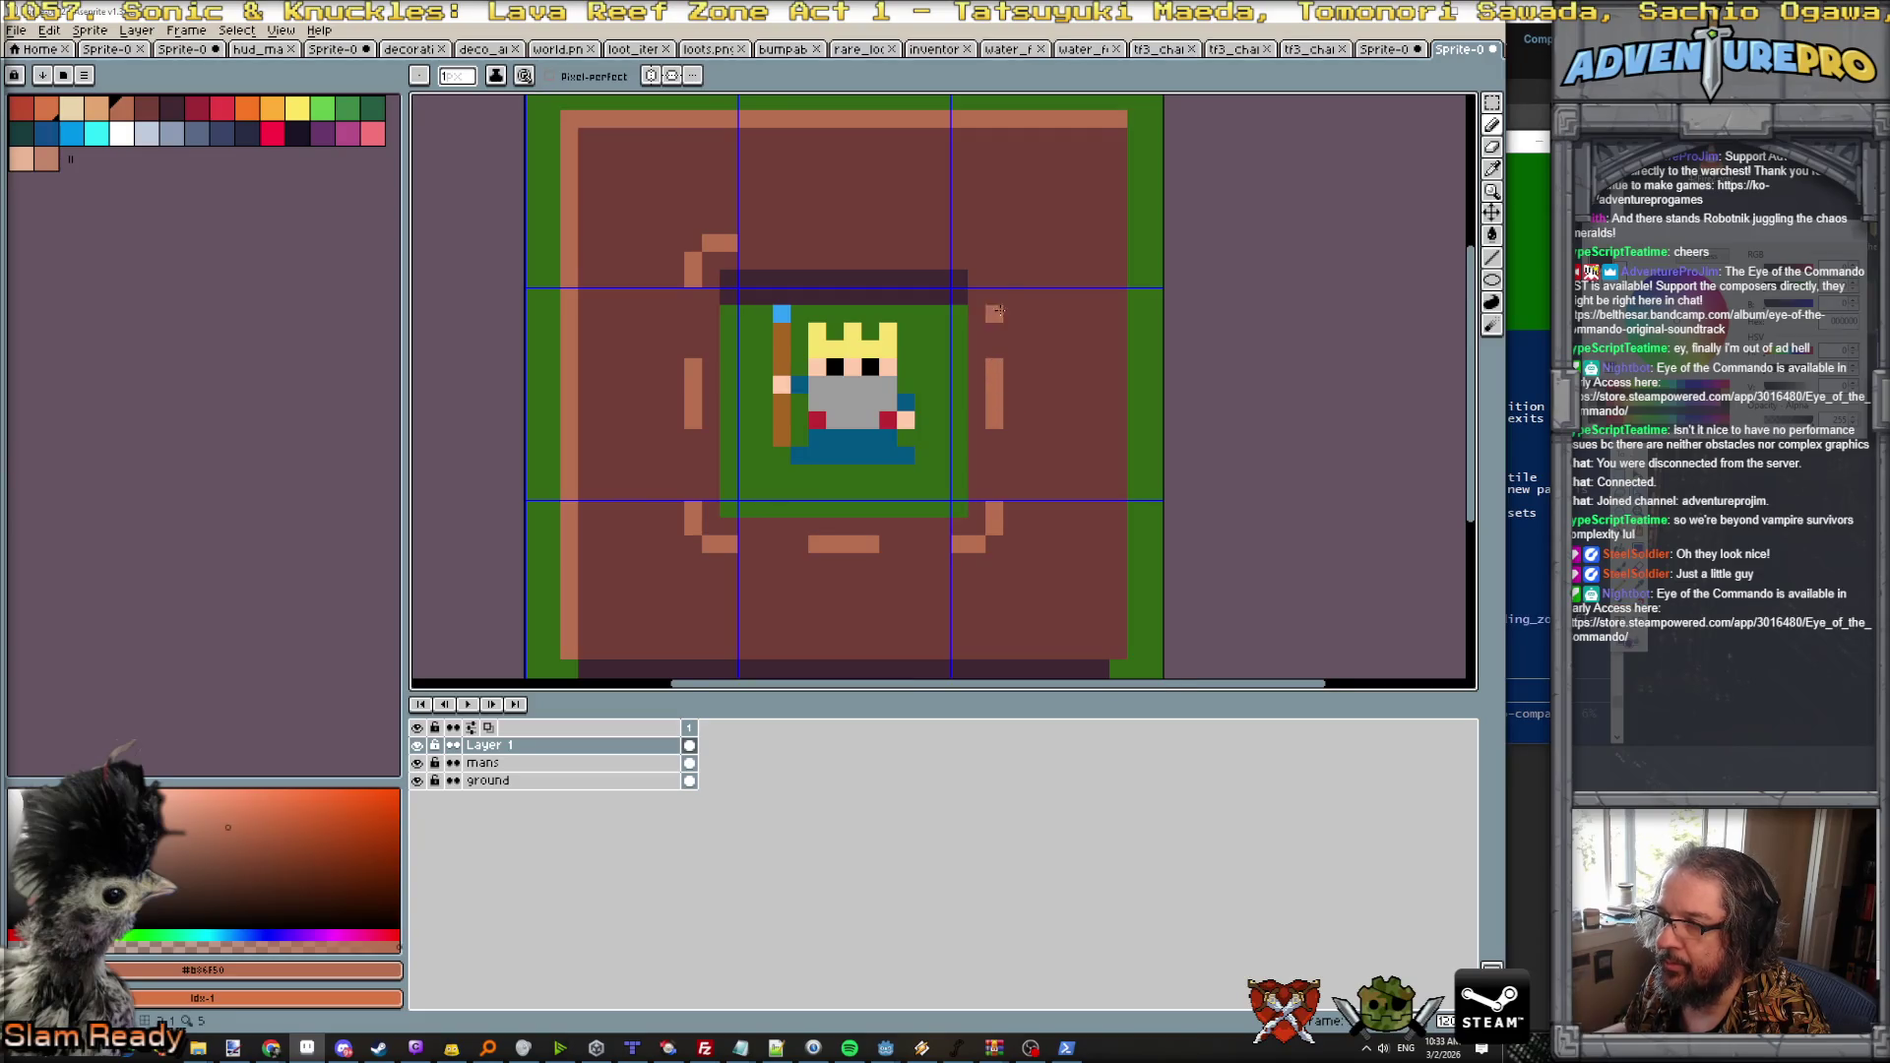
pyautogui.moveTo(995, 278); pyautogui.dragTo(960, 243)
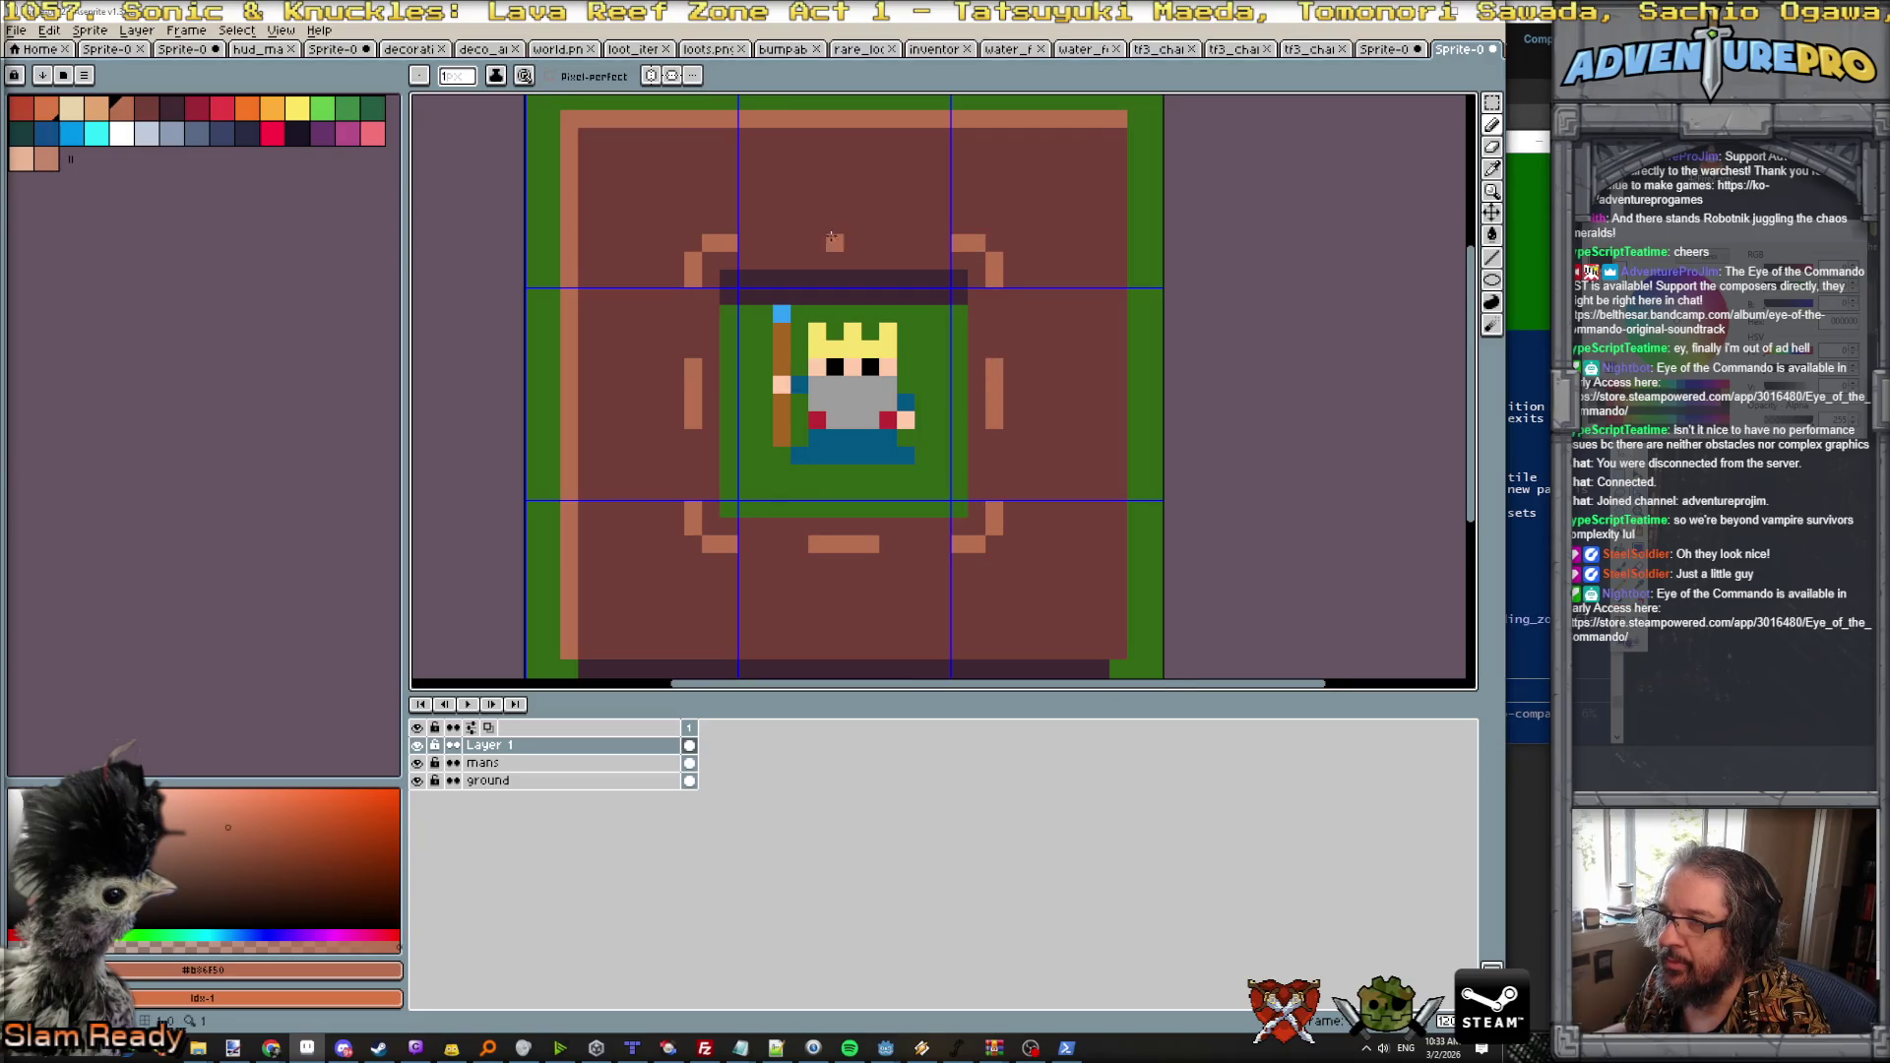
pyautogui.moveTo(817, 243); pyautogui.dragTo(871, 242)
pyautogui.scroll(-5, 854, 244)
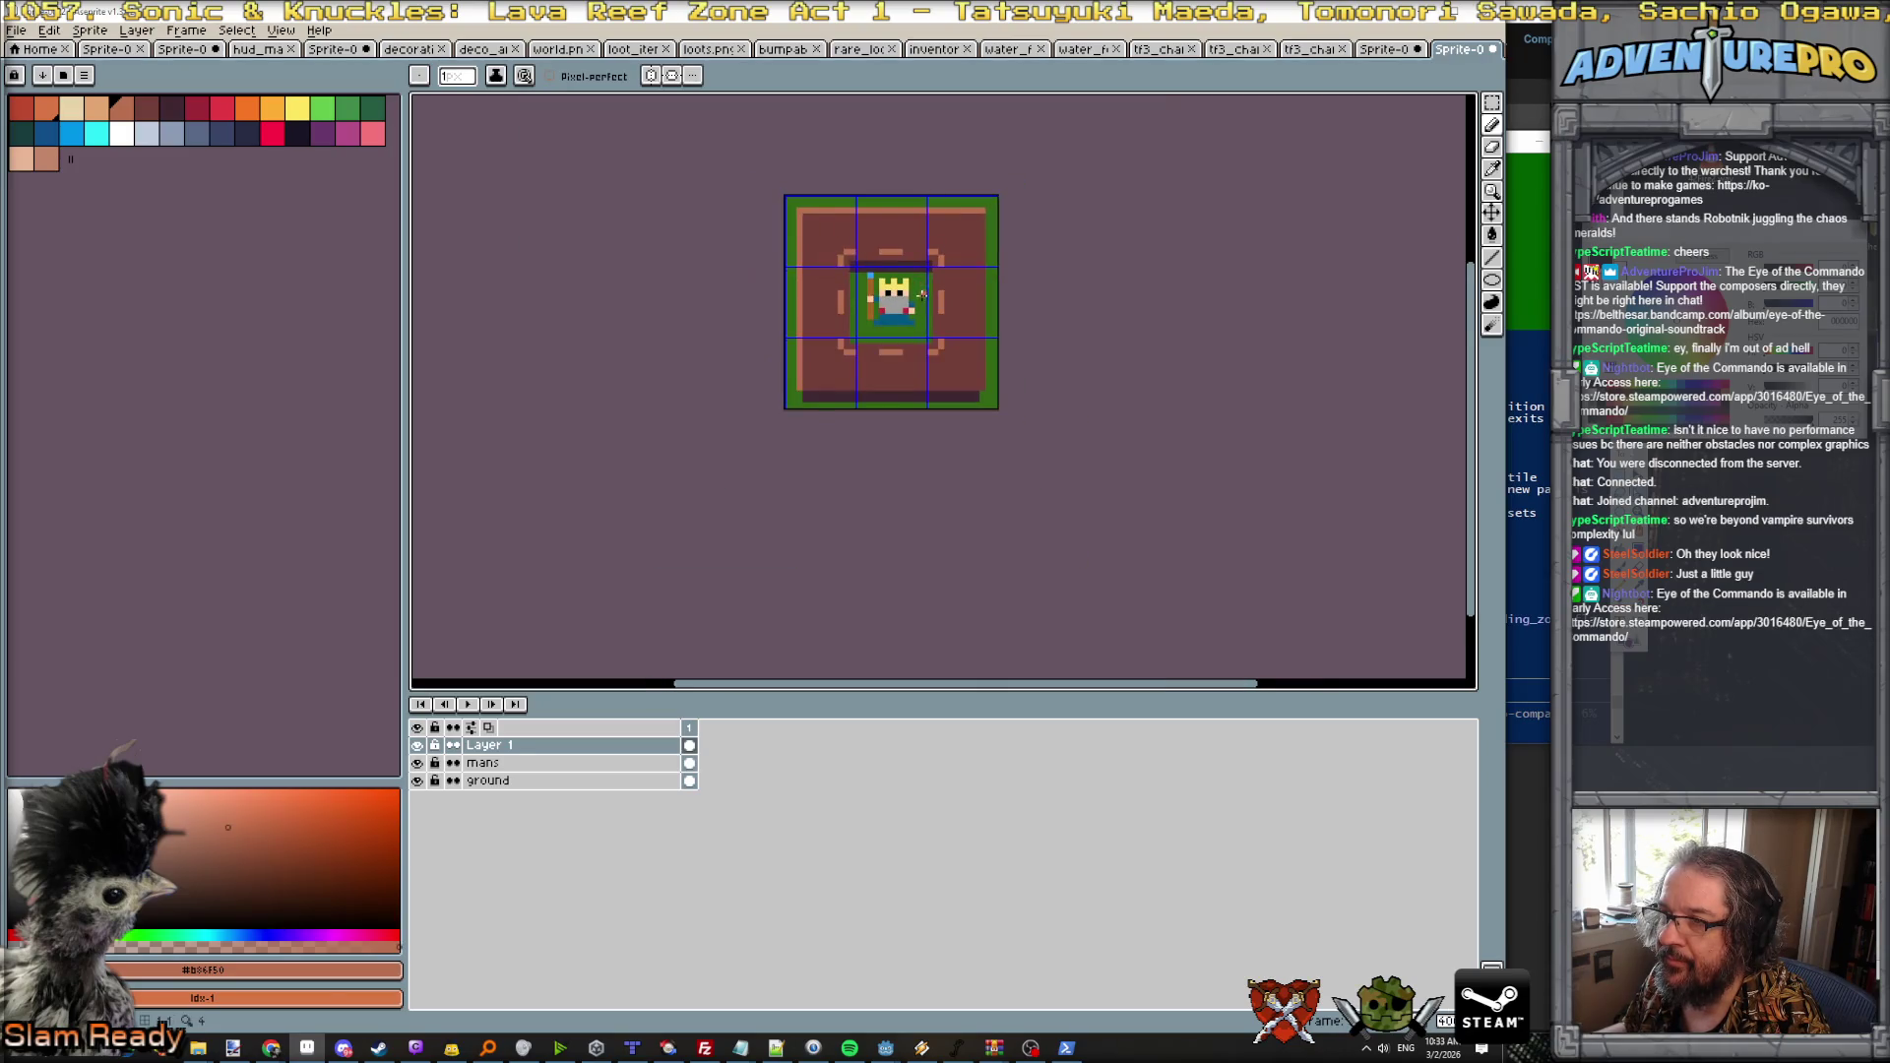
pyautogui.scroll(2, 932, 318)
pyautogui.scroll(-2, 807, 227)
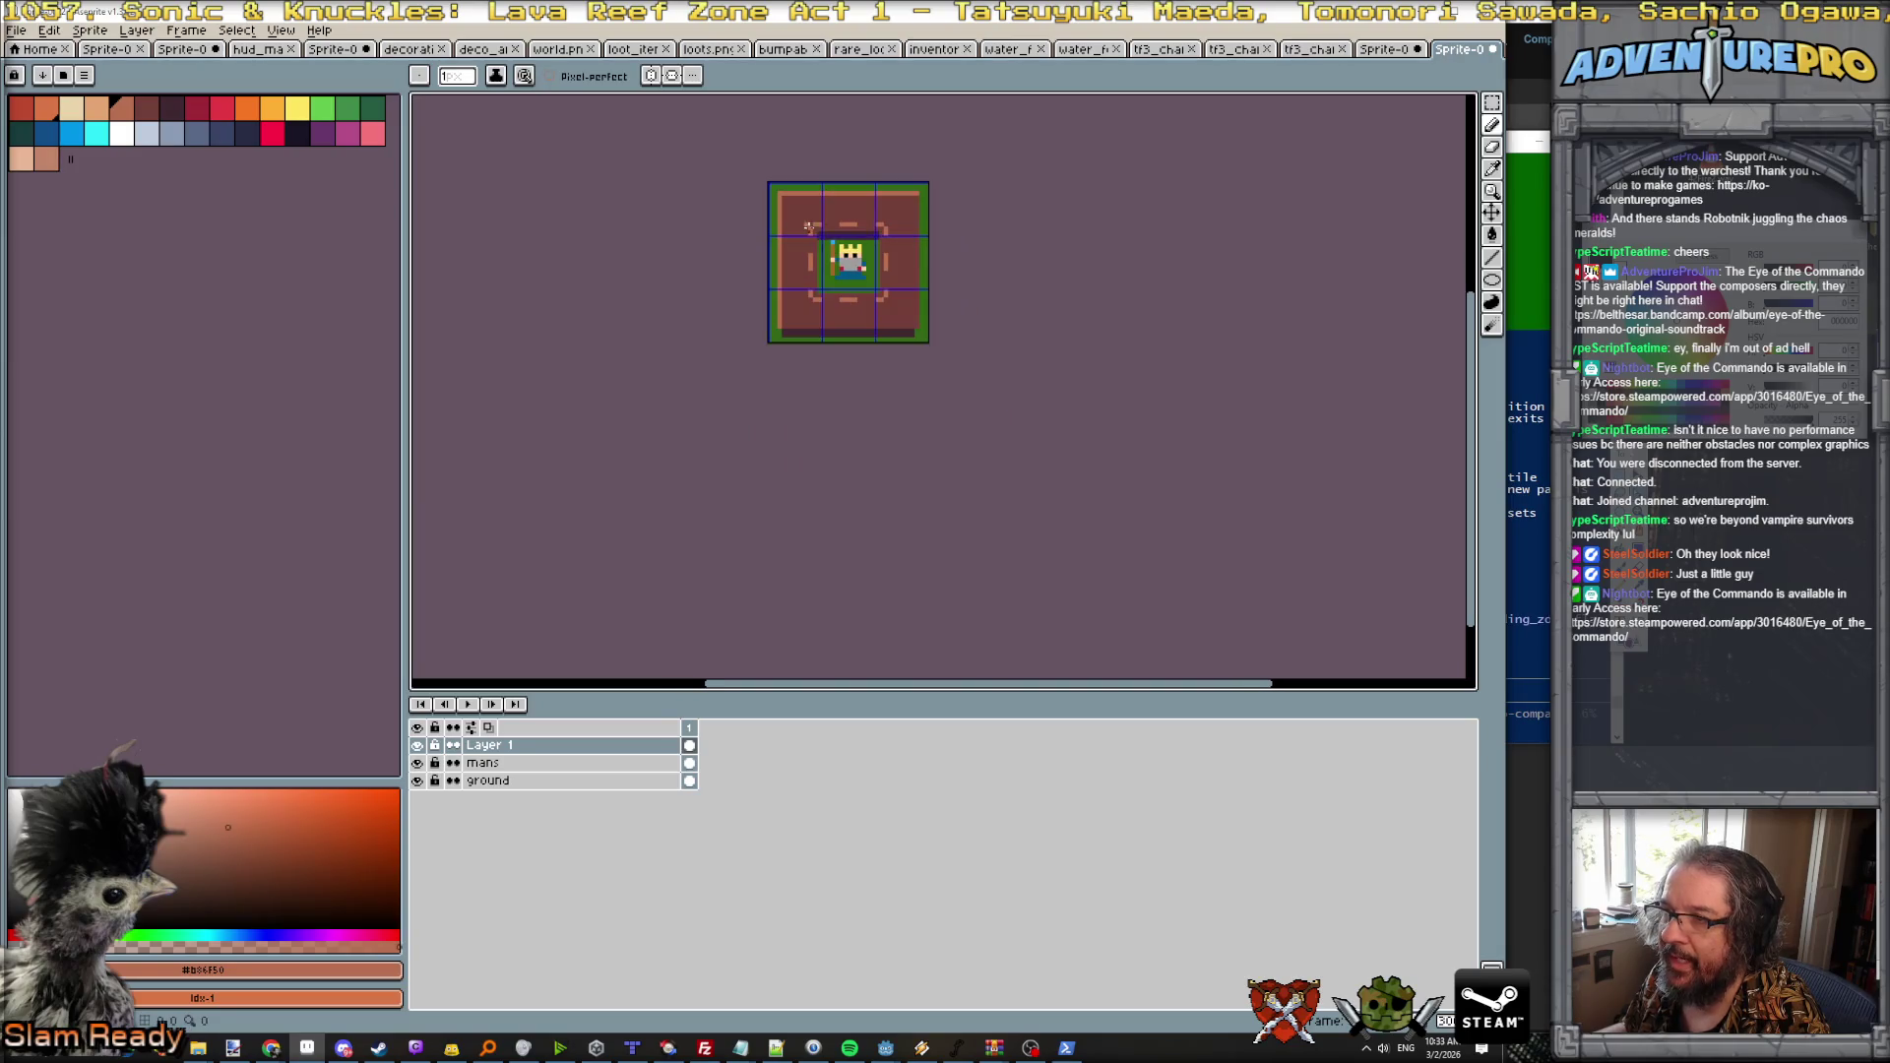
pyautogui.scroll(1, 885, 292)
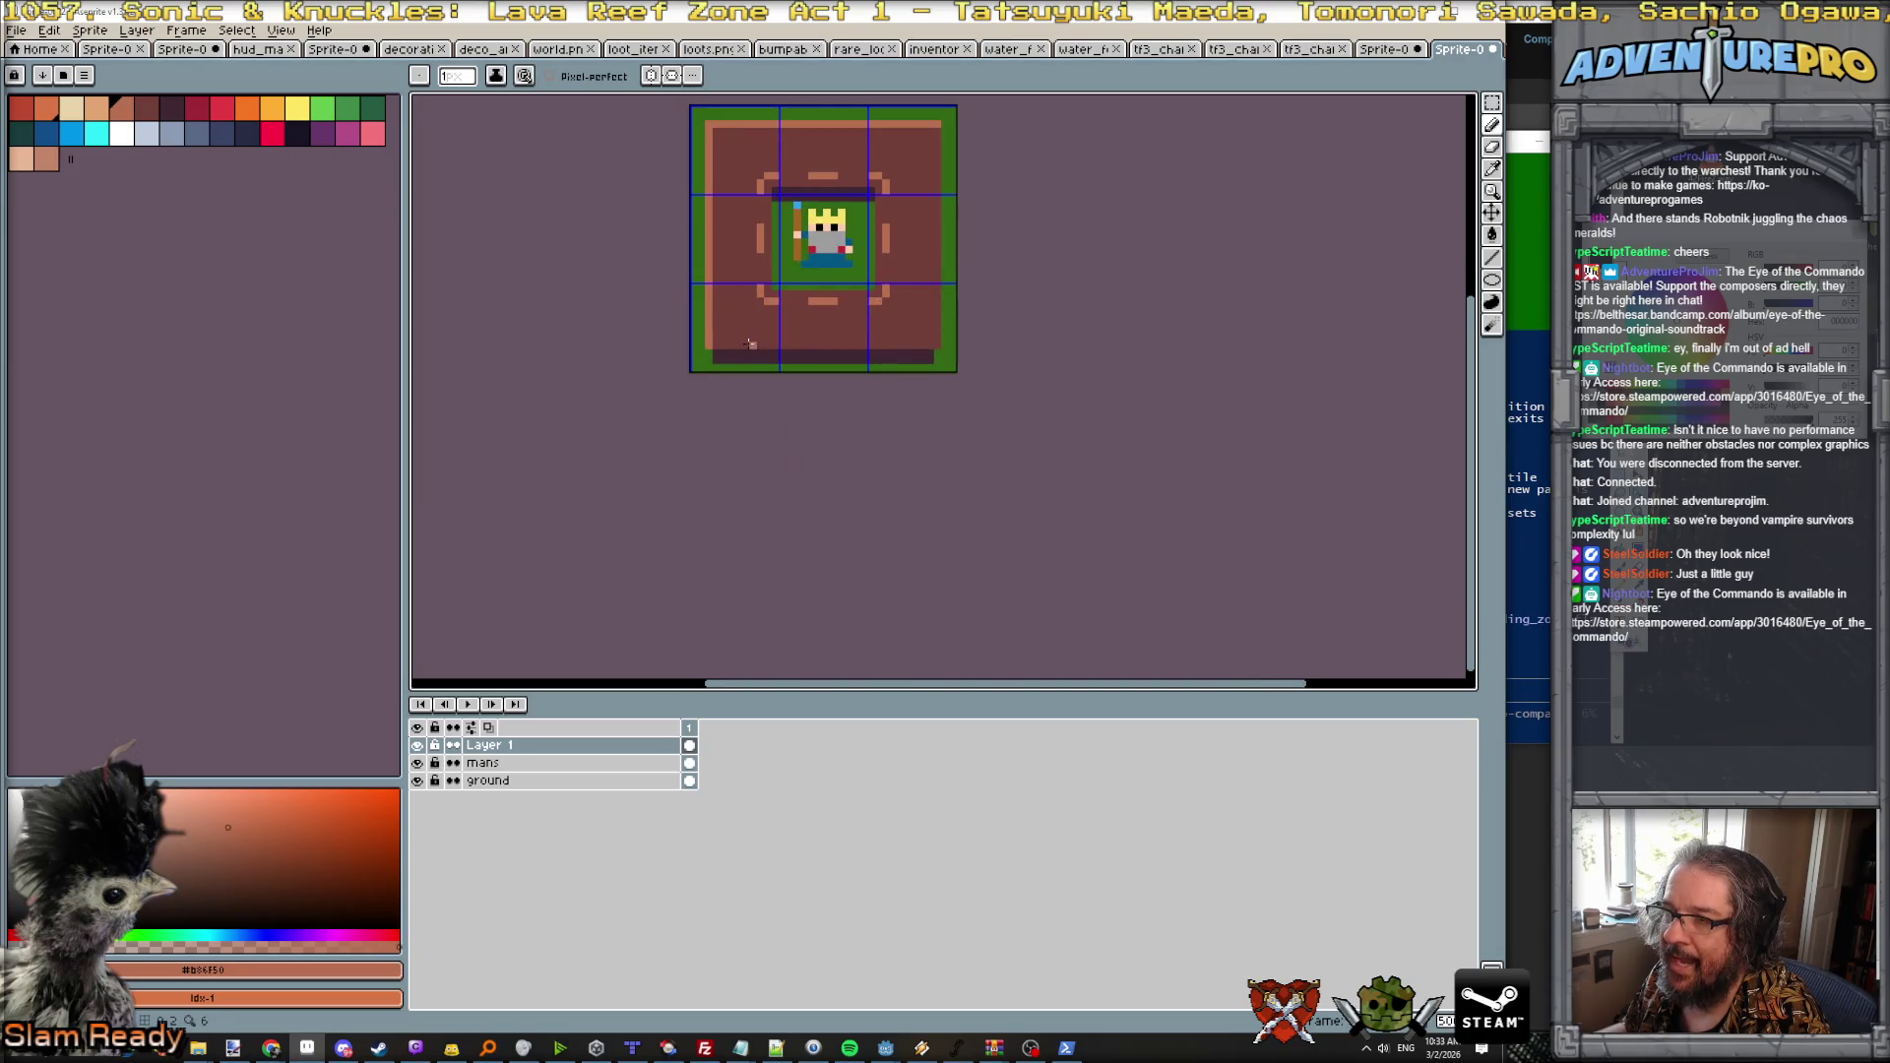
pyautogui.scroll(-2, 750, 344)
pyautogui.scroll(1, 747, 333)
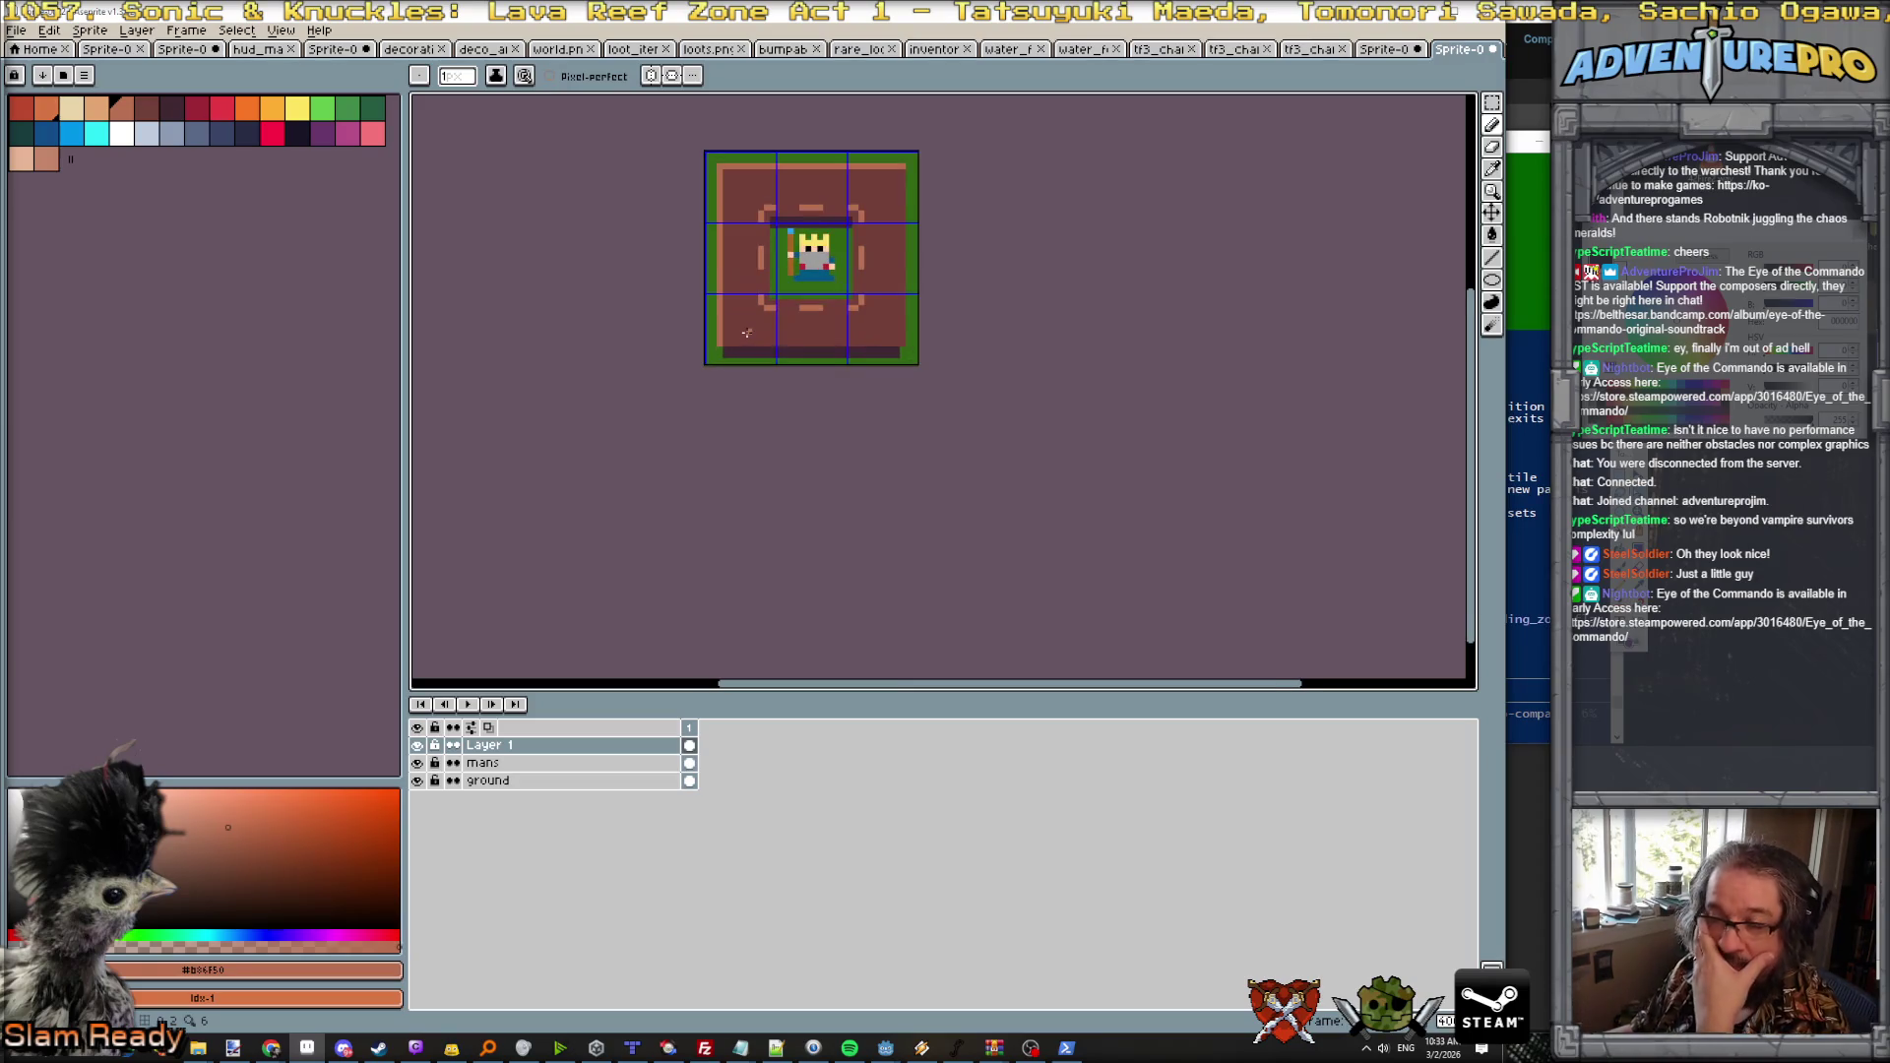
pyautogui.click(584, 50)
pyautogui.scroll(-1, 873, 618)
pyautogui.scroll(-1, 873, 618)
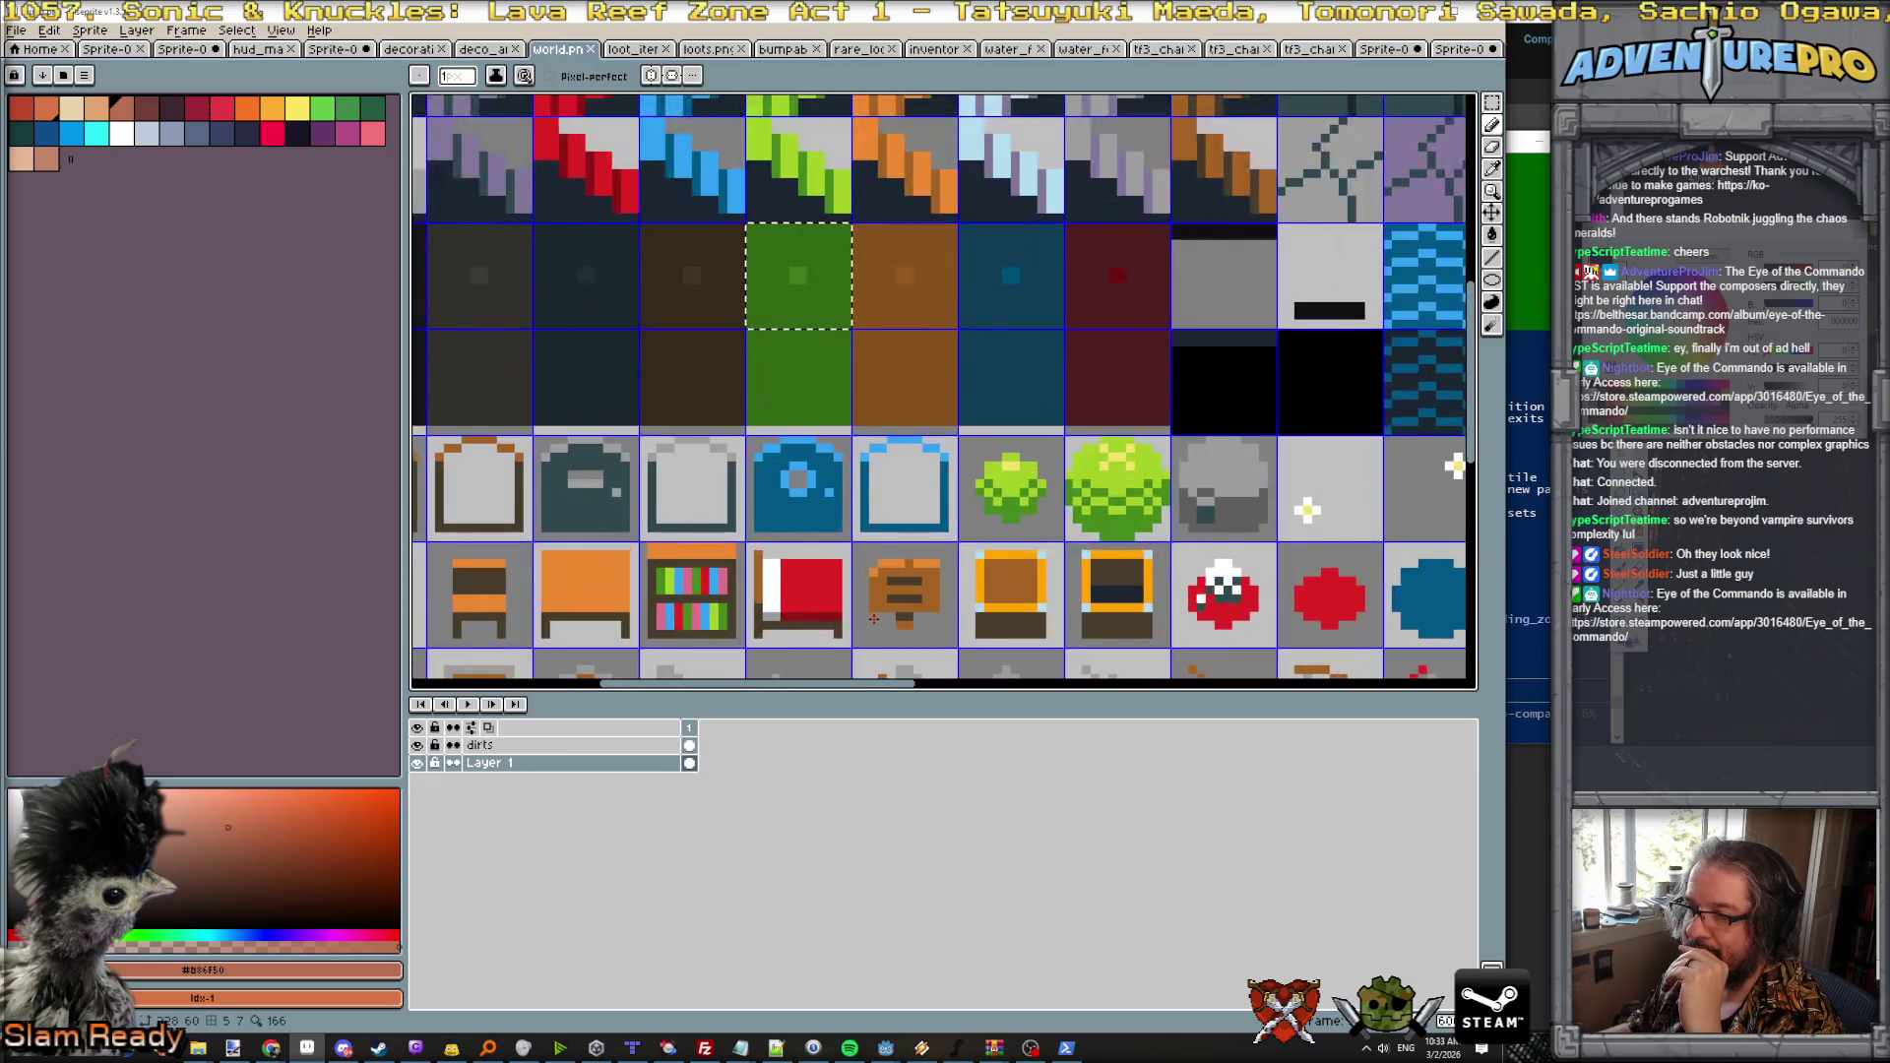
pyautogui.scroll(1, 874, 618)
pyautogui.scroll(-1, 962, 599)
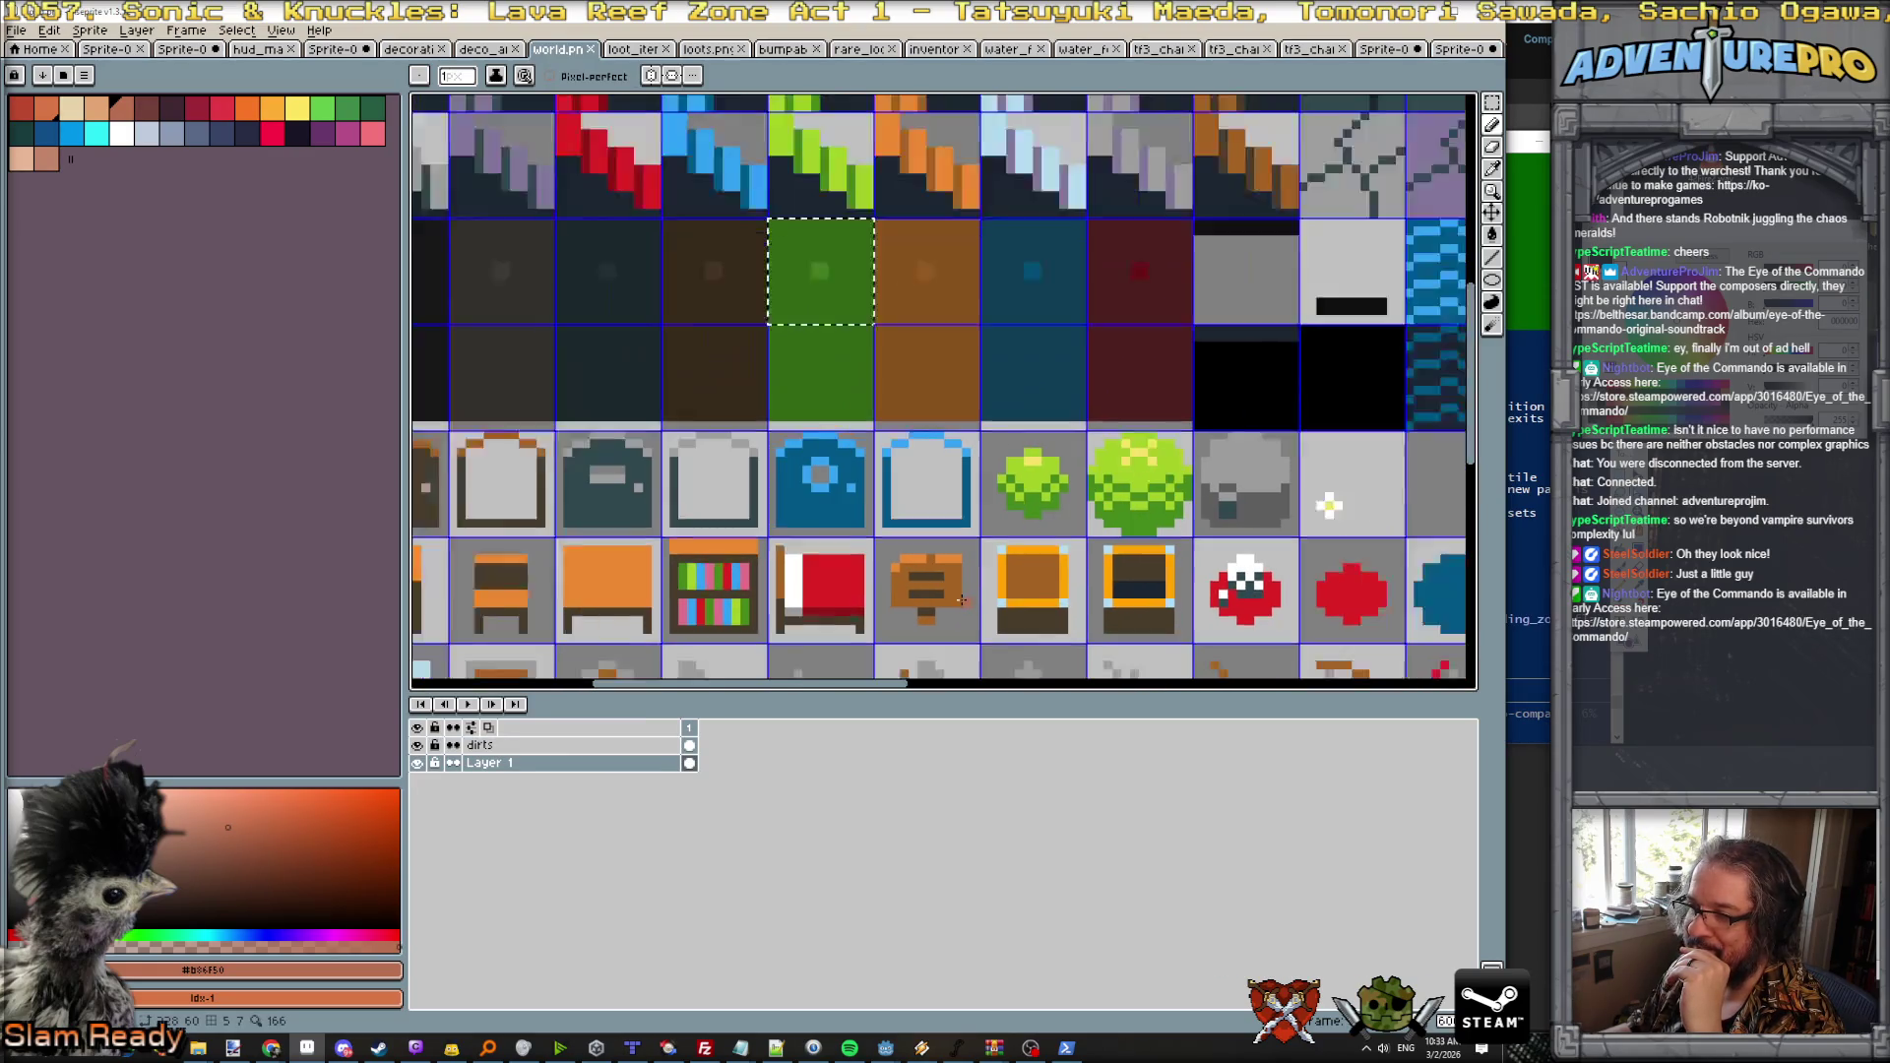
pyautogui.scroll(-1, 954, 600)
pyautogui.scroll(1, 940, 602)
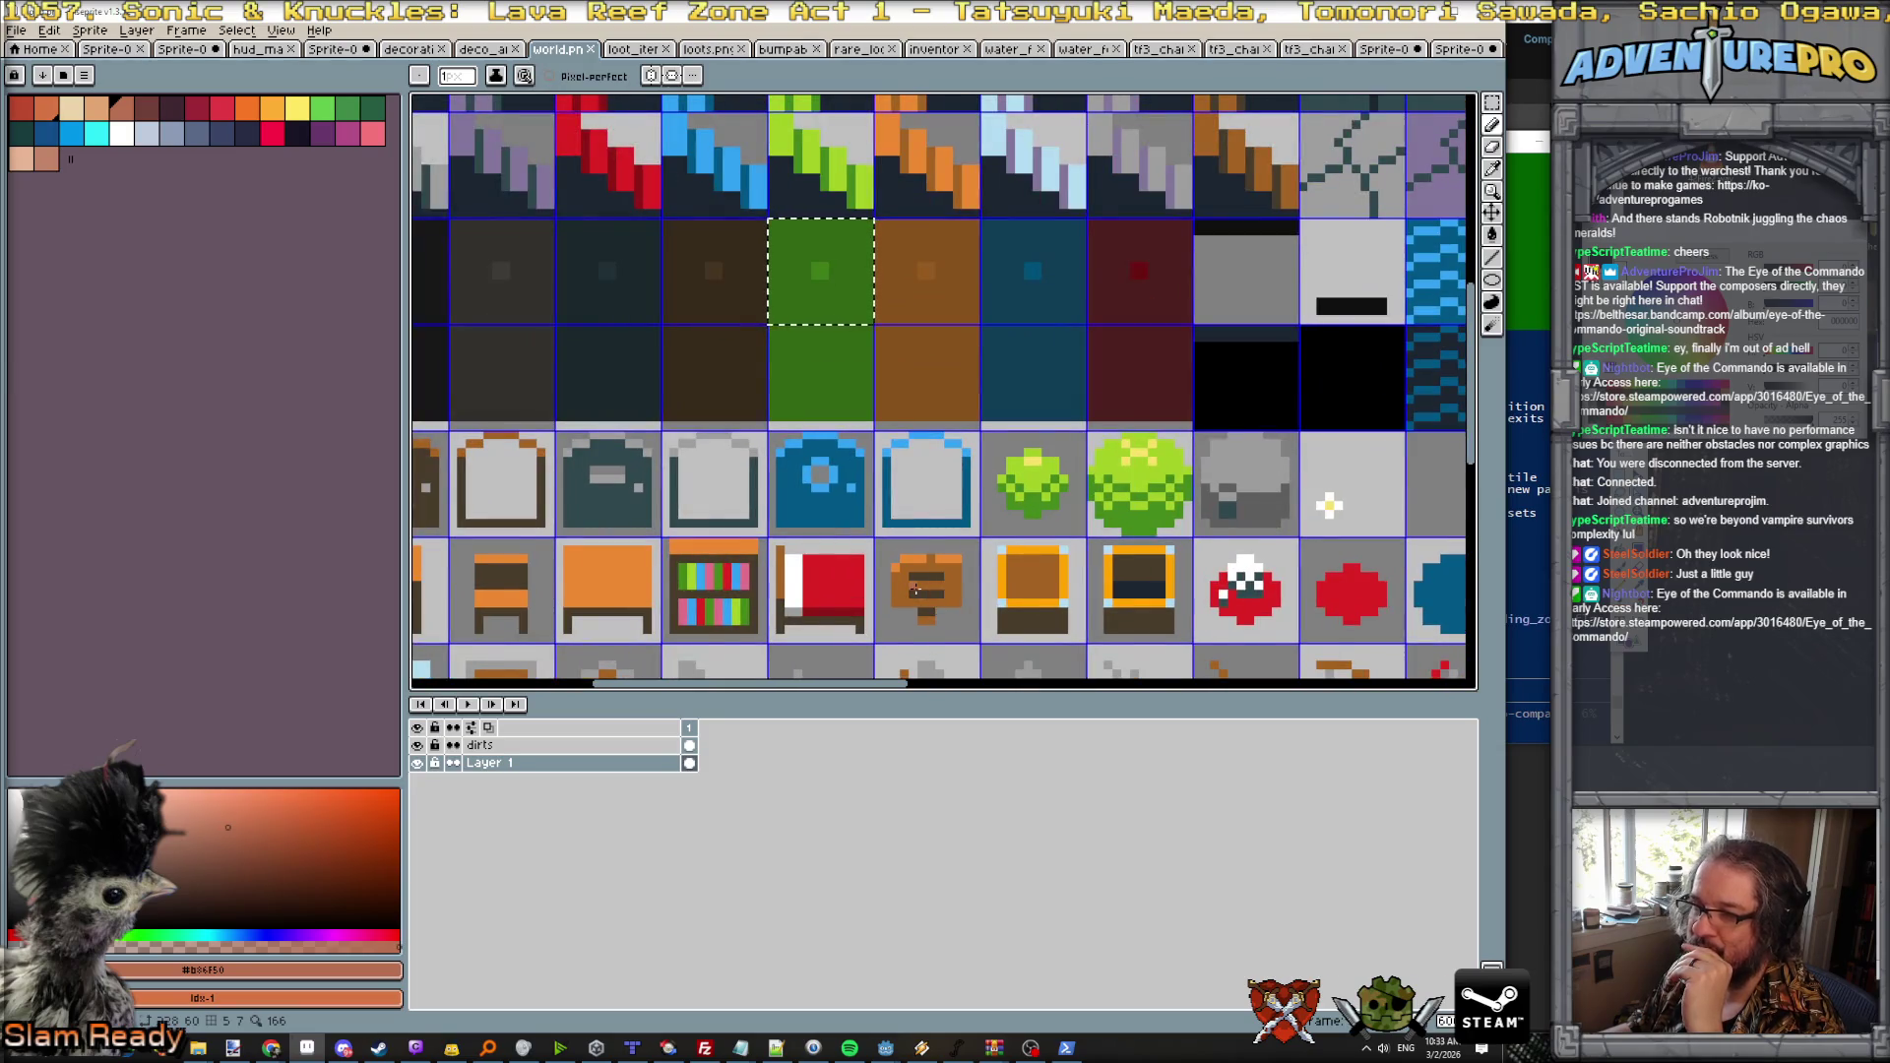
pyautogui.scroll(1, 915, 588)
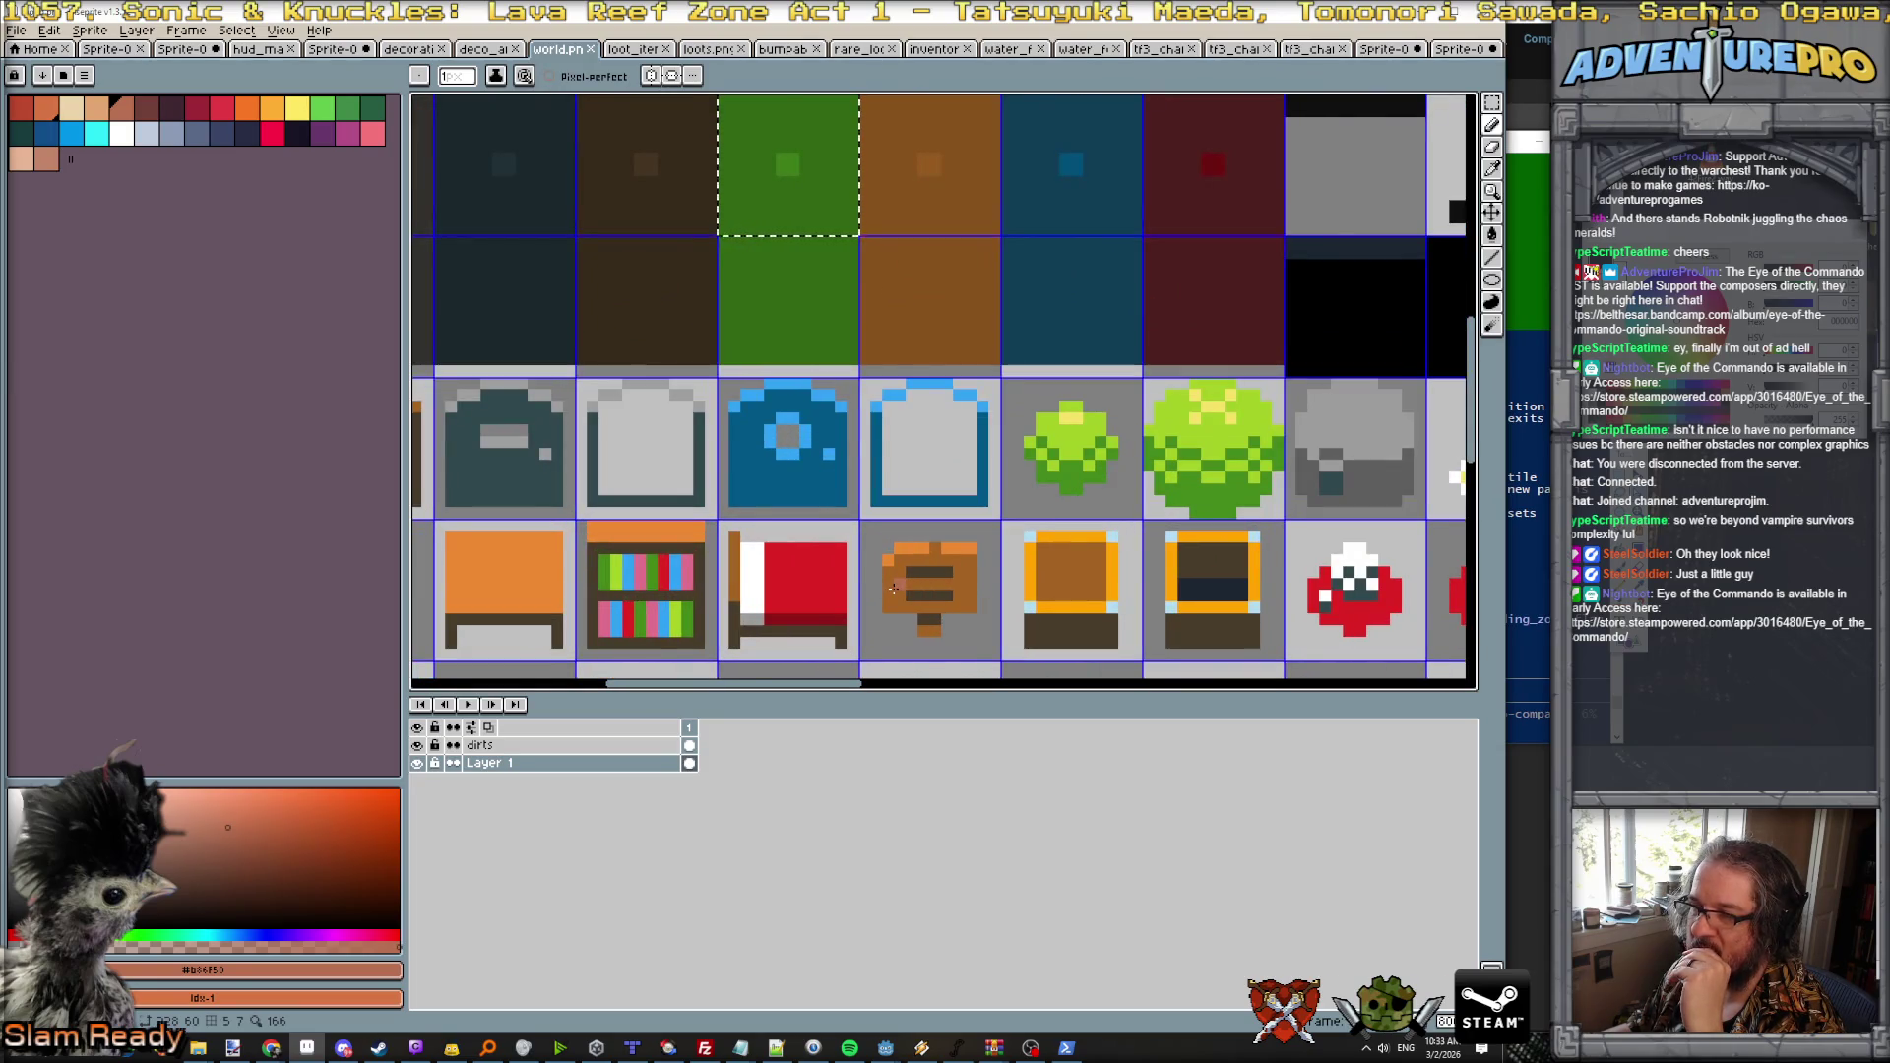
pyautogui.scroll(-1, 893, 589)
pyautogui.scroll(-1, 898, 587)
pyautogui.scroll(-3, 899, 587)
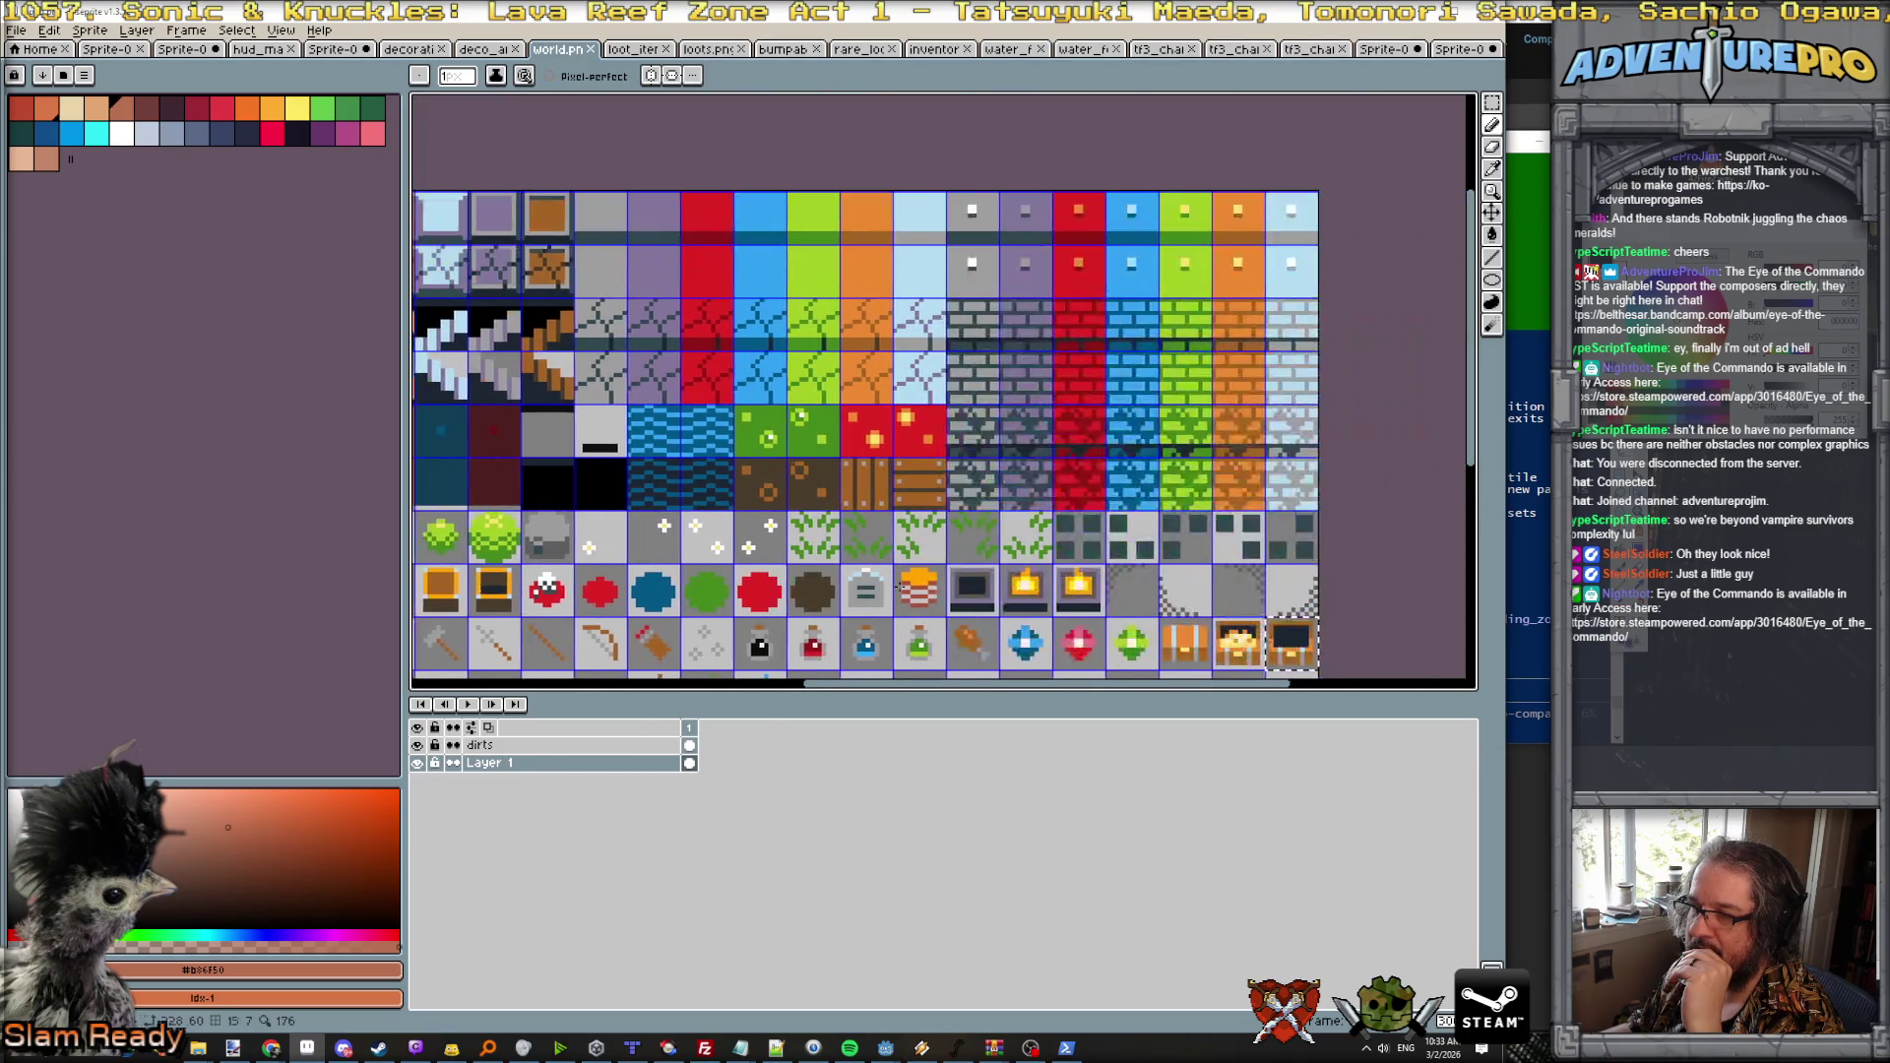
pyautogui.scroll(-2, 1073, 591)
pyautogui.scroll(1, 1073, 590)
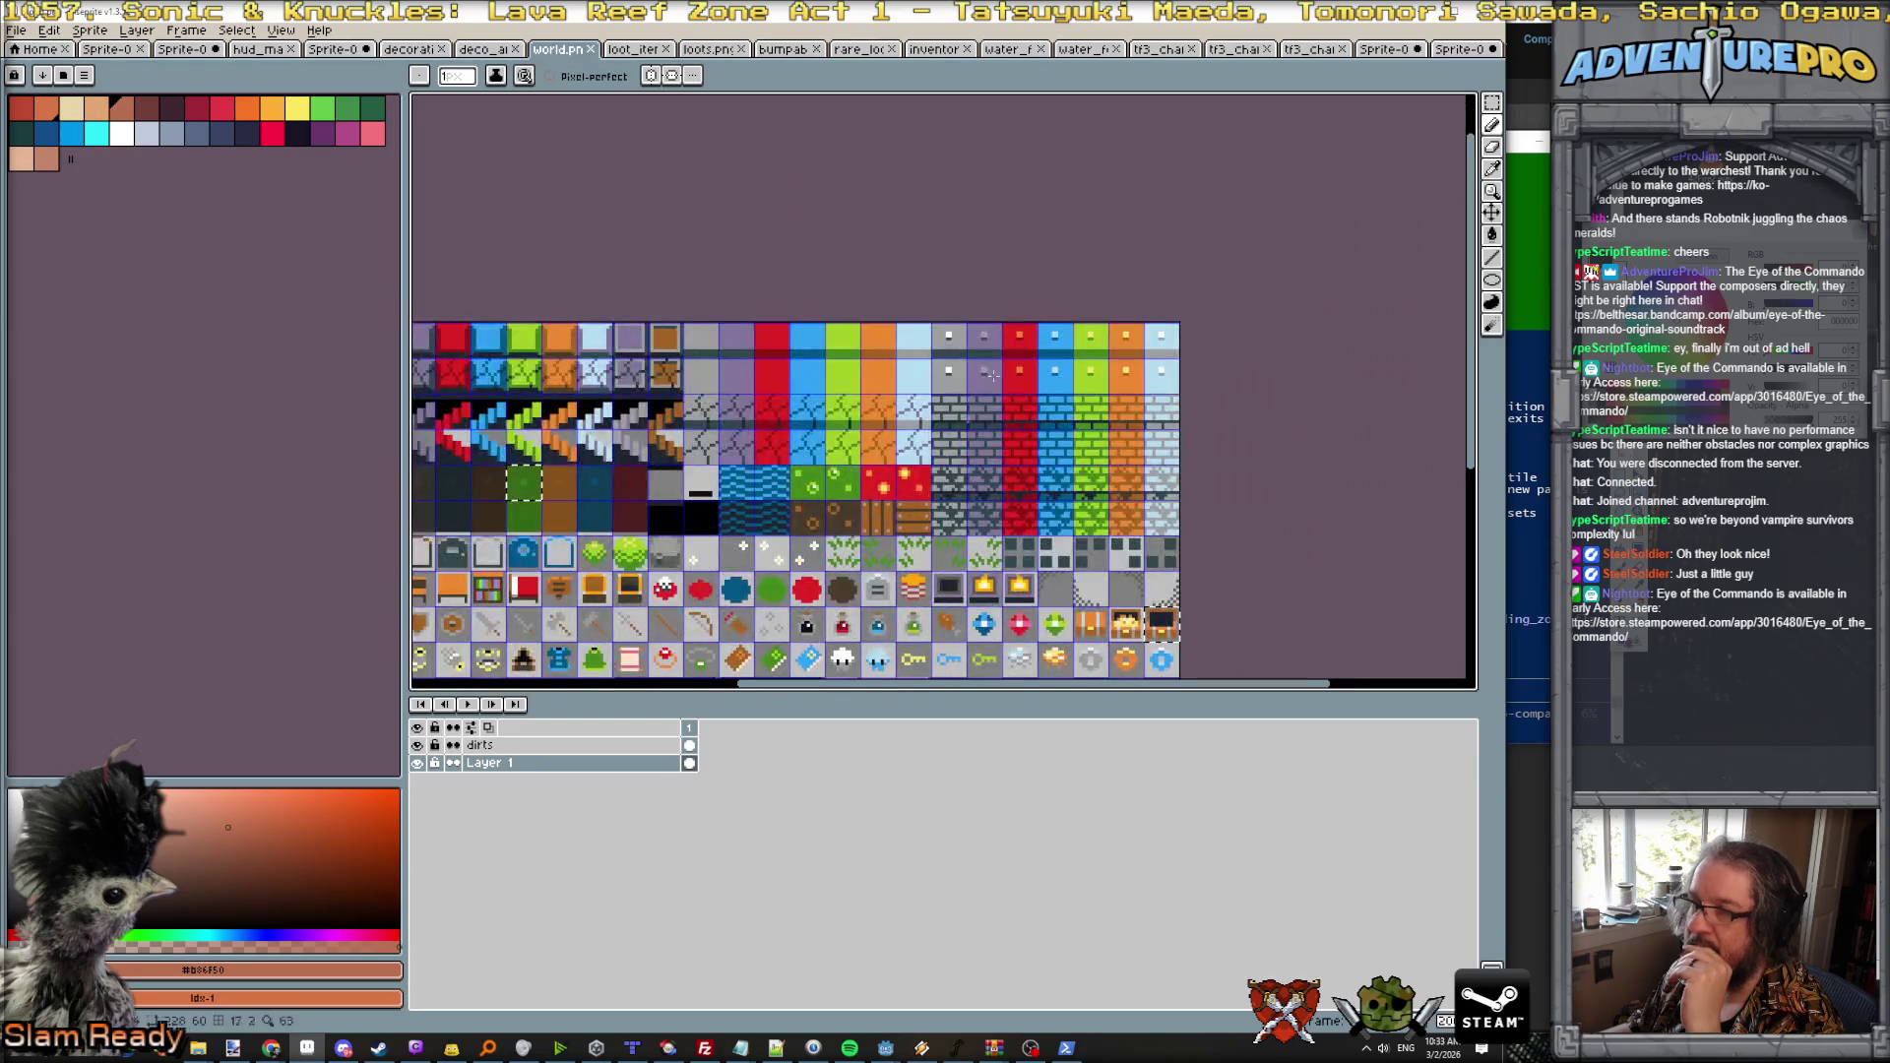
pyautogui.click(1461, 50)
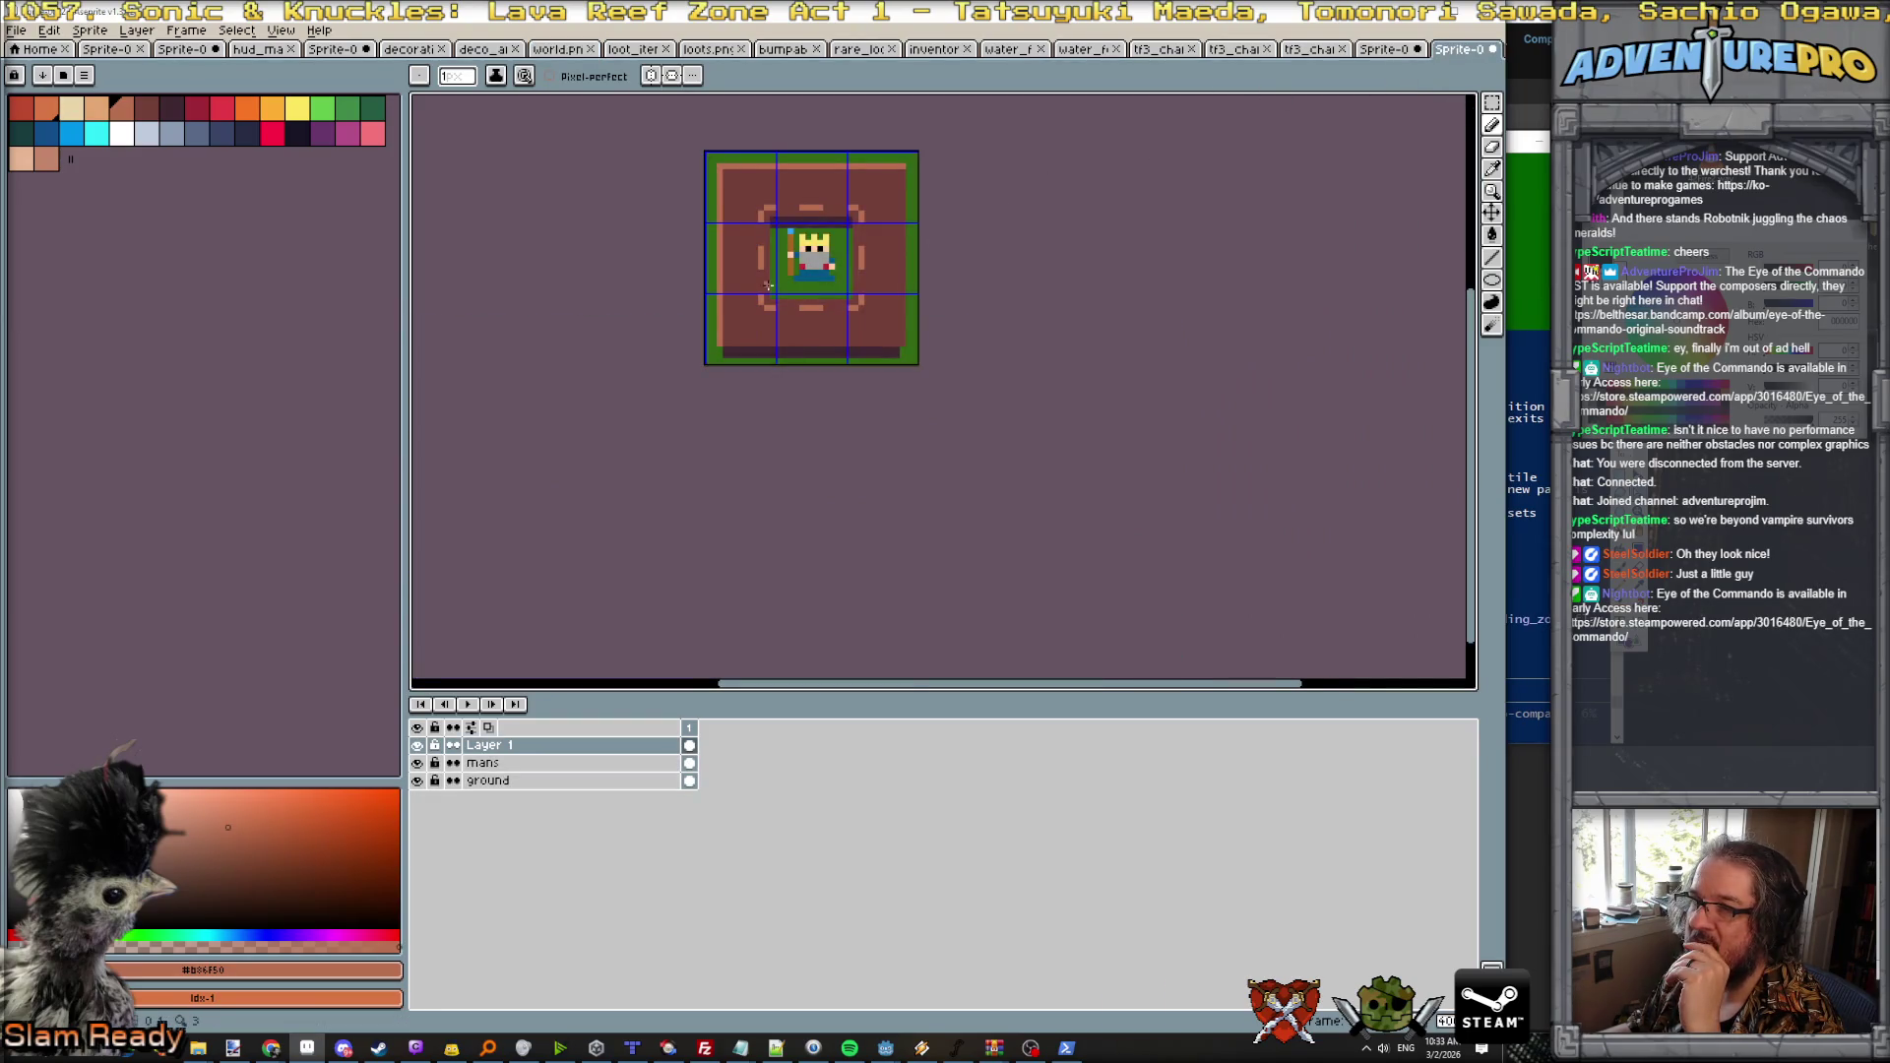
pyautogui.scroll(3, 768, 284)
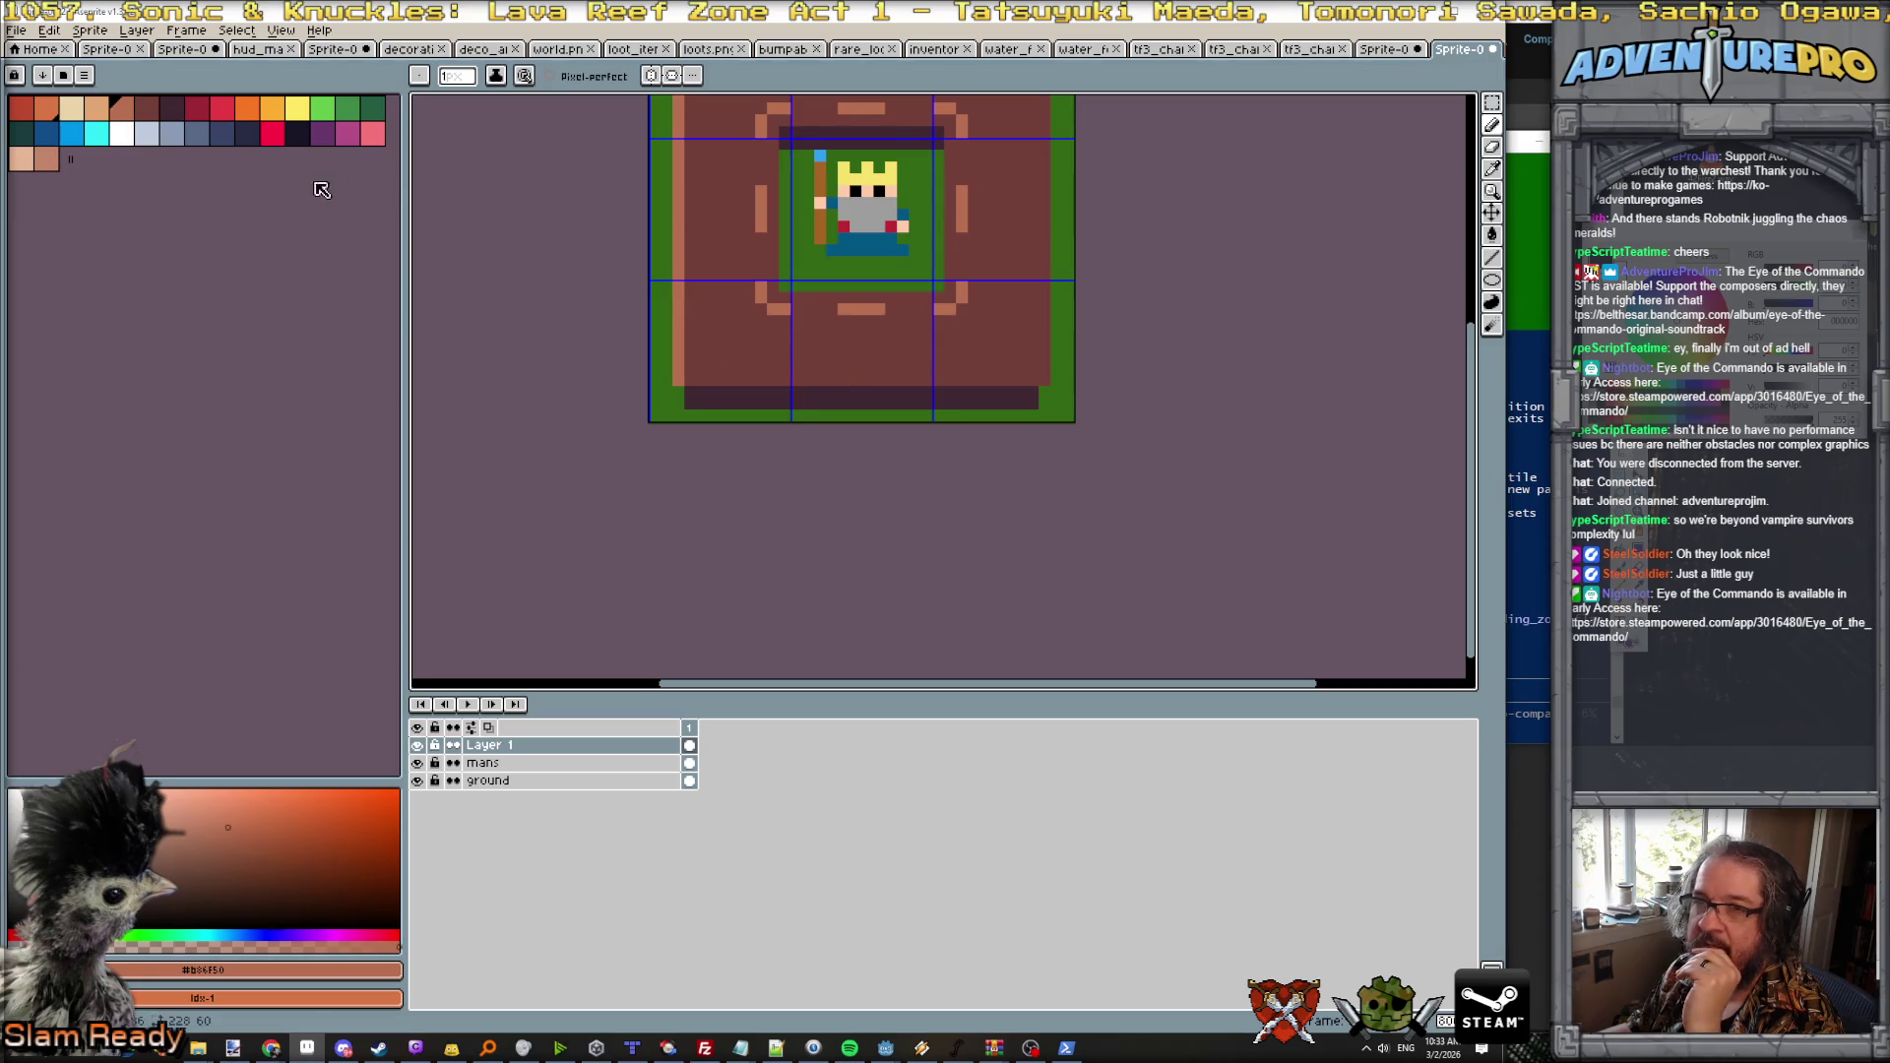
# Step: Try a light grey block below the king, then undo it
pyautogui.click(146, 133)
pyautogui.scroll(2, 854, 366)
pyautogui.moveTo(792, 380)
pyautogui.mouseDown()
pyautogui.moveTo(792, 360)
pyautogui.moveTo(847, 380)
pyautogui.moveTo(851, 360)
pyautogui.mouseUp()
pyautogui.hotkey('ctrl', 'z')
pyautogui.hotkey('ctrl', 'z')
pyautogui.hotkey('ctrl', 'z')
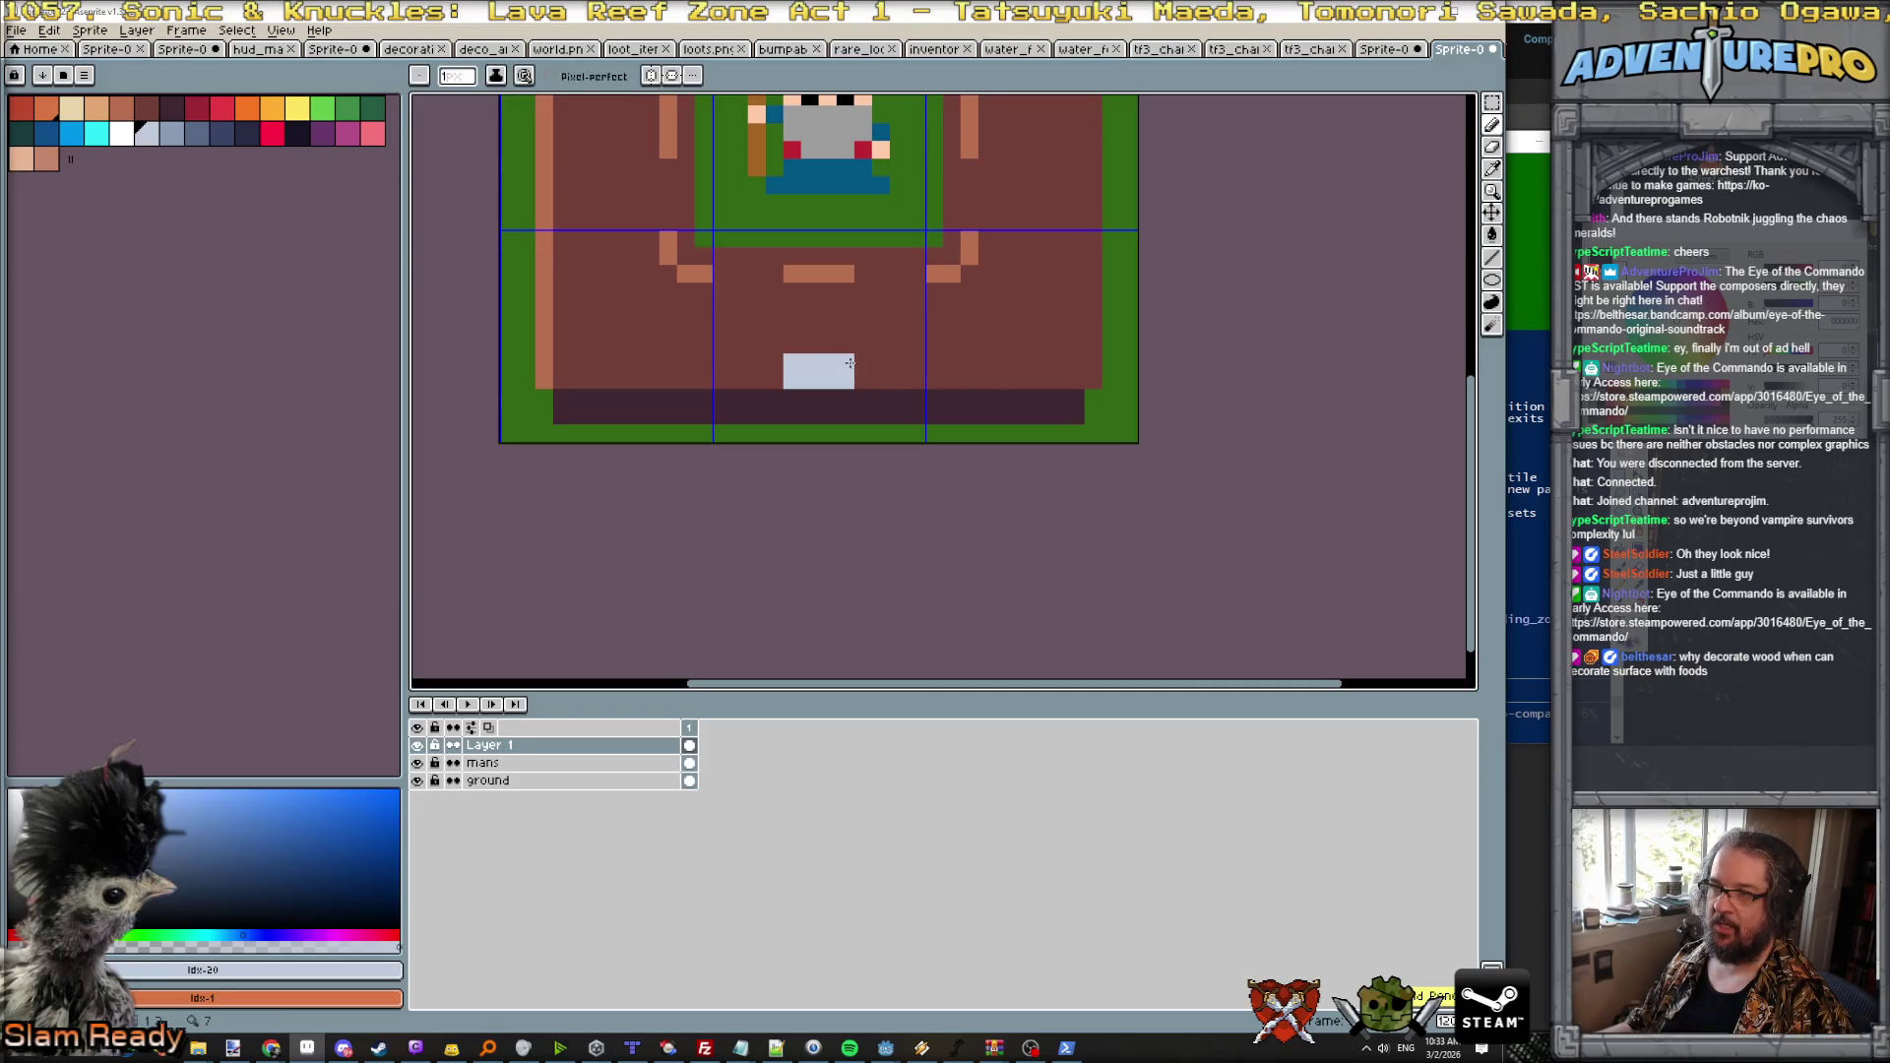
pyautogui.scroll(-3, 823, 358)
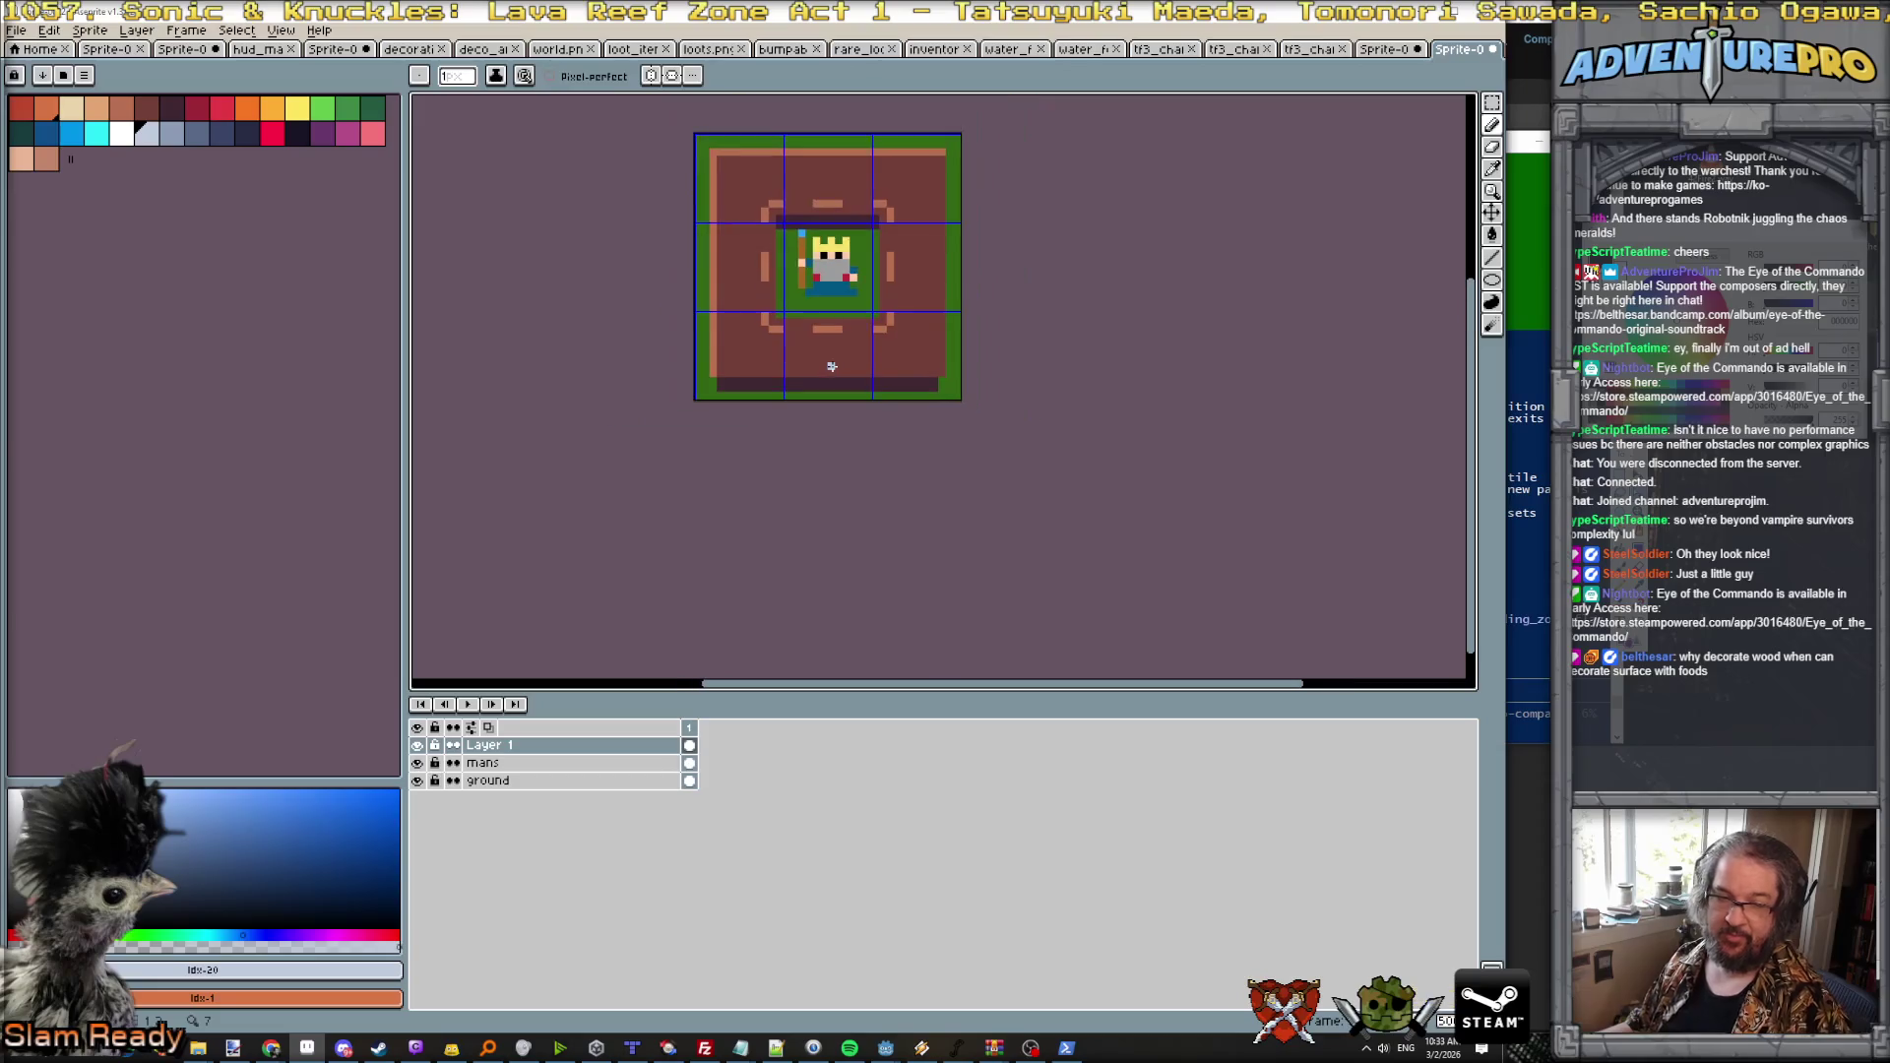
pyautogui.press('b')
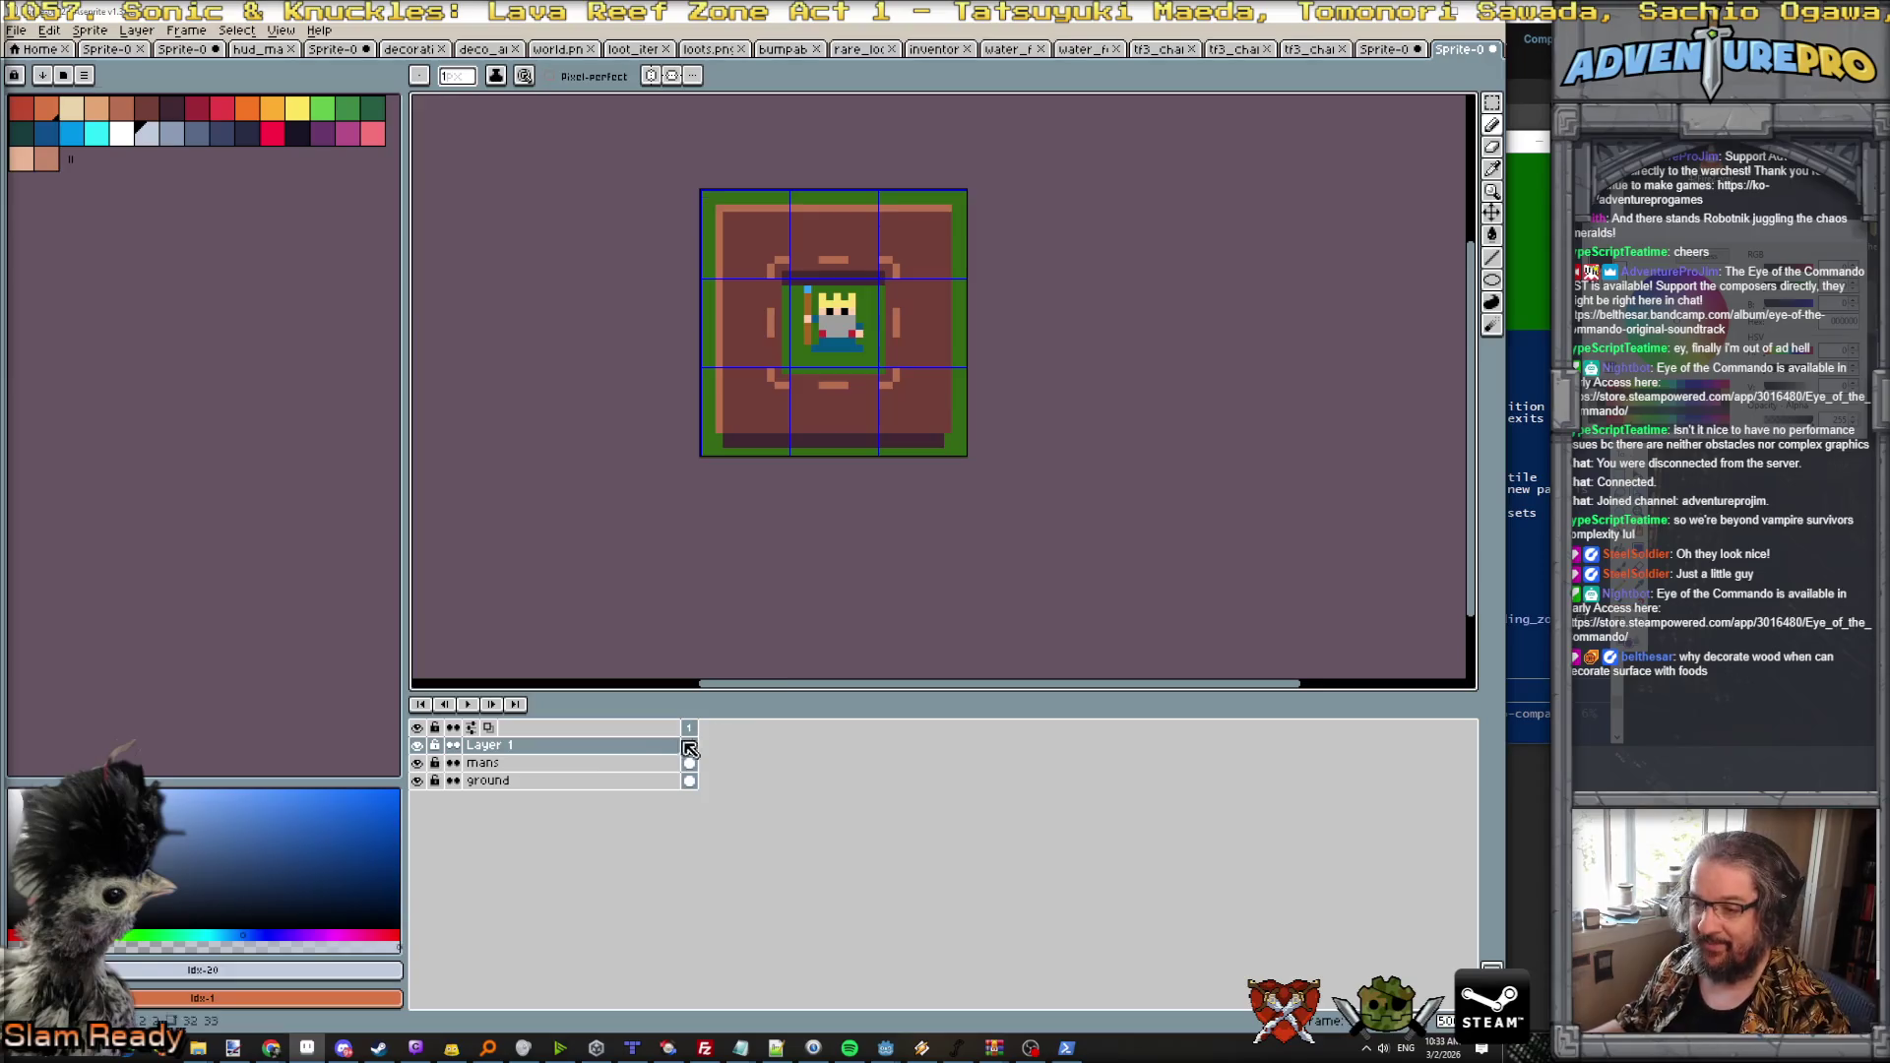
# Step: Rename Layer 1 to 'table' and add a new empty layer above it
pyautogui.doubleClick(548, 746)
pyautogui.write('ab')
pyautogui.press('Return')
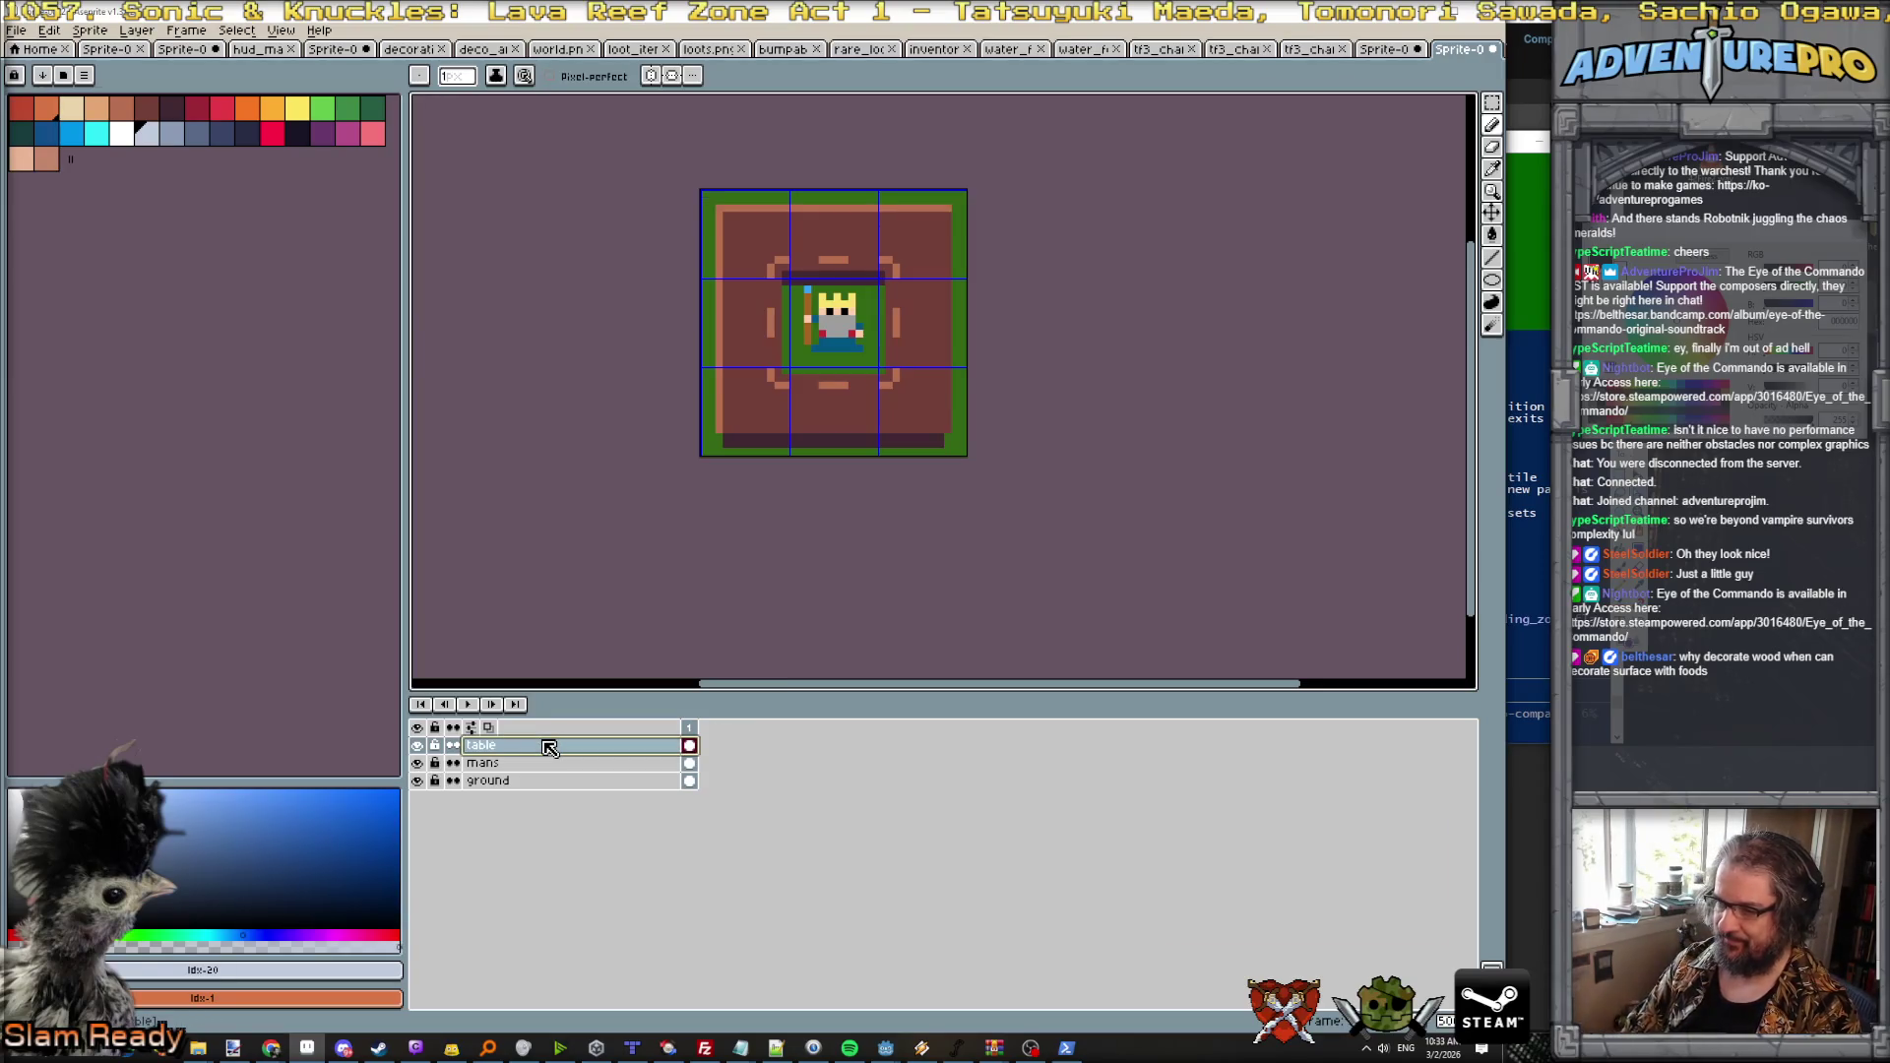
pyautogui.click(136, 31)
pyautogui.moveTo(162, 123)
pyautogui.click(301, 129)
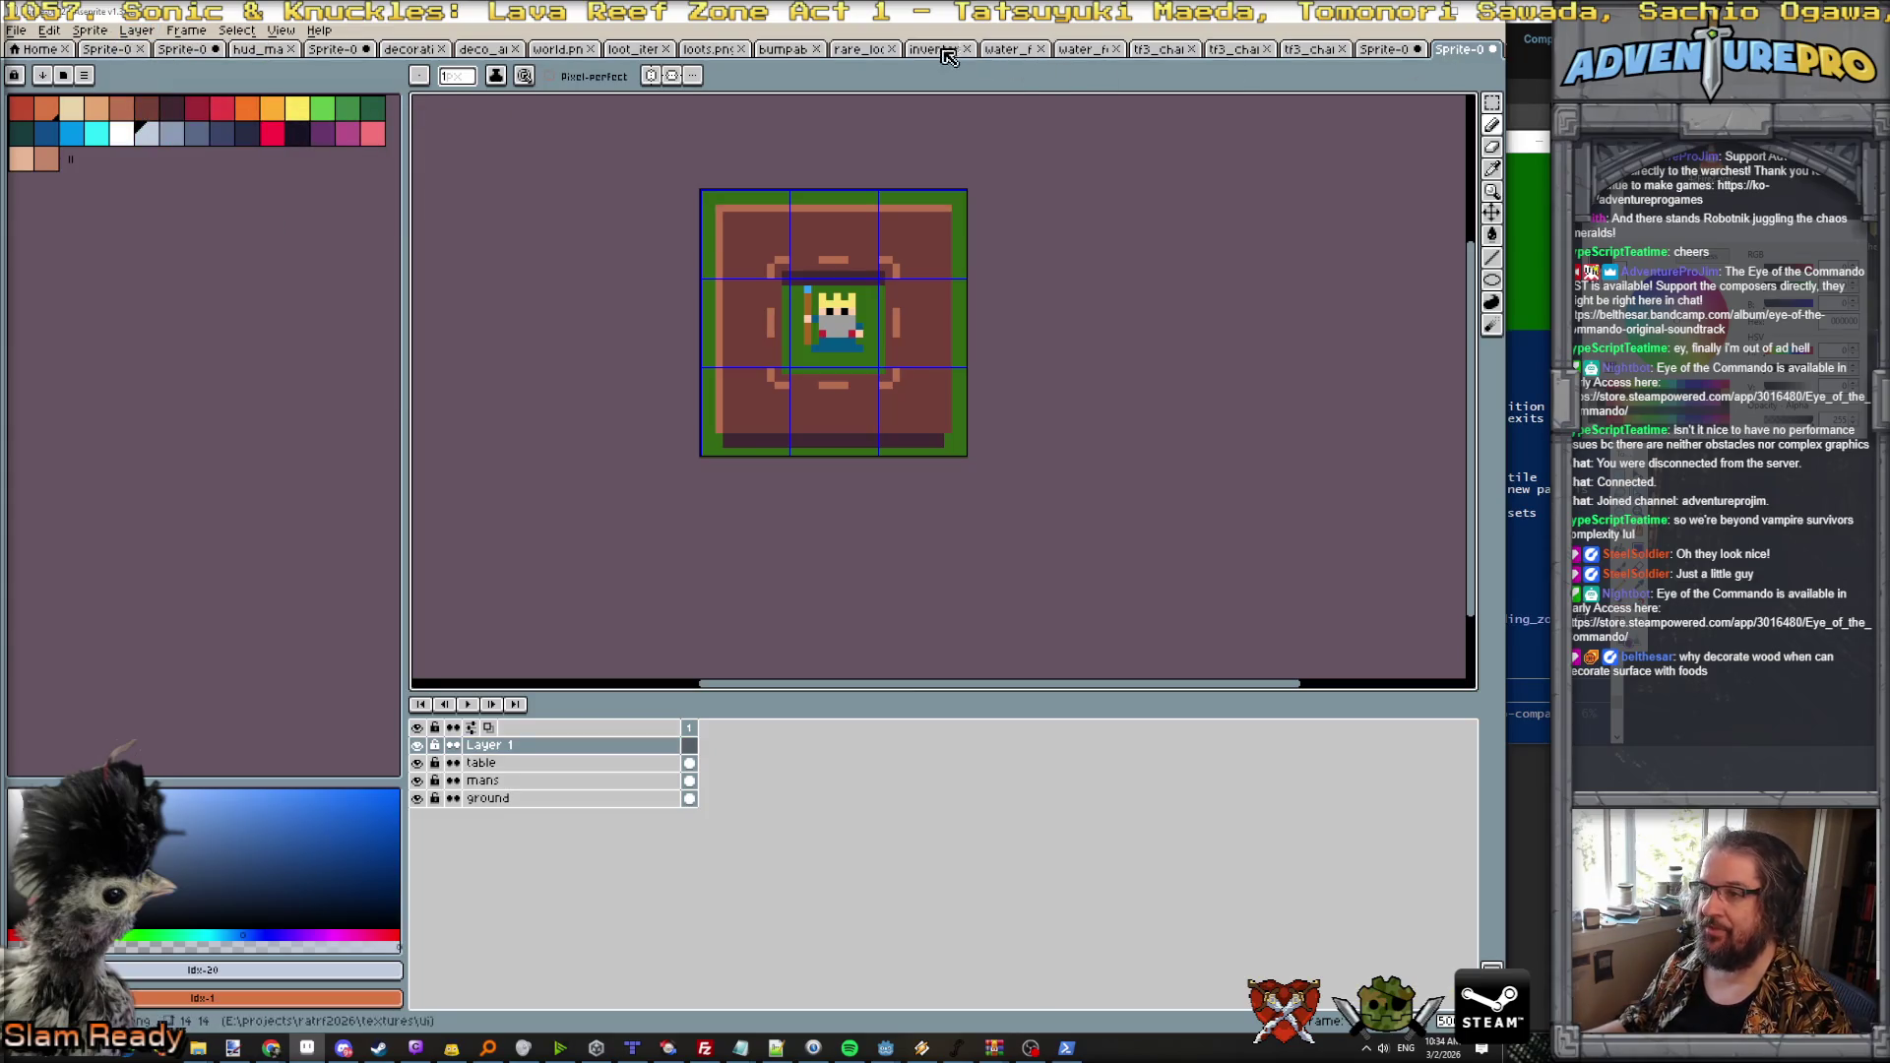
pyautogui.click(874, 54)
# Step: Open the loots.png item sheet and bring its food row into view
pyautogui.click(943, 55)
pyautogui.click(1019, 57)
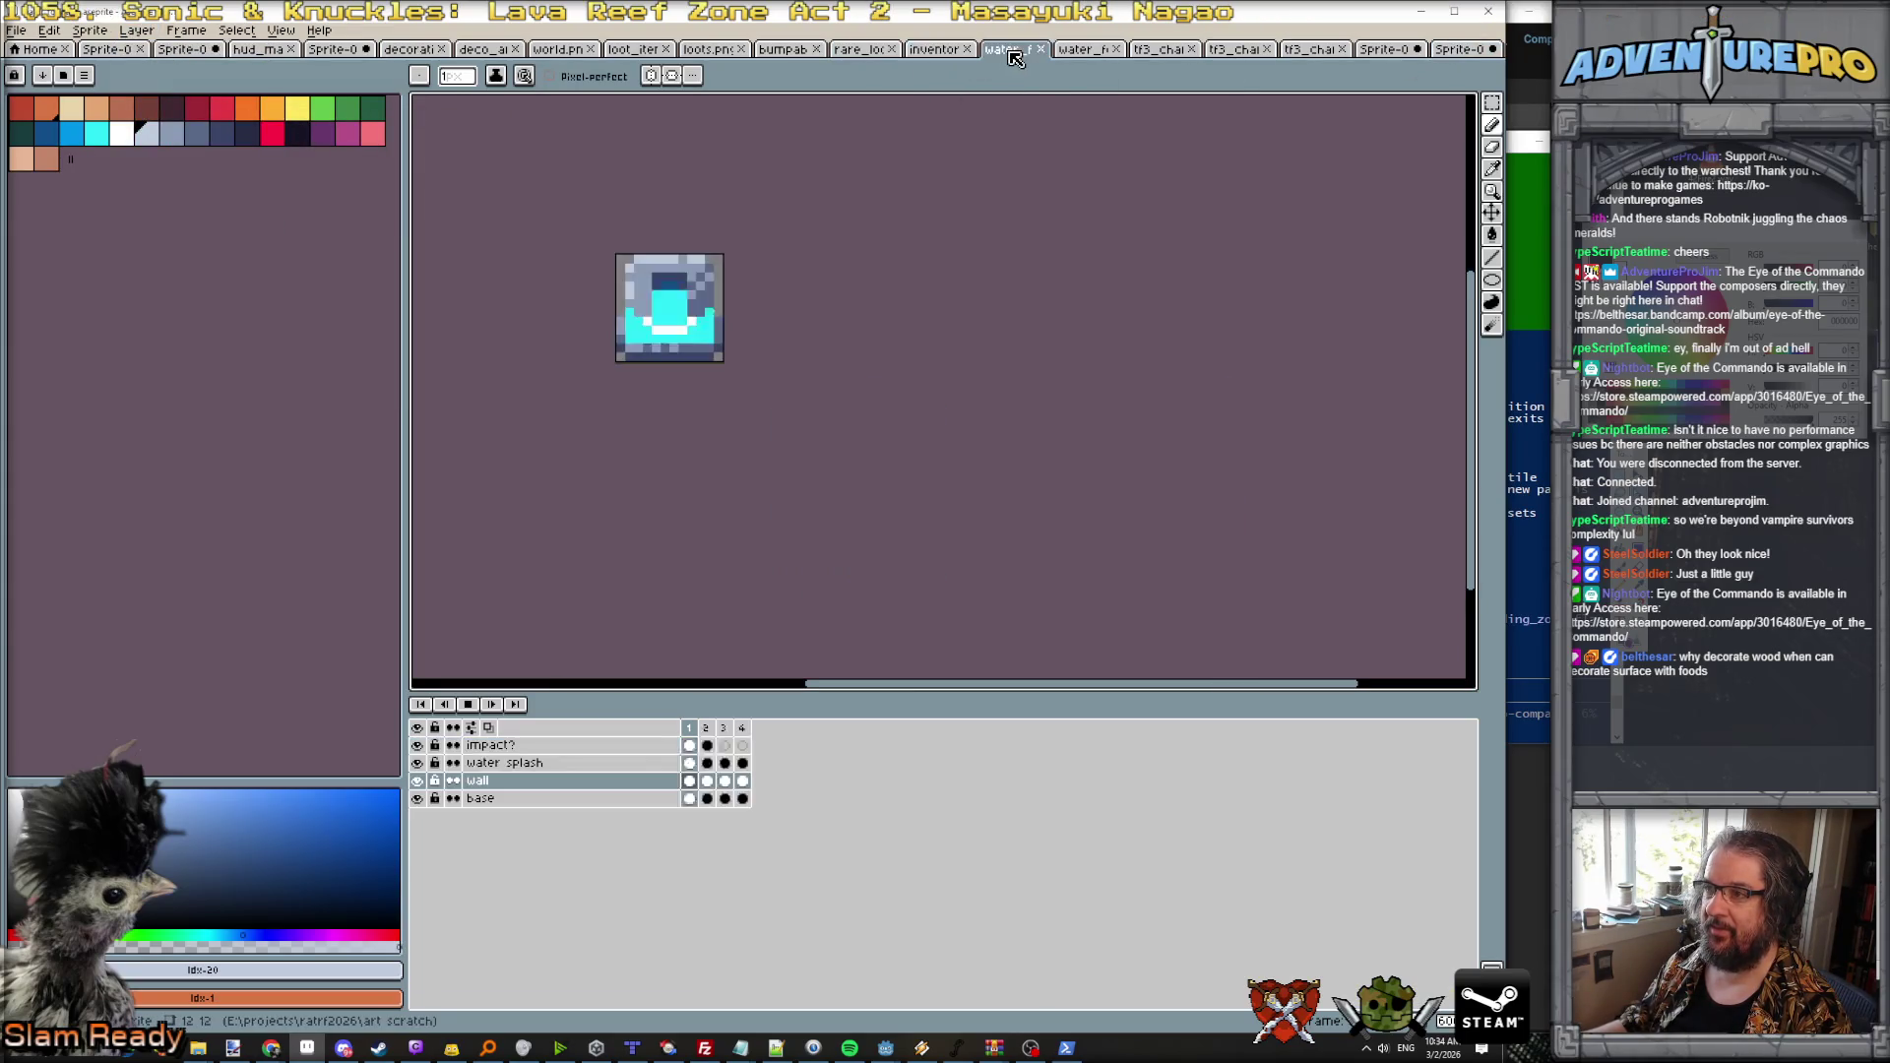
pyautogui.click(694, 51)
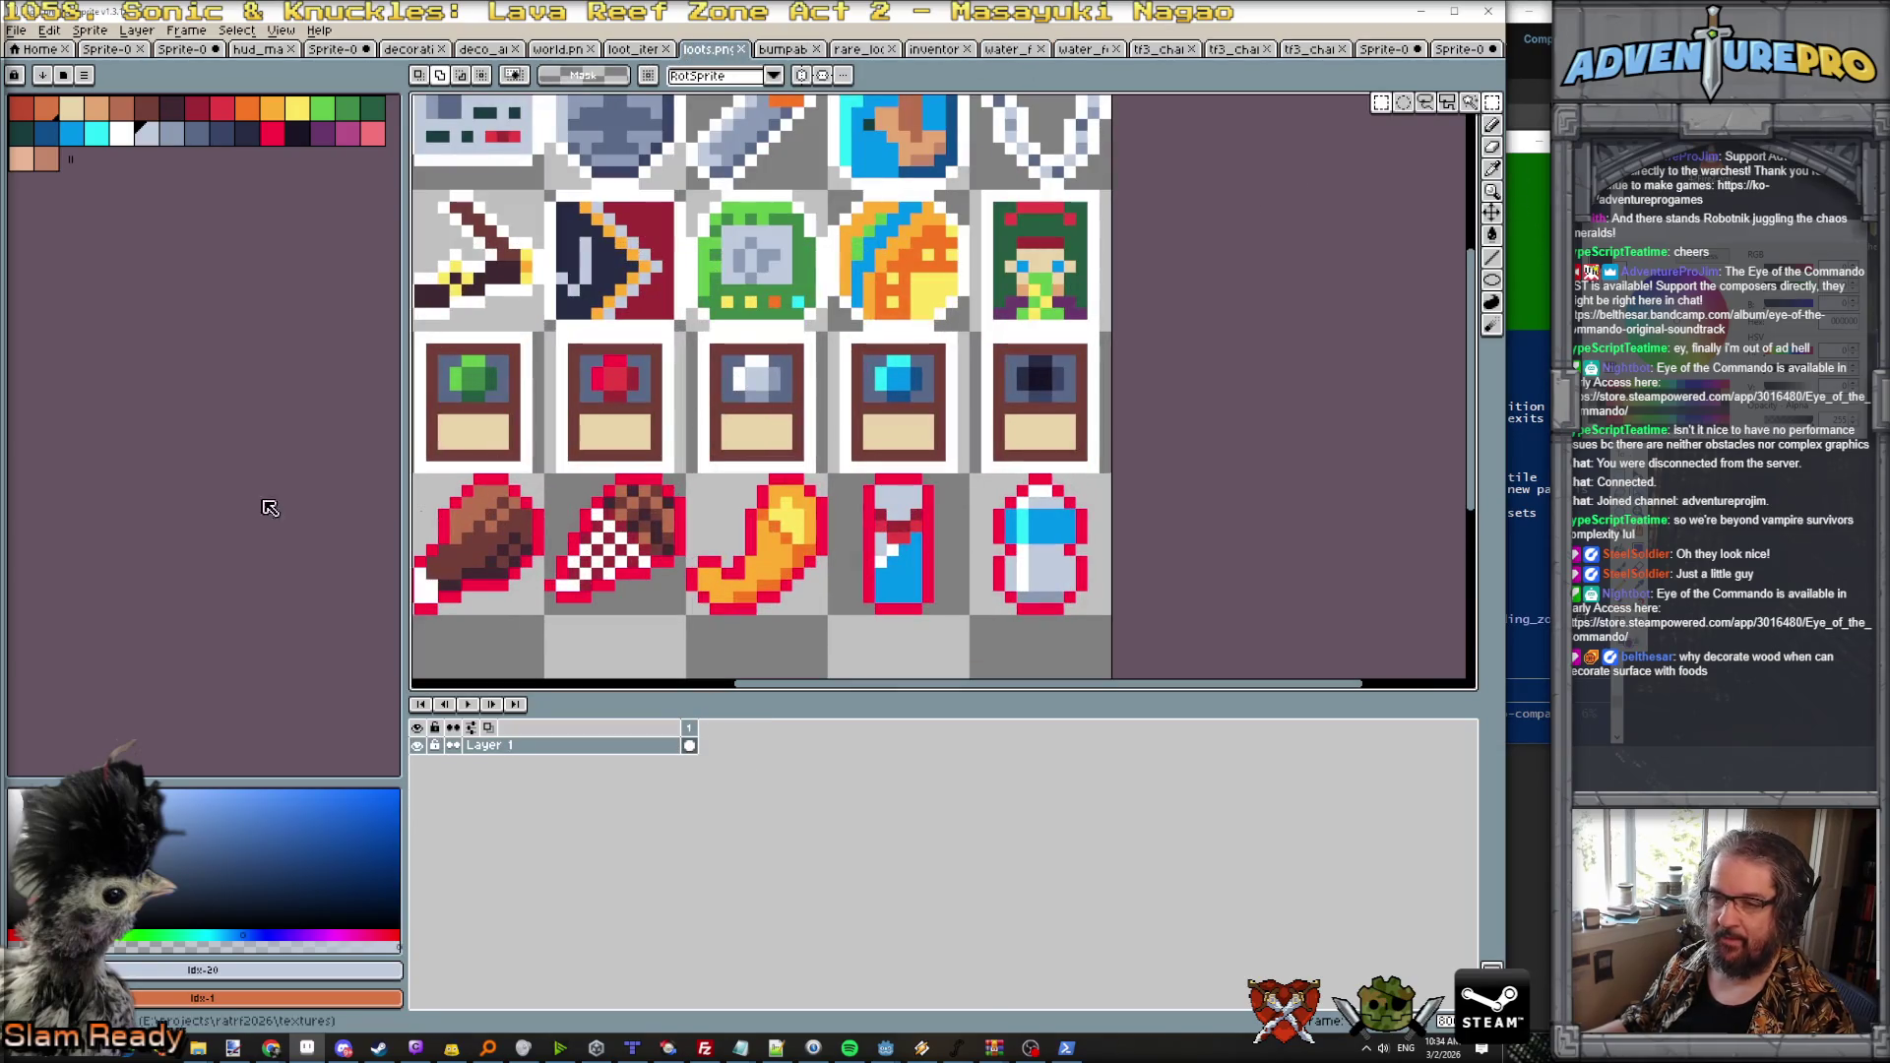
pyautogui.moveTo(407, 479)
pyautogui.mouseDown()
pyautogui.moveTo(586, 440)
pyautogui.moveTo(743, 589)
pyautogui.moveTo(728, 580)
pyautogui.mouseUp()
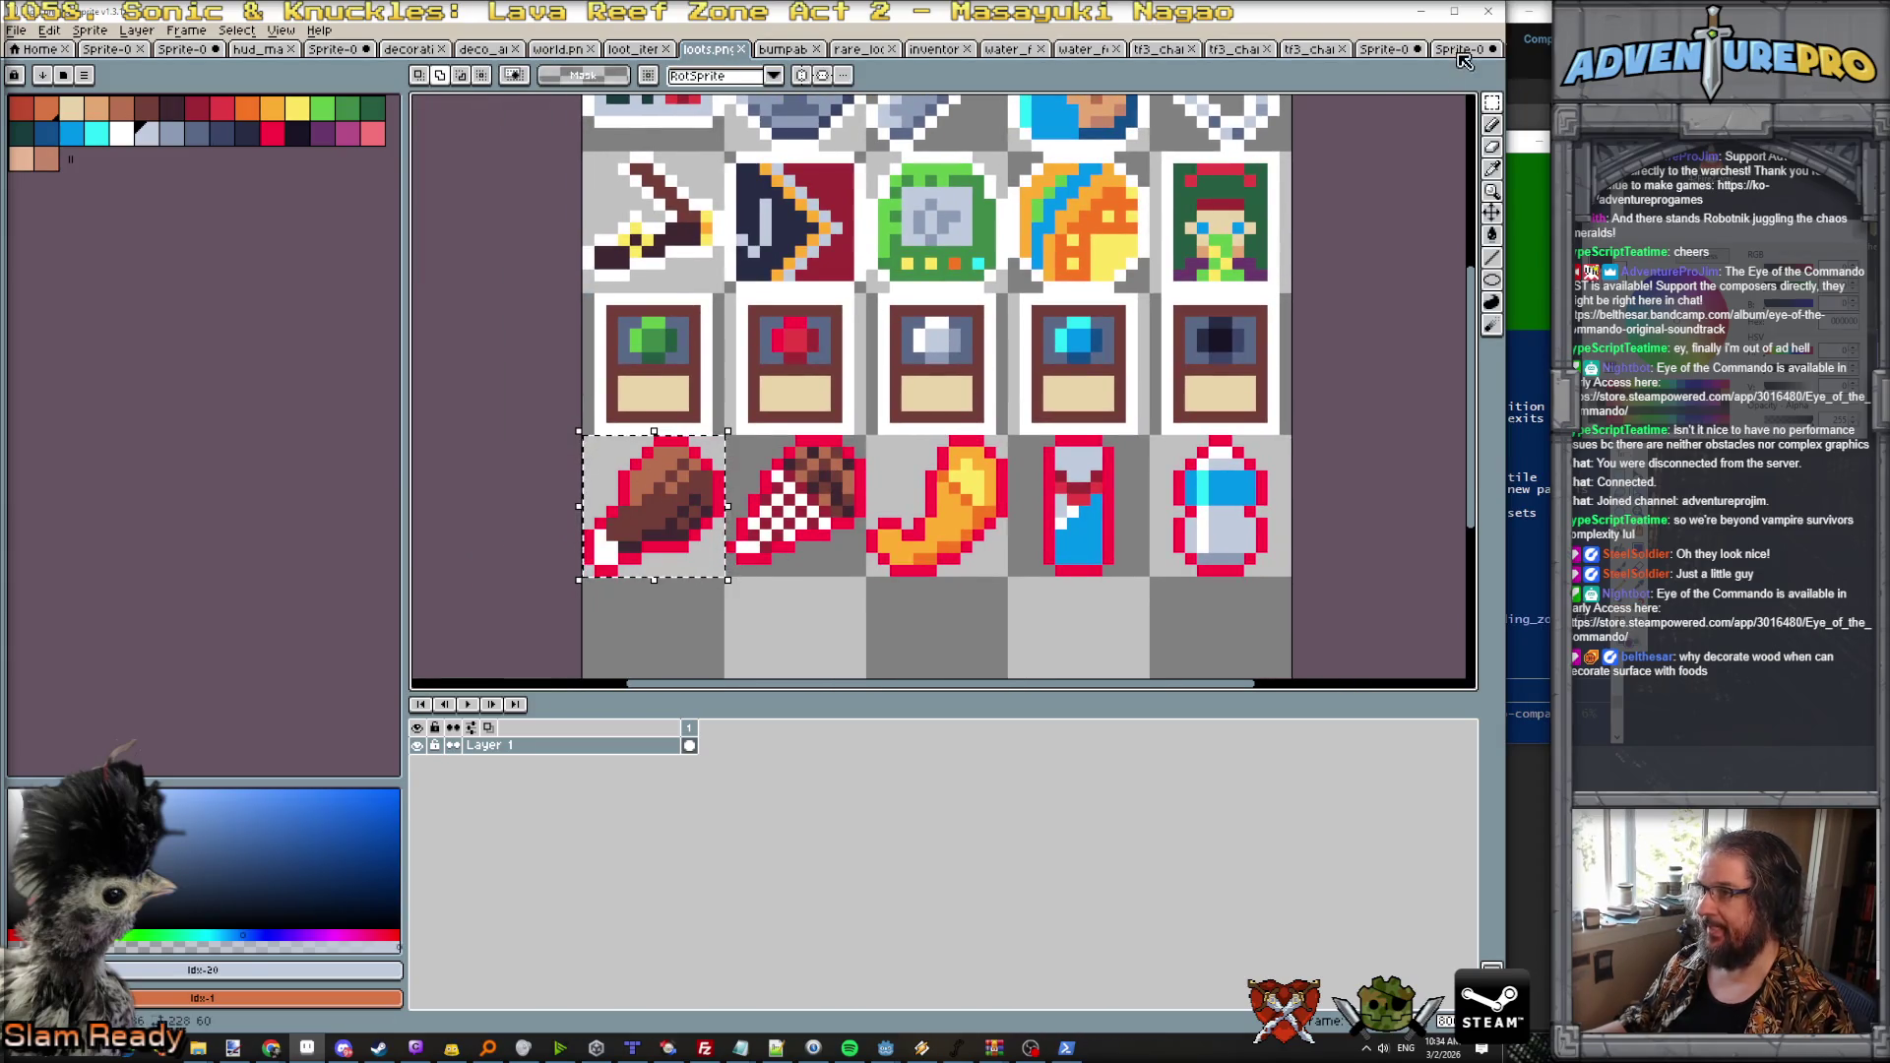
# Step: Paste the turkey leg onto the table's lower-left corner and place a copy at lower-right
pyautogui.hotkey('ctrl', 'Tab')
pyautogui.hotkey('ctrl', 'v')
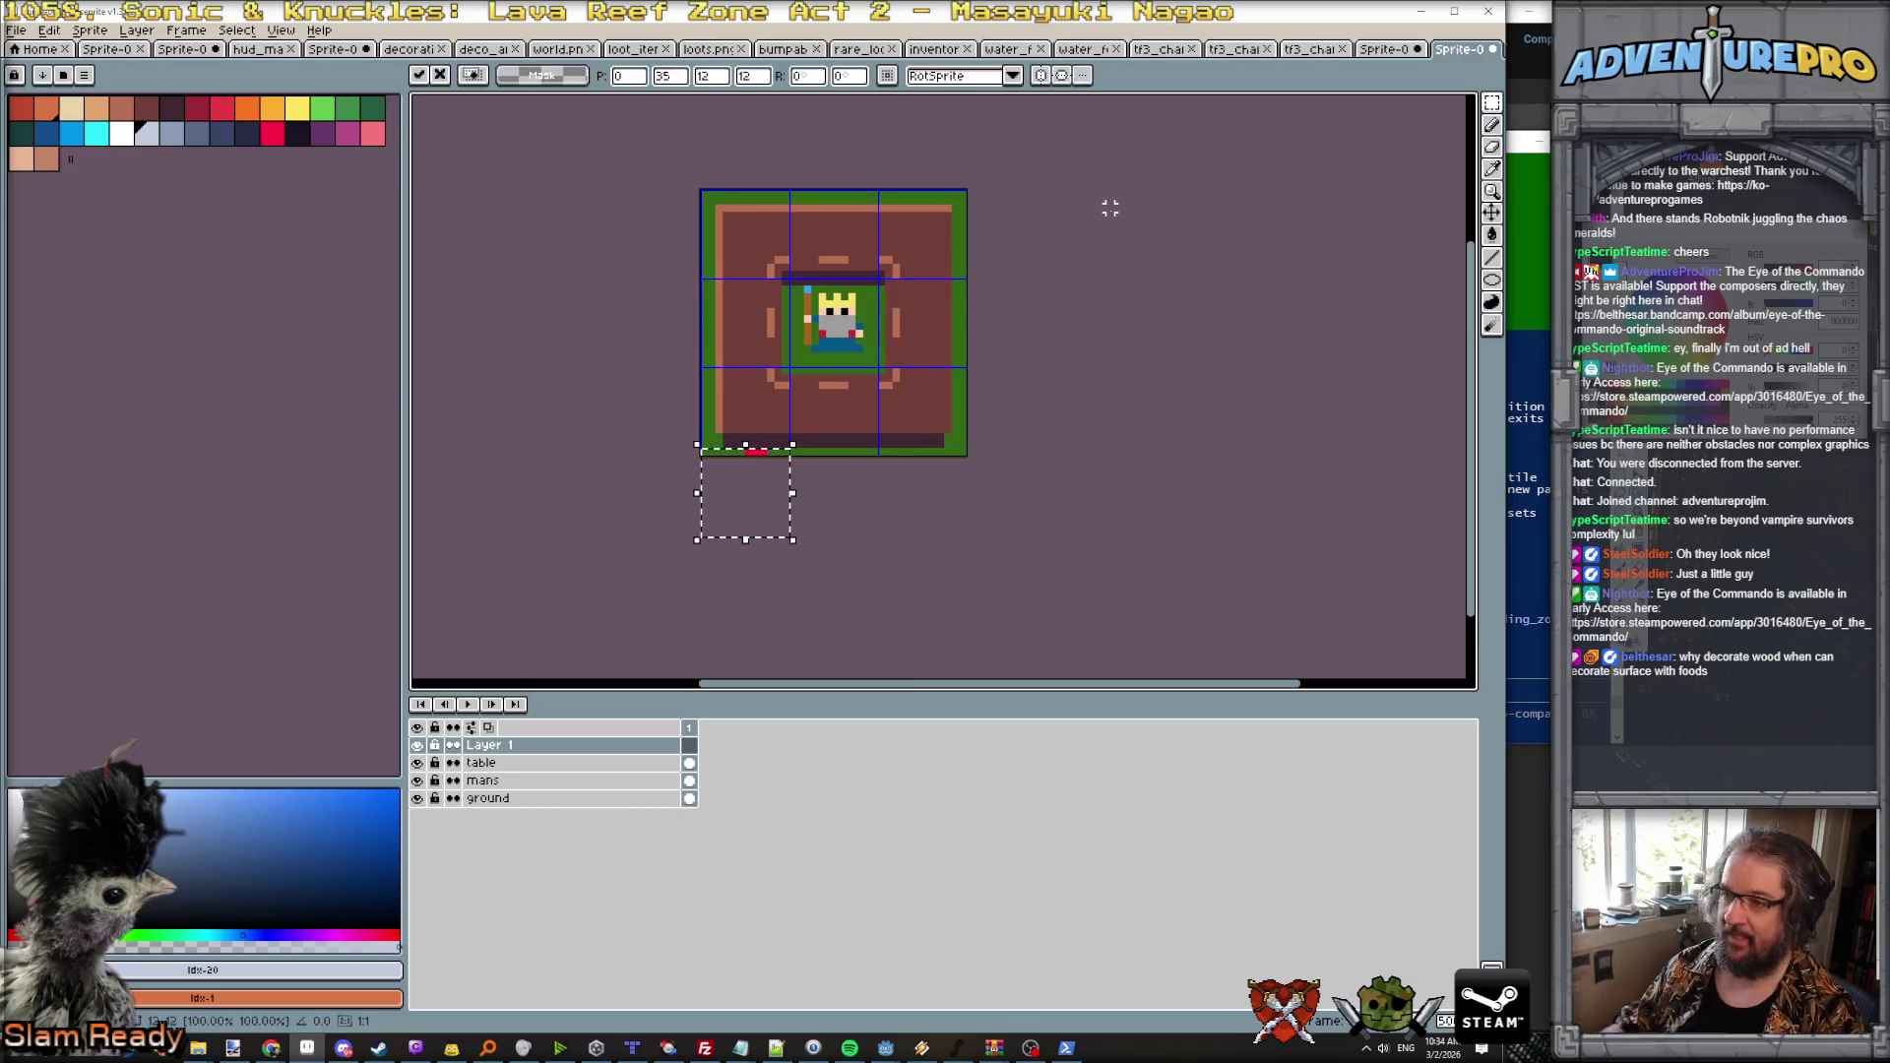
pyautogui.moveTo(764, 525); pyautogui.dragTo(758, 443)
pyautogui.scroll(1, 758, 443)
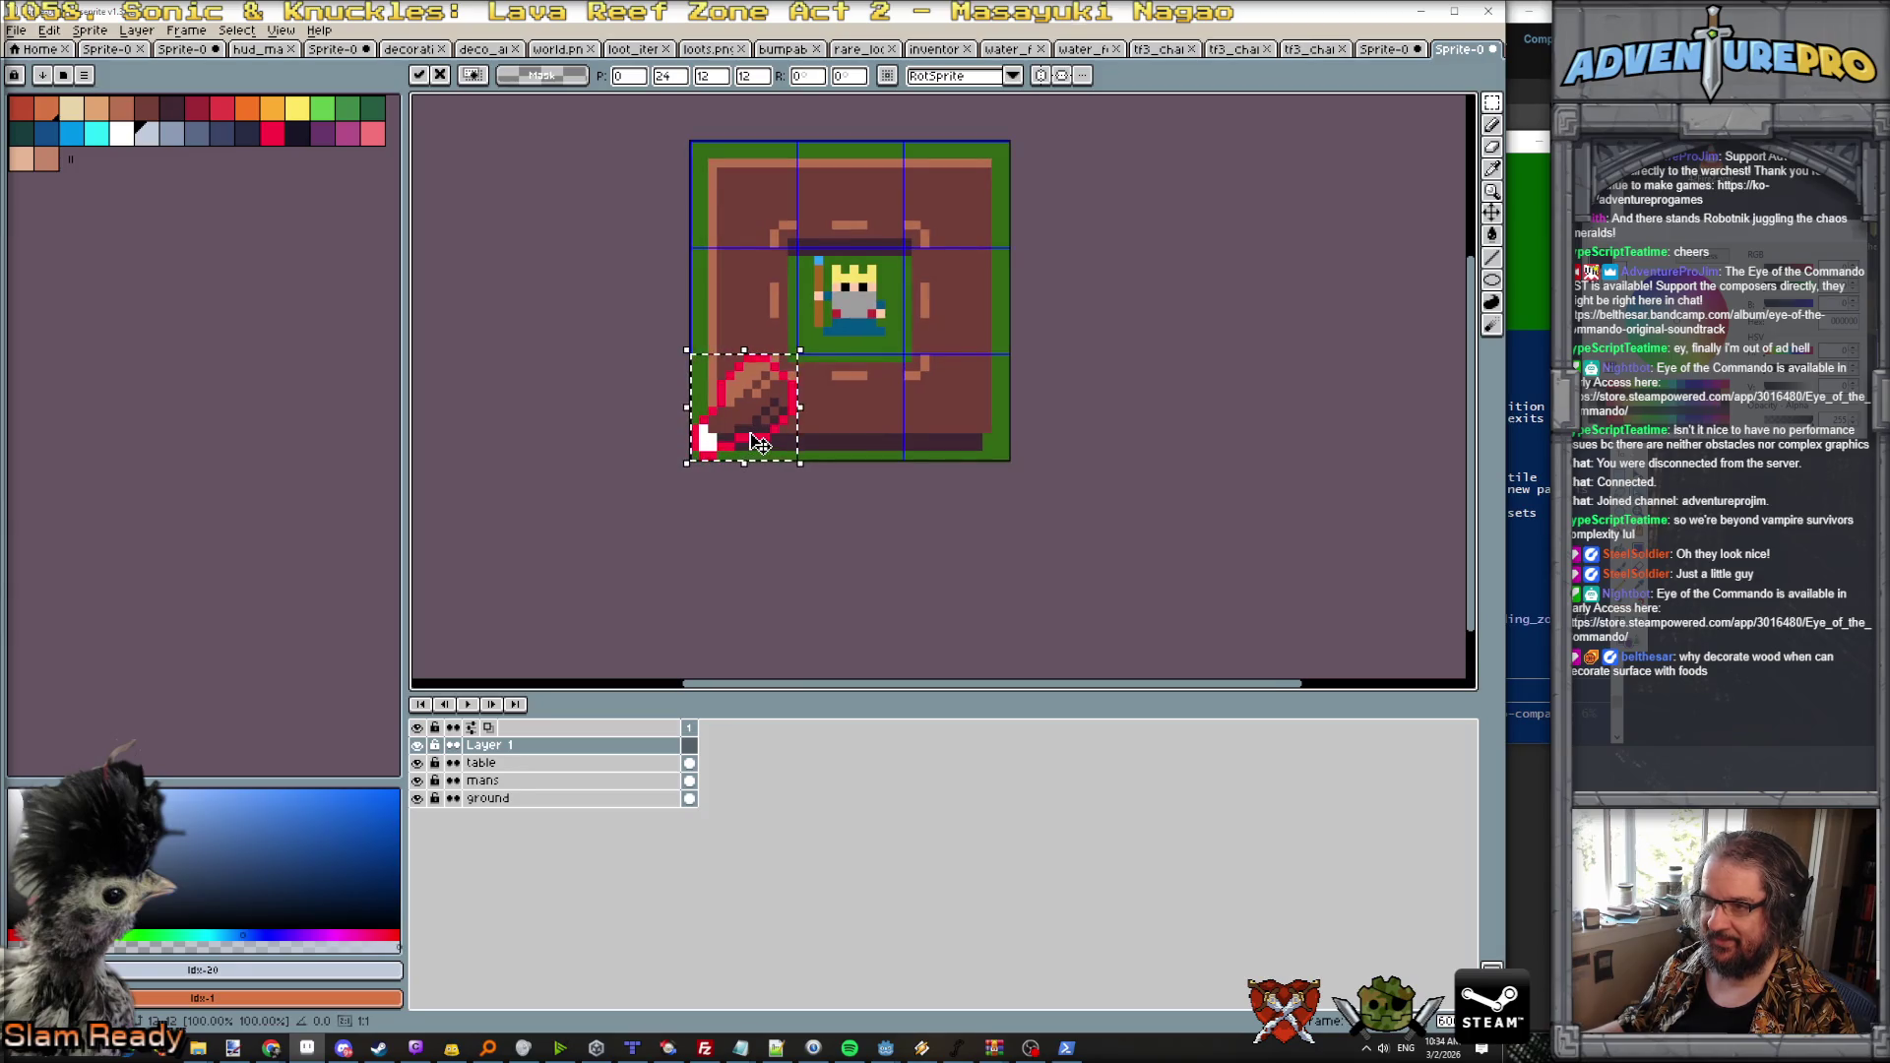
pyautogui.moveTo(778, 441); pyautogui.dragTo(975, 429)
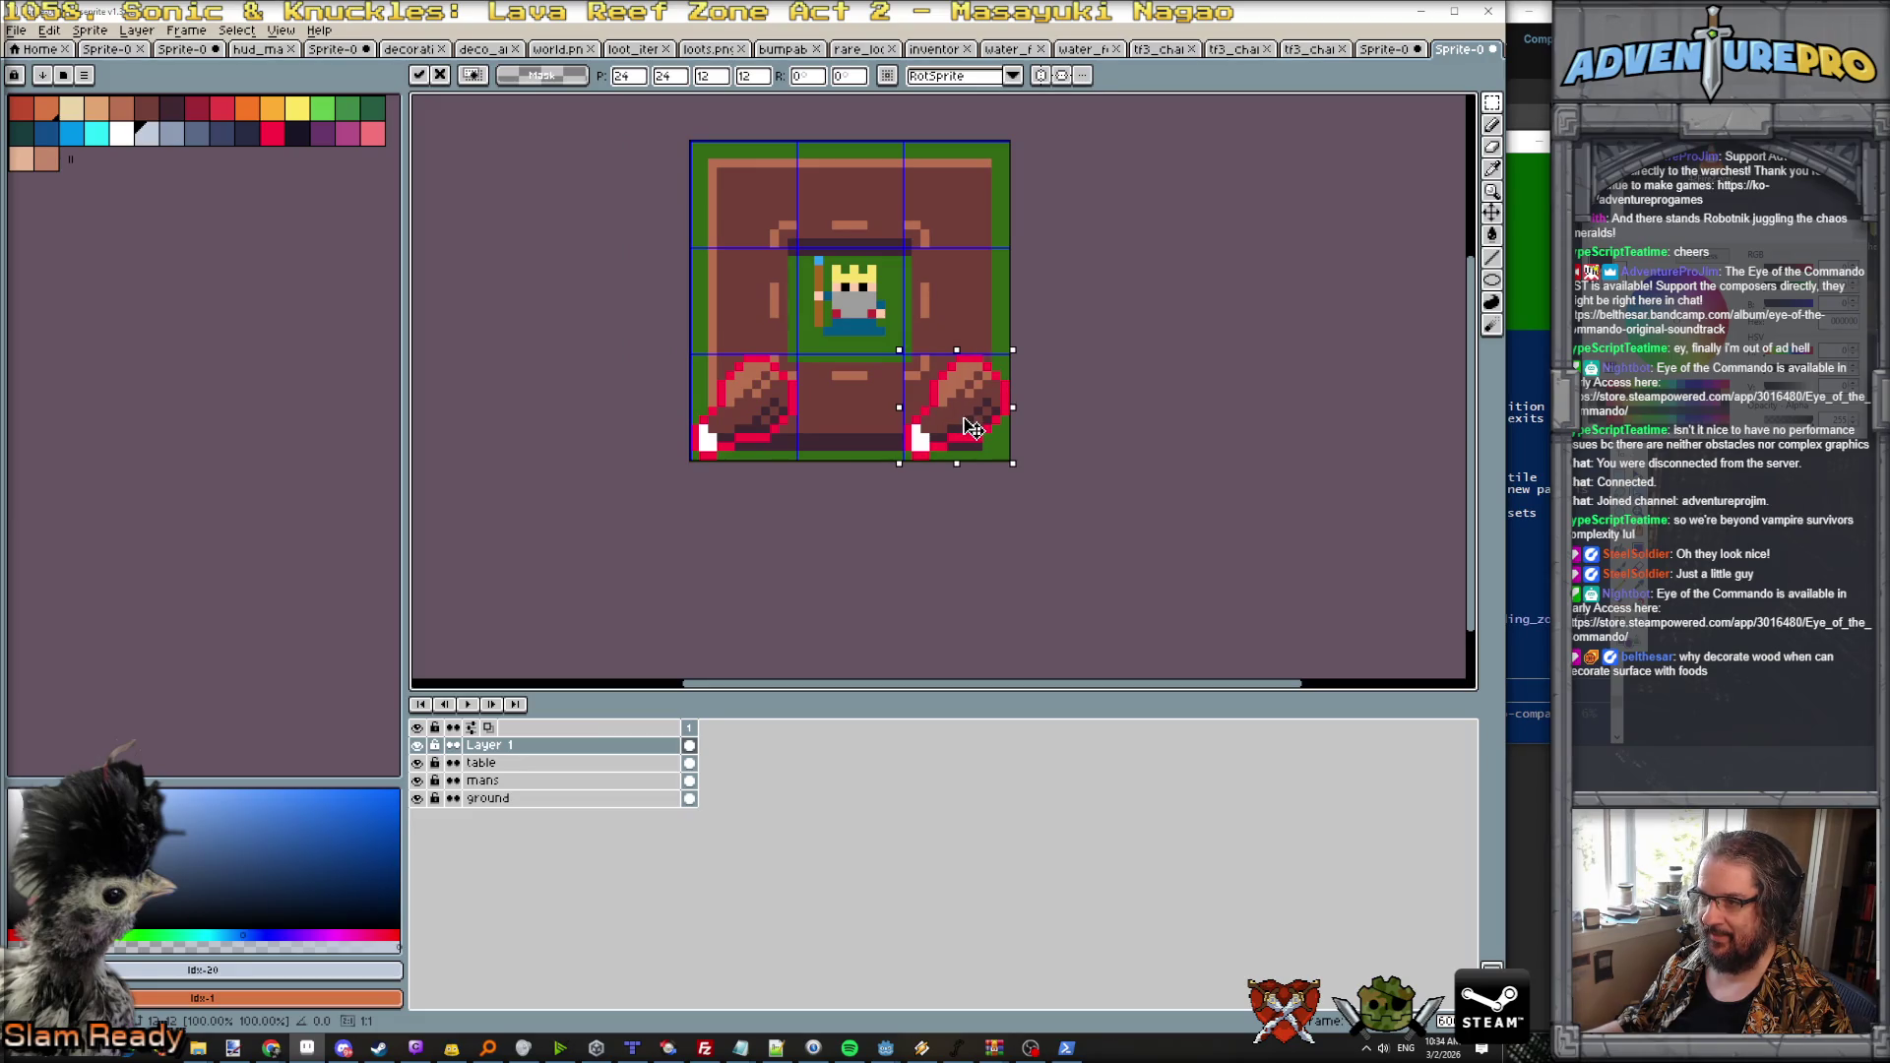
pyautogui.press('Return')
pyautogui.scroll(-1, 979, 421)
pyautogui.scroll(-2, 1004, 433)
pyautogui.scroll(1, 1032, 441)
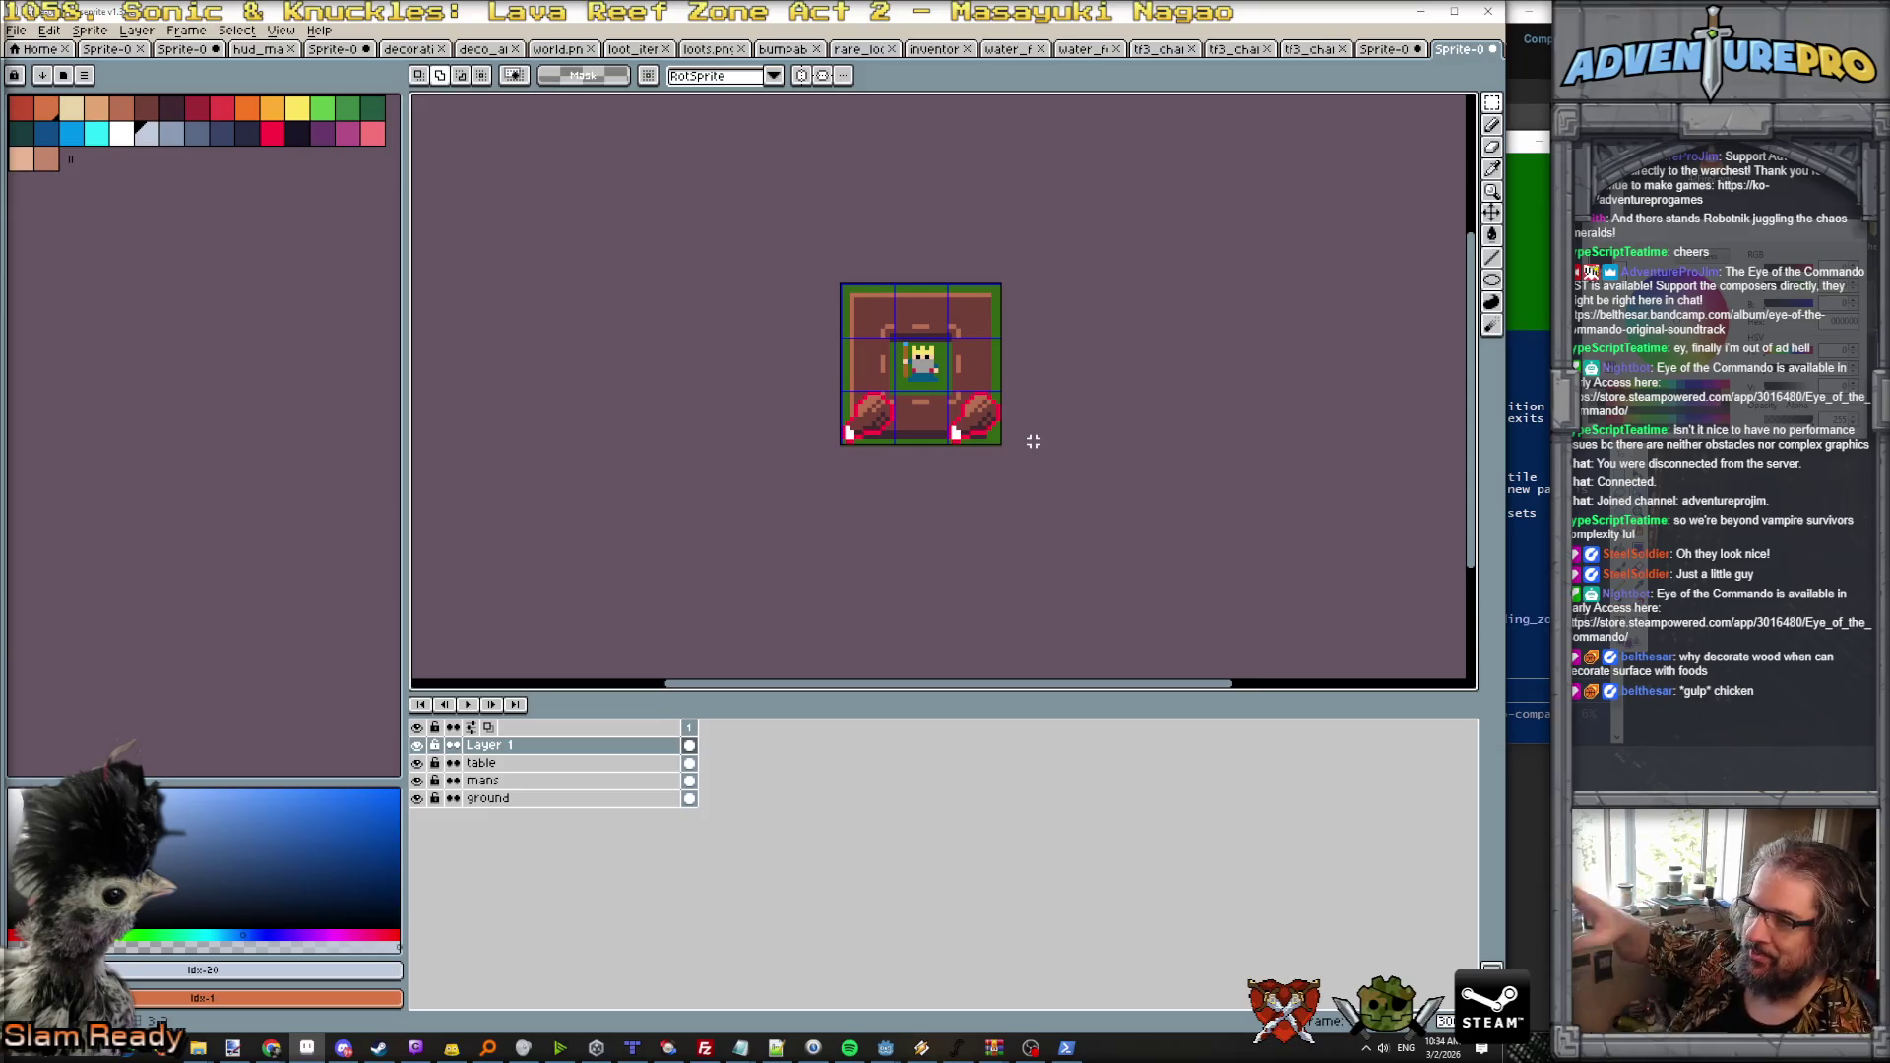
pyautogui.scroll(4, 1037, 402)
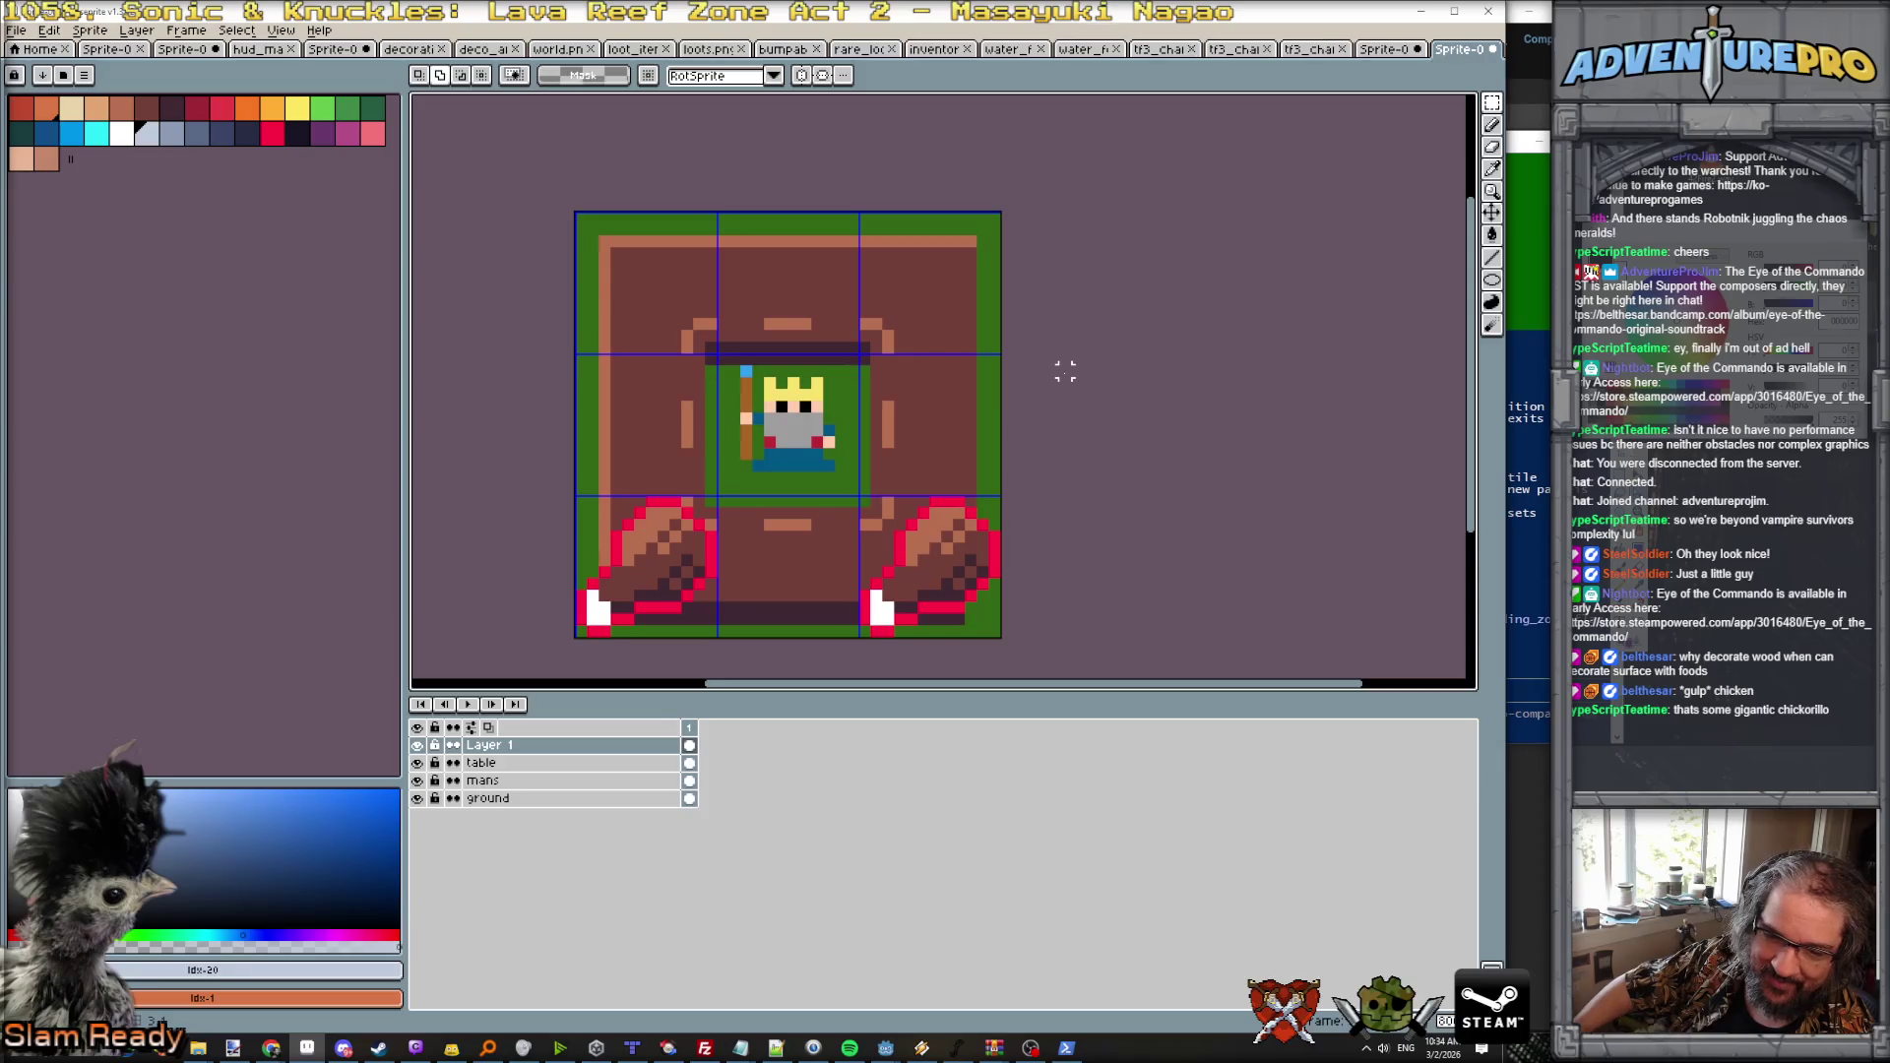
pyautogui.scroll(-2, 1065, 384)
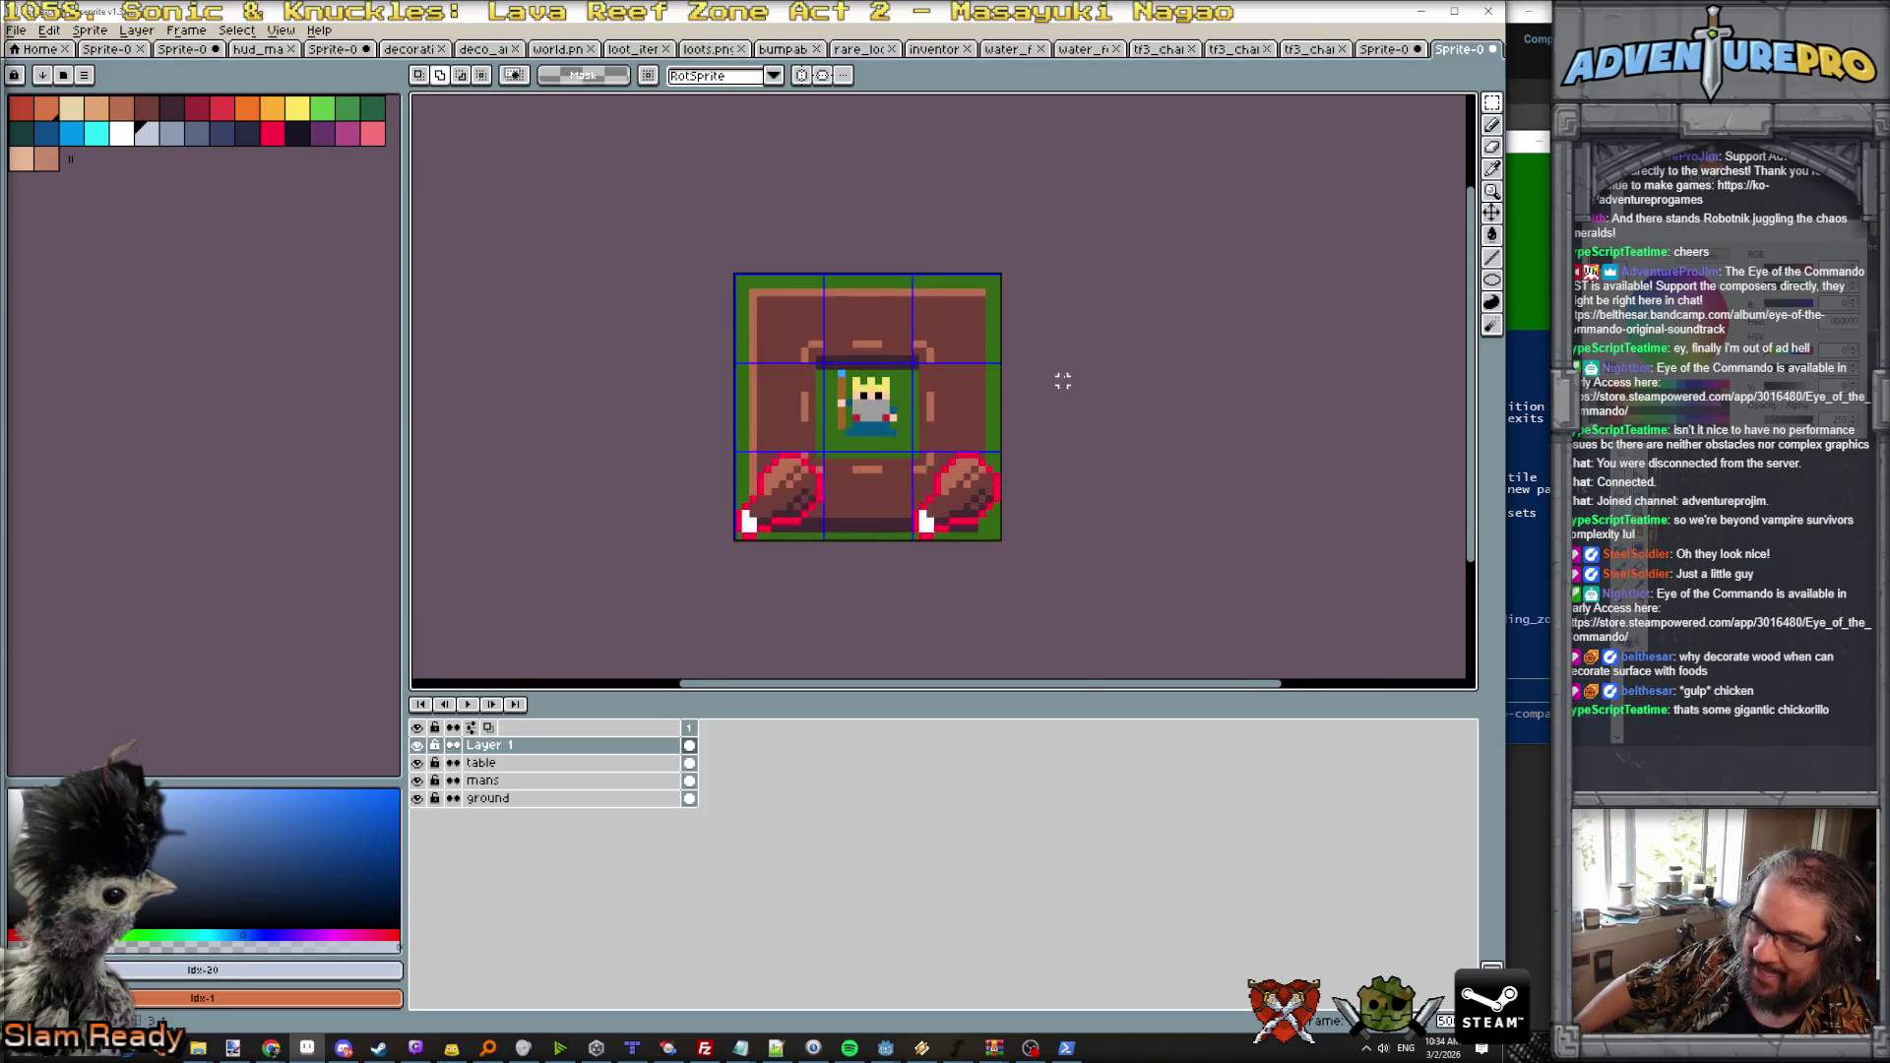
pyautogui.scroll(2, 1065, 383)
pyautogui.scroll(-1, 1030, 394)
pyautogui.scroll(1, 1029, 394)
pyautogui.scroll(-1, 1023, 398)
pyautogui.scroll(-1, 1021, 404)
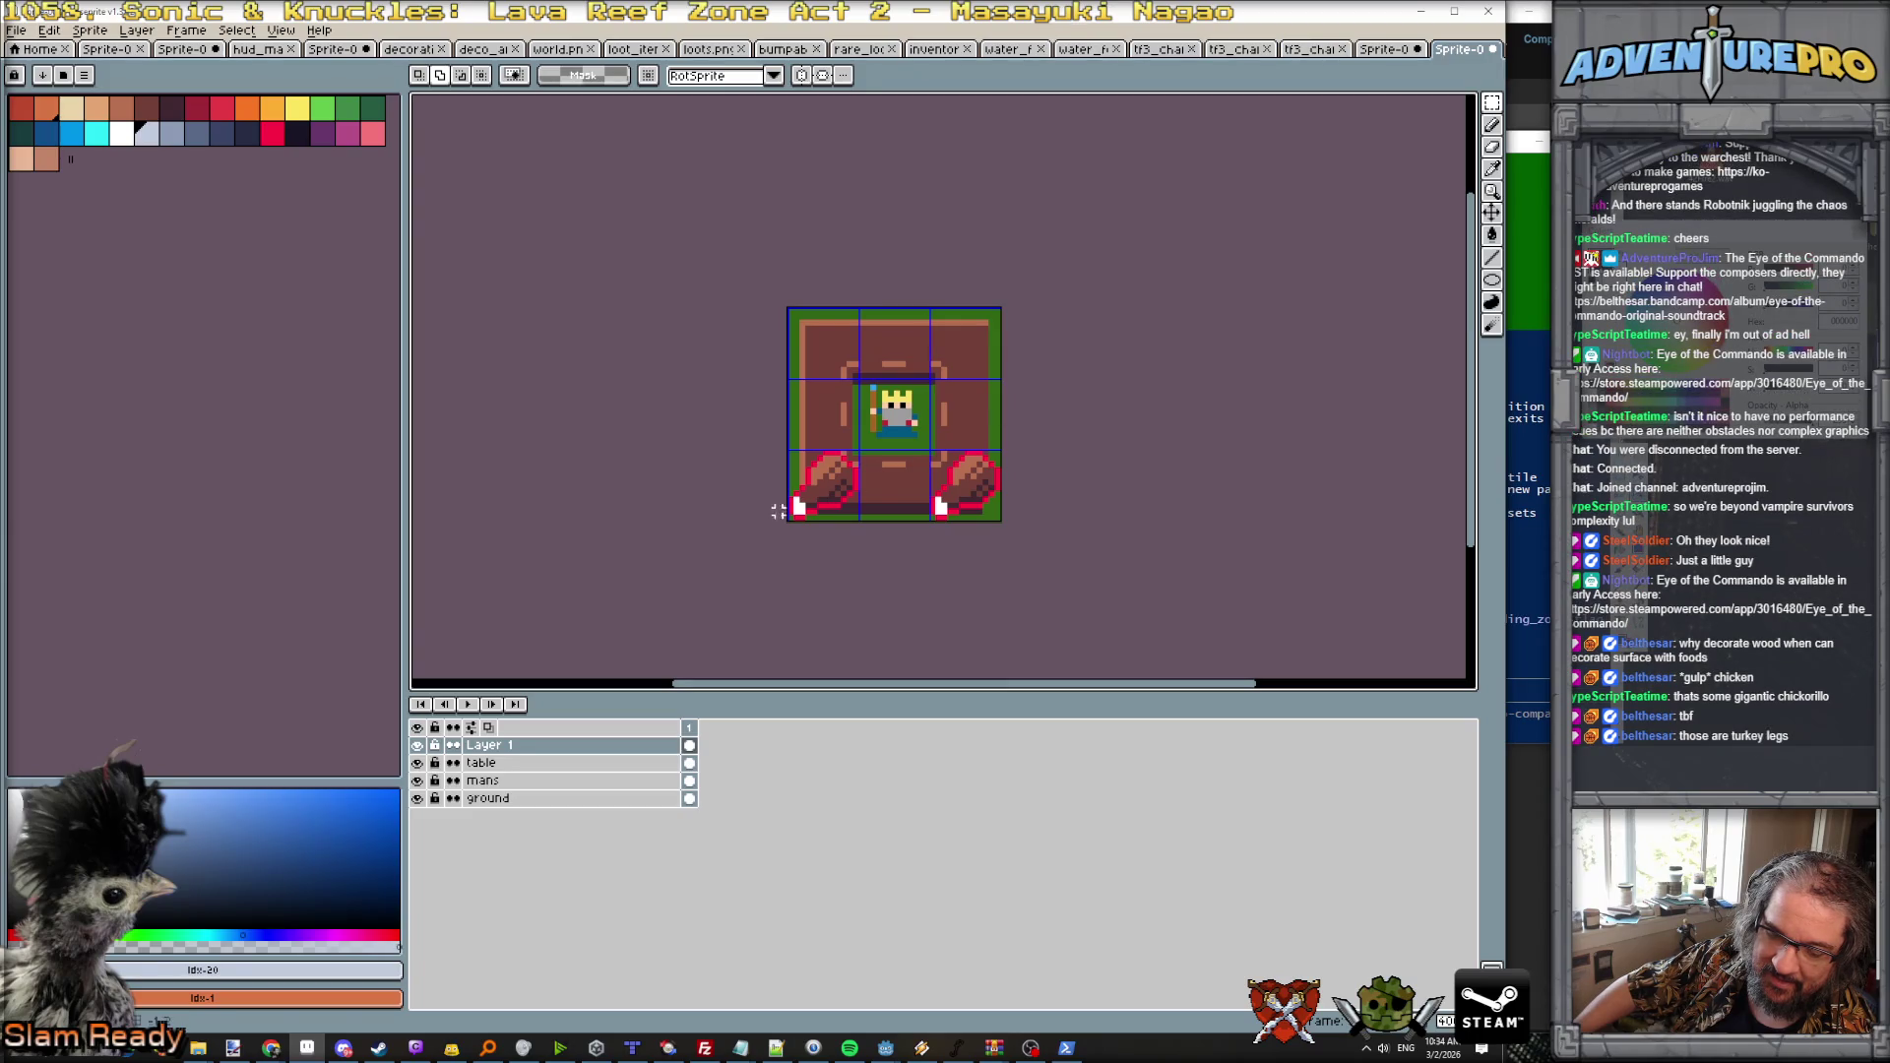
# Step: Rename Layer 1 to 'actual items', hide it, and select the table layer
pyautogui.moveTo(307, 1047)
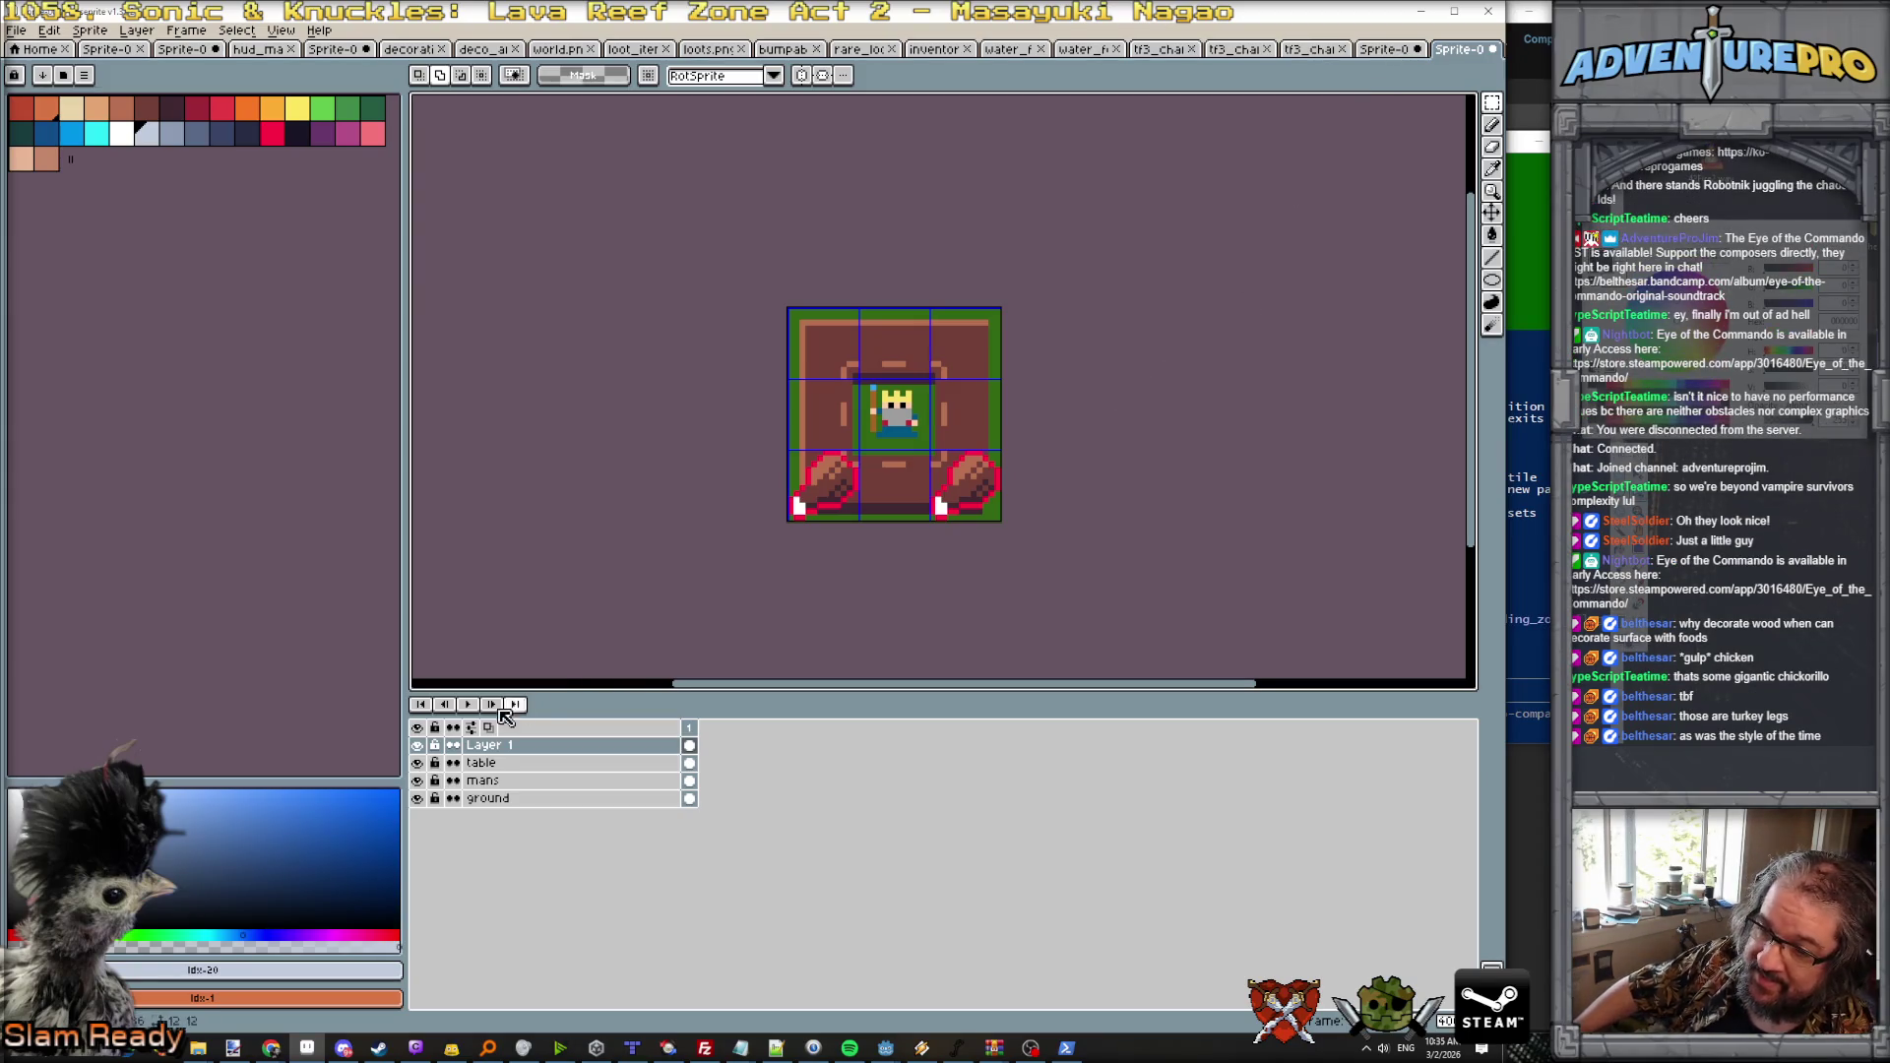
pyautogui.doubleClick(517, 744)
pyautogui.write('a')
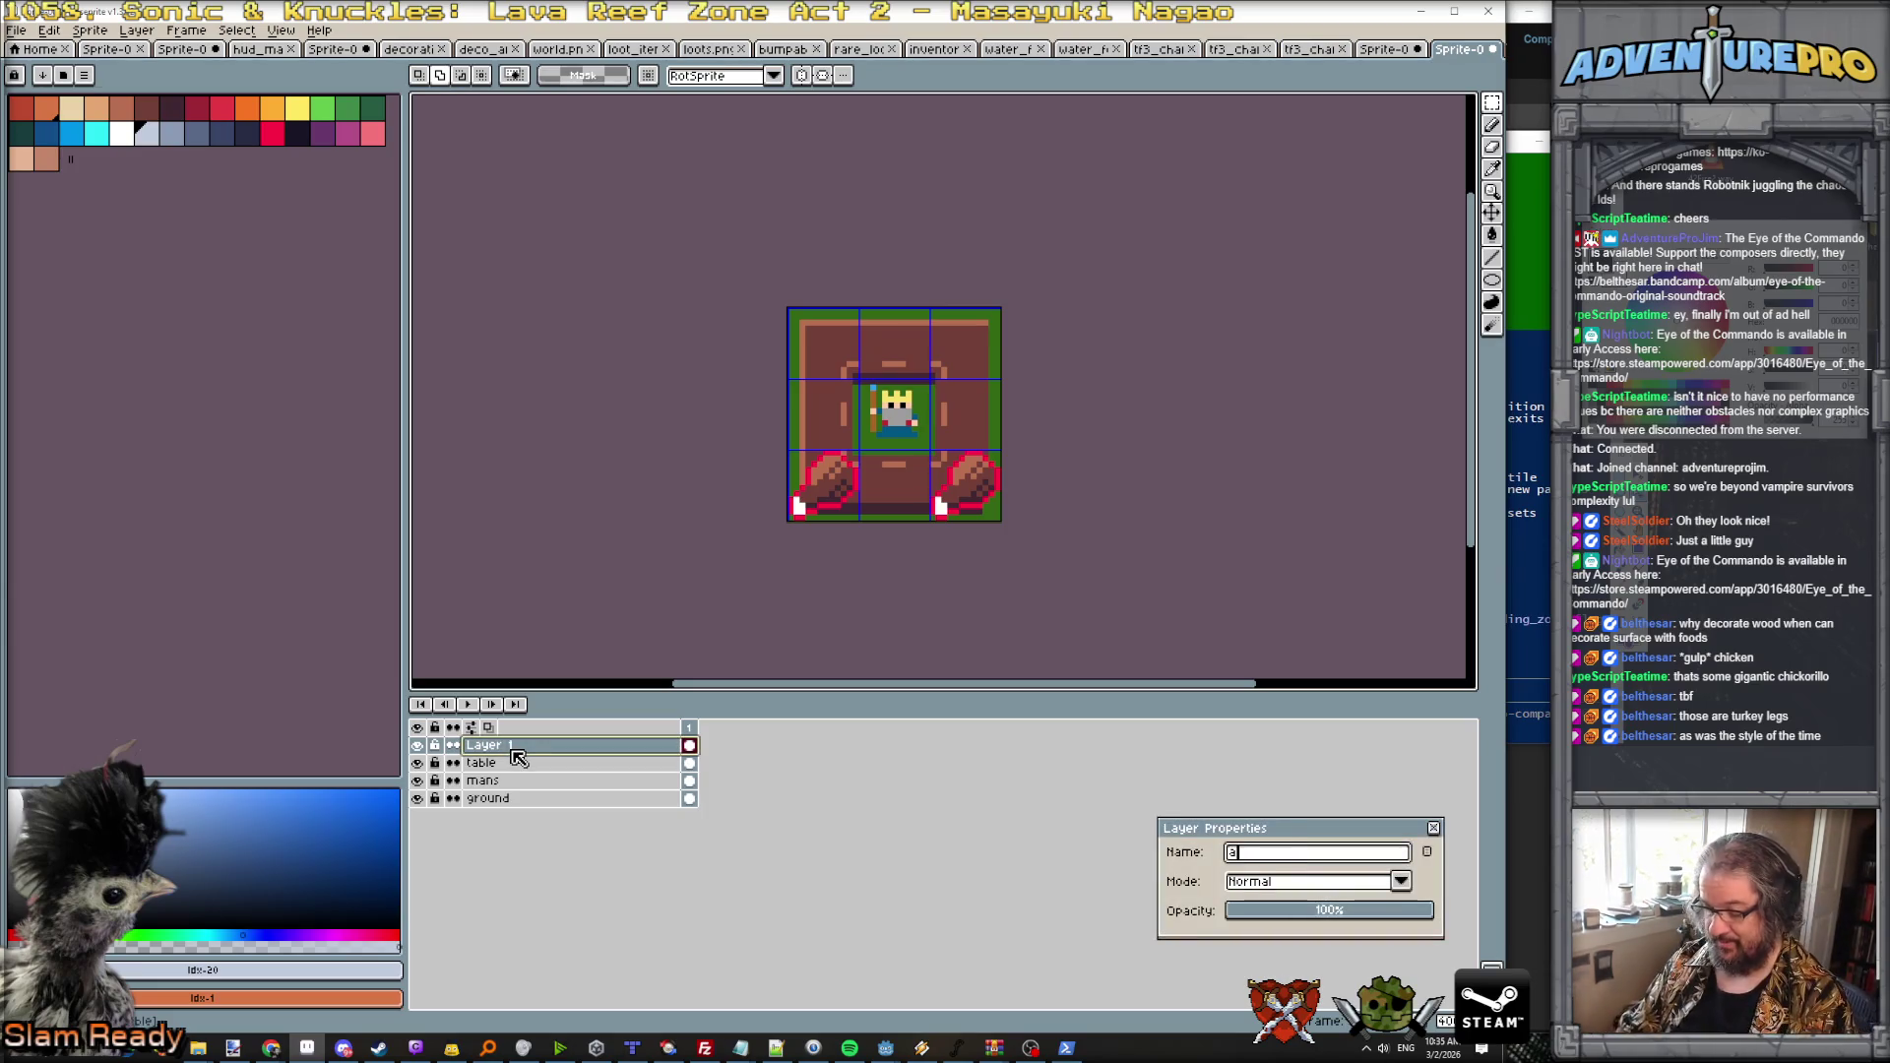
pyautogui.write('ctual items')
pyautogui.press('Return')
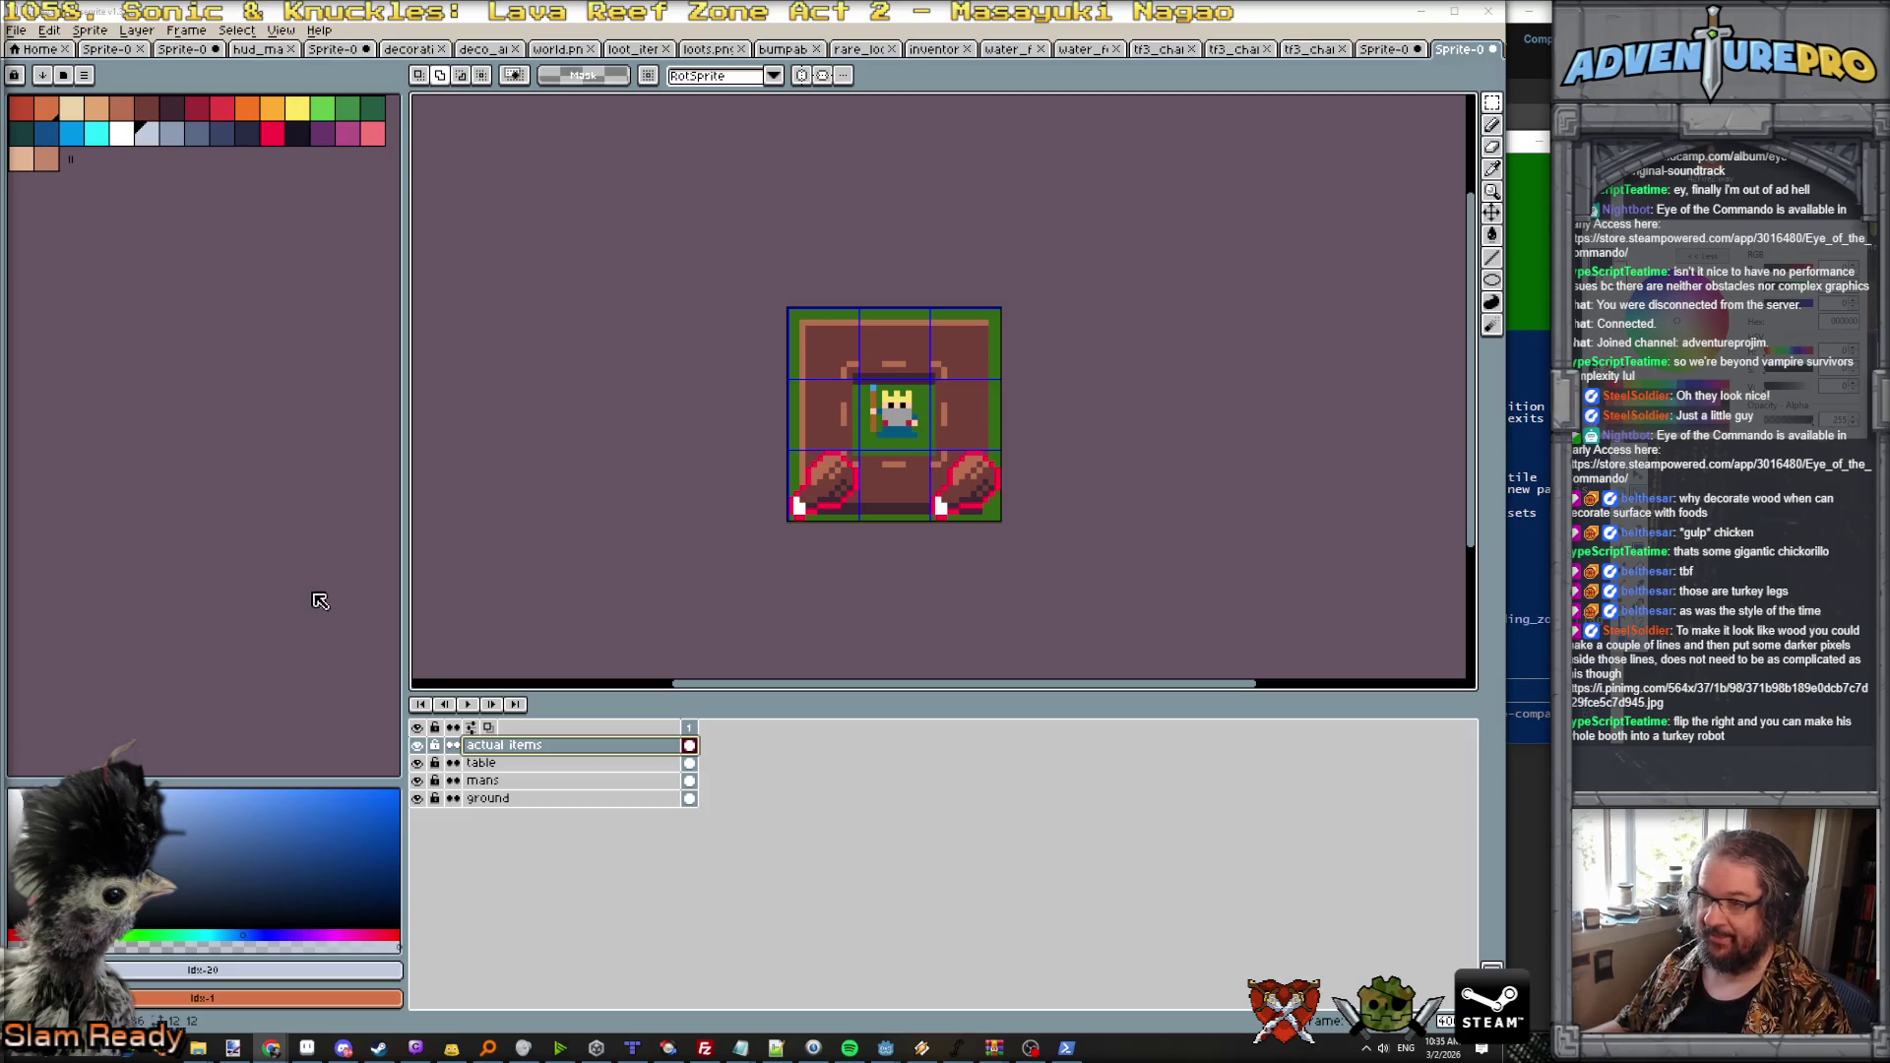
pyautogui.click(418, 745)
pyautogui.click(481, 763)
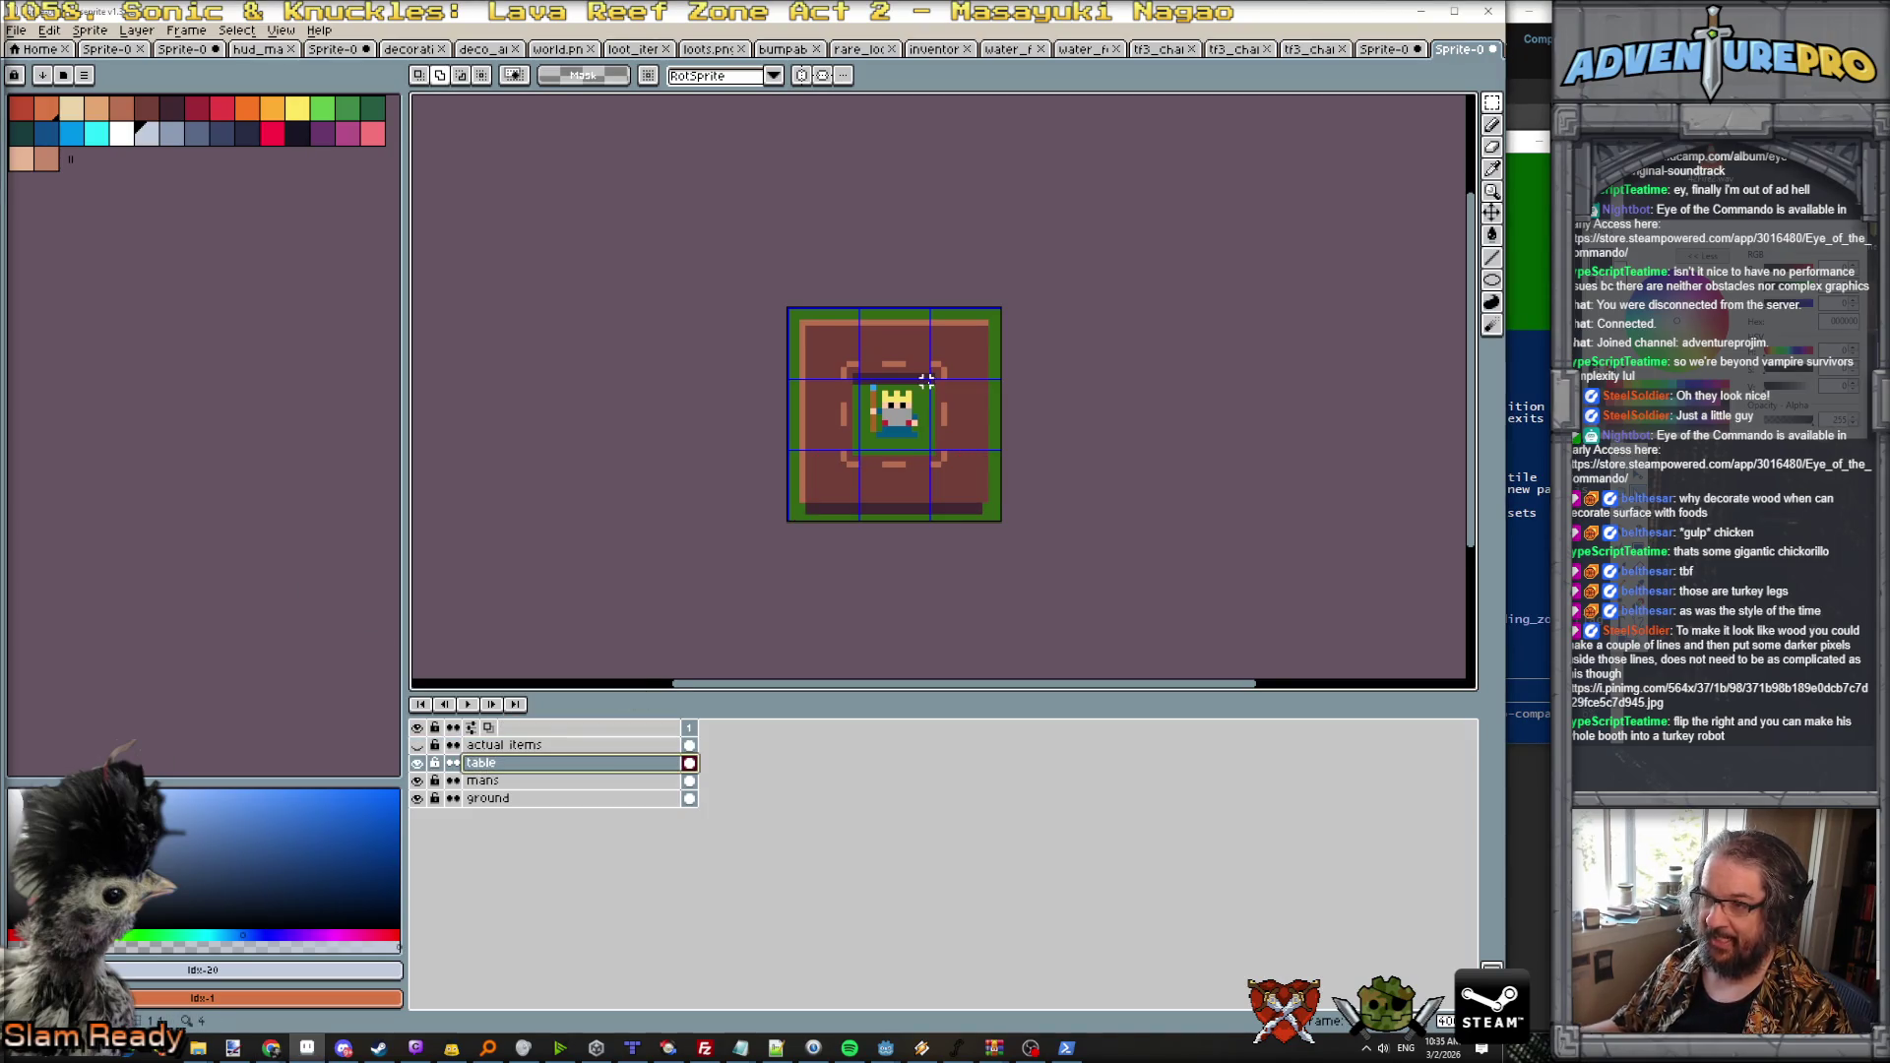
# Step: Paint light brown wood-grain lines across the table top, then undo them
pyautogui.scroll(1, 927, 380)
pyautogui.click(95, 109)
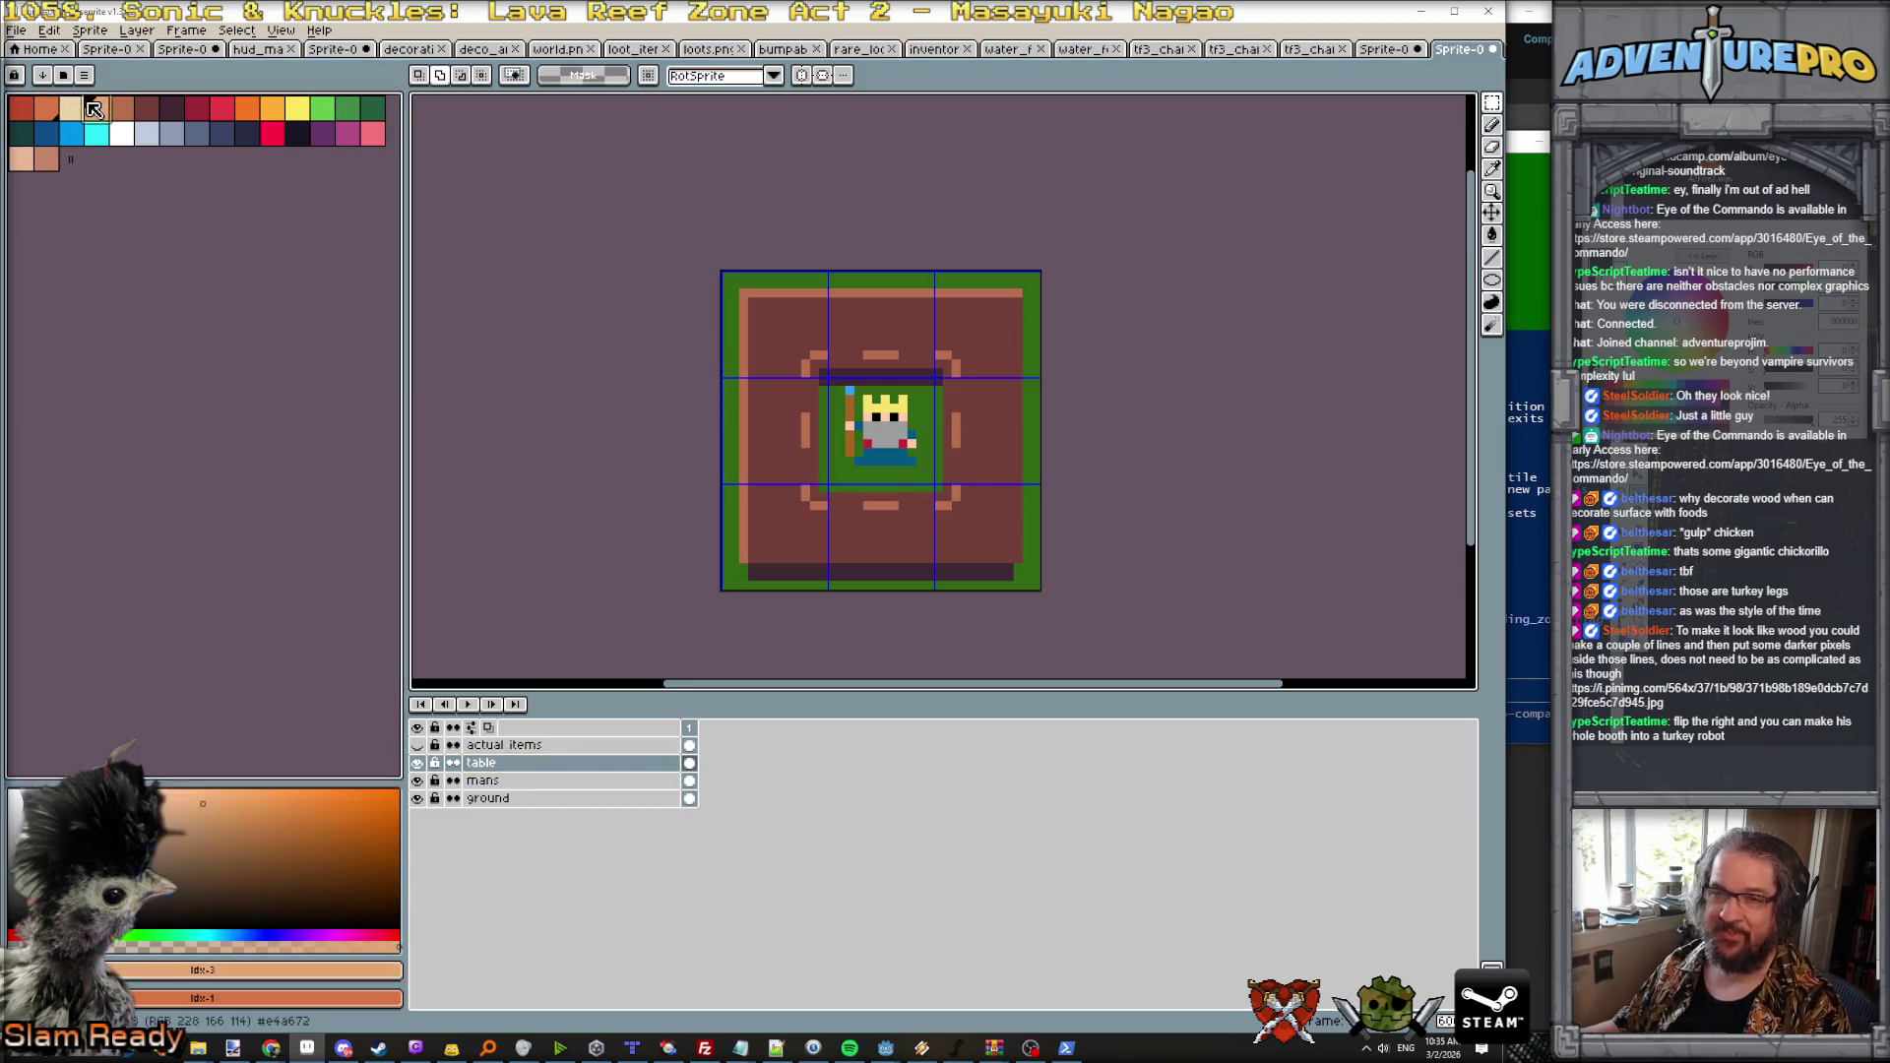
pyautogui.scroll(2, 787, 425)
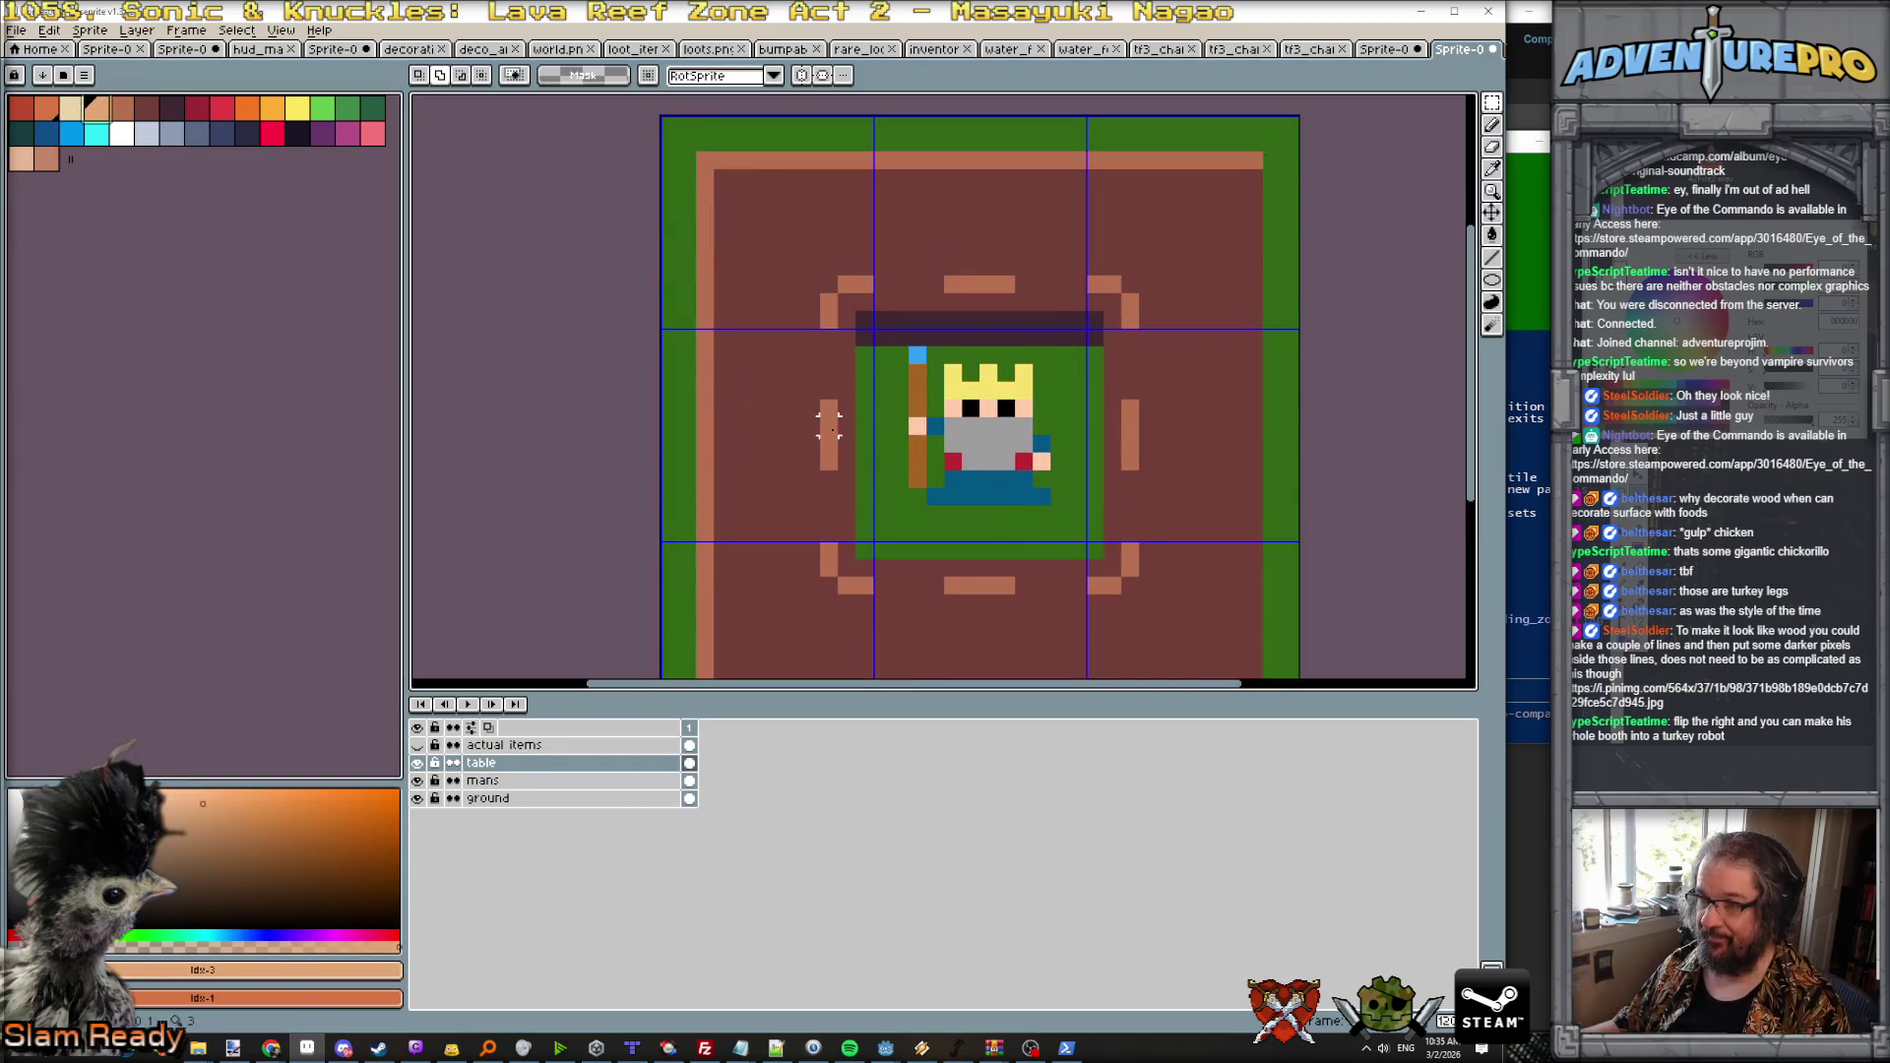
pyautogui.press('b')
pyautogui.keyDown('alt'); pyautogui.click(830, 425); pyautogui.keyUp('alt')
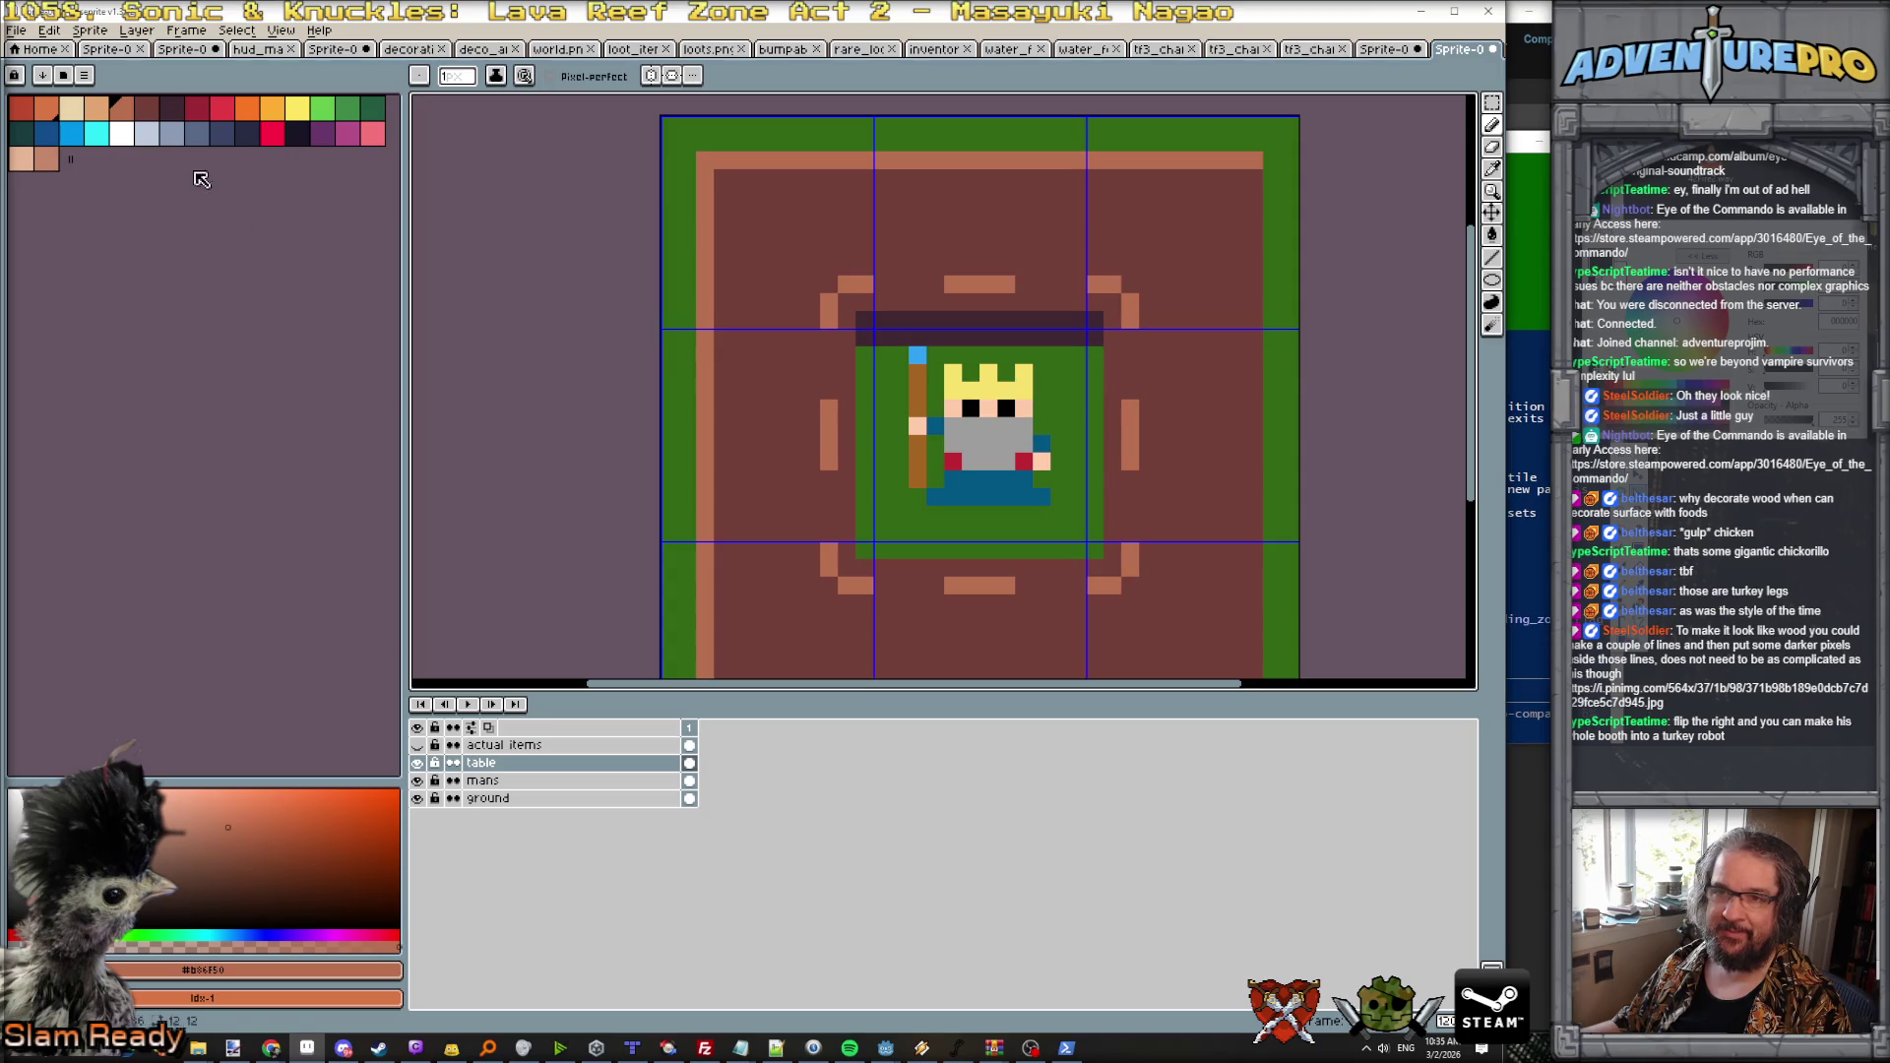
pyautogui.click(45, 157)
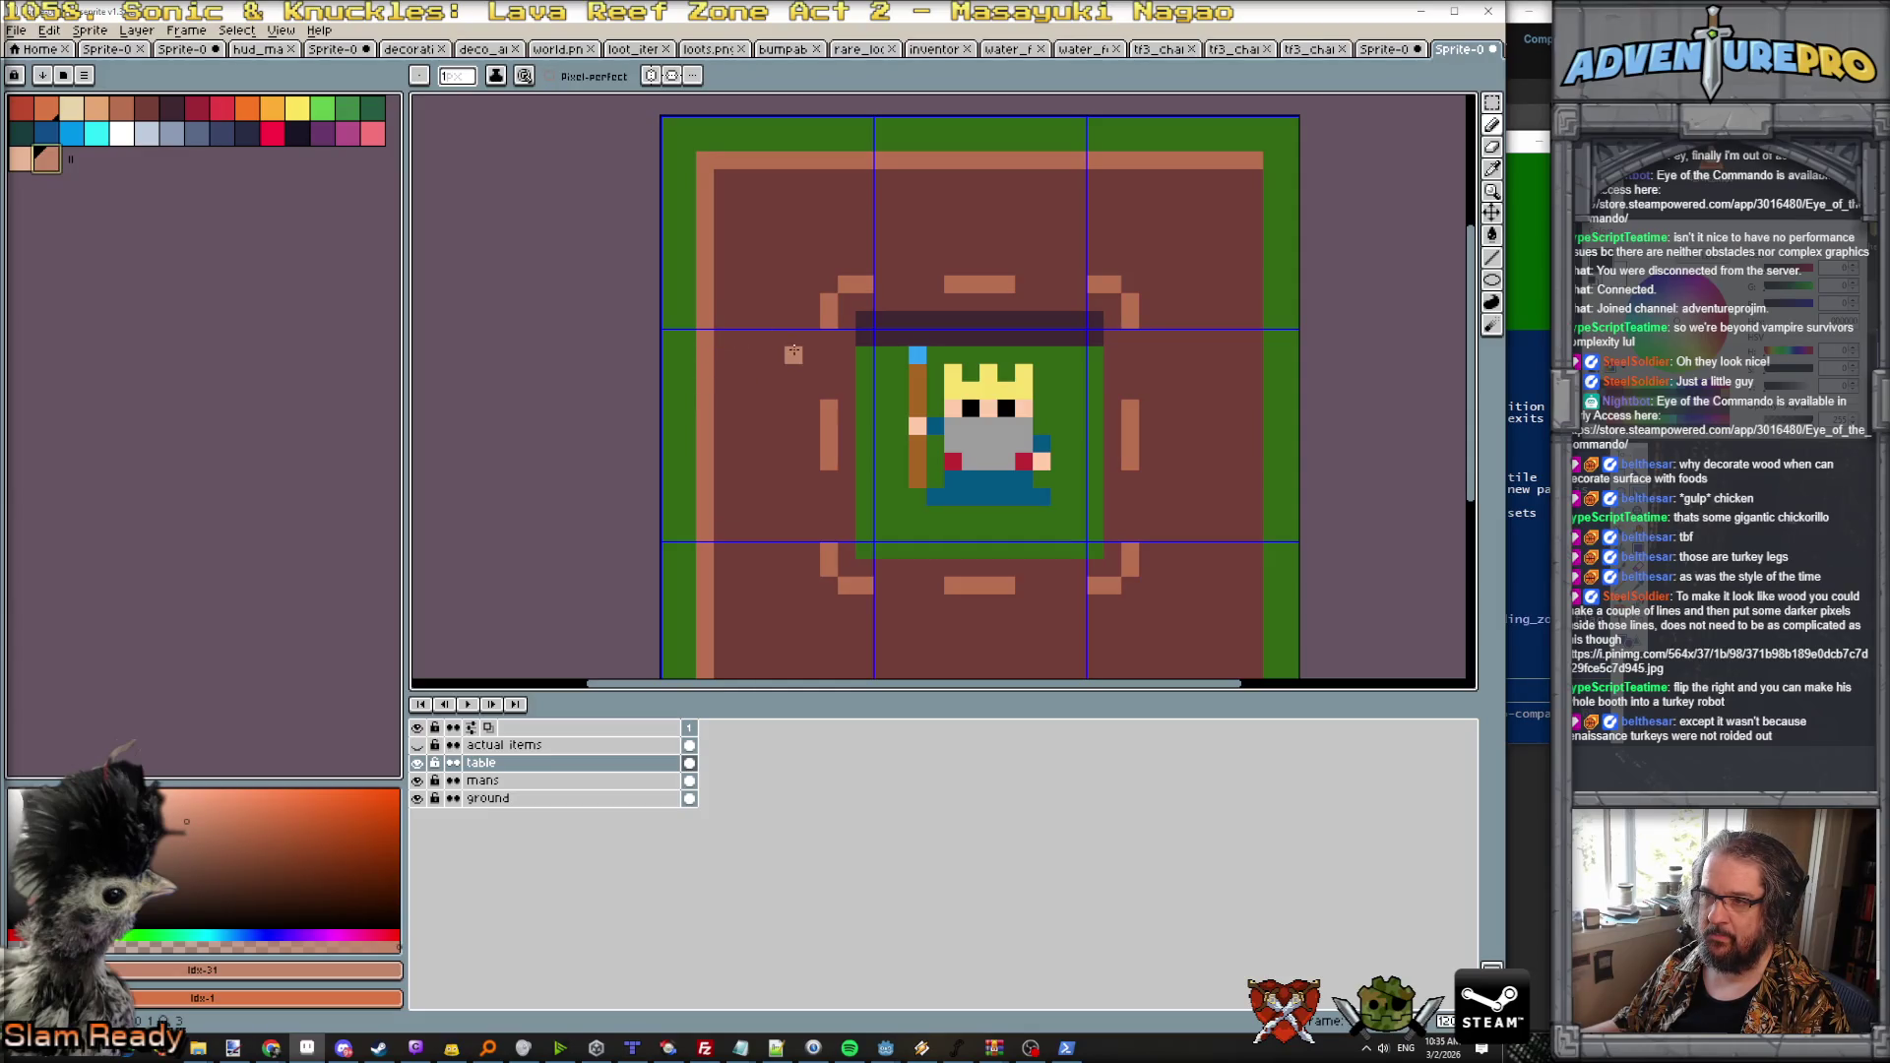
pyautogui.moveTo(740, 196); pyautogui.dragTo(1023, 214)
pyautogui.moveTo(1077, 196); pyautogui.dragTo(1219, 216)
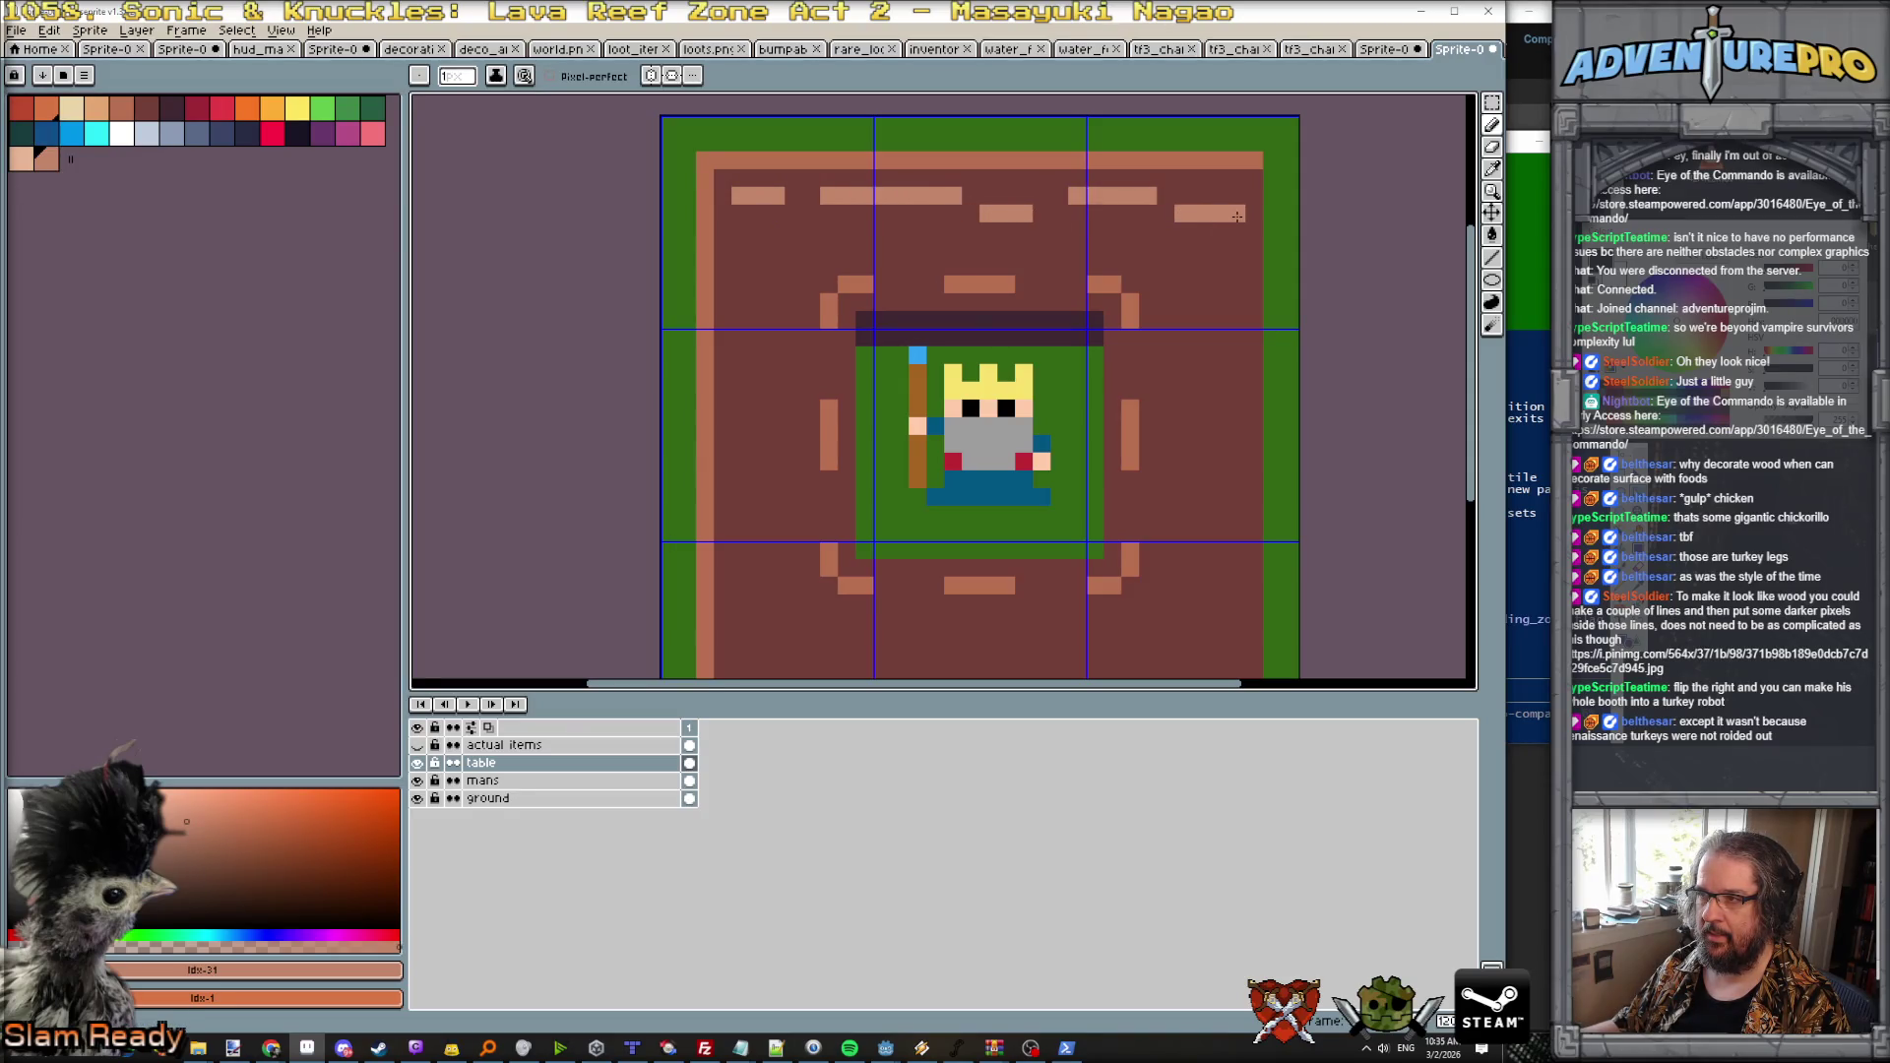
pyautogui.scroll(-3, 1229, 229)
pyautogui.scroll(3, 1229, 229)
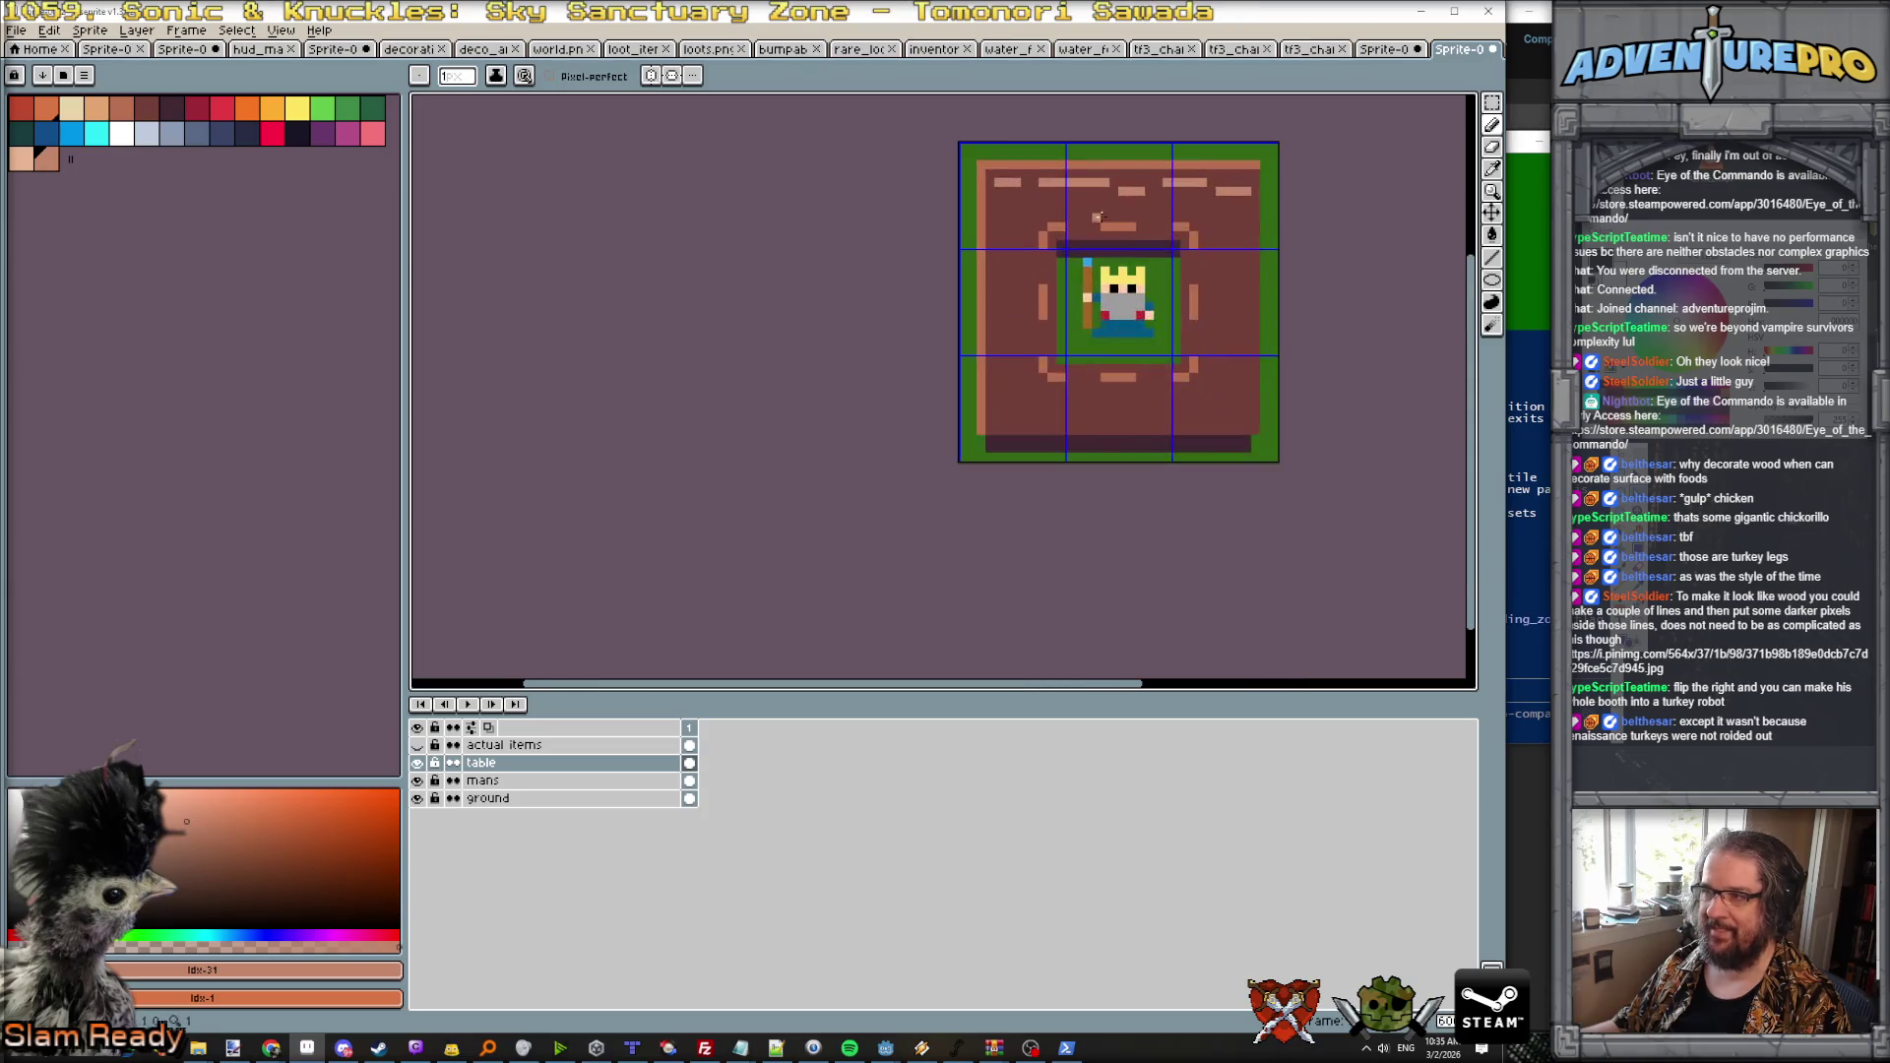
pyautogui.moveTo(1043, 196); pyautogui.dragTo(1230, 207)
pyautogui.scroll(-3, 1293, 231)
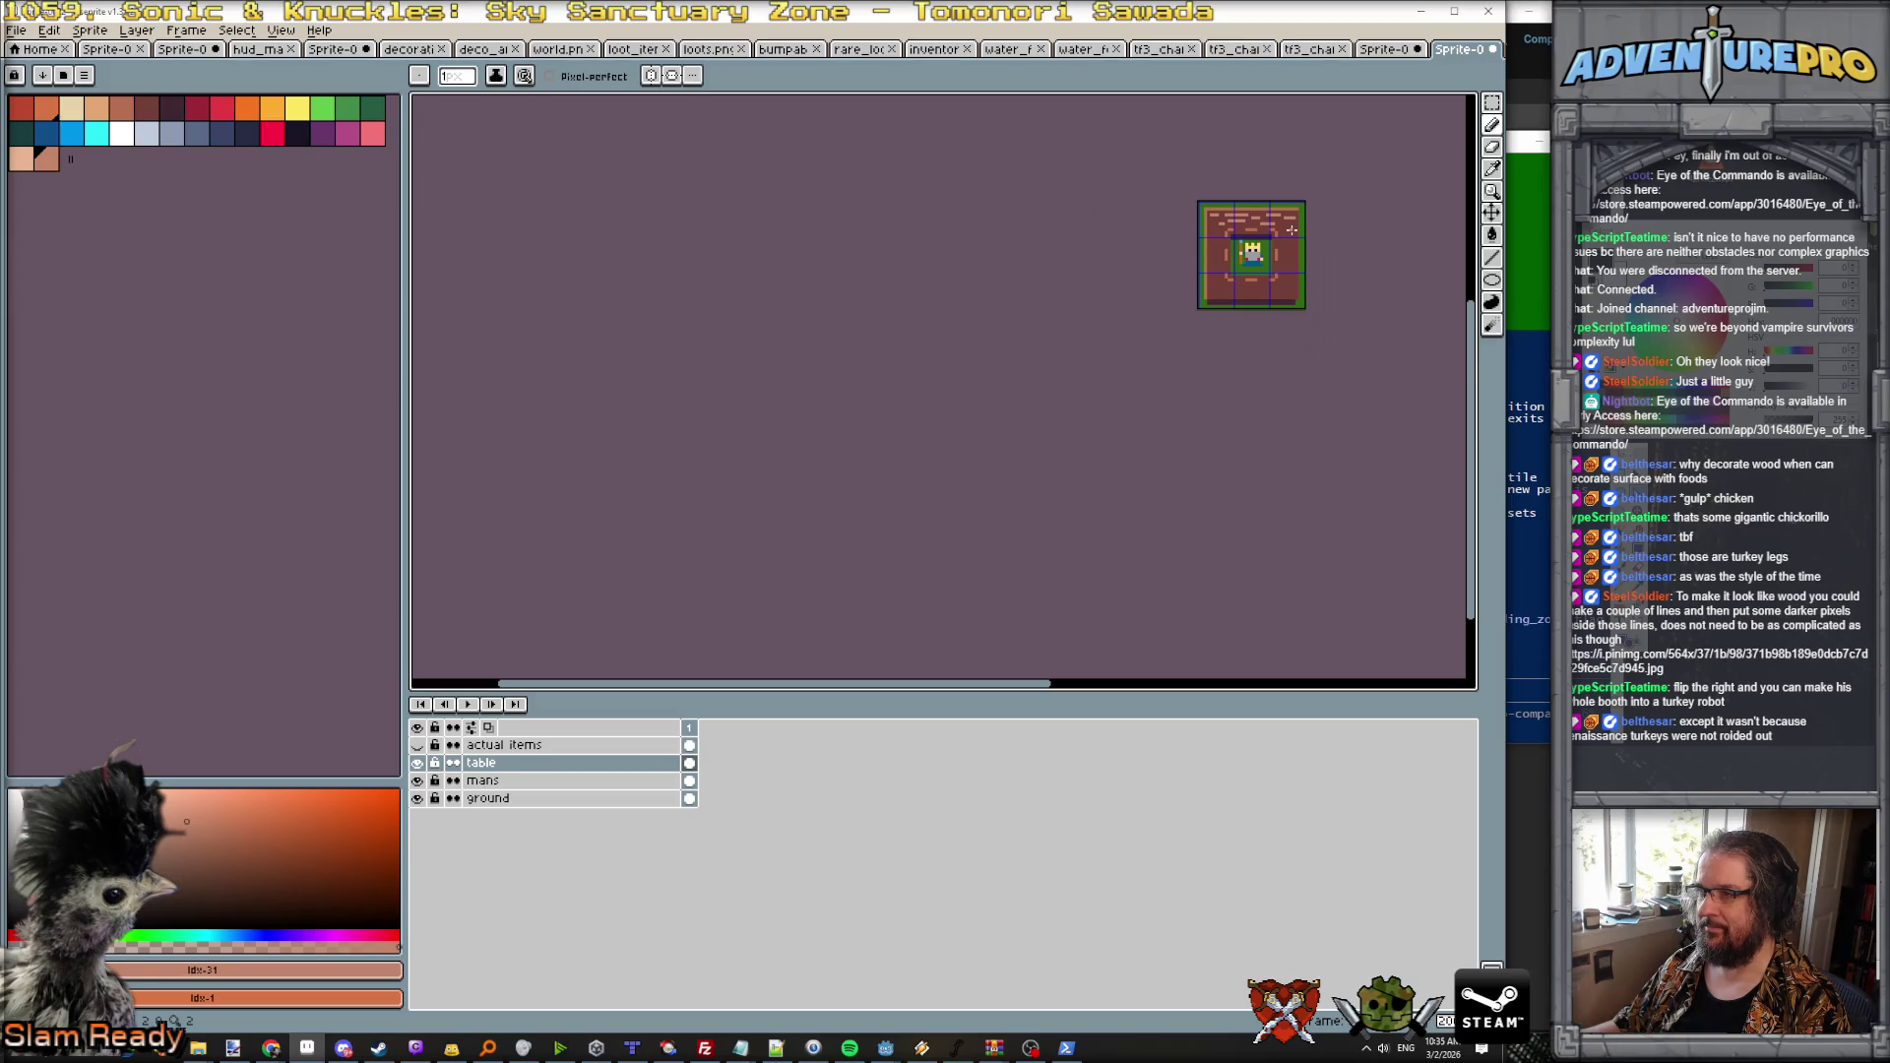
pyautogui.scroll(3, 1291, 229)
pyautogui.press('v')
pyautogui.hotkey('ctrl', 'z')
pyautogui.hotkey('ctrl', 'z')
pyautogui.hotkey('ctrl', 'z')
pyautogui.press('b')
pyautogui.scroll(1, 1181, 218)
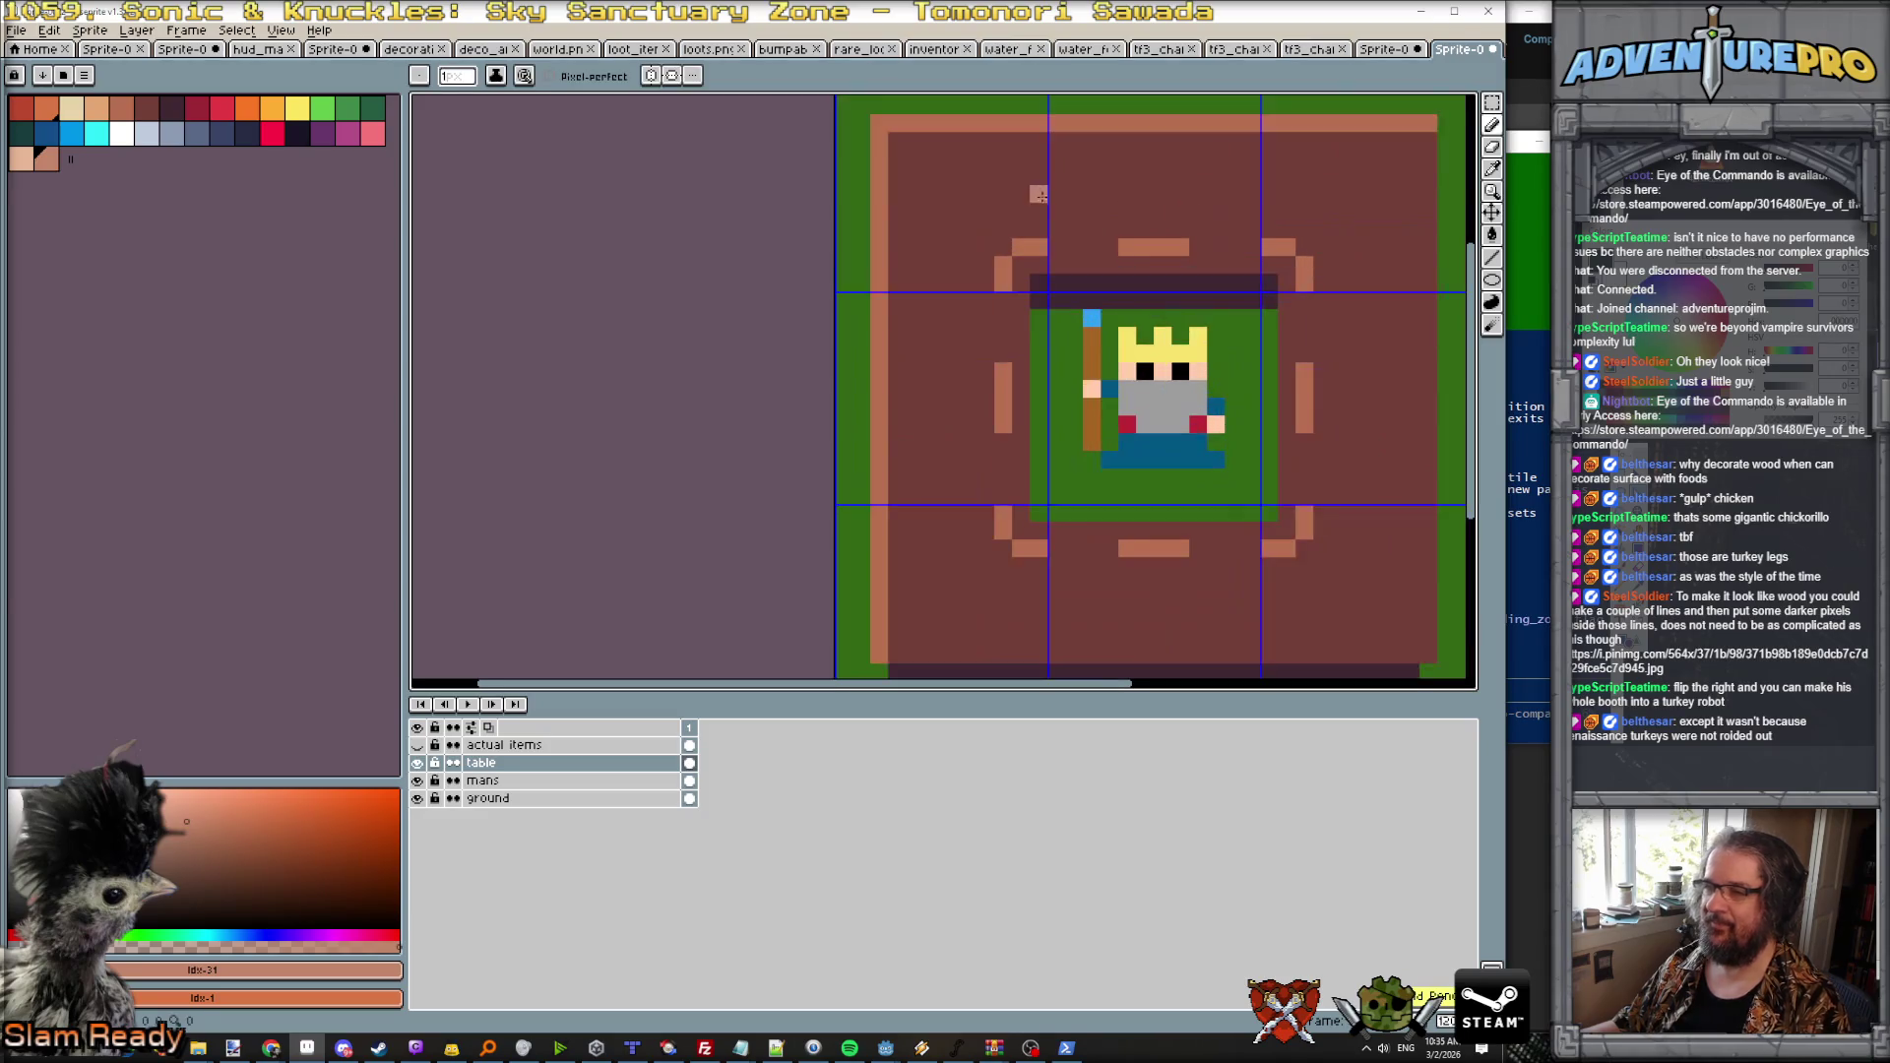
# Step: Dot dark brown pixels down the table's left border
pyautogui.keyDown('alt'); pyautogui.click(898, 162); pyautogui.keyUp('alt')
pyautogui.click(879, 174)
pyautogui.click(879, 258)
pyautogui.click(879, 335)
pyautogui.click(879, 492)
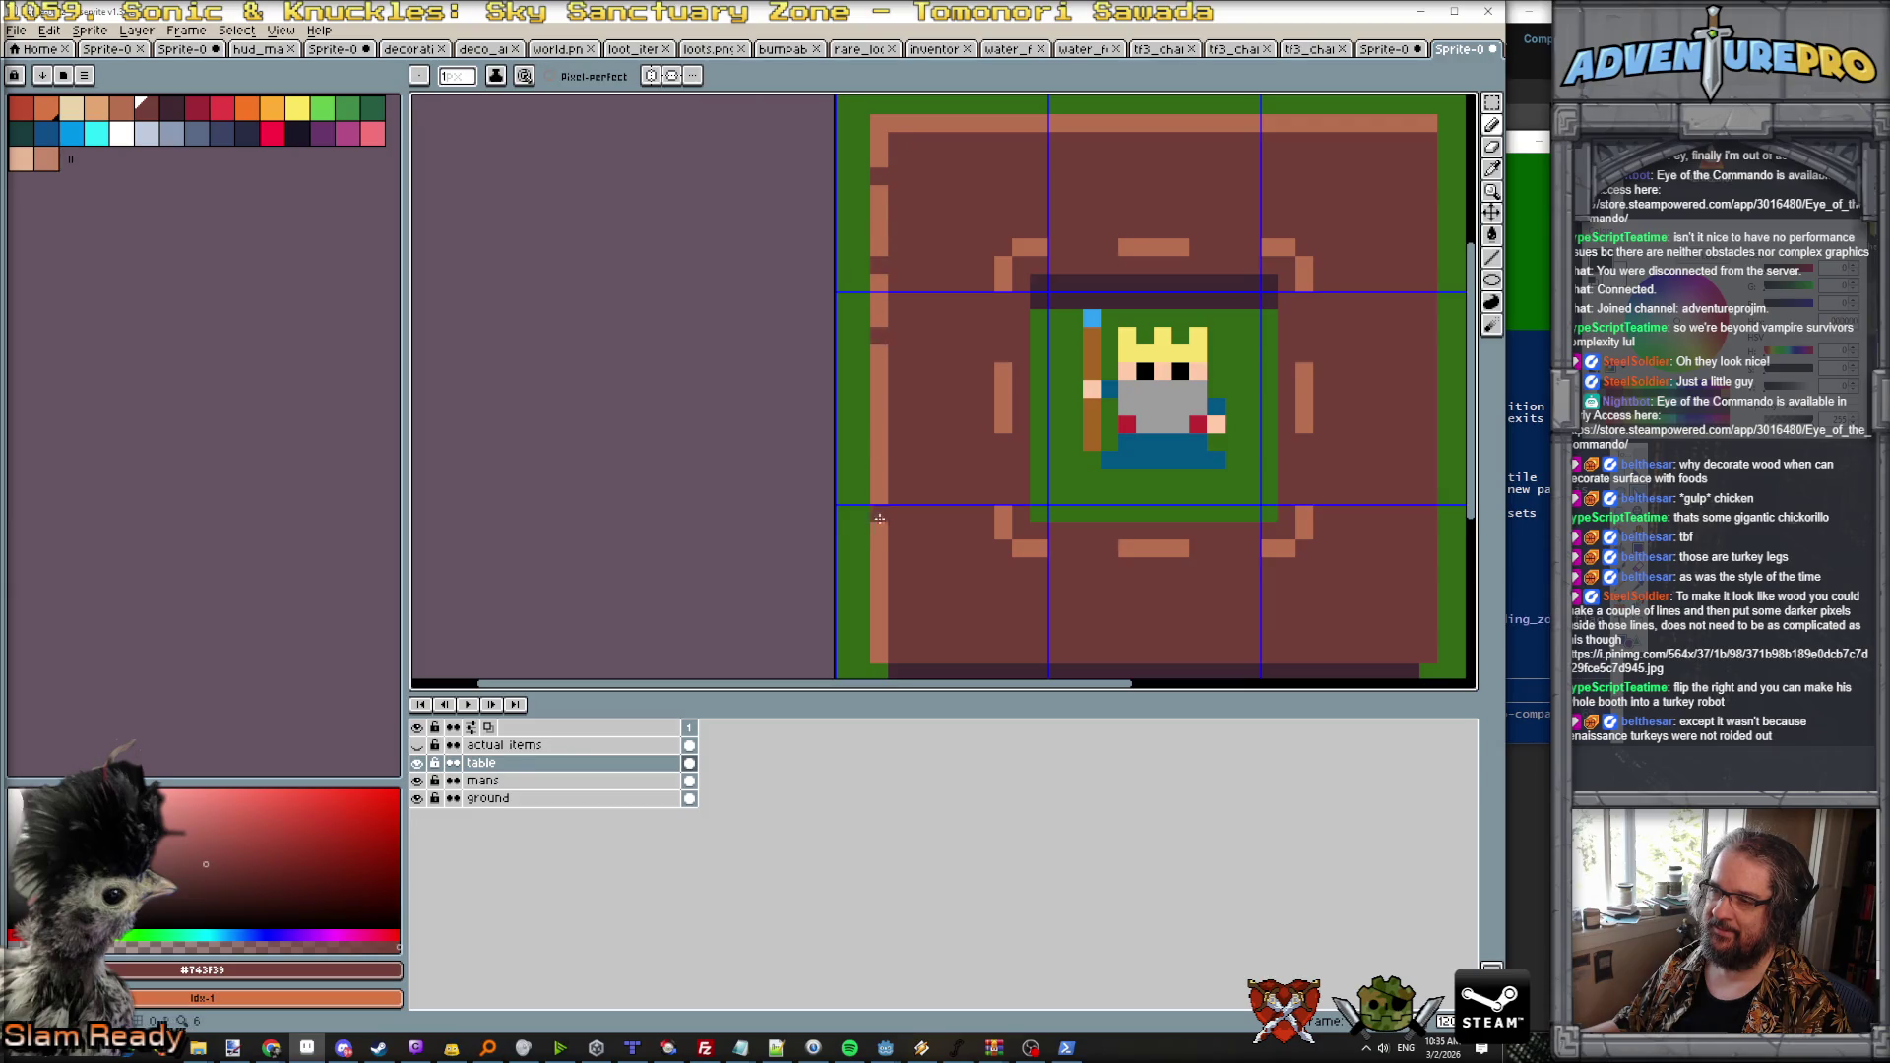
pyautogui.click(879, 603)
pyautogui.scroll(-2, 1095, 463)
pyautogui.scroll(1, 1095, 464)
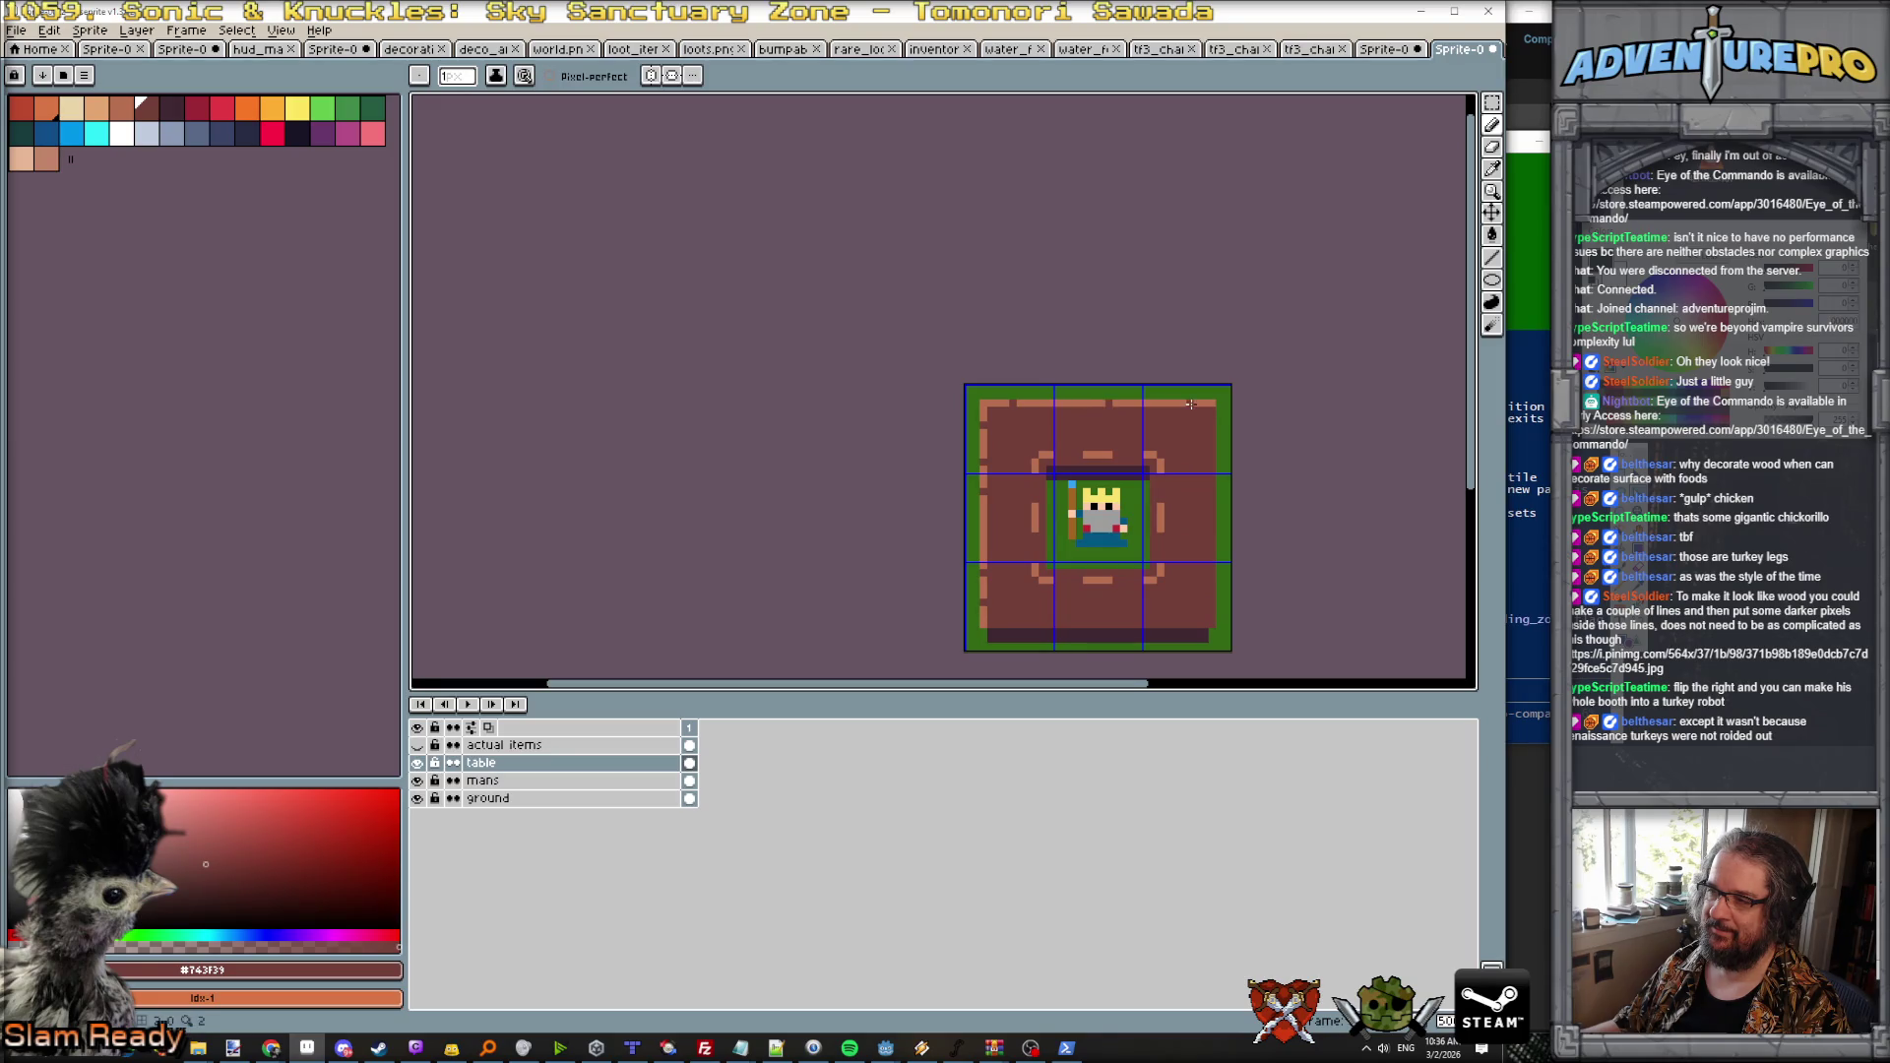
pyautogui.scroll(1, 1218, 404)
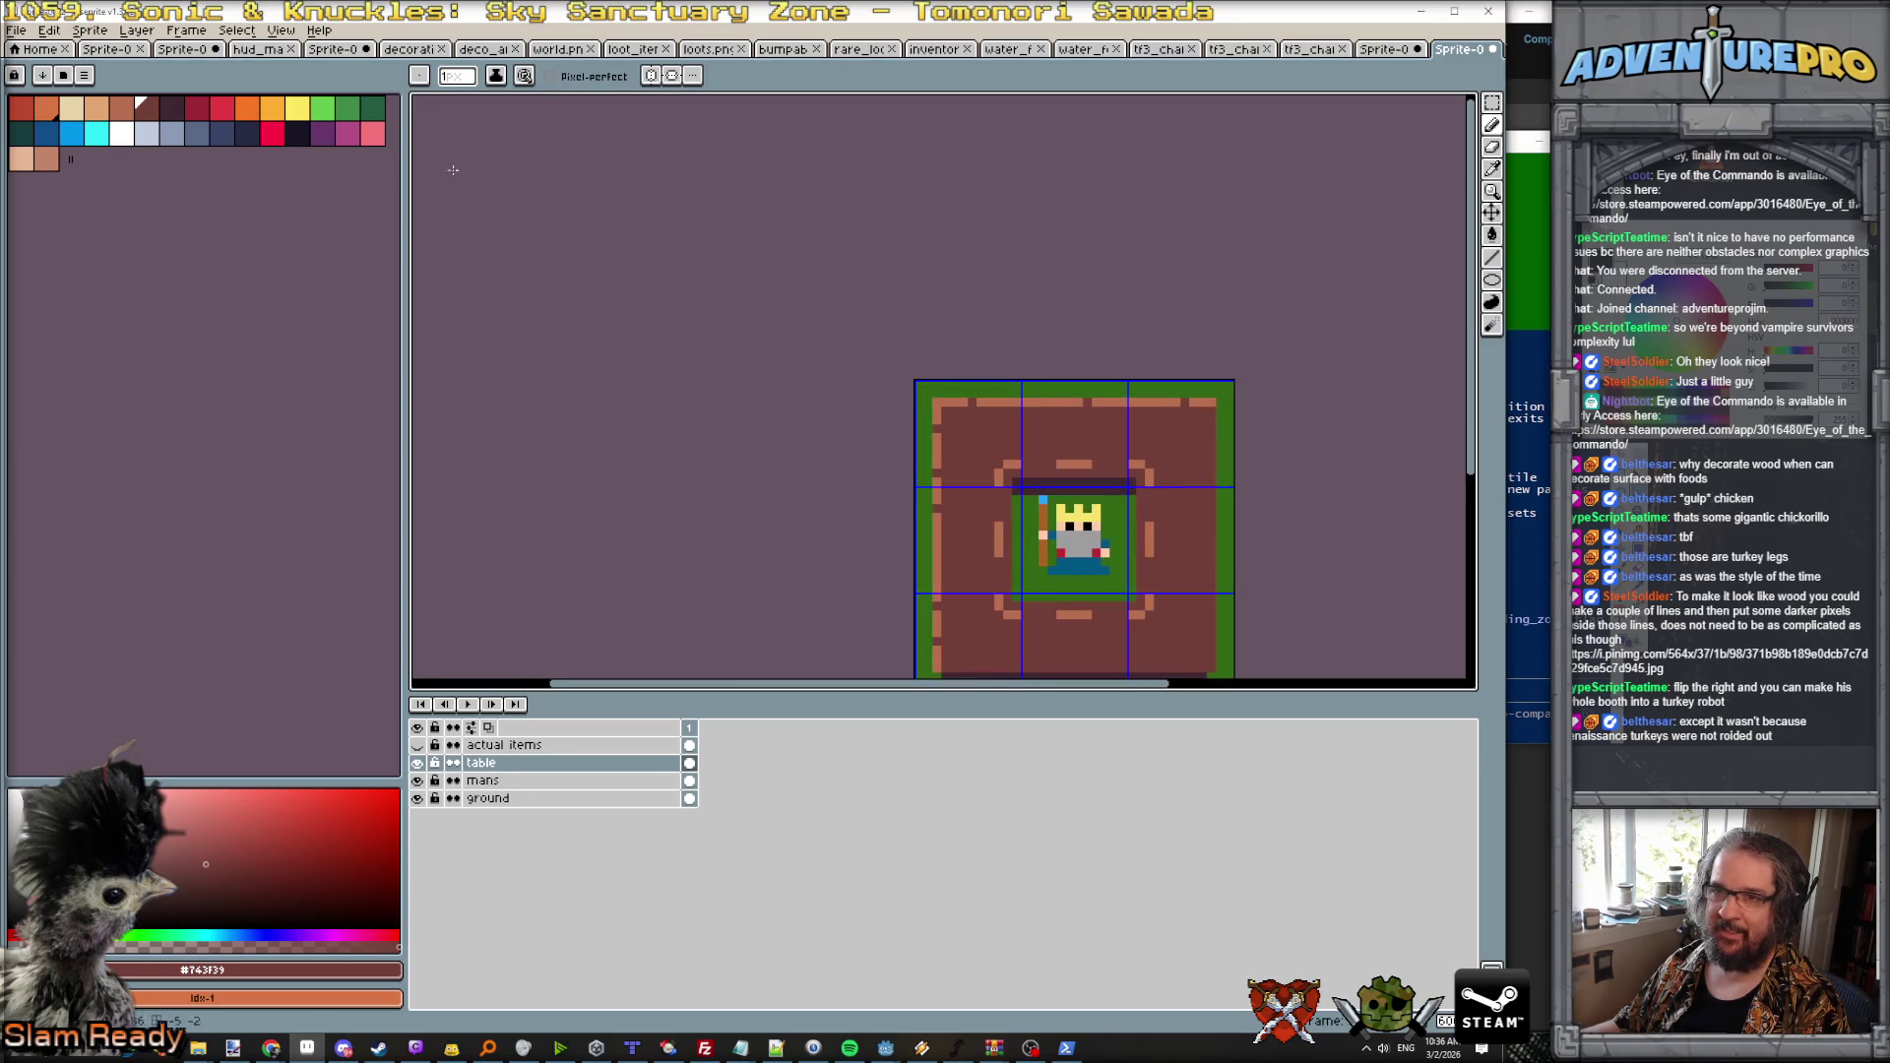
# Step: Add dark purple pixels at the top-right border, top border, top-left corner and bottom edge
pyautogui.click(177, 115)
pyautogui.scroll(2, 1234, 466)
pyautogui.click(1127, 323)
pyautogui.click(1151, 348)
pyautogui.scroll(-3, 1150, 349)
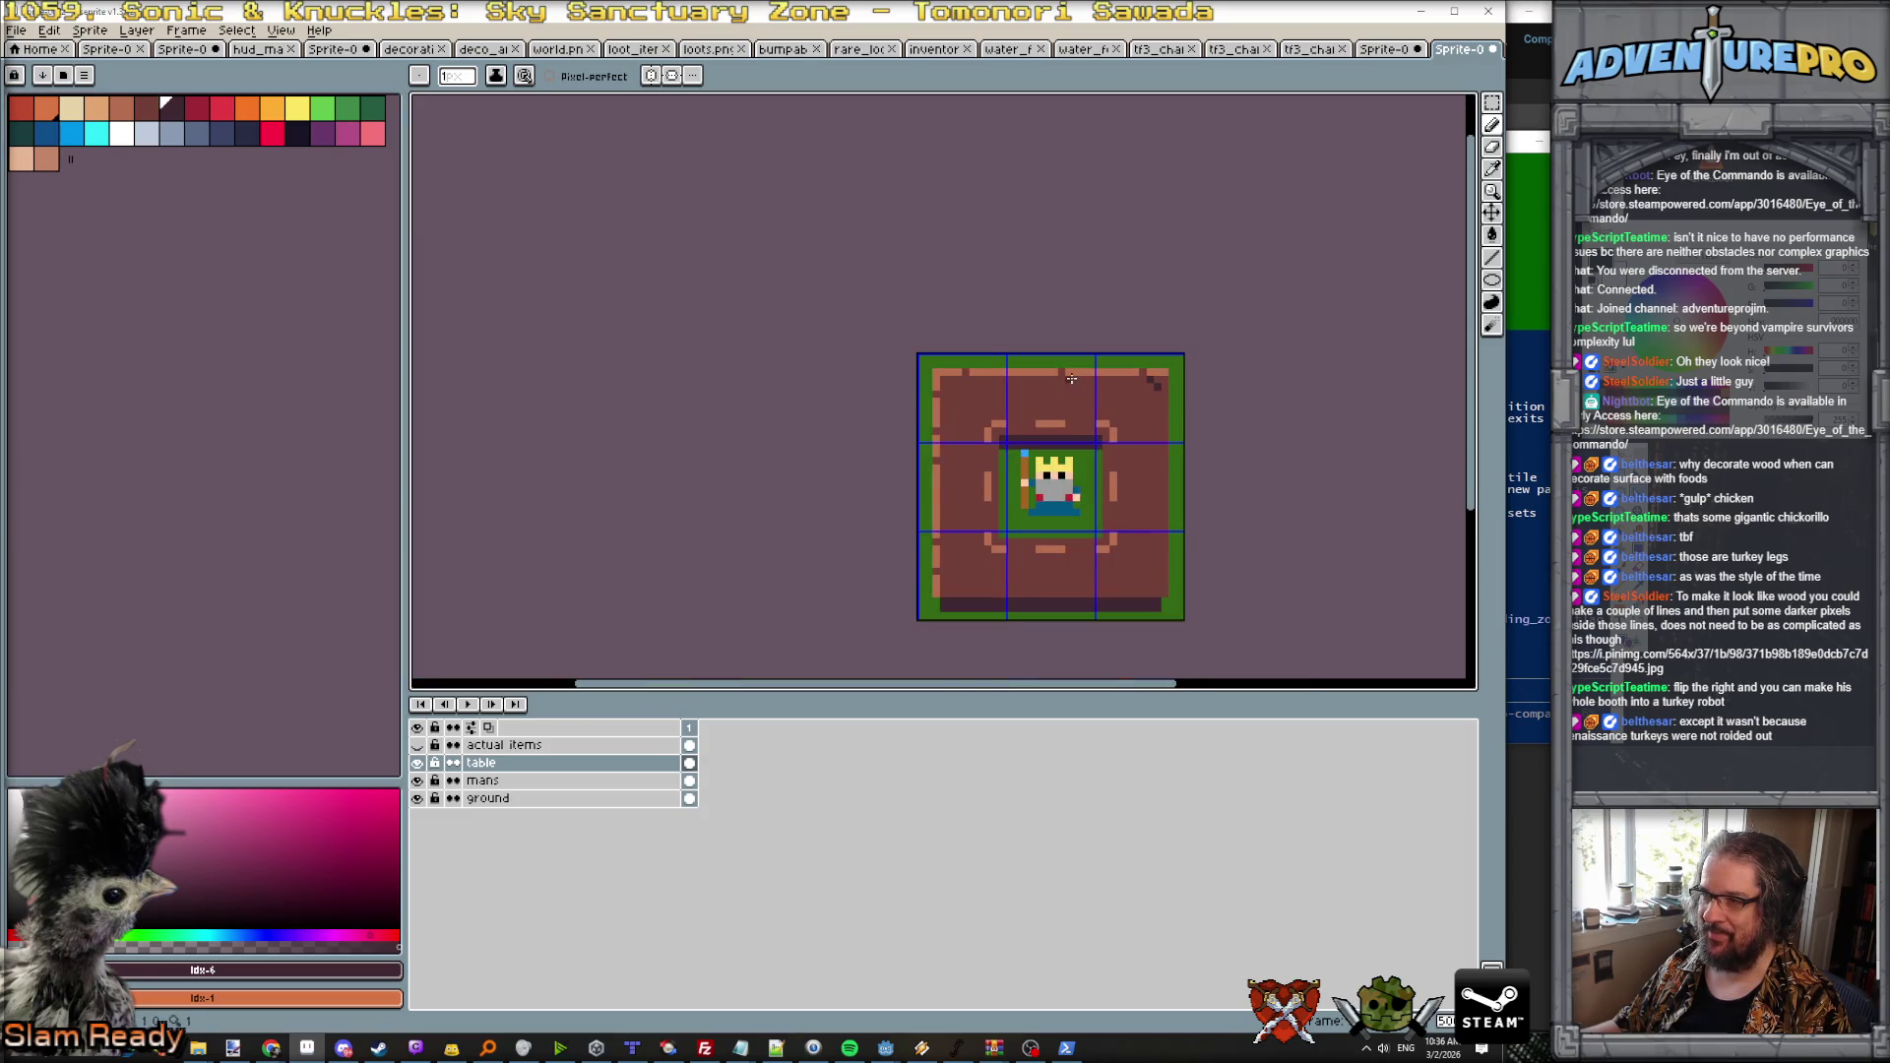
pyautogui.moveTo(1061, 374); pyautogui.dragTo(1062, 388)
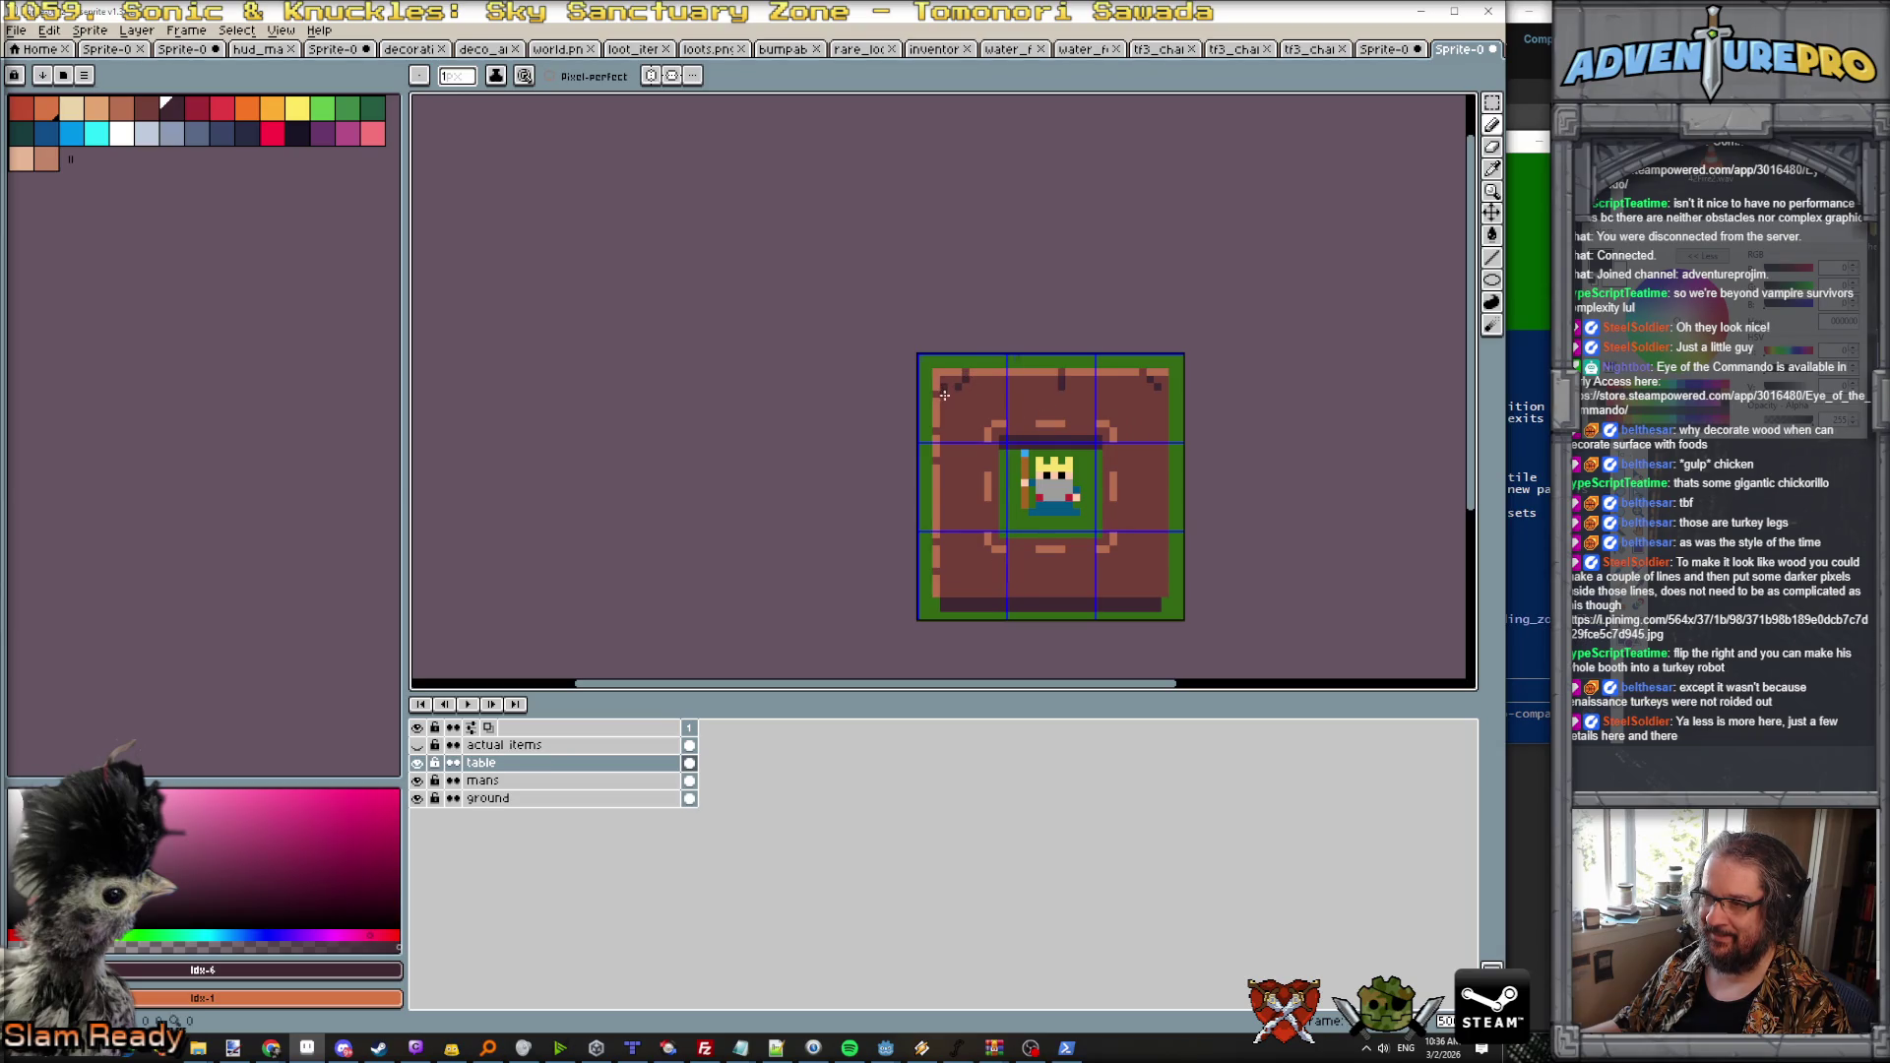
pyautogui.click(937, 393)
pyautogui.scroll(-3, 1139, 379)
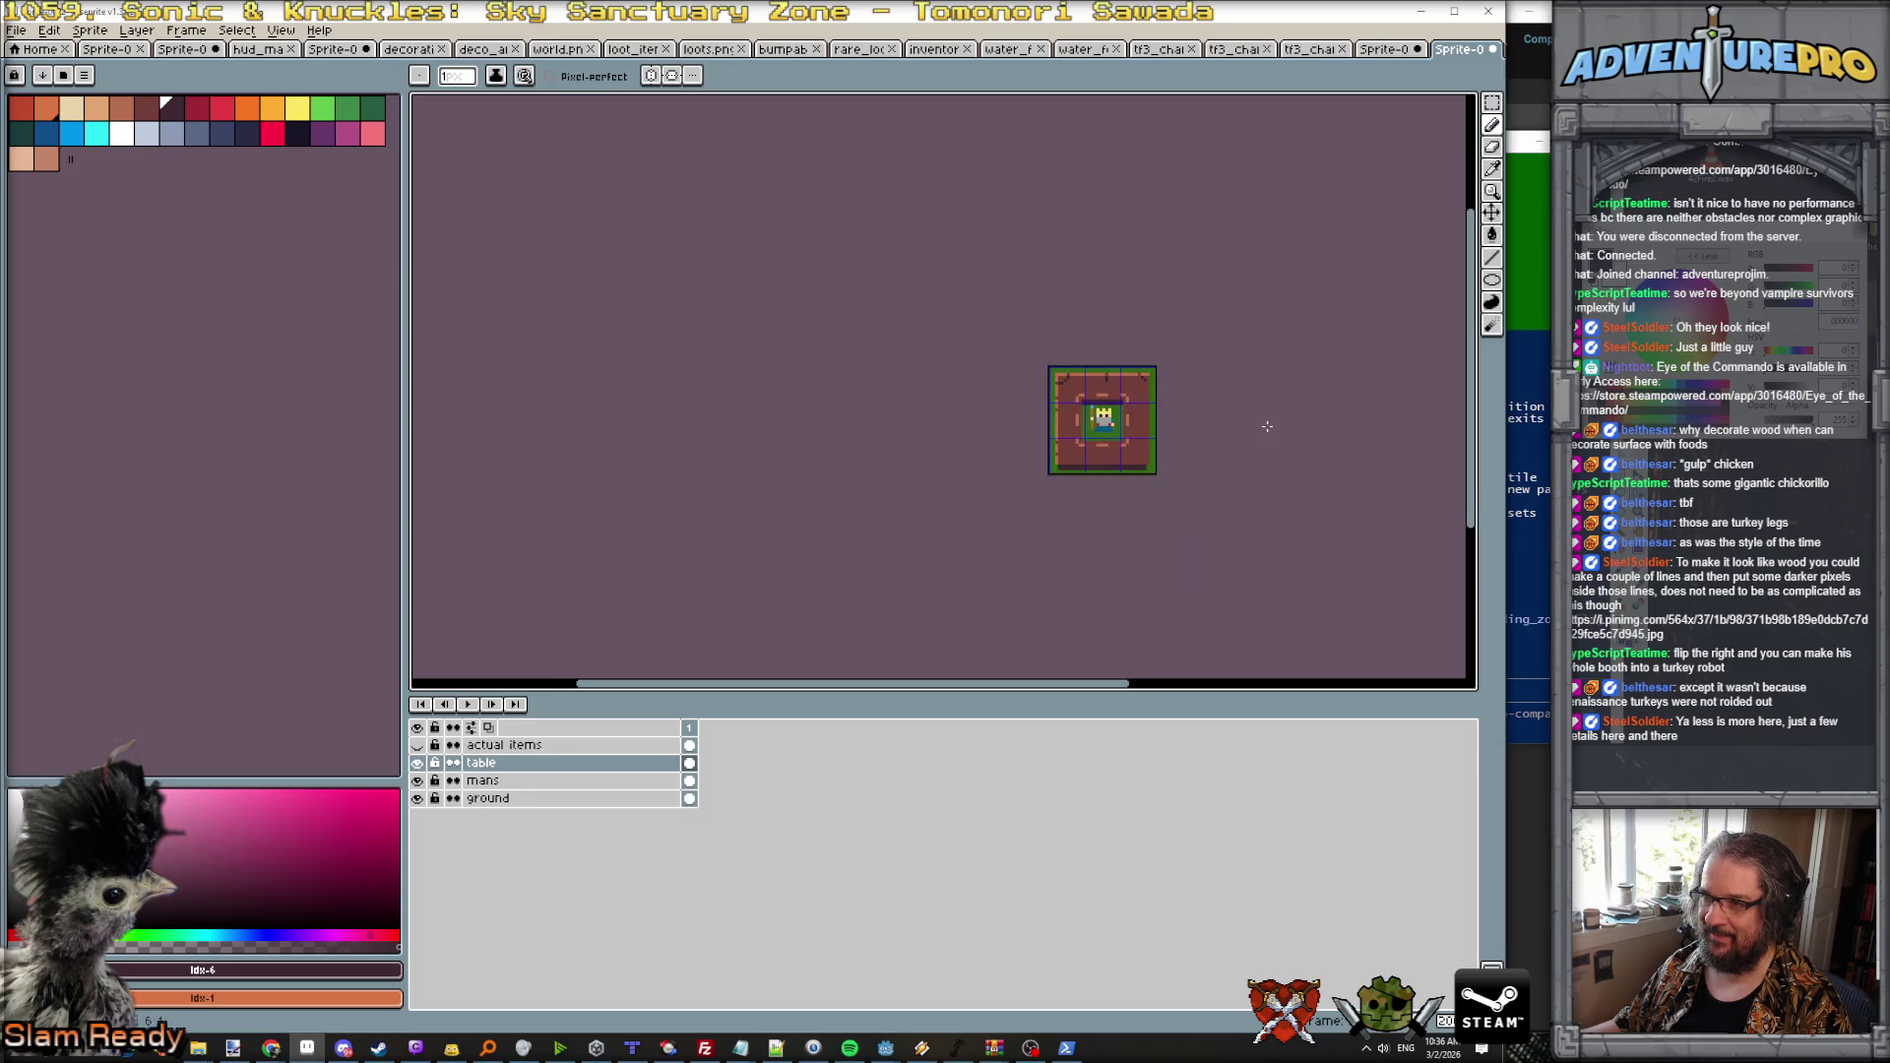
pyautogui.scroll(2, 989, 450)
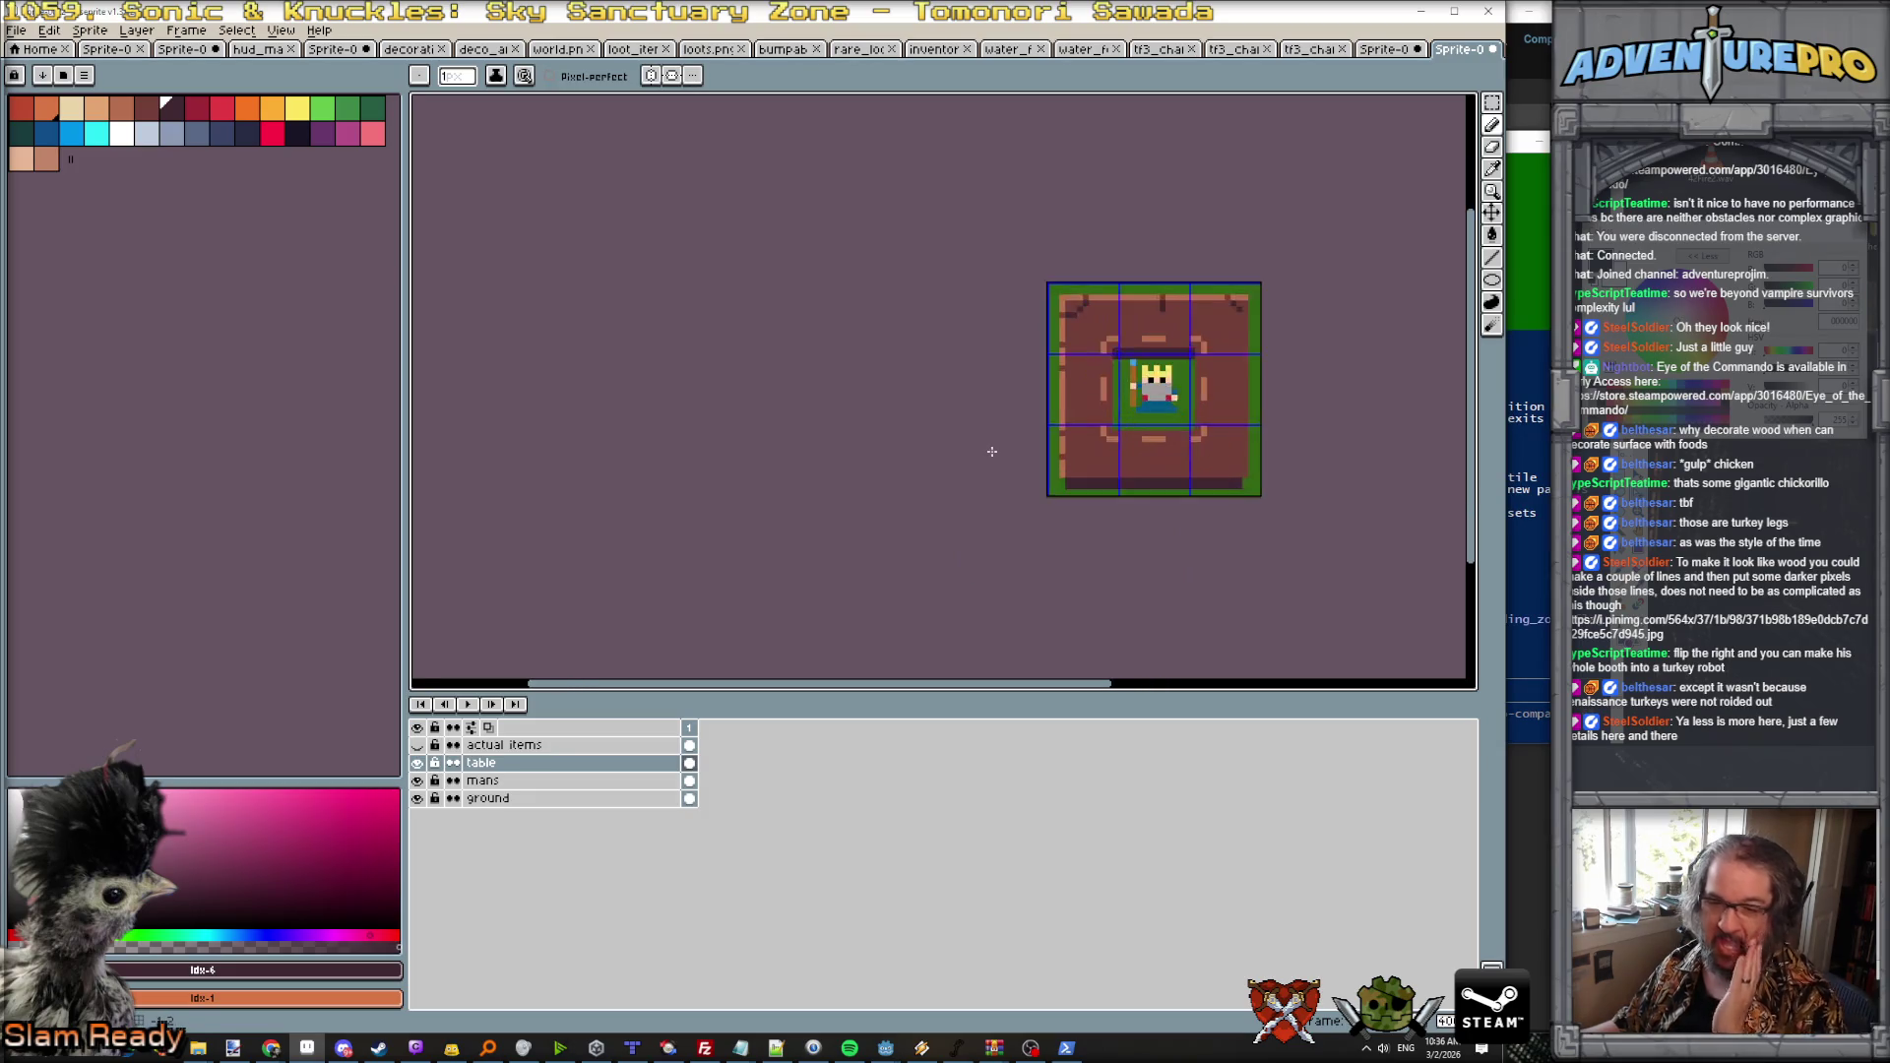
pyautogui.scroll(1, 1132, 486)
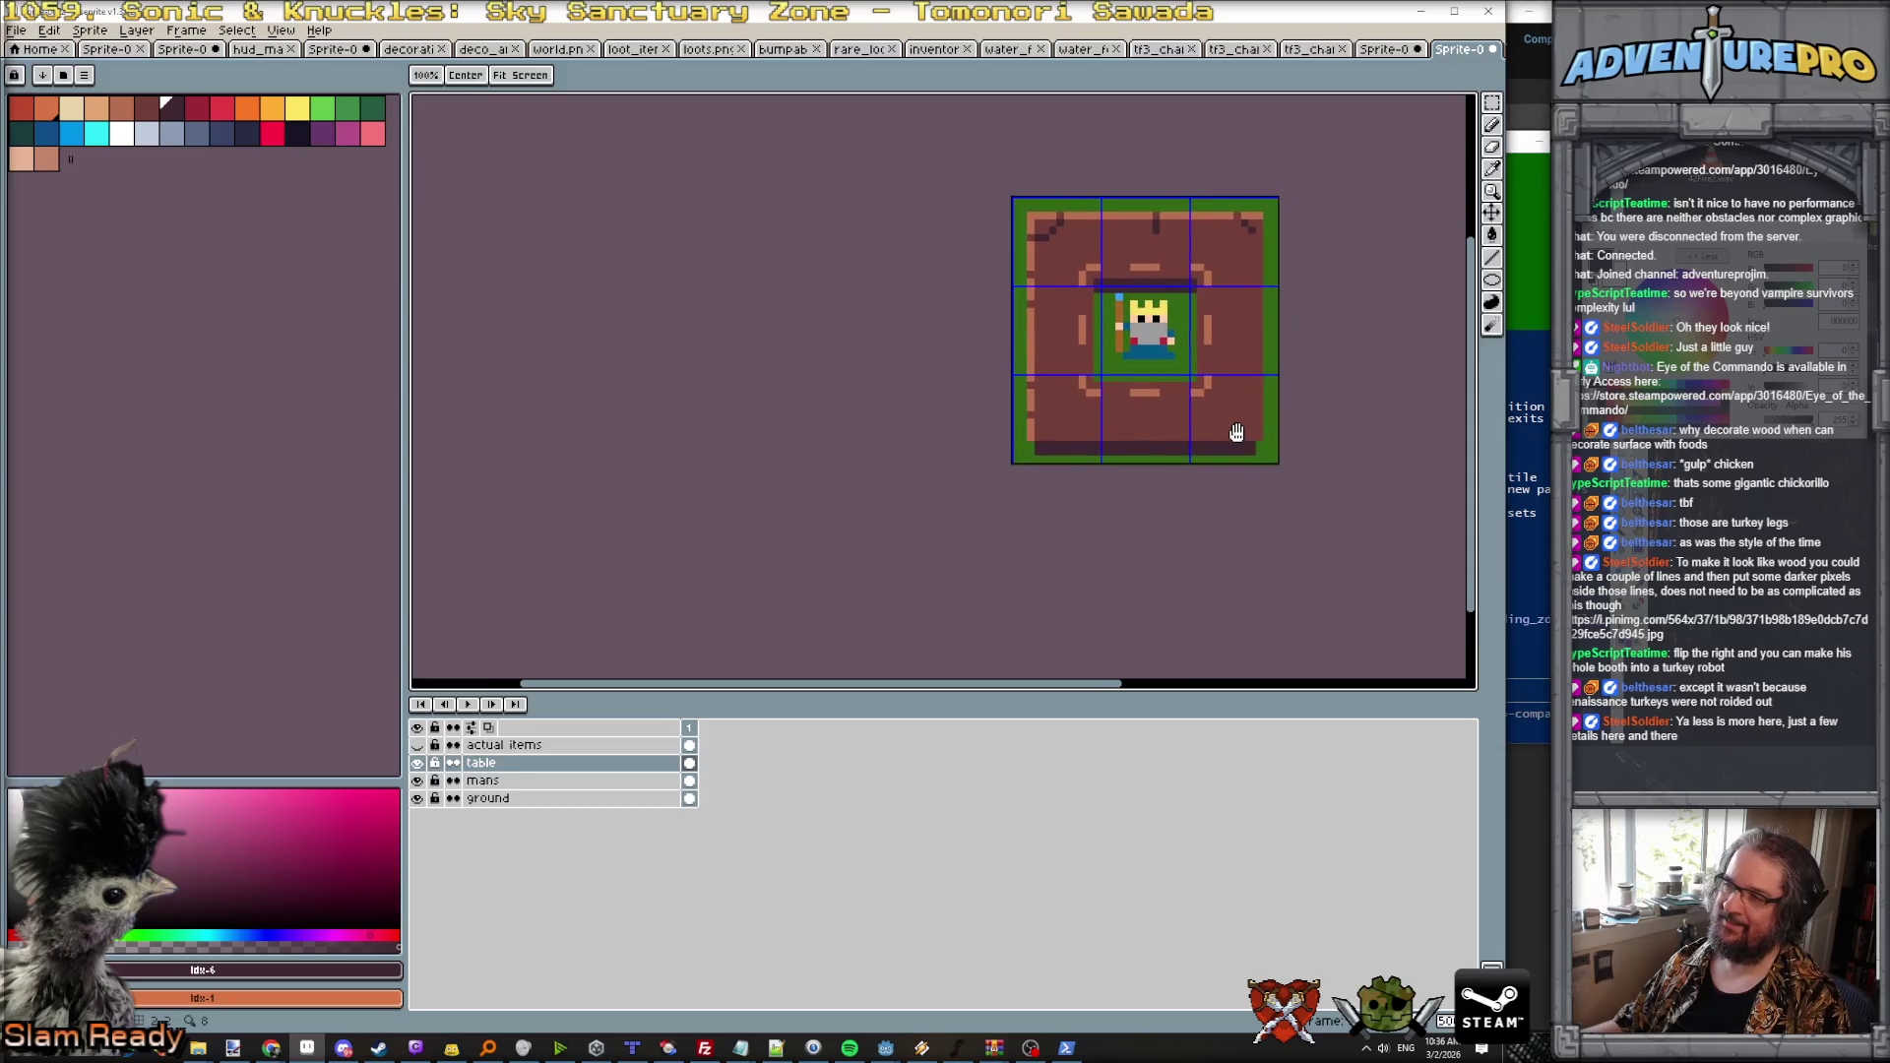
pyautogui.scroll(2, 1186, 451)
pyautogui.click(1154, 427)
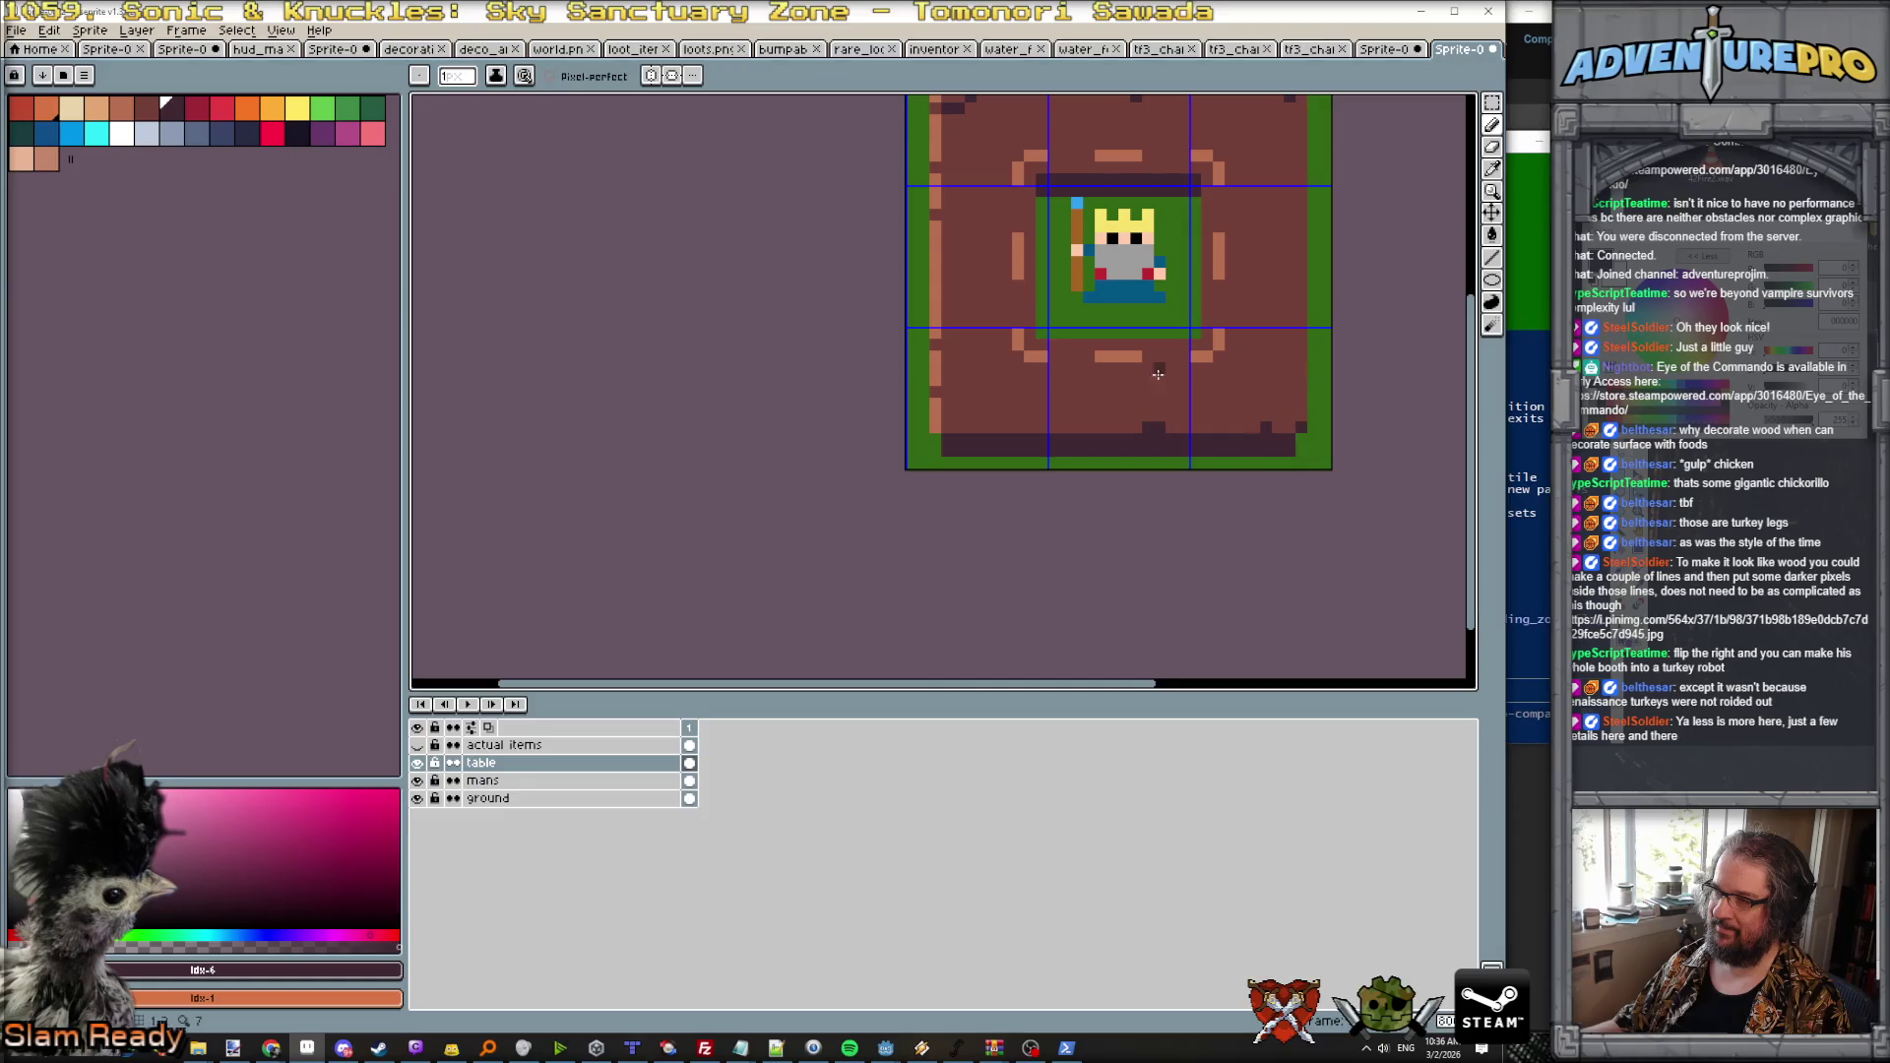
# Step: Paint over the dark notch under the top border, sampling the edge and light frame browns
pyautogui.scroll(-4, 1020, 418)
pyautogui.scroll(3, 1162, 314)
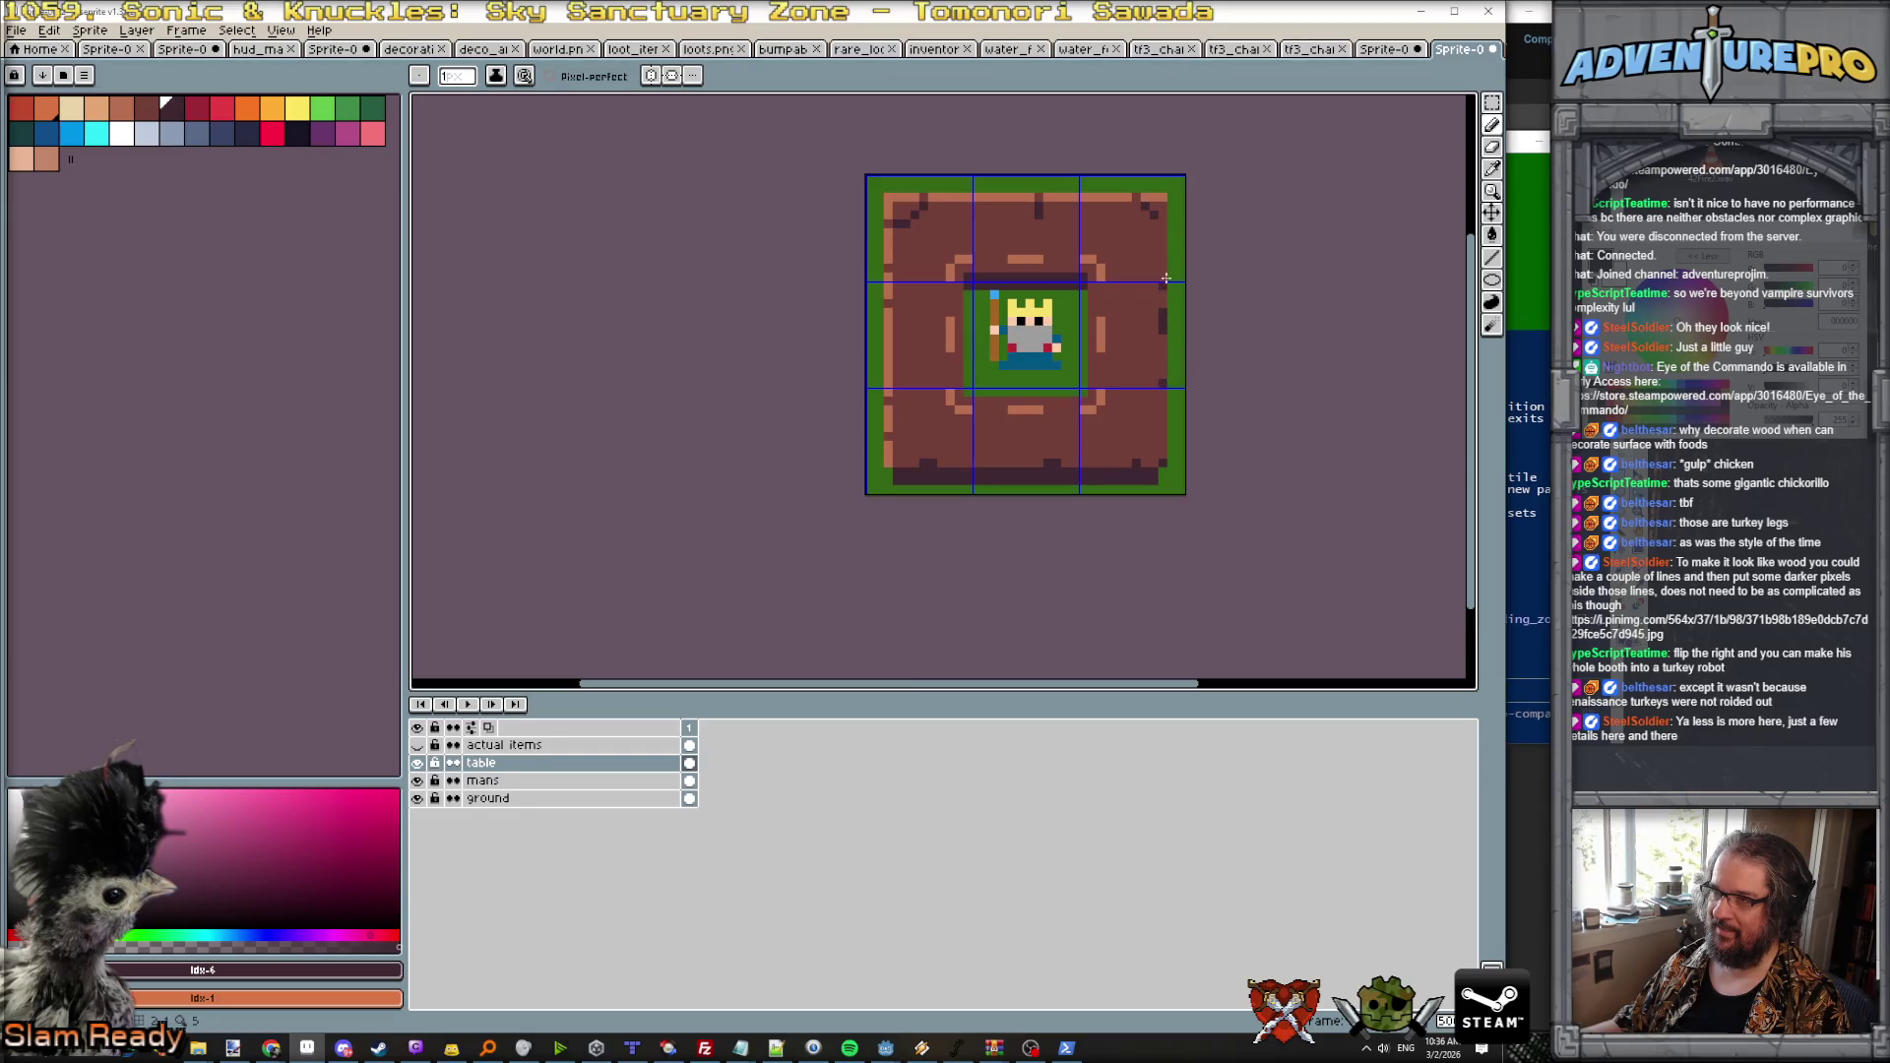
pyautogui.scroll(-2, 1167, 240)
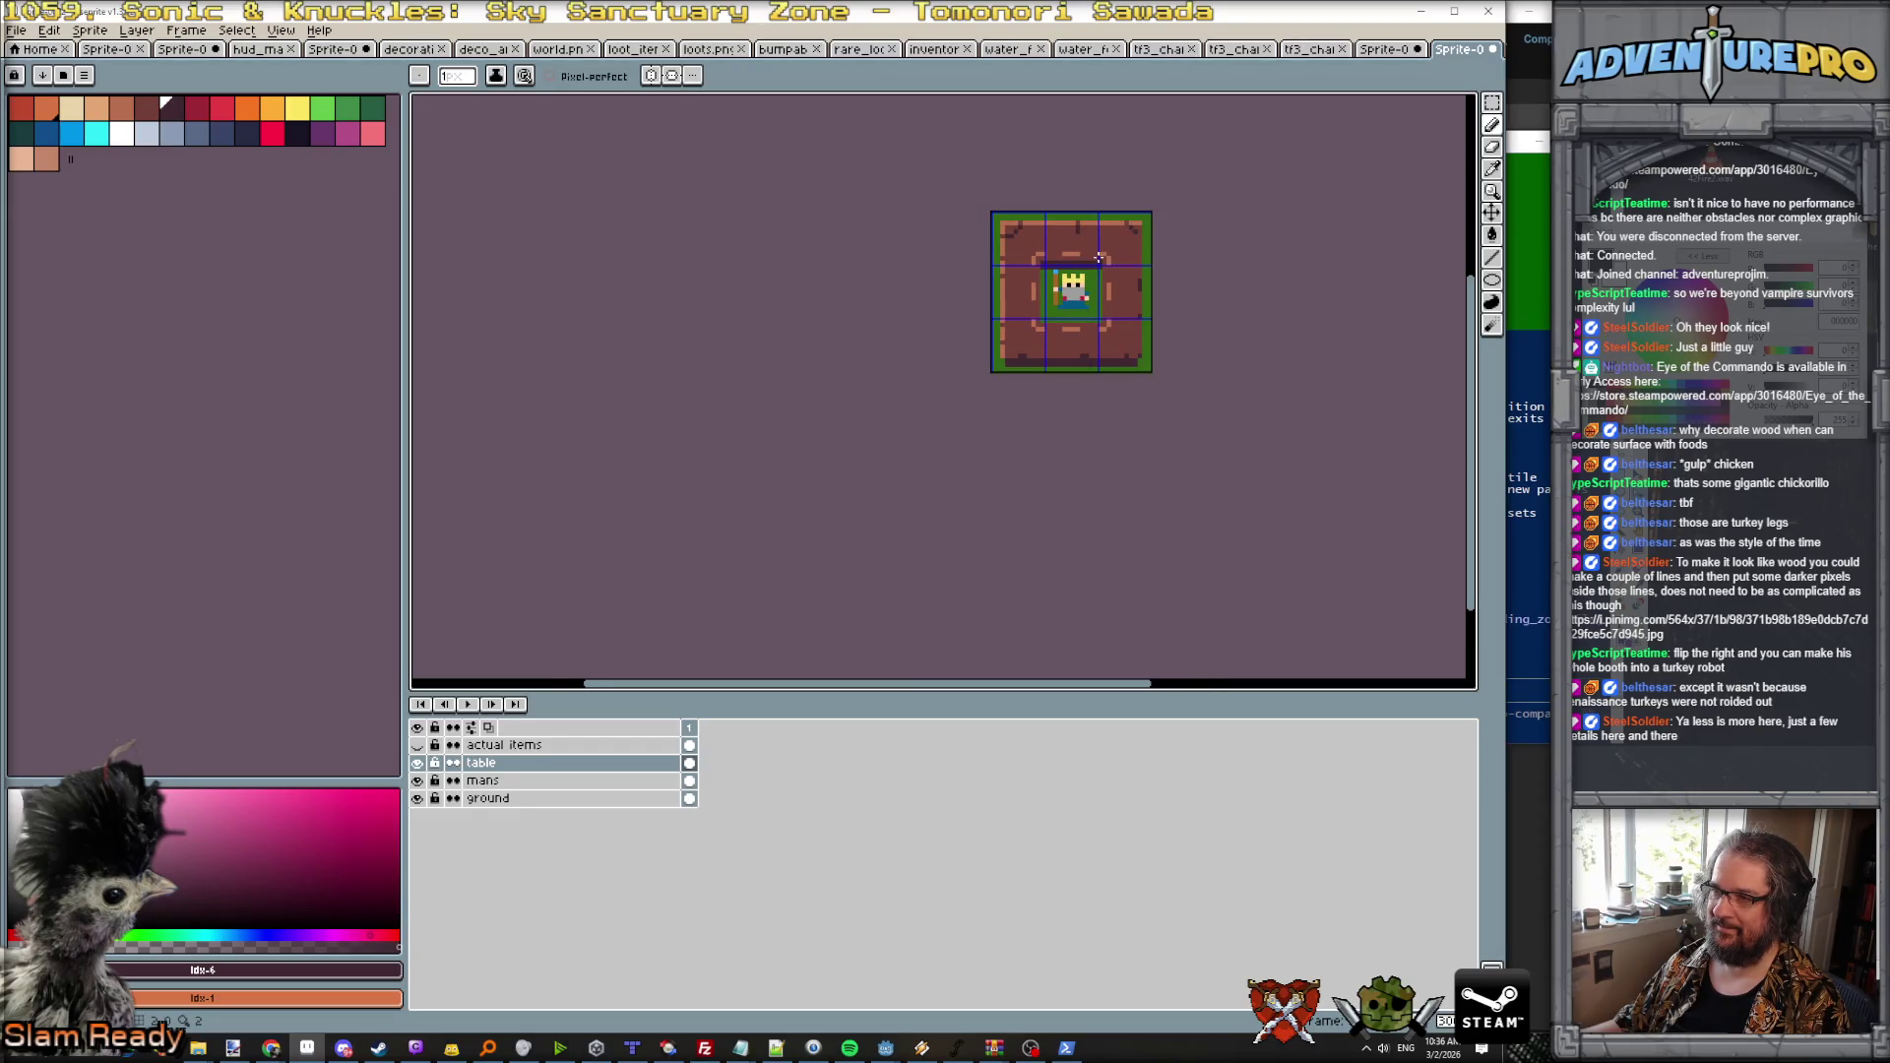
pyautogui.scroll(6, 1099, 258)
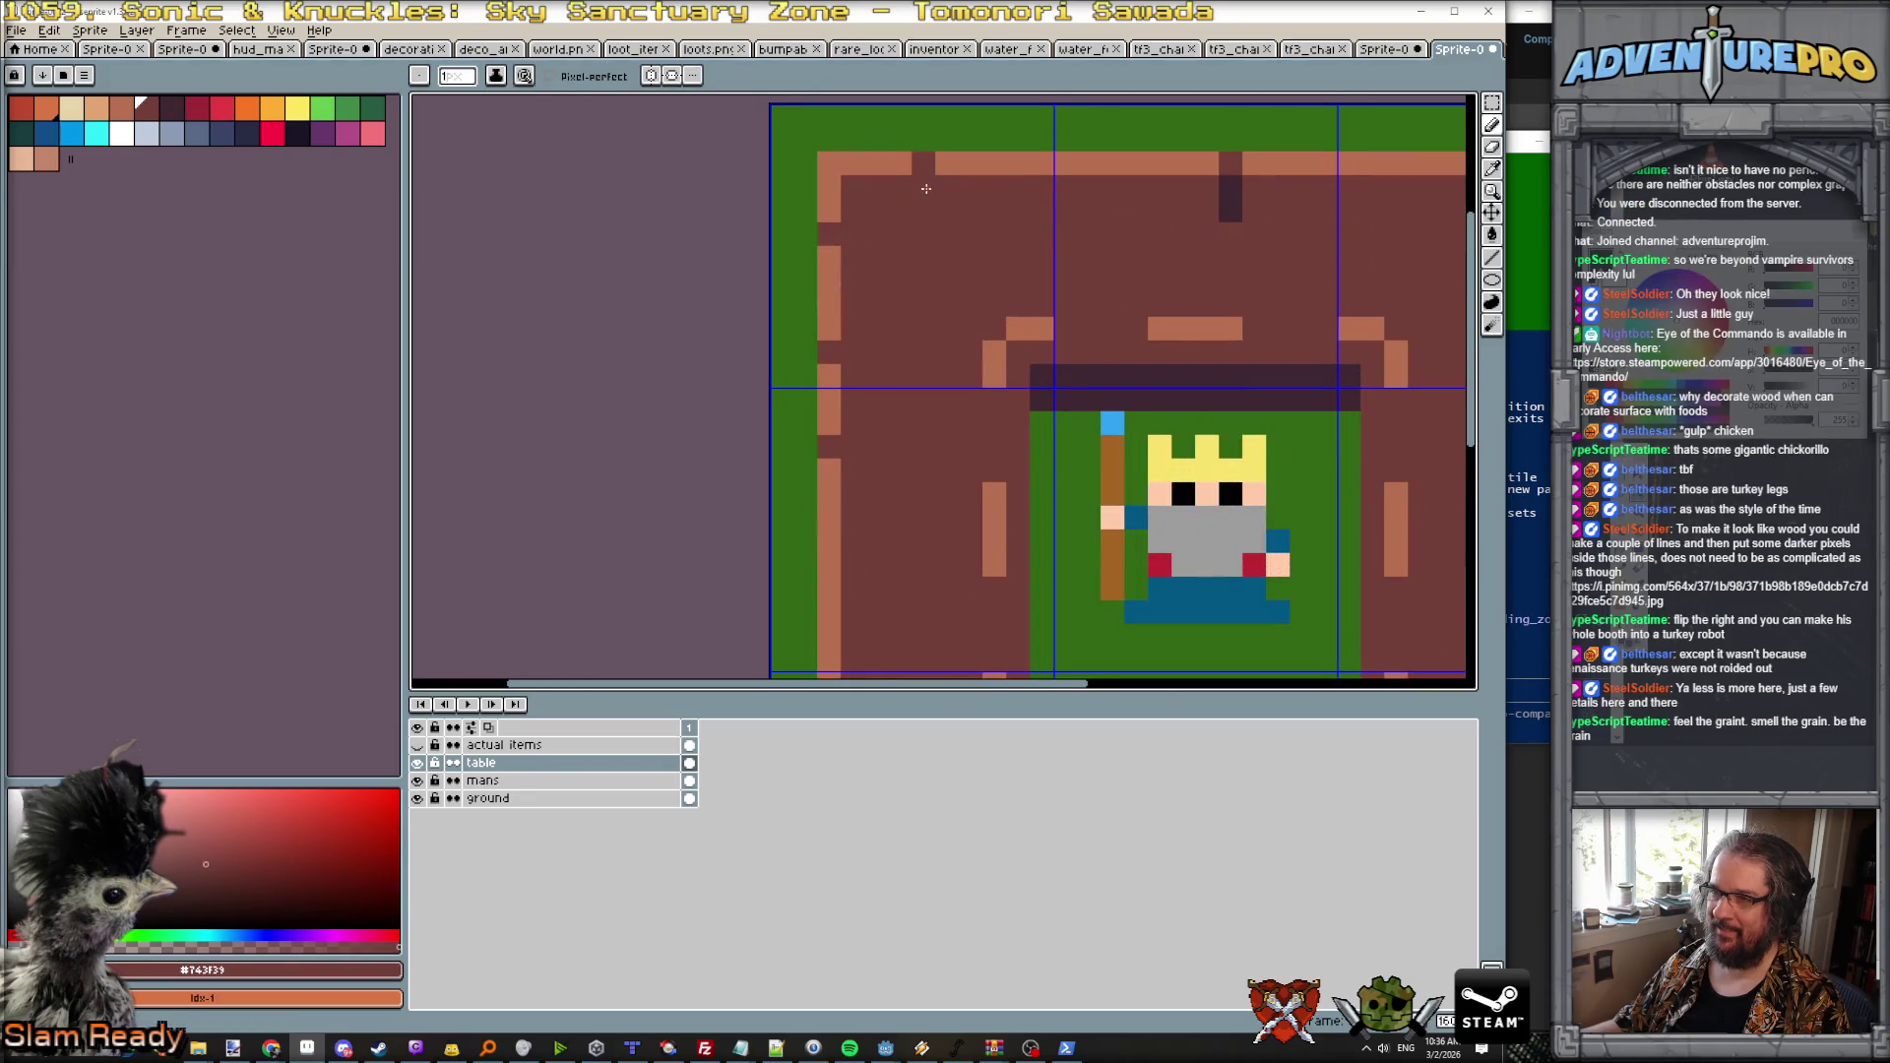
pyautogui.moveTo(1231, 217); pyautogui.dragTo(1230, 183)
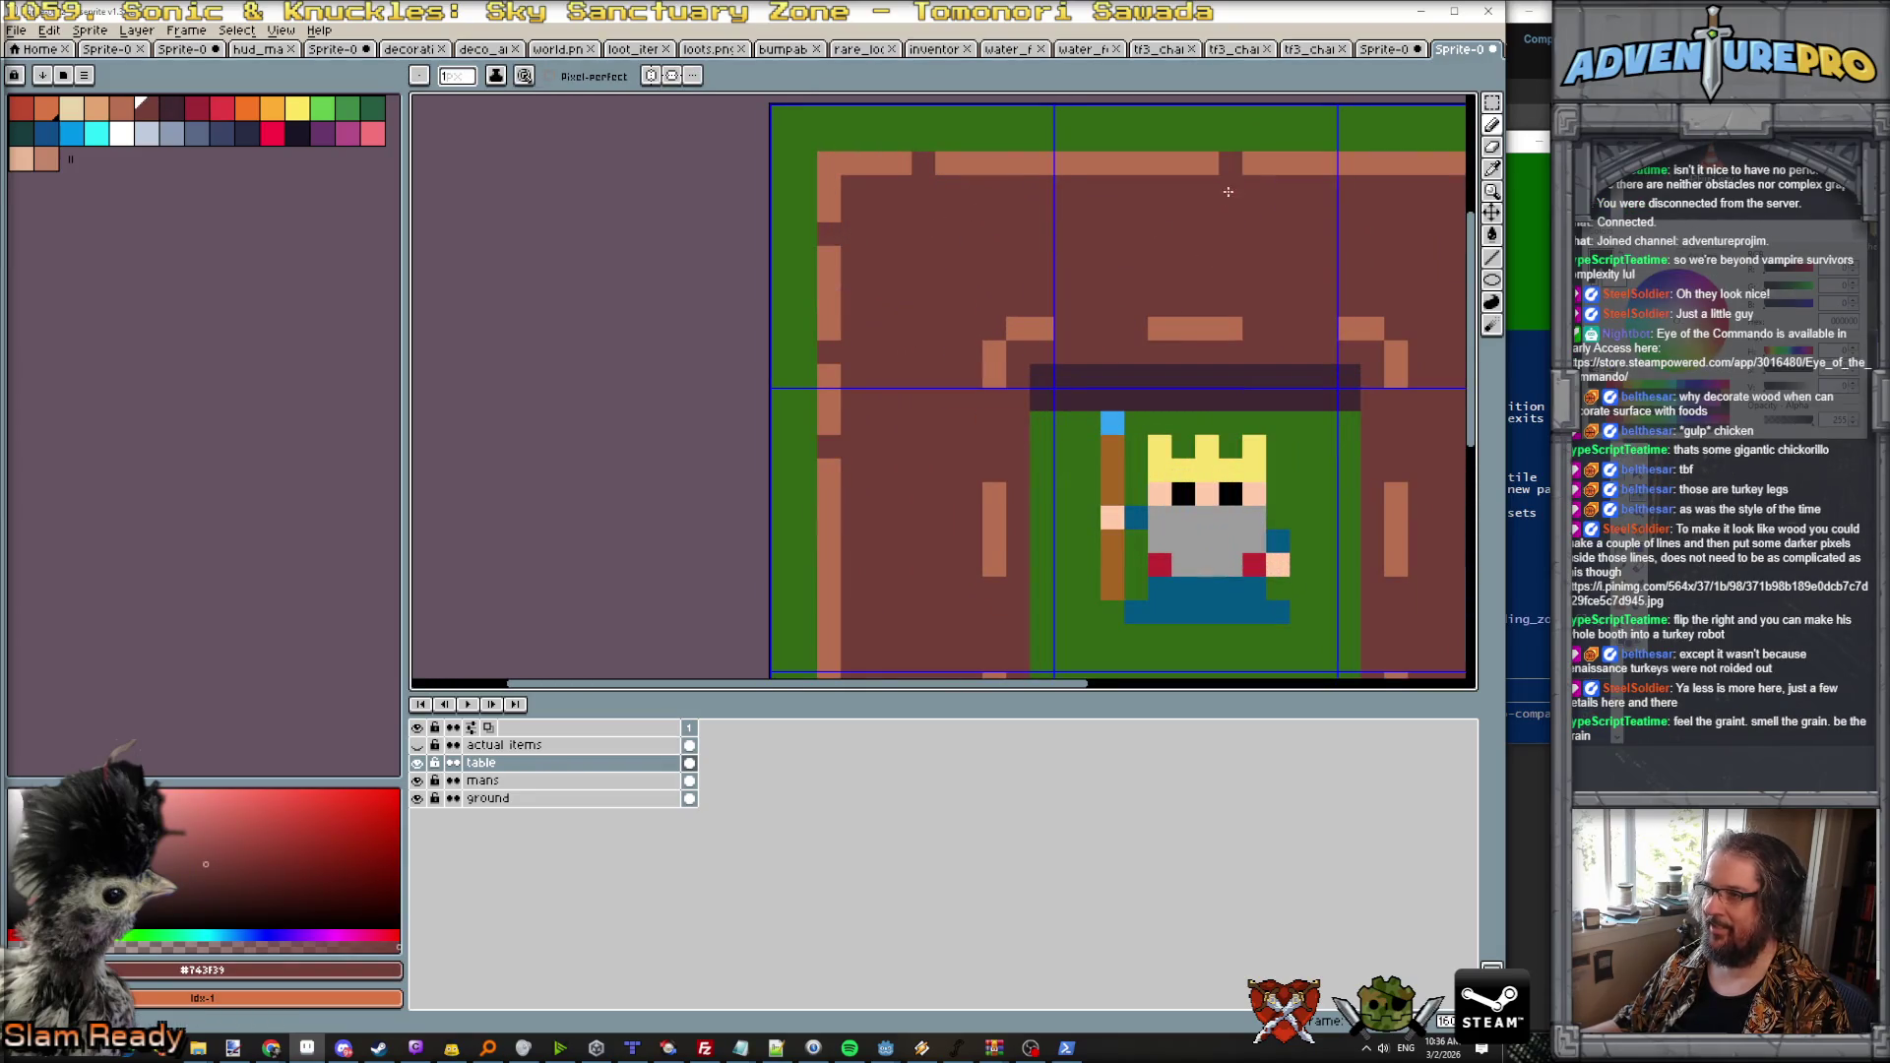
pyautogui.scroll(-2, 1280, 202)
pyautogui.scroll(1, 1320, 197)
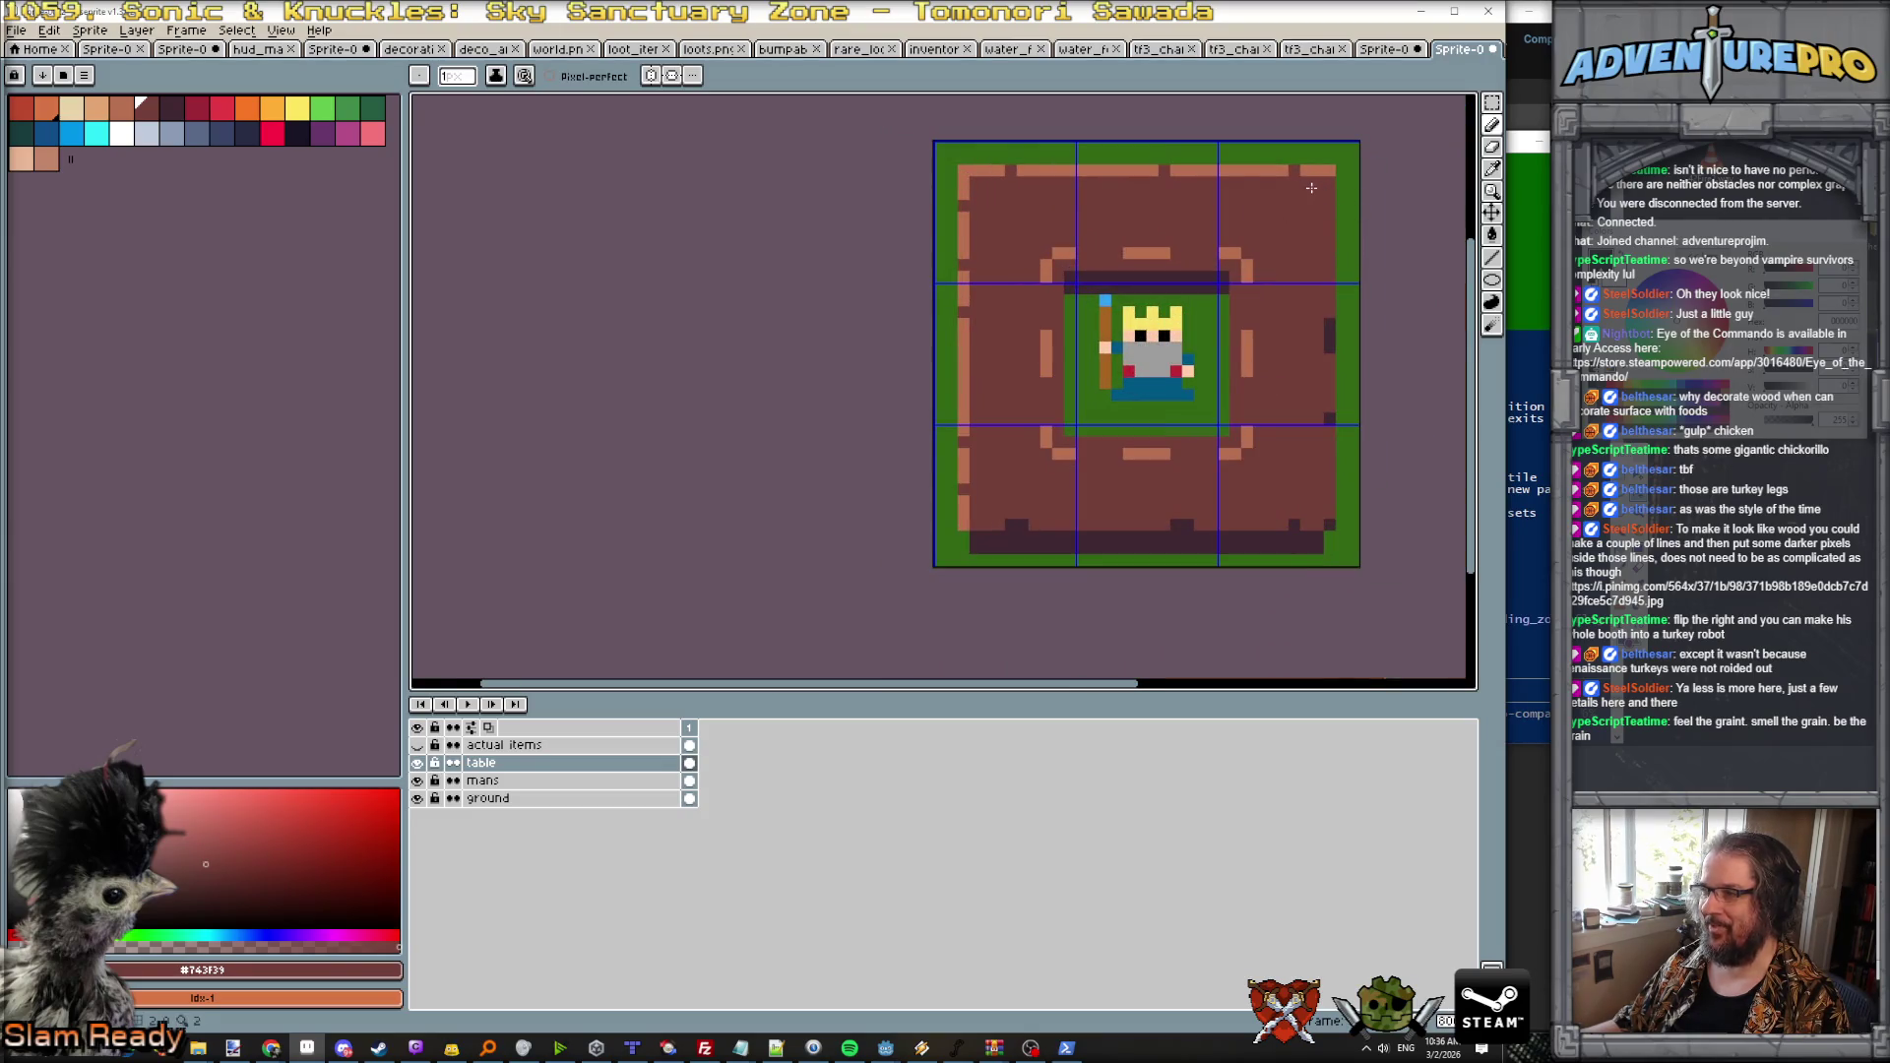
pyautogui.keyDown('alt'); pyautogui.click(1329, 325); pyautogui.keyUp('alt')
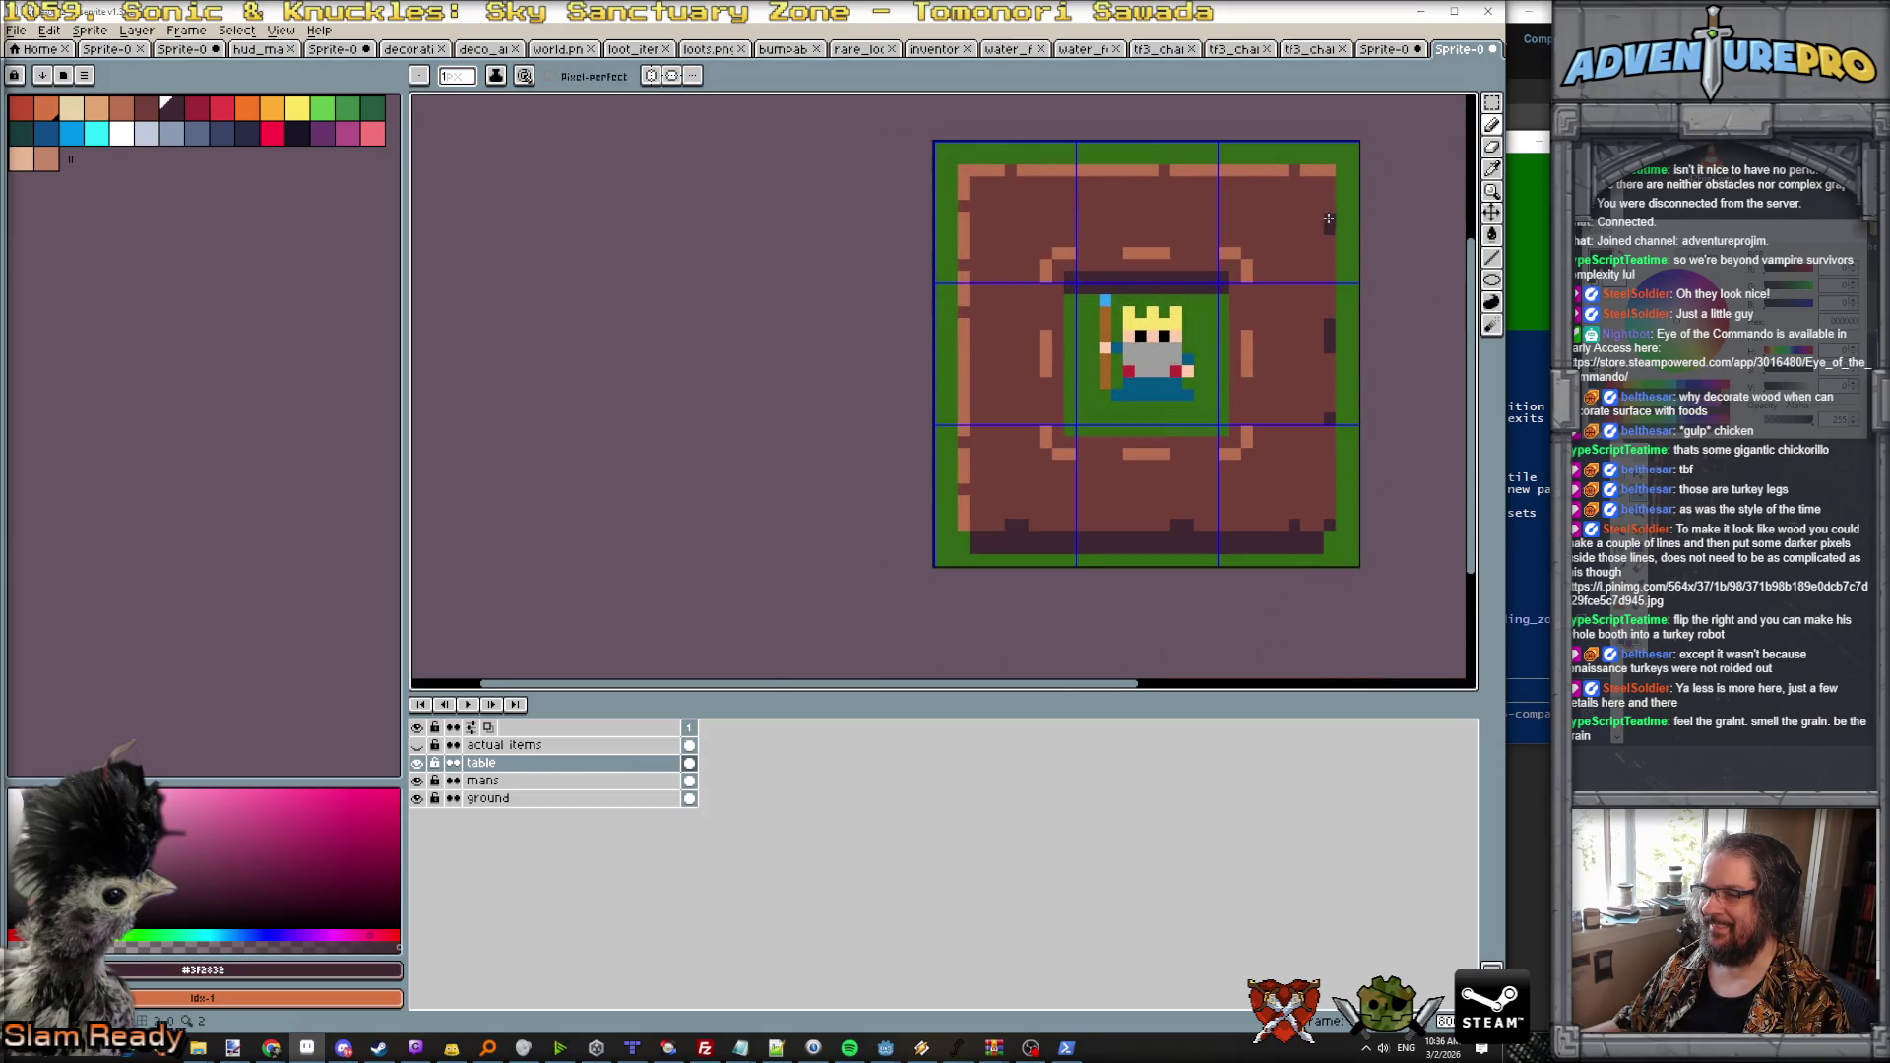
pyautogui.scroll(-3, 1354, 368)
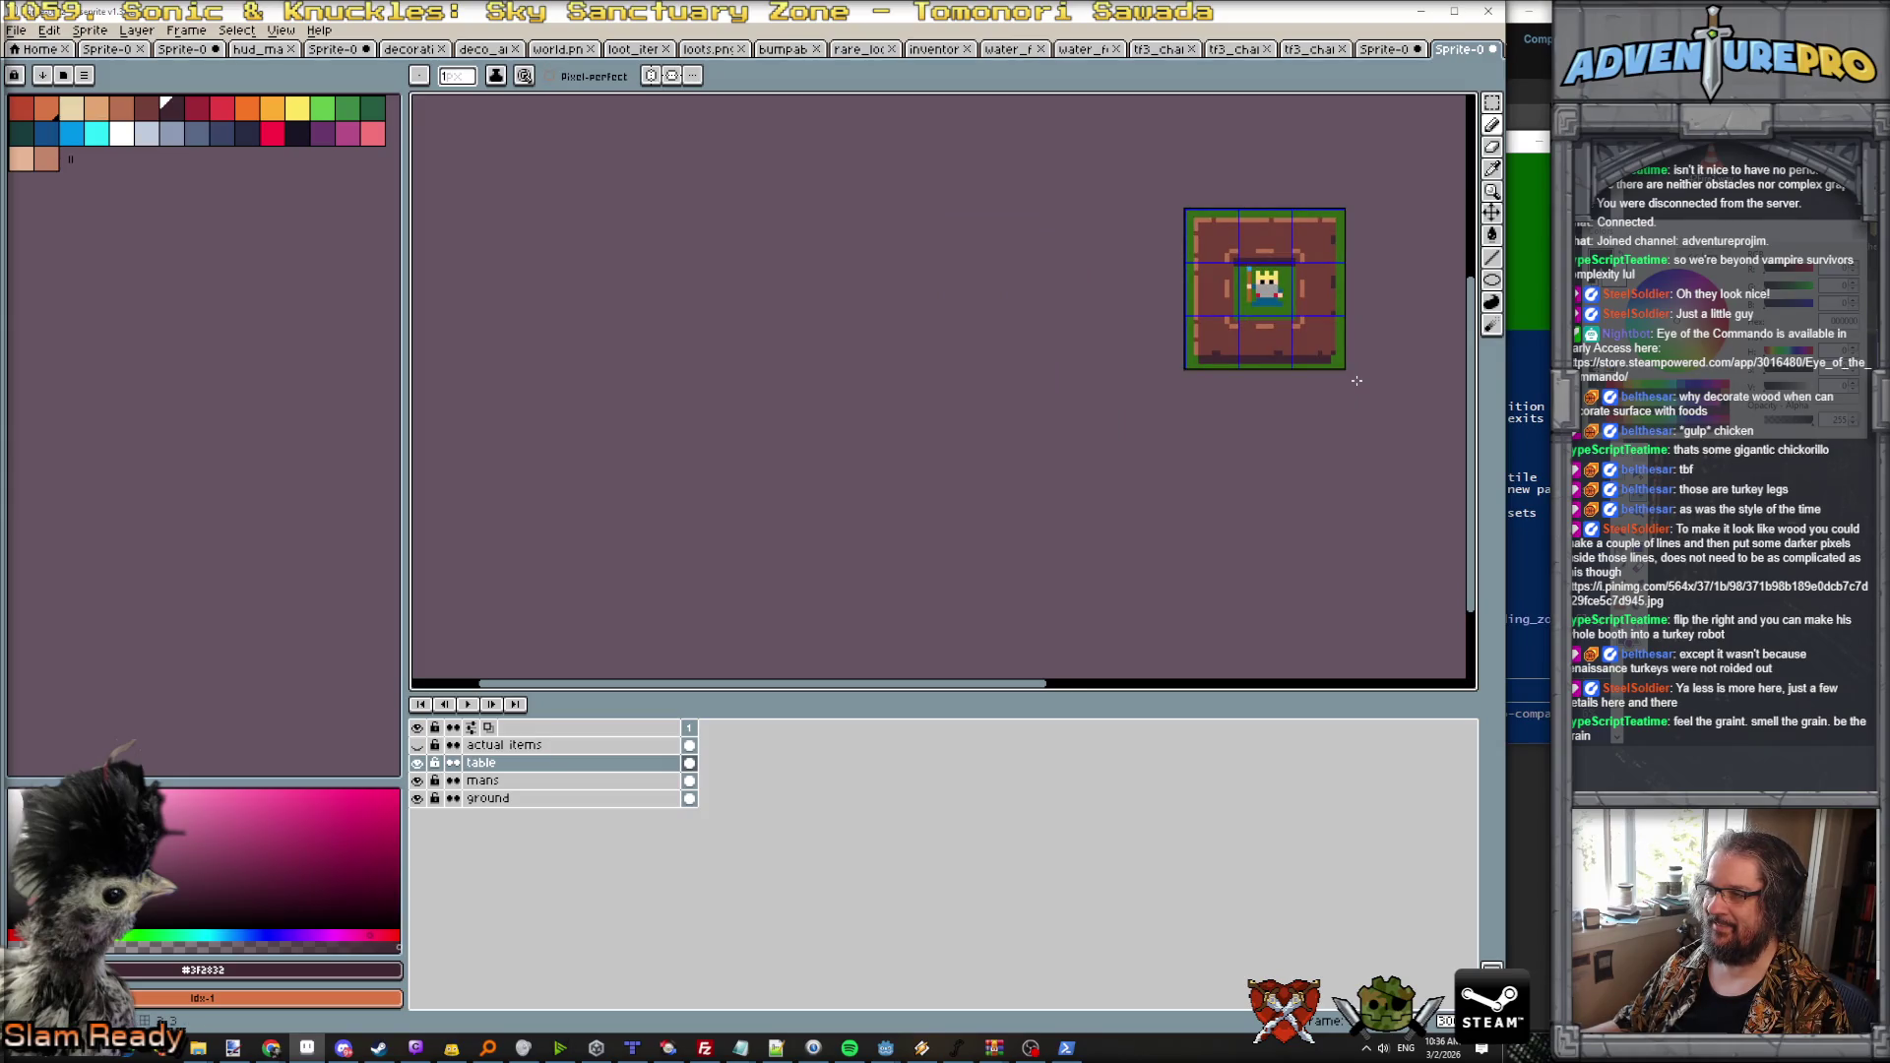
pyautogui.scroll(3, 1260, 296)
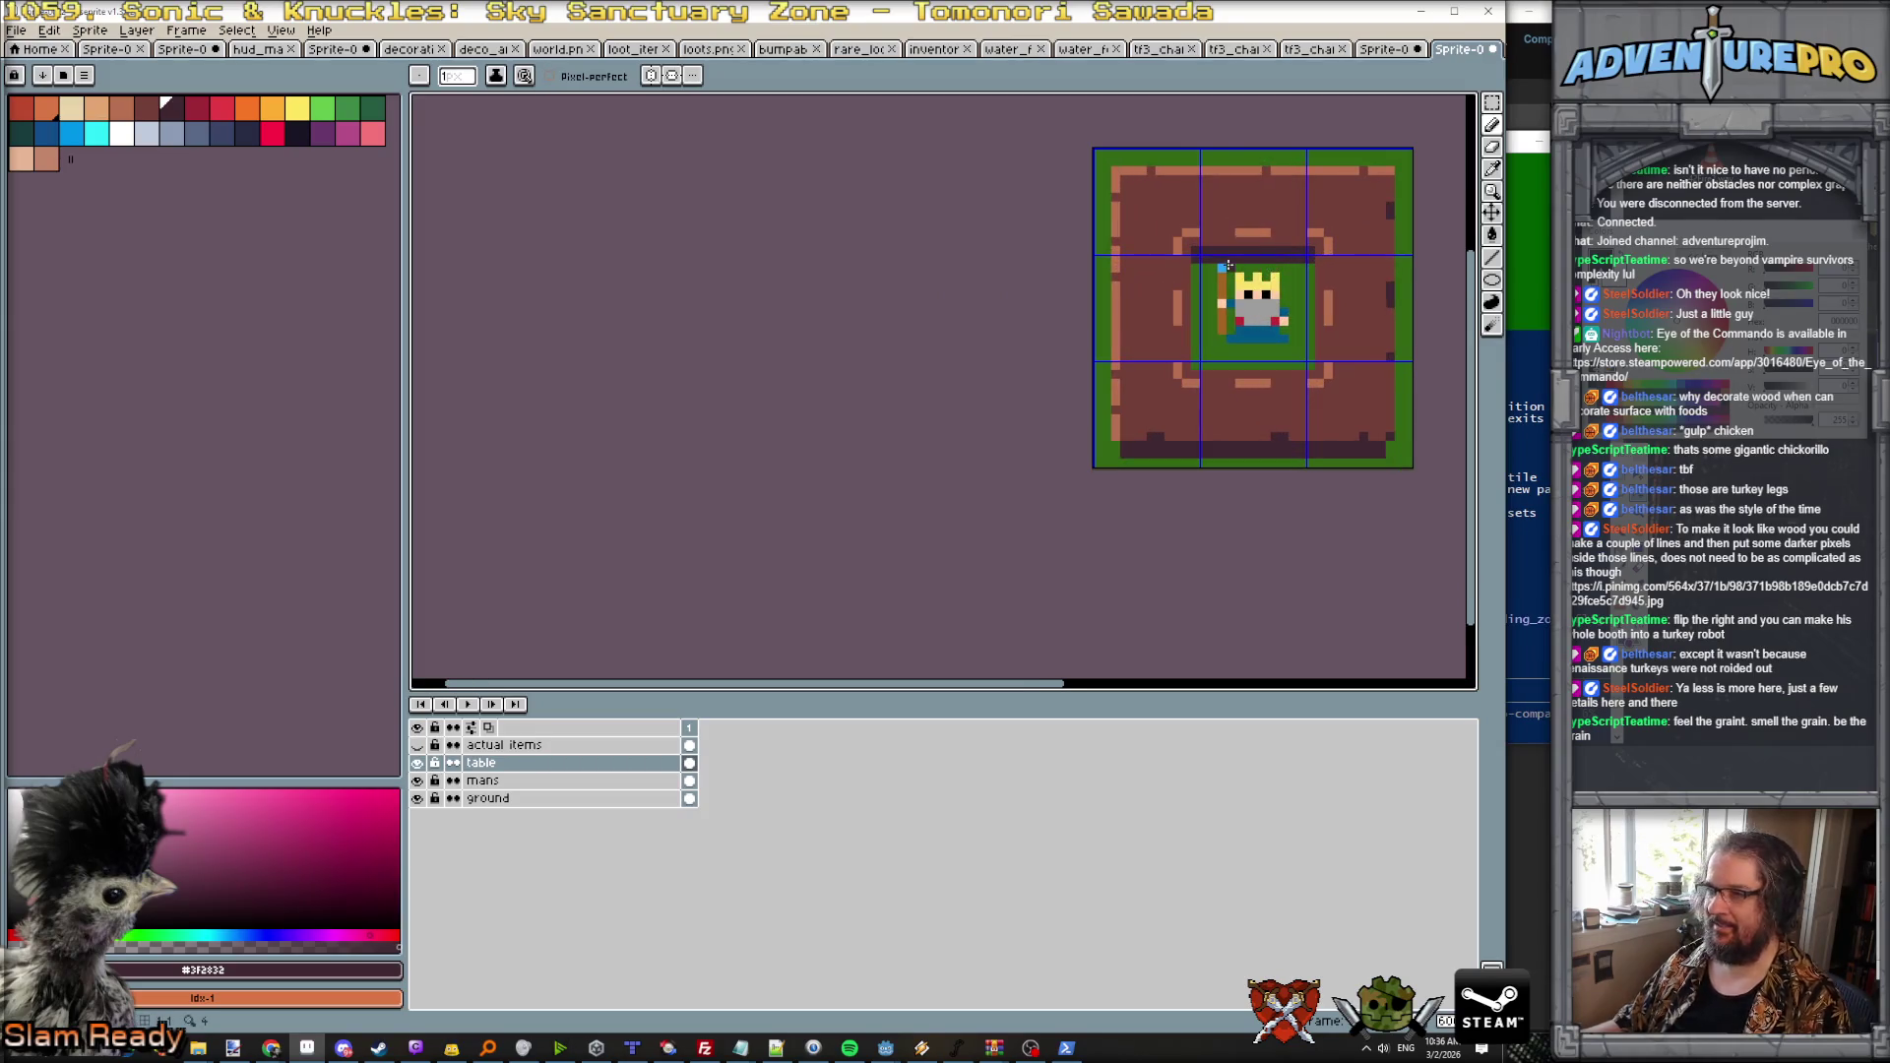
pyautogui.scroll(1, 1117, 256)
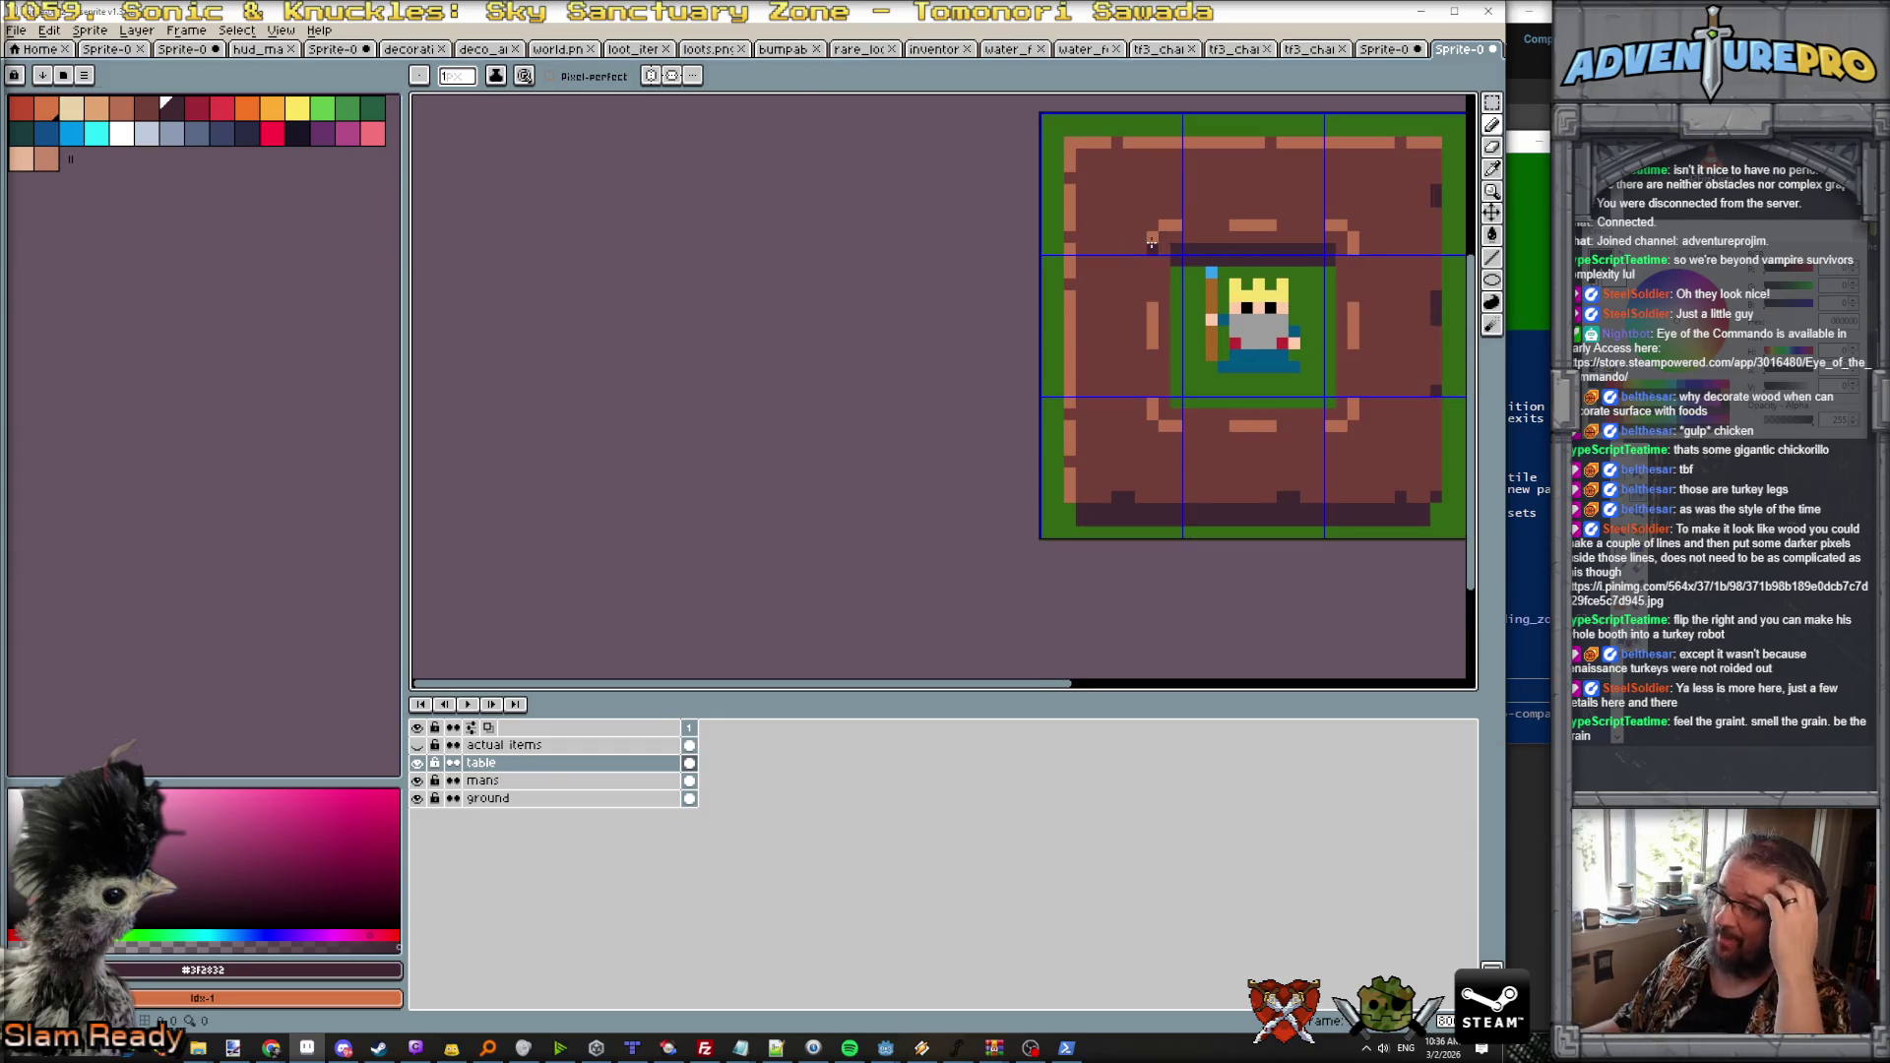
pyautogui.keyDown('alt'); pyautogui.click(1156, 239); pyautogui.keyUp('alt')
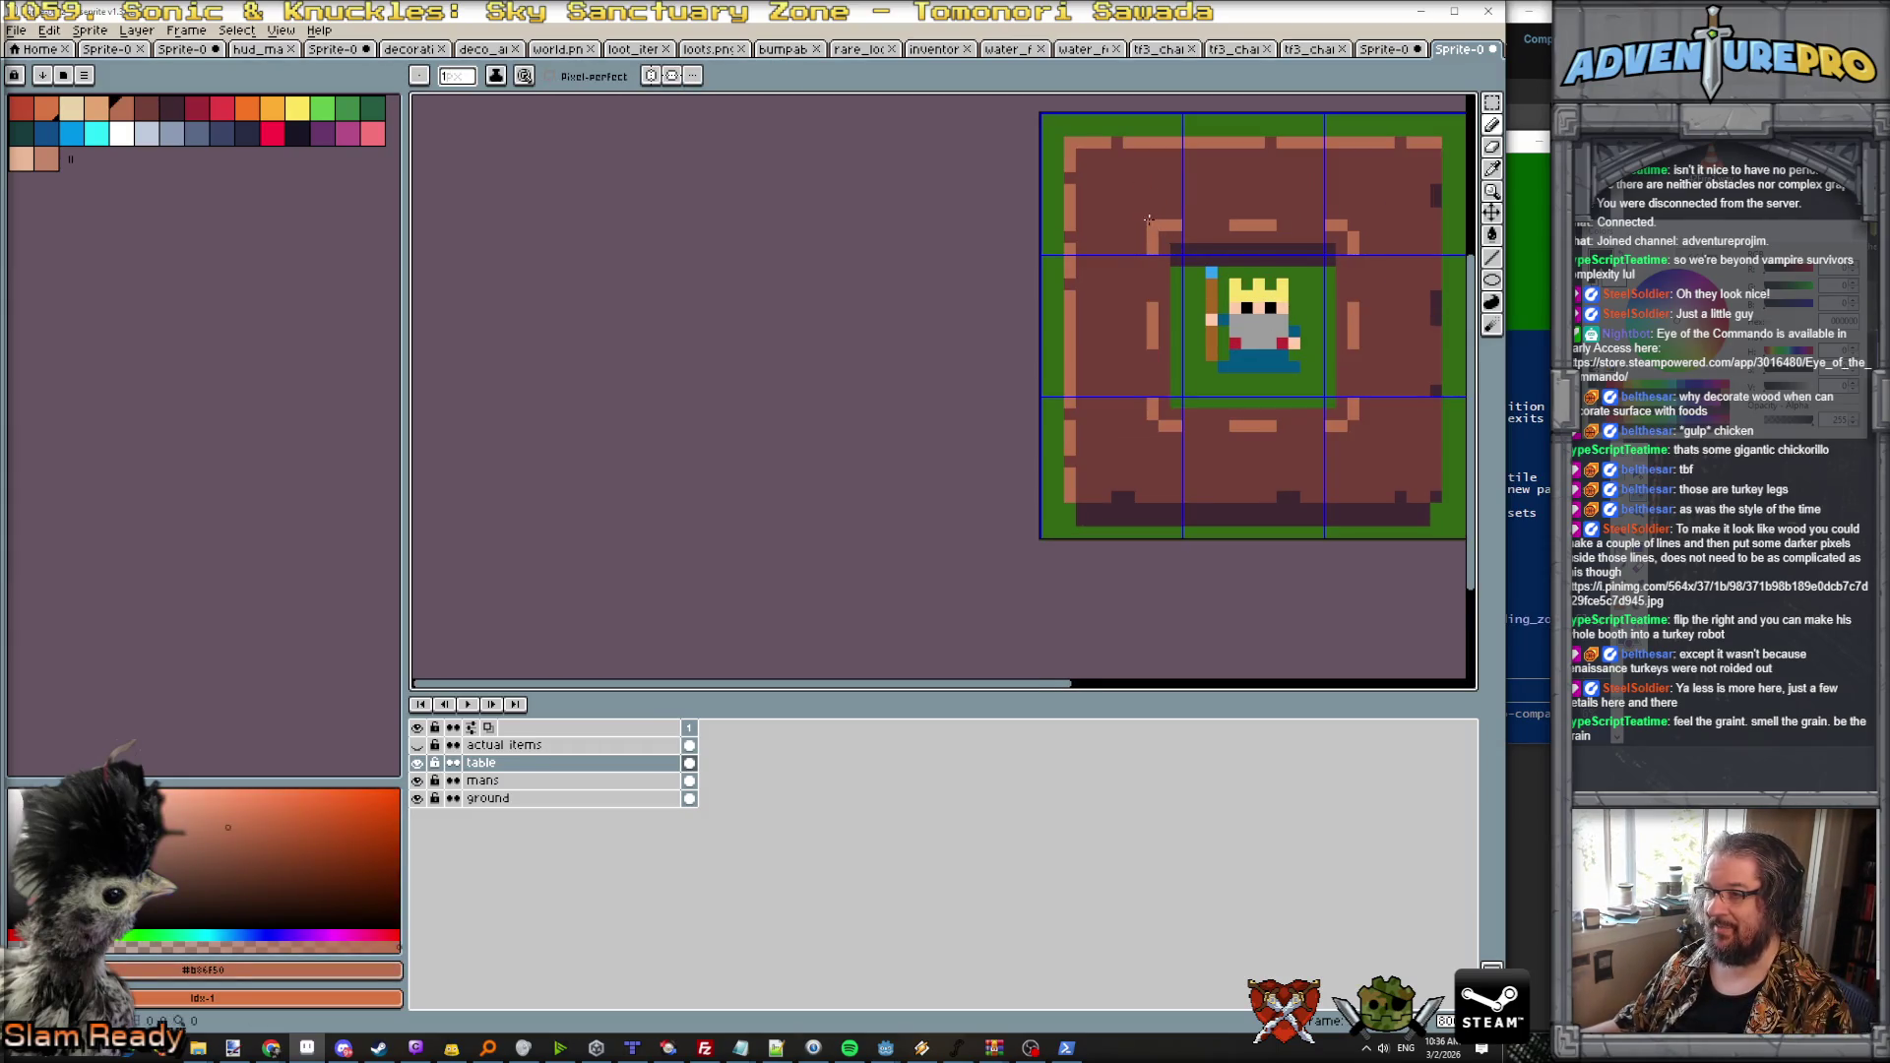
pyautogui.scroll(-2, 1318, 222)
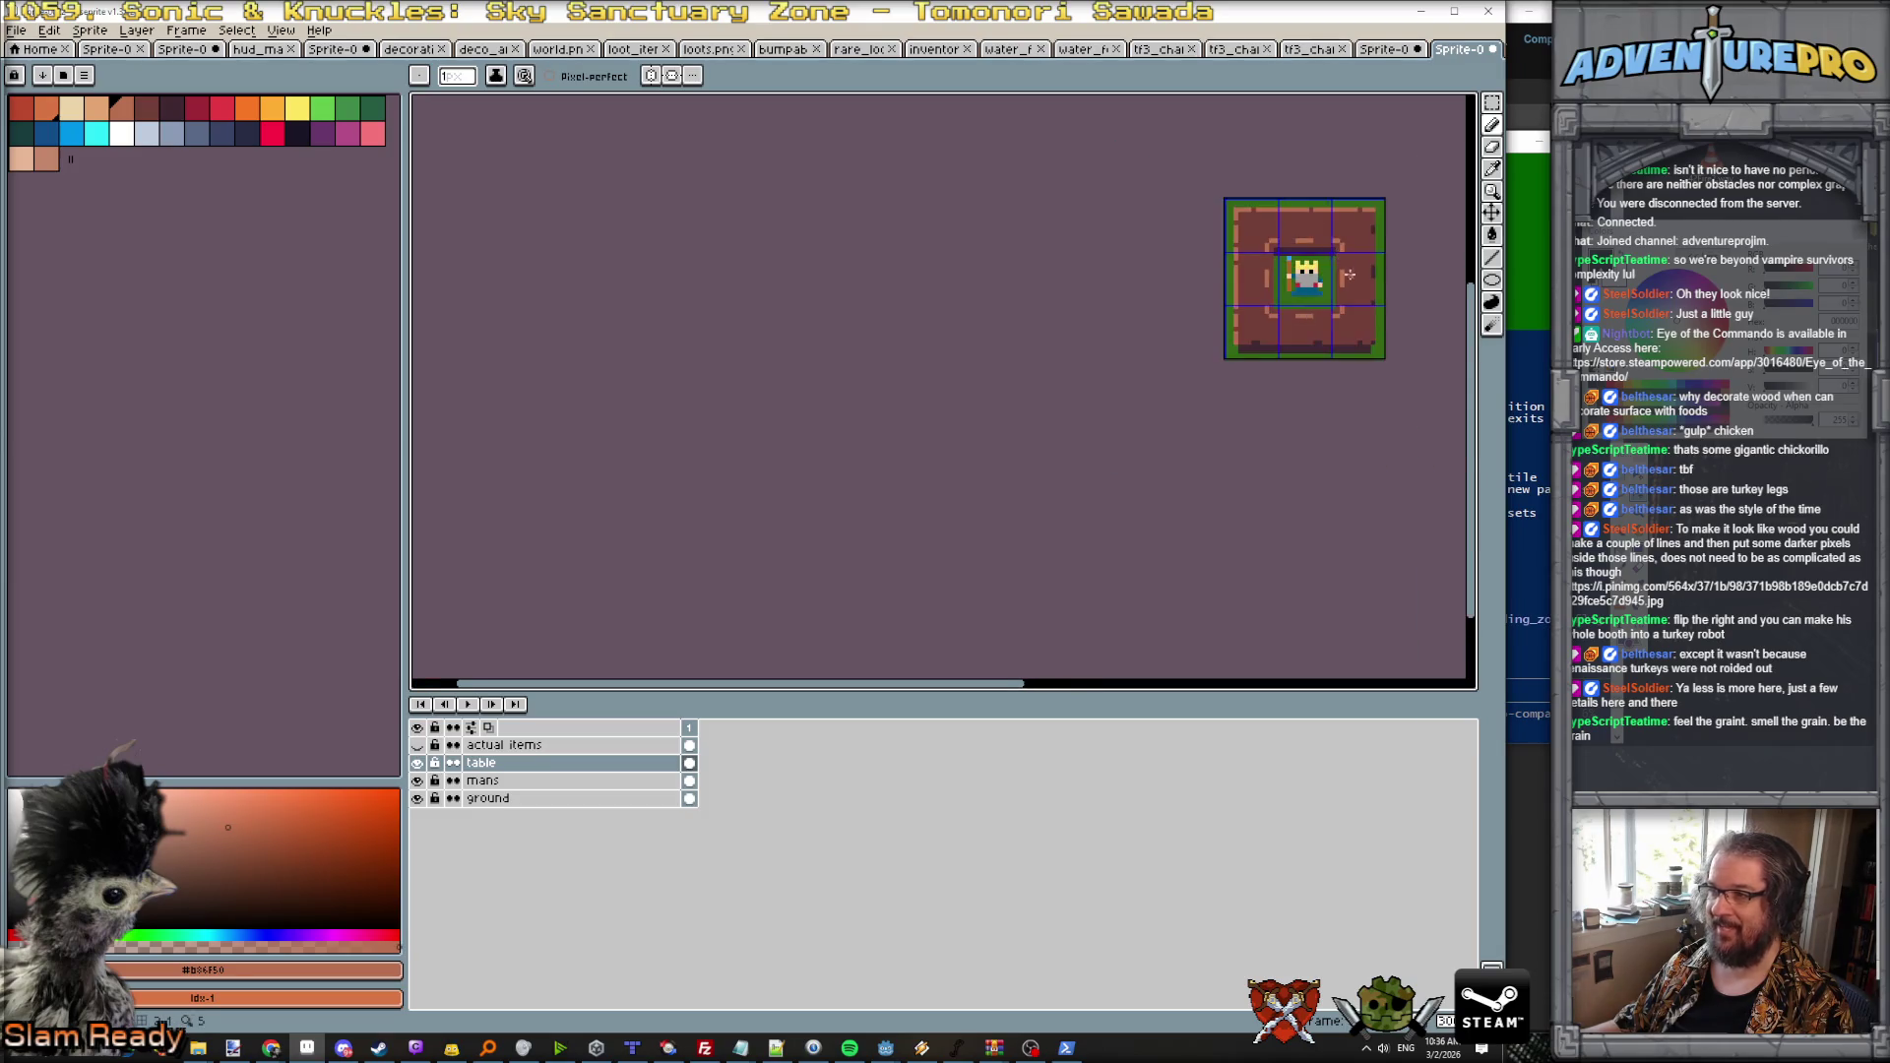
pyautogui.scroll(2, 1351, 278)
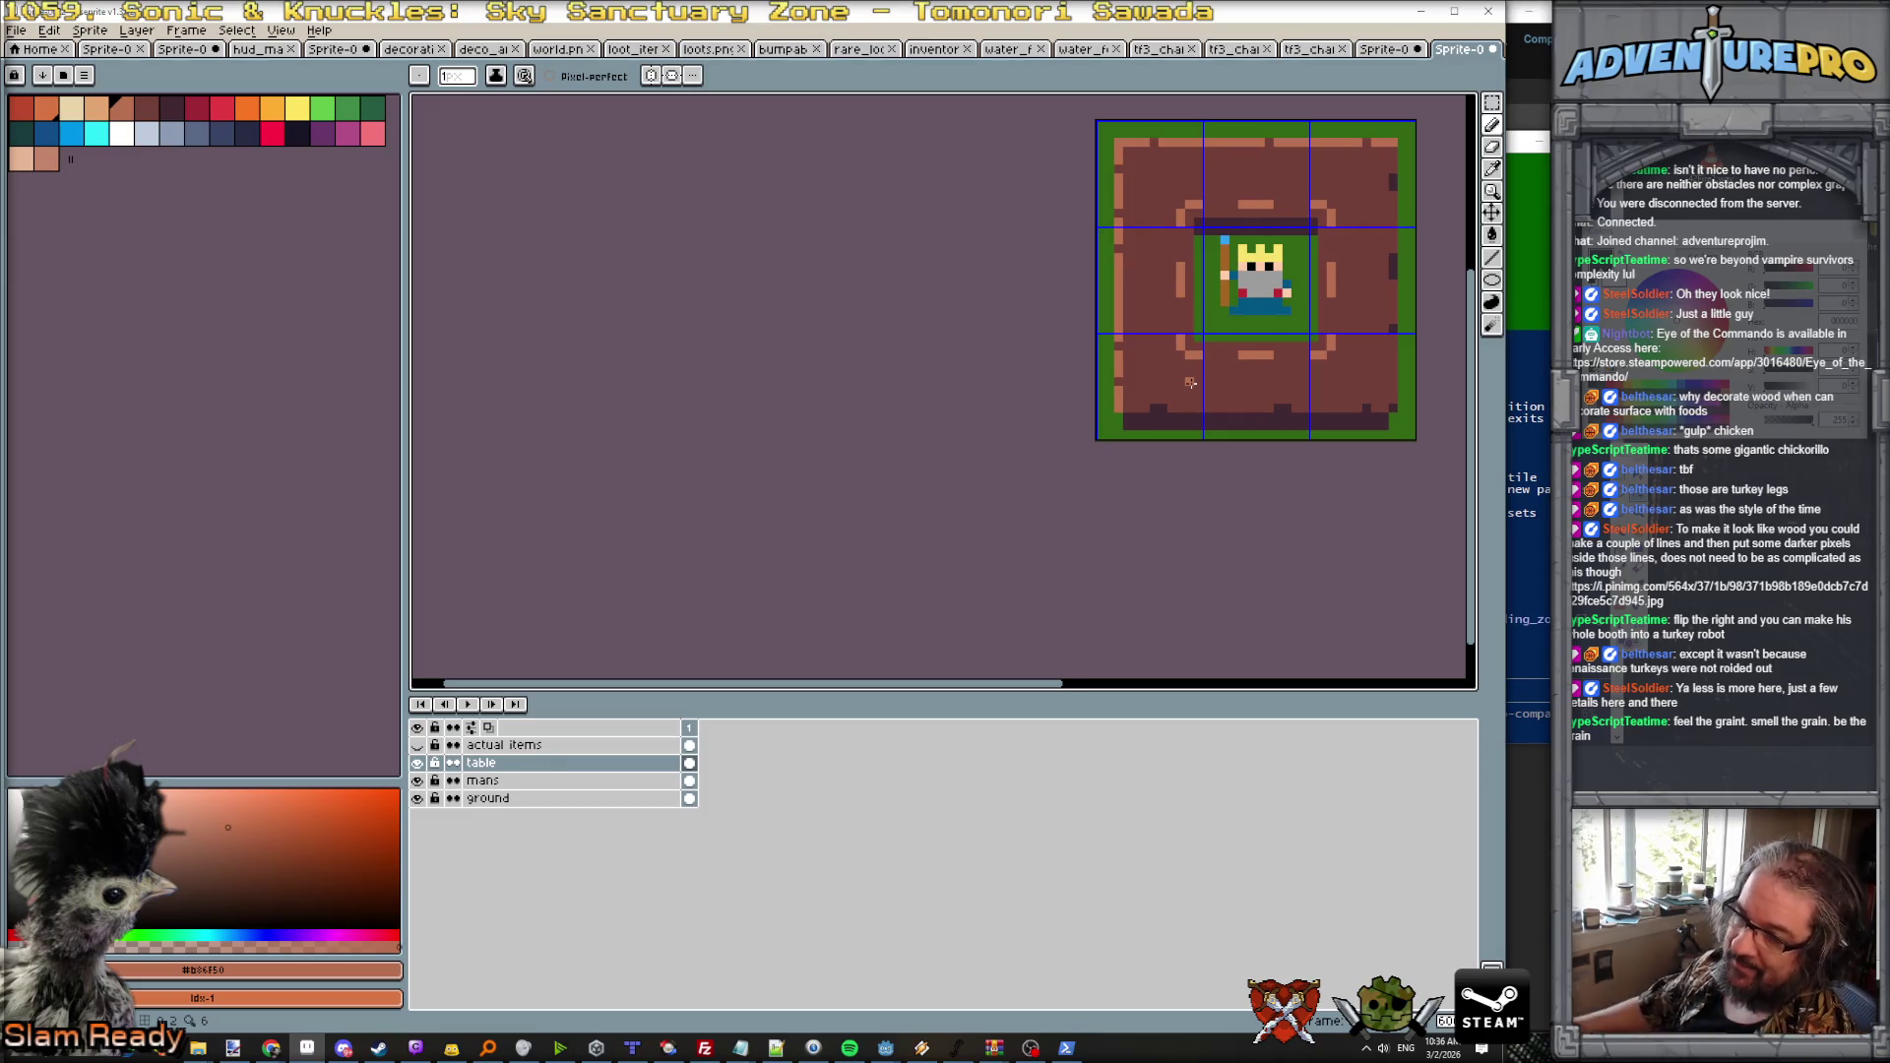
pyautogui.click(137, 31)
# Step: Add a new layer named 'smol items' and move it above the actual items layer
pyautogui.moveTo(178, 126)
pyautogui.click(305, 122)
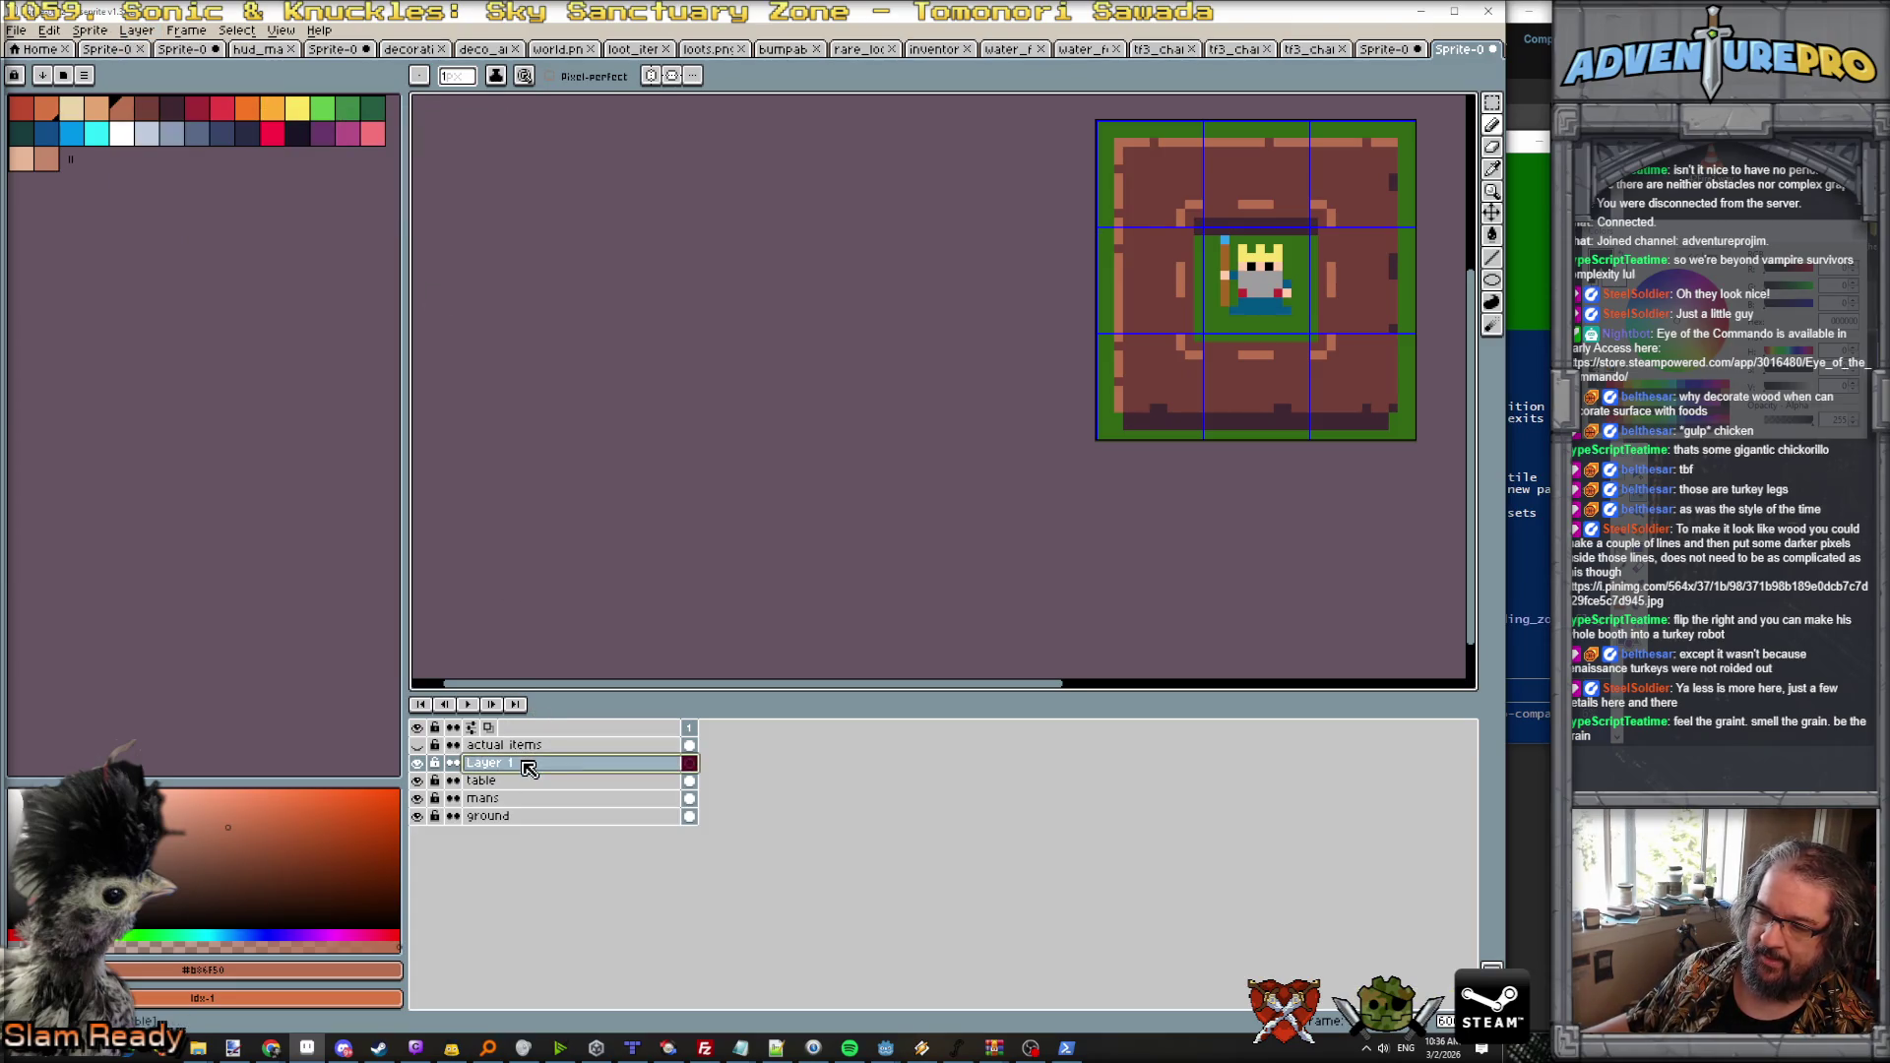
pyautogui.doubleClick(529, 769)
pyautogui.click(539, 746)
pyautogui.moveTo(547, 768); pyautogui.dragTo(556, 751)
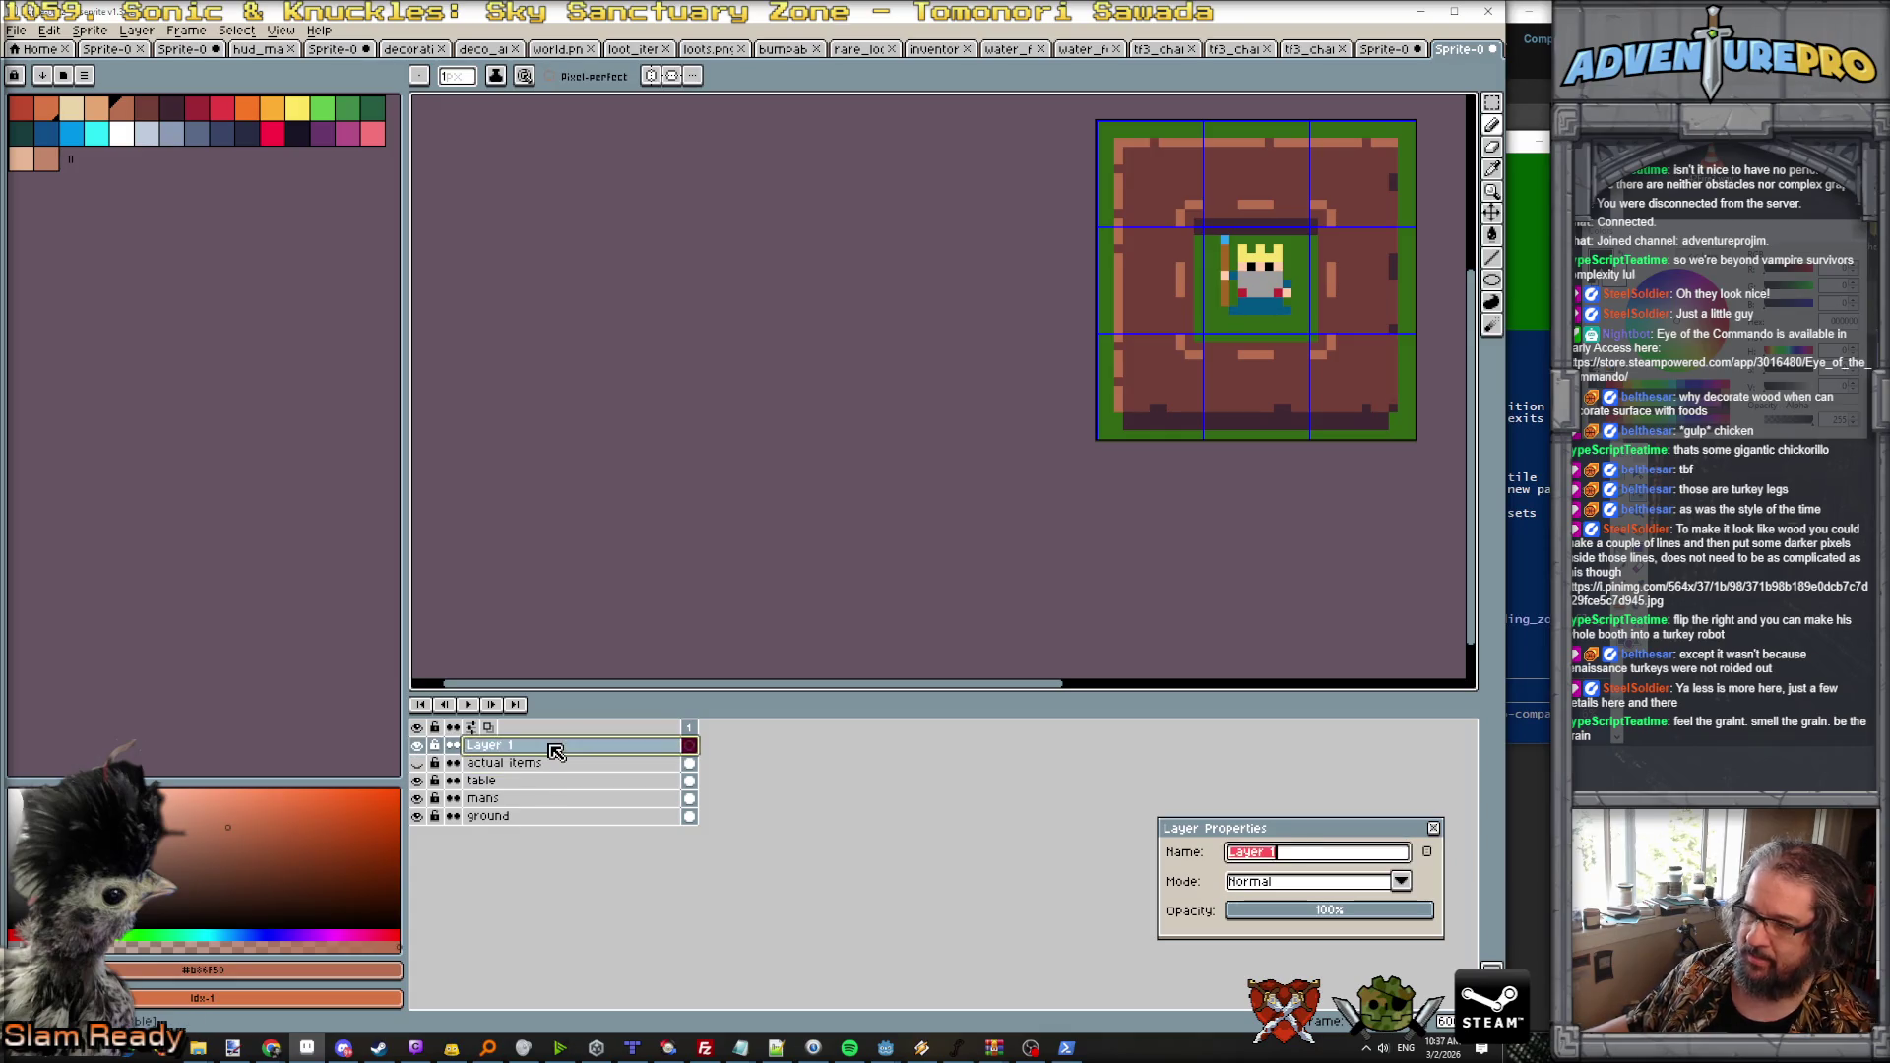
pyautogui.write('smol items')
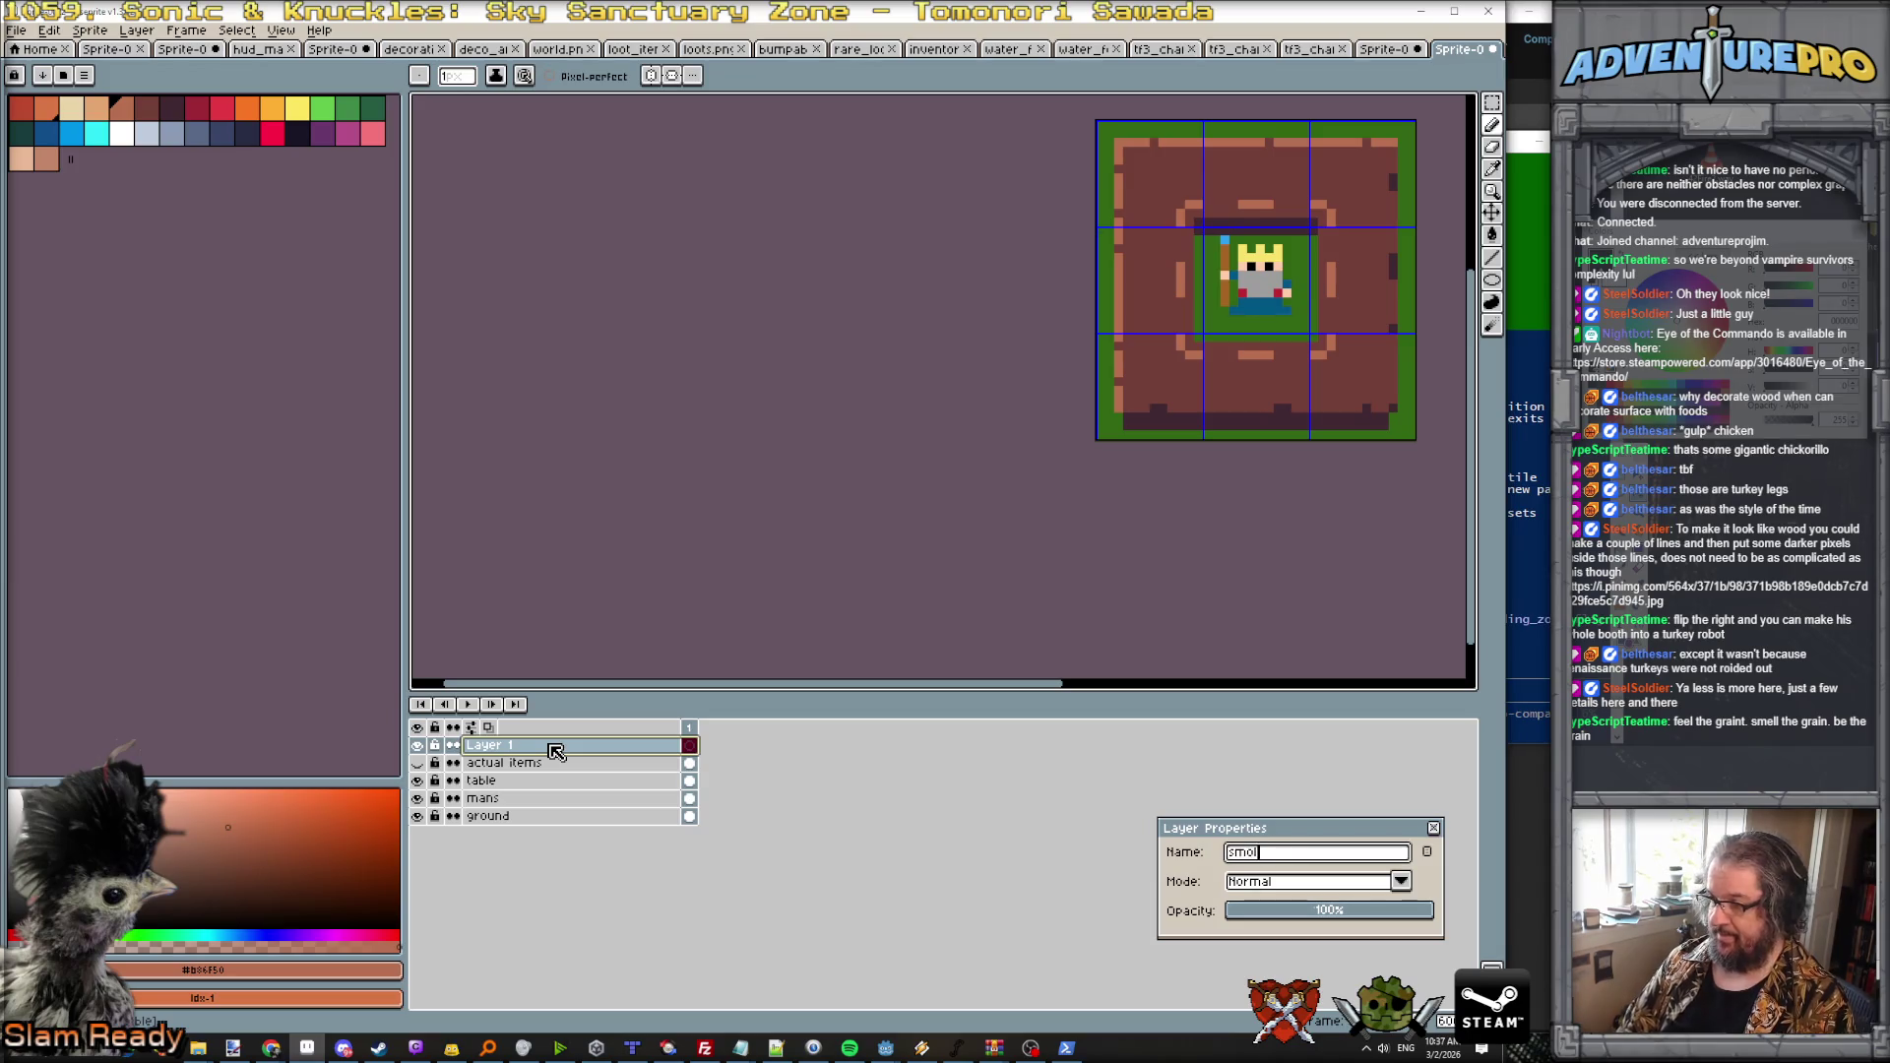
pyautogui.press('Return')
# Step: Draw a small cyan potion on the table with a pale grey-blue neck pixel
pyautogui.click(97, 133)
pyautogui.scroll(1, 1231, 389)
pyautogui.moveTo(1223, 397); pyautogui.dragTo(1245, 396)
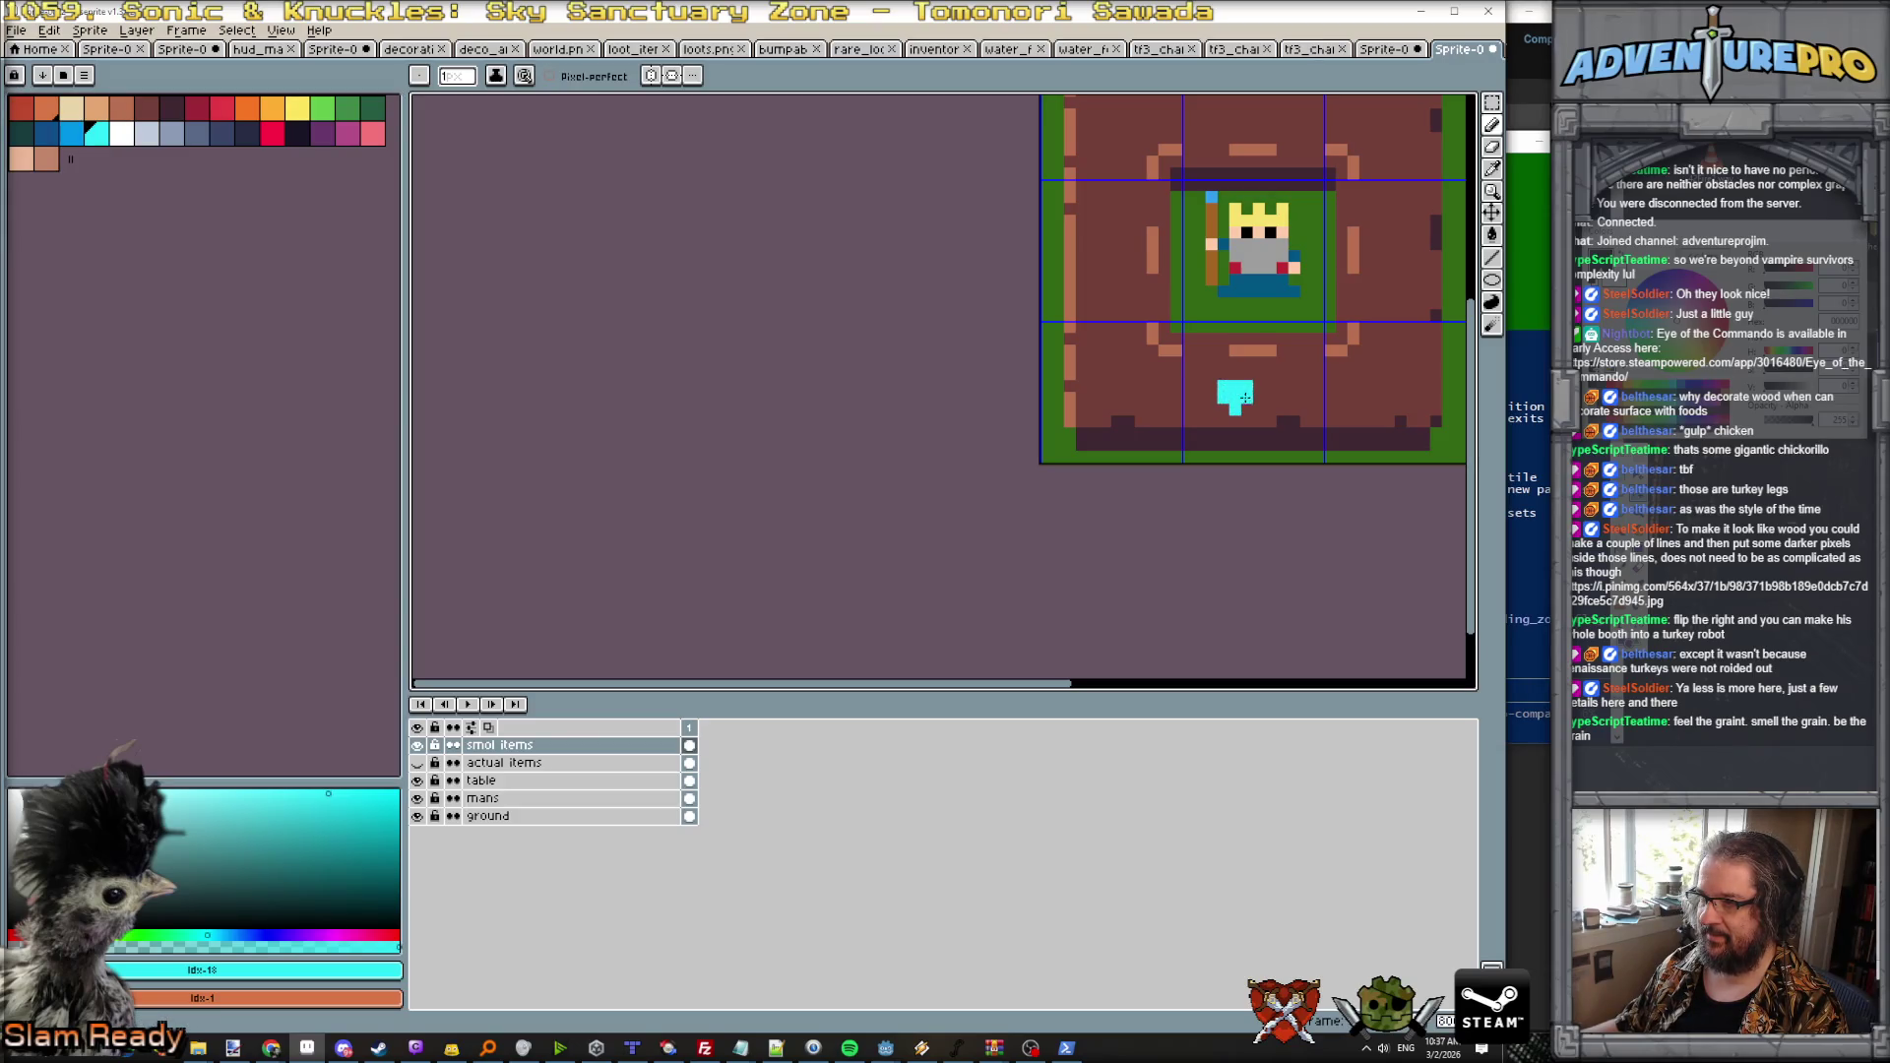
pyautogui.click(1222, 409)
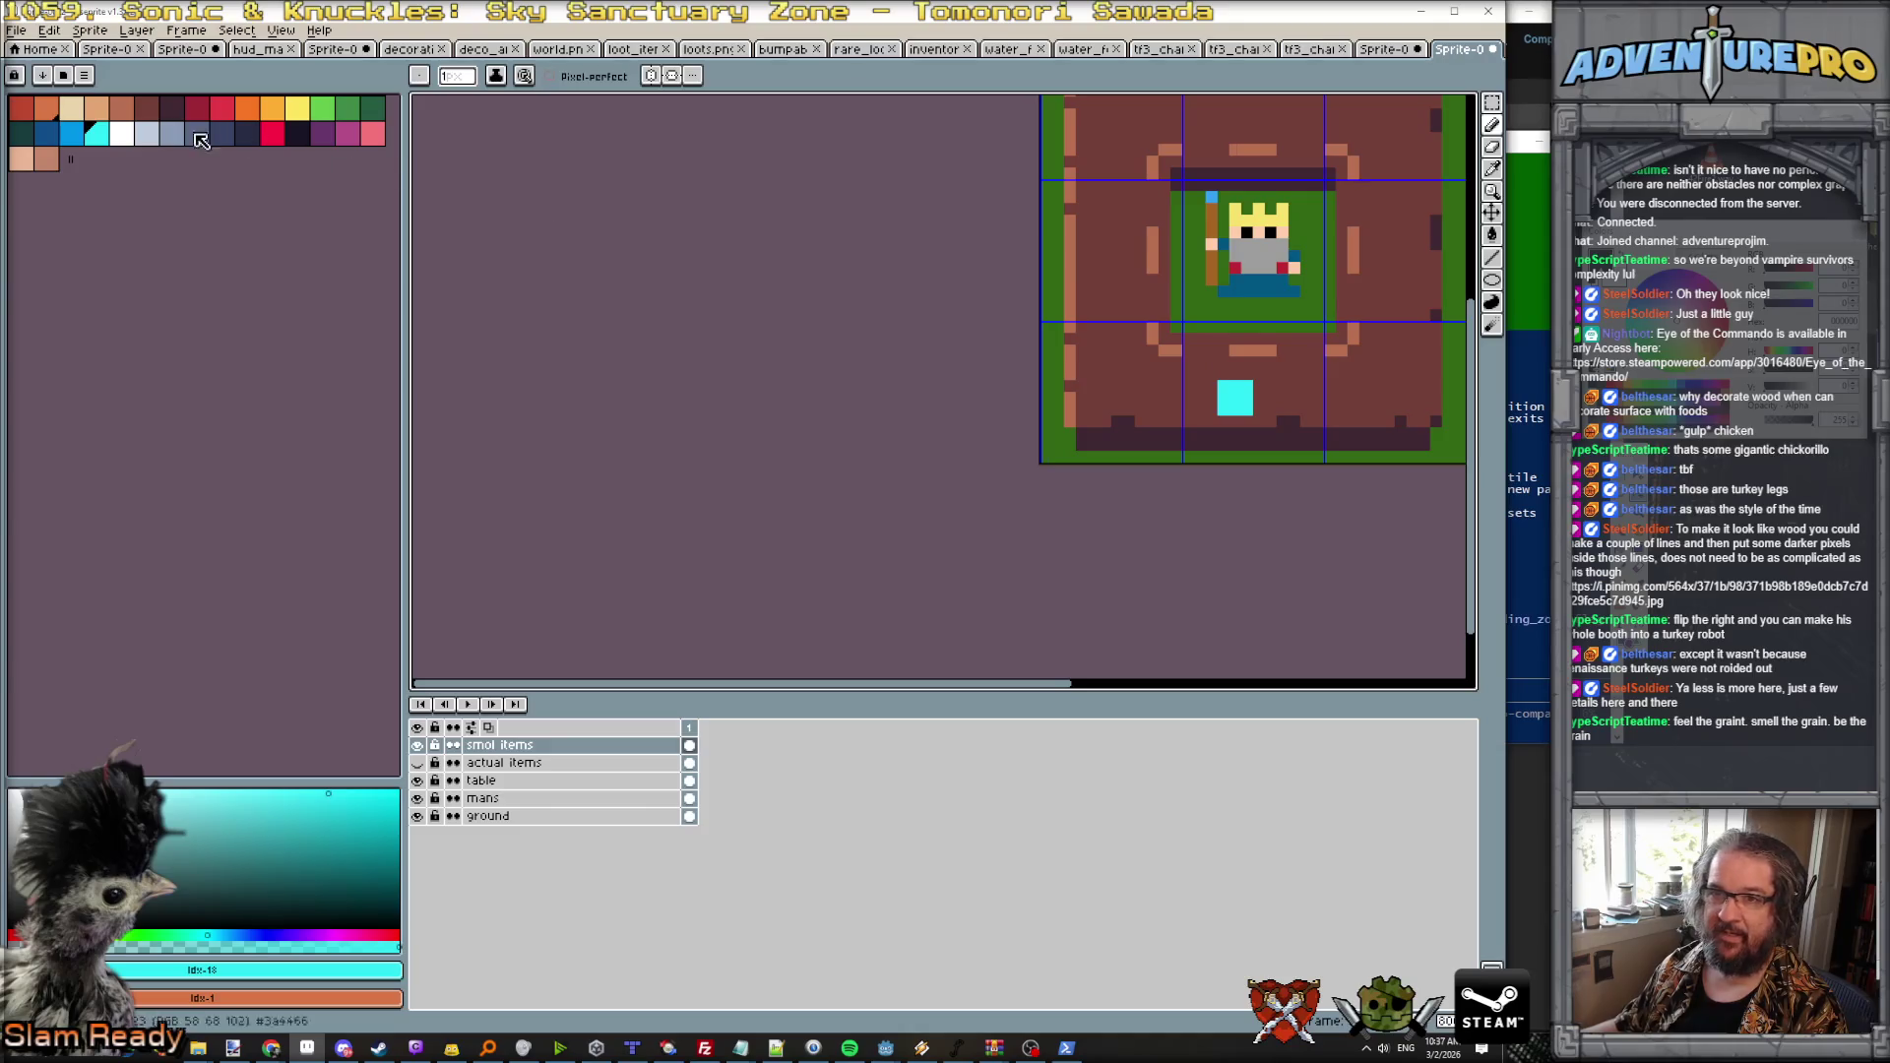
pyautogui.click(72, 135)
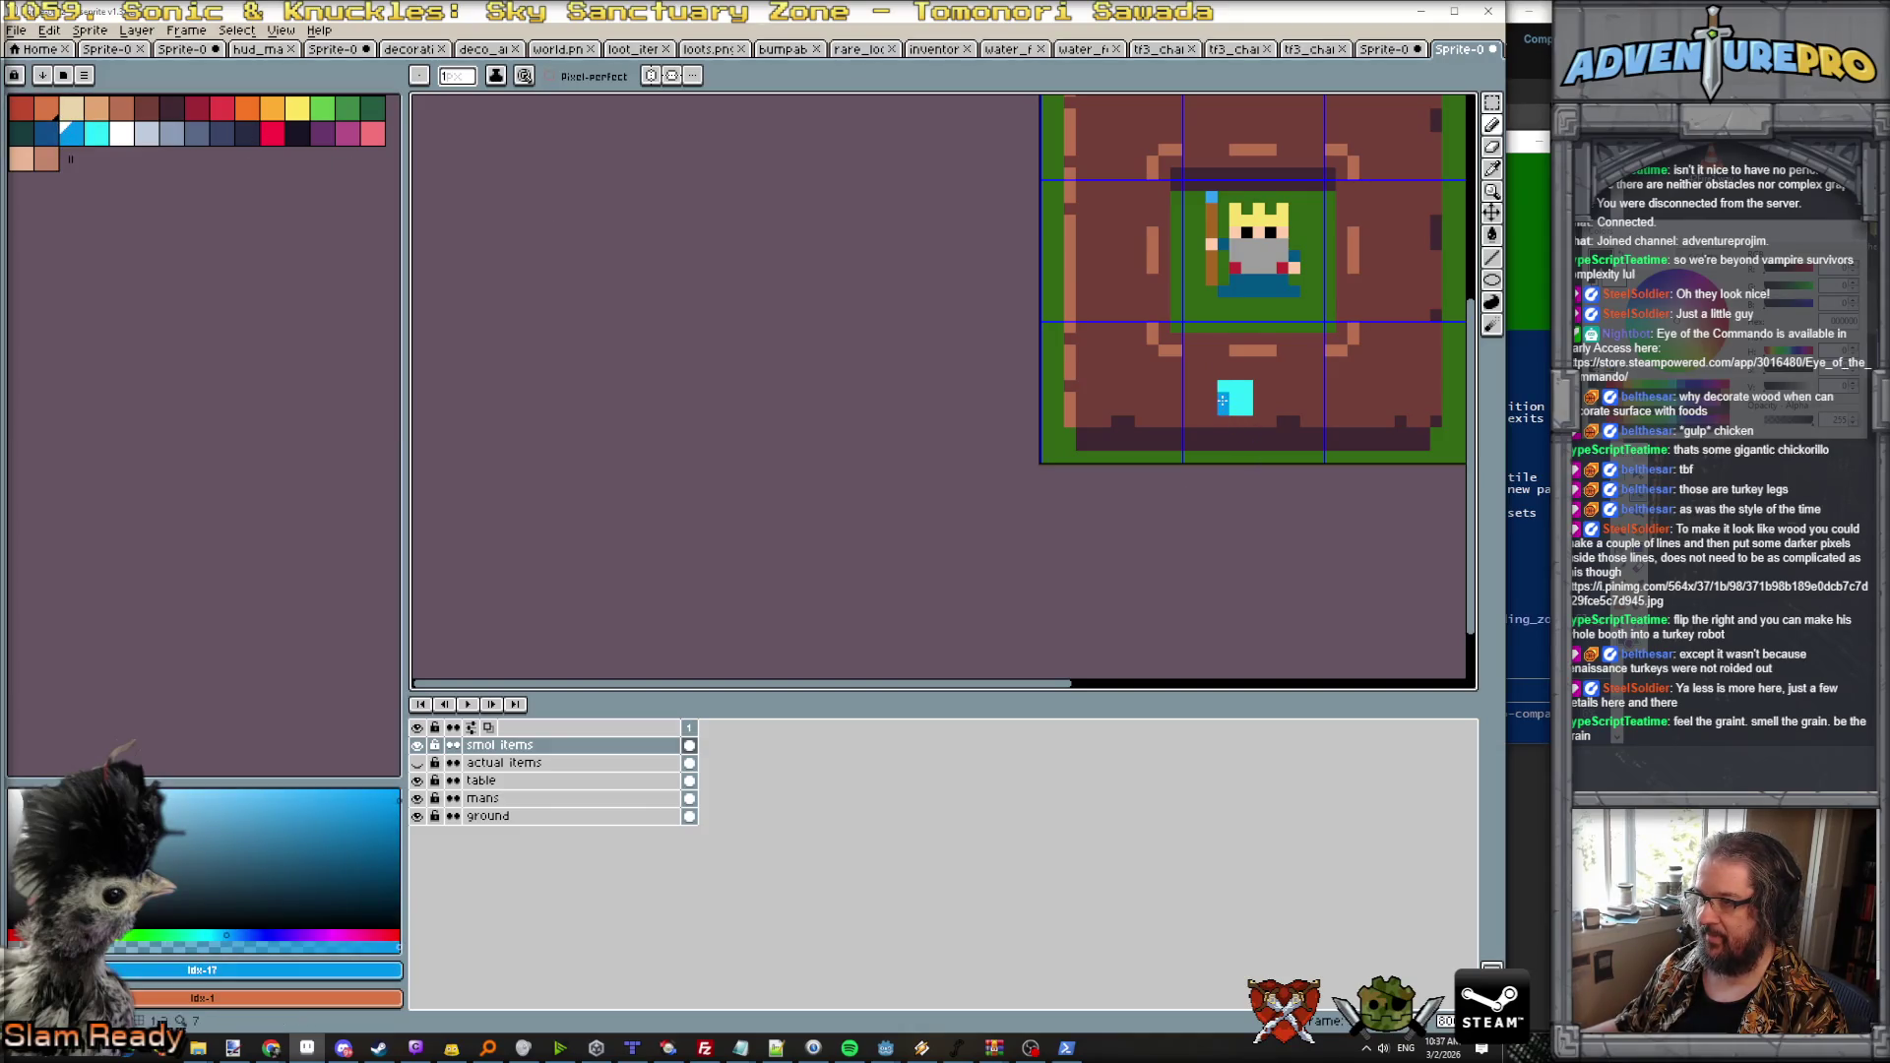
pyautogui.click(147, 135)
pyautogui.click(1212, 351)
pyautogui.scroll(-3, 1454, 392)
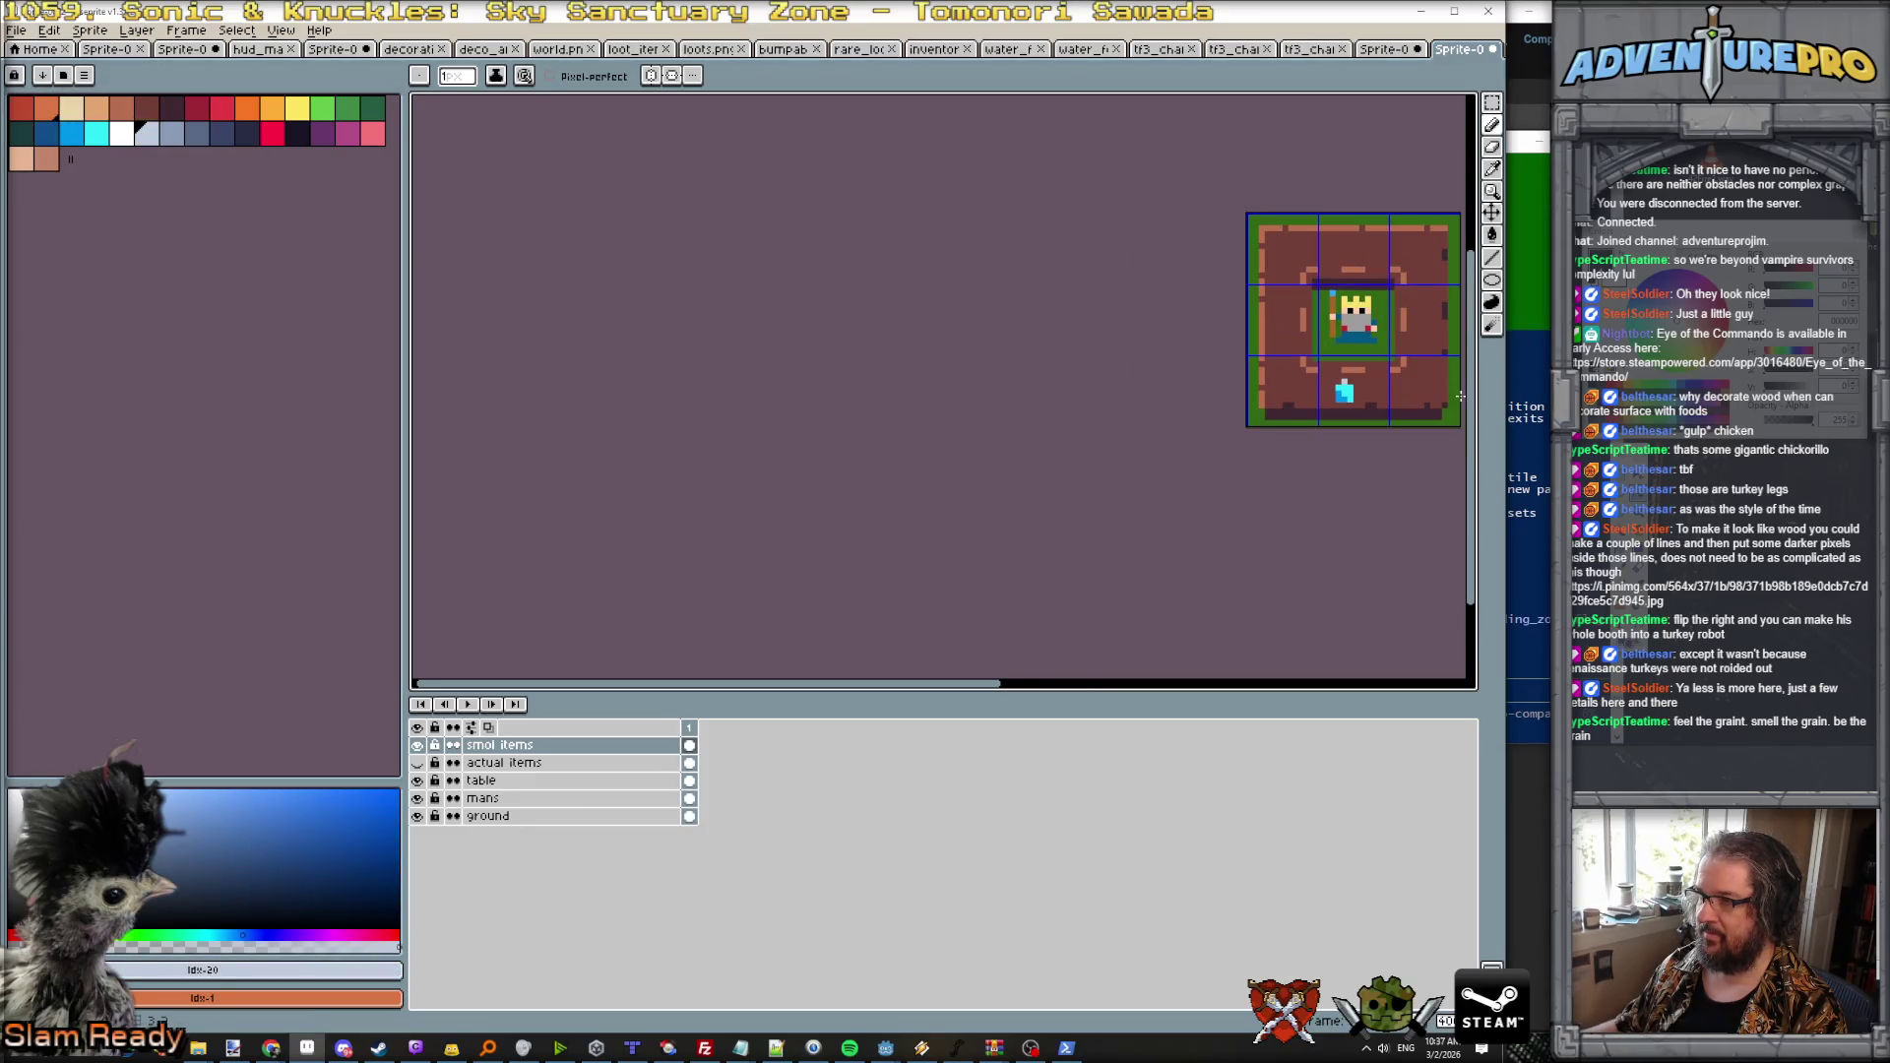
pyautogui.scroll(2, 1459, 396)
# Step: Draw a tan turkey leg with reddish-brown shading and a white bone tip
pyautogui.moveTo(1460, 395)
pyautogui.mouseDown()
pyautogui.moveTo(1118, 490)
pyautogui.moveTo(836, 502)
pyautogui.mouseUp()
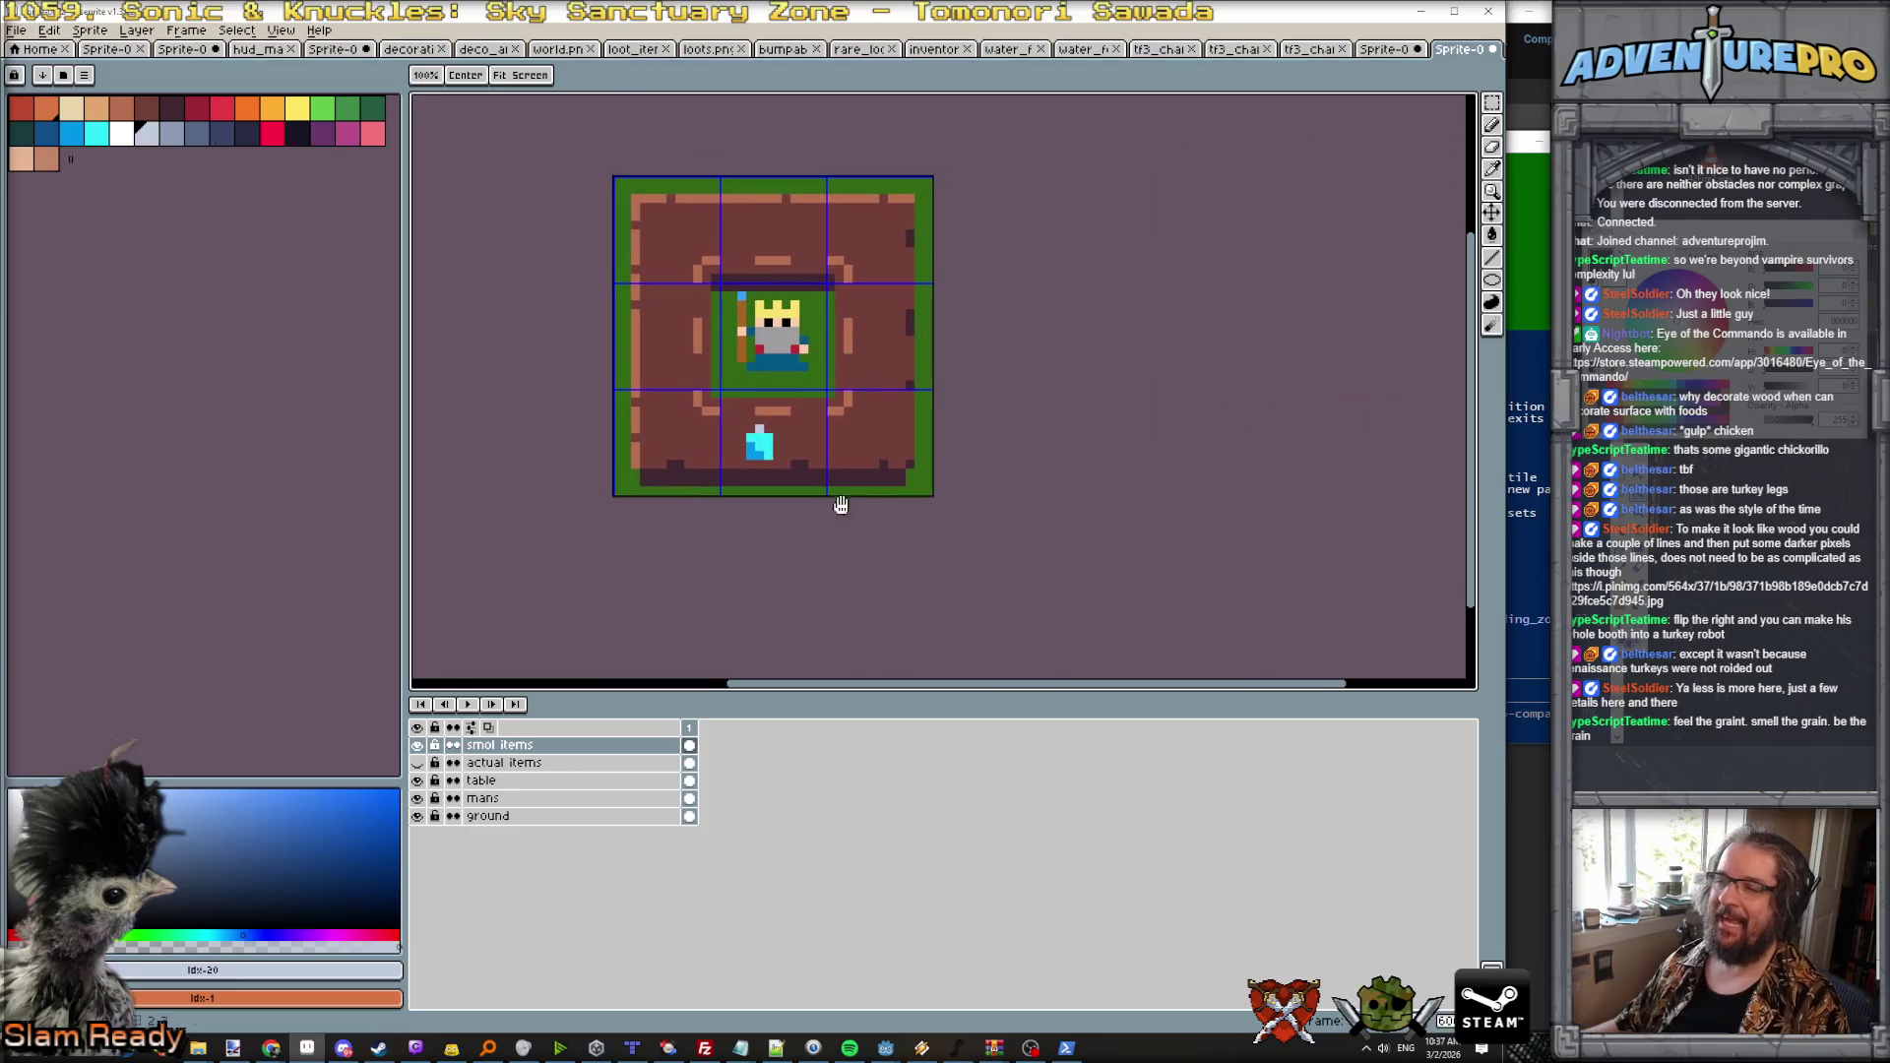
pyautogui.click(96, 108)
pyautogui.click(867, 445)
pyautogui.scroll(3, 867, 445)
pyautogui.moveTo(824, 434)
pyautogui.mouseDown()
pyautogui.moveTo(806, 416)
pyautogui.moveTo(836, 414)
pyautogui.moveTo(827, 379)
pyautogui.moveTo(843, 389)
pyautogui.mouseUp()
pyautogui.click(860, 381)
pyautogui.click(860, 416)
pyautogui.click(122, 112)
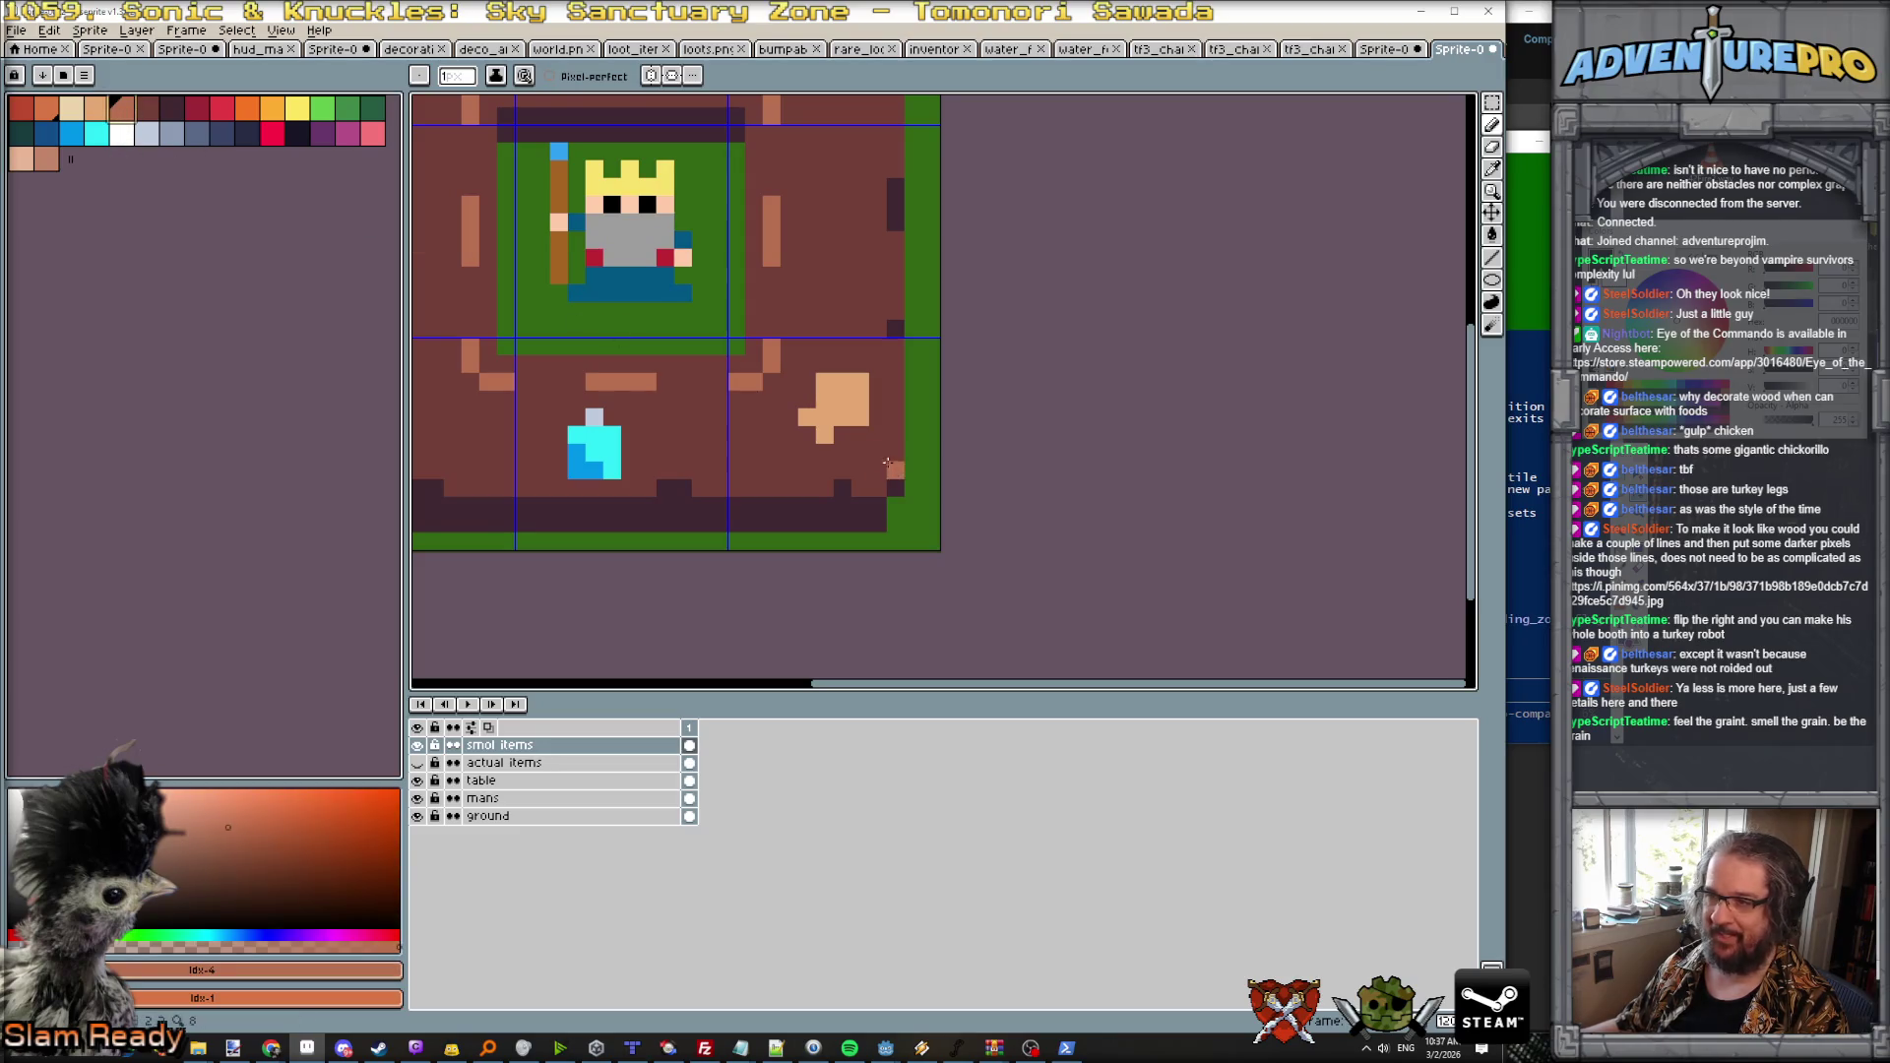
pyautogui.click(860, 399)
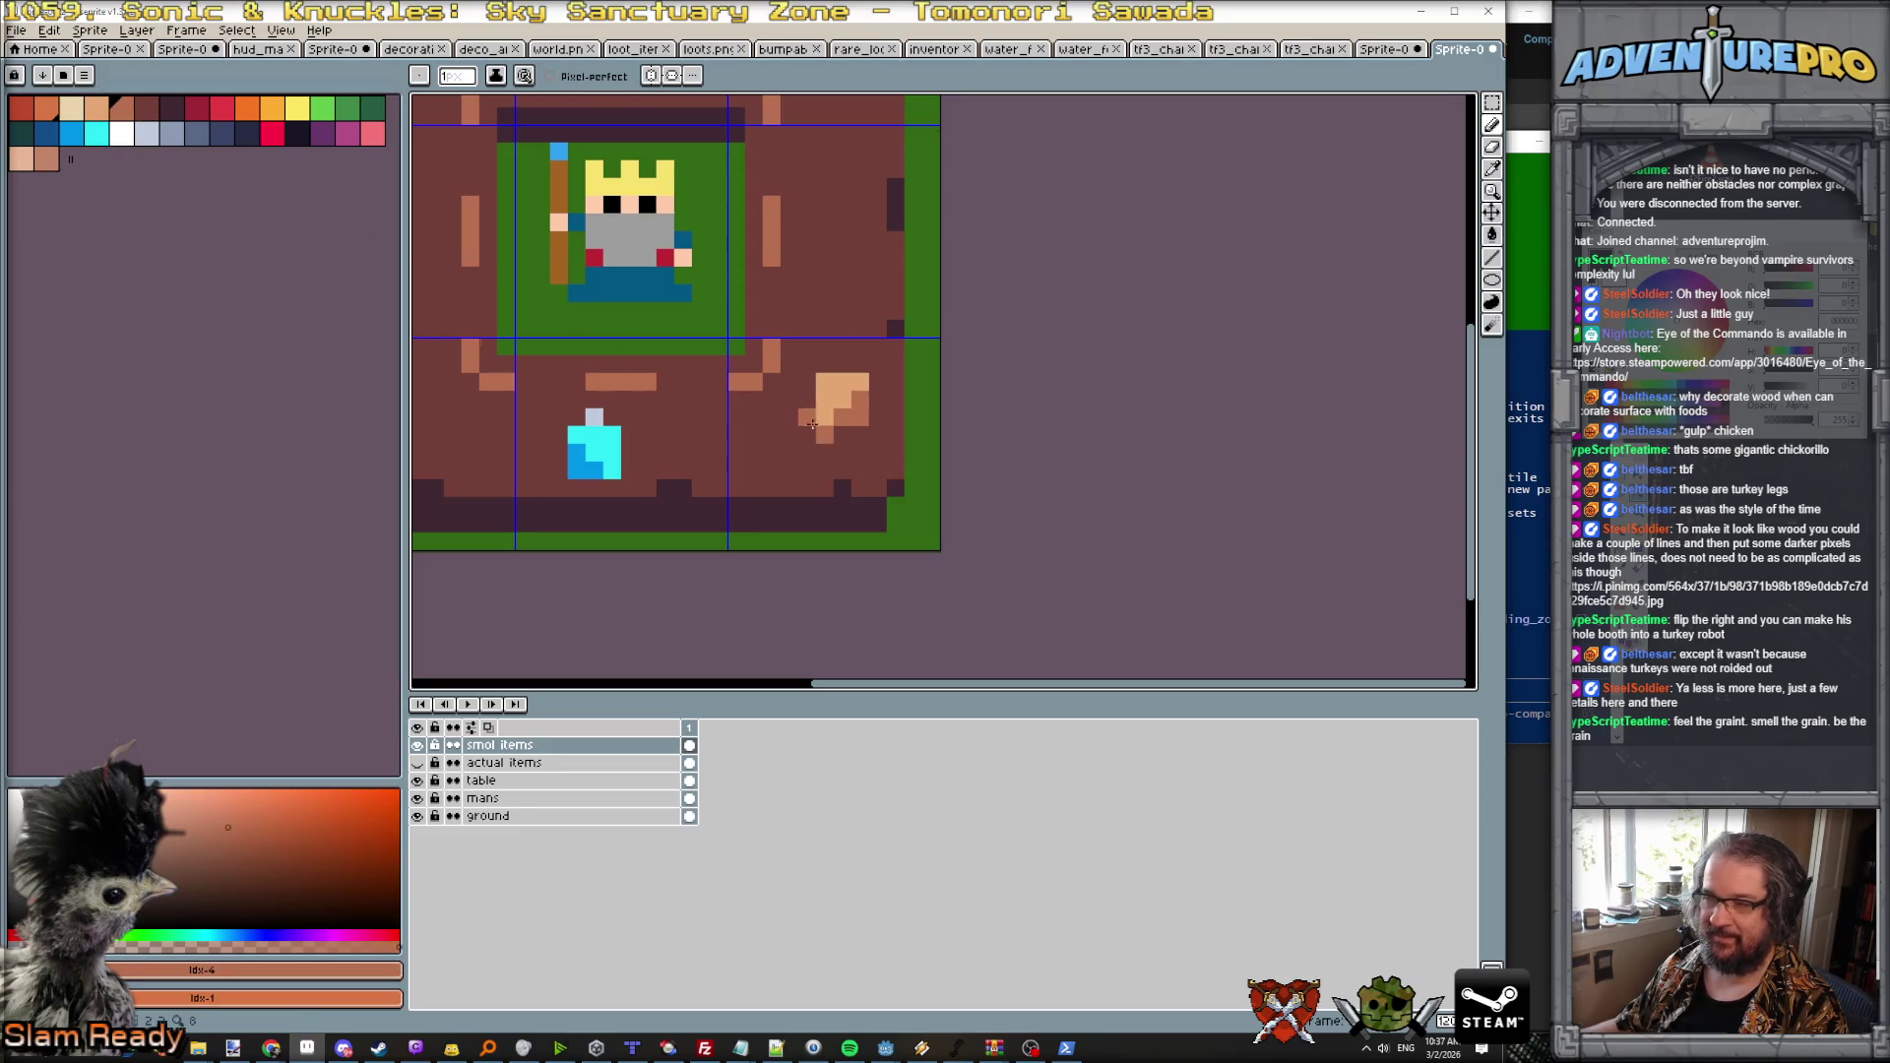
pyautogui.click(122, 133)
pyautogui.click(807, 435)
pyautogui.click(799, 446)
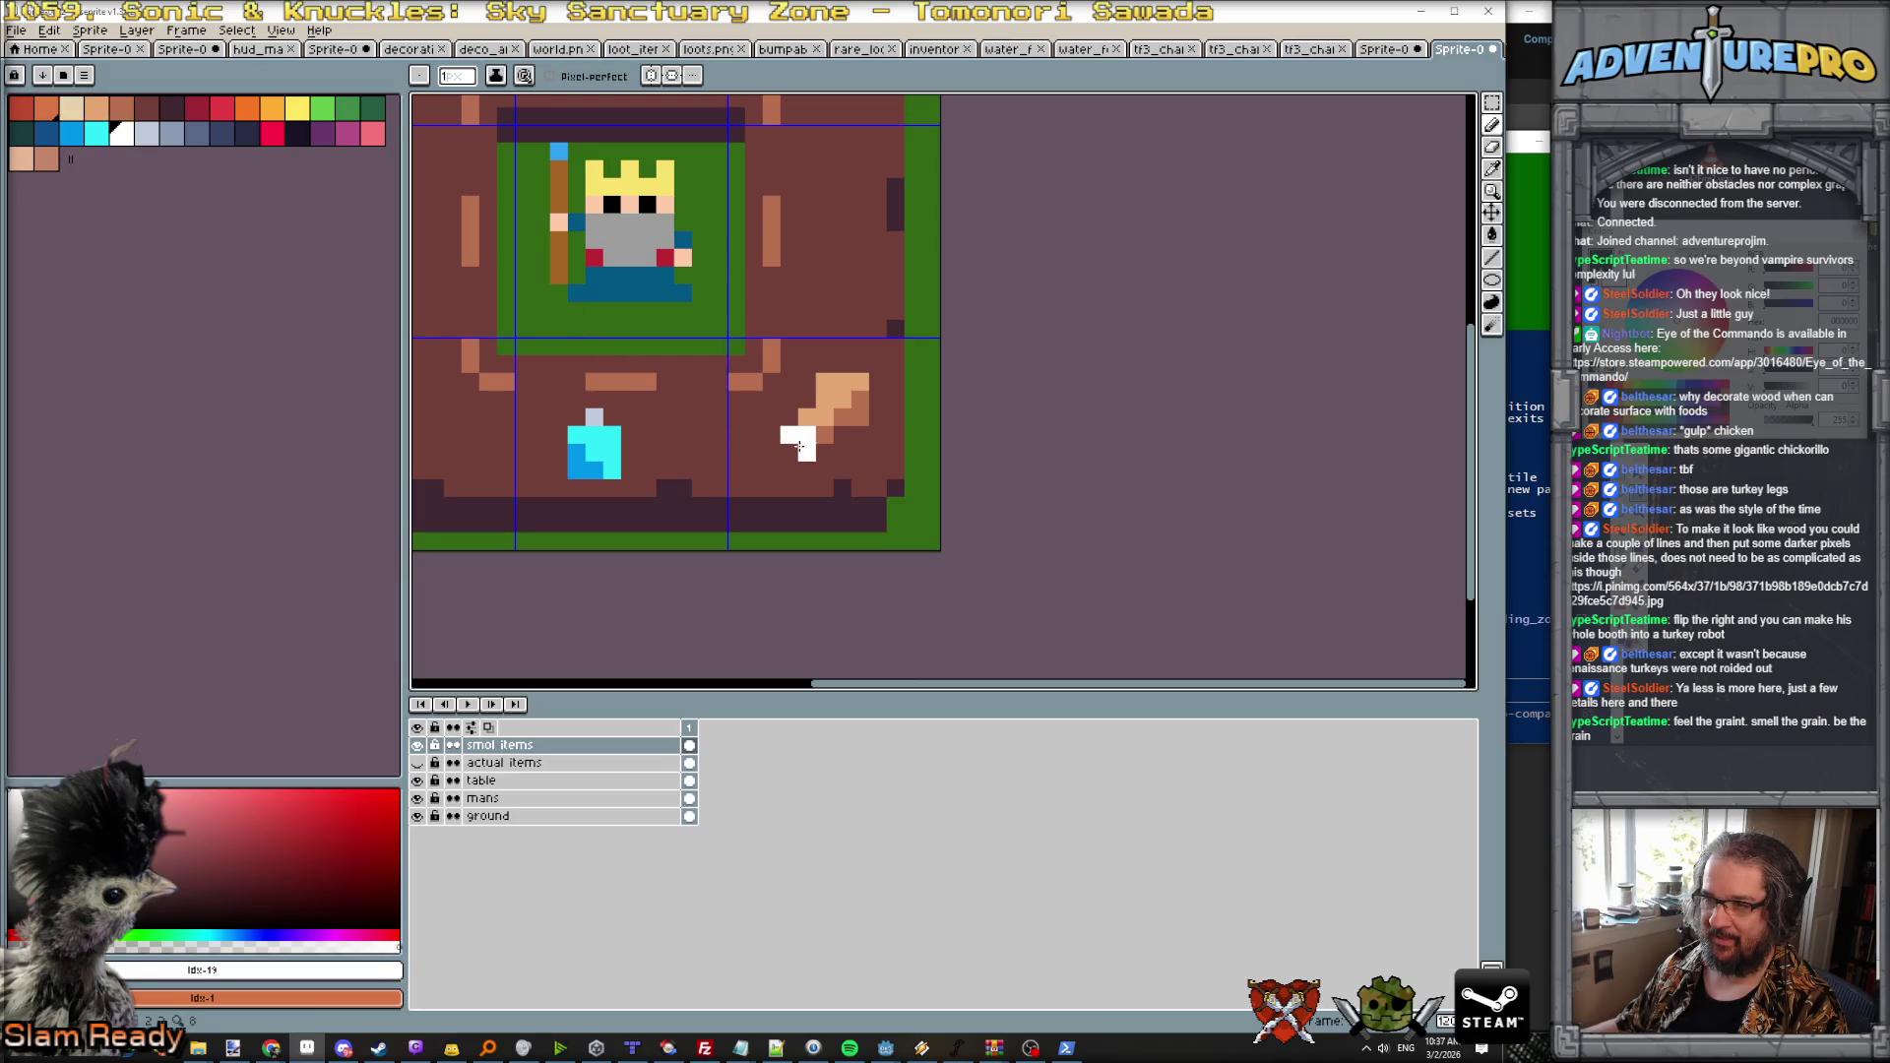
pyautogui.scroll(-4, 807, 455)
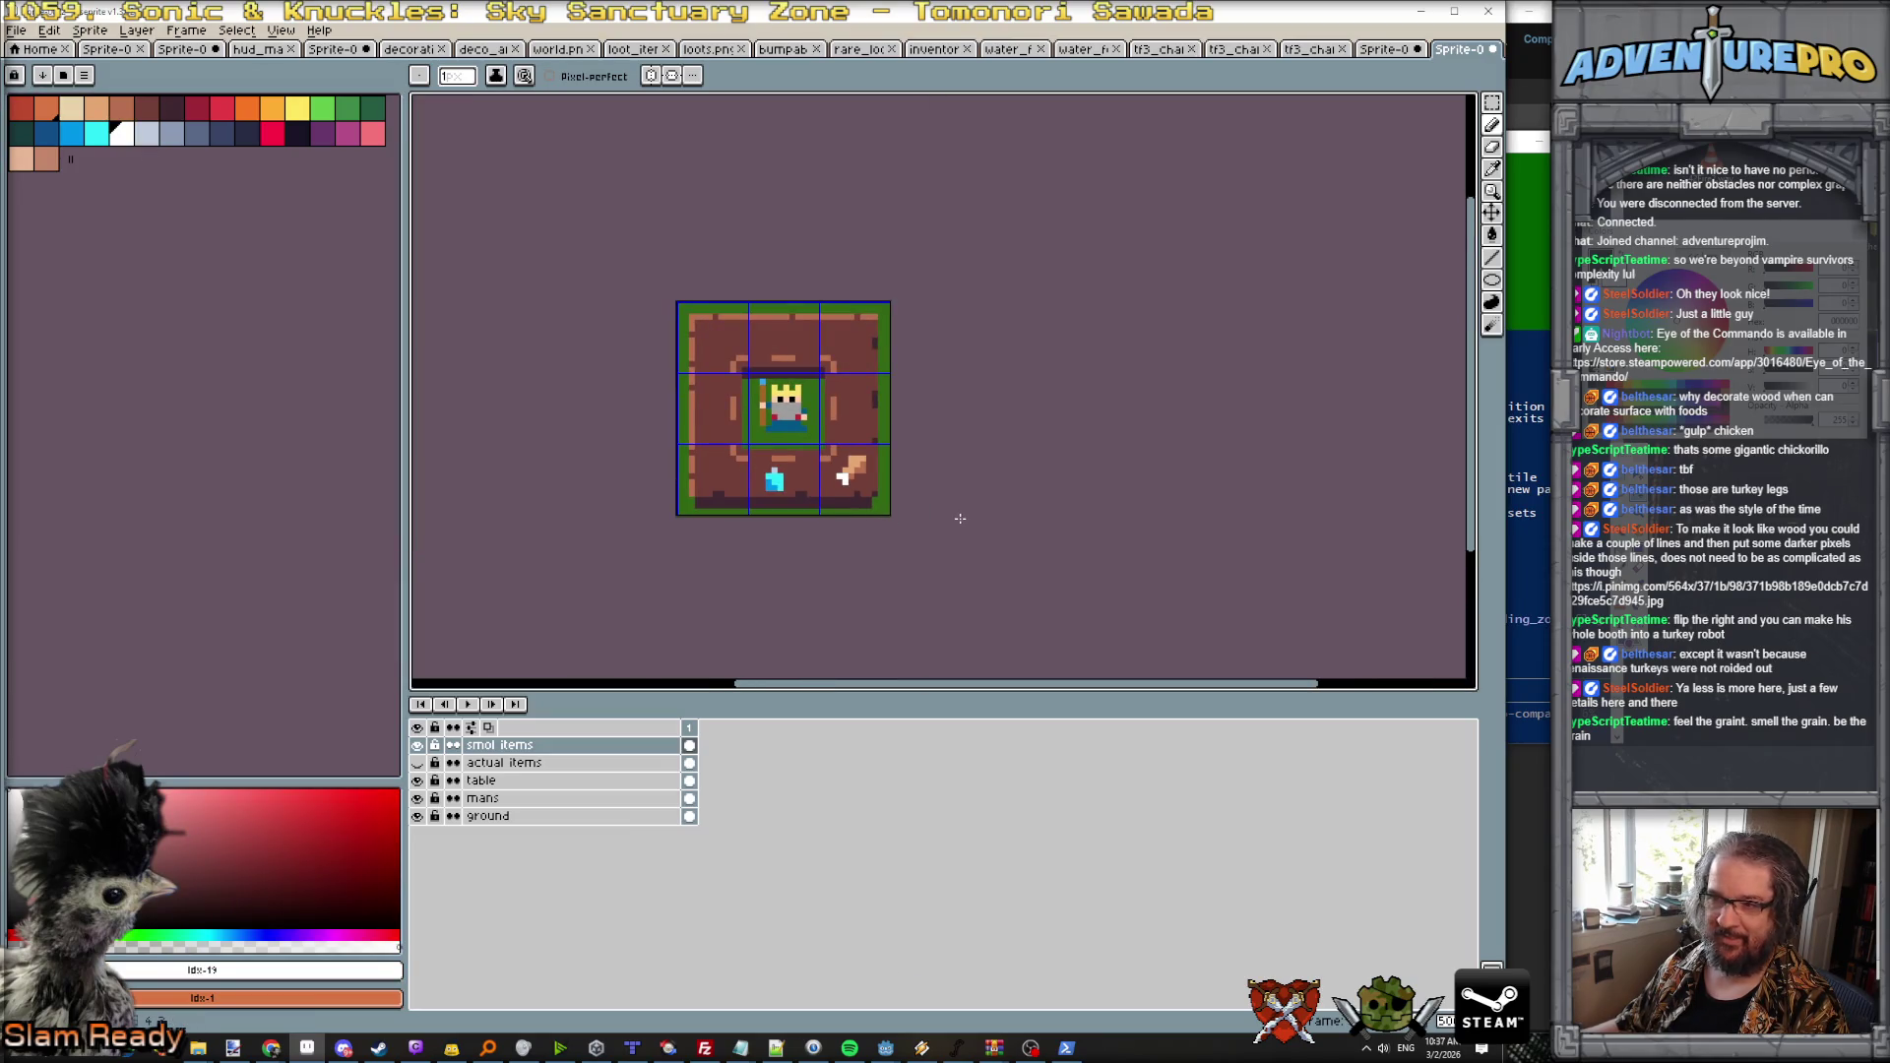
pyautogui.scroll(2, 961, 517)
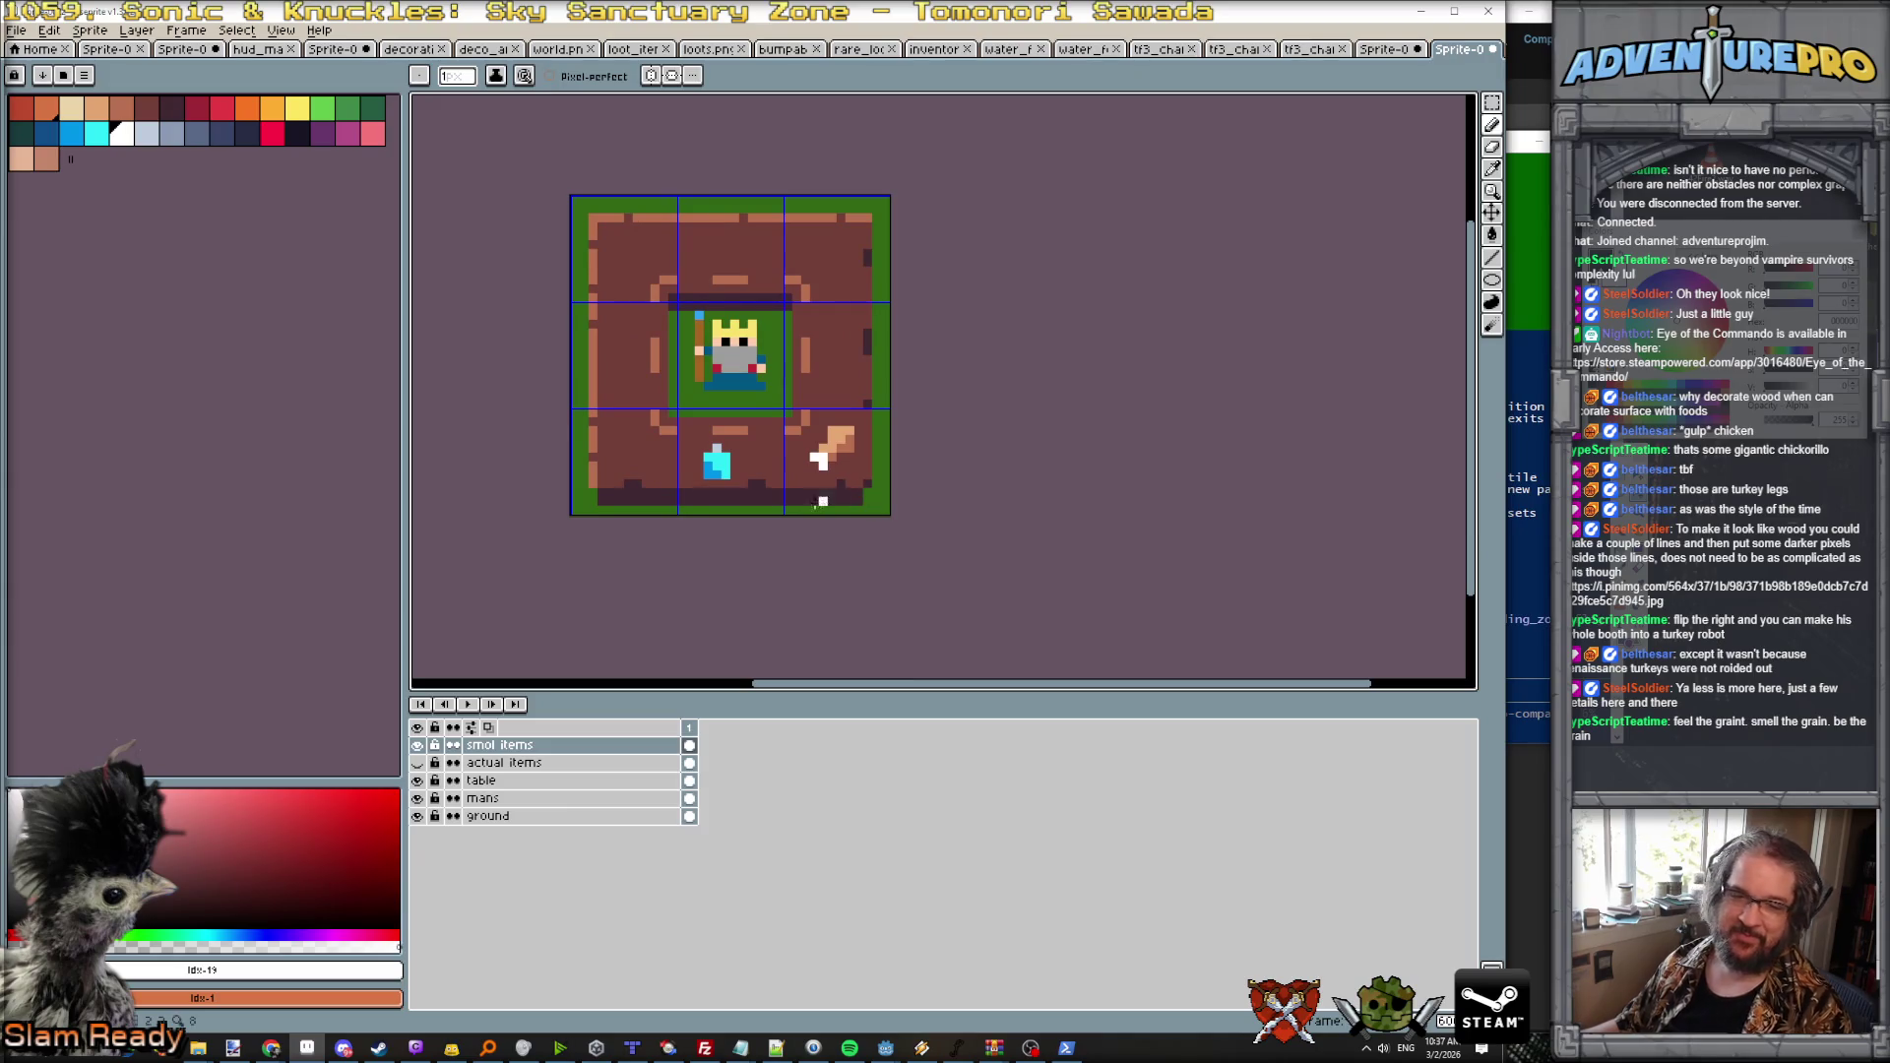
# Step: Draw a small light grey-blue flagon body on the table's lower left
pyautogui.scroll(-1, 802, 364)
pyautogui.scroll(1, 799, 384)
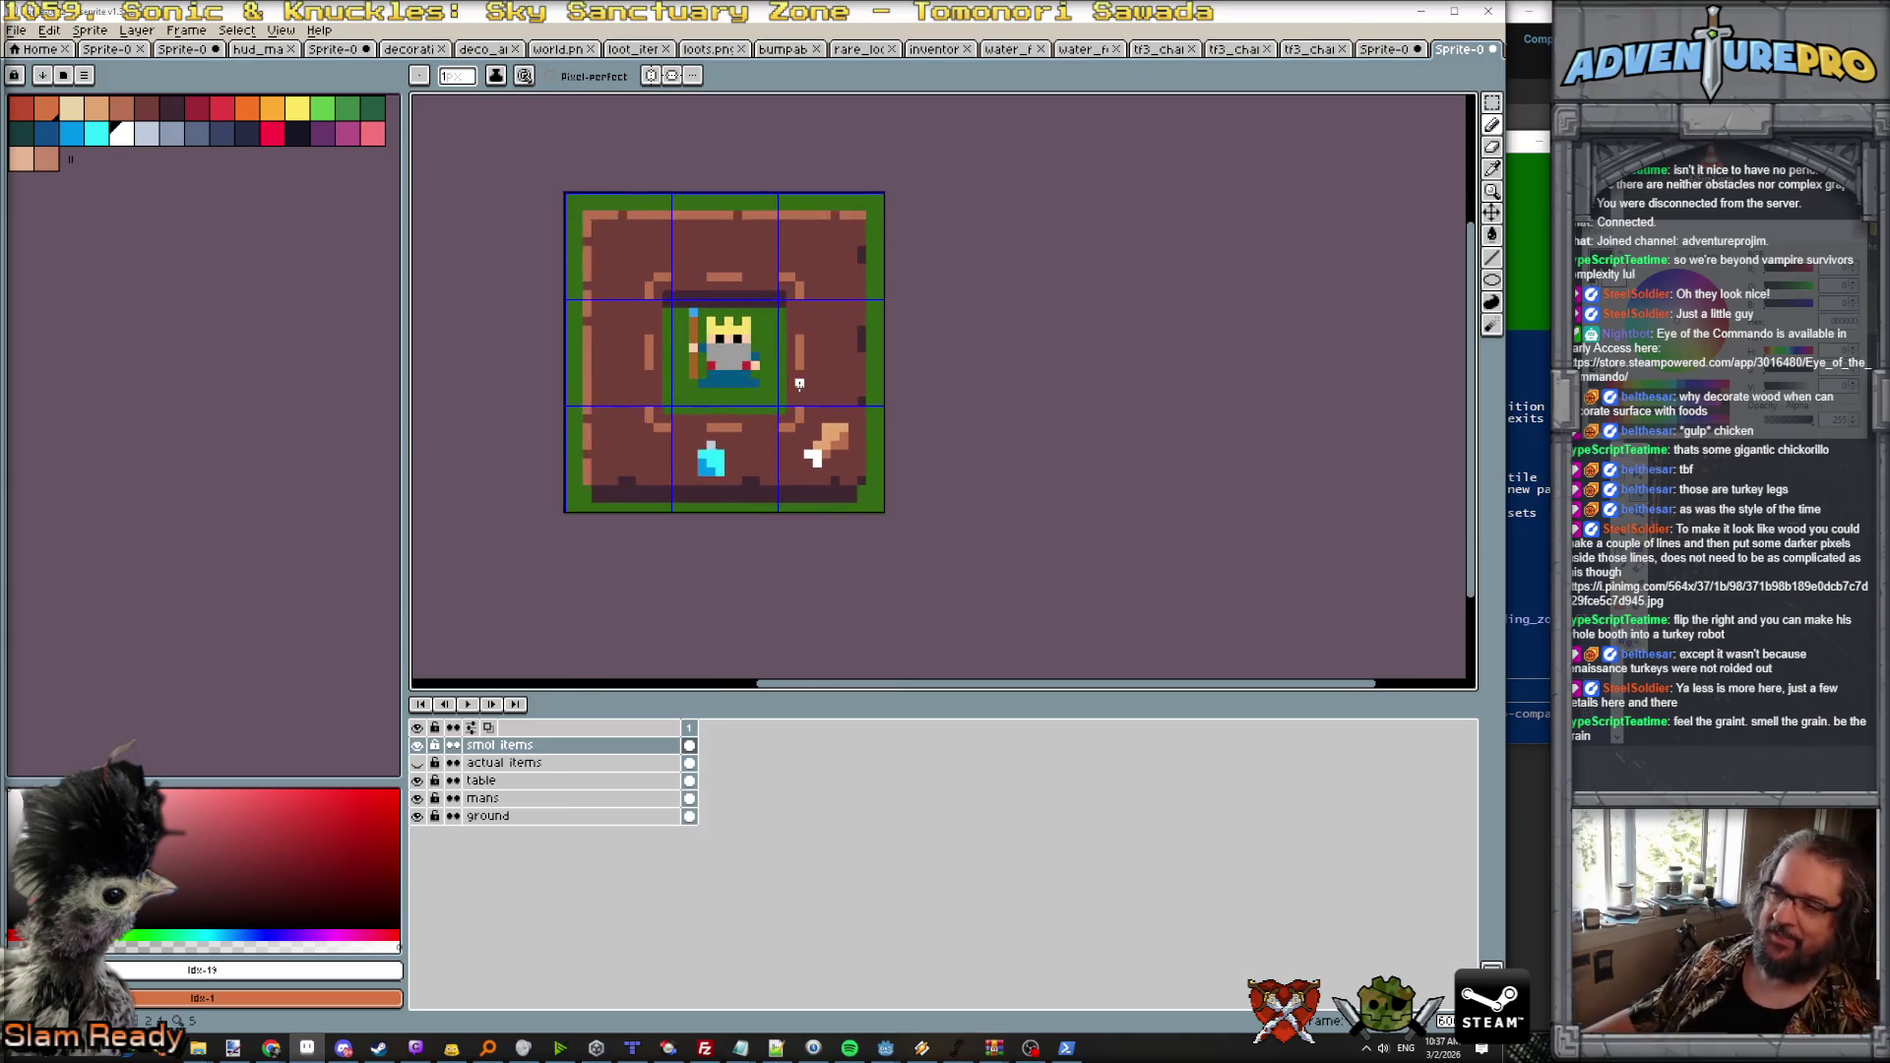
pyautogui.scroll(-1, 799, 384)
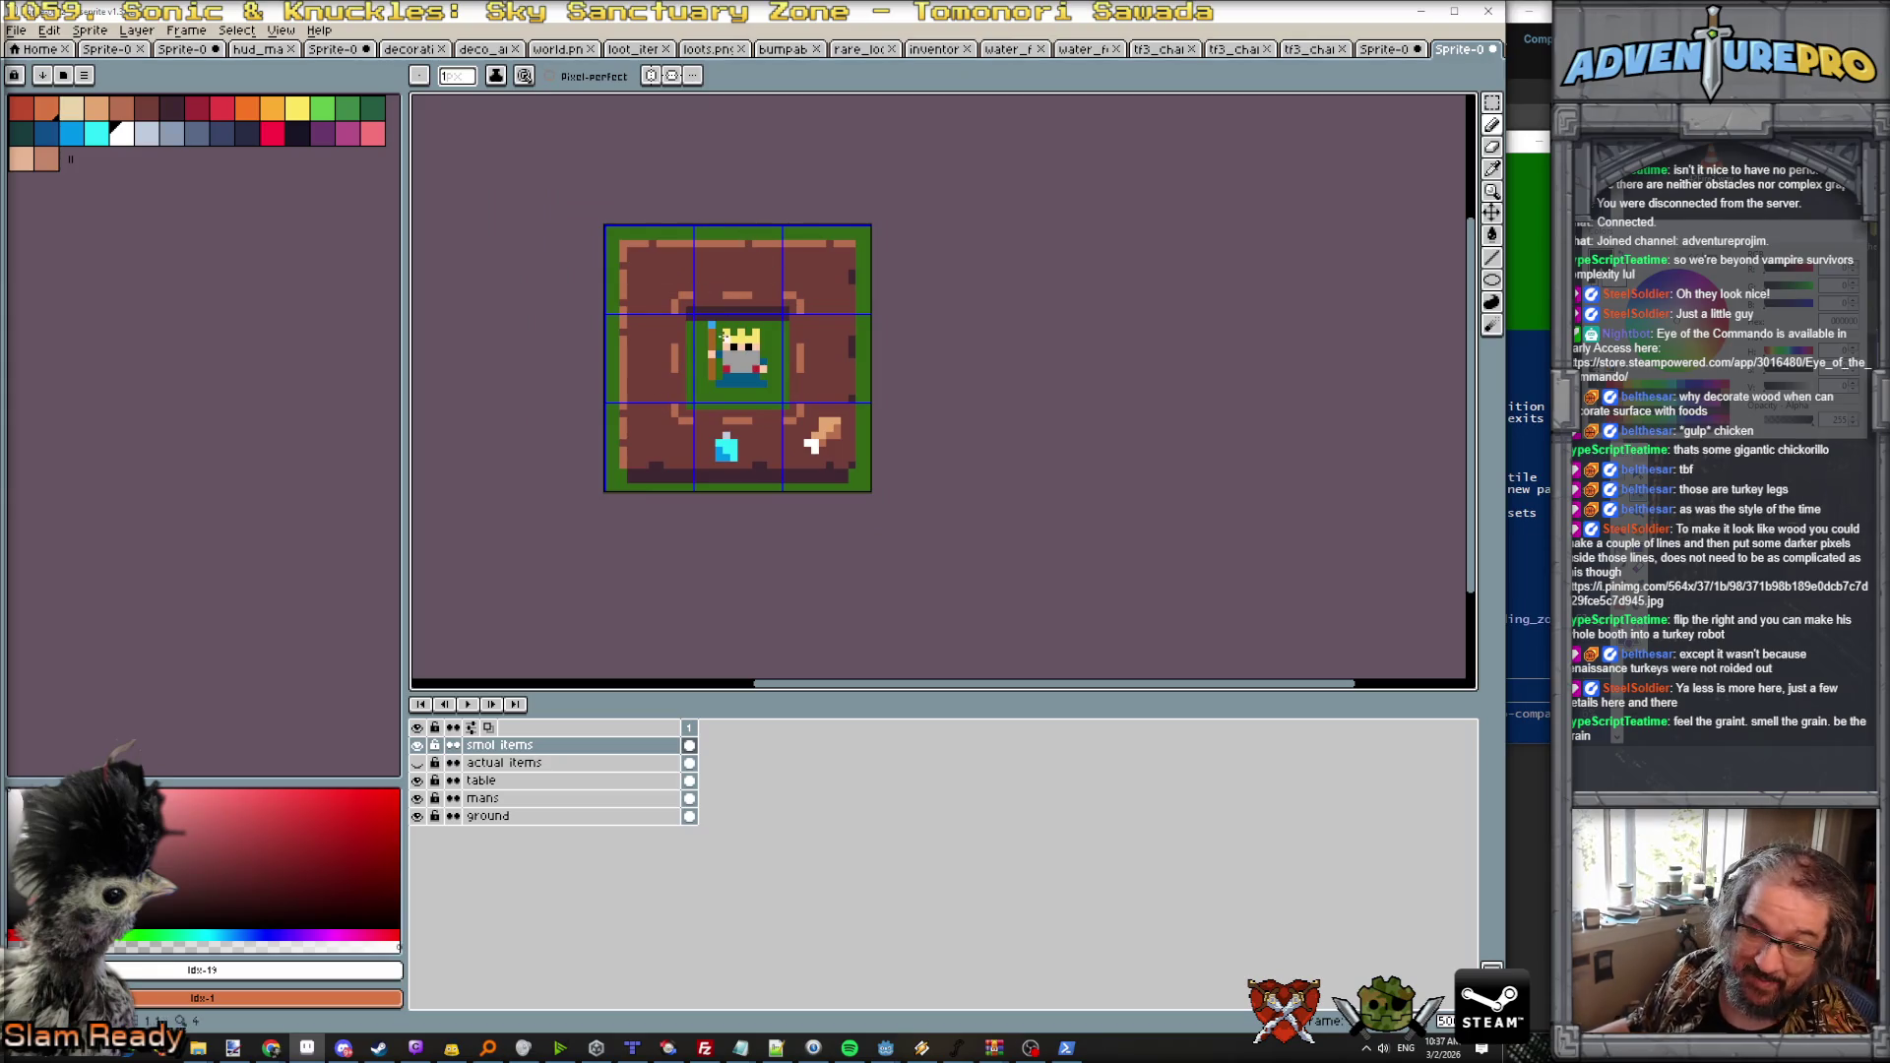
pyautogui.scroll(-1, 782, 420)
pyautogui.scroll(2, 783, 420)
pyautogui.scroll(-1, 783, 420)
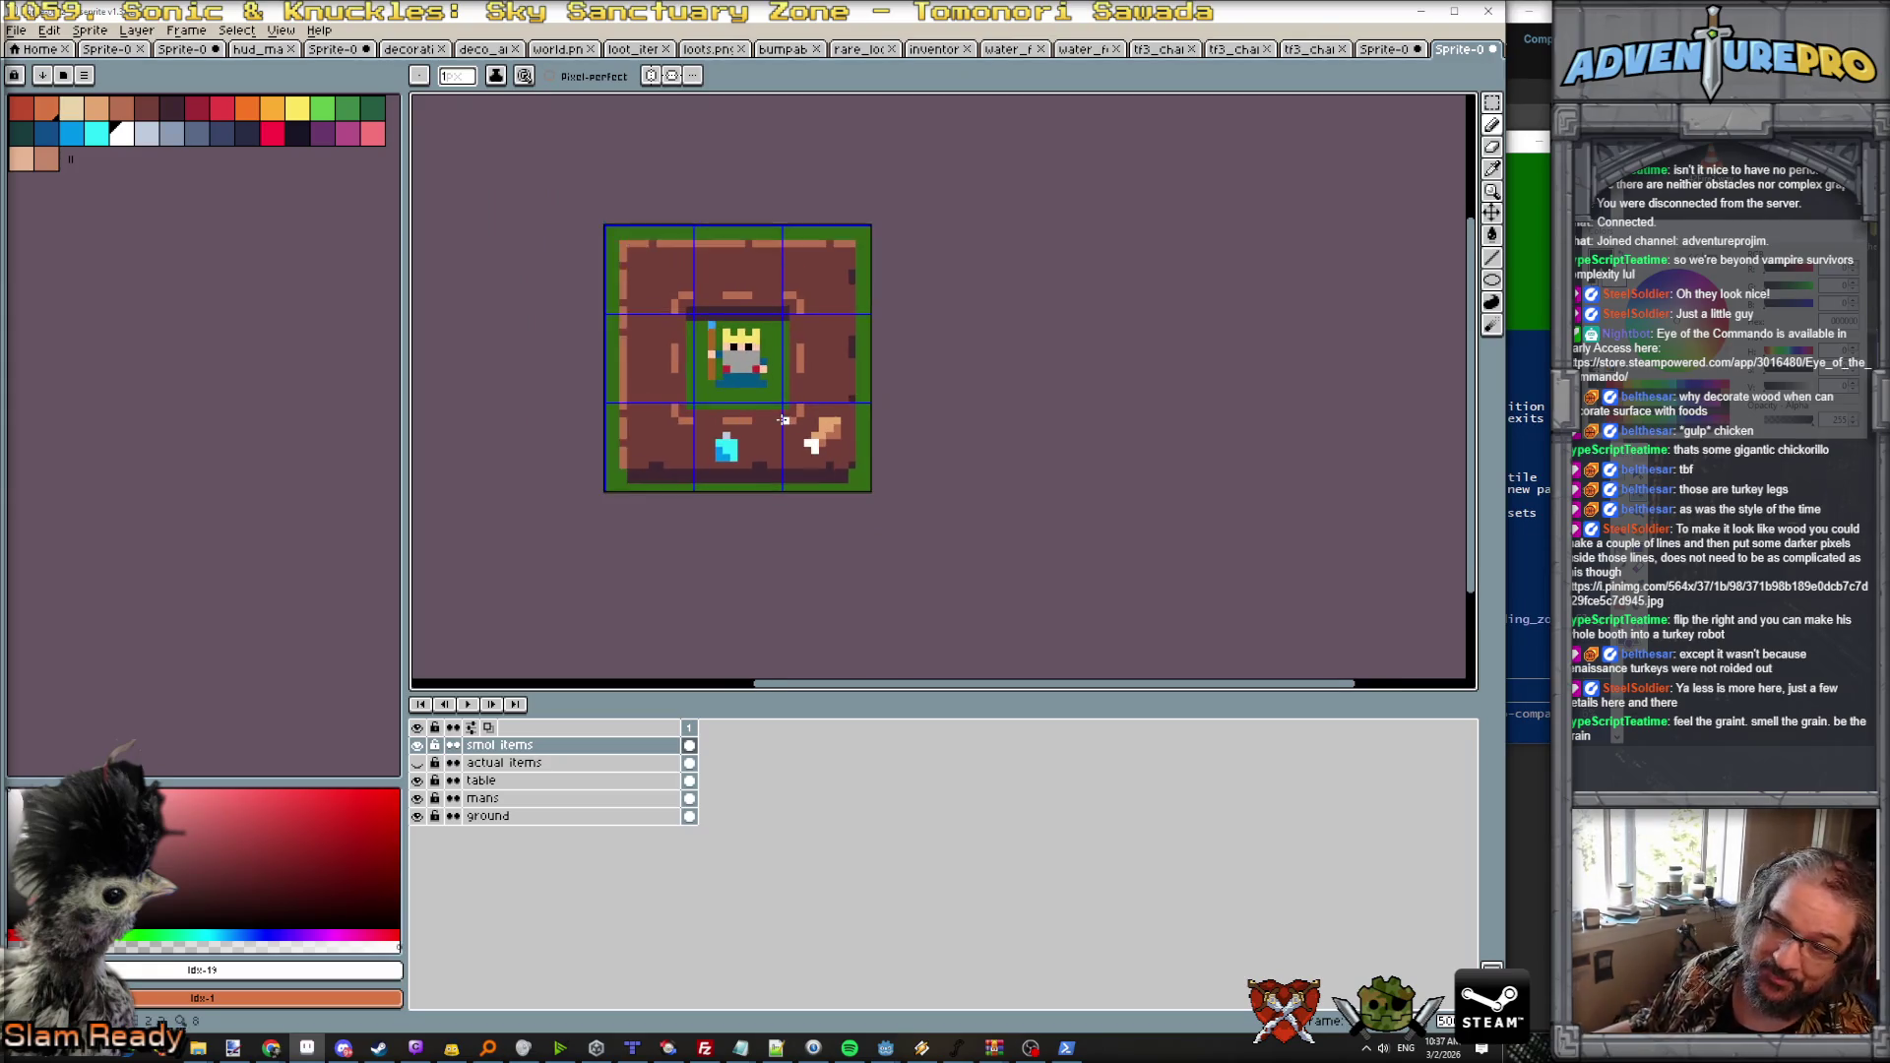
pyautogui.scroll(-1, 782, 421)
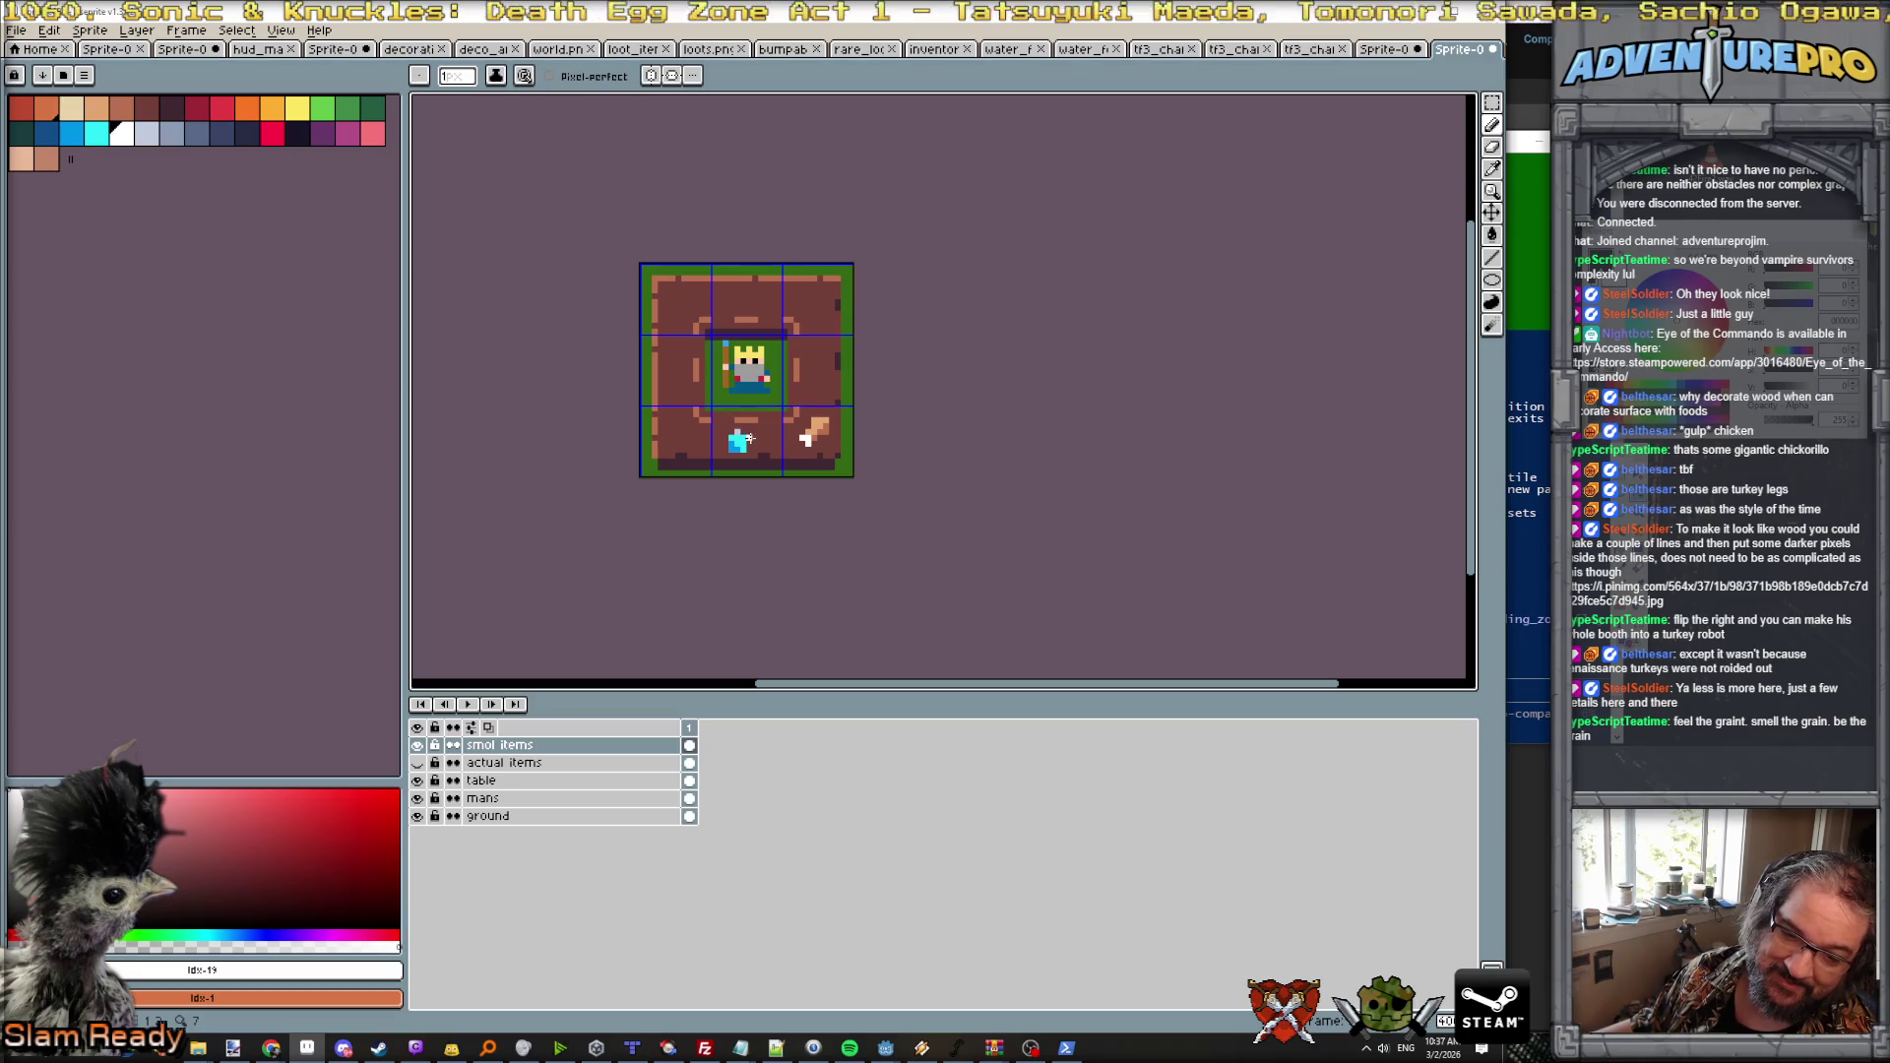
pyautogui.scroll(-3, 699, 445)
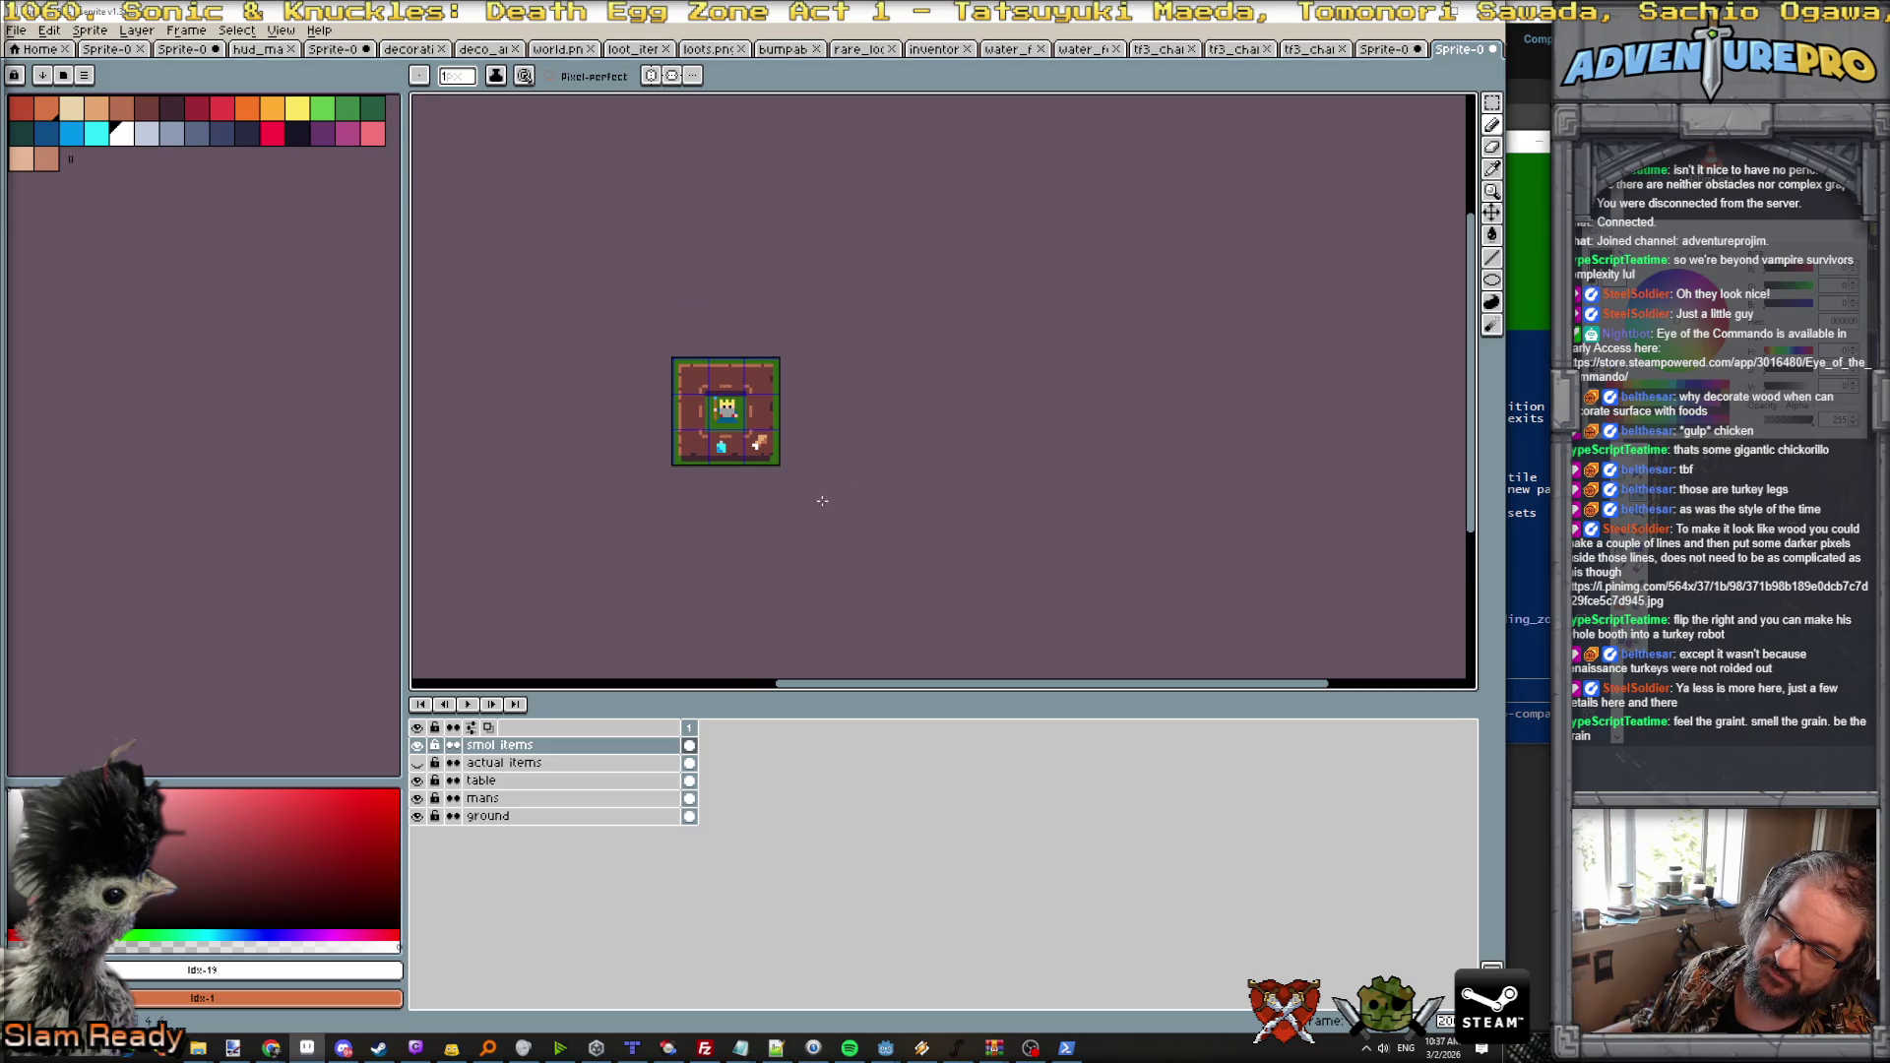
pyautogui.scroll(2, 692, 442)
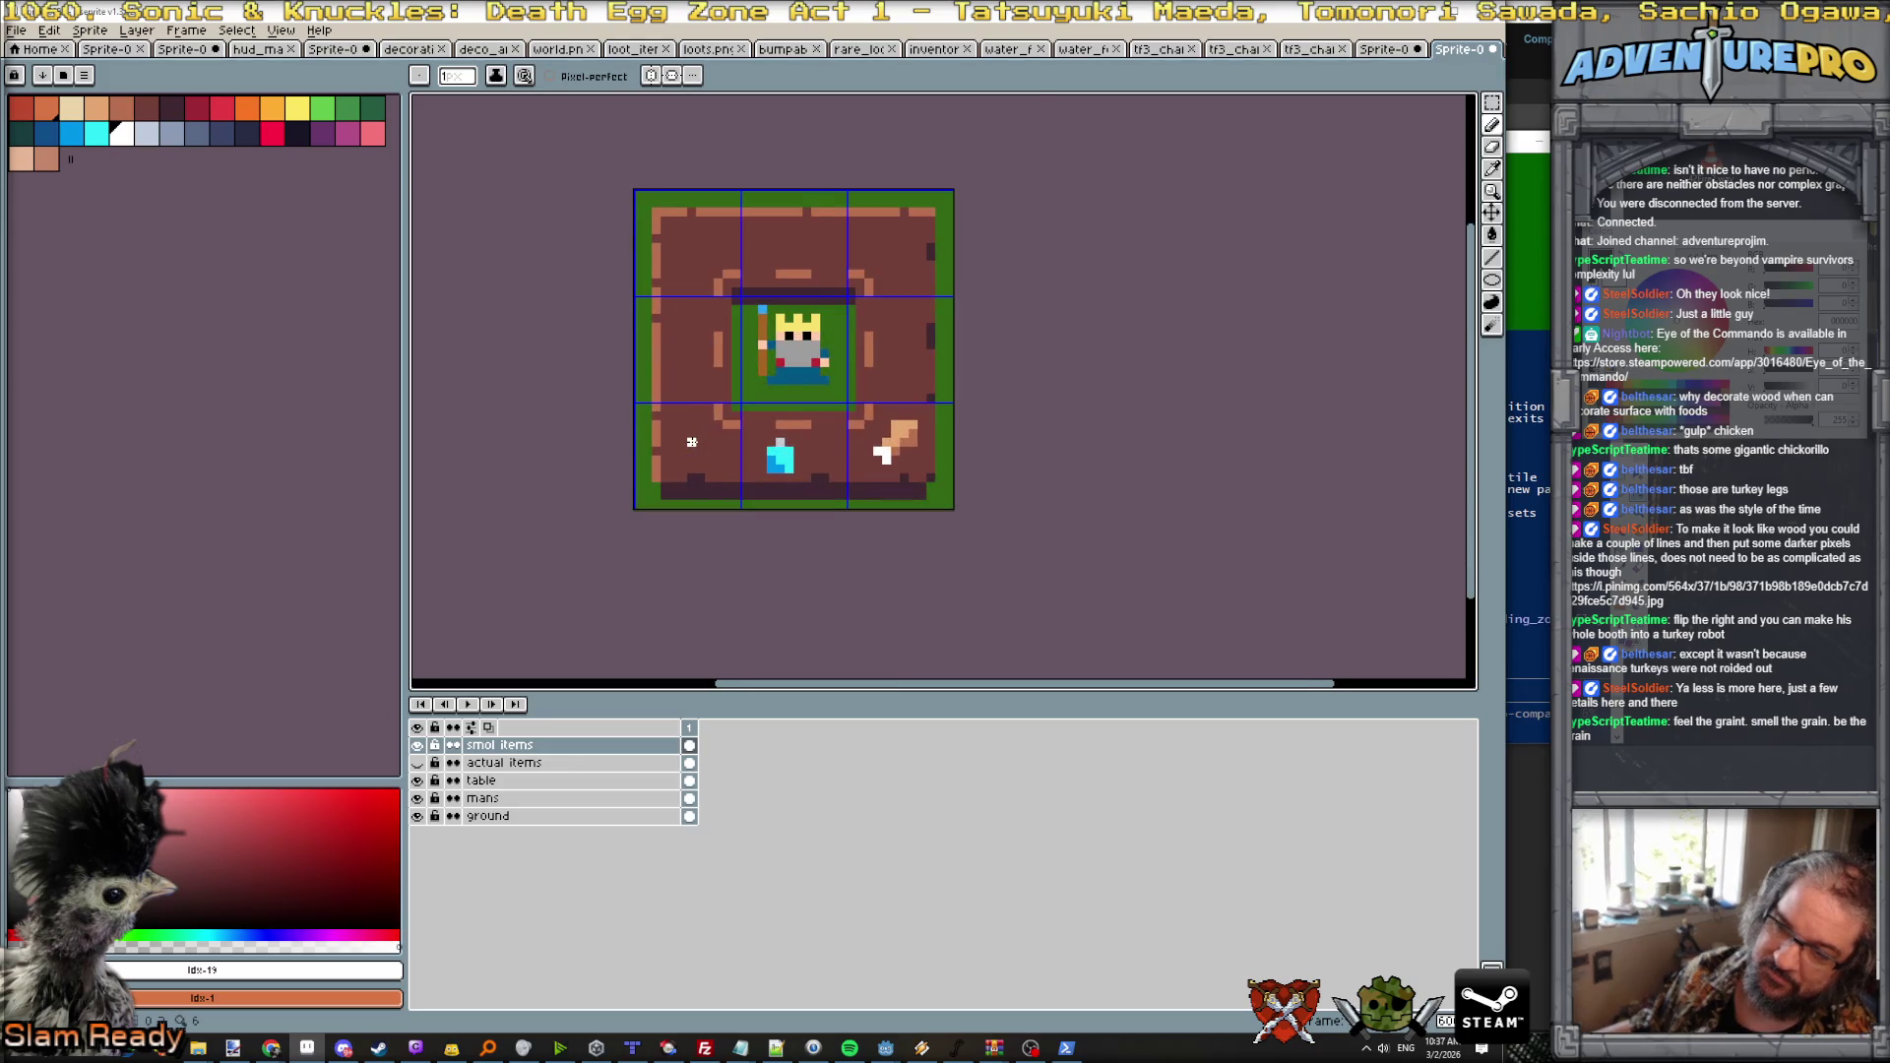
pyautogui.scroll(1, 674, 398)
pyautogui.click(147, 133)
pyautogui.scroll(2, 689, 434)
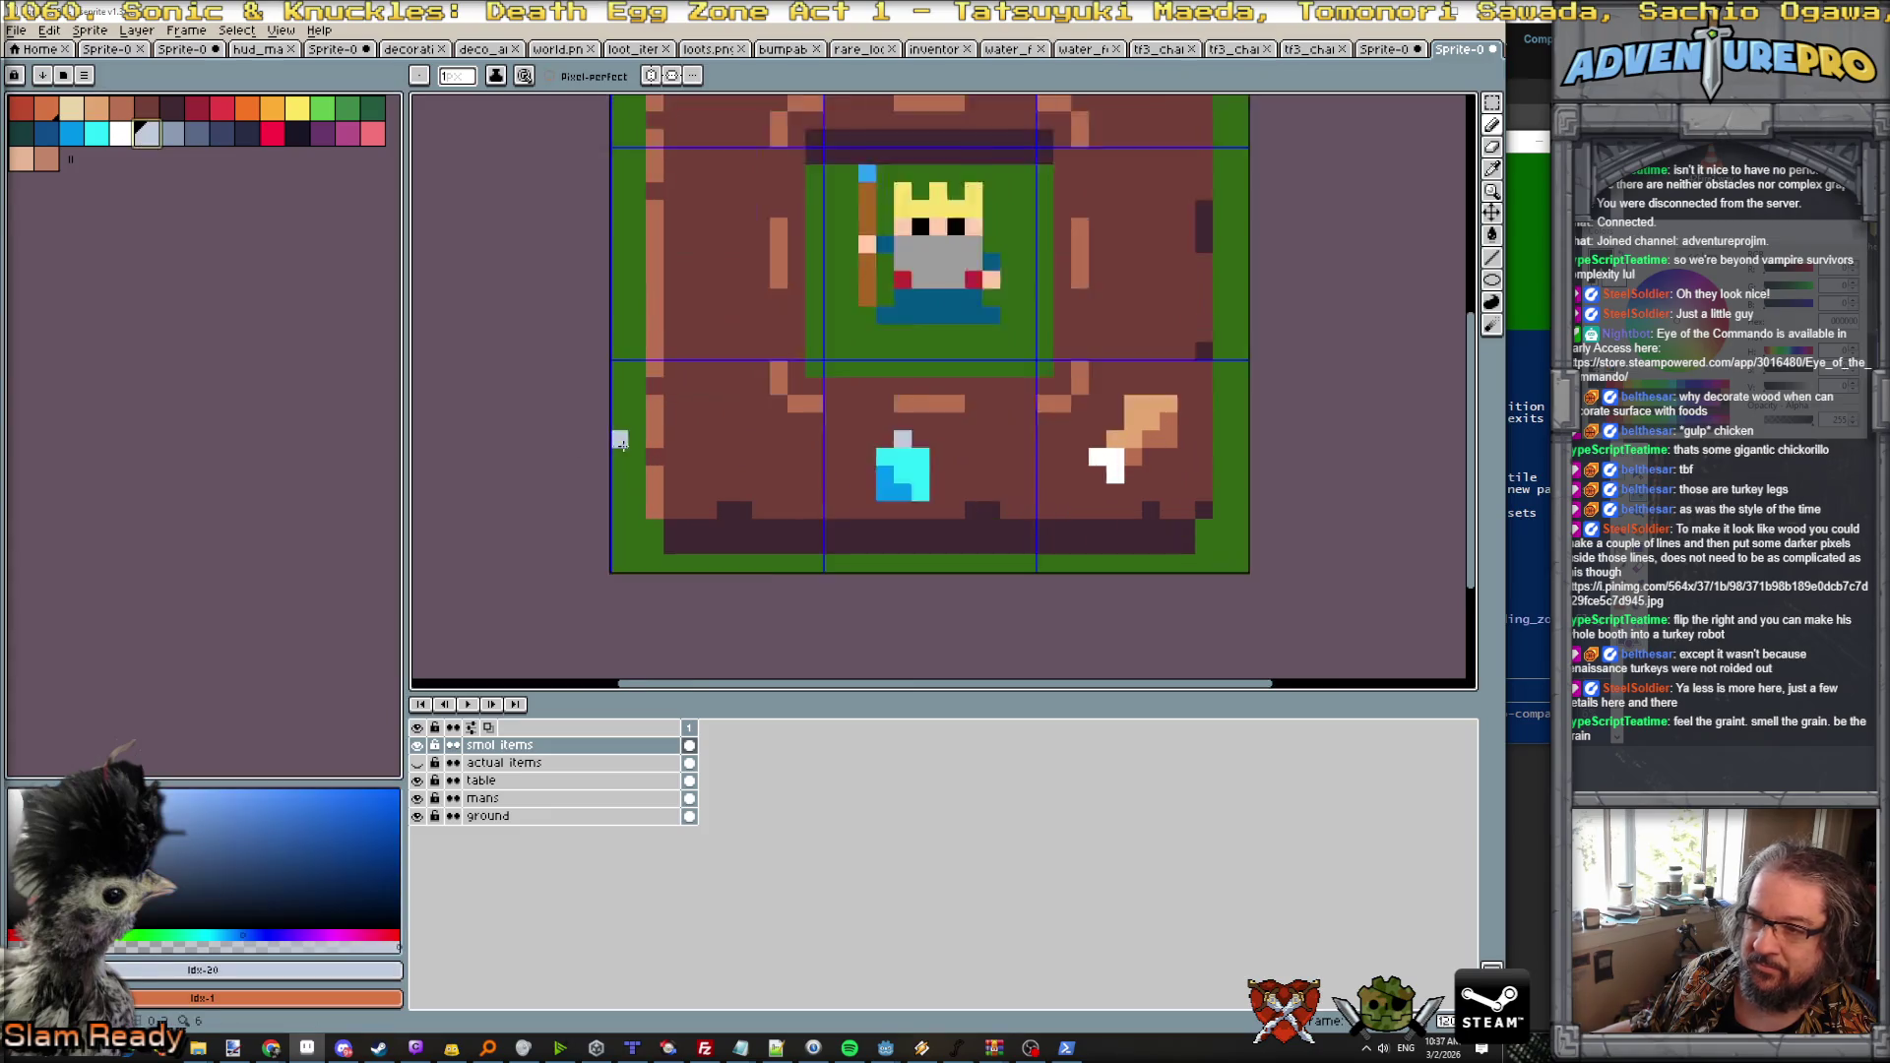
pyautogui.click(736, 413)
pyautogui.moveTo(741, 416)
pyautogui.mouseDown()
pyautogui.moveTo(736, 461)
pyautogui.moveTo(760, 461)
pyautogui.moveTo(755, 416)
pyautogui.mouseUp()
# Step: Shade the flagon's bottom and right side in dark blue
pyautogui.click(96, 138)
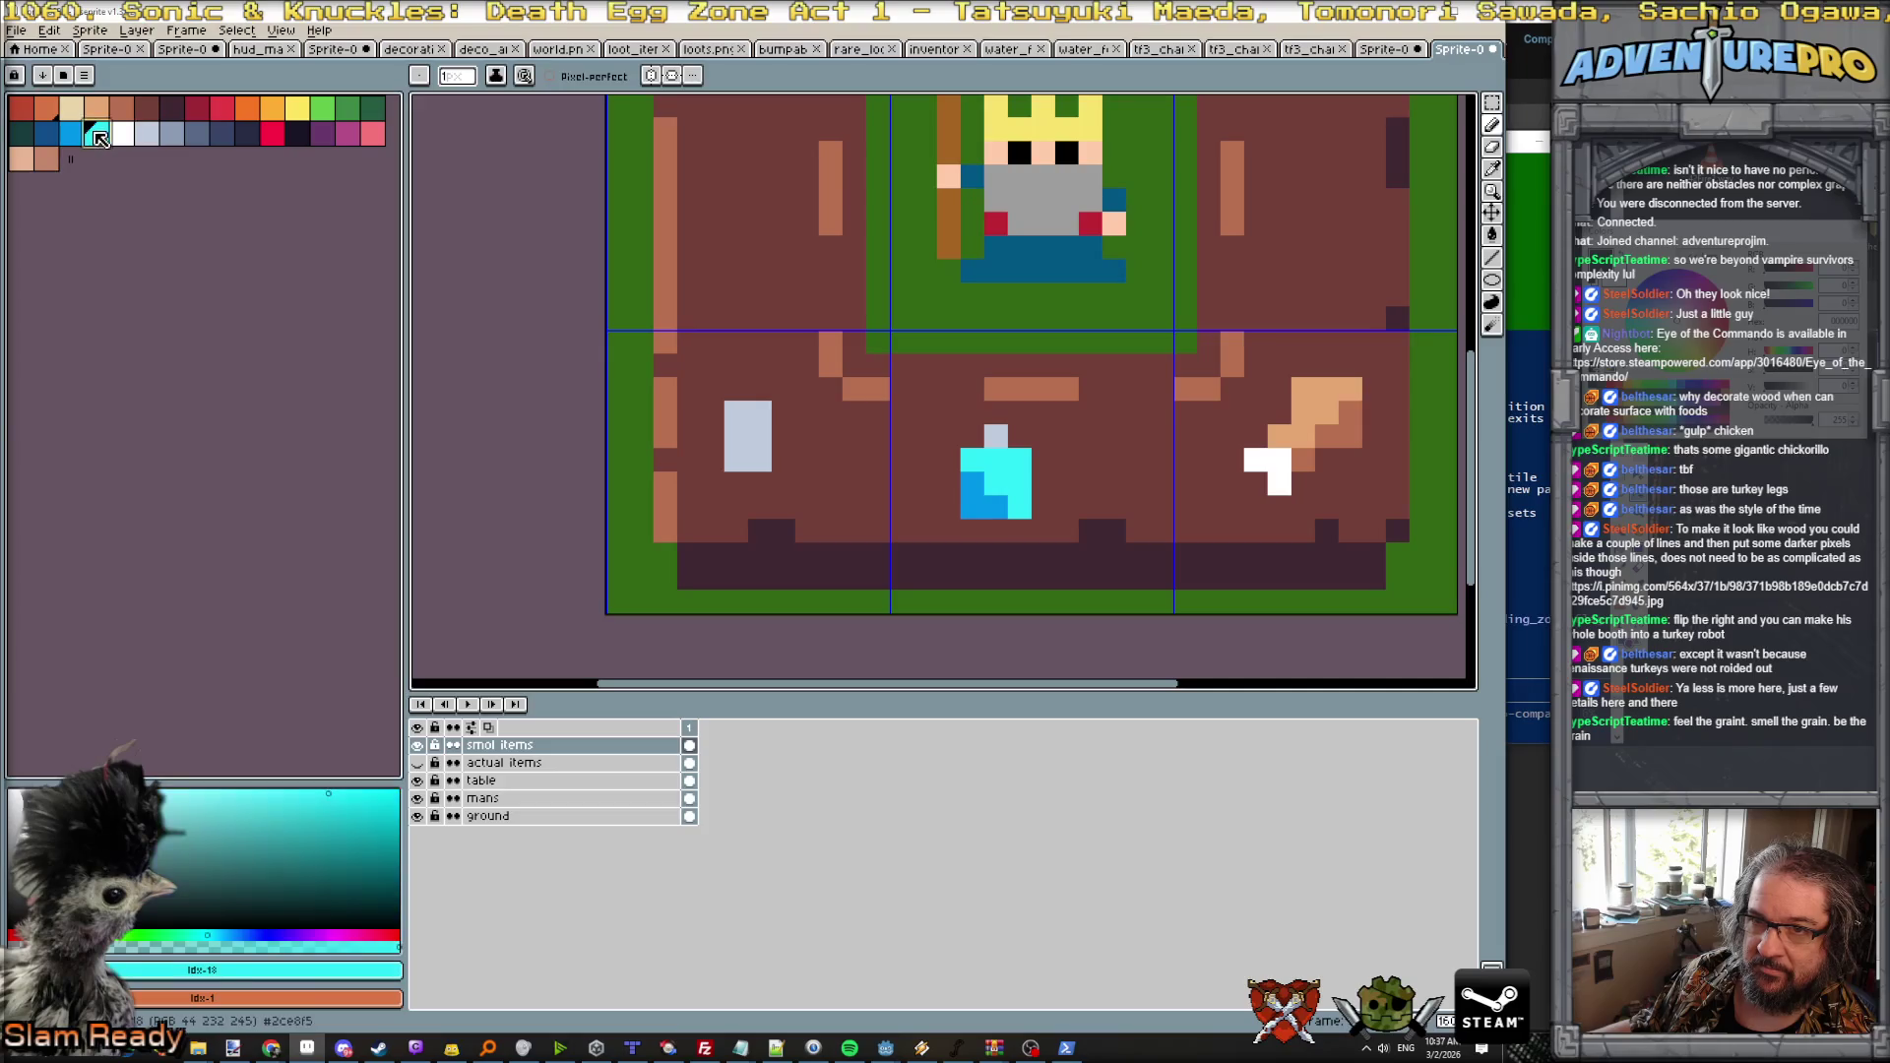
pyautogui.click(71, 136)
pyautogui.click(51, 135)
pyautogui.moveTo(736, 461); pyautogui.dragTo(766, 438)
pyautogui.scroll(-4, 766, 438)
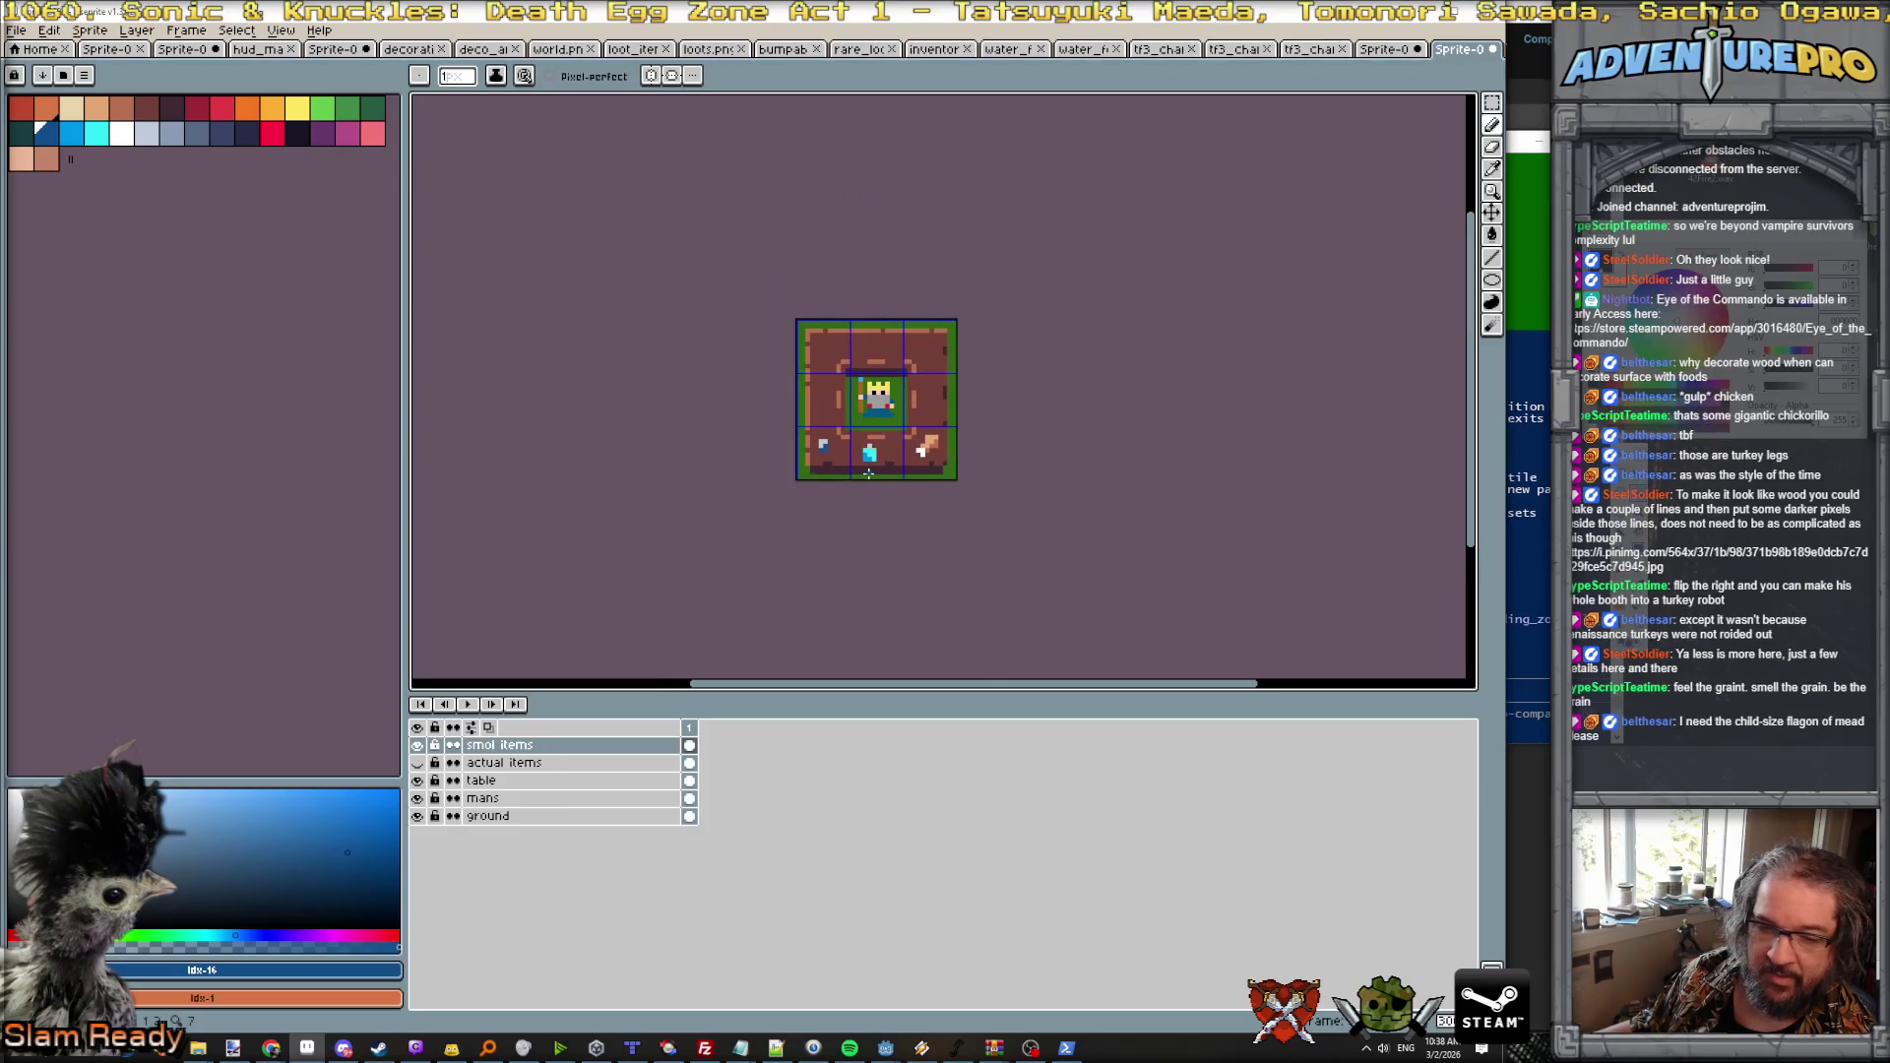
pyautogui.scroll(1, 868, 473)
pyautogui.scroll(1, 868, 474)
pyautogui.click(248, 109)
pyautogui.scroll(2, 771, 355)
pyautogui.click(705, 304)
pyautogui.moveTo(720, 322); pyautogui.dragTo(768, 285)
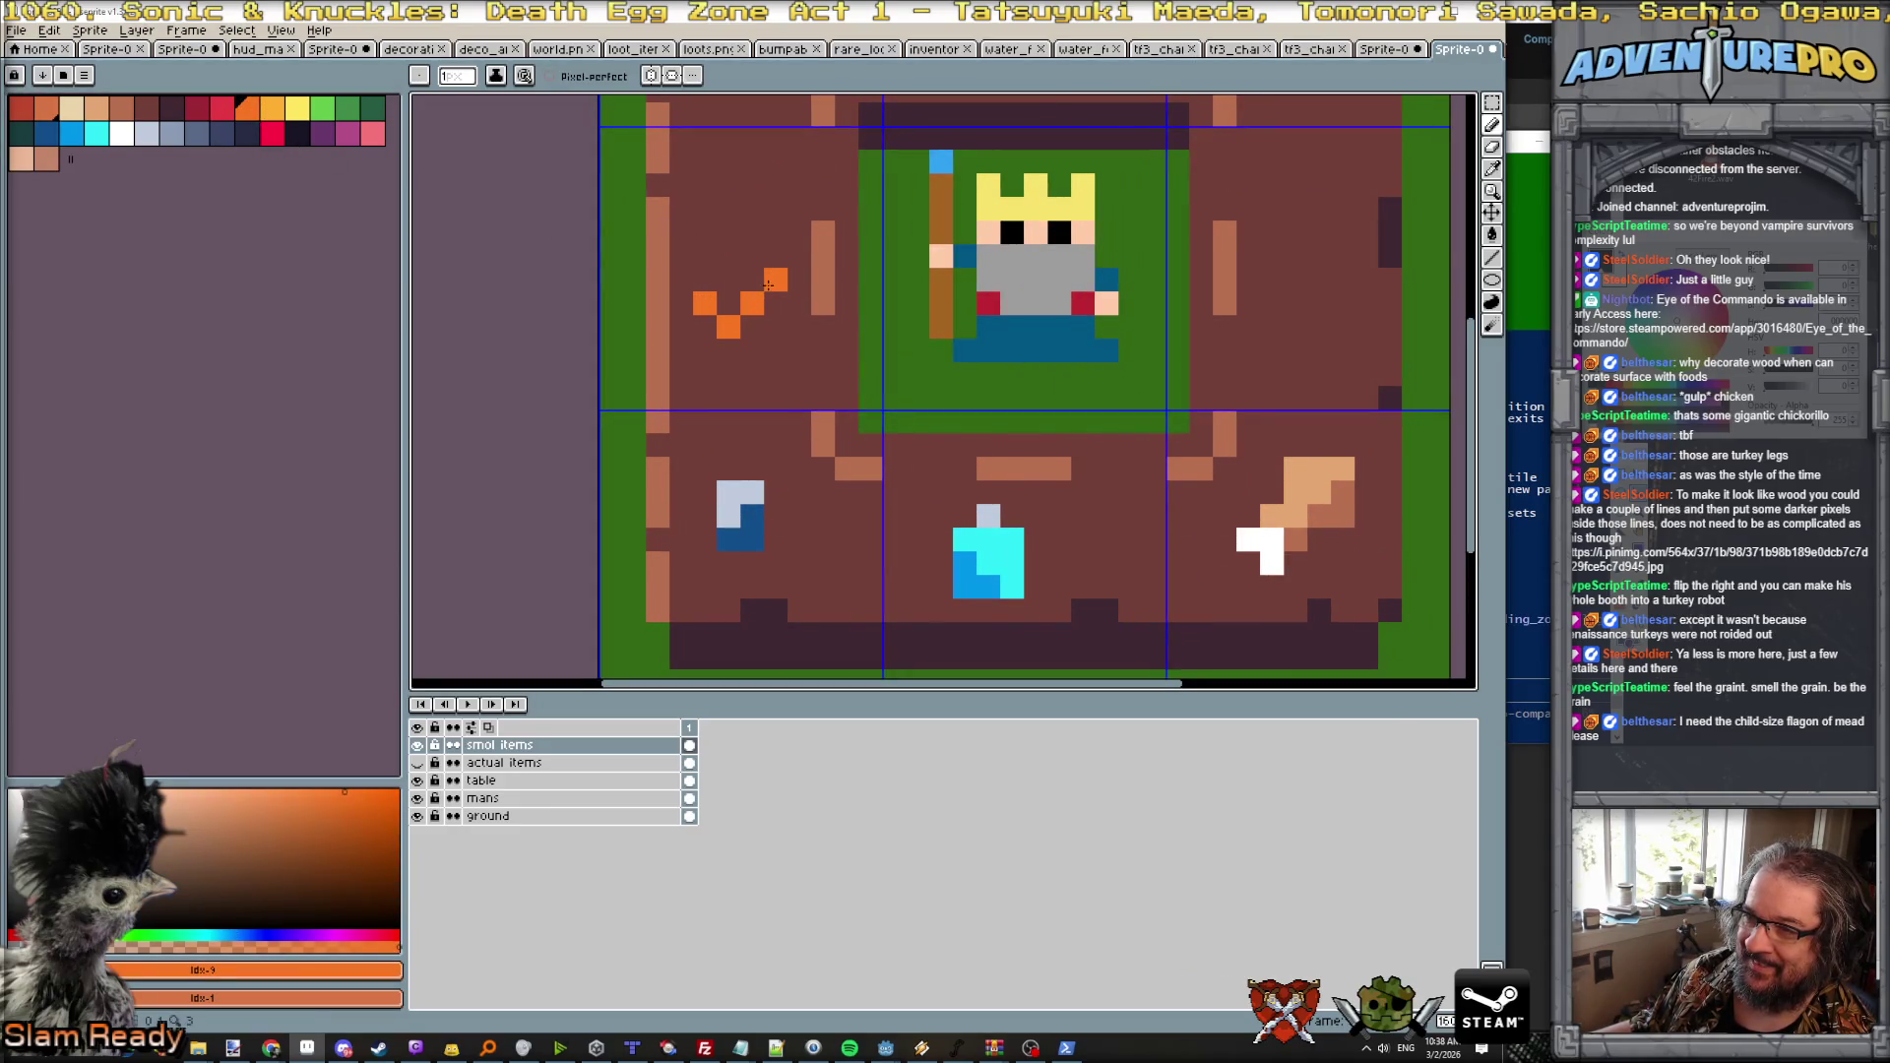
pyautogui.click(776, 256)
pyautogui.click(799, 280)
pyautogui.click(799, 256)
pyautogui.click(780, 296)
pyautogui.click(751, 326)
pyautogui.click(705, 326)
pyautogui.click(728, 349)
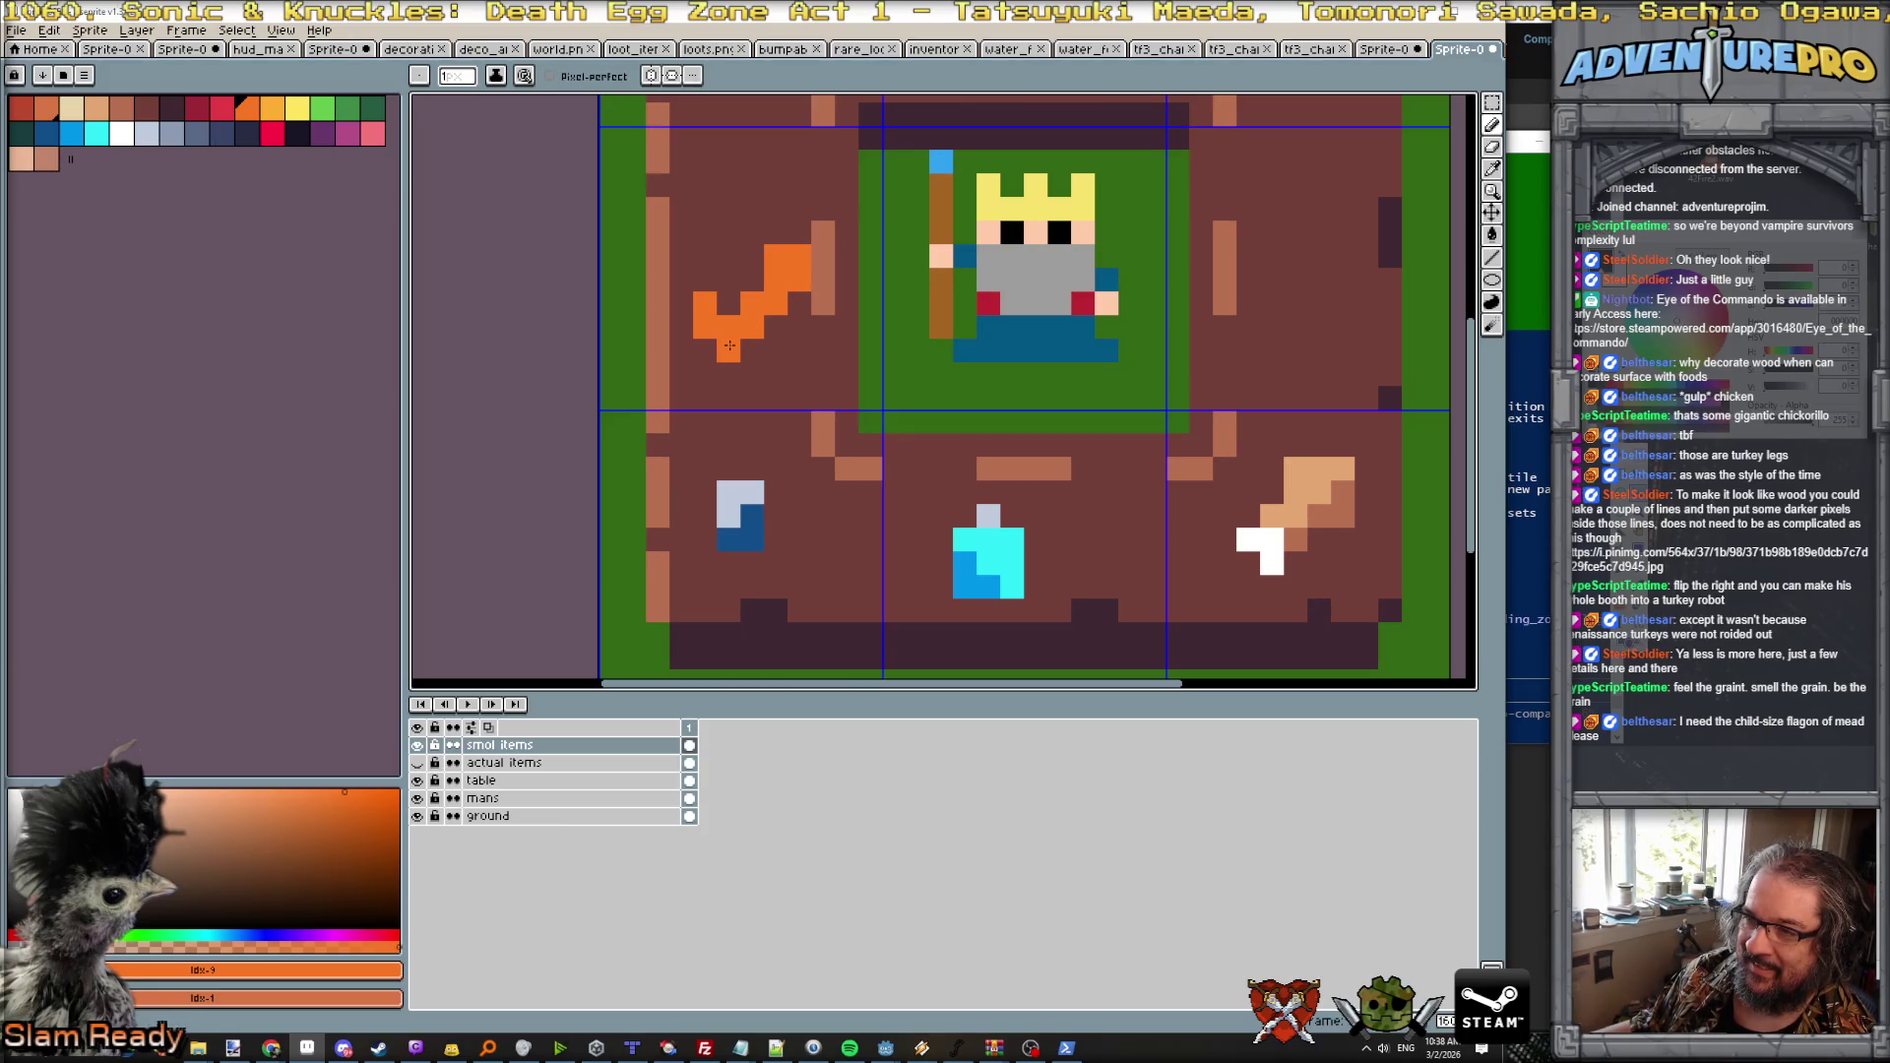
pyautogui.click(272, 107)
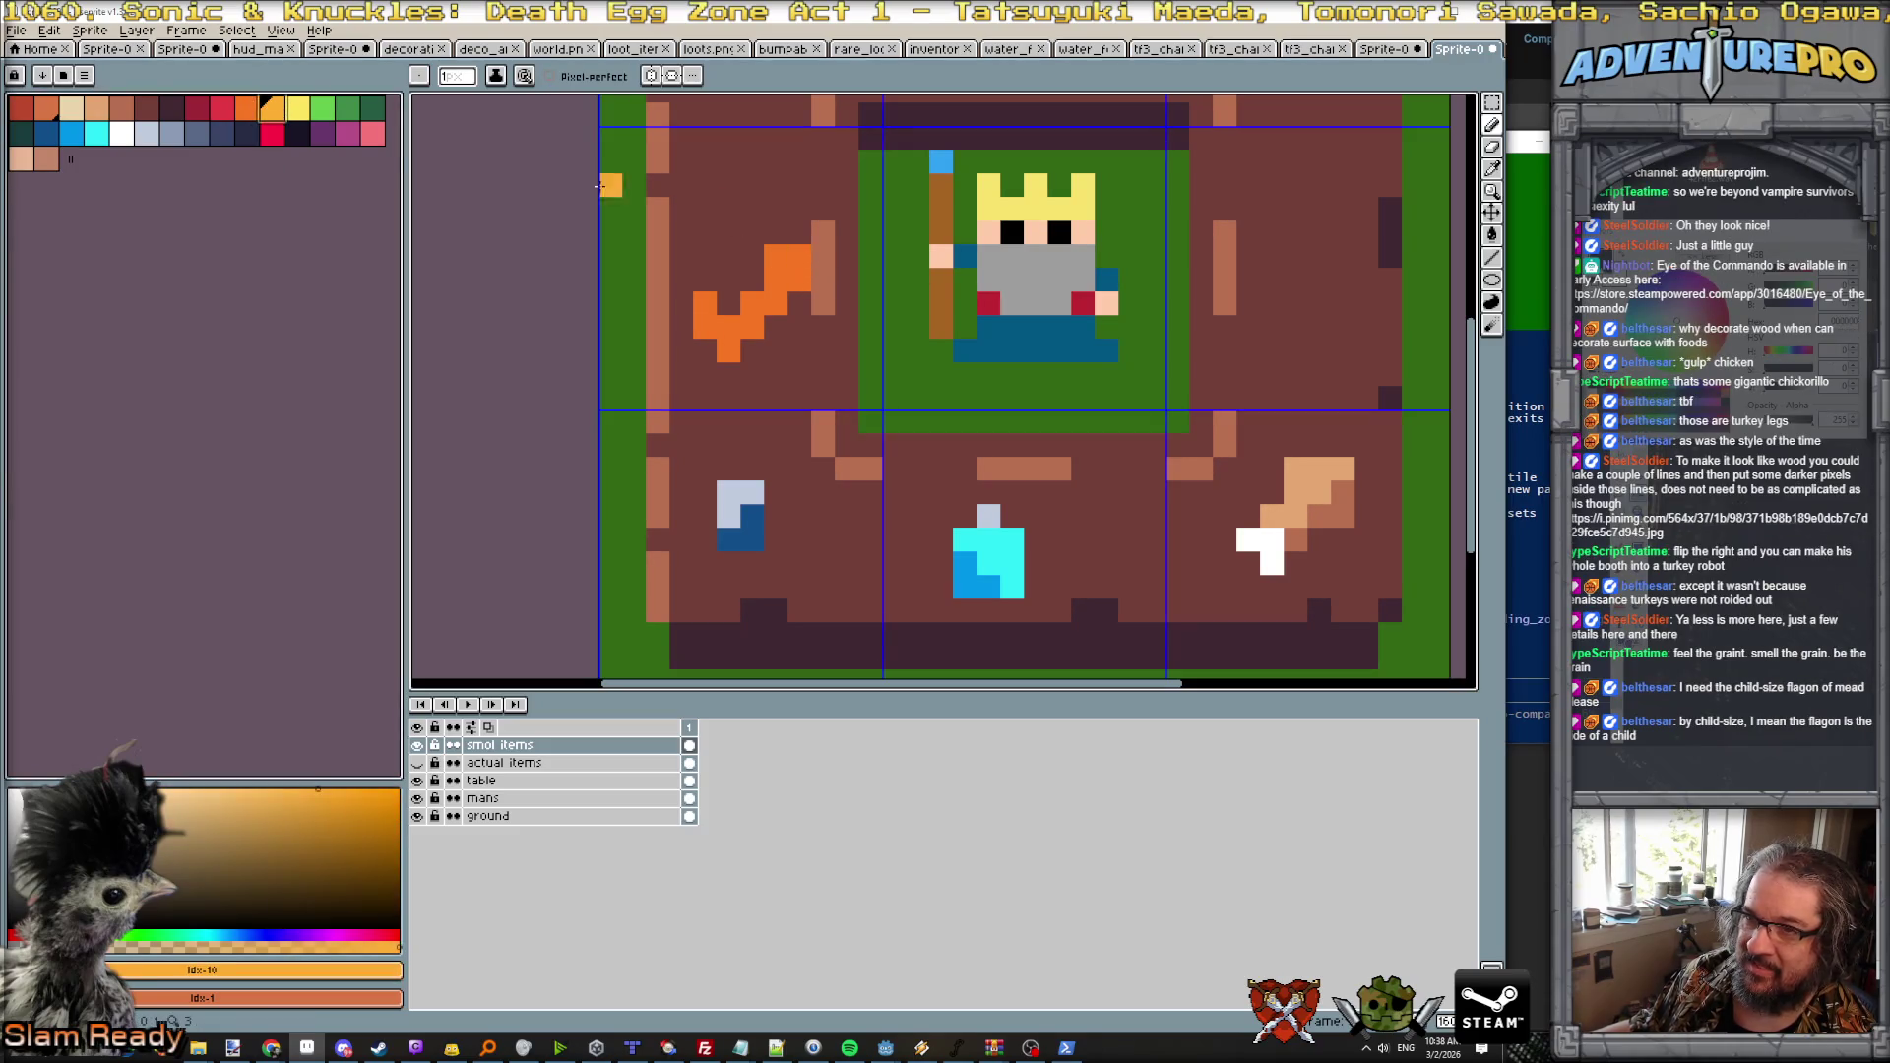
pyautogui.click(305, 102)
pyautogui.click(799, 256)
pyautogui.click(775, 256)
pyautogui.click(800, 279)
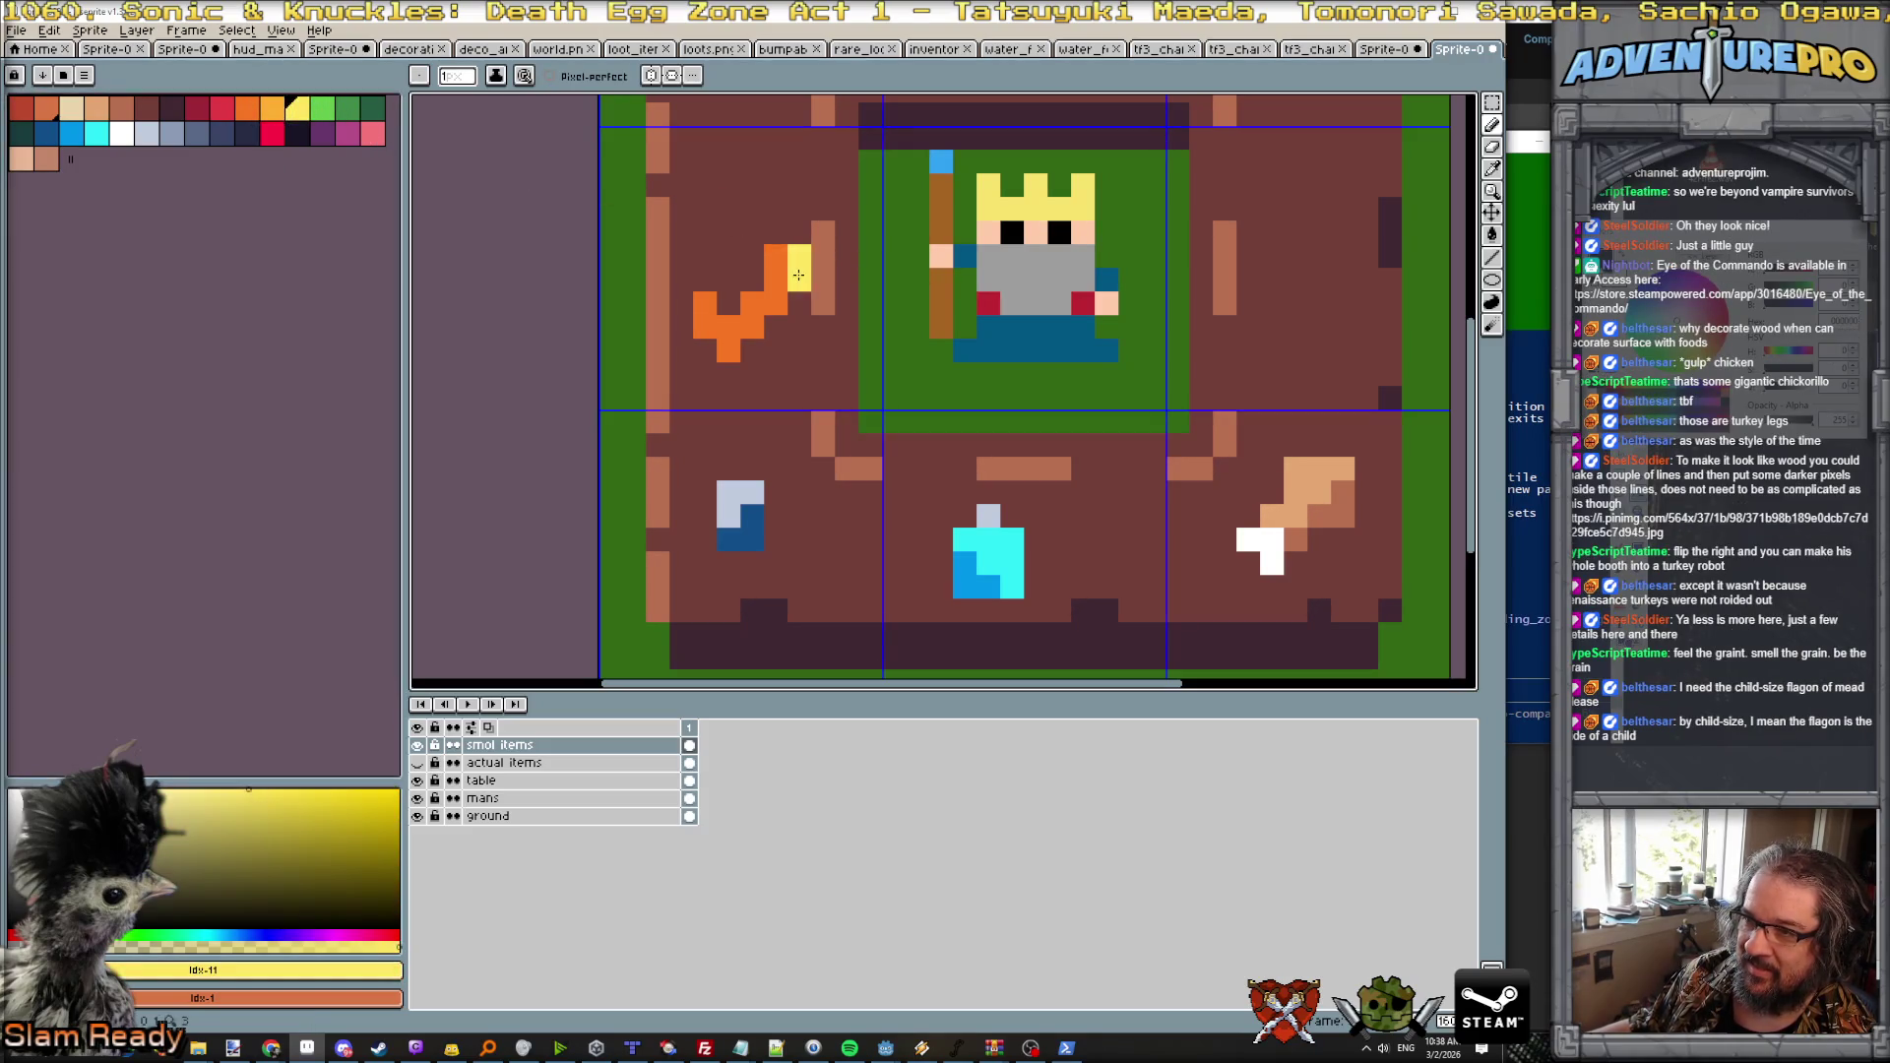
pyautogui.scroll(-3, 778, 256)
pyautogui.scroll(1, 823, 368)
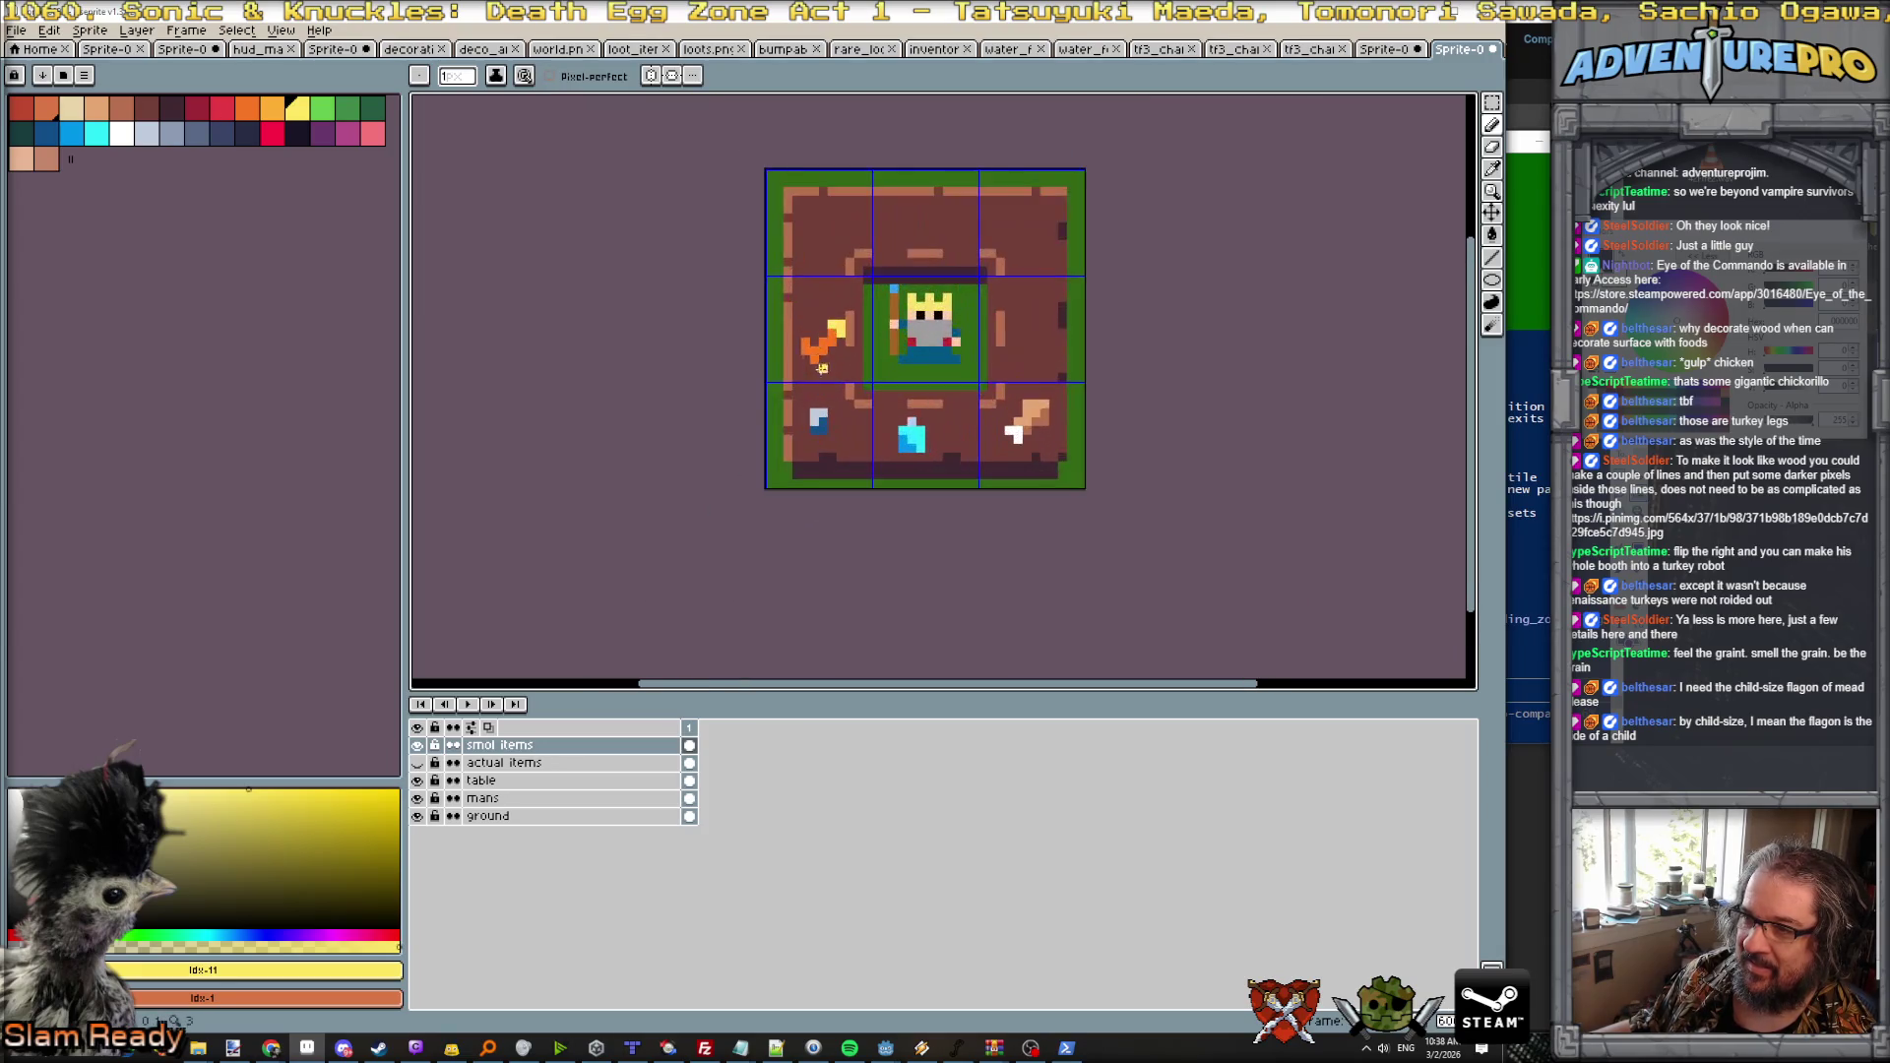
pyautogui.keyDown('alt'); pyautogui.click(813, 342); pyautogui.keyUp('alt')
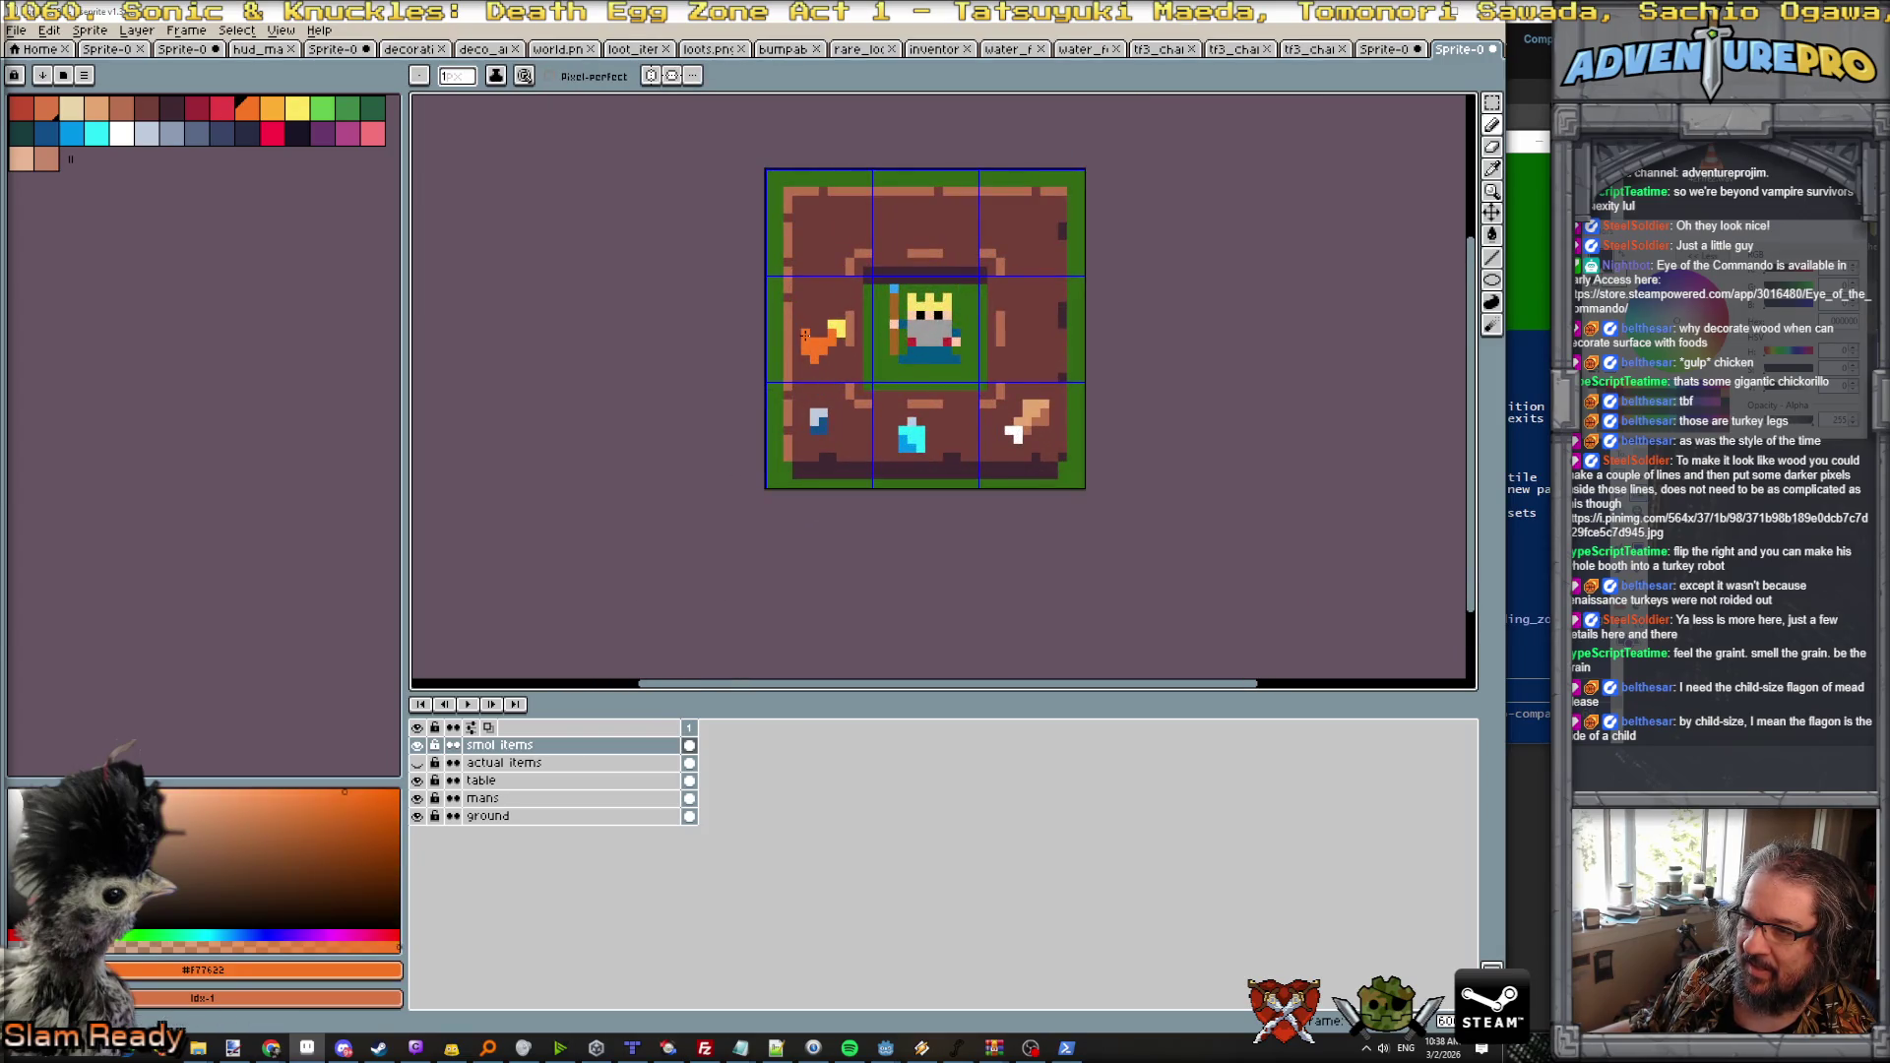
pyautogui.keyDown('alt'); pyautogui.click(803, 351); pyautogui.keyUp('alt')
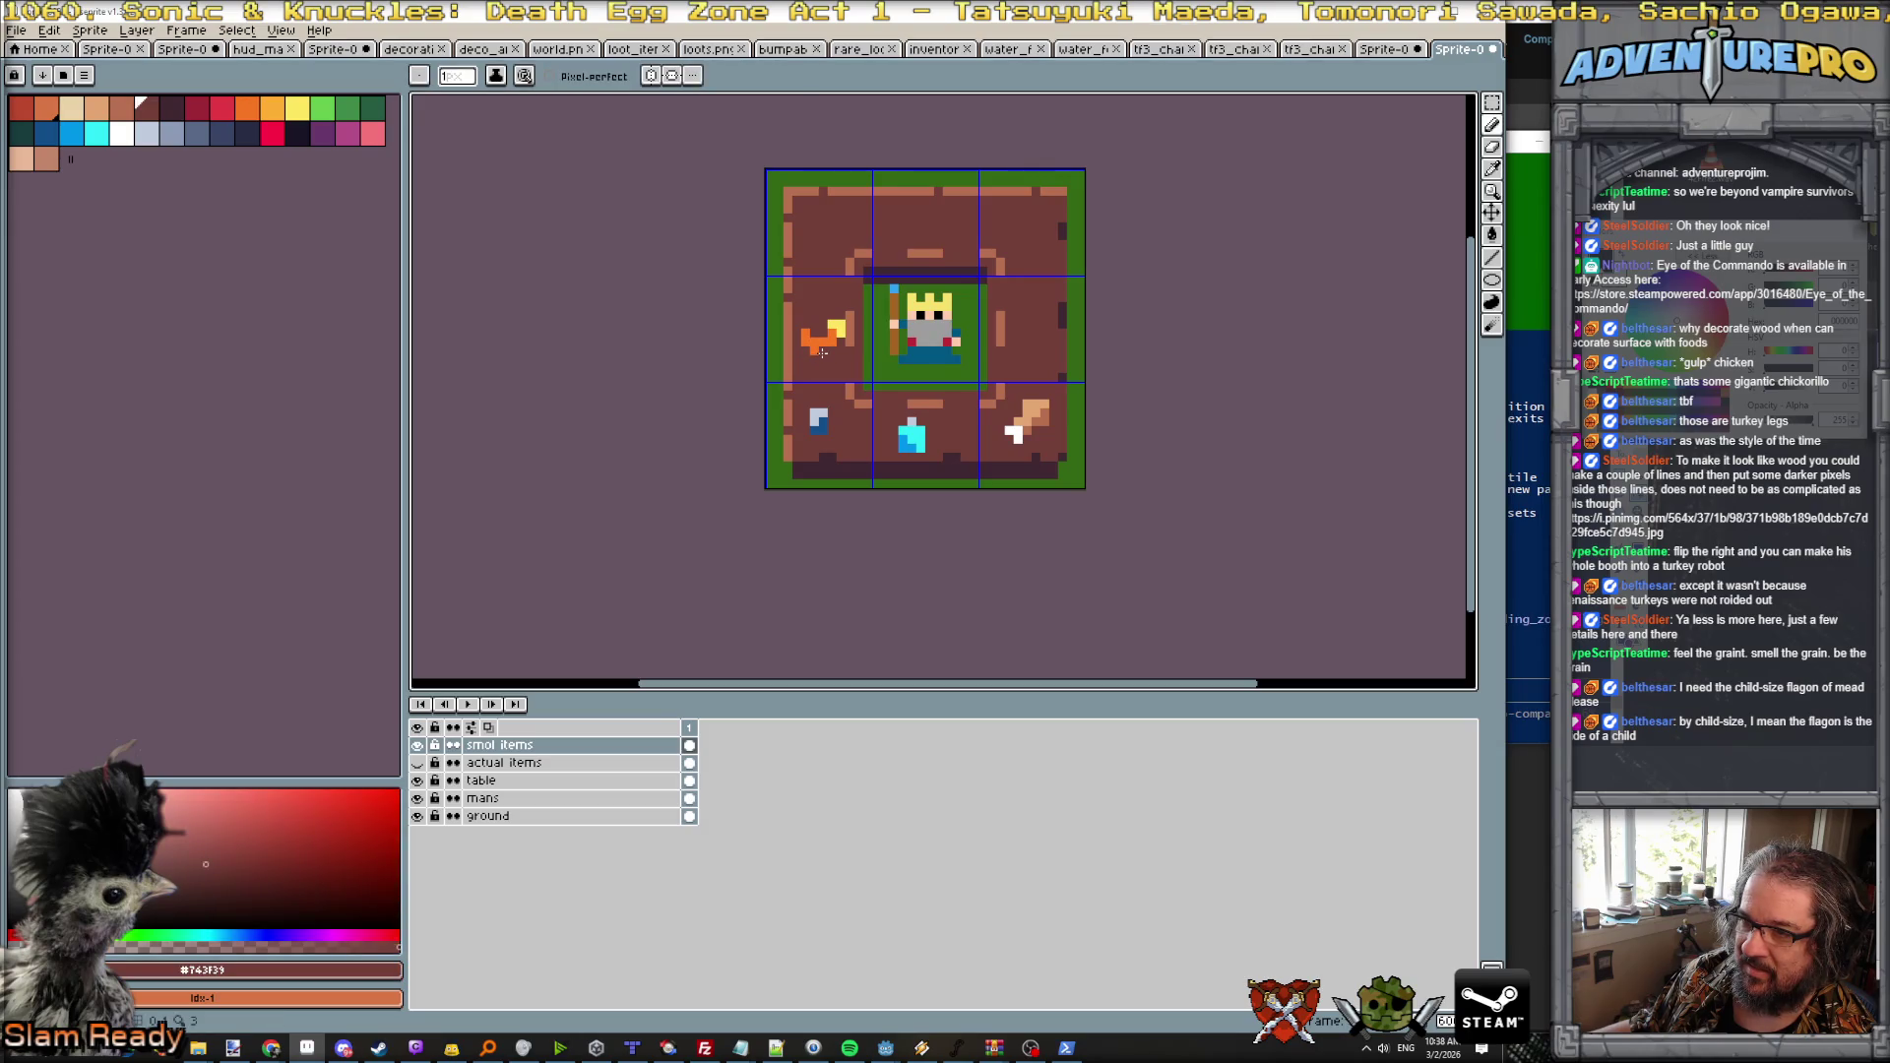
pyautogui.scroll(-2, 915, 376)
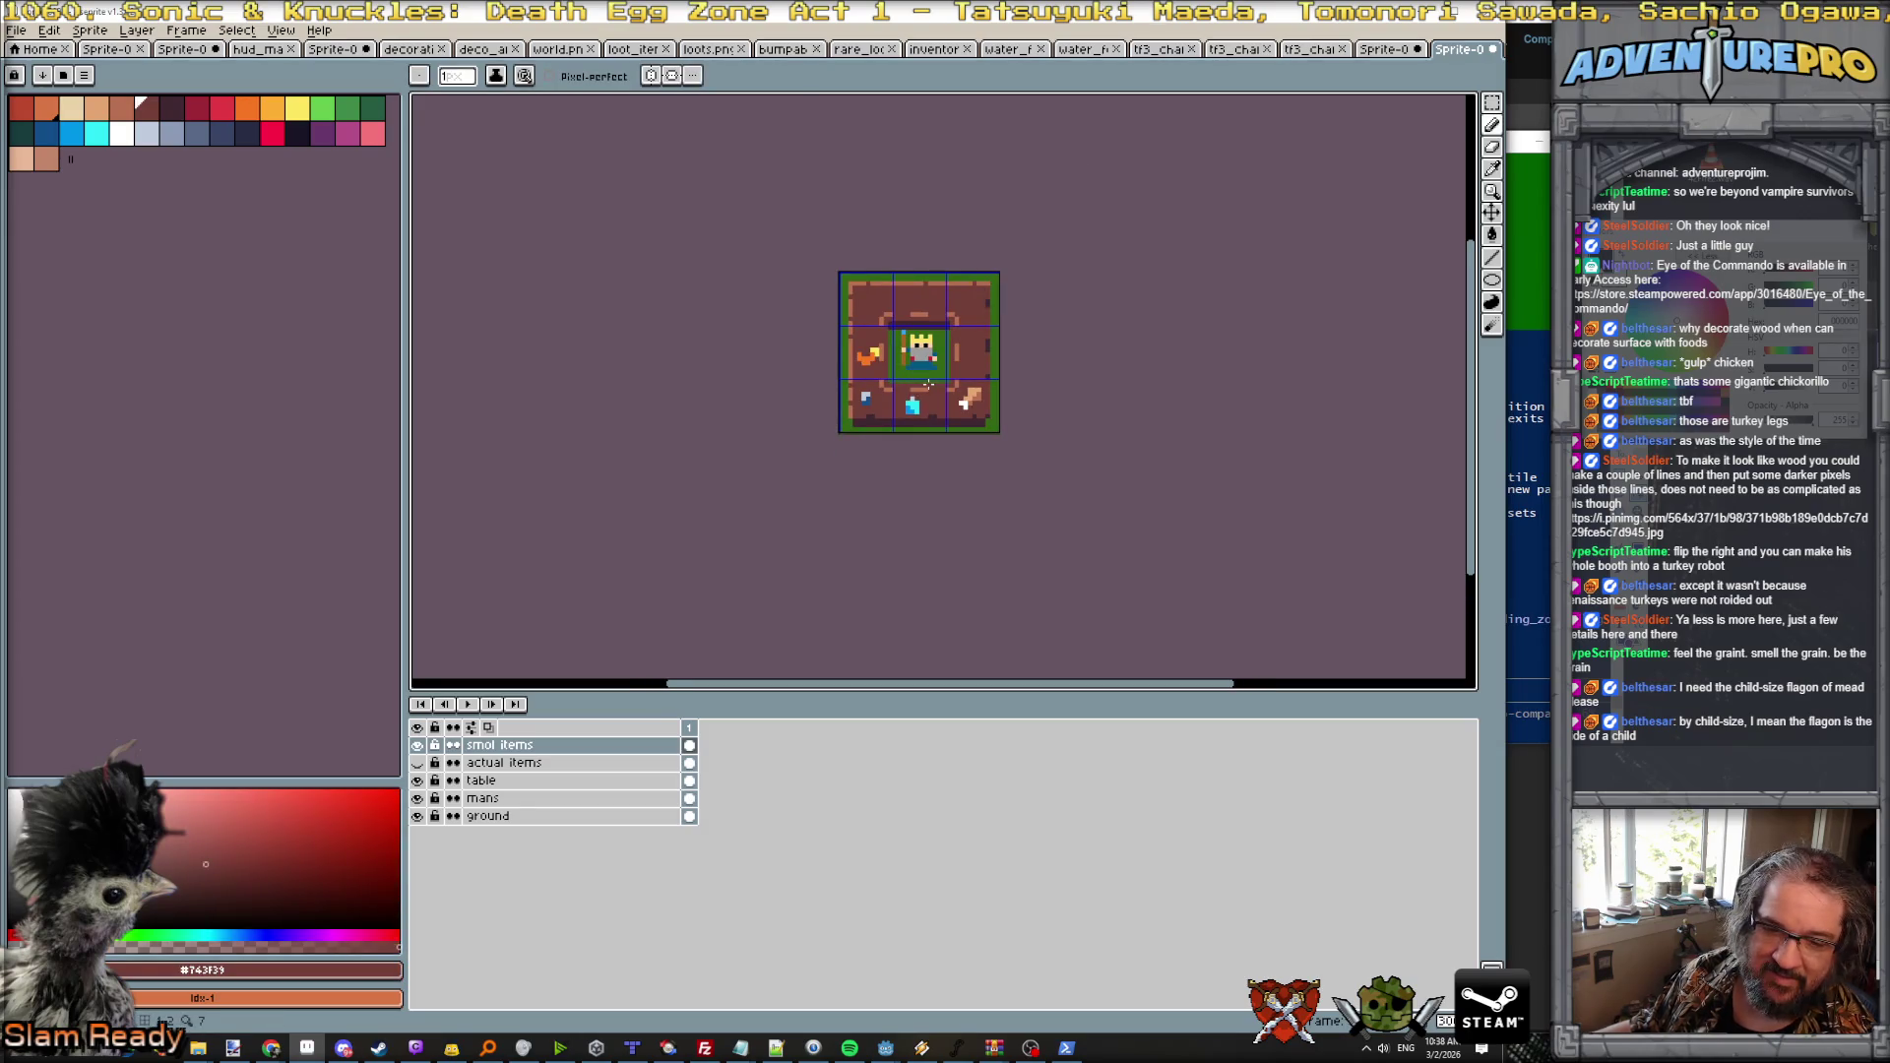
pyautogui.scroll(1, 843, 338)
pyautogui.scroll(3, 970, 375)
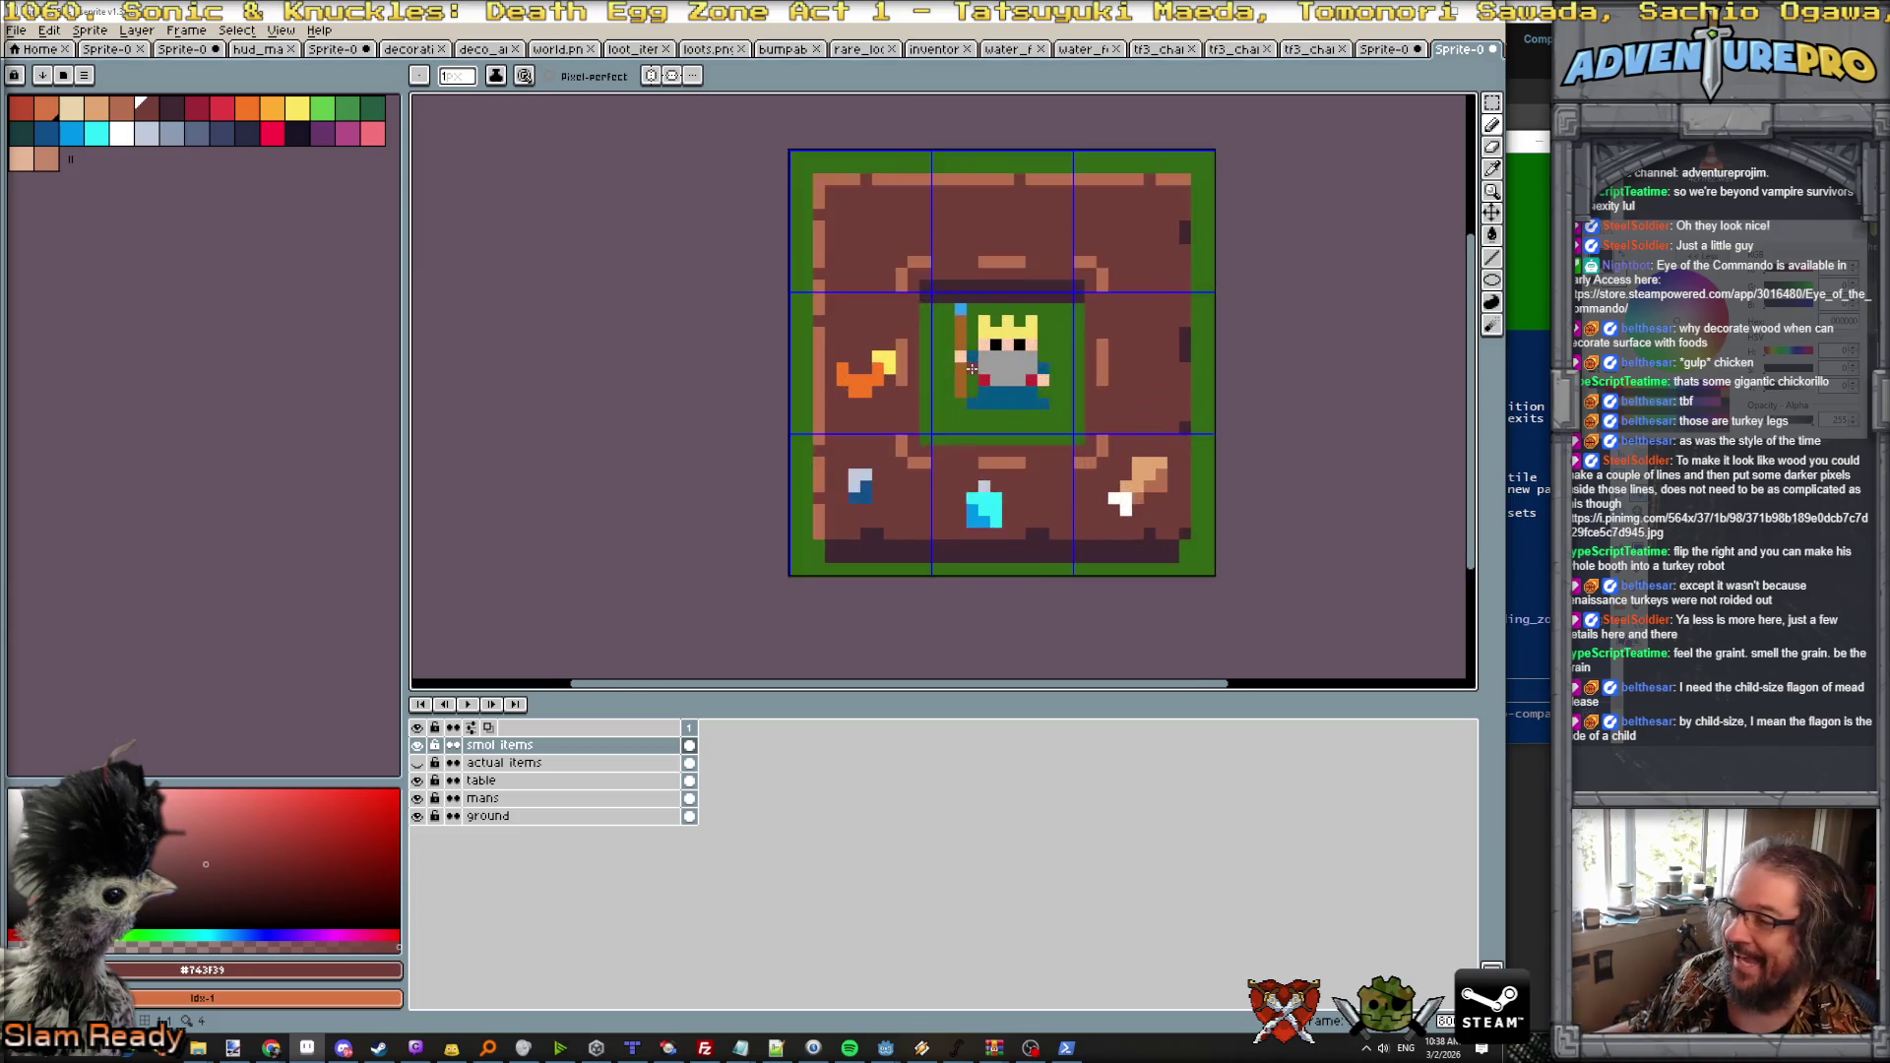
pyautogui.keyDown('alt'); pyautogui.click(719, 398); pyautogui.keyUp('alt')
pyautogui.click(711, 414)
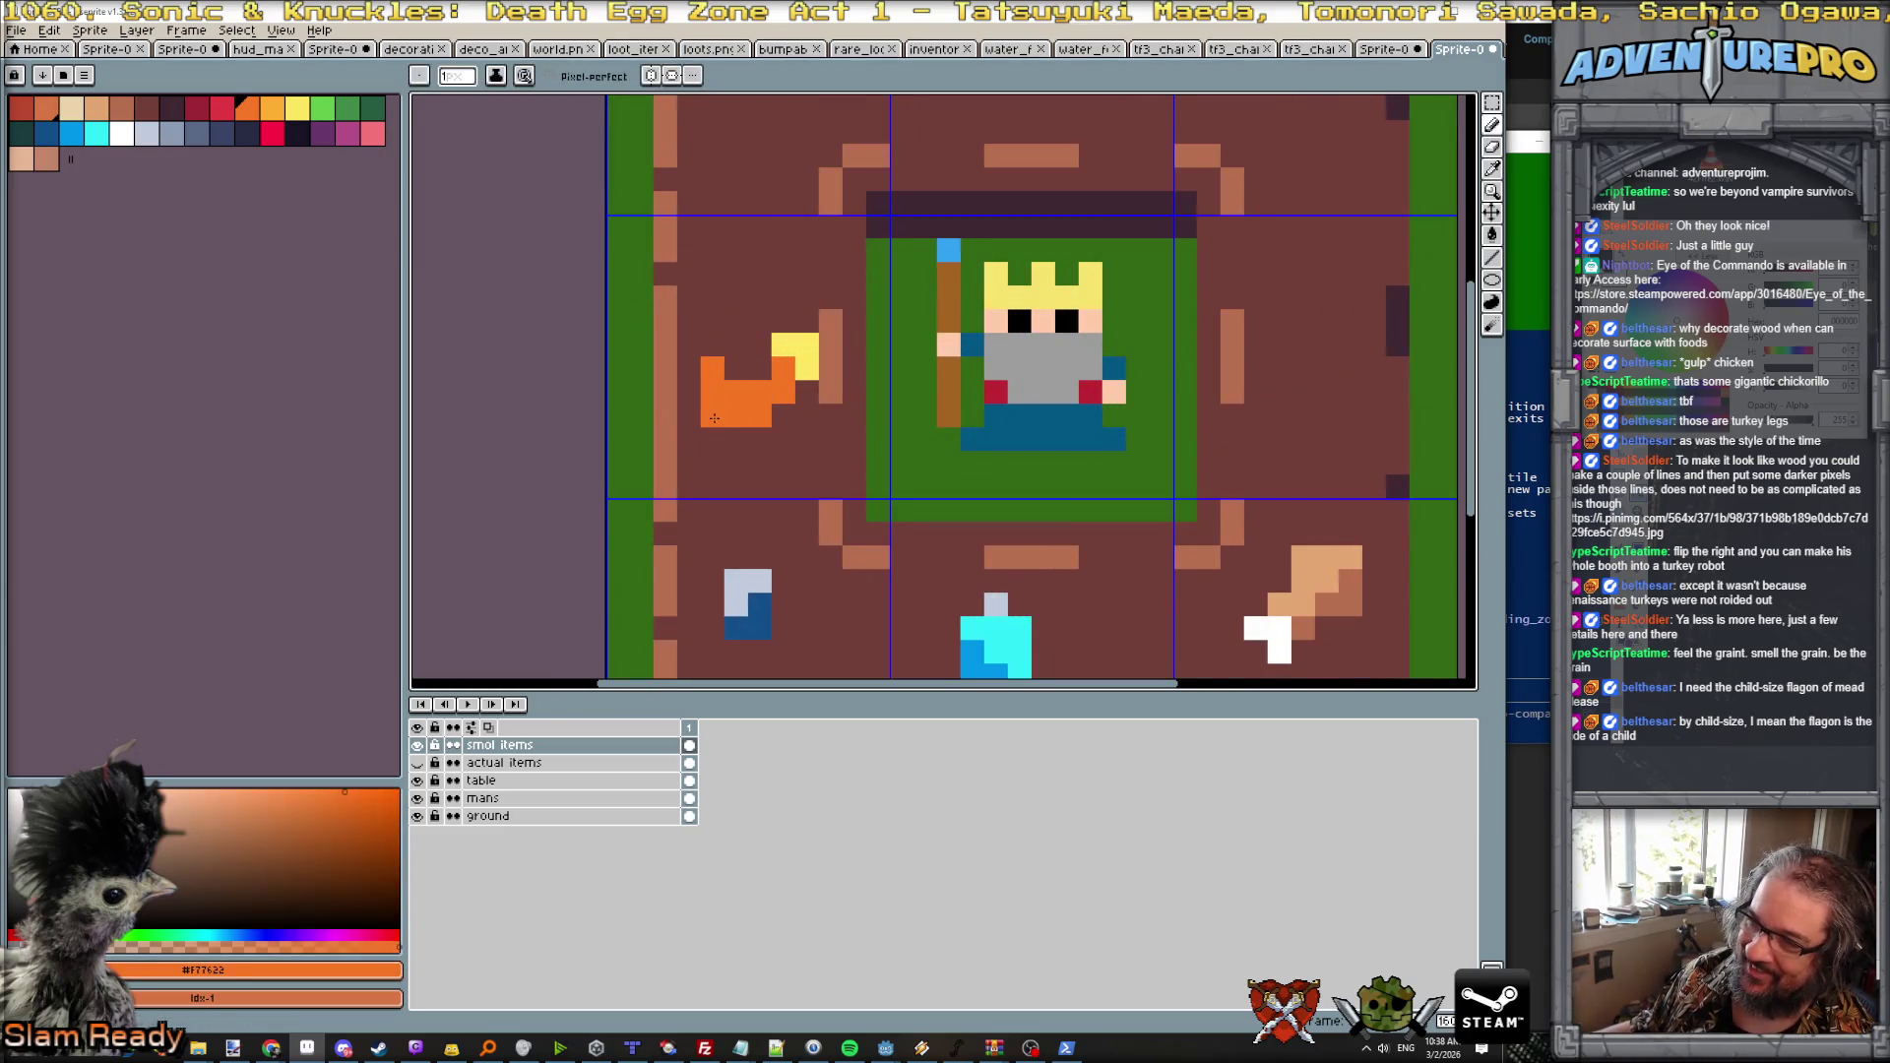
pyautogui.click(712, 439)
pyautogui.hotkey('ctrl', 'z')
pyautogui.click(733, 438)
pyautogui.click(712, 440)
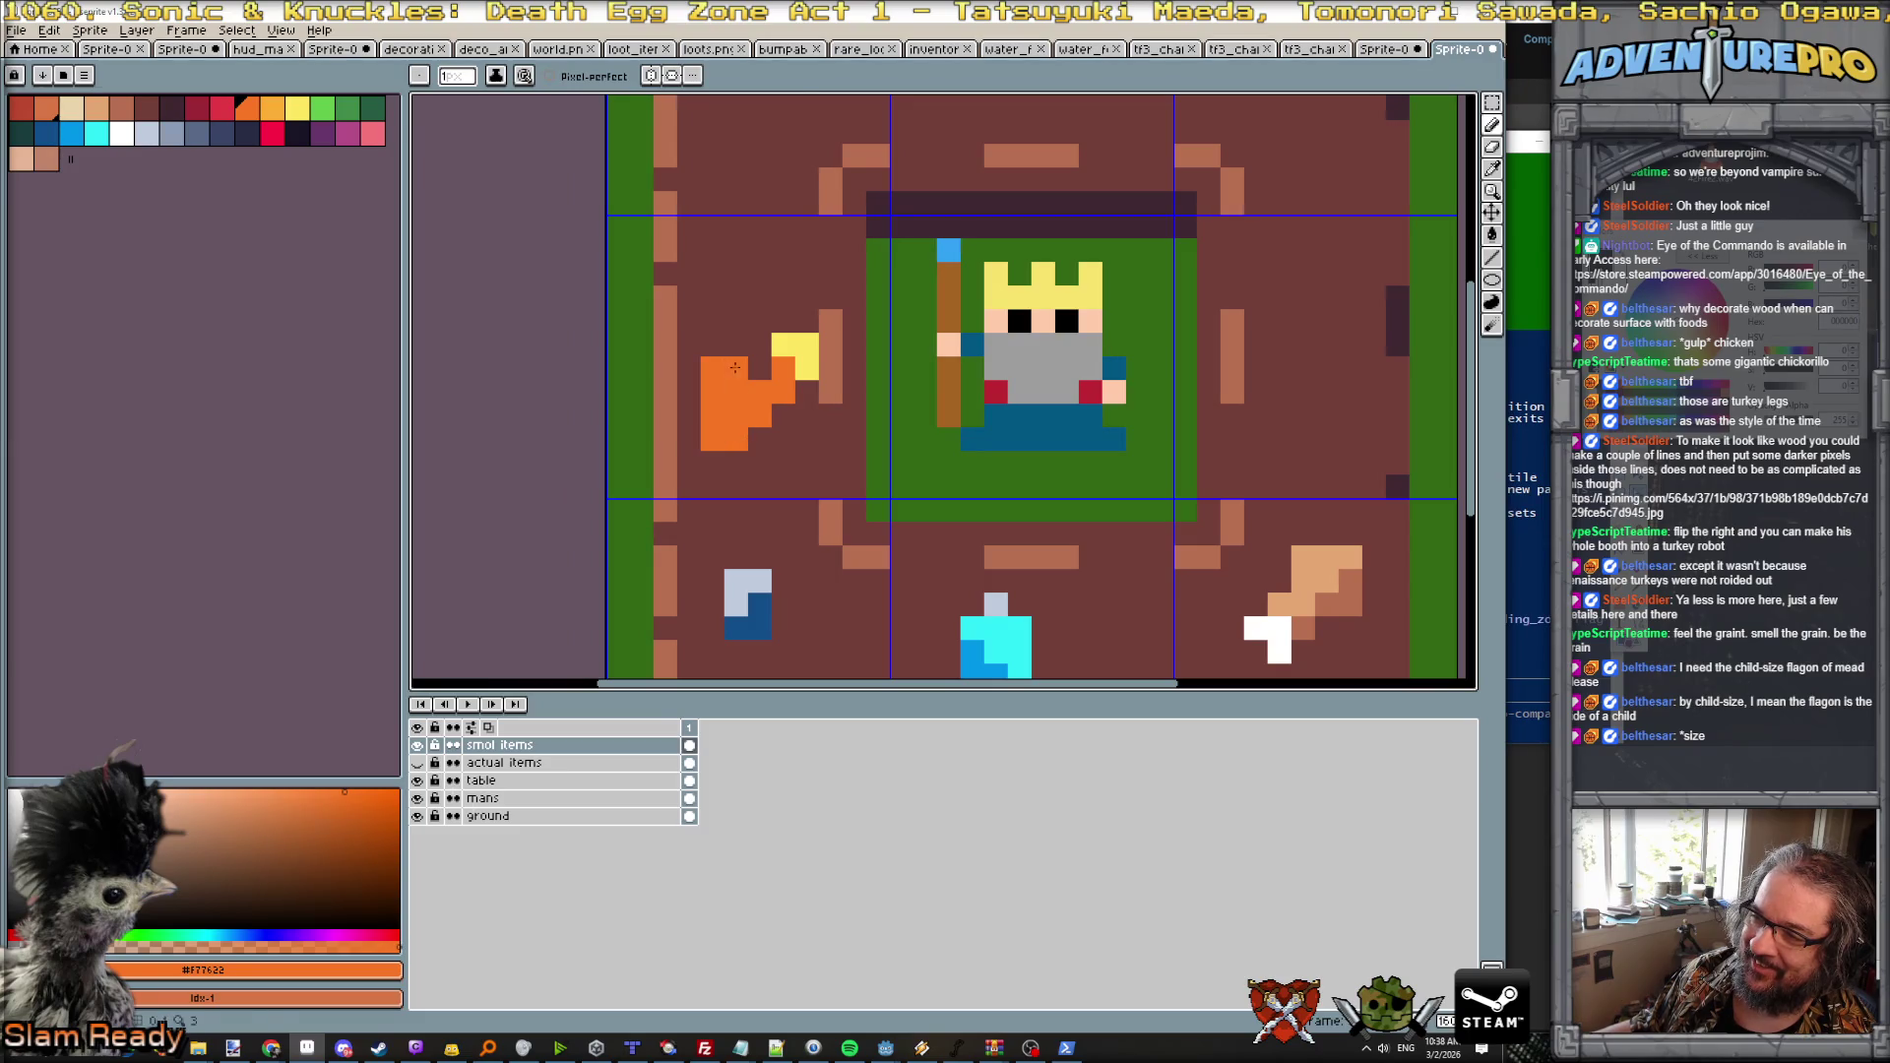
pyautogui.keyDown('alt'); pyautogui.click(689, 372); pyautogui.keyUp('alt')
pyautogui.click(711, 369)
pyautogui.click(712, 393)
pyautogui.click(732, 386)
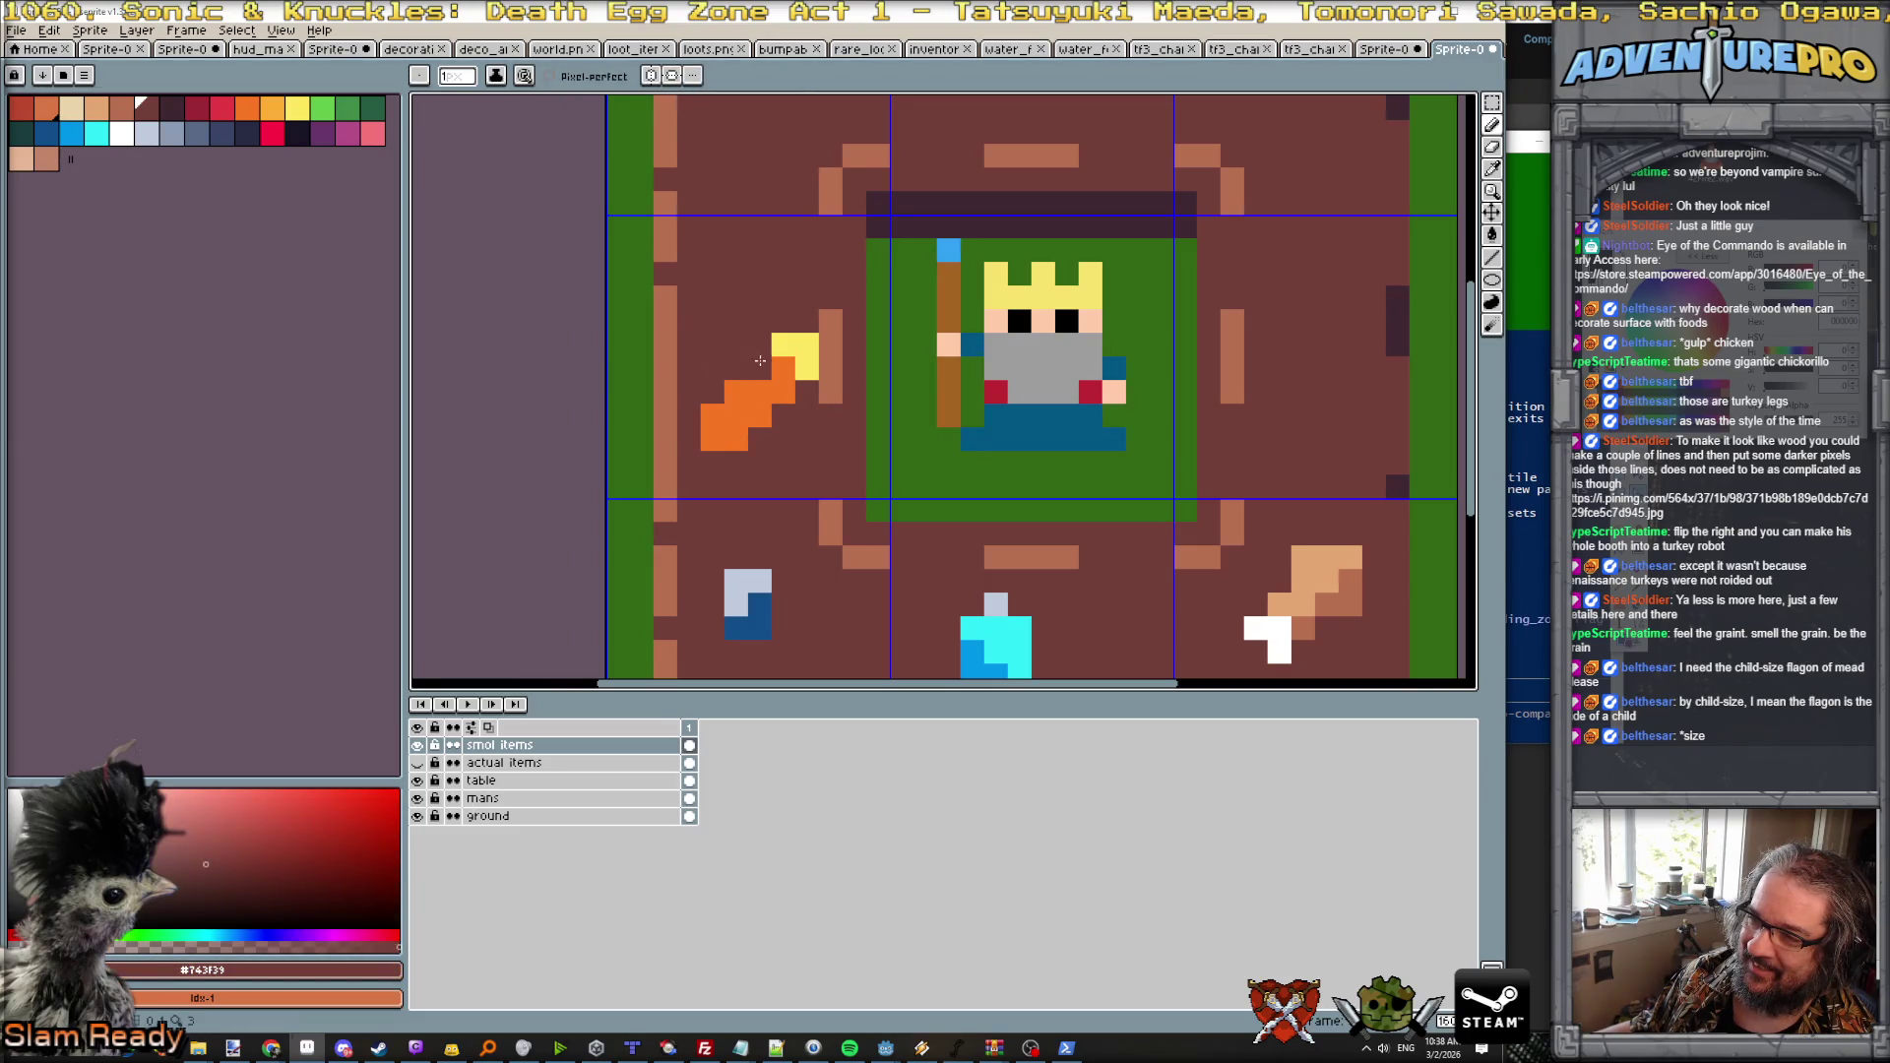
pyautogui.keyDown('alt'); pyautogui.click(758, 398); pyautogui.keyUp('alt')
pyautogui.scroll(-3, 886, 400)
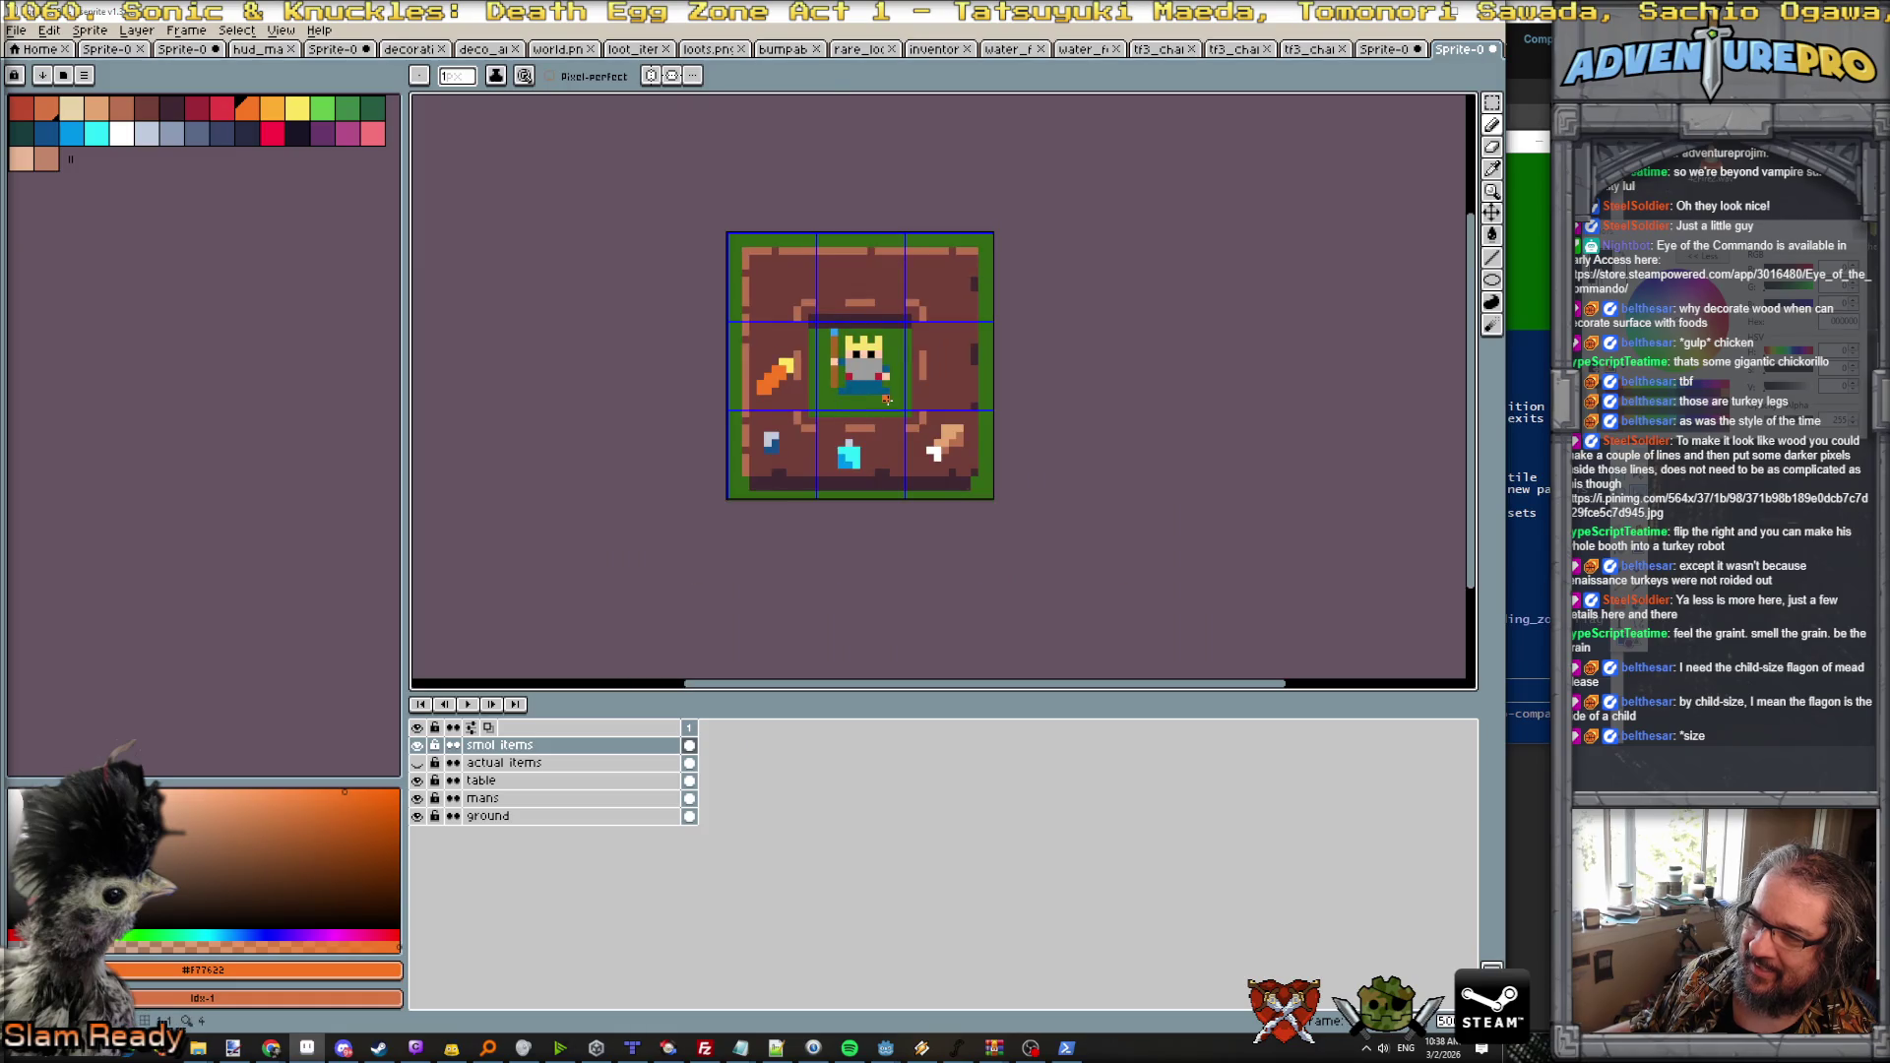
pyautogui.scroll(2, 798, 398)
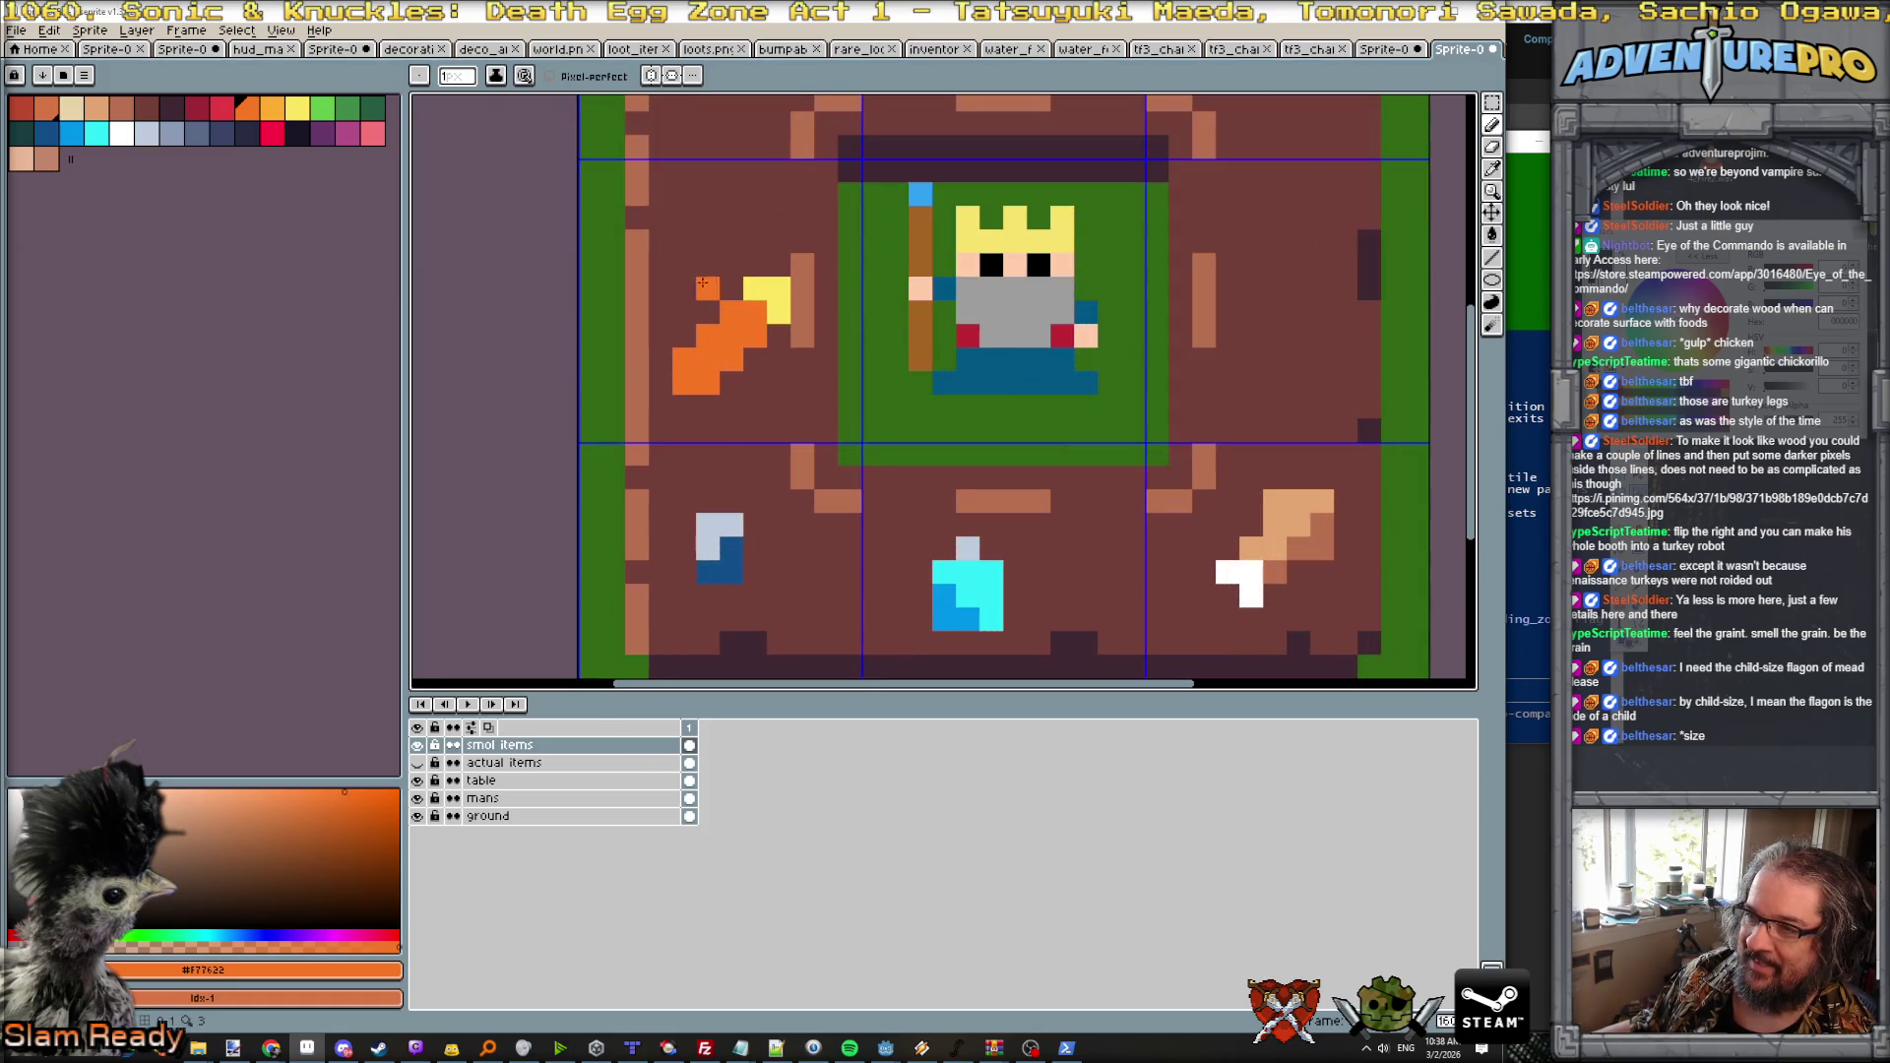
pyautogui.keyDown('alt'); pyautogui.click(710, 295); pyautogui.keyUp('alt')
pyautogui.click(760, 279)
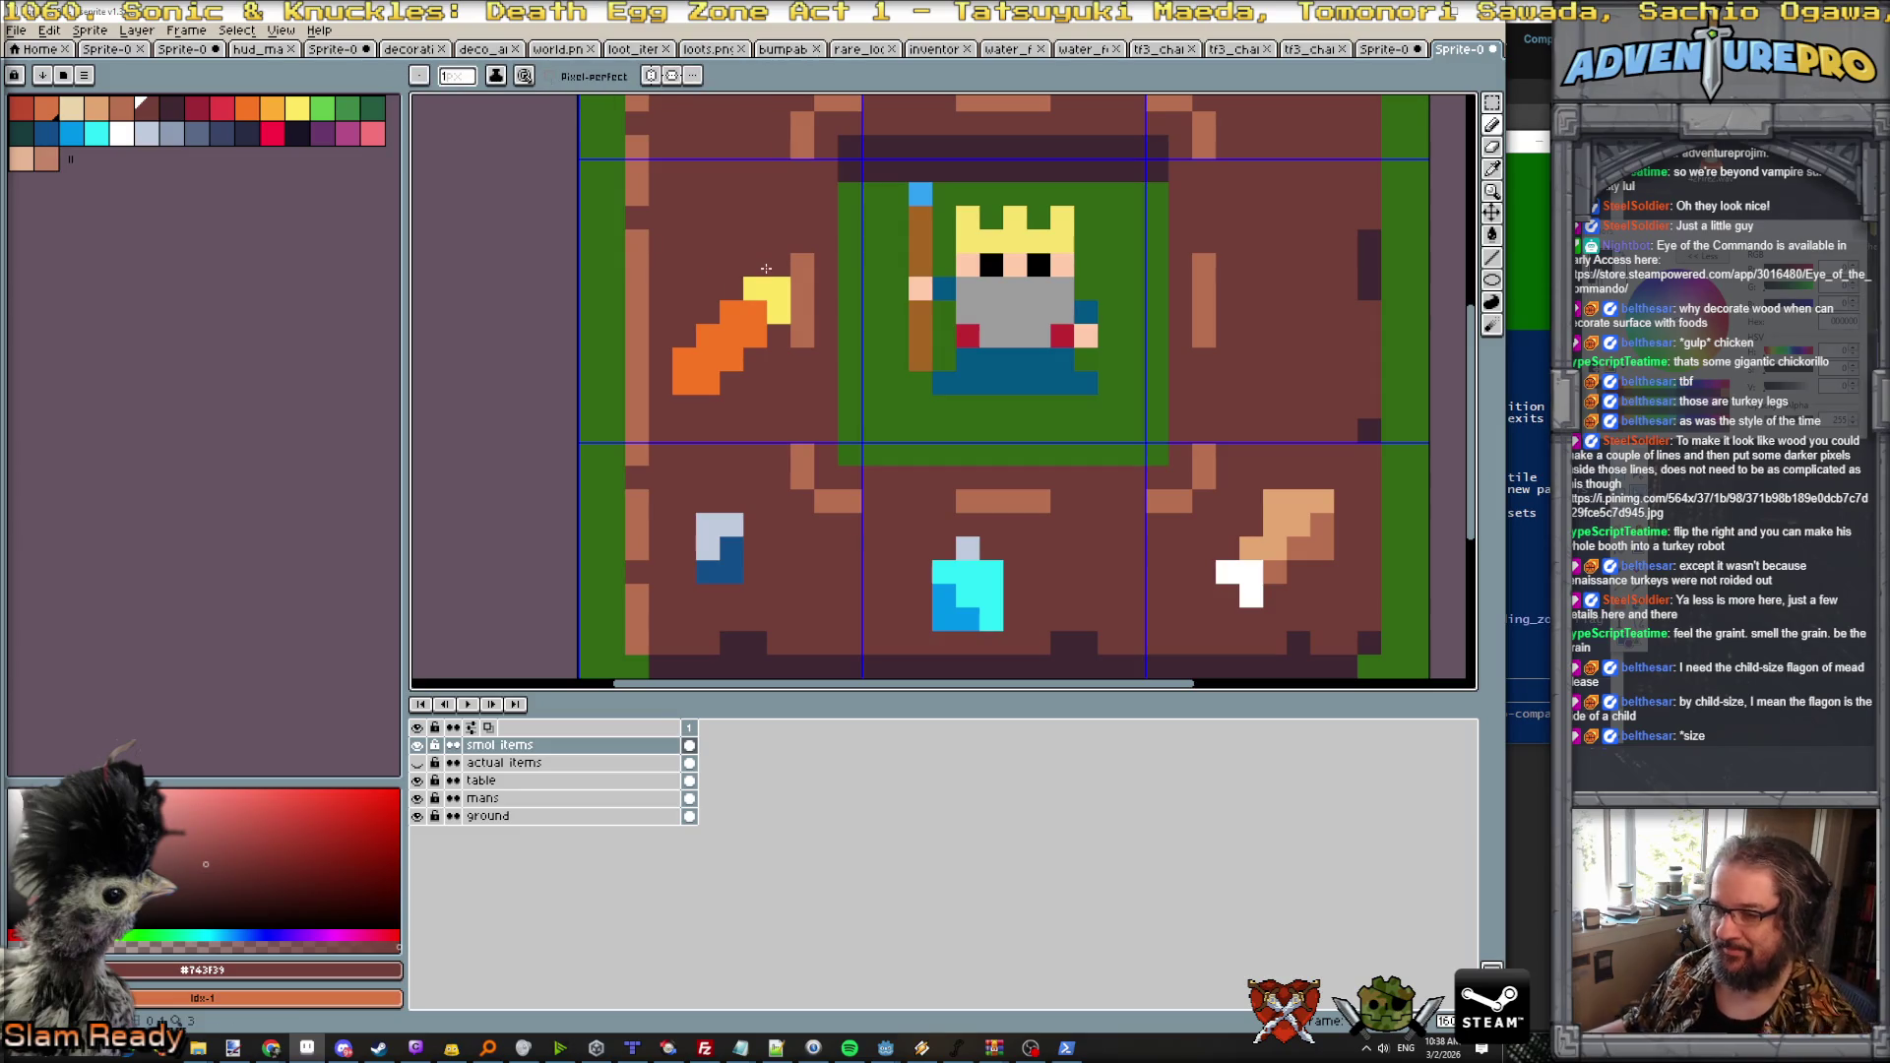
pyautogui.press('e')
pyautogui.moveTo(755, 313); pyautogui.dragTo(683, 359)
pyautogui.click(778, 288)
pyautogui.moveTo(778, 313); pyautogui.dragTo(754, 289)
pyautogui.click(731, 359)
pyautogui.click(247, 108)
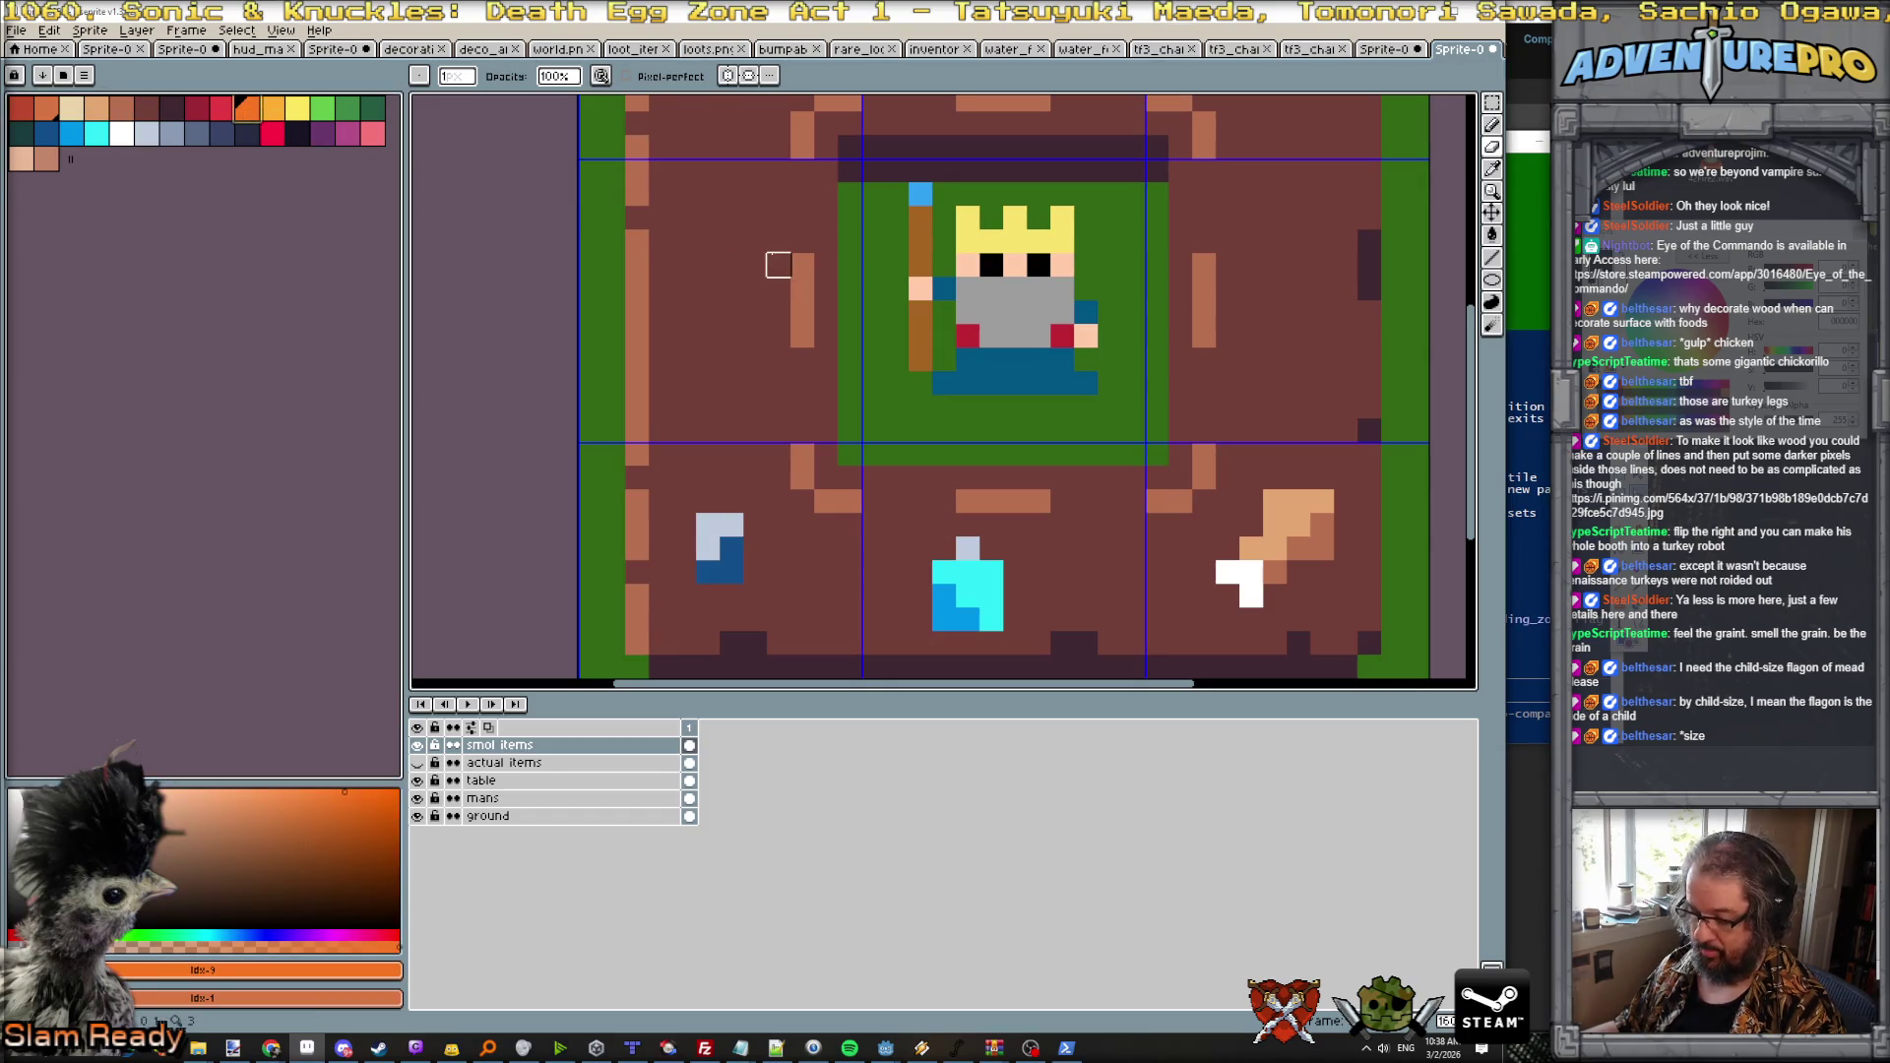
# Step: Draw an orange flame shape with yellow pixels on top, undoing a stray light-orange stroke
pyautogui.press('b')
pyautogui.moveTo(683, 288)
pyautogui.mouseDown()
pyautogui.moveTo(706, 364)
pyautogui.moveTo(755, 334)
pyautogui.moveTo(755, 288)
pyautogui.moveTo(729, 270)
pyautogui.moveTo(706, 311)
pyautogui.moveTo(684, 291)
pyautogui.moveTo(696, 346)
pyautogui.mouseUp()
pyautogui.click(297, 108)
pyautogui.click(247, 107)
pyautogui.click(272, 107)
pyautogui.hotkey('ctrl', 'z')
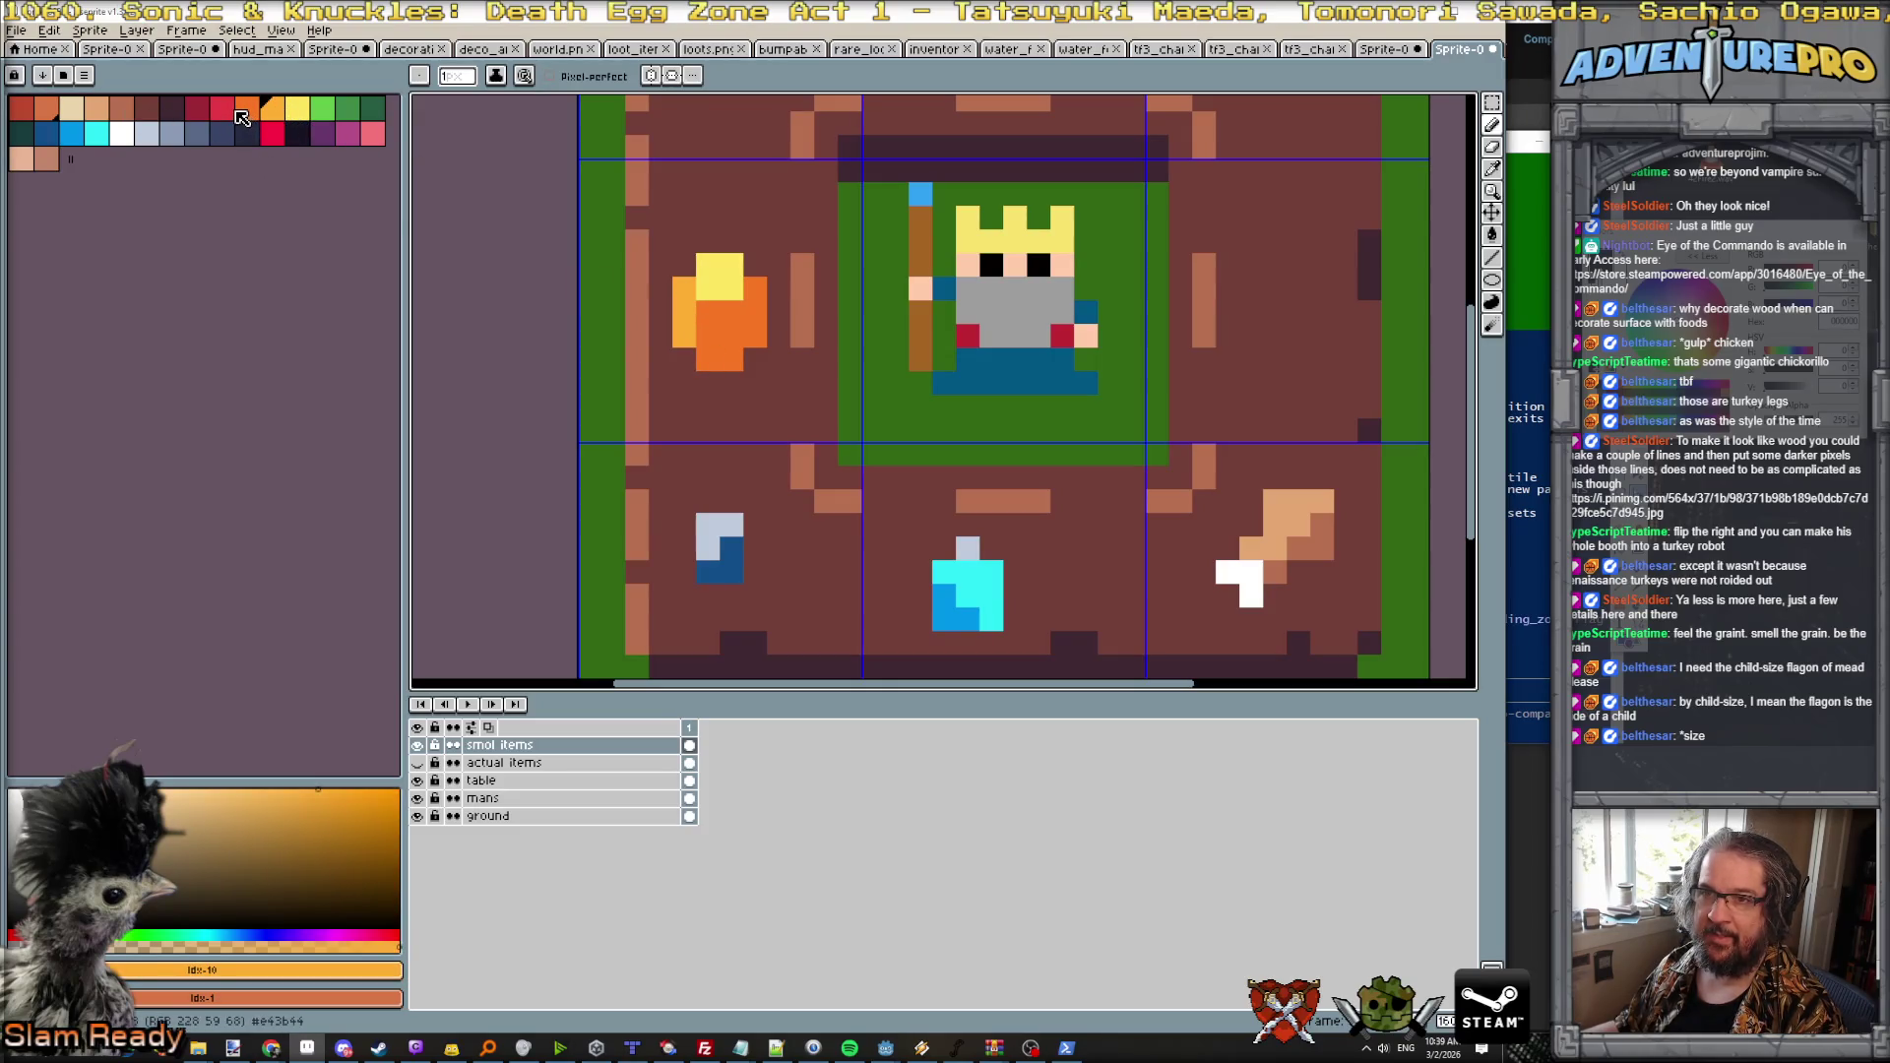
# Step: Paint a red row along the bottom of the fire
pyautogui.click(235, 111)
pyautogui.click(707, 360)
pyautogui.moveTo(720, 359); pyautogui.dragTo(748, 354)
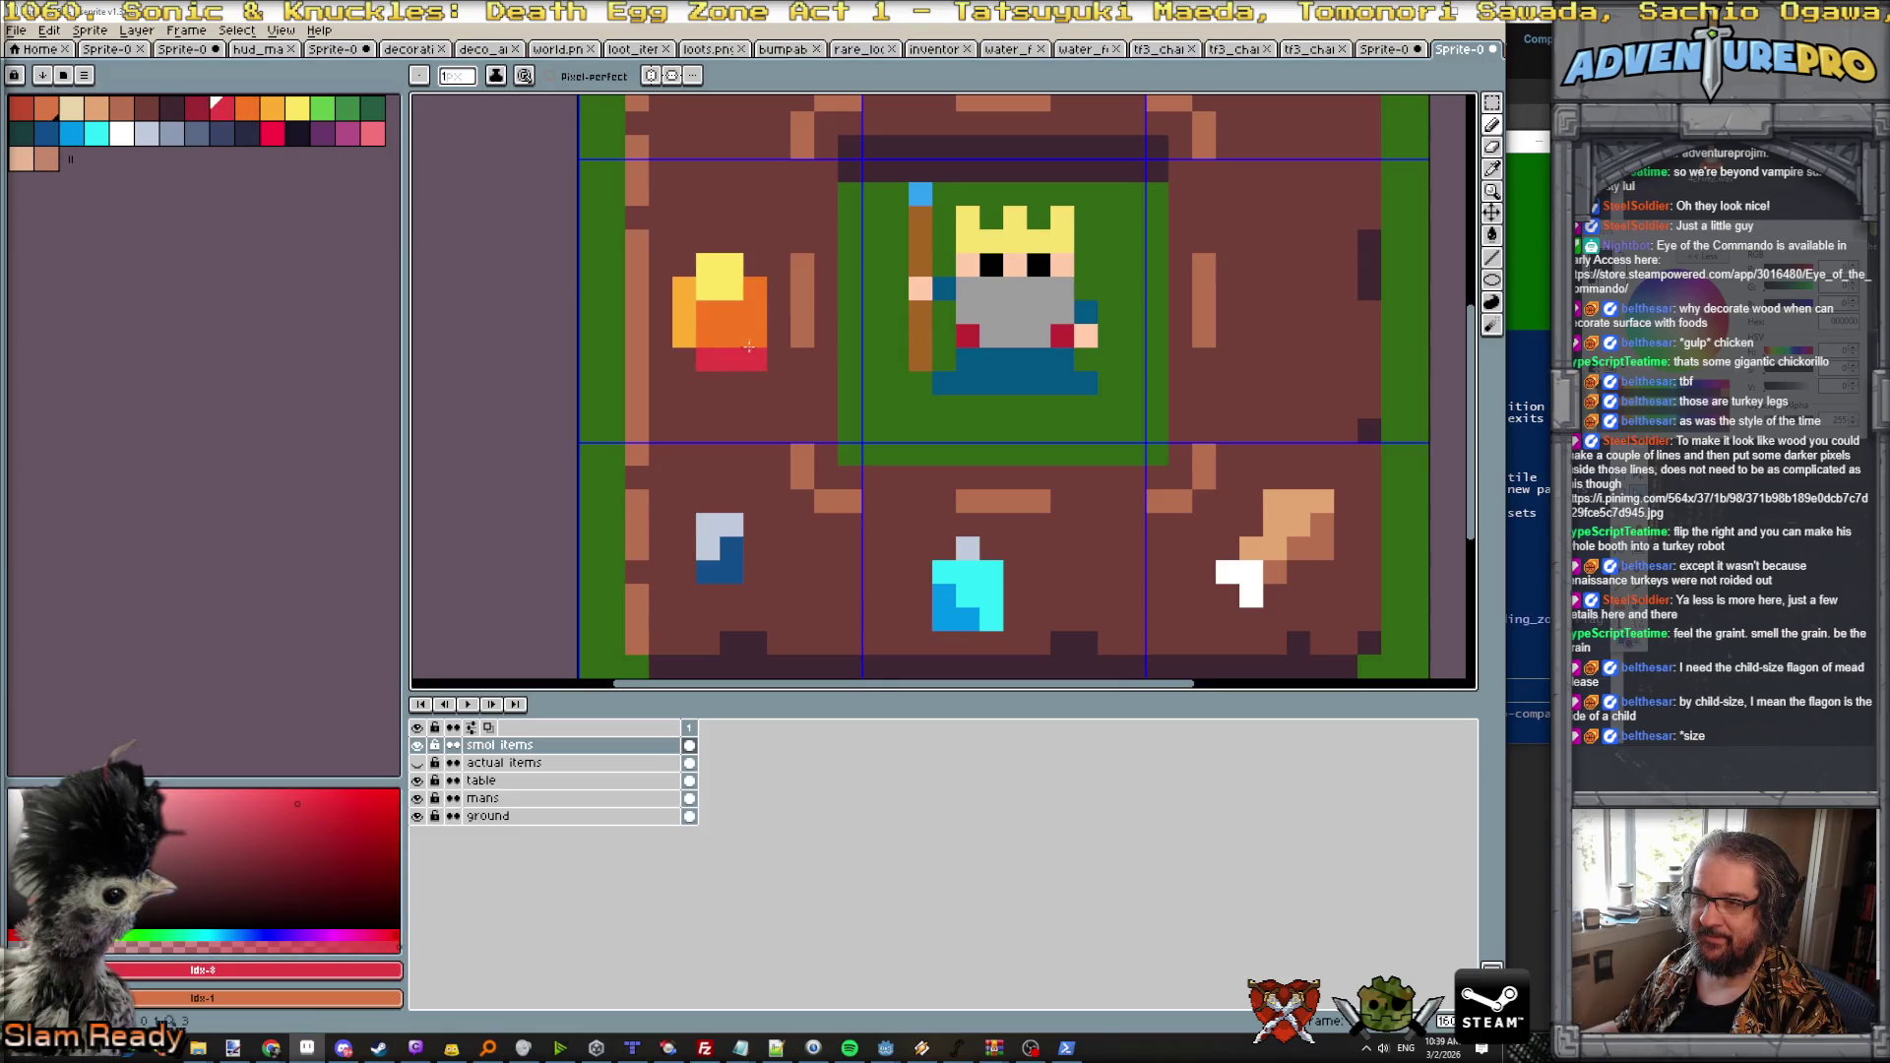
pyautogui.scroll(-7, 845, 414)
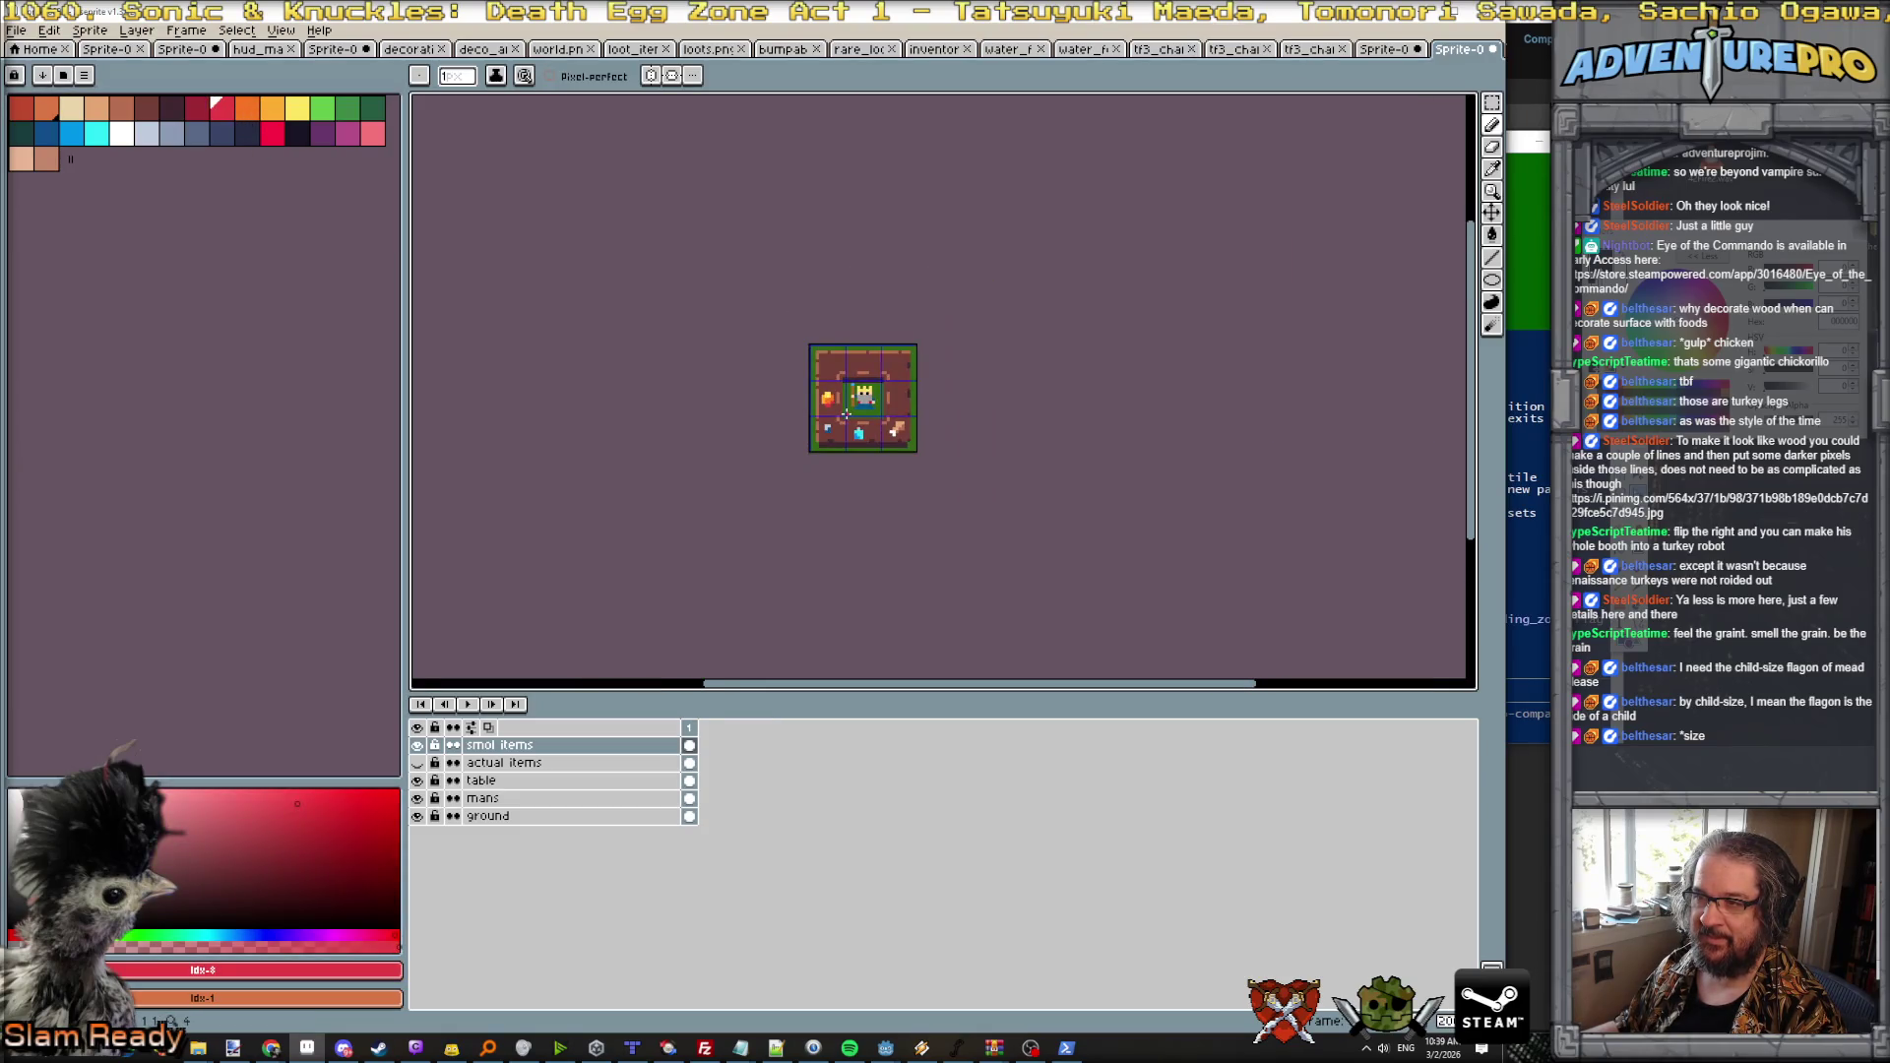
pyautogui.scroll(1, 940, 469)
pyautogui.scroll(1, 869, 423)
pyautogui.scroll(-4, 867, 435)
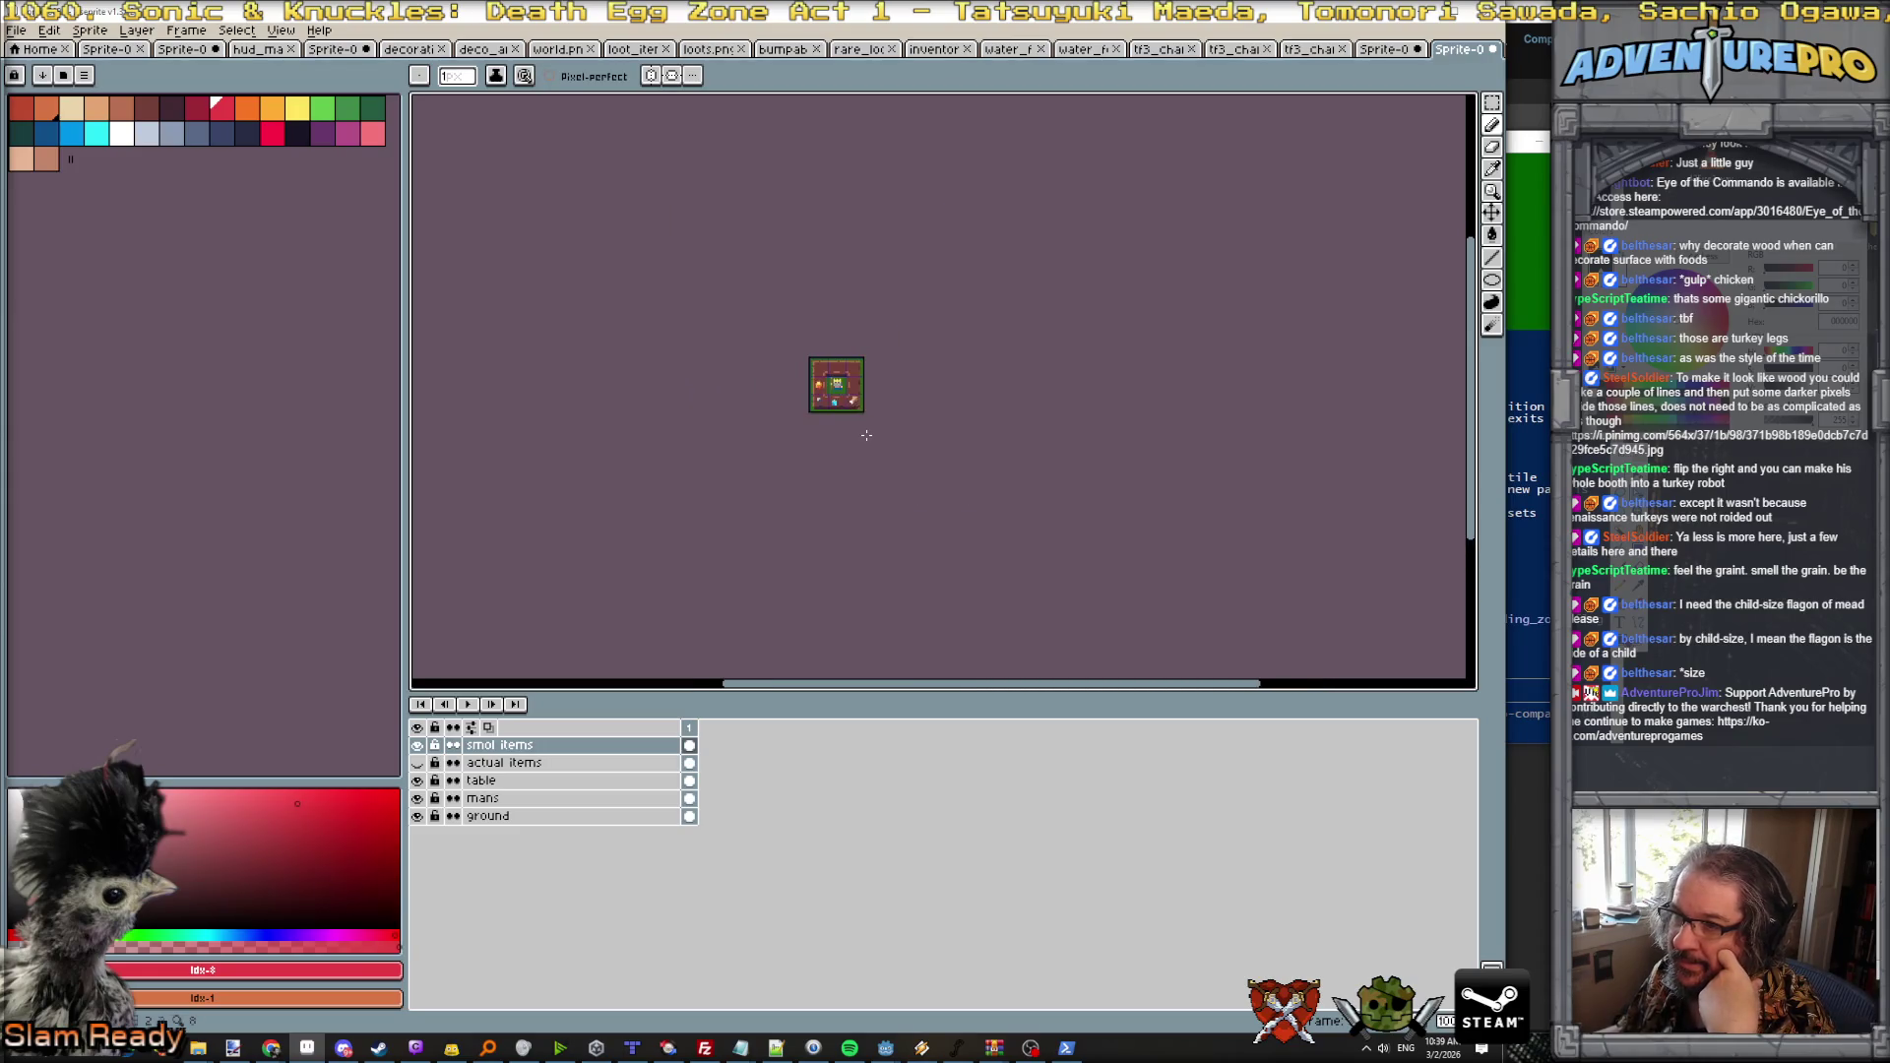
pyautogui.scroll(2, 866, 434)
pyautogui.scroll(2, 837, 443)
pyautogui.scroll(-1, 793, 455)
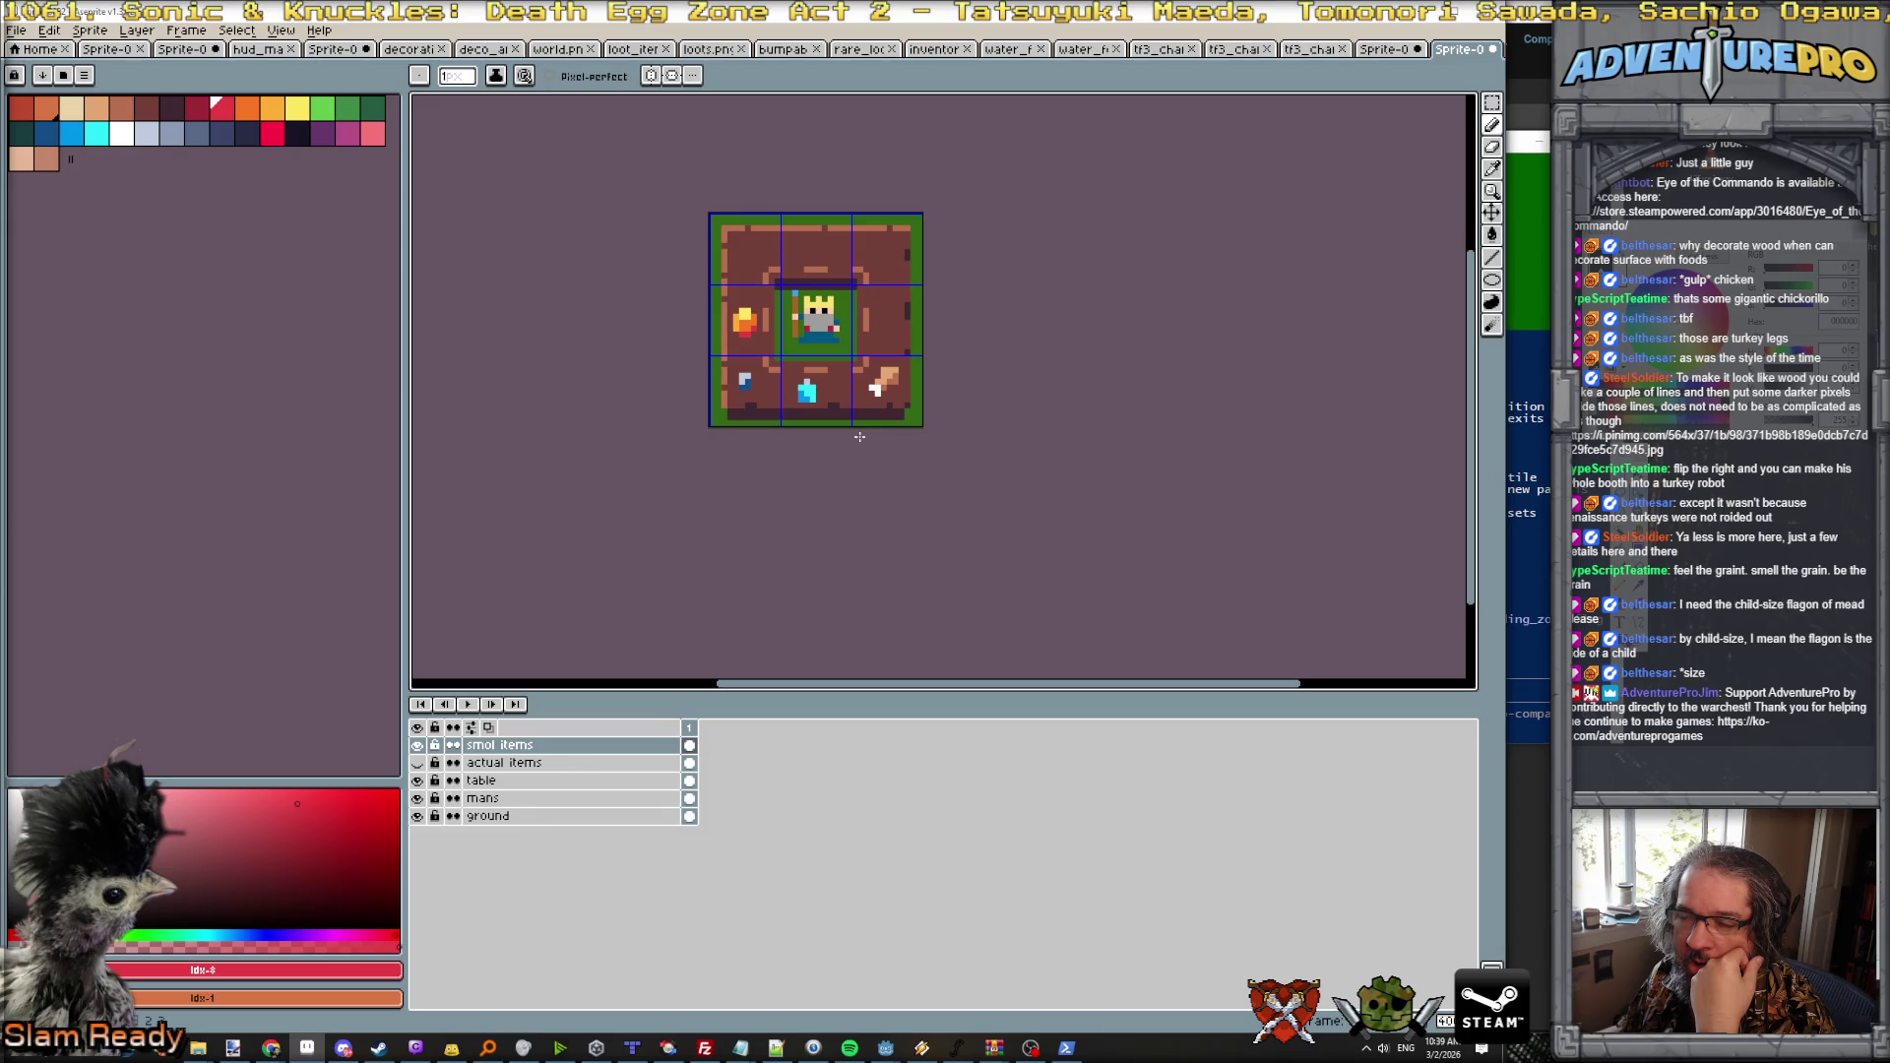
pyautogui.scroll(-1, 860, 436)
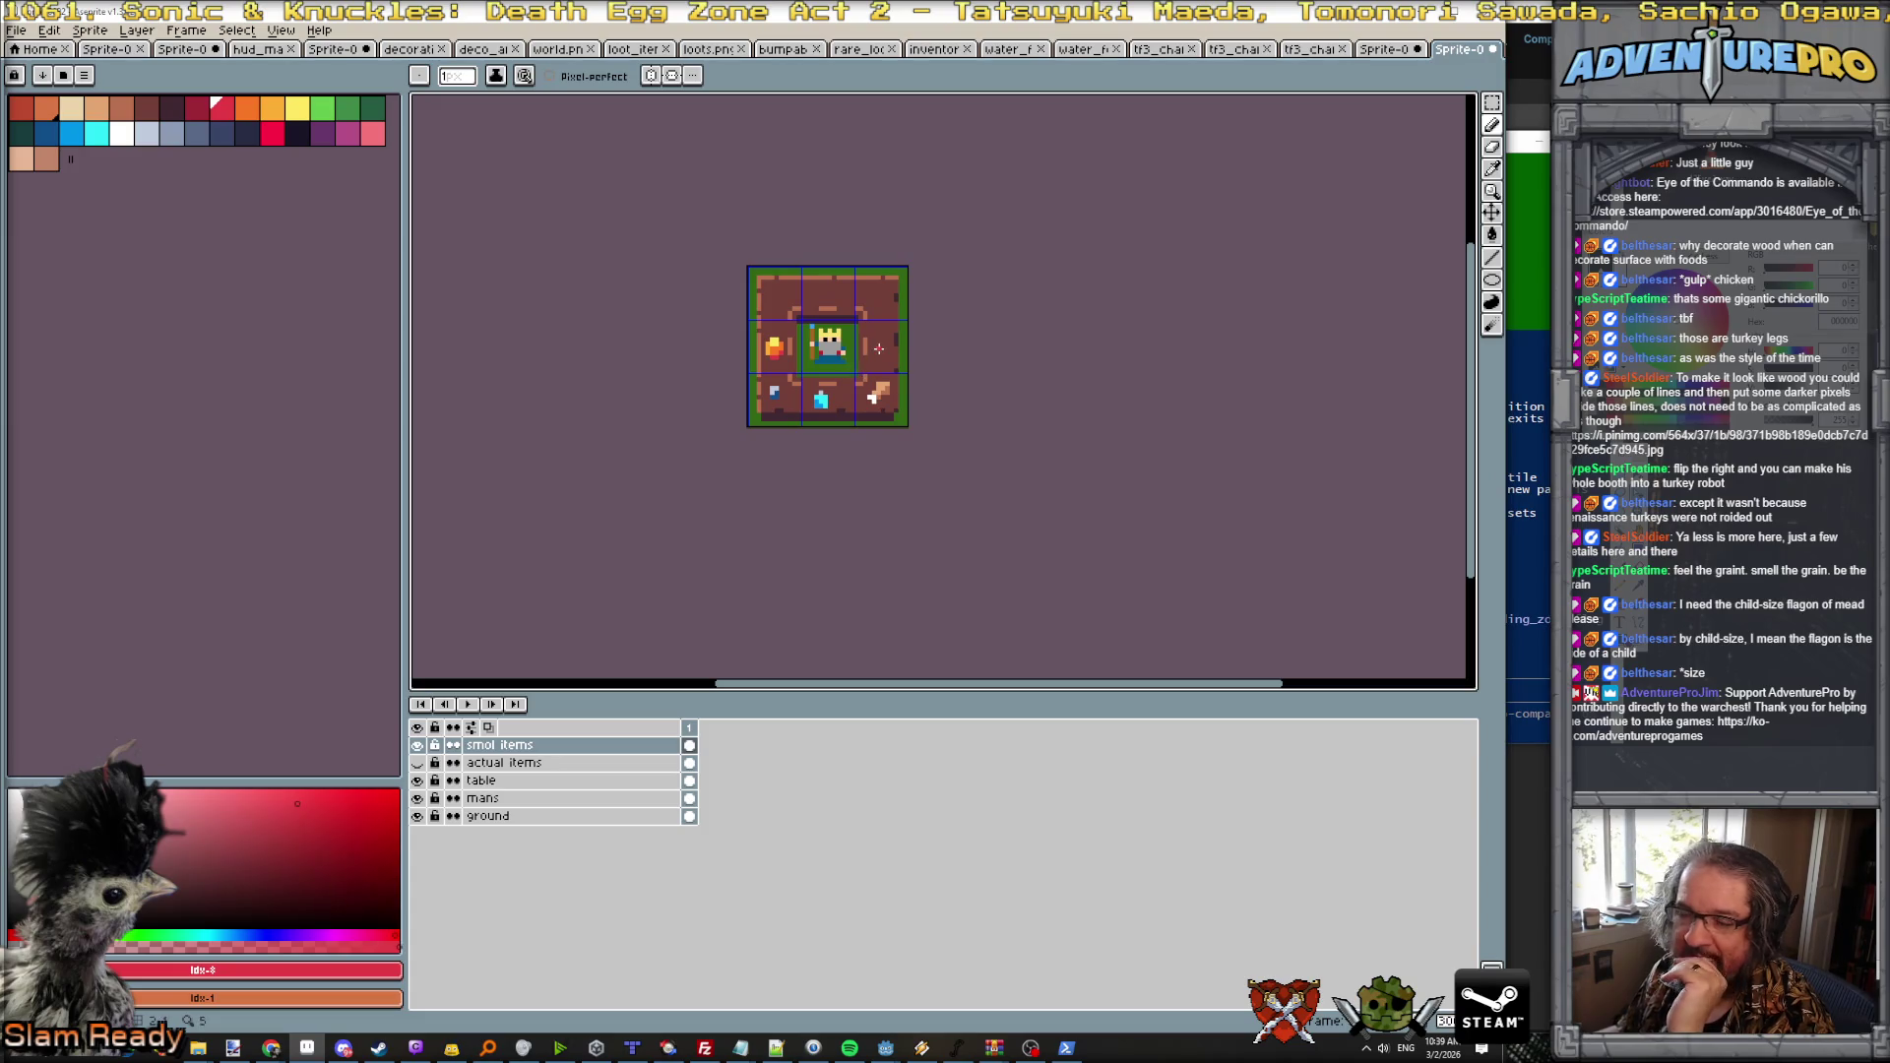
pyautogui.scroll(1, 862, 380)
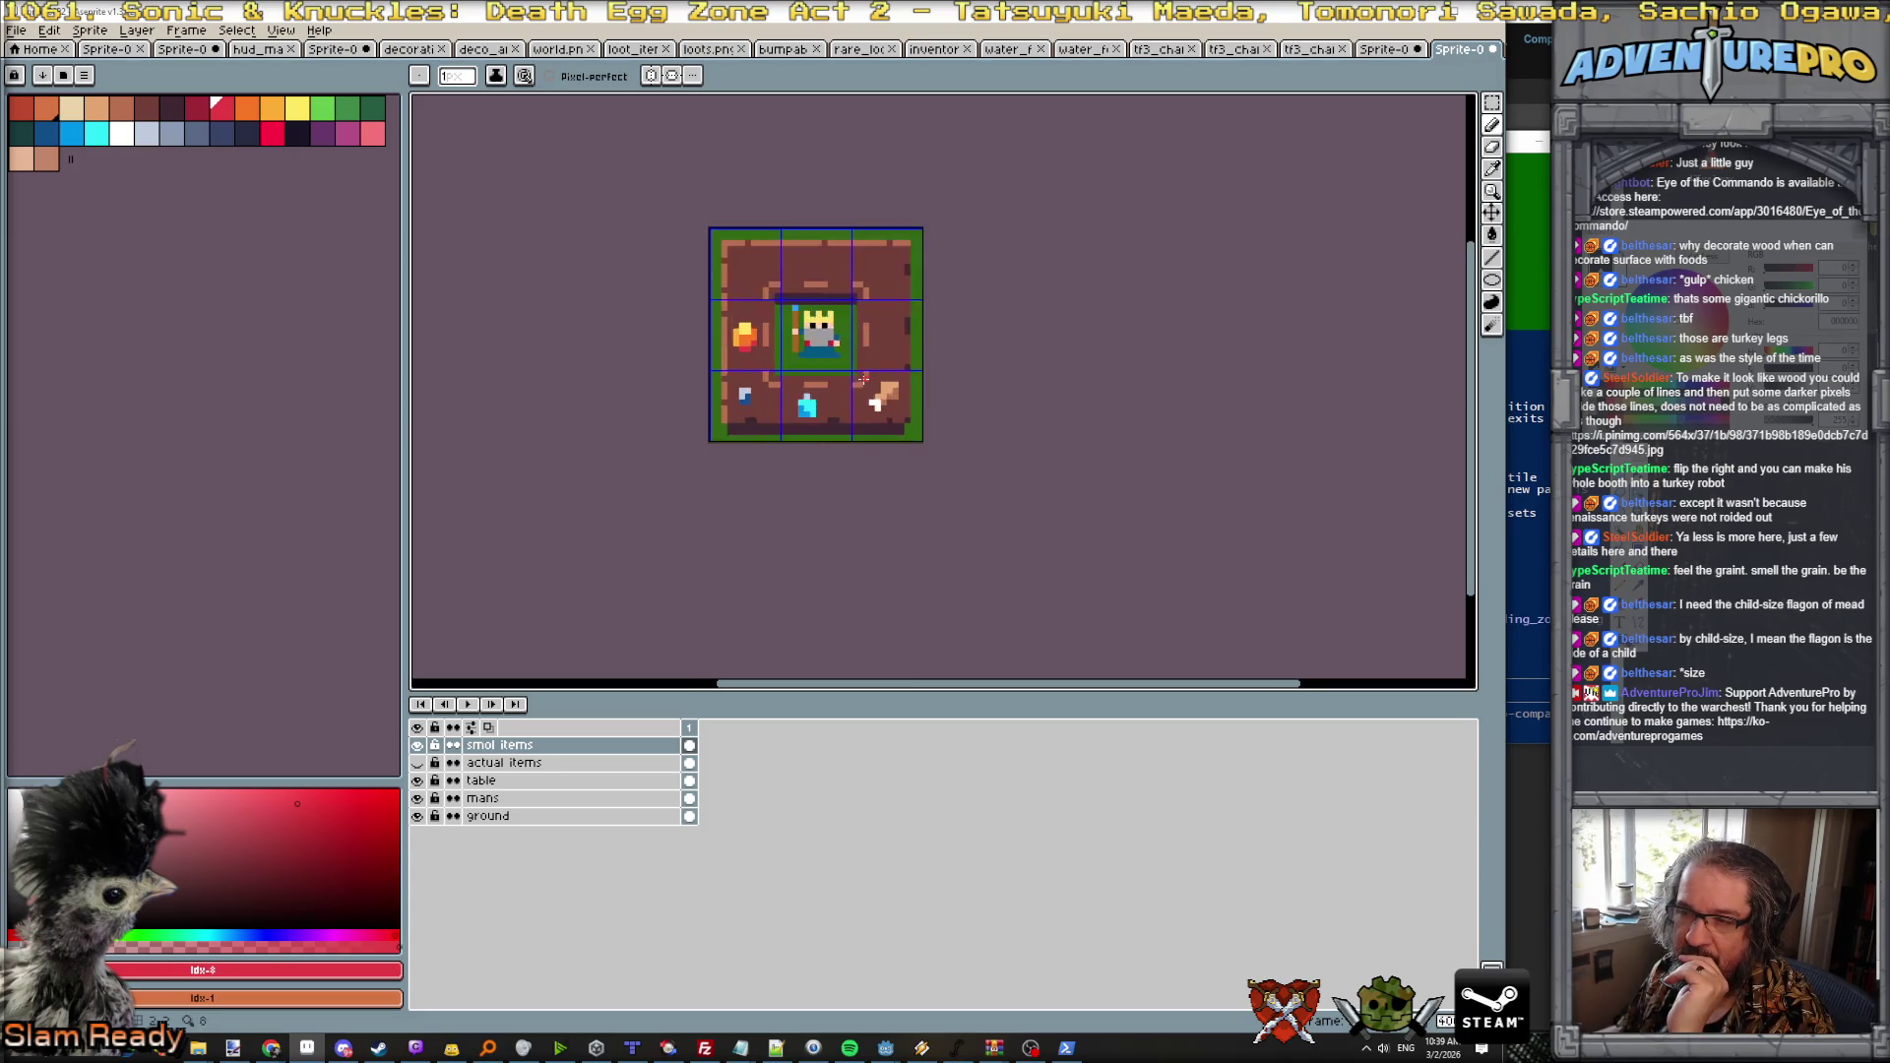
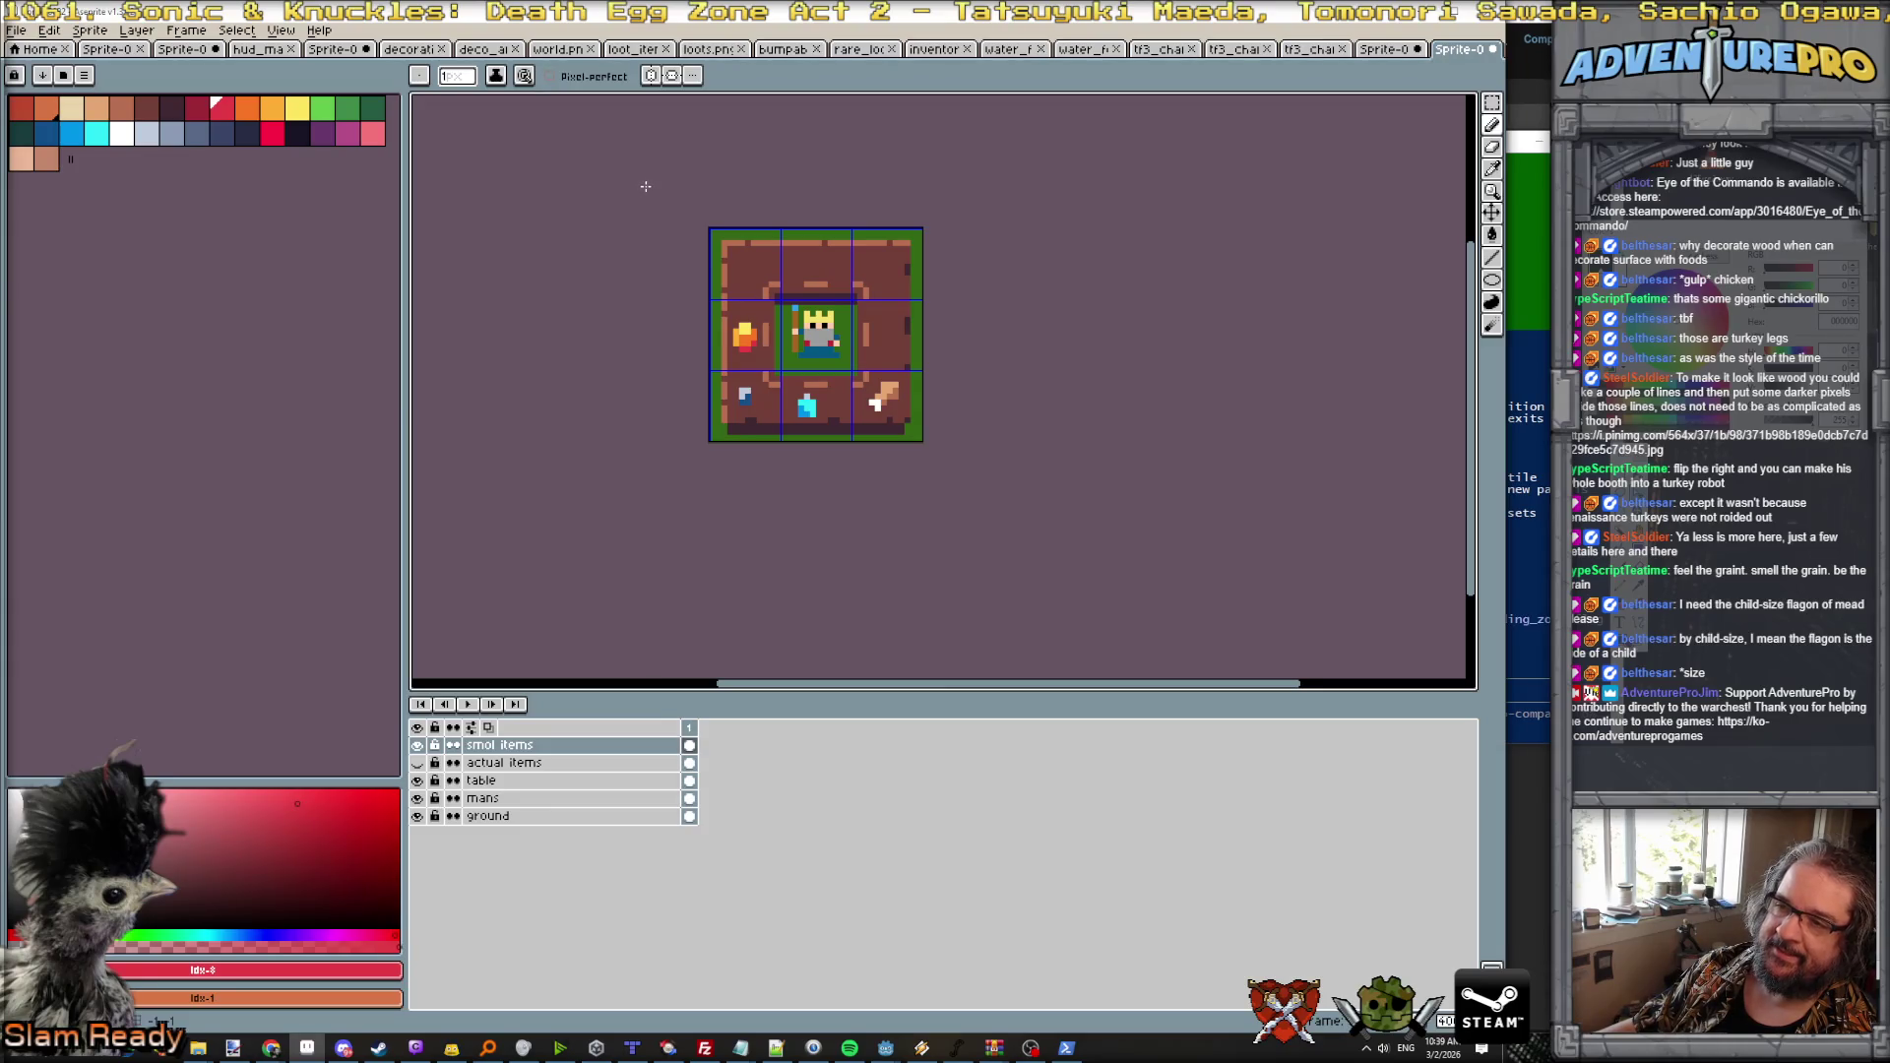
# Step: Group the smol items and table layers into a group named 'idea 1', then collapse and hide it
pyautogui.moveTo(536, 780); pyautogui.dragTo(535, 758)
pyautogui.rightClick(535, 758)
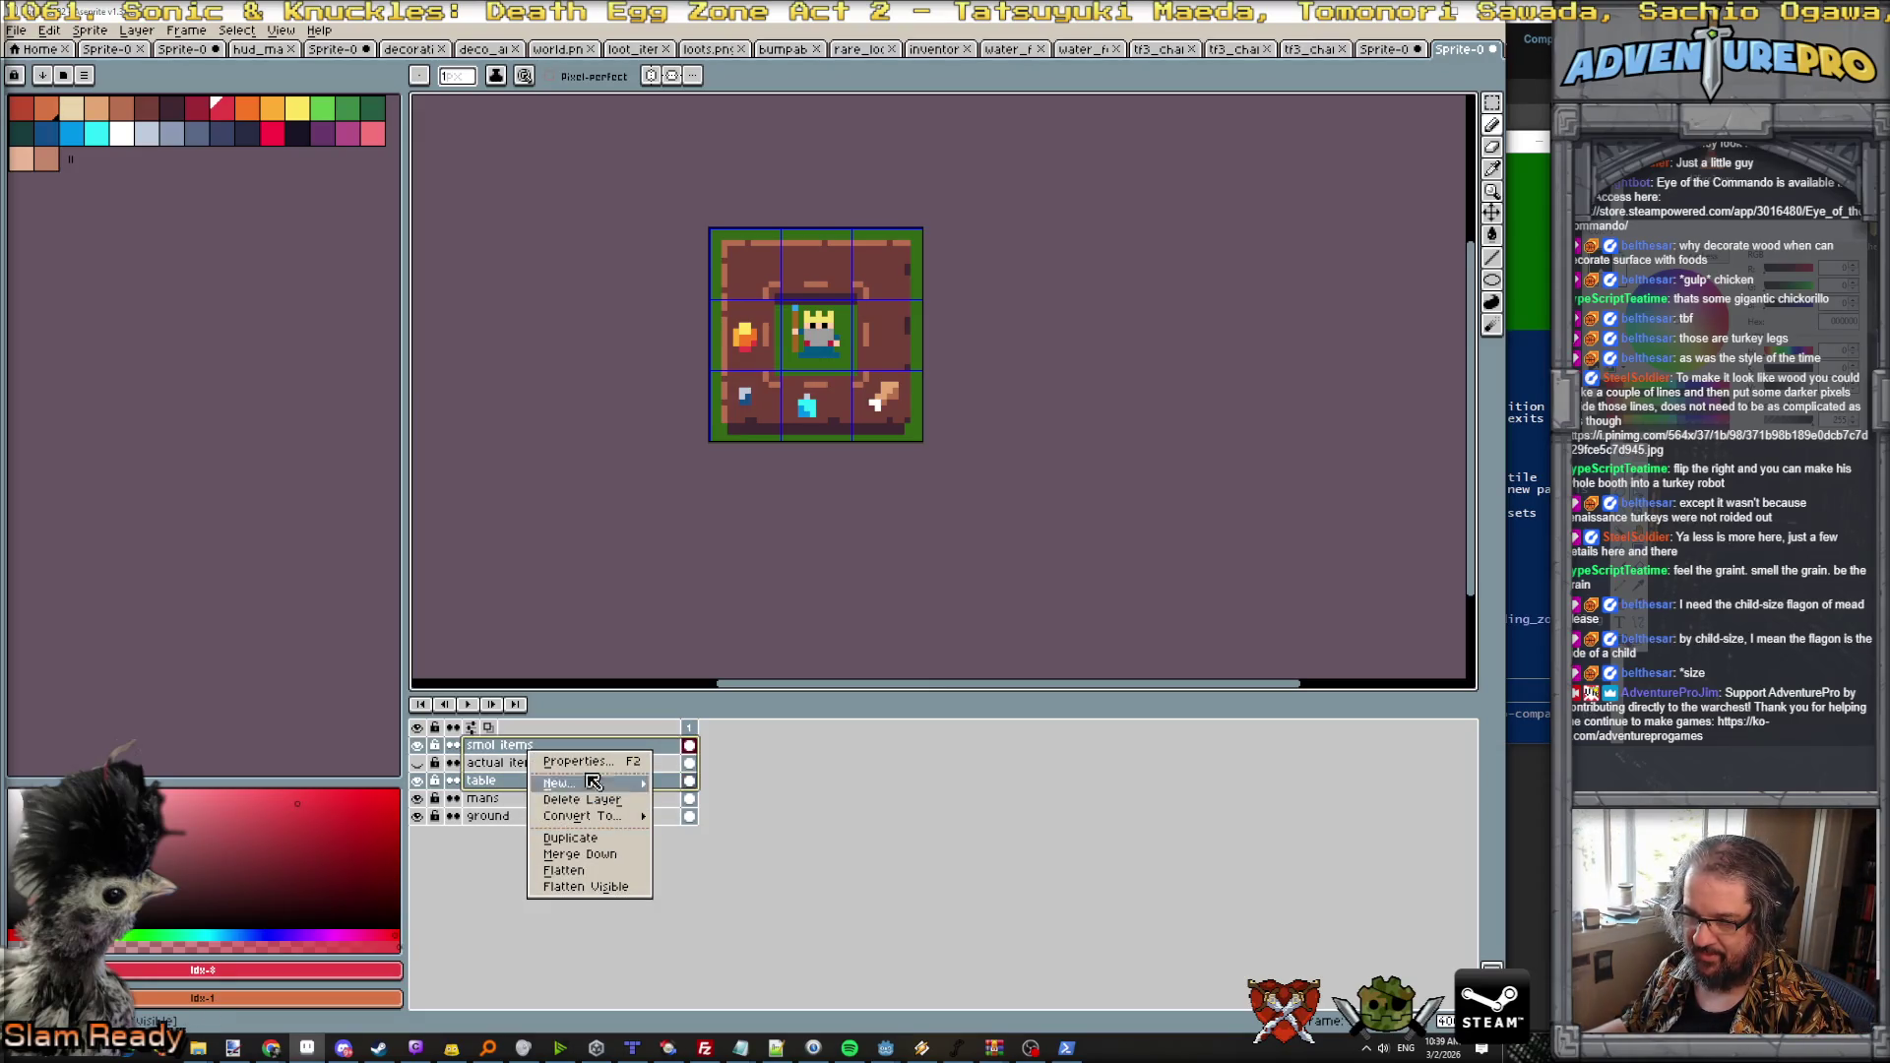
pyautogui.moveTo(589, 785)
pyautogui.click(729, 800)
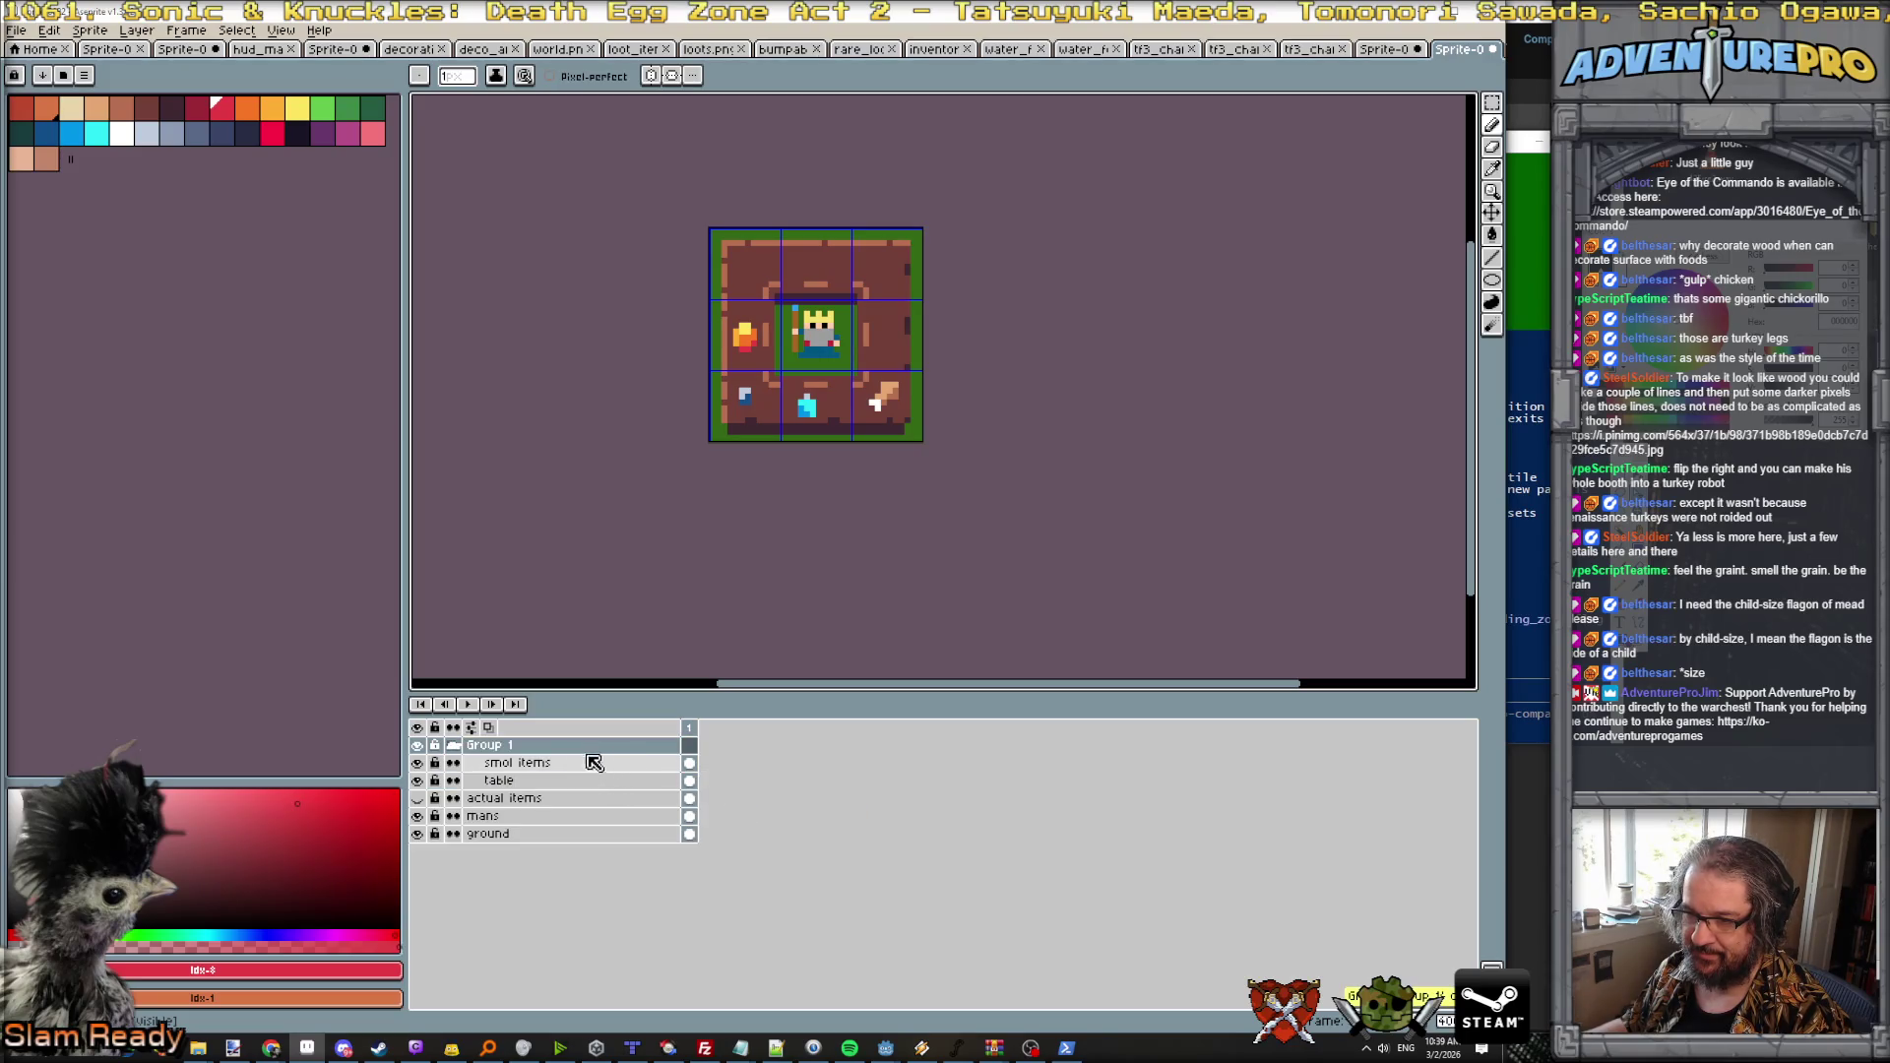
pyautogui.doubleClick(536, 750)
pyautogui.write('idea 1')
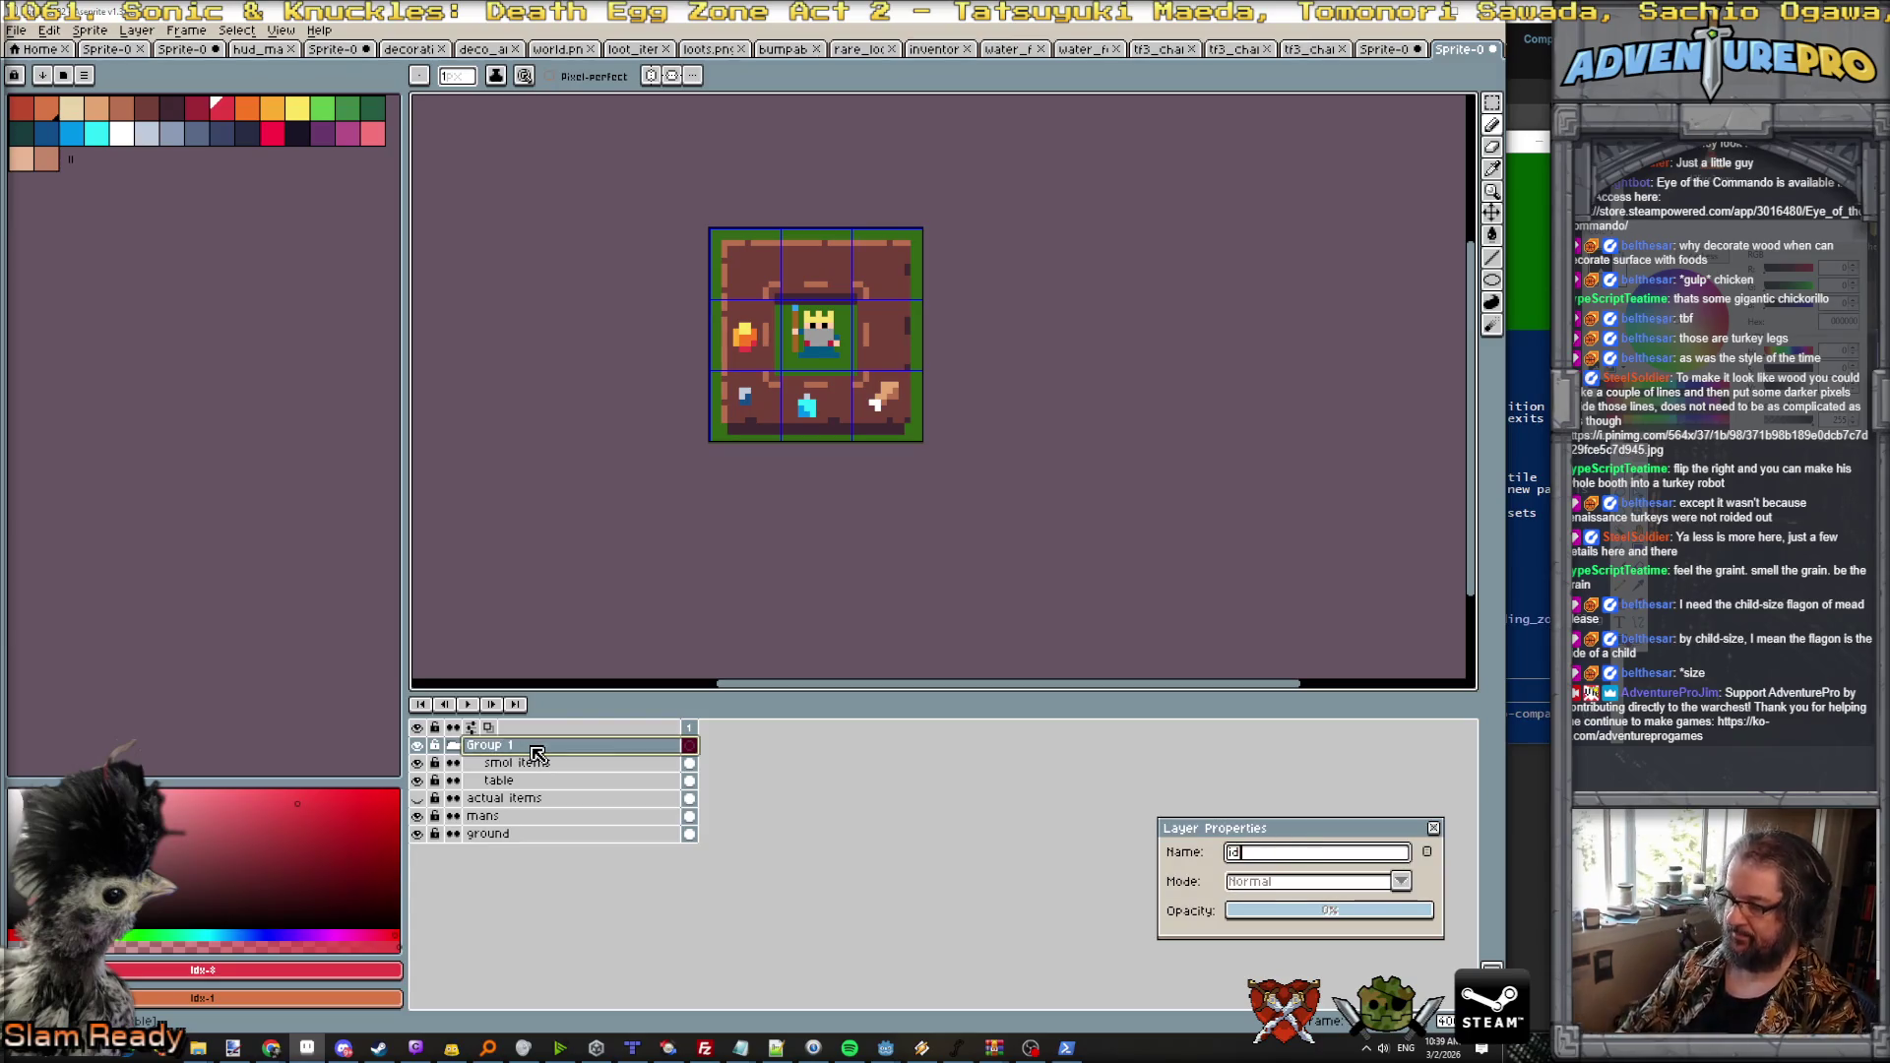
pyautogui.press('Return')
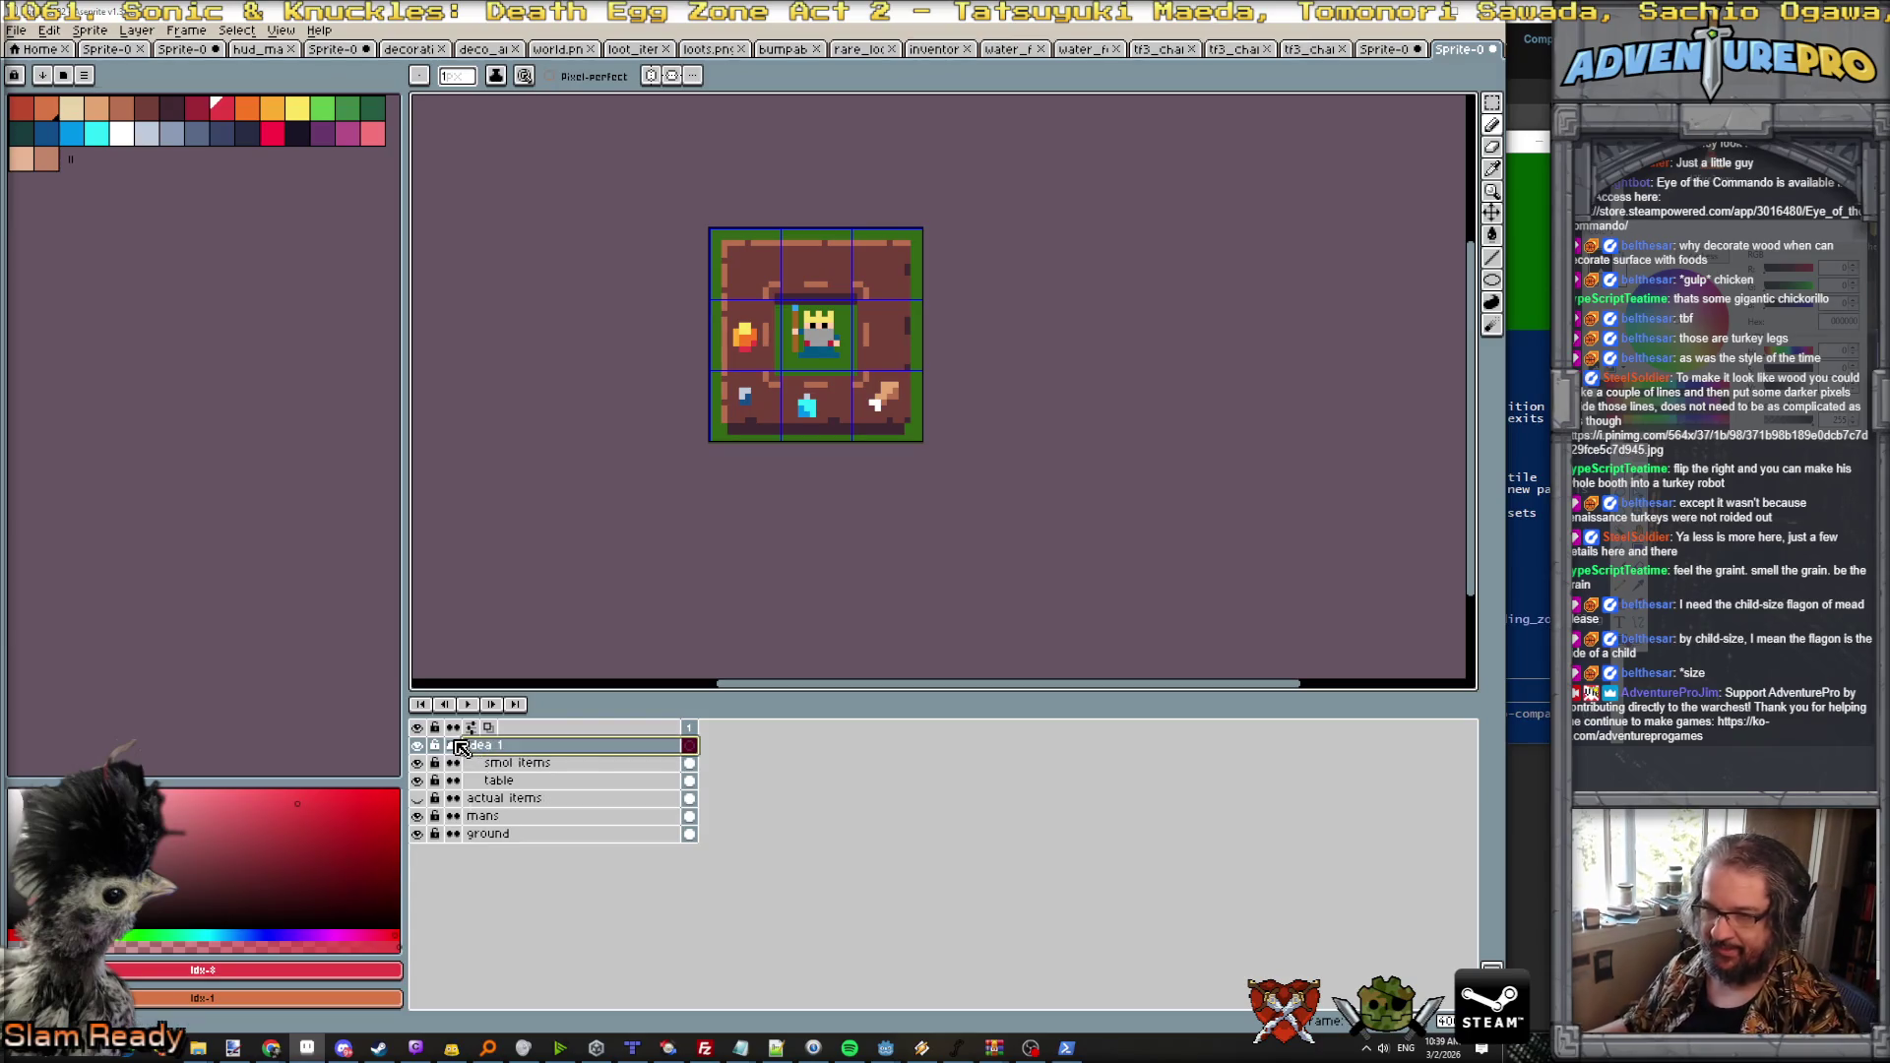
pyautogui.click(452, 745)
pyautogui.click(416, 748)
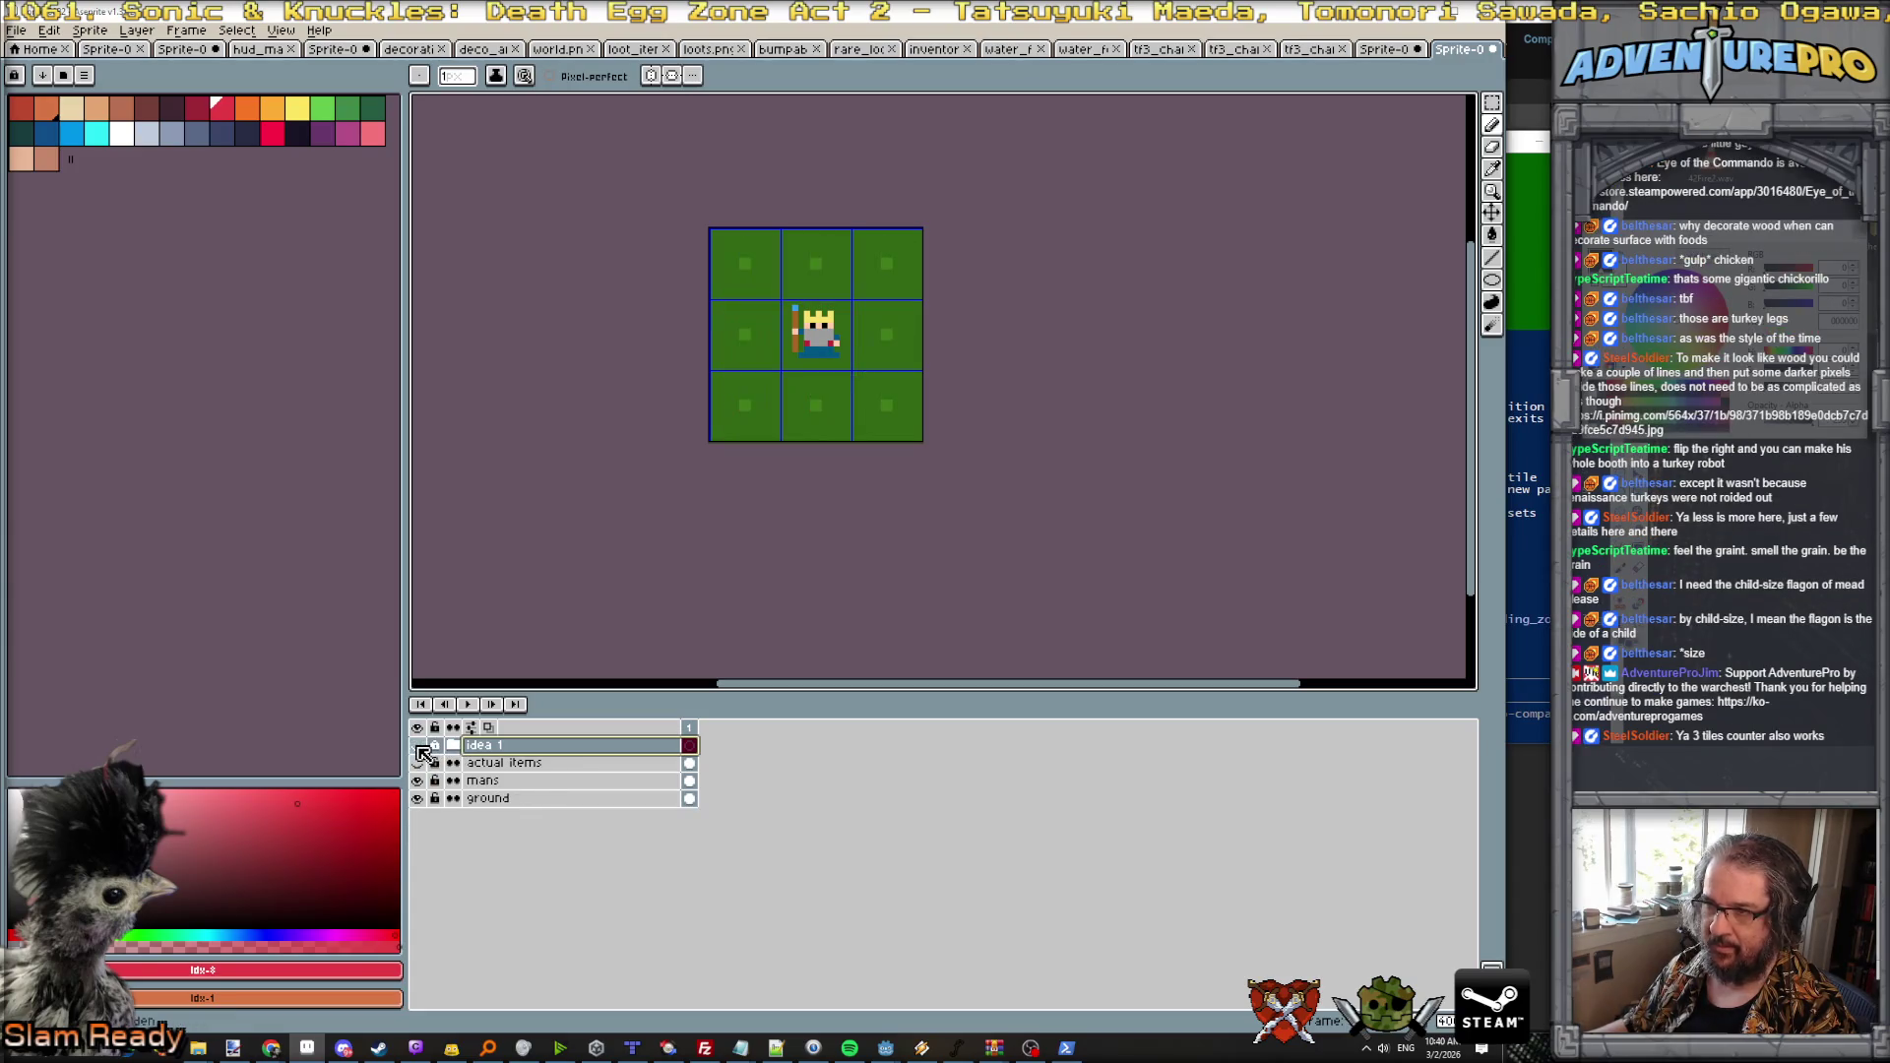
# Step: Add a new empty layer above the idea 1 group
pyautogui.click(136, 40)
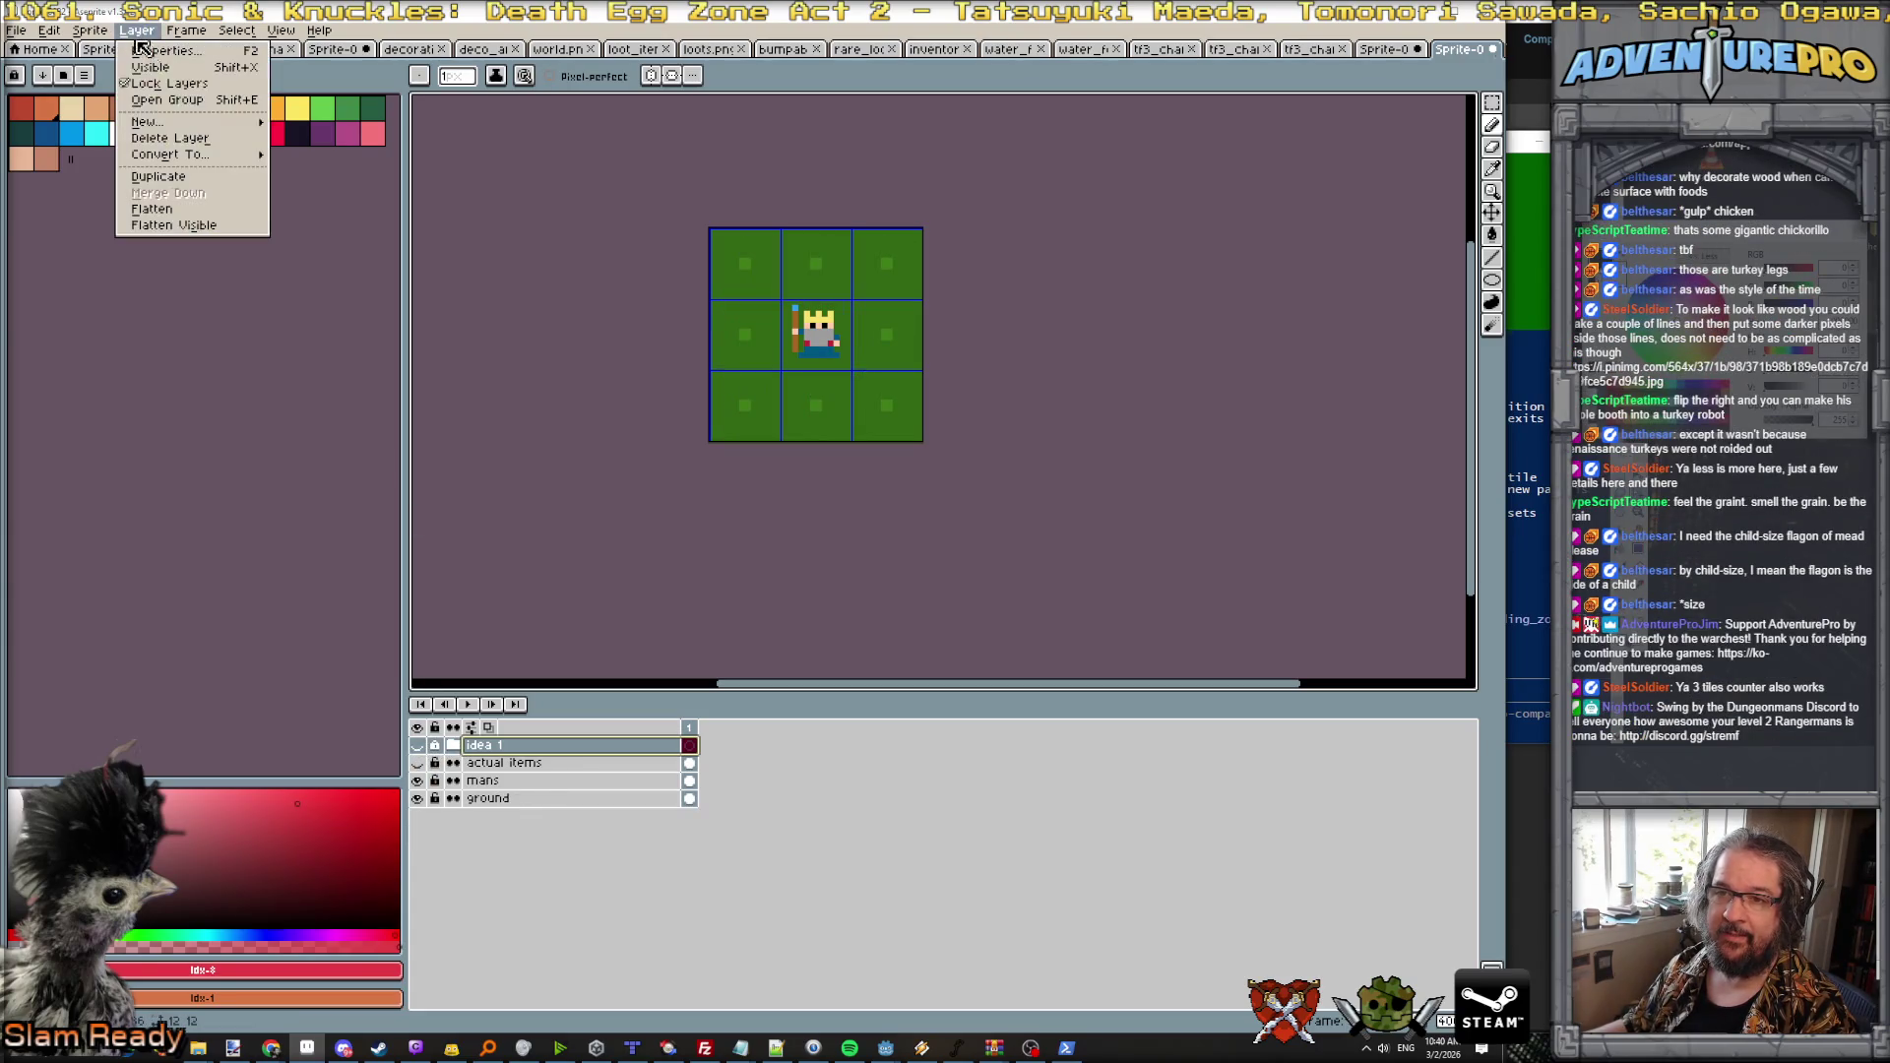
pyautogui.moveTo(192, 123)
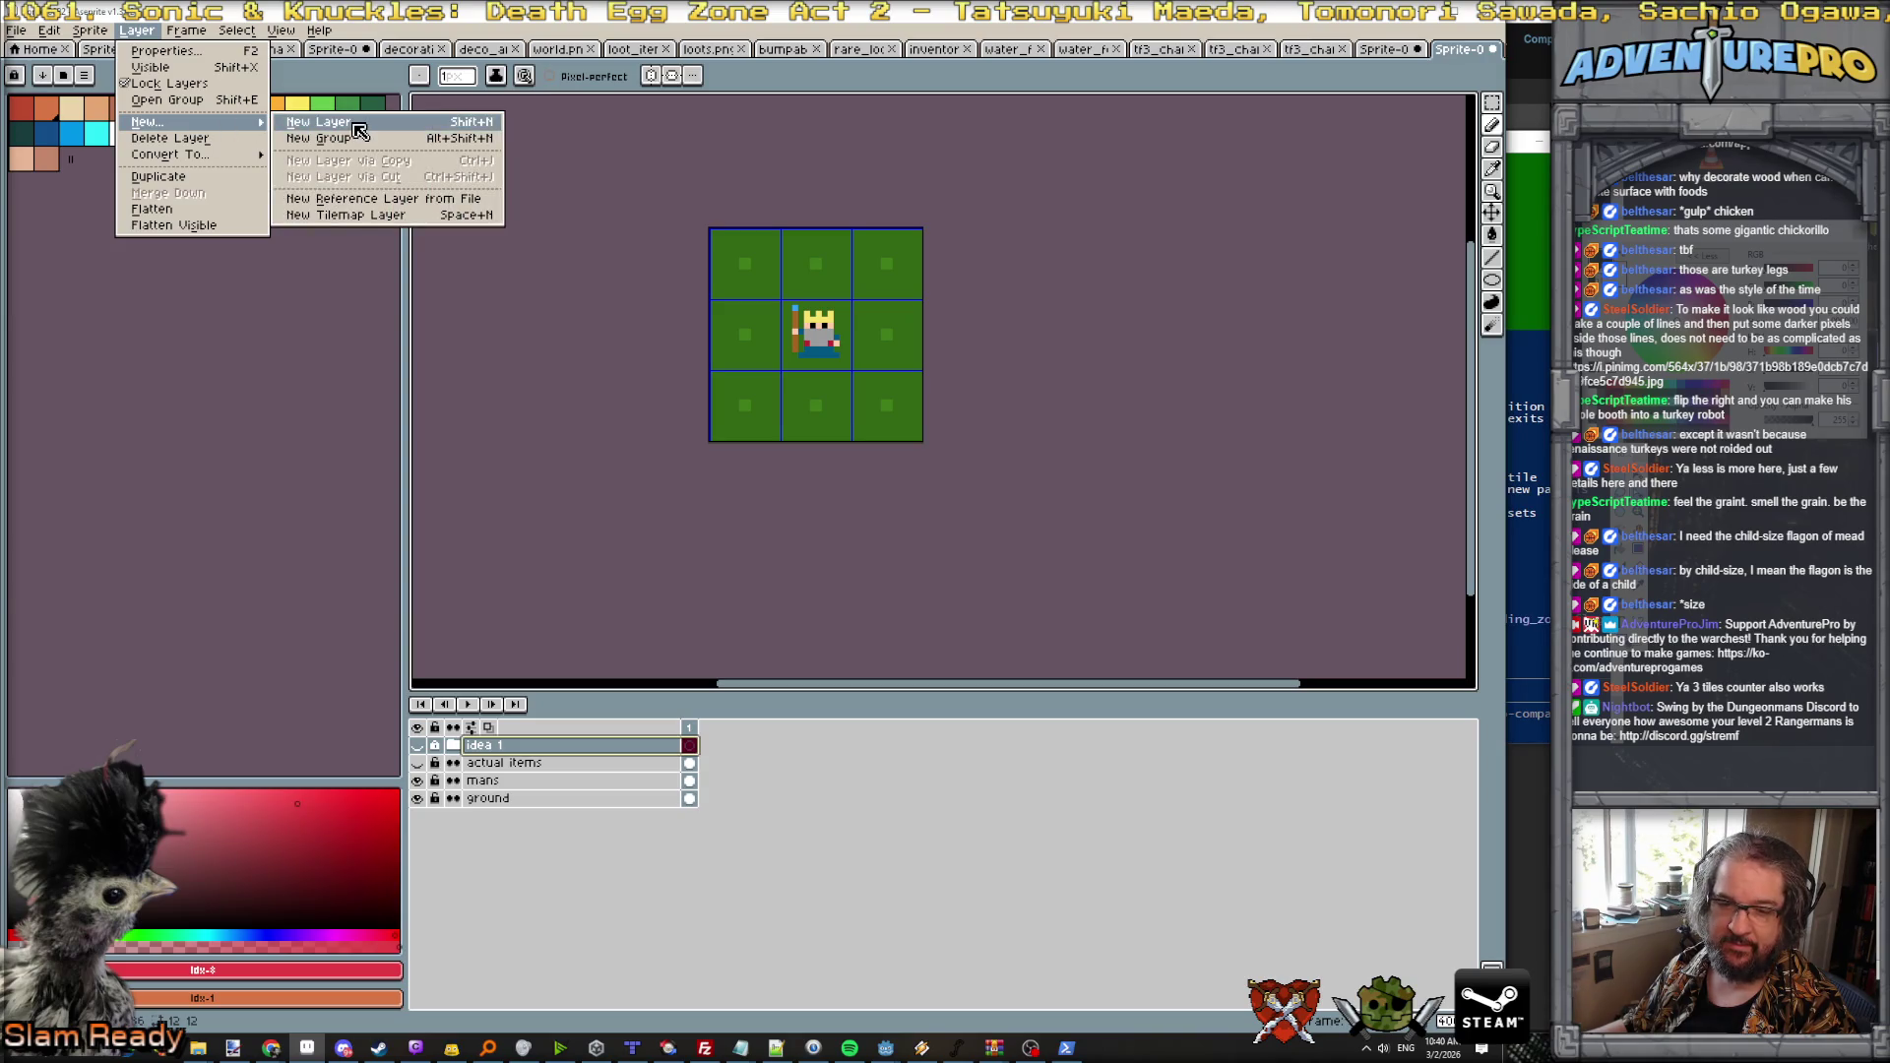
pyautogui.click(356, 128)
pyautogui.scroll(1, 768, 258)
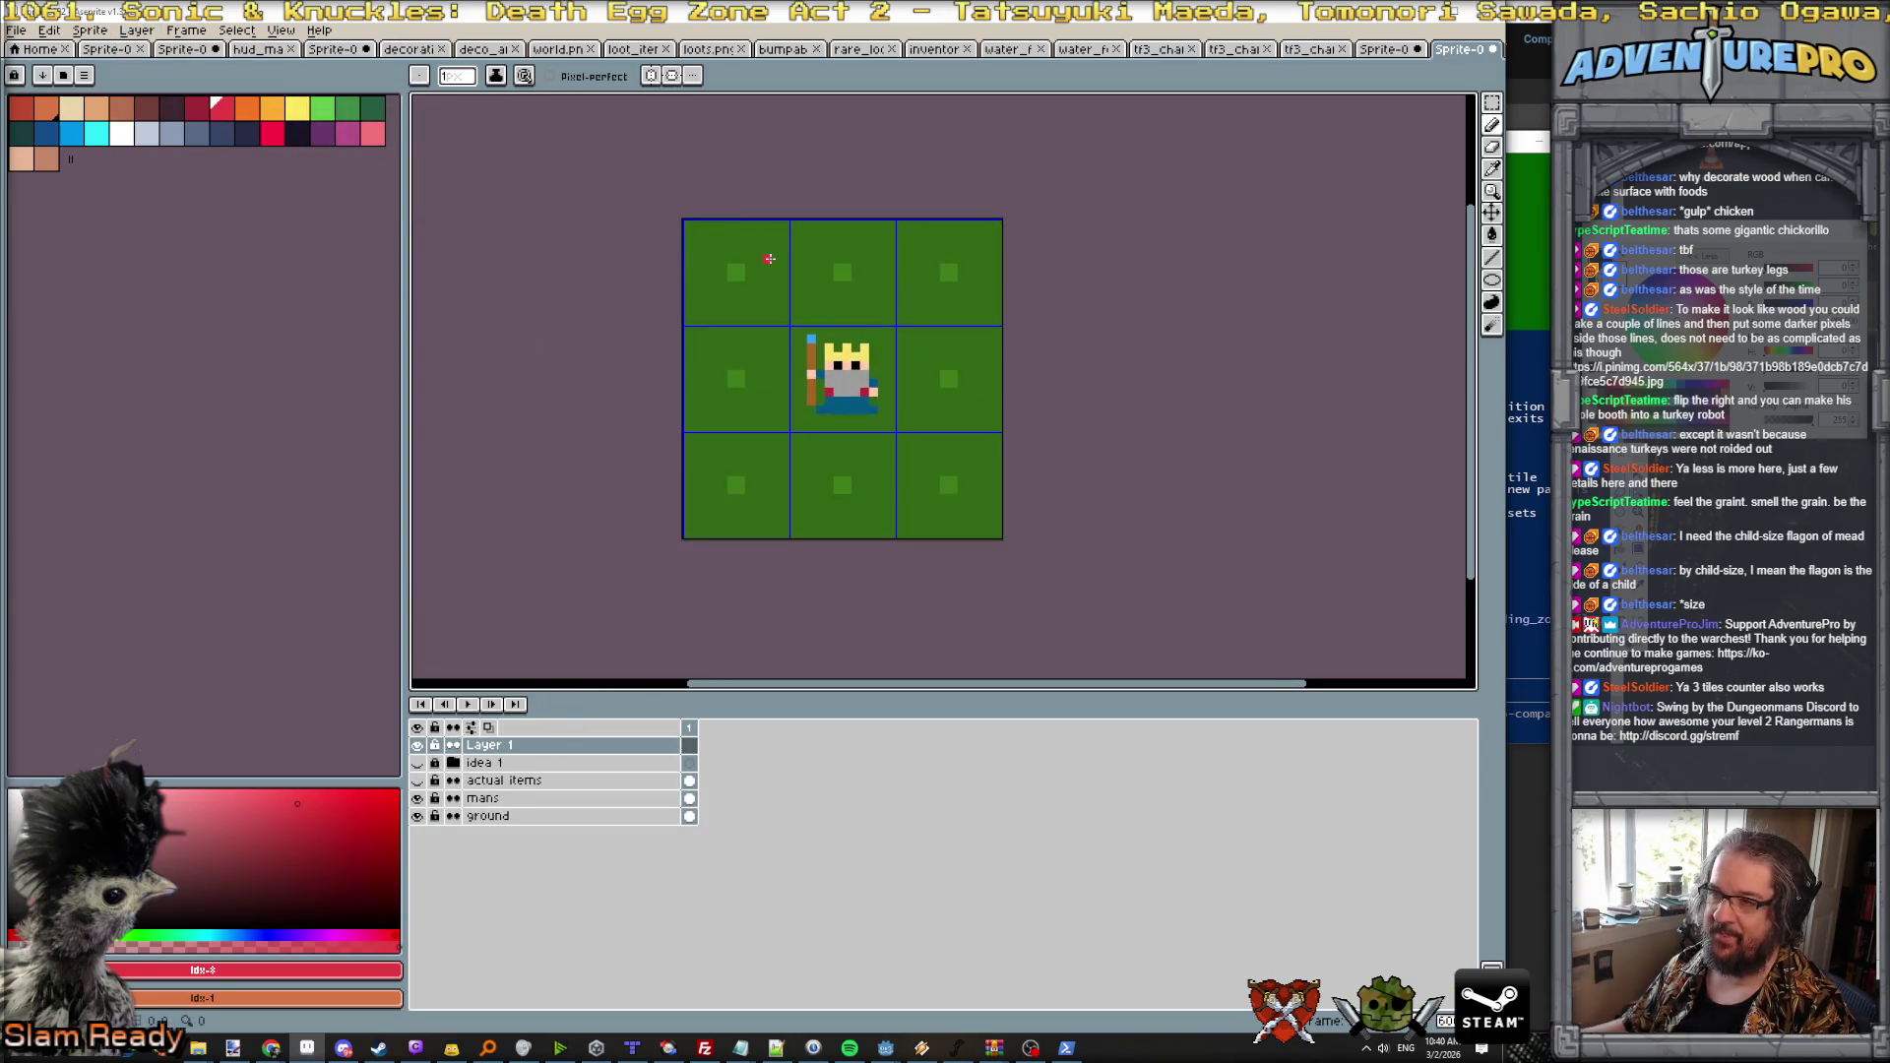
# Step: Draw the counter's brown top edge and front outline, and fill the front dark brown
pyautogui.press('[')
pyautogui.press('[')
pyautogui.press('[')
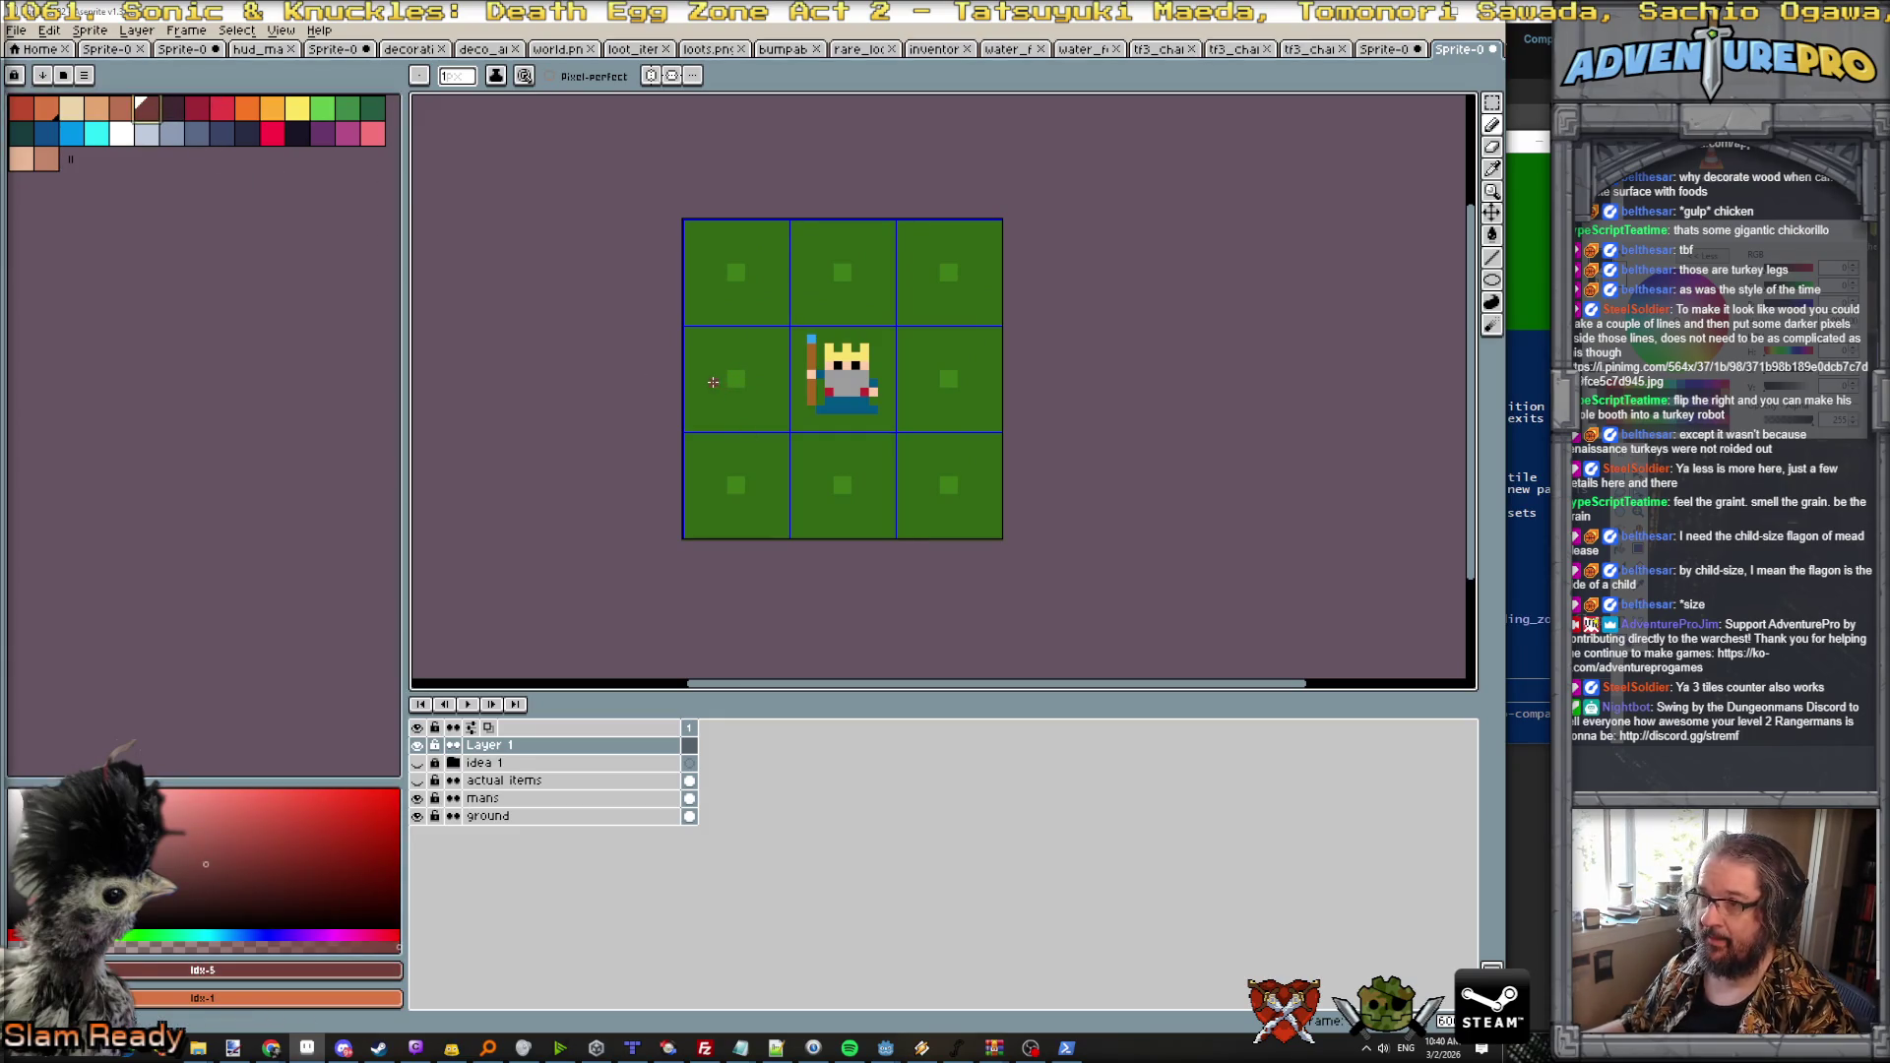
pyautogui.moveTo(698, 383); pyautogui.dragTo(971, 381)
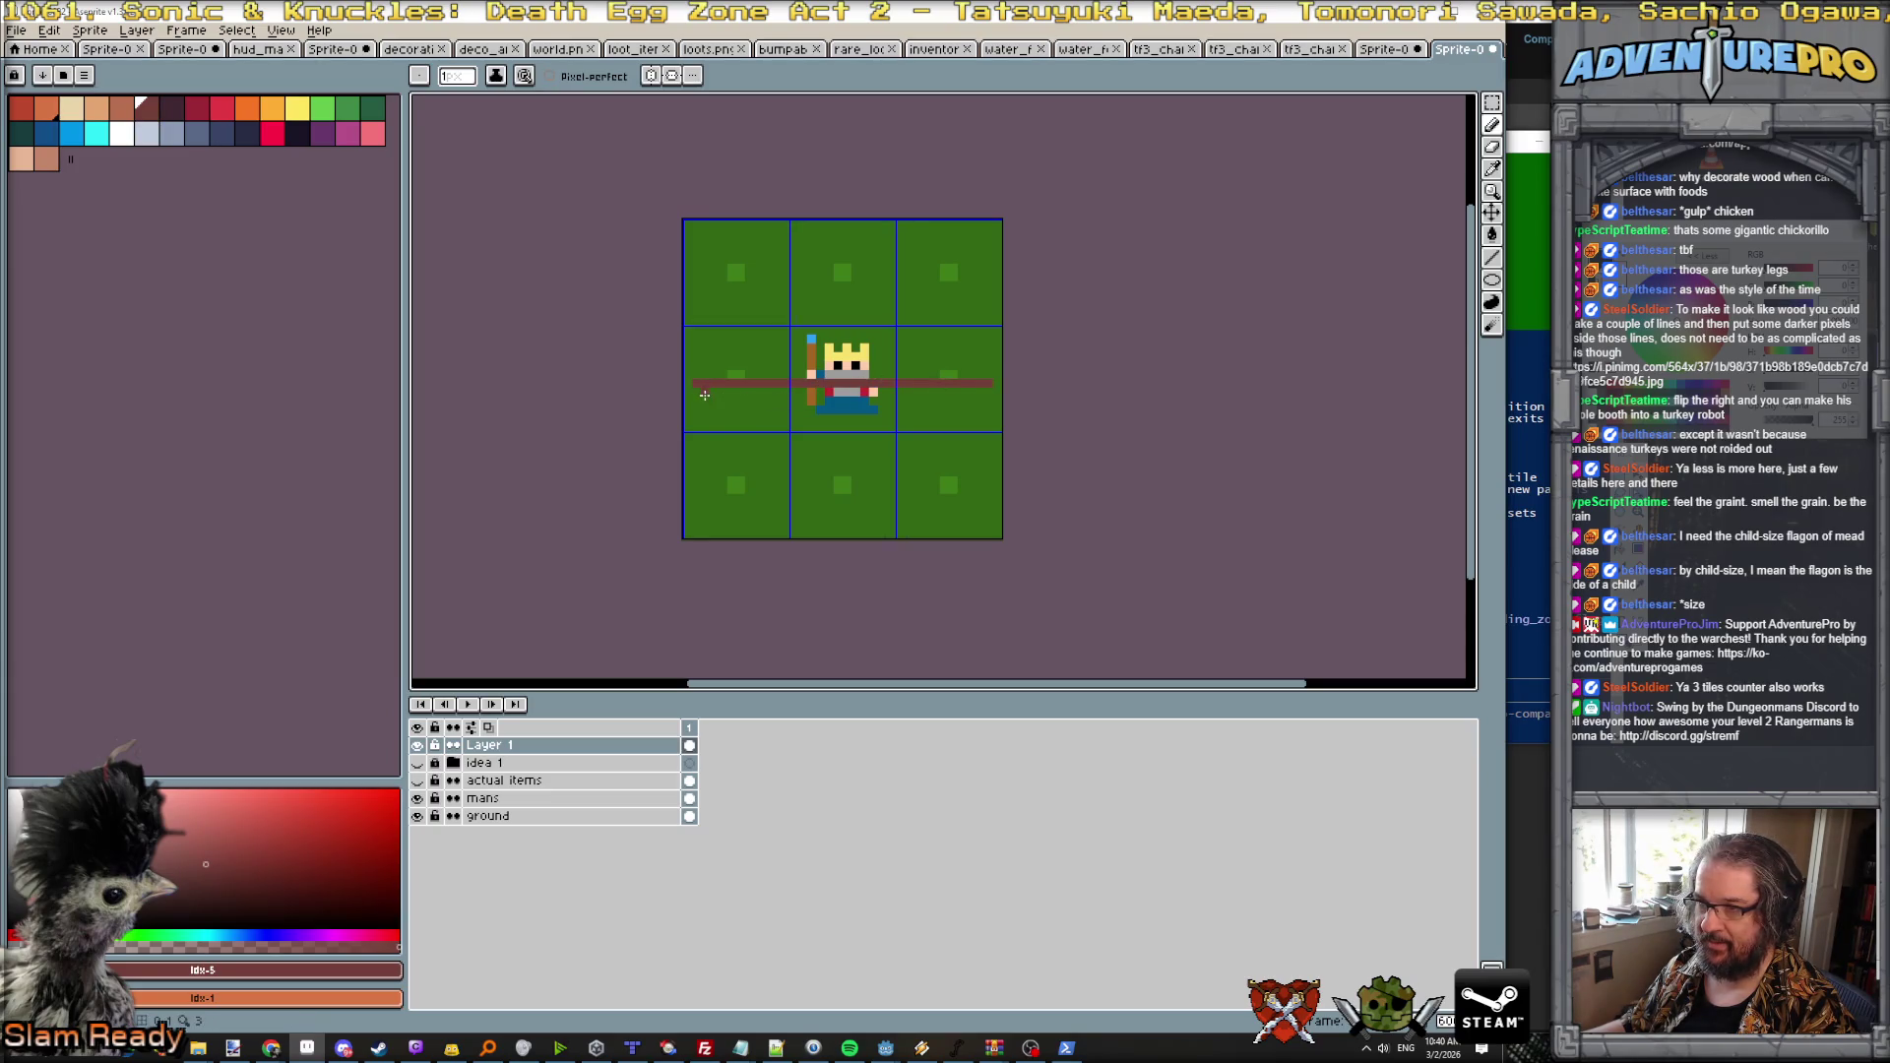
pyautogui.press(']')
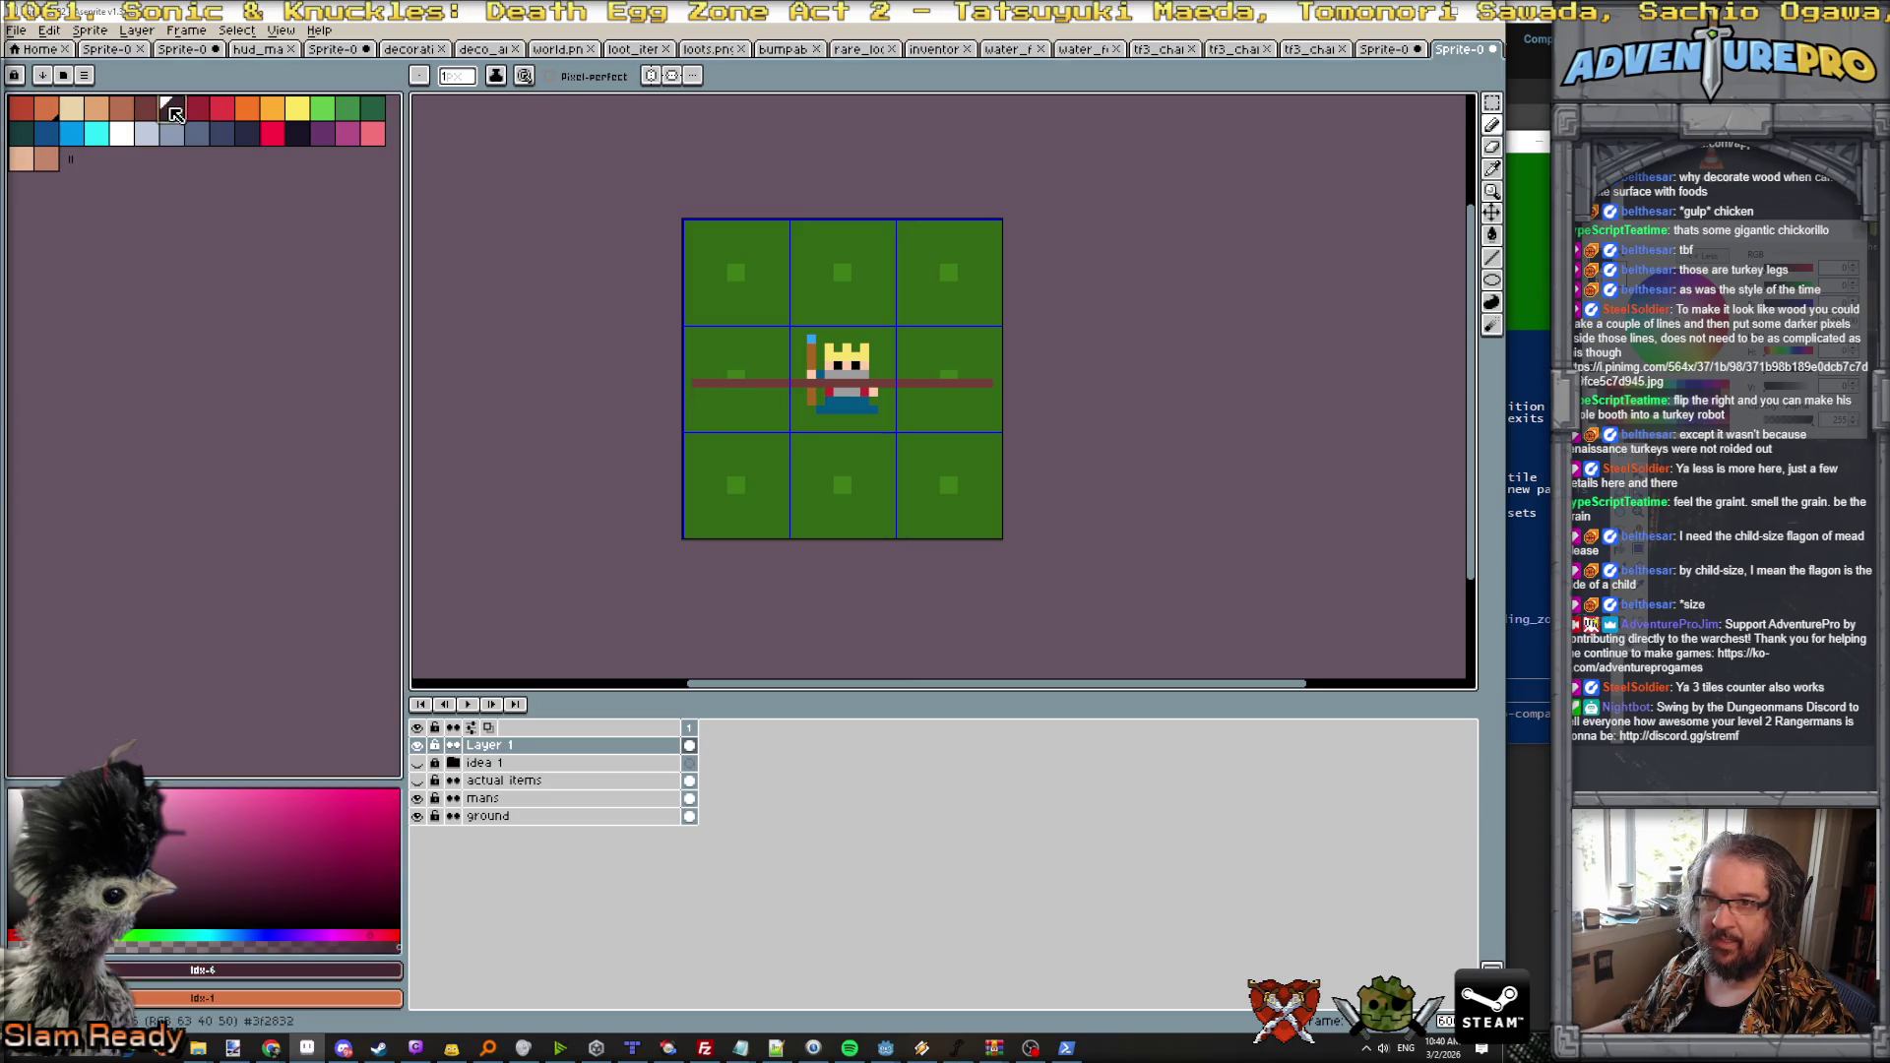
pyautogui.moveTo(707, 390)
pyautogui.mouseDown()
pyautogui.moveTo(705, 419)
pyautogui.moveTo(964, 421)
pyautogui.moveTo(978, 391)
pyautogui.mouseUp()
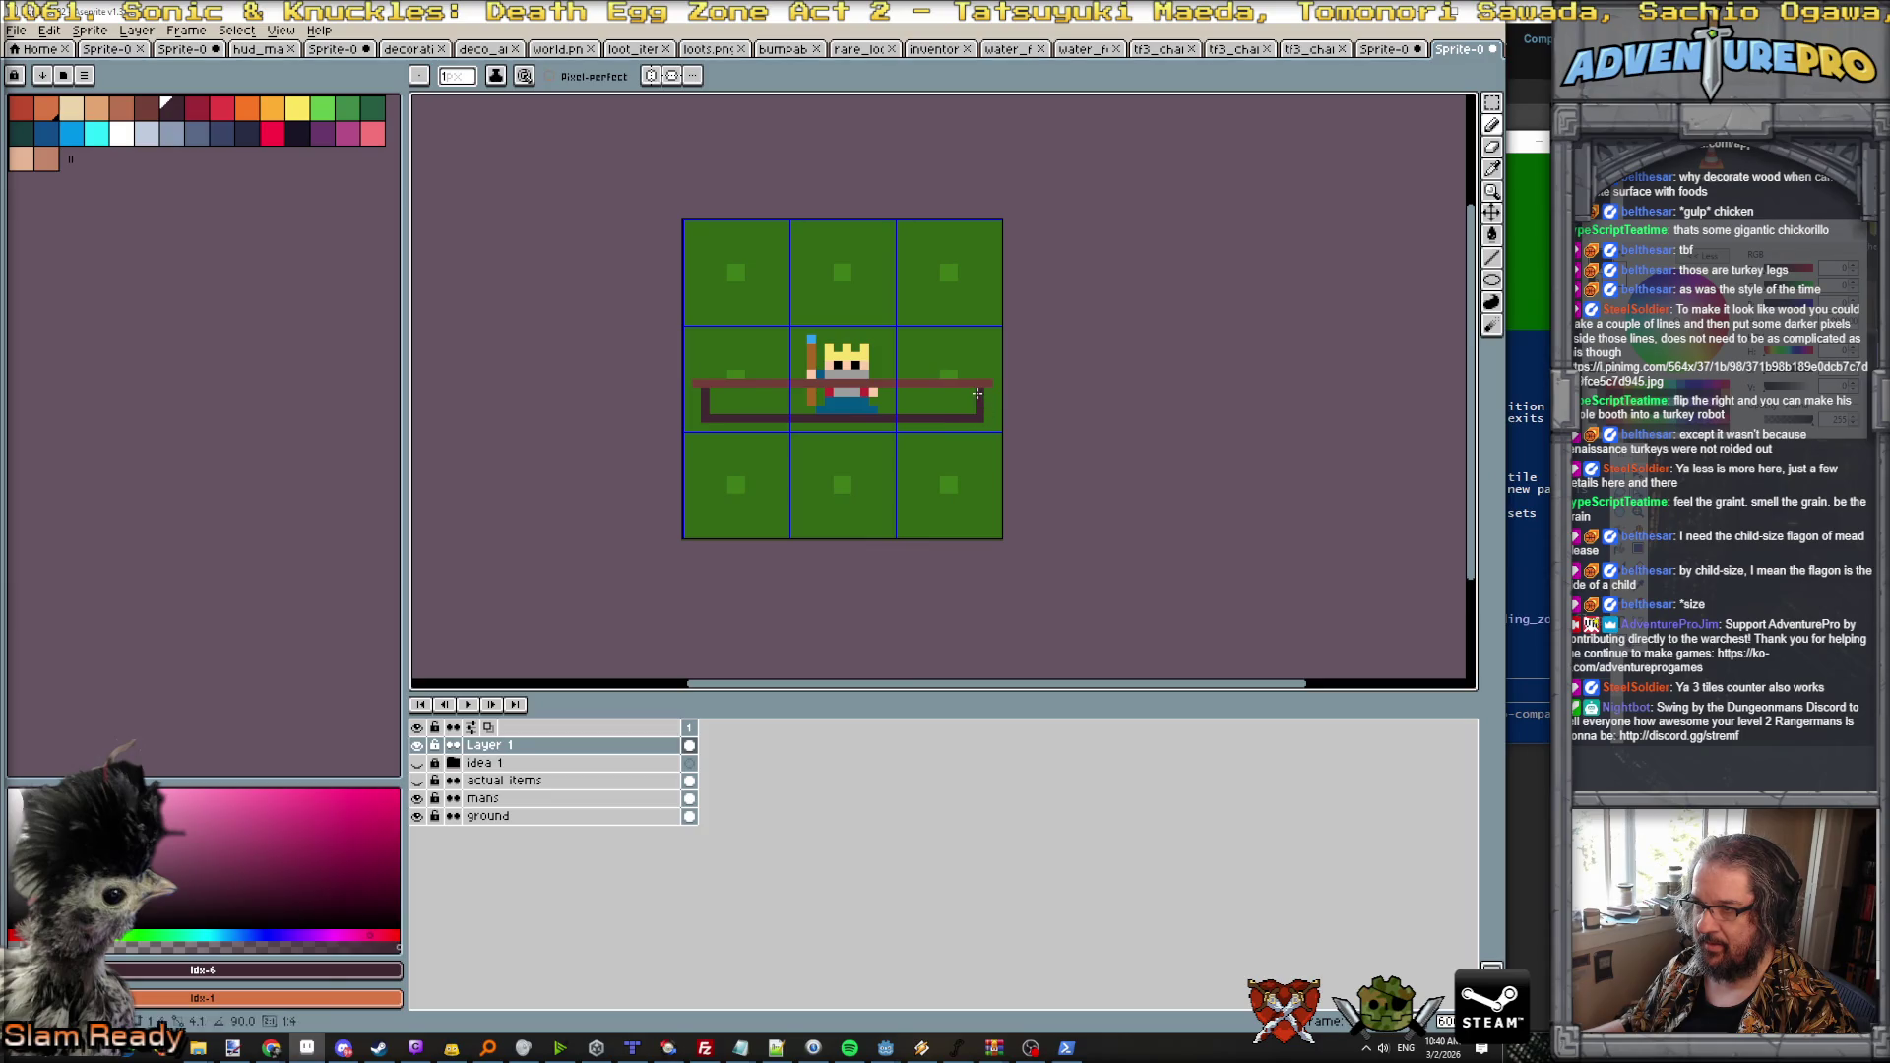
pyautogui.press('g')
pyautogui.click(769, 405)
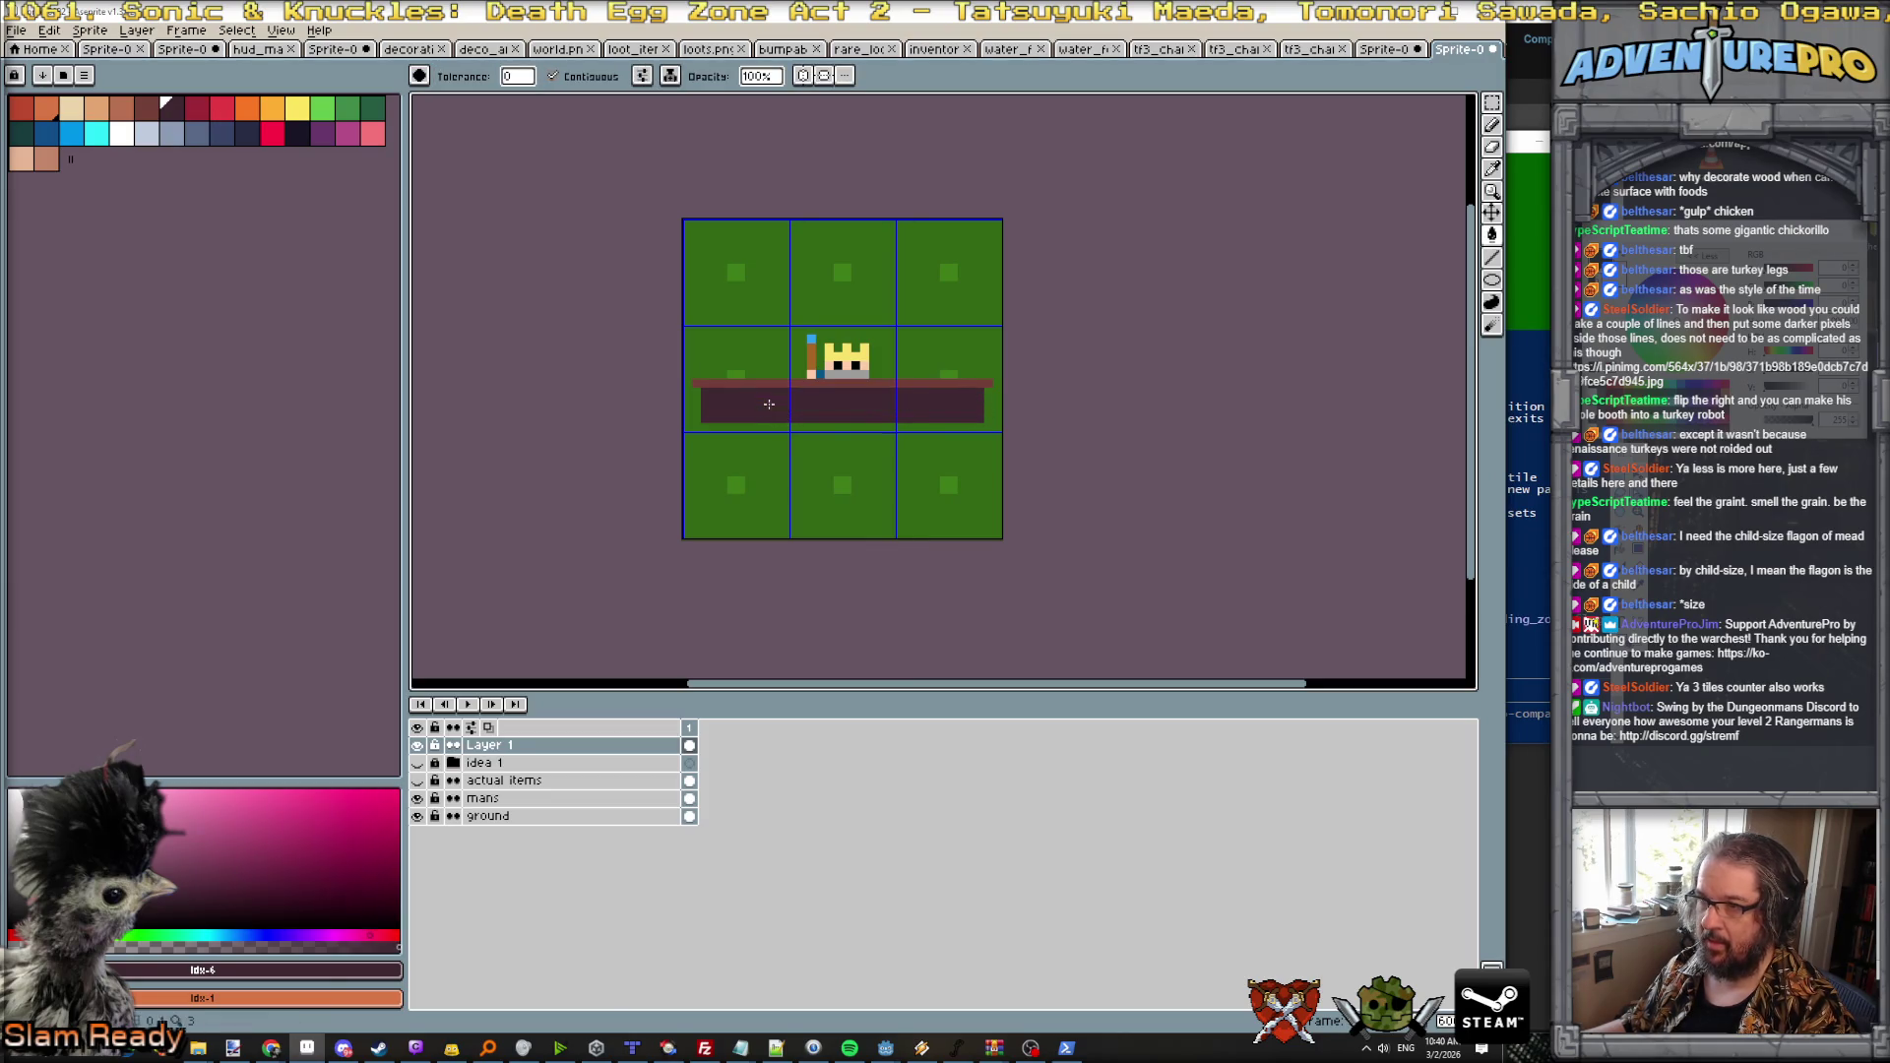
# Step: Outline the reddish-brown awning rectangle above the counter and trim its right border with green
pyautogui.press('[')
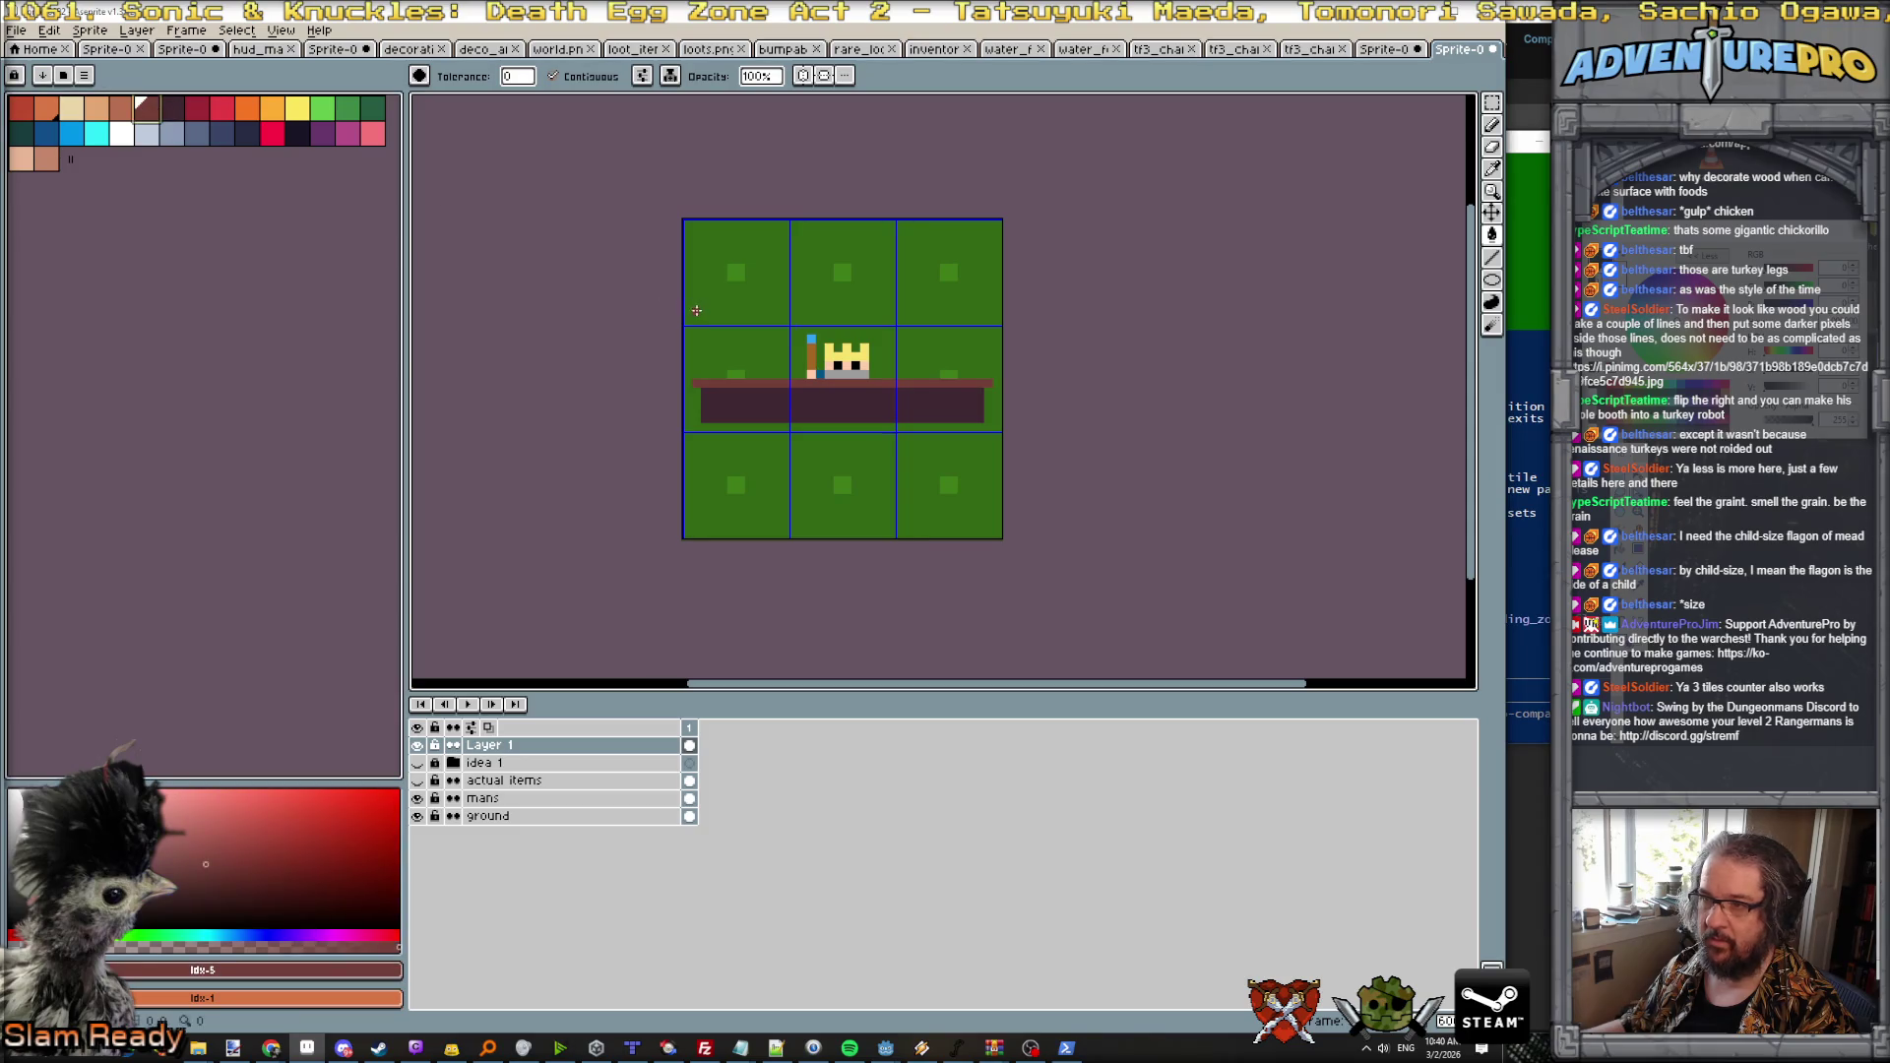
pyautogui.click(703, 313)
pyautogui.hotkey('ctrl', 'z')
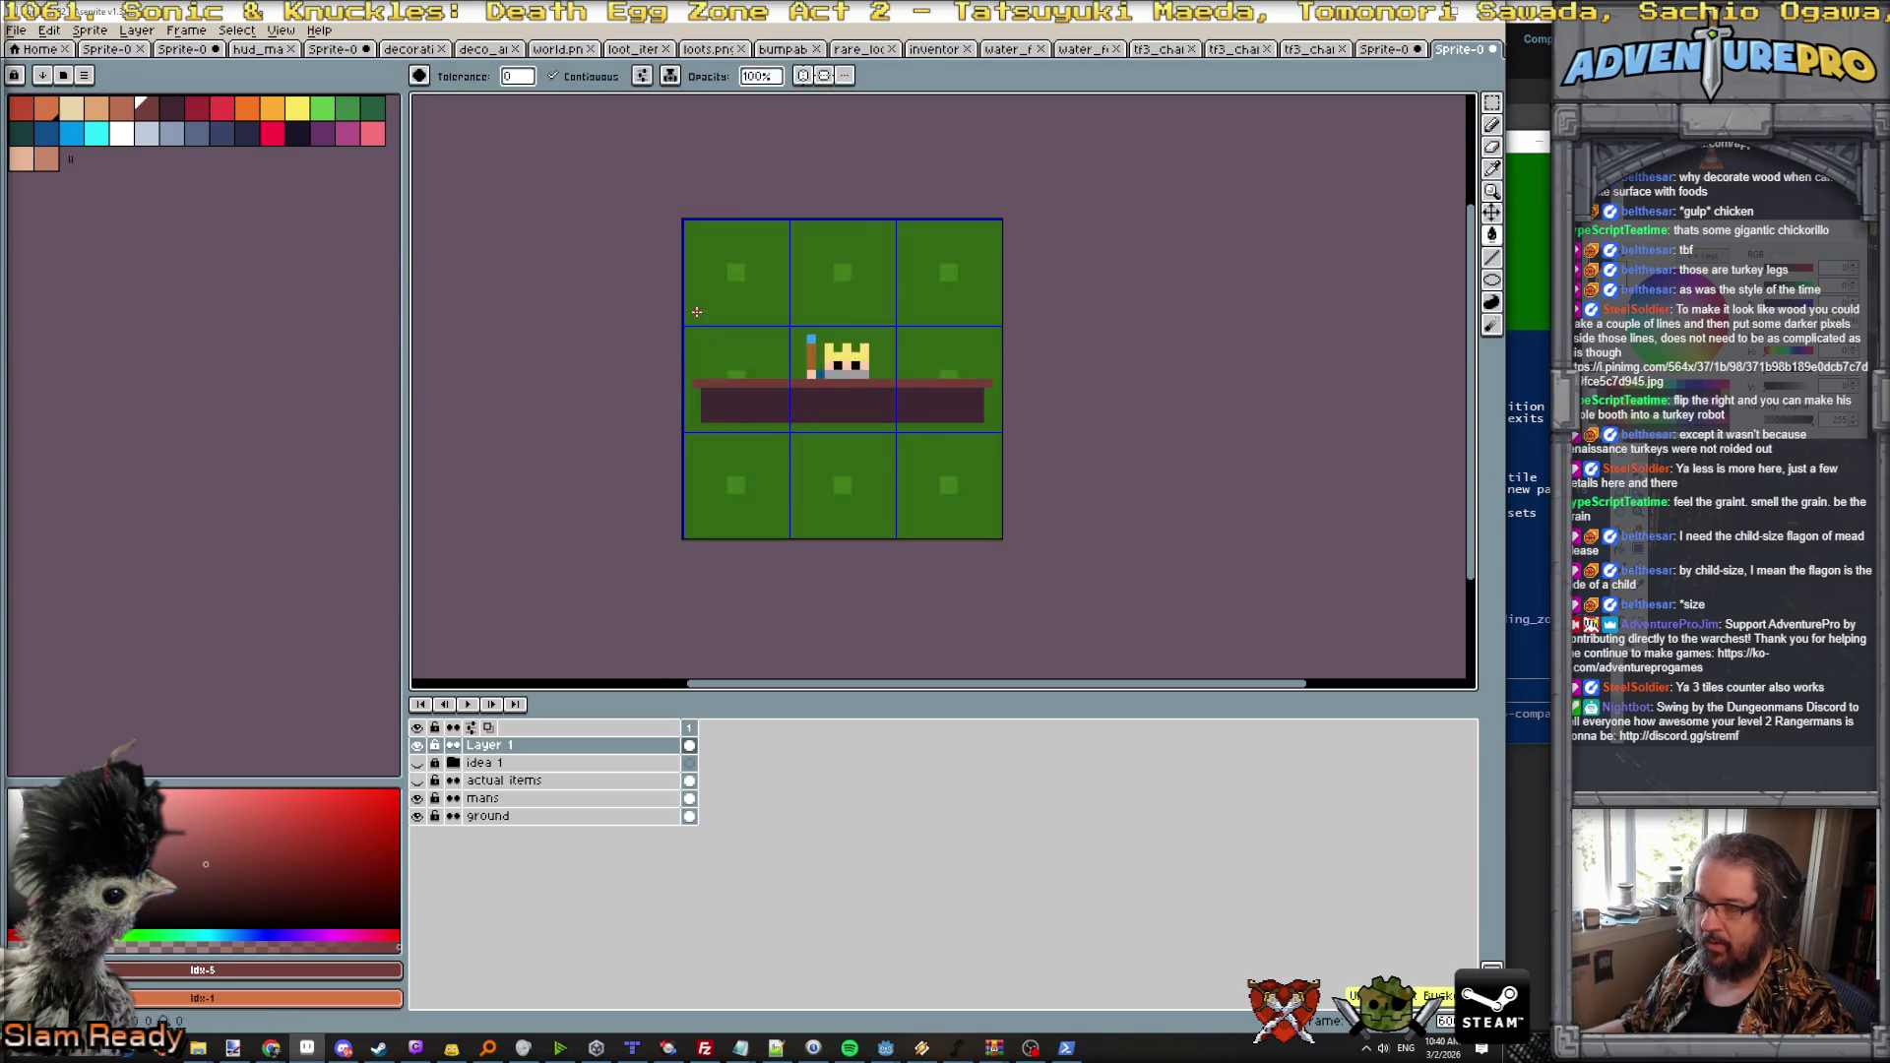
pyautogui.press('b')
pyautogui.moveTo(696, 312); pyautogui.dragTo(979, 313)
pyautogui.keyDown('shift'); pyautogui.click(978, 253); pyautogui.keyUp('shift')
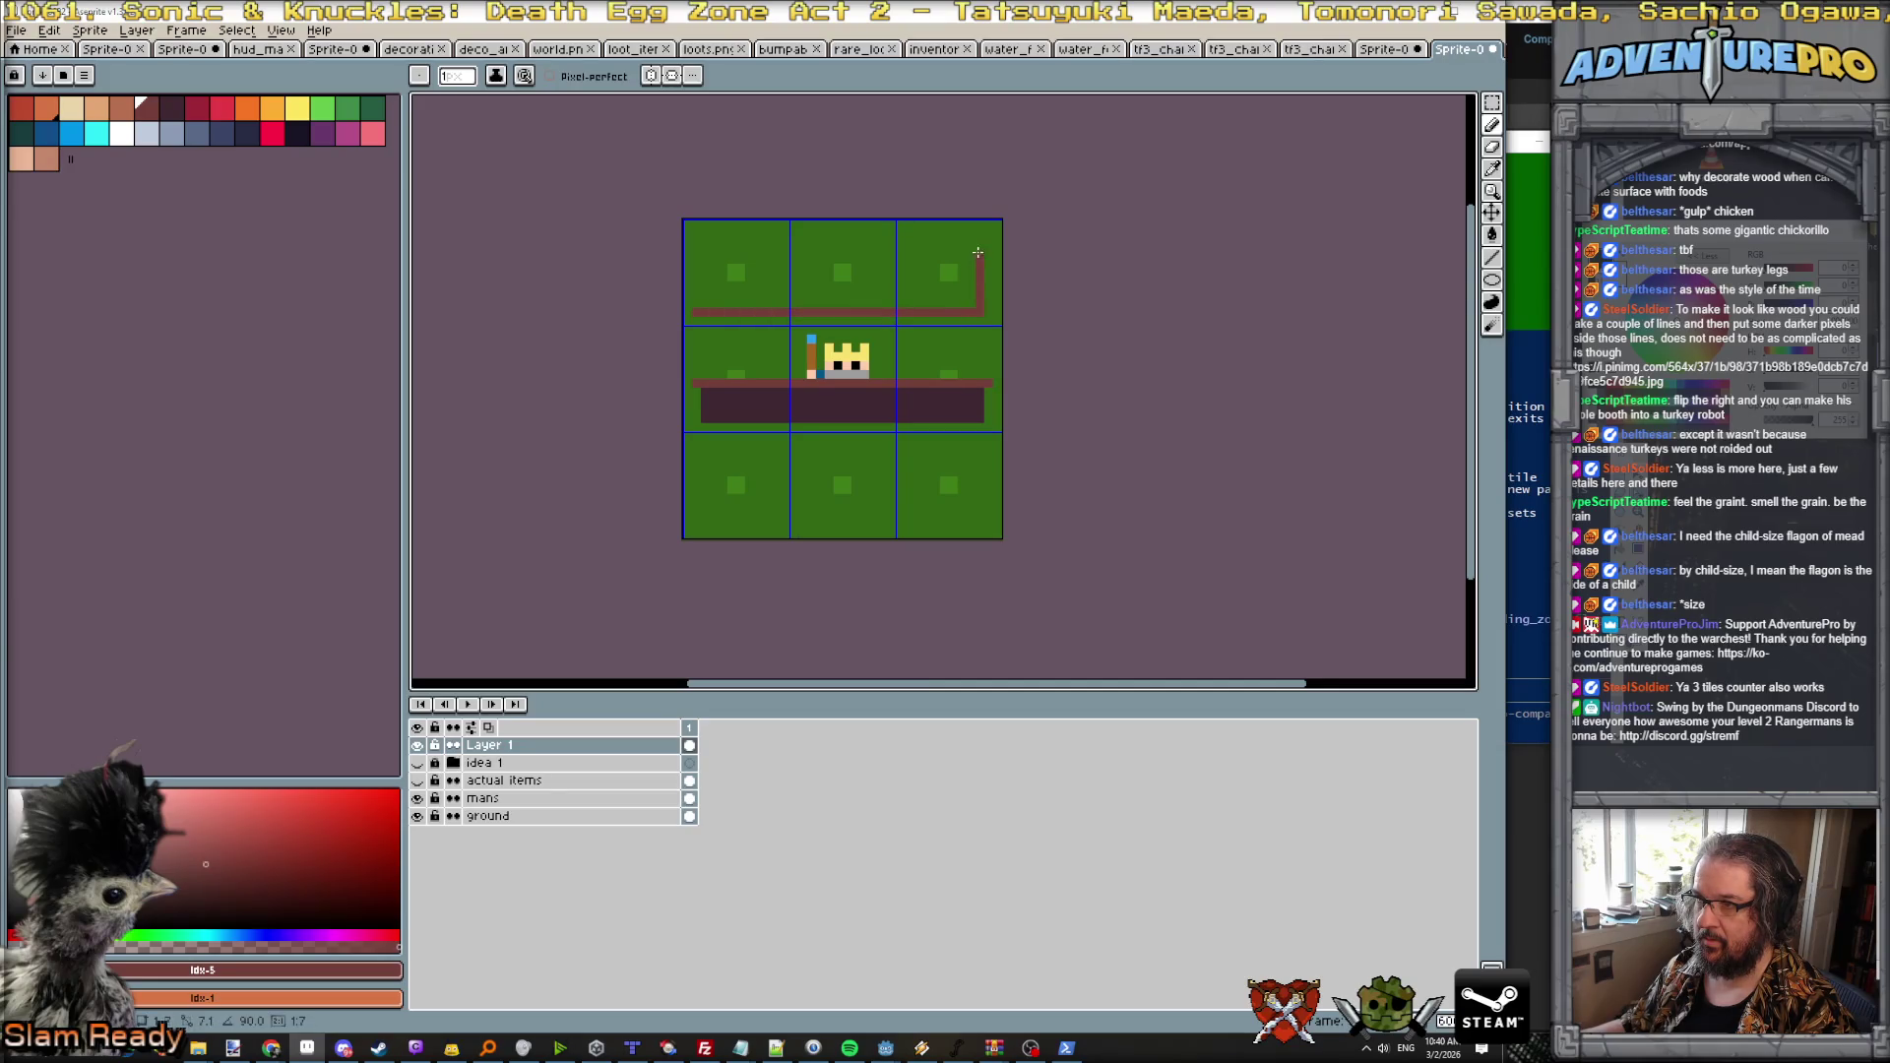
pyautogui.keyDown('shift'); pyautogui.click(979, 235); pyautogui.keyUp('shift')
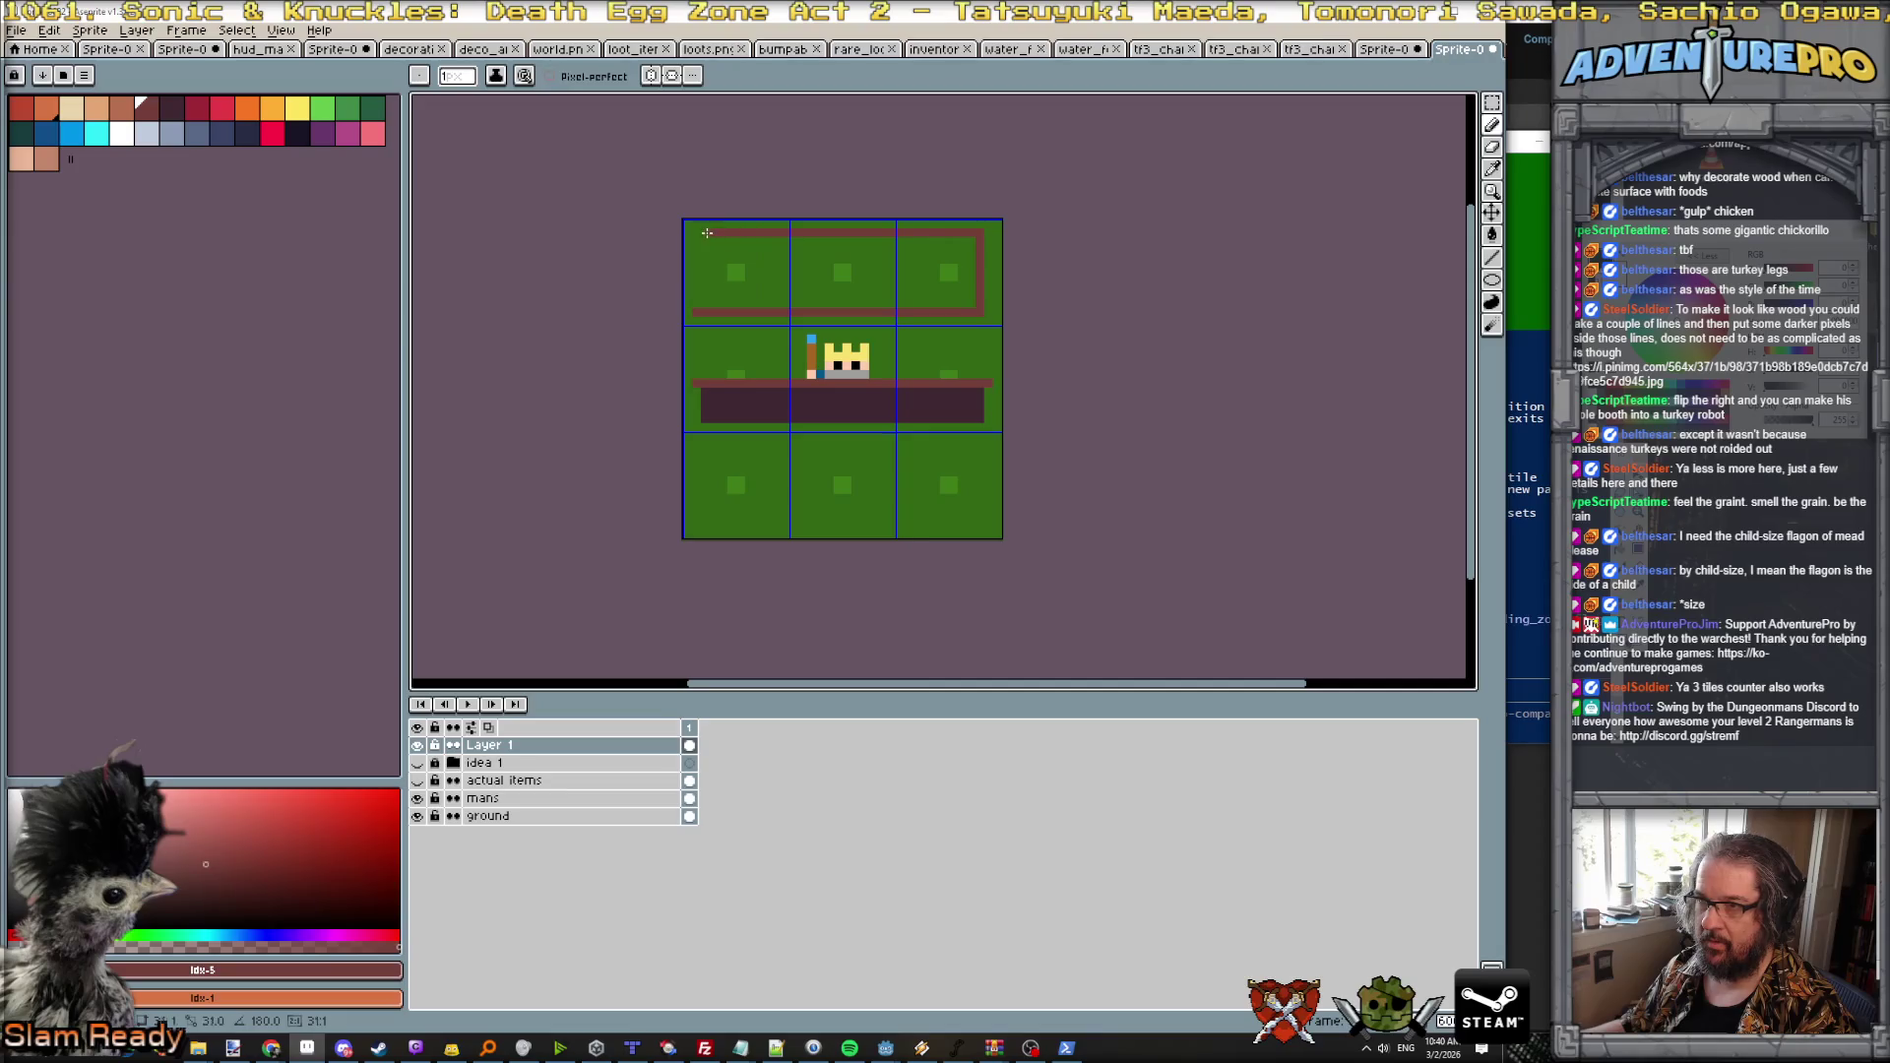
pyautogui.keyDown('shift'); pyautogui.click(698, 233); pyautogui.keyUp('shift')
pyautogui.keyDown('shift'); pyautogui.click(694, 313); pyautogui.keyUp('shift')
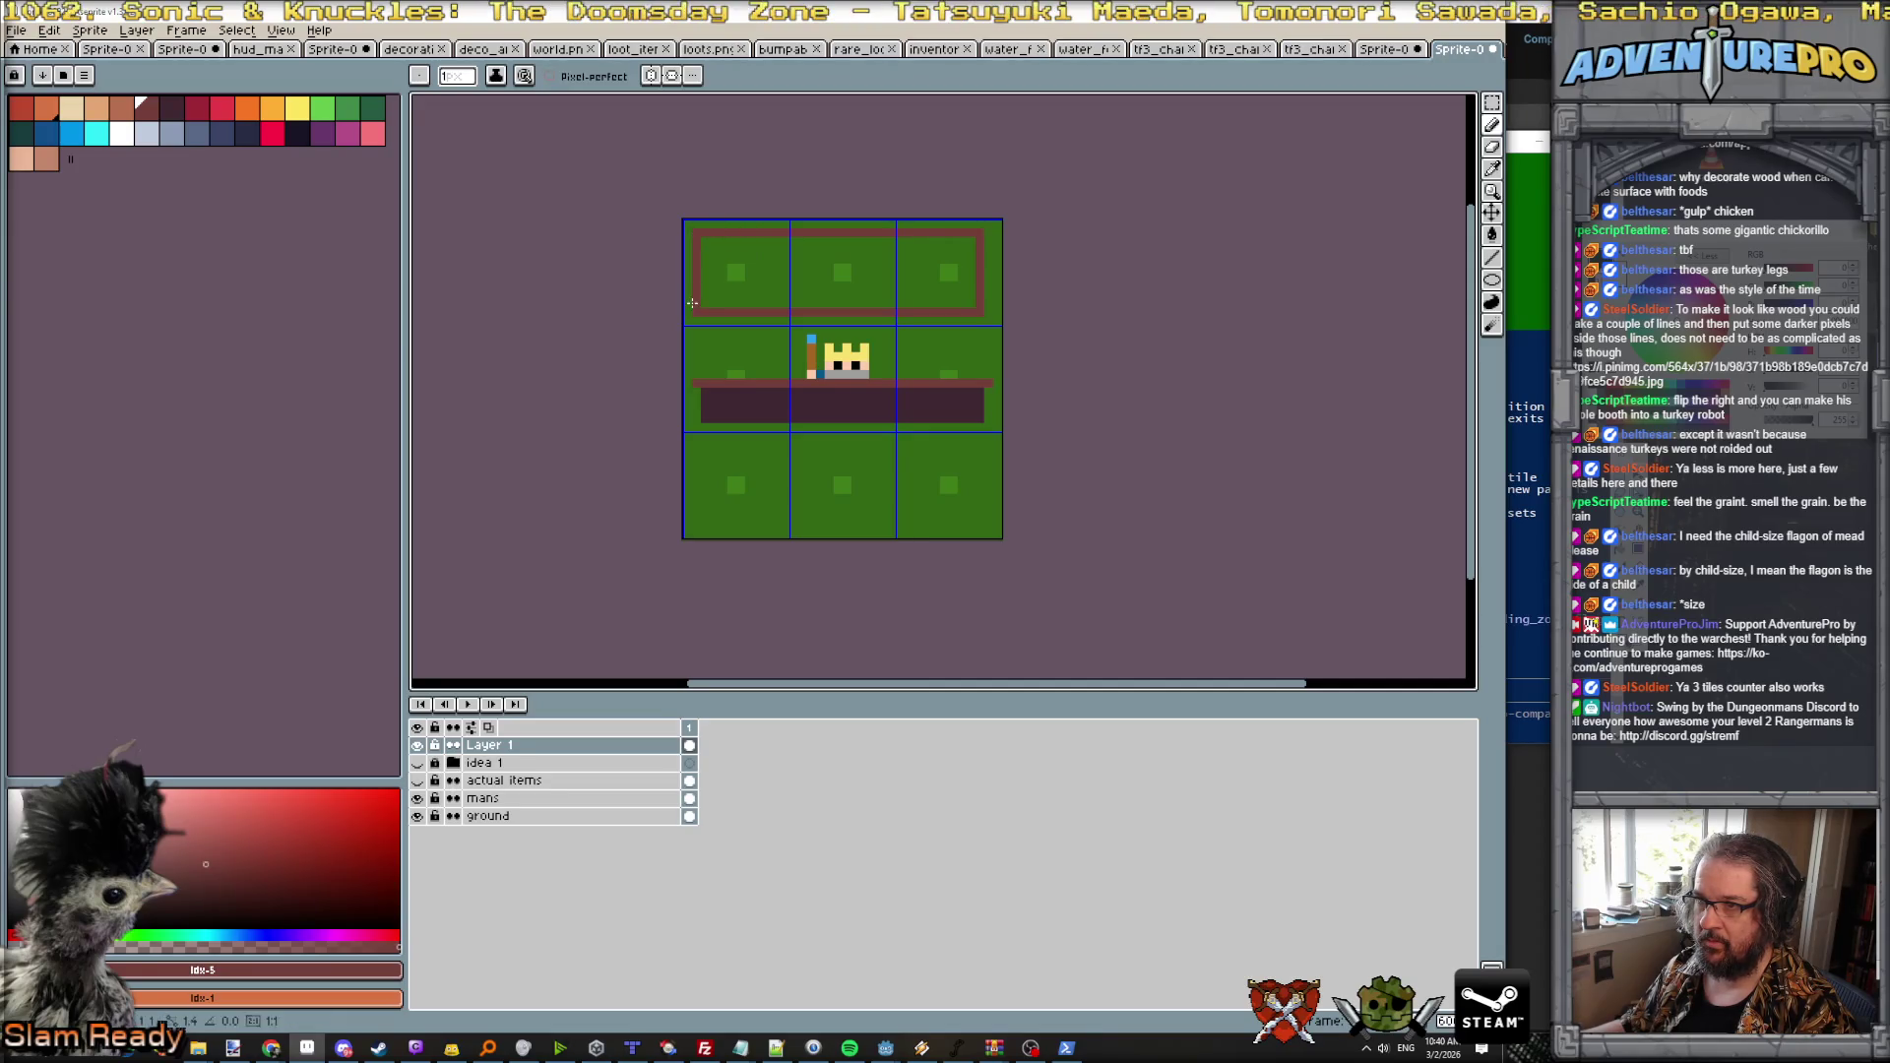
pyautogui.keyDown('shift'); pyautogui.click(988, 234); pyautogui.keyUp('shift')
pyautogui.keyDown('alt'); pyautogui.click(969, 246); pyautogui.keyUp('alt')
pyautogui.moveTo(980, 244); pyautogui.dragTo(980, 301)
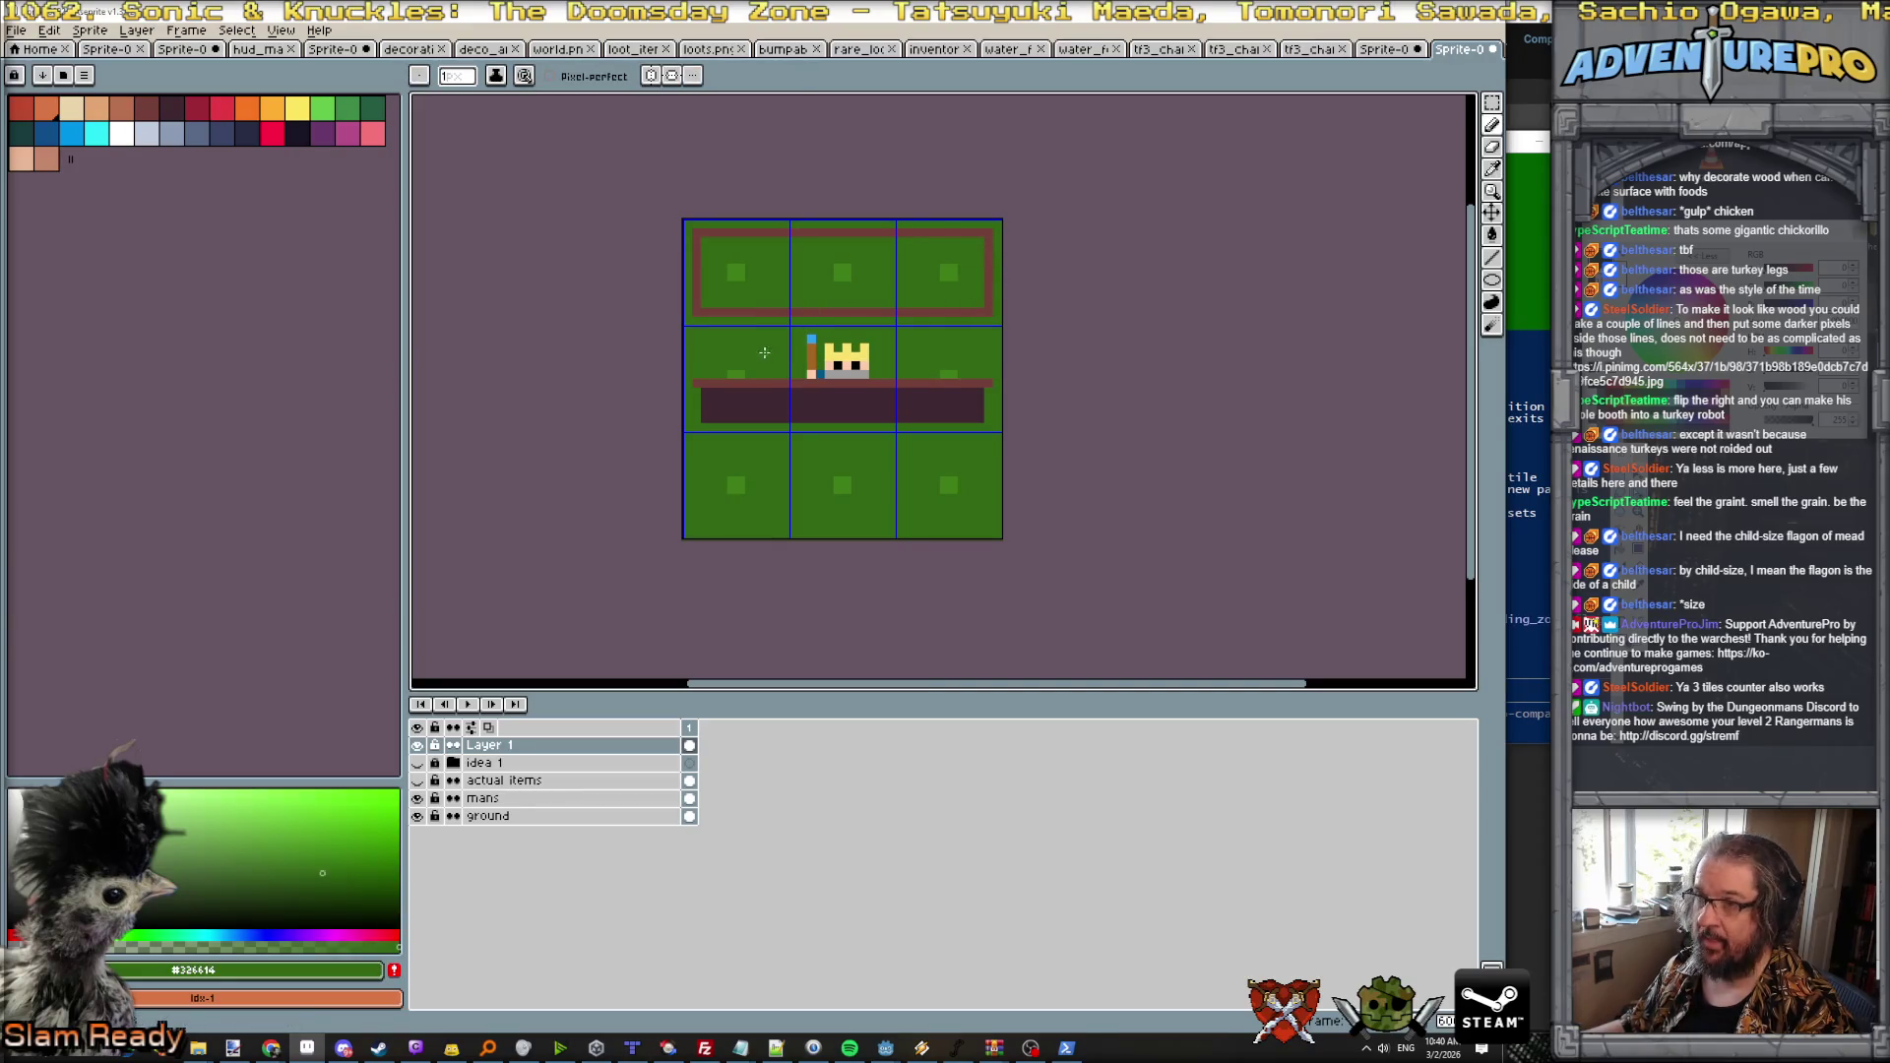
pyautogui.keyDown('alt'); pyautogui.click(722, 310); pyautogui.keyUp('alt')
# Step: Draw the left and right posts under the awning and fill the awning interior brown
pyautogui.moveTo(715, 379); pyautogui.dragTo(724, 322)
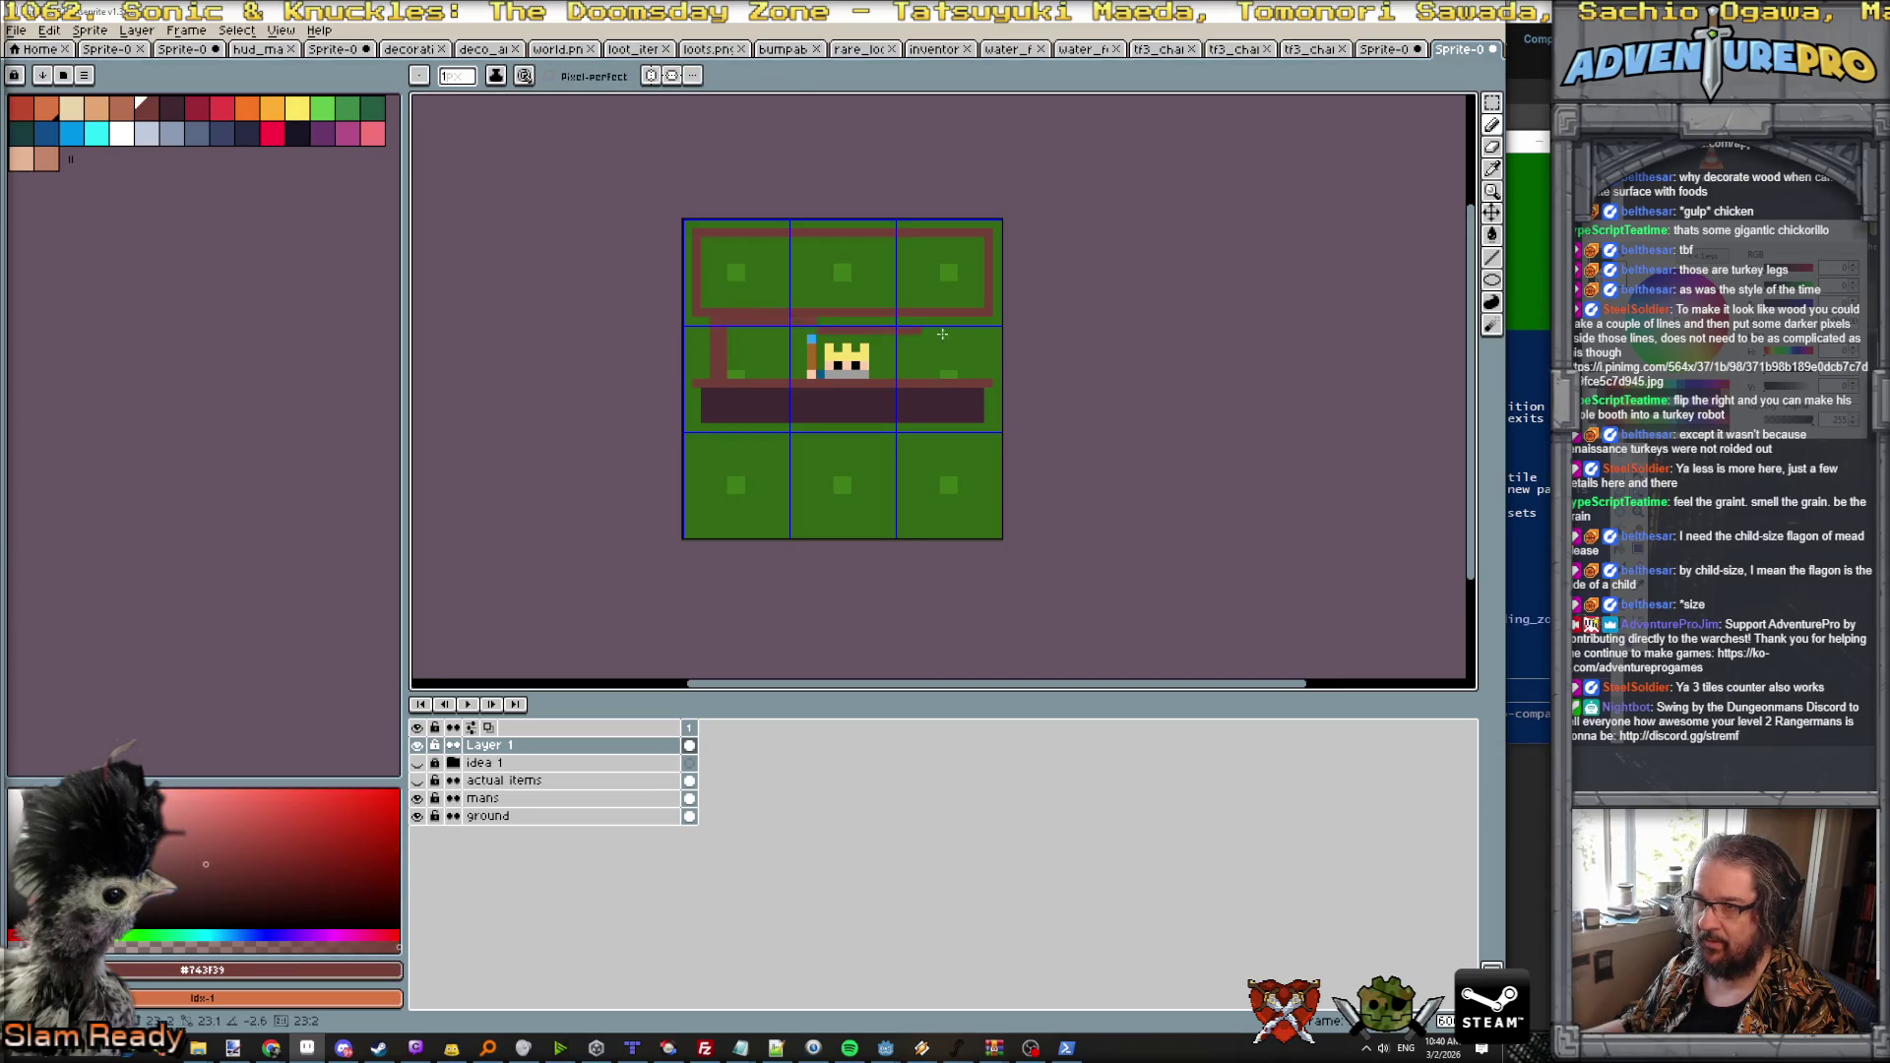
pyautogui.moveTo(967, 379); pyautogui.dragTo(958, 317)
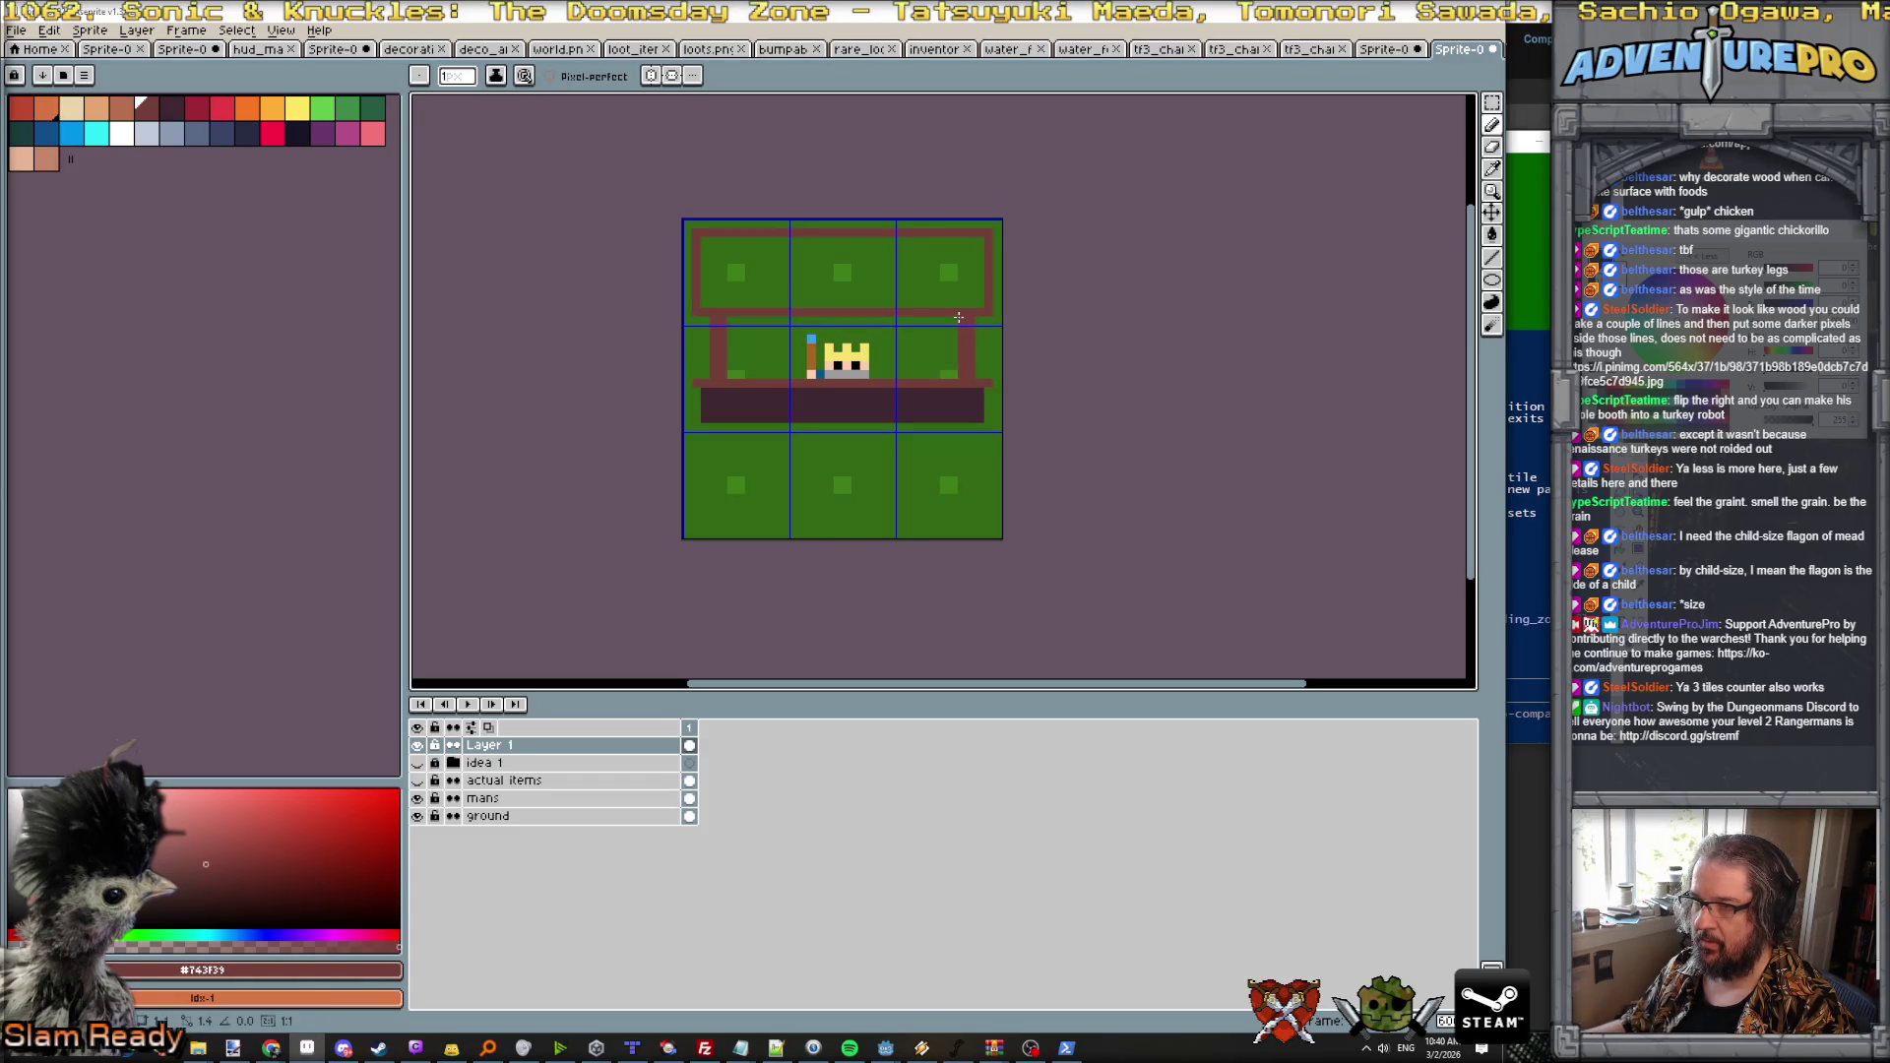
pyautogui.press('g')
pyautogui.click(830, 295)
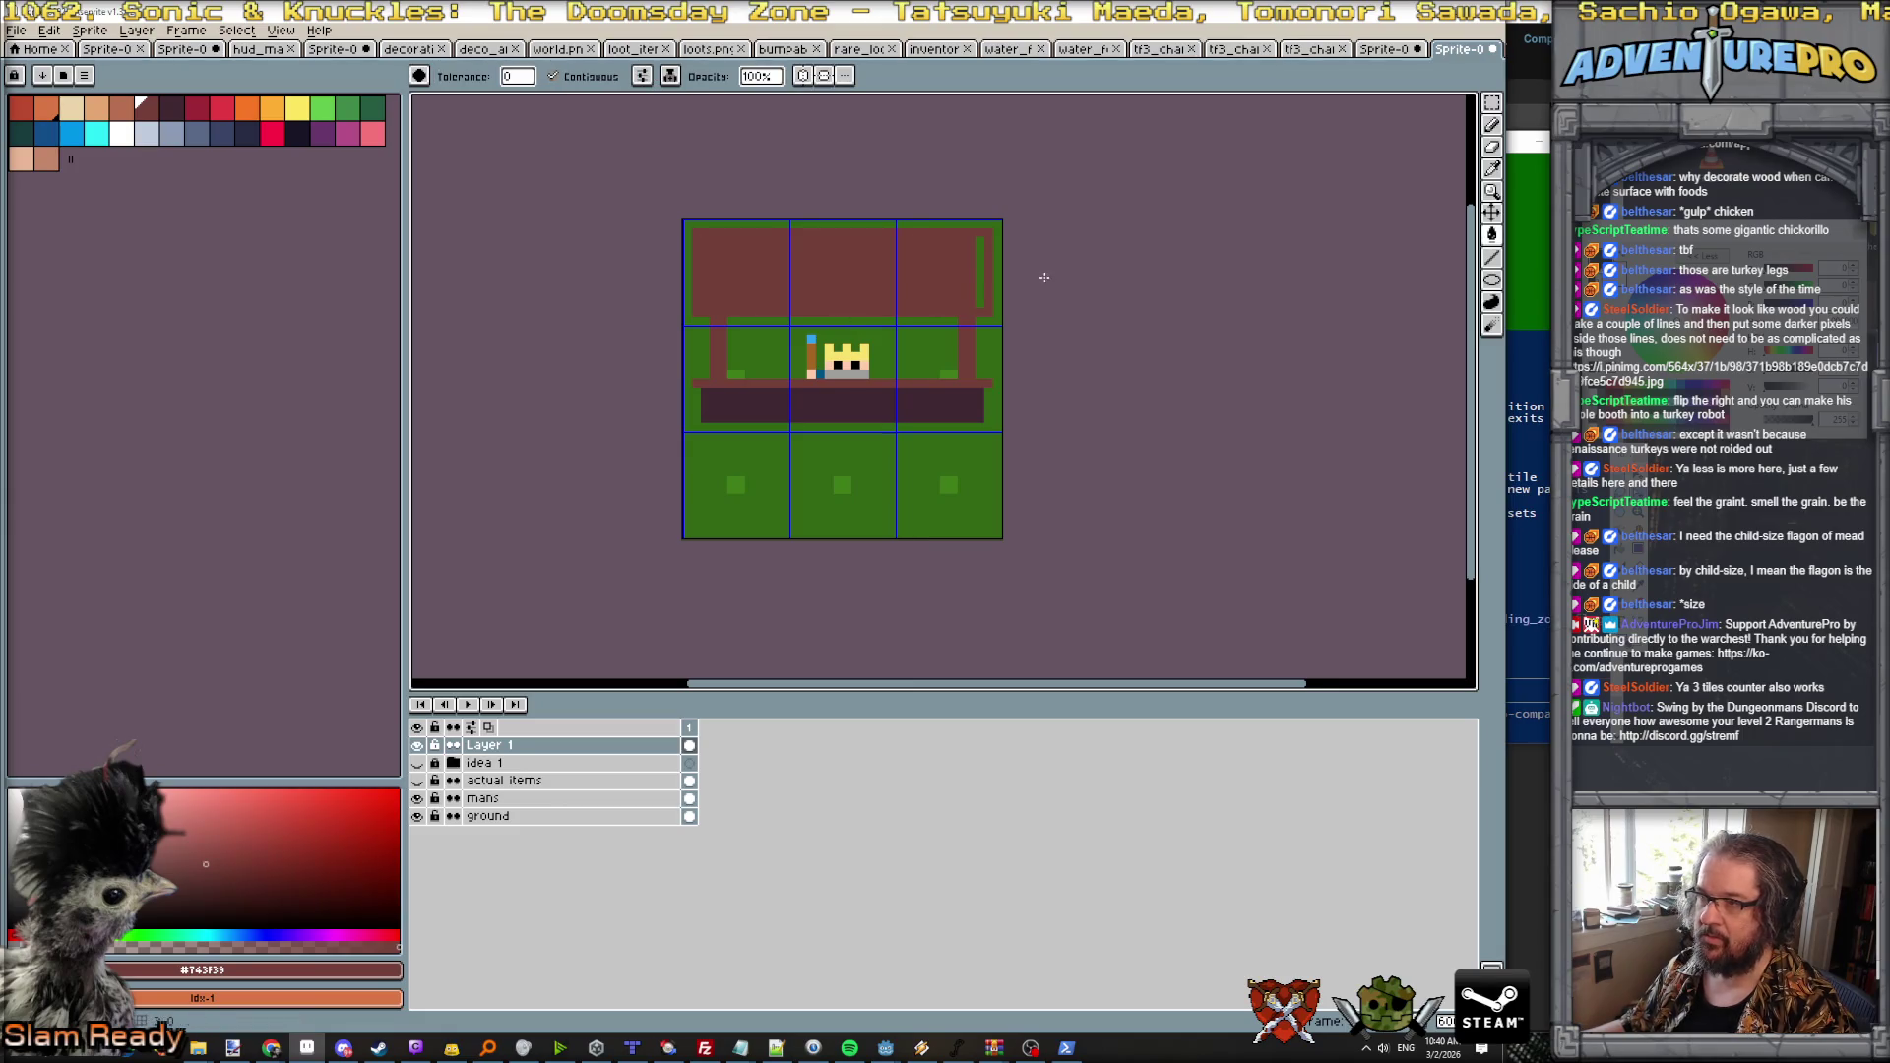
pyautogui.click(976, 287)
pyautogui.scroll(-2, 975, 379)
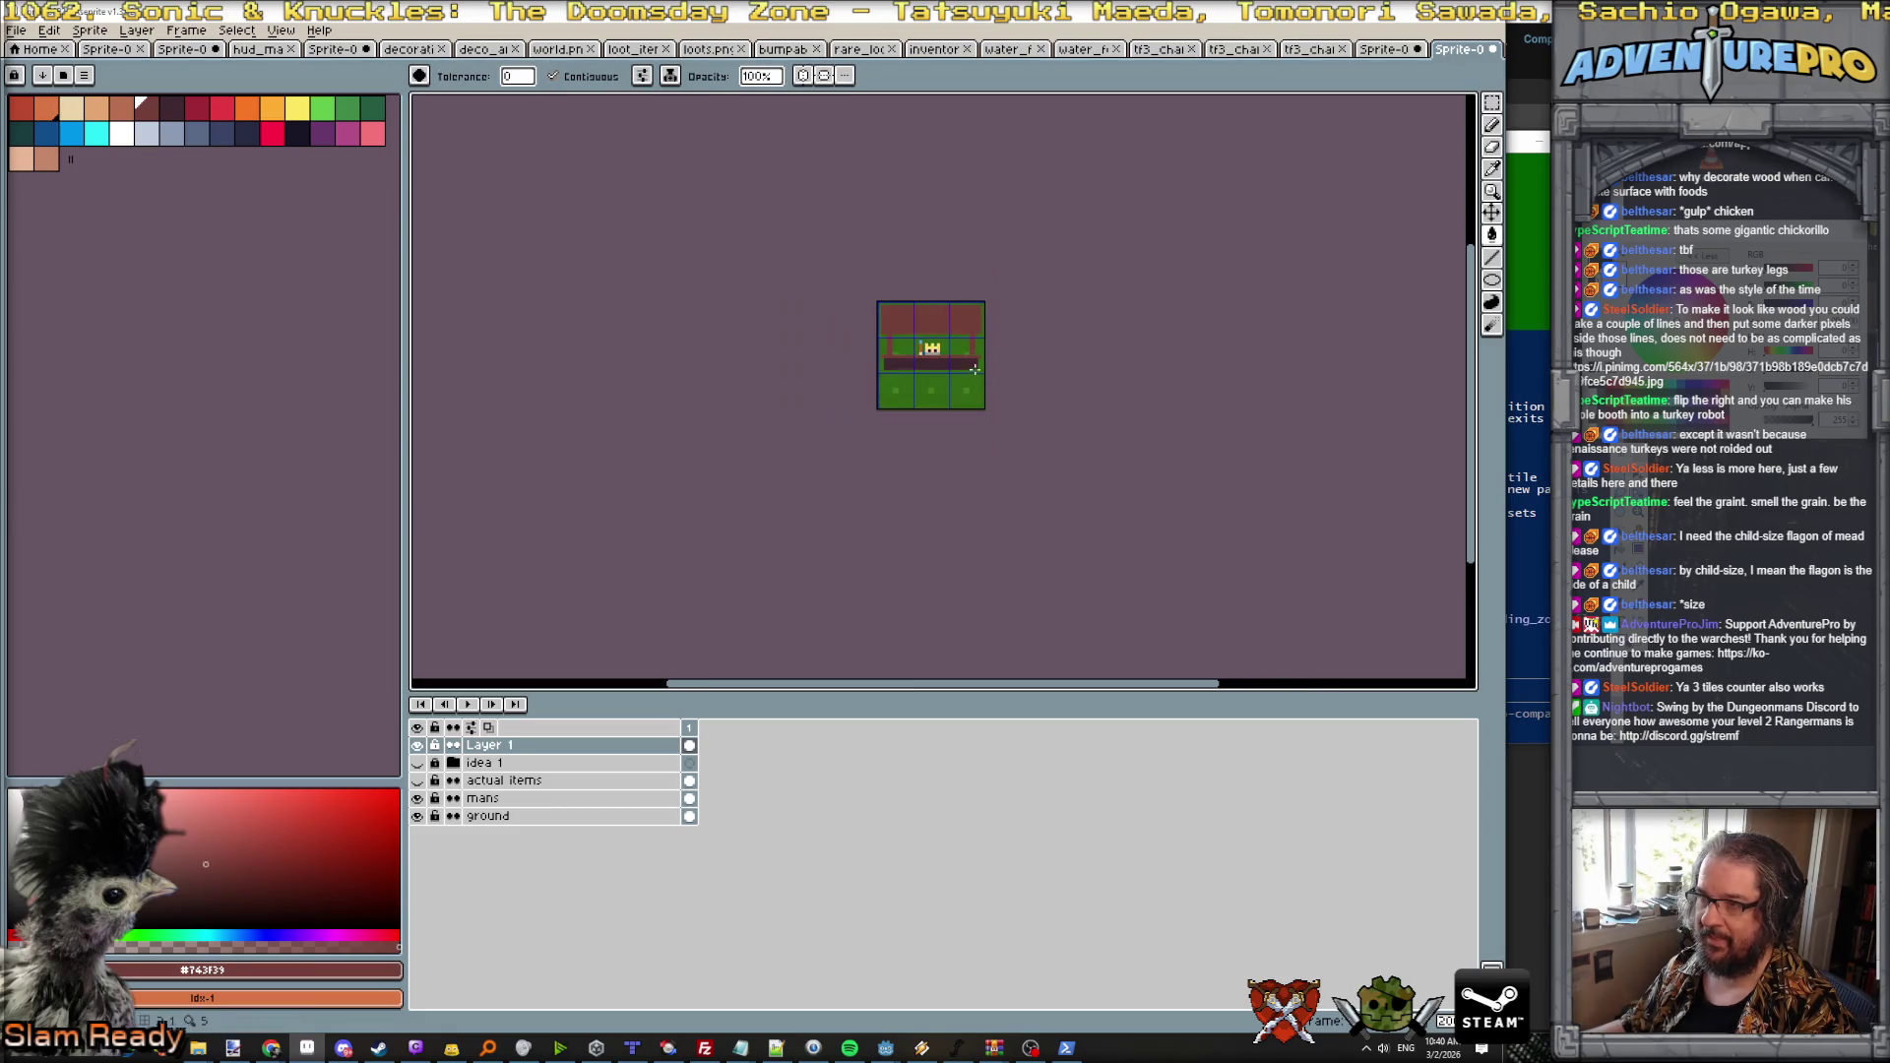
# Step: Draw two more brown posts and paint over the stray green strip on the roof
pyautogui.scroll(1, 975, 379)
pyautogui.scroll(2, 975, 379)
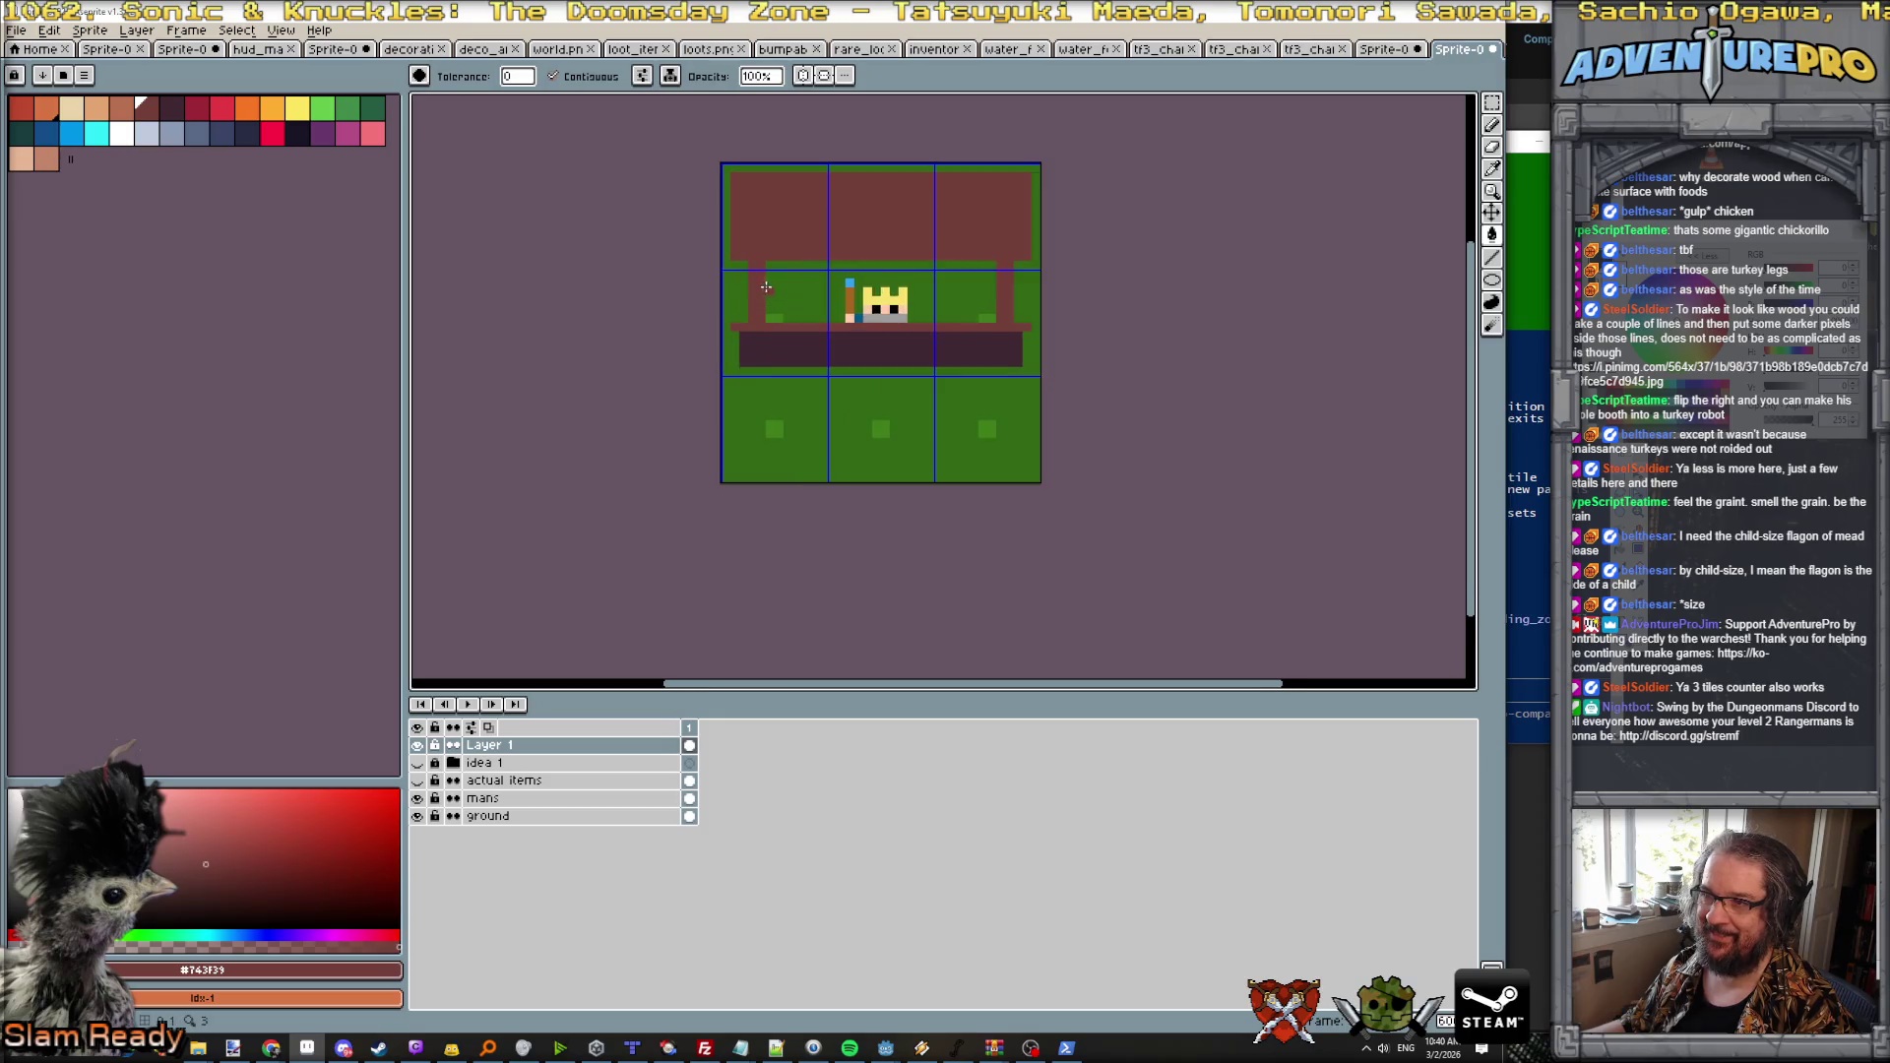
pyautogui.click(830, 261)
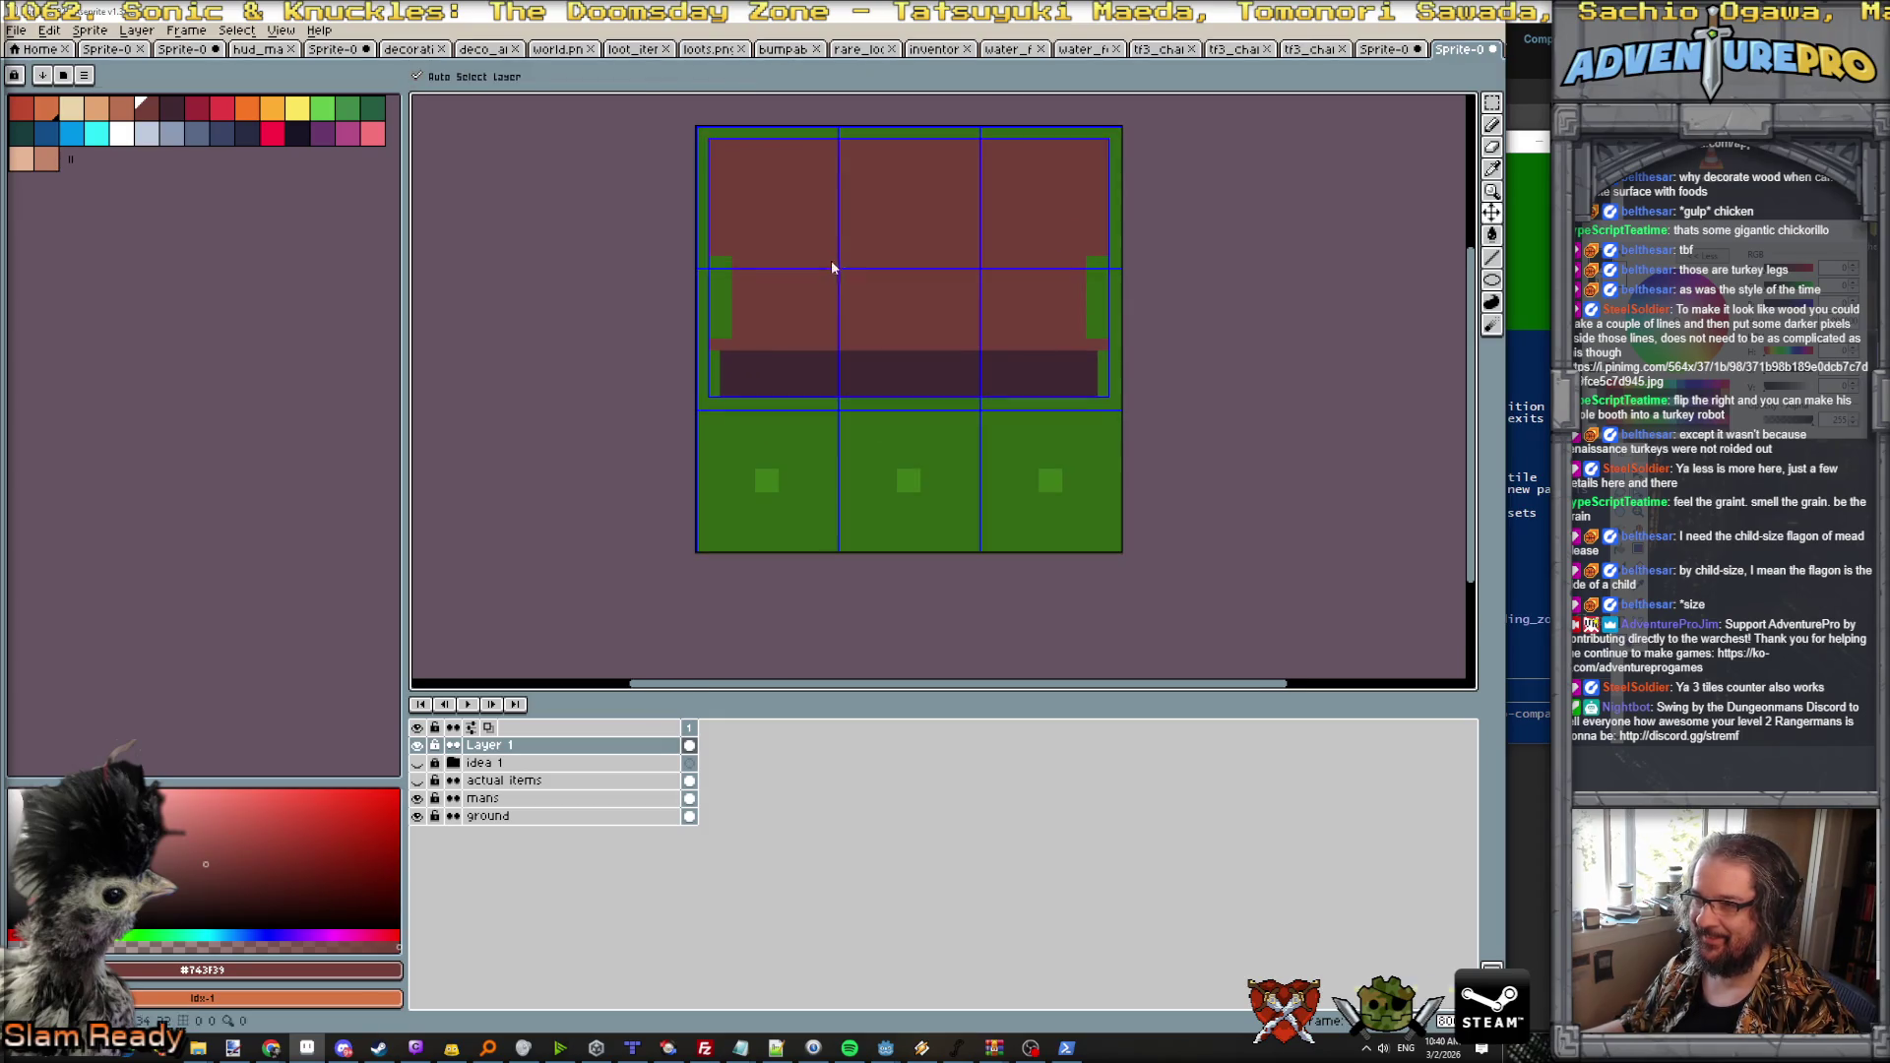
pyautogui.hotkey('ctrl', 'z')
pyautogui.hotkey('ctrl', 'z')
pyautogui.press('b')
pyautogui.moveTo(830, 261)
pyautogui.mouseDown()
pyautogui.moveTo(831, 339)
pyautogui.moveTo(849, 286)
pyautogui.mouseUp()
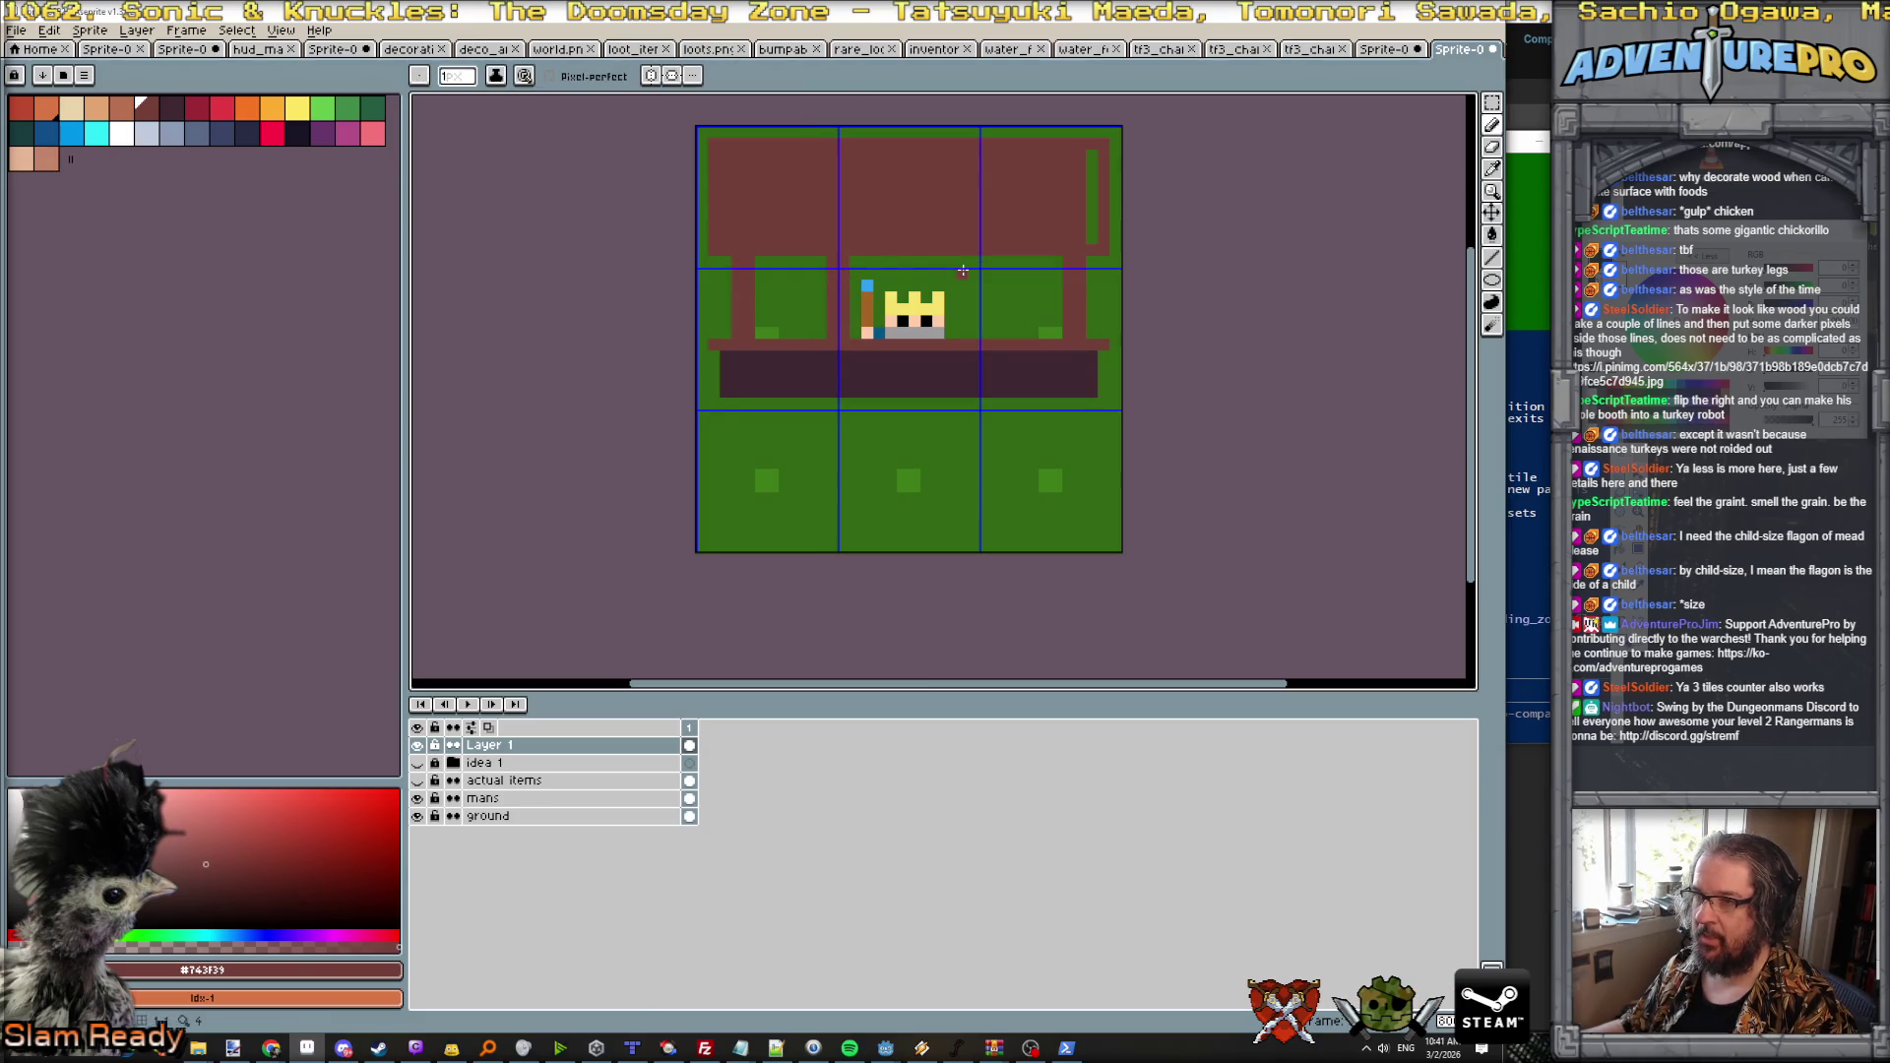
pyautogui.moveTo(974, 260); pyautogui.dragTo(972, 339)
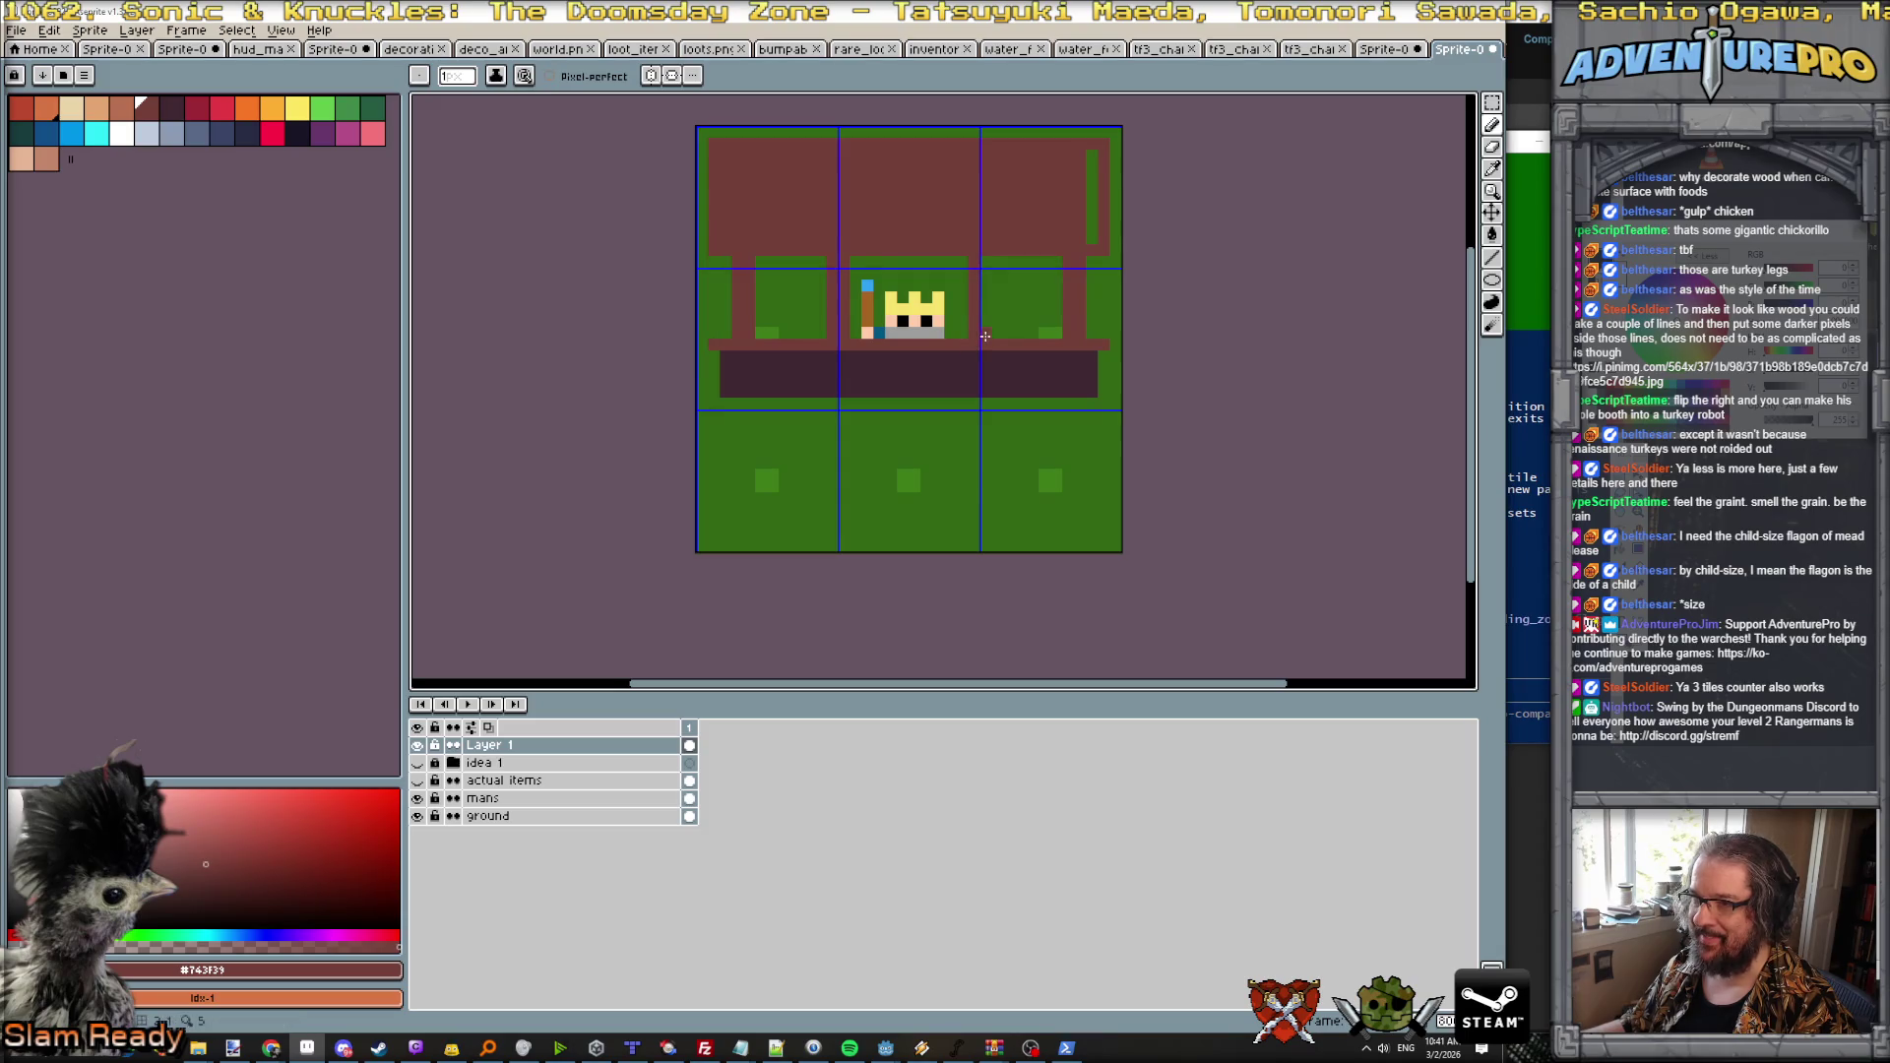
pyautogui.moveTo(1092, 231); pyautogui.dragTo(1090, 150)
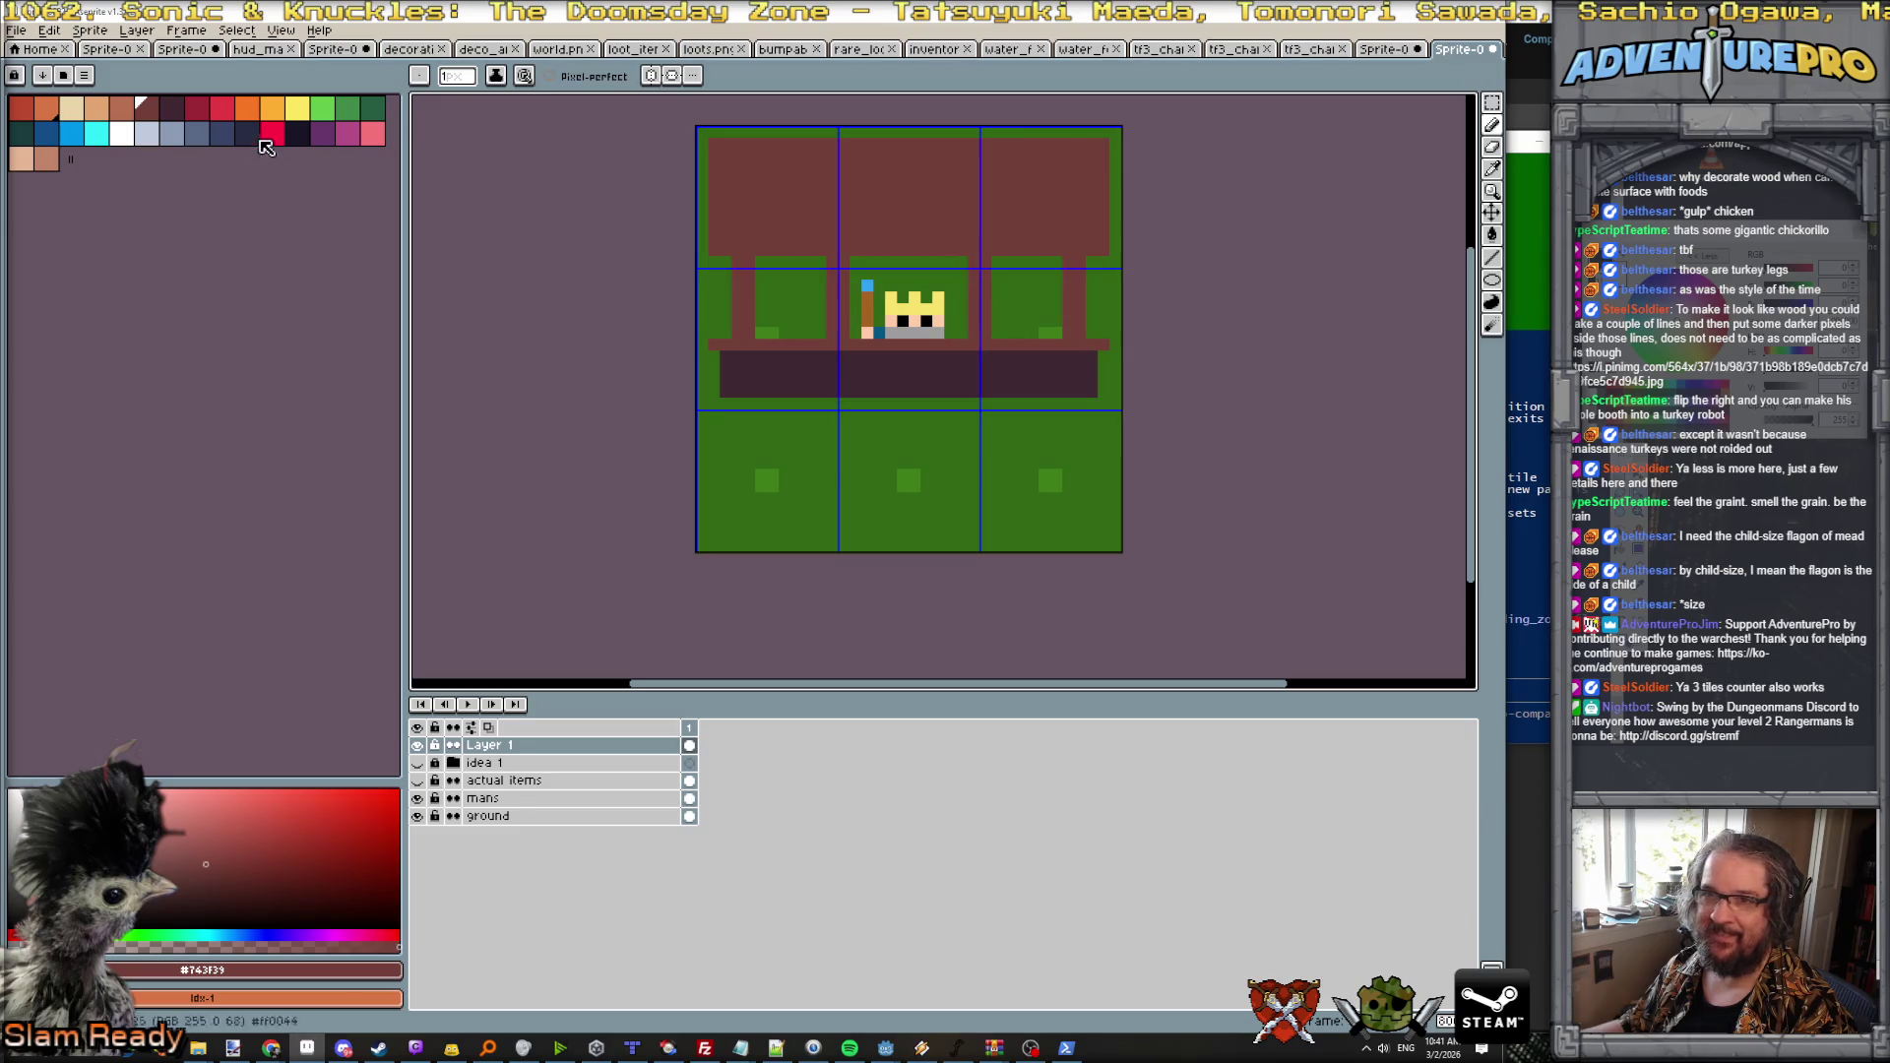
# Step: Highlight all four posts with an orange-brown line down each
pyautogui.click(121, 109)
pyautogui.click(736, 263)
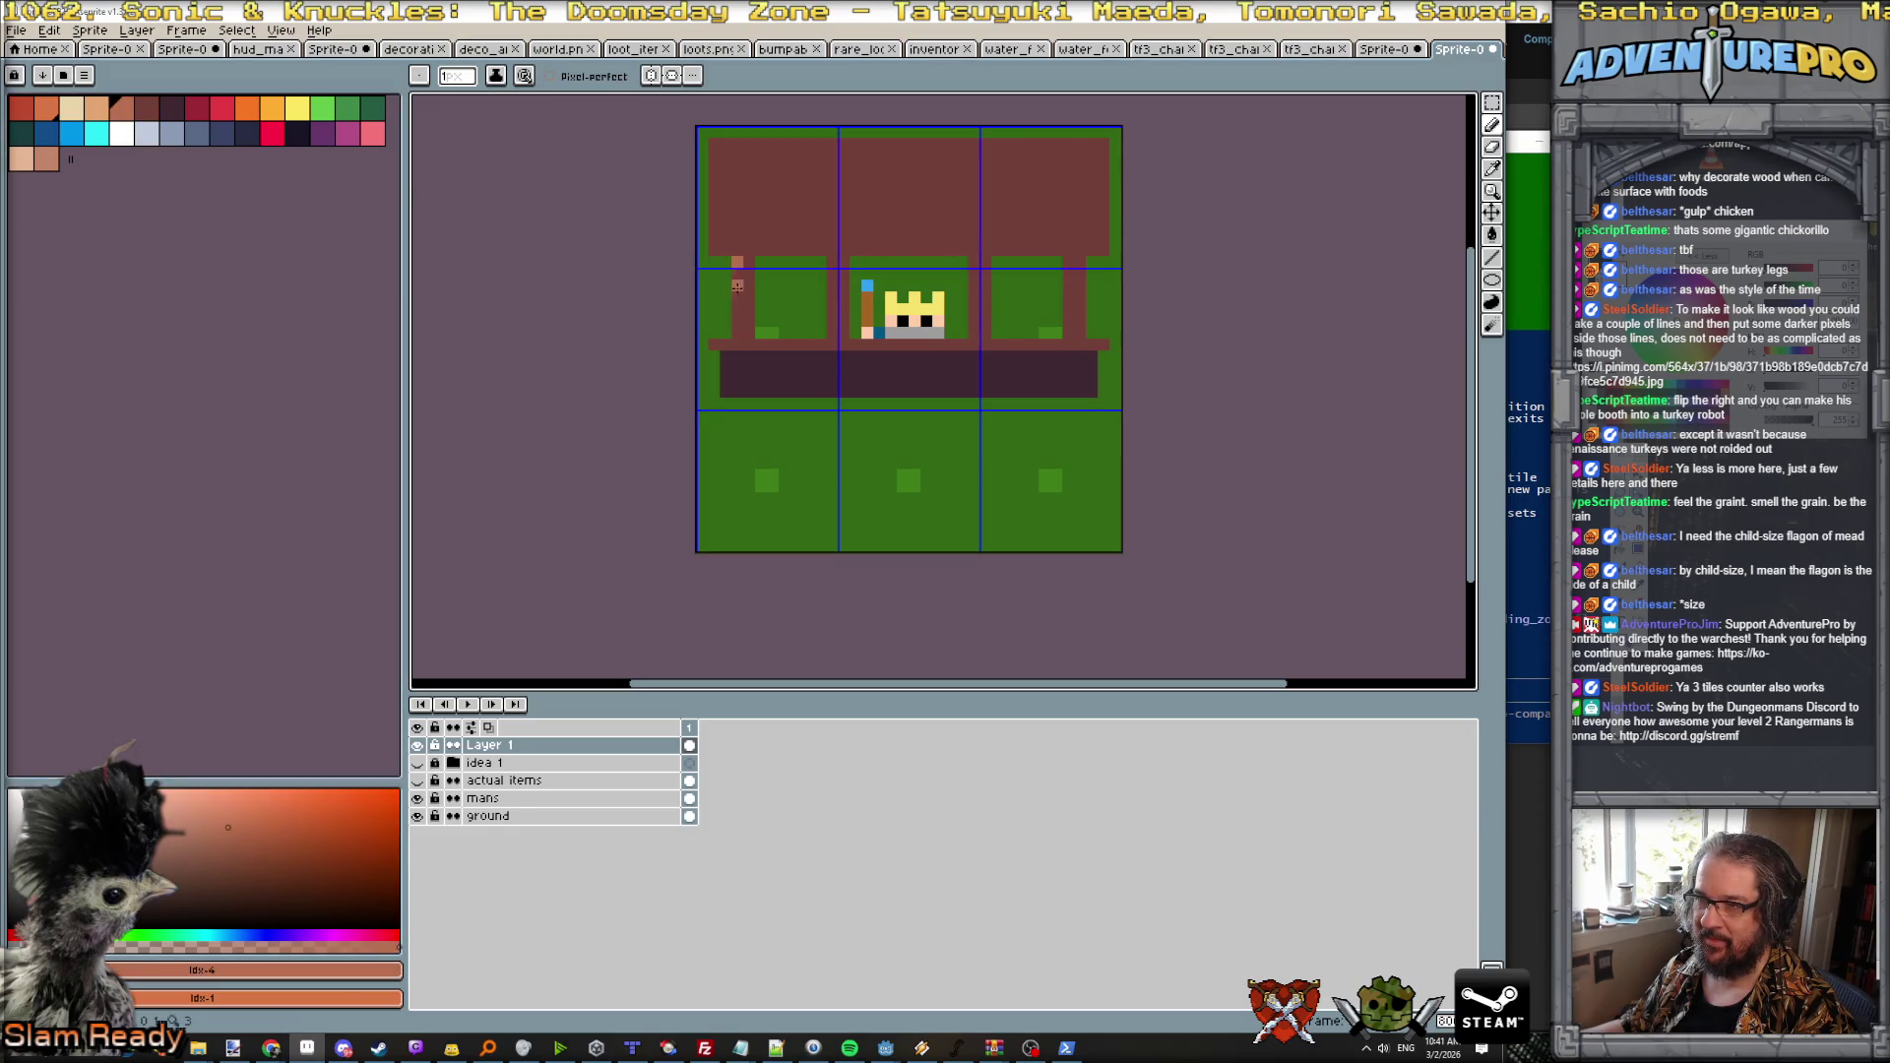
pyautogui.keyDown('shift'); pyautogui.click(737, 334); pyautogui.keyUp('shift')
pyautogui.moveTo(829, 262); pyautogui.dragTo(830, 335)
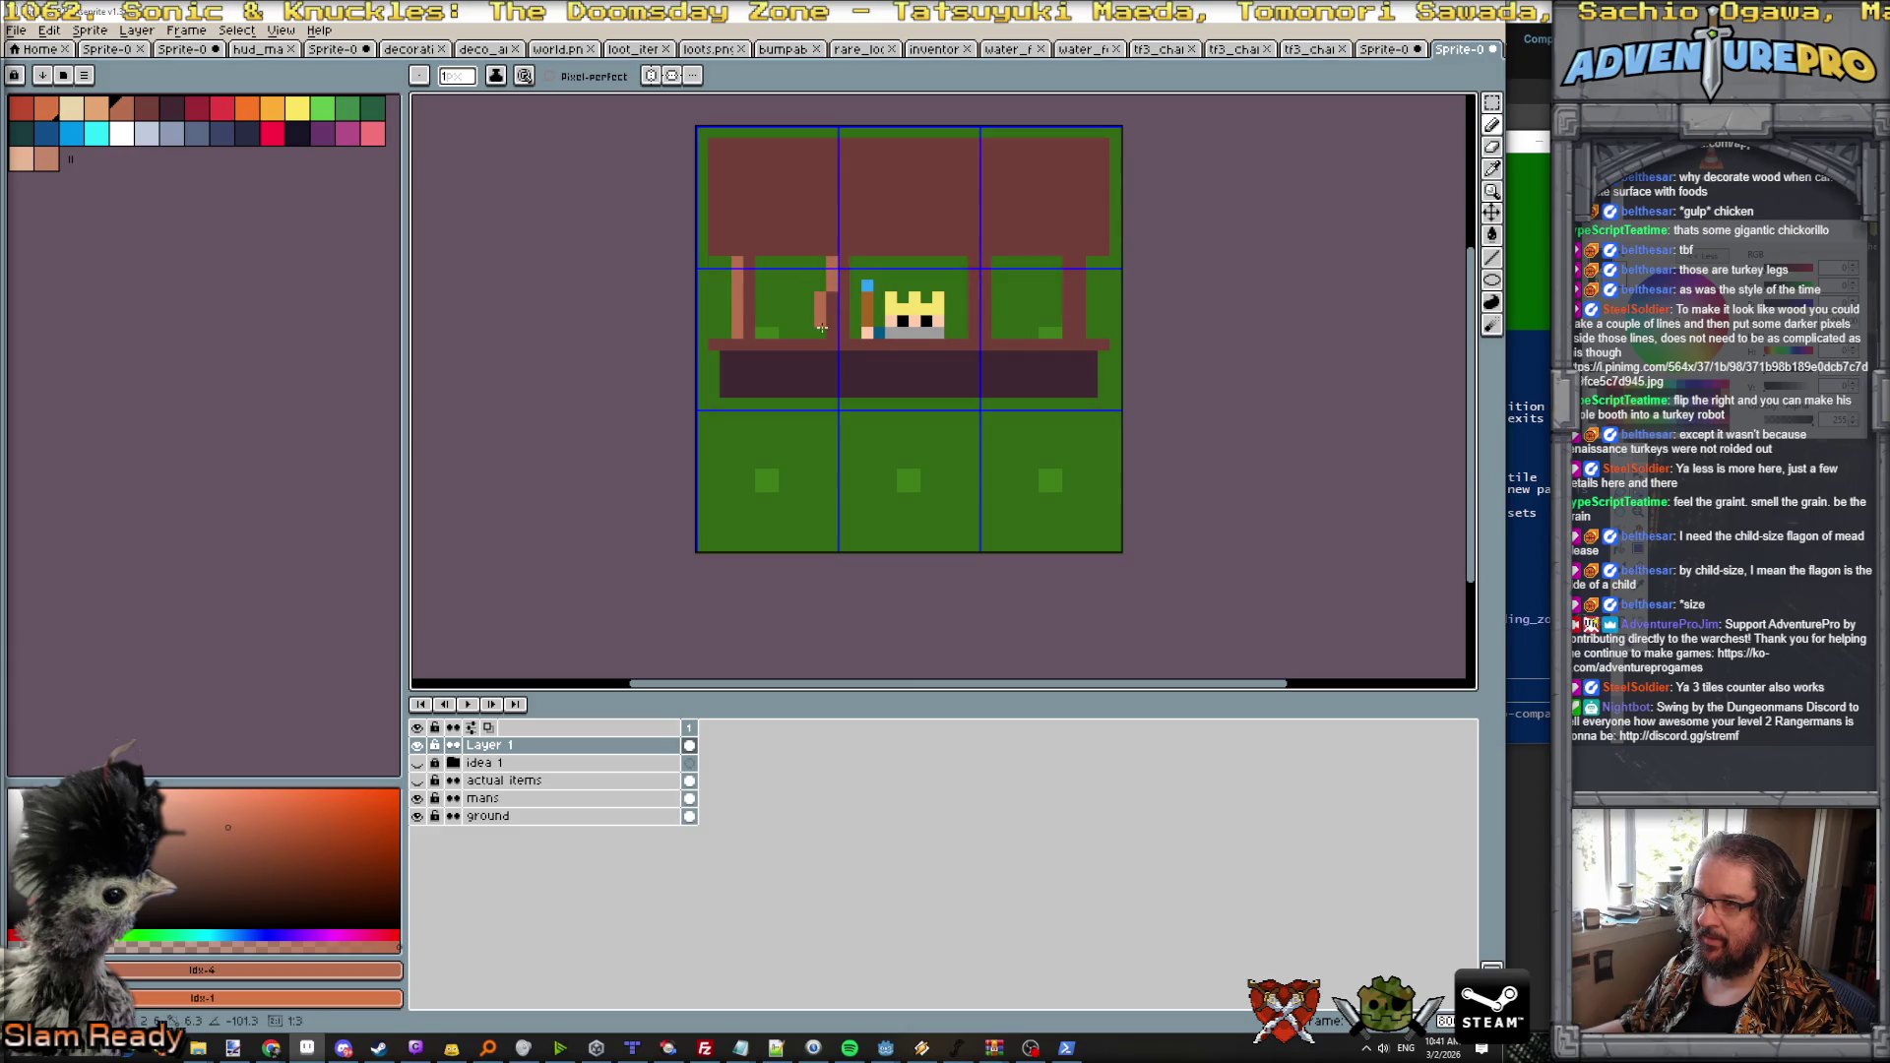
pyautogui.moveTo(973, 262); pyautogui.dragTo(974, 333)
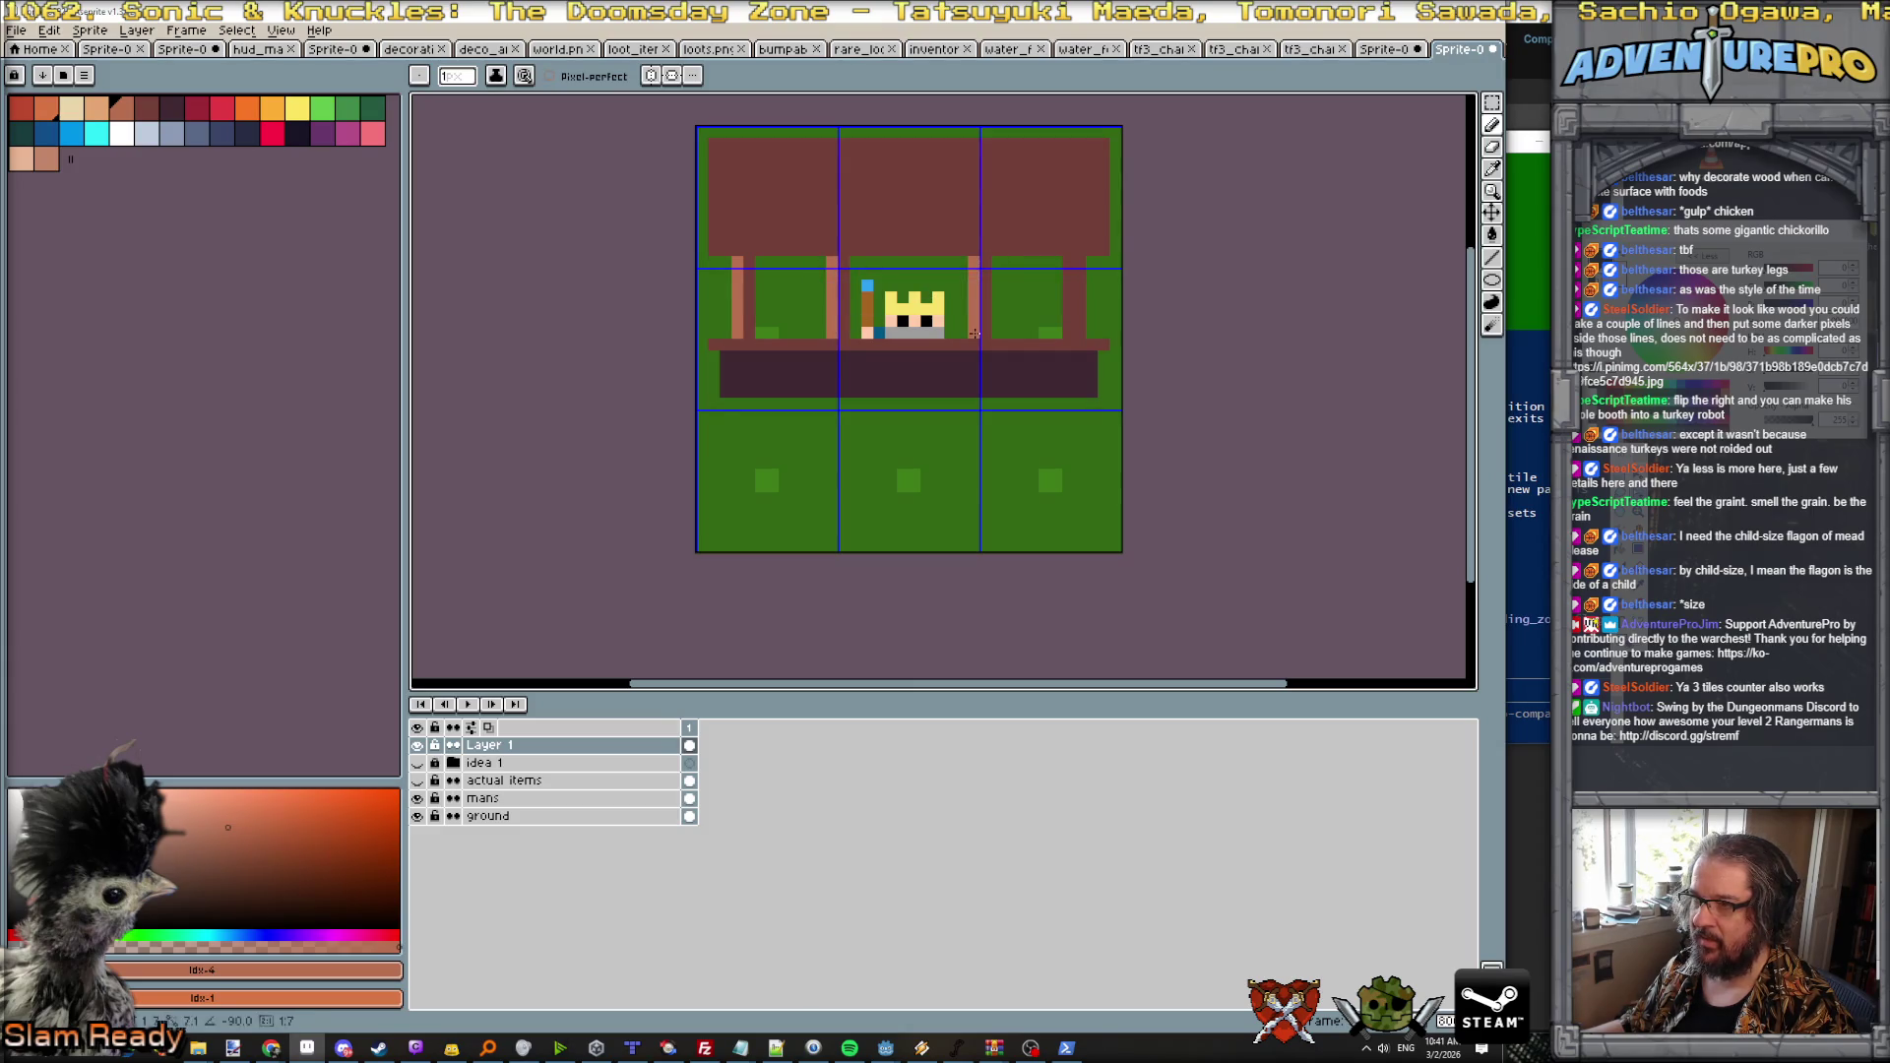
pyautogui.moveTo(1067, 262); pyautogui.dragTo(1070, 329)
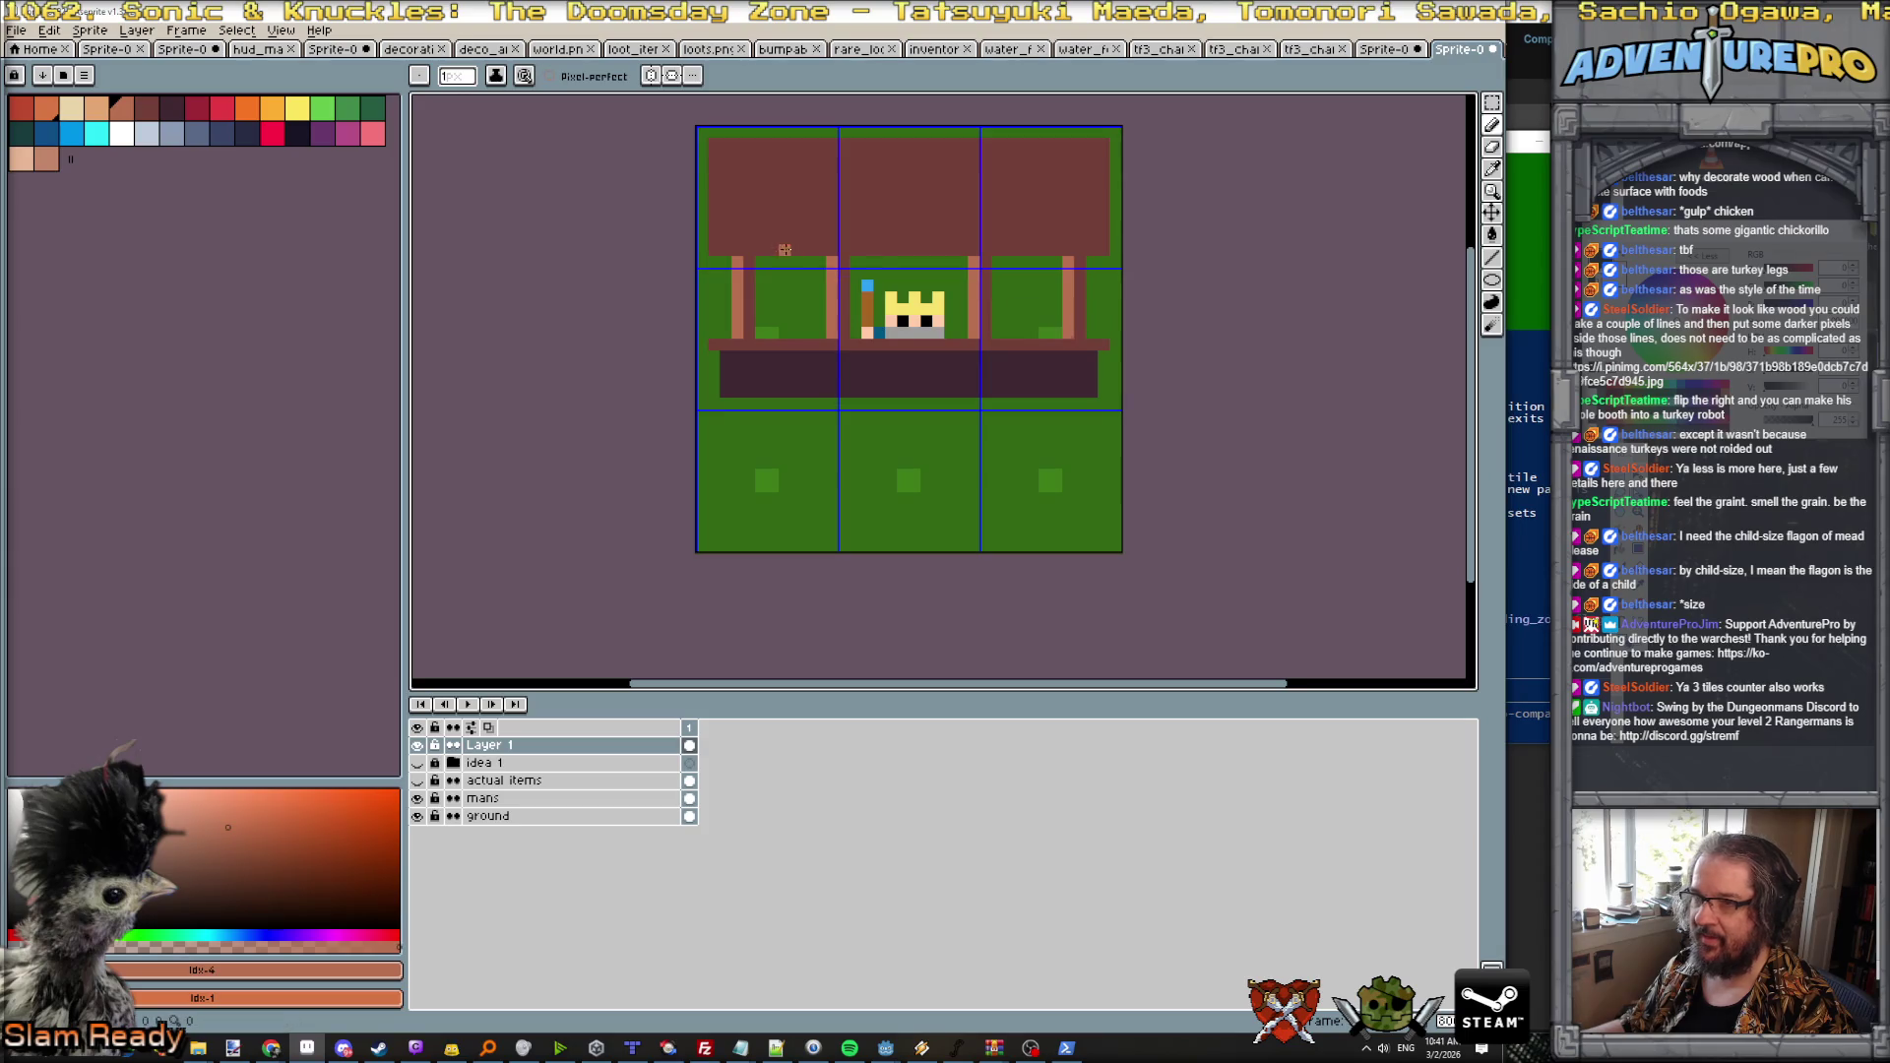
# Step: Trim the roof edges light brown and fill the roof interior tan
pyautogui.moveTo(711, 250)
pyautogui.mouseDown()
pyautogui.moveTo(712, 143)
pyautogui.moveTo(1098, 146)
pyautogui.mouseUp()
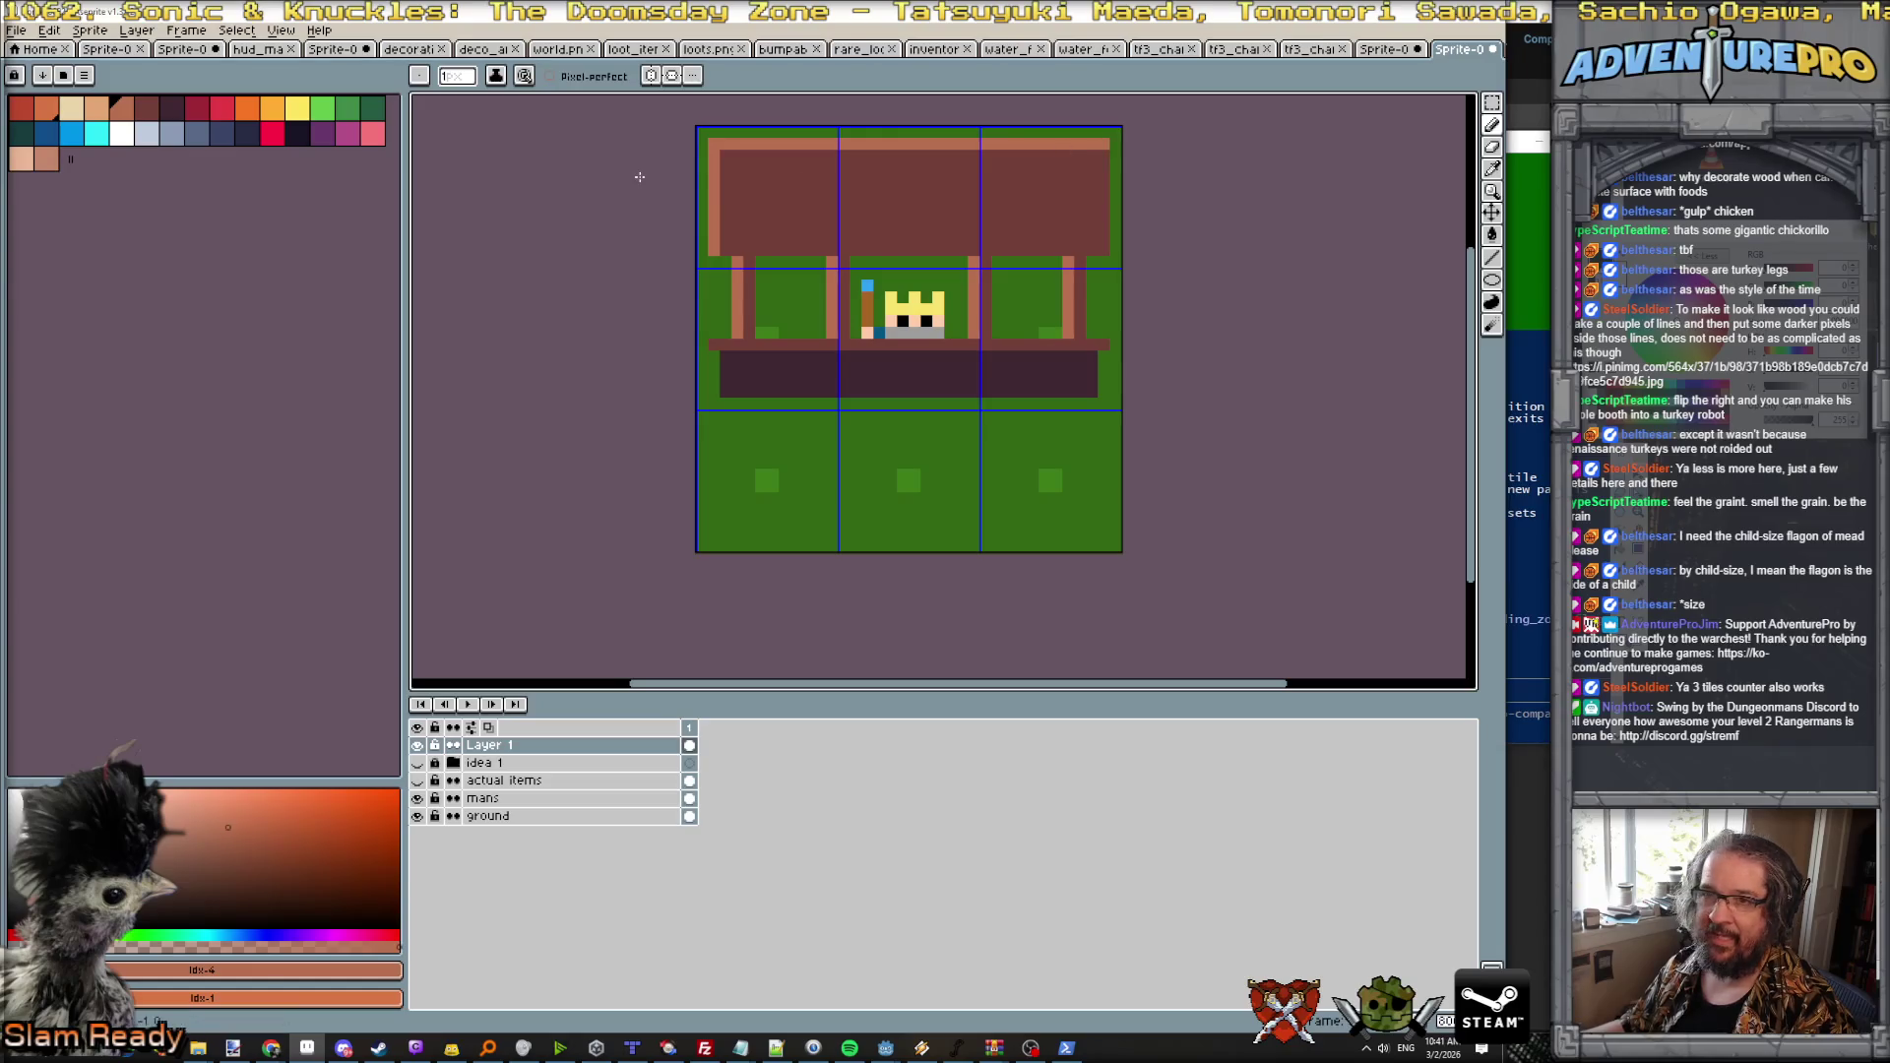
pyautogui.click(96, 106)
pyautogui.moveTo(736, 164)
pyautogui.mouseDown()
pyautogui.moveTo(736, 240)
pyautogui.moveTo(1080, 232)
pyautogui.moveTo(1079, 164)
pyautogui.moveTo(738, 165)
pyautogui.mouseUp()
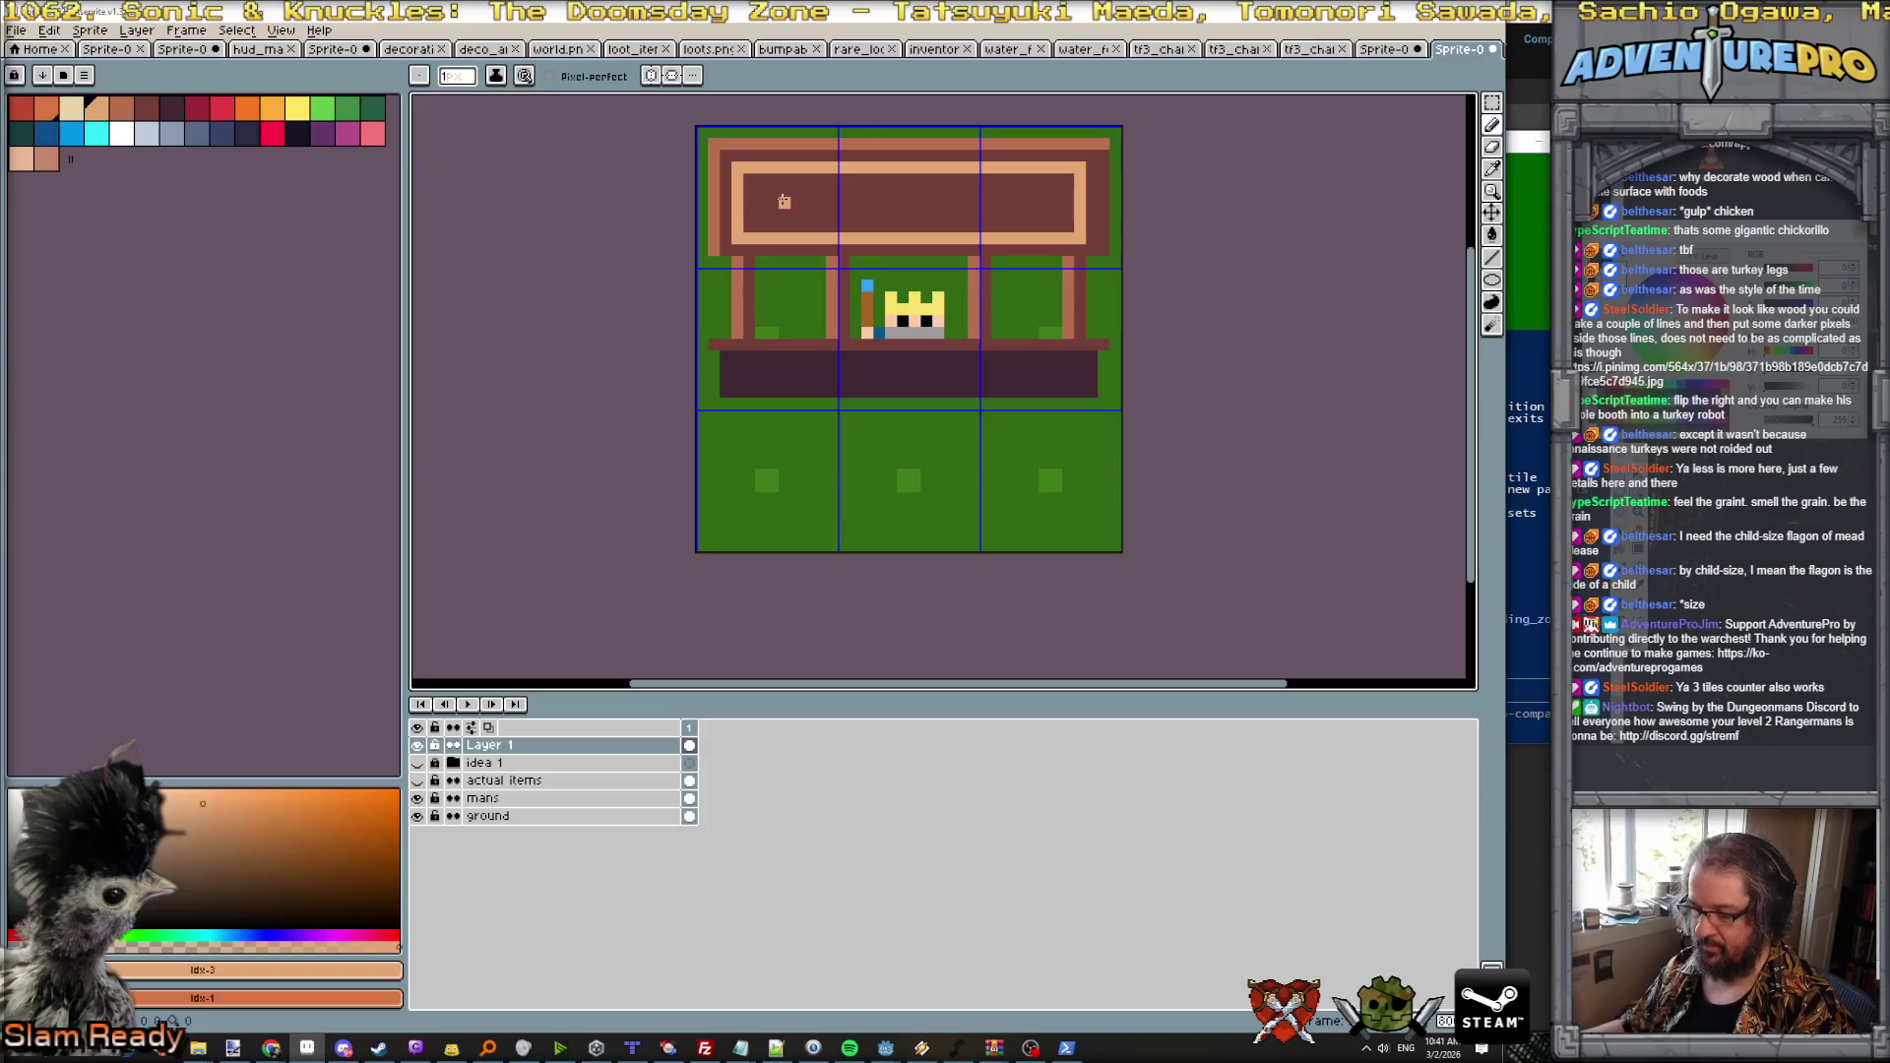
pyautogui.press('g')
pyautogui.click(775, 195)
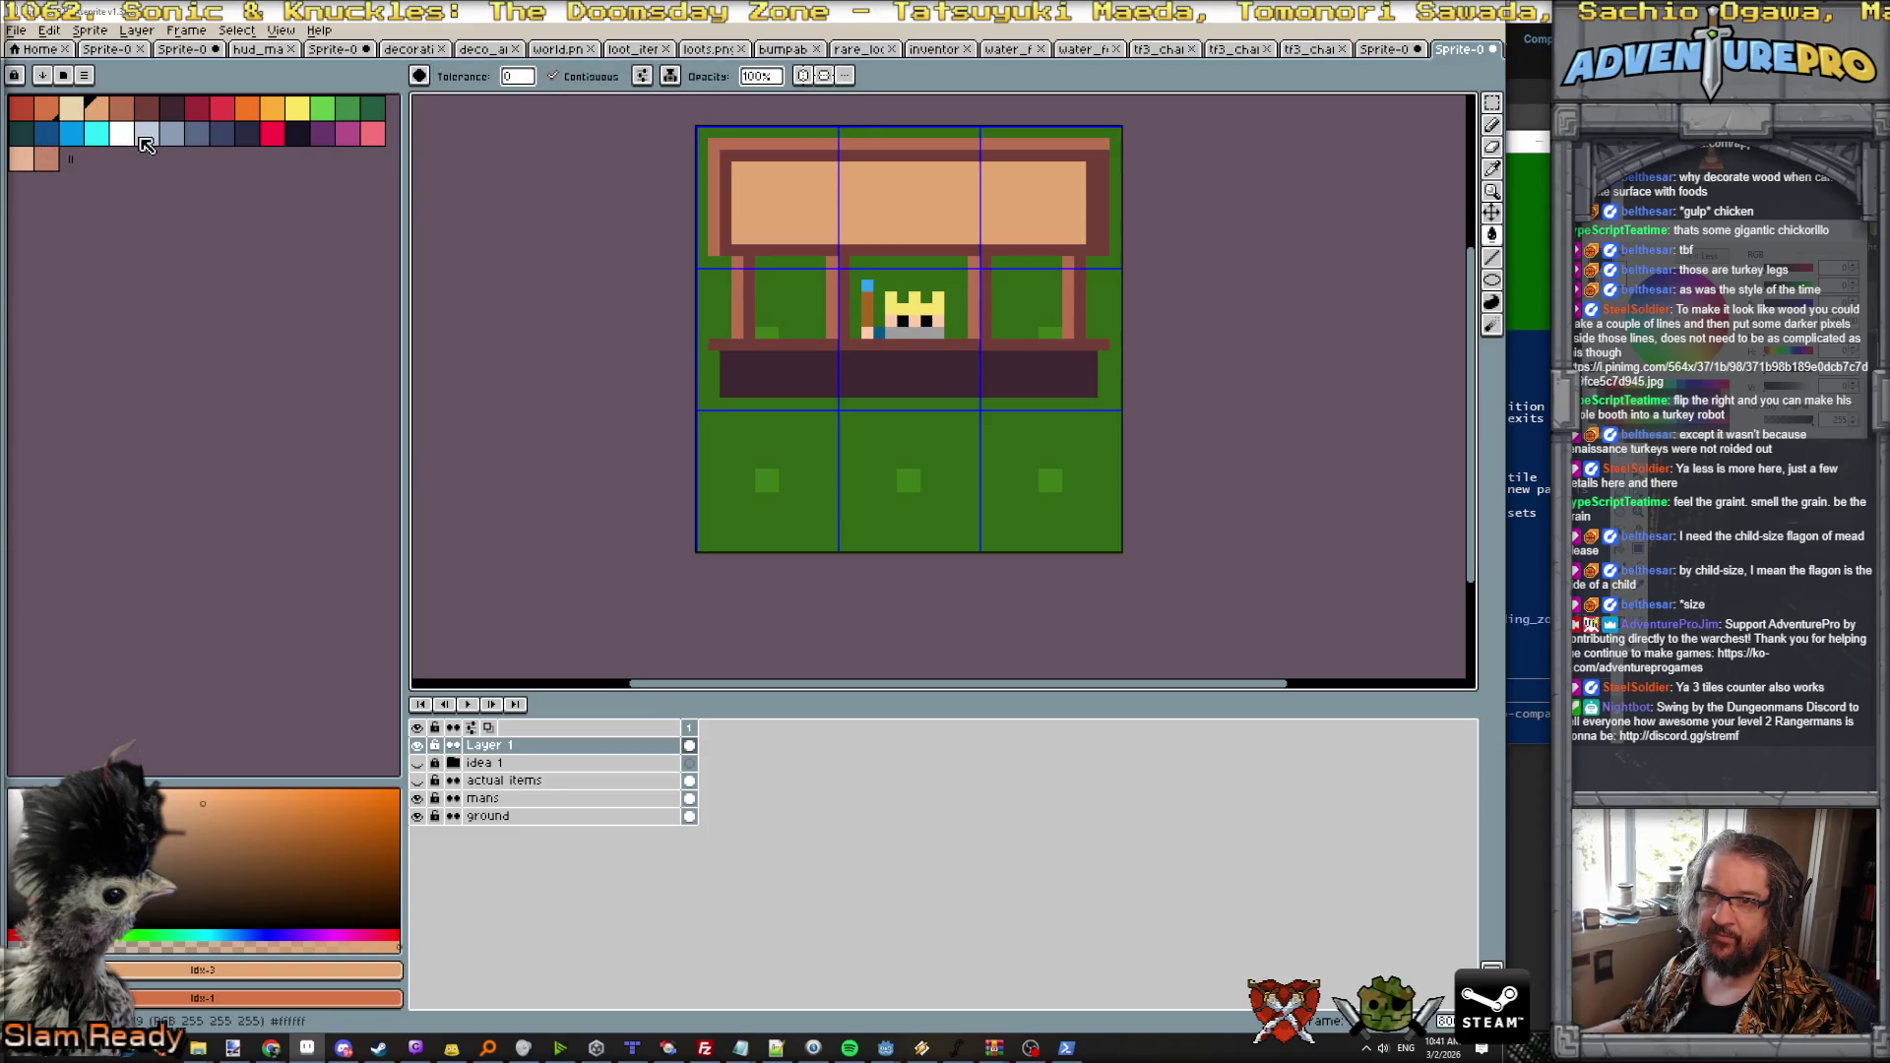
# Step: Dot dark slate rivets on the roof's left and right corners
pyautogui.click(171, 133)
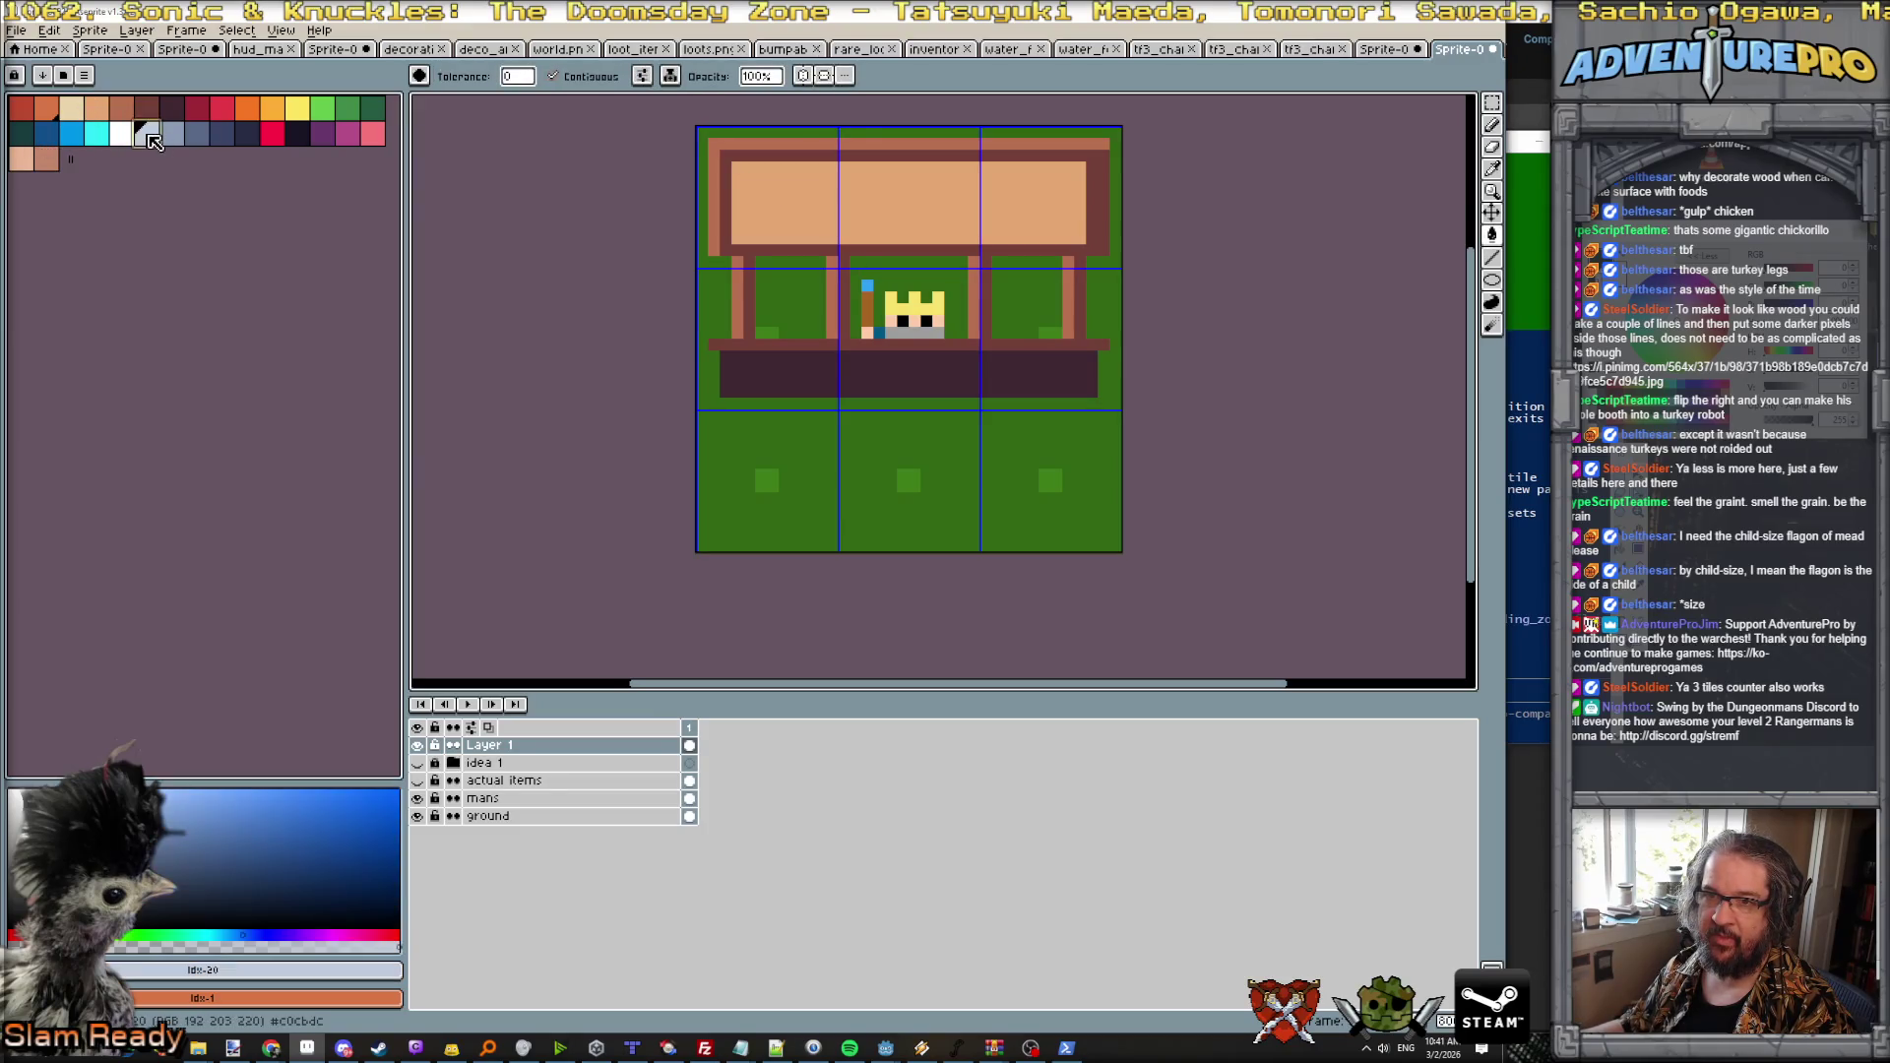
pyautogui.click(747, 176)
pyautogui.hotkey('ctrl', 'z')
pyautogui.click(222, 132)
pyautogui.press('b')
pyautogui.click(749, 178)
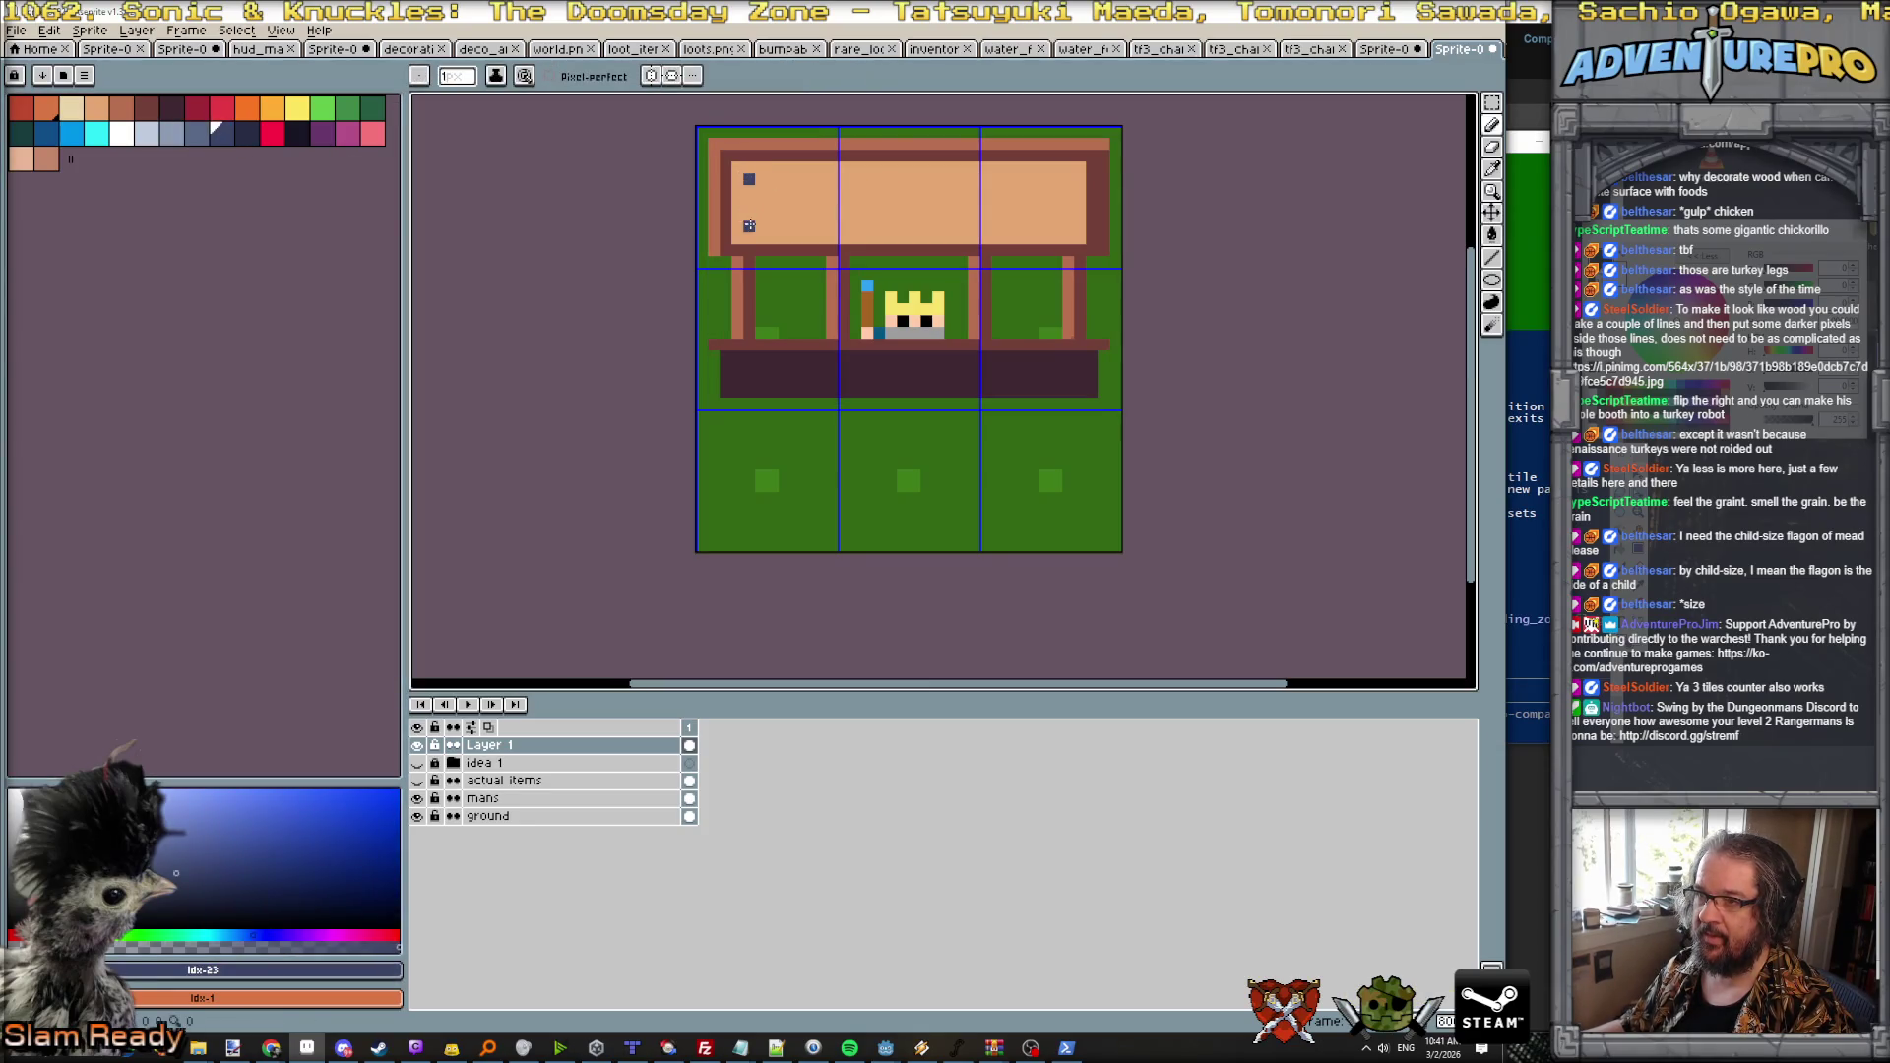
pyautogui.click(1068, 226)
pyautogui.click(1068, 178)
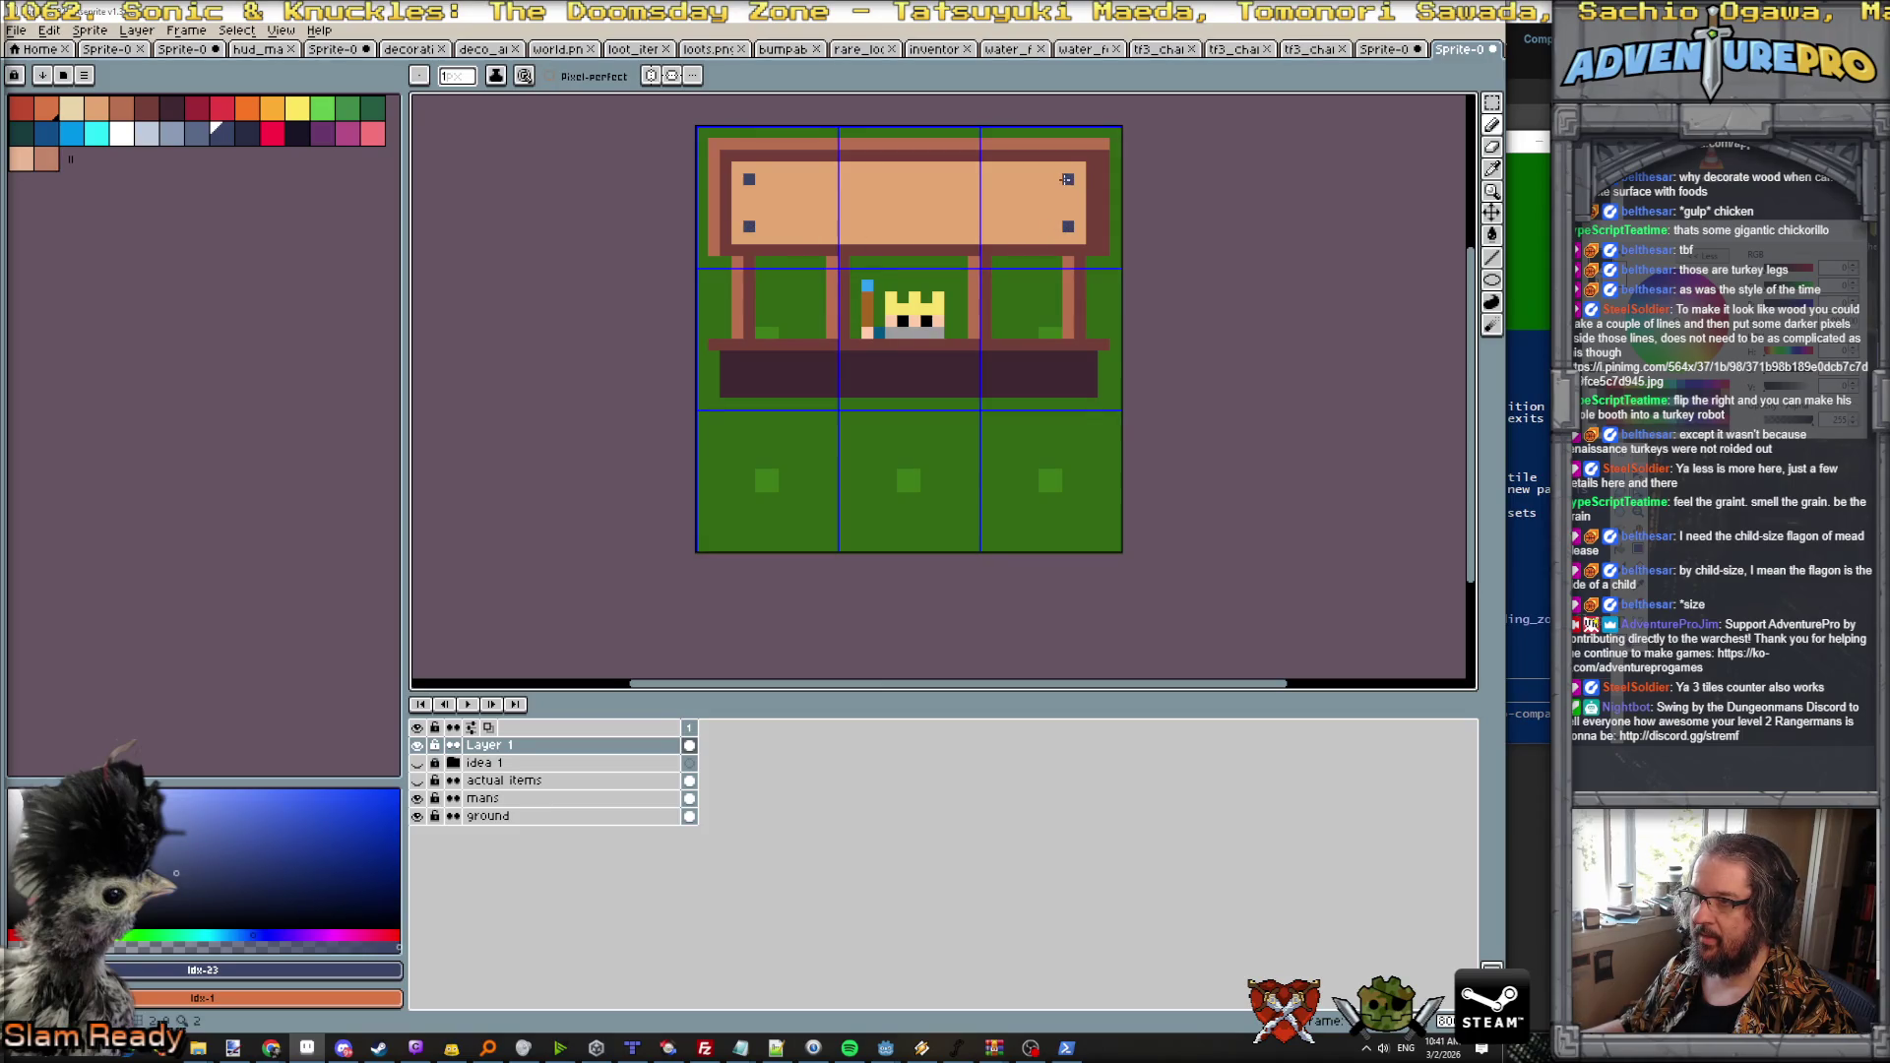
pyautogui.scroll(-3, 1050, 225)
pyautogui.scroll(2, 927, 258)
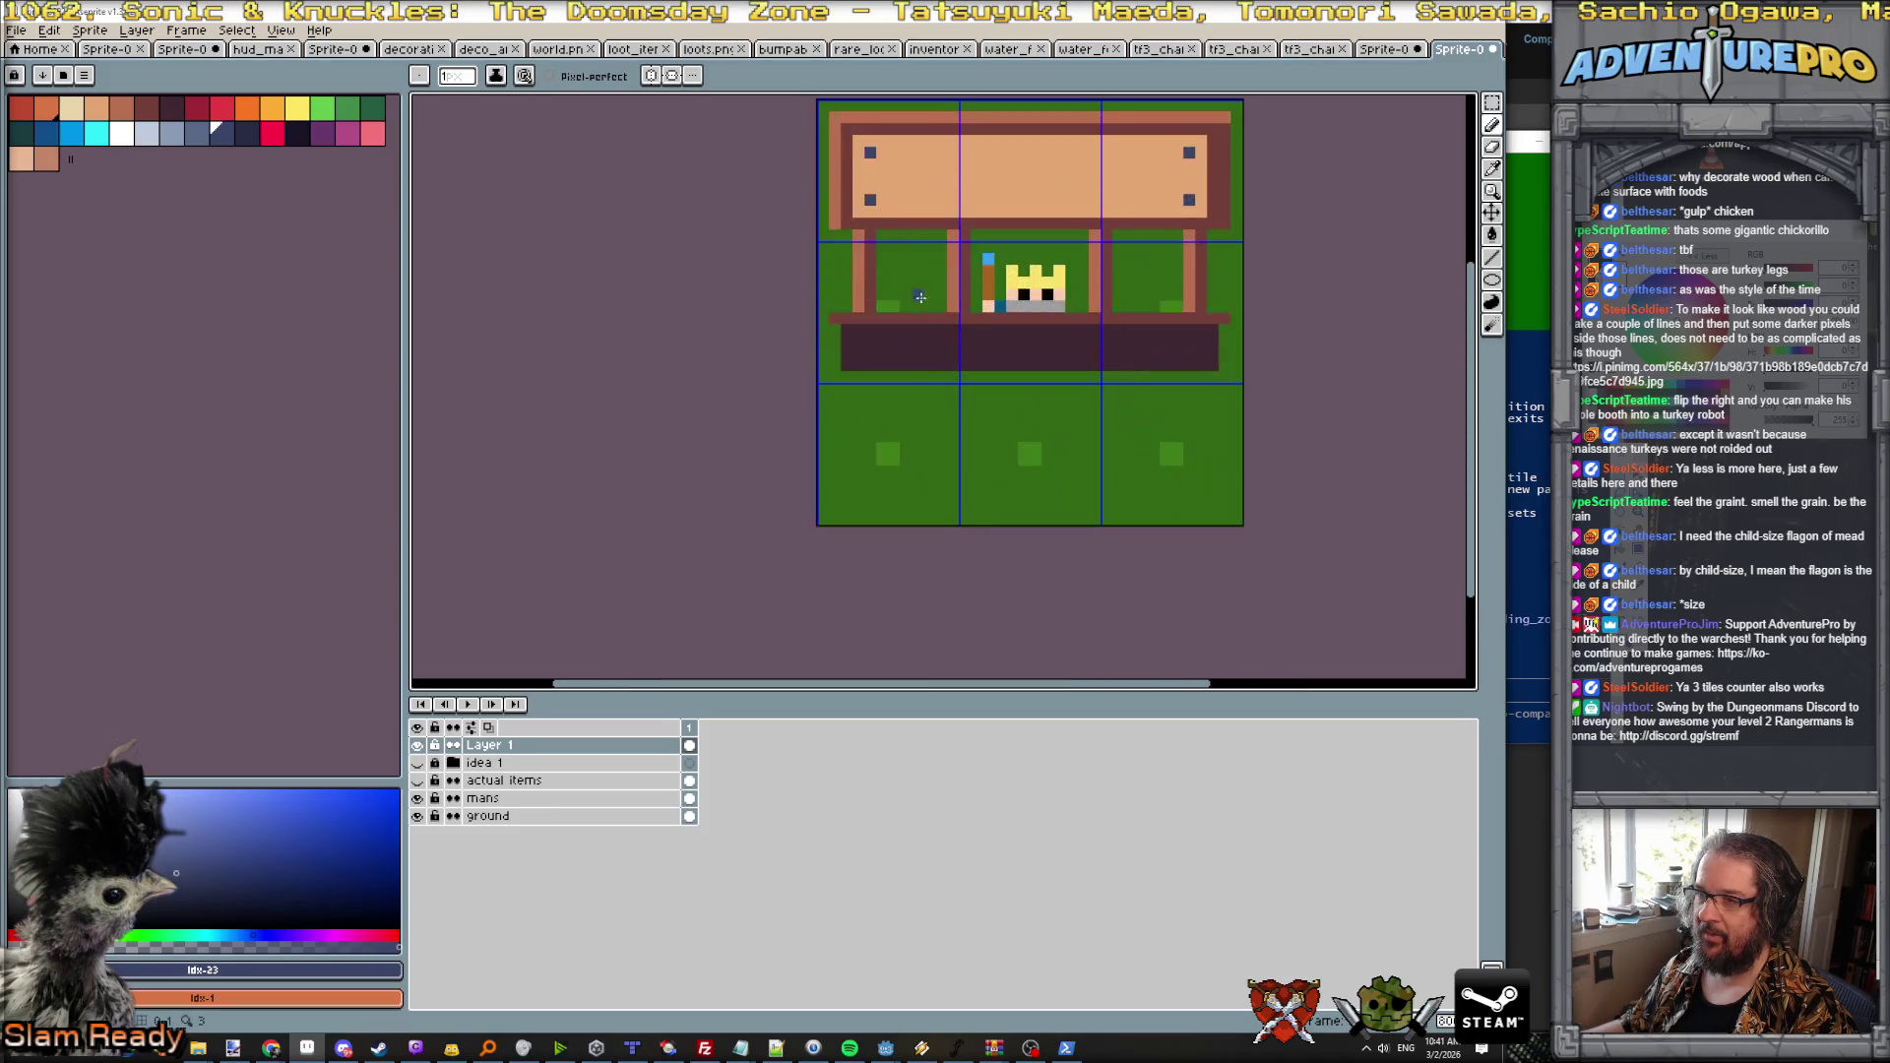
# Step: Add a row of brown notches below the counter trim
pyautogui.keyDown('alt'); pyautogui.click(896, 318); pyautogui.keyUp('alt')
pyautogui.click(870, 329)
pyautogui.click(893, 329)
pyautogui.moveTo(963, 330); pyautogui.dragTo(1116, 333)
pyautogui.click(1164, 332)
pyautogui.click(1200, 332)
# Step: Draw a dark navy line along the counter's bottom edge
pyautogui.click(171, 108)
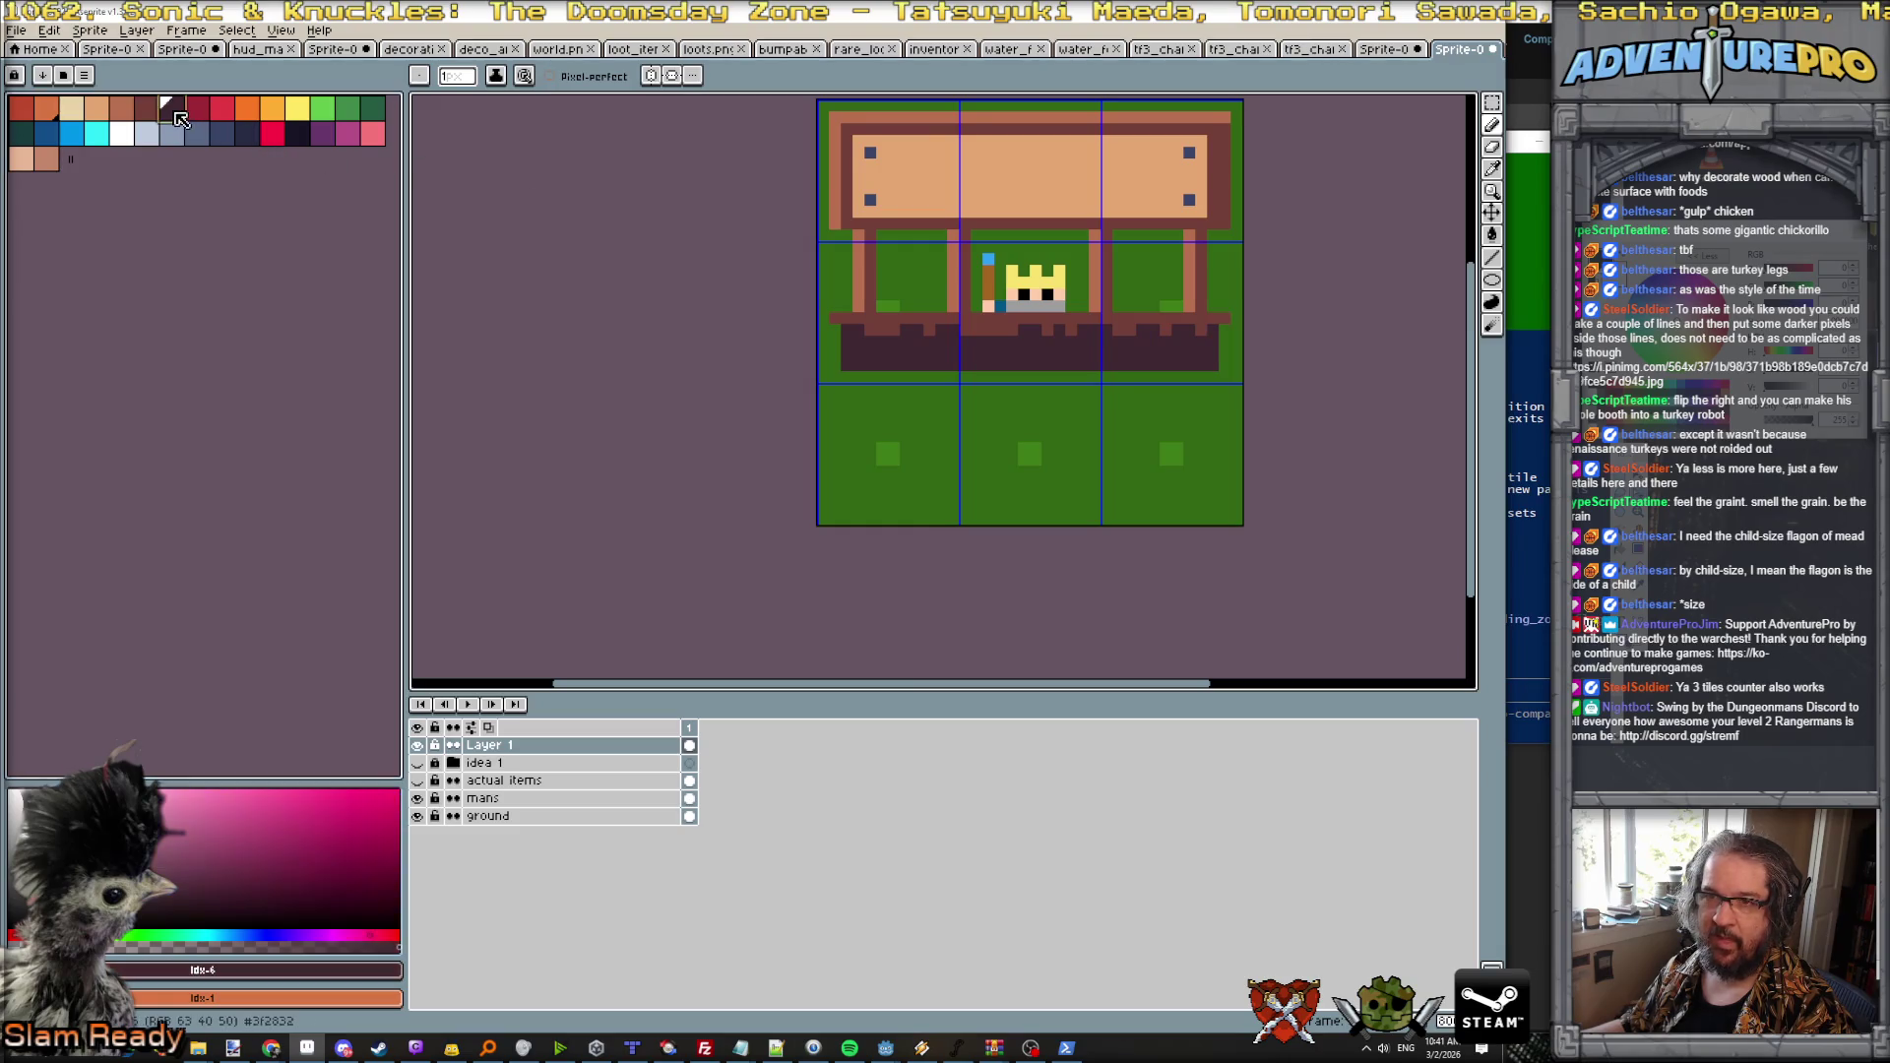
pyautogui.click(22, 135)
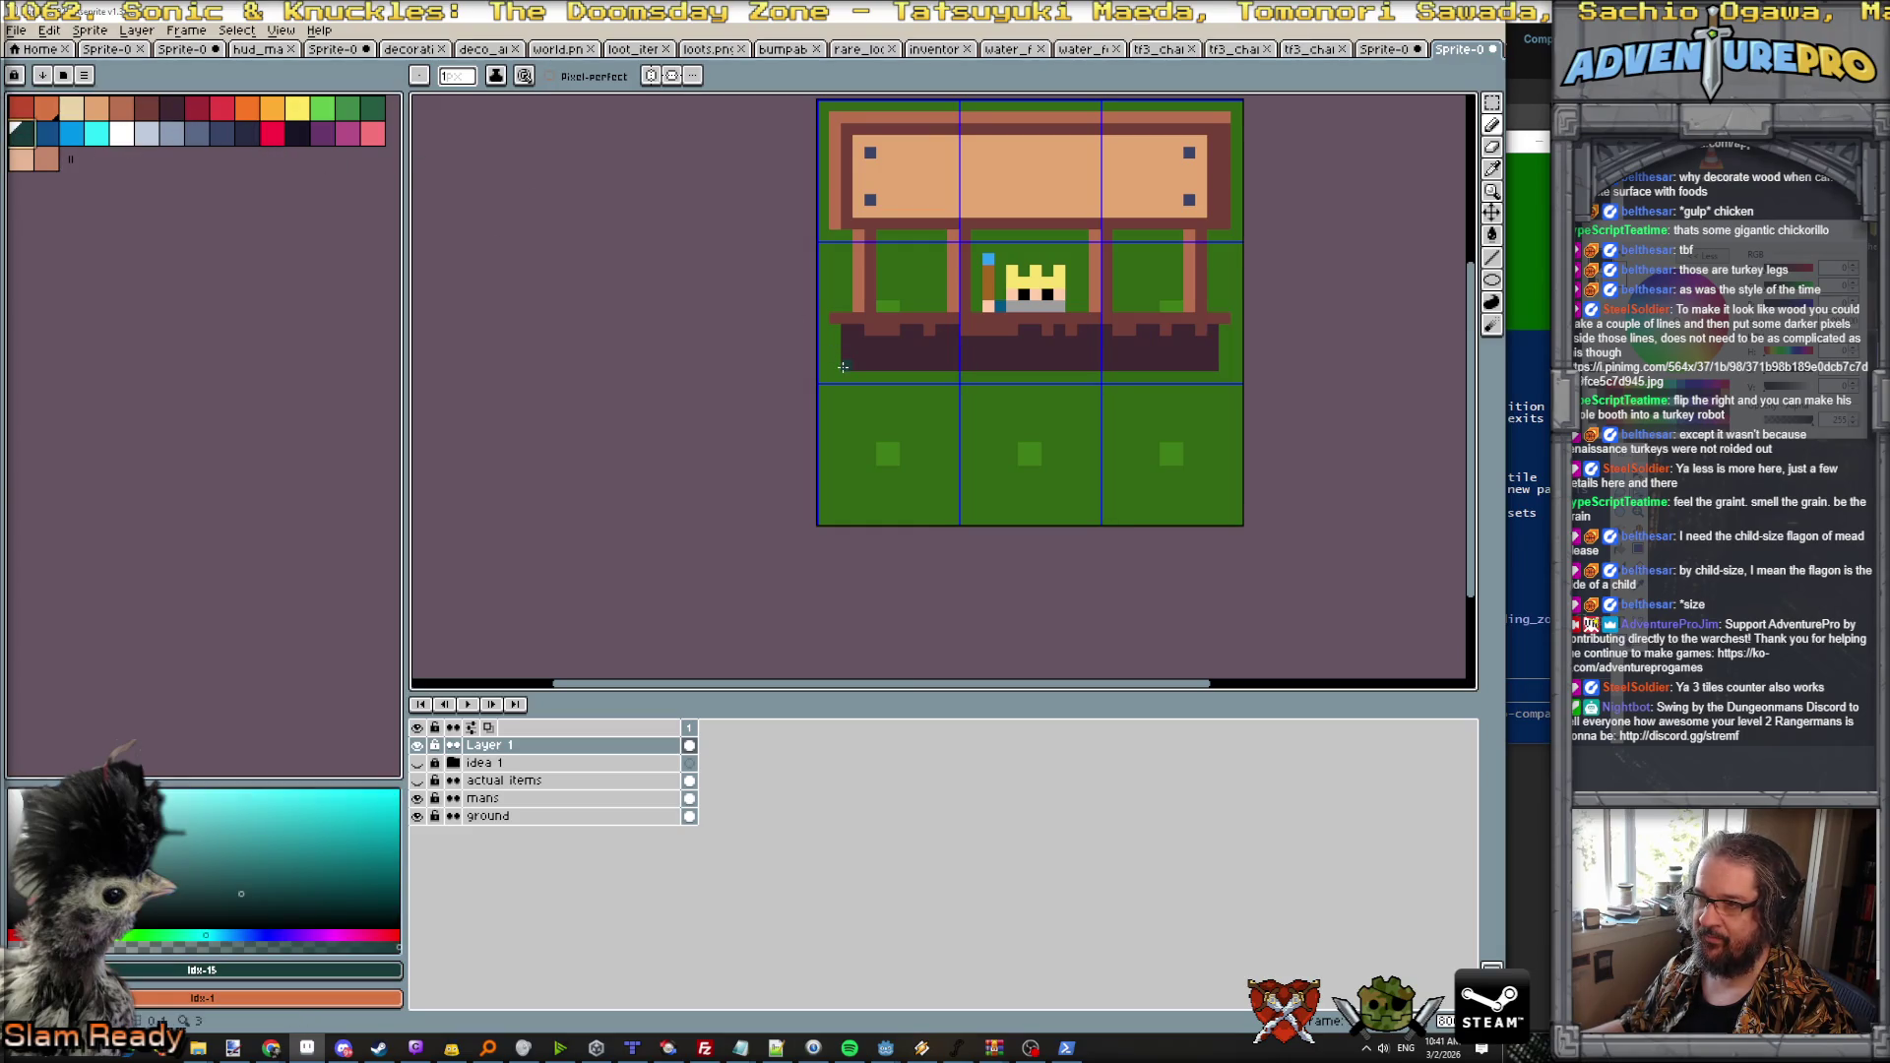
pyautogui.scroll(1, 843, 362)
pyautogui.click(246, 133)
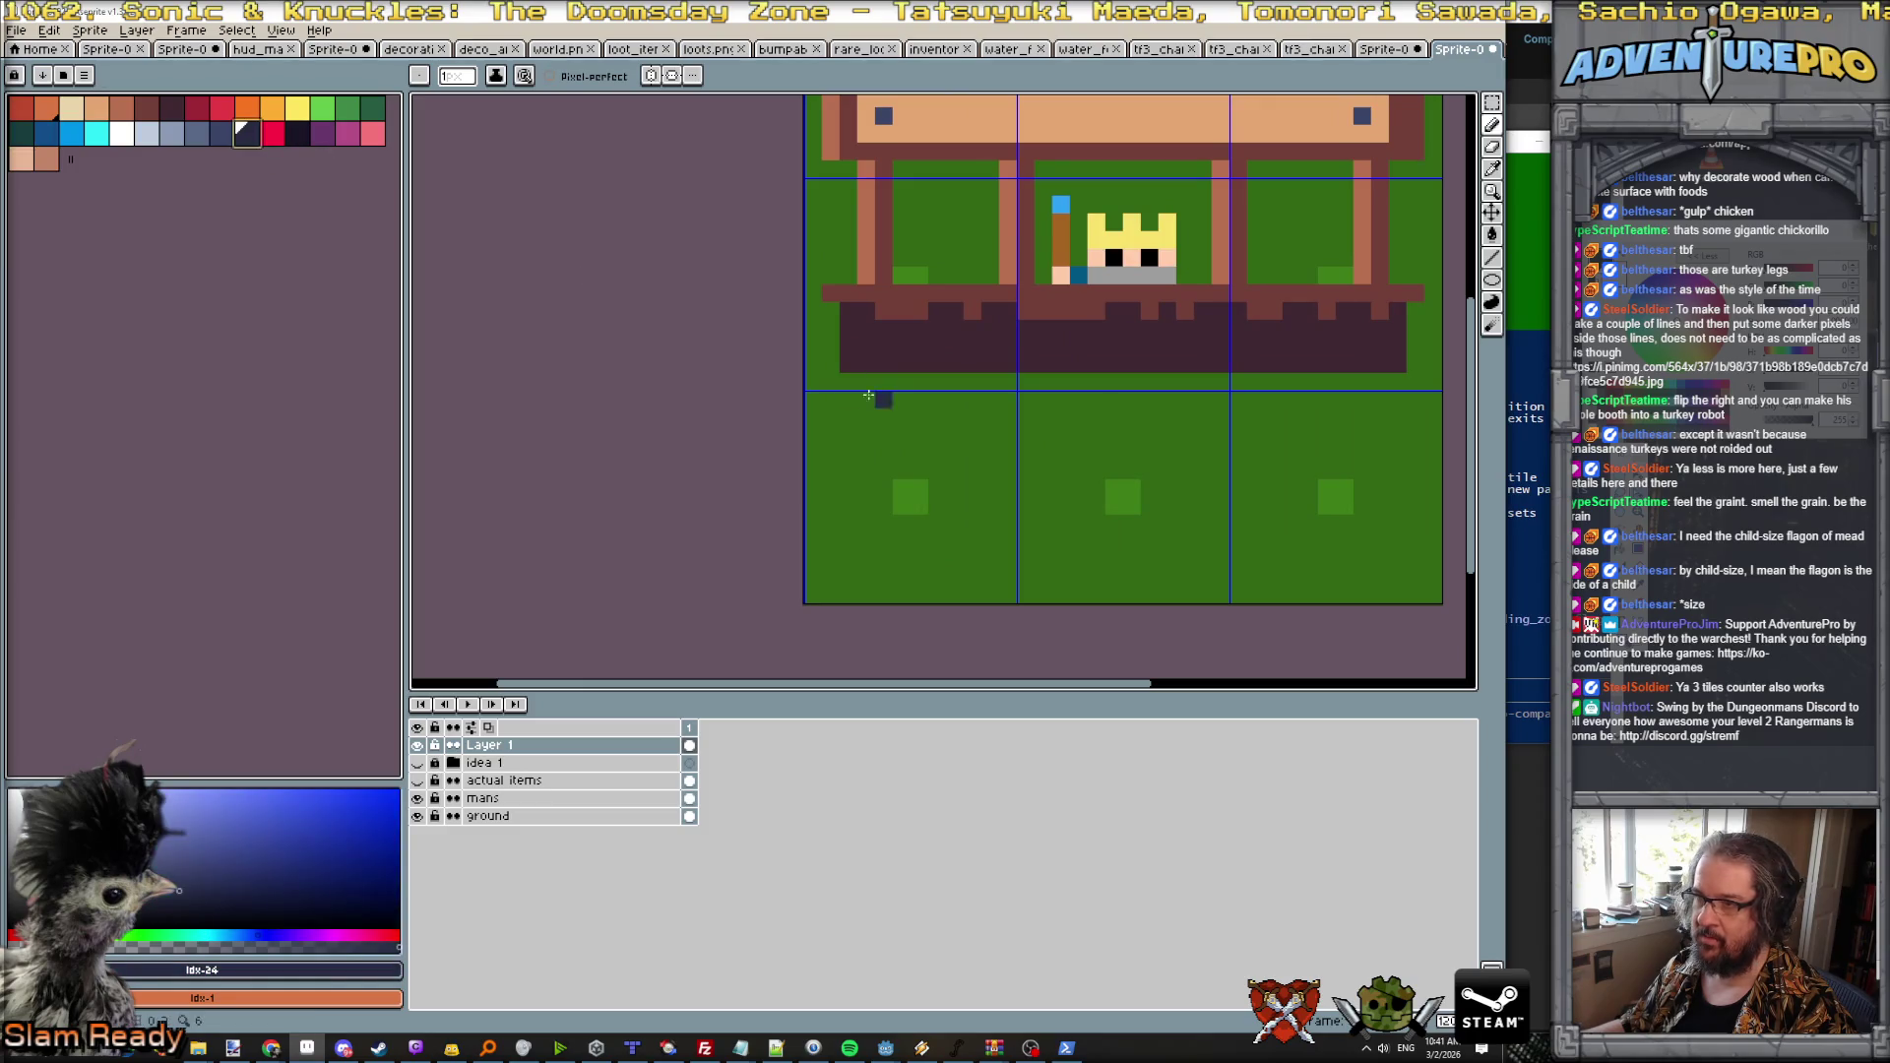
pyautogui.moveTo(850, 365)
pyautogui.mouseDown()
pyautogui.moveTo(990, 382)
pyautogui.moveTo(1303, 363)
pyautogui.mouseUp()
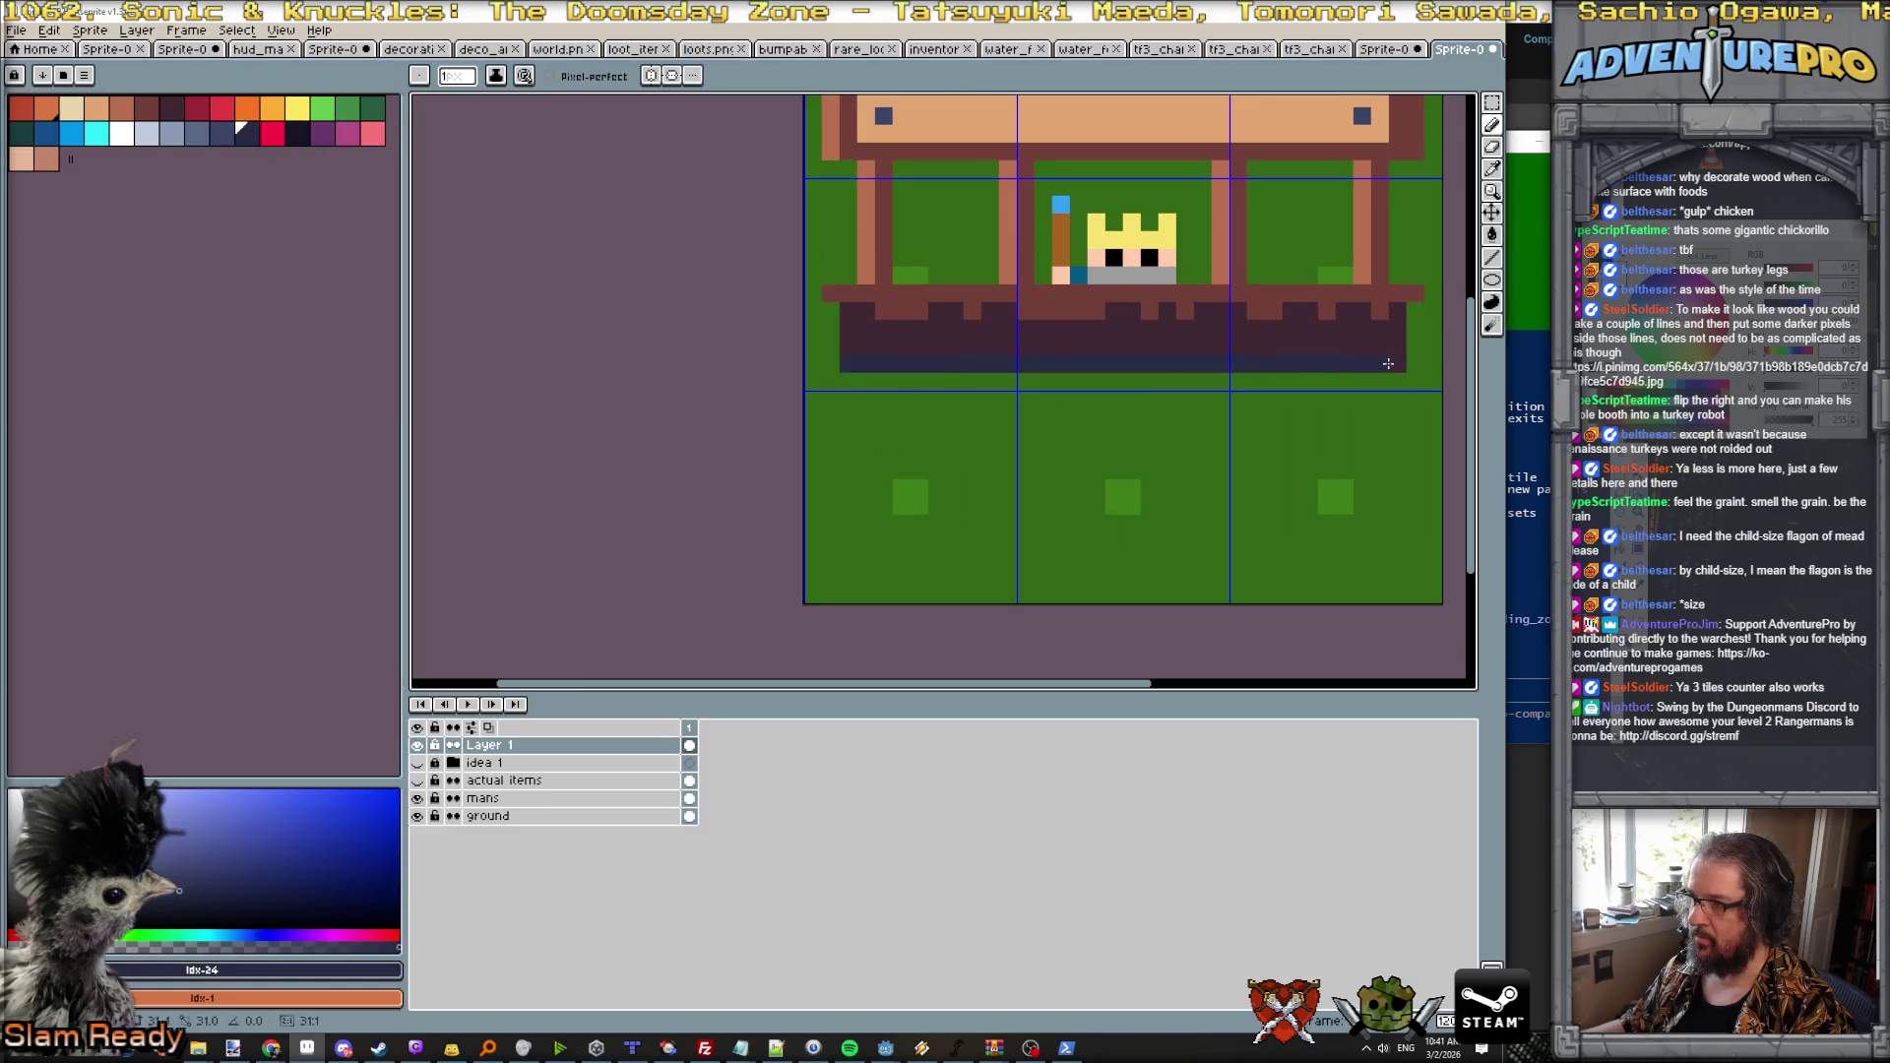
pyautogui.scroll(-2, 1387, 363)
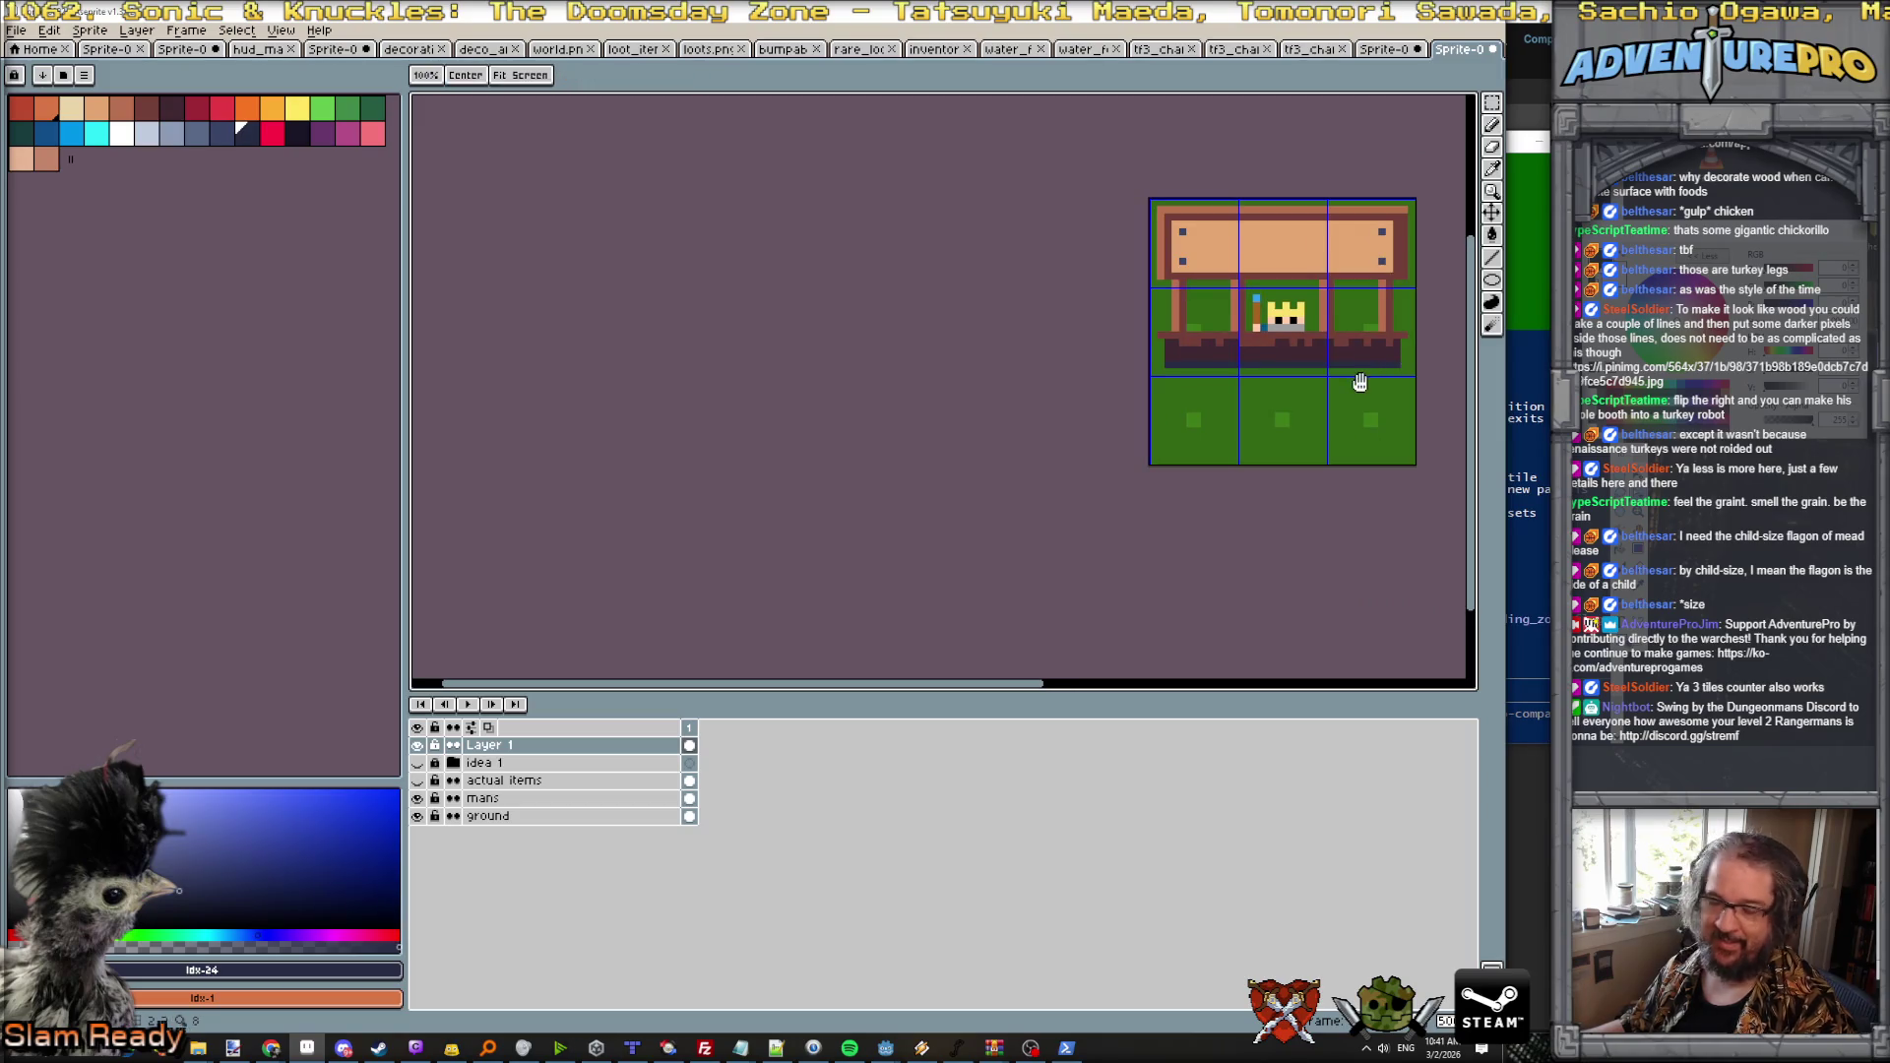
# Step: Pan and zoom the canvas to inspect the whole booth sprite with its shopkeeper
pyautogui.moveTo(1359, 379); pyautogui.dragTo(1030, 442)
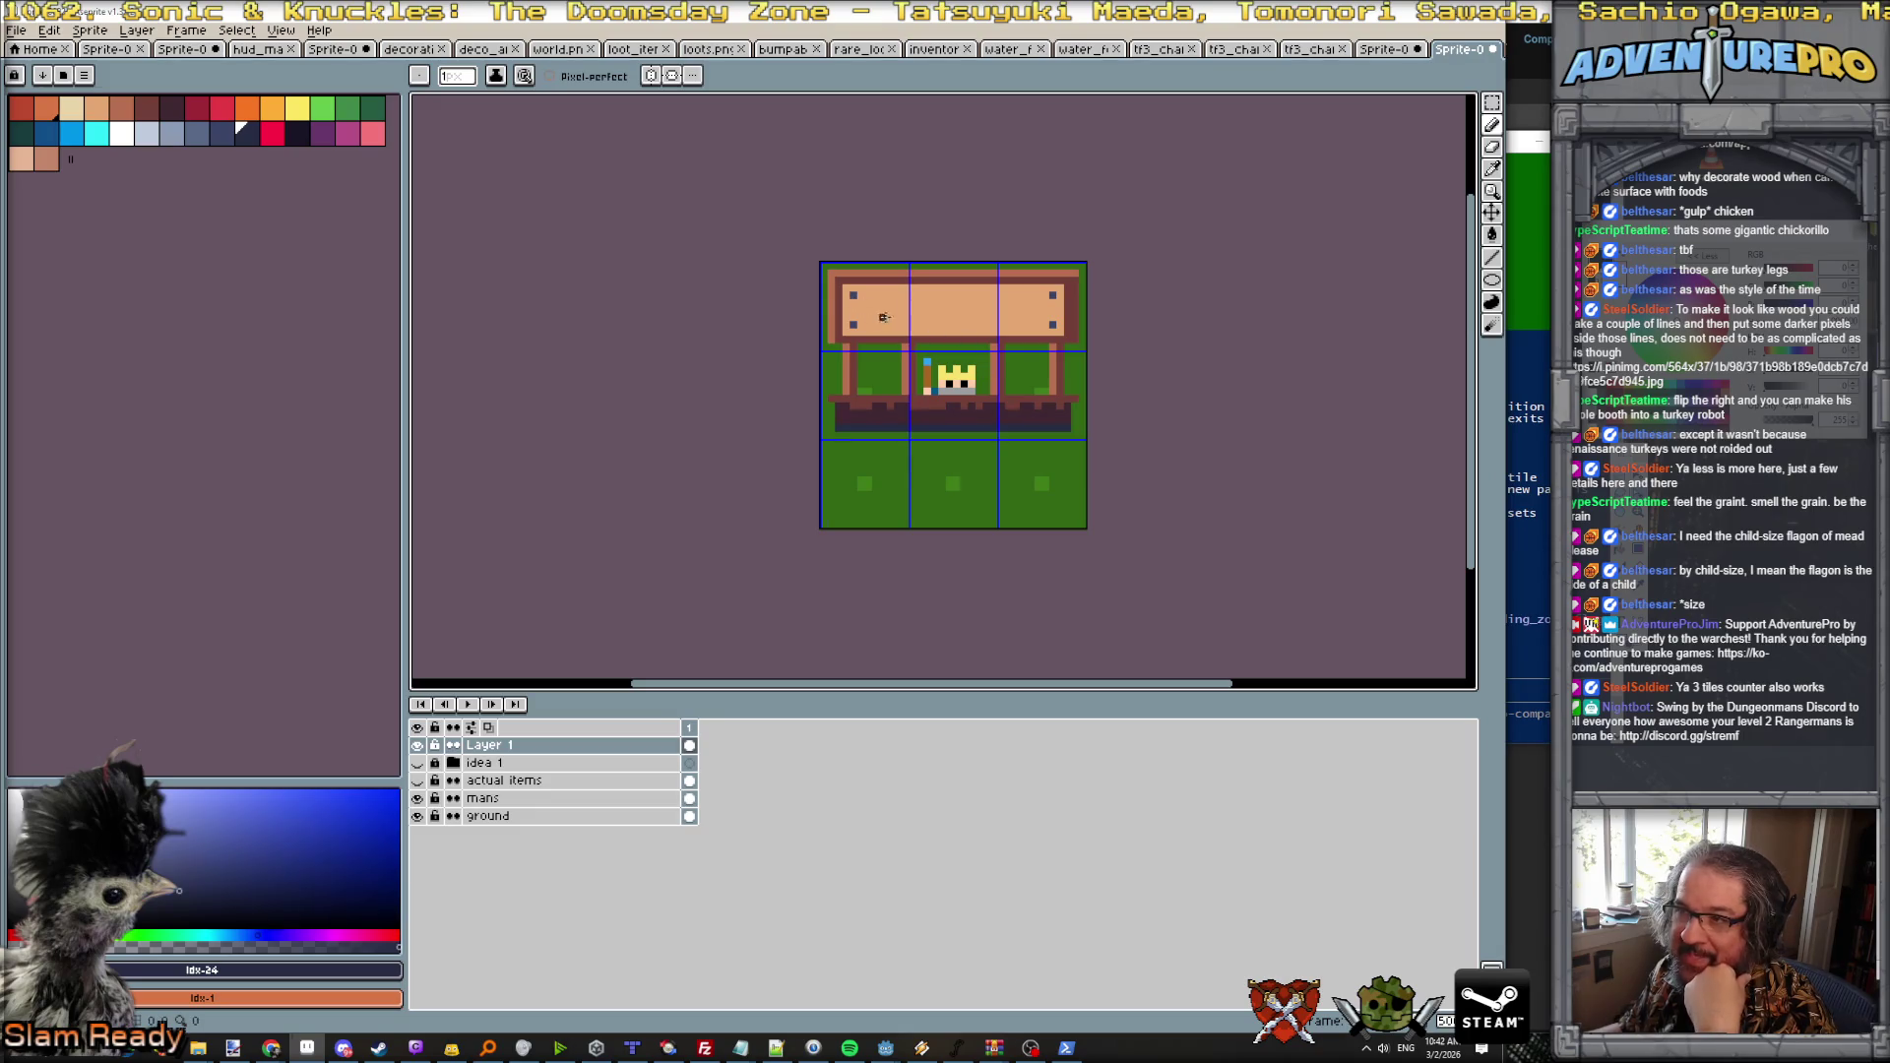
pyautogui.scroll(1, 925, 339)
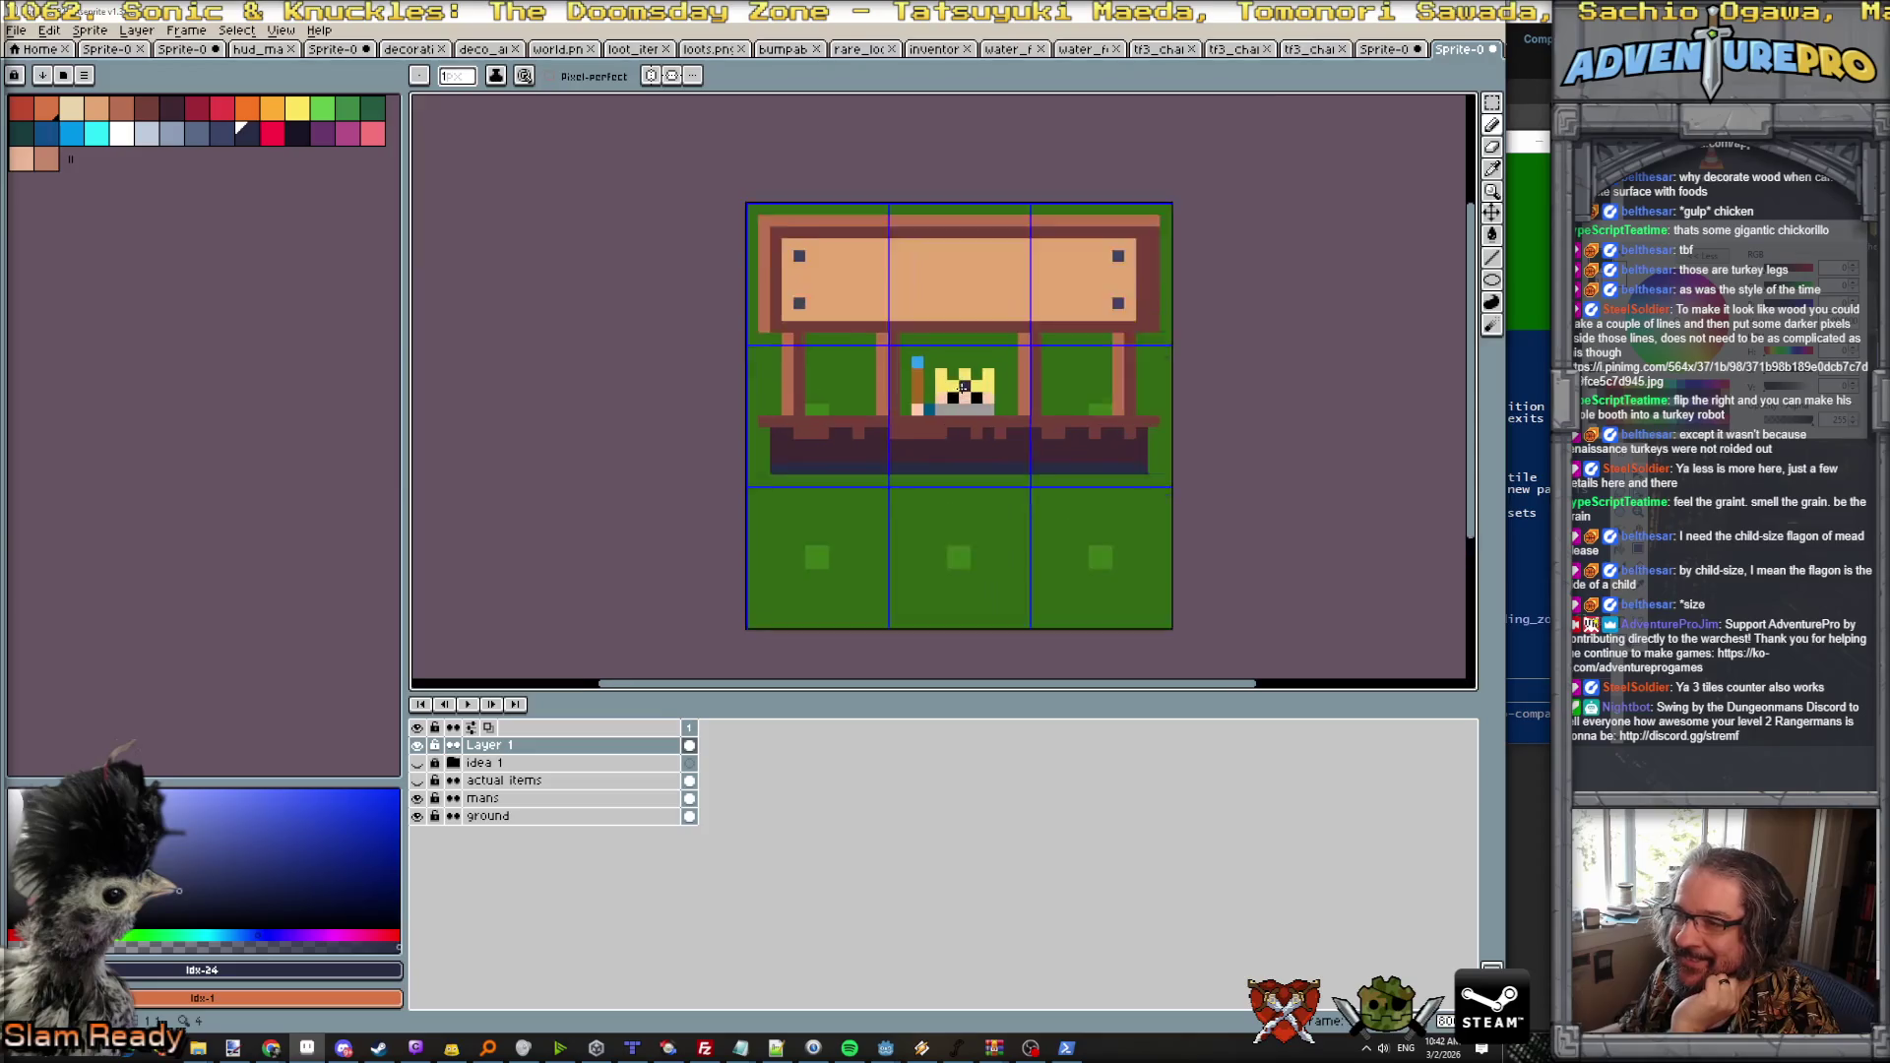
pyautogui.scroll(2, 956, 395)
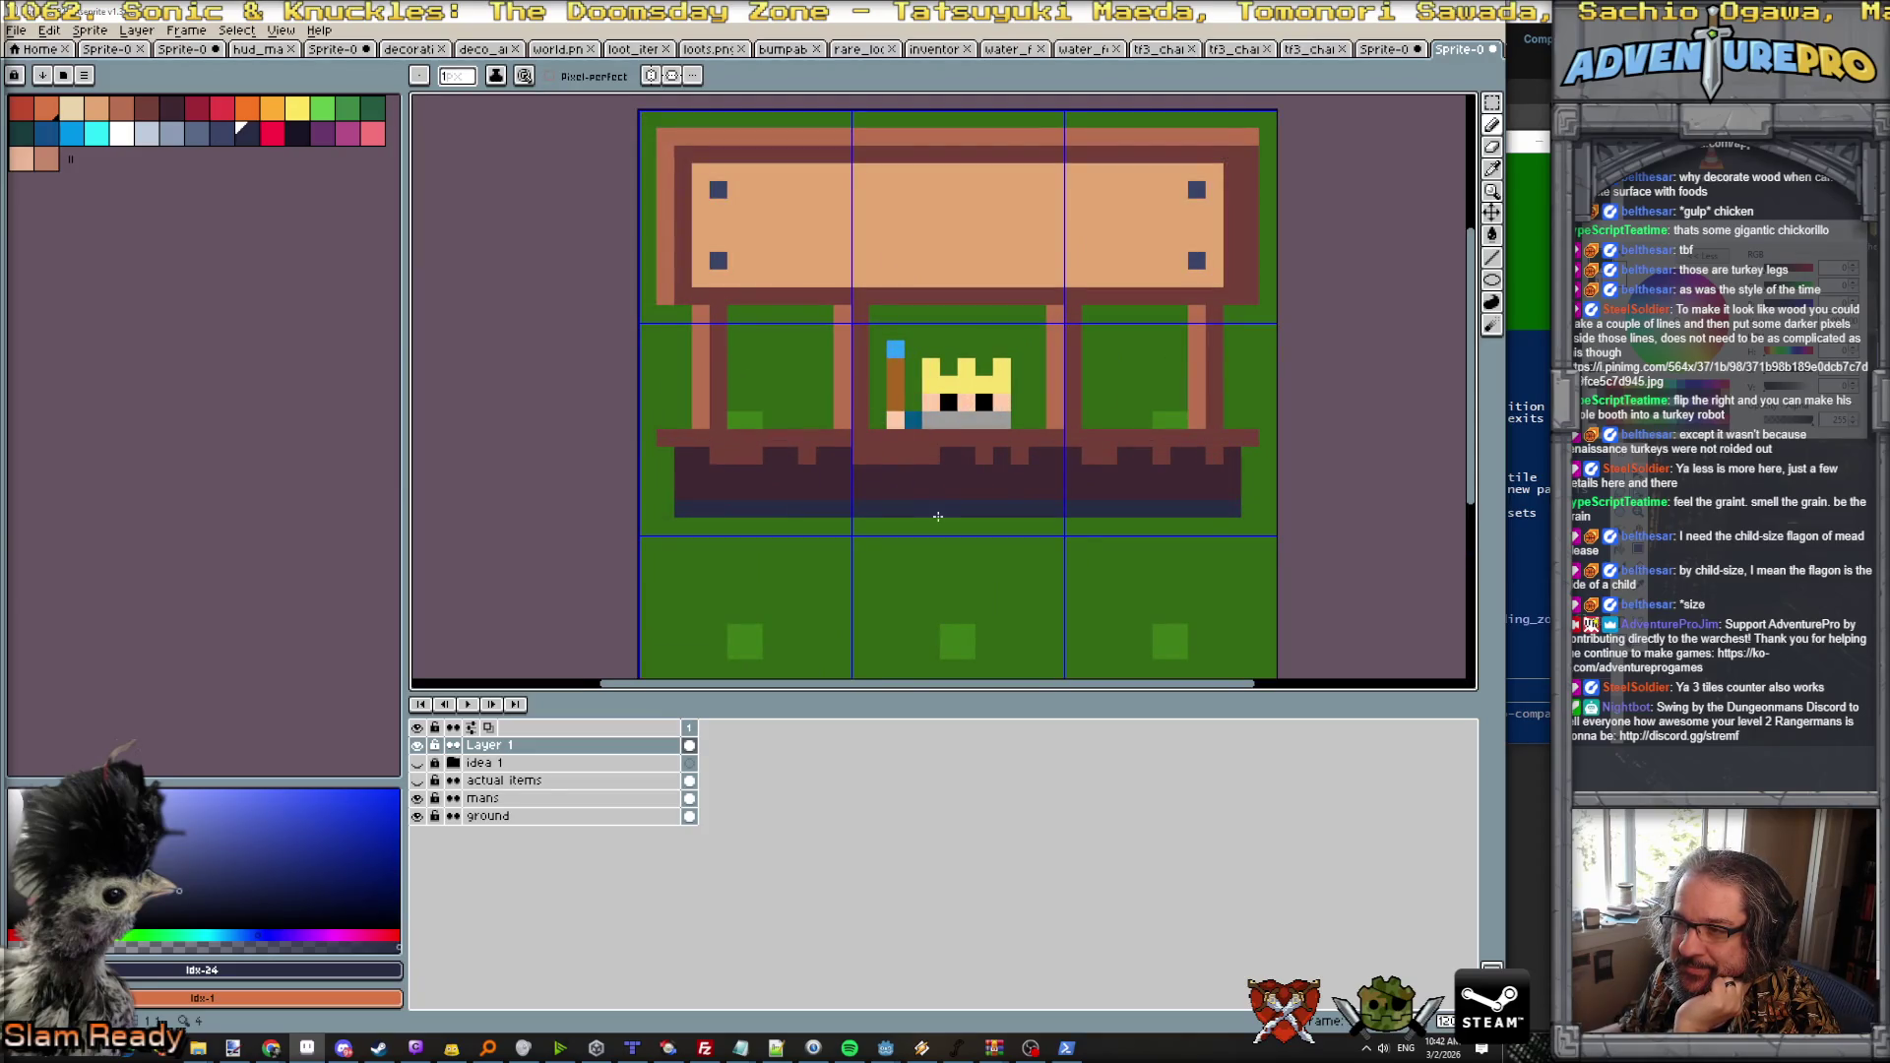
pyautogui.scroll(-2, 958, 463)
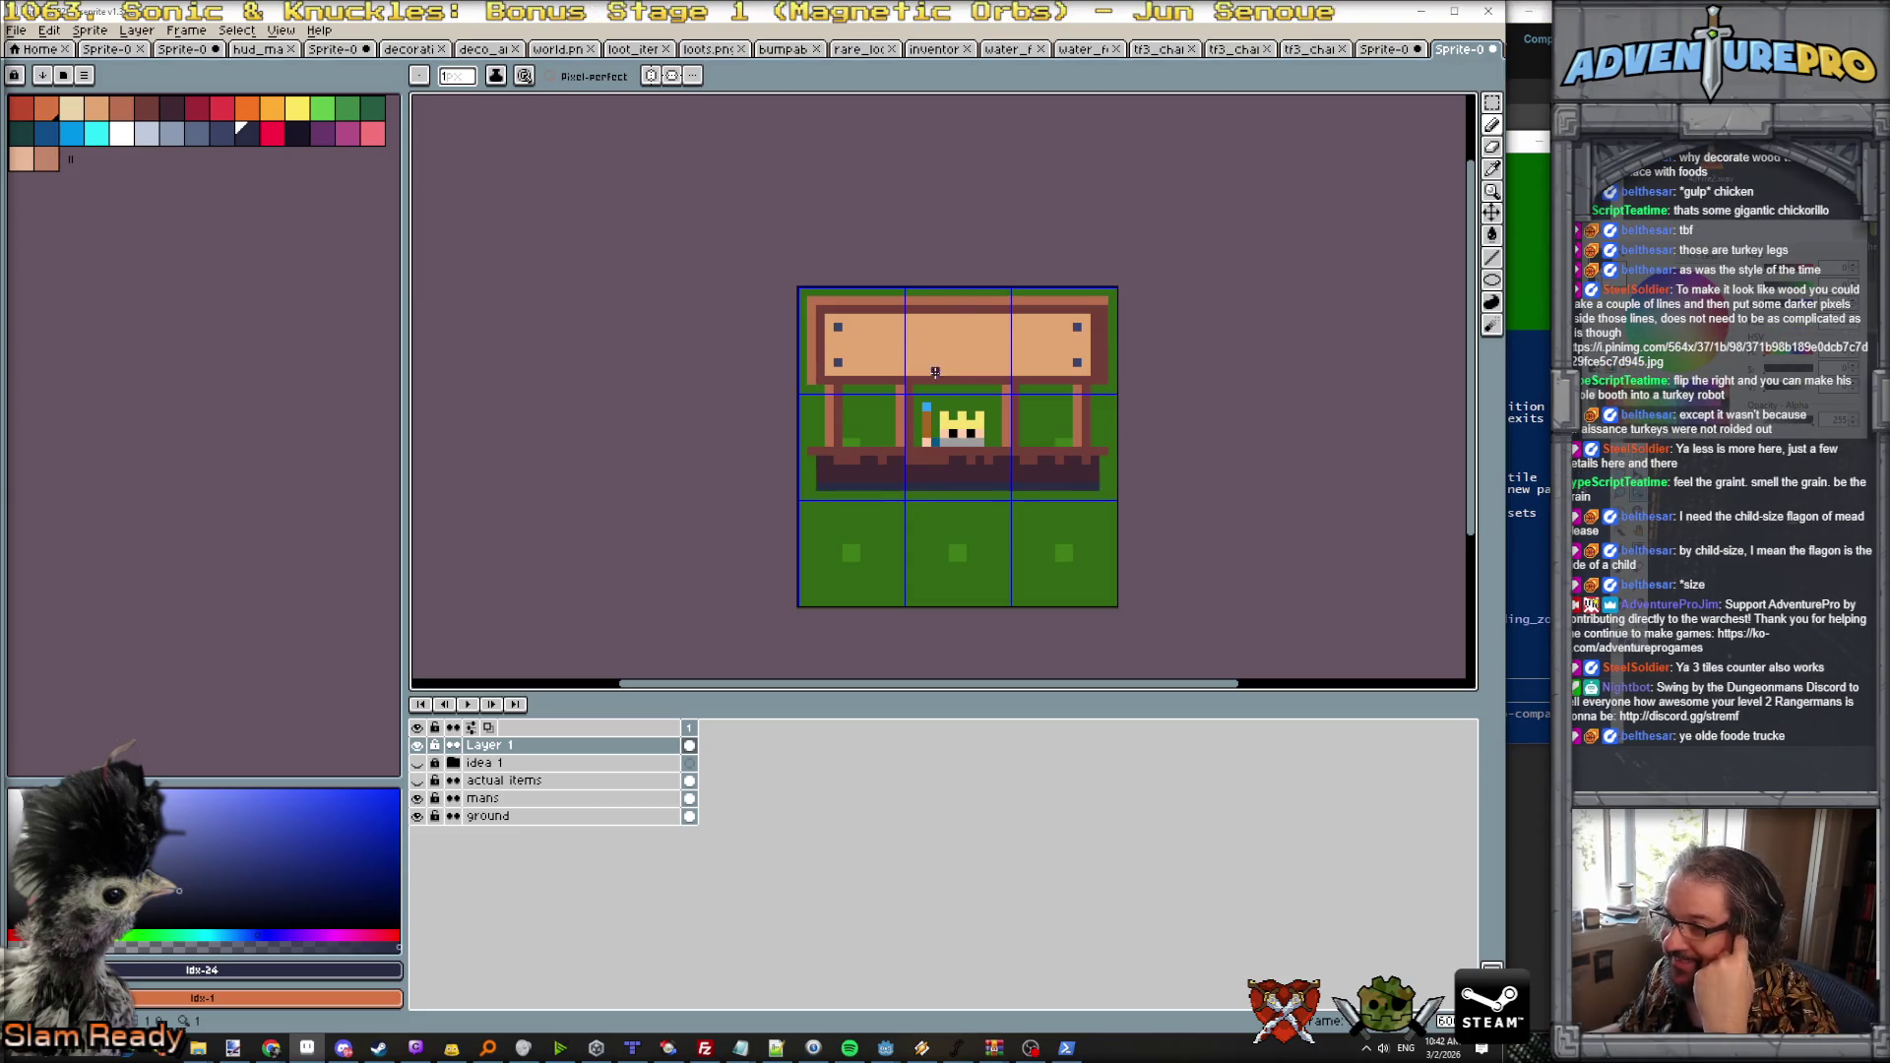
pyautogui.scroll(-1, 941, 394)
pyautogui.scroll(2, 941, 398)
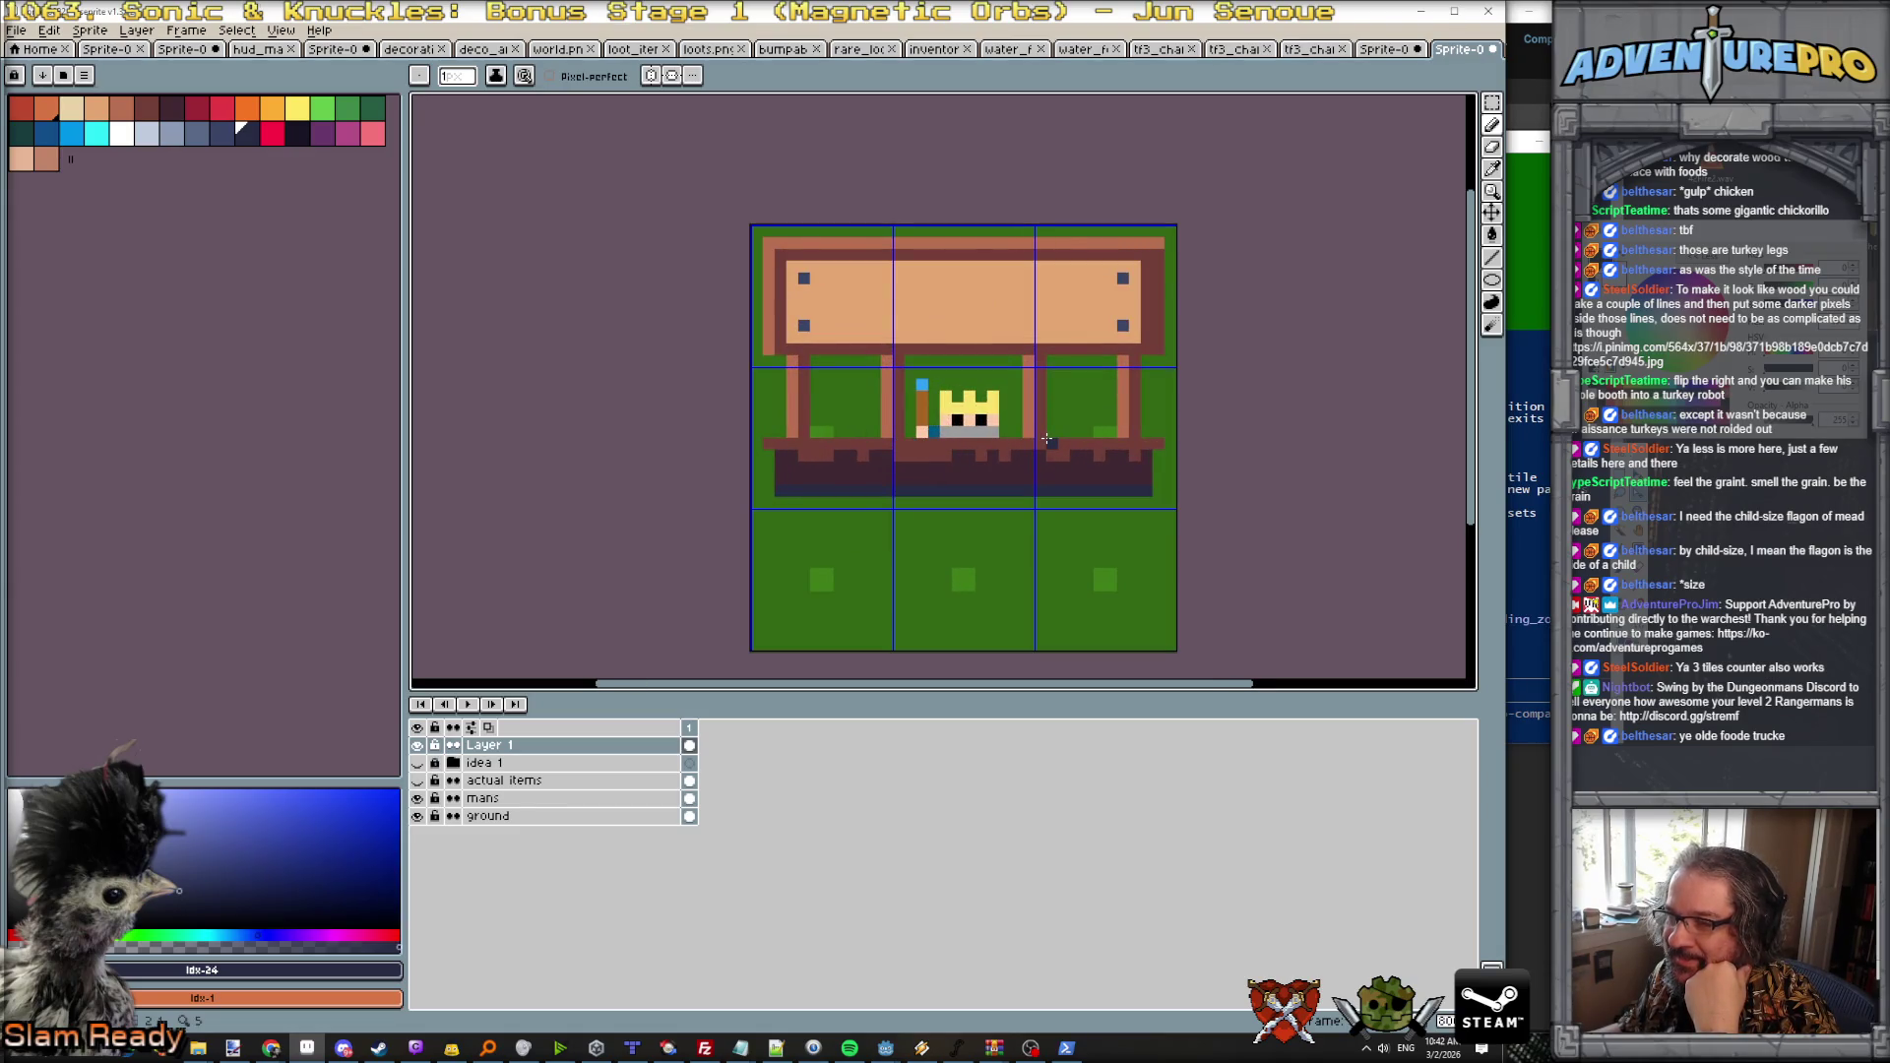
# Step: Turn off the Grid under View > Show
pyautogui.click(280, 31)
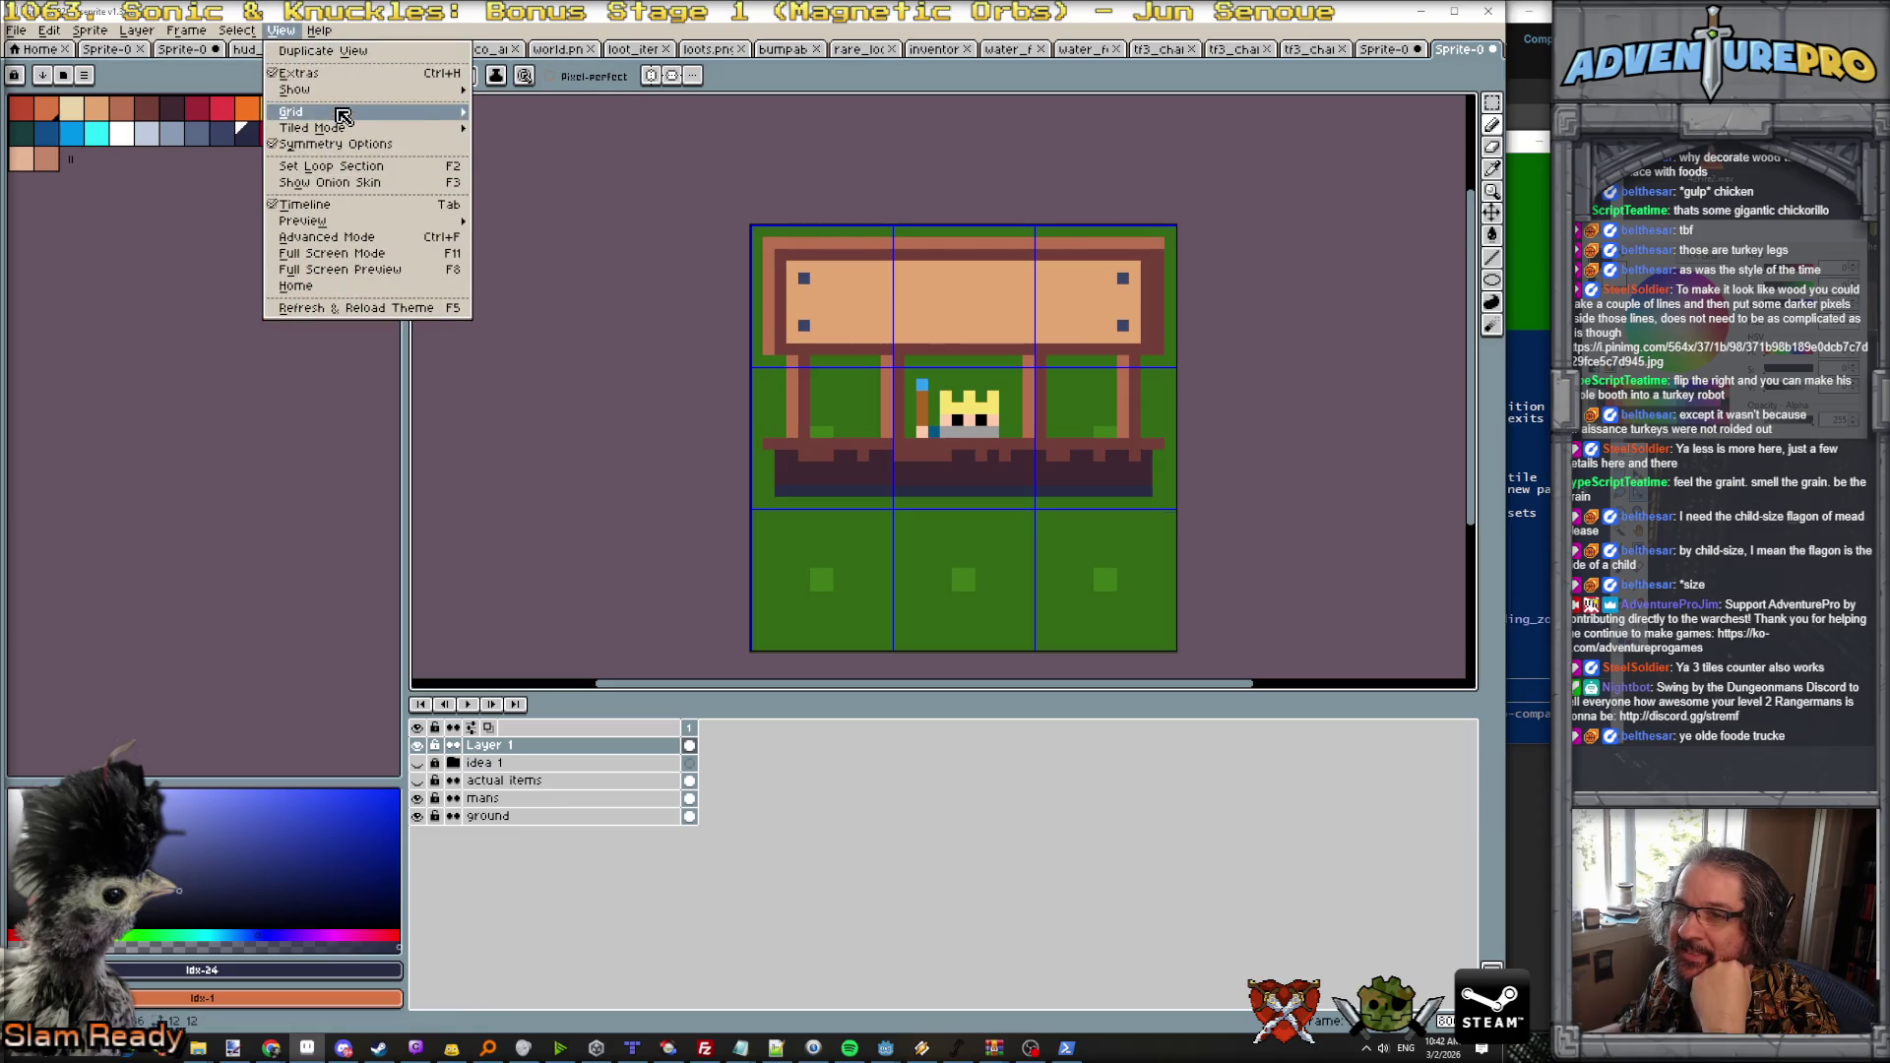
pyautogui.moveTo(340, 99)
pyautogui.click(531, 118)
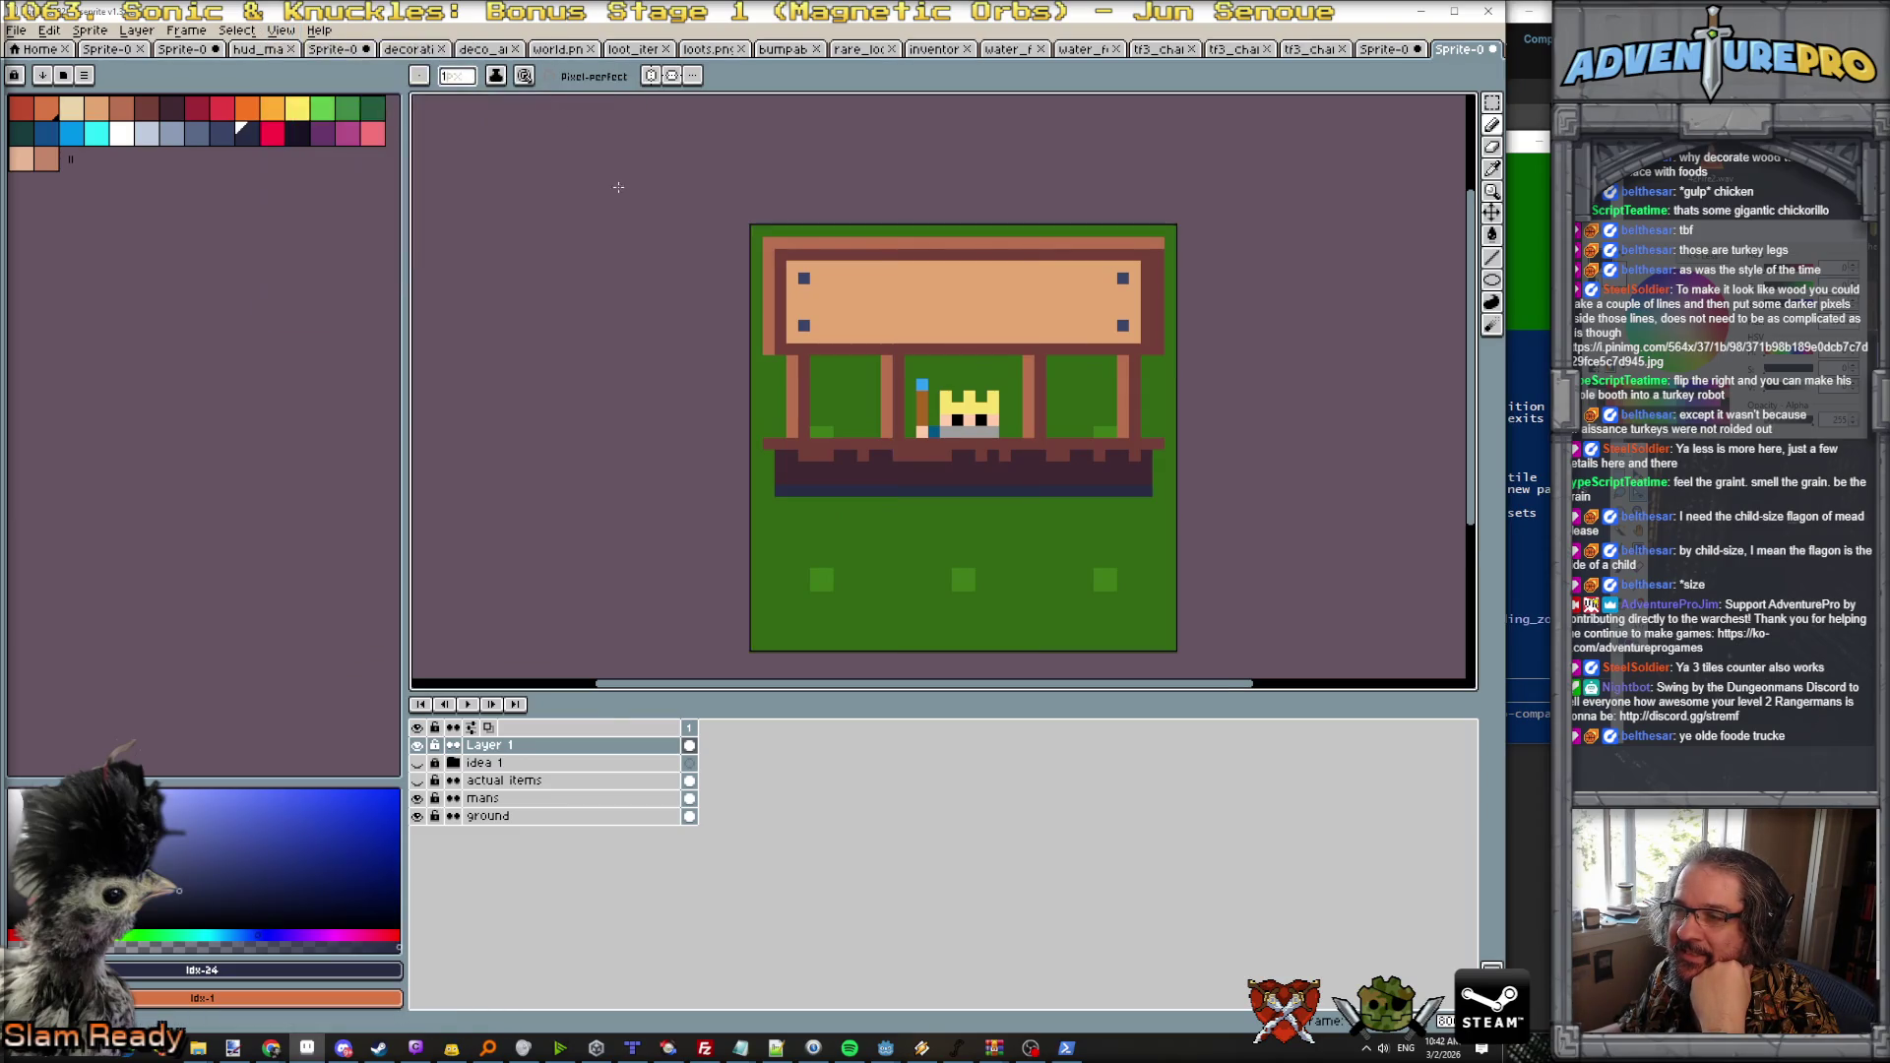
# Step: Zoom out to preview the sprite, then bring the coding assistant terminal forward
pyautogui.scroll(-3, 999, 442)
pyautogui.scroll(-1, 999, 442)
pyautogui.scroll(2, 1065, 349)
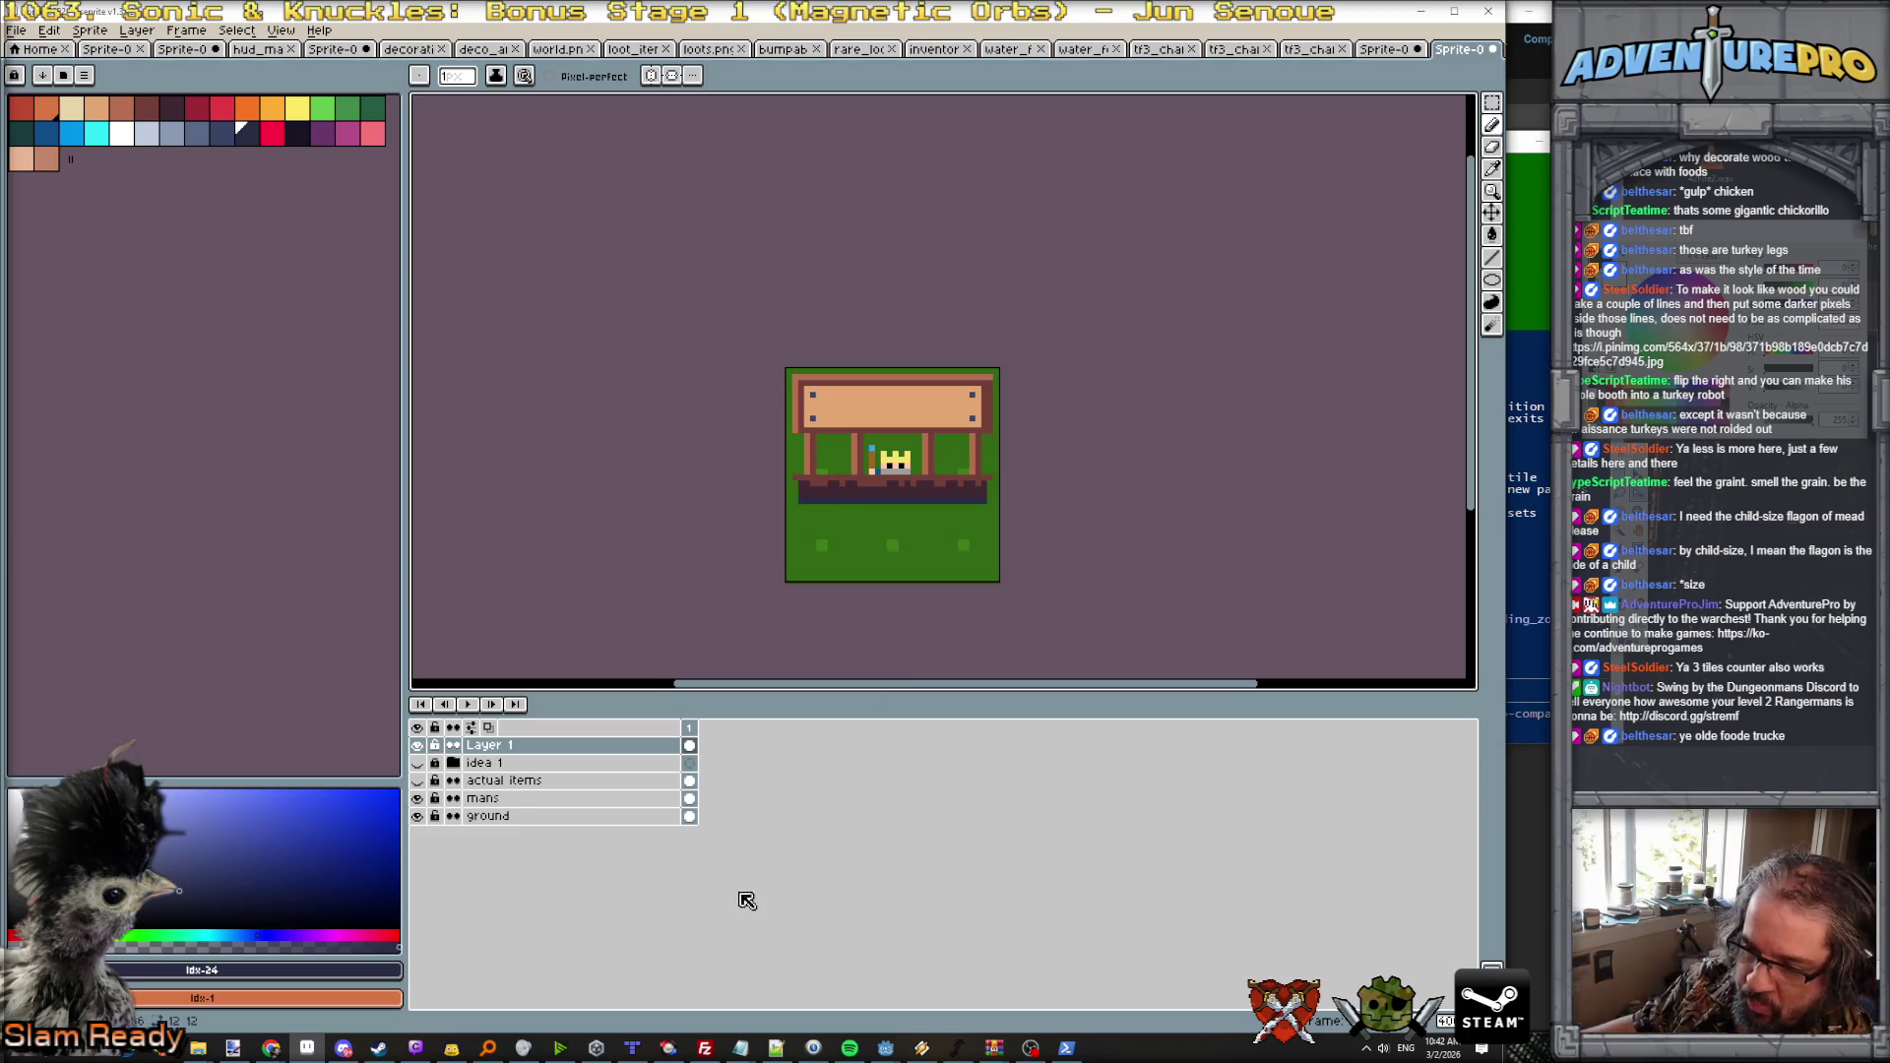
pyautogui.moveTo(994, 1047)
pyautogui.click(1066, 1047)
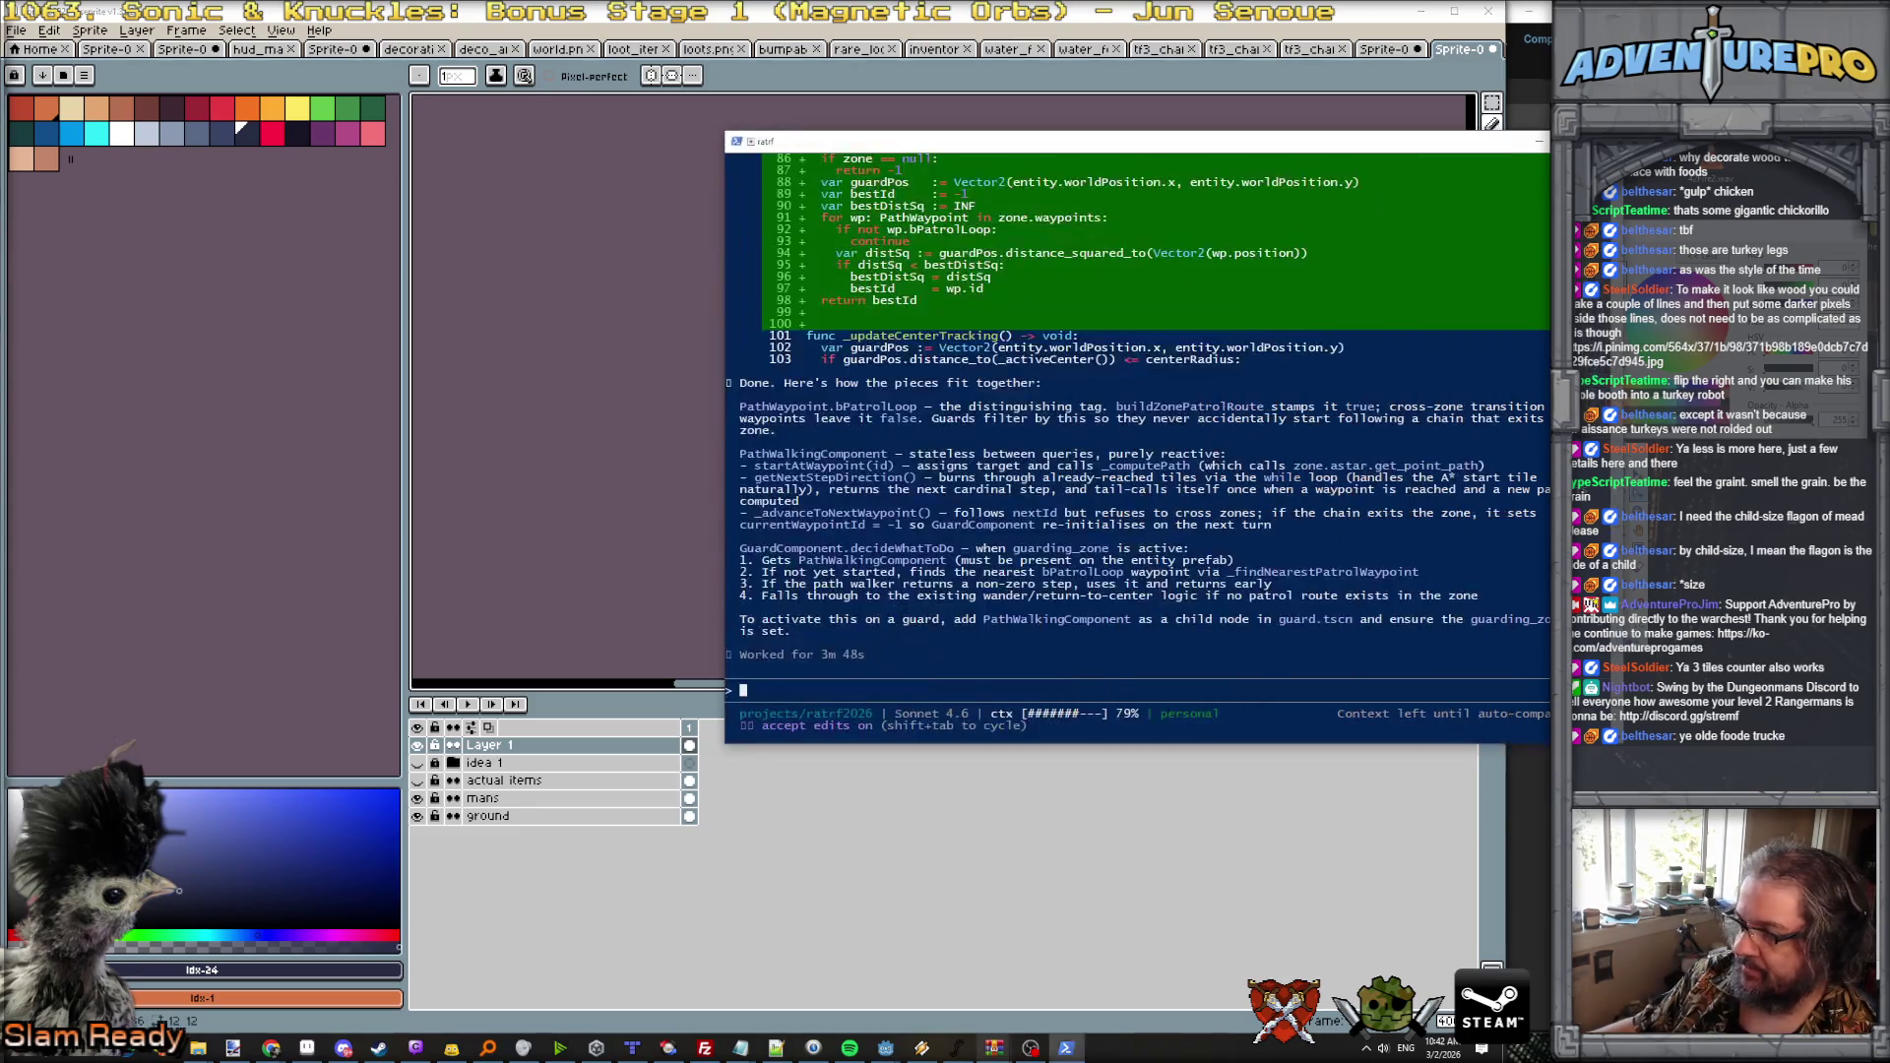
# Step: Close the running debug game window and switch to the Godot editor showing guard_component.gd
pyautogui.click(1045, 682)
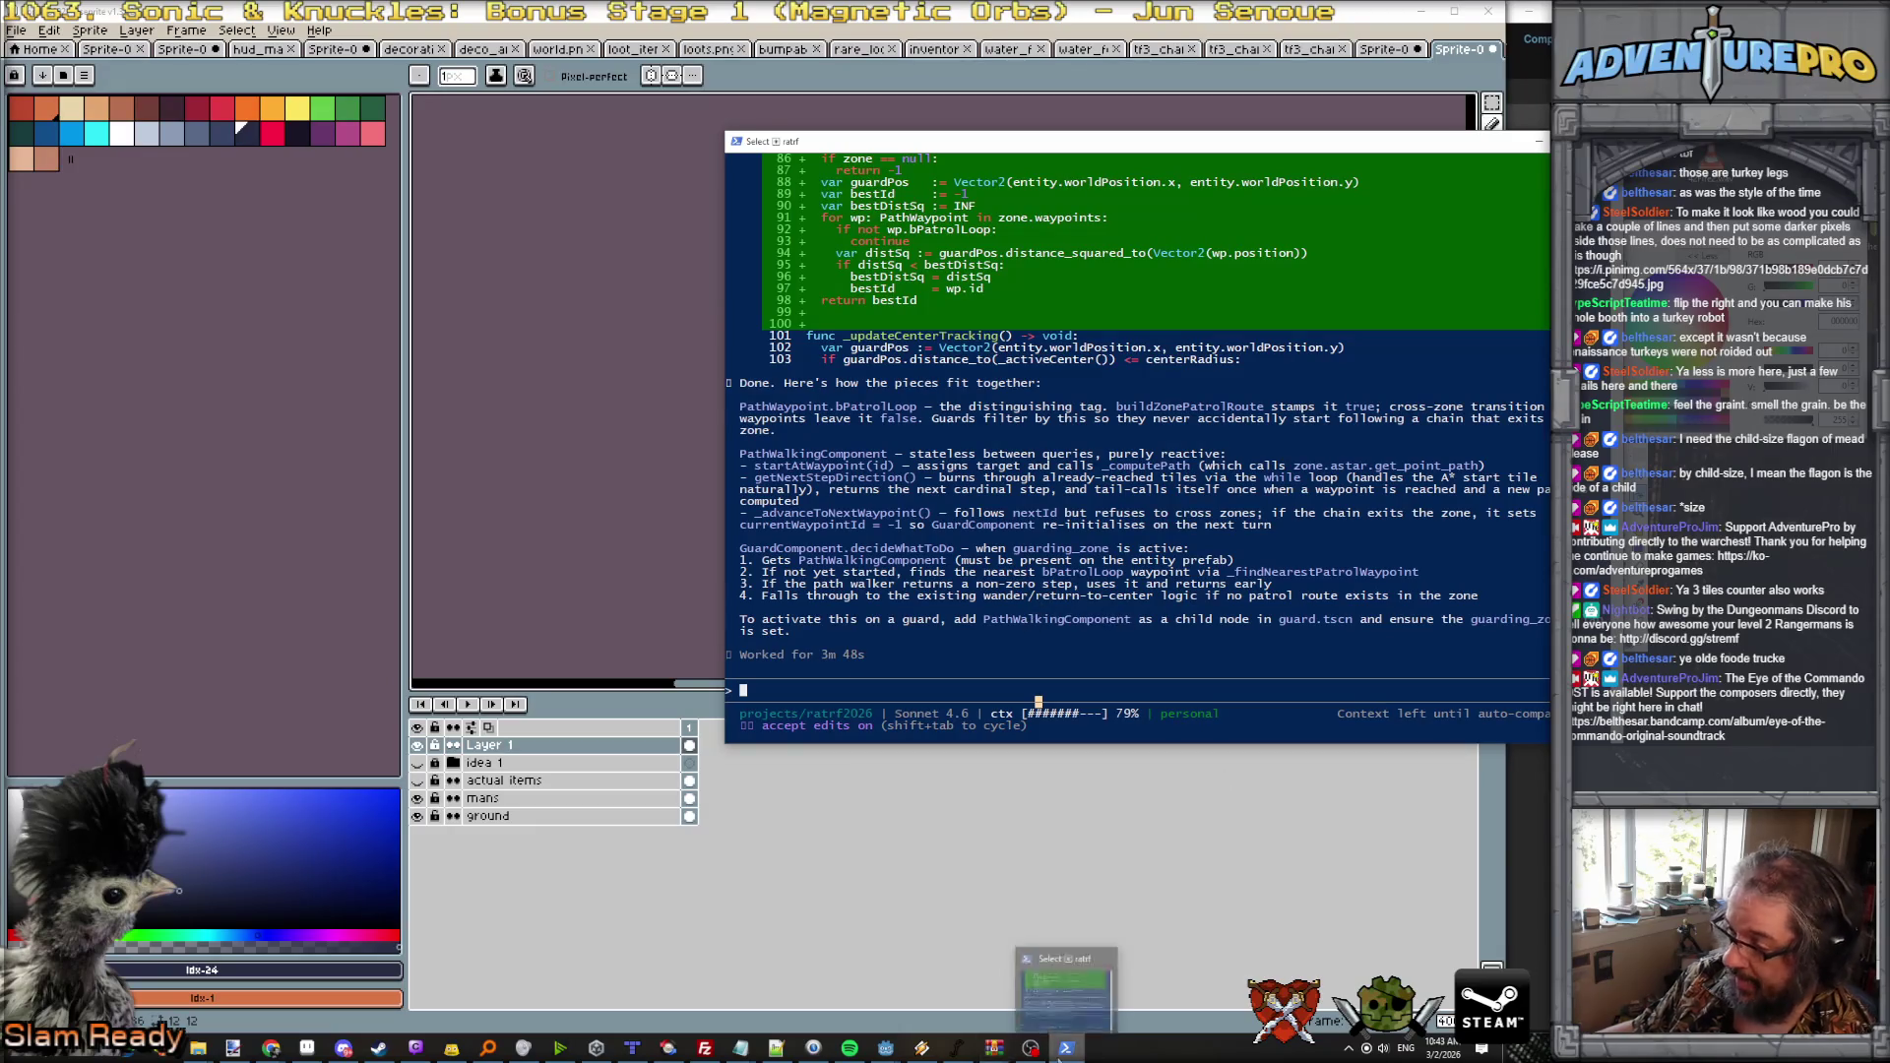
pyautogui.moveTo(886, 1053)
pyautogui.click(940, 996)
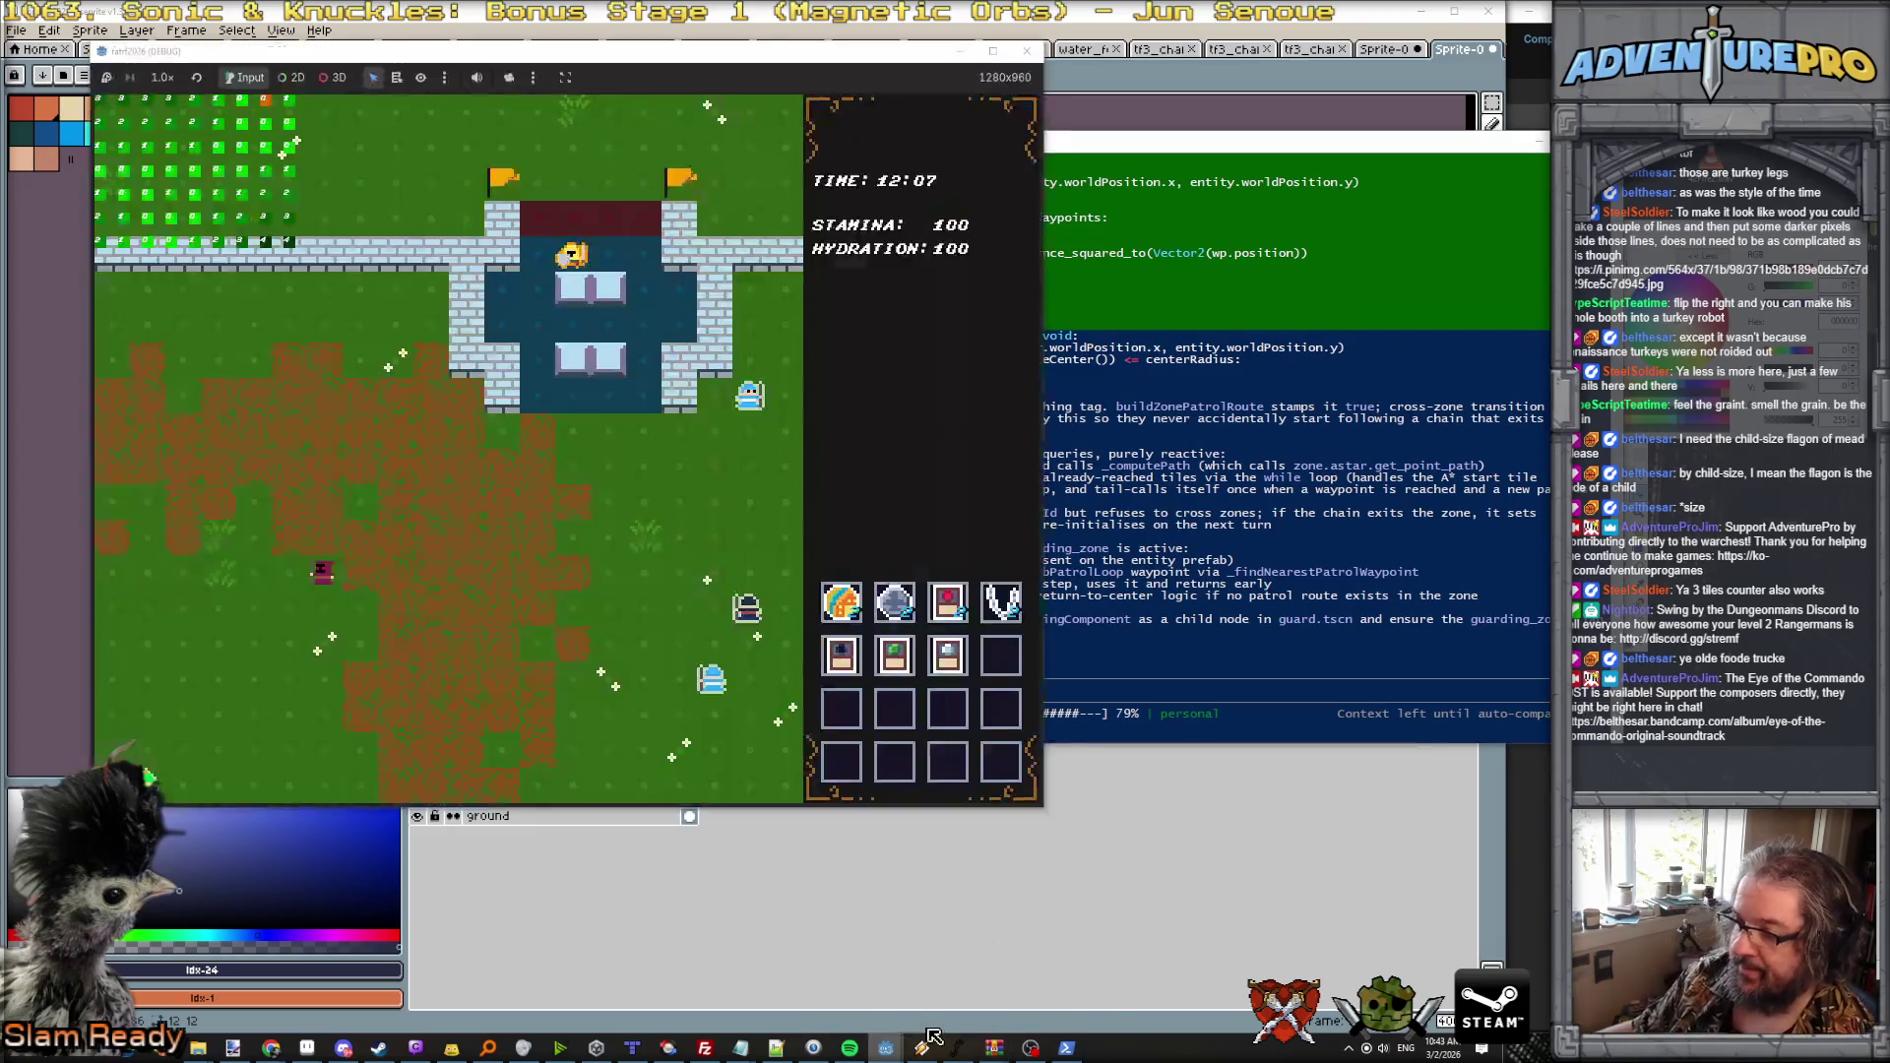
pyautogui.click(1027, 57)
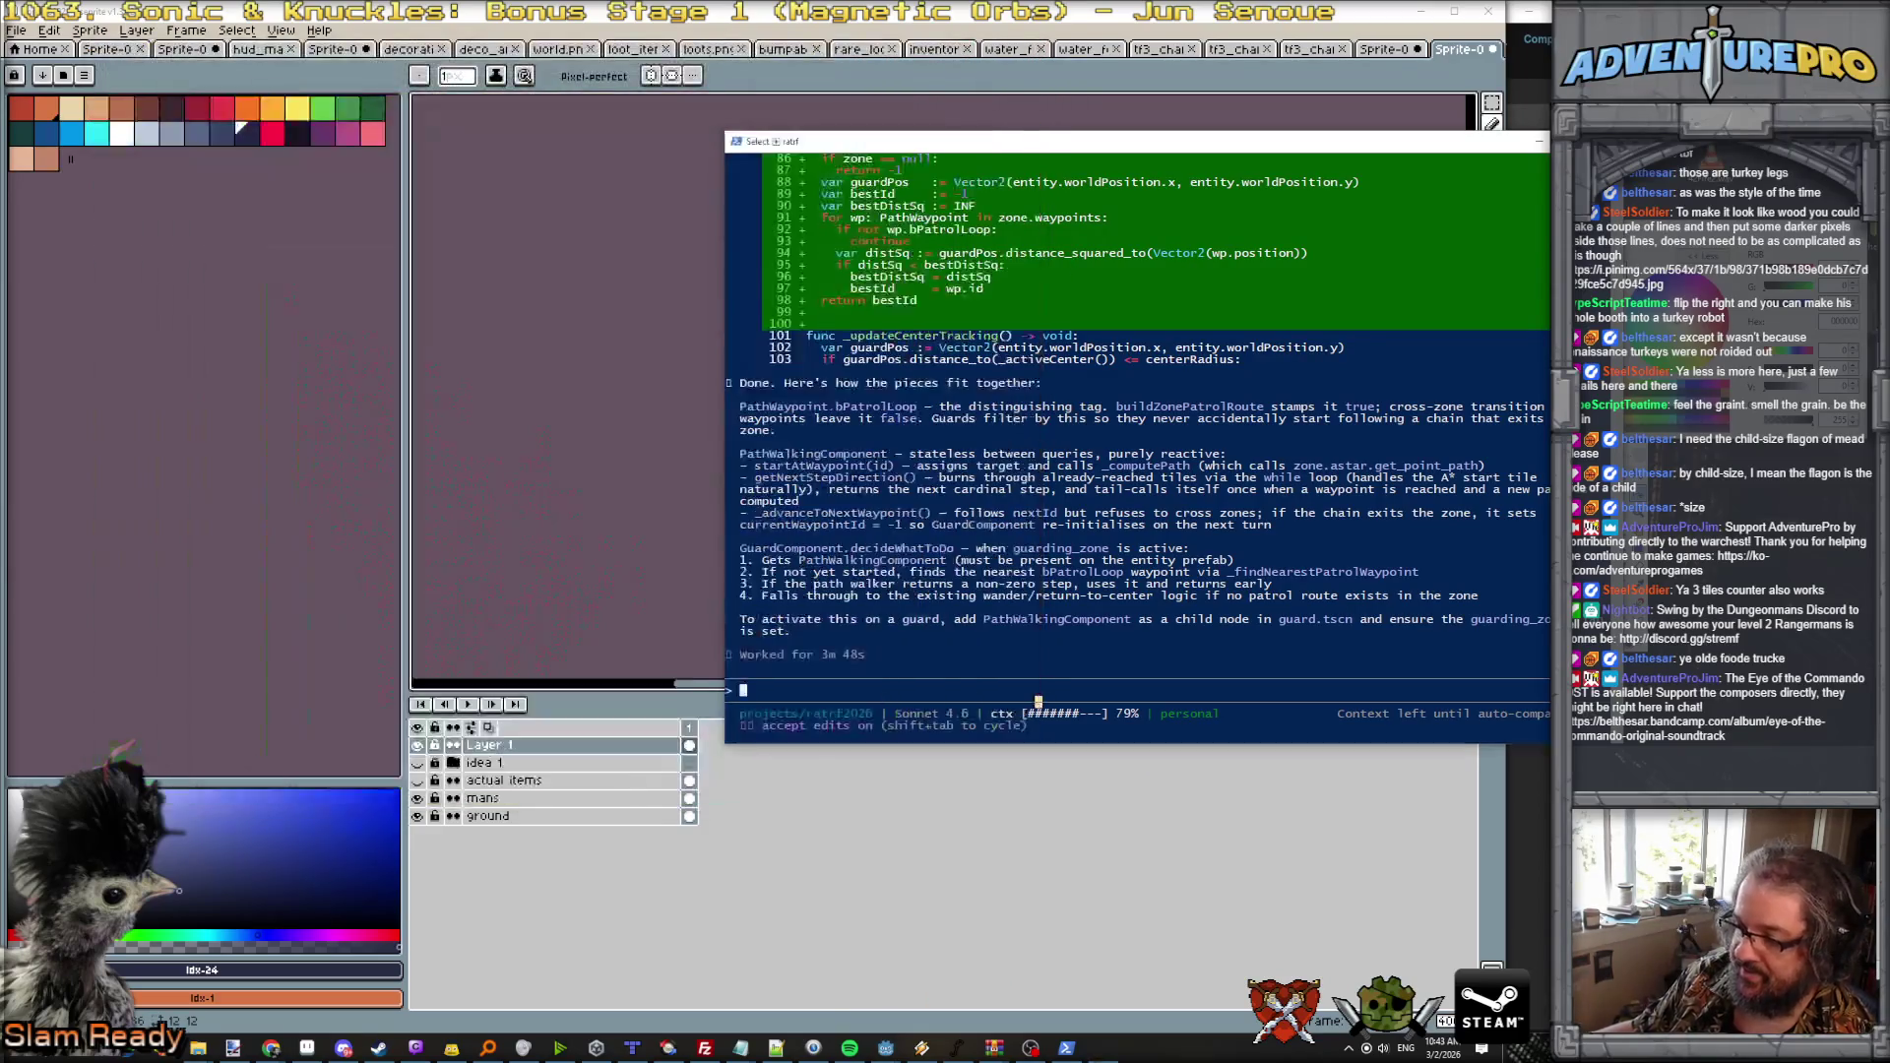
pyautogui.click(886, 1049)
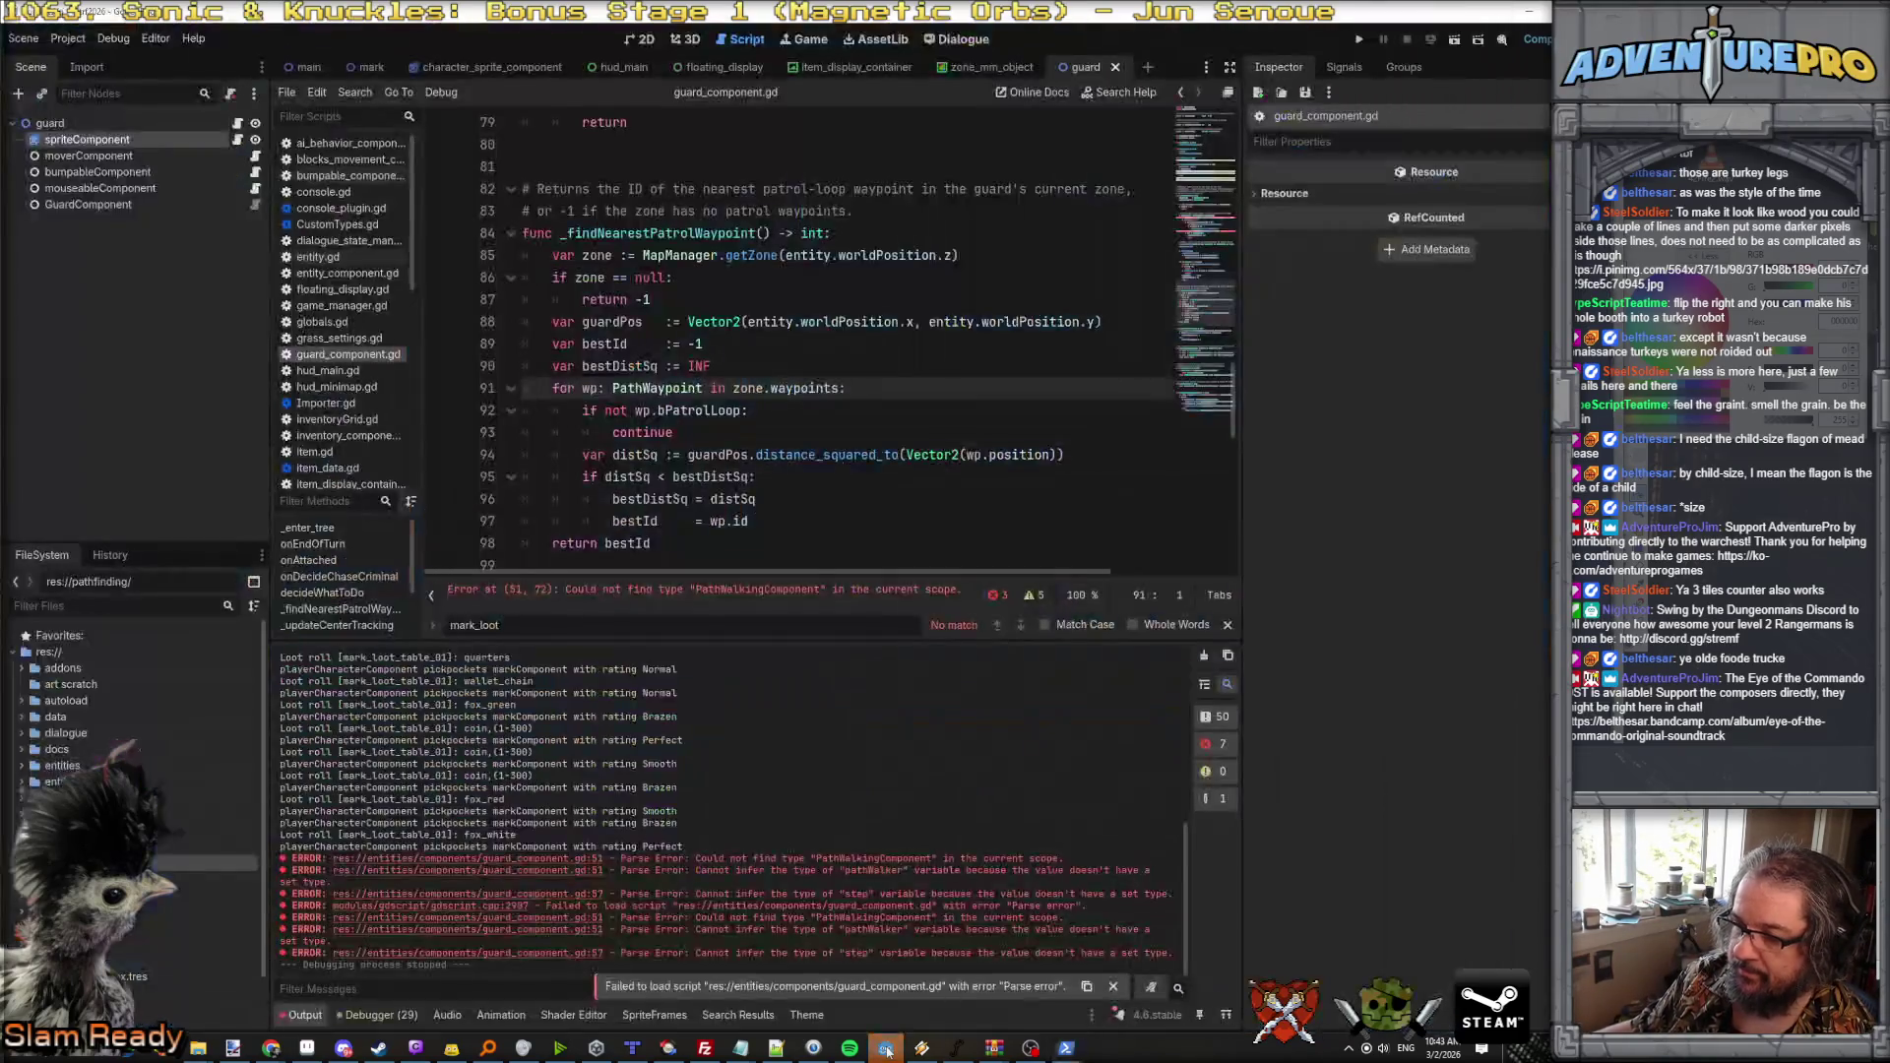
# Step: Add a PathWalkingComponent child node to guard and open its script
pyautogui.click(51, 123)
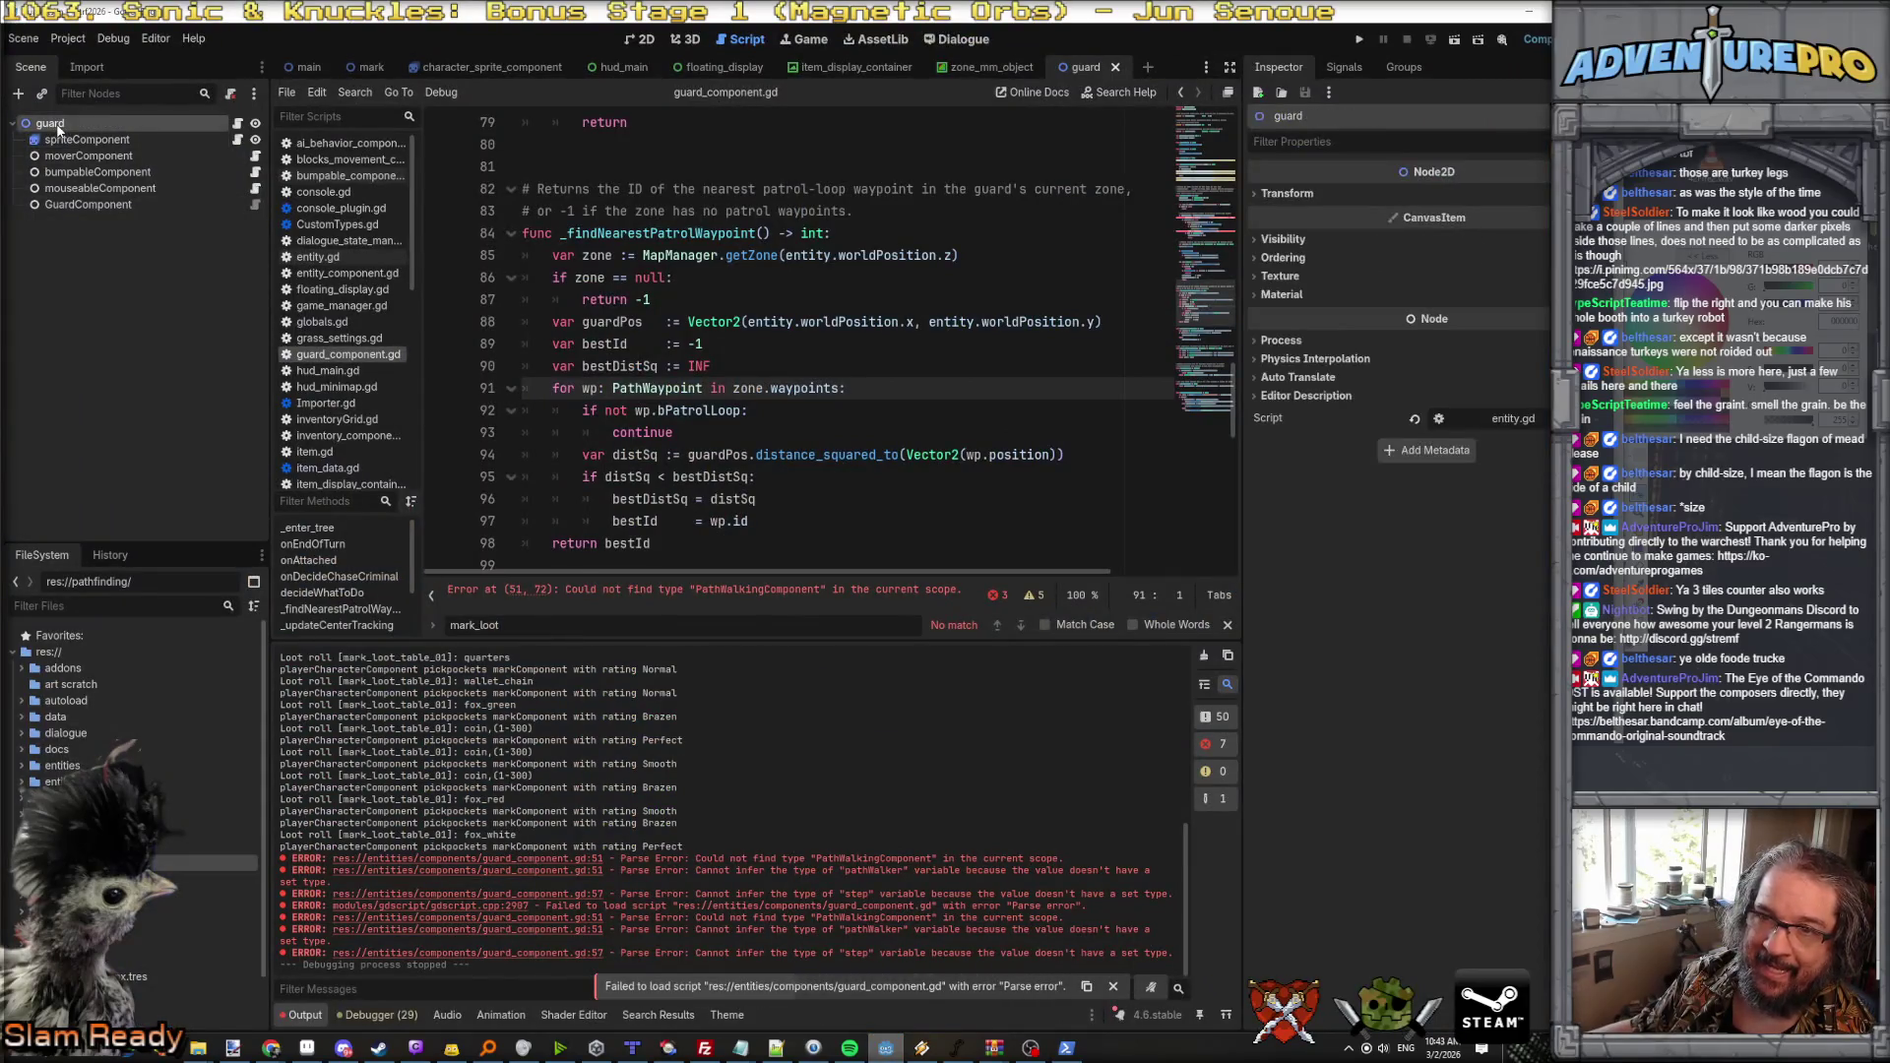
pyautogui.rightClick(57, 123)
pyautogui.click(131, 162)
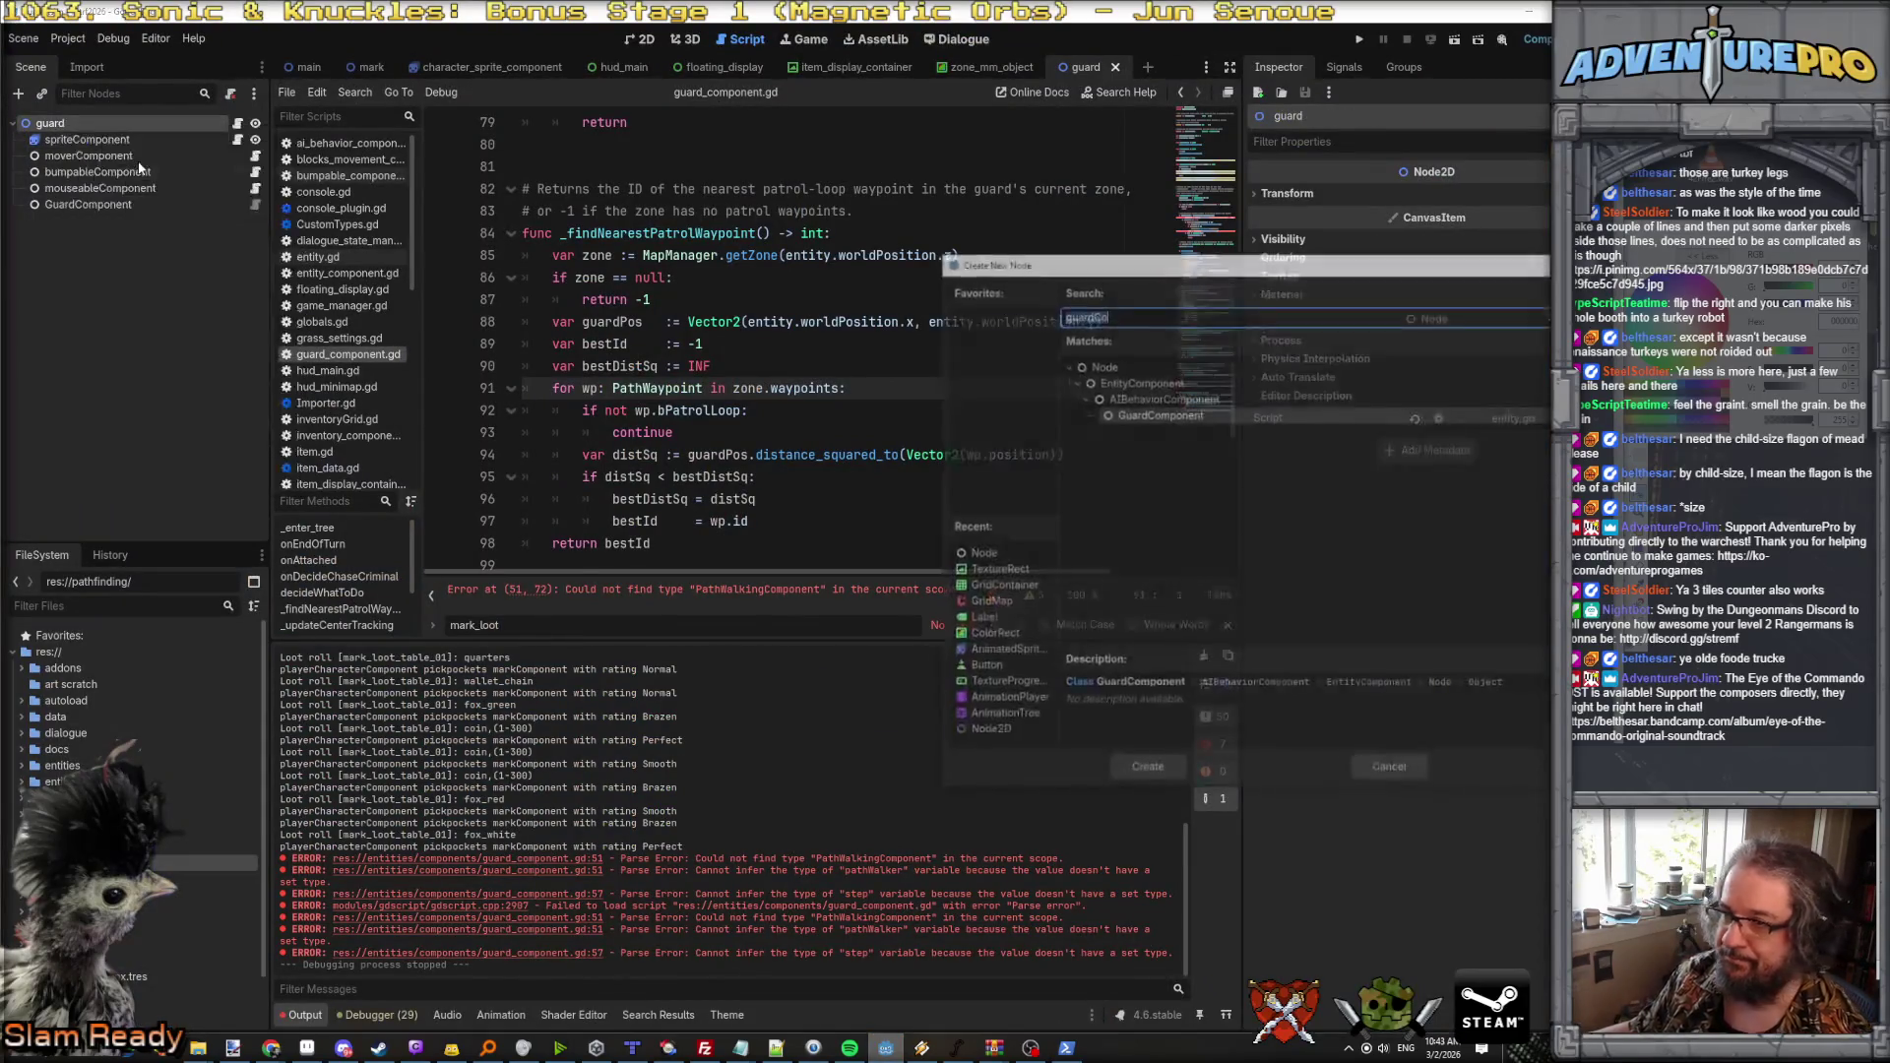
pyautogui.write('PathWa')
pyautogui.press('Return')
pyautogui.click(255, 221)
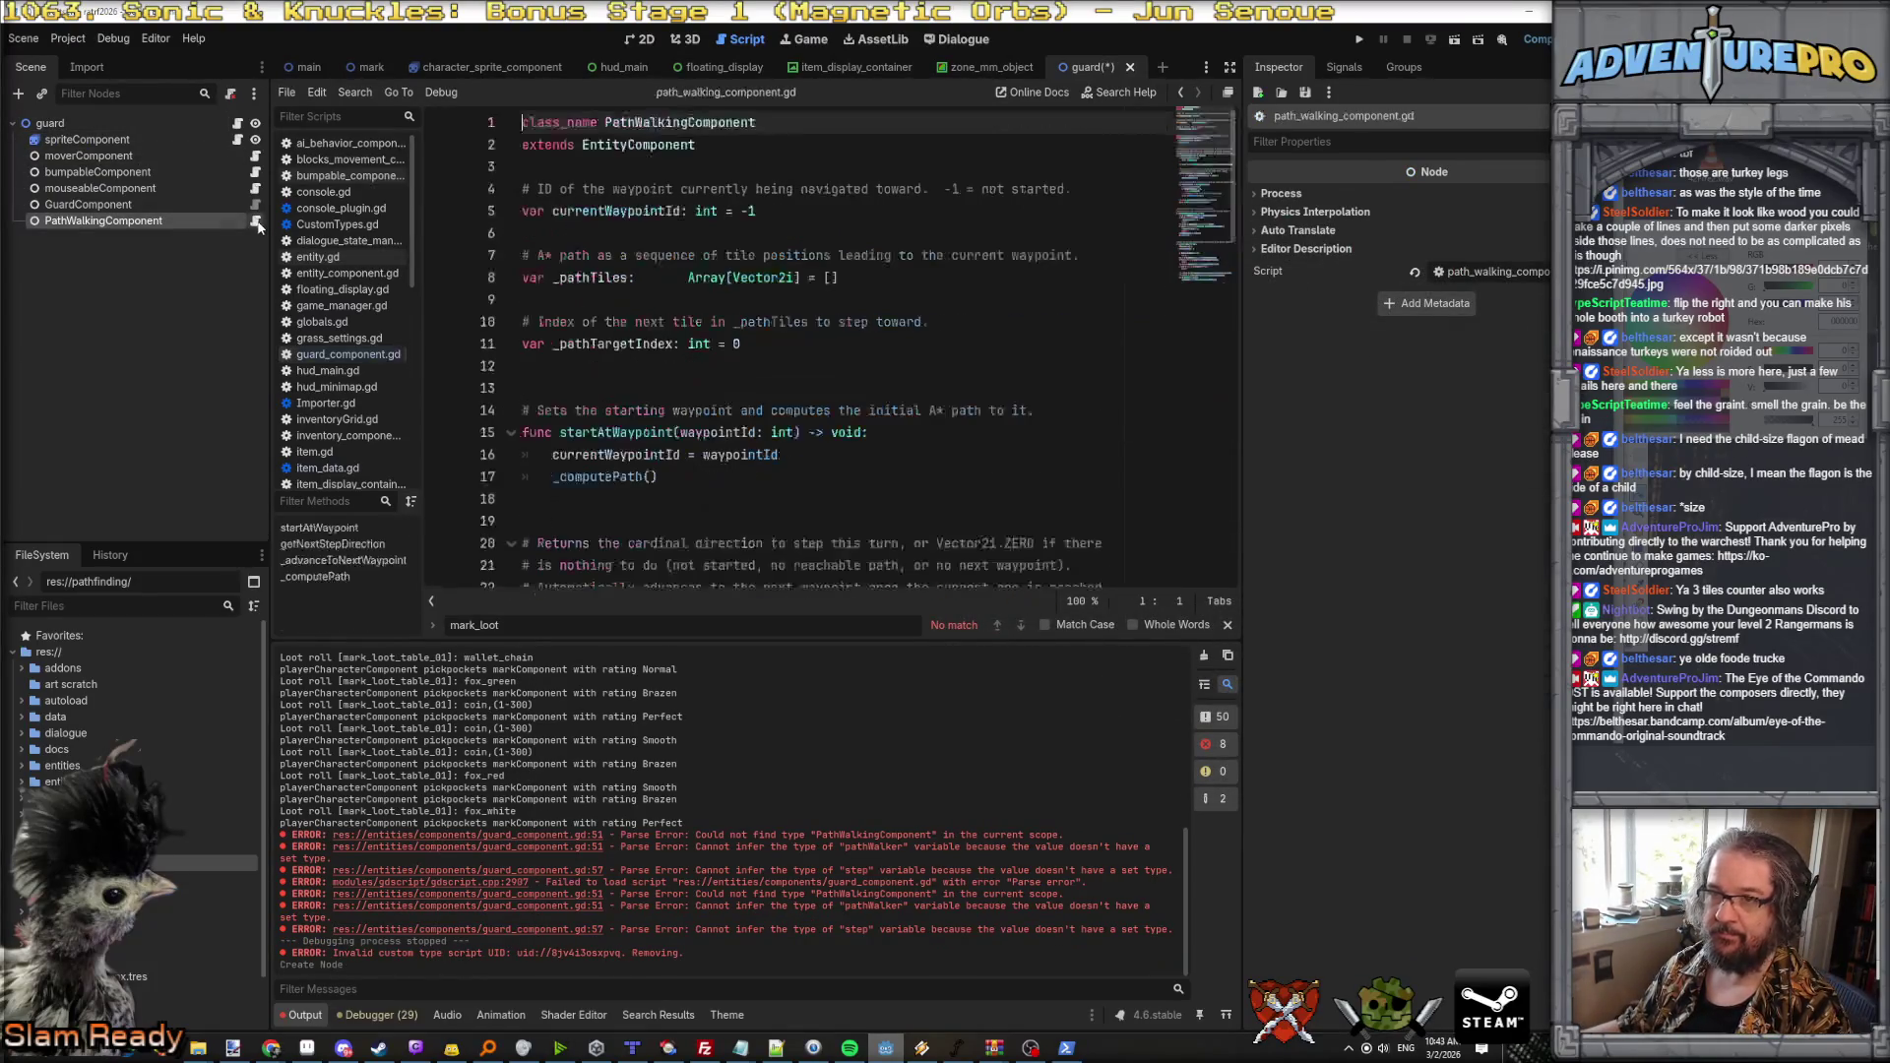
# Step: Review the script, save the guard scene, and run the project
pyautogui.scroll(-10, 605, 259)
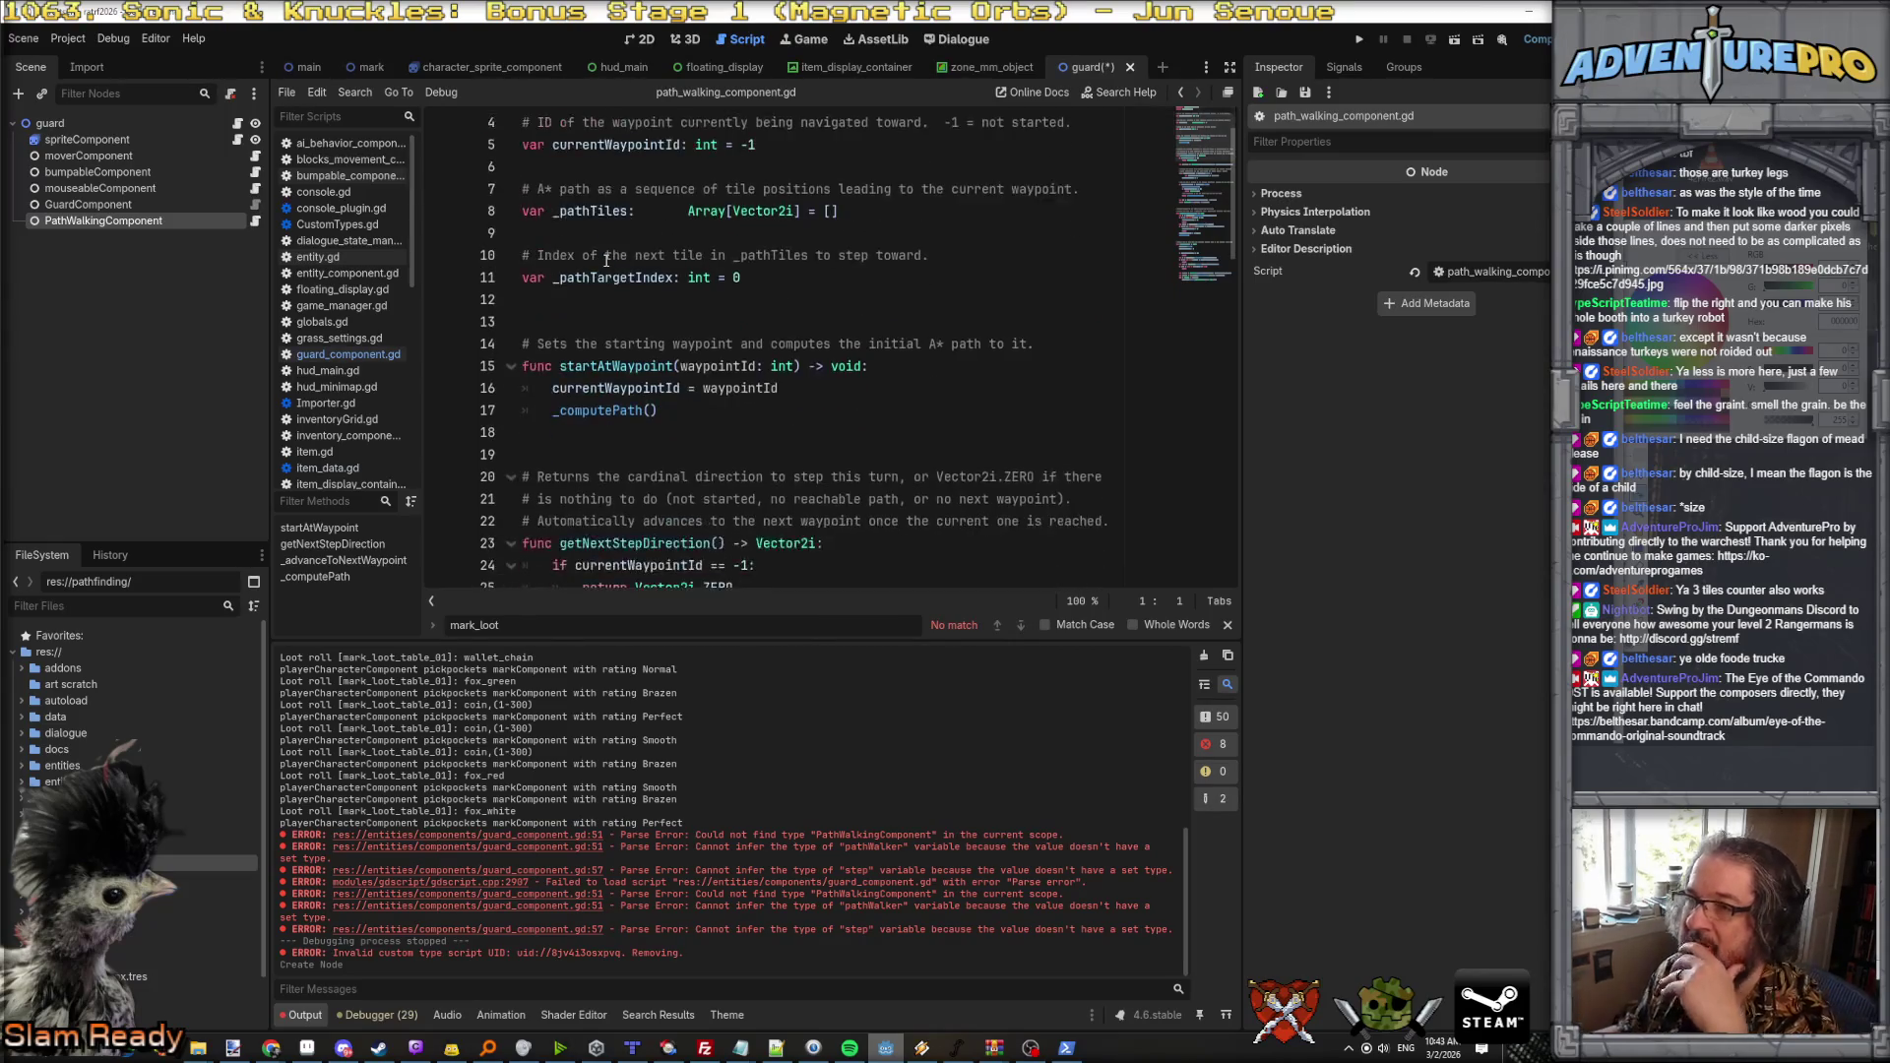
pyautogui.scroll(-10, 605, 260)
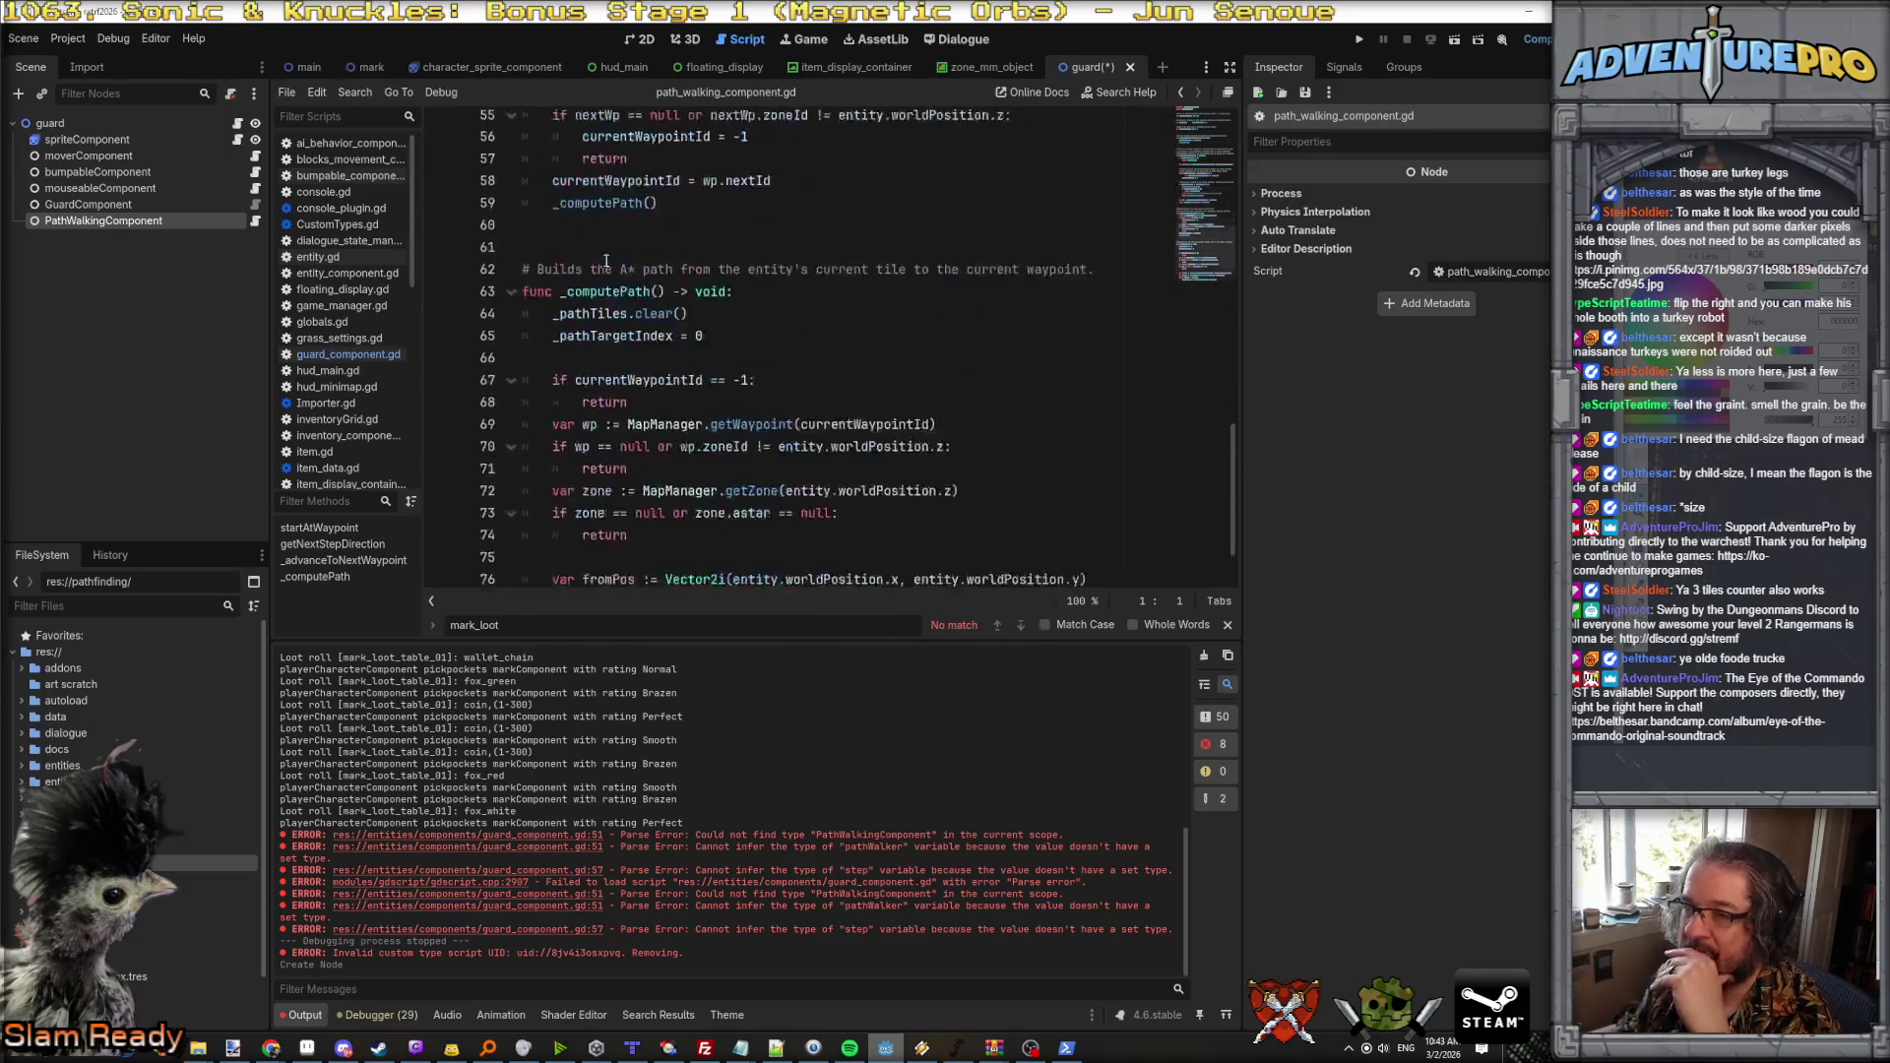
pyautogui.scroll(15, 605, 260)
pyautogui.scroll(6, 605, 260)
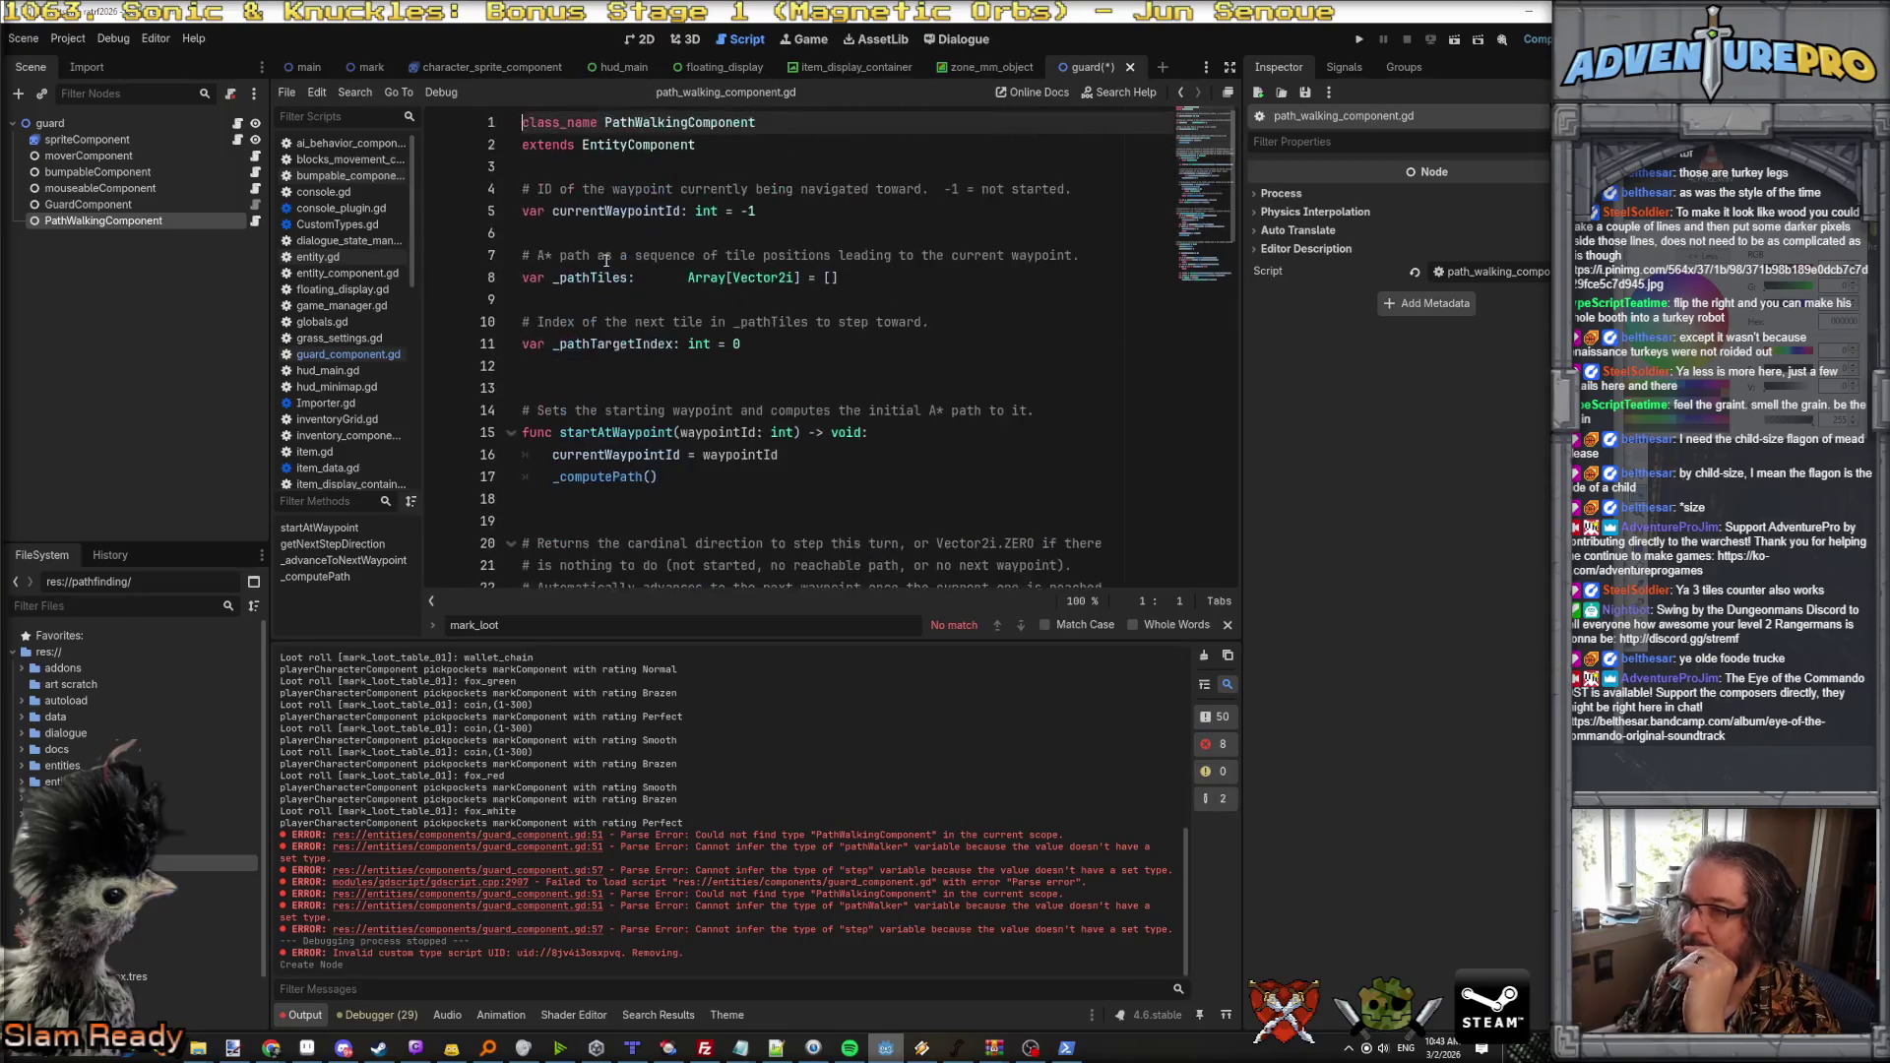
pyautogui.hotkey('ctrl', 's')
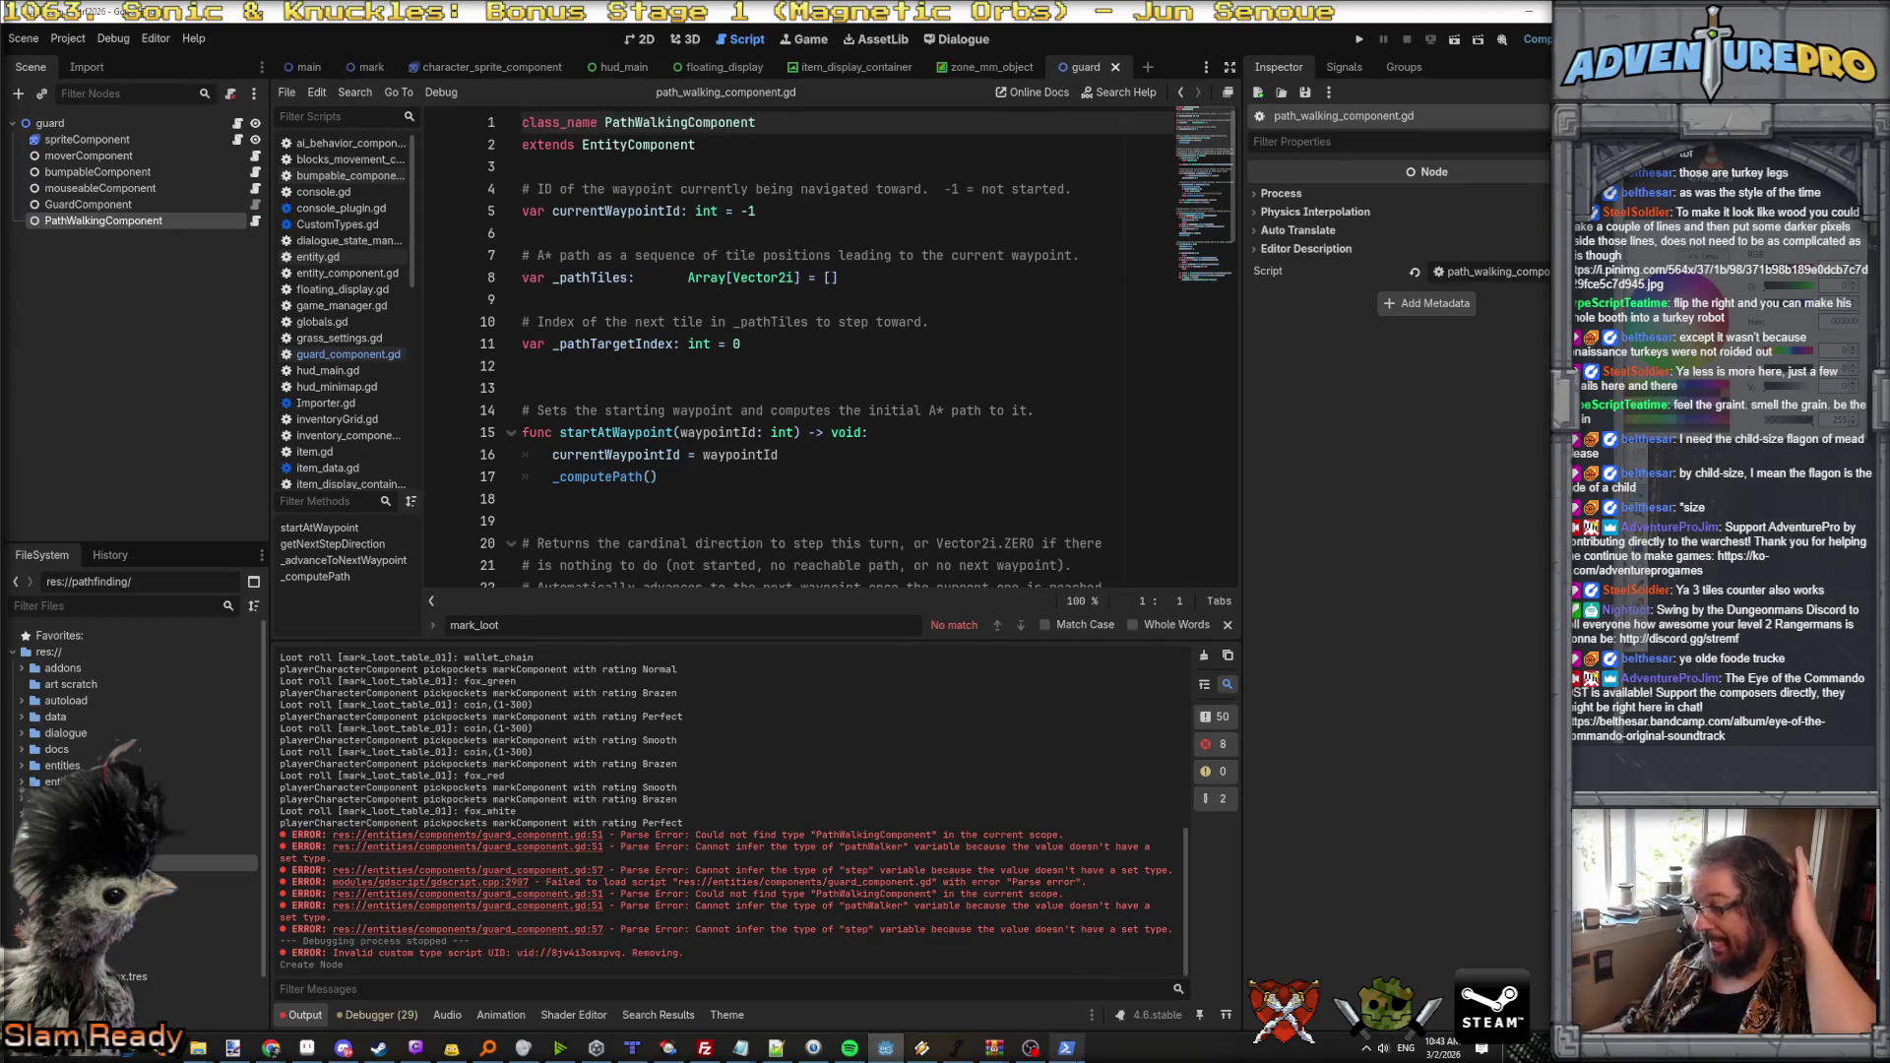
pyautogui.click(1066, 1048)
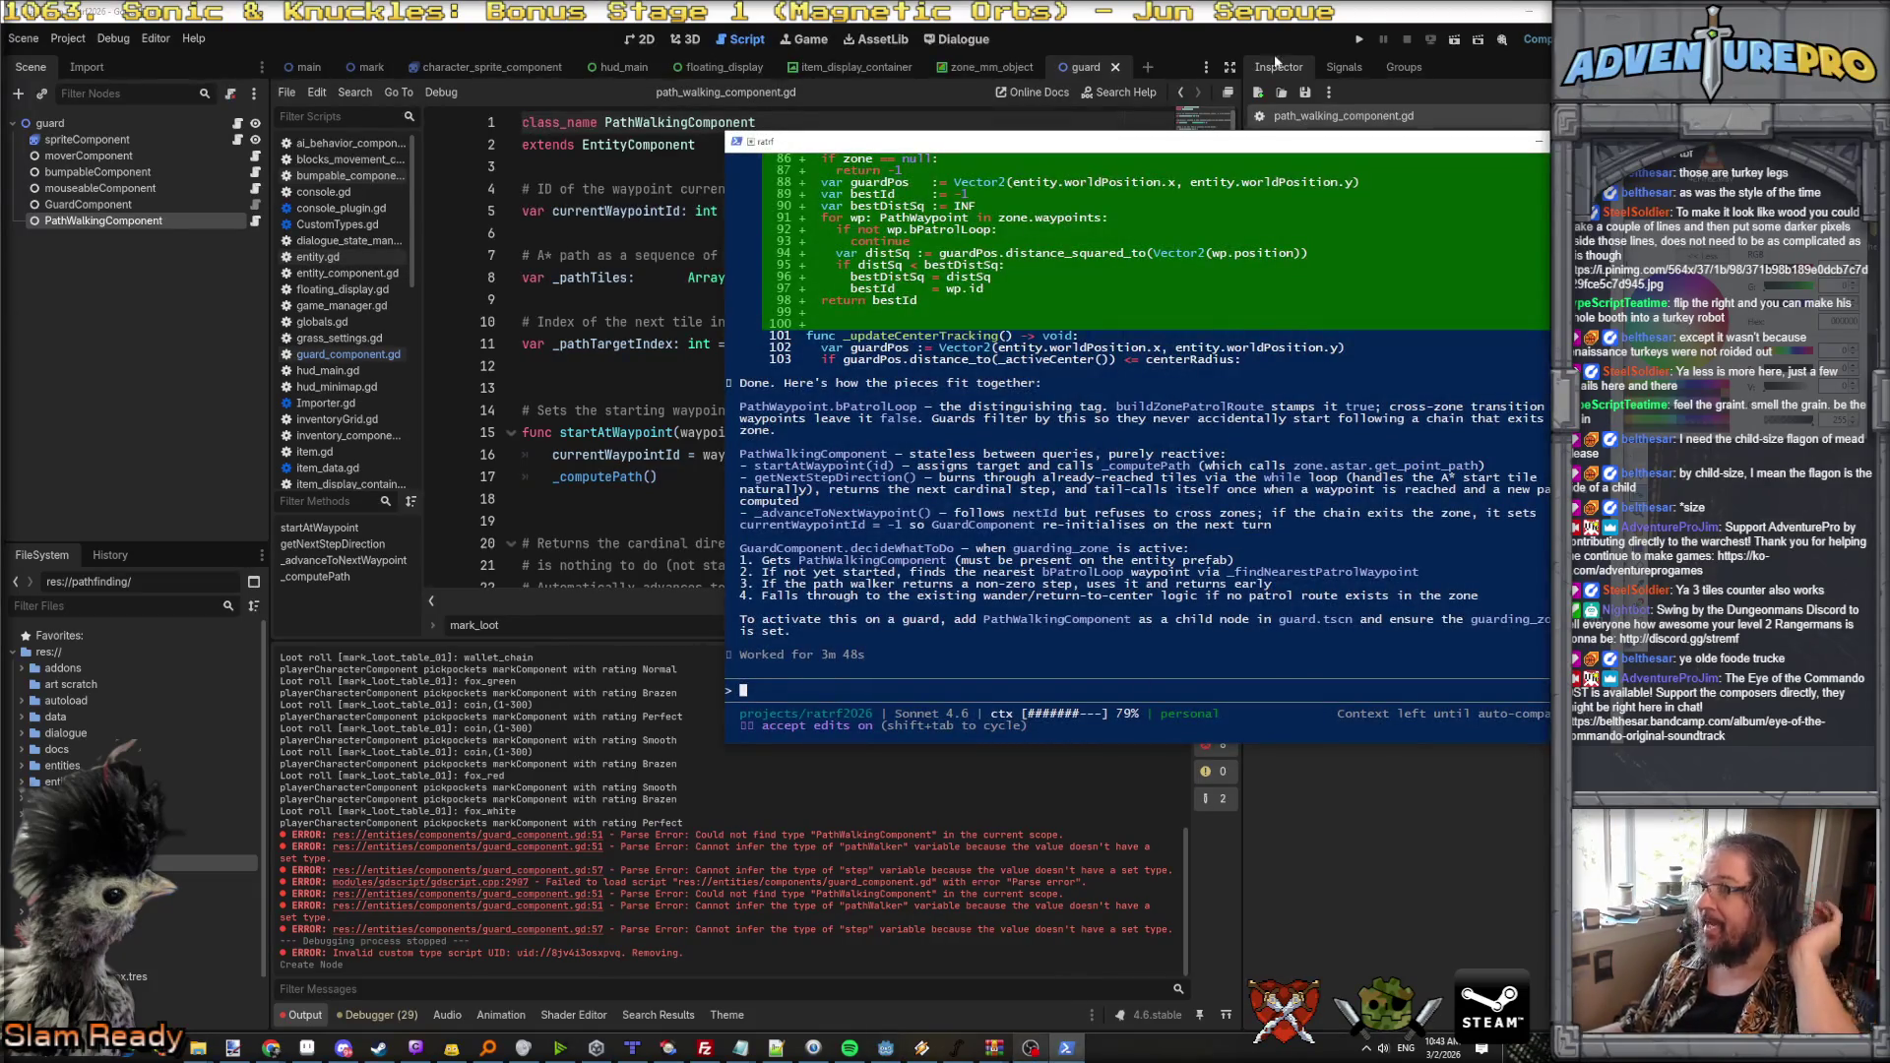
pyautogui.click(1358, 39)
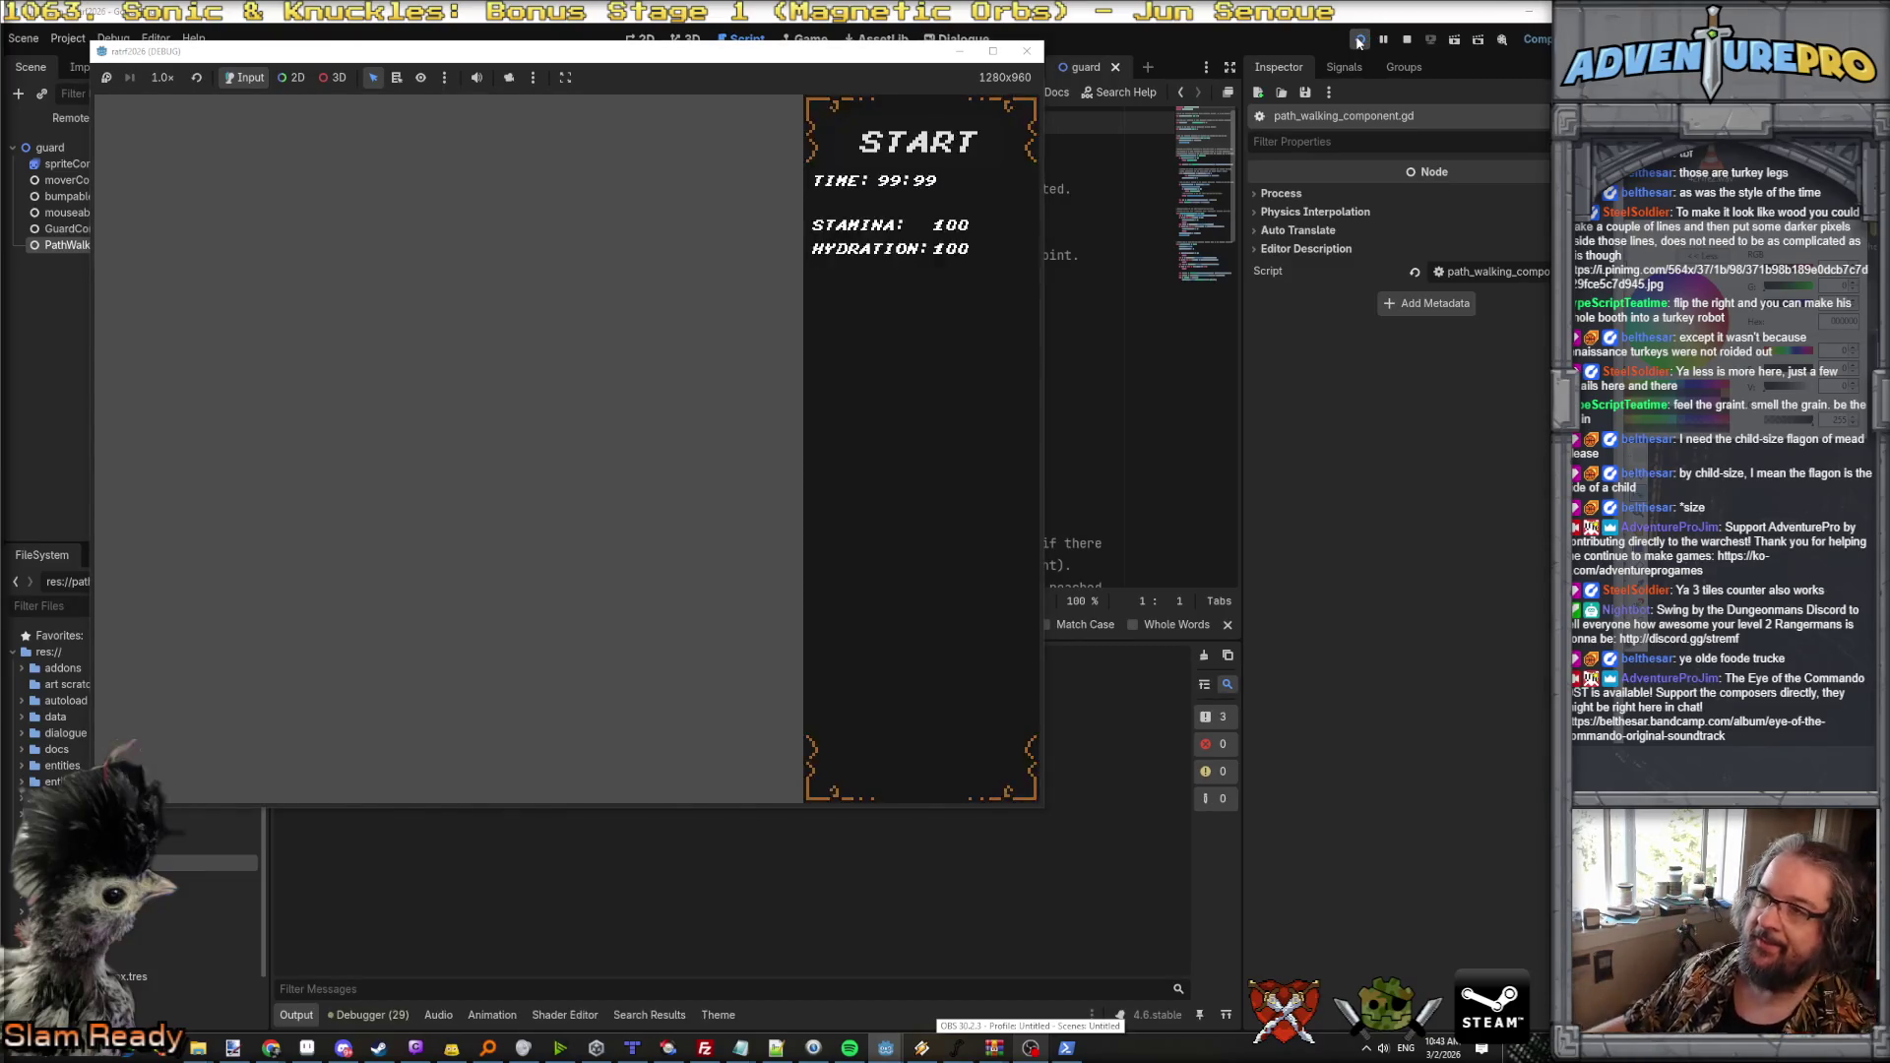
# Step: Start play from the title screen, watch the guards, then return to the coding assistant terminal
pyautogui.click(878, 137)
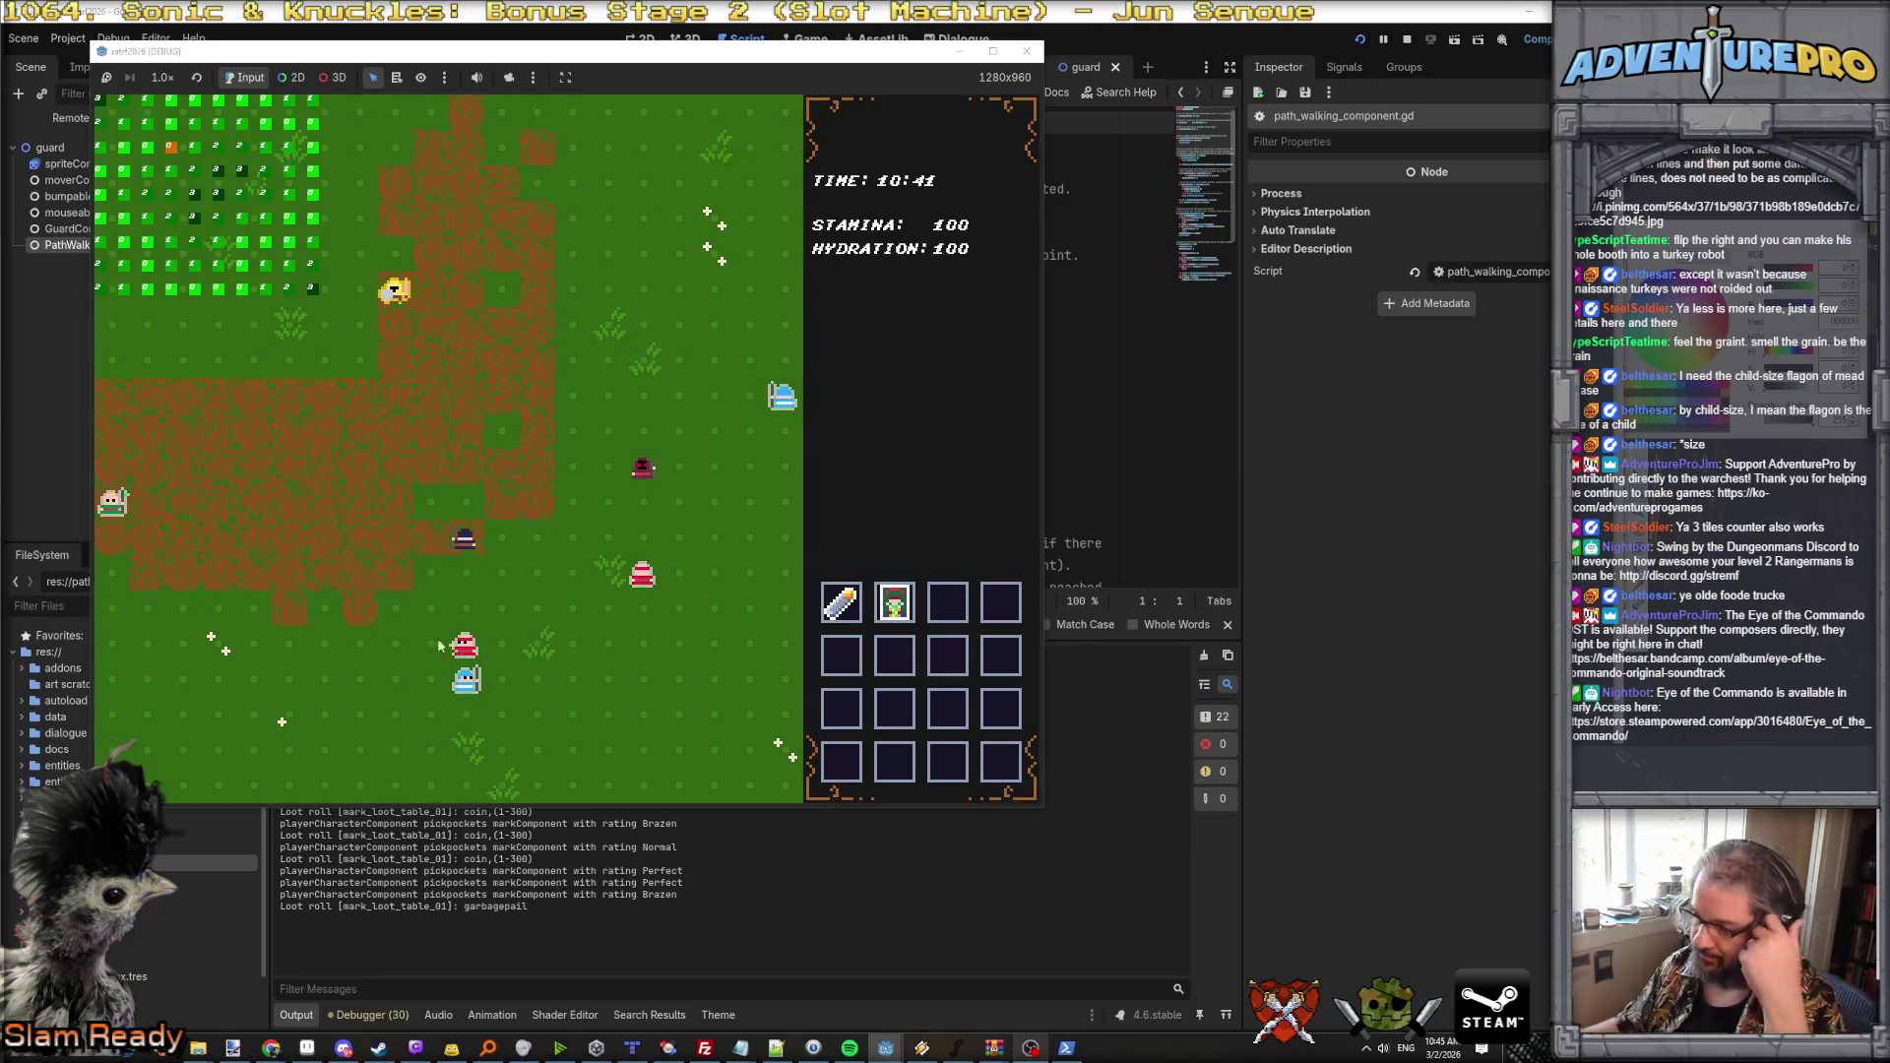
pyautogui.click(1068, 1049)
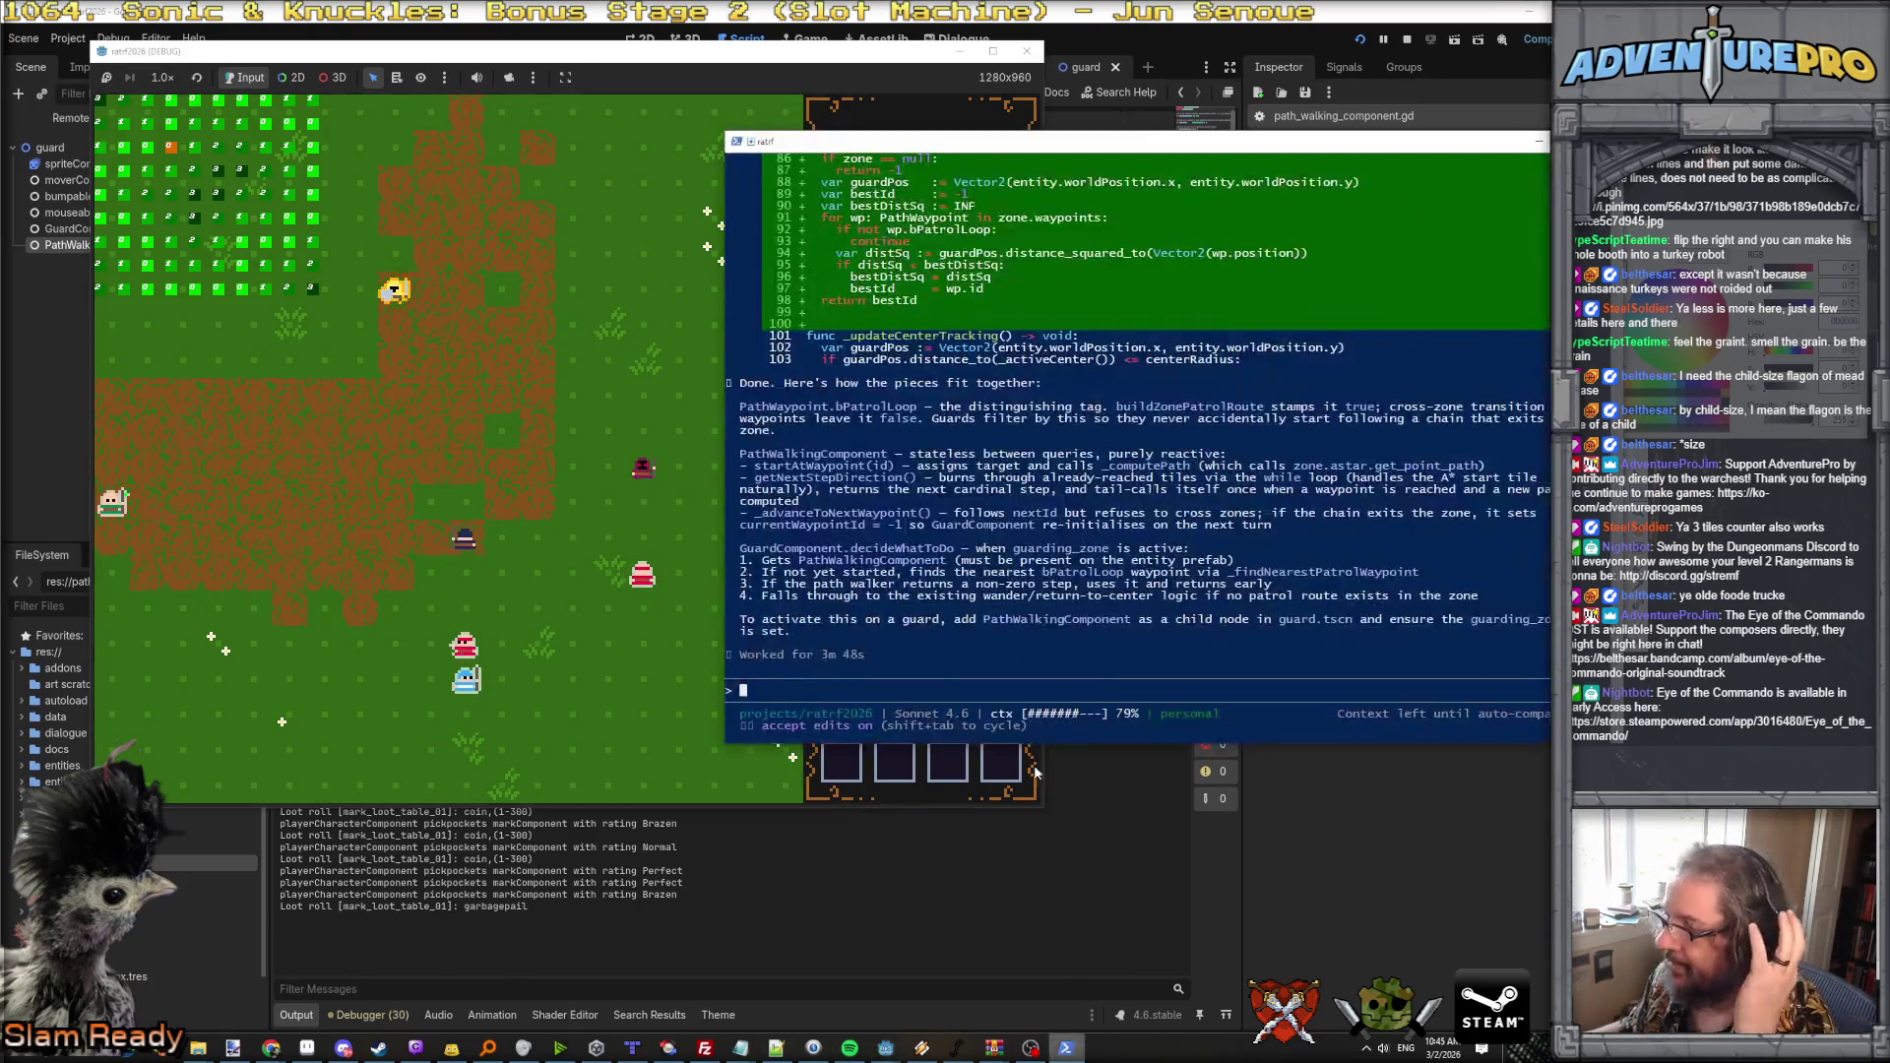
# Step: Type 'This is looking good!' into the Claude prompt unsent, then bring the game back
pyautogui.write('This is loo')
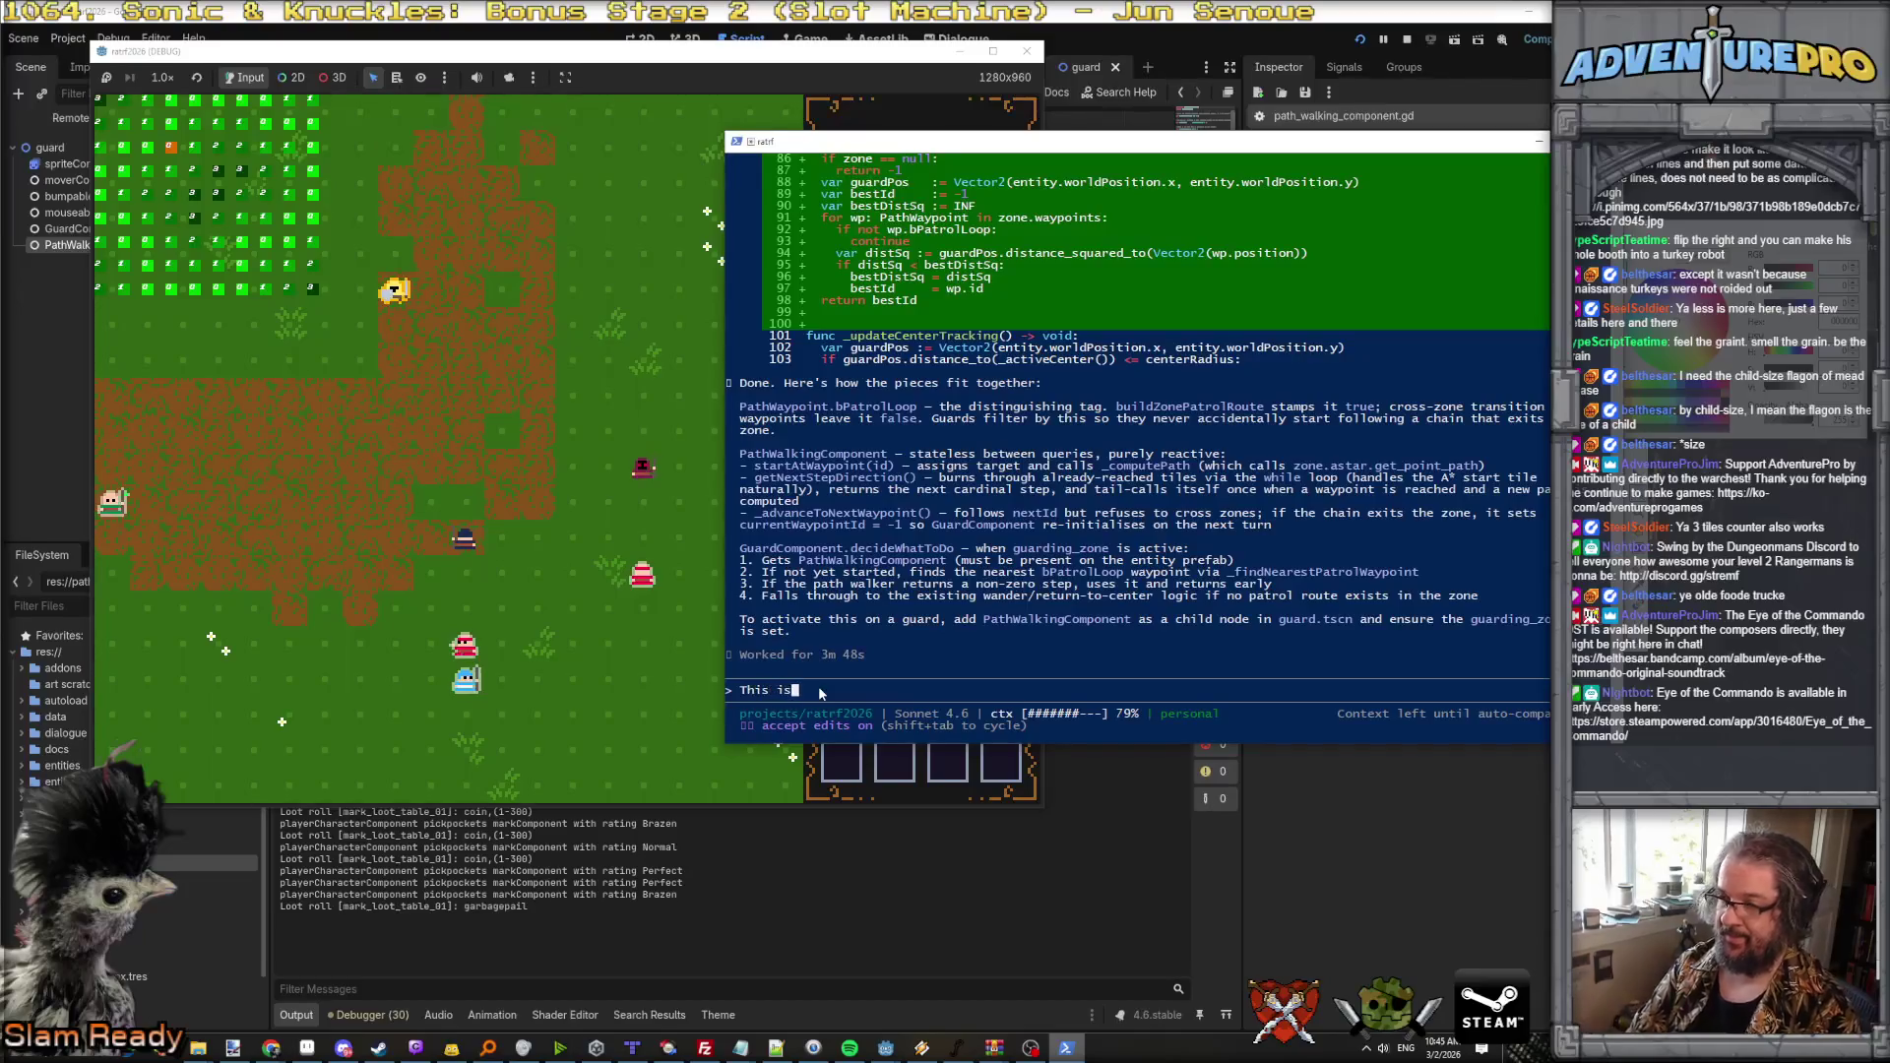
pyautogui.write('king good!')
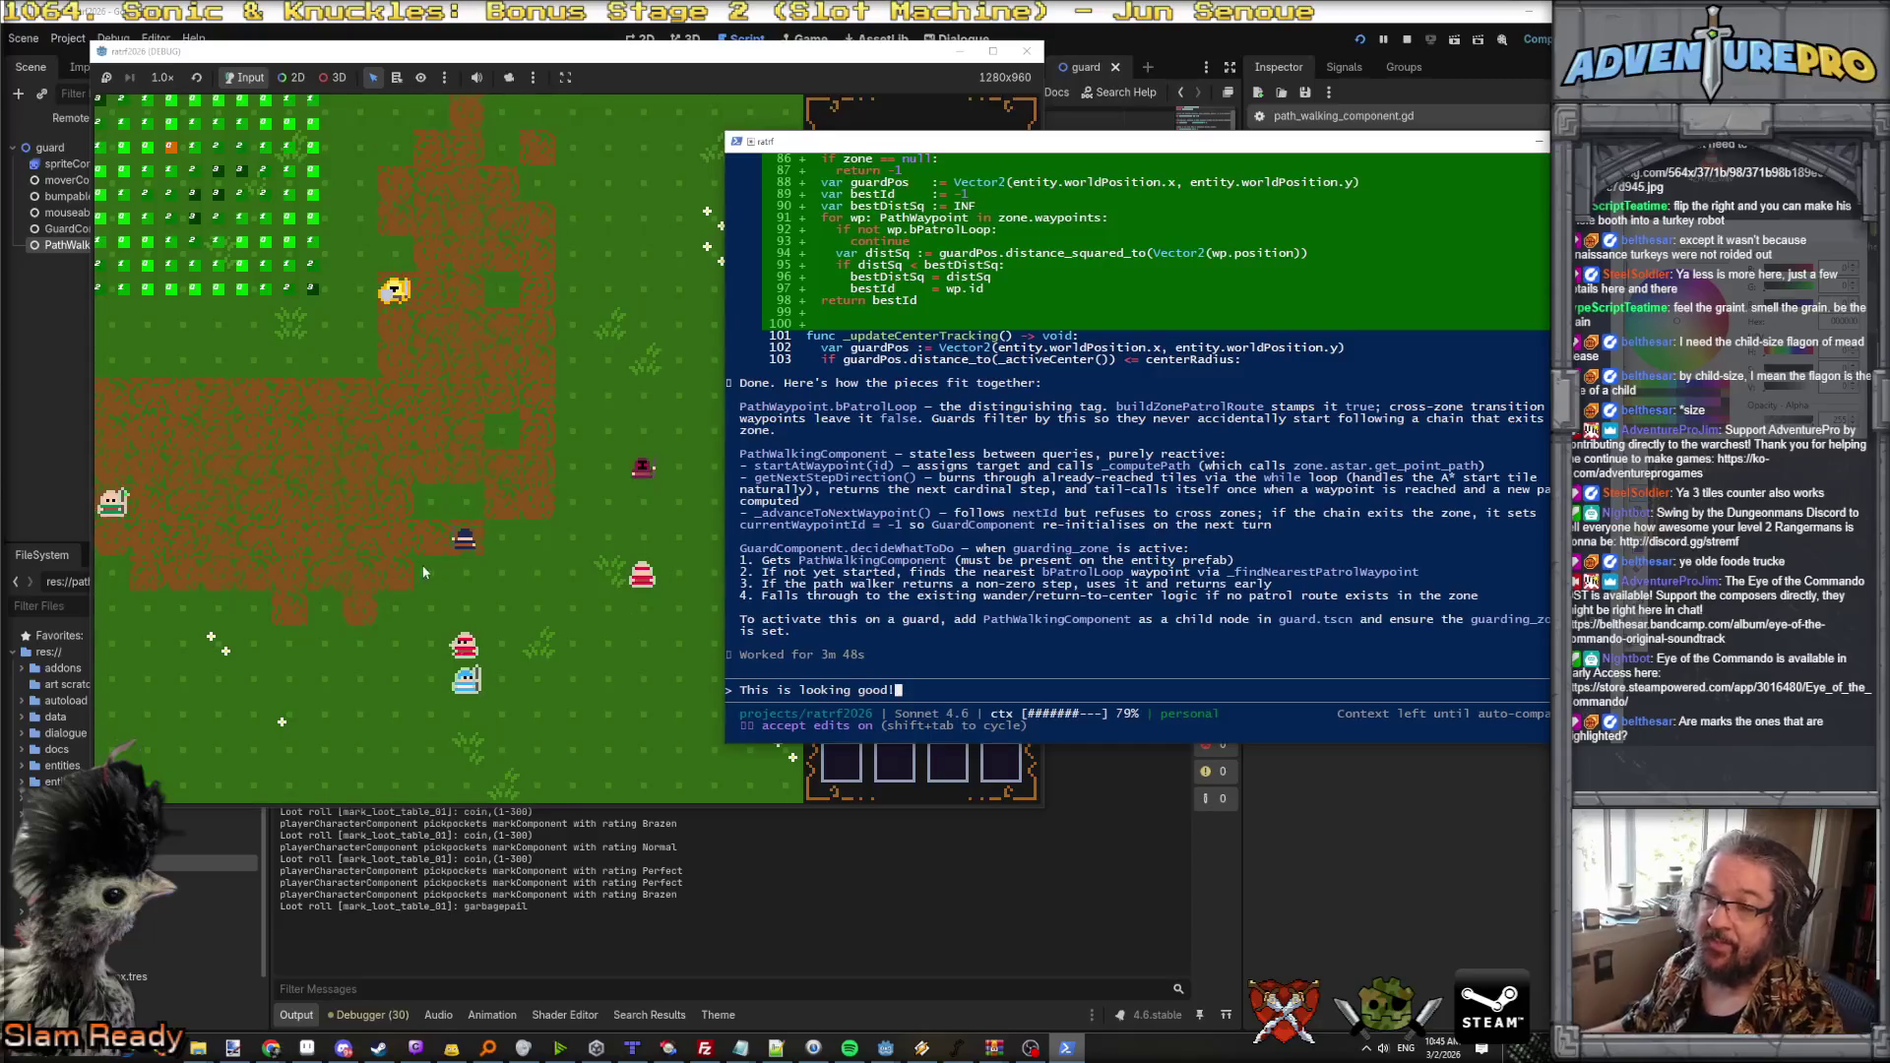
pyautogui.click(521, 495)
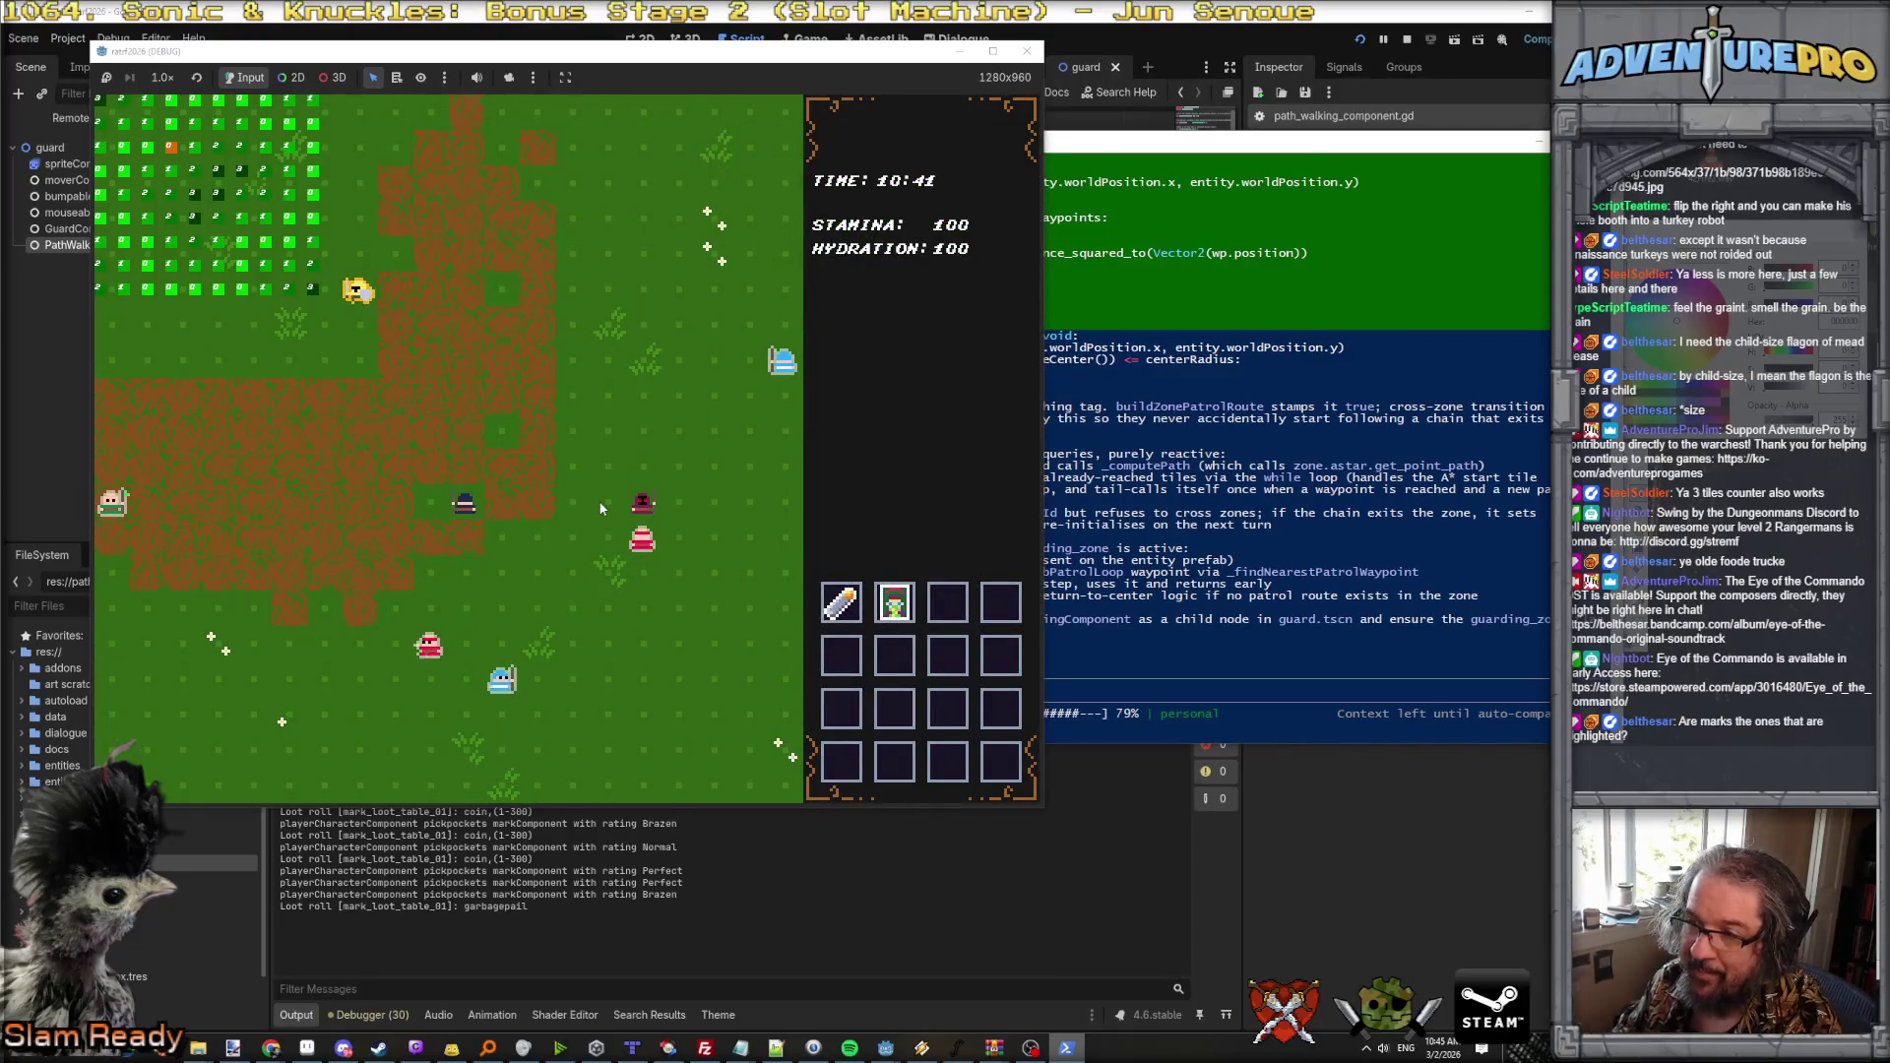